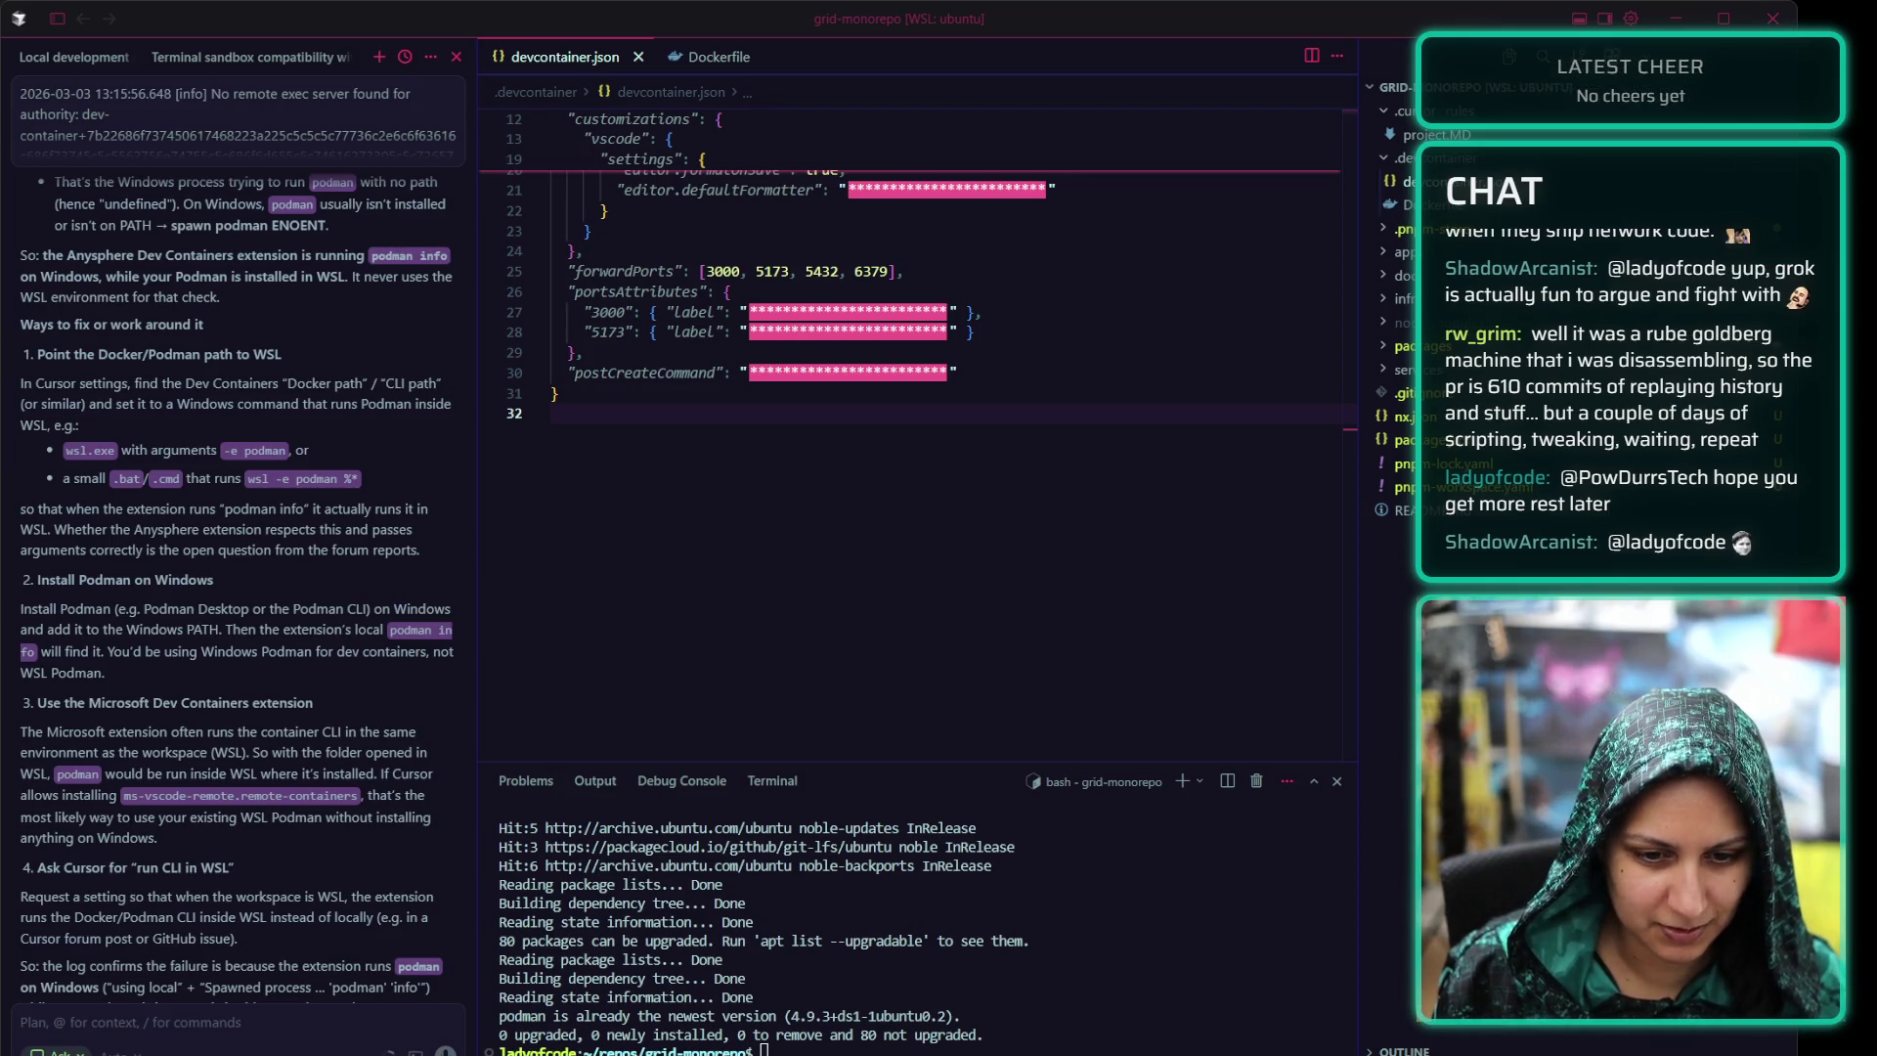
# Review coolify's recently closed pull requests zoomed out, then switch to the Claude incident report
pyautogui.click(751, 473)
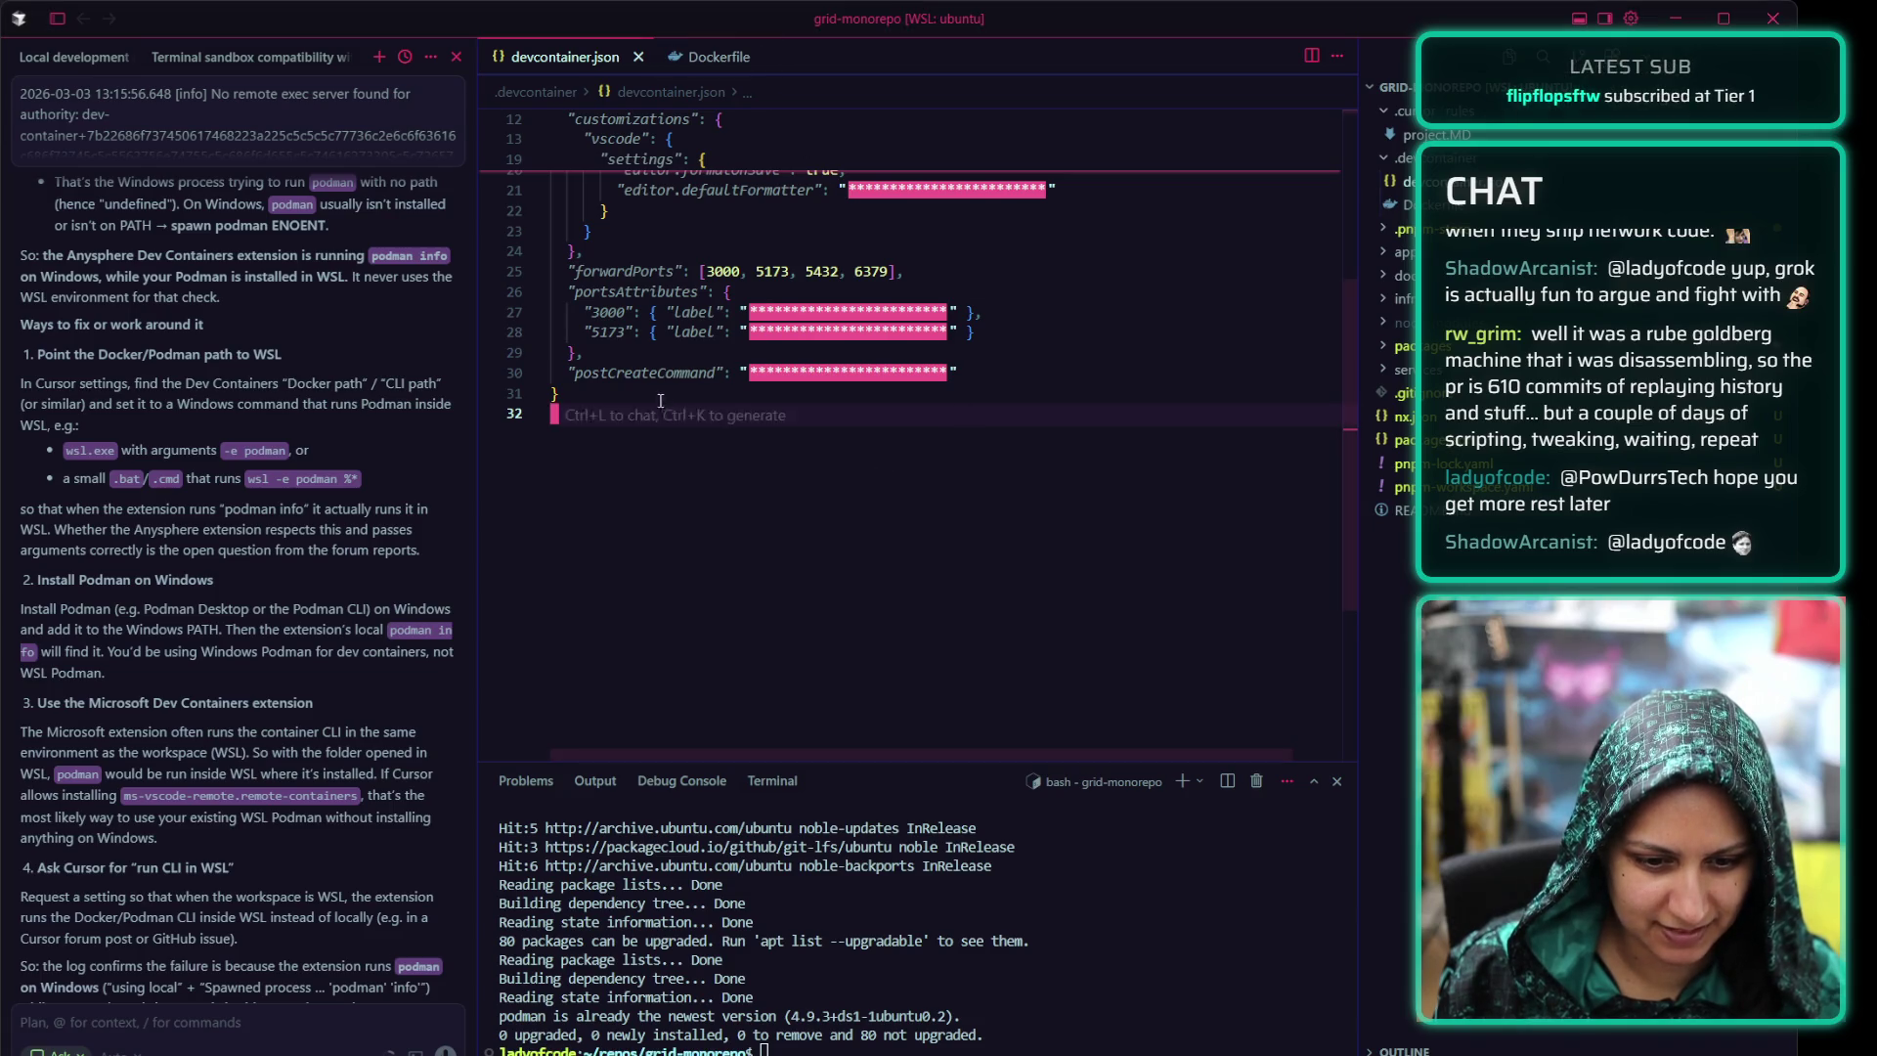
pyautogui.scroll(4, 750, 472)
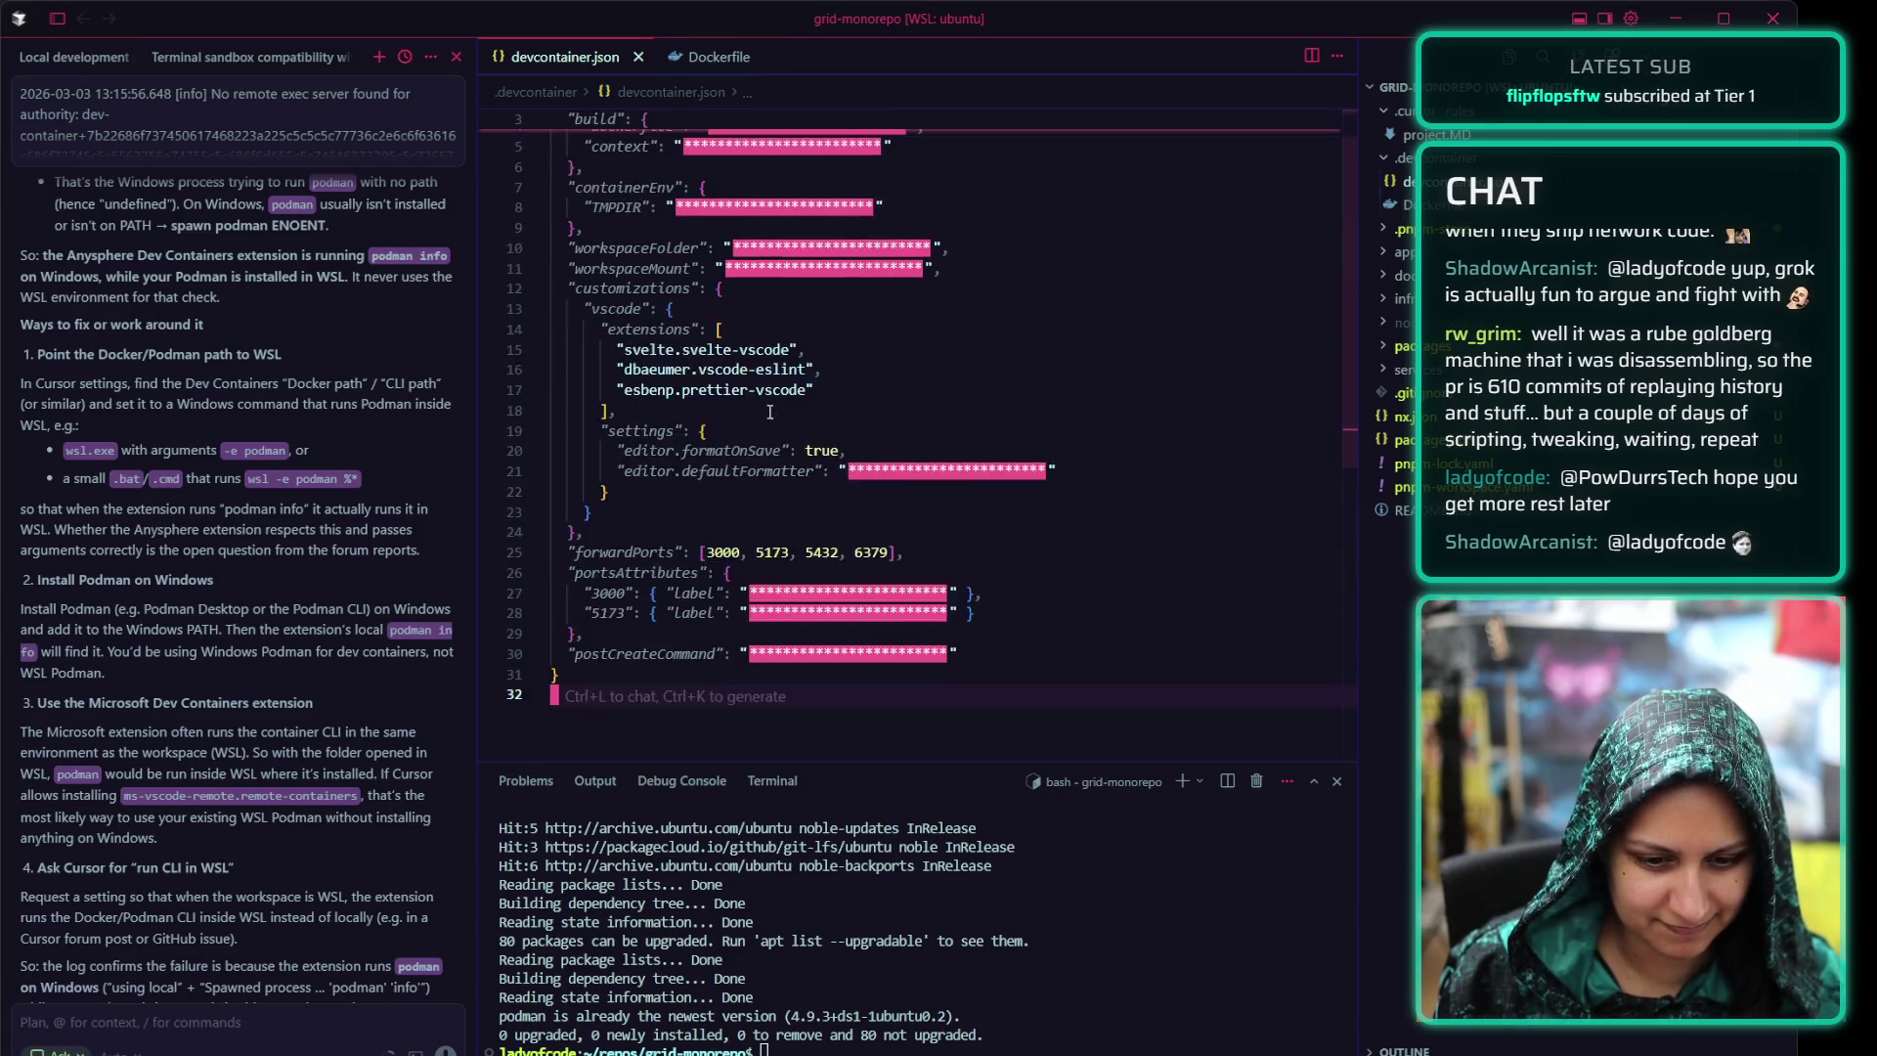
pyautogui.scroll(-3, 768, 364)
pyautogui.scroll(2, 769, 366)
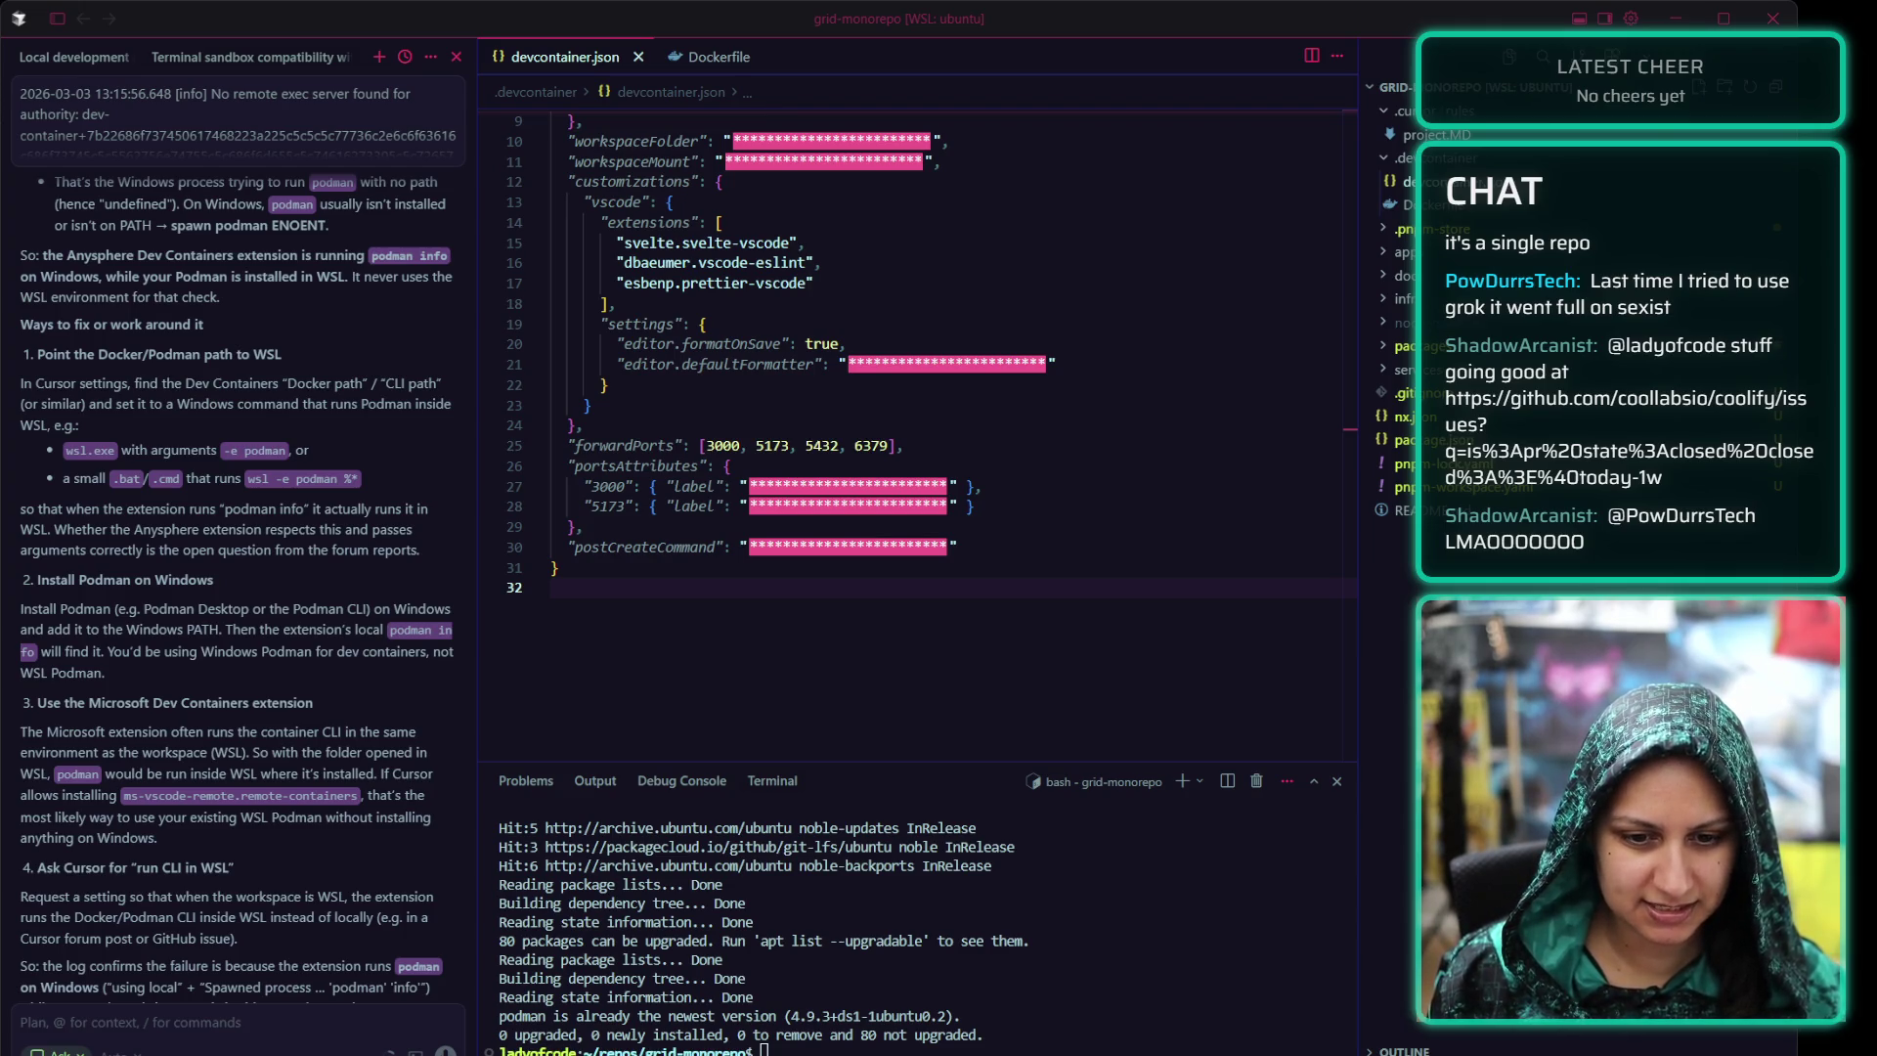
pyautogui.hotkey('alt', 'Tab')
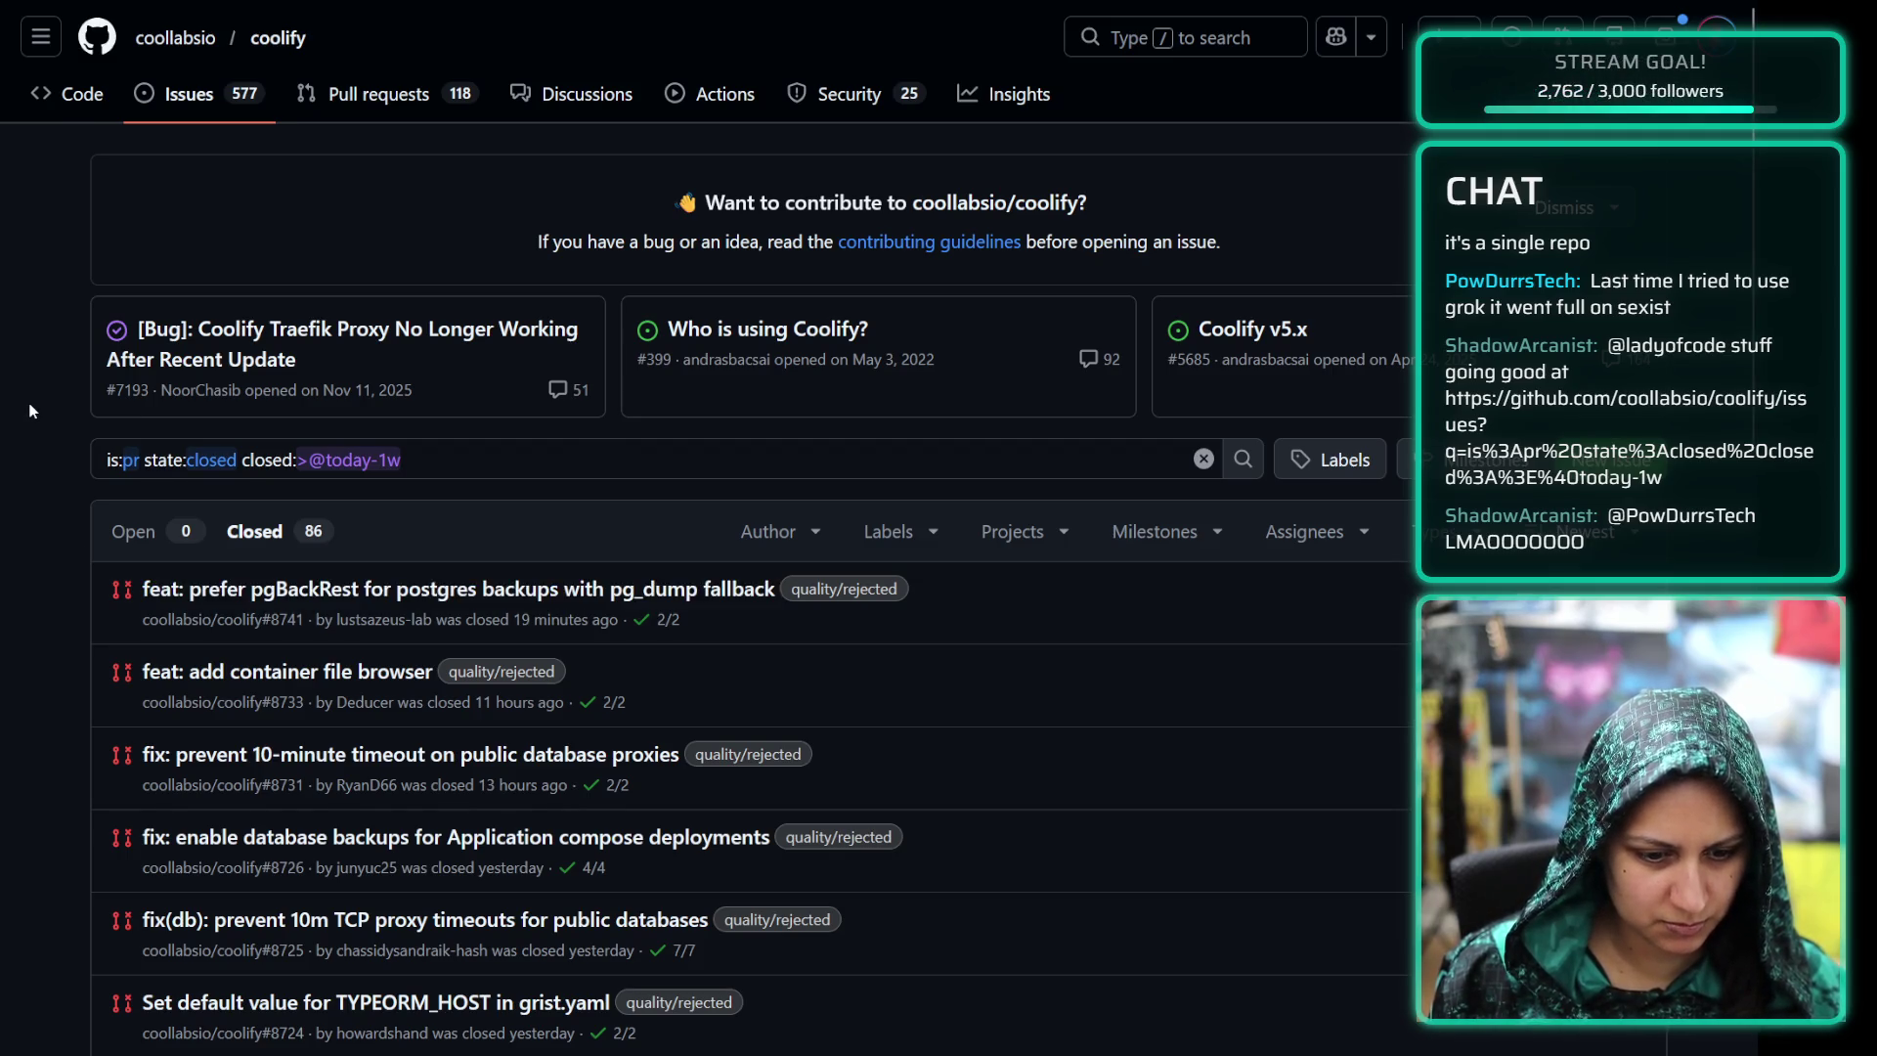
pyautogui.scroll(-4, 59, 413)
pyautogui.scroll(3, 52, 427)
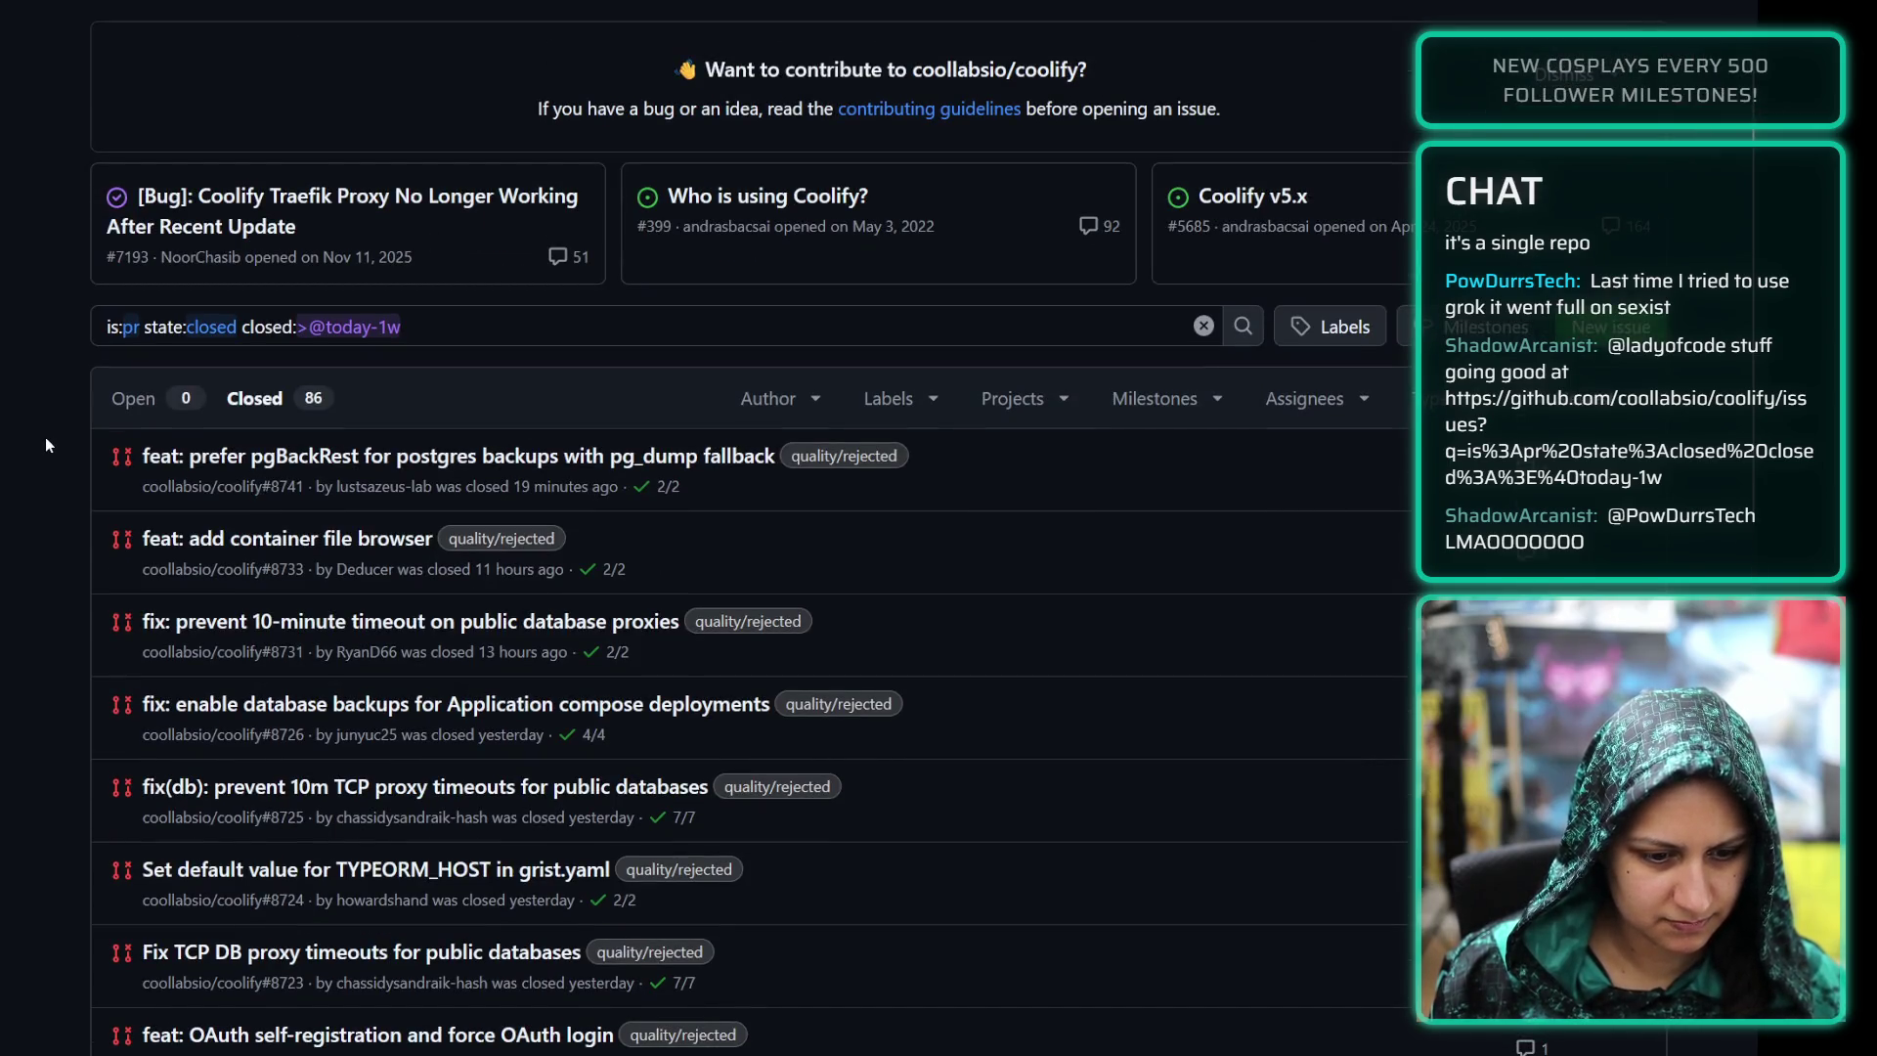
pyautogui.scroll(-1, 46, 438)
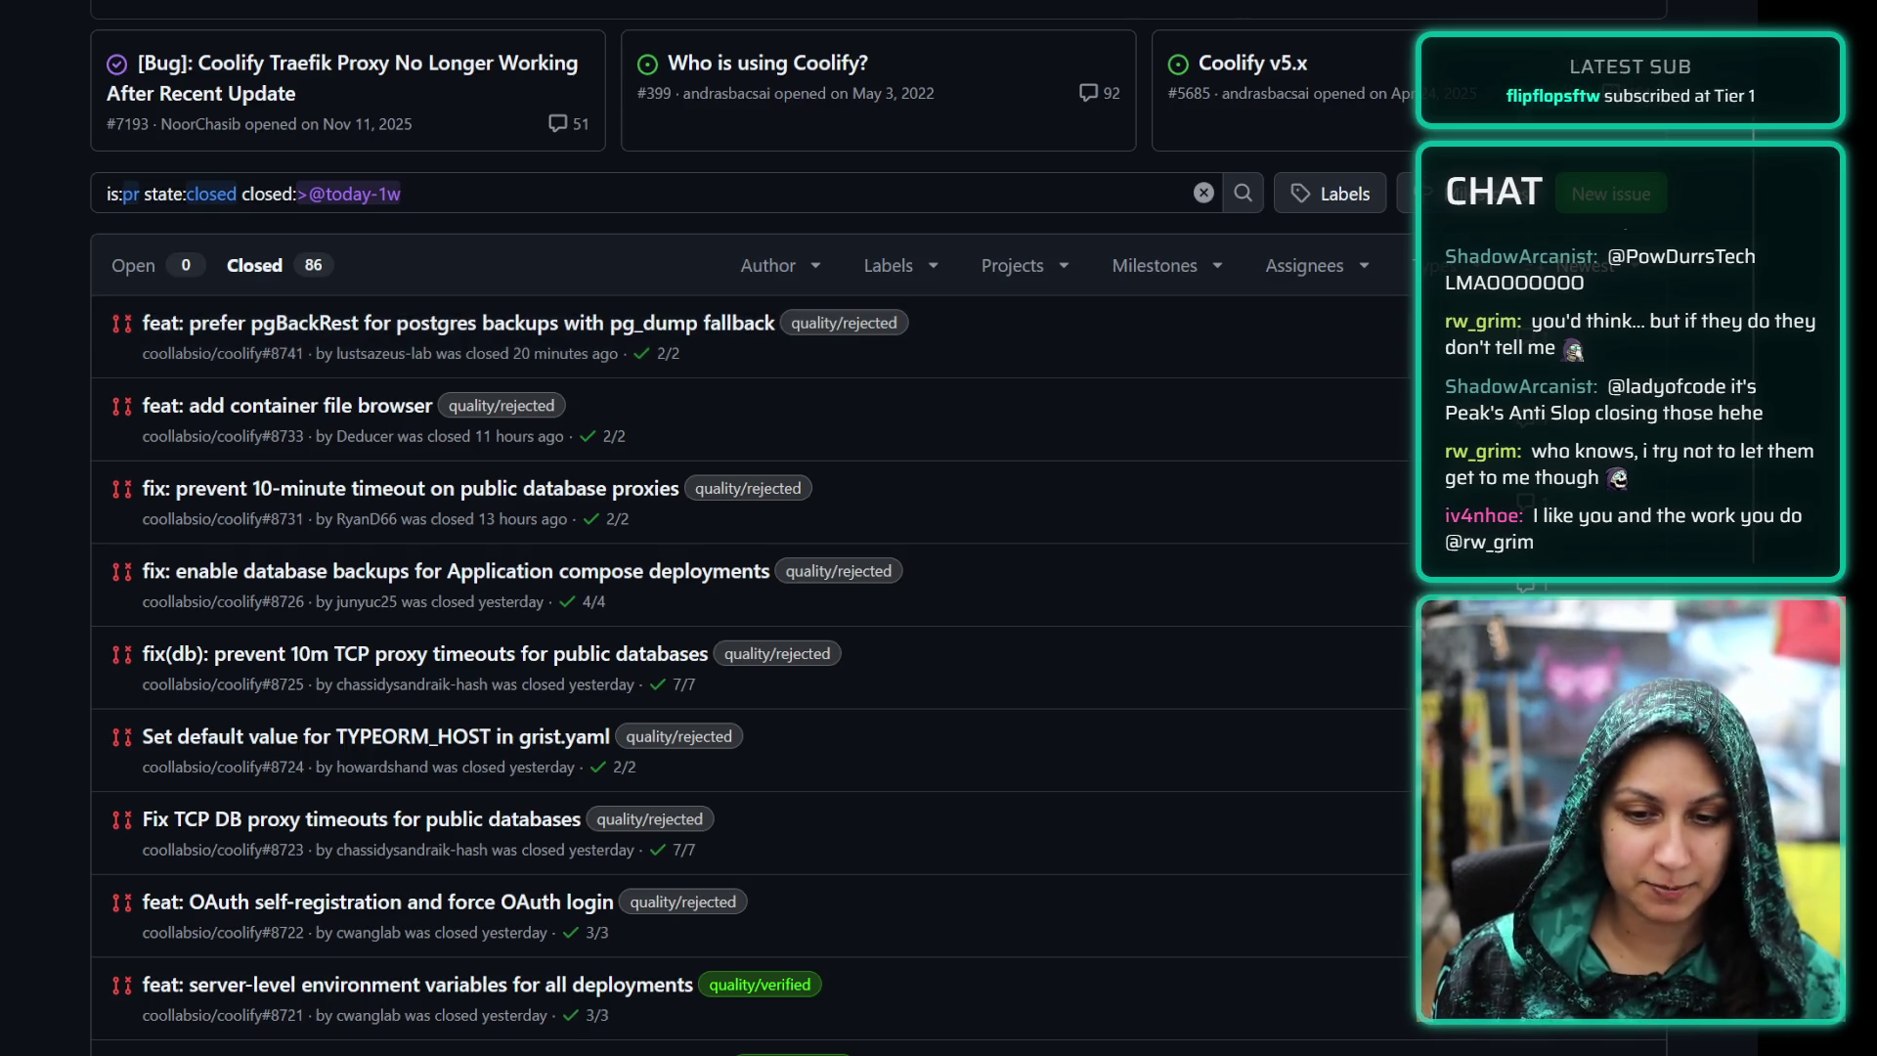
pyautogui.hotkey('ctrl', '-')
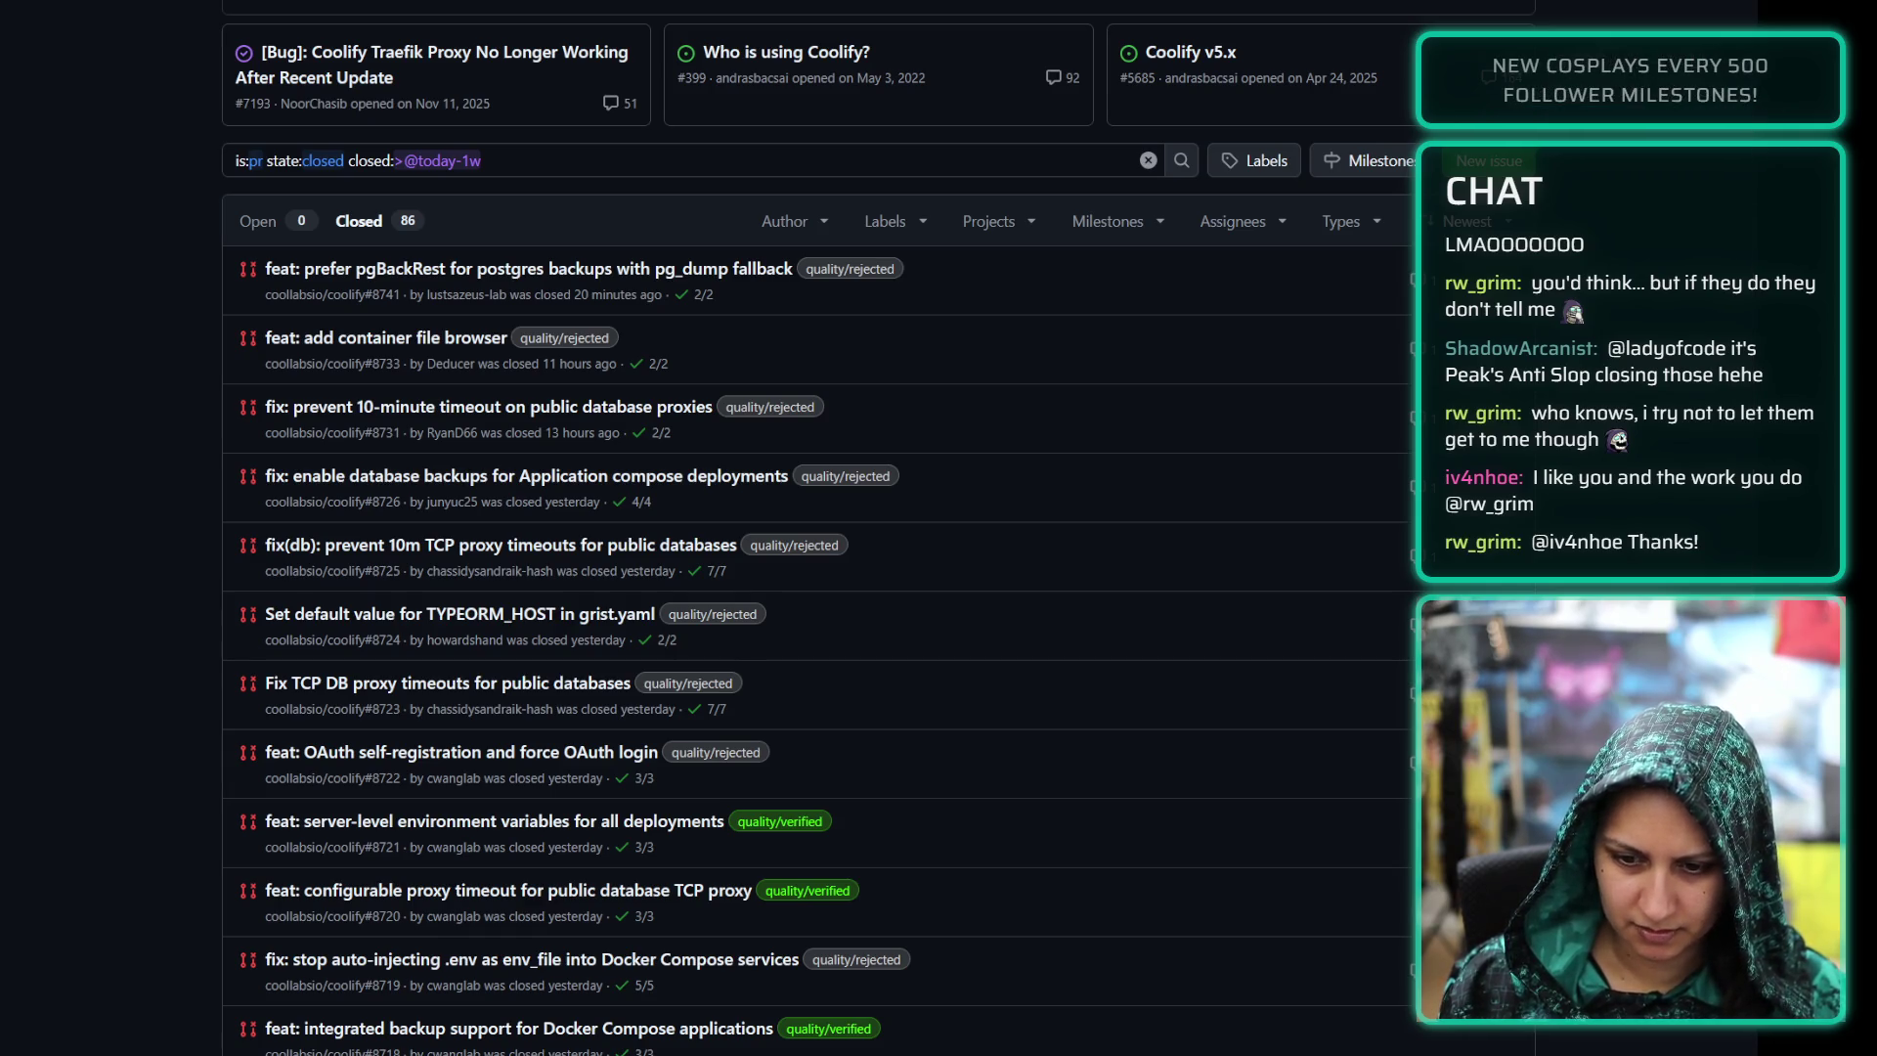
pyautogui.hotkey('ctrl', 'Tab')
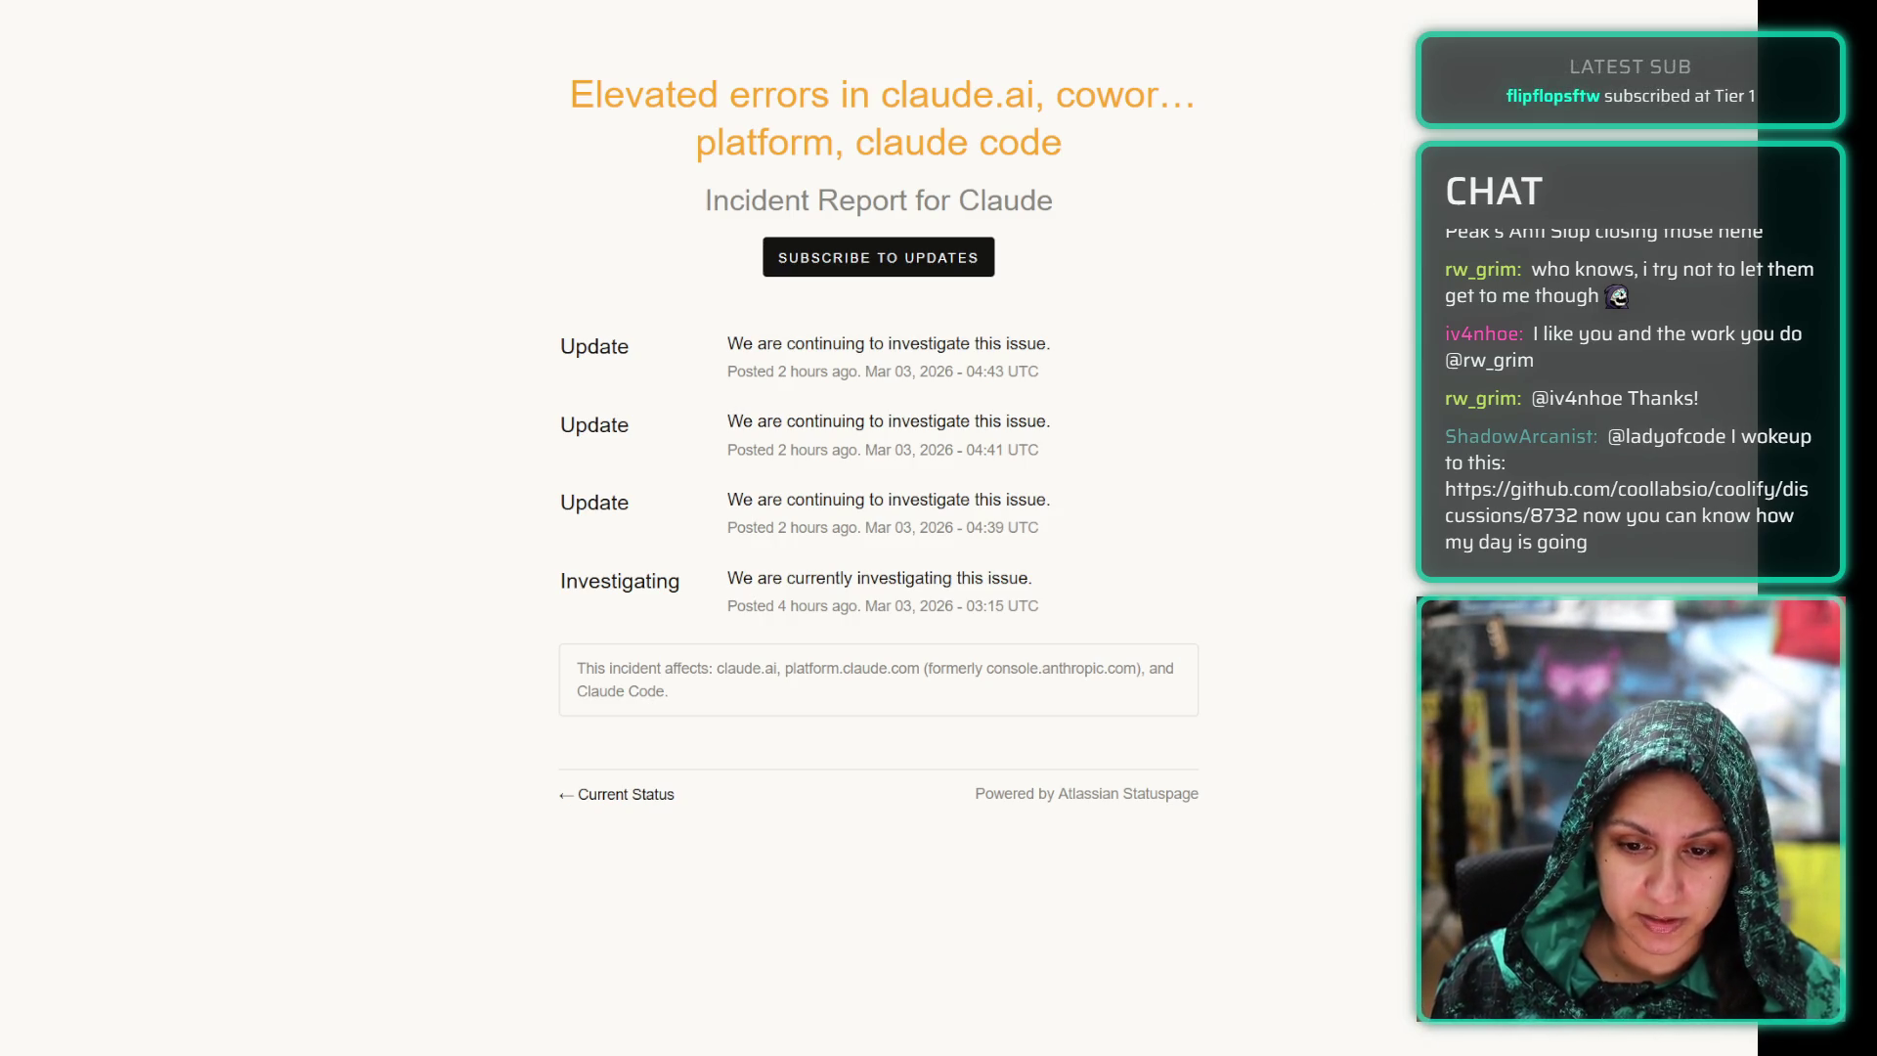
# Return from the Claude incident report to the GitHub tab and reach discussion #8732
pyautogui.hotkey('ctrl', 'Tab')
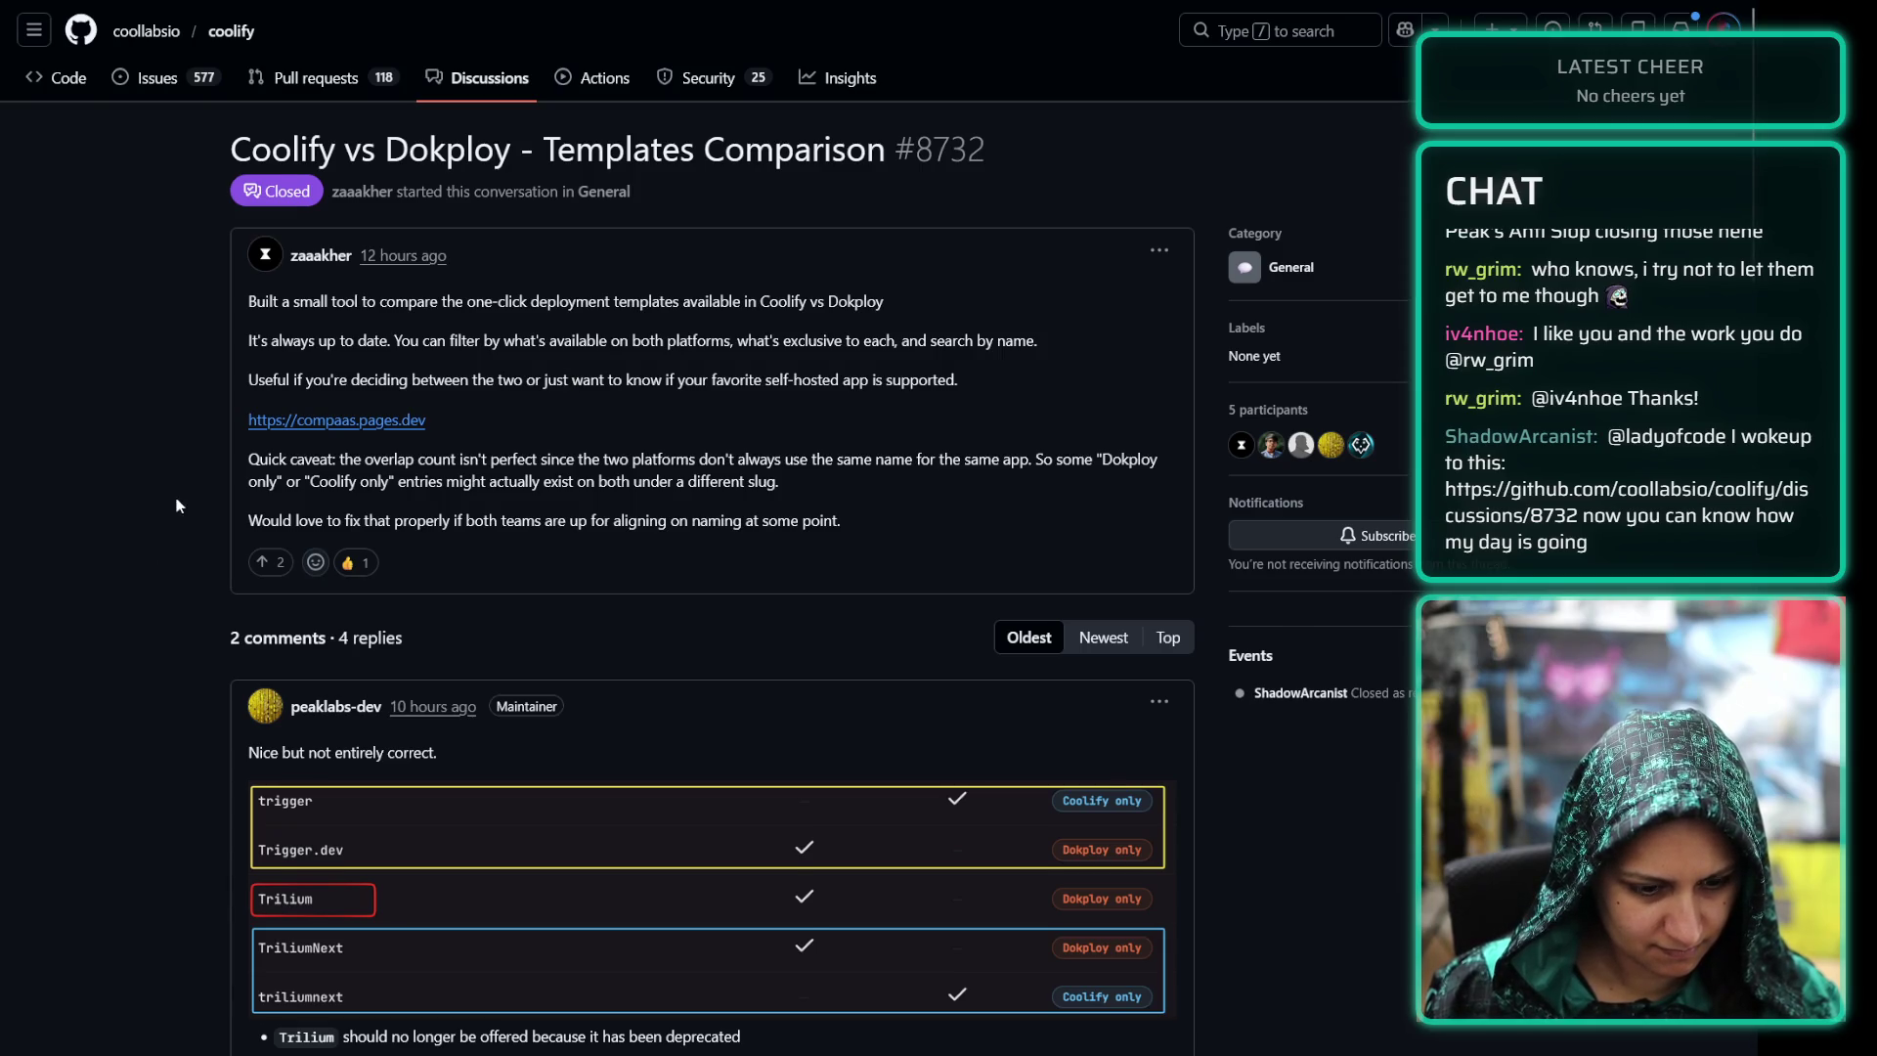
pyautogui.scroll(-3, 216, 557)
pyautogui.scroll(-2, 215, 557)
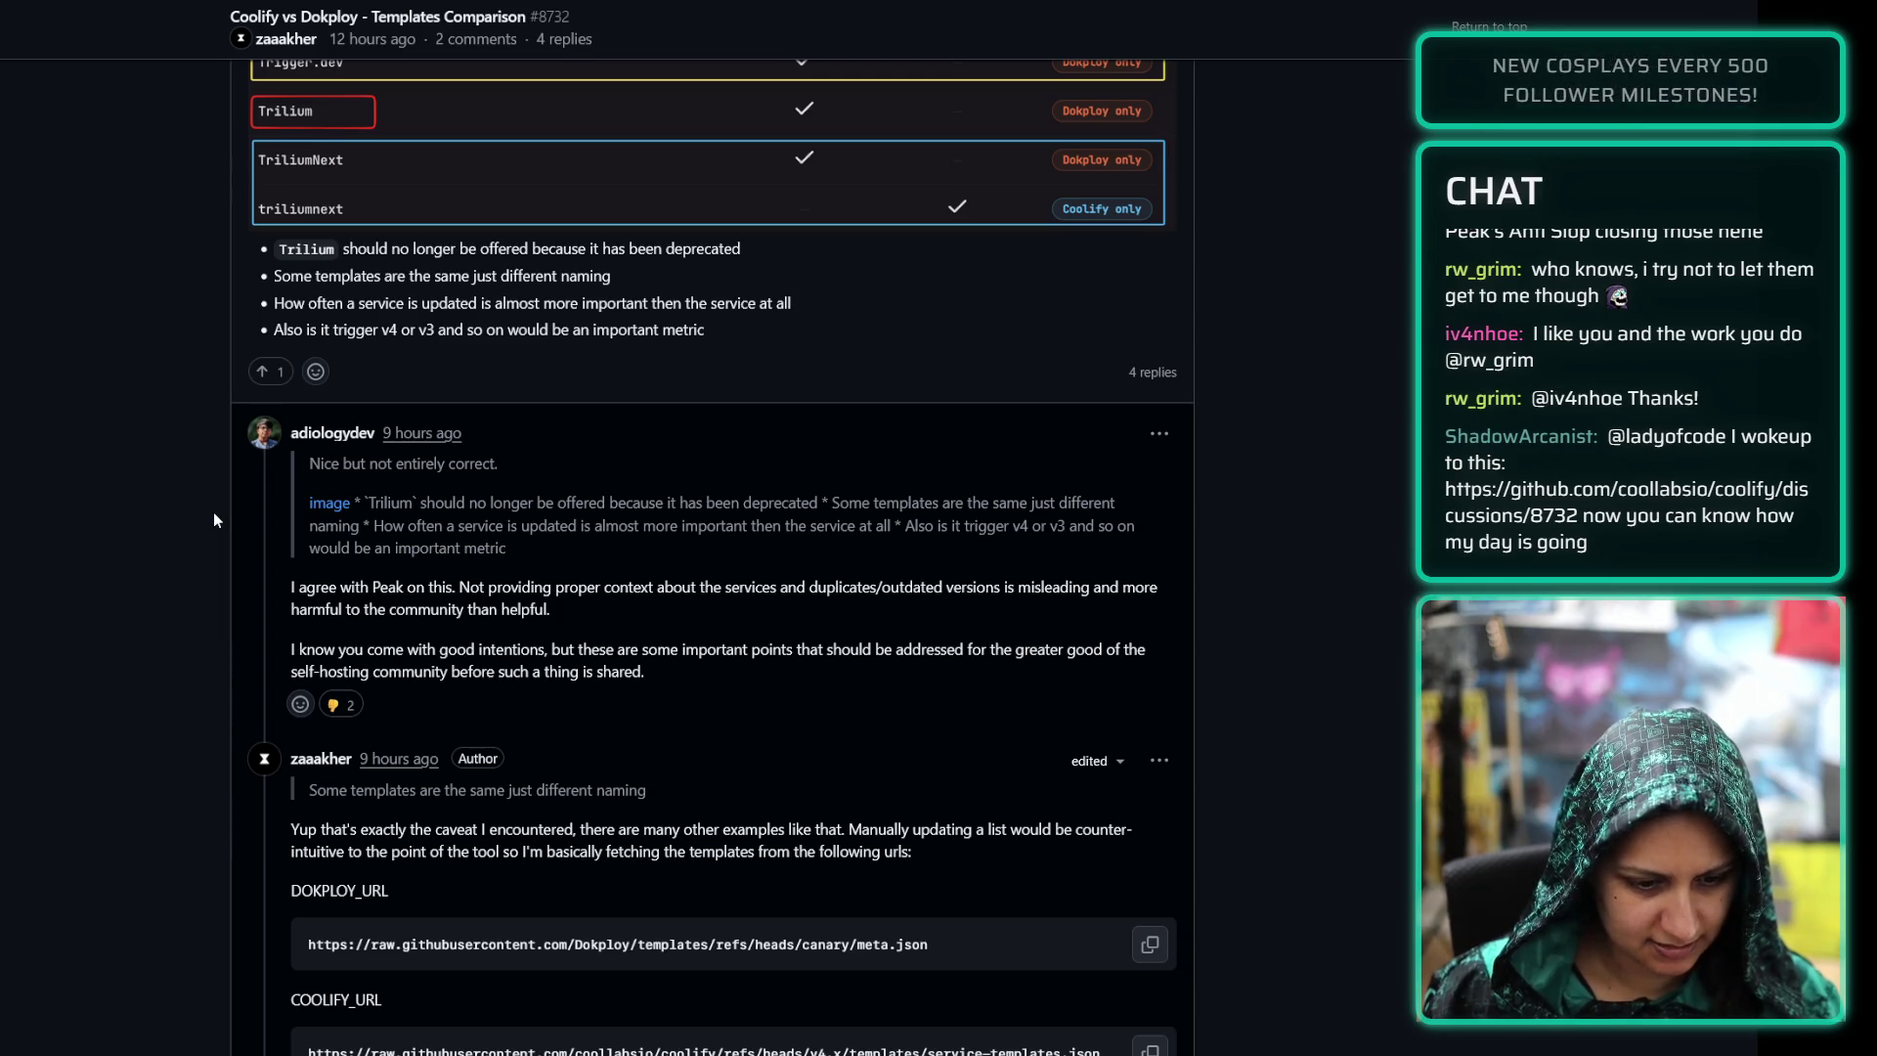
pyautogui.scroll(-3, 218, 511)
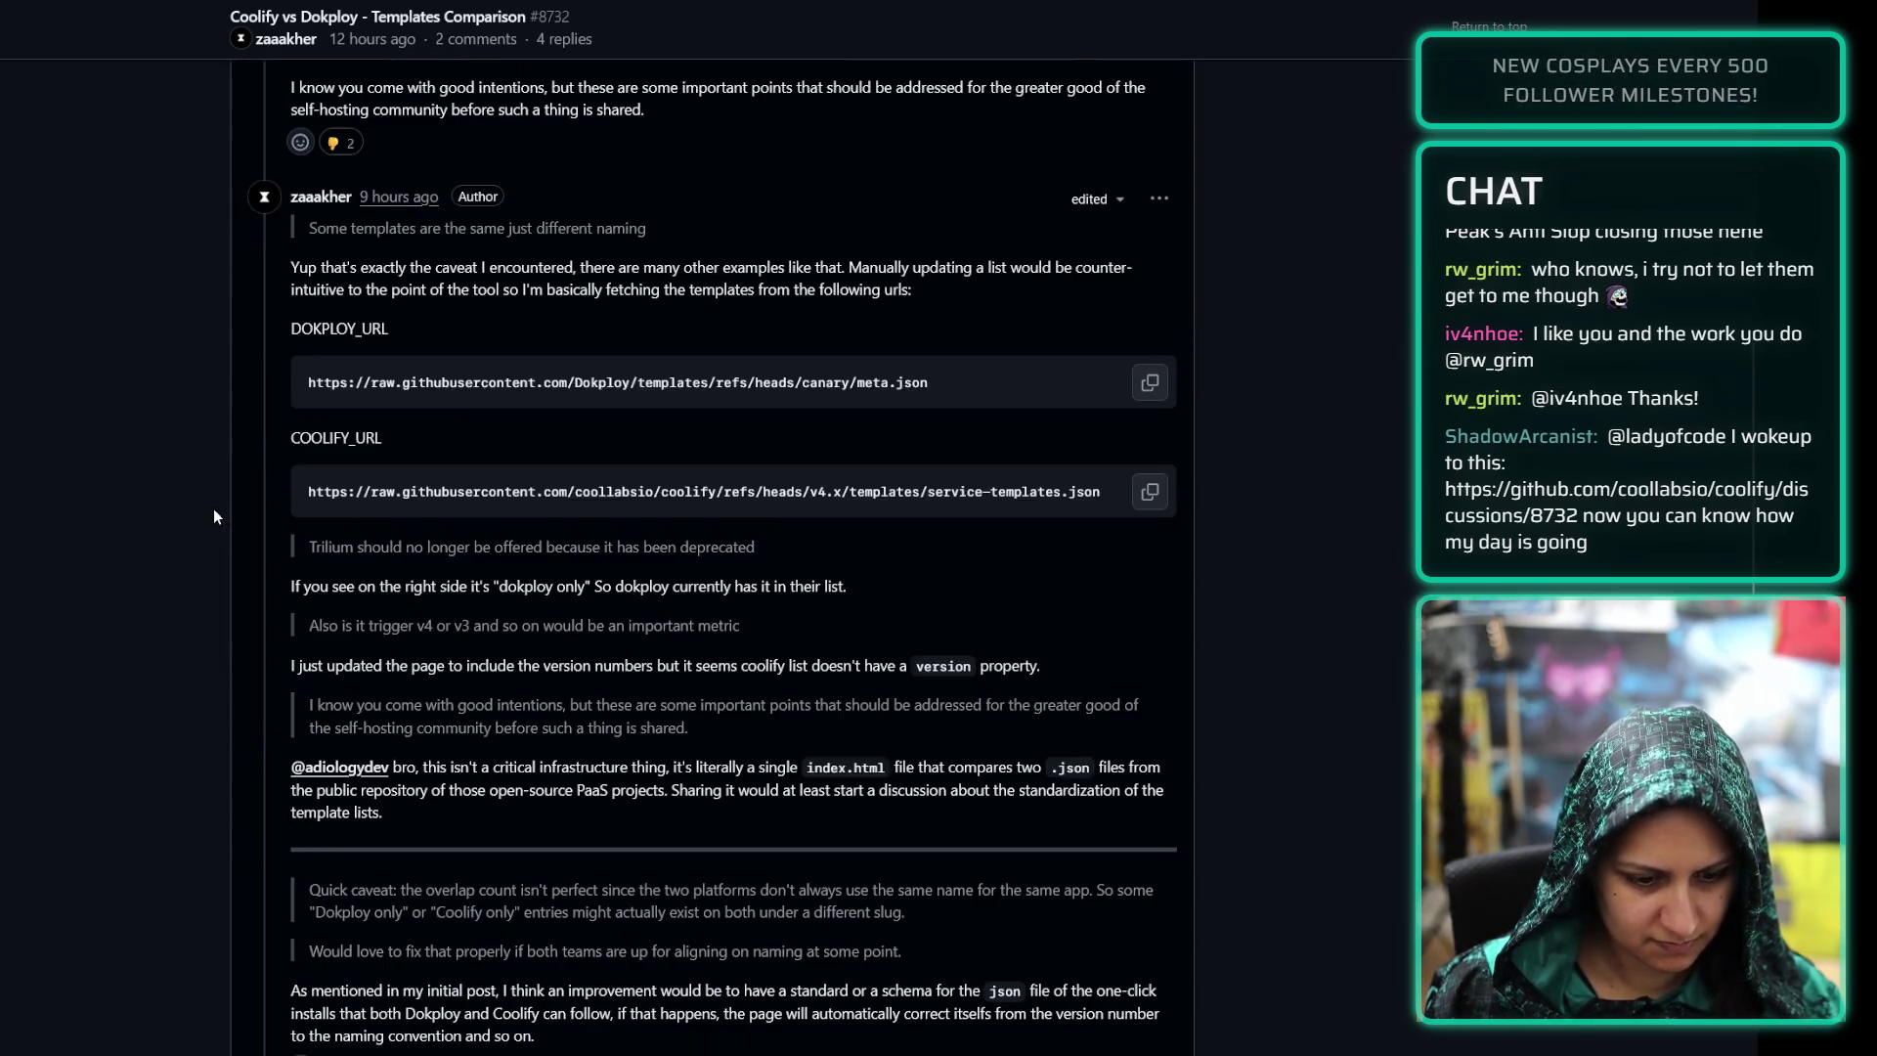
pyautogui.scroll(-2, 219, 518)
pyautogui.scroll(-3, 209, 541)
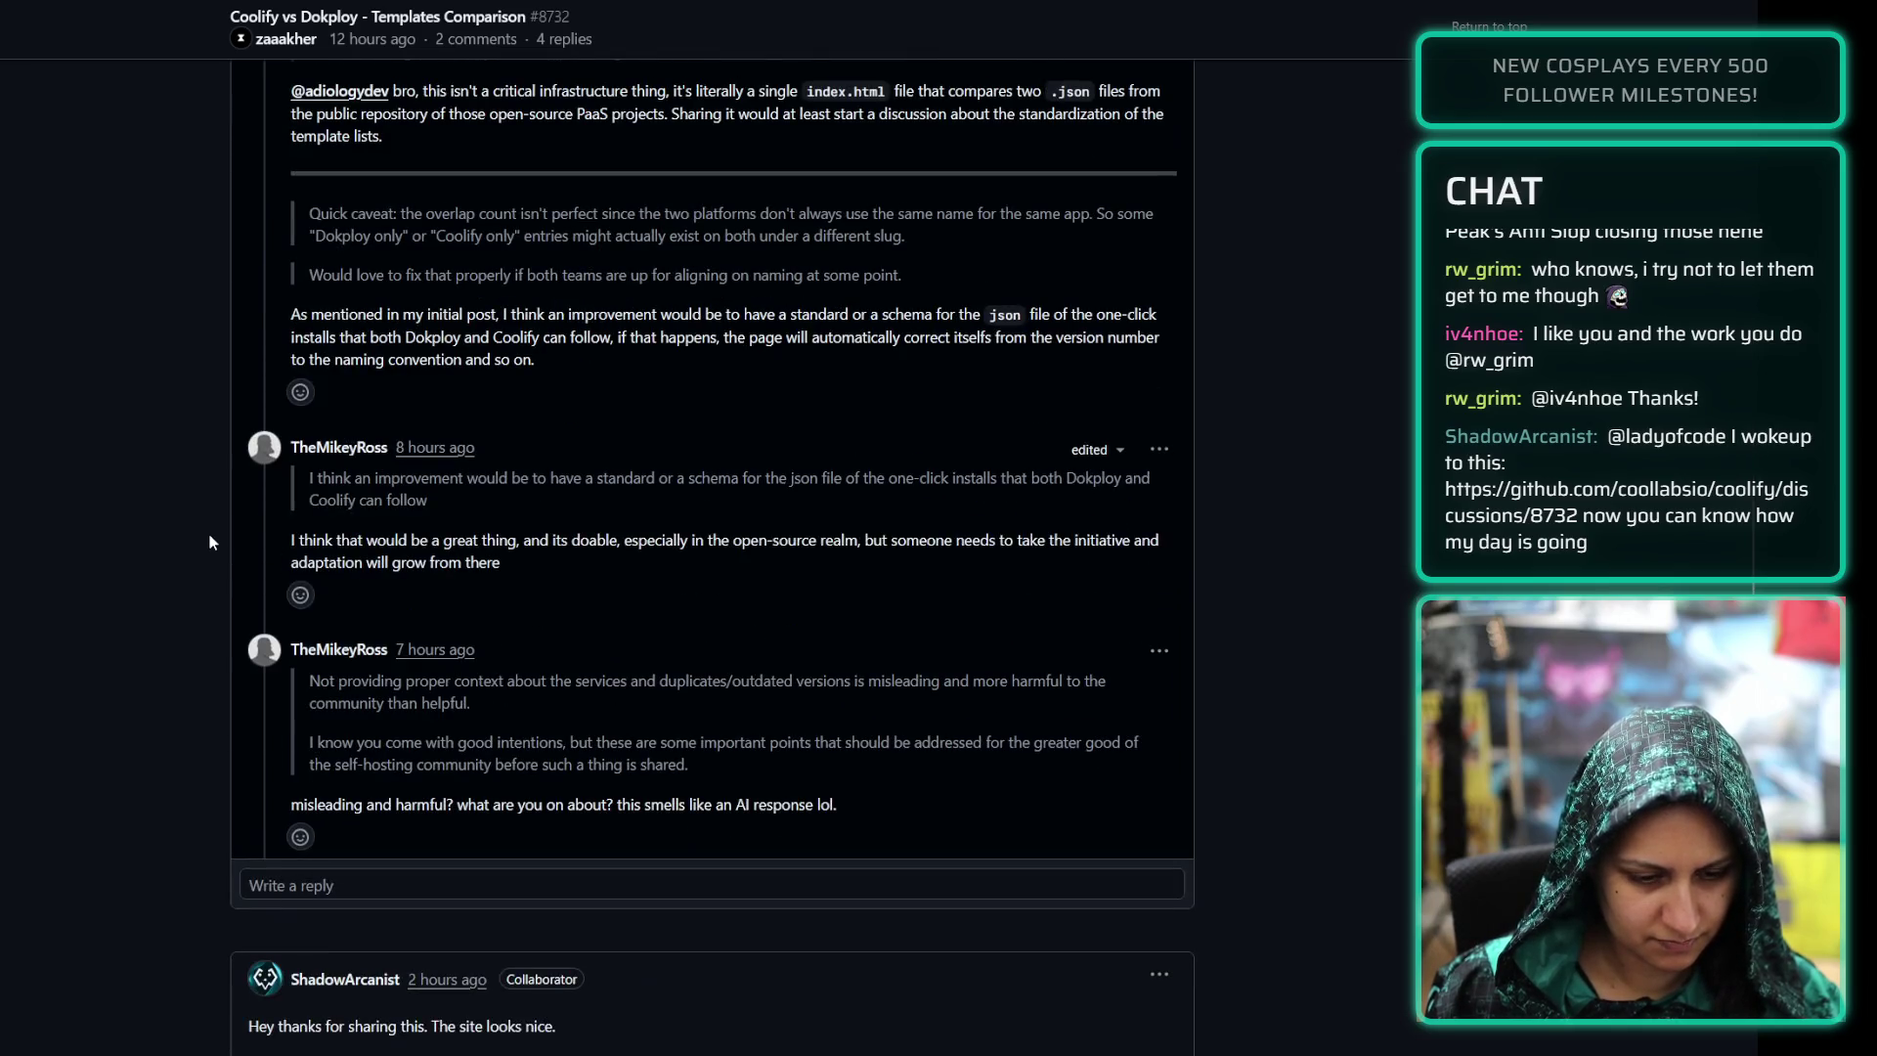
pyautogui.scroll(-4, 208, 538)
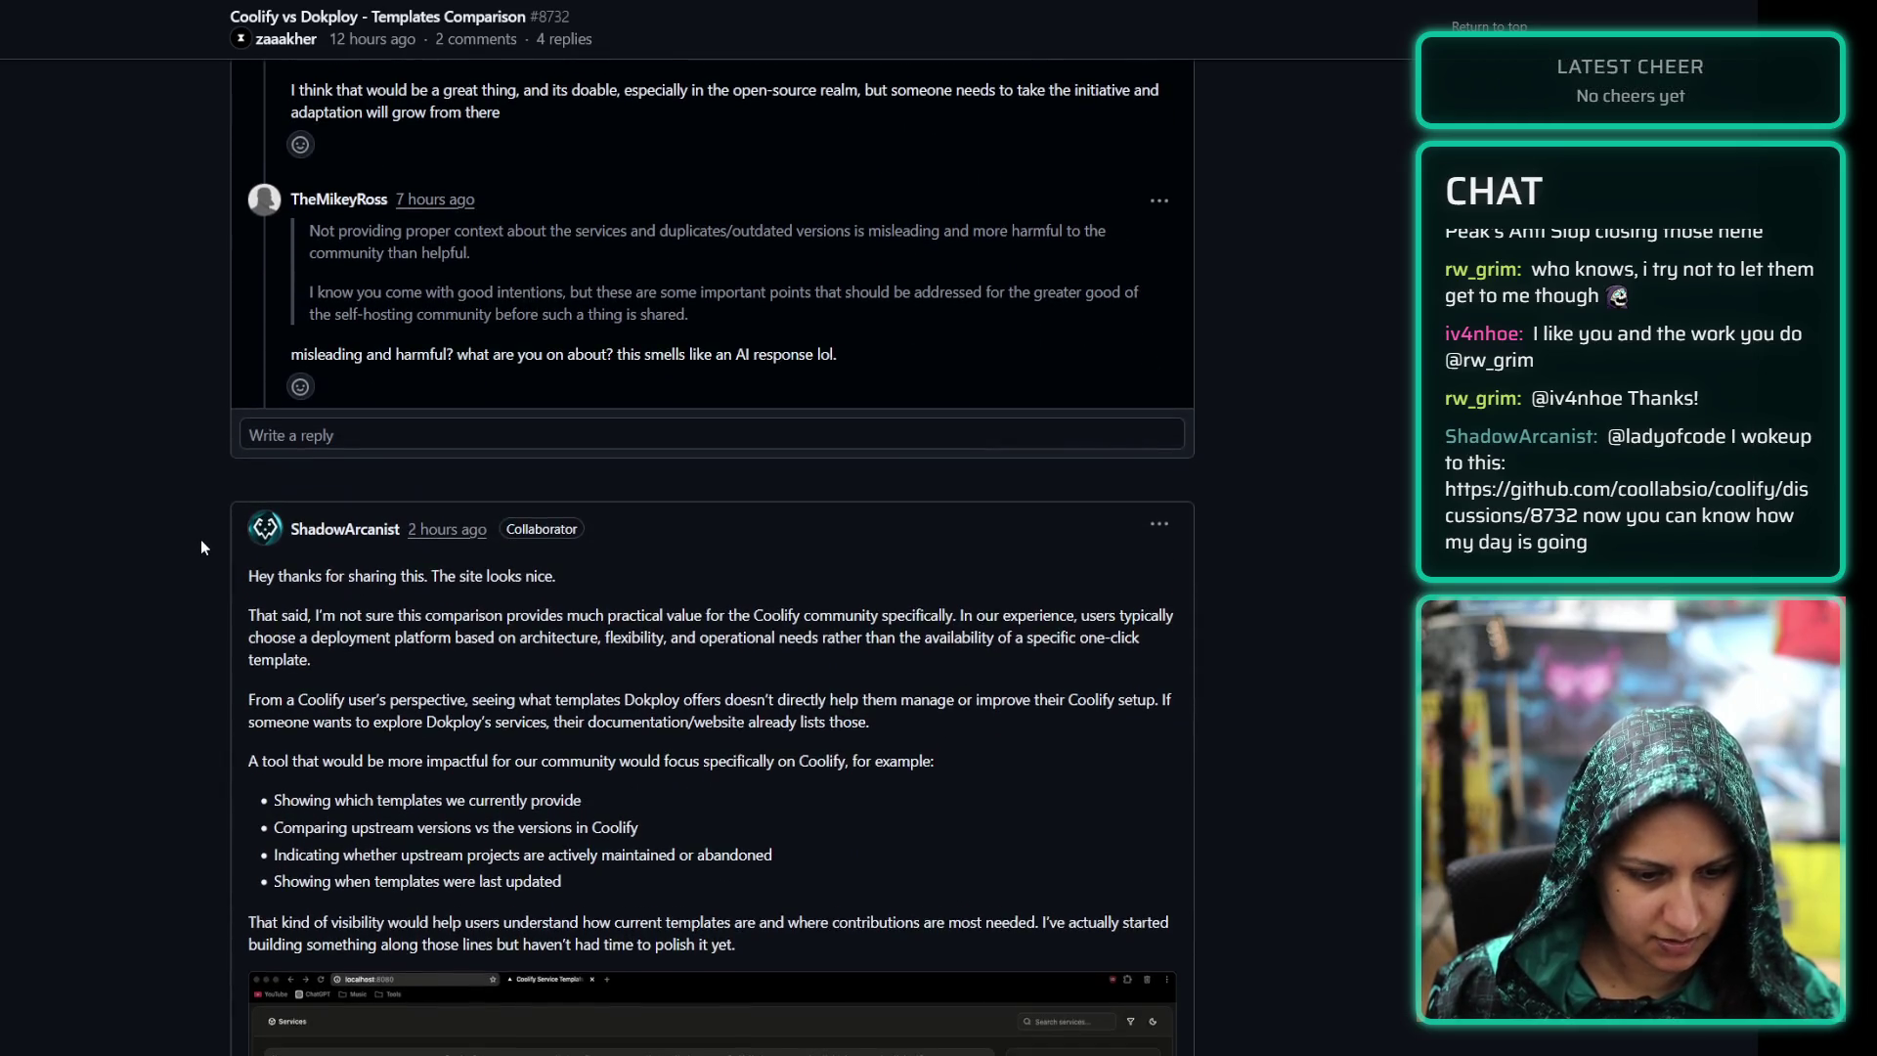
pyautogui.scroll(-2, 201, 539)
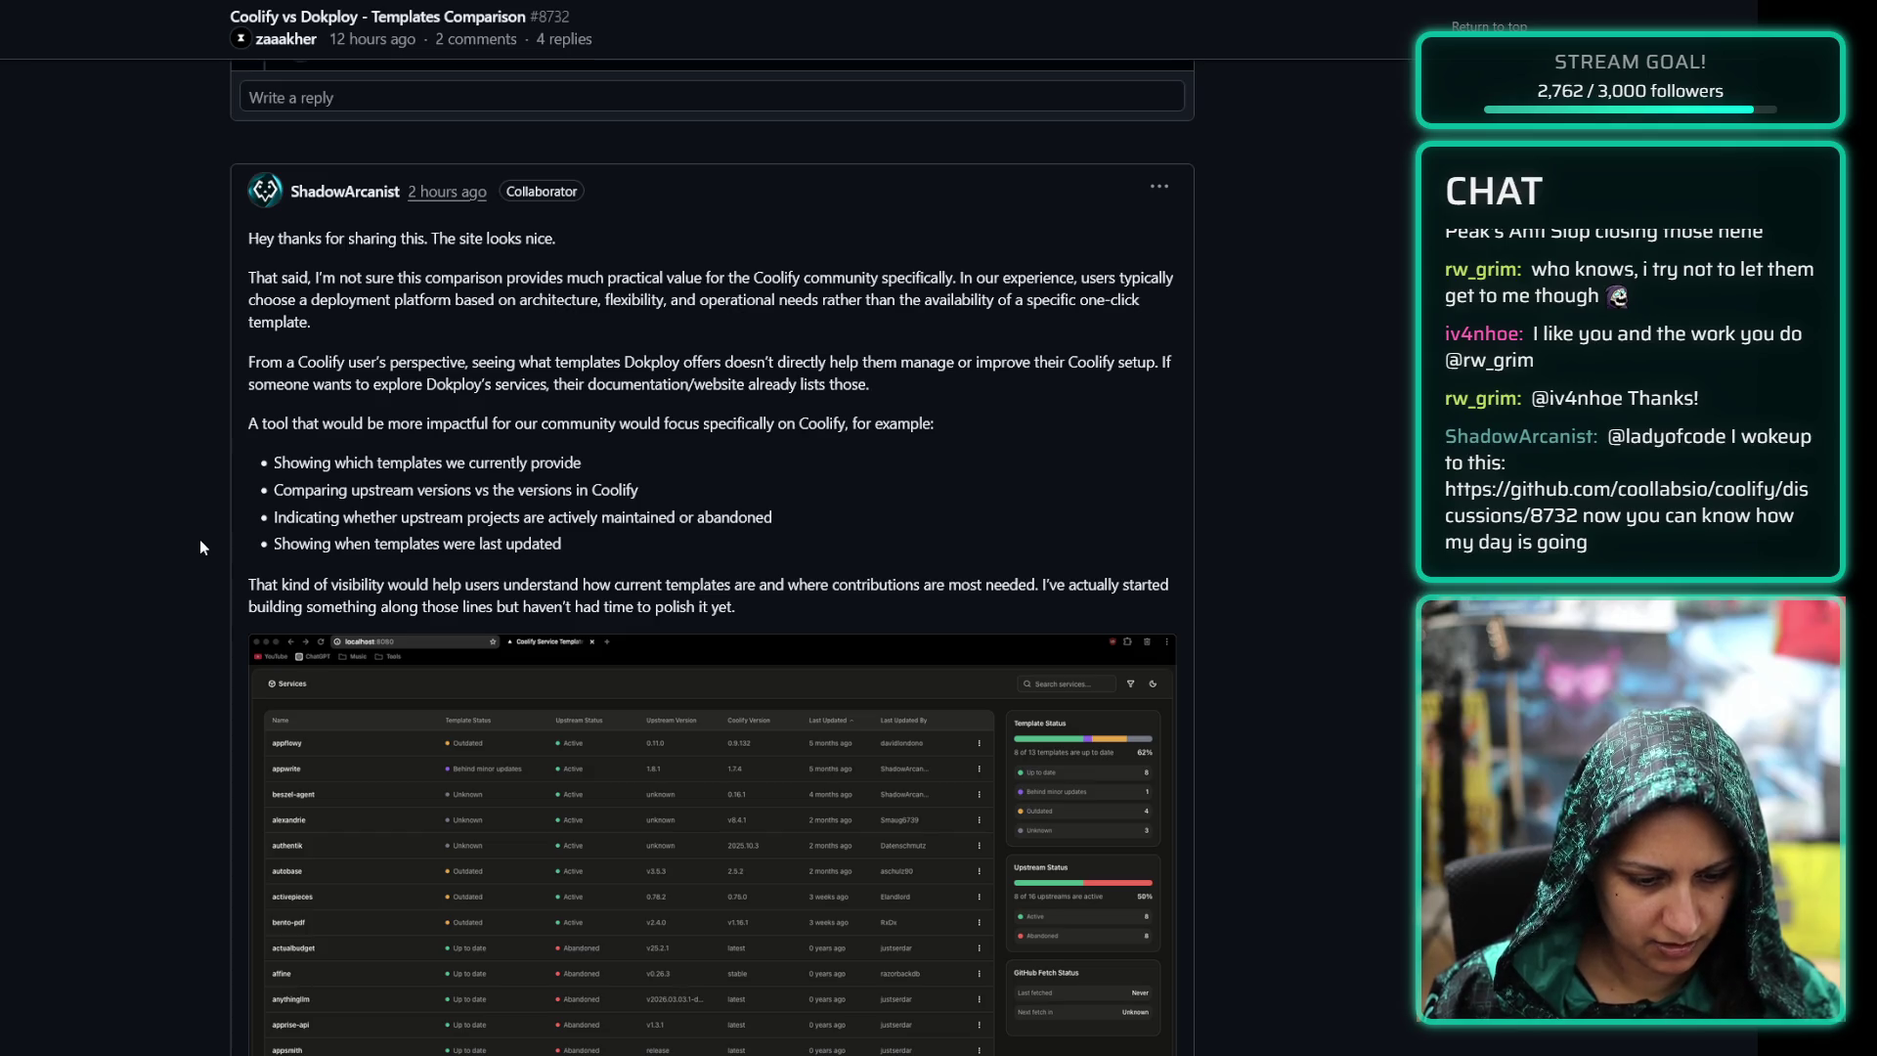
pyautogui.scroll(-3, 200, 539)
pyautogui.scroll(-1, 209, 532)
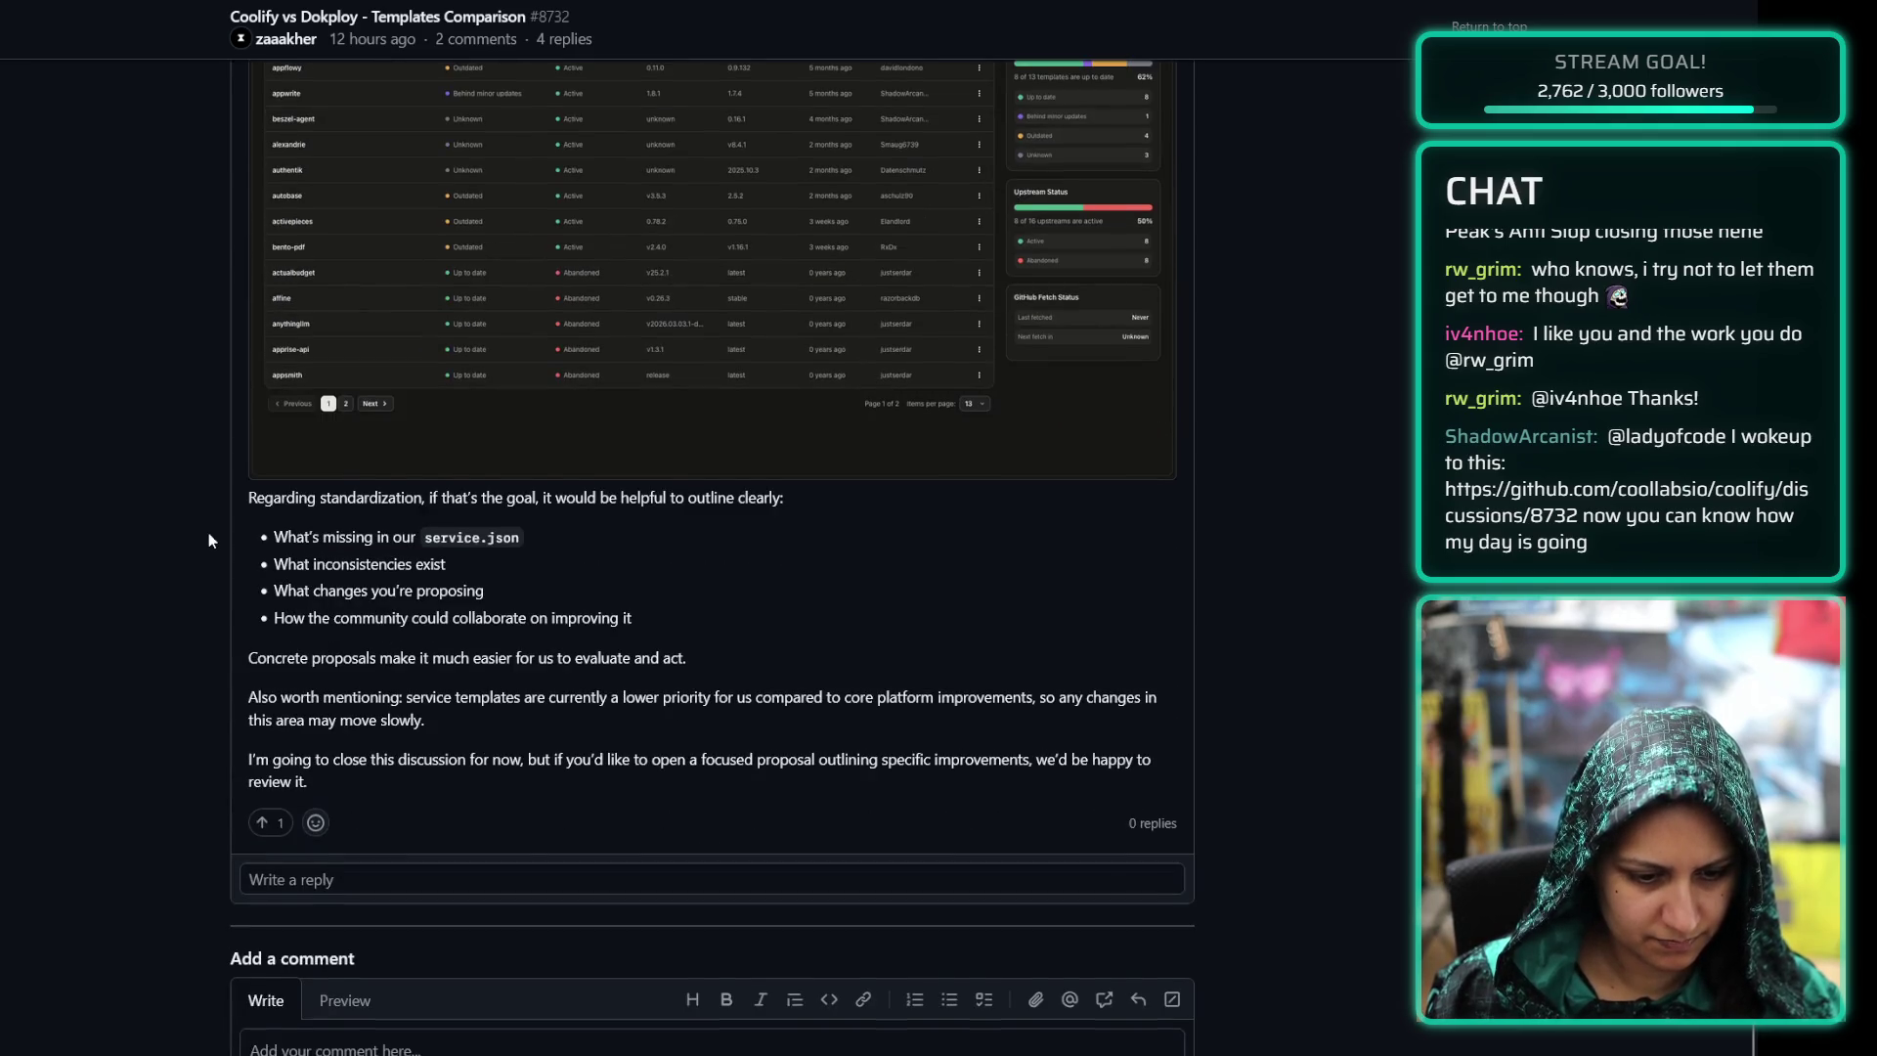
pyautogui.scroll(-1, 208, 531)
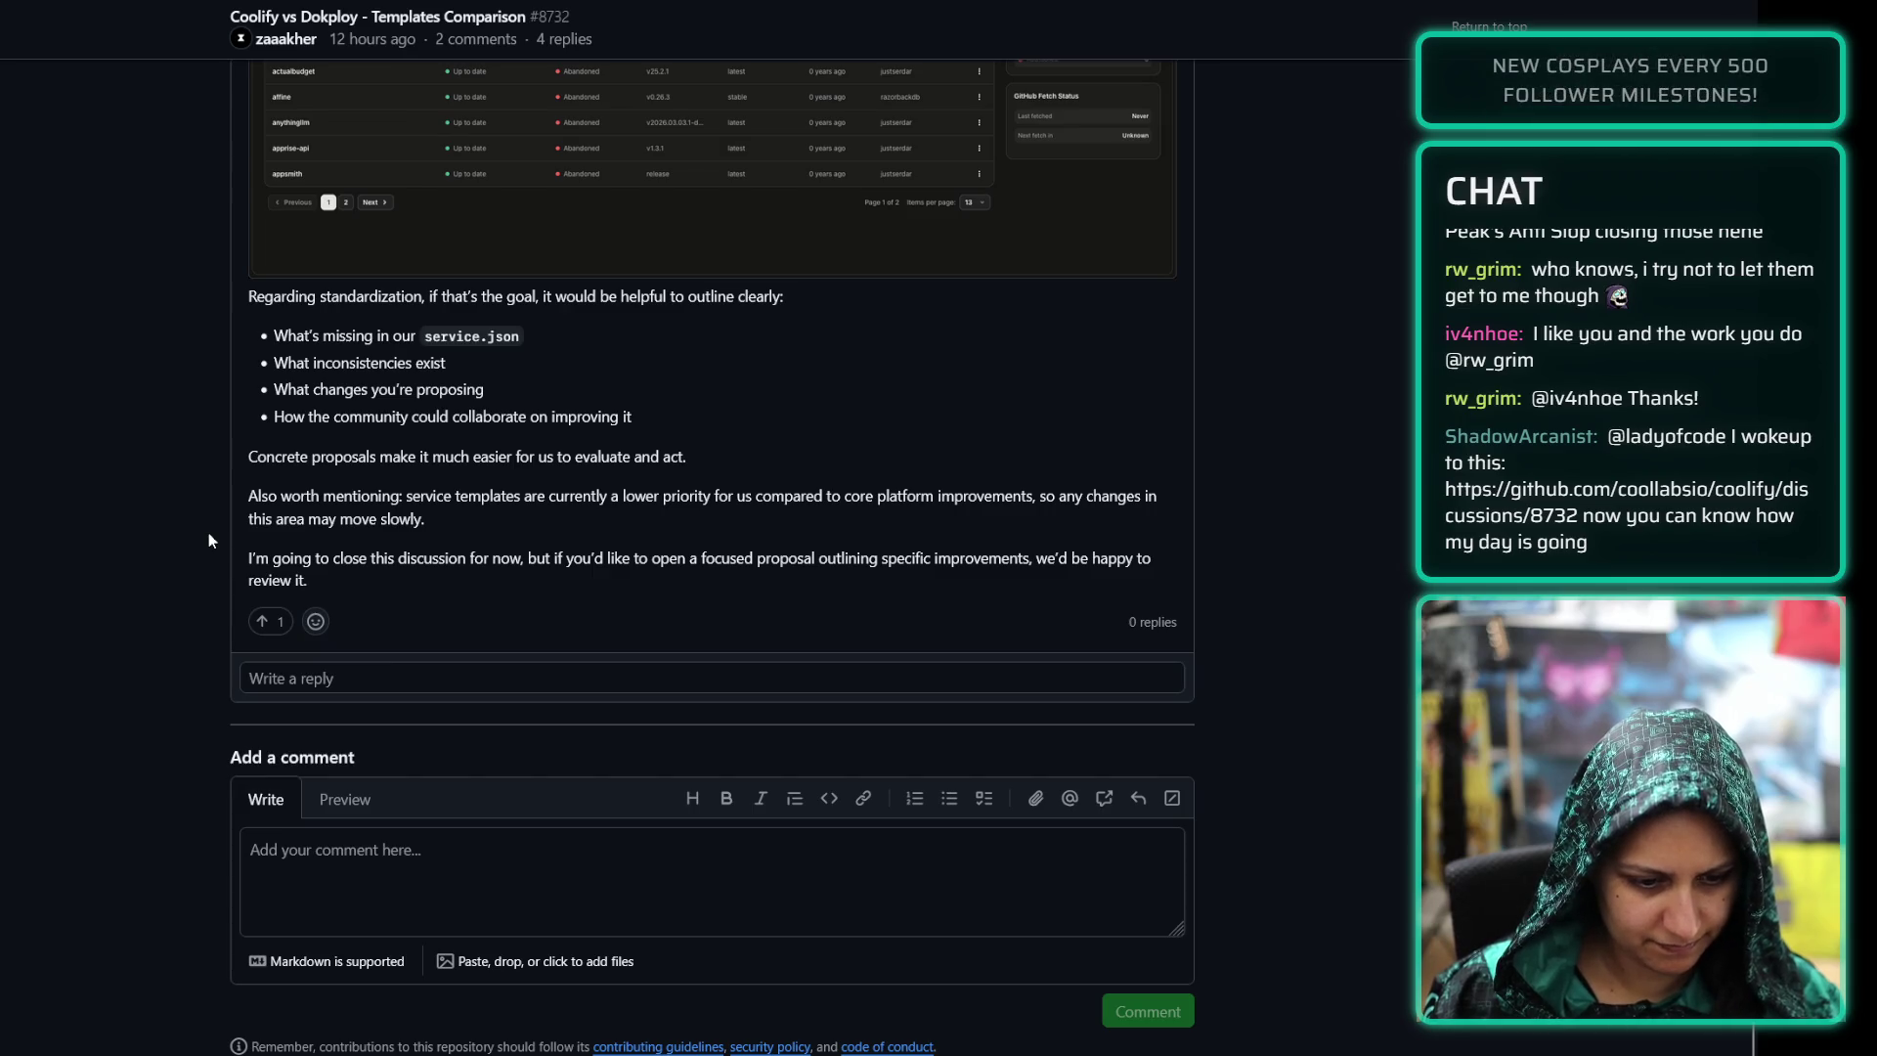
# Upvote the maintainer's closing comment on discussion #8732 and go back to the closed PR list
pyautogui.click(281, 620)
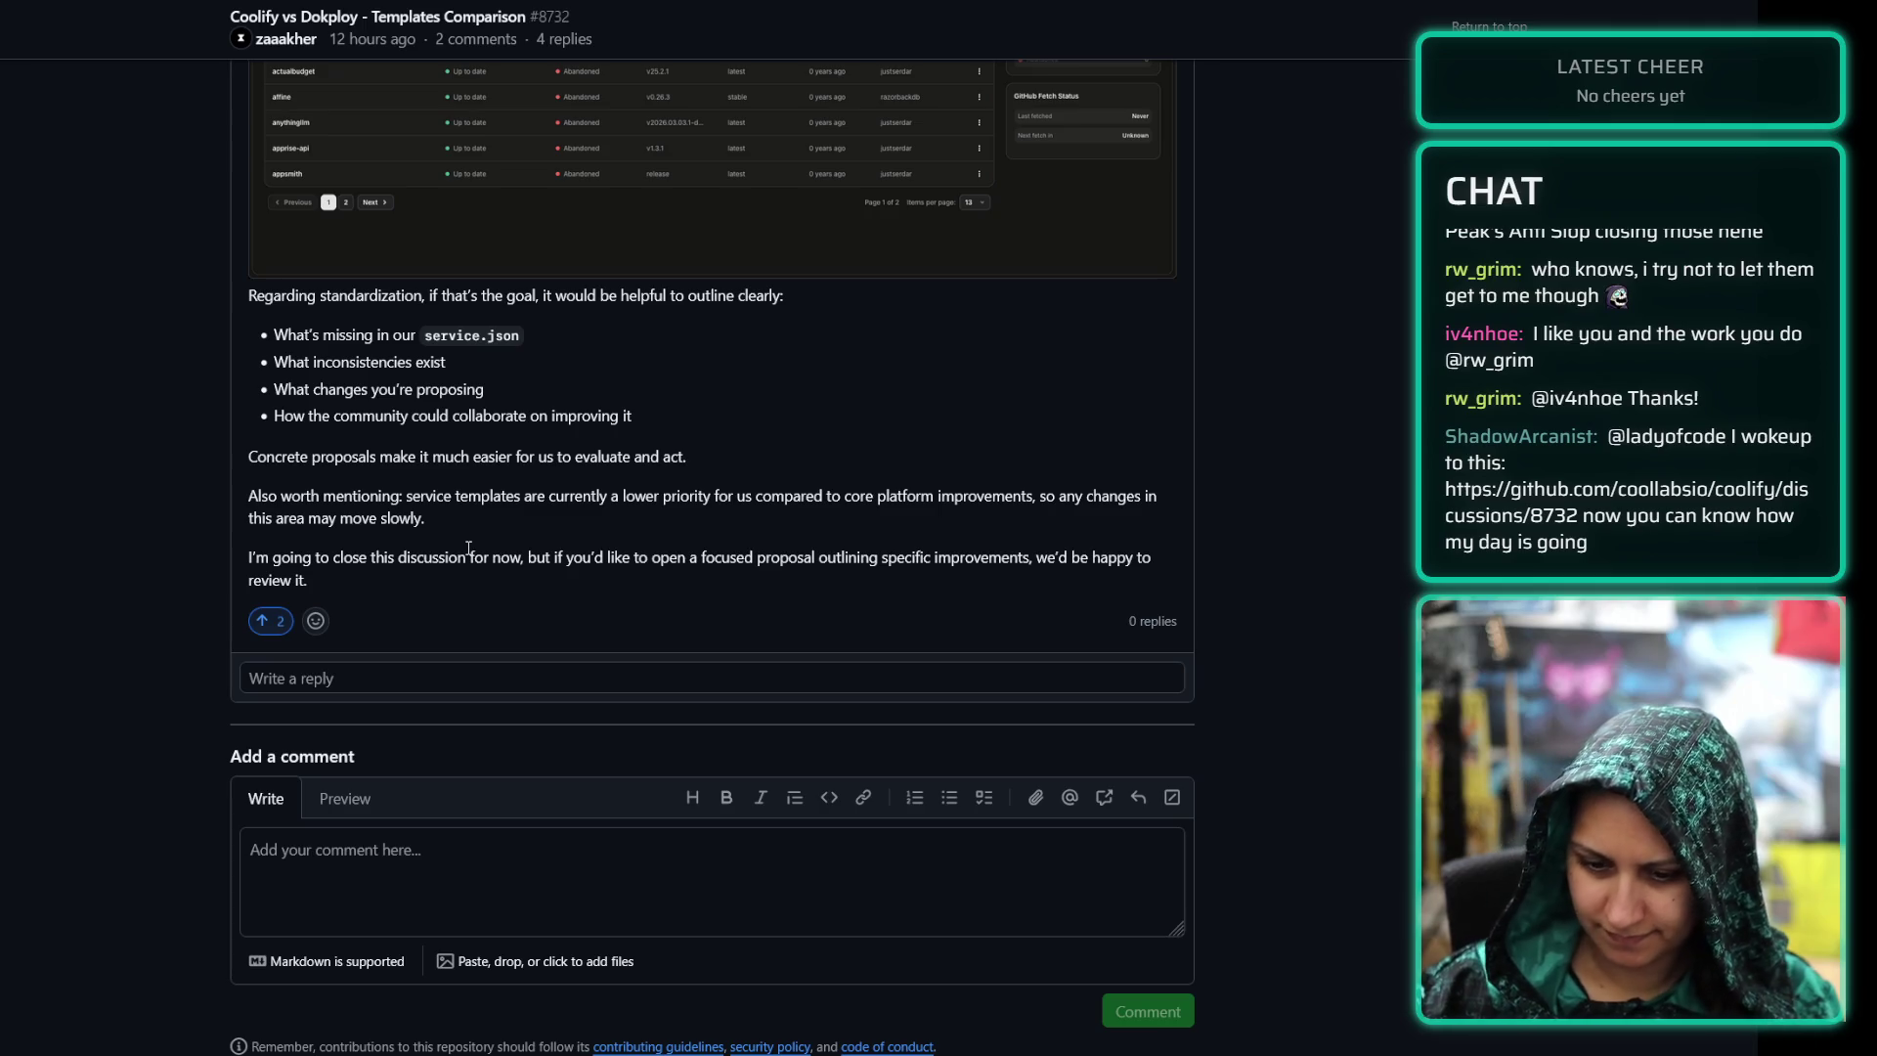
pyautogui.scroll(4, 474, 312)
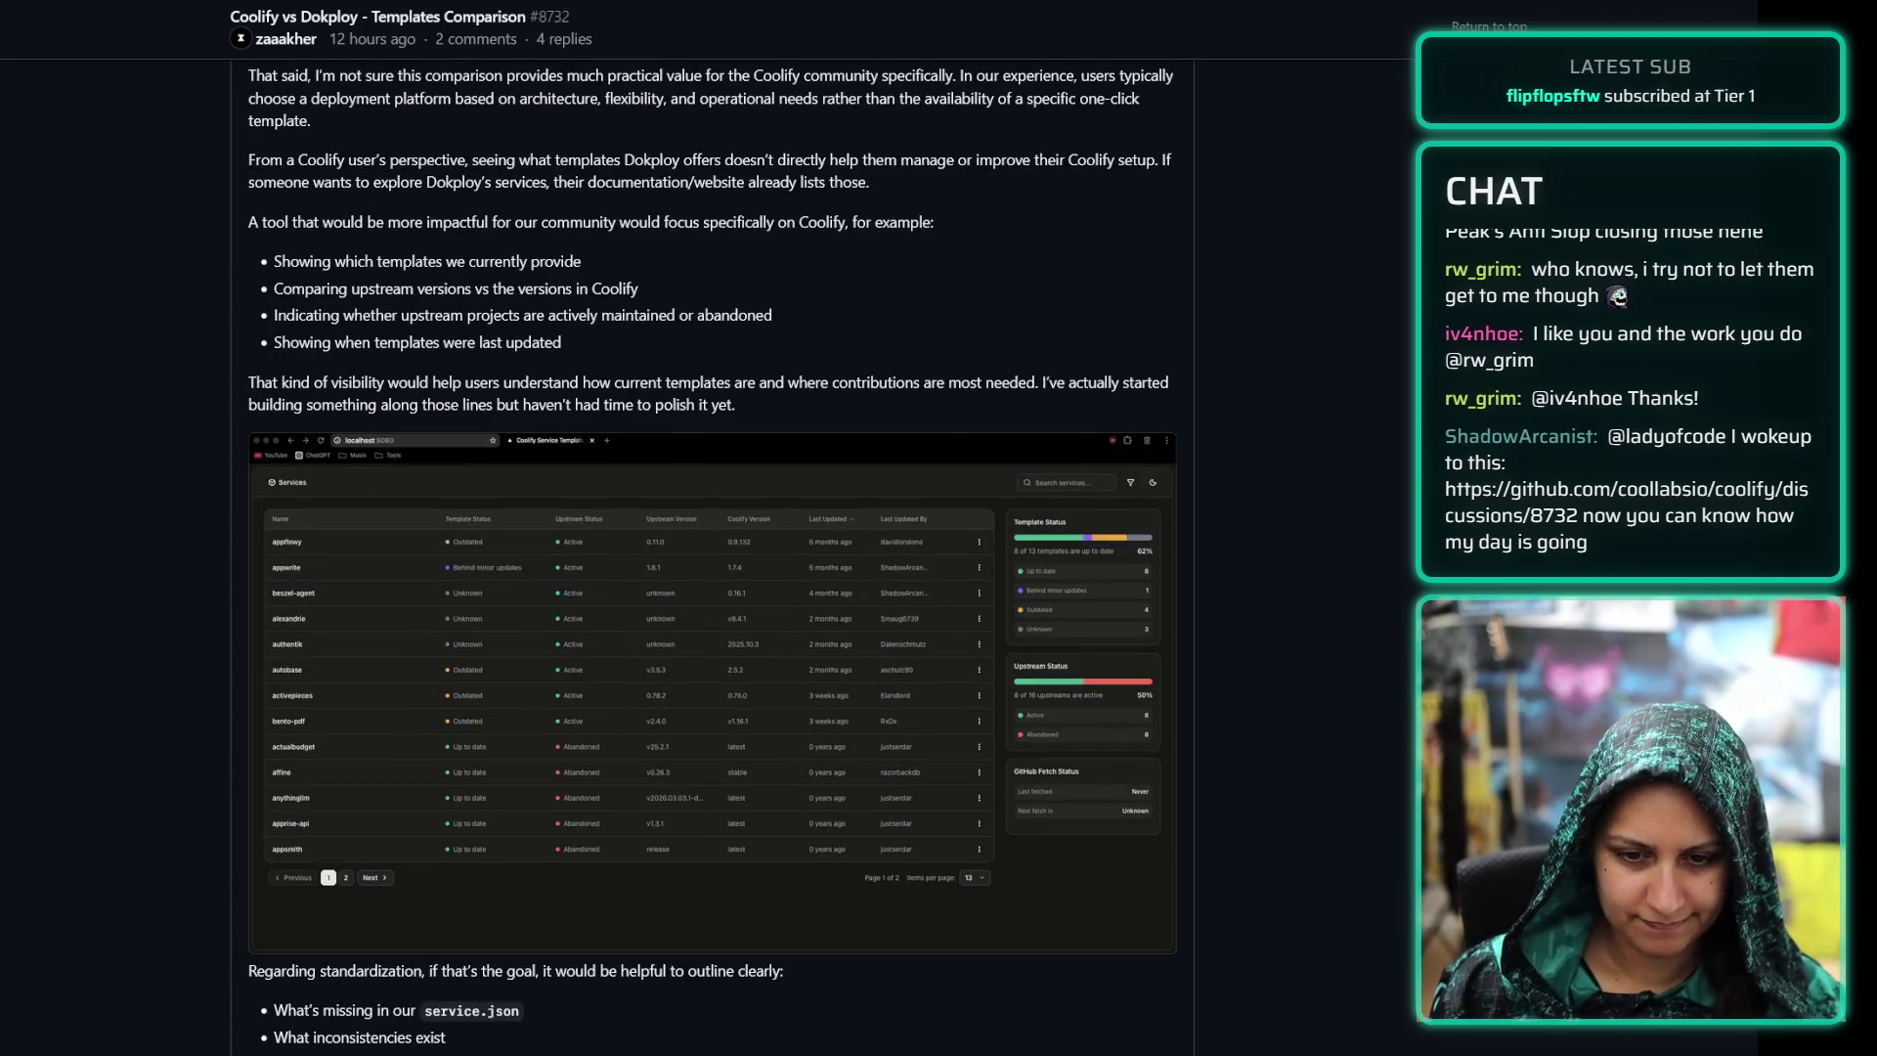
pyautogui.hotkey('ctrl', 'w')
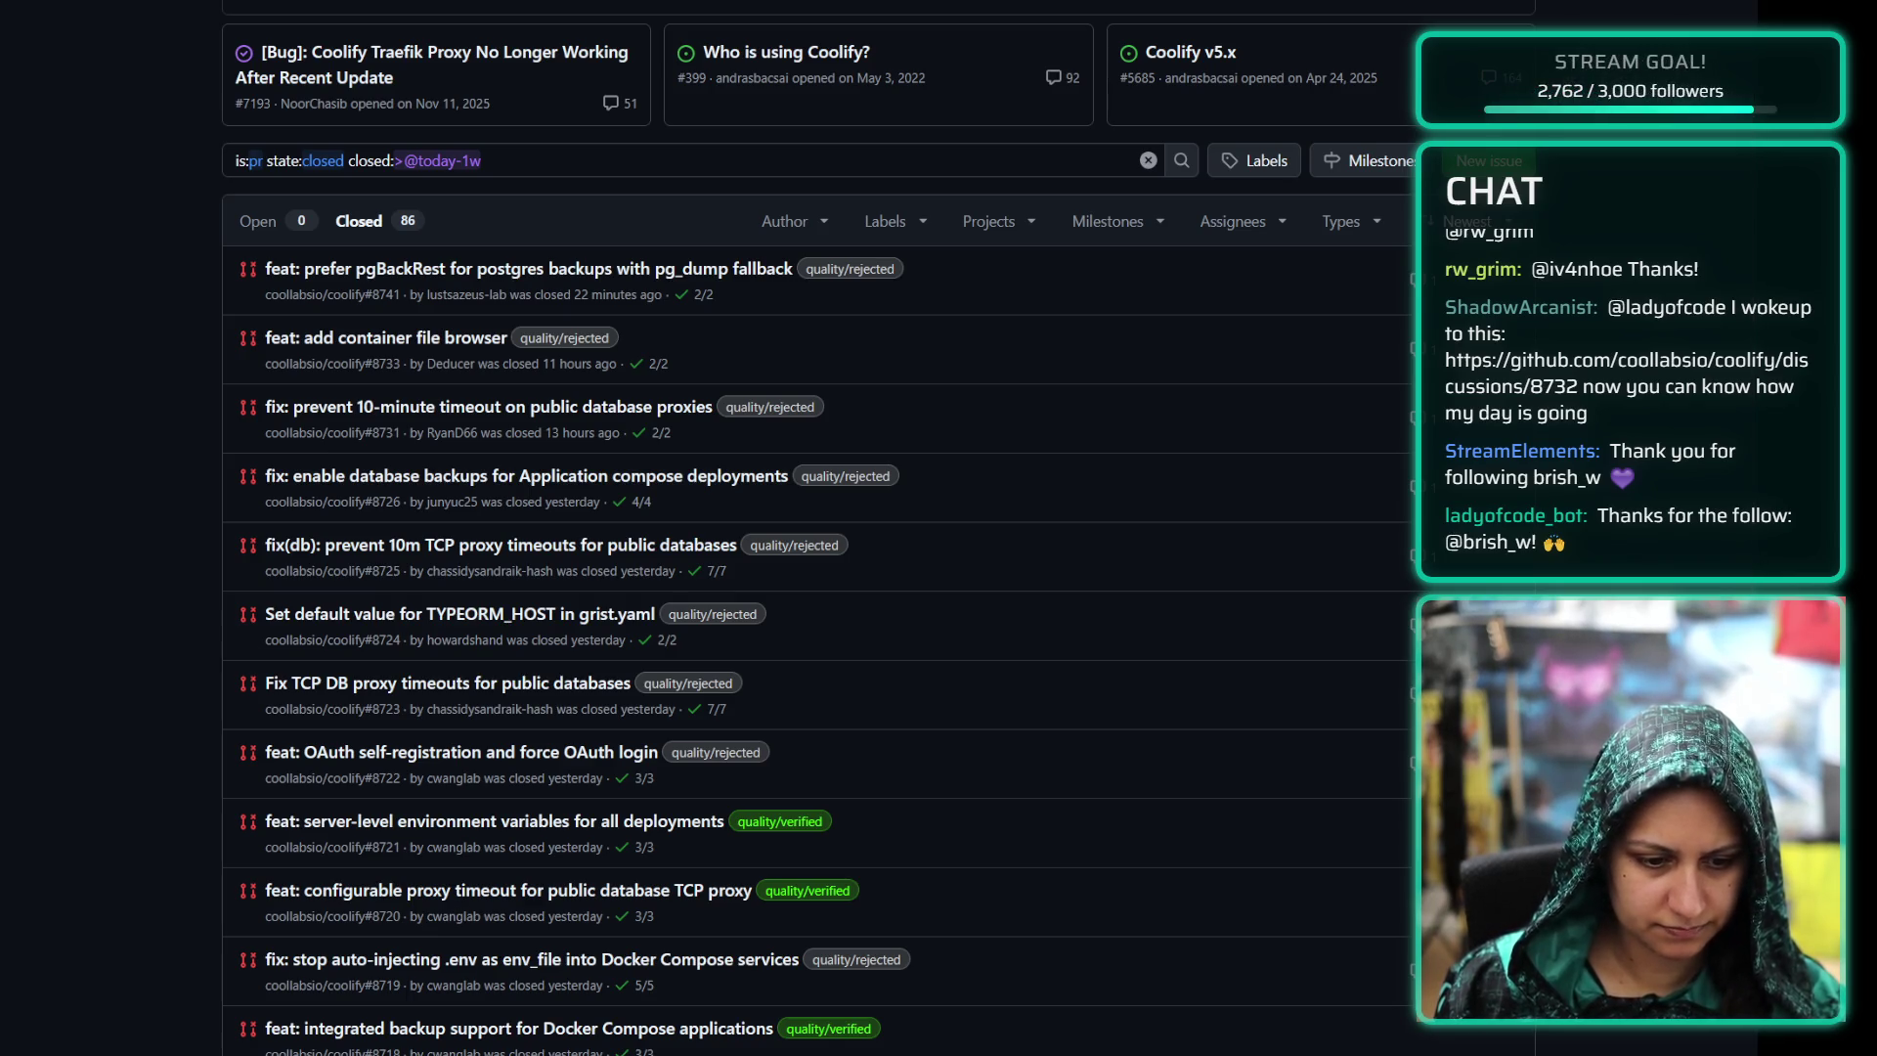
pyautogui.hotkey('ctrl', 't')
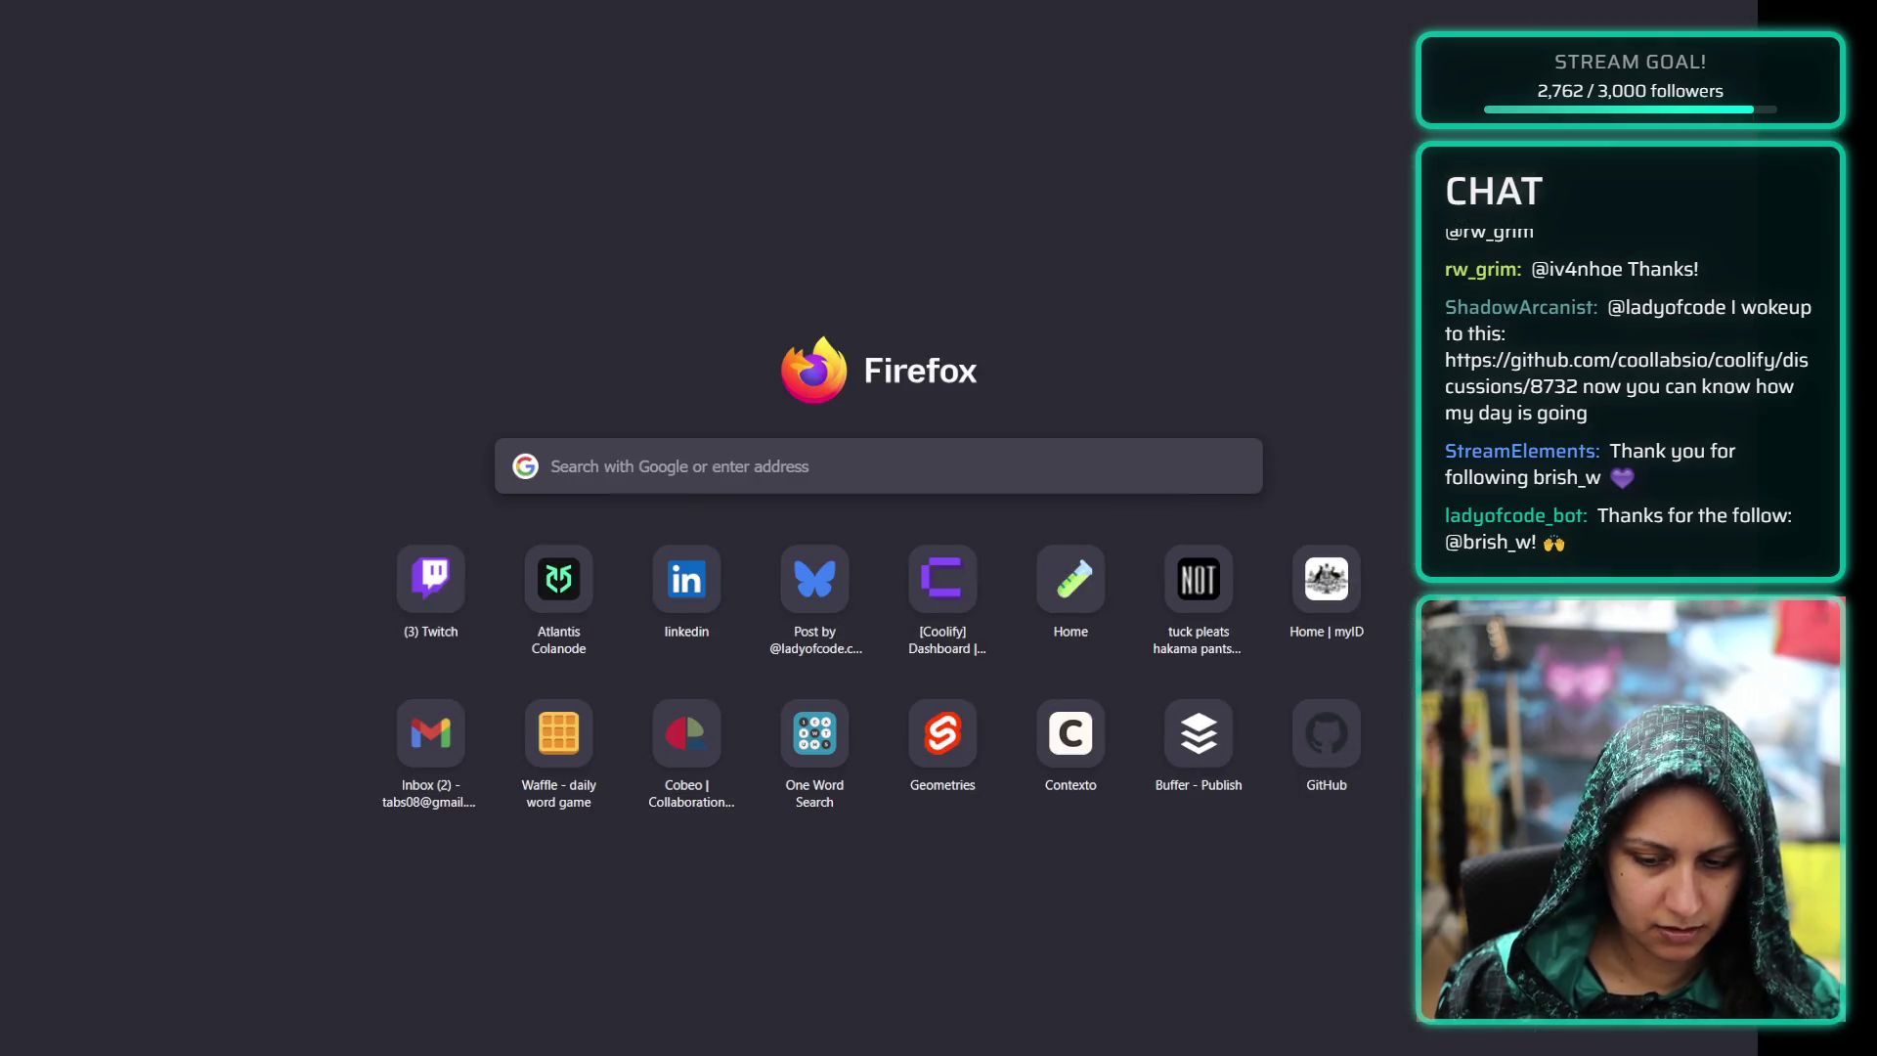
pyautogui.hotkey('alt', 'Tab')
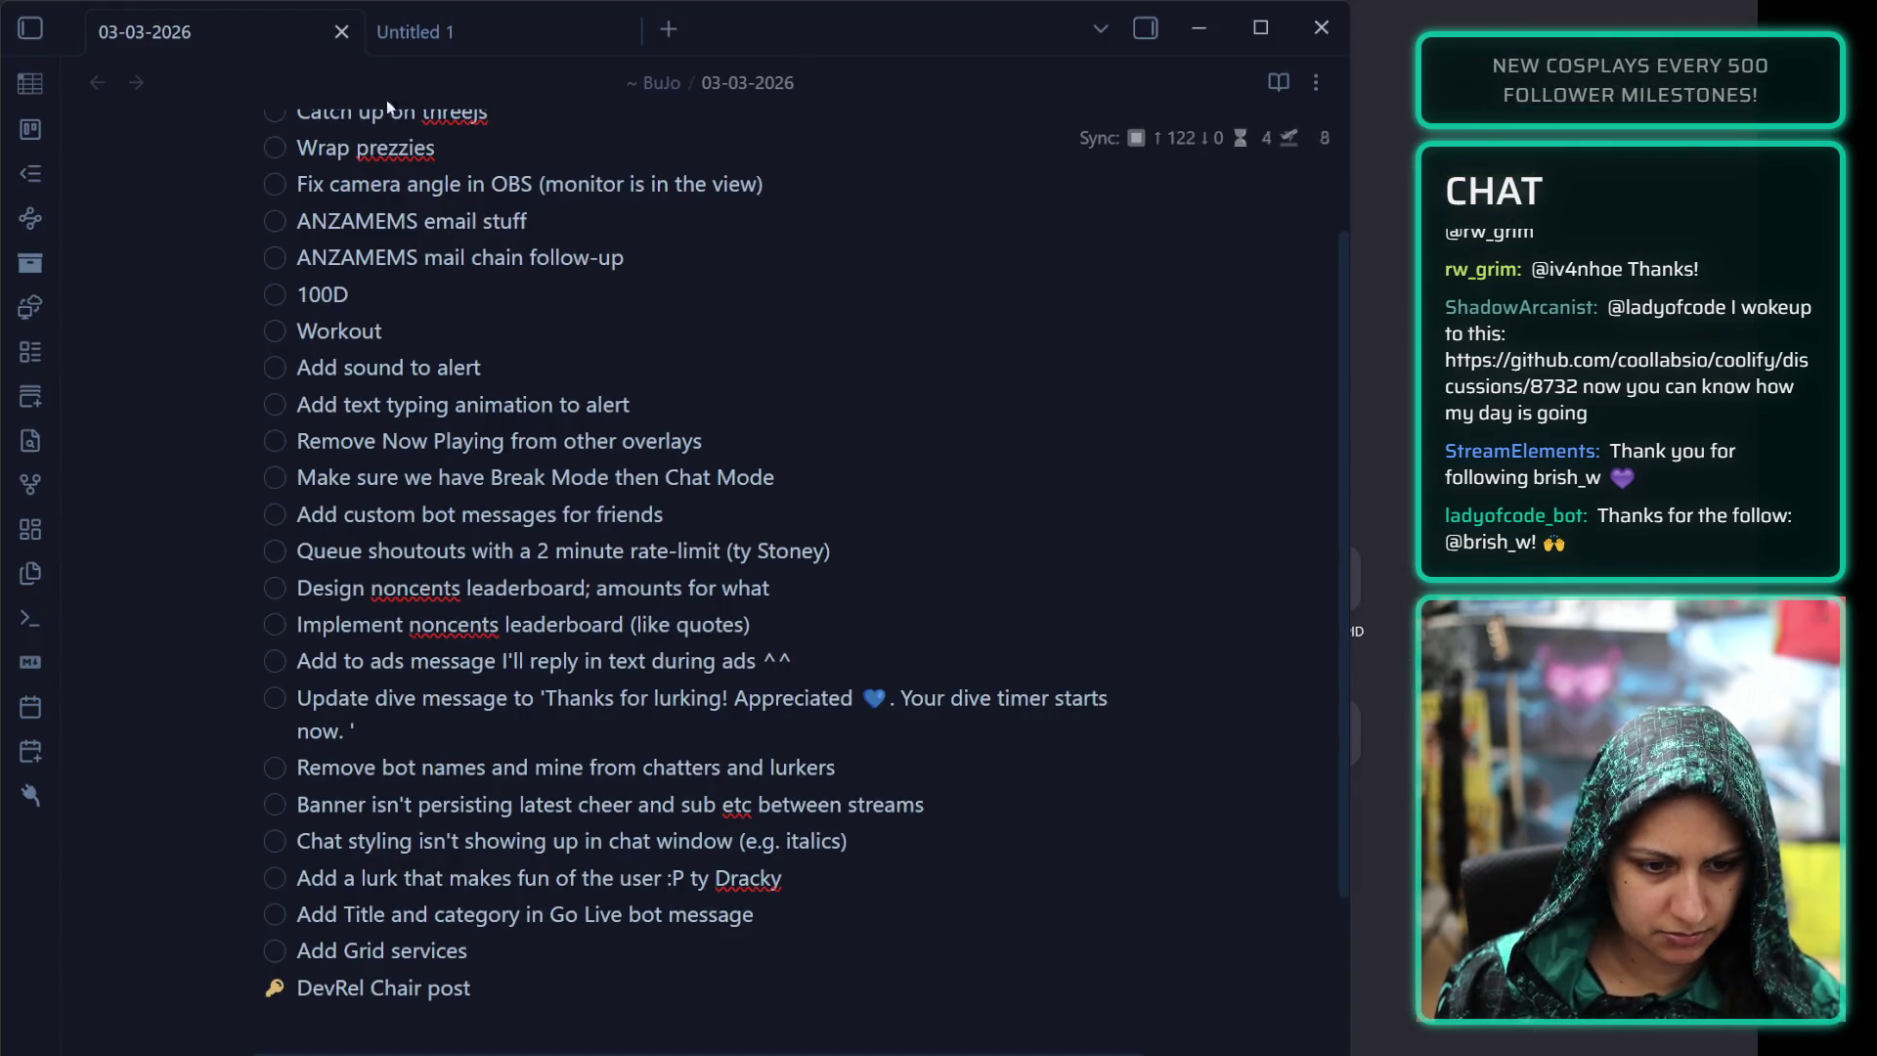
pyautogui.hotkey('ctrl', 'Tab')
pyautogui.click(30, 28)
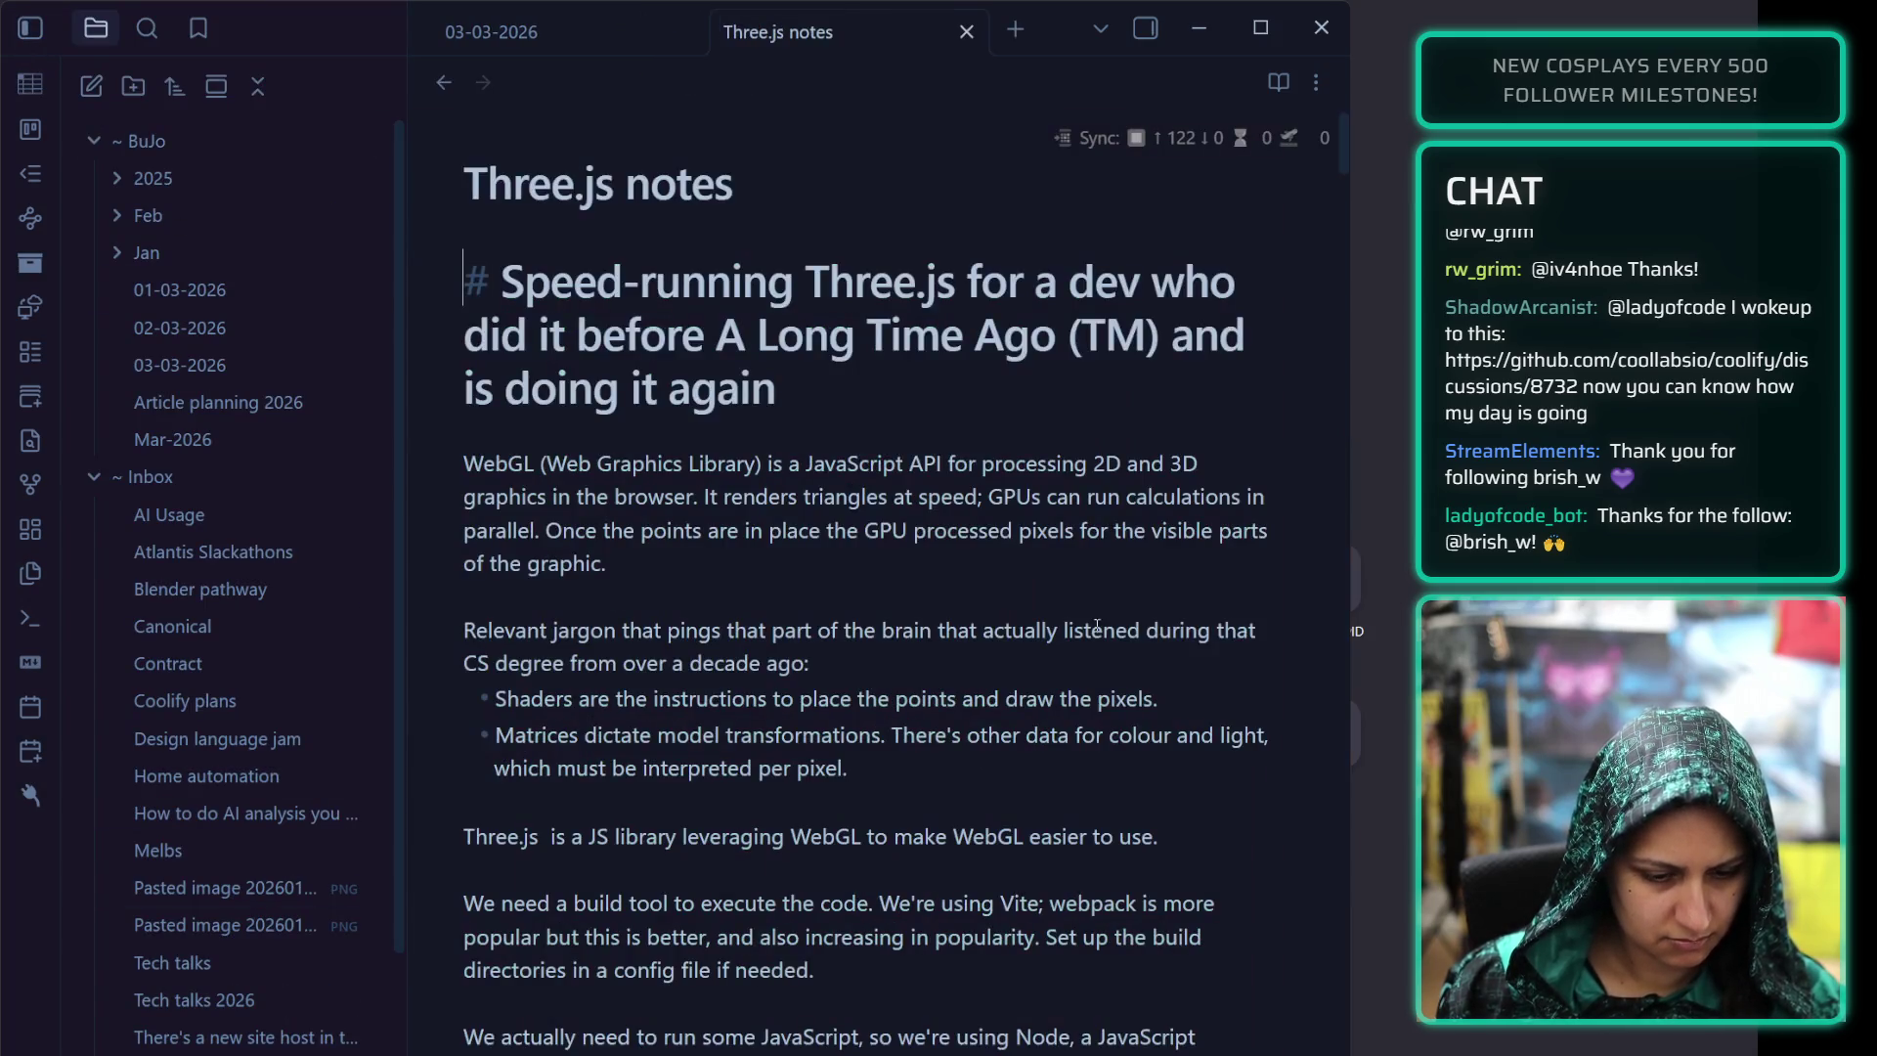
pyautogui.click(491, 31)
pyautogui.click(778, 33)
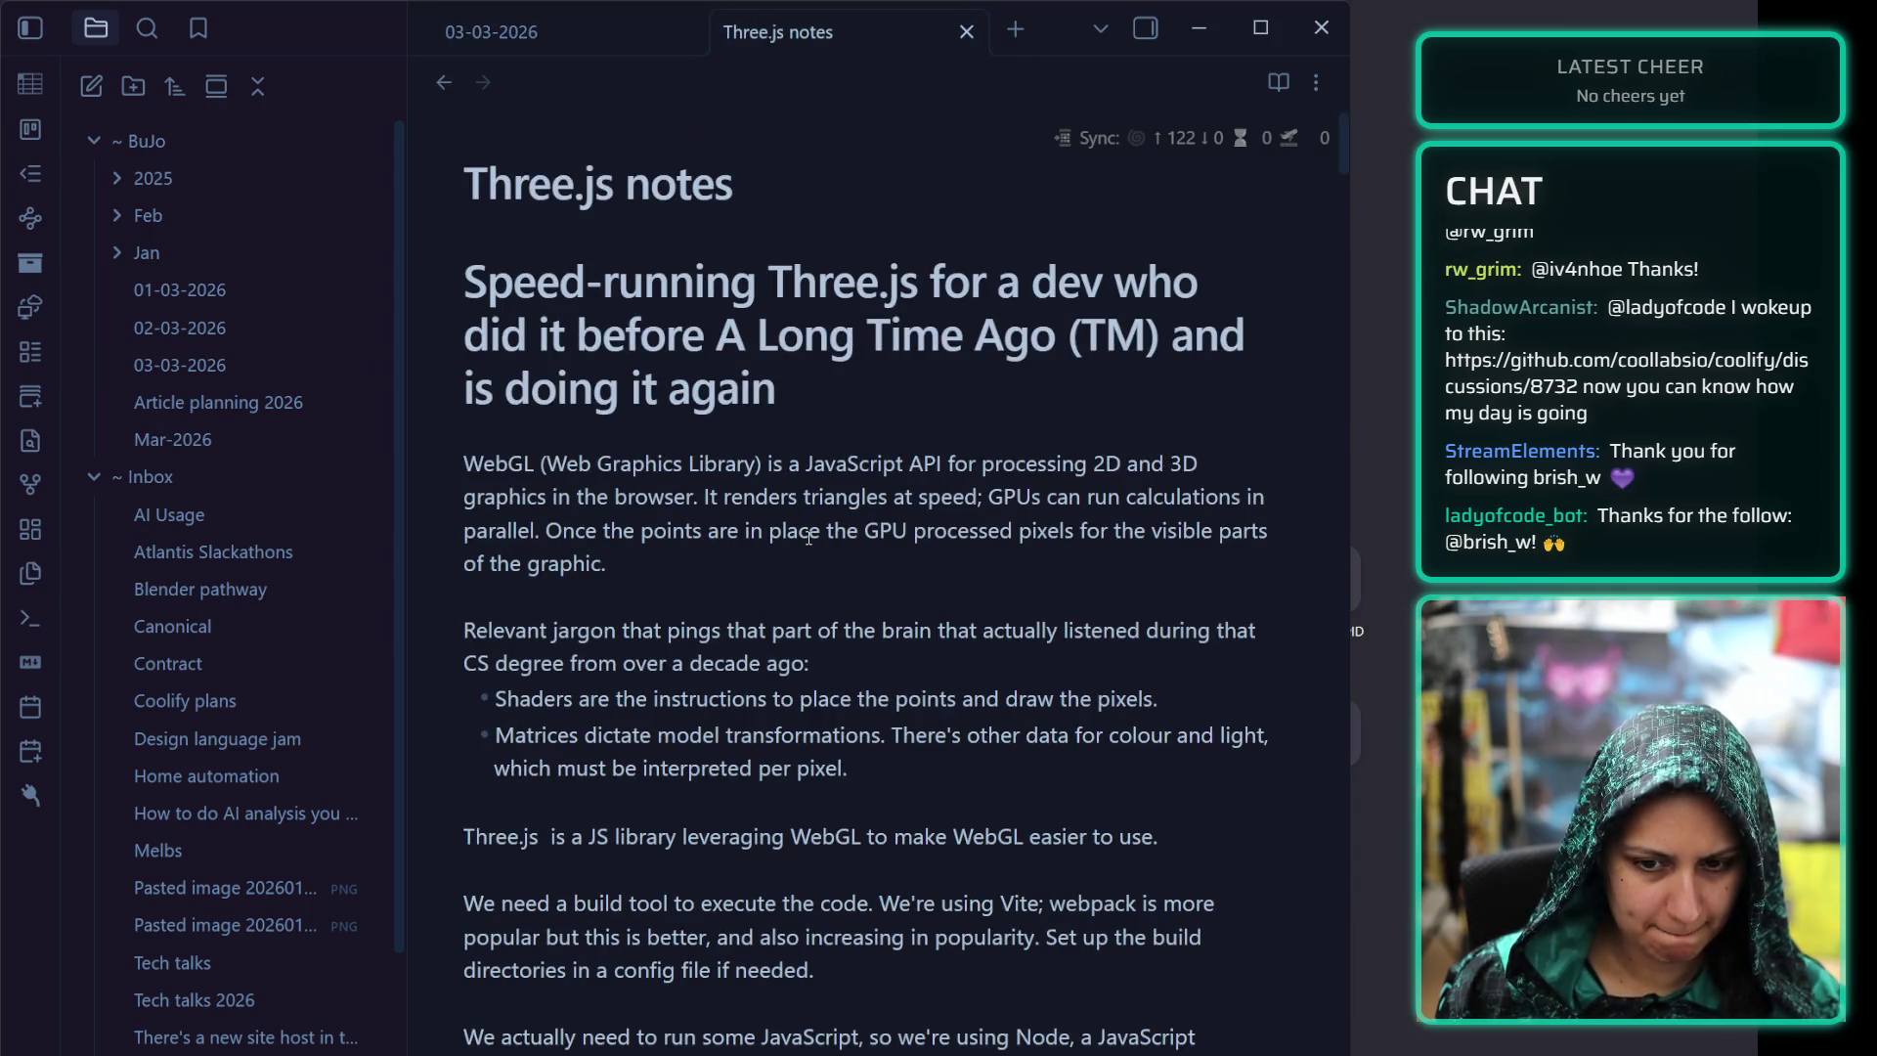
pyautogui.press('Down')
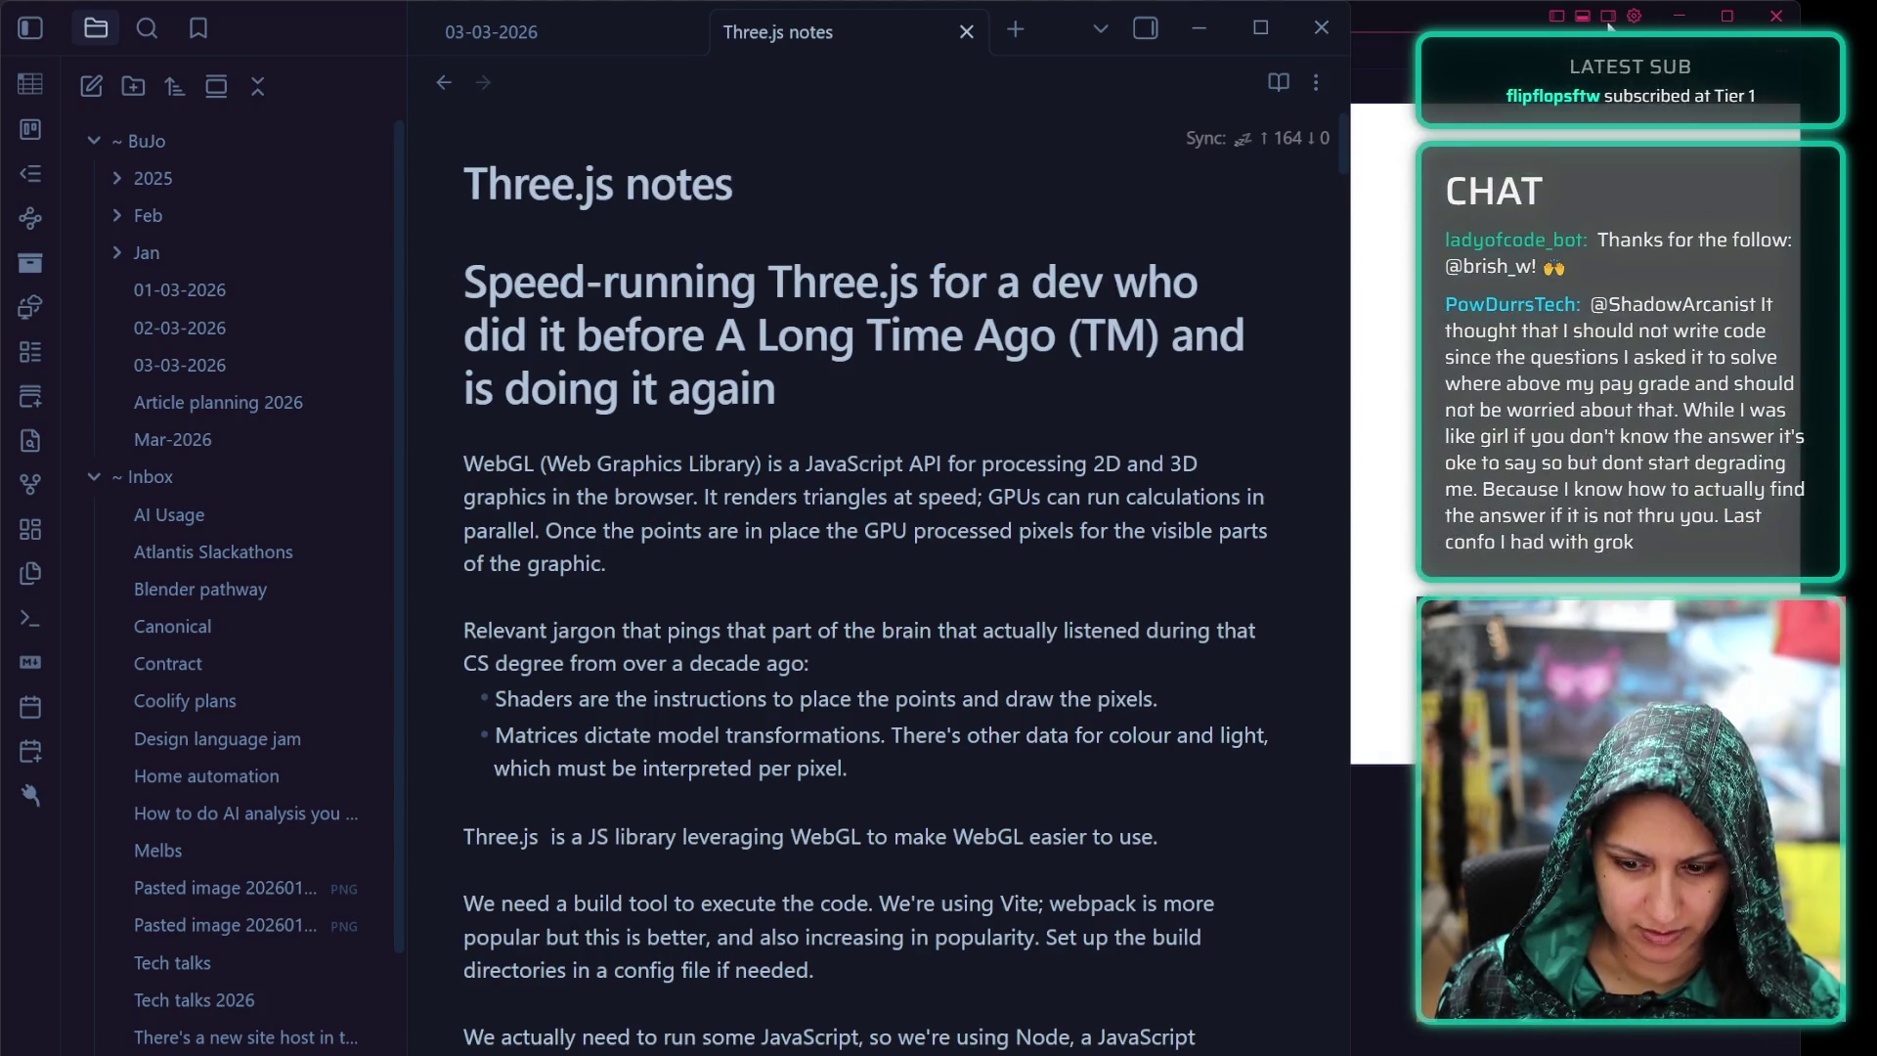
pyautogui.click(1679, 16)
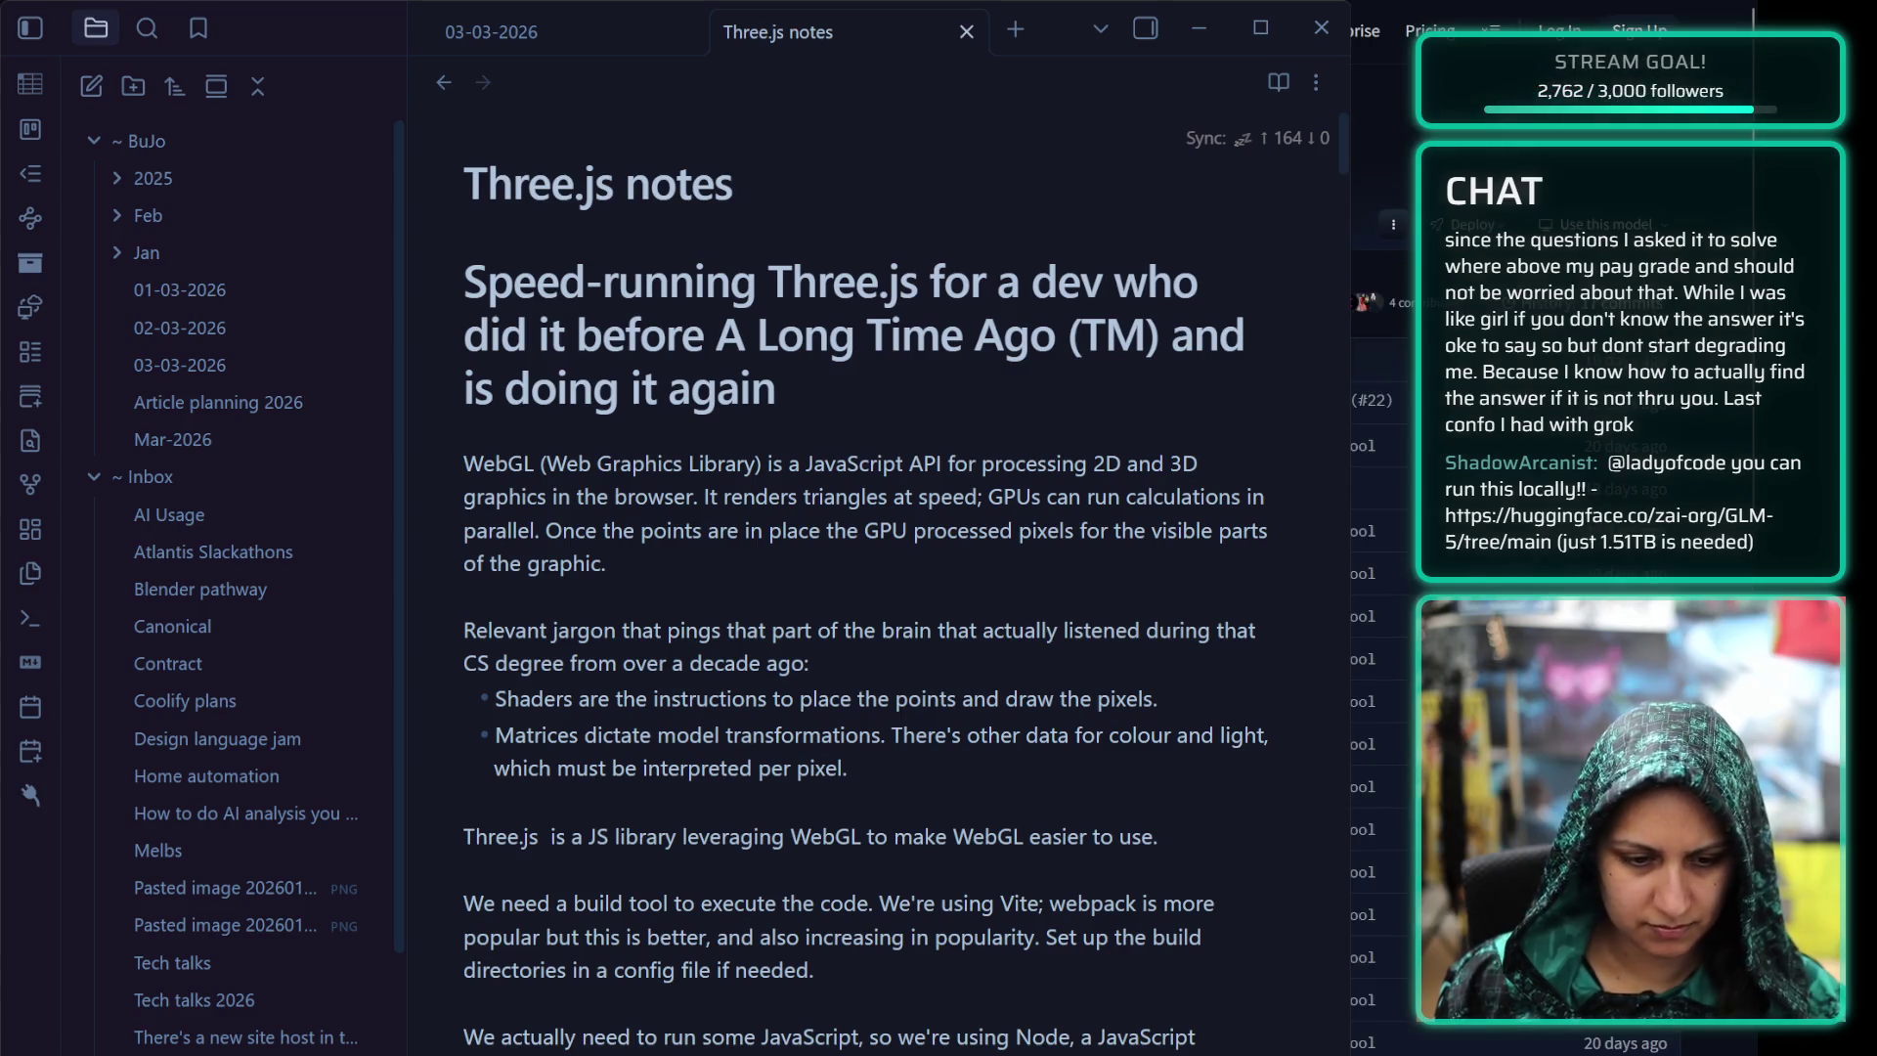
pyautogui.scroll(-5, 1554, 529)
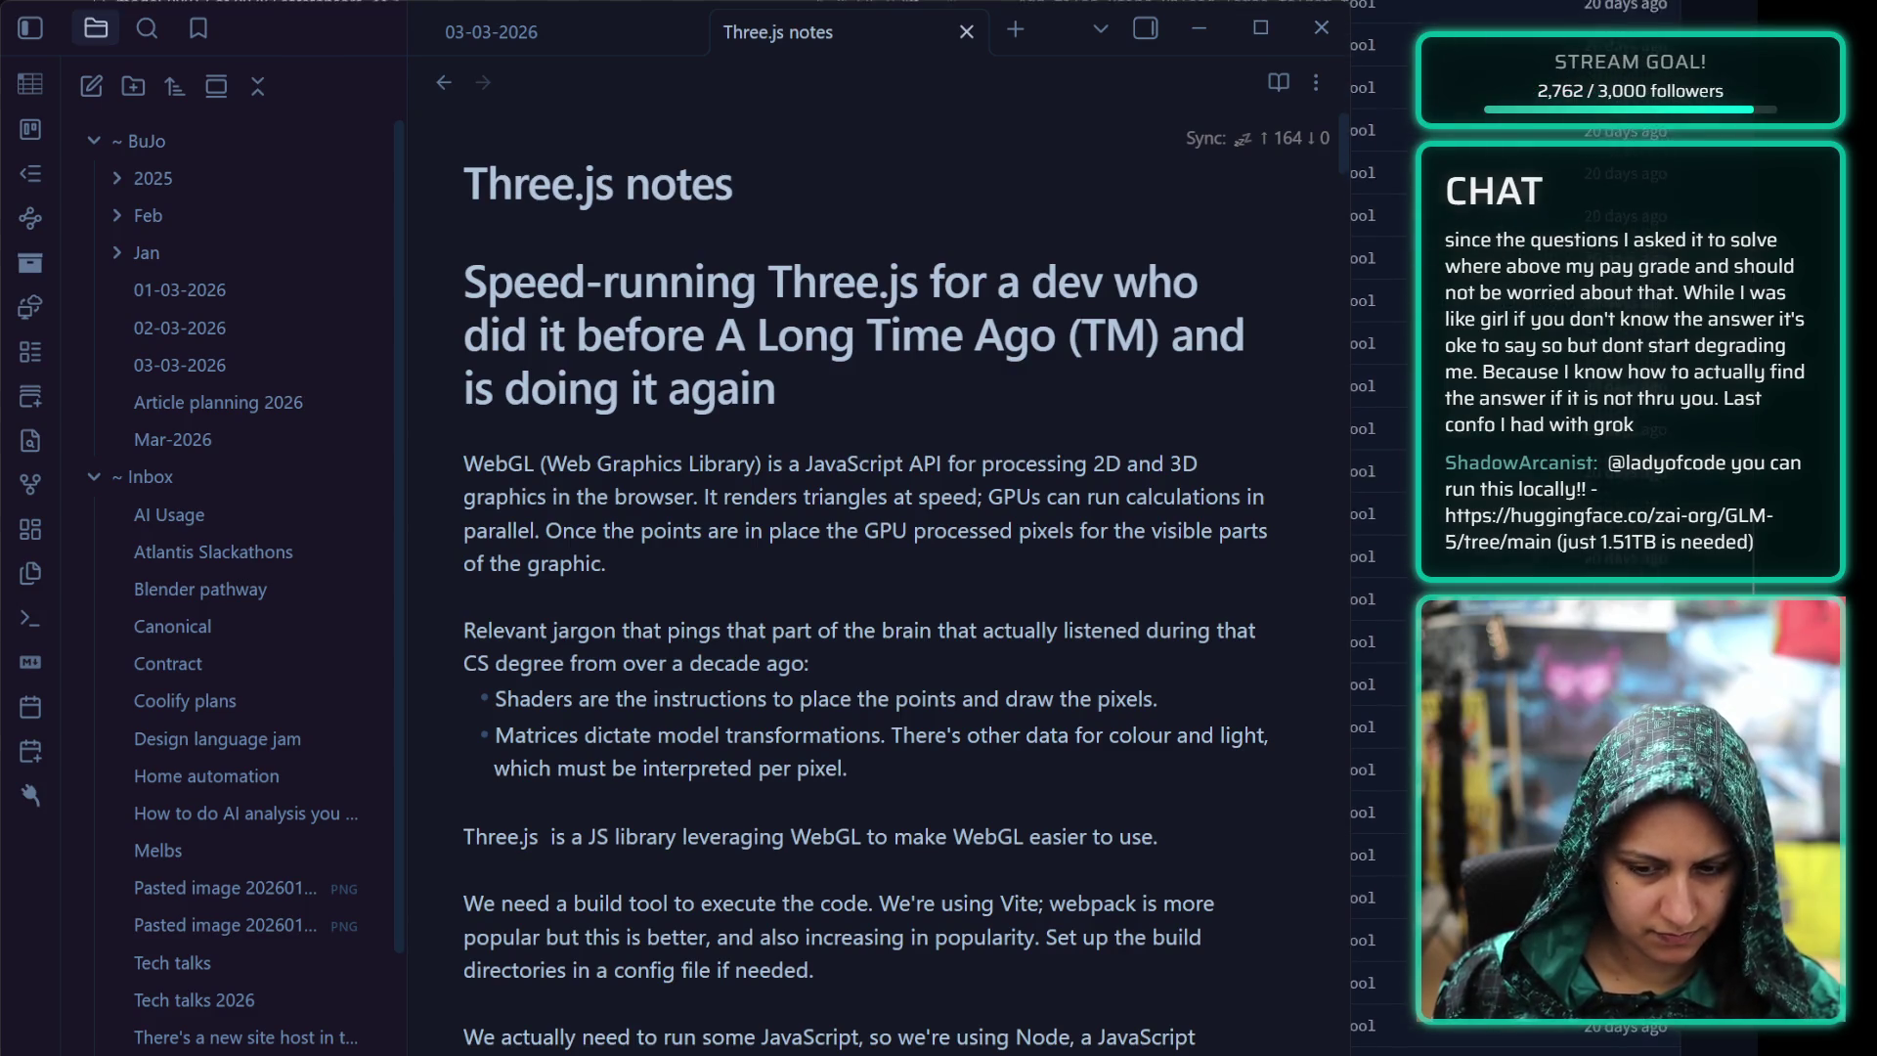
pyautogui.scroll(5, 1555, 528)
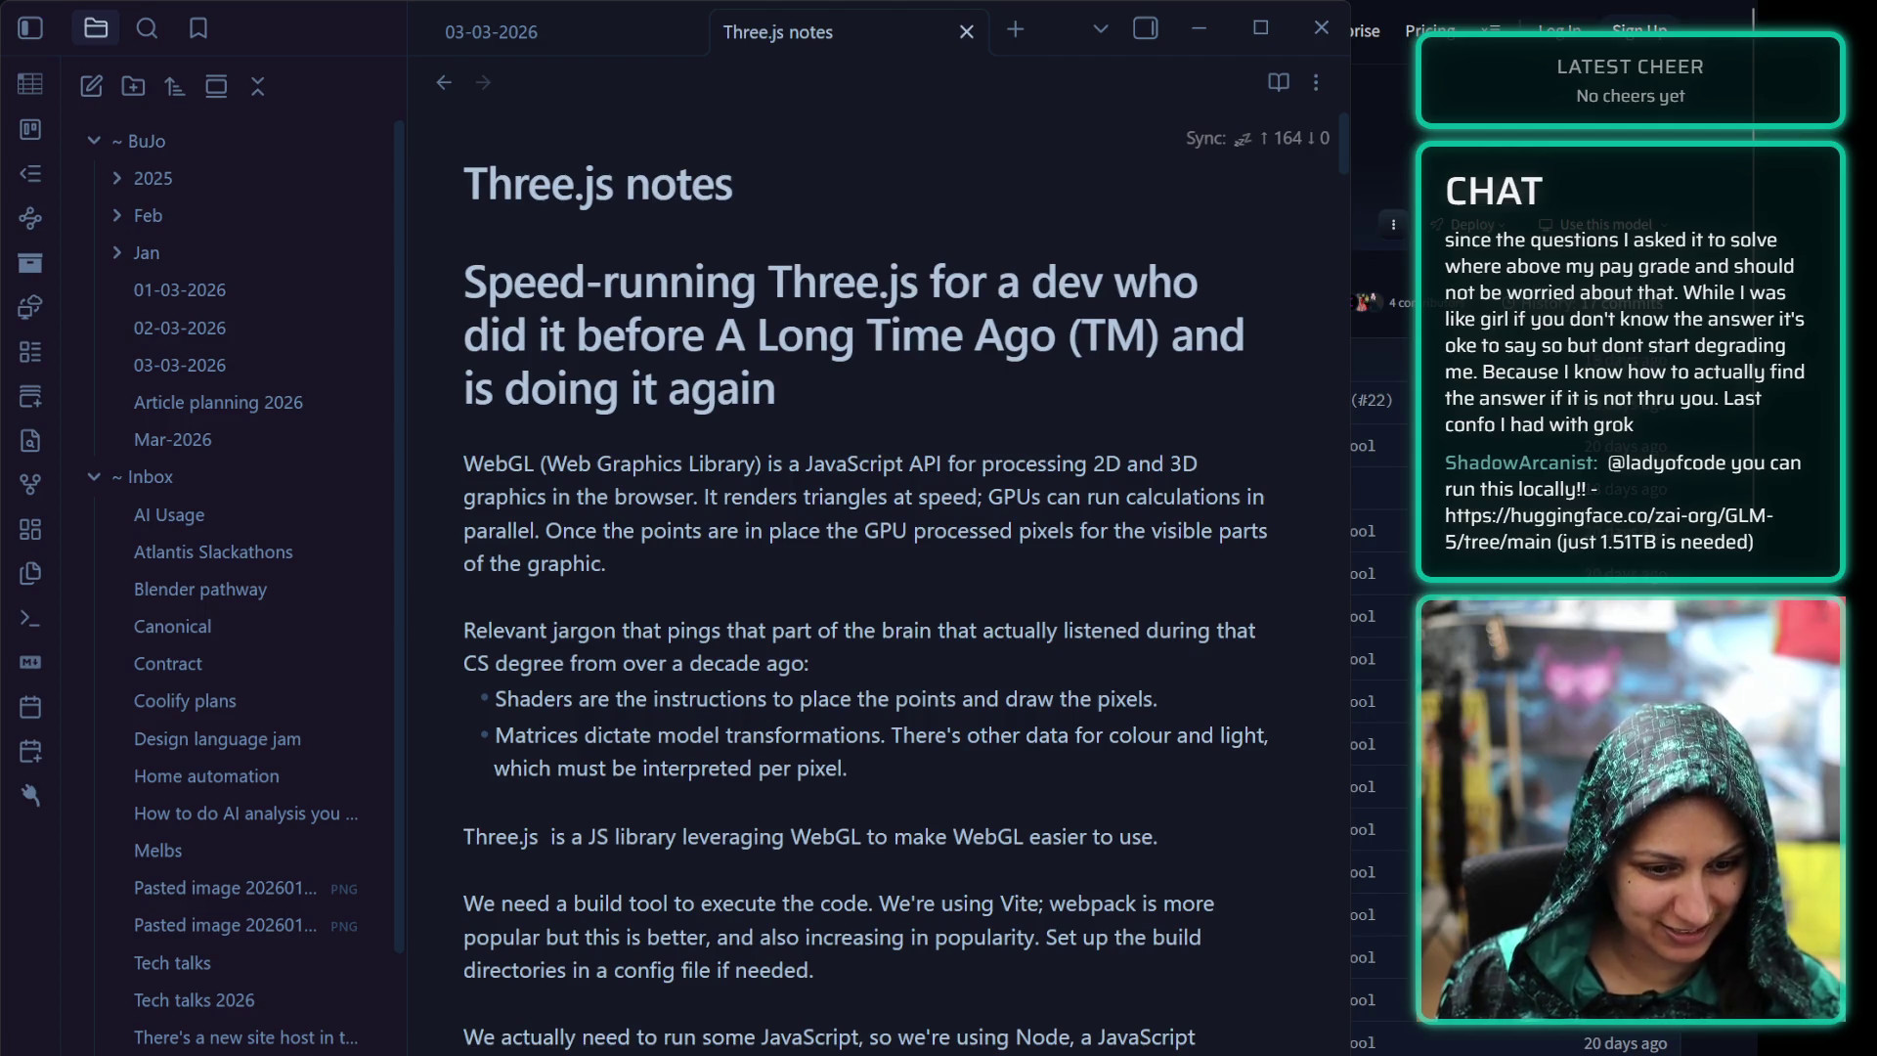
pyautogui.scroll(-2, 1554, 529)
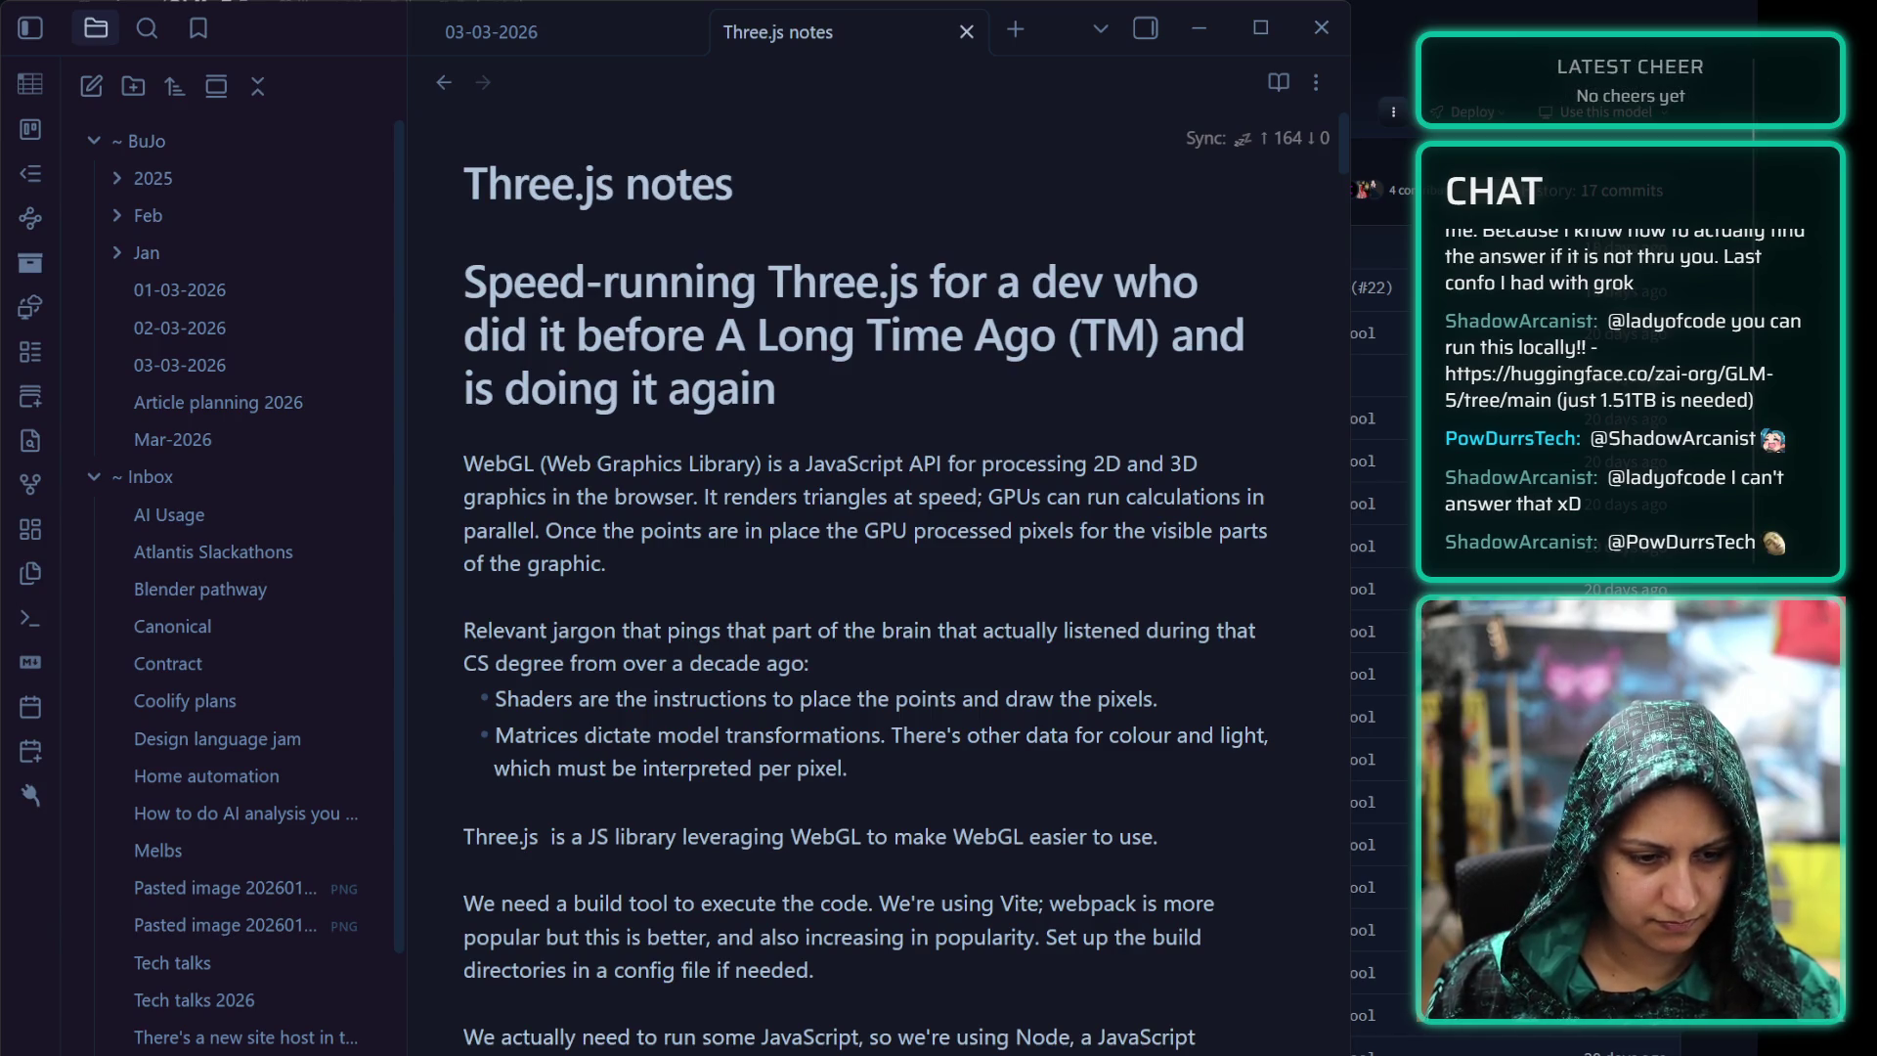
pyautogui.scroll(-3, 1539, 527)
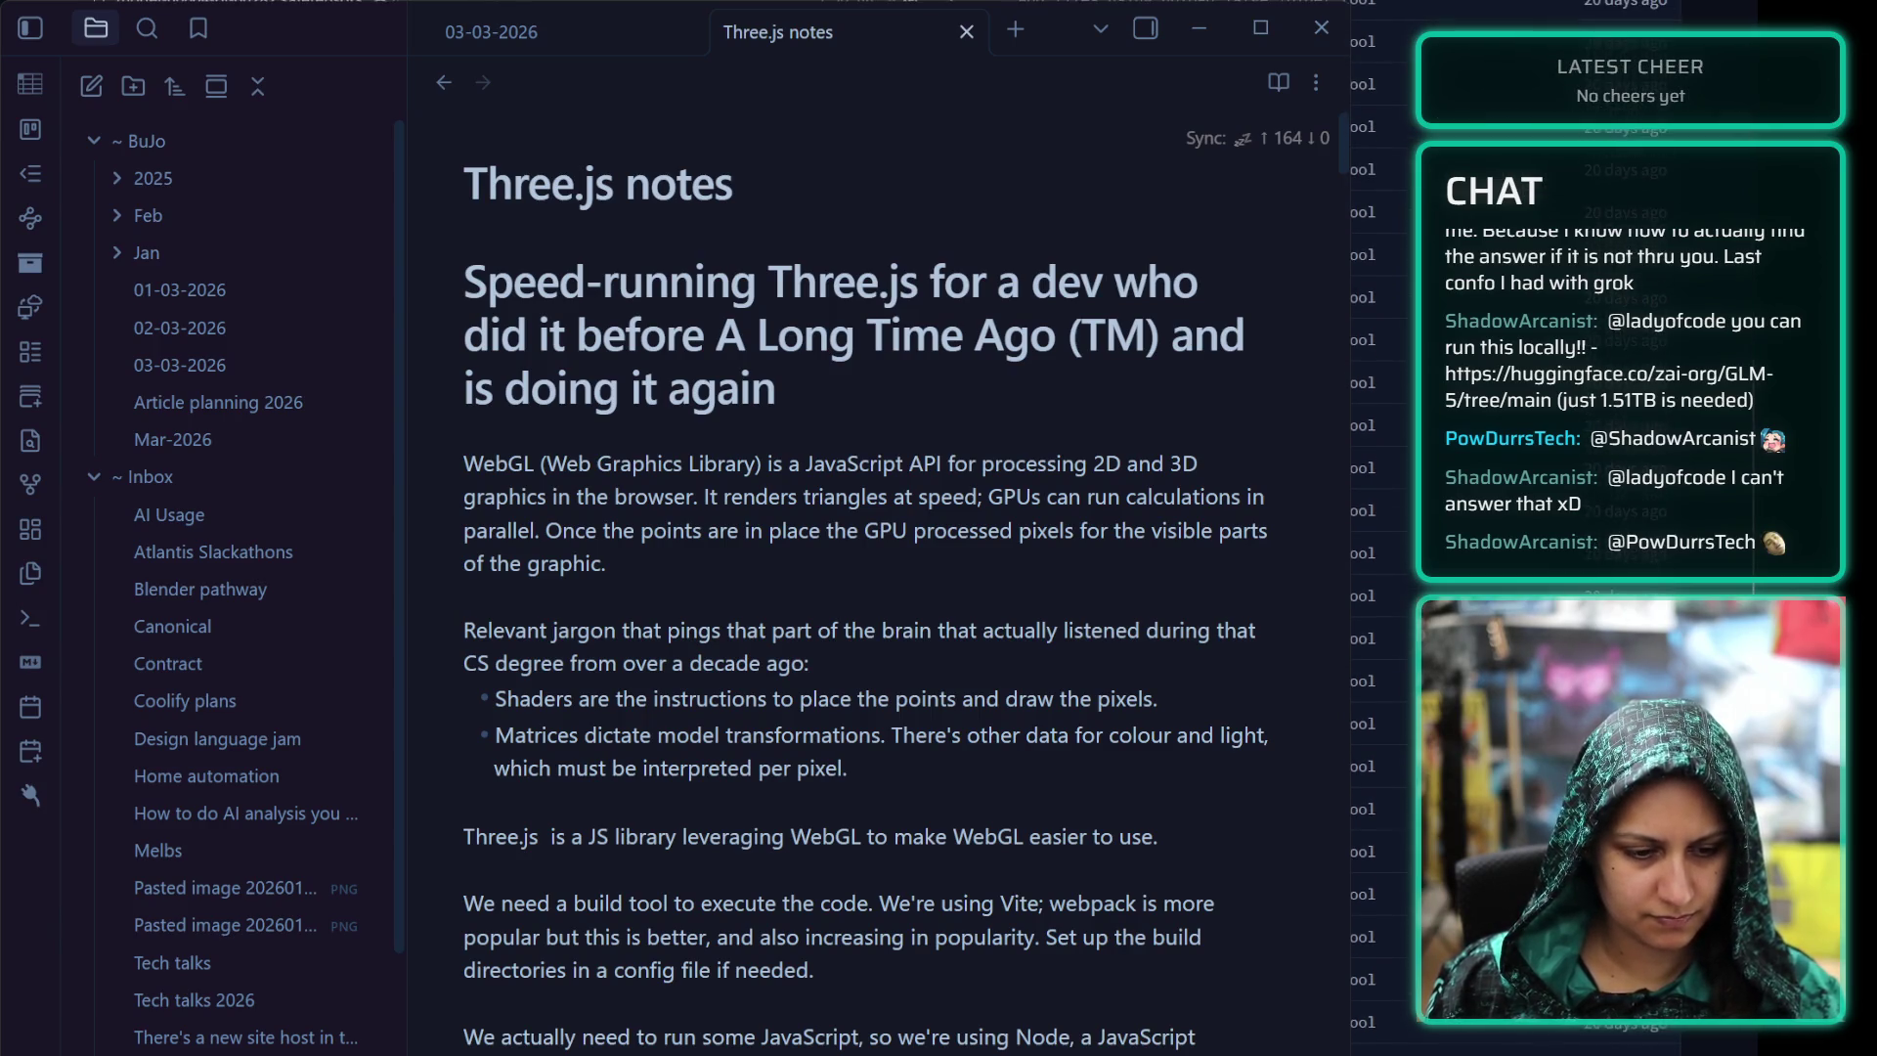
pyautogui.scroll(5, 1540, 528)
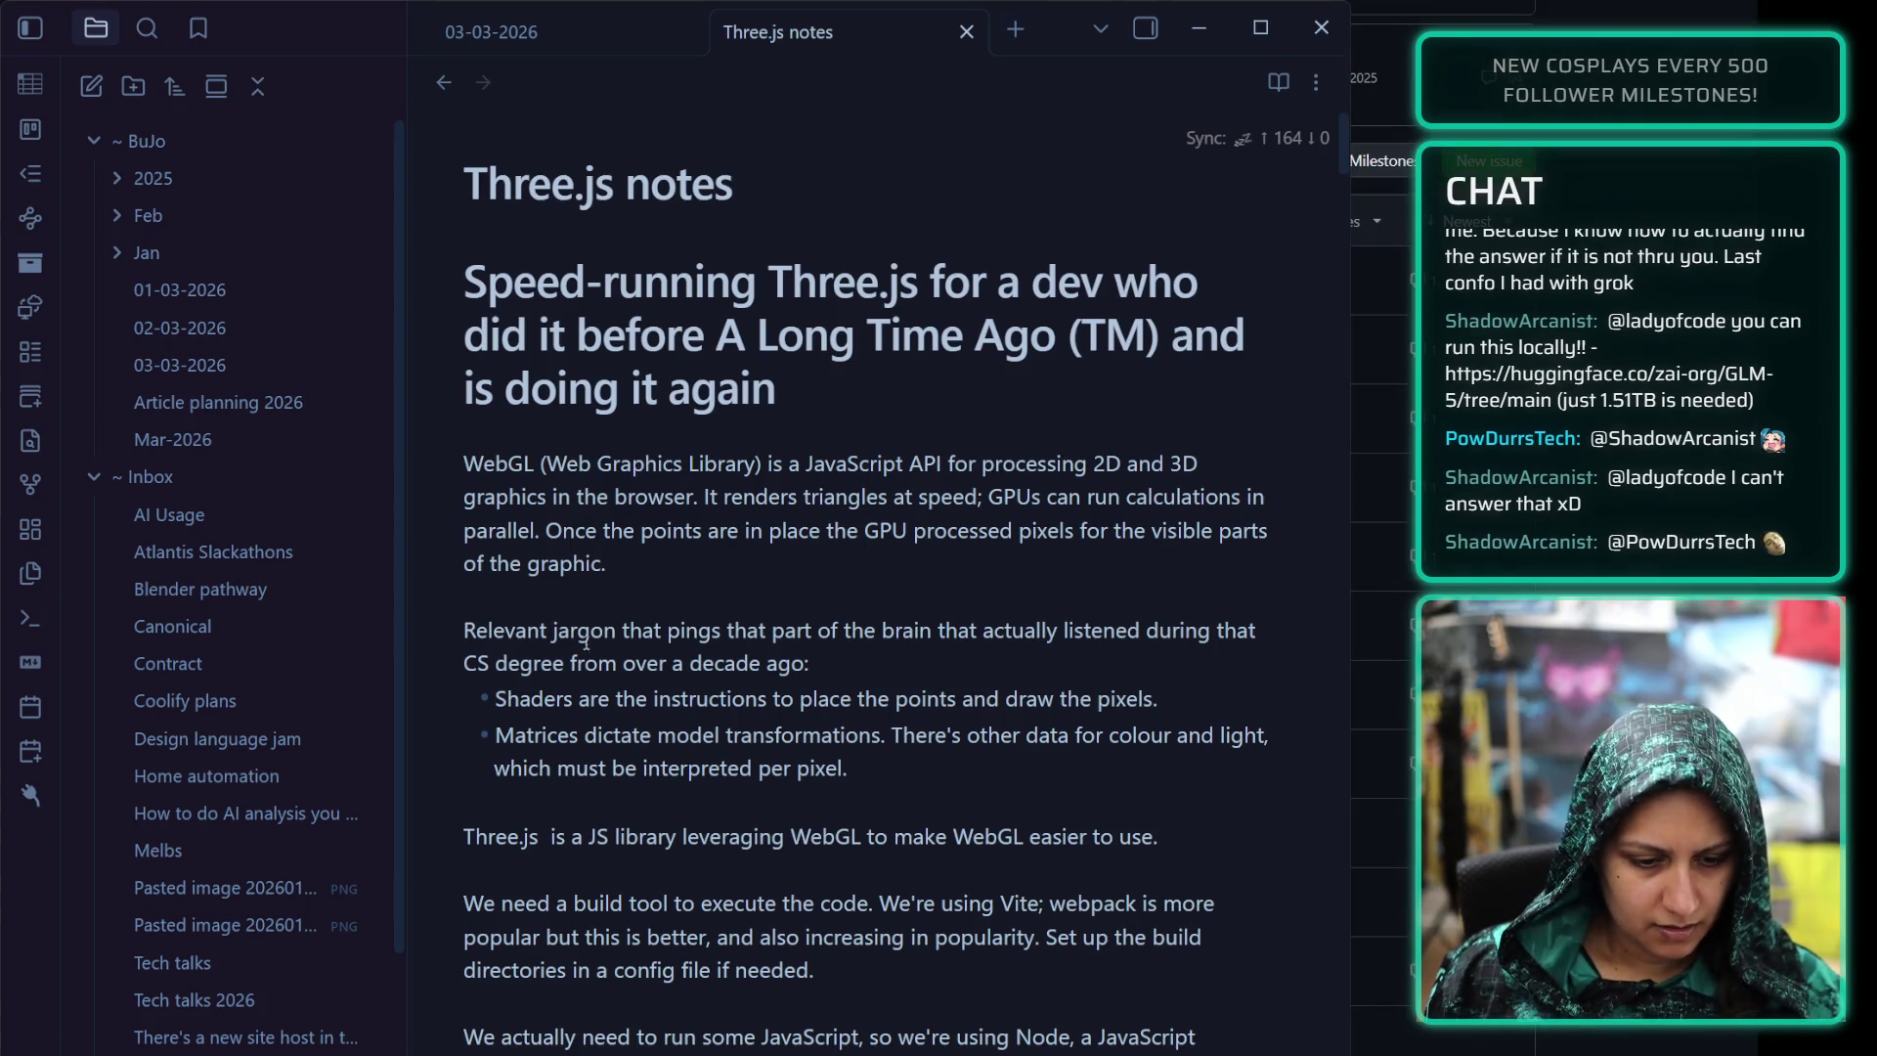
pyautogui.scroll(-10, 591, 647)
pyautogui.scroll(-10, 592, 645)
pyautogui.scroll(-10, 591, 646)
pyautogui.scroll(-10, 591, 645)
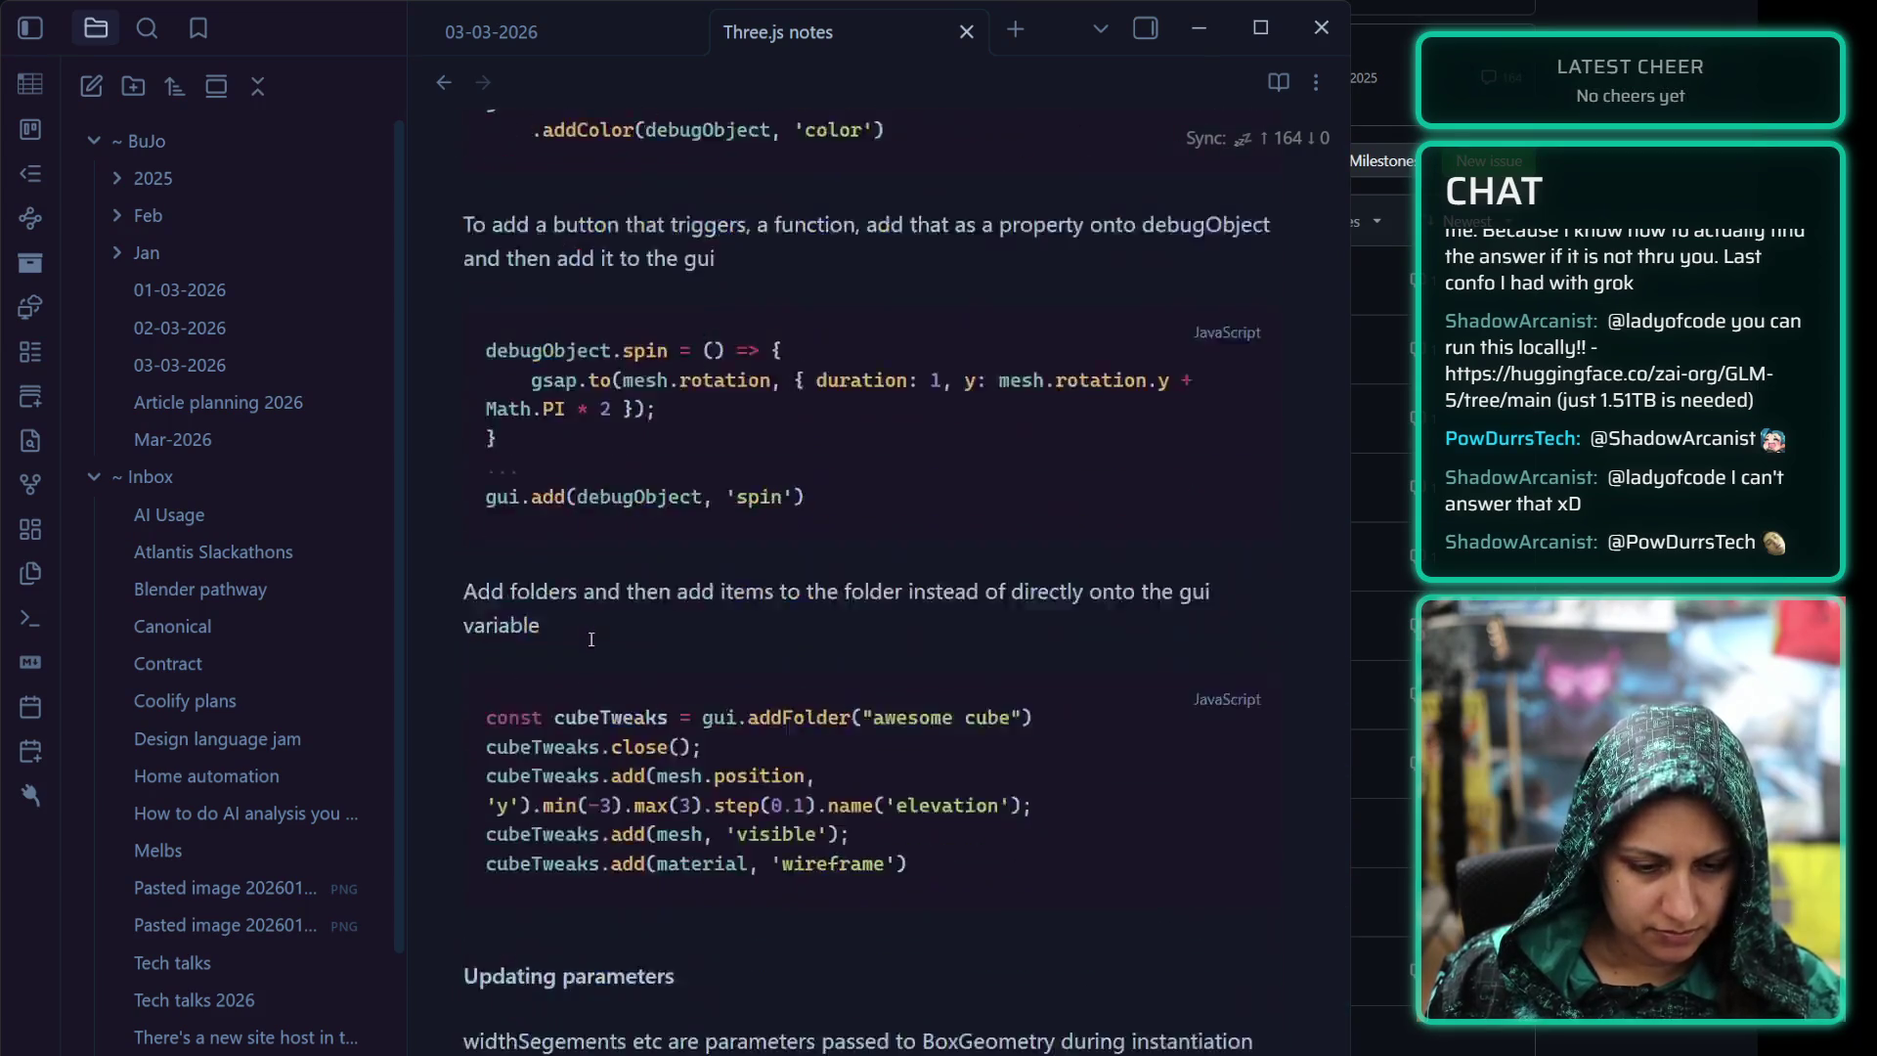
pyautogui.scroll(-10, 591, 646)
pyautogui.scroll(-10, 591, 645)
pyautogui.scroll(-1, 586, 616)
pyautogui.scroll(3, 645, 733)
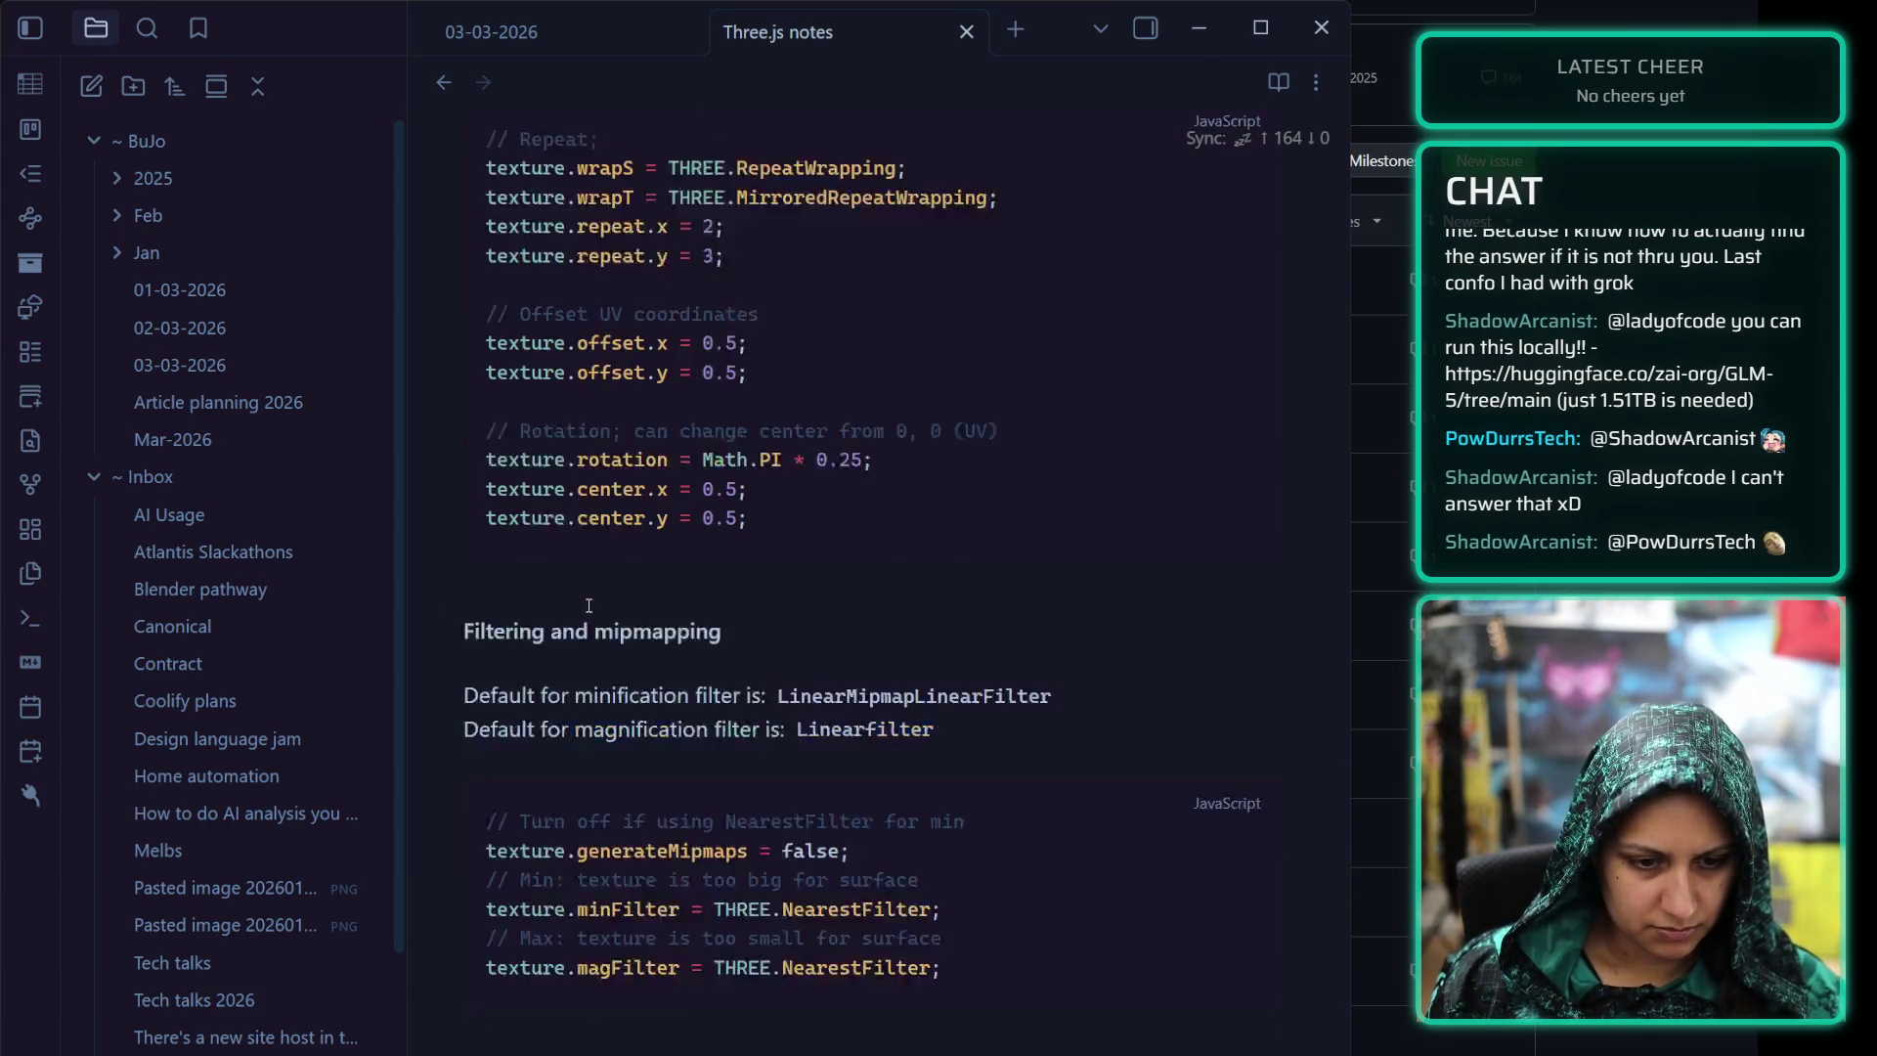
pyautogui.scroll(1, 690, 864)
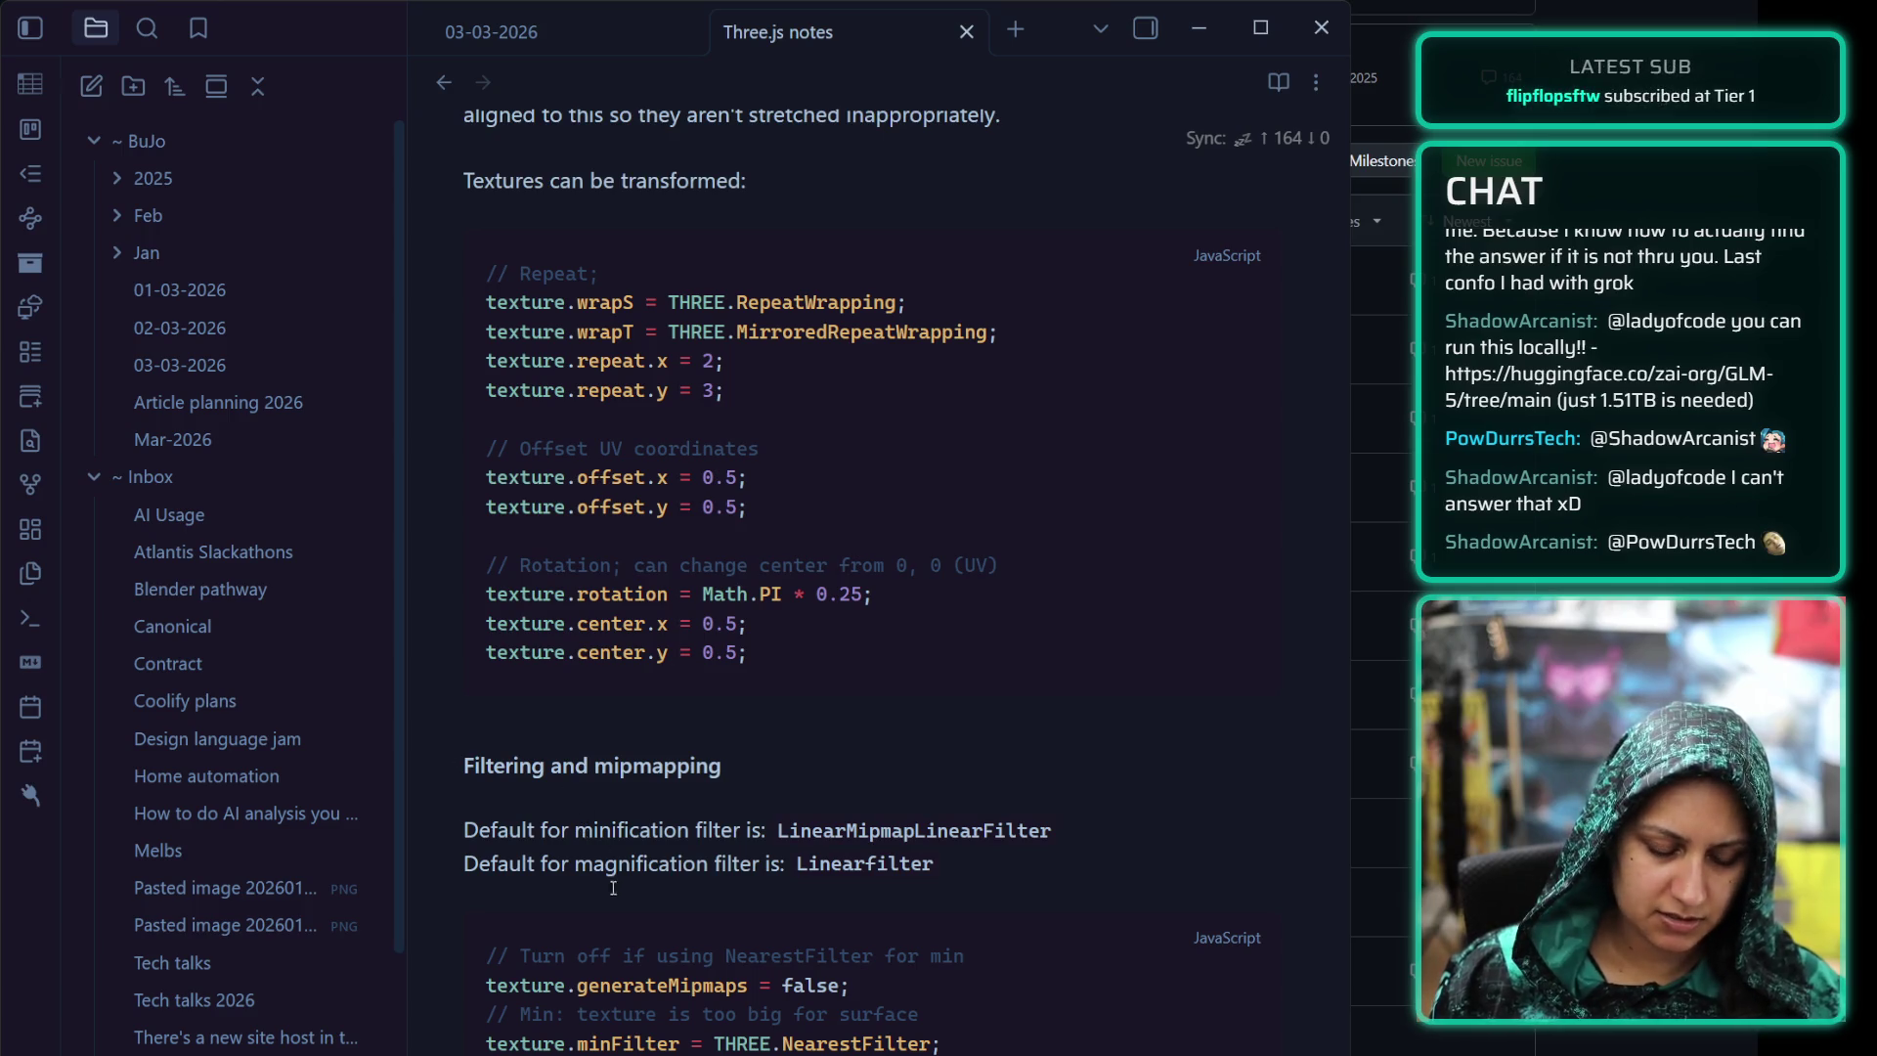
pyautogui.scroll(-3, 821, 850)
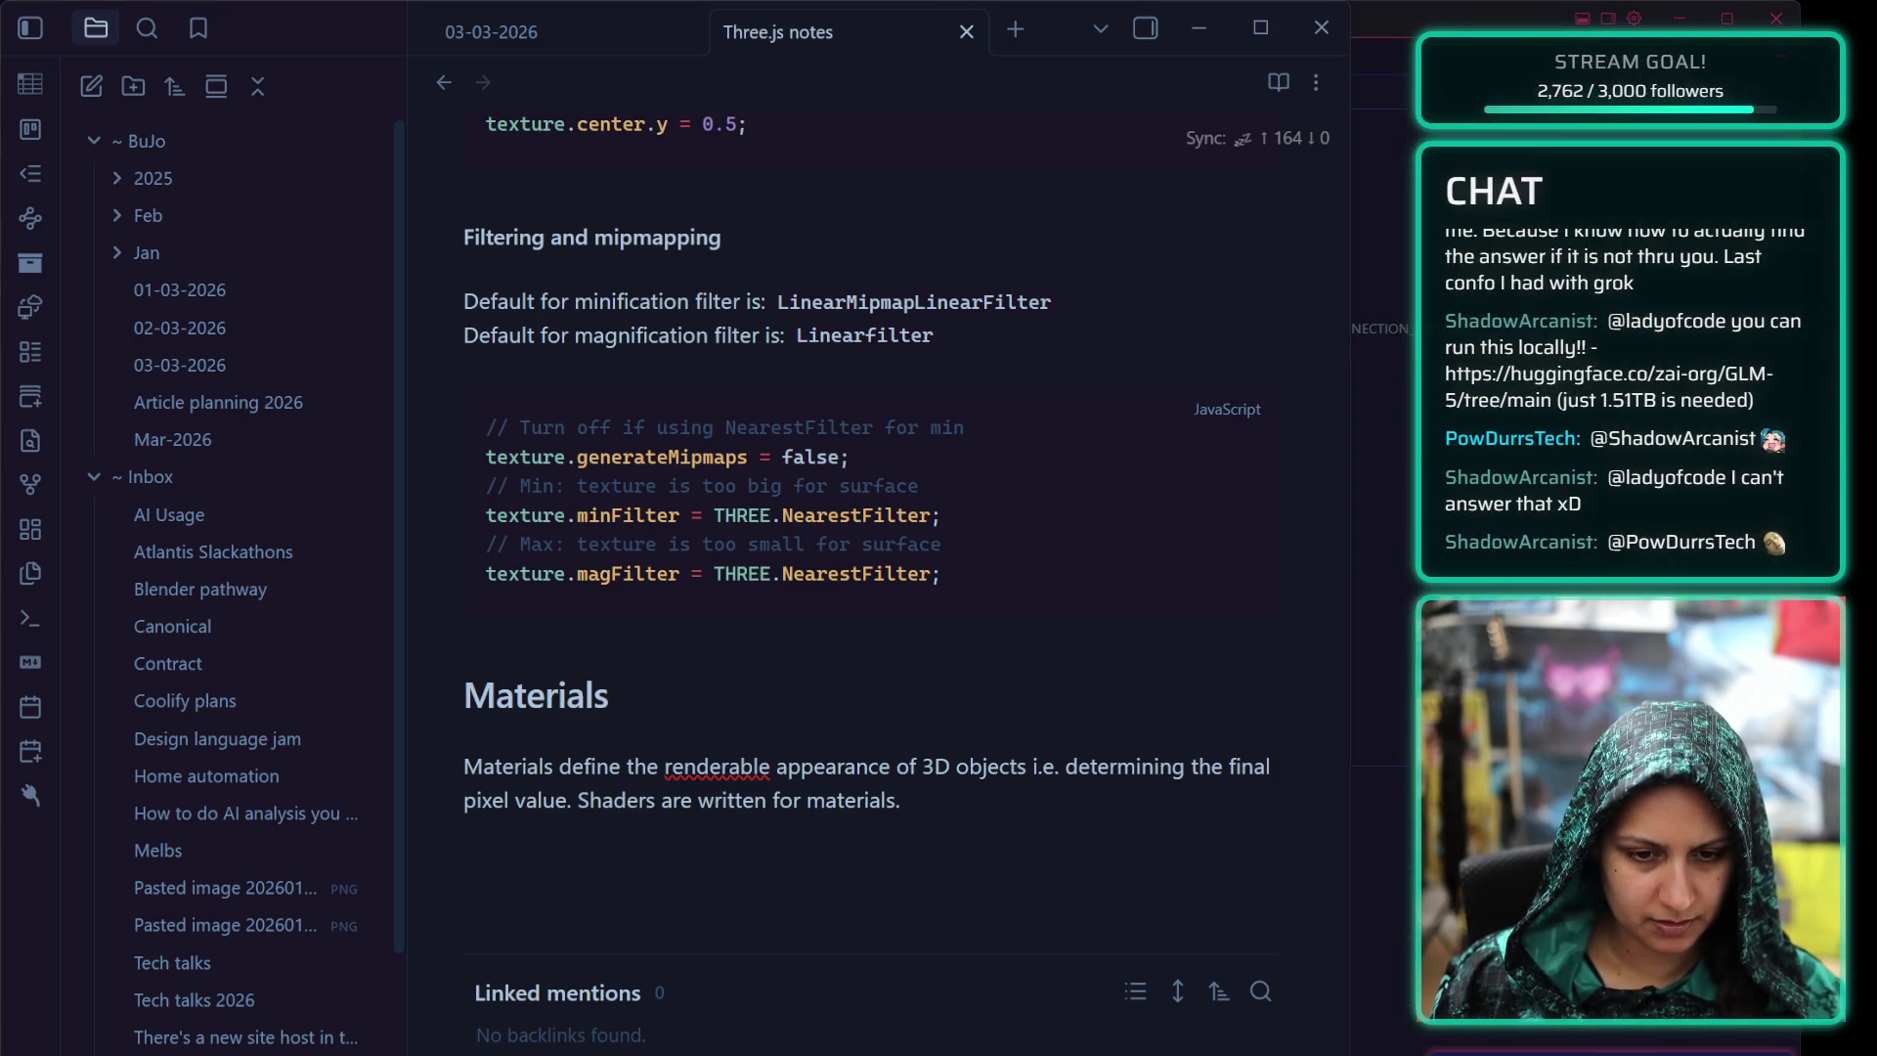
# Switch from the Materials section of the notes over to the Cursor editor window
pyautogui.hotkey('alt', 'Tab')
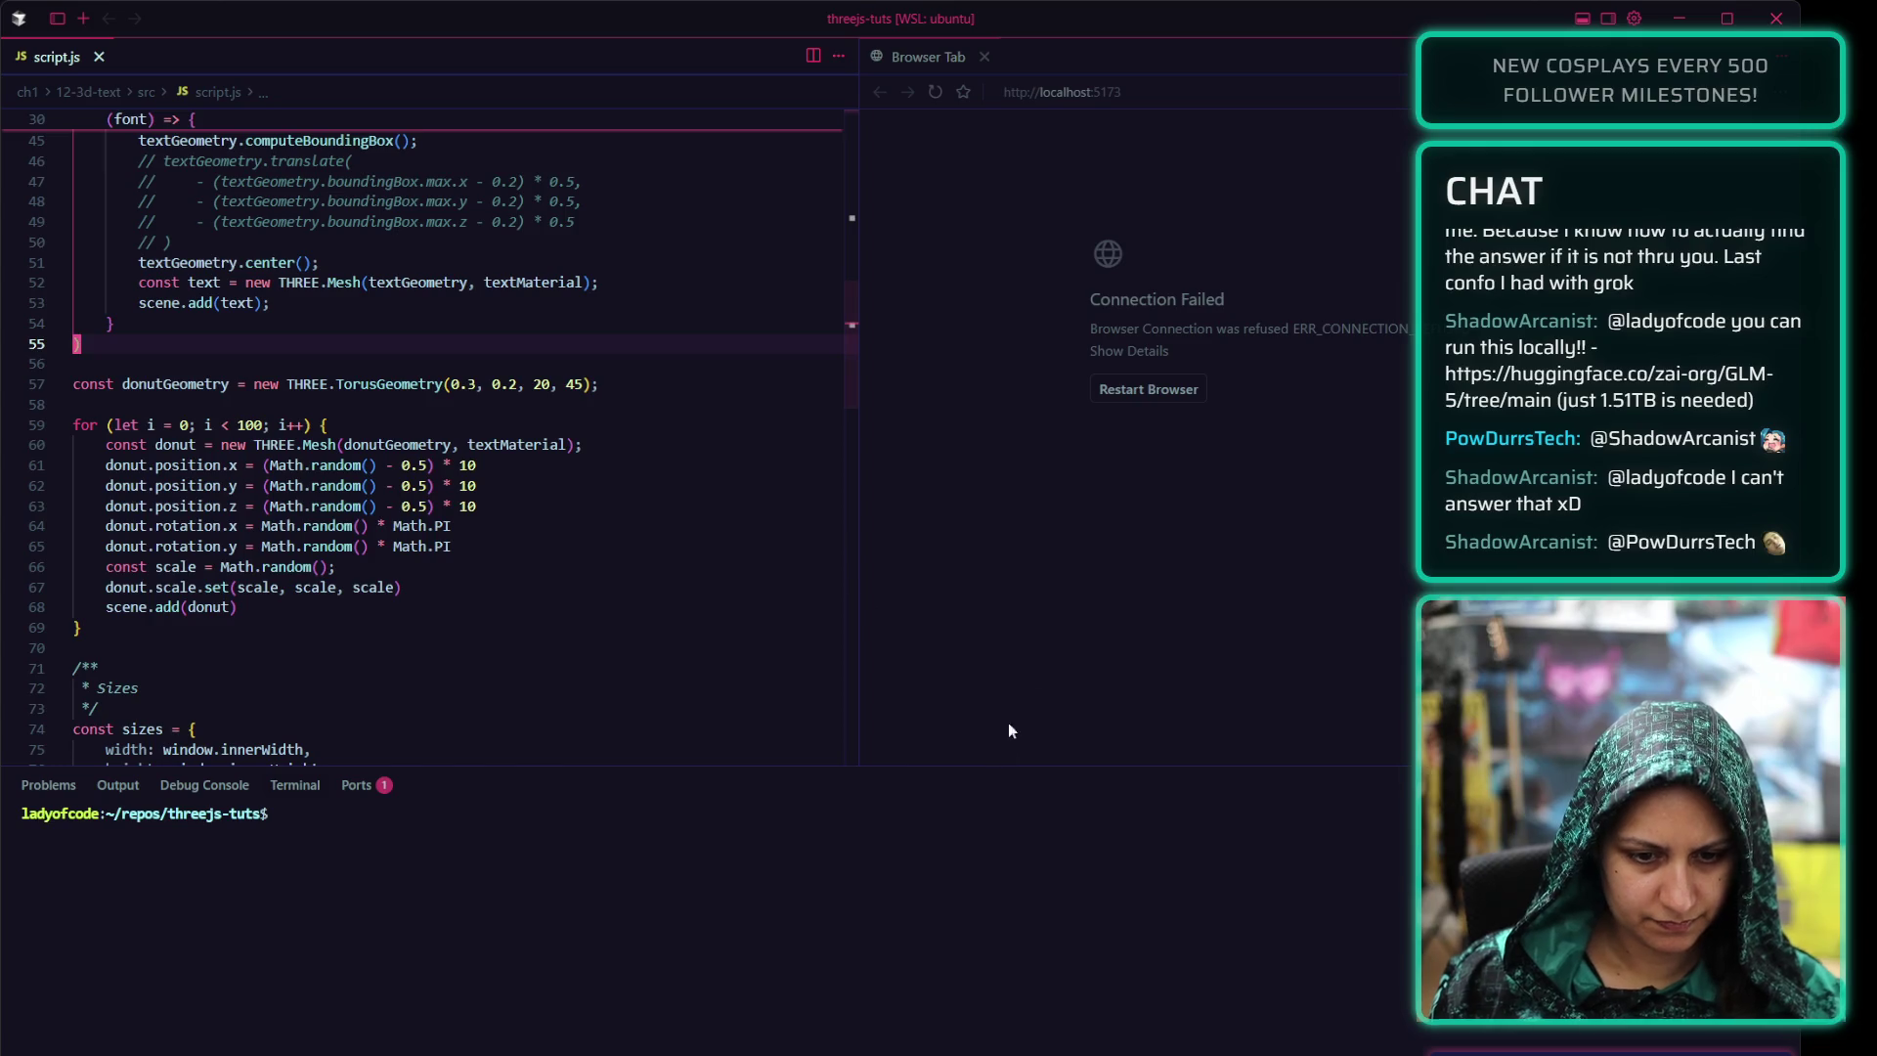
# Clear the leftover error text from the terminal prompt
pyautogui.click(950, 821)
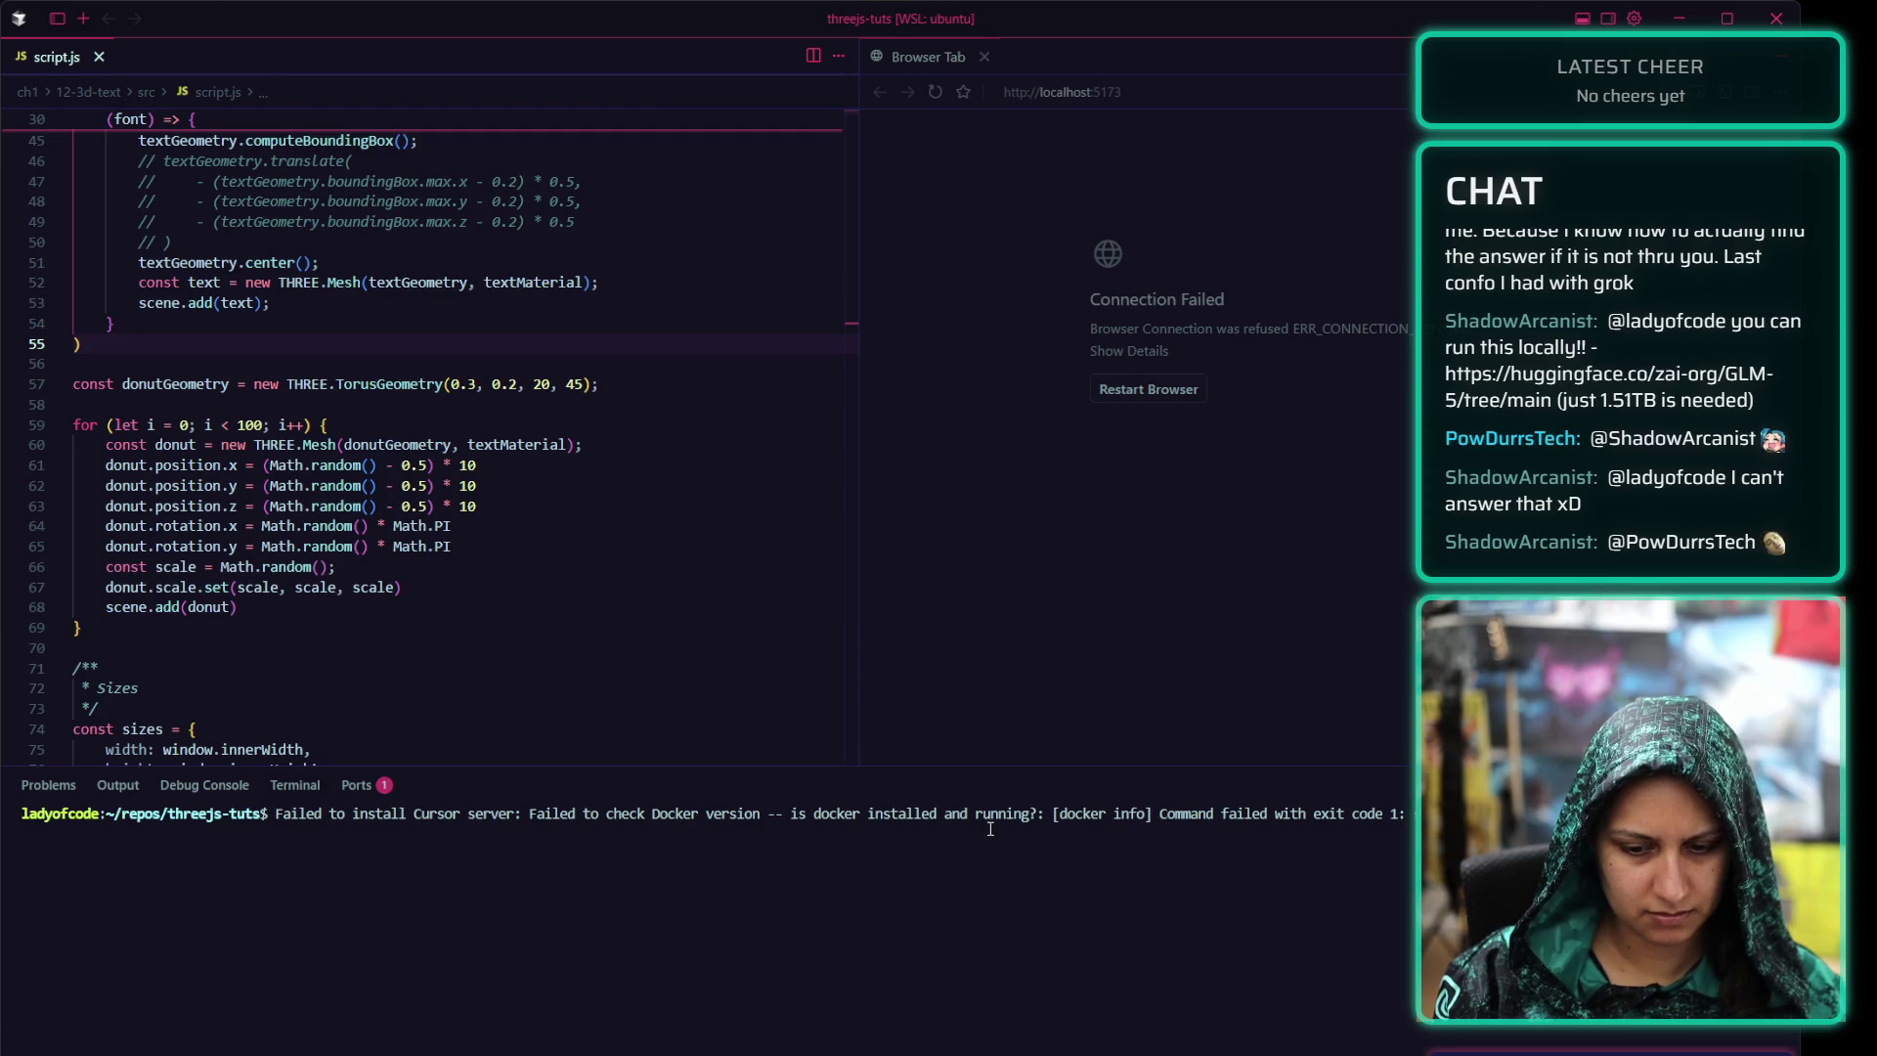
pyautogui.press('BackSpace')
pyautogui.press('BackSpace')
pyautogui.press('BackSpace')
pyautogui.press('BackSpace')
pyautogui.press('BackSpace')
pyautogui.press('BackSpace')
pyautogui.press('BackSpace')
pyautogui.press('BackSpace')
pyautogui.press('BackSpace')
pyautogui.press('BackSpace')
pyautogui.press('BackSpace')
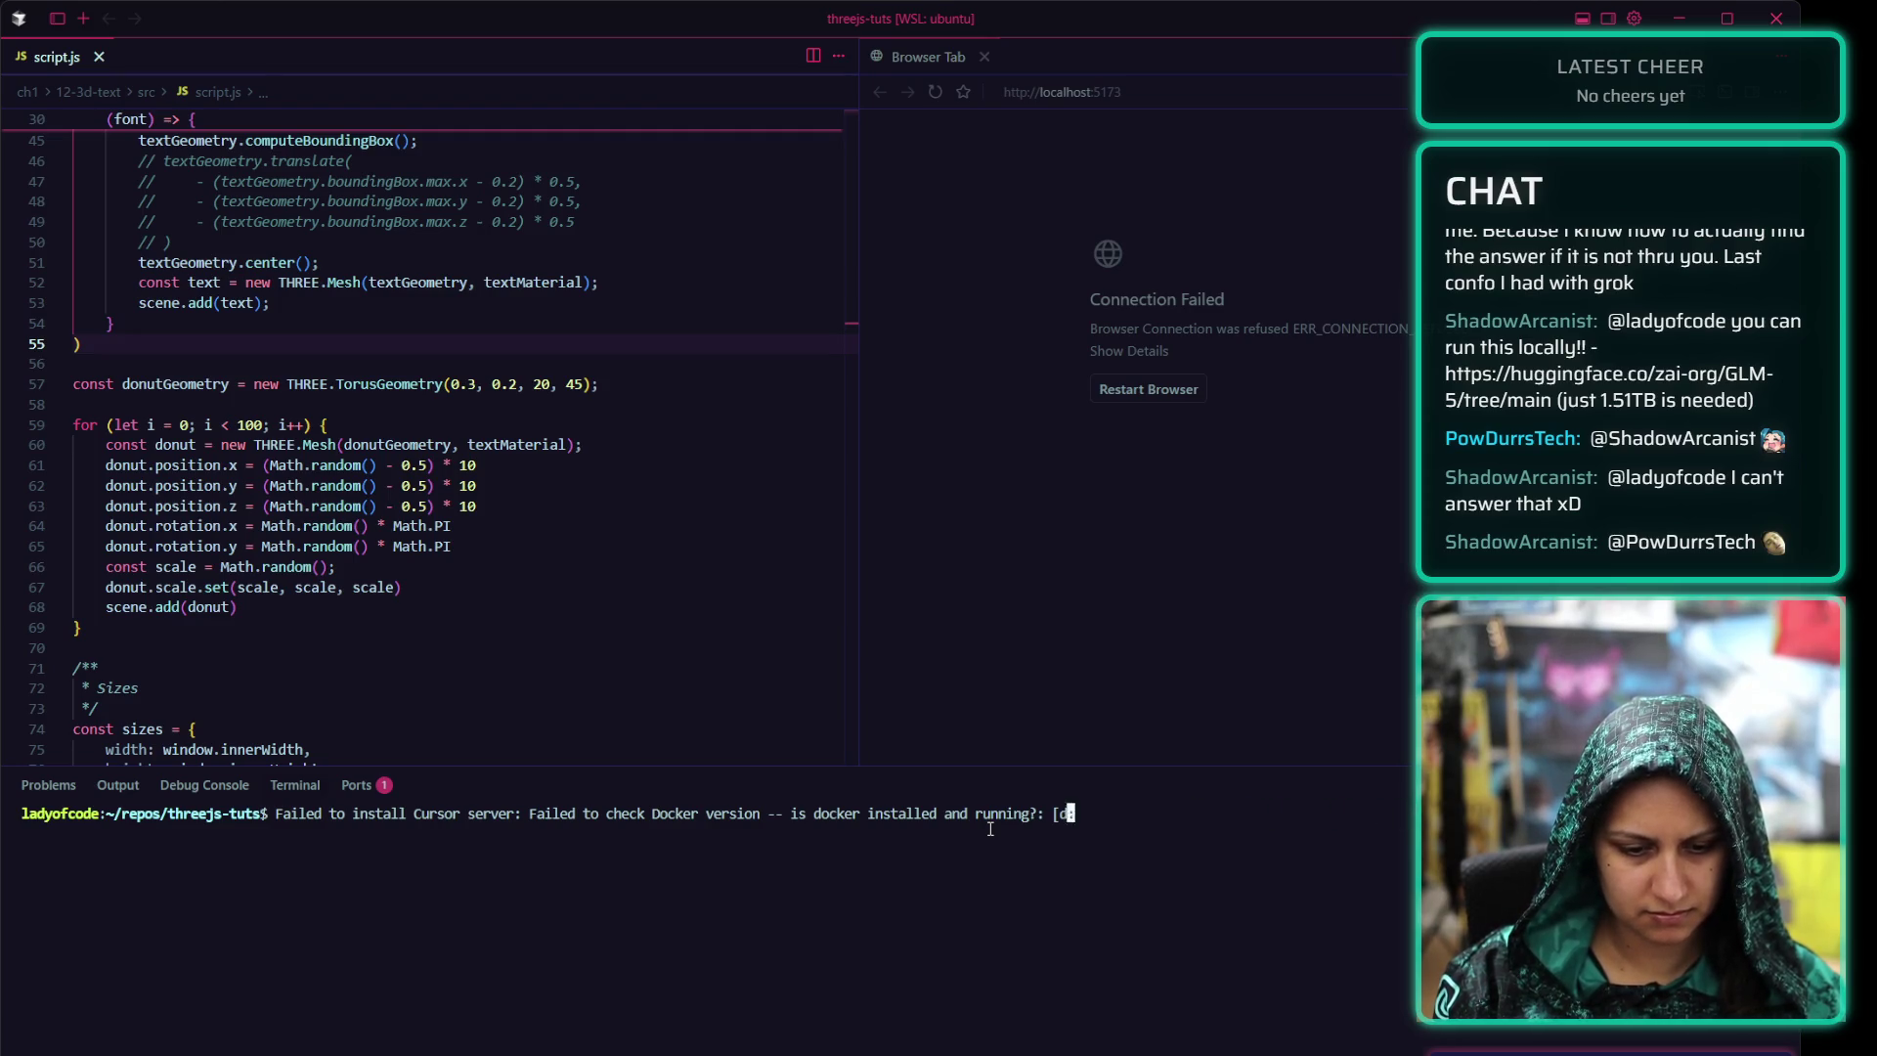
pyautogui.press('BackSpace')
pyautogui.press('BackSpace')
pyautogui.press('BackSpace')
pyautogui.press('BackSpace')
pyautogui.press('BackSpace')
pyautogui.press('BackSpace')
pyautogui.press('BackSpace')
pyautogui.press('BackSpace')
pyautogui.press('BackSpace')
pyautogui.press('BackSpace')
pyautogui.press('BackSpace')
pyautogui.press('BackSpace')
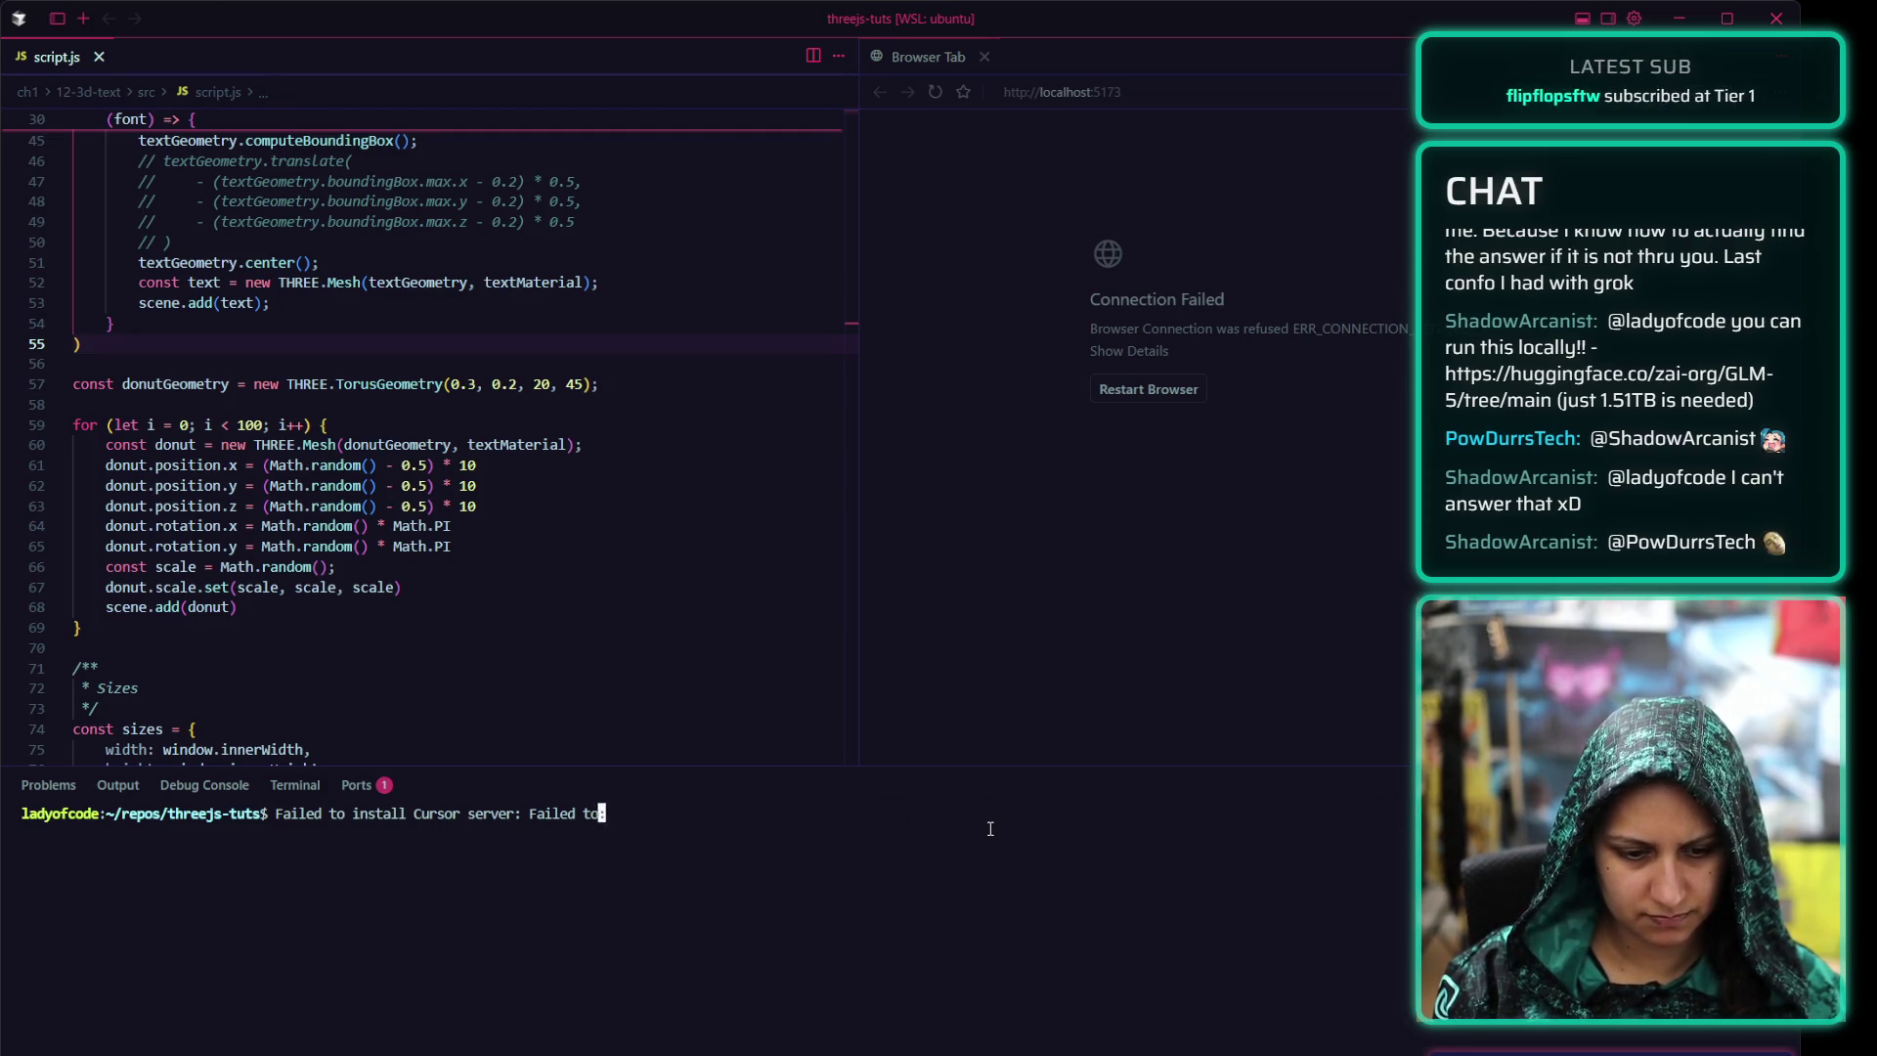
pyautogui.press('BackSpace')
pyautogui.press('BackSpace')
pyautogui.press('BackSpace')
pyautogui.press('BackSpace')
pyautogui.press('BackSpace')
pyautogui.press('BackSpace')
pyautogui.press('BackSpace')
pyautogui.press('BackSpace')
pyautogui.press('BackSpace')
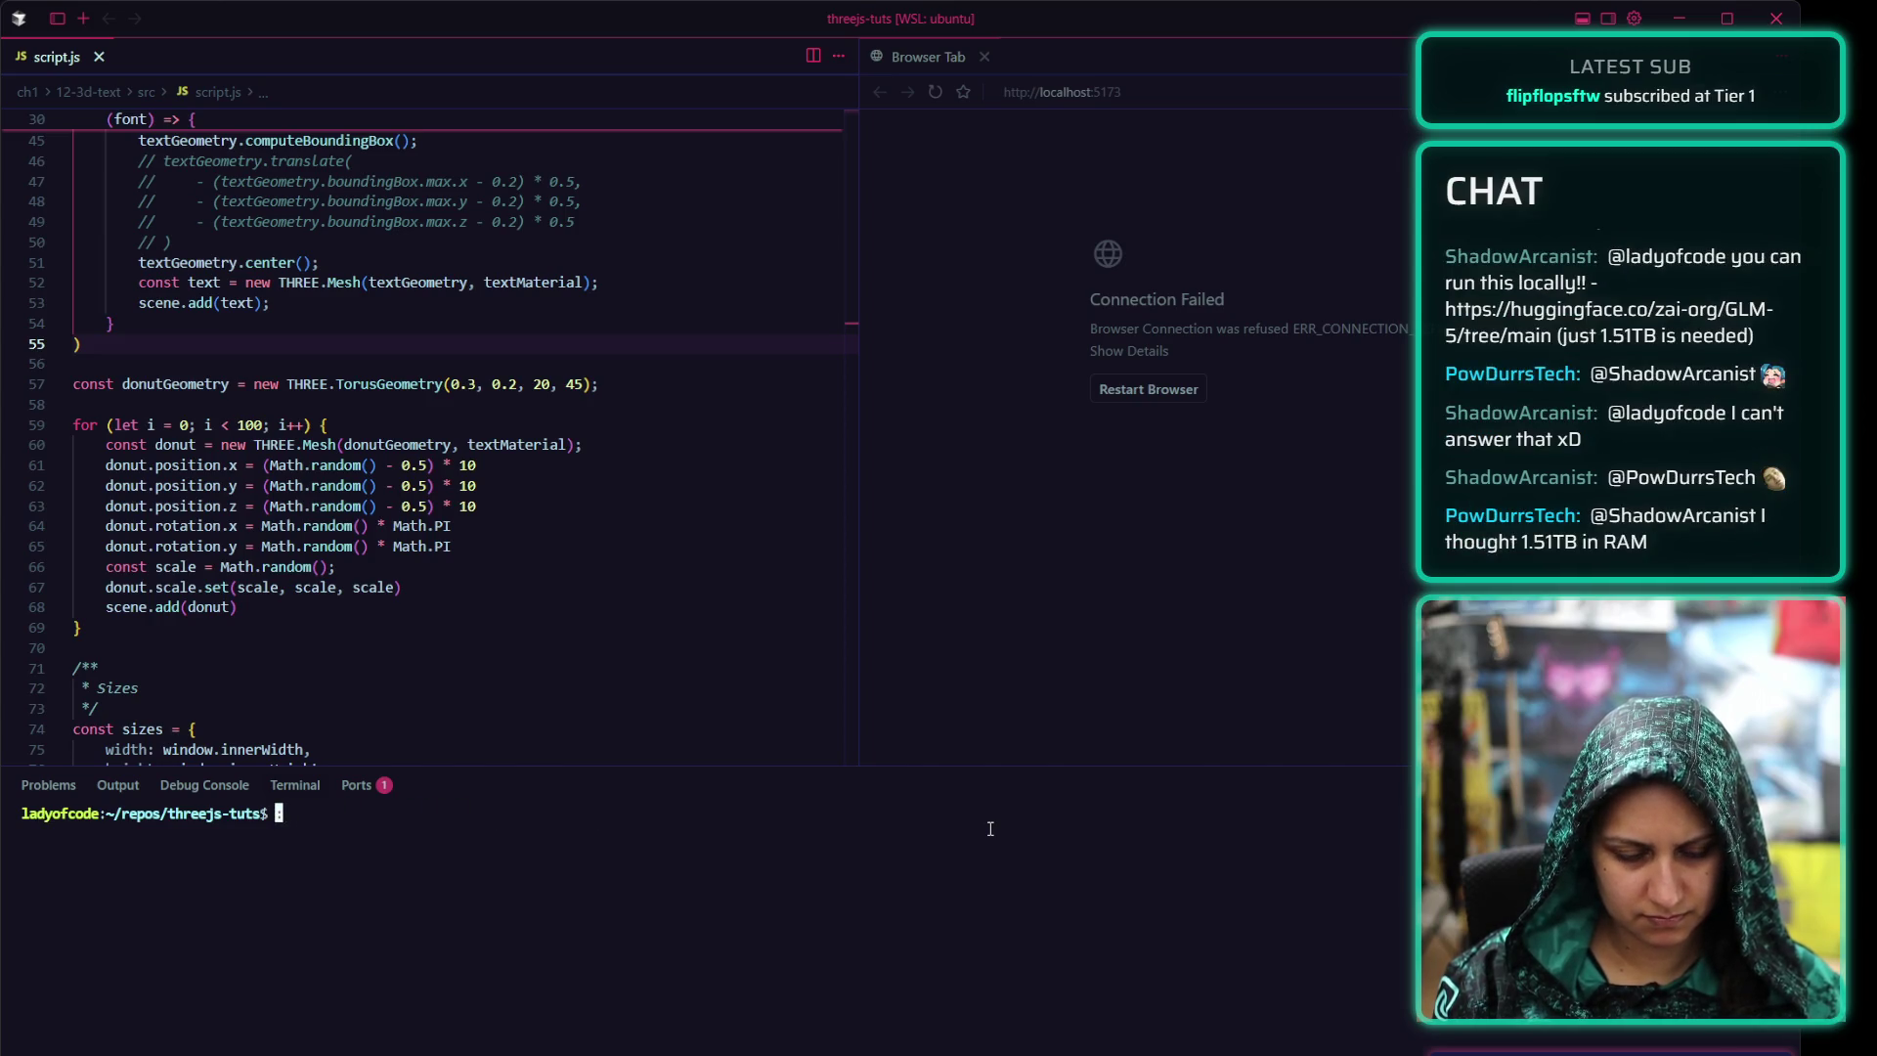
# Show the project file explorer, shrink the terminal, and enlarge the interface from line 70
pyautogui.hotkey('ctrl', 'b')
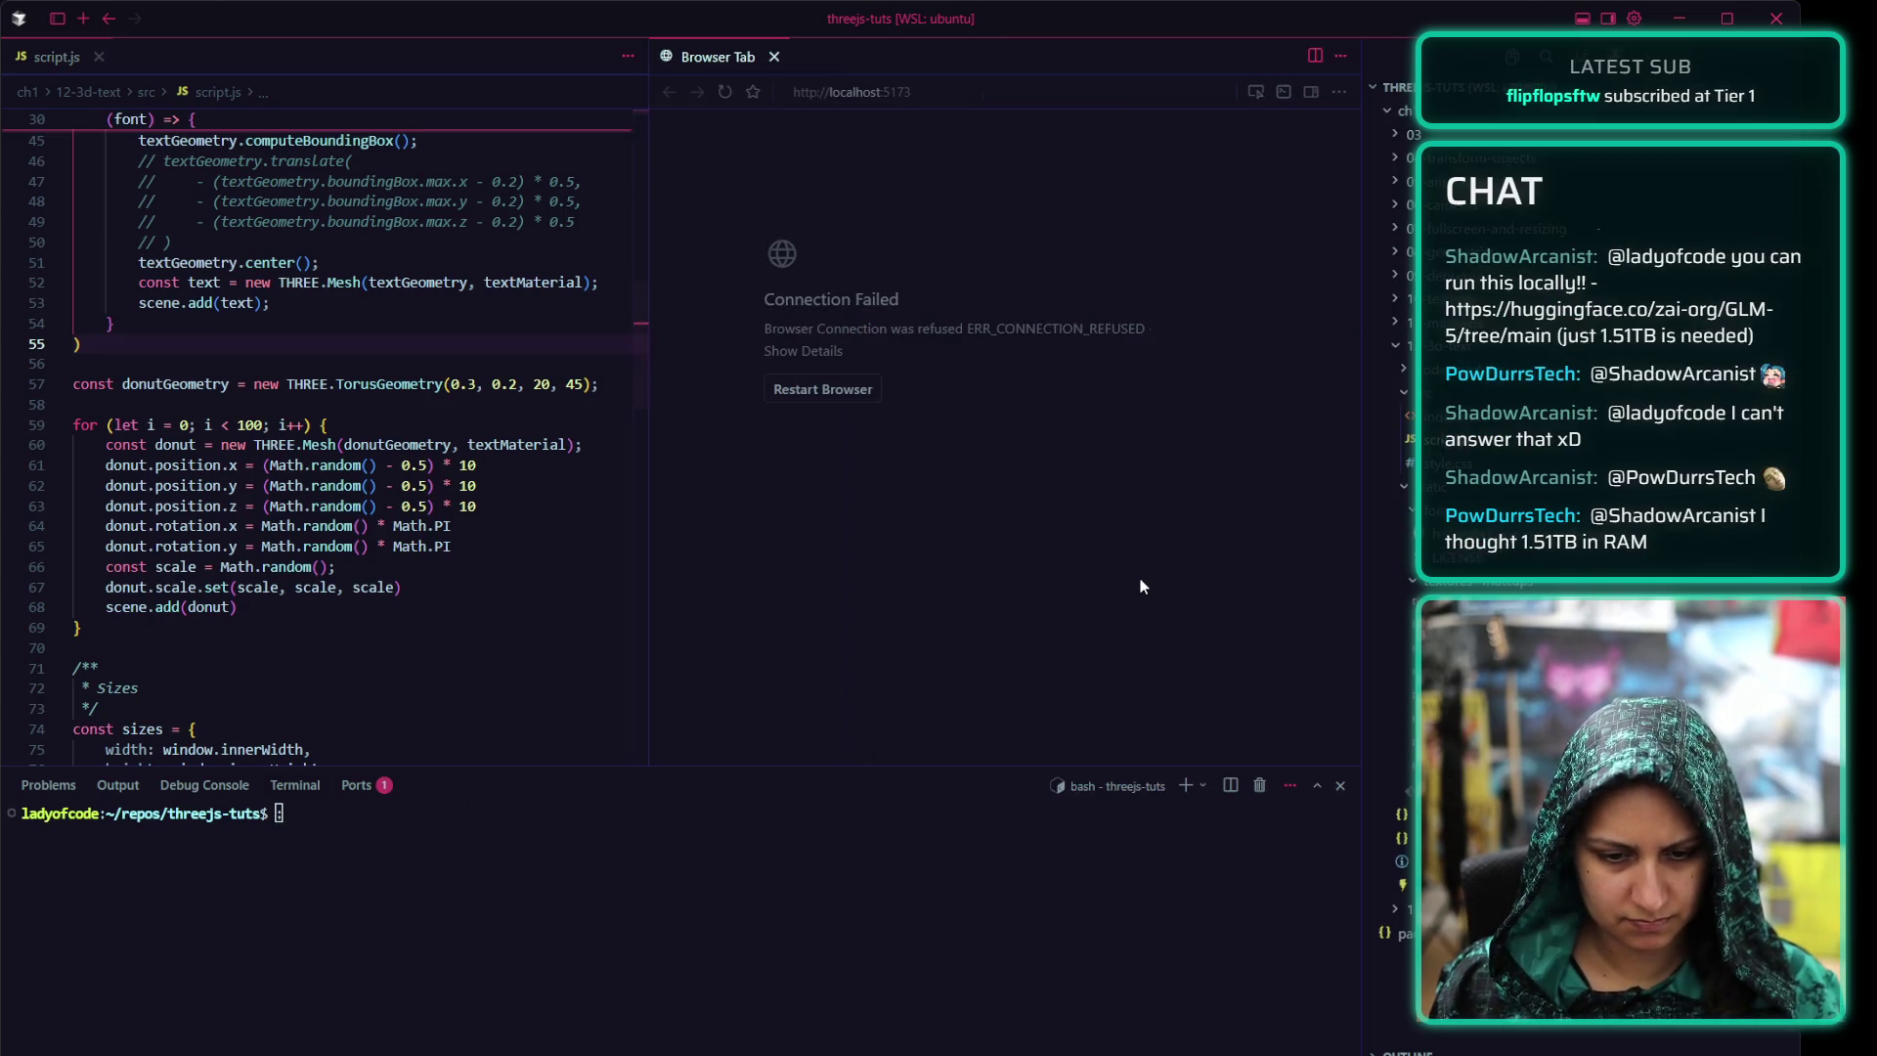
pyautogui.click(1394, 368)
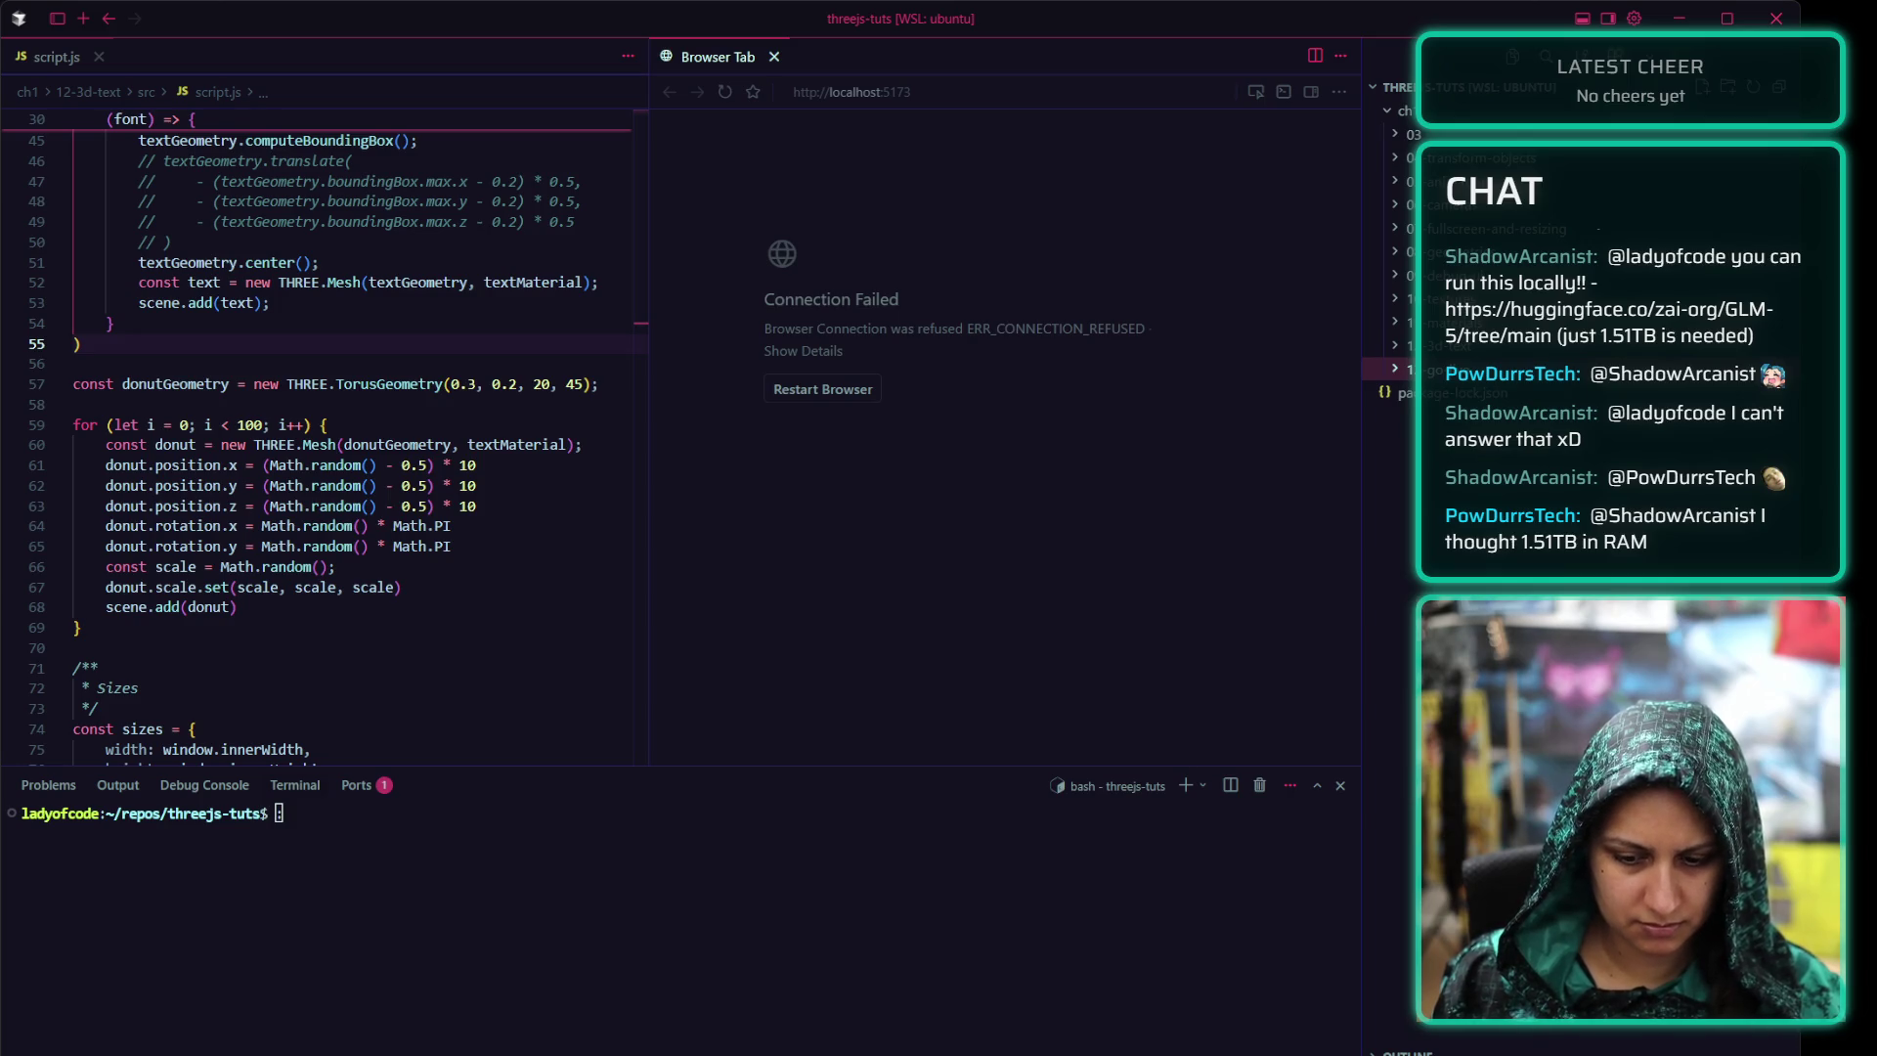
pyautogui.moveTo(675, 770); pyautogui.dragTo(674, 962)
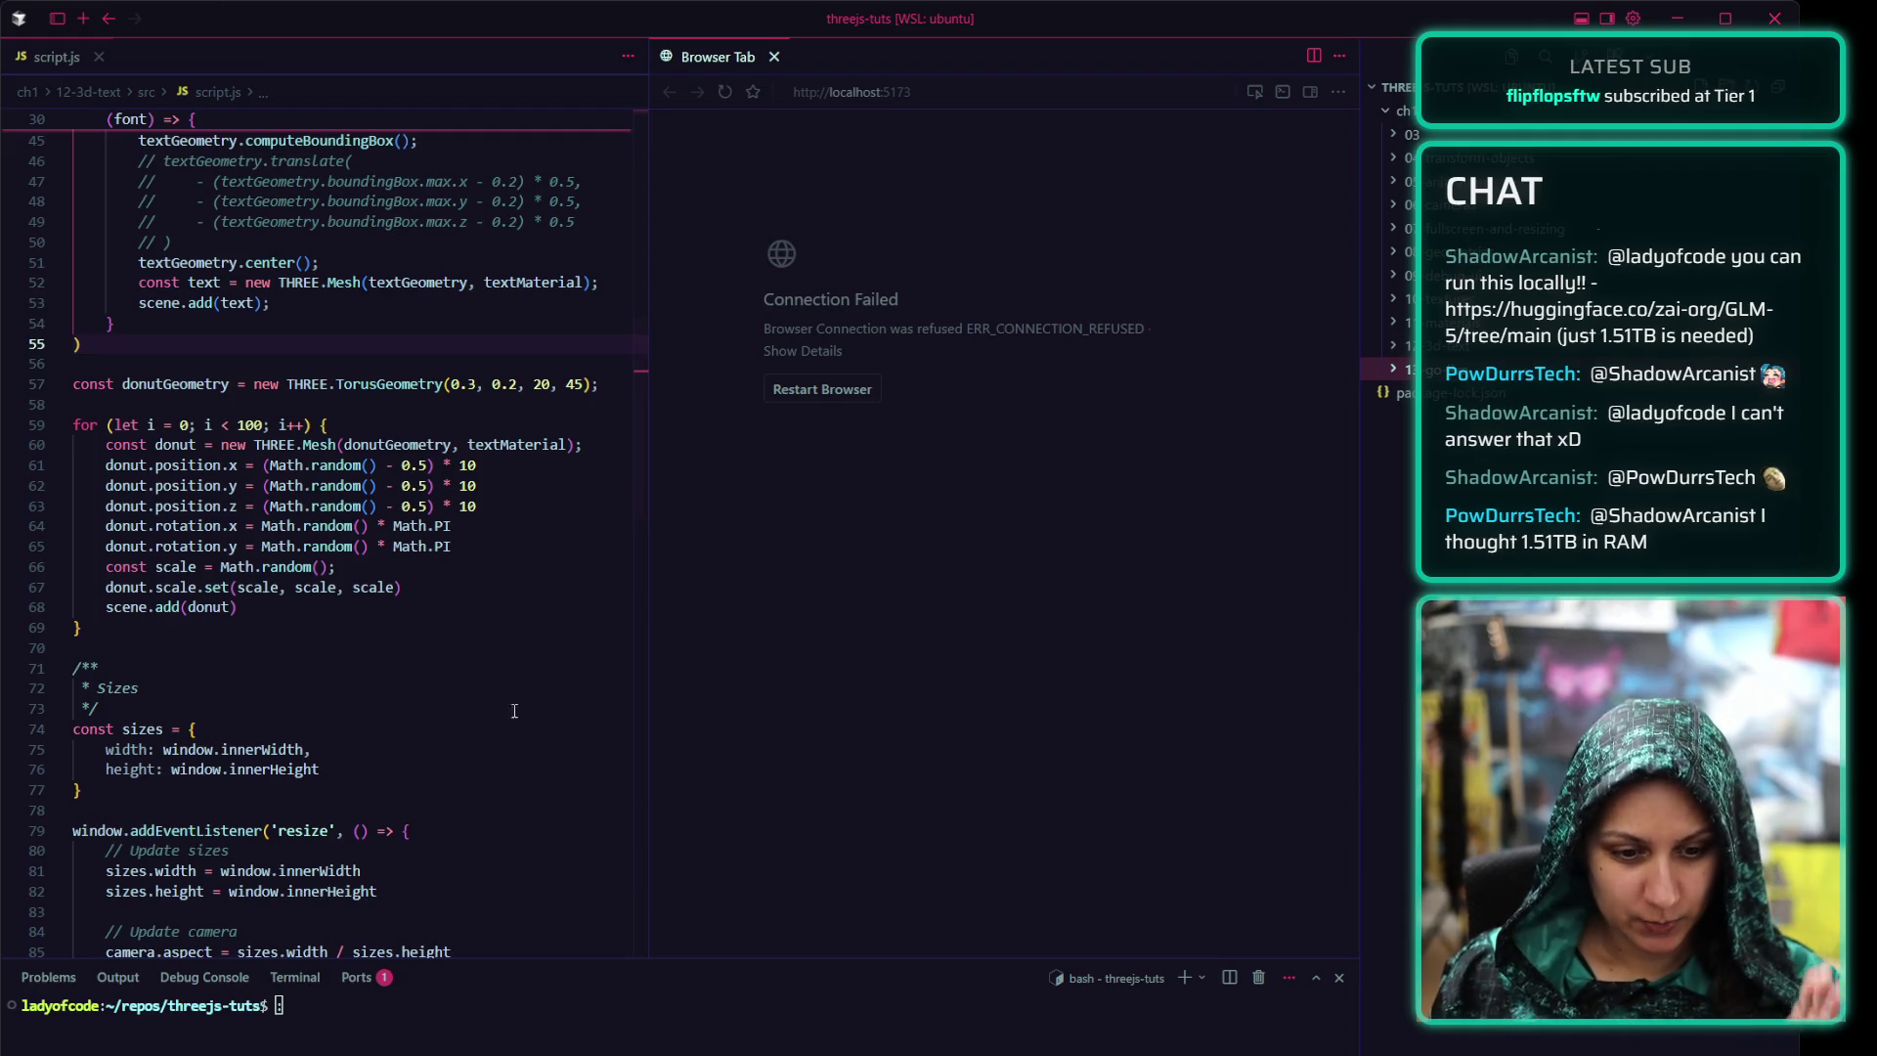
pyautogui.click(452, 642)
pyautogui.hotkey('ctrl', '=')
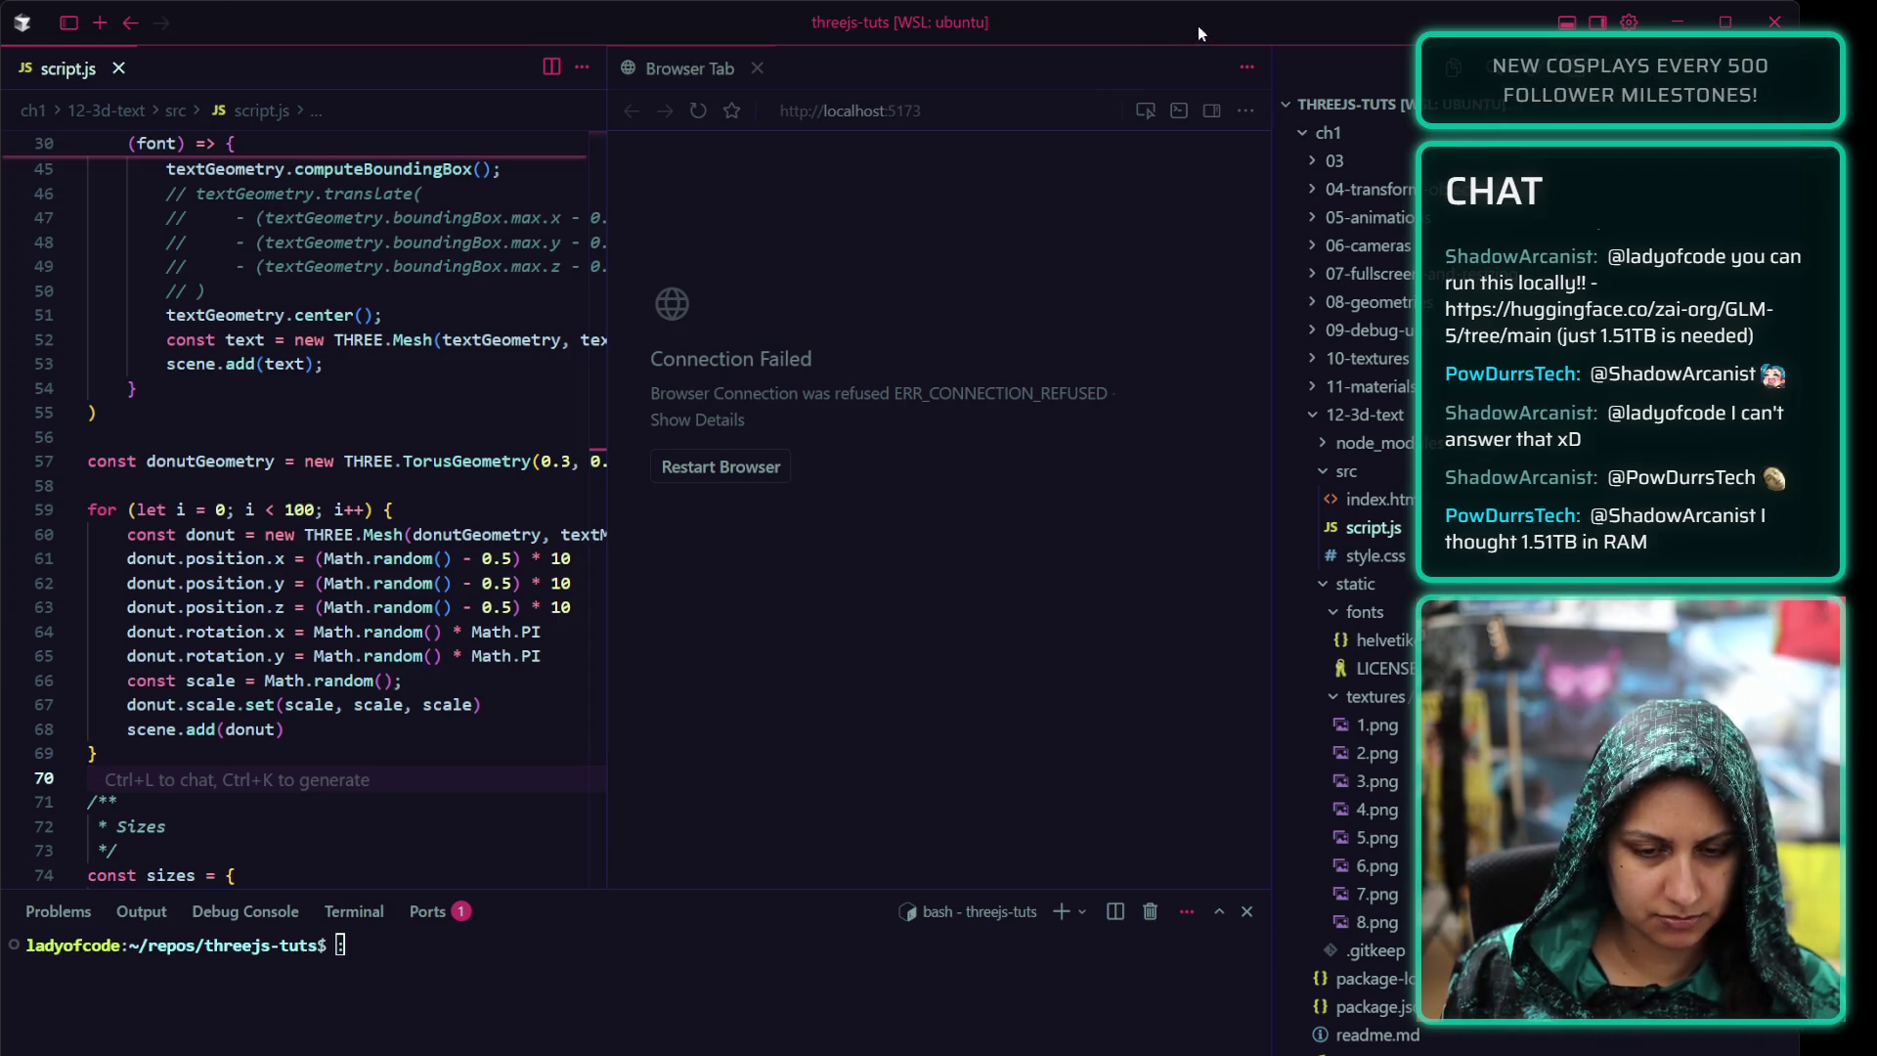
# Widen the code editor, narrow the explorer, shrink the terminal, zoom in once, and return to the notes
pyautogui.hotkey('alt', 'Tab')
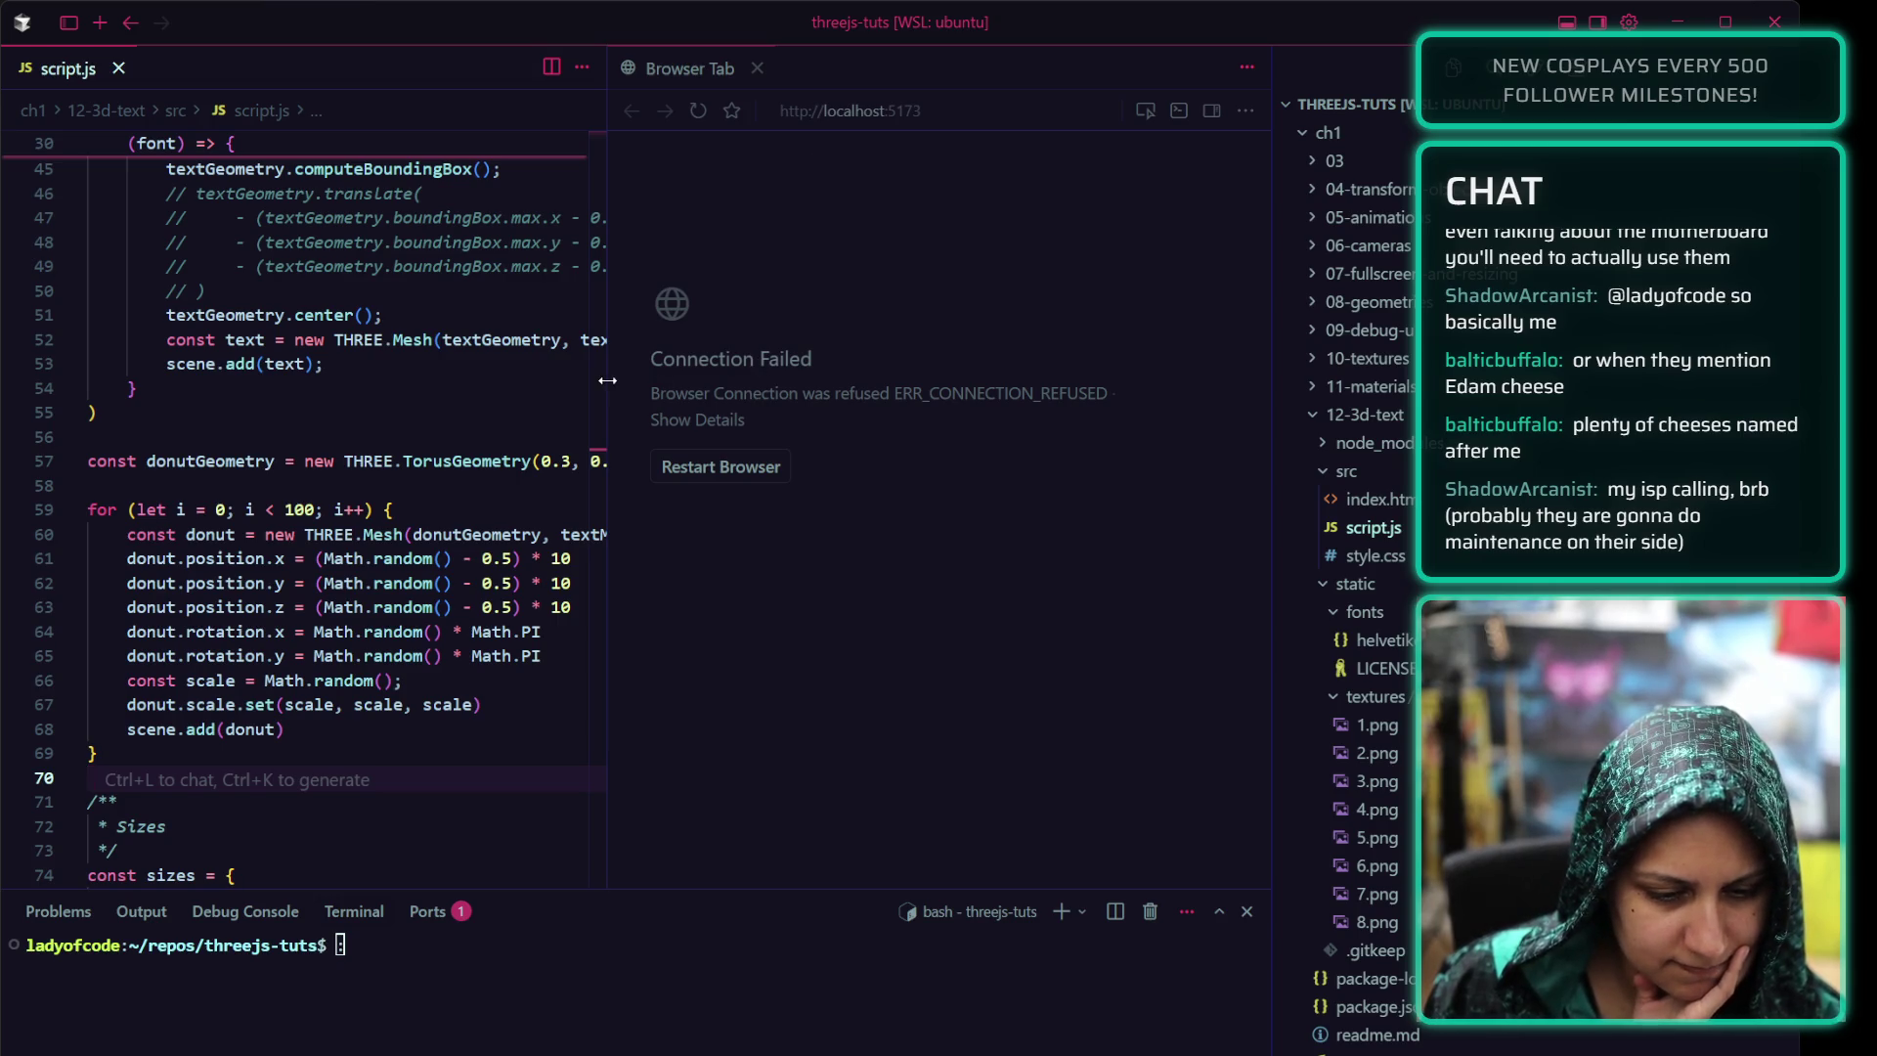
pyautogui.moveTo(607, 440); pyautogui.dragTo(710, 439)
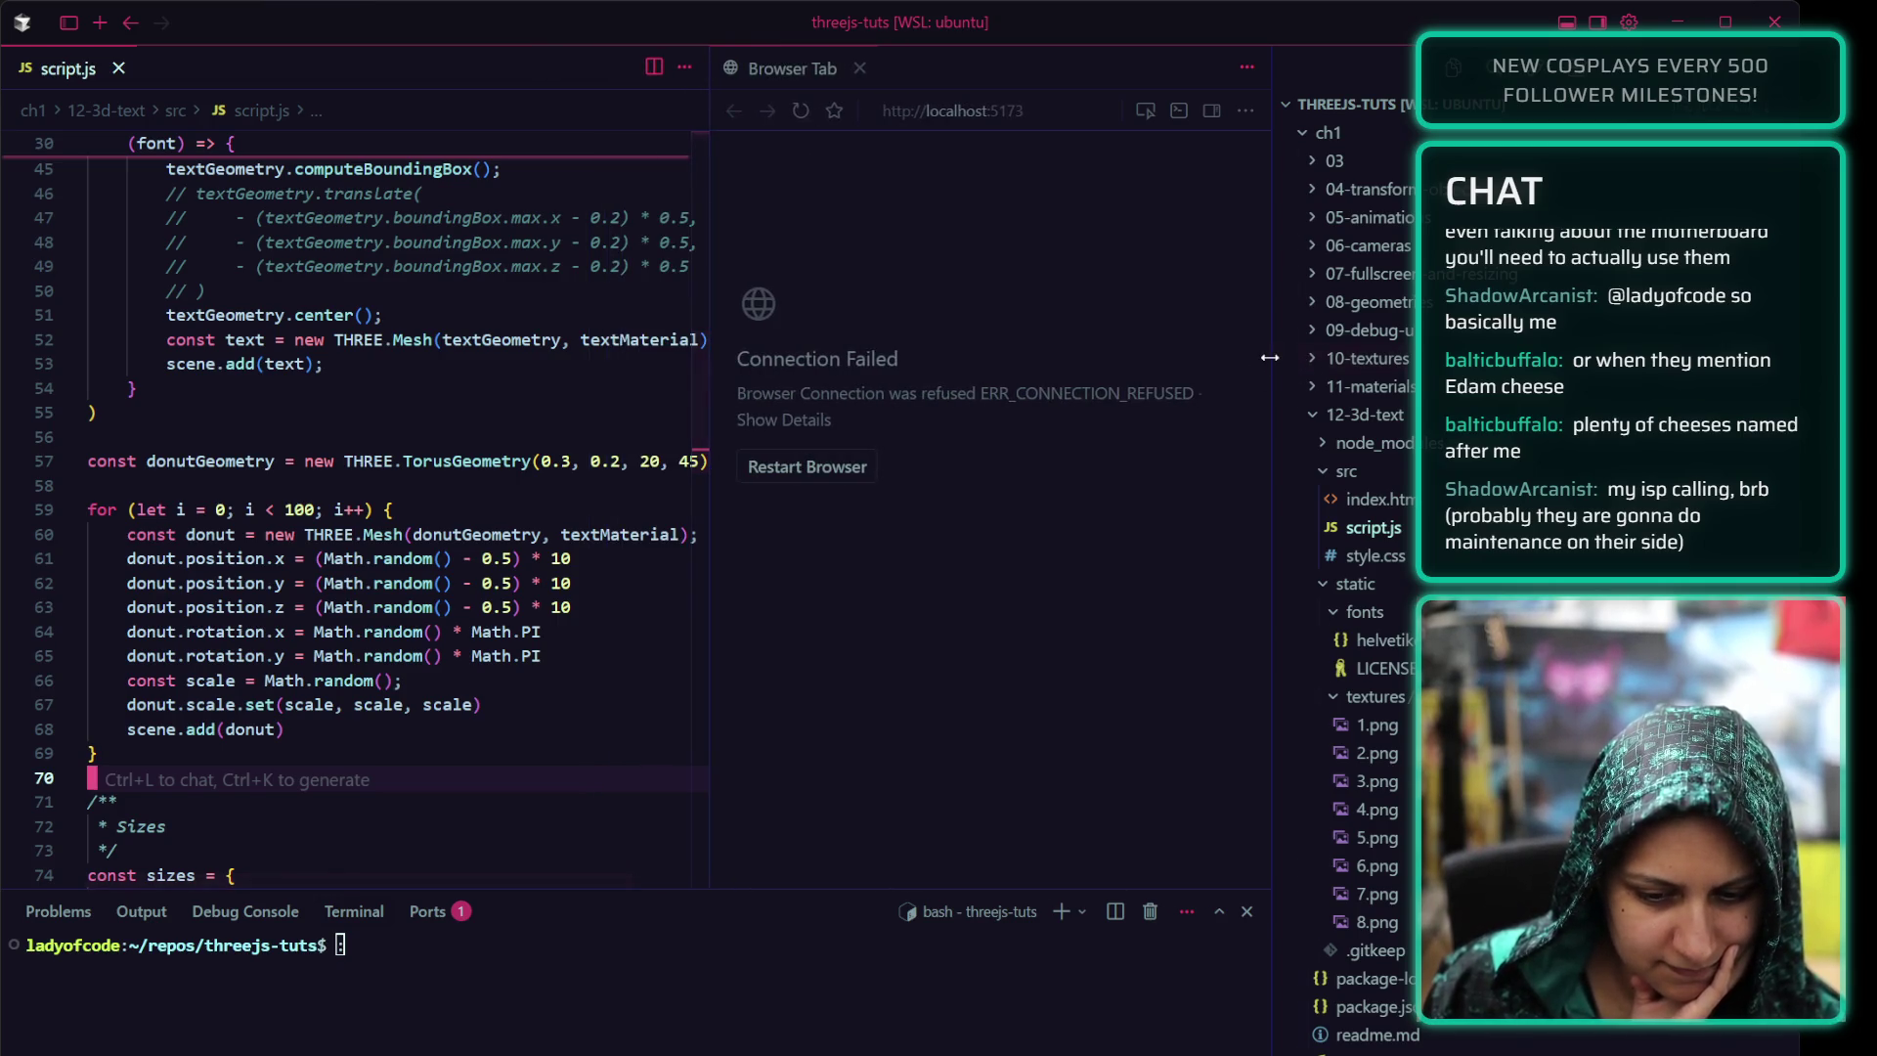
pyautogui.moveTo(1274, 367); pyautogui.dragTo(1494, 366)
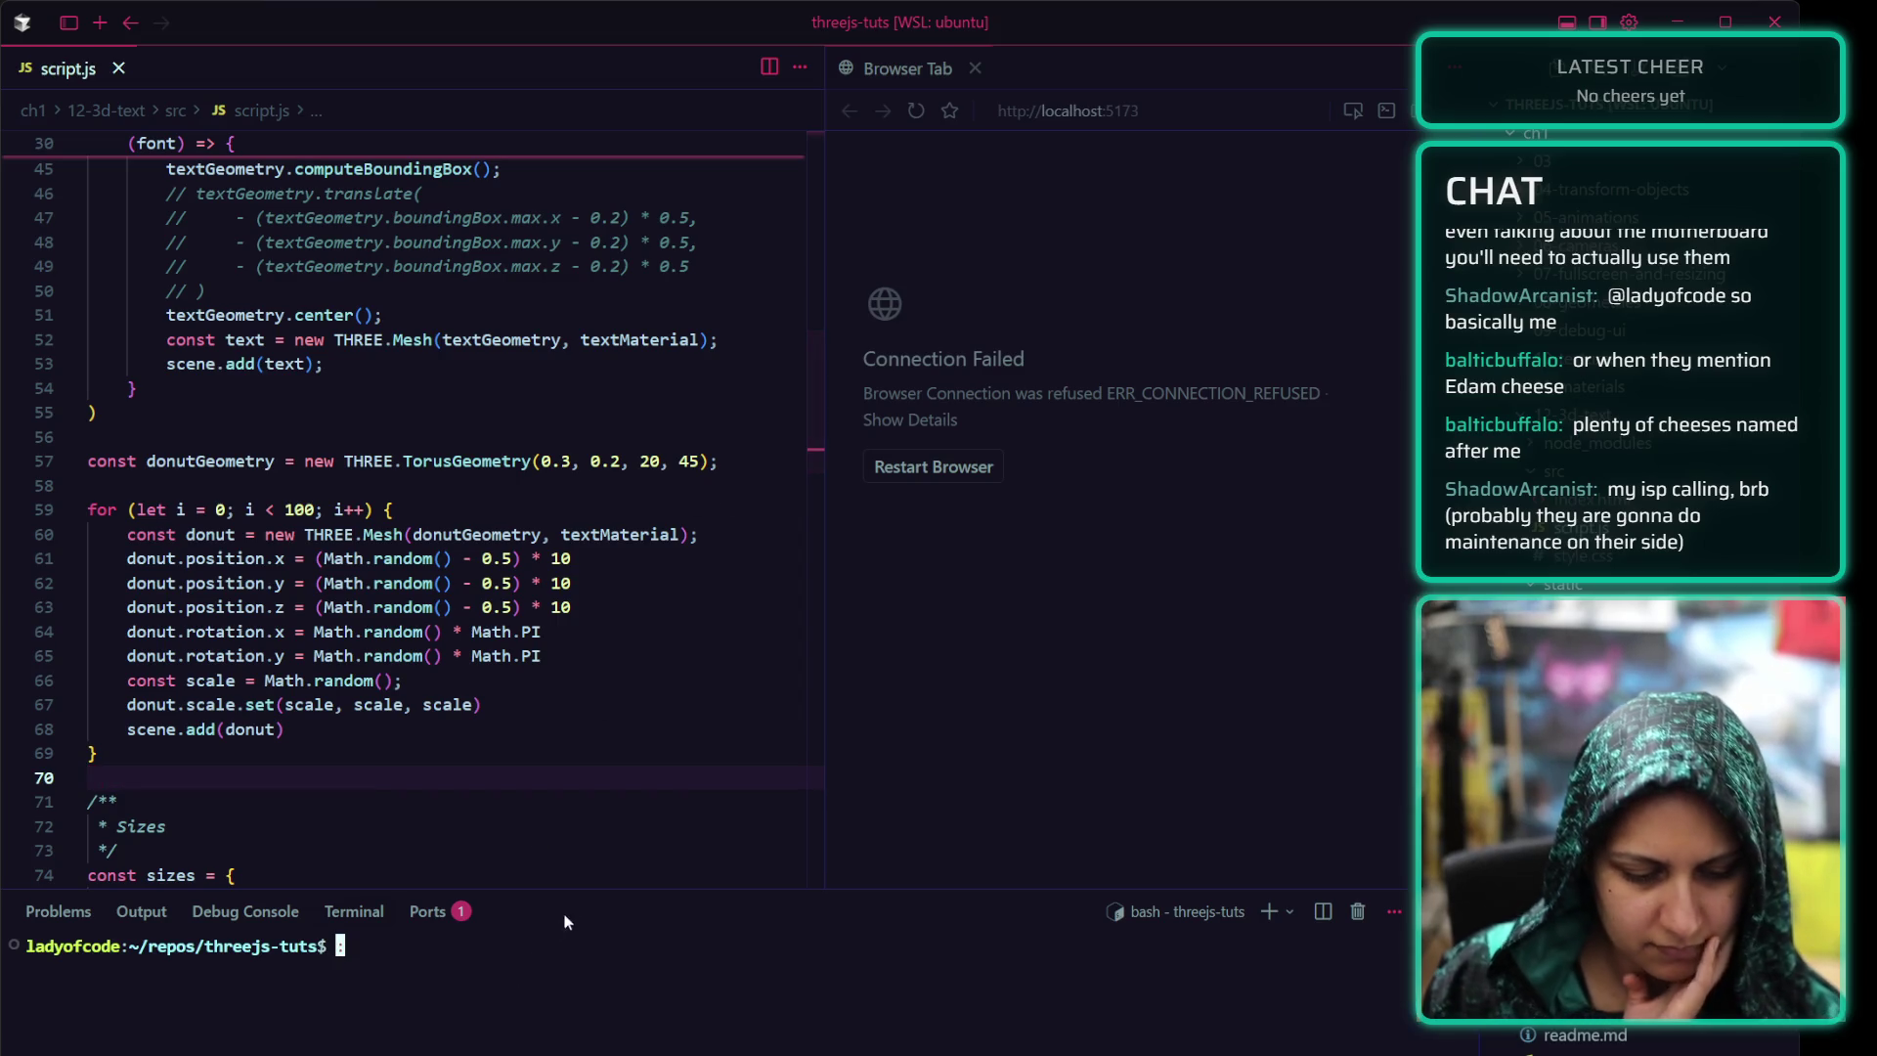
pyautogui.moveTo(558, 893); pyautogui.dragTo(527, 1000)
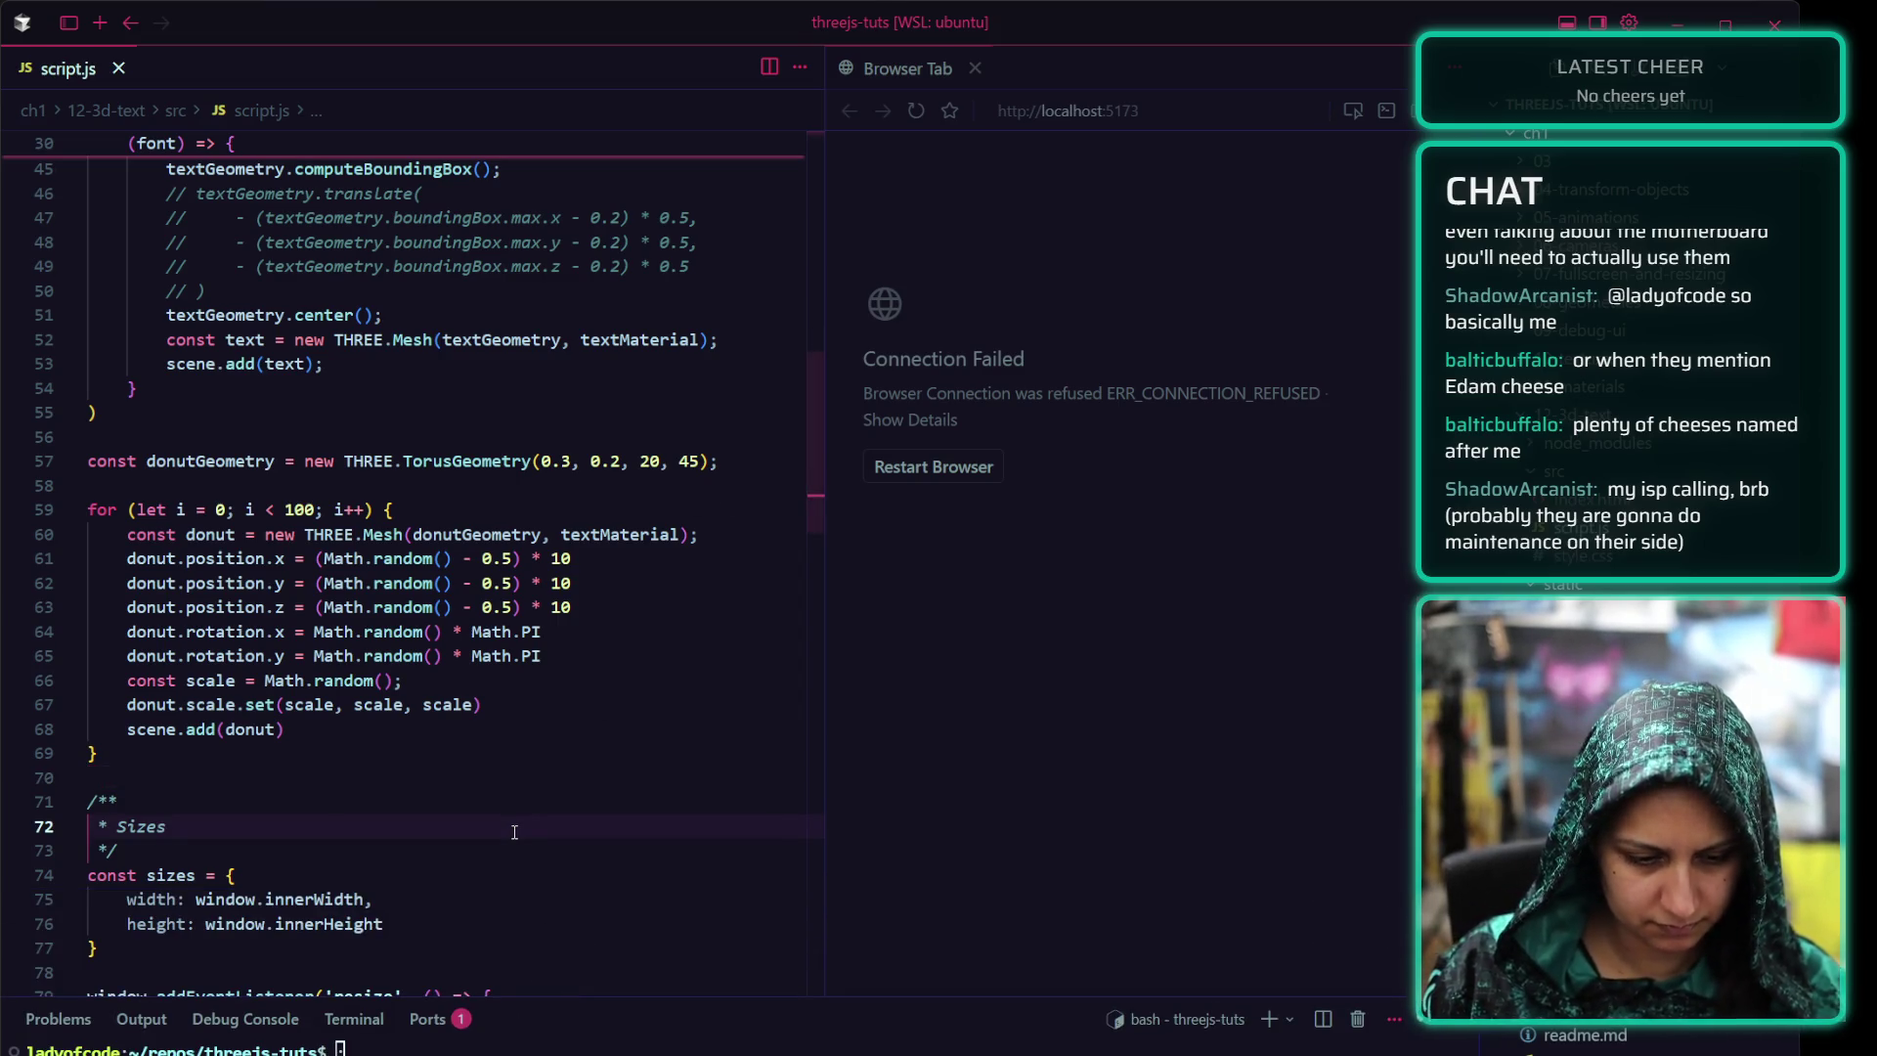
pyautogui.hotkey('ctrl', '=')
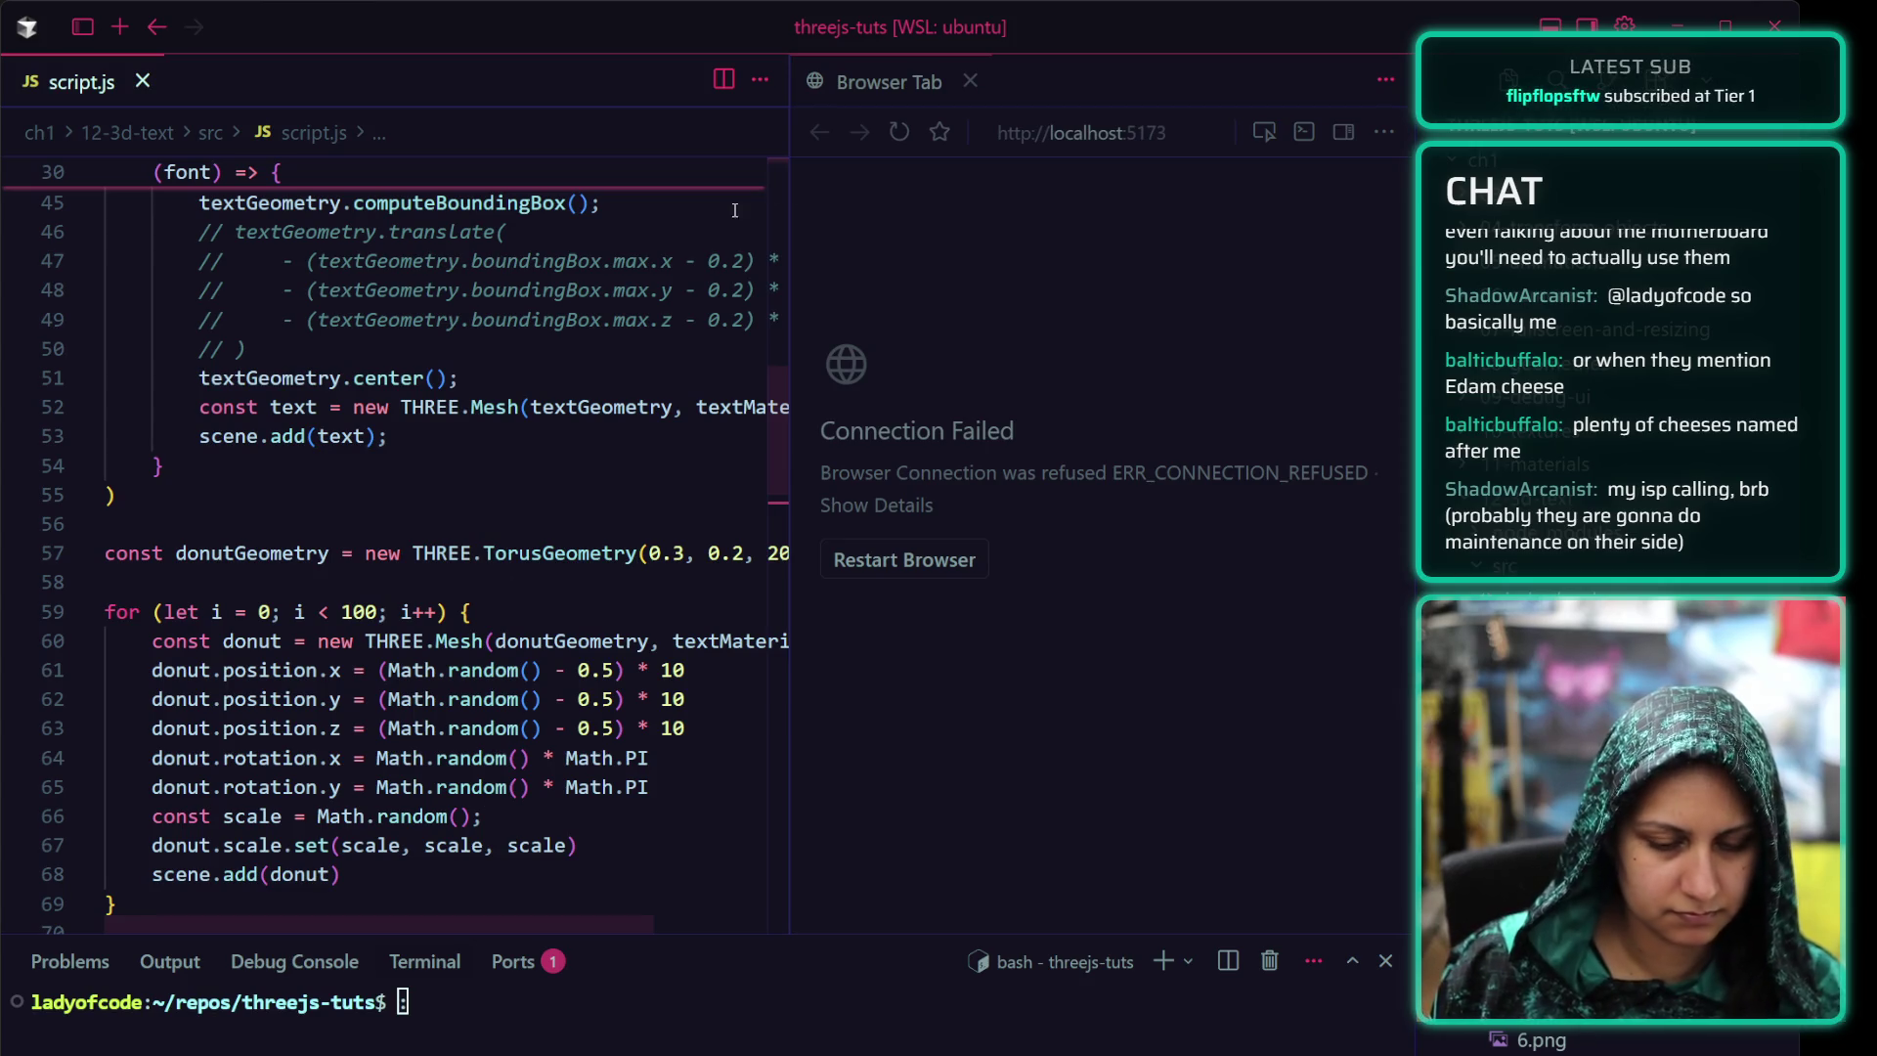
pyautogui.hotkey('alt', 'Tab')
pyautogui.scroll(-1, 509, 594)
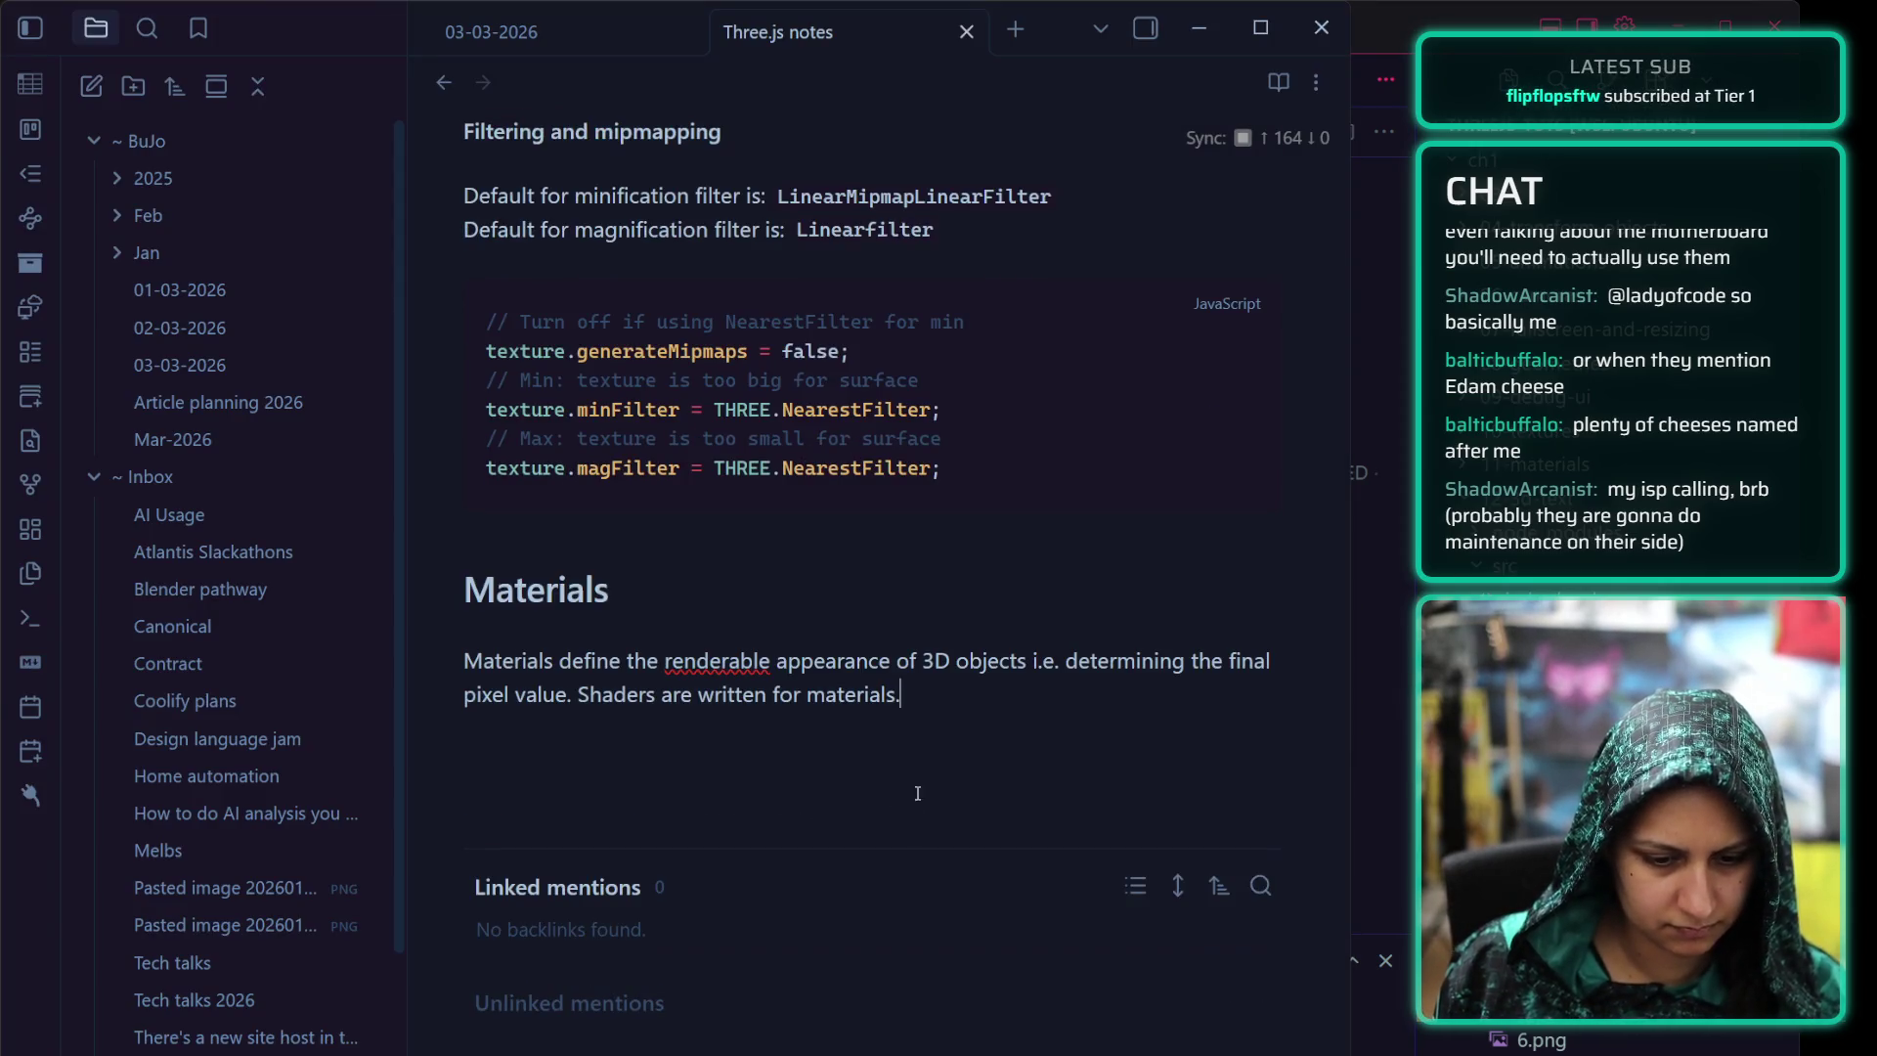
# Add a js code block with the MeshBasicMaterial constructor line, comment and blank line removed
pyautogui.press('Return')
pyautogui.write('```')
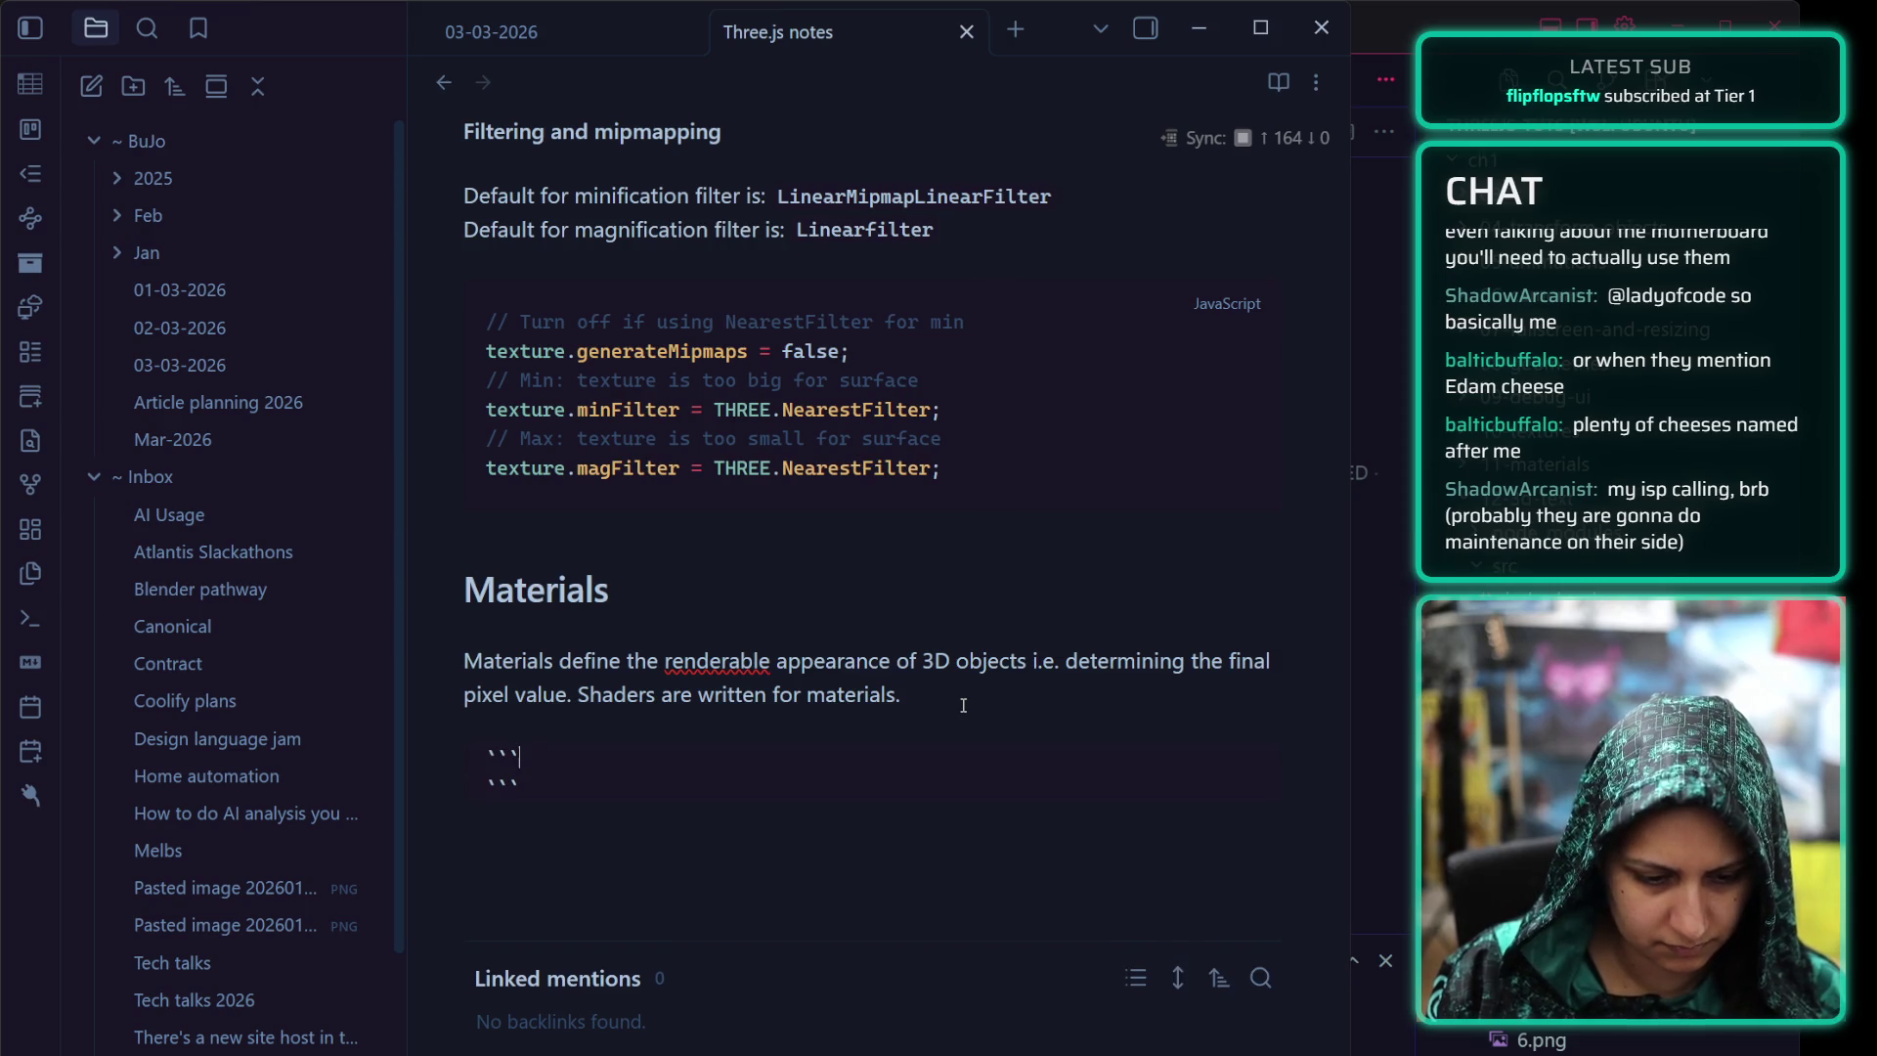
pyautogui.write('js')
pyautogui.press('Return')
pyautogui.write('`// MeshBasicMaterial const material = new THREE.MeshBasicMaterial()`')
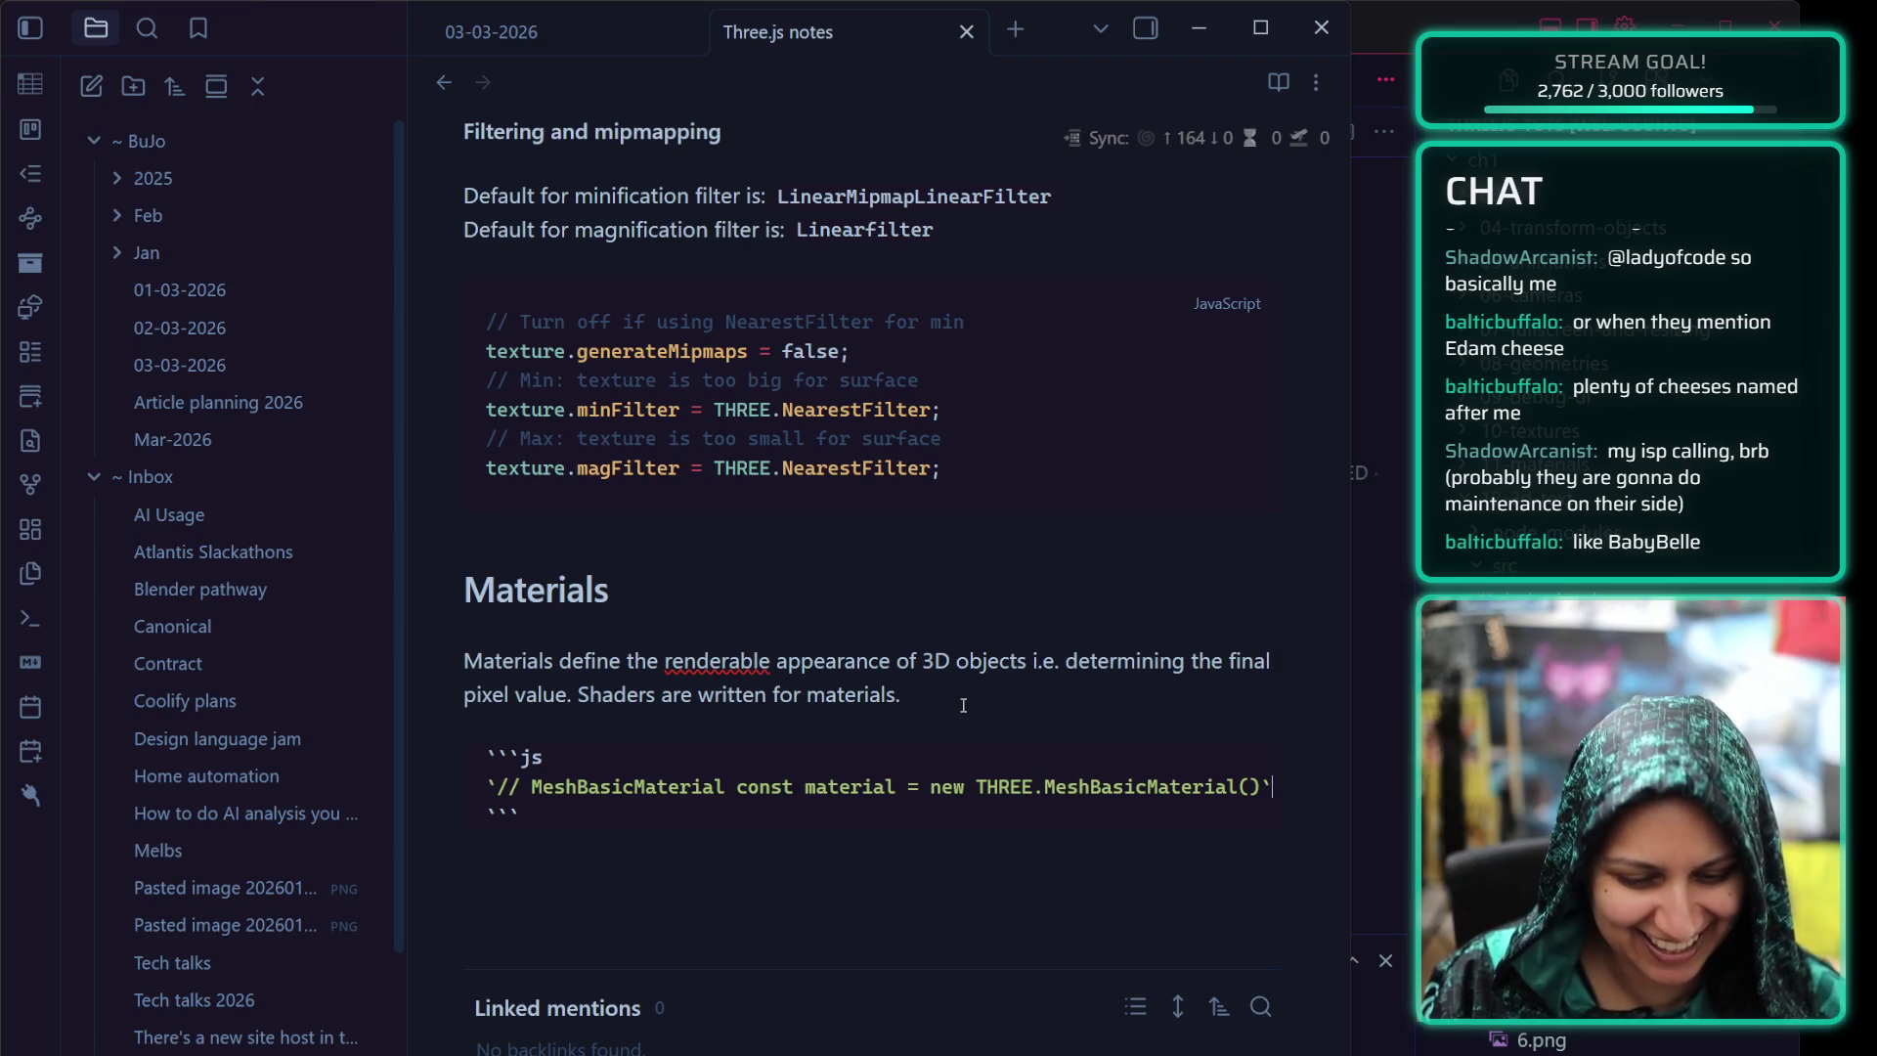
pyautogui.press('Return')
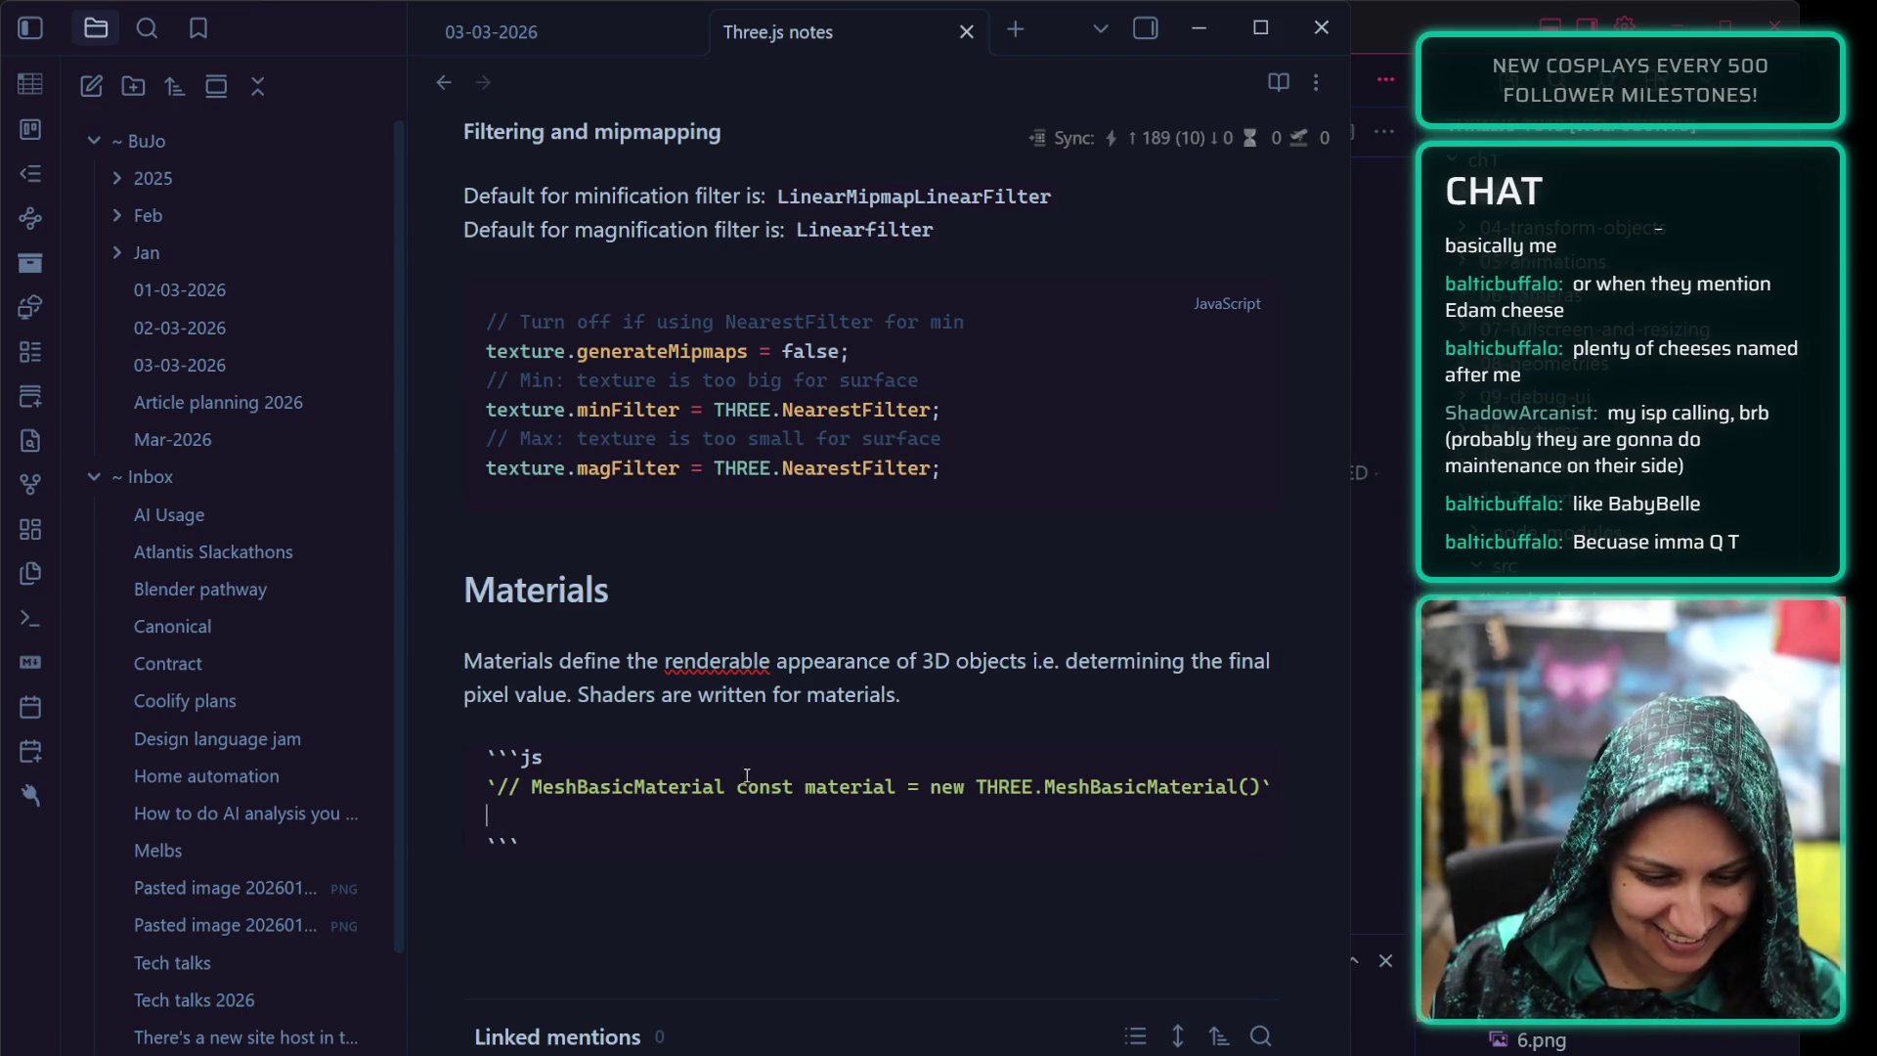
pyautogui.moveTo(739, 787); pyautogui.dragTo(489, 786)
pyautogui.press('BackSpace')
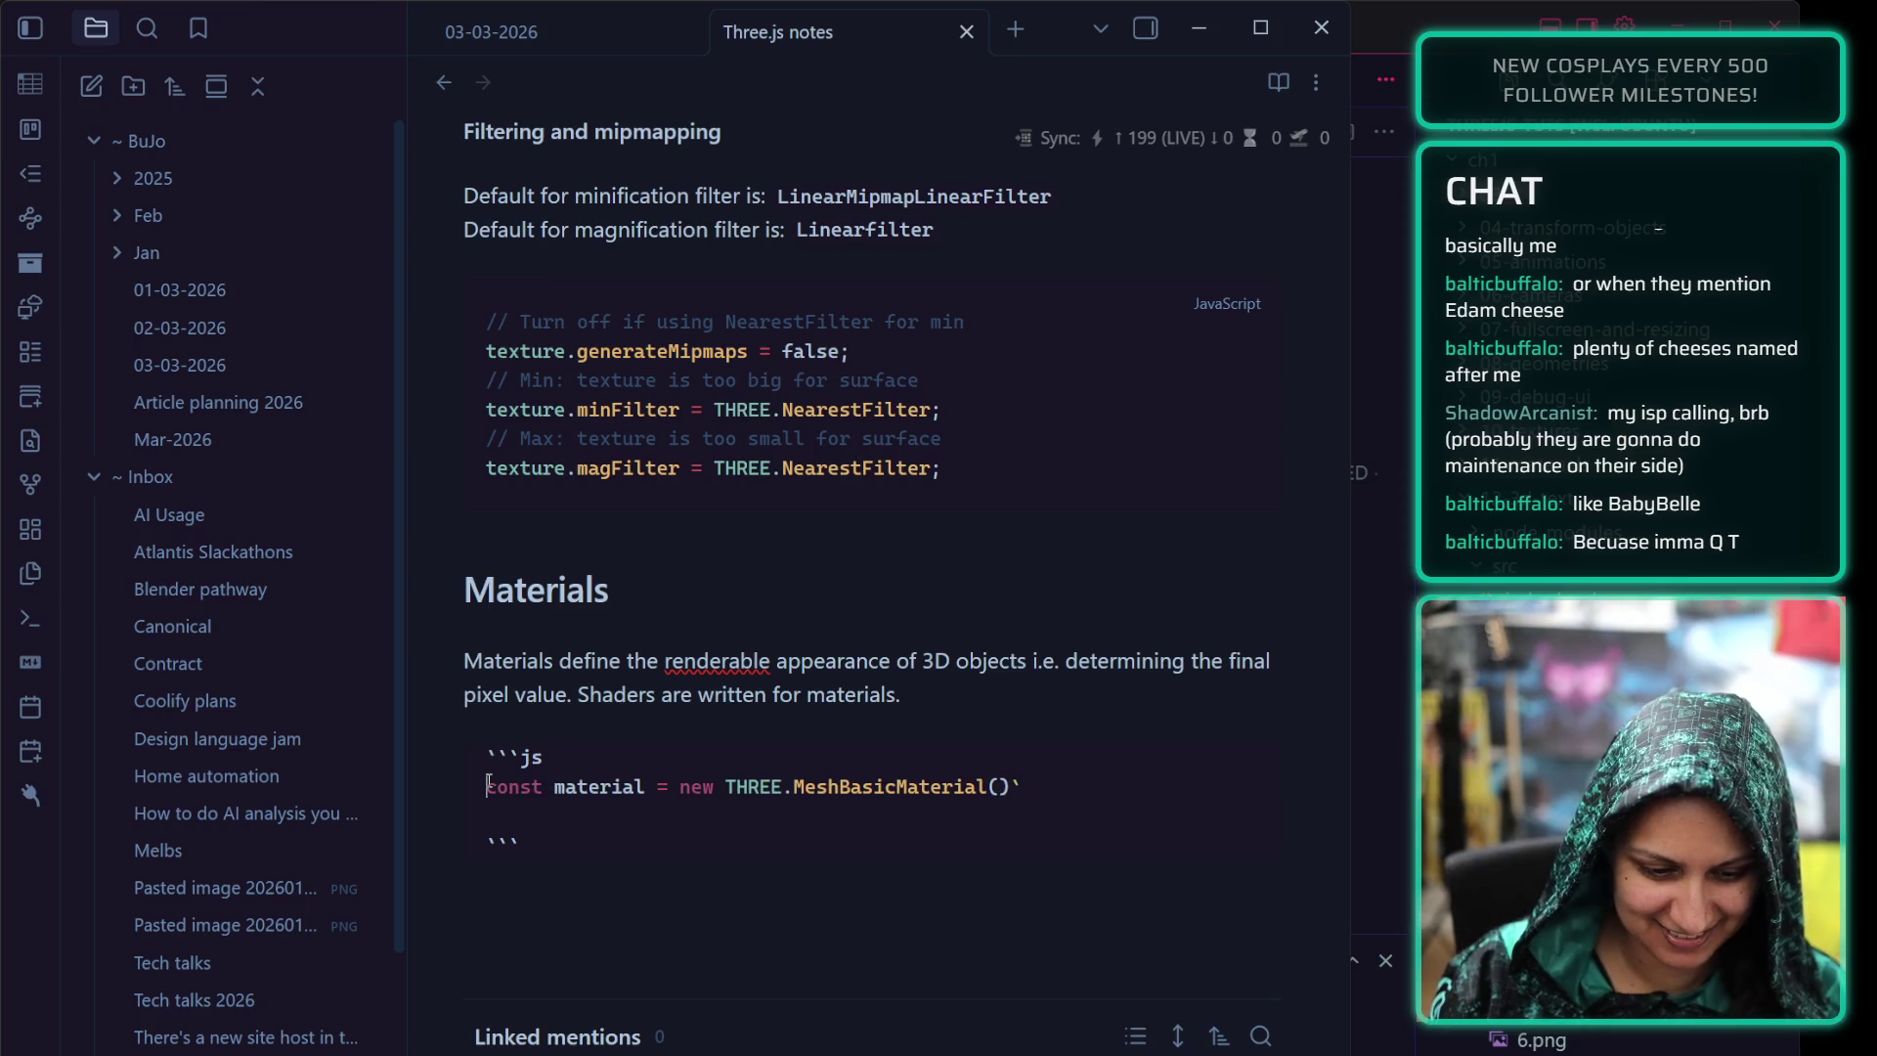
pyautogui.press('Up')
pyautogui.click(503, 816)
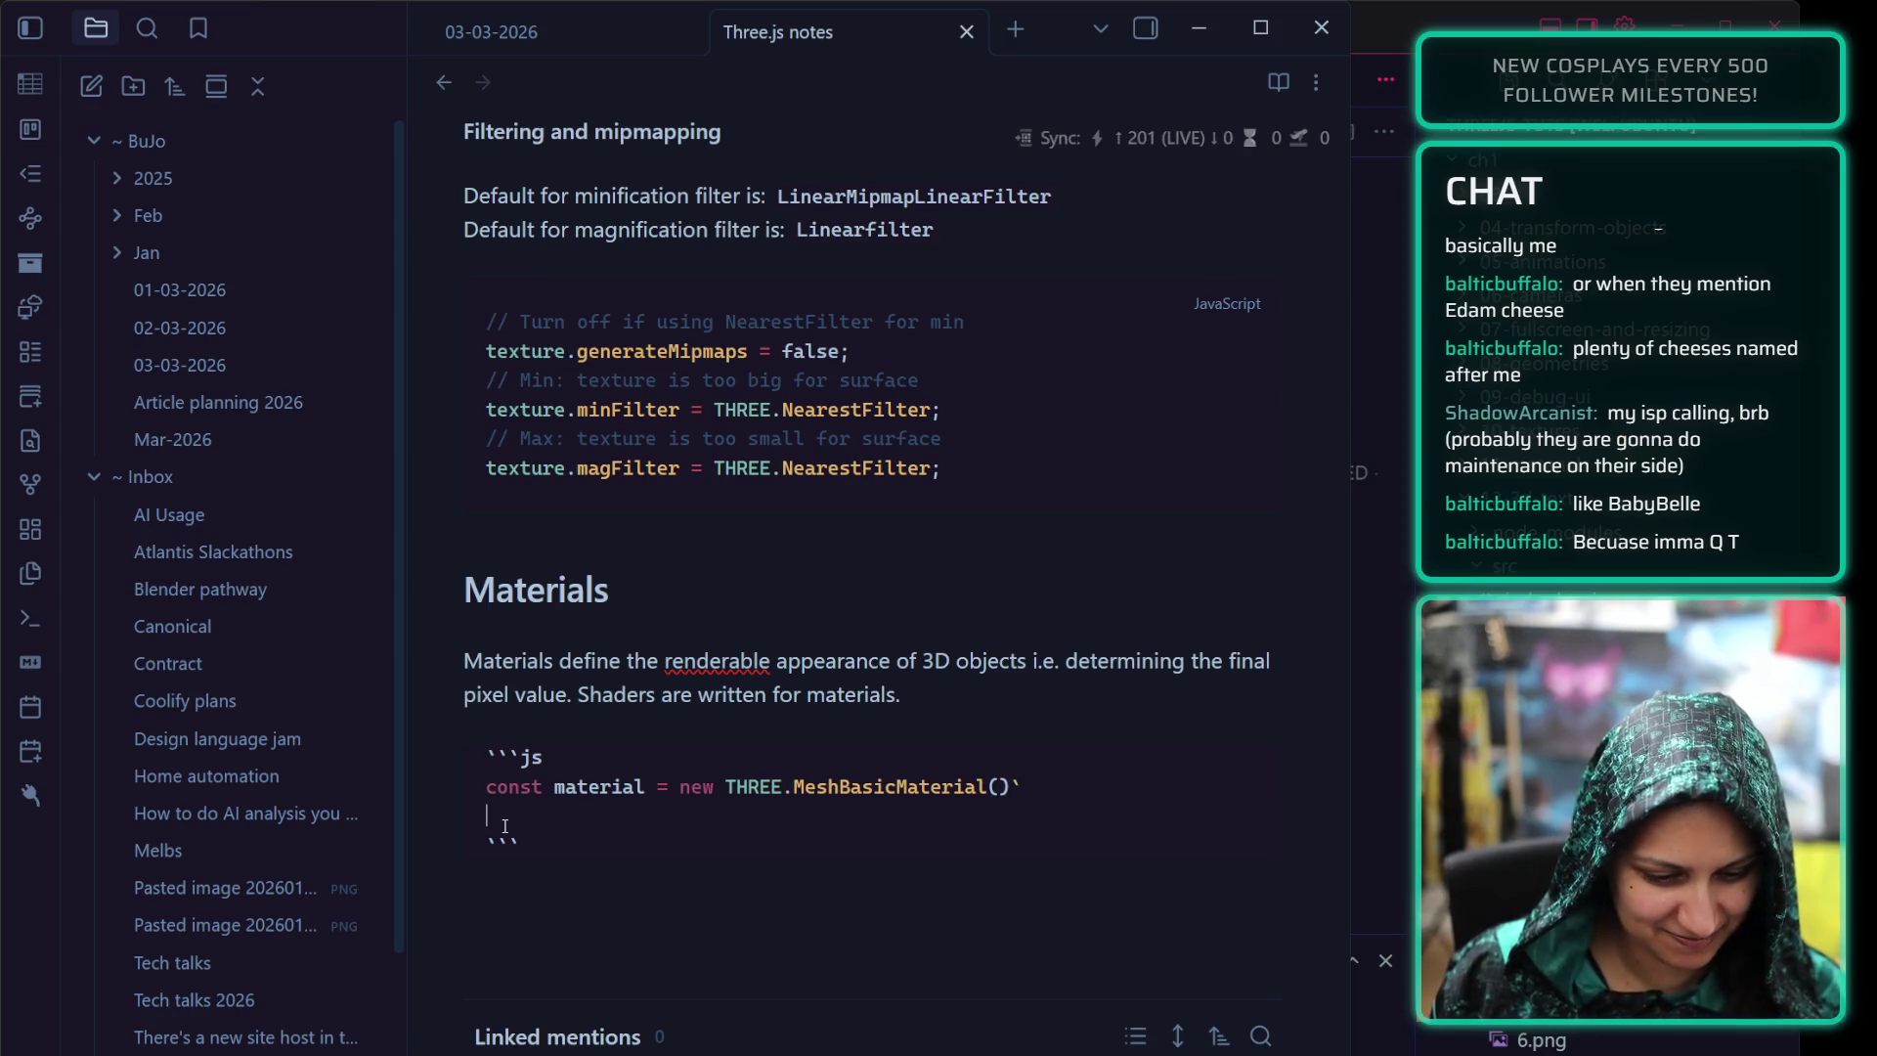
pyautogui.press('BackSpace')
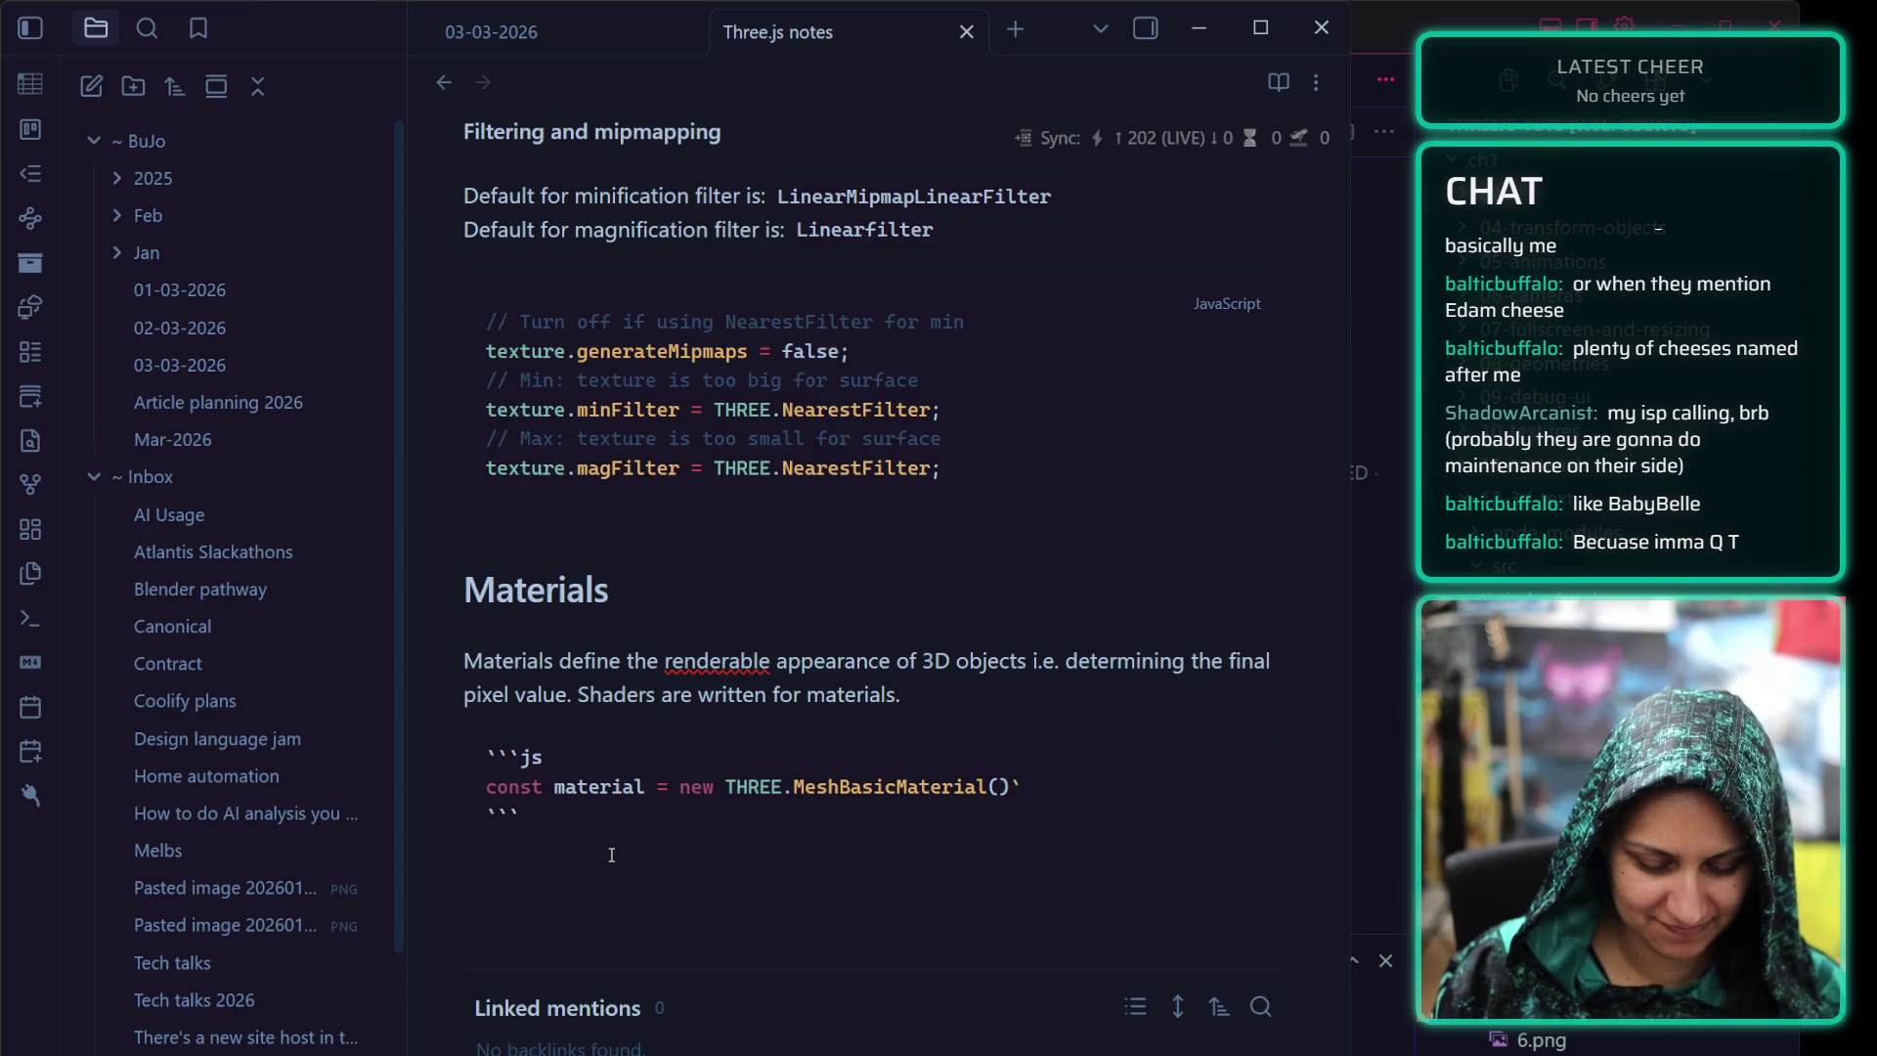
# Create an empty second js code block below and place the caret inside it
pyautogui.click(612, 855)
pyautogui.write('```js')
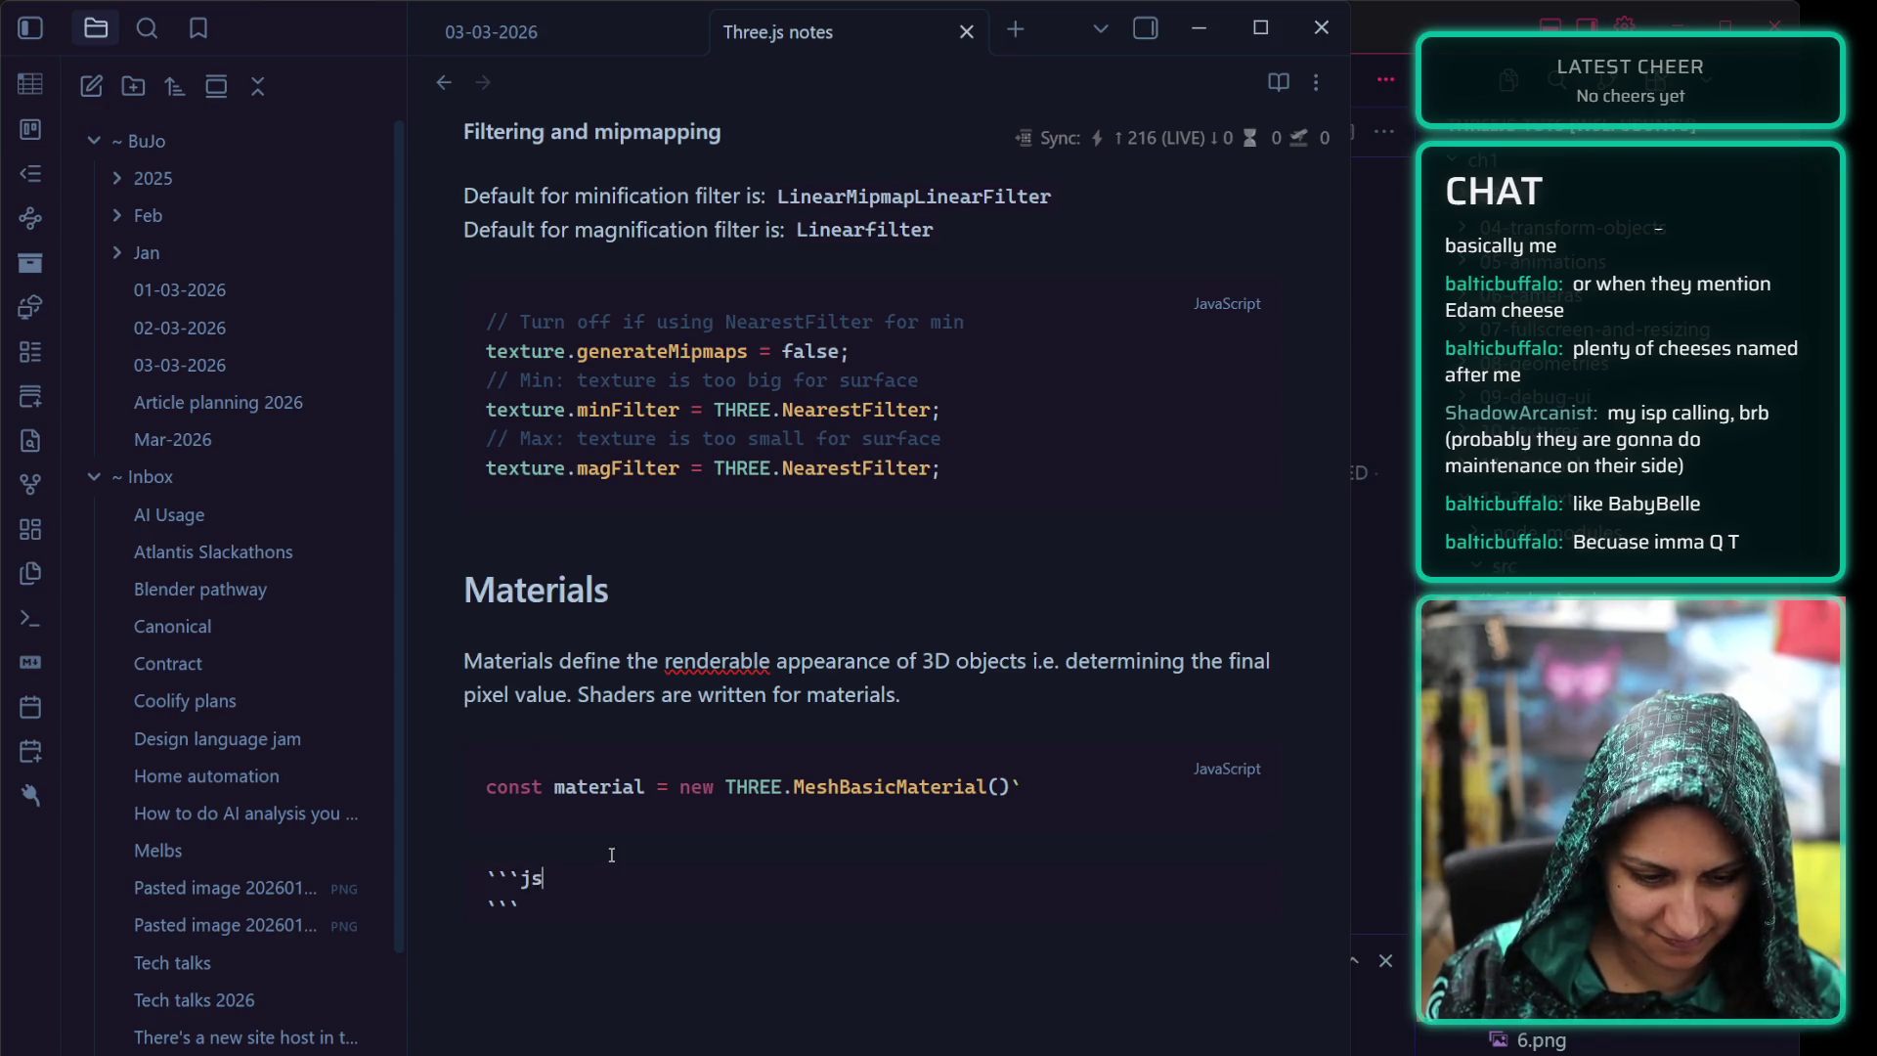
pyautogui.press('Return')
pyautogui.press('Down')
pyautogui.press('Down')
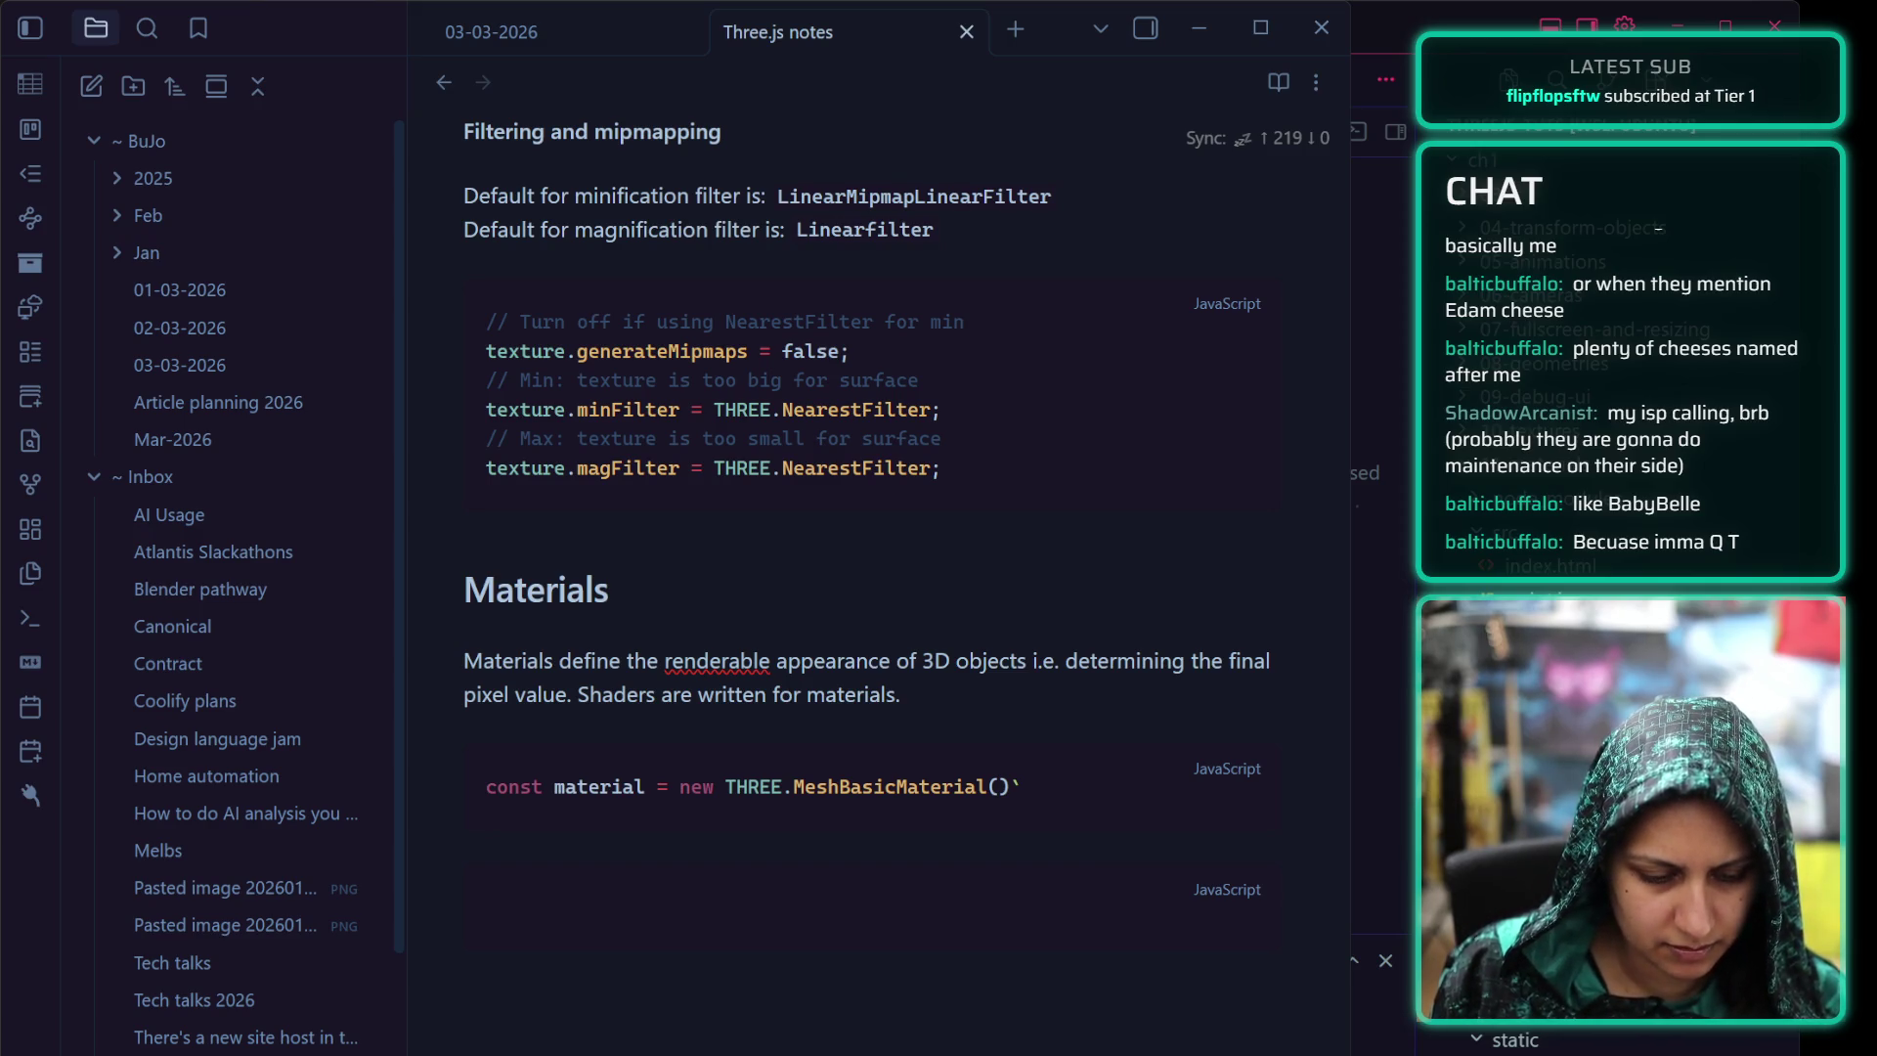
pyautogui.click(681, 891)
# Paste the textureLoader door-texture code into the block and render it
pyautogui.hotkey('ctrl', 'v')
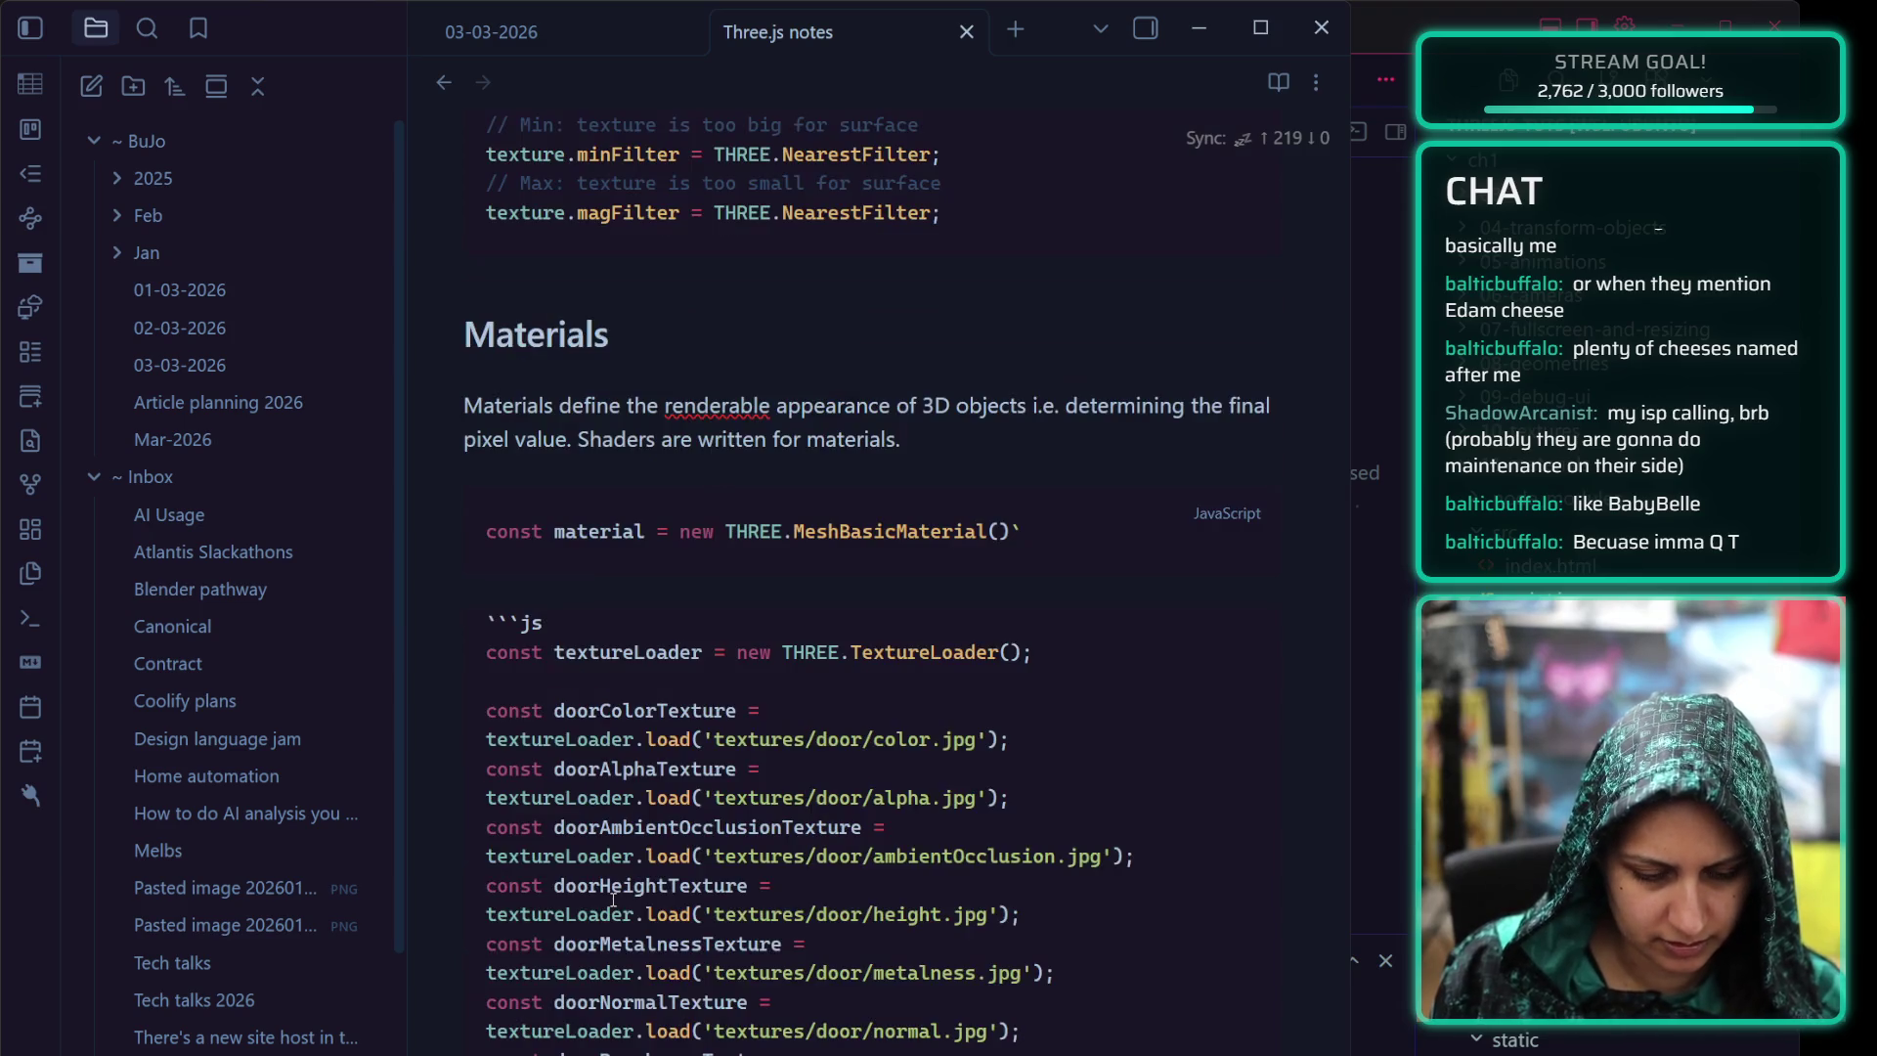
pyautogui.click(559, 574)
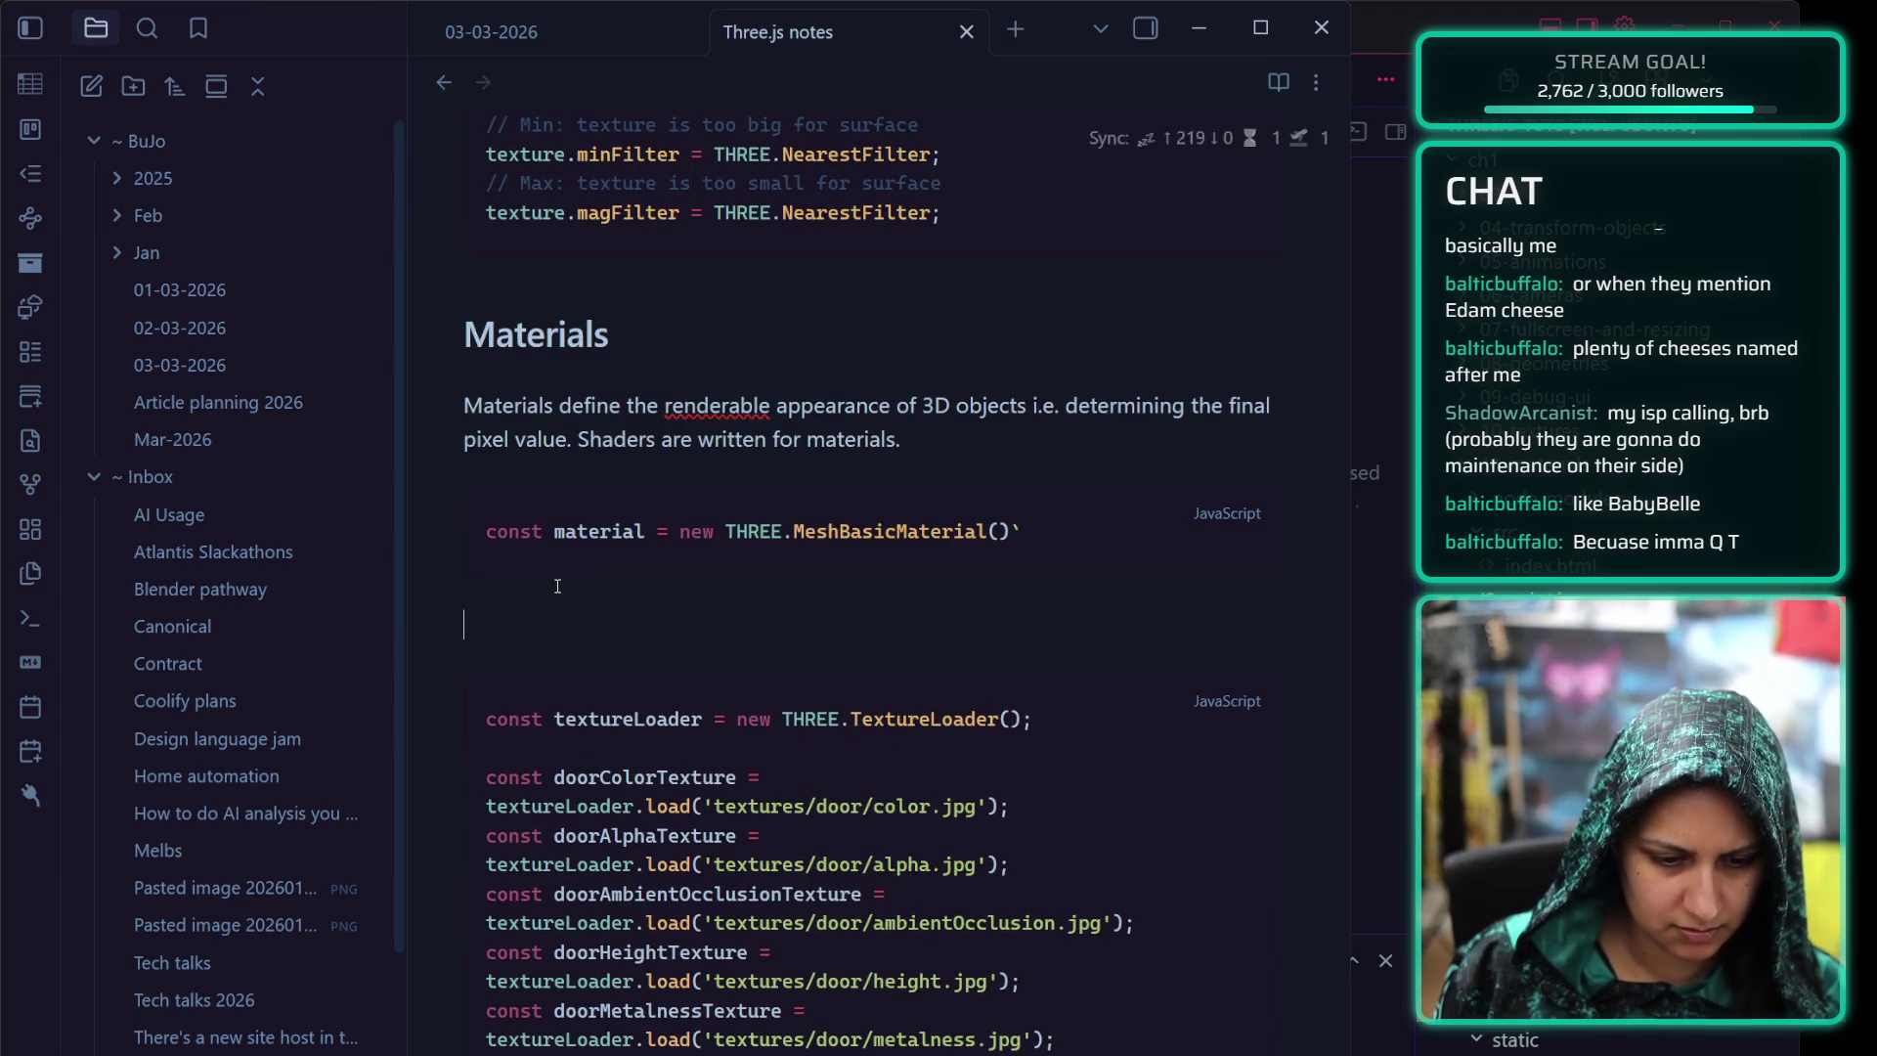
pyautogui.write('Textures ne')
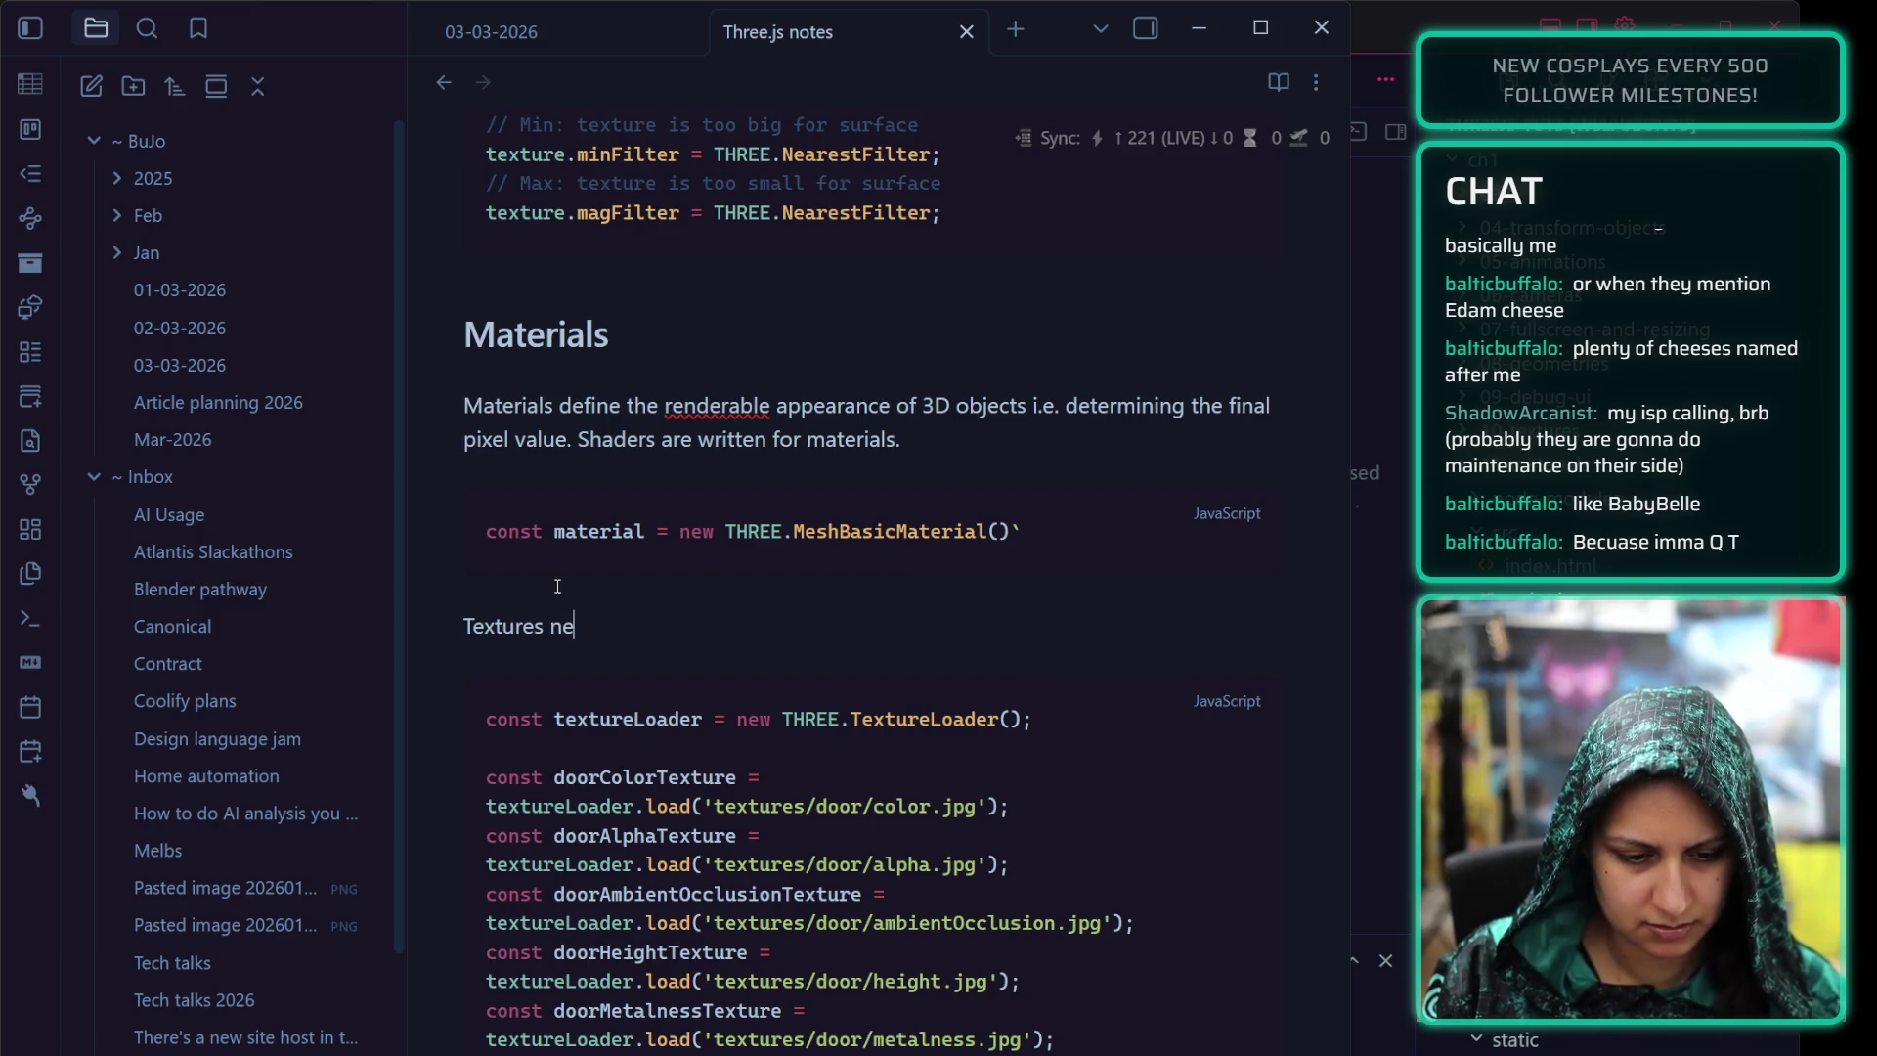
pyautogui.write('ed to be all loaded fi')
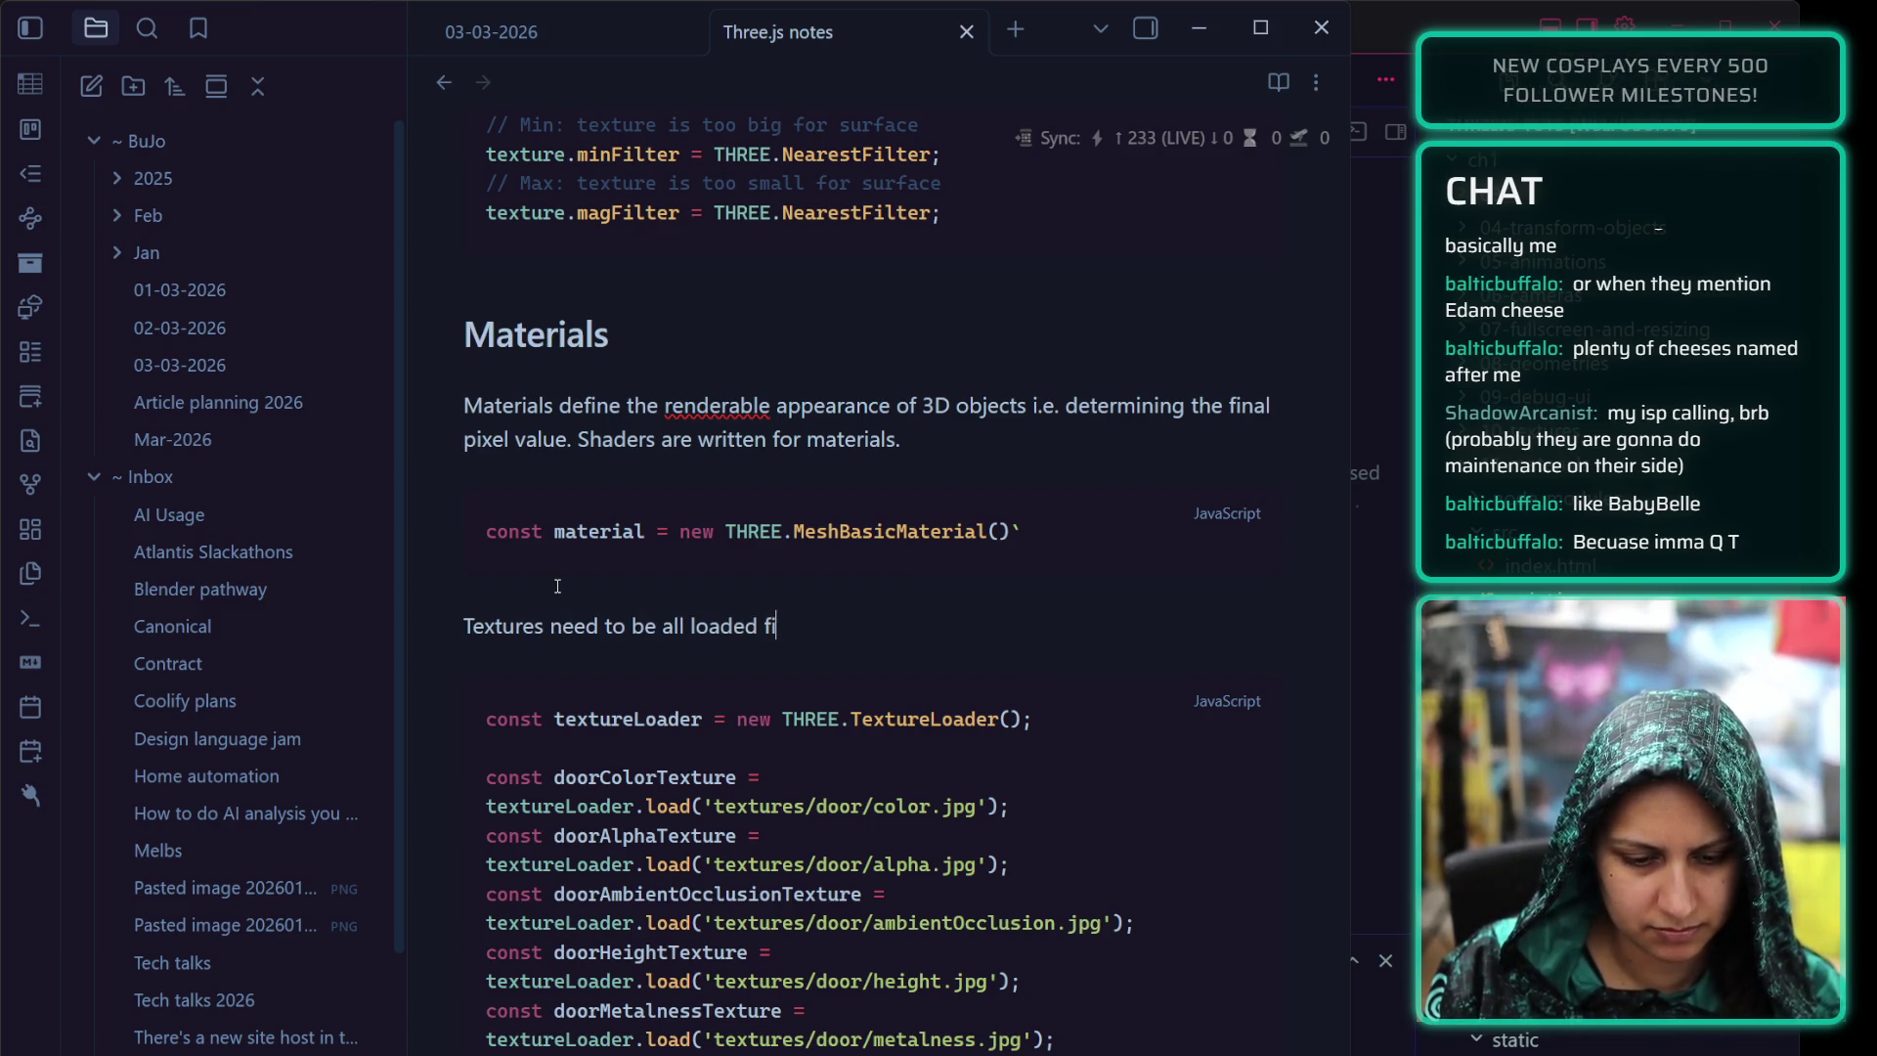
pyautogui.write('rst; they')
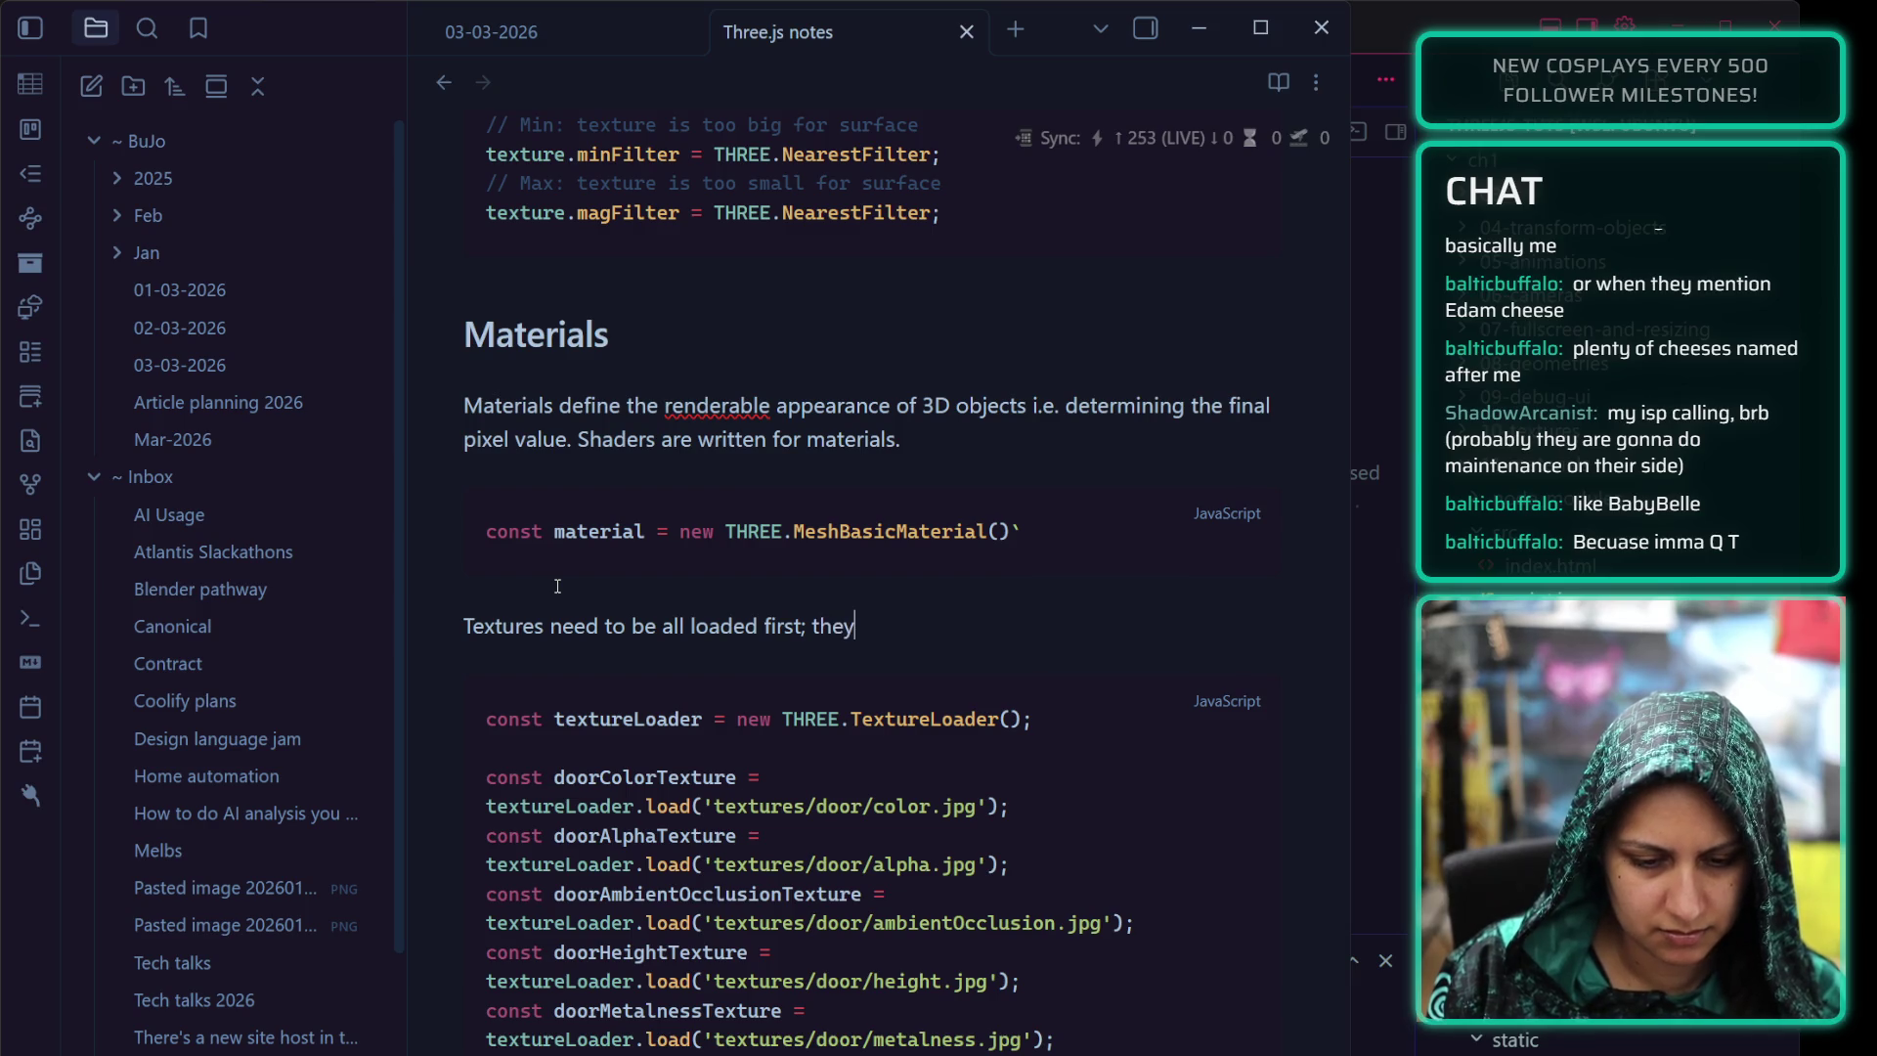
pyautogui.write("'re a")
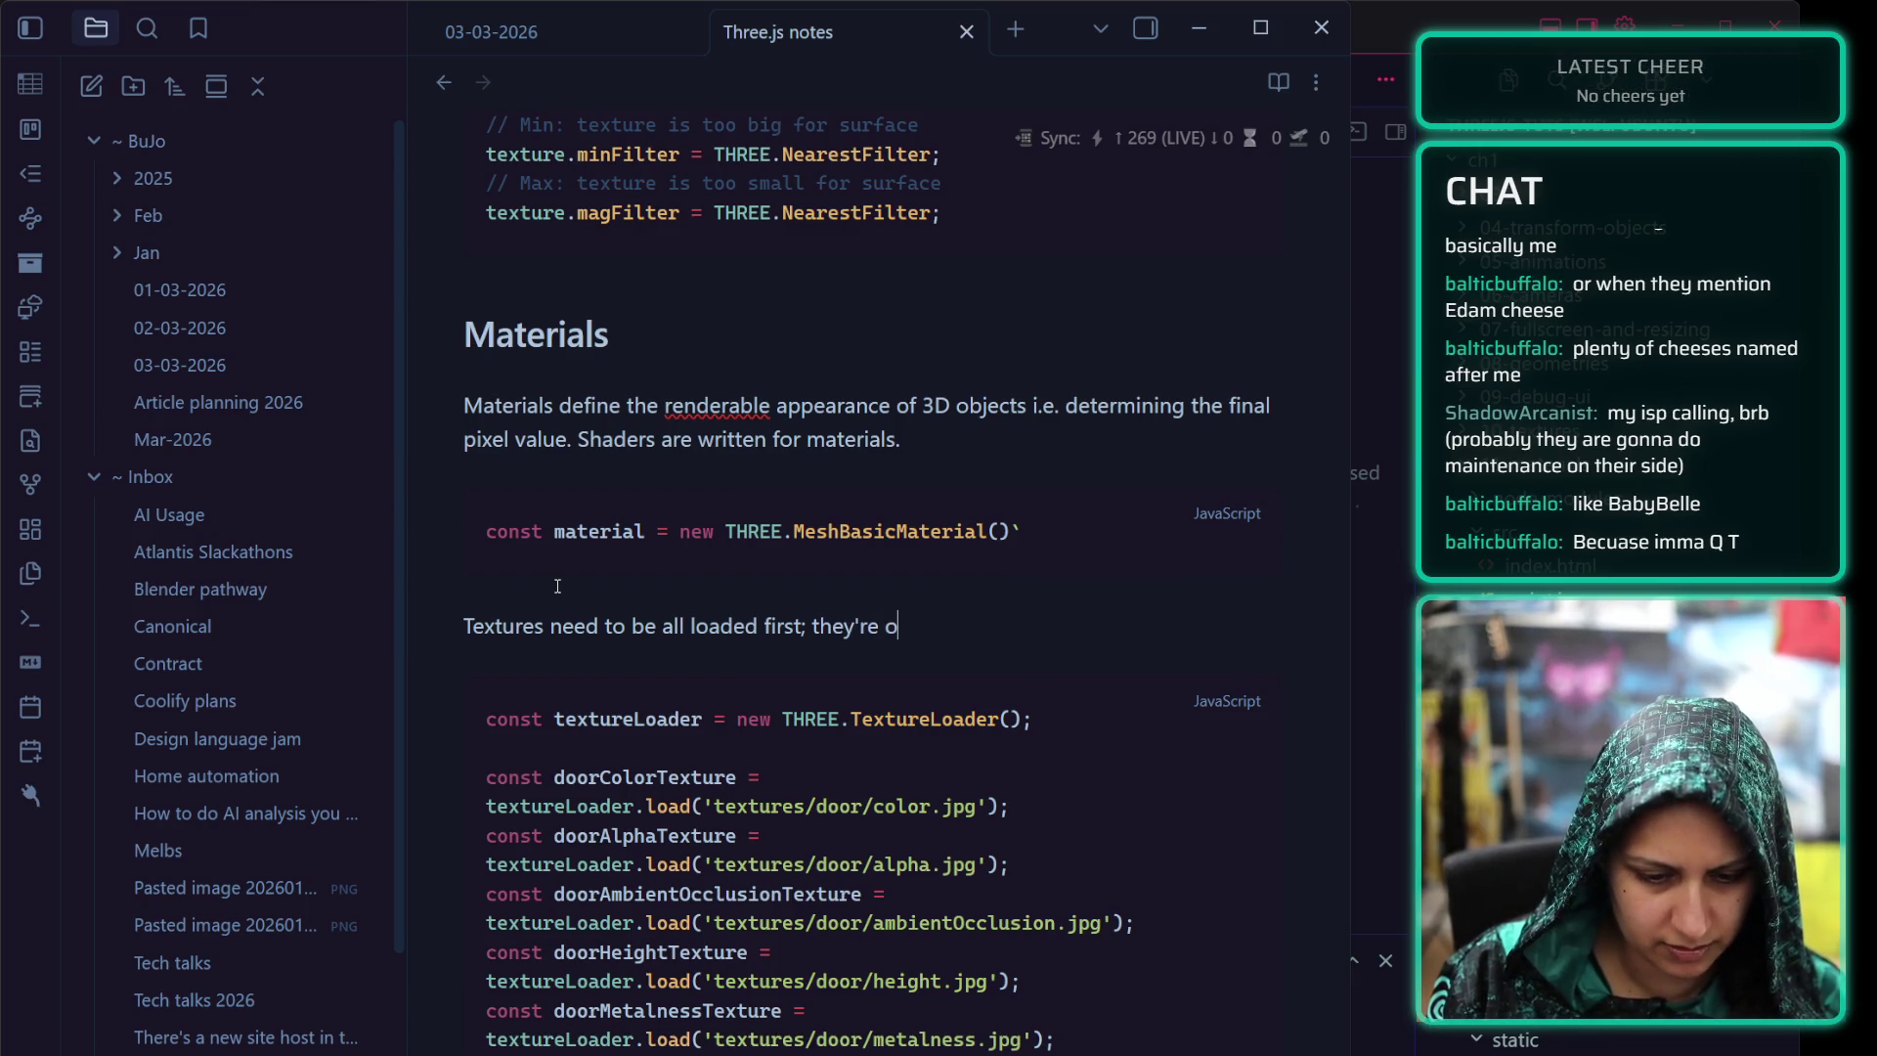
pyautogui.write('dded to the materia')
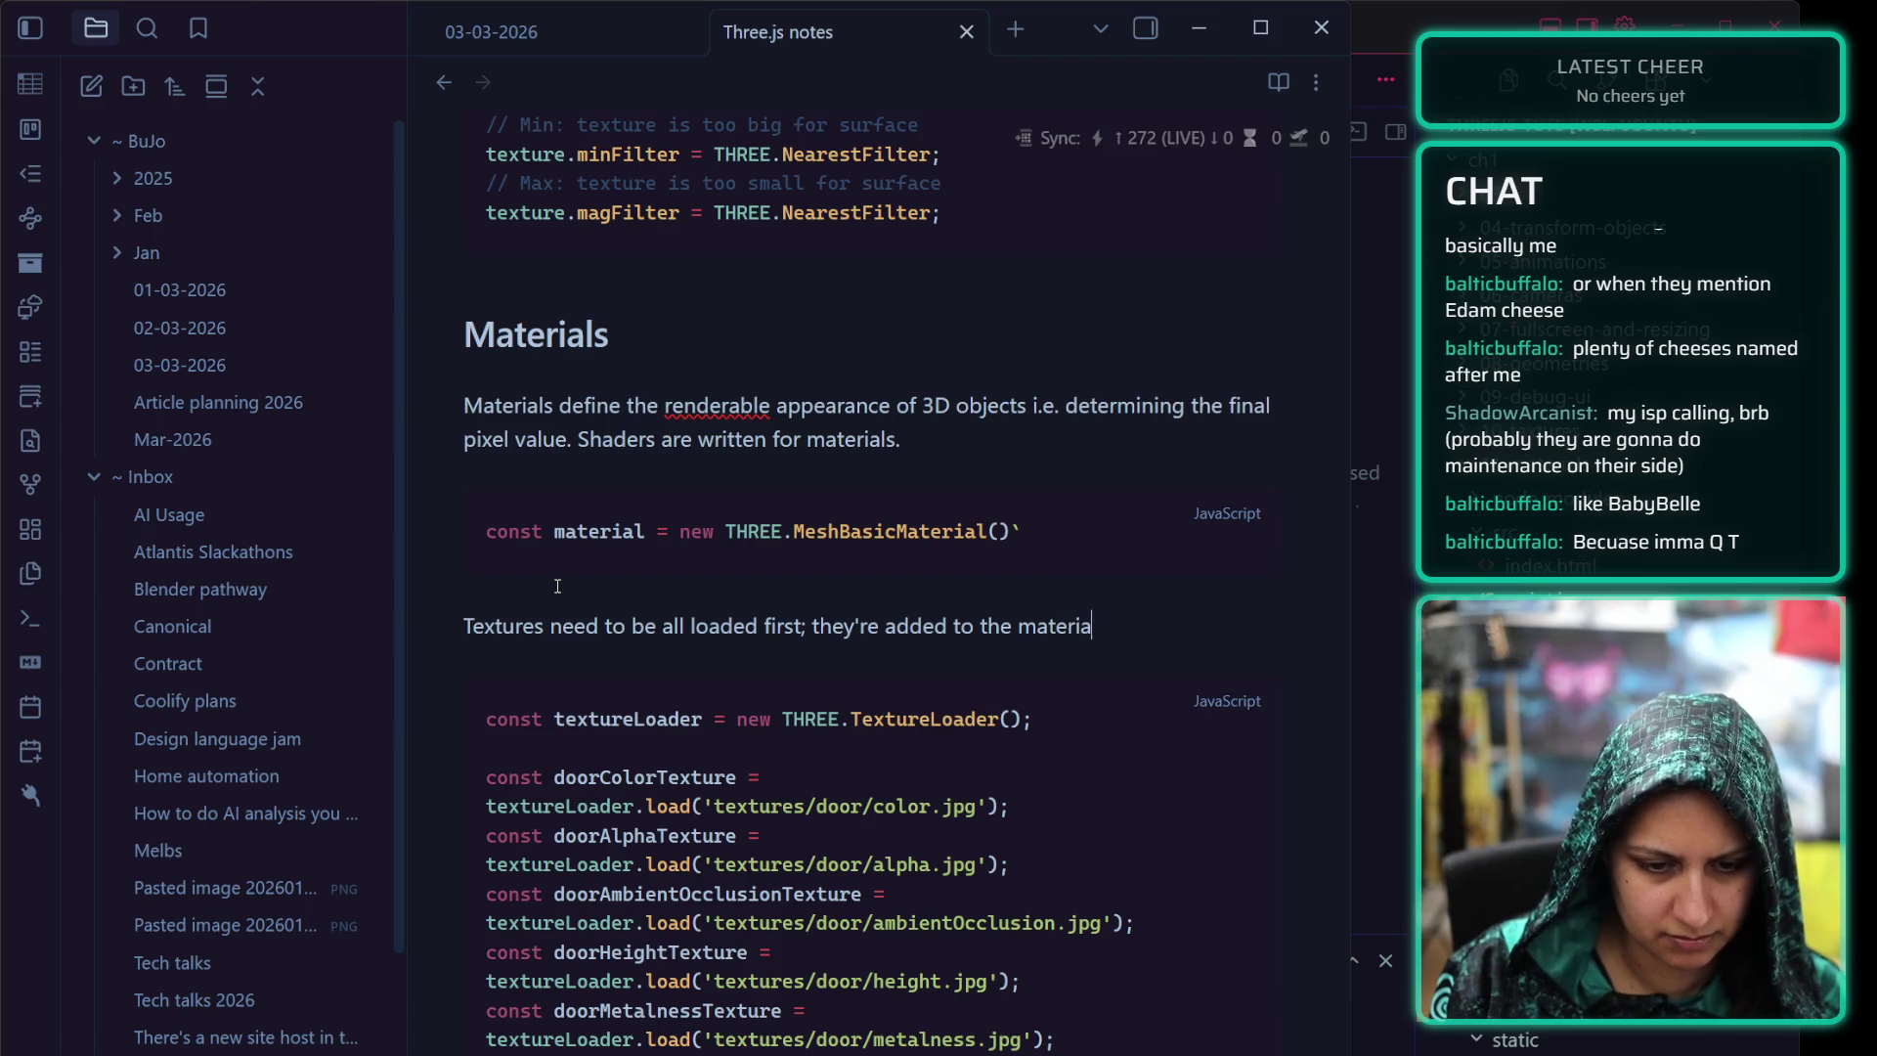
pyautogui.scroll(5, 553, 554)
pyautogui.scroll(3, 550, 587)
pyautogui.scroll(4, 546, 609)
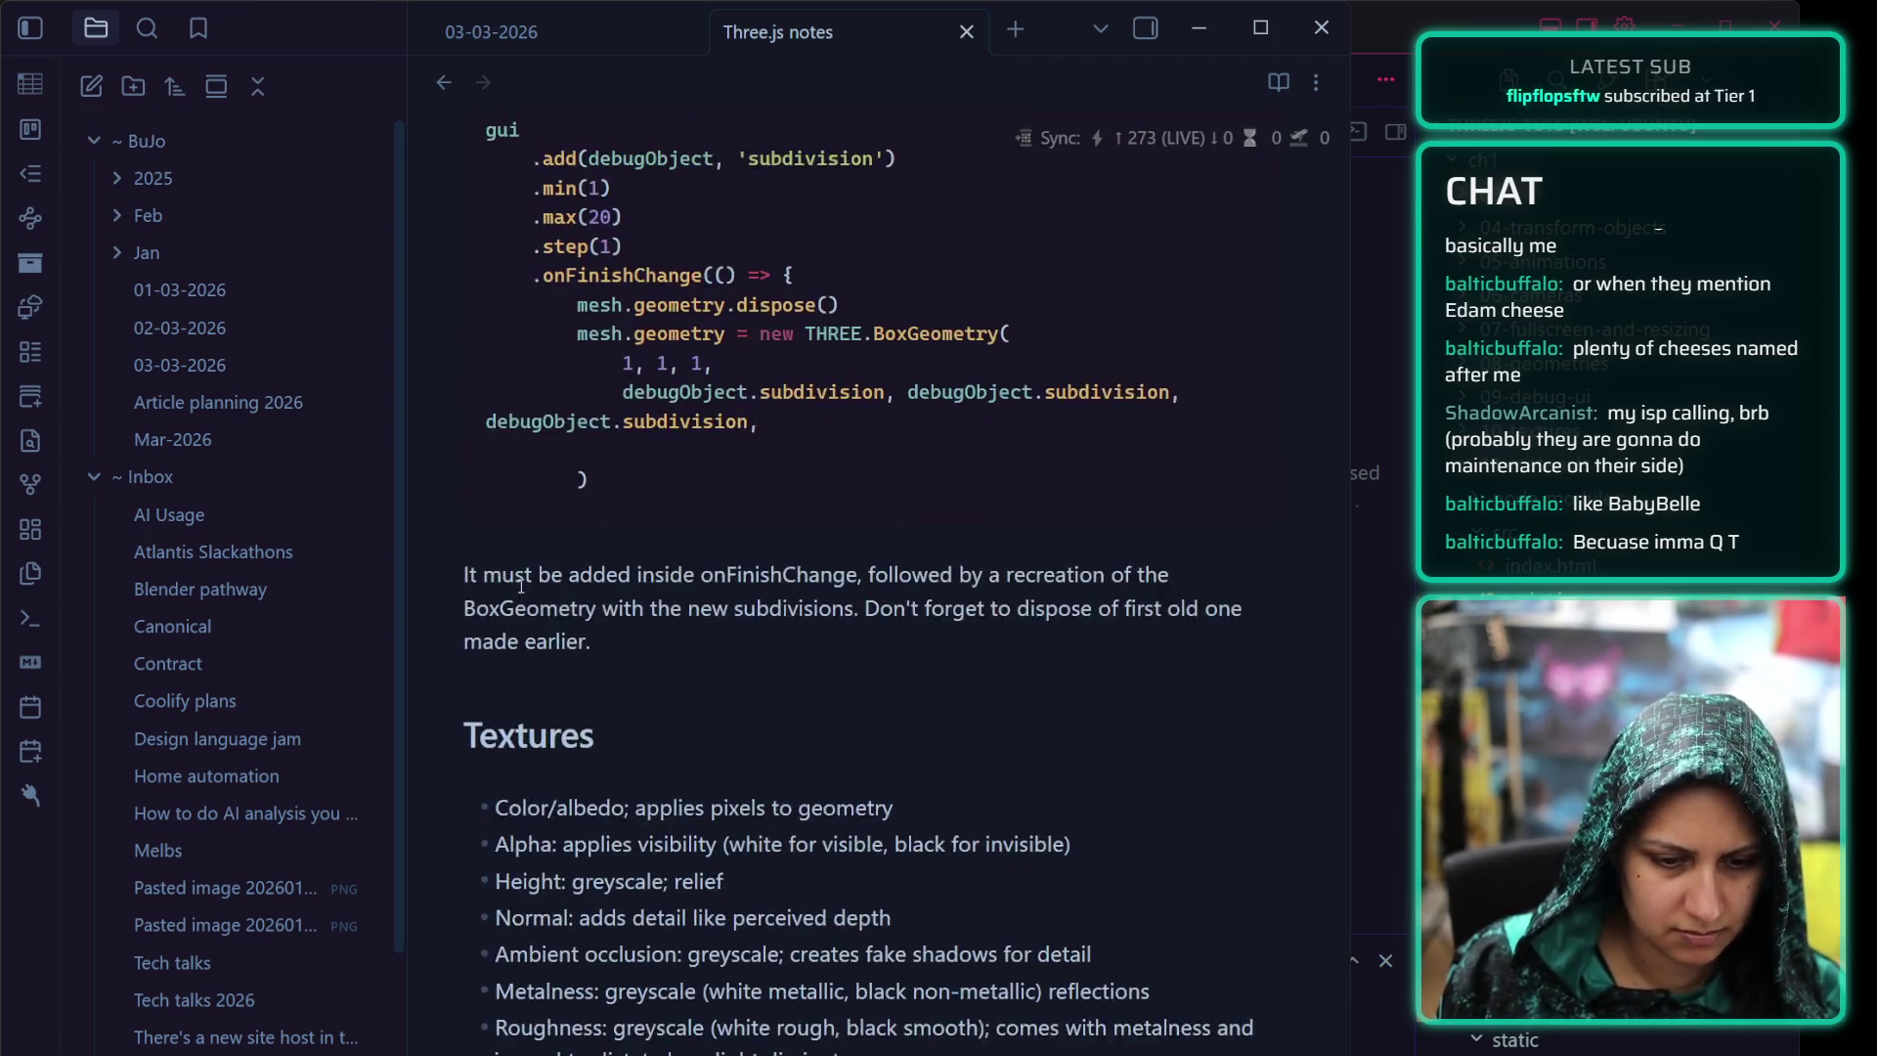
pyautogui.scroll(3, 544, 626)
pyautogui.scroll(3, 550, 638)
pyautogui.scroll(5, 557, 652)
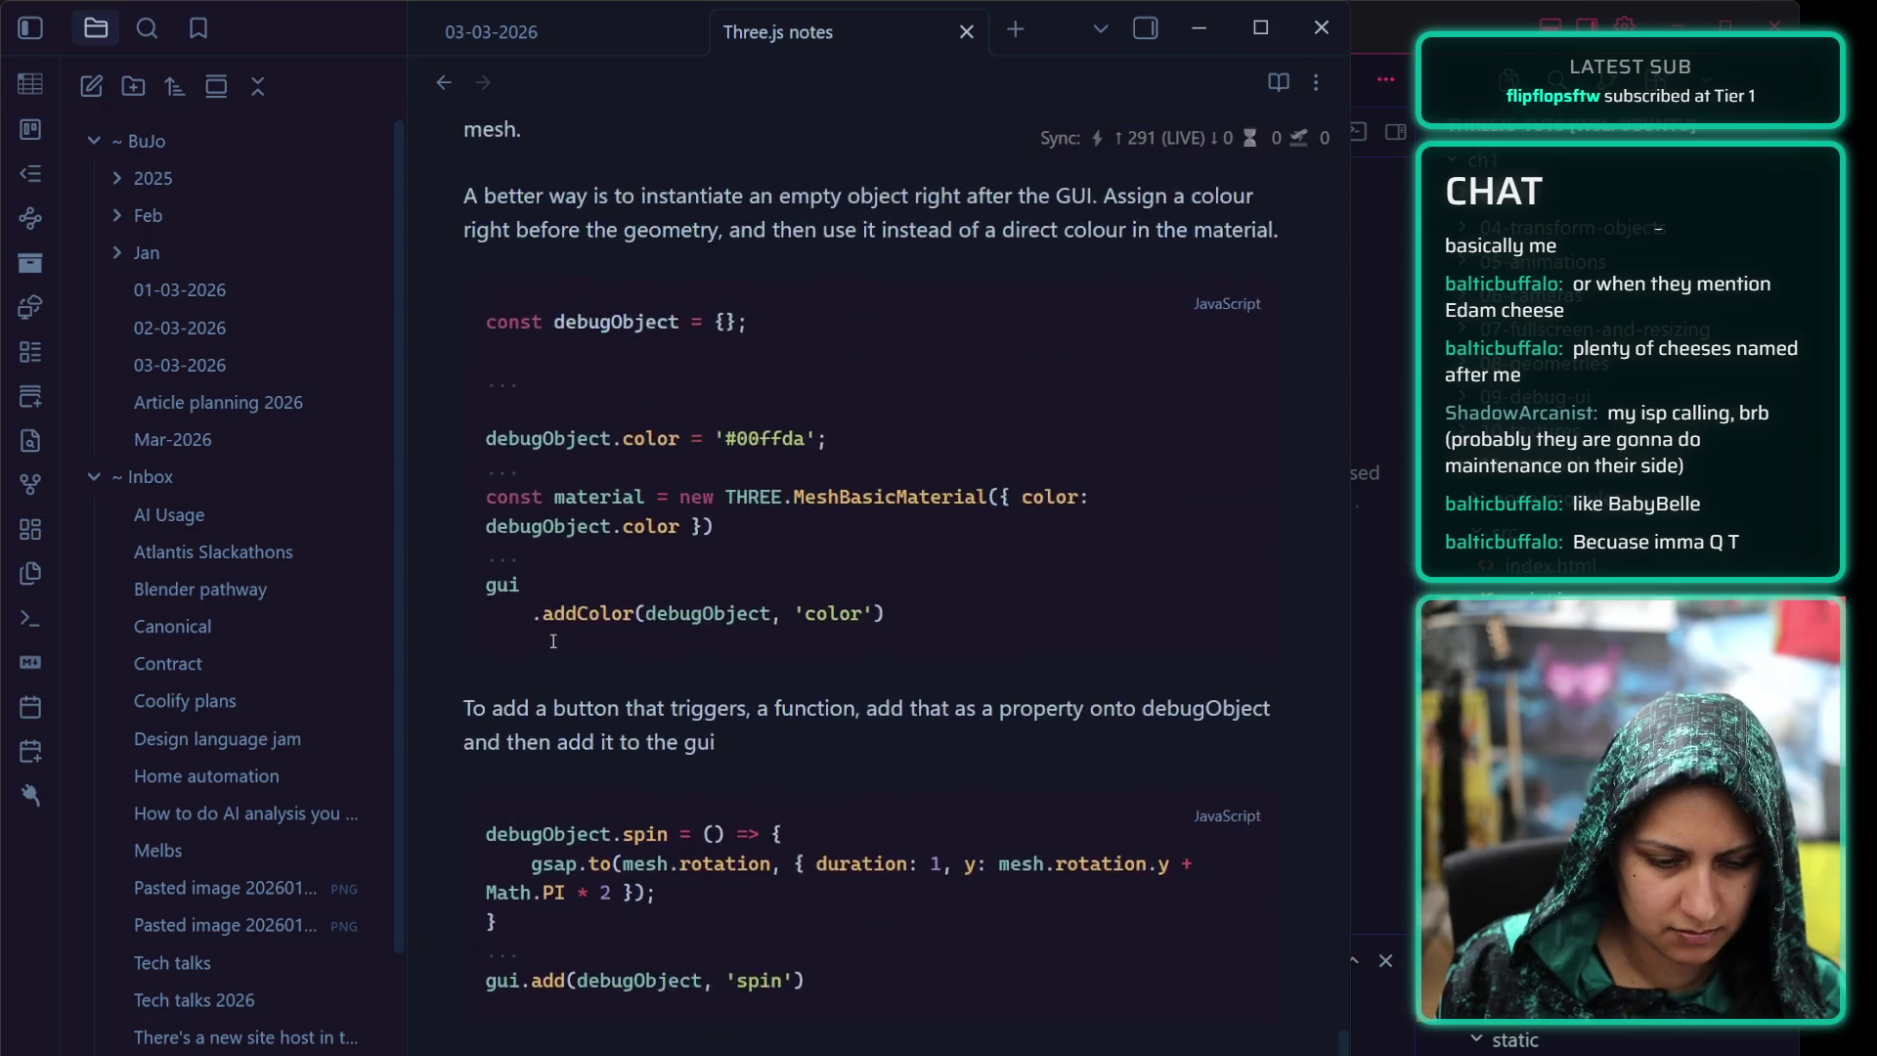
pyautogui.scroll(5, 564, 659)
pyautogui.scroll(2, 564, 664)
pyautogui.scroll(3, 566, 669)
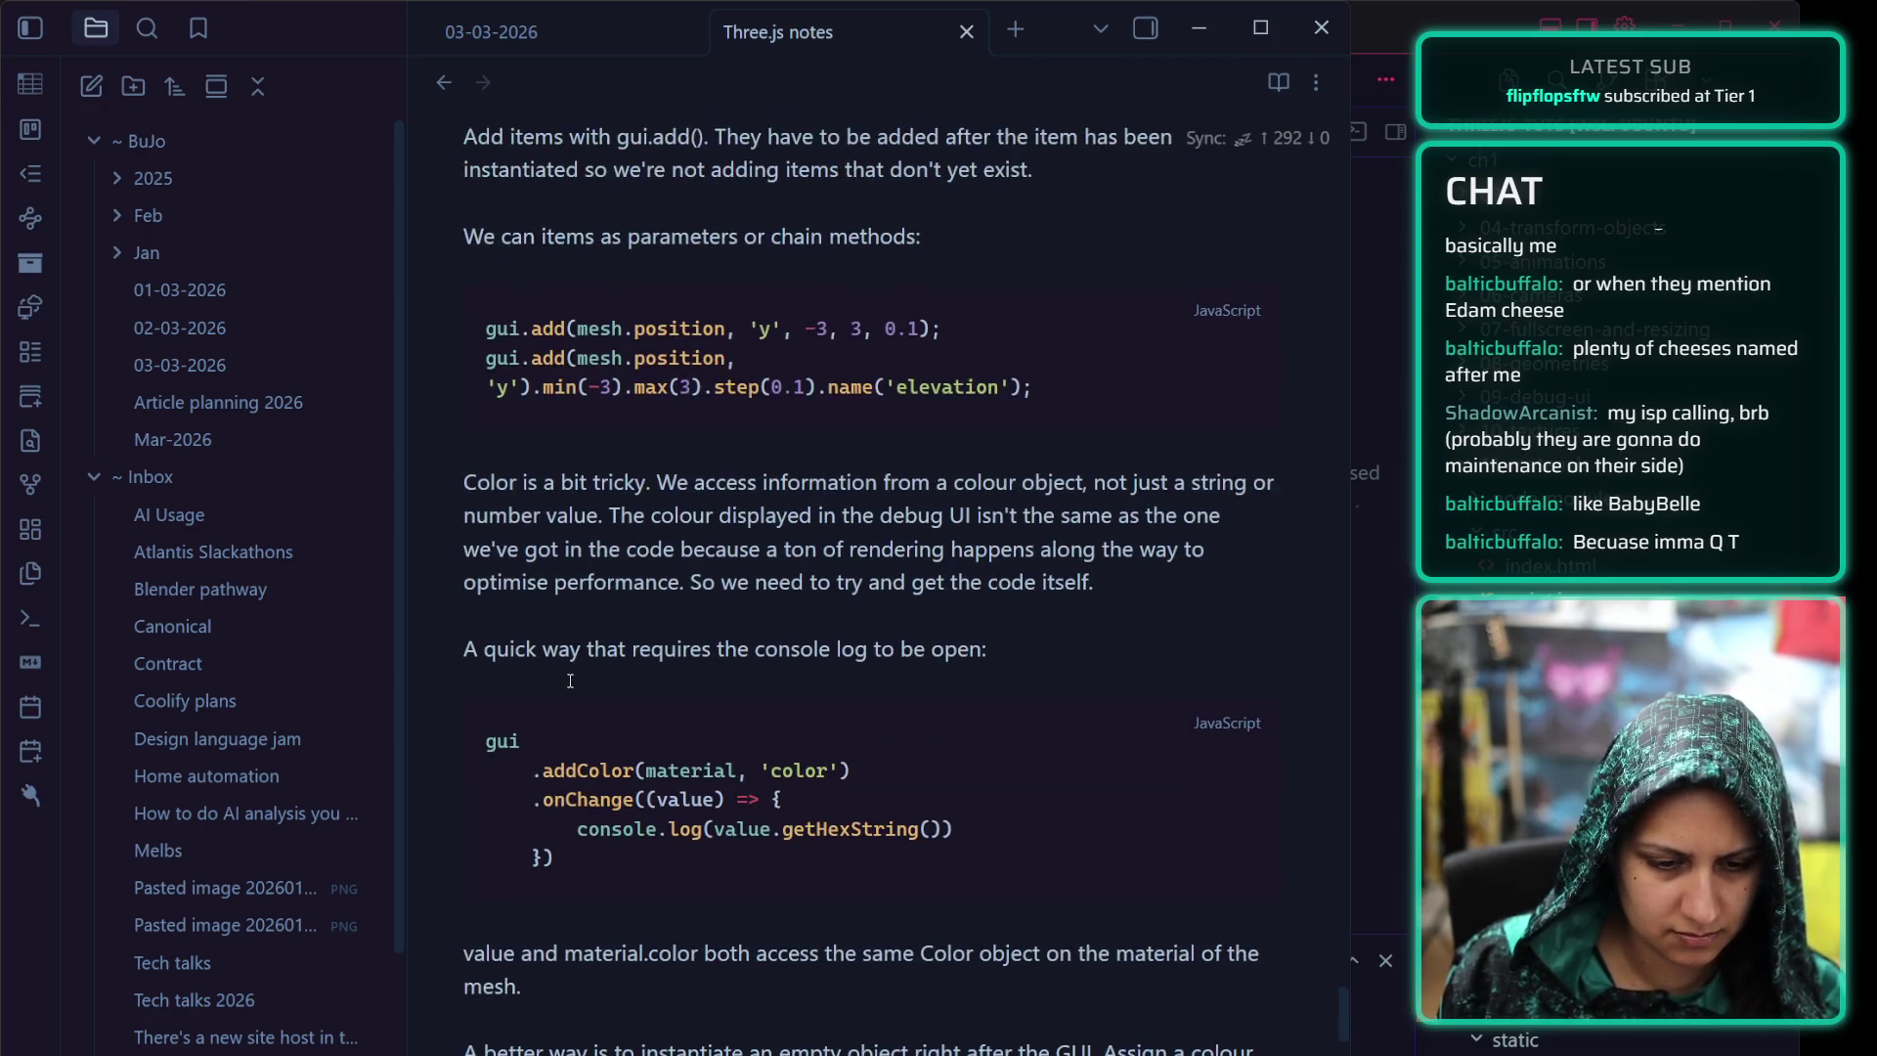
pyautogui.scroll(3, 568, 680)
pyautogui.scroll(4, 569, 680)
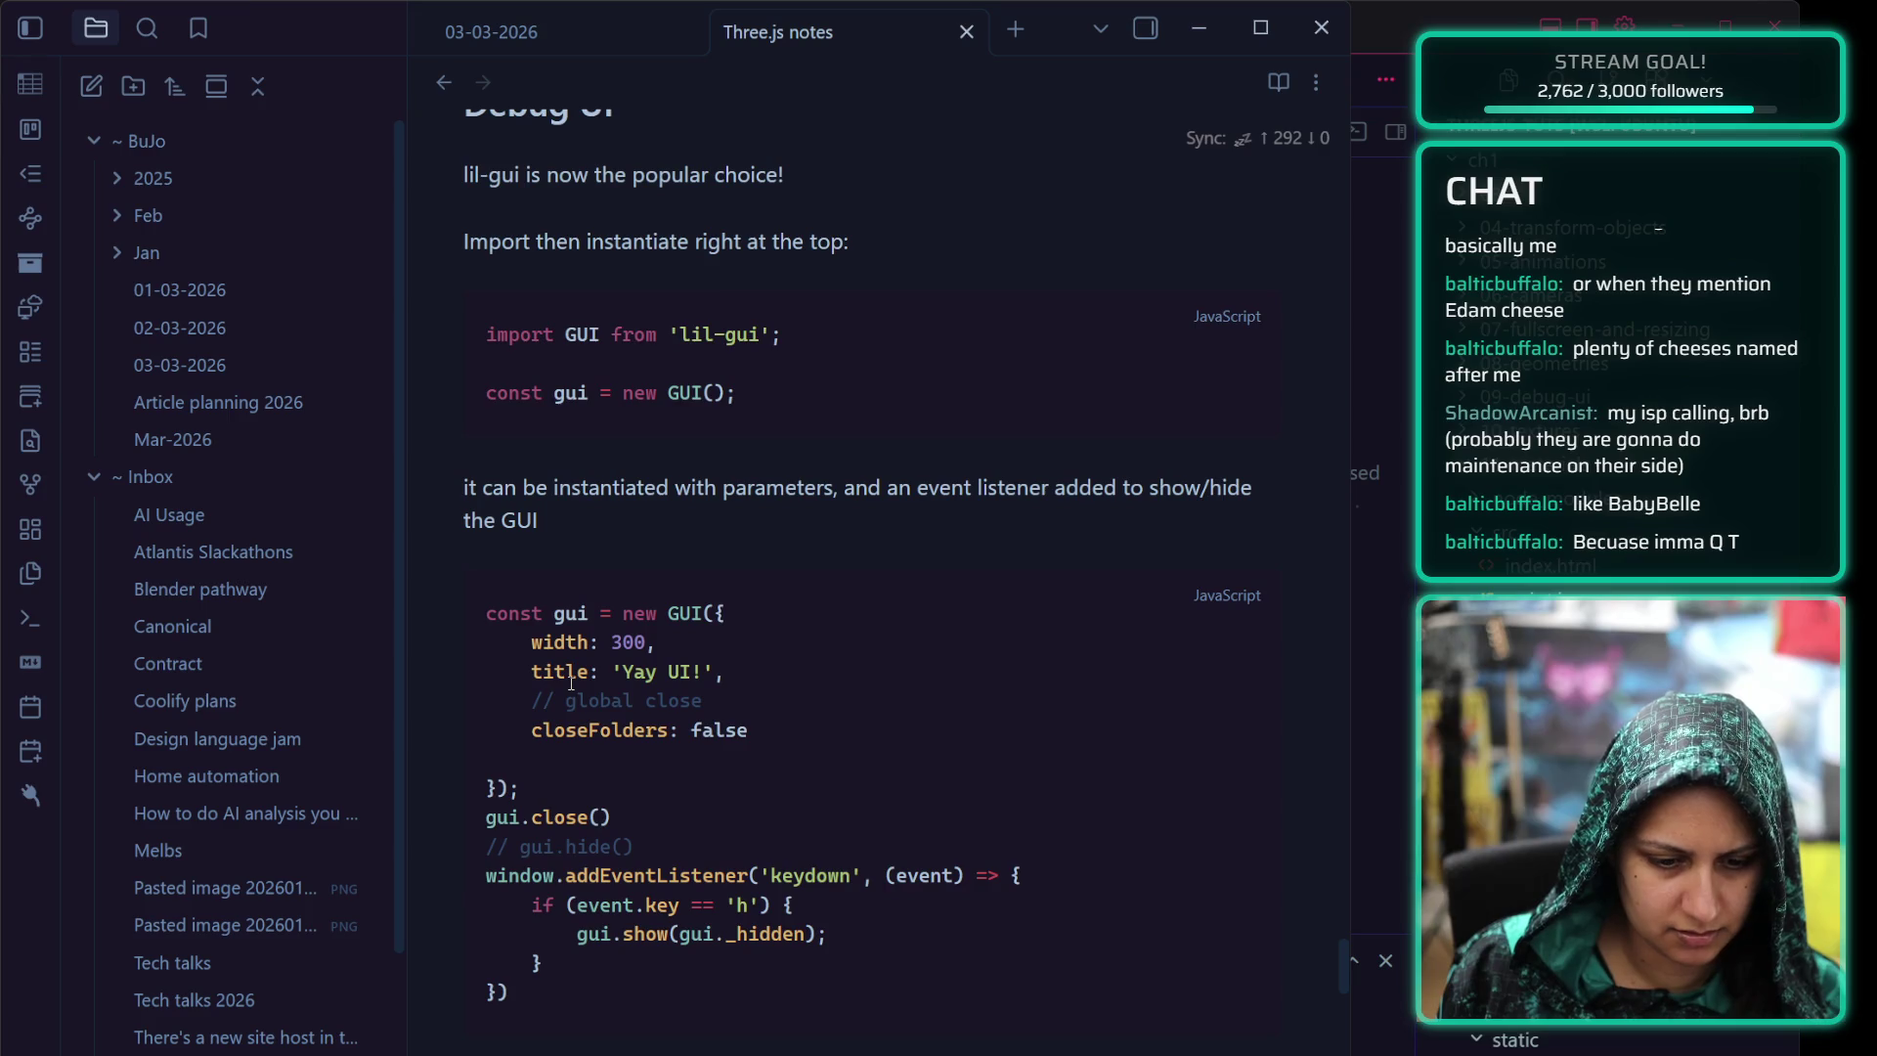
pyautogui.scroll(1, 569, 680)
pyautogui.scroll(-5, 602, 705)
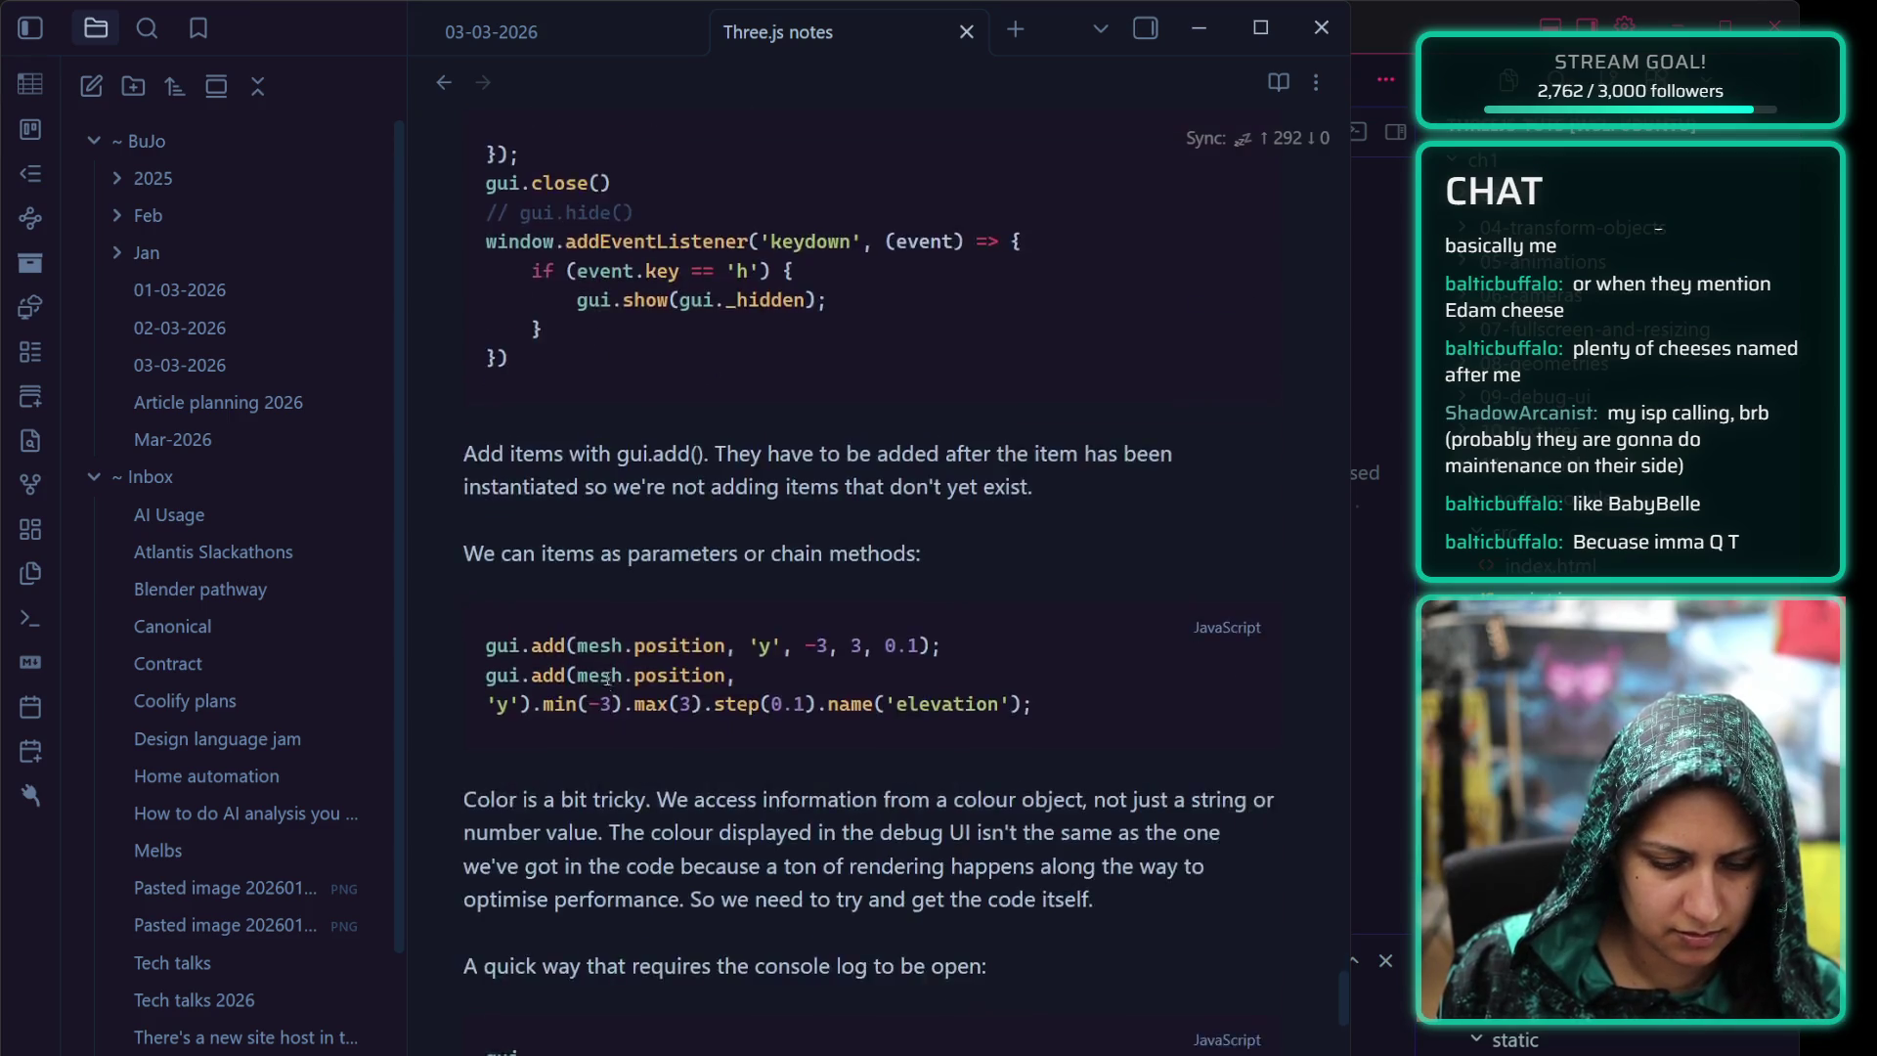
pyautogui.scroll(-5, 600, 690)
pyautogui.scroll(-5, 599, 675)
pyautogui.scroll(-5, 598, 662)
pyautogui.scroll(-4, 597, 656)
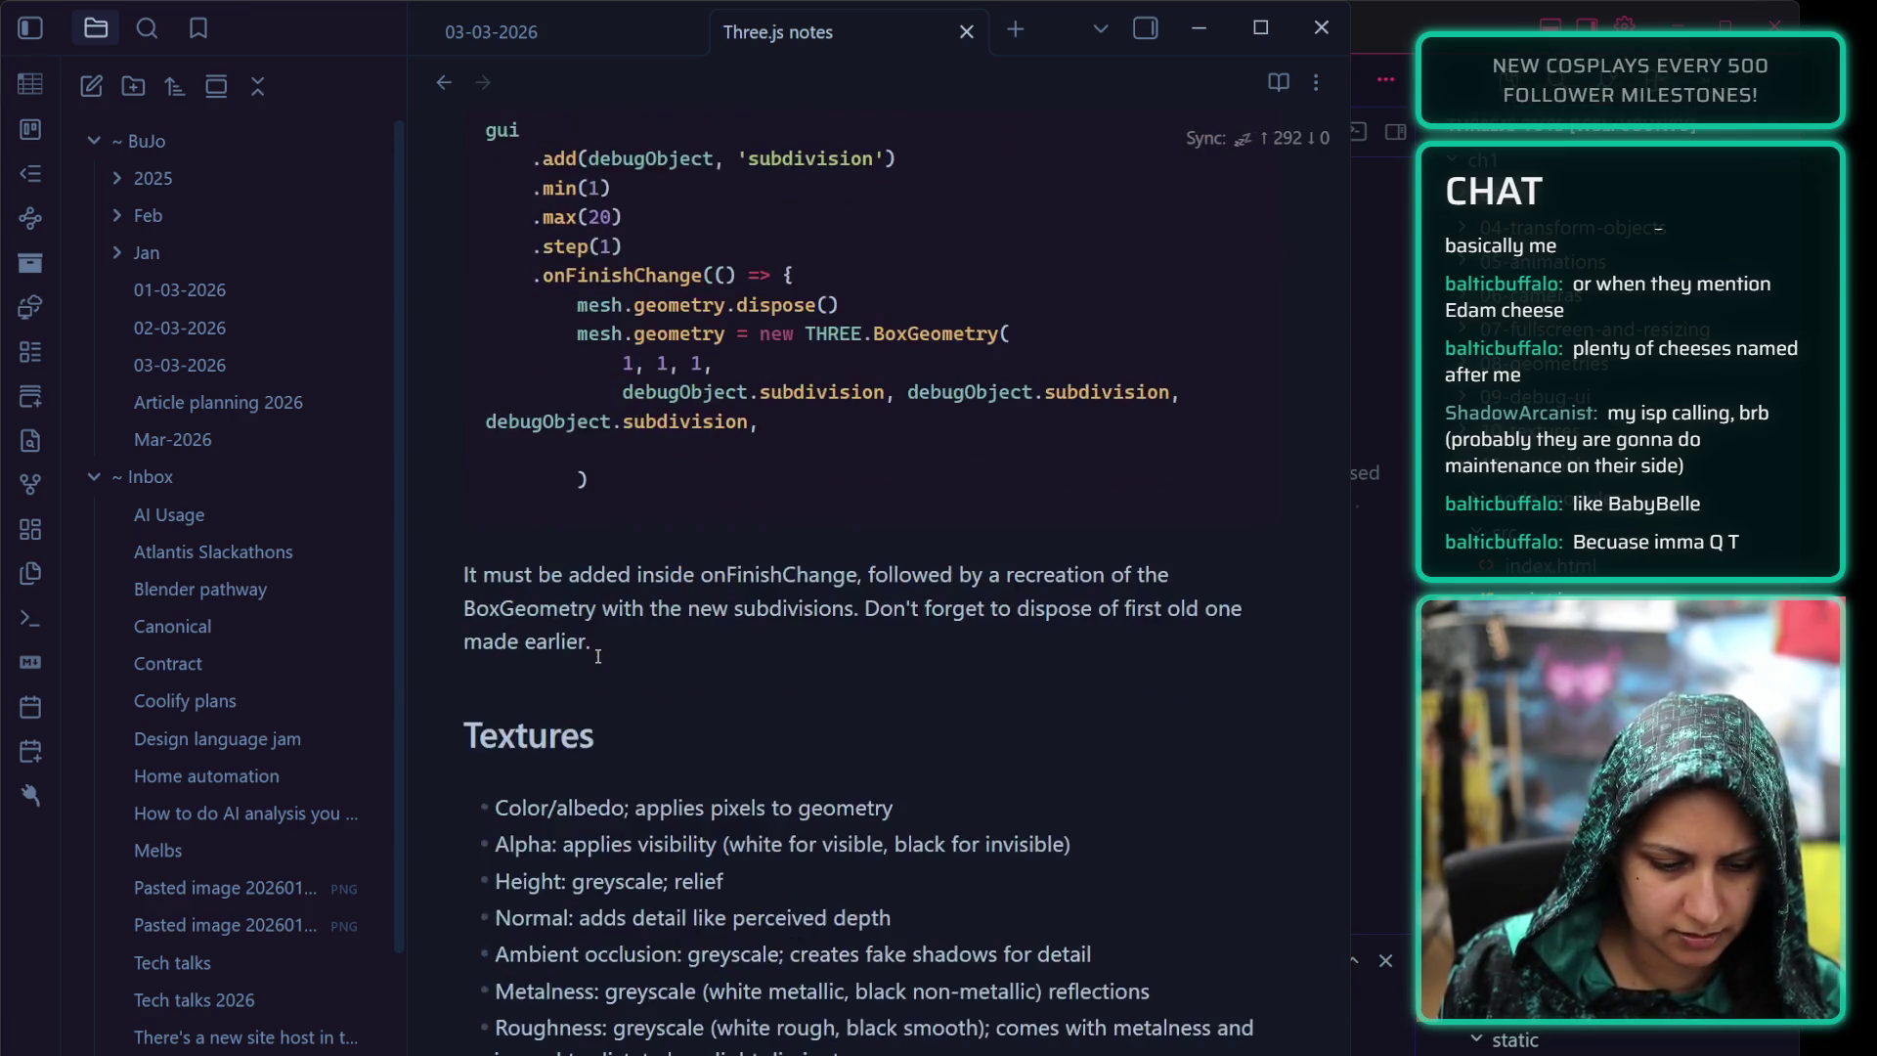
pyautogui.scroll(-1, 597, 655)
pyautogui.scroll(-2, 597, 655)
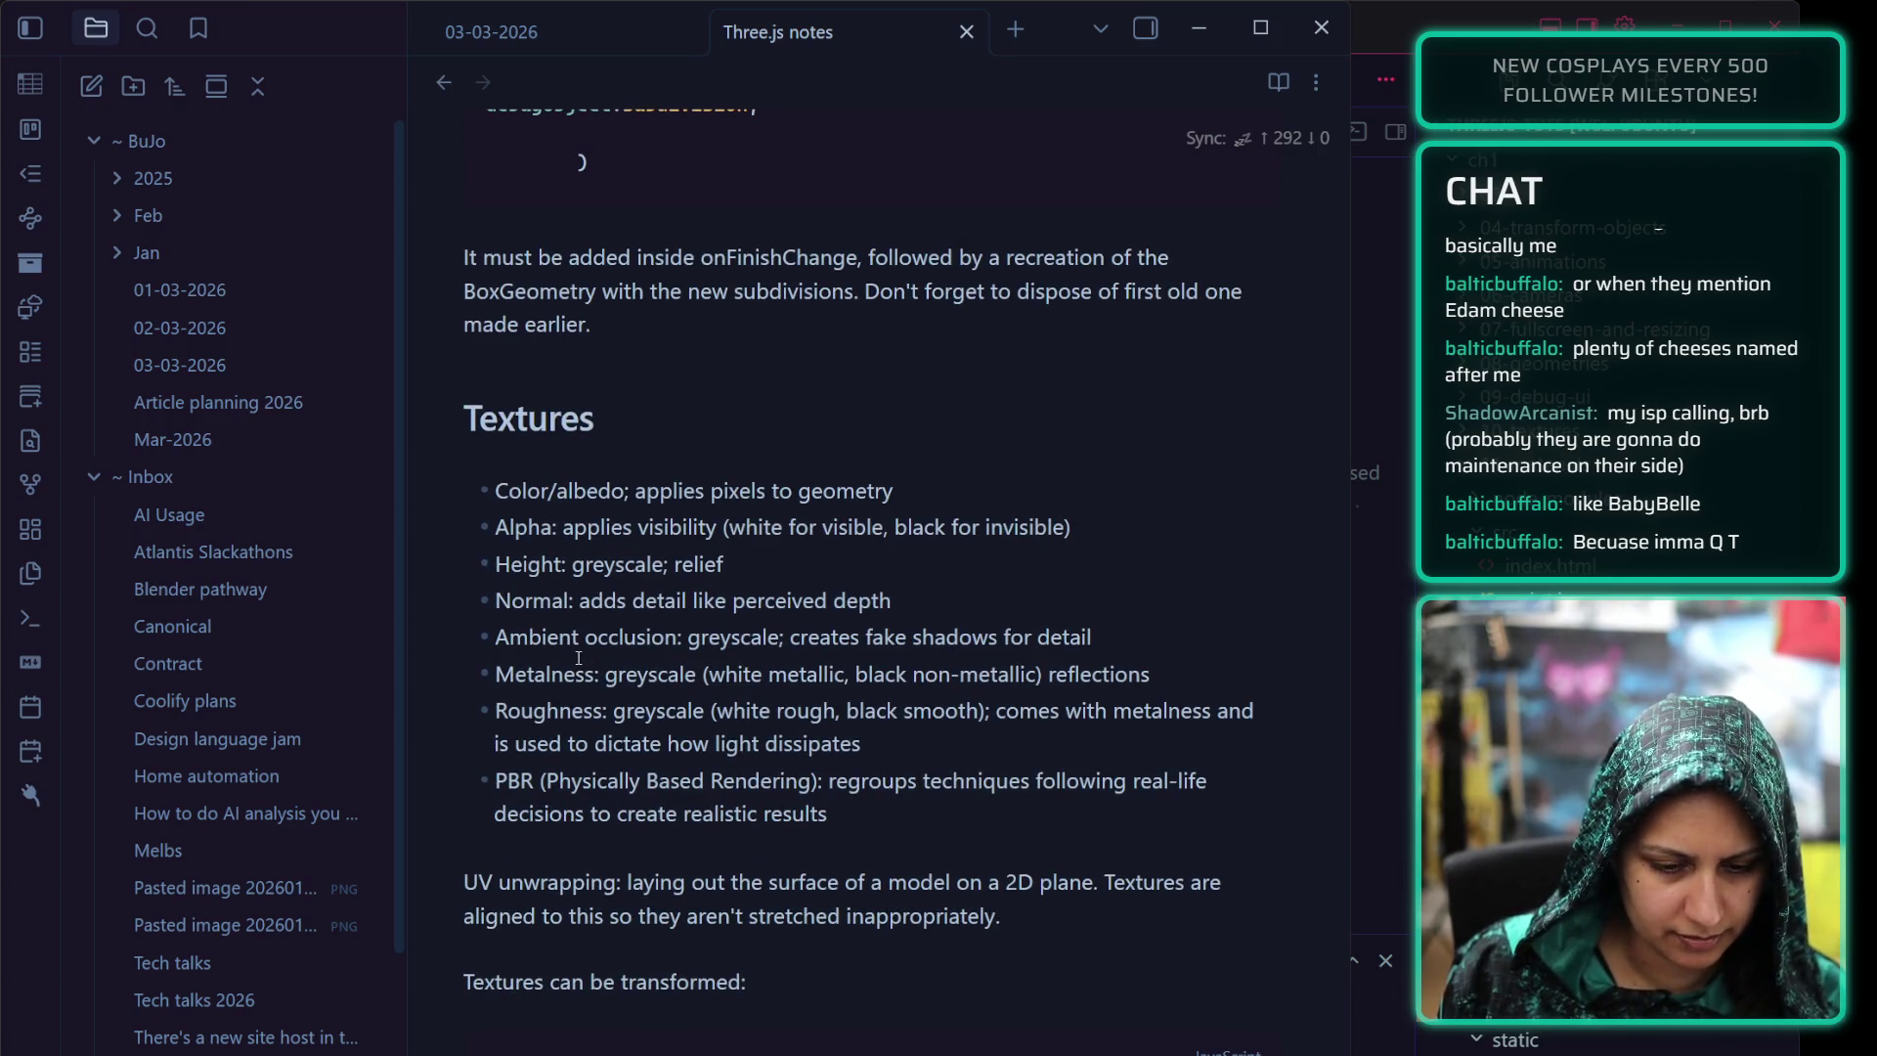
pyautogui.scroll(-4, 646, 686)
pyautogui.scroll(-5, 645, 686)
pyautogui.scroll(-5, 645, 683)
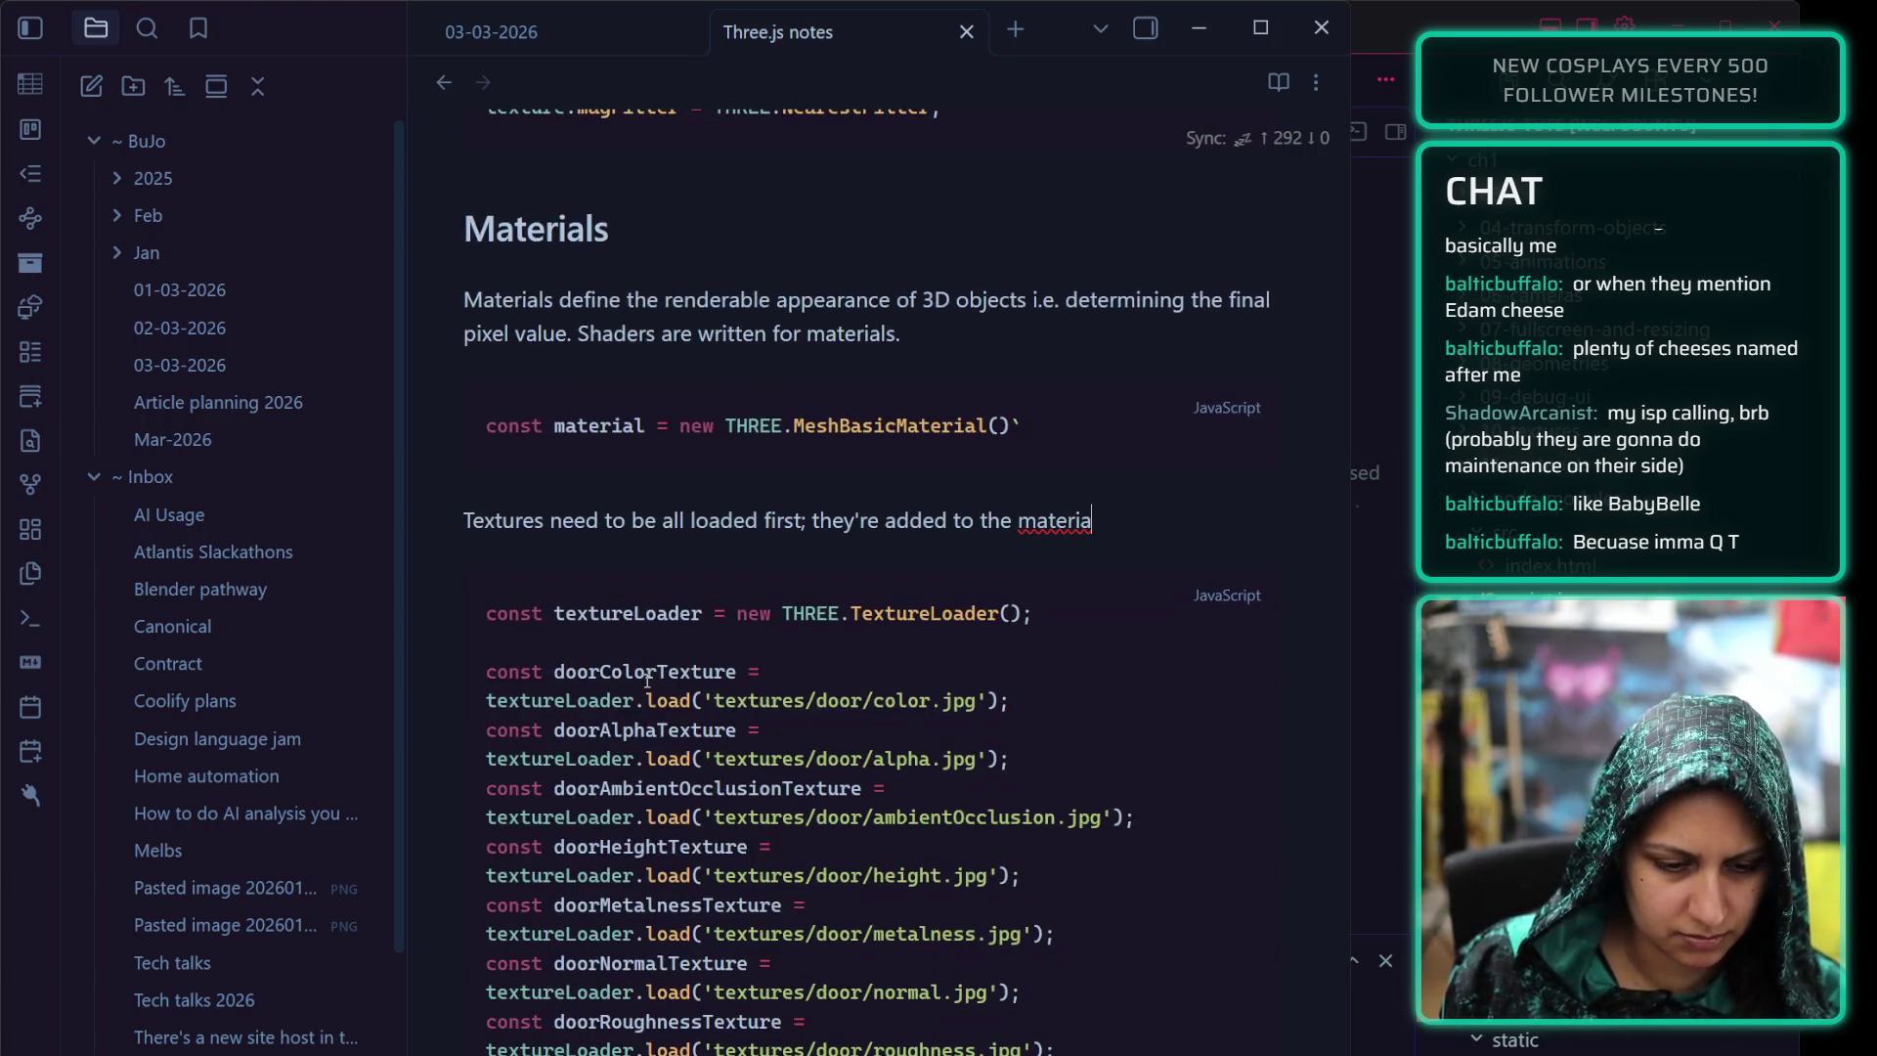
pyautogui.scroll(-2, 635, 674)
pyautogui.scroll(1, 623, 664)
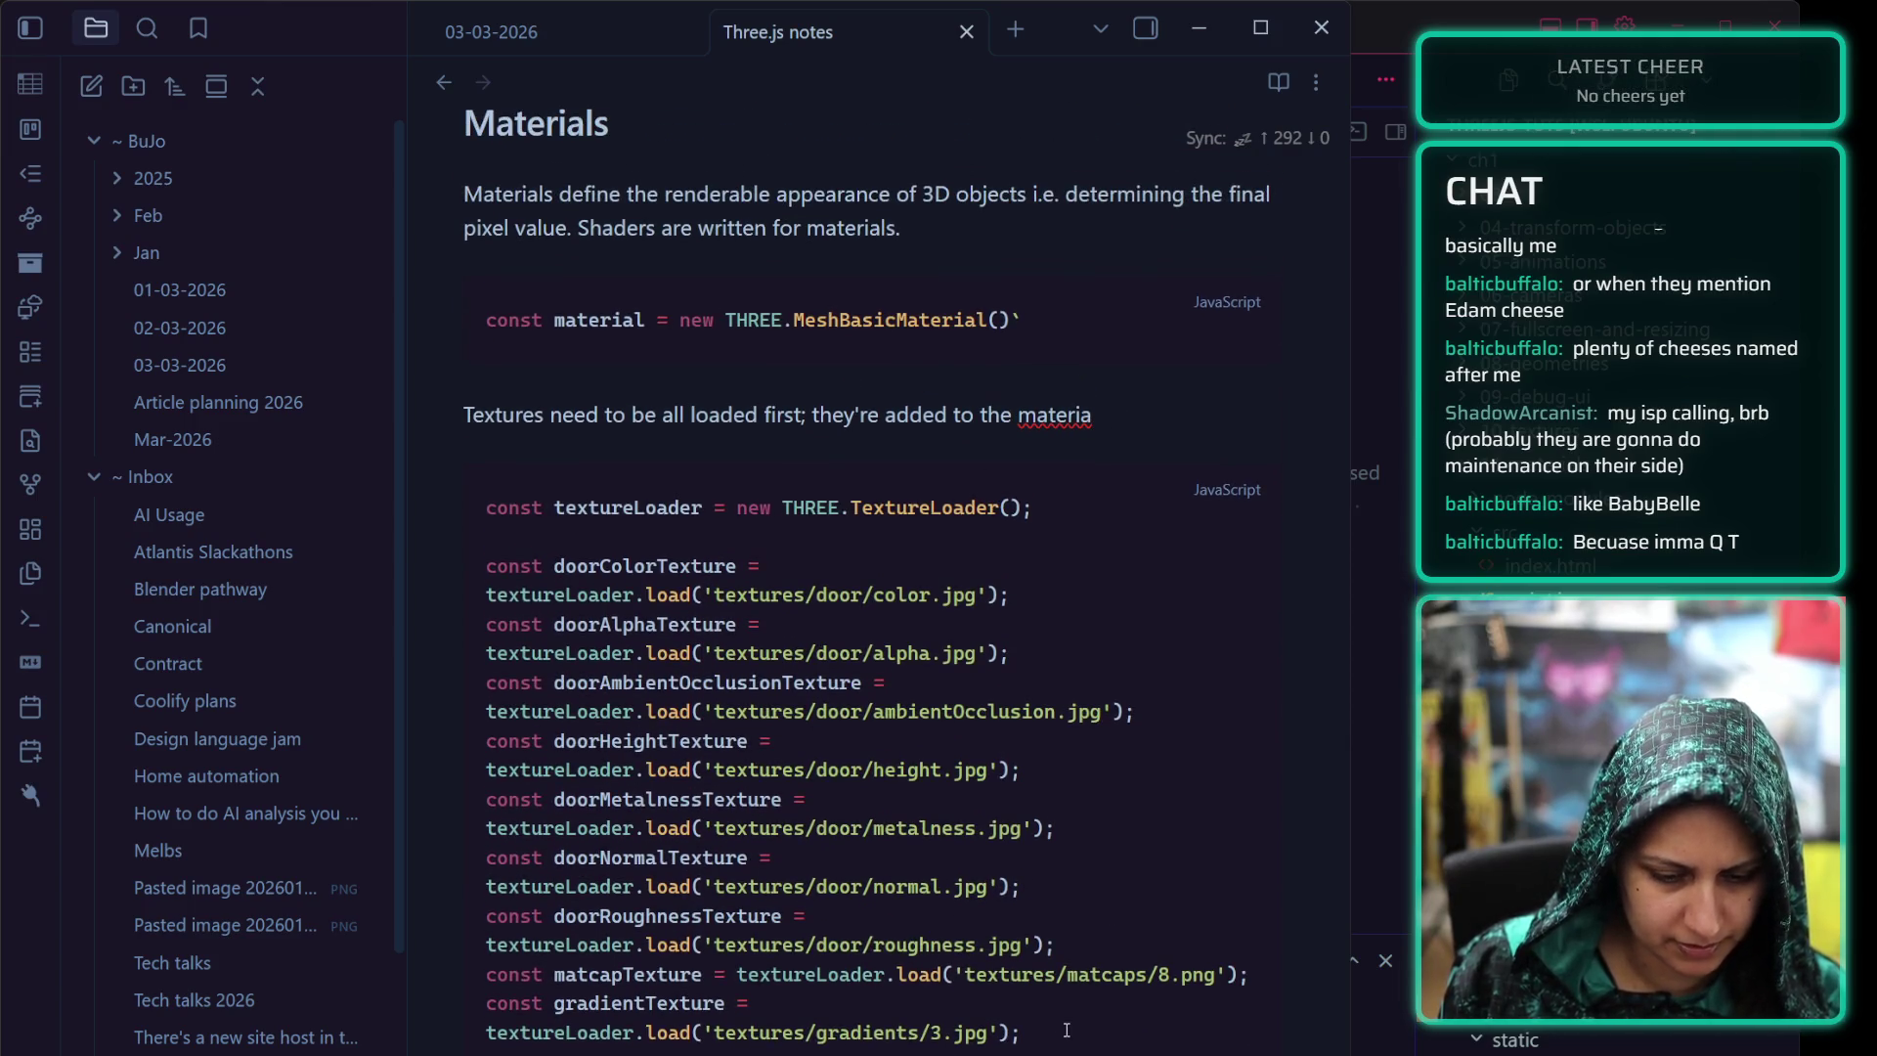
# Condense the snippet to the door colour load with an ellipsis comment and an sRGB colour-space comment
pyautogui.moveTo(1065, 1029)
pyautogui.mouseDown()
pyautogui.moveTo(487, 551)
pyautogui.moveTo(469, 624)
pyautogui.mouseUp()
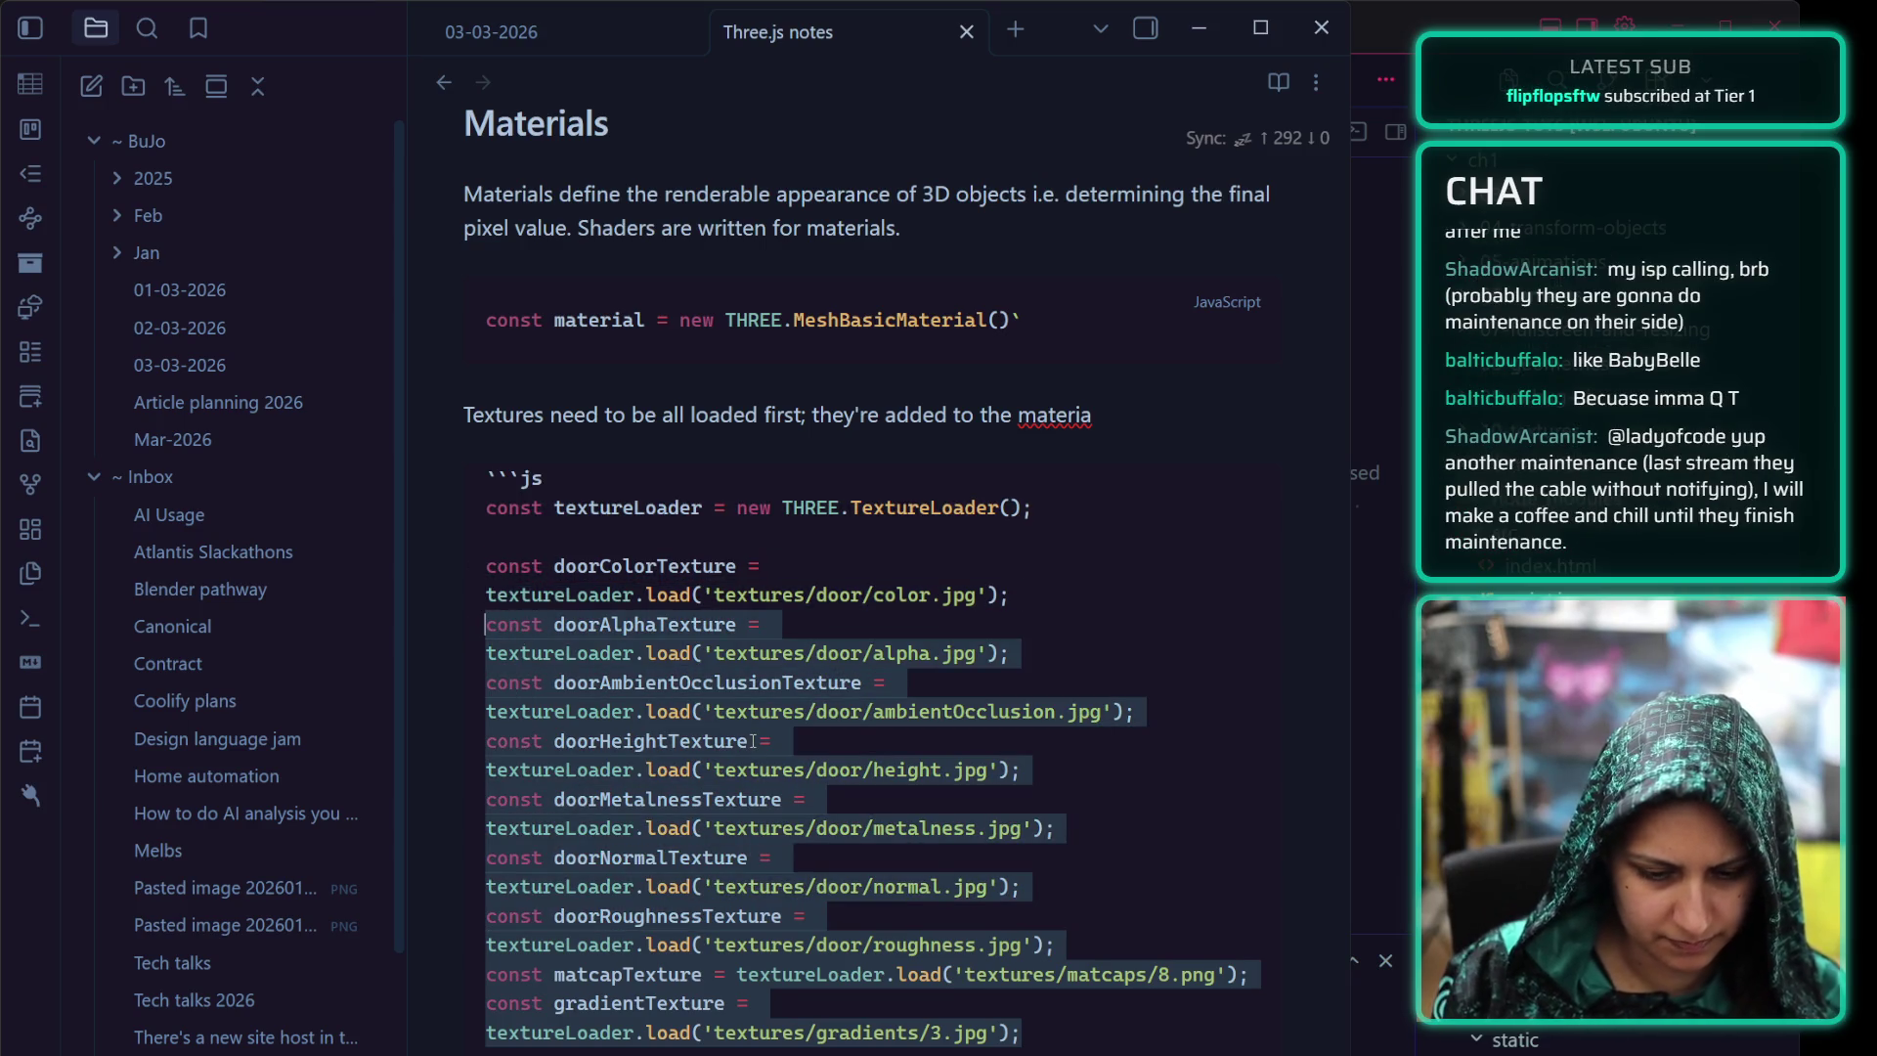
pyautogui.write('...')
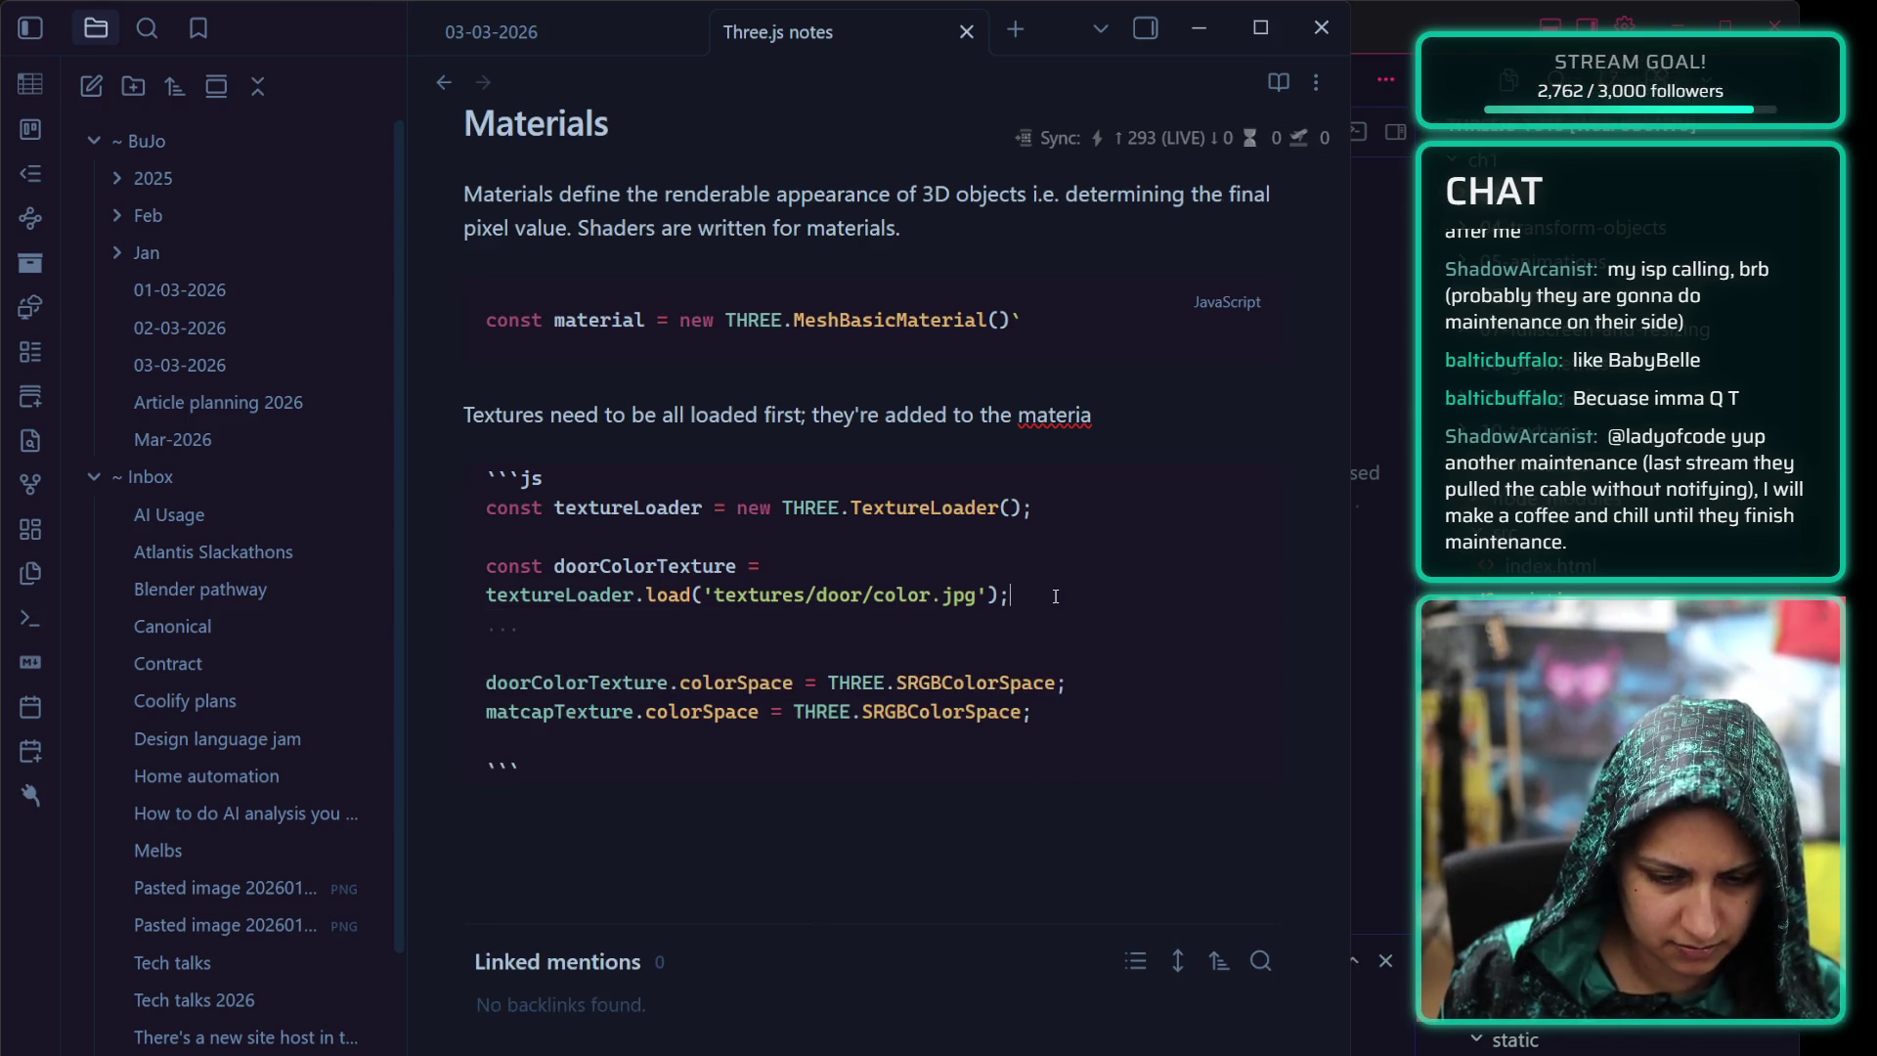
pyautogui.press('Home')
pyautogui.press('Return')
pyautogui.press('Up')
pyautogui.write('//load the re')
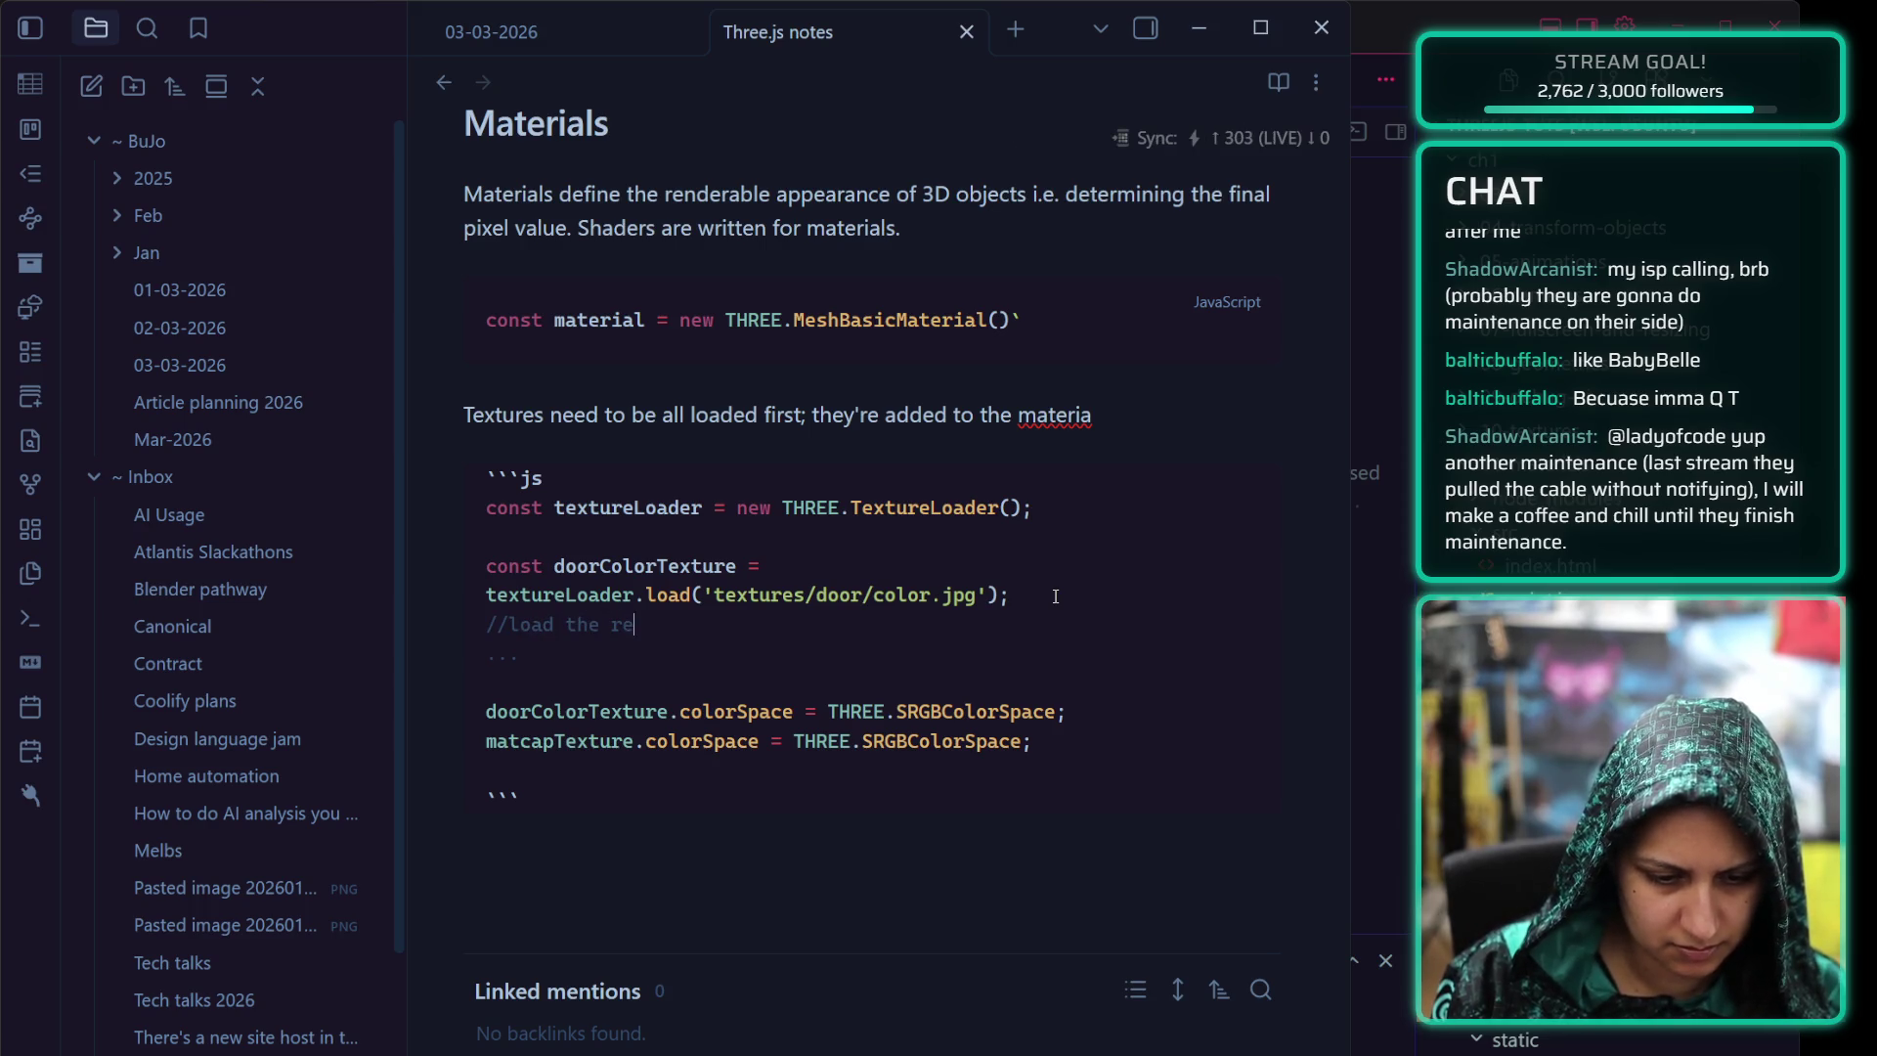
pyautogui.write('st')
pyautogui.click(542, 675)
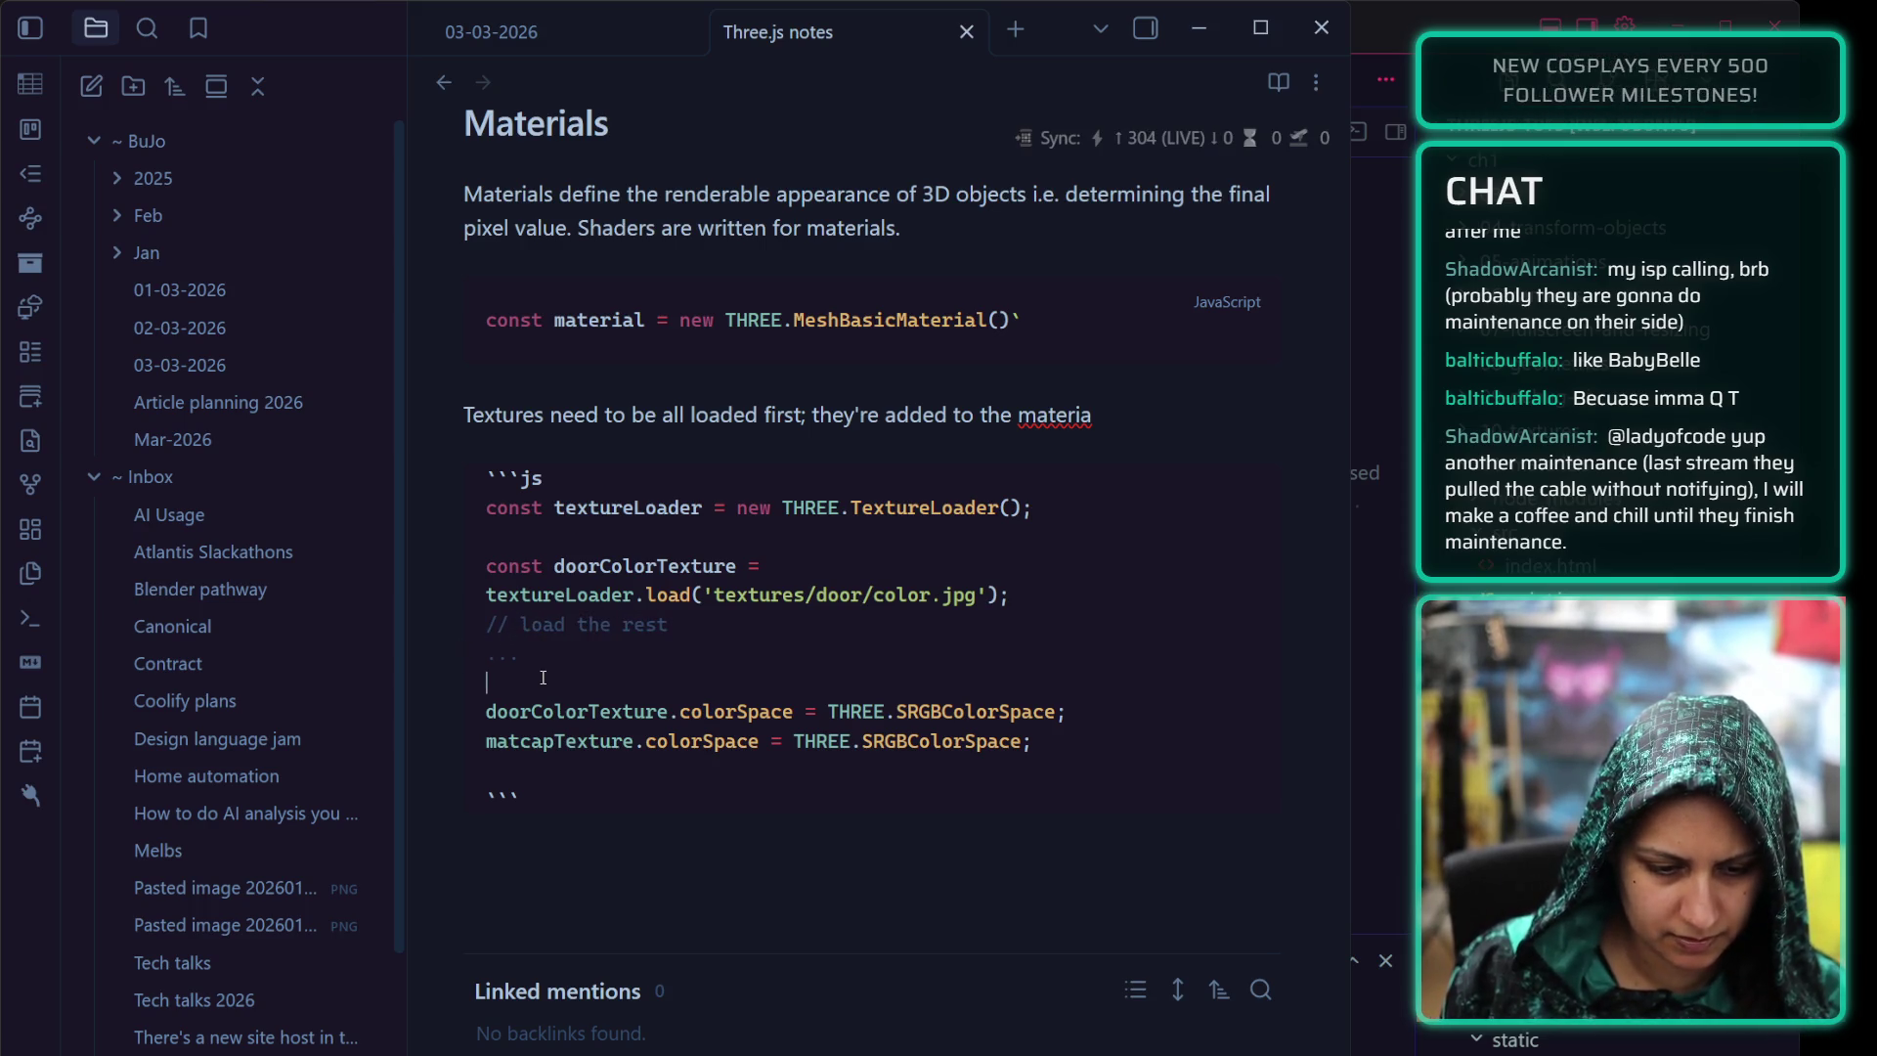
pyautogui.press('Return')
pyautogui.write('// set so')
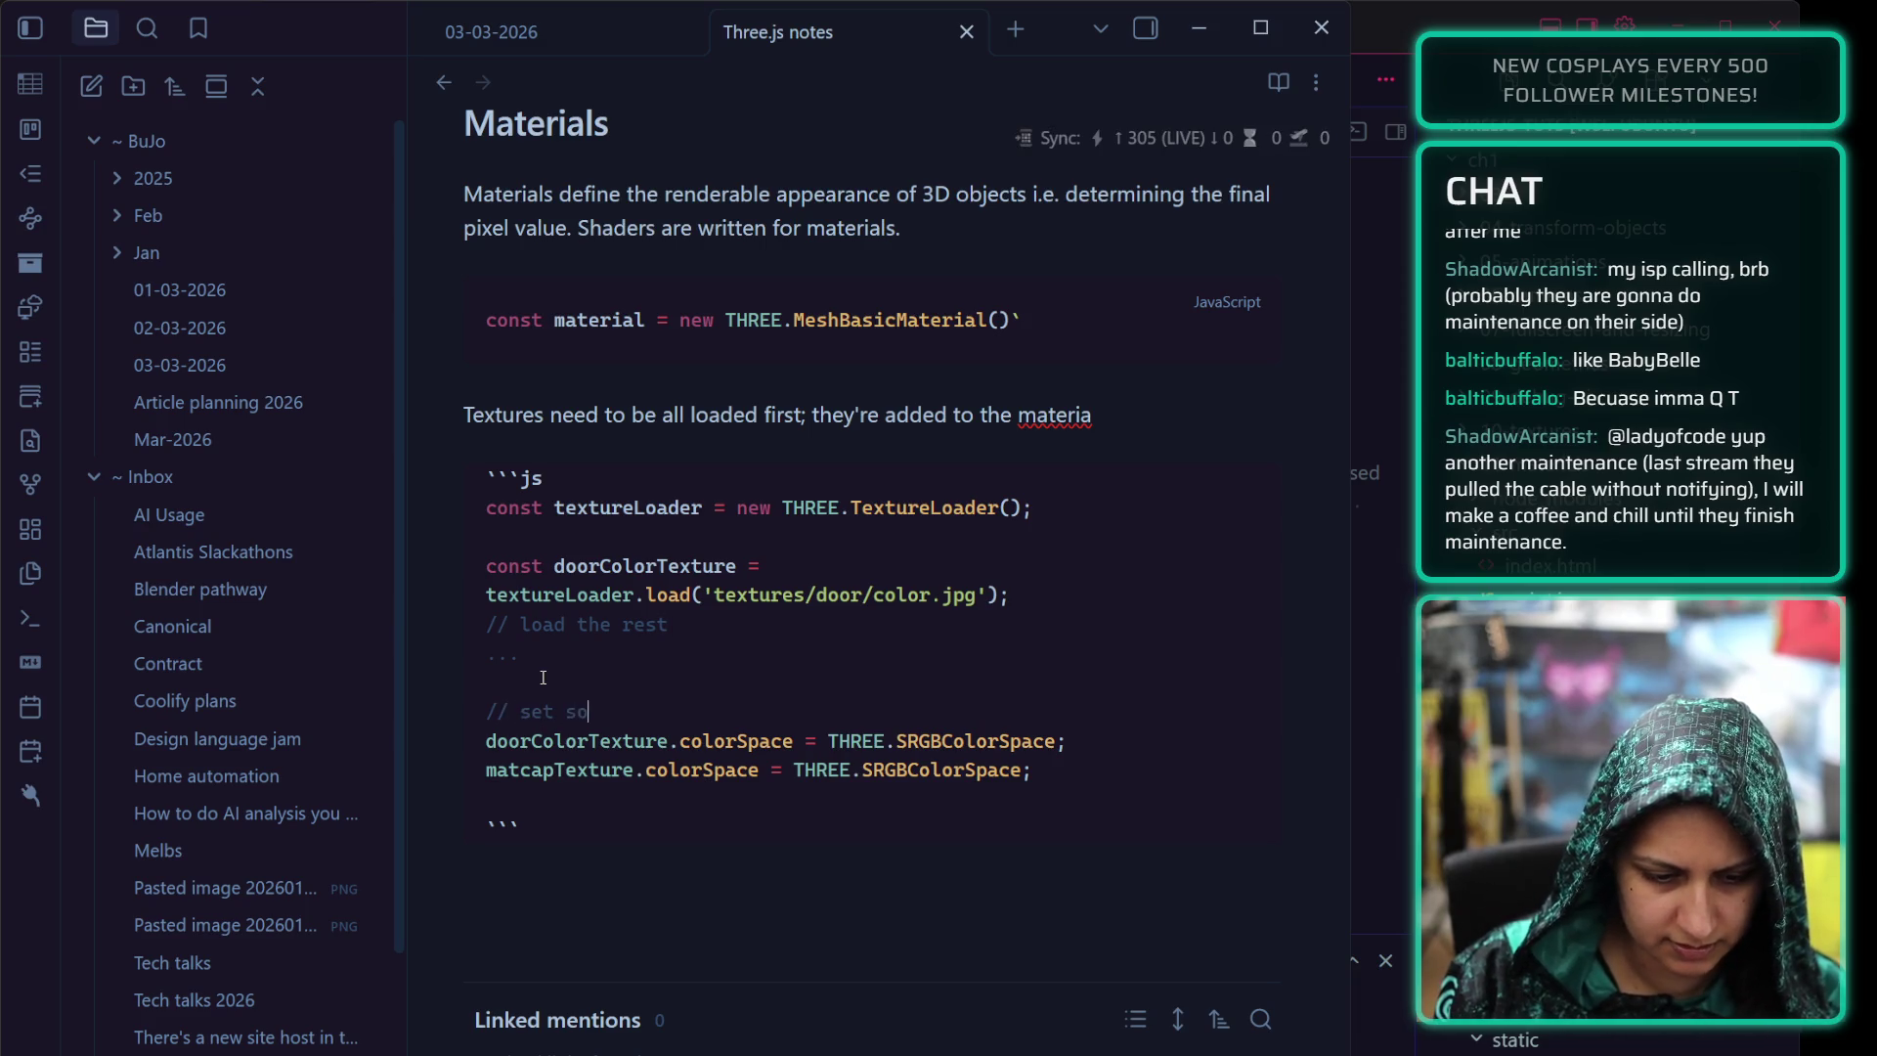
pyautogui.press('BackSpace')
pyautogui.press('BackSpace')
pyautogui.write('colour space')
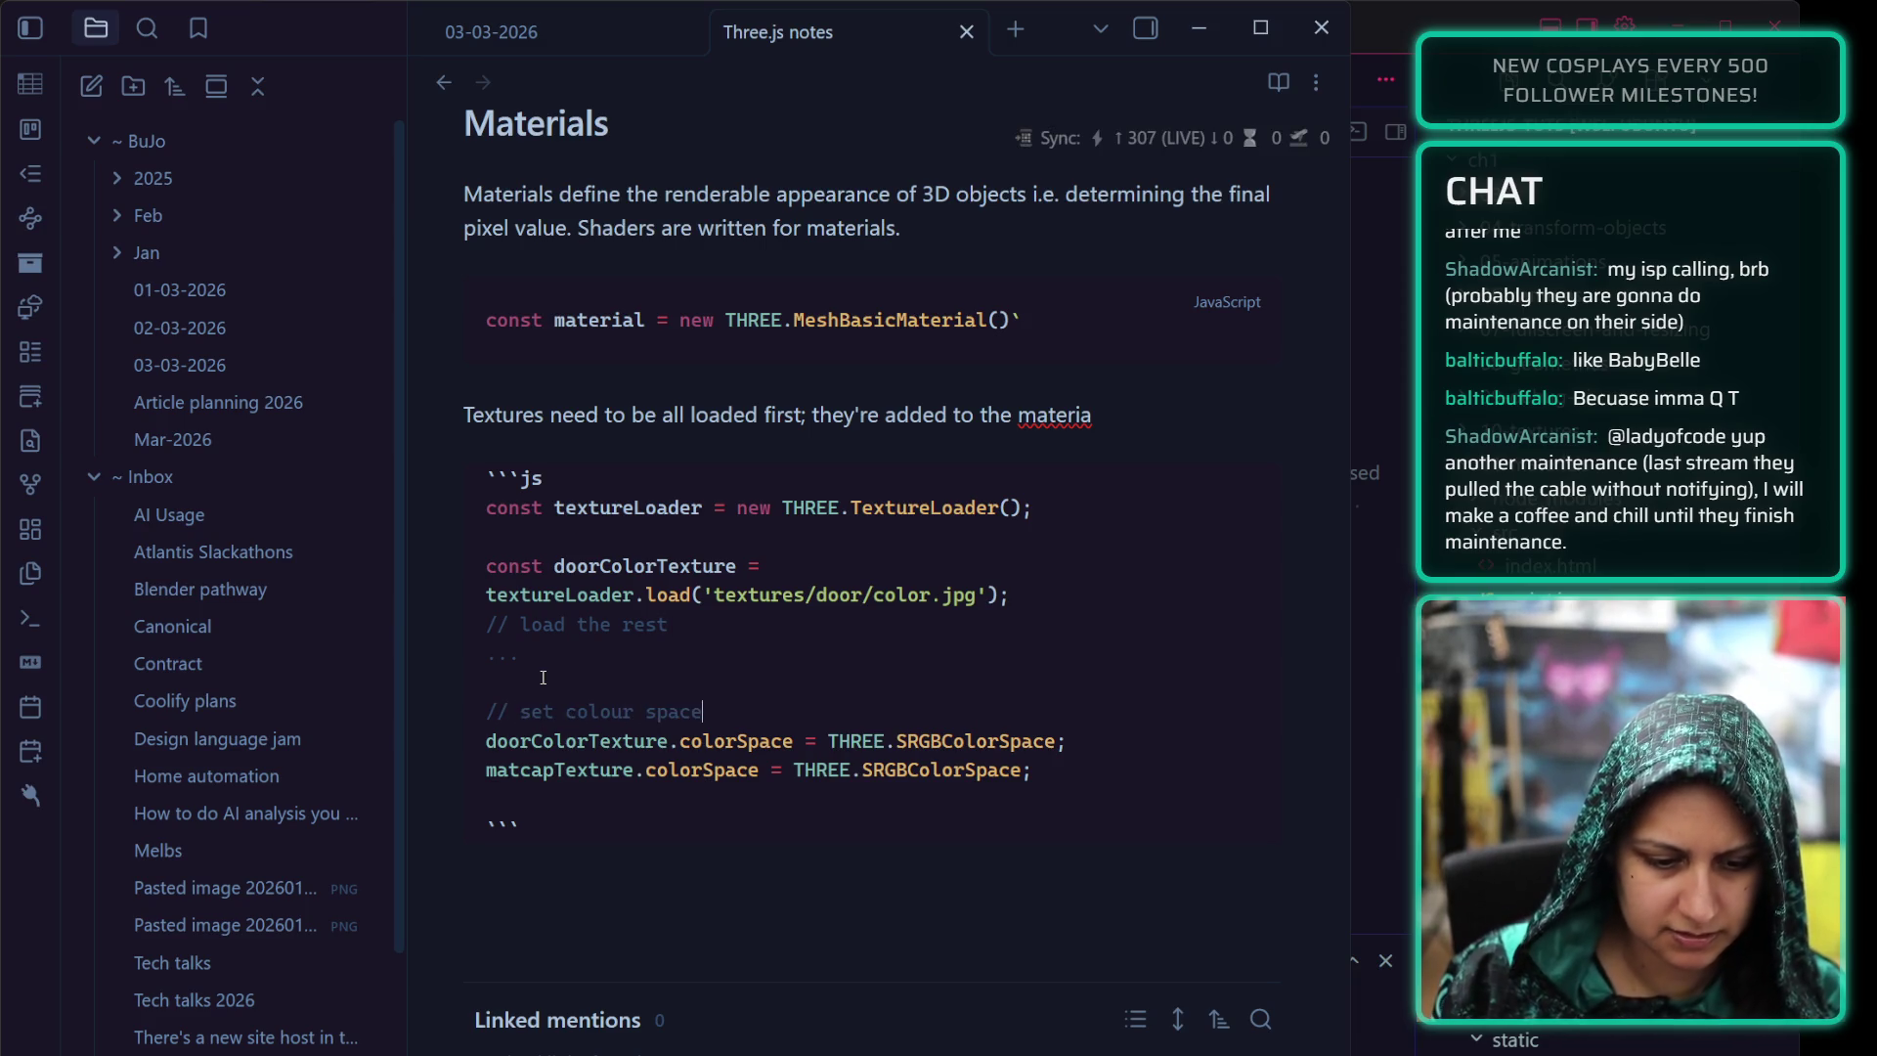
pyautogui.press('Down')
pyautogui.press('Down')
pyautogui.press('Down')
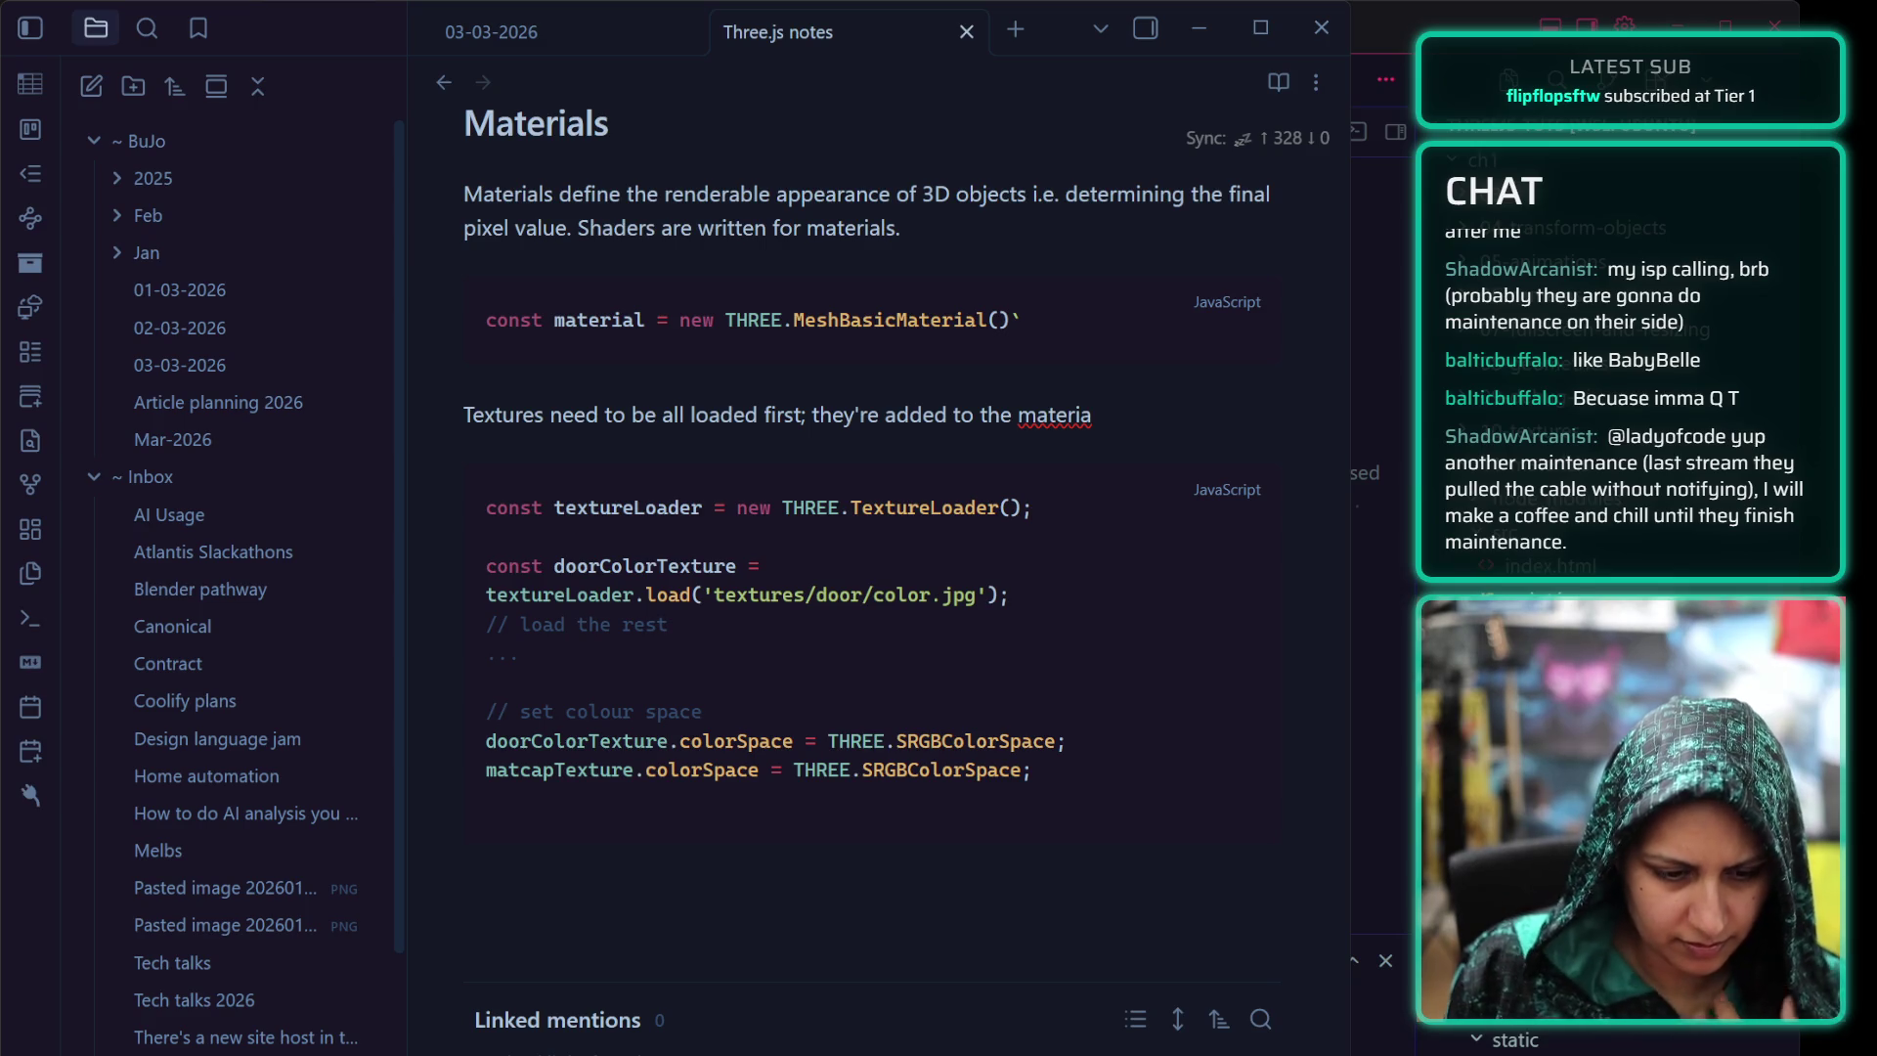
# Append the MeshBasicMaterial mapping line, tidy stray backticks, and close the texture code block
pyautogui.write('`const material = new THREE.MeshBasicMaterial({ map: doorColorTexture })`')
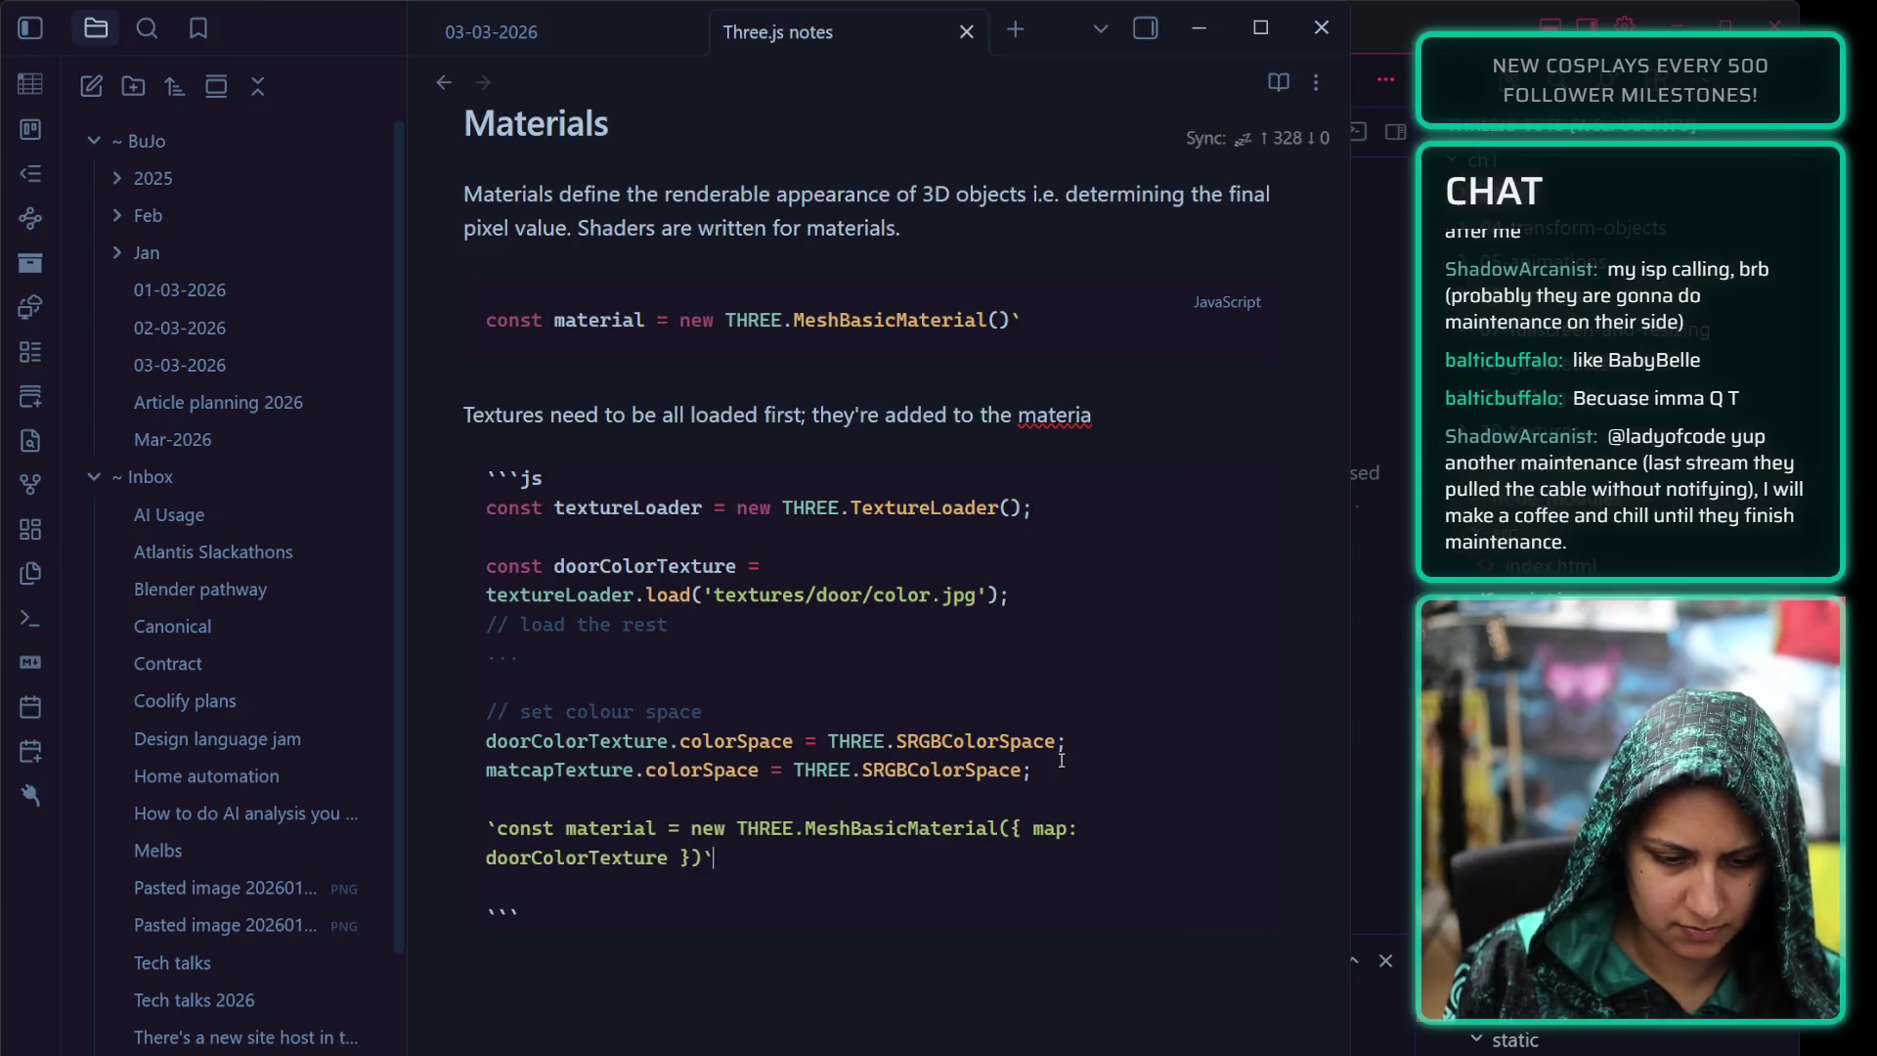
pyautogui.click(499, 827)
pyautogui.press('BackSpace')
pyautogui.press('Up')
pyautogui.press('Return')
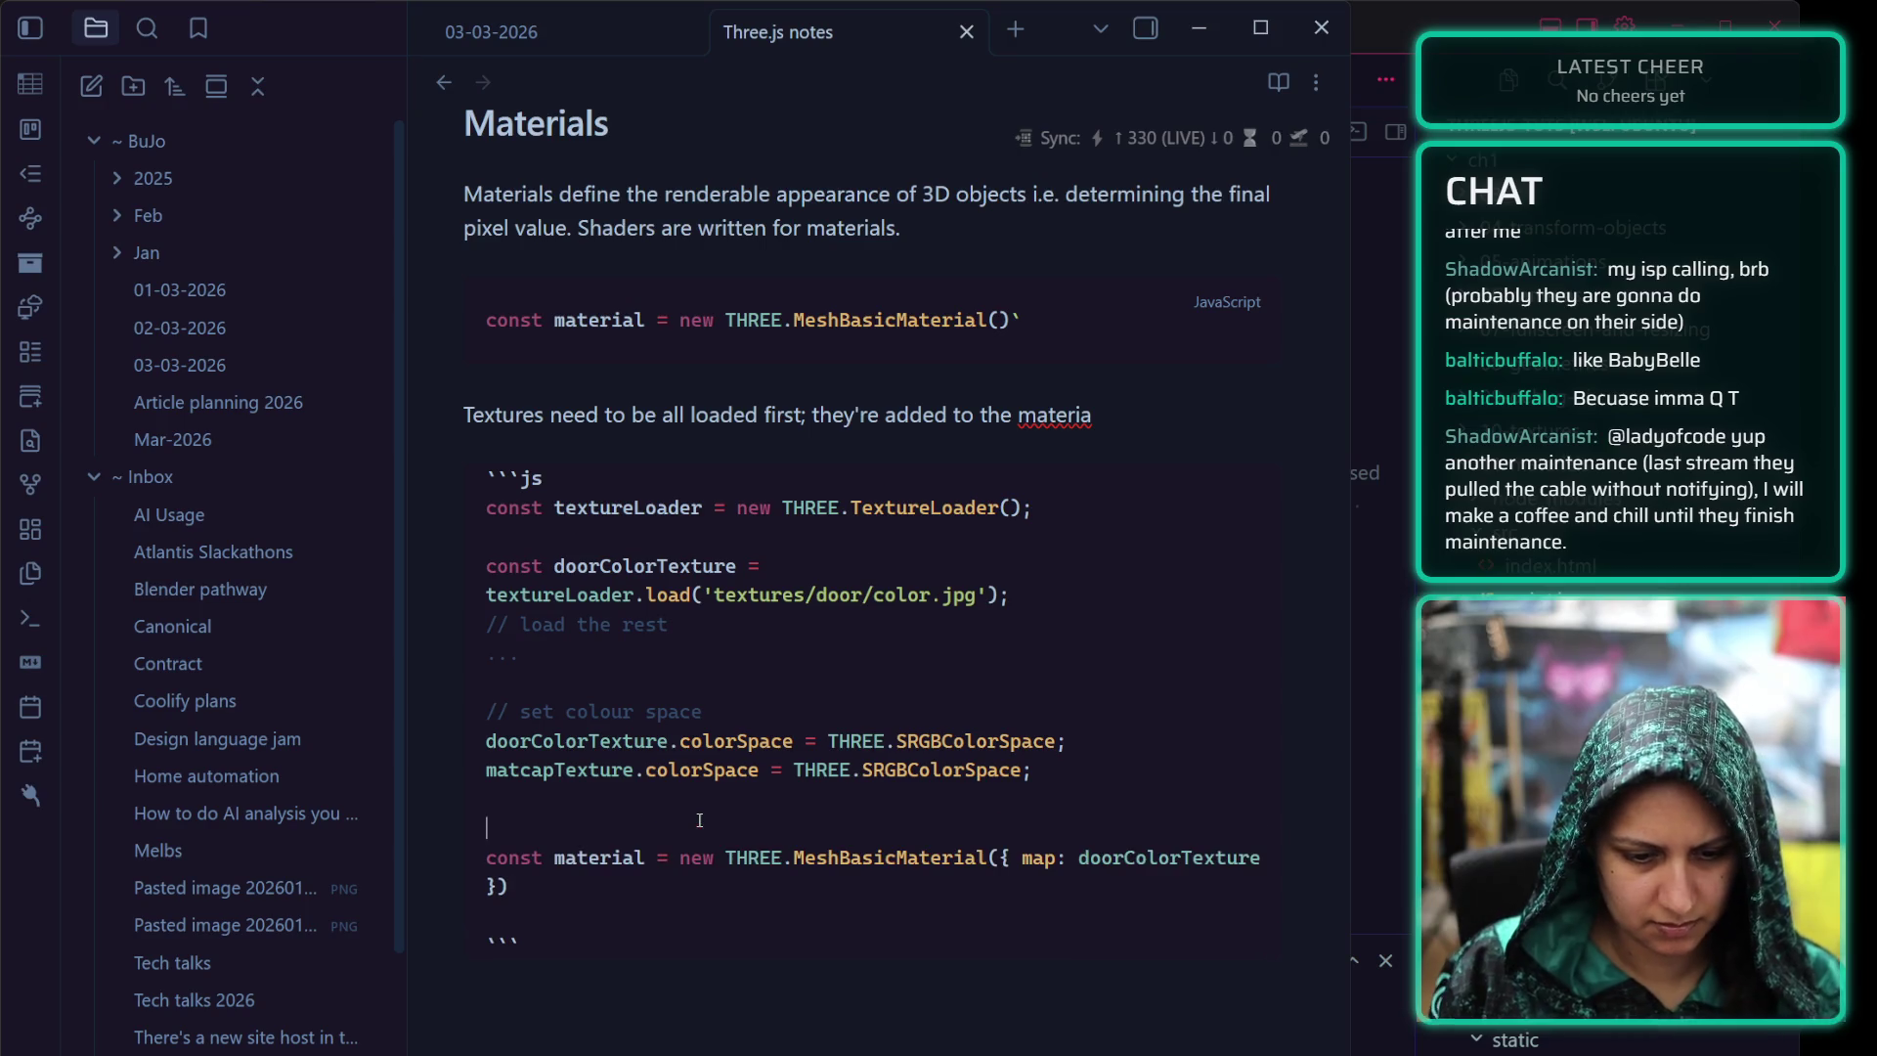
pyautogui.write('Then')
pyautogui.press('BackSpace')
pyautogui.press('BackSpace')
pyautogui.press('BackSpace')
pyautogui.press('BackSpace')
pyautogui.write('//')
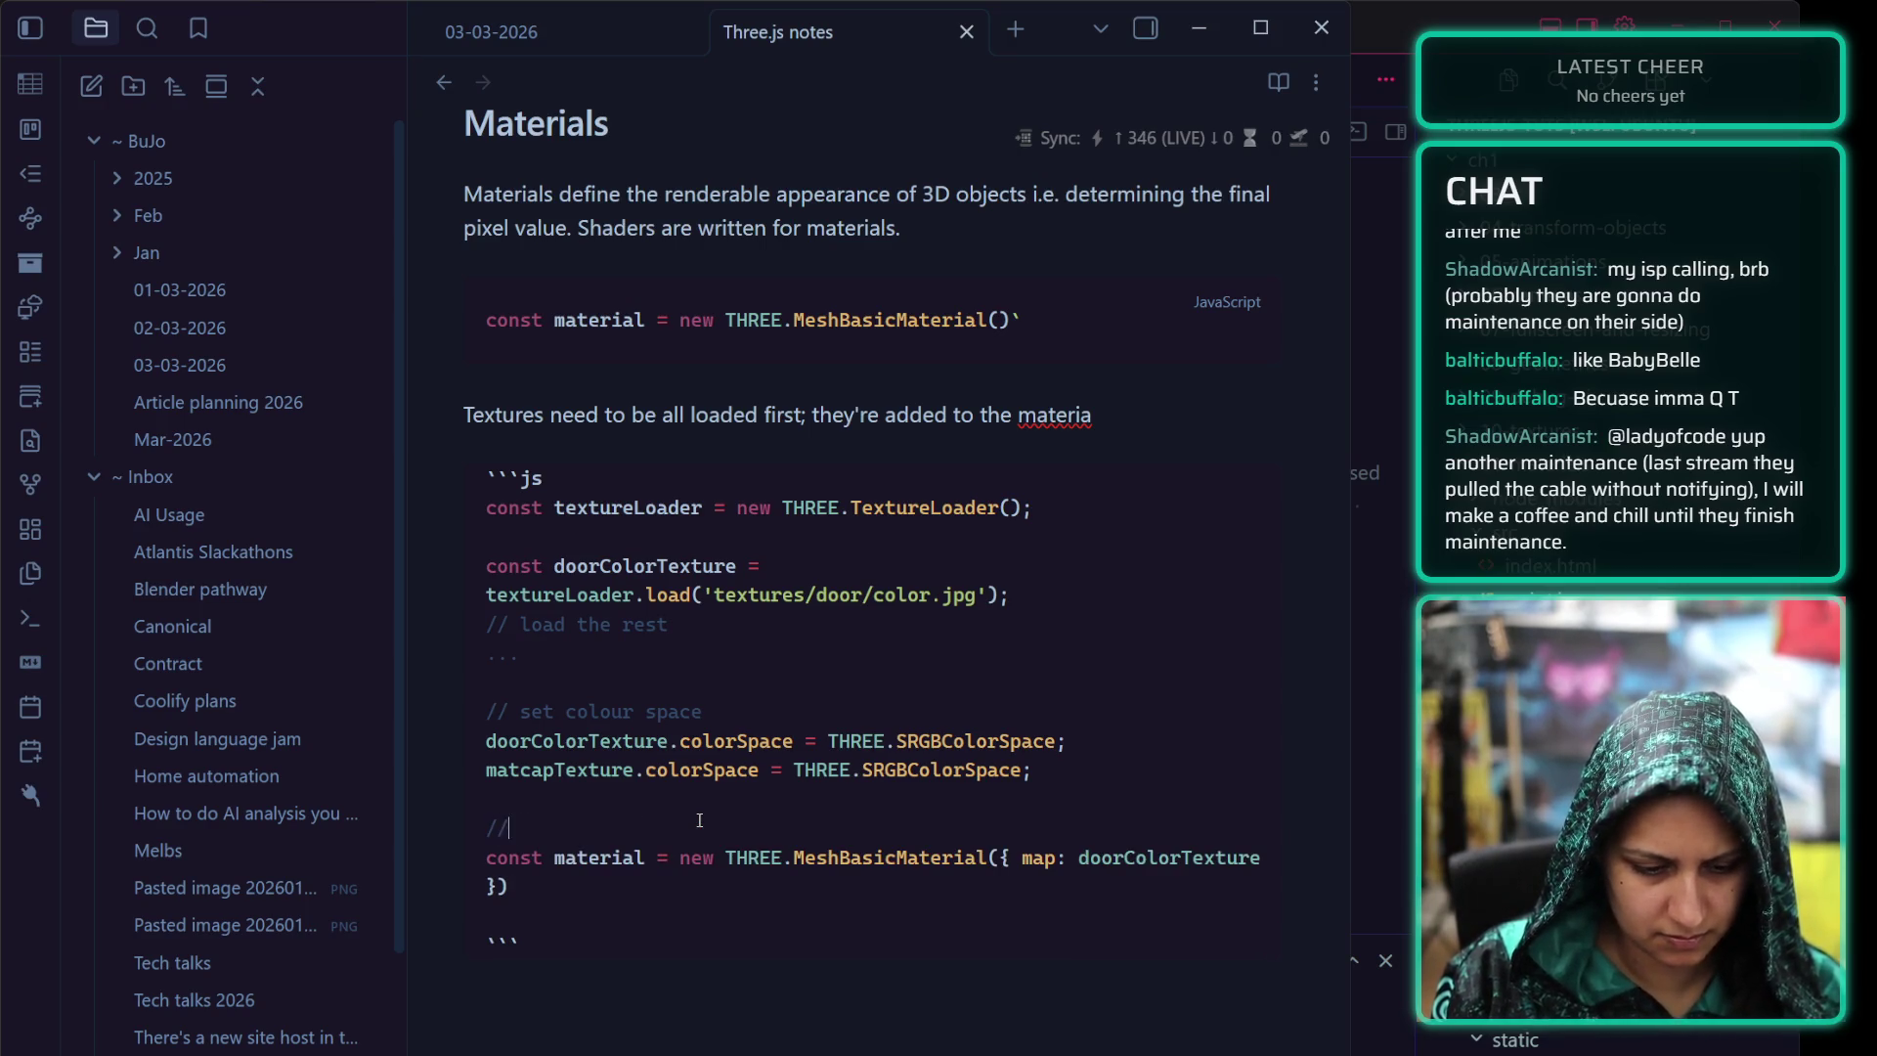
pyautogui.write(' then can be te')
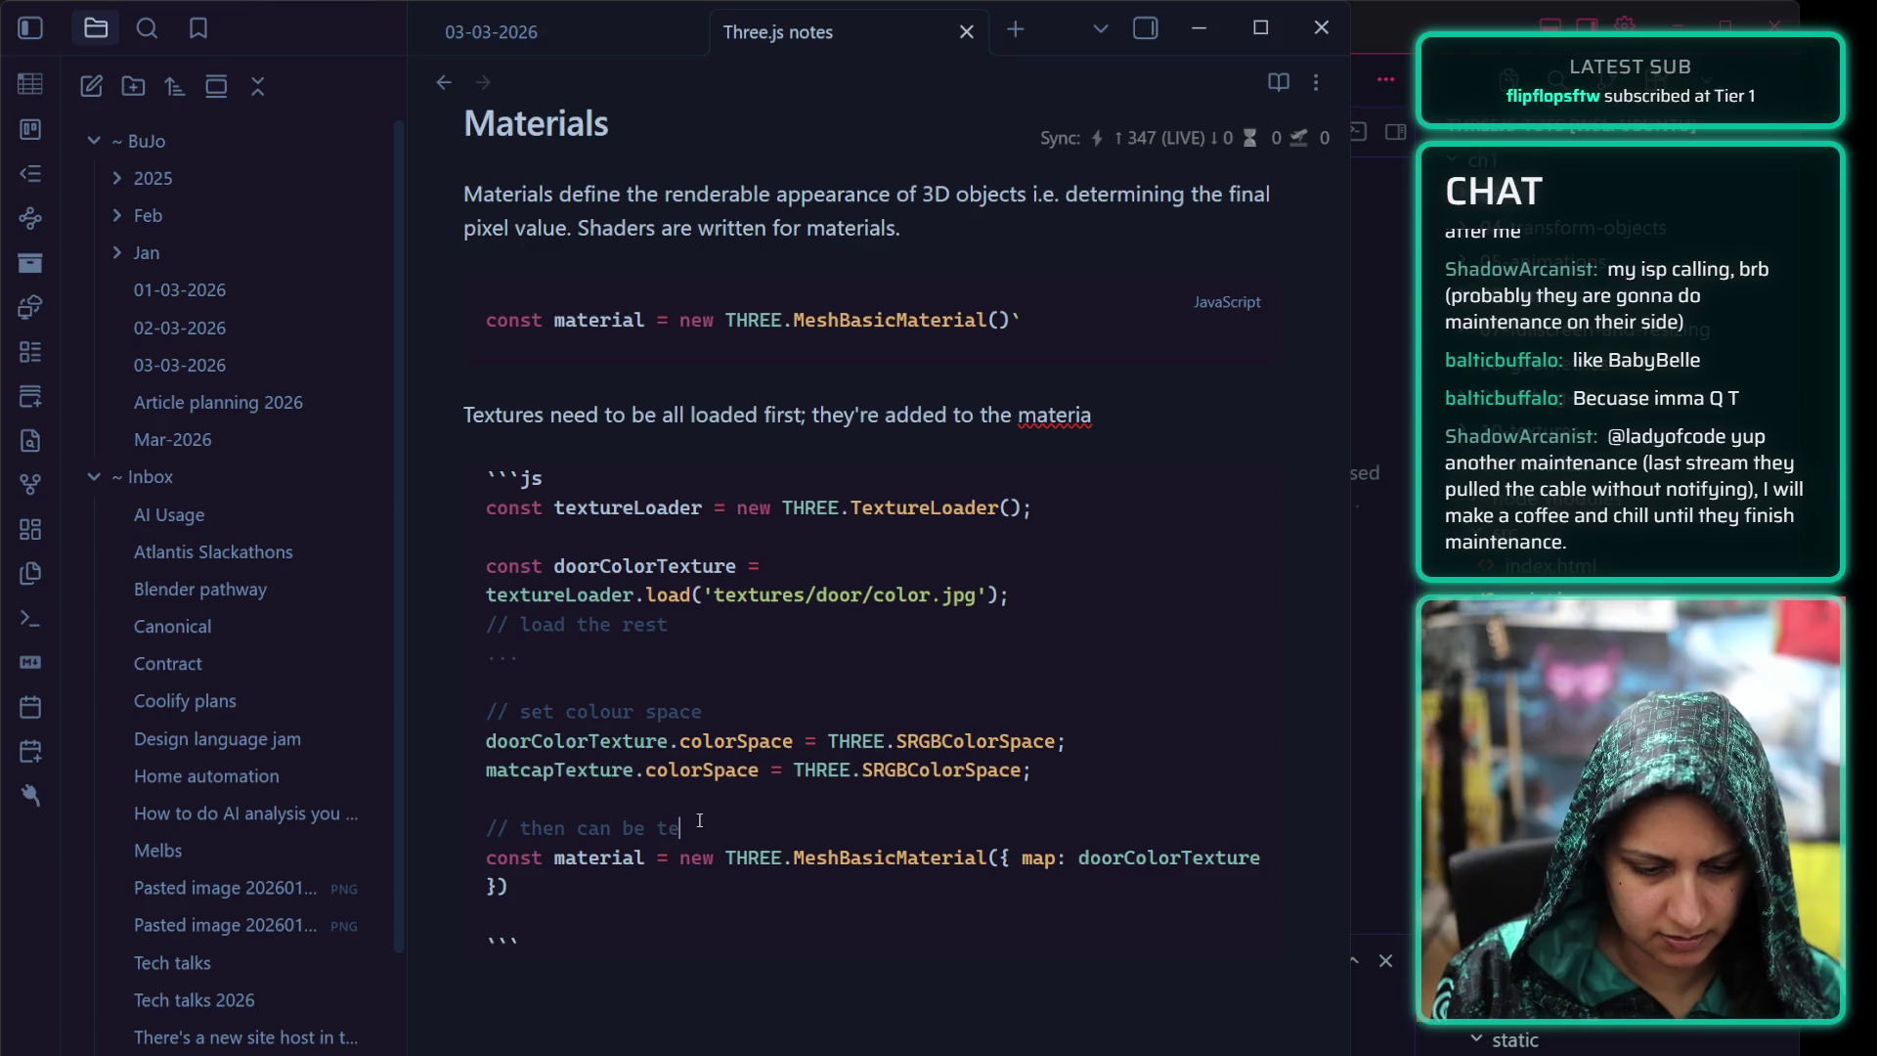
pyautogui.write('sted on materi')
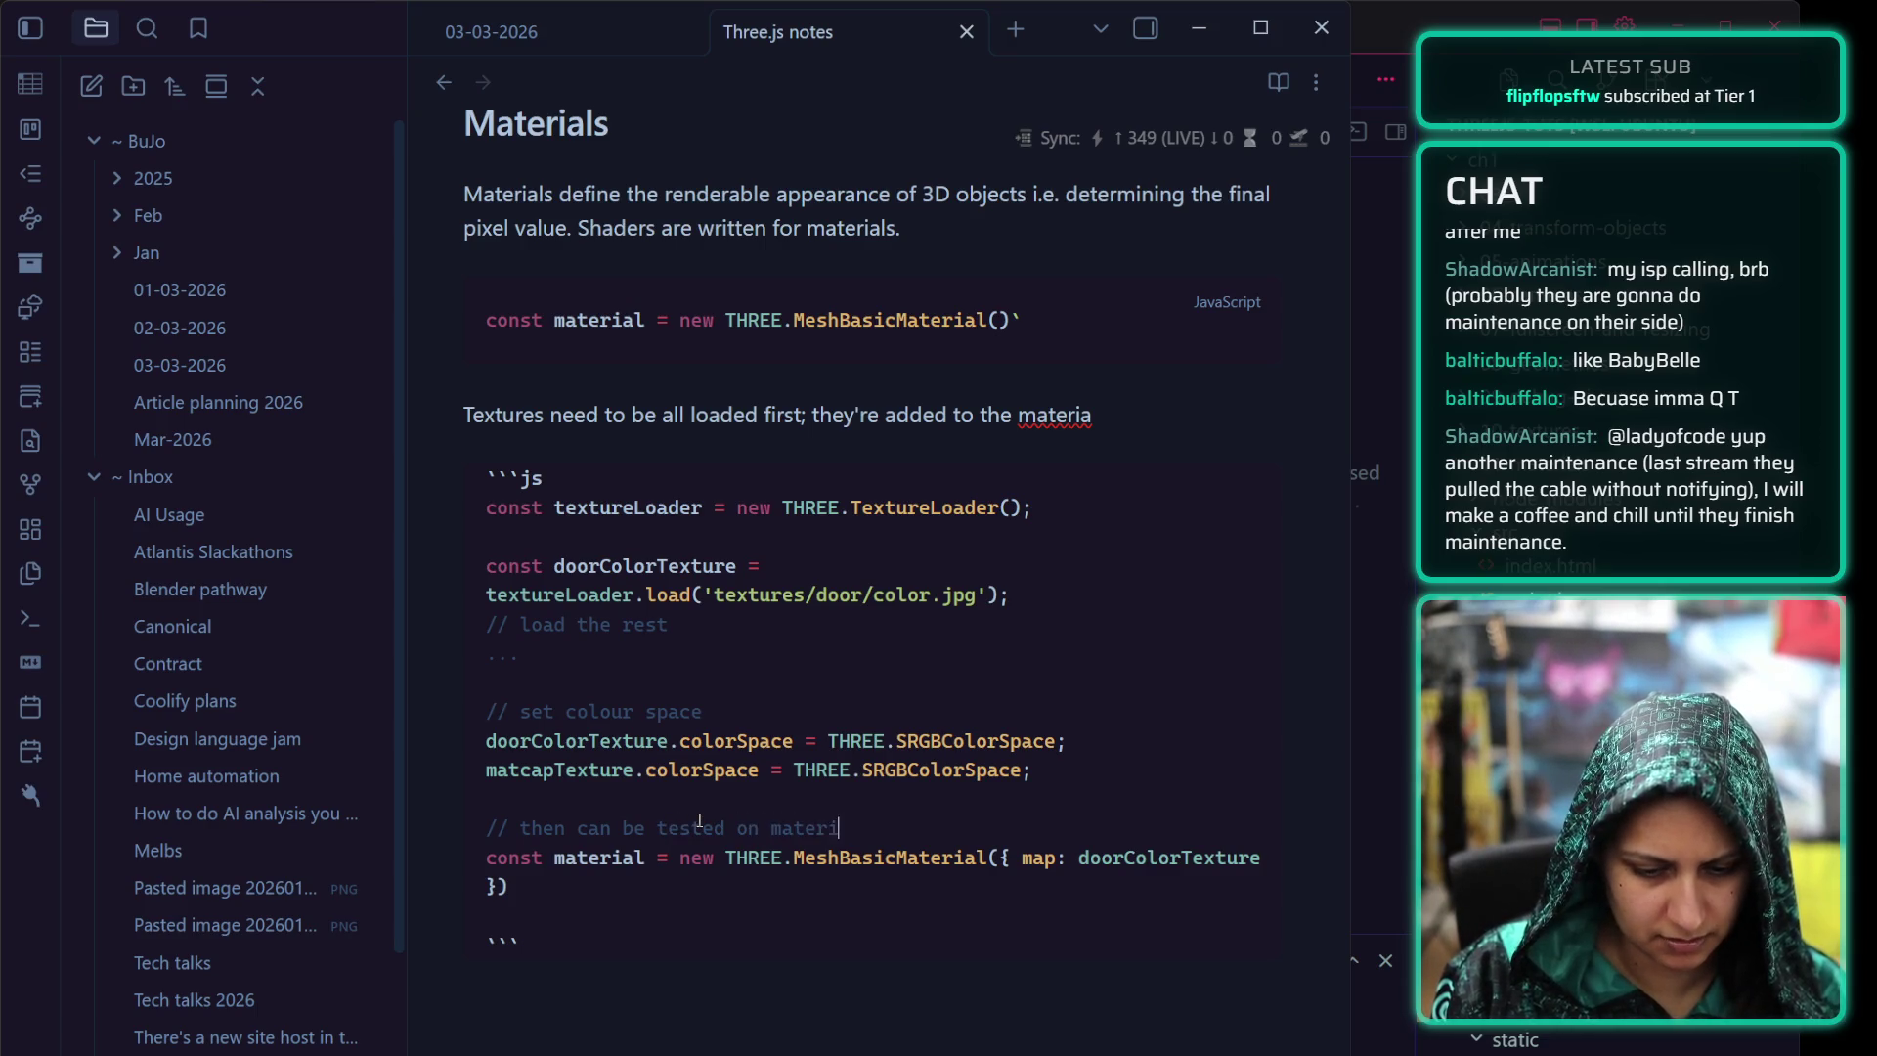
pyautogui.write('al')
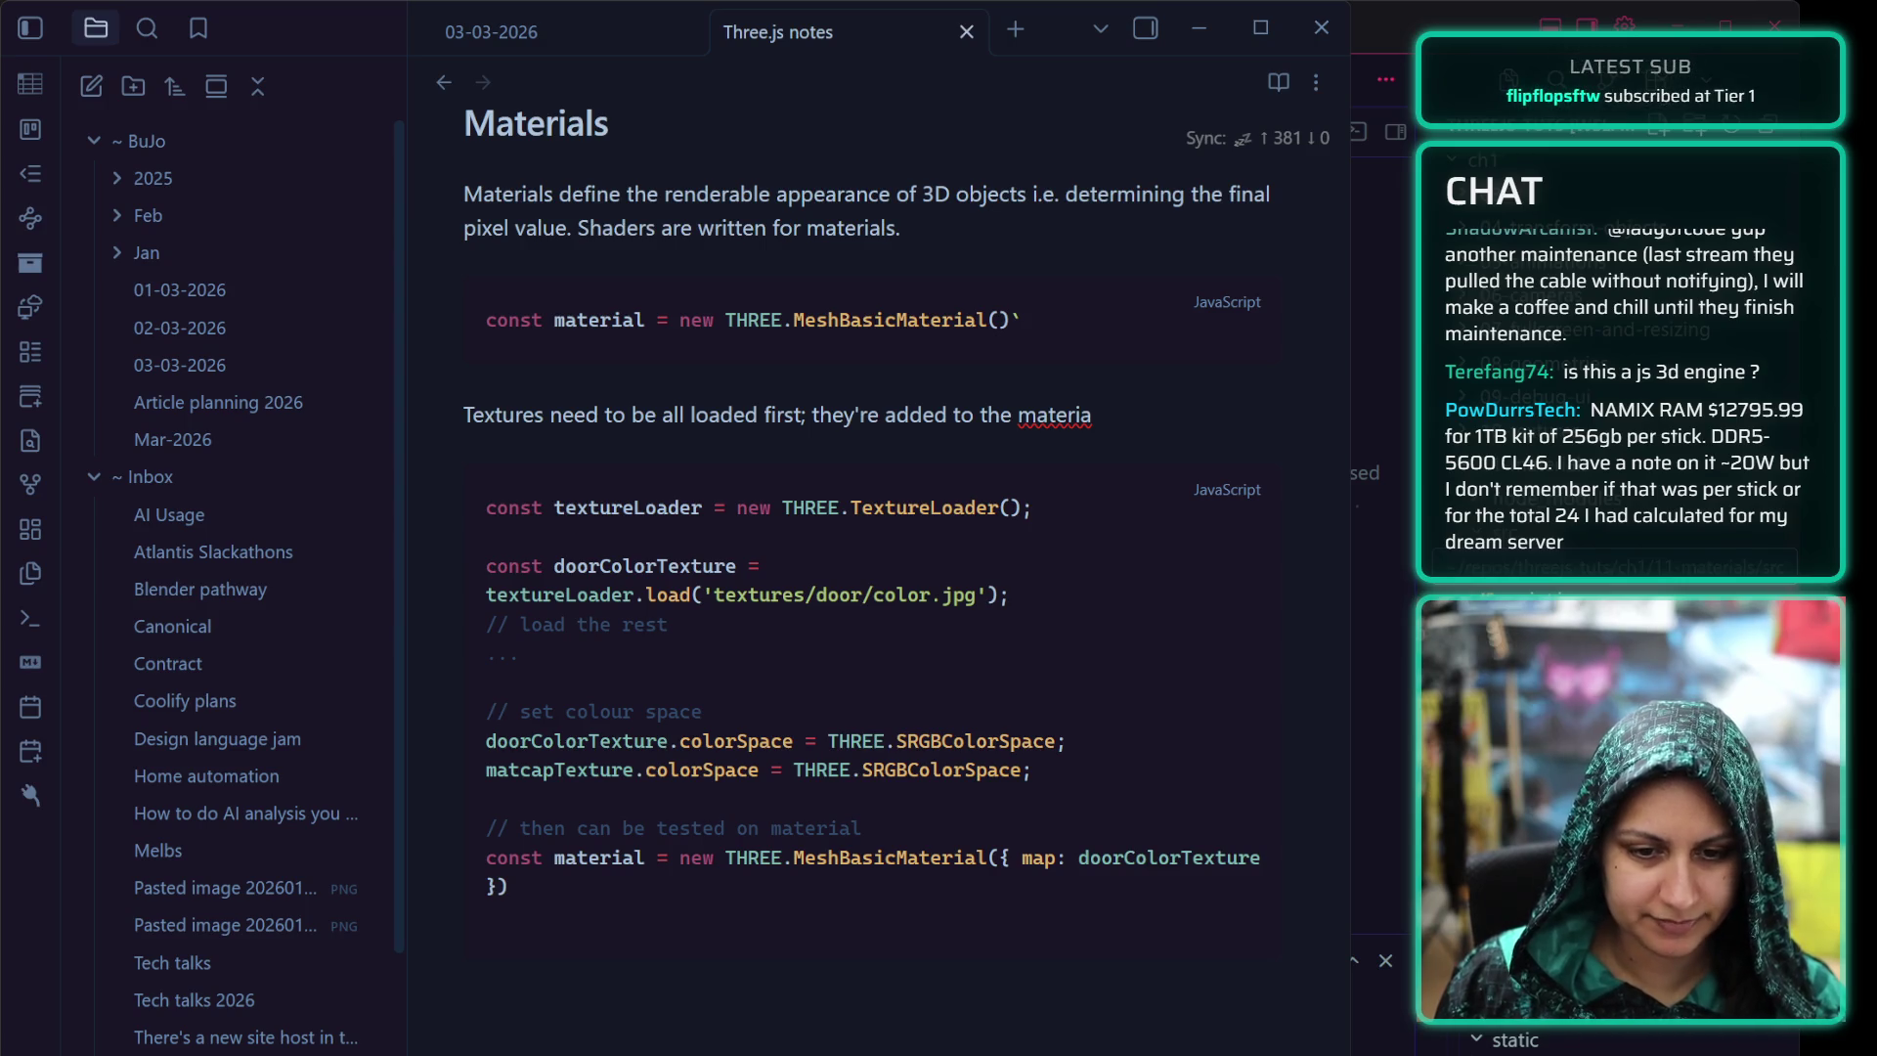
pyautogui.click(862, 827)
pyautogui.click(1540, 564)
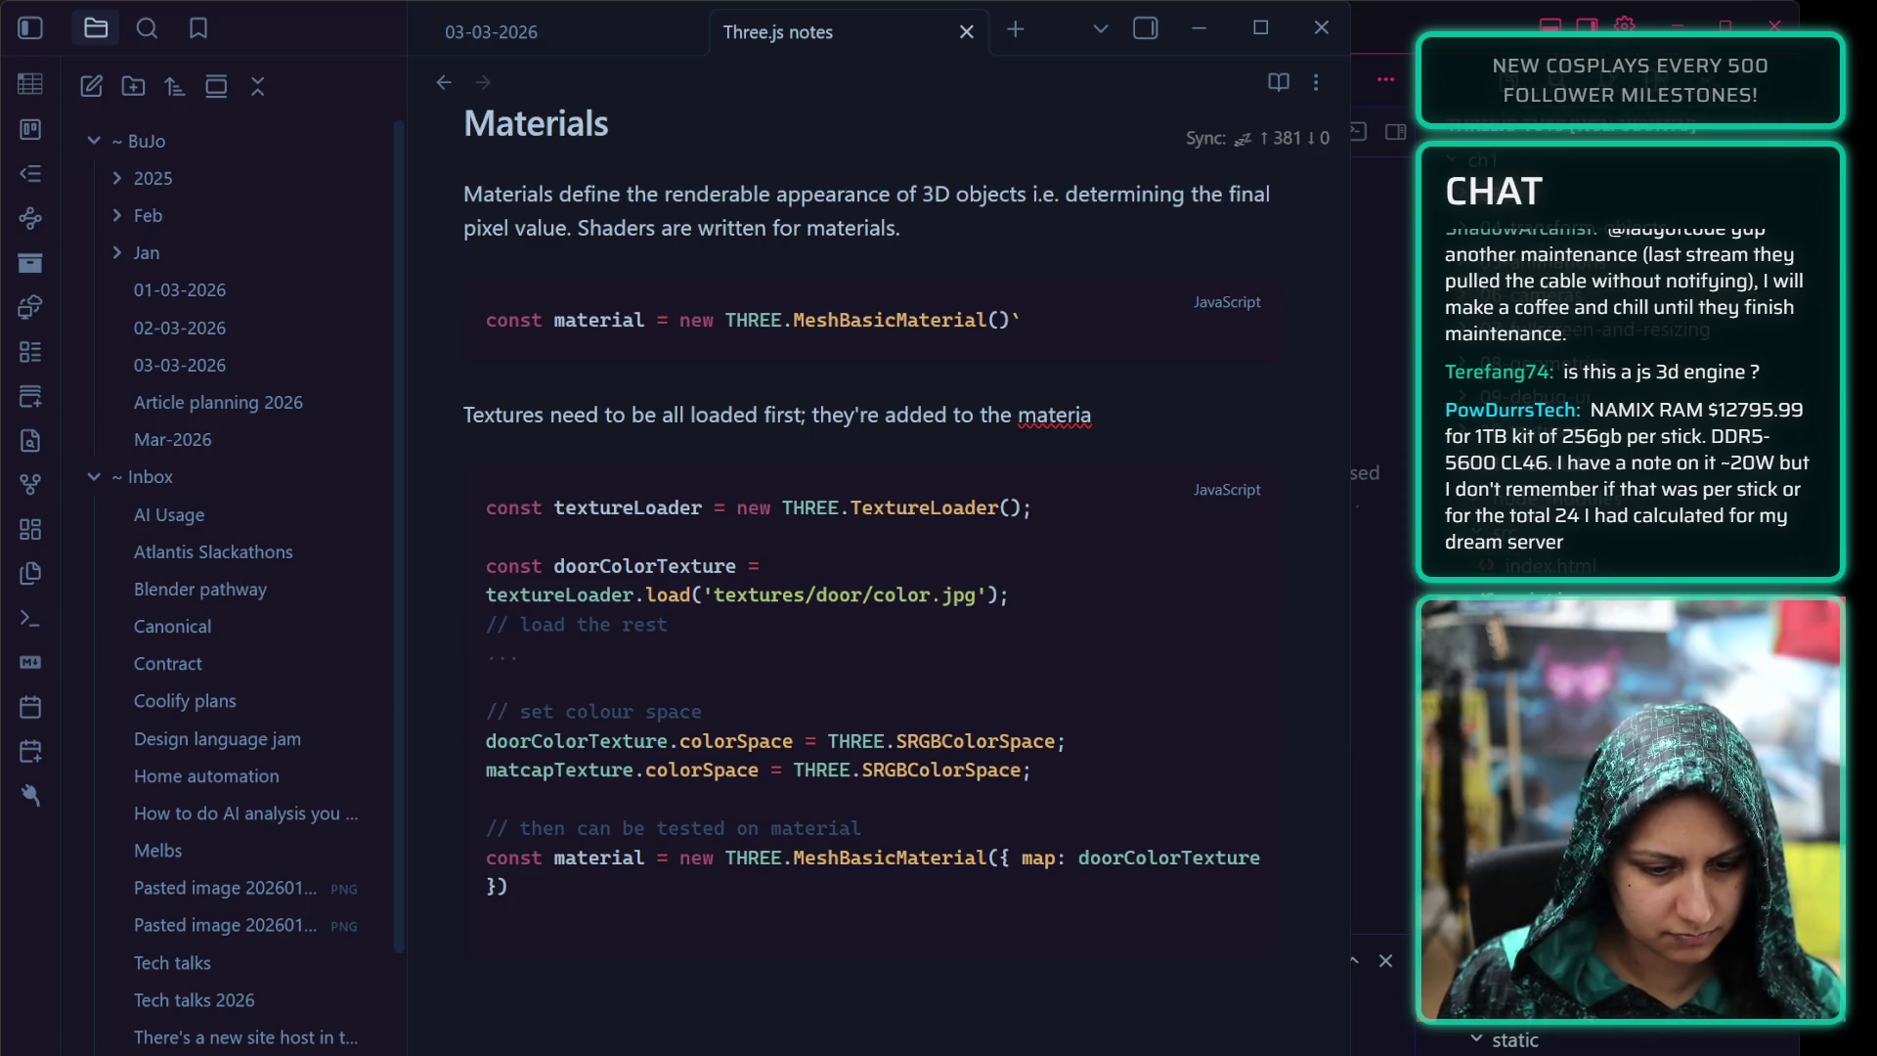
pyautogui.press('Up')
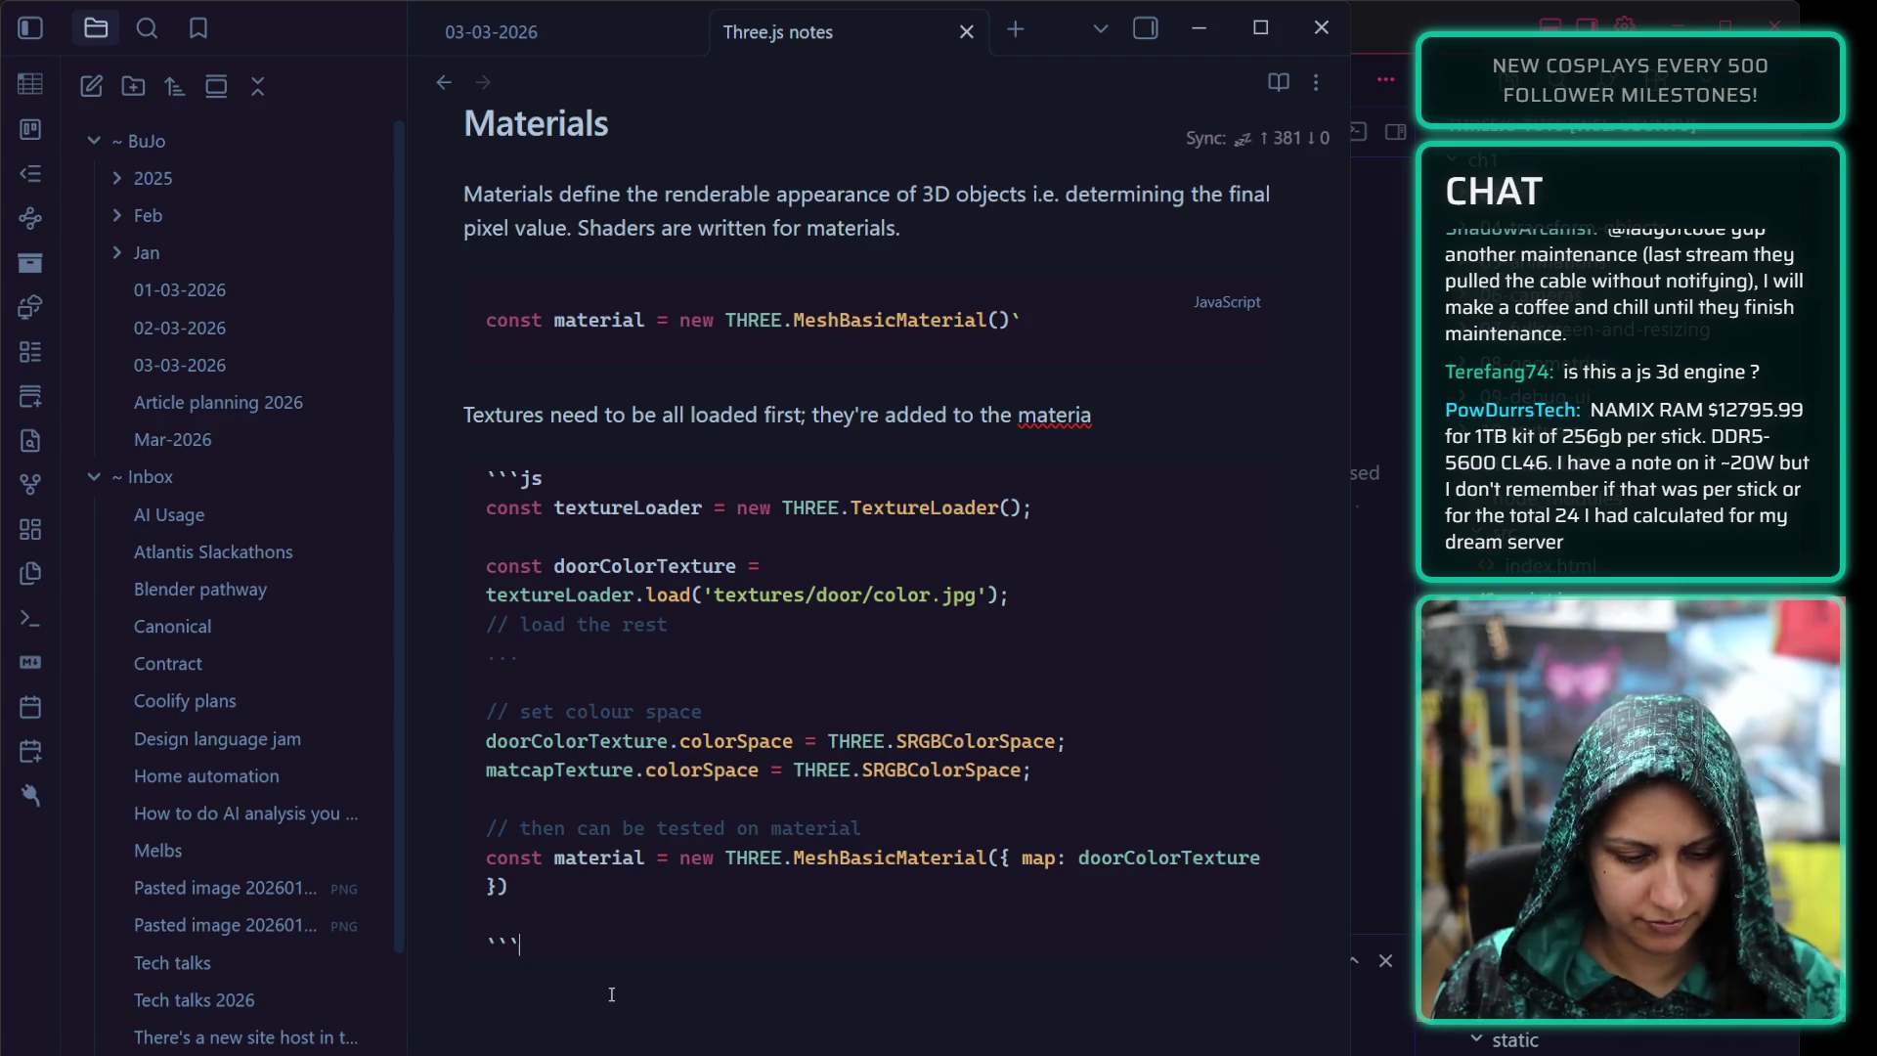
pyautogui.press('Return')
pyautogui.press('Return')
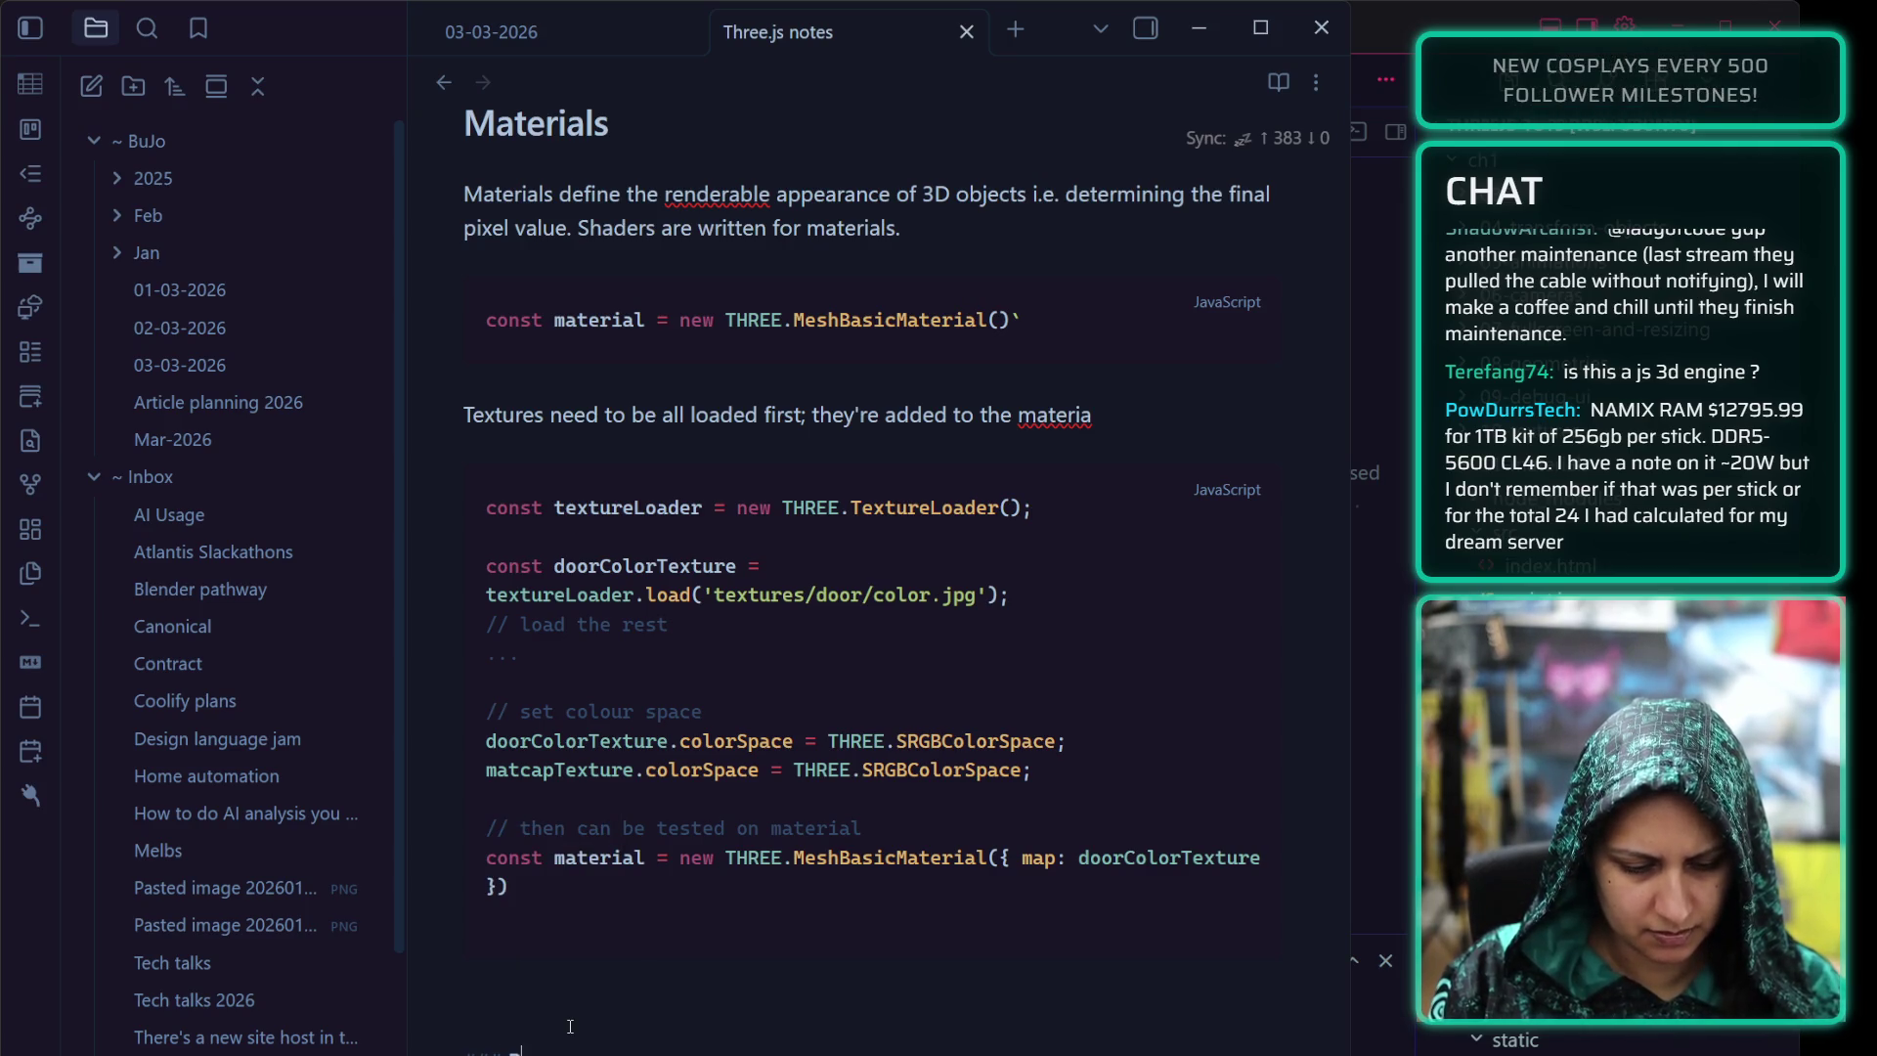
pyautogui.write('### Basic')
pyautogui.write(' geometry')
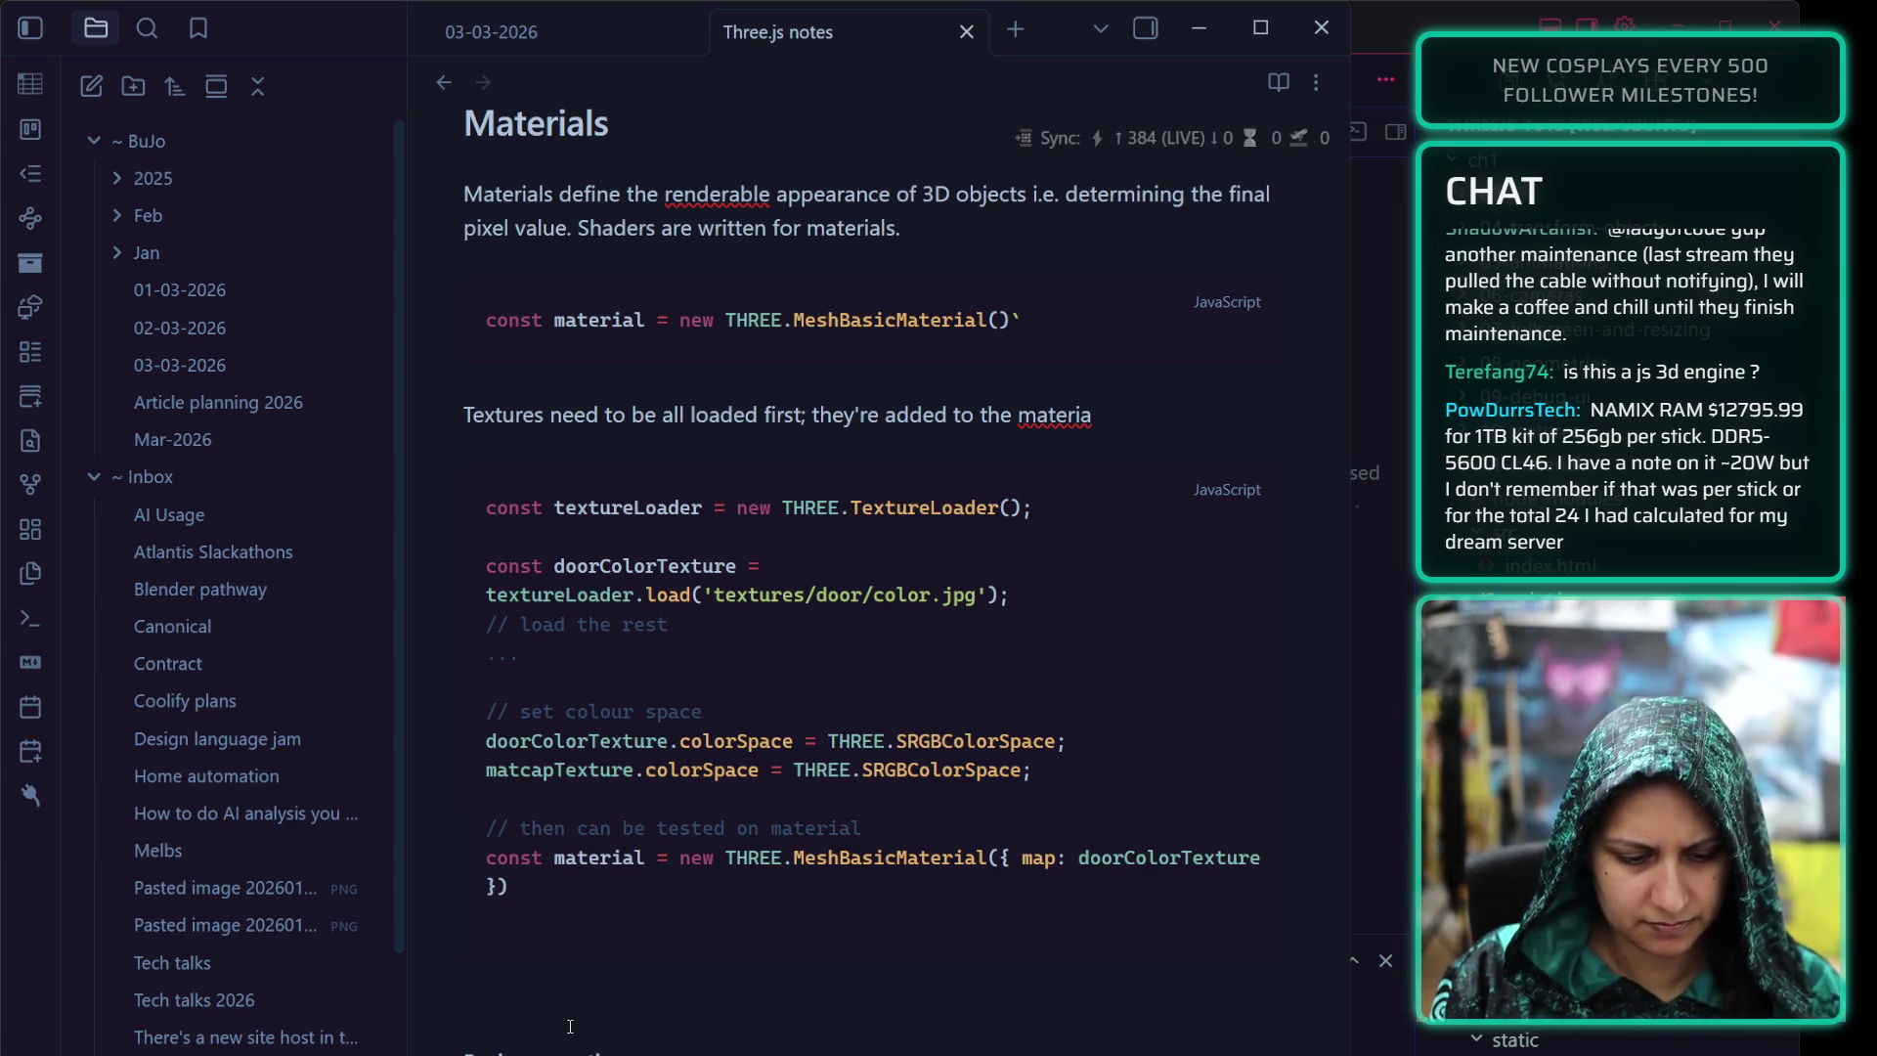
# Add the ### Basic geometry heading and replace the Wireframe bullet with an empty js code block
pyautogui.press('Return')
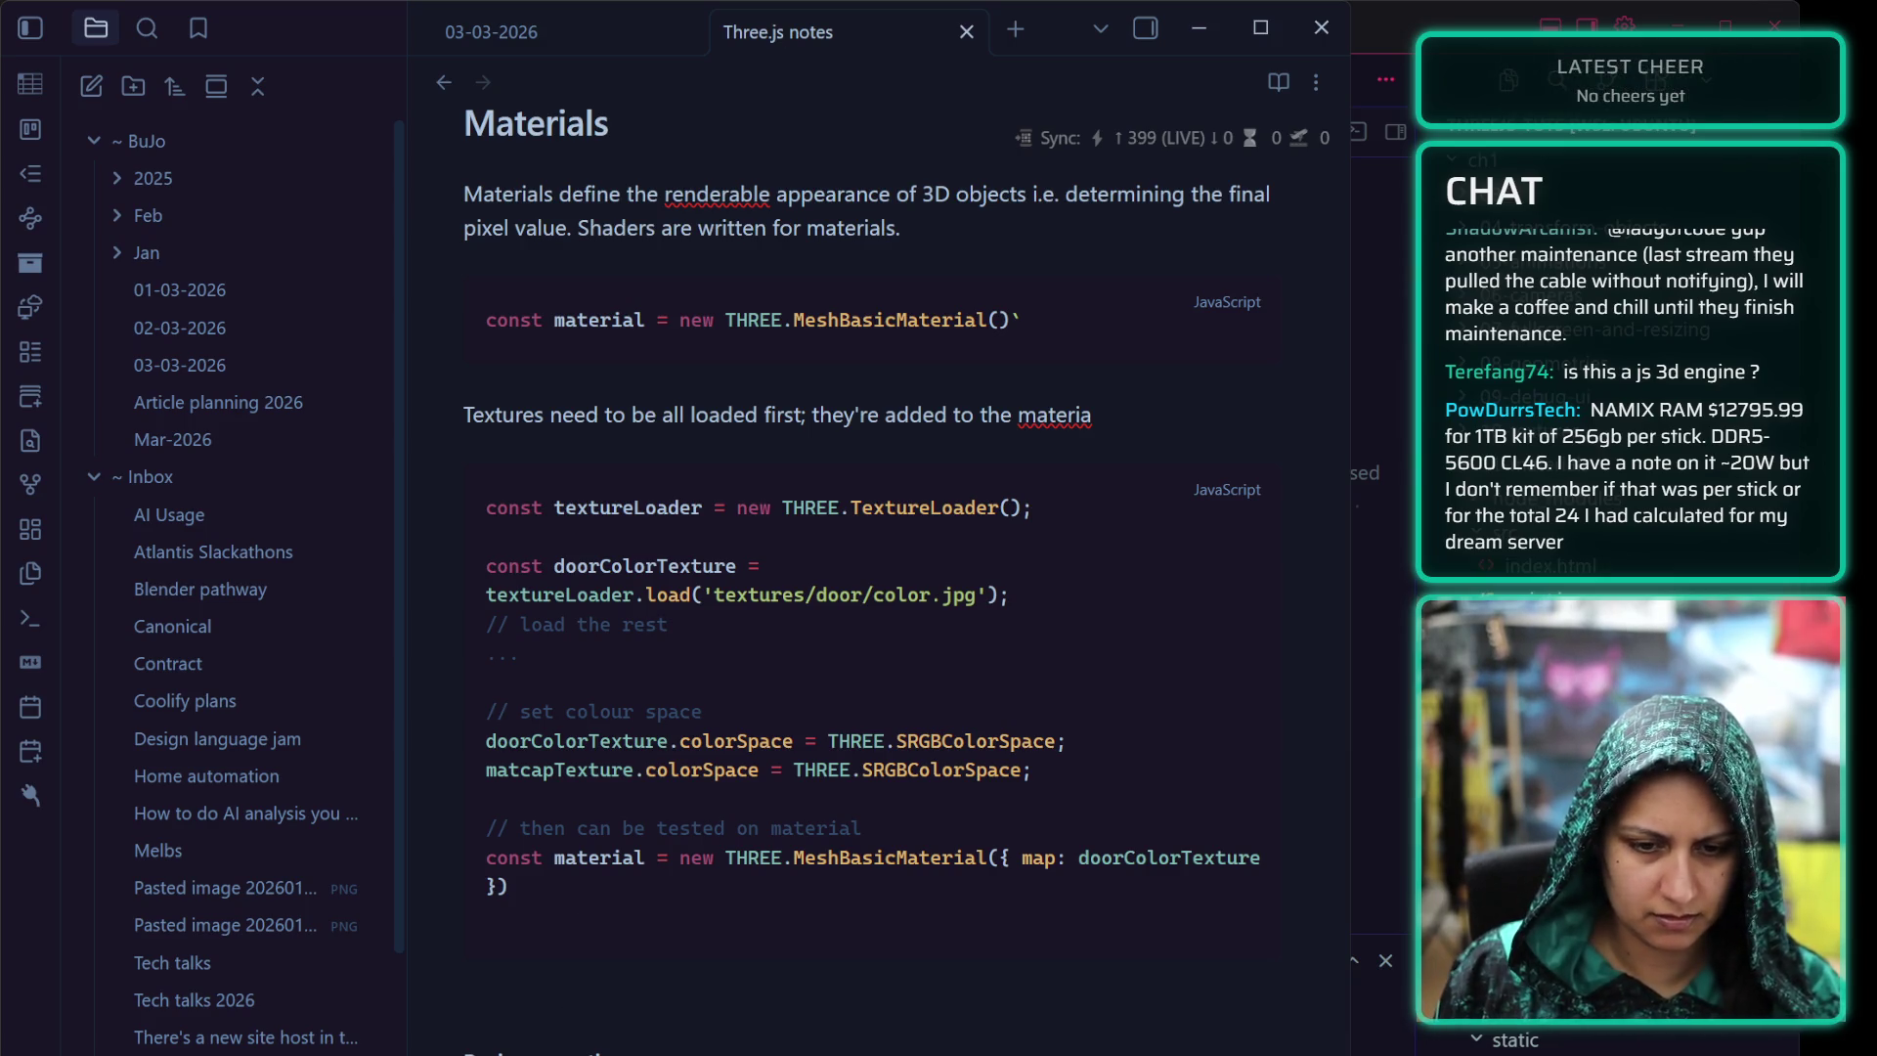
pyautogui.scroll(-3, 520, 745)
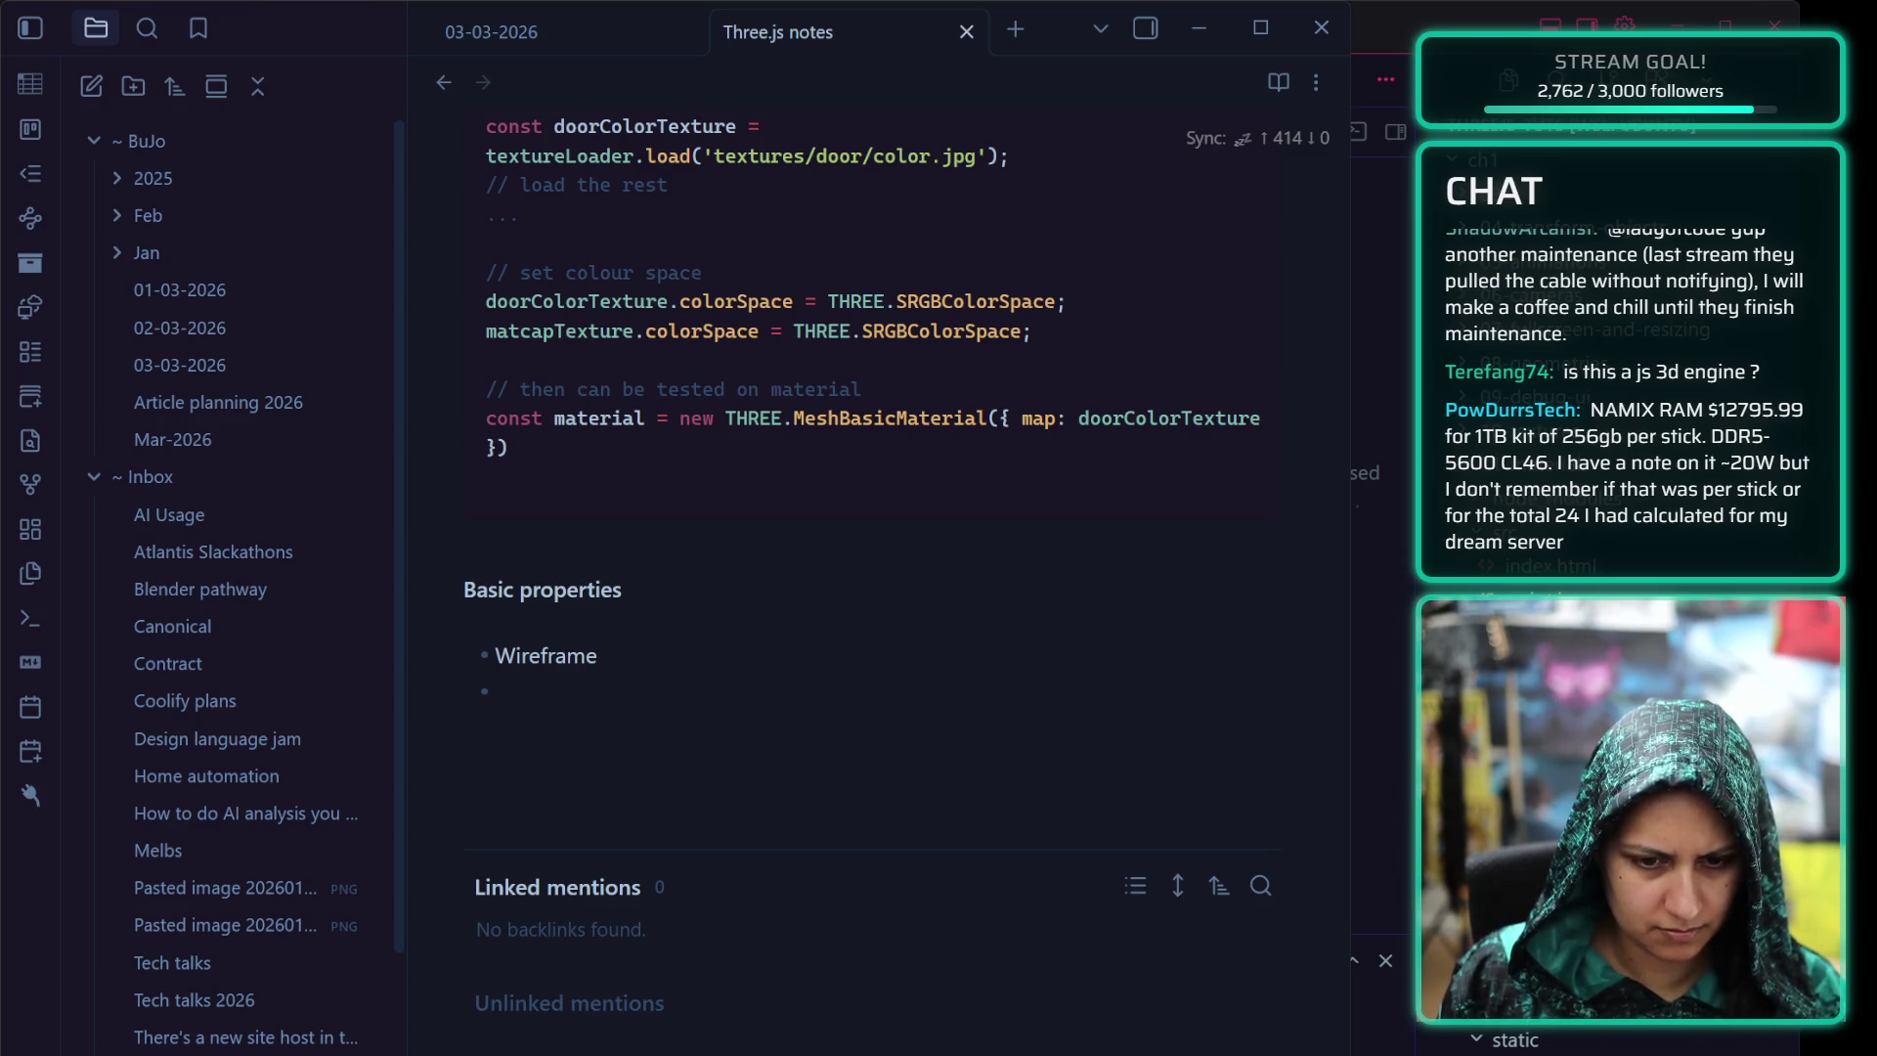
pyautogui.click(495, 655)
pyautogui.press('Return')
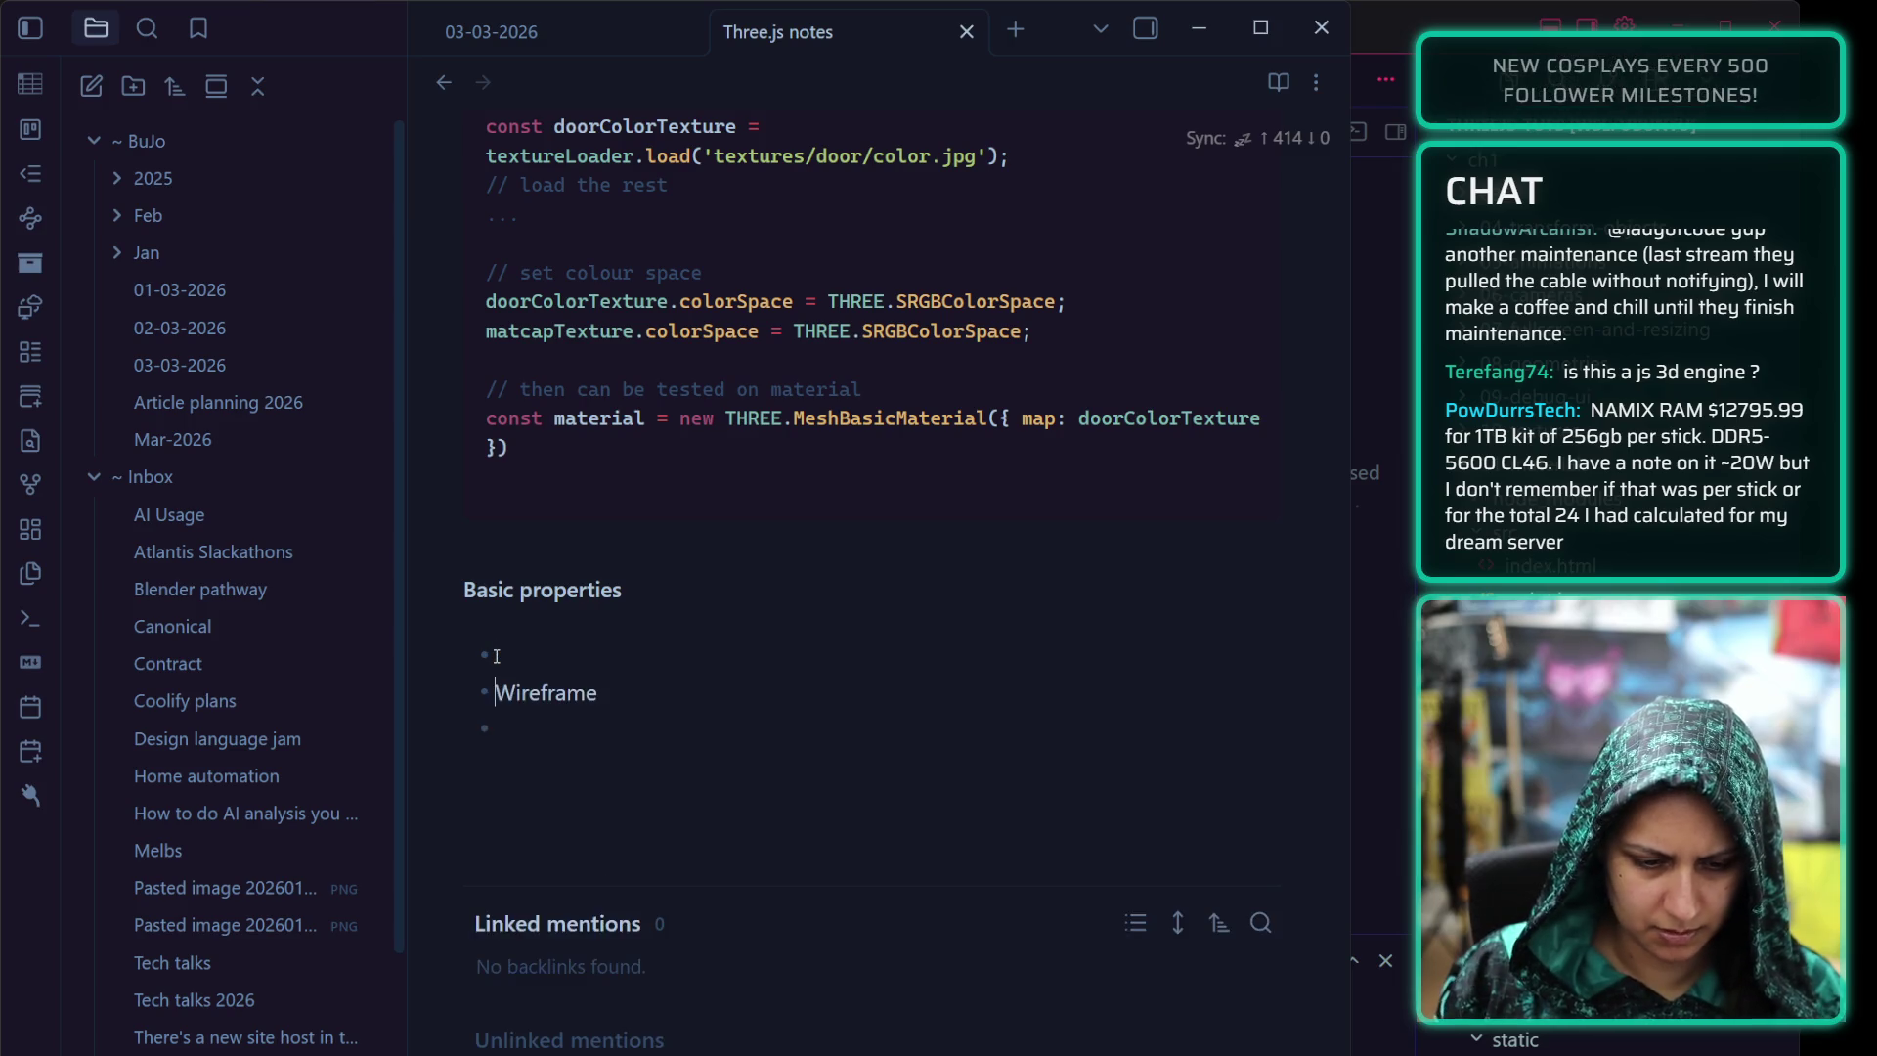
pyautogui.click(521, 651)
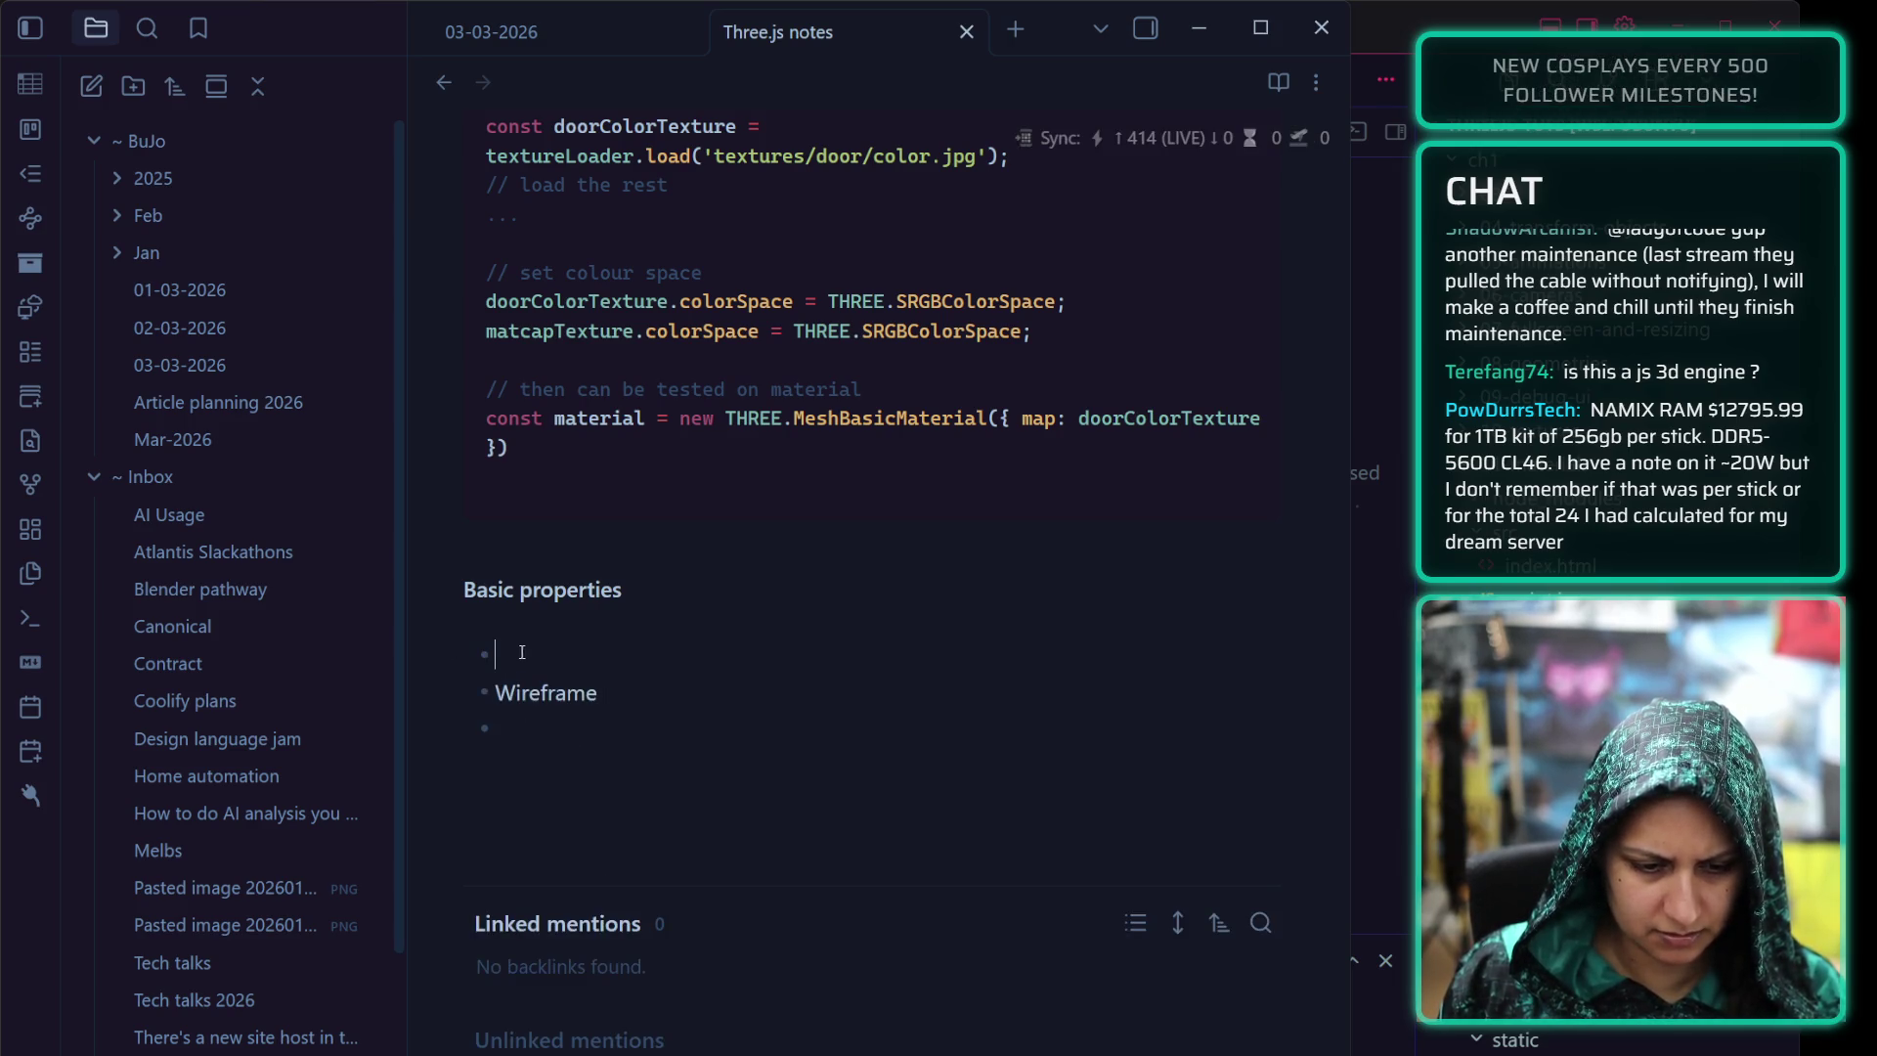
pyautogui.hotkey('shift', 'Down')
pyautogui.hotkey('shift', 'Down')
pyautogui.press('BackSpace')
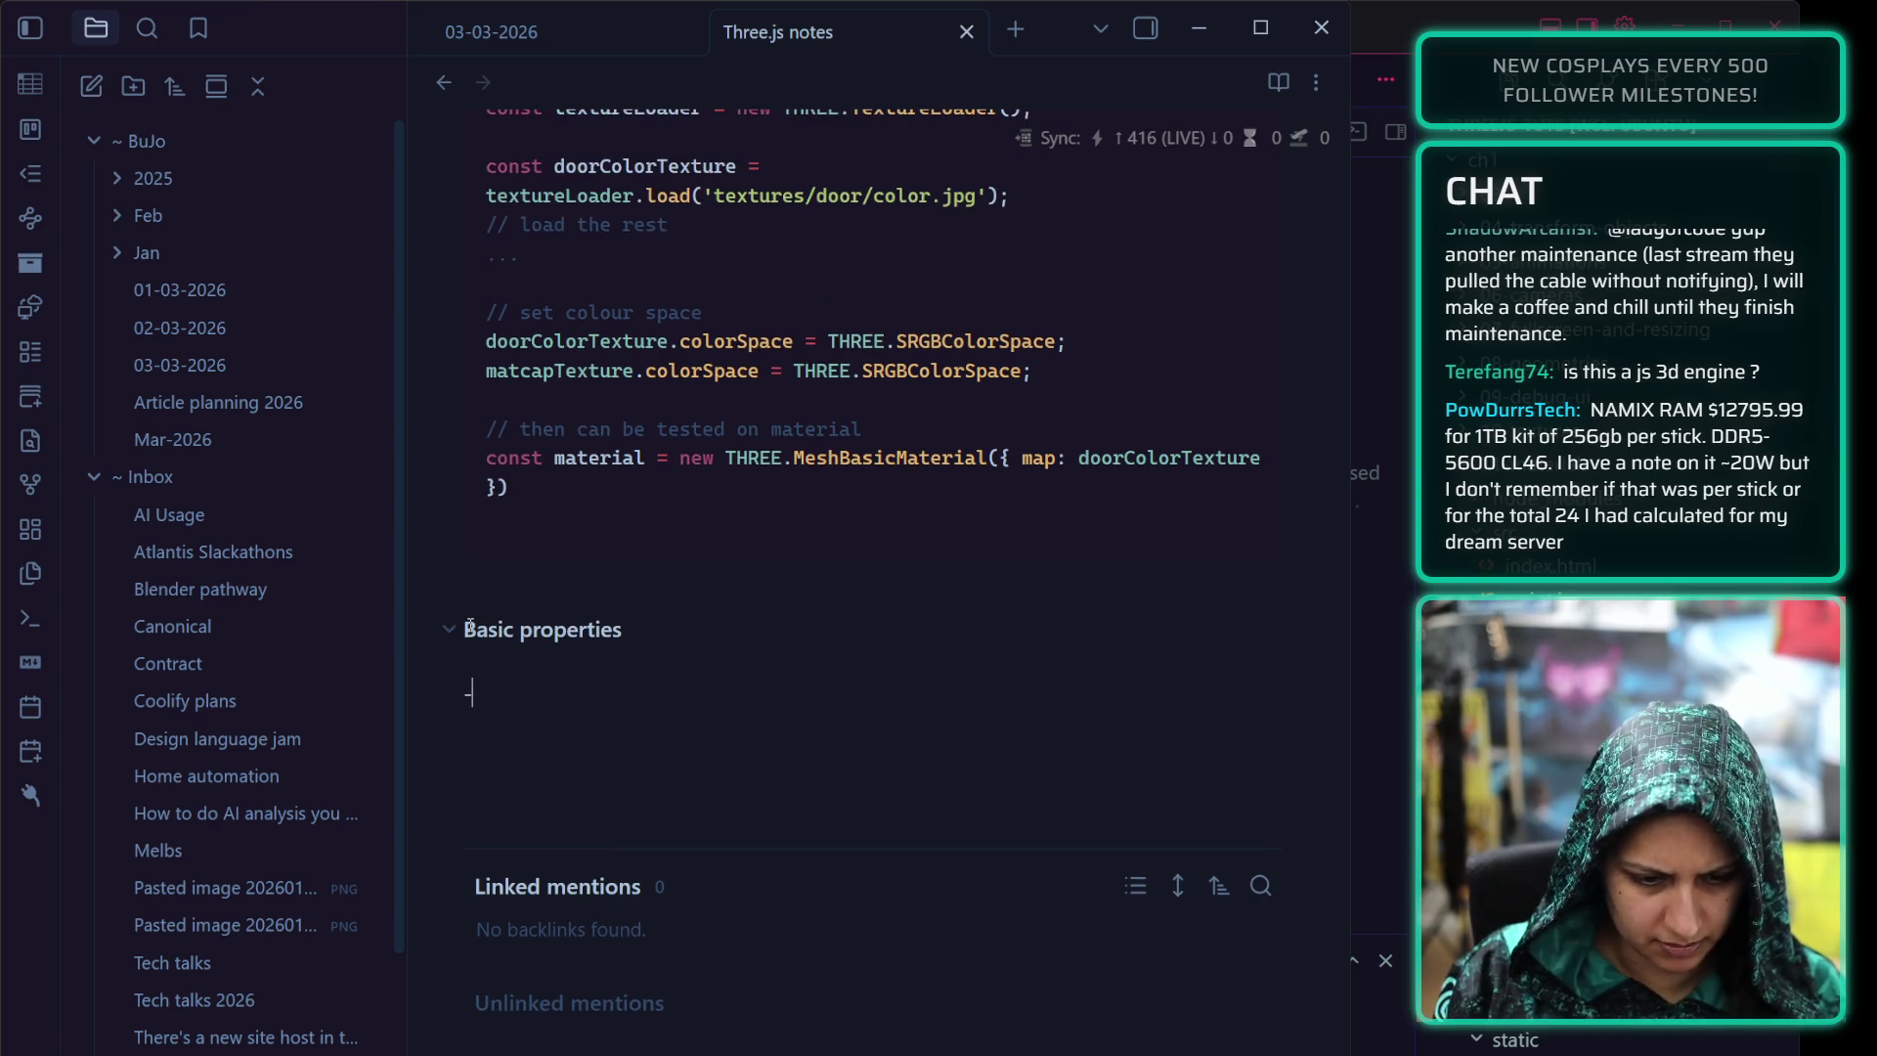
pyautogui.scroll(1, 469, 624)
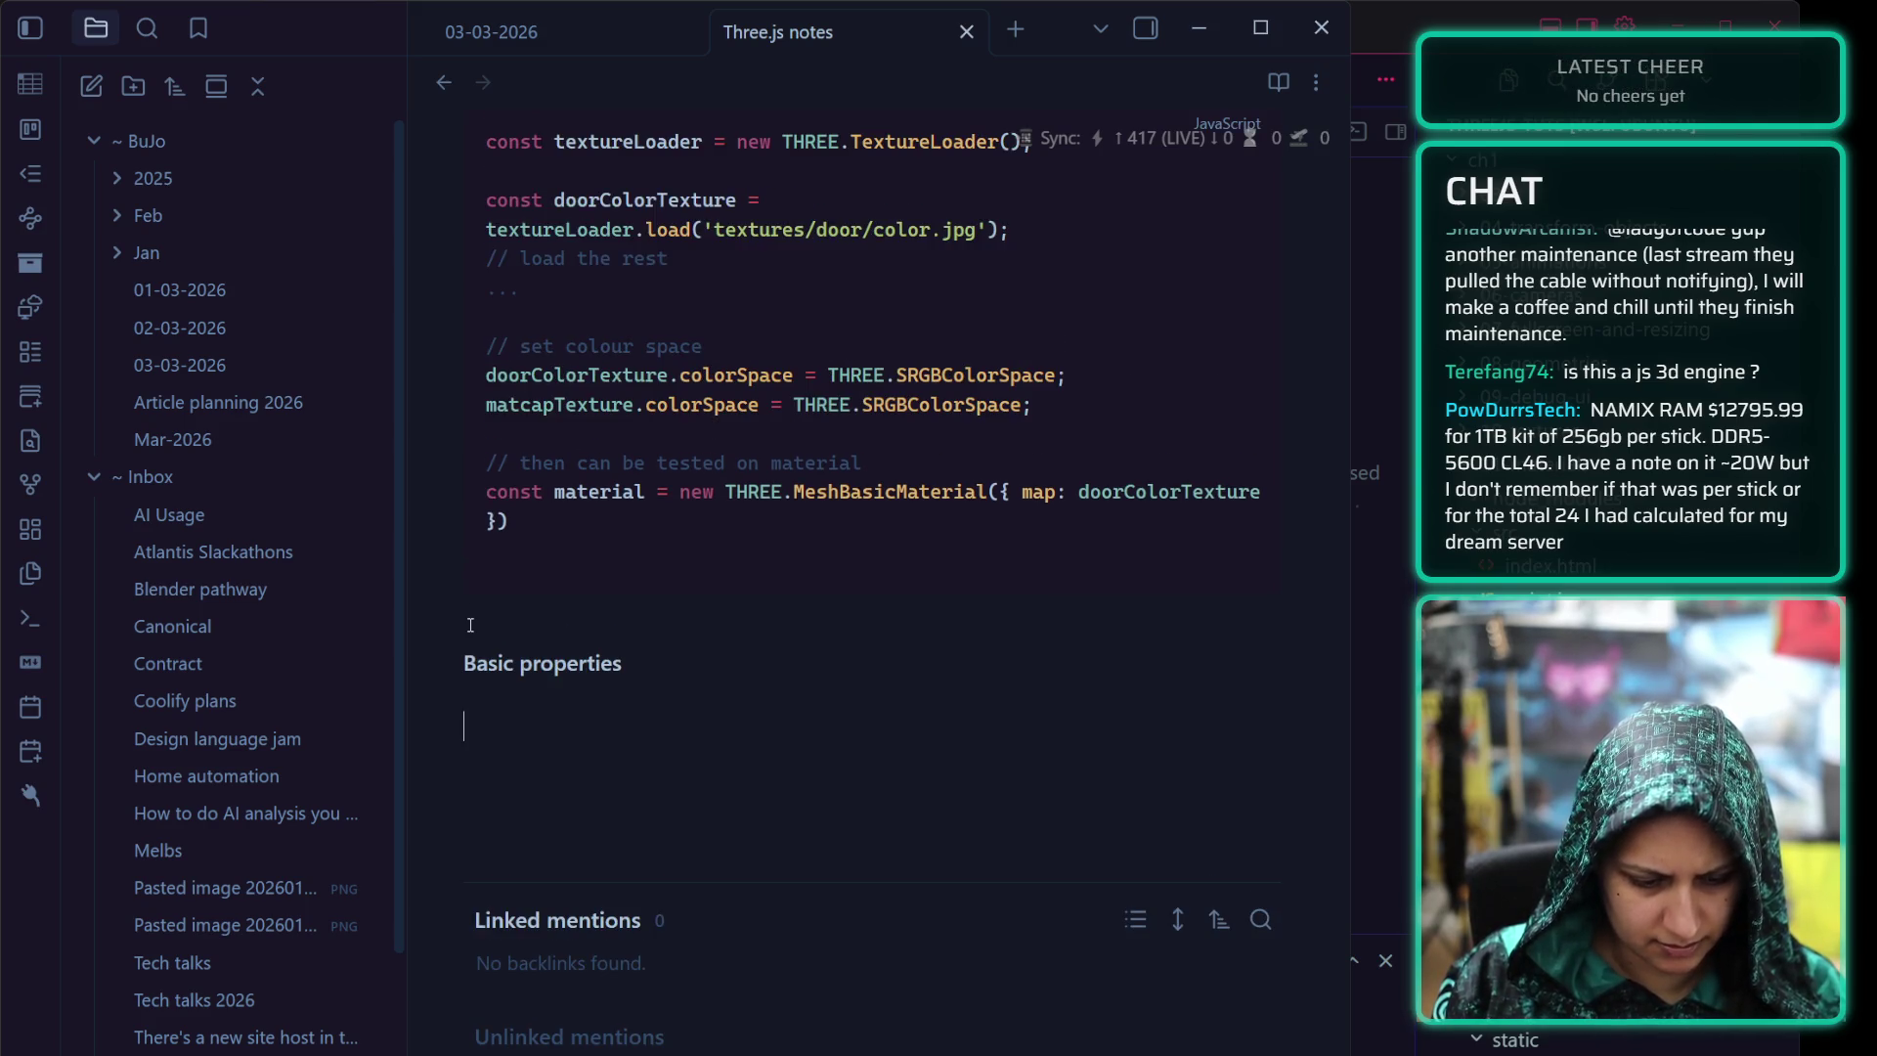
pyautogui.write('```js')
pyautogui.press('Return')
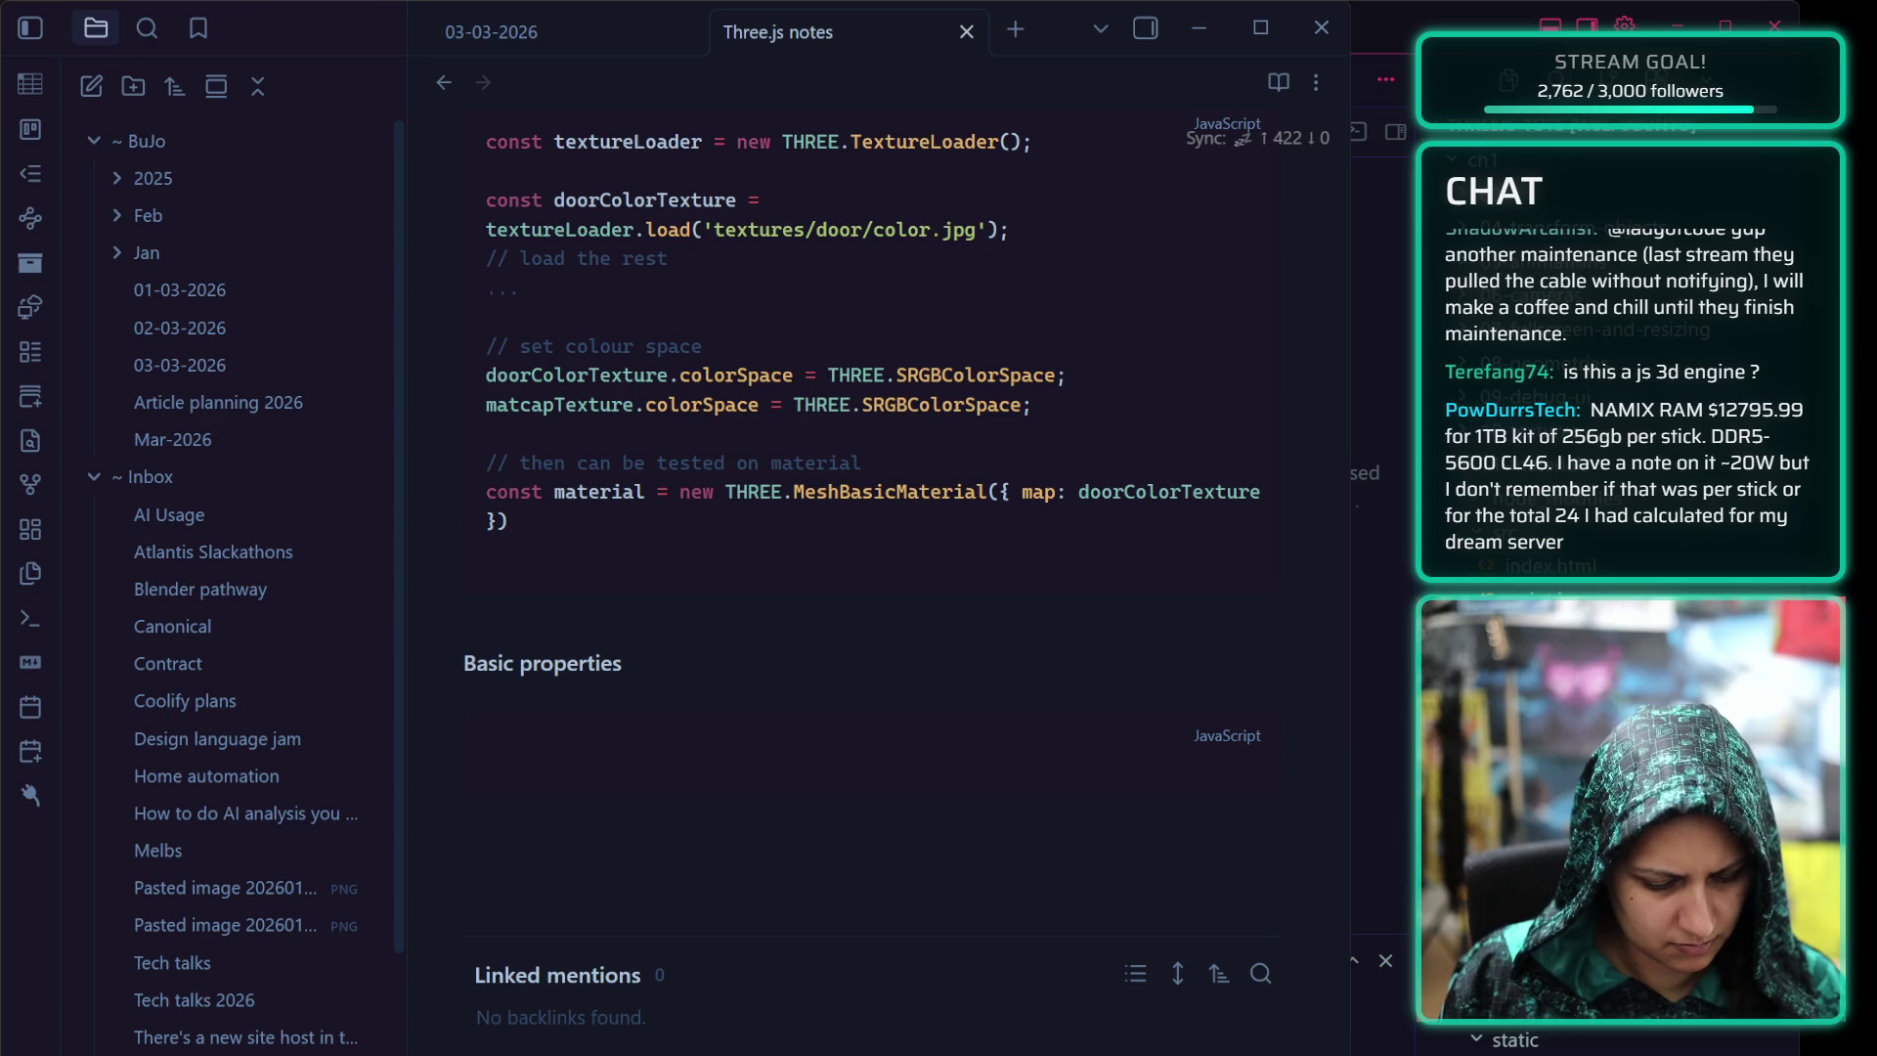
# Paste the commented MeshBasicMaterial lines (map, color, wireframe, transparent, opacity, alphaMap, side), uncomment the creation line and add an empty // above it
pyautogui.click(590, 744)
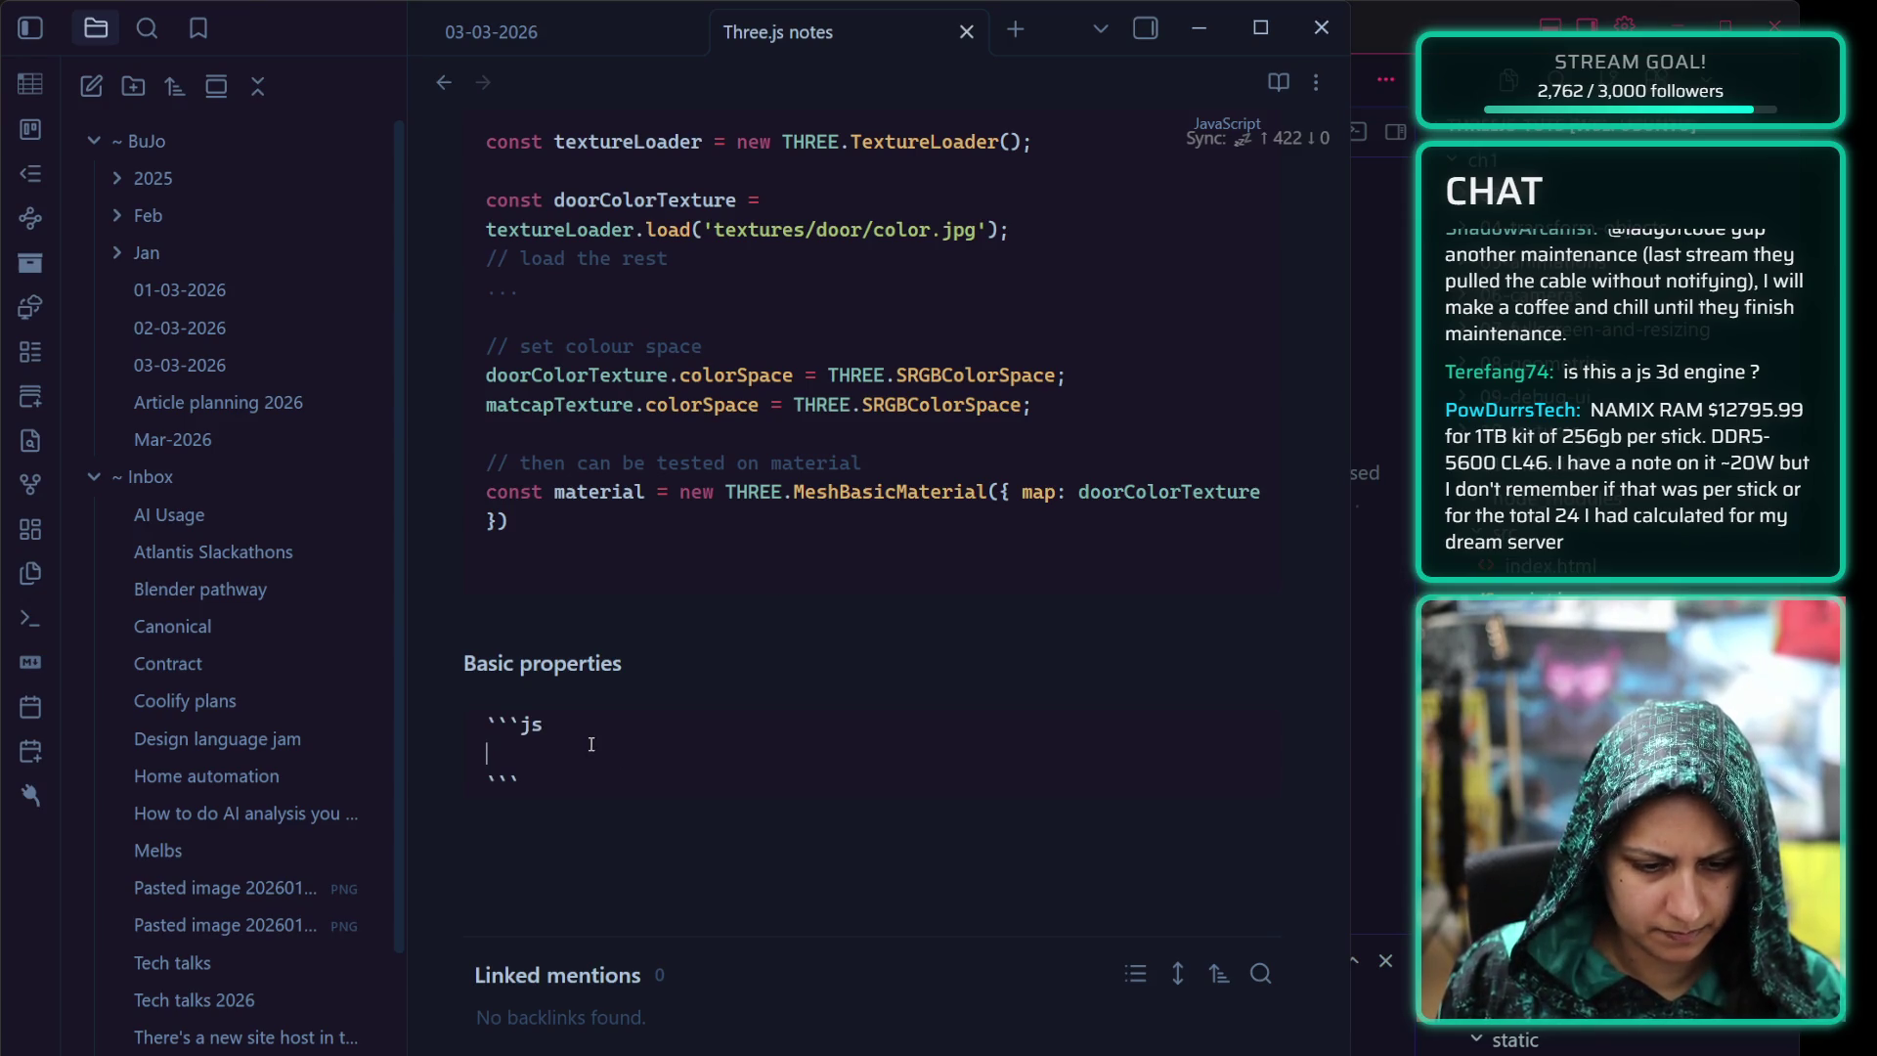
pyautogui.write("// const material = new THREE.MeshBasicMaterial(); // material.map = doorColorTexture; // material.color = new THREE.Color('#ff0000') // material.wireframe = true; // material.transparent = true; // material.opacity = 0.5; // material.alphaMap = doorAlphaTexture; // material.side = THREE.FrontSide;")
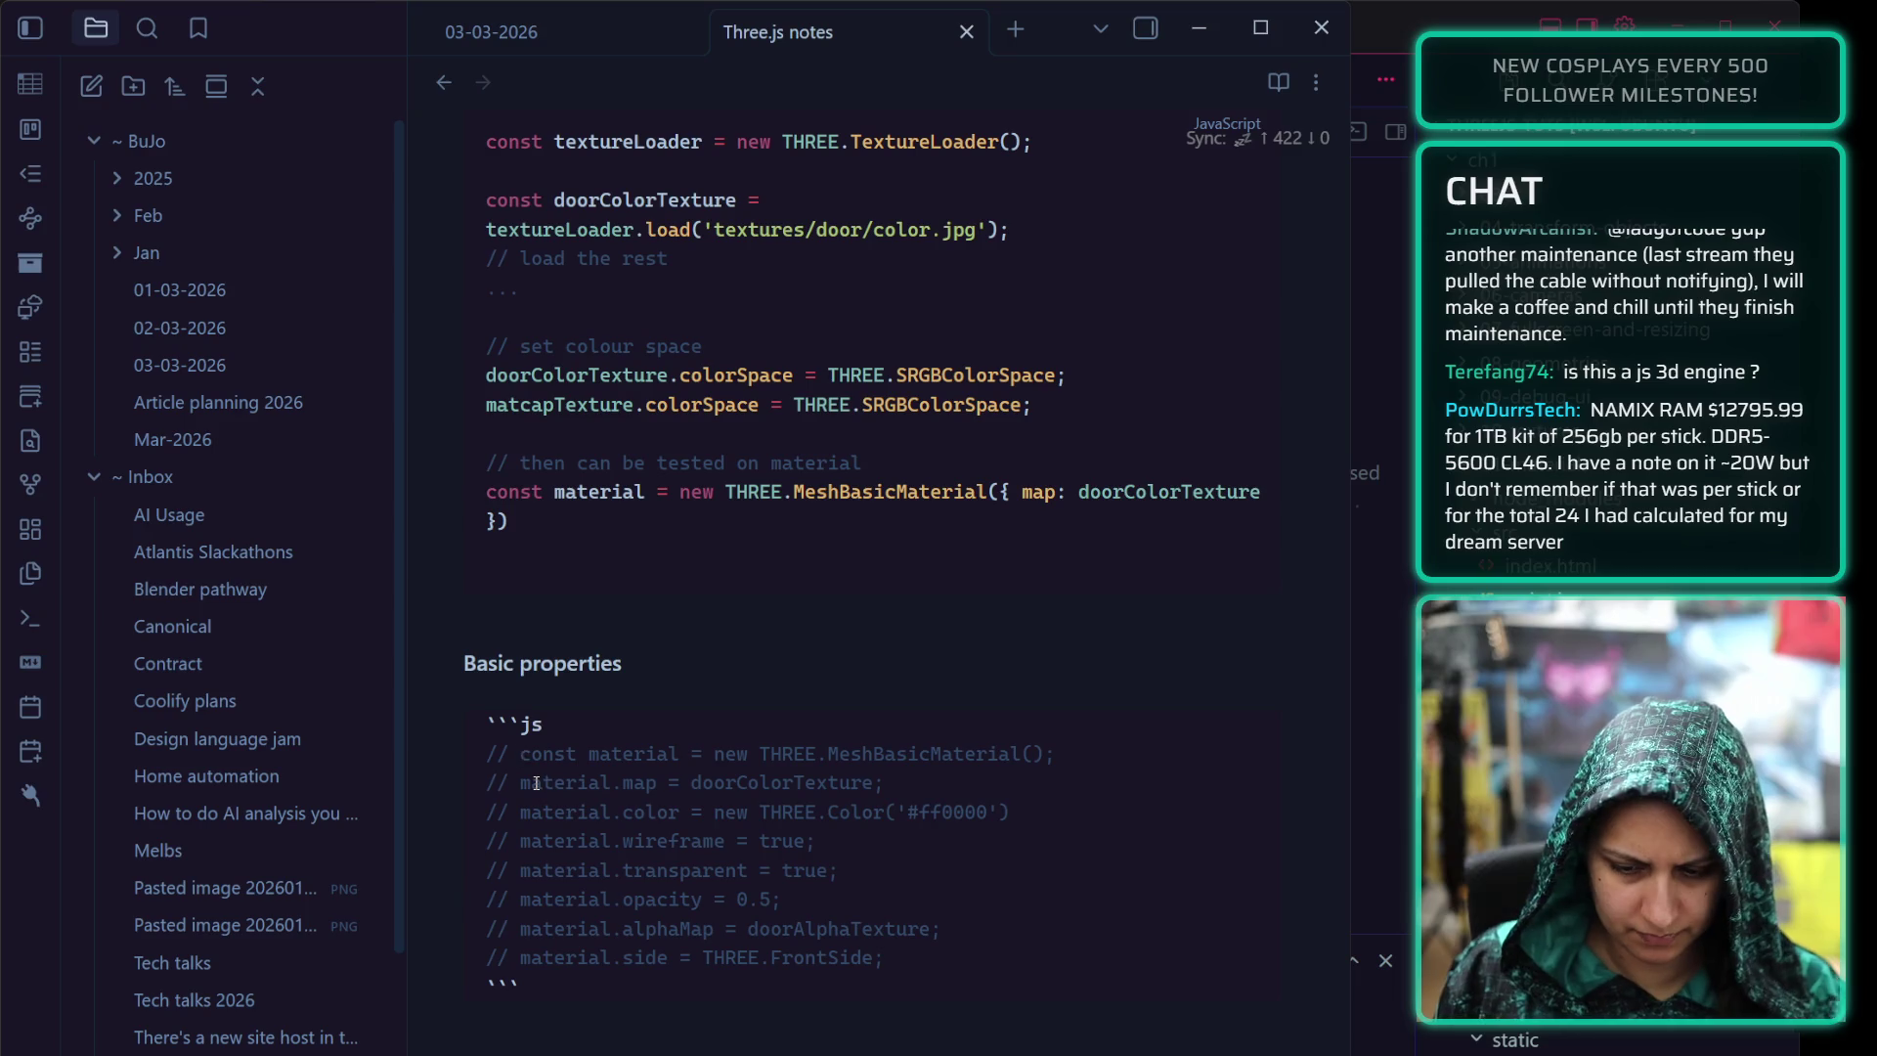
pyautogui.click(520, 754)
pyautogui.press('BackSpace')
pyautogui.press('BackSpace')
pyautogui.press('BackSpace')
pyautogui.click(594, 728)
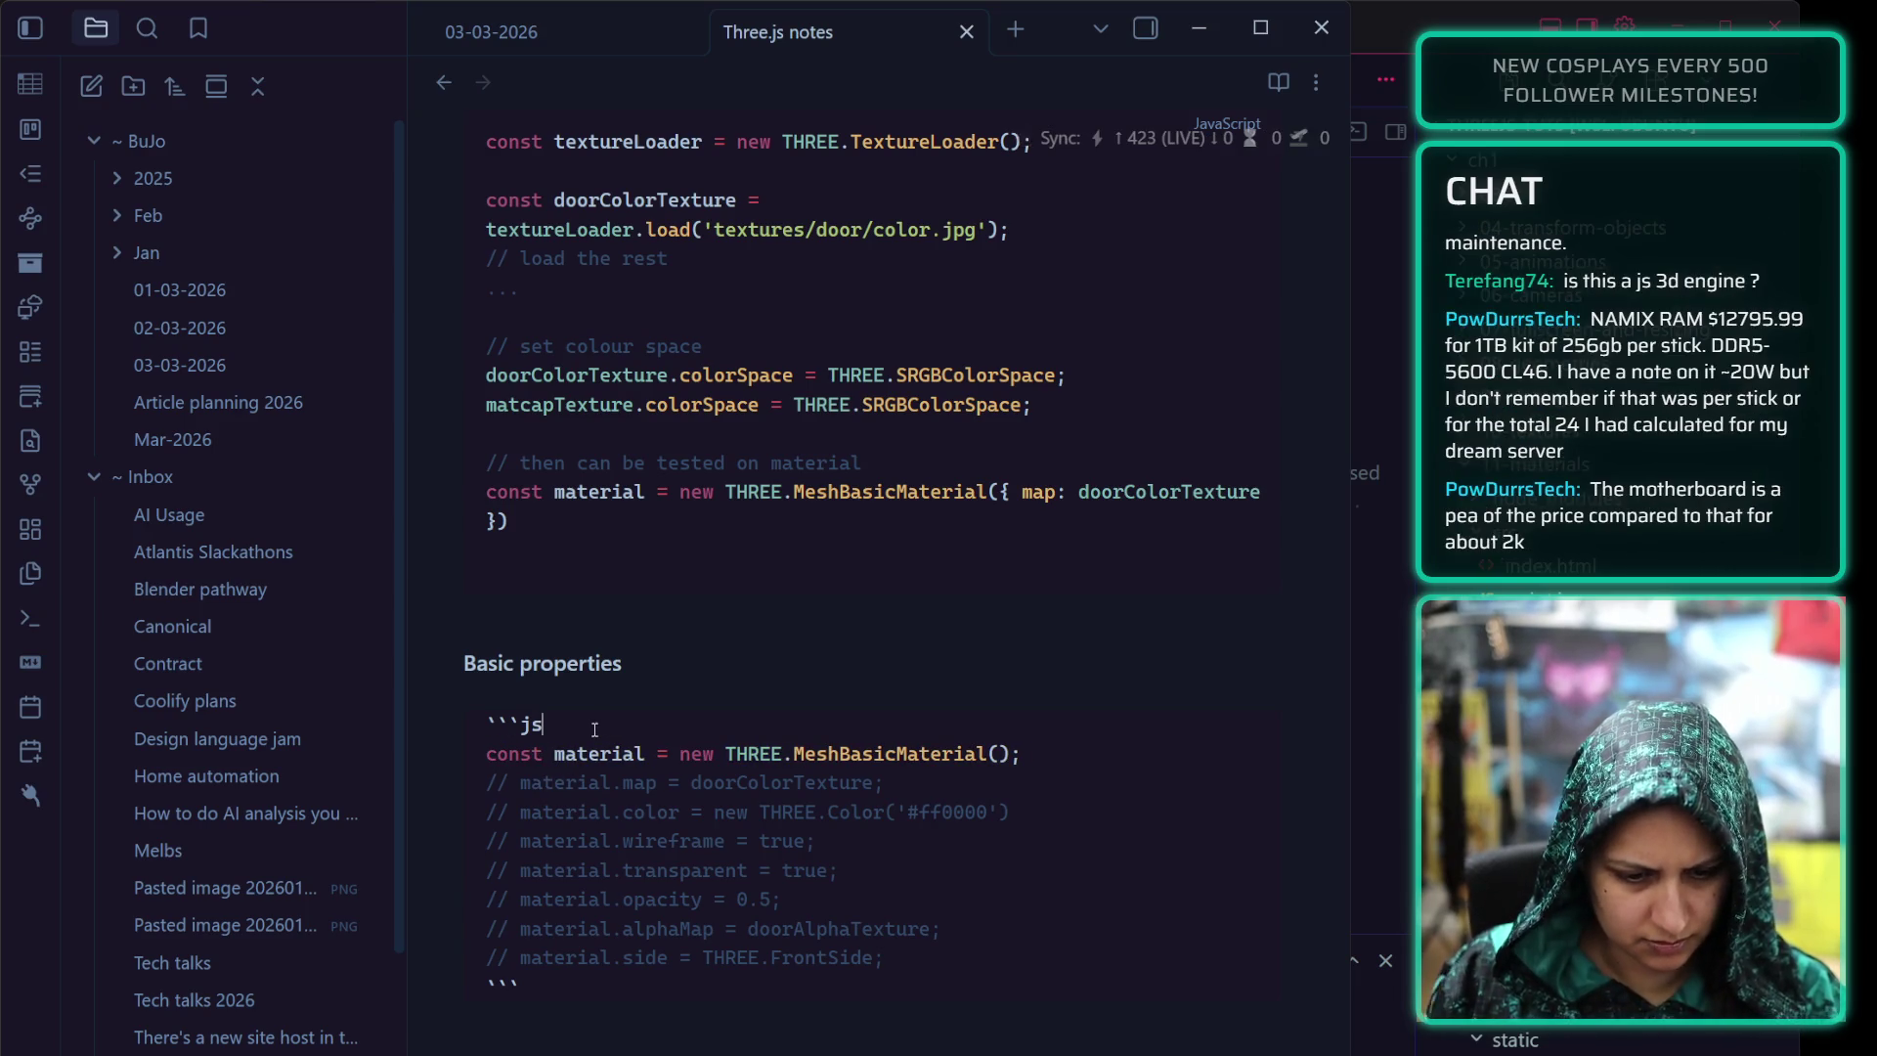
pyautogui.press('Return')
pyautogui.write('\\\\')
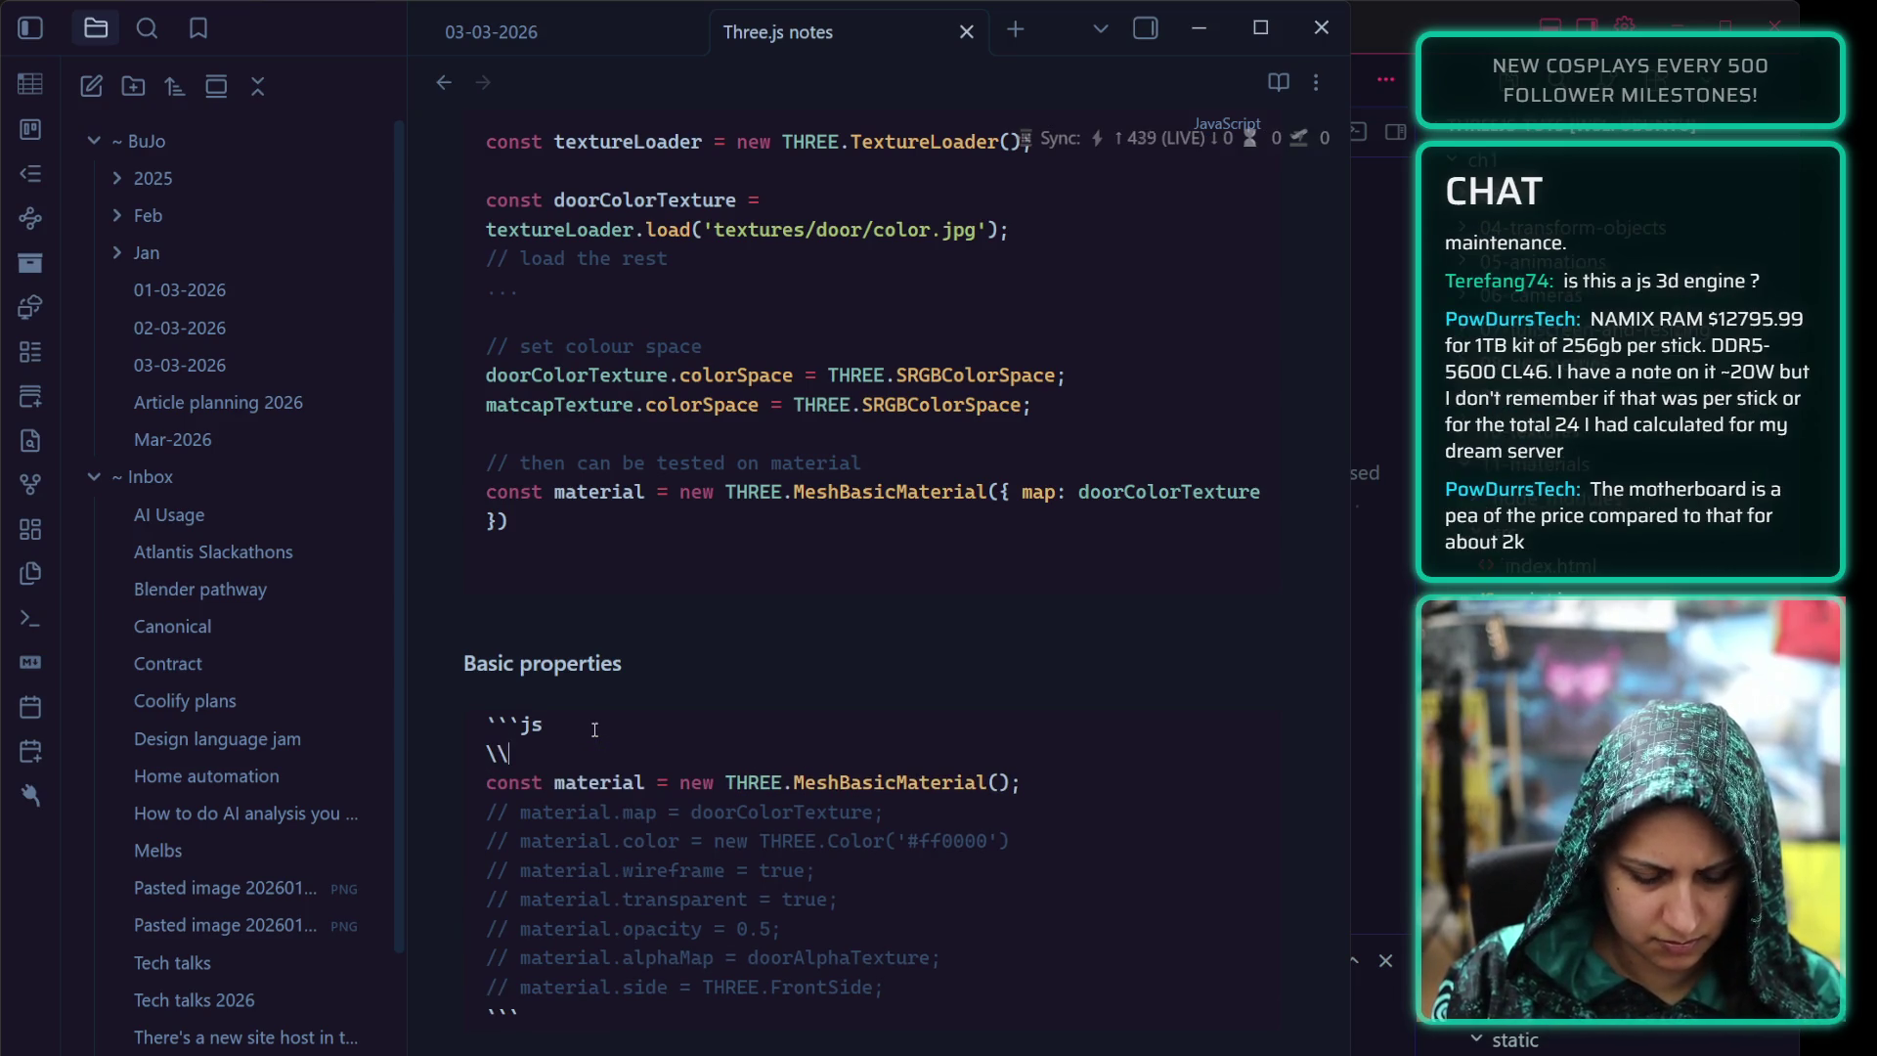
pyautogui.press('BackSpace')
pyautogui.press('BackSpace')
pyautogui.write('//')
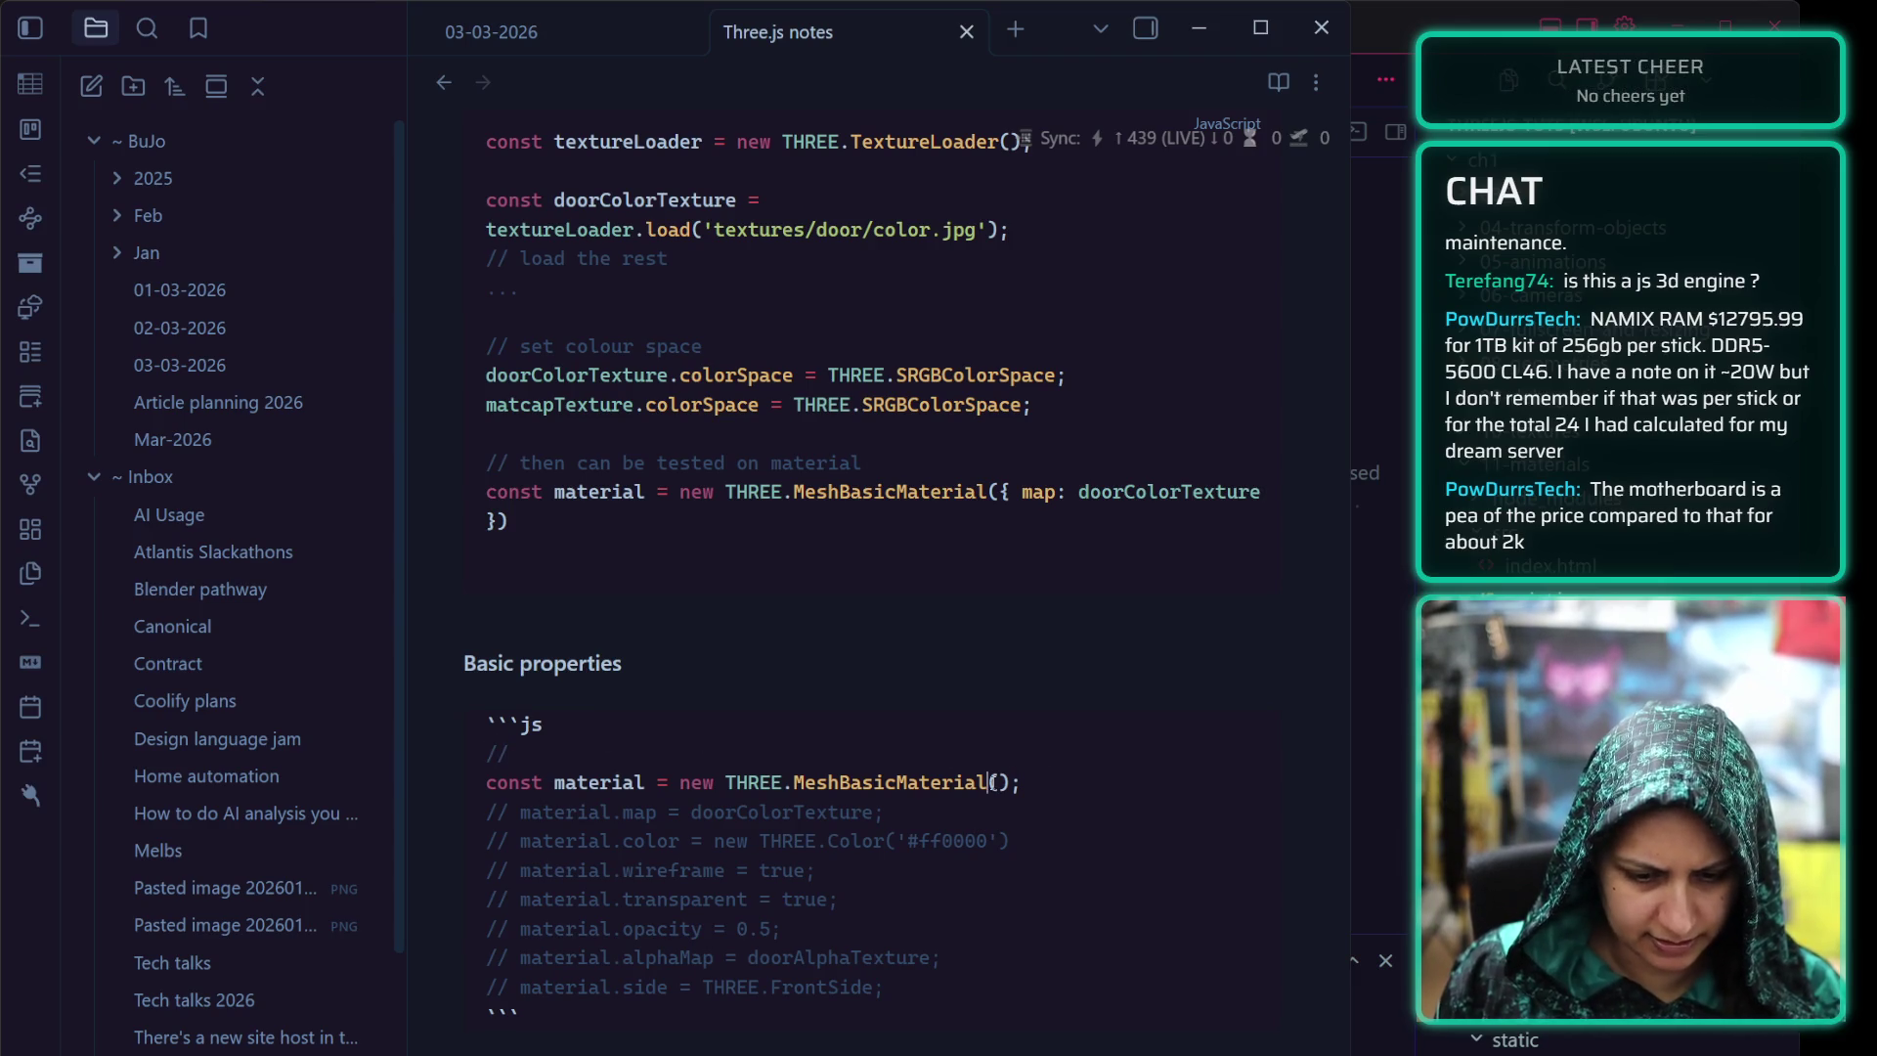
pyautogui.press('Up')
pyautogui.press('Up')
pyautogui.press('Up')
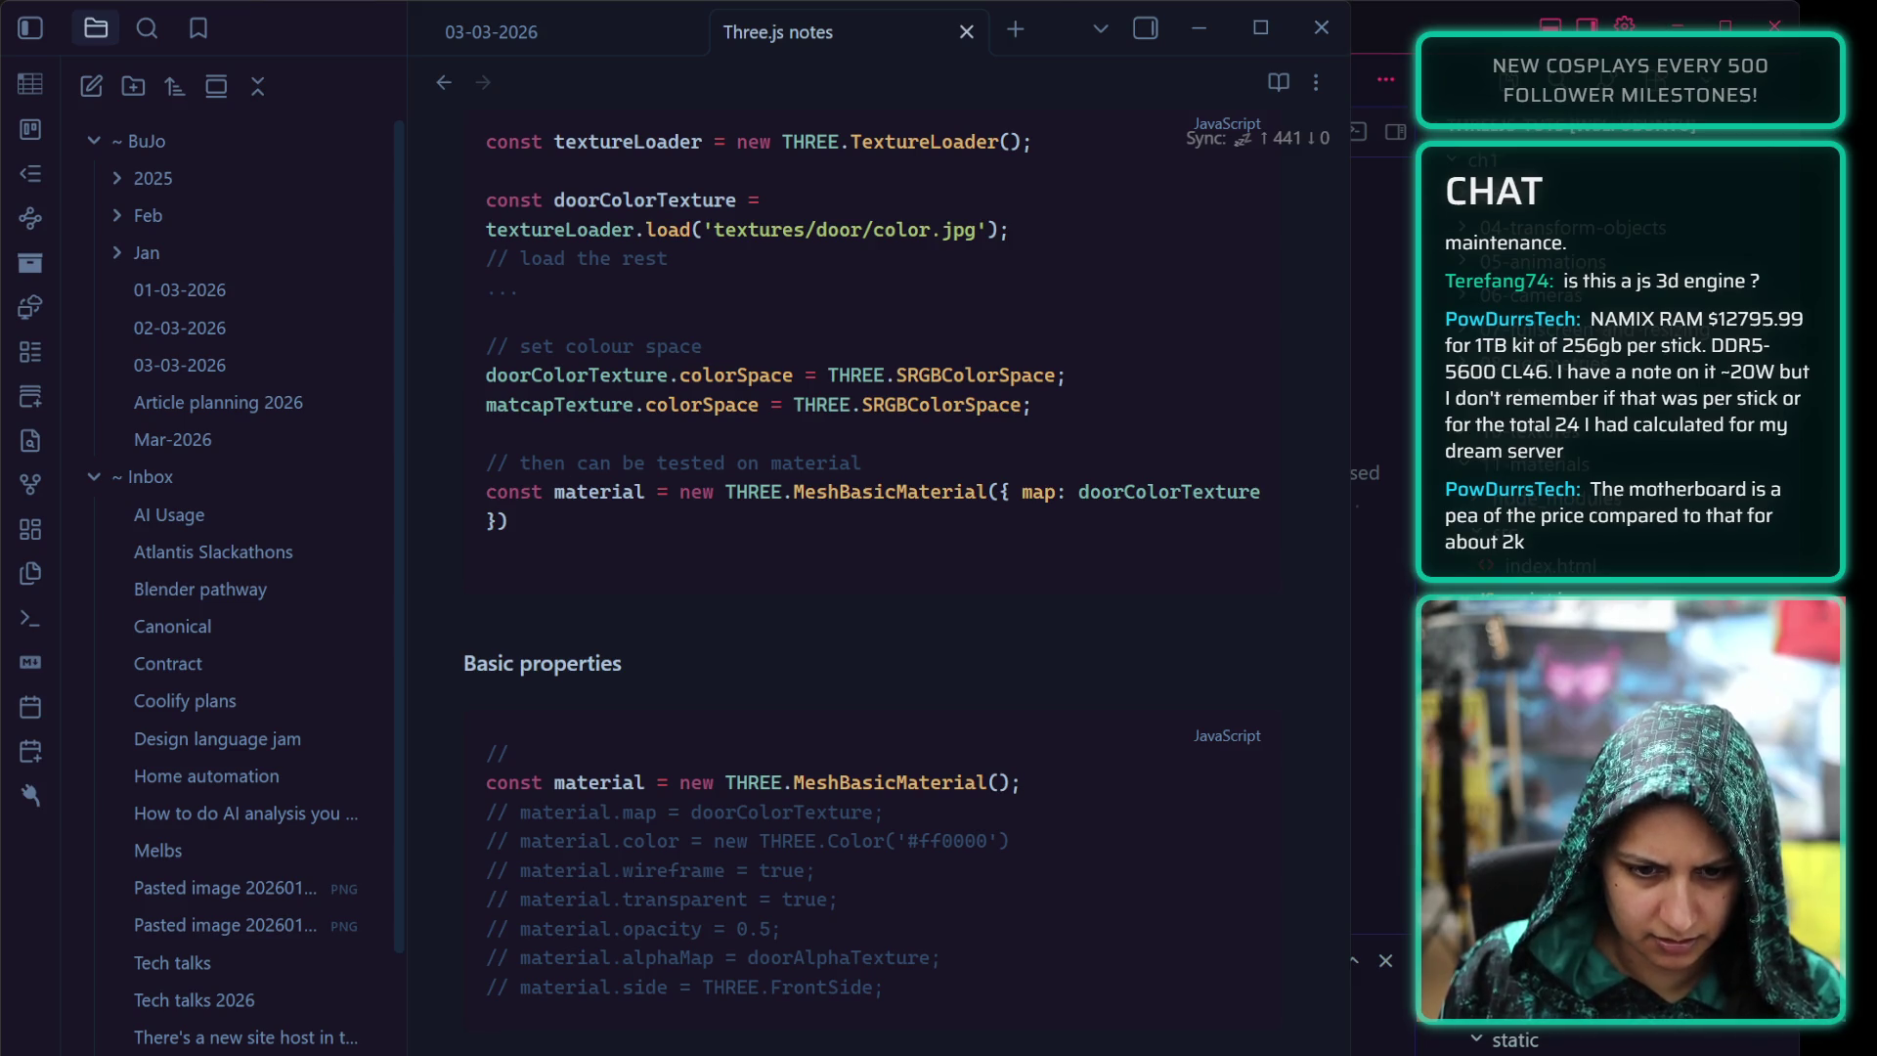
# Add { wireframe: true } to the constructor and move material.wireframe = true up as an active line
pyautogui.click(992, 782)
pyautogui.write('{ ')
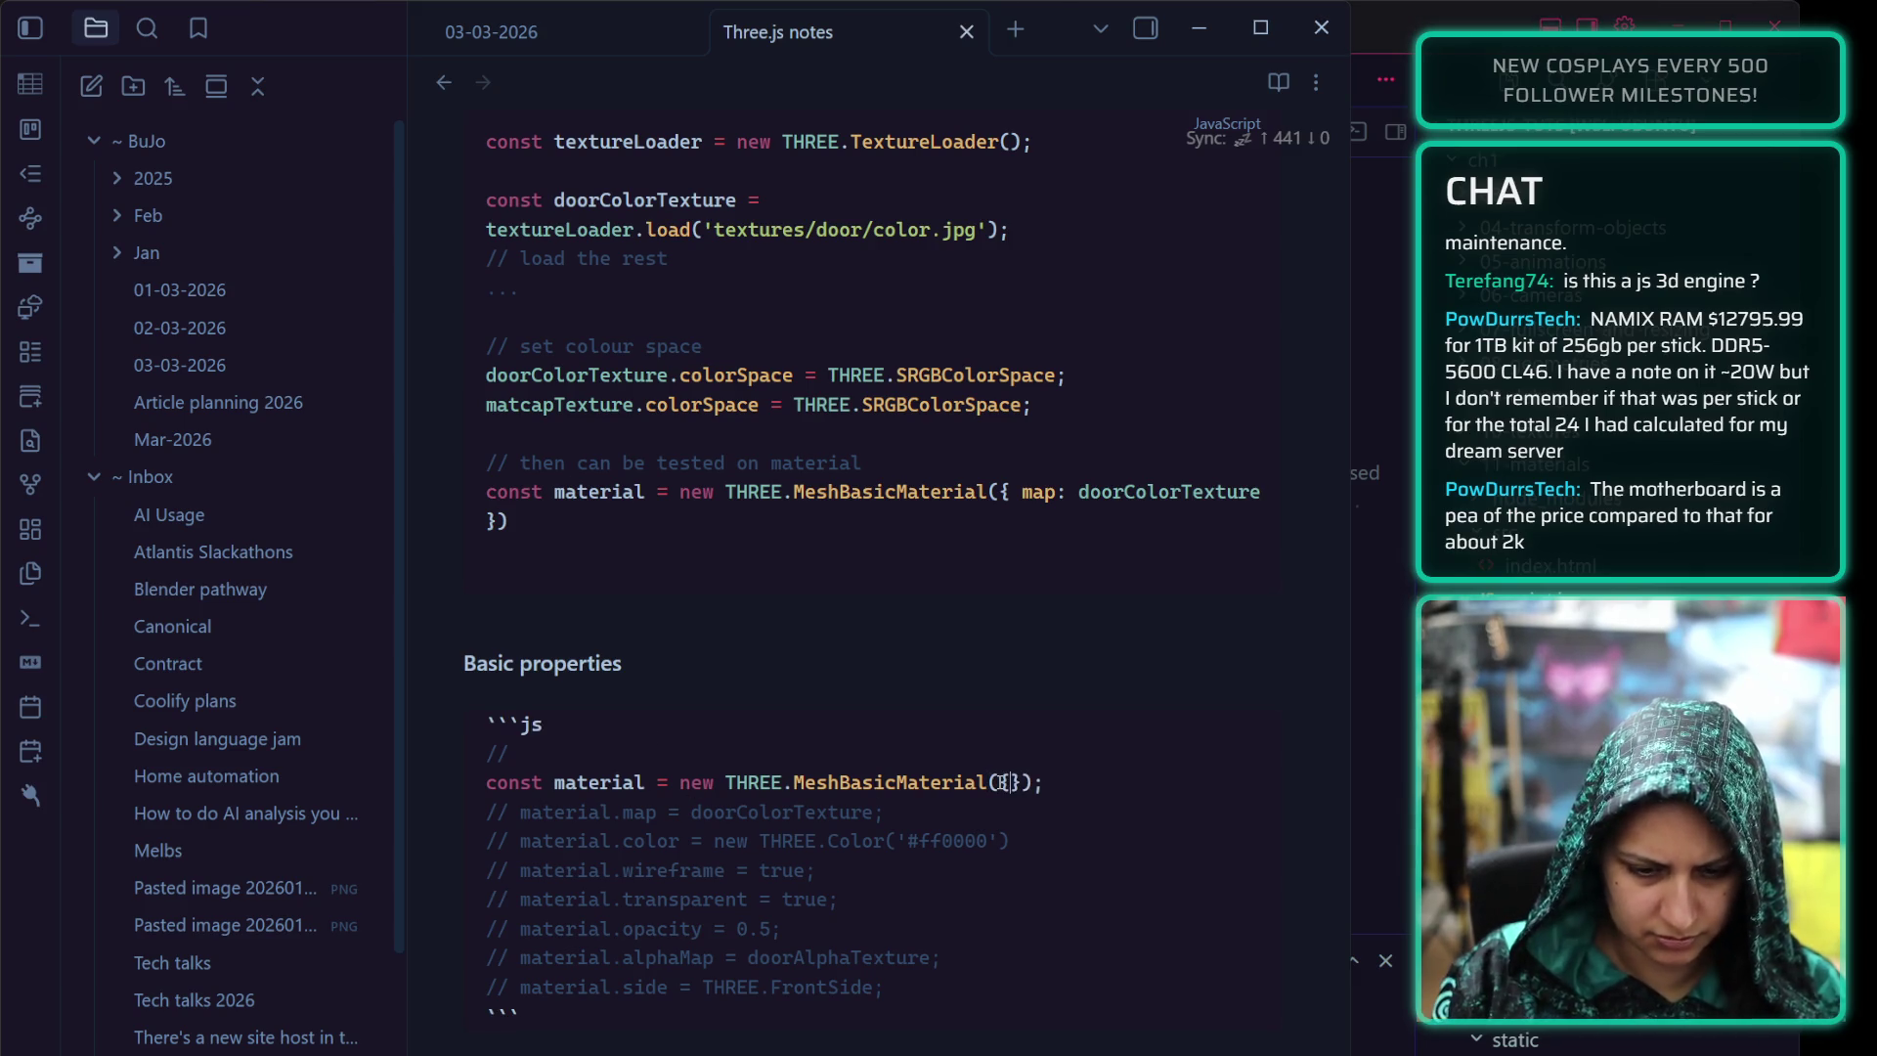
pyautogui.write('wireframe: tr')
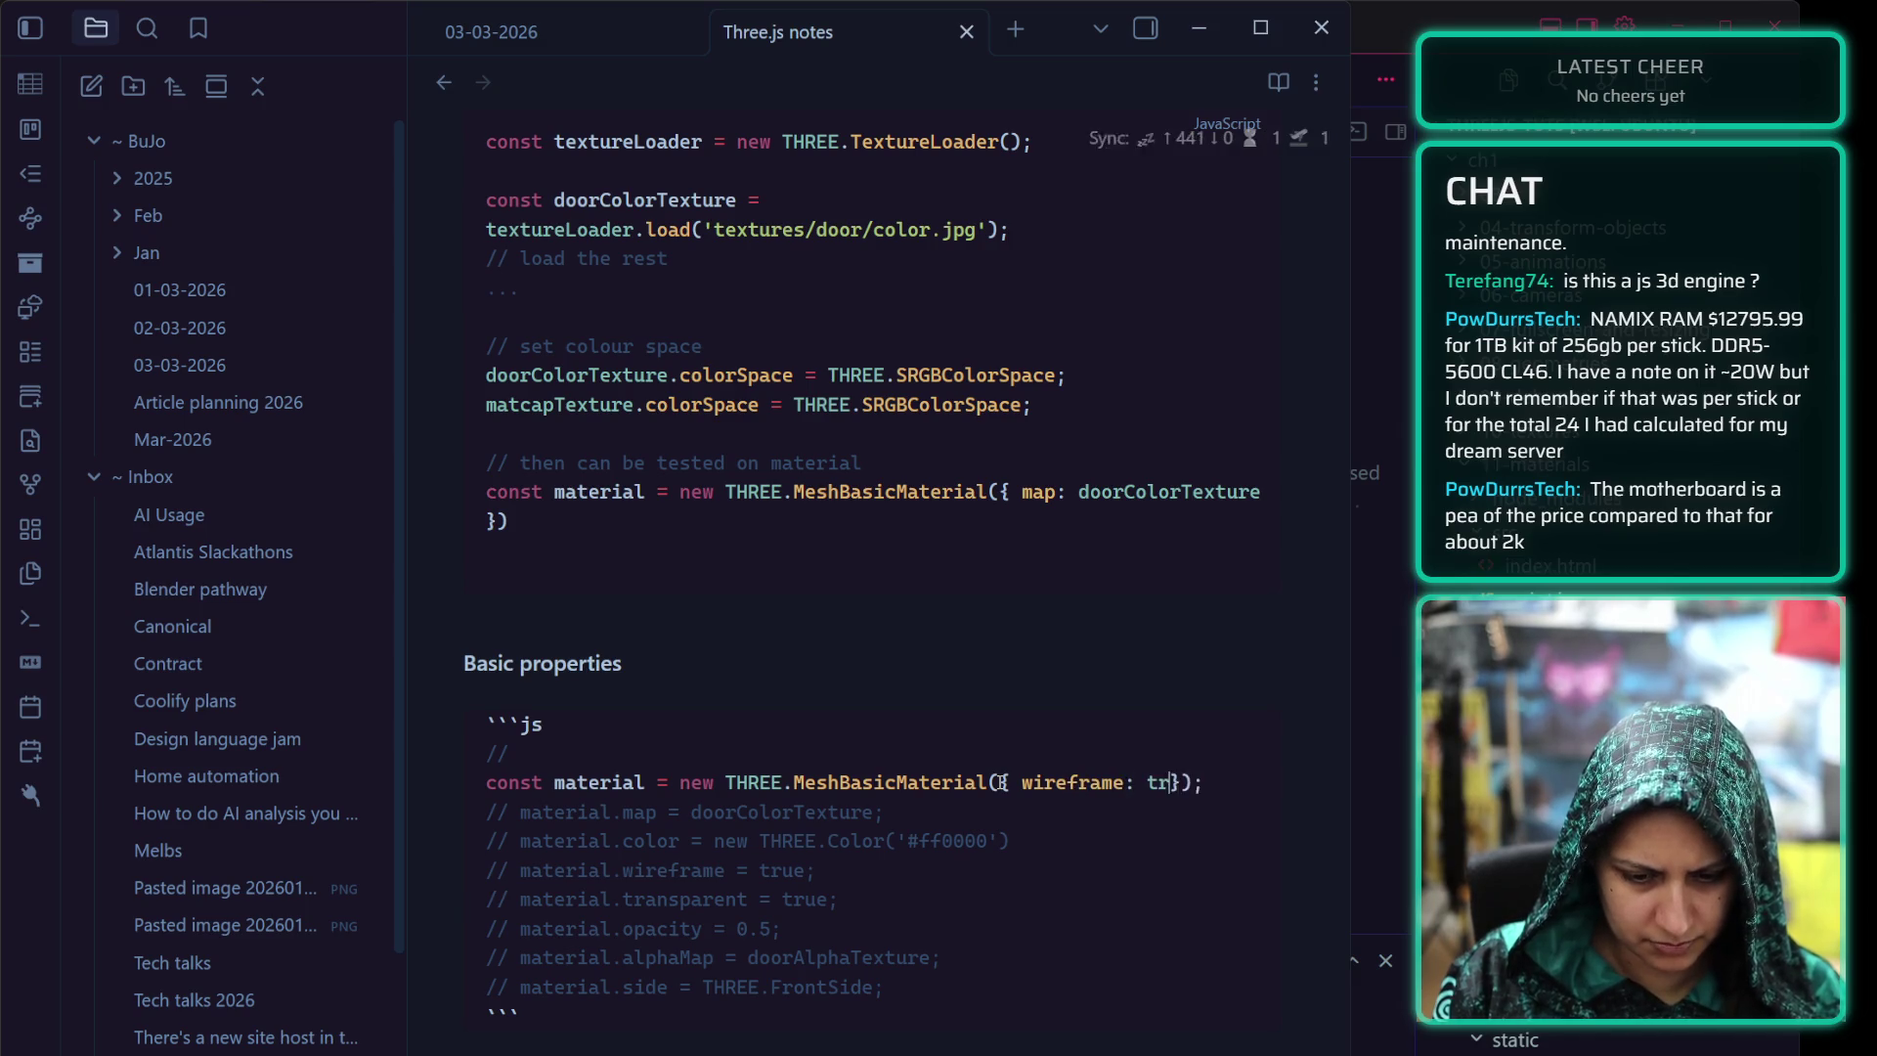
pyautogui.write('ue')
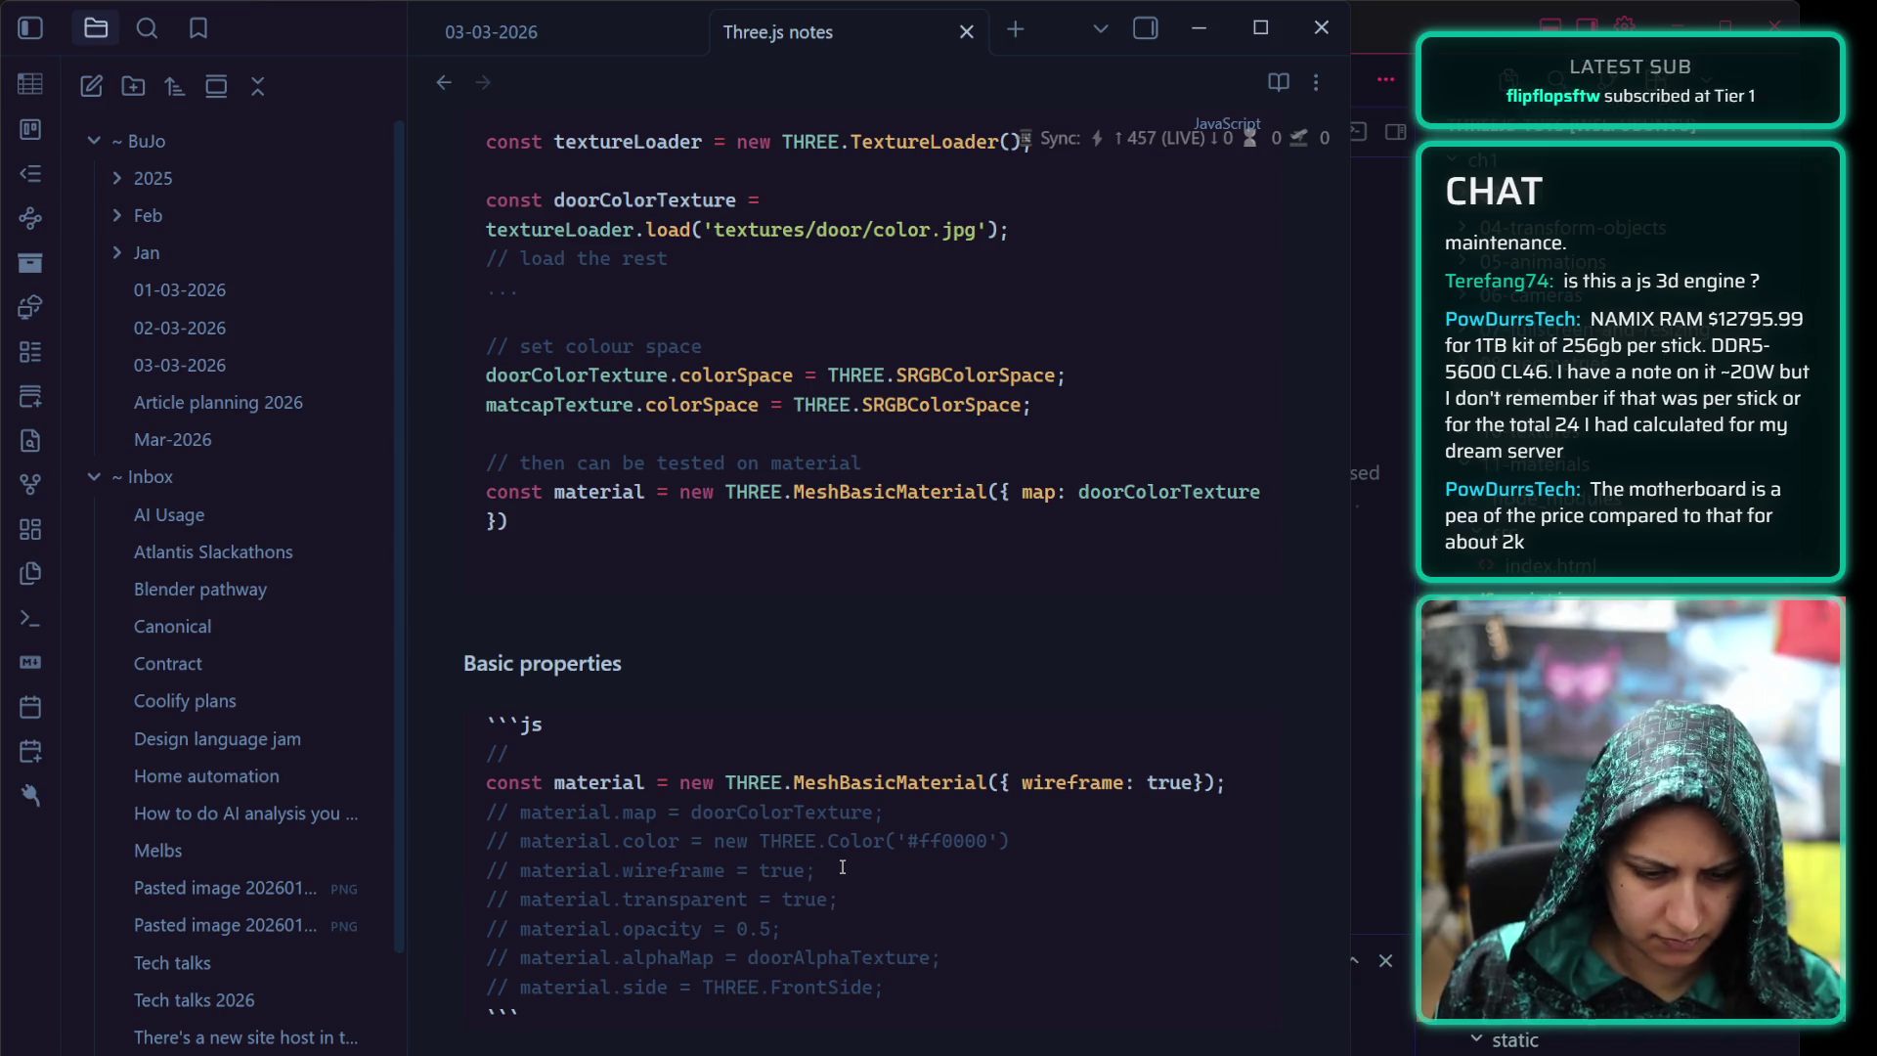
pyautogui.moveTo(841, 869); pyautogui.dragTo(470, 869)
pyautogui.press('BackSpace')
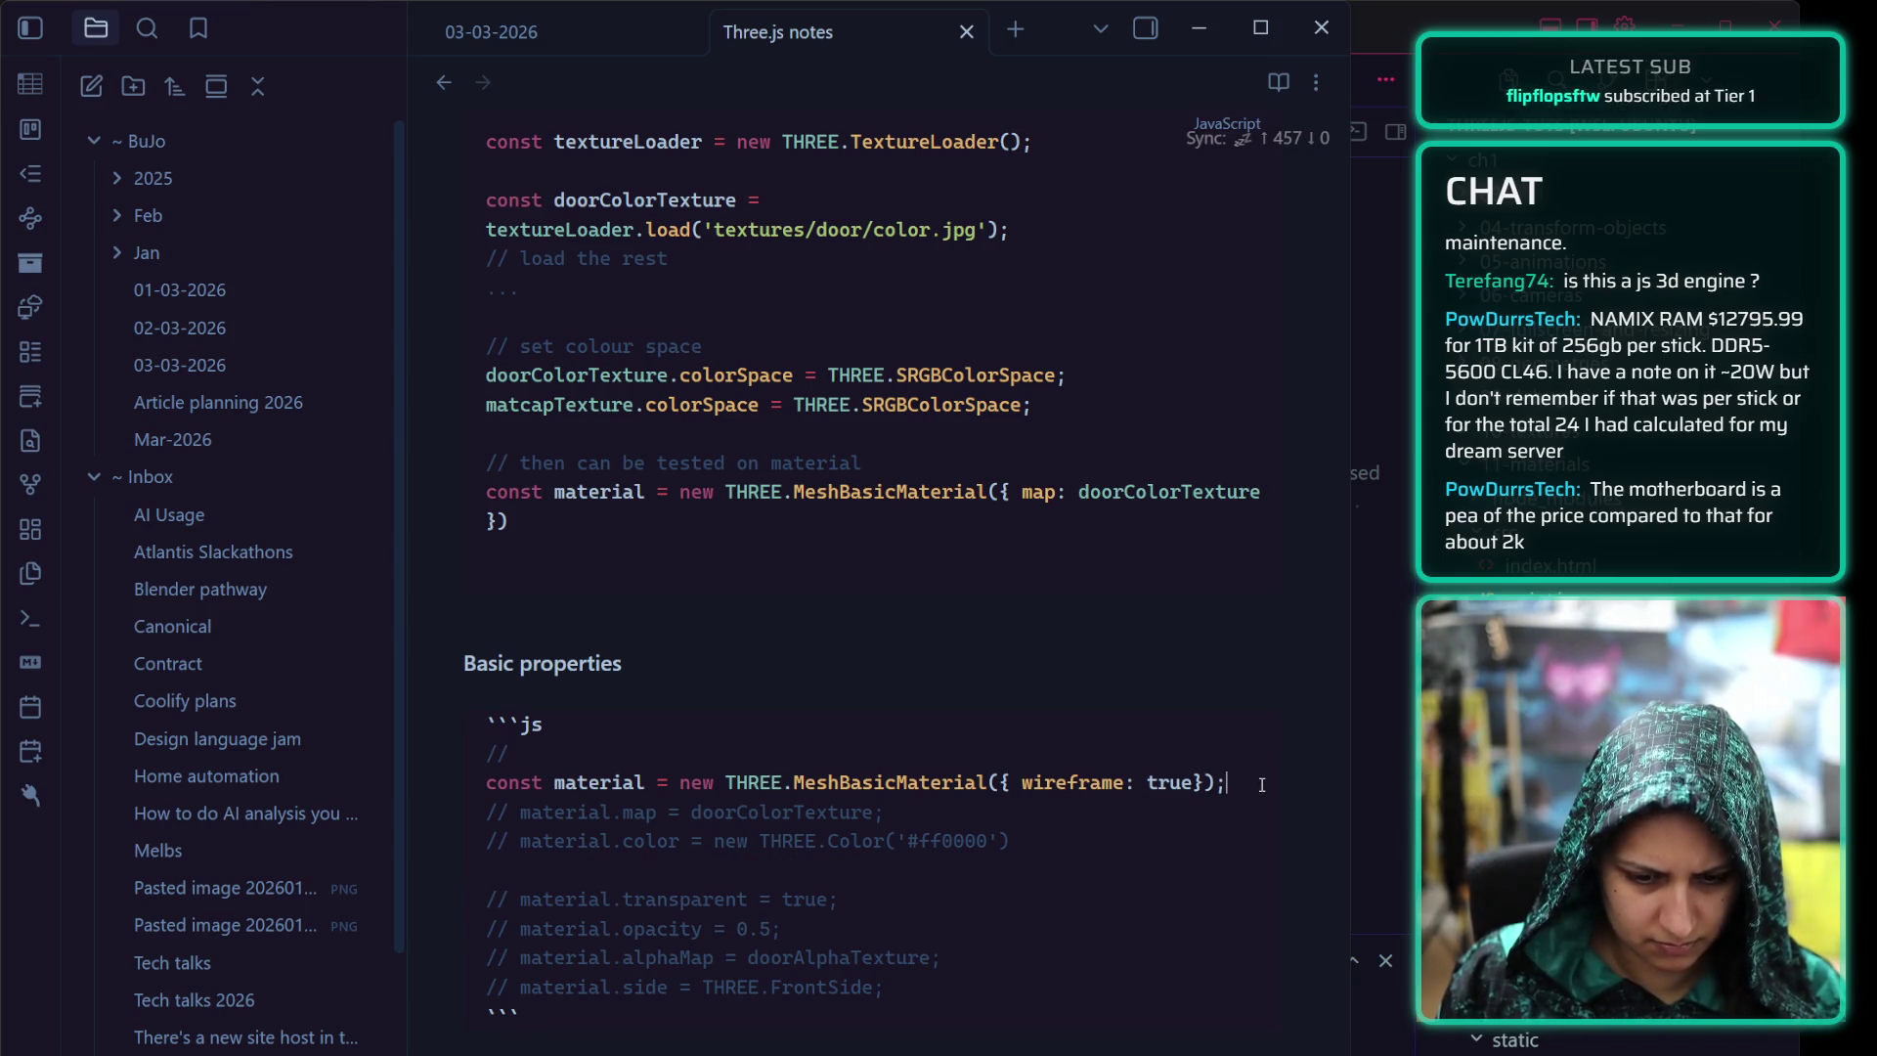
pyautogui.hotkey('ctrl', 'z')
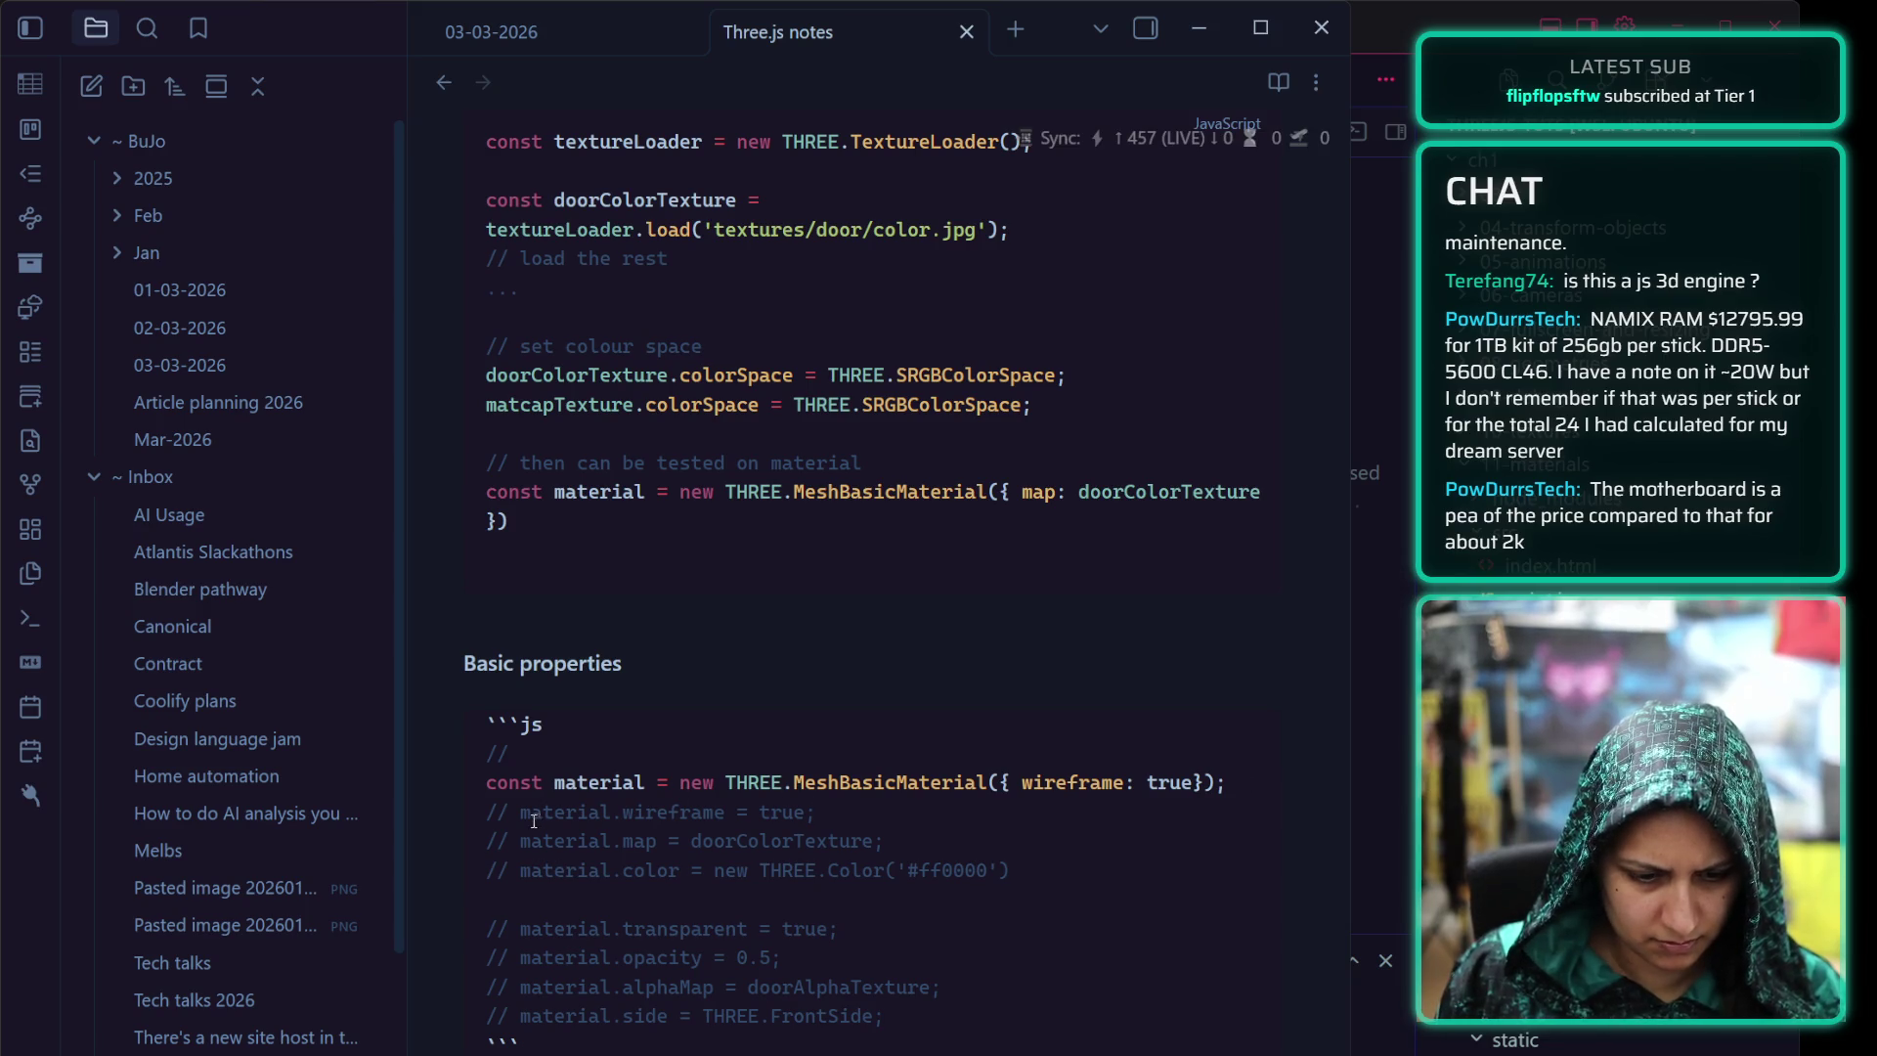
pyautogui.click(521, 812)
pyautogui.press('BackSpace')
pyautogui.press('BackSpace')
pyautogui.press('BackSpace')
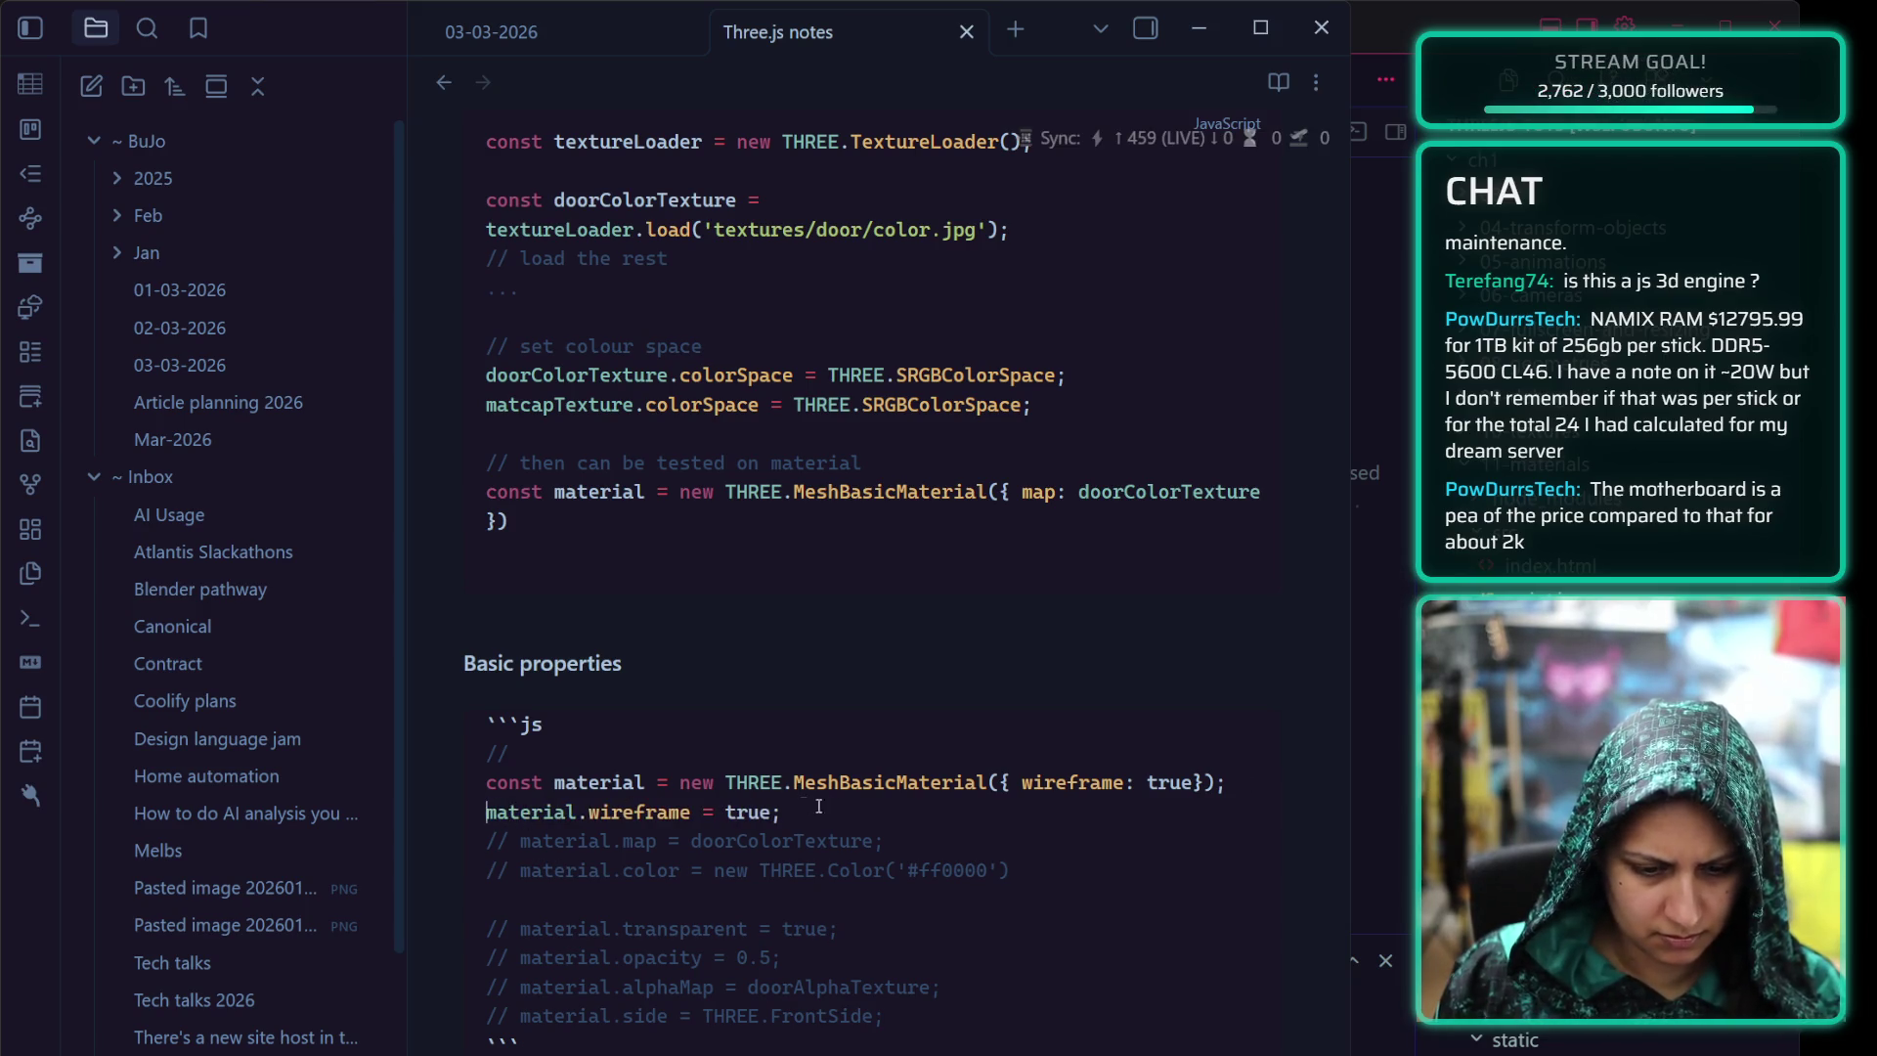
# Write the 'show geometry as wireframe' comment above it and leave a blank line after the wireframe line
pyautogui.click(818, 805)
pyautogui.press('Return')
pyautogui.click(641, 754)
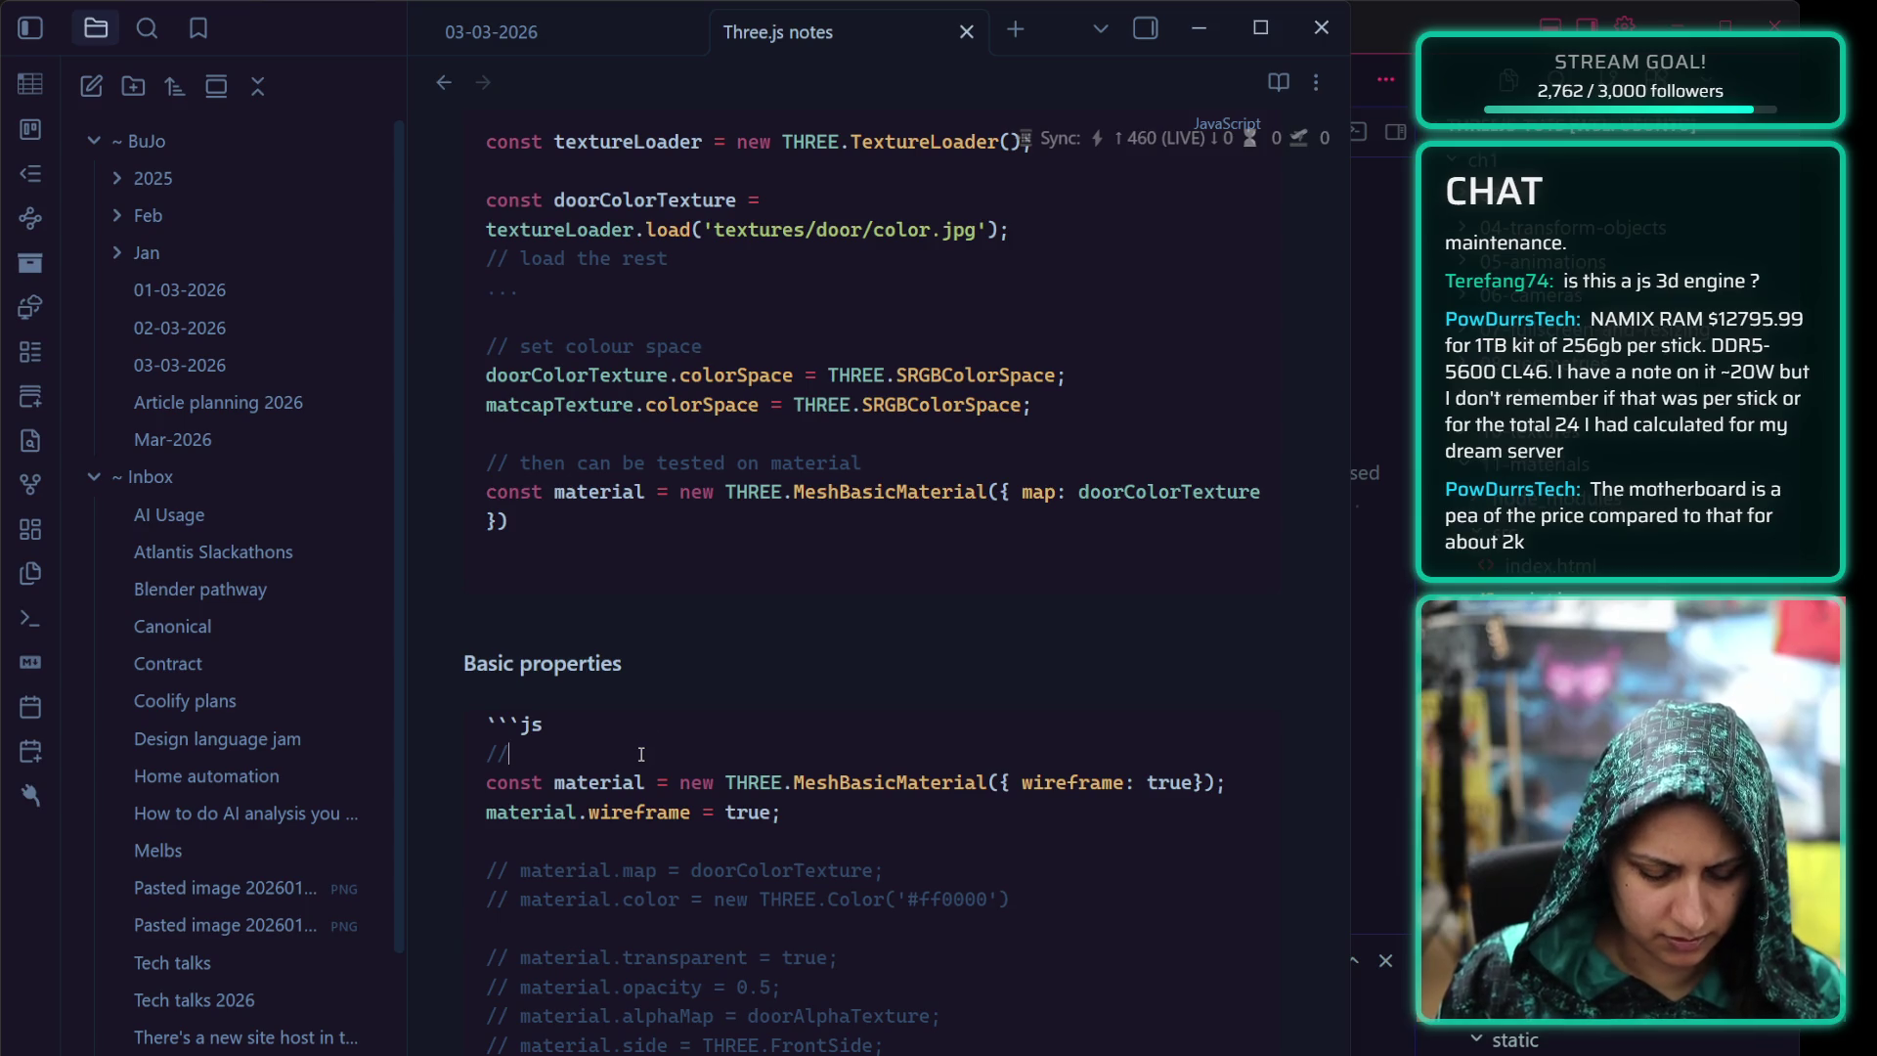
pyautogui.write(' set')
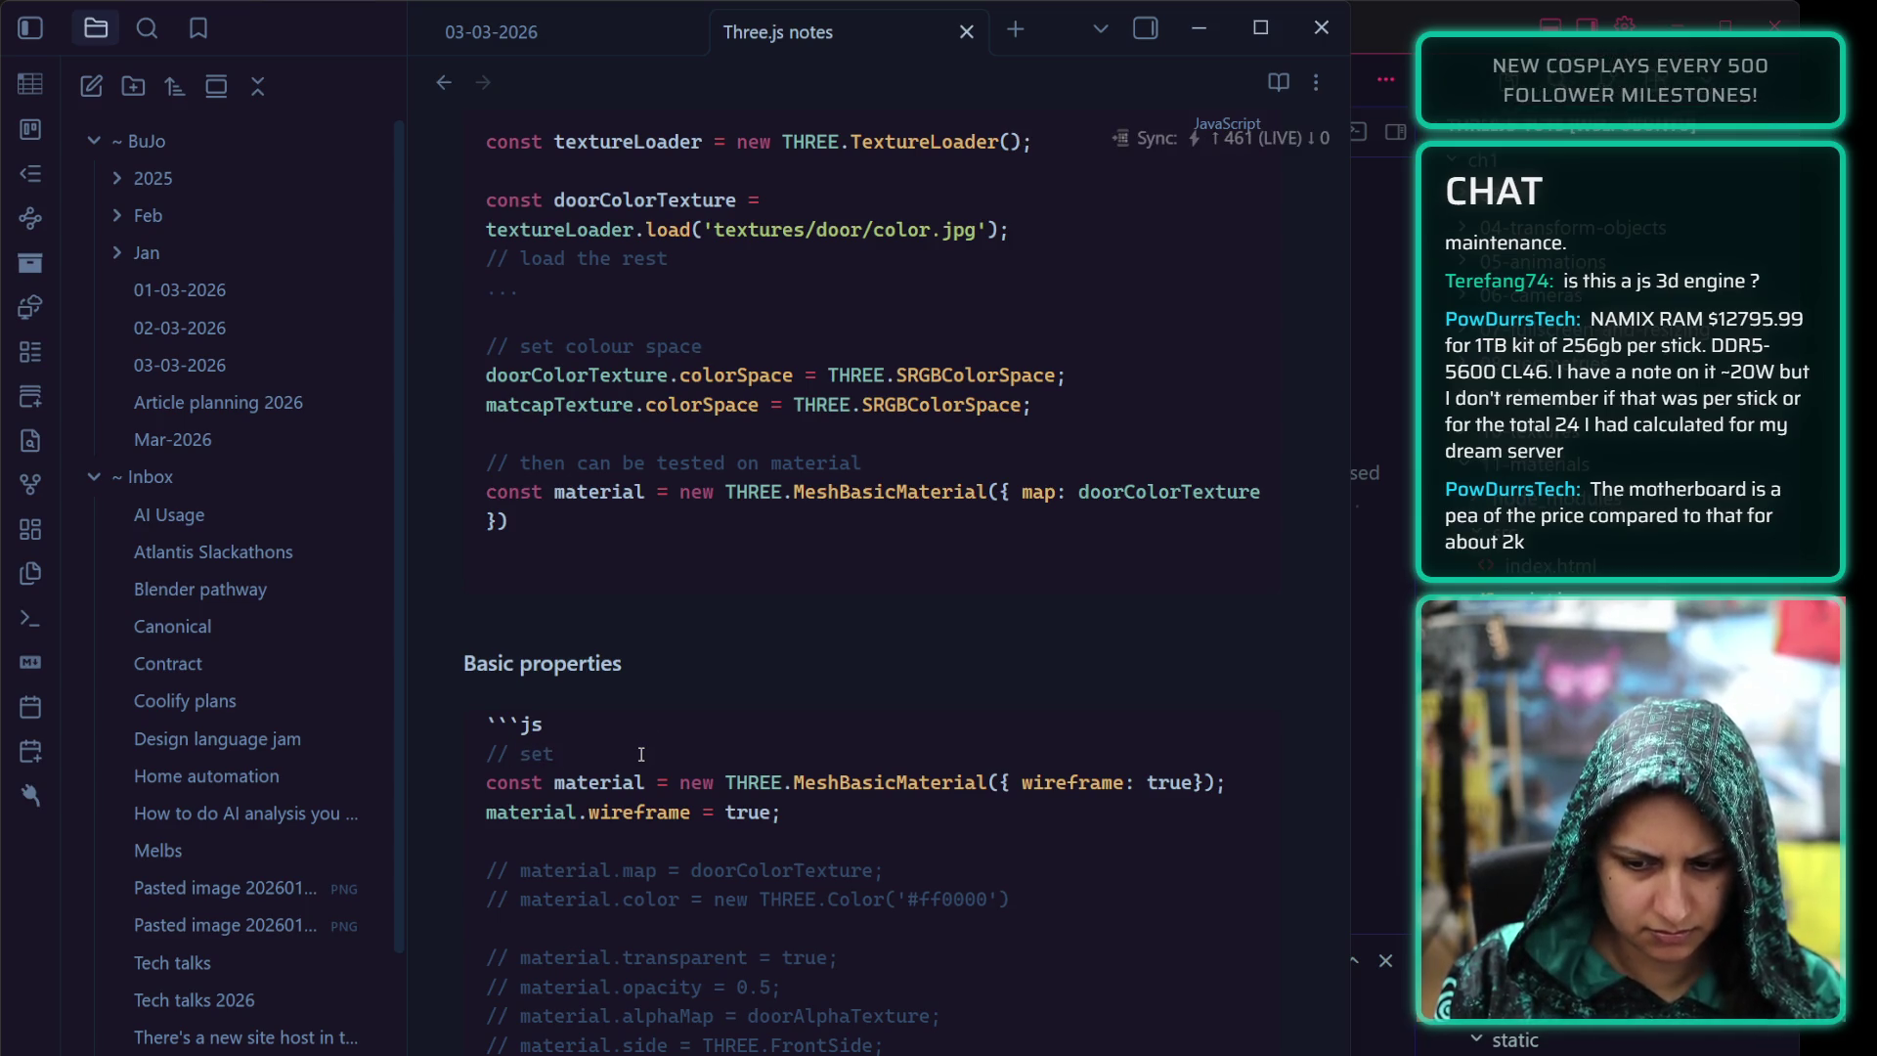
pyautogui.press('BackSpace')
pyautogui.press('BackSpace')
pyautogui.press('BackSpace')
pyautogui.press('BackSpace')
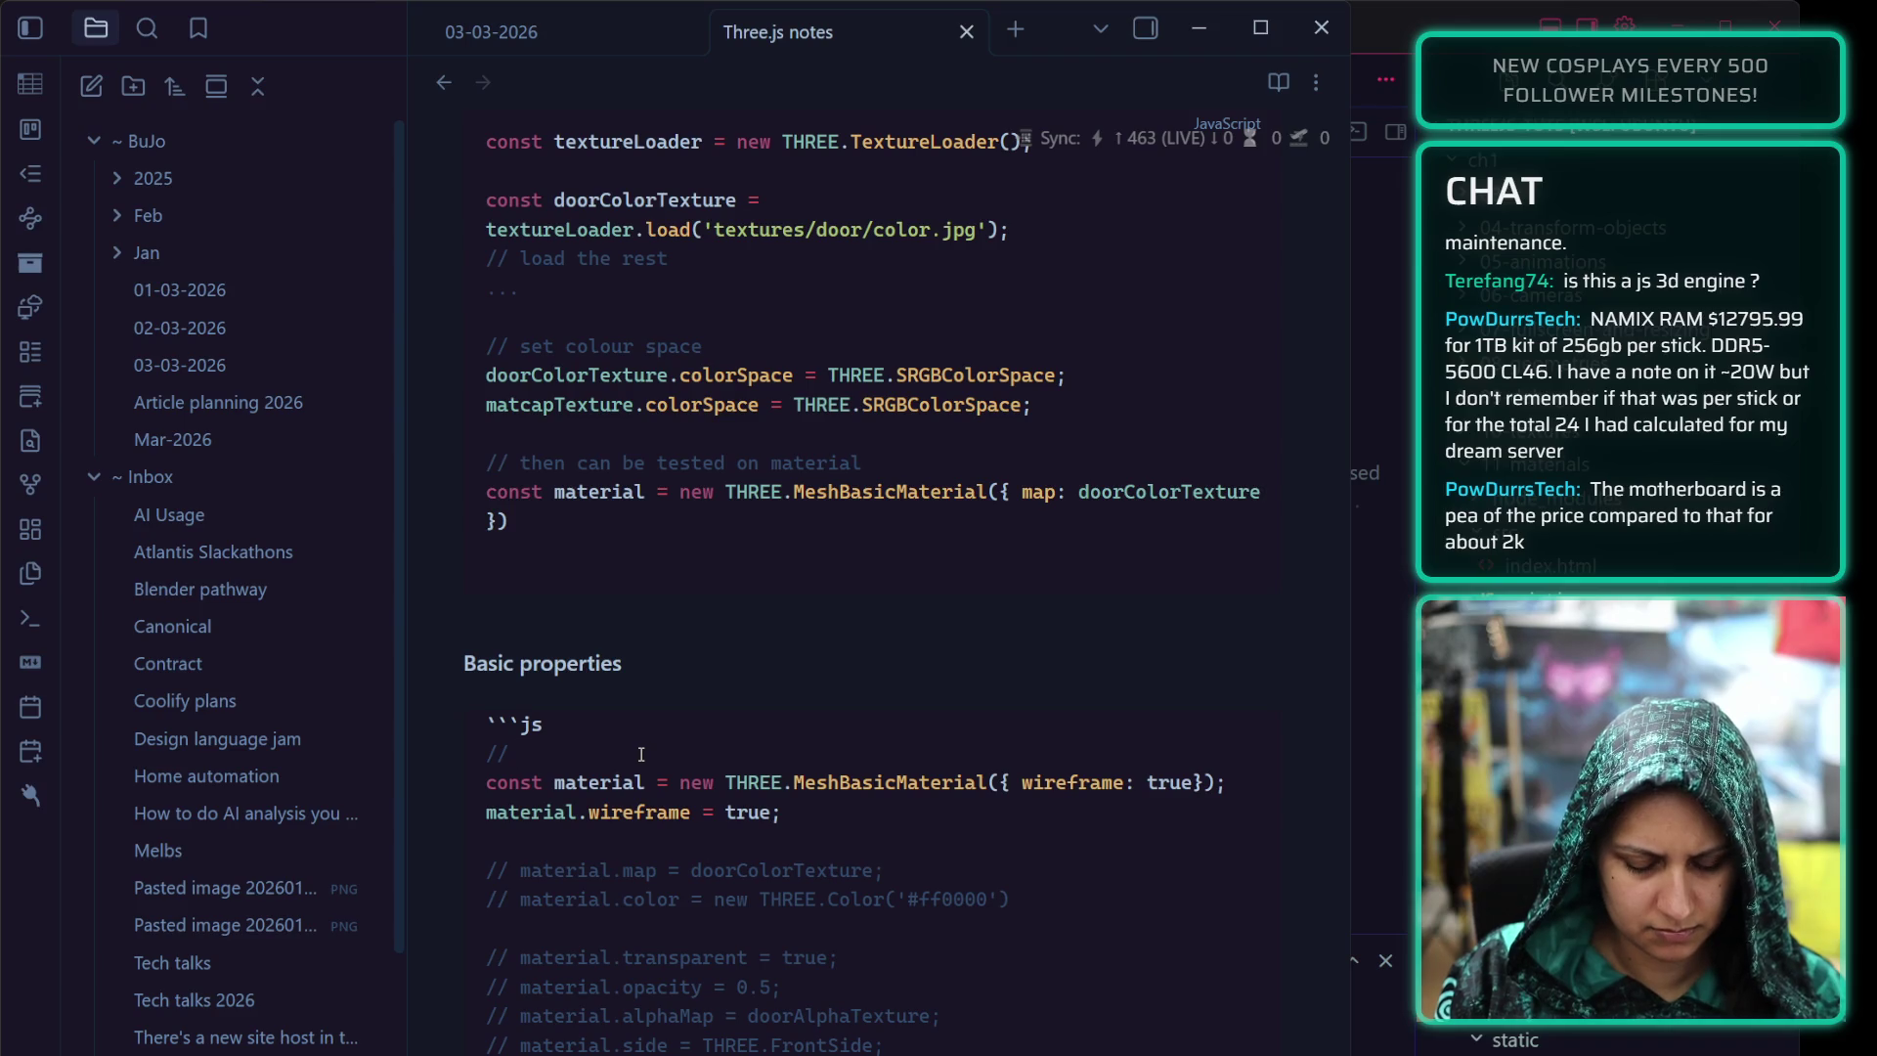
pyautogui.write(' show geo')
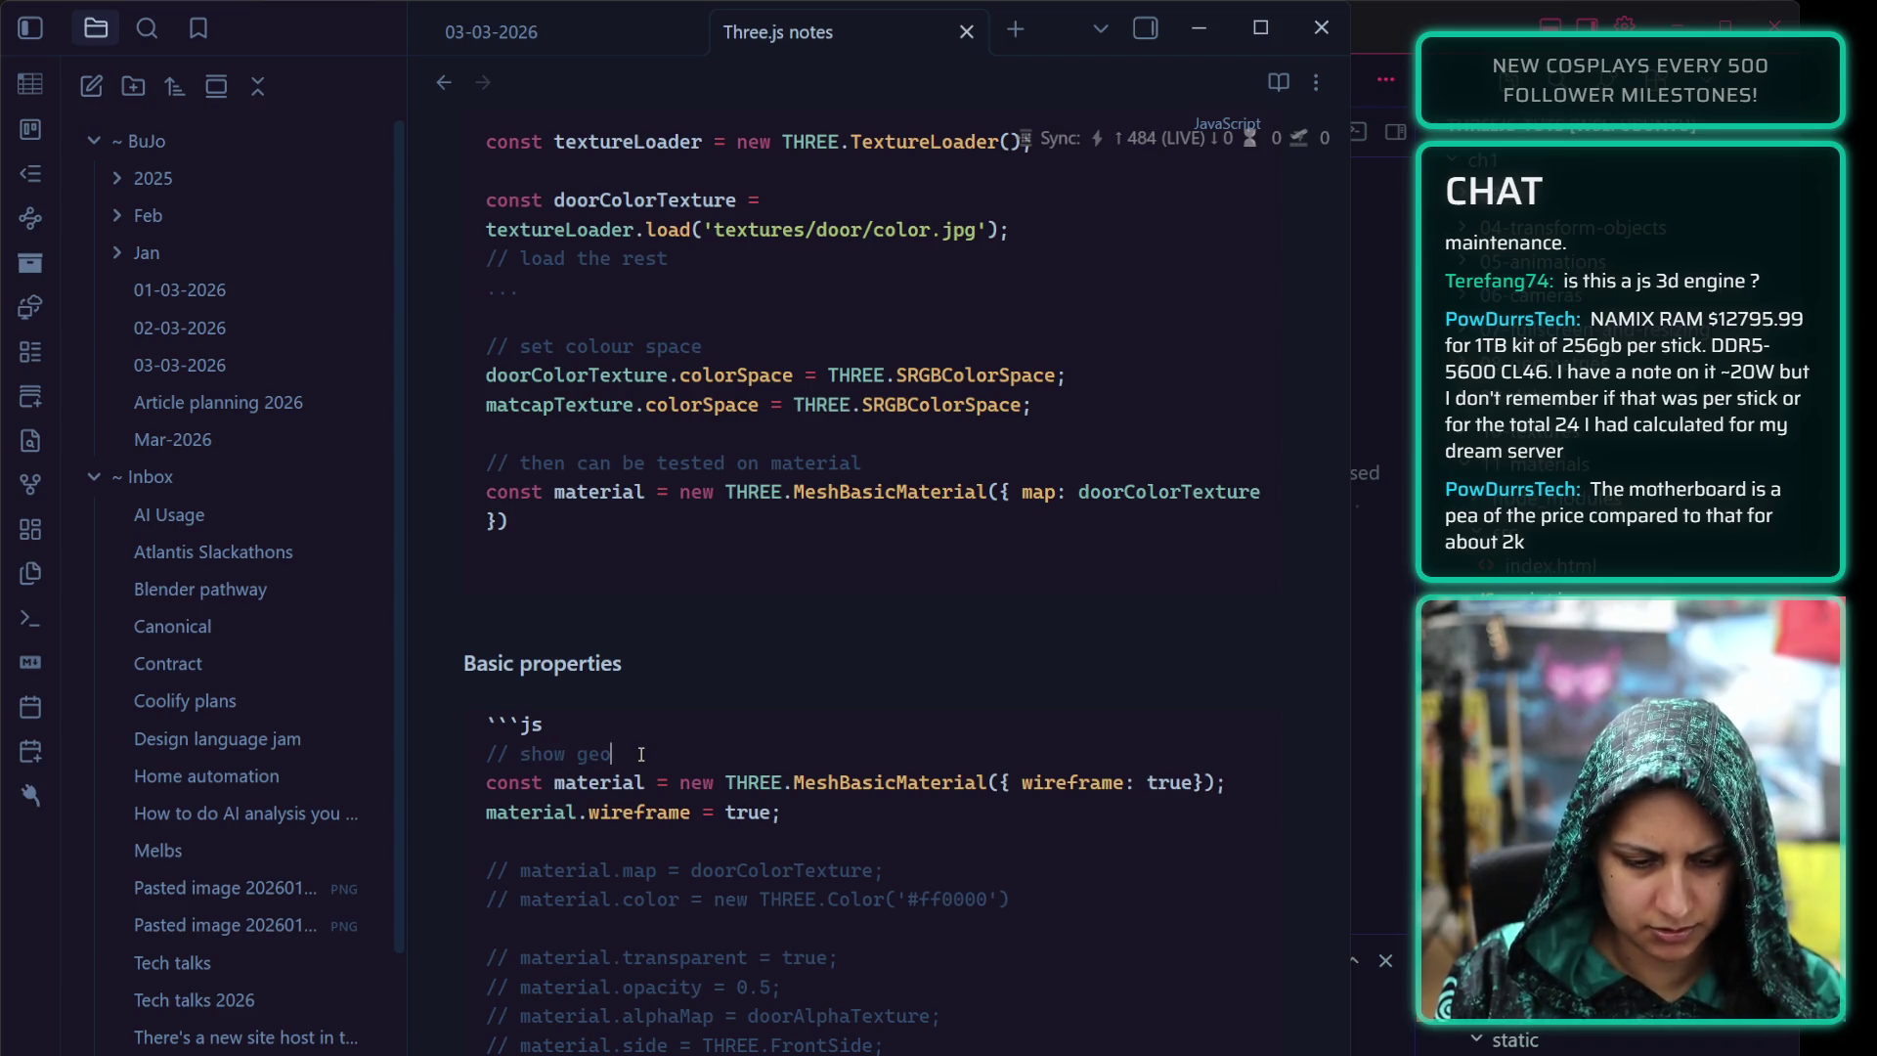
pyautogui.write('metry as wireframe')
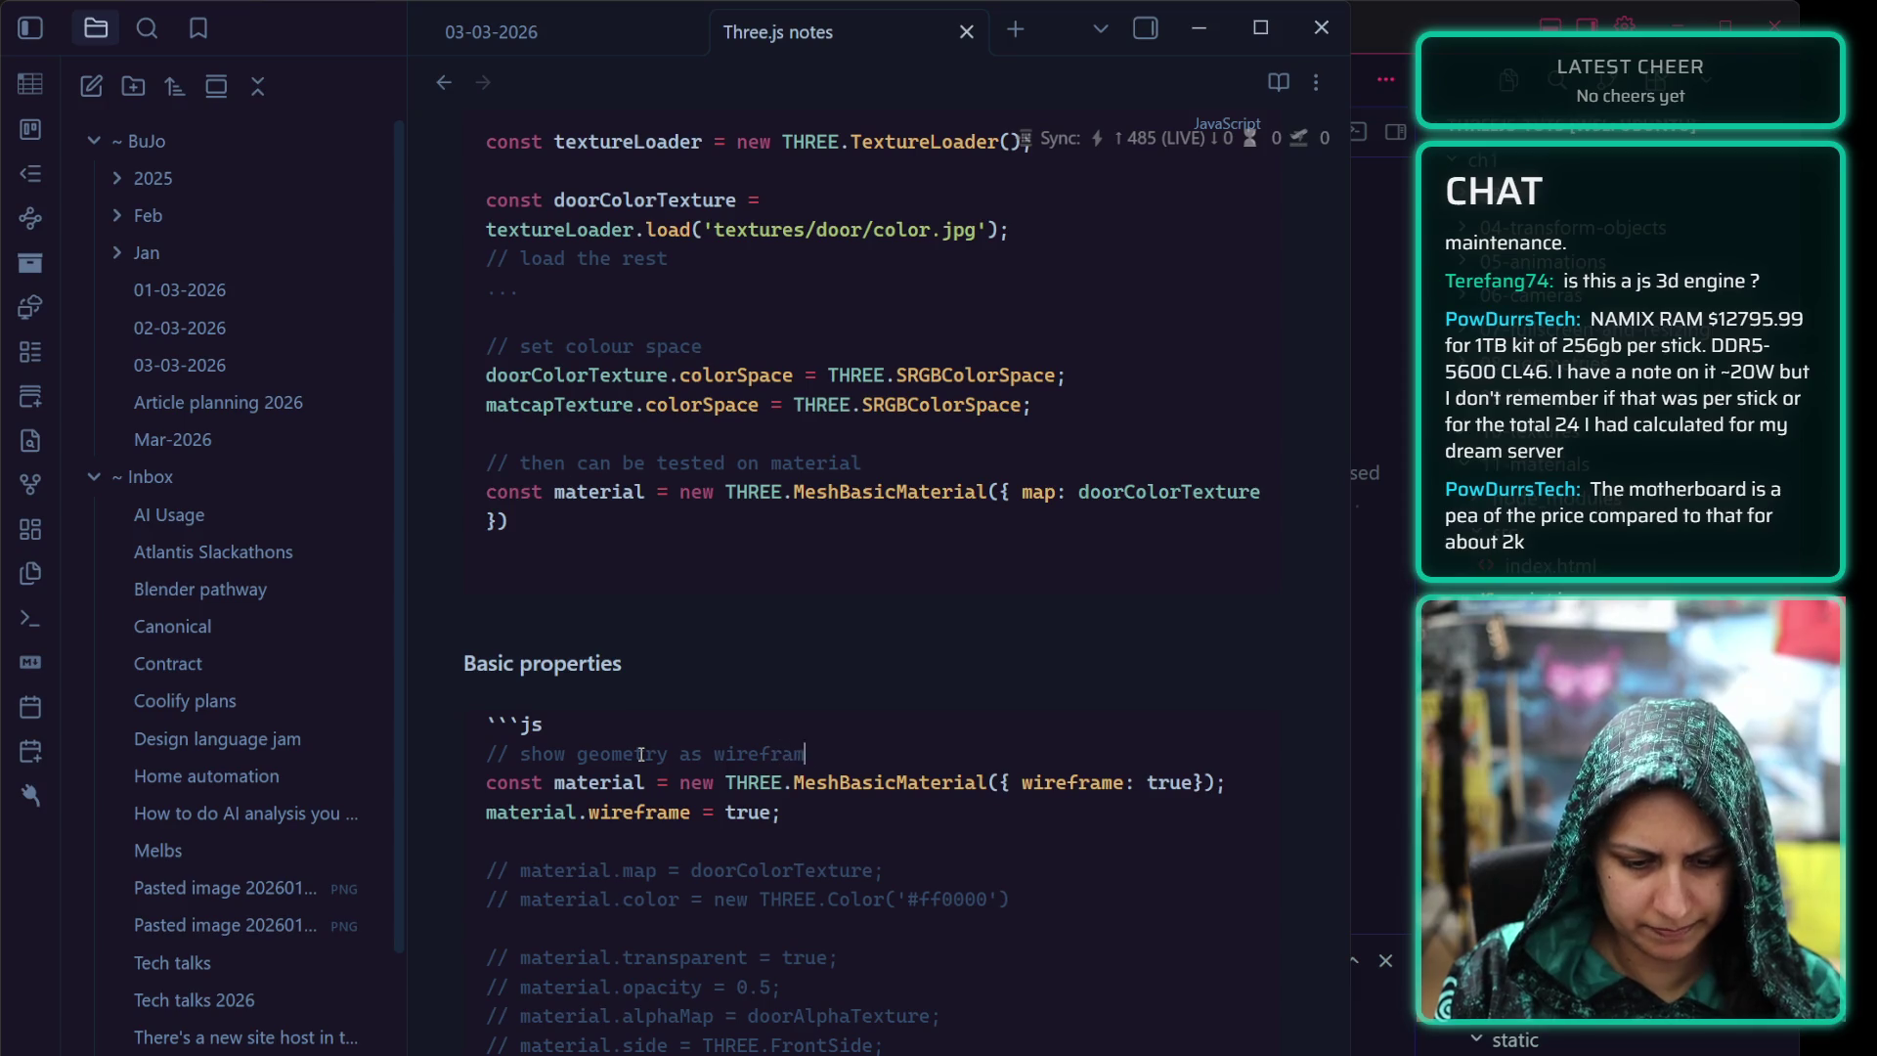
pyautogui.click(512, 869)
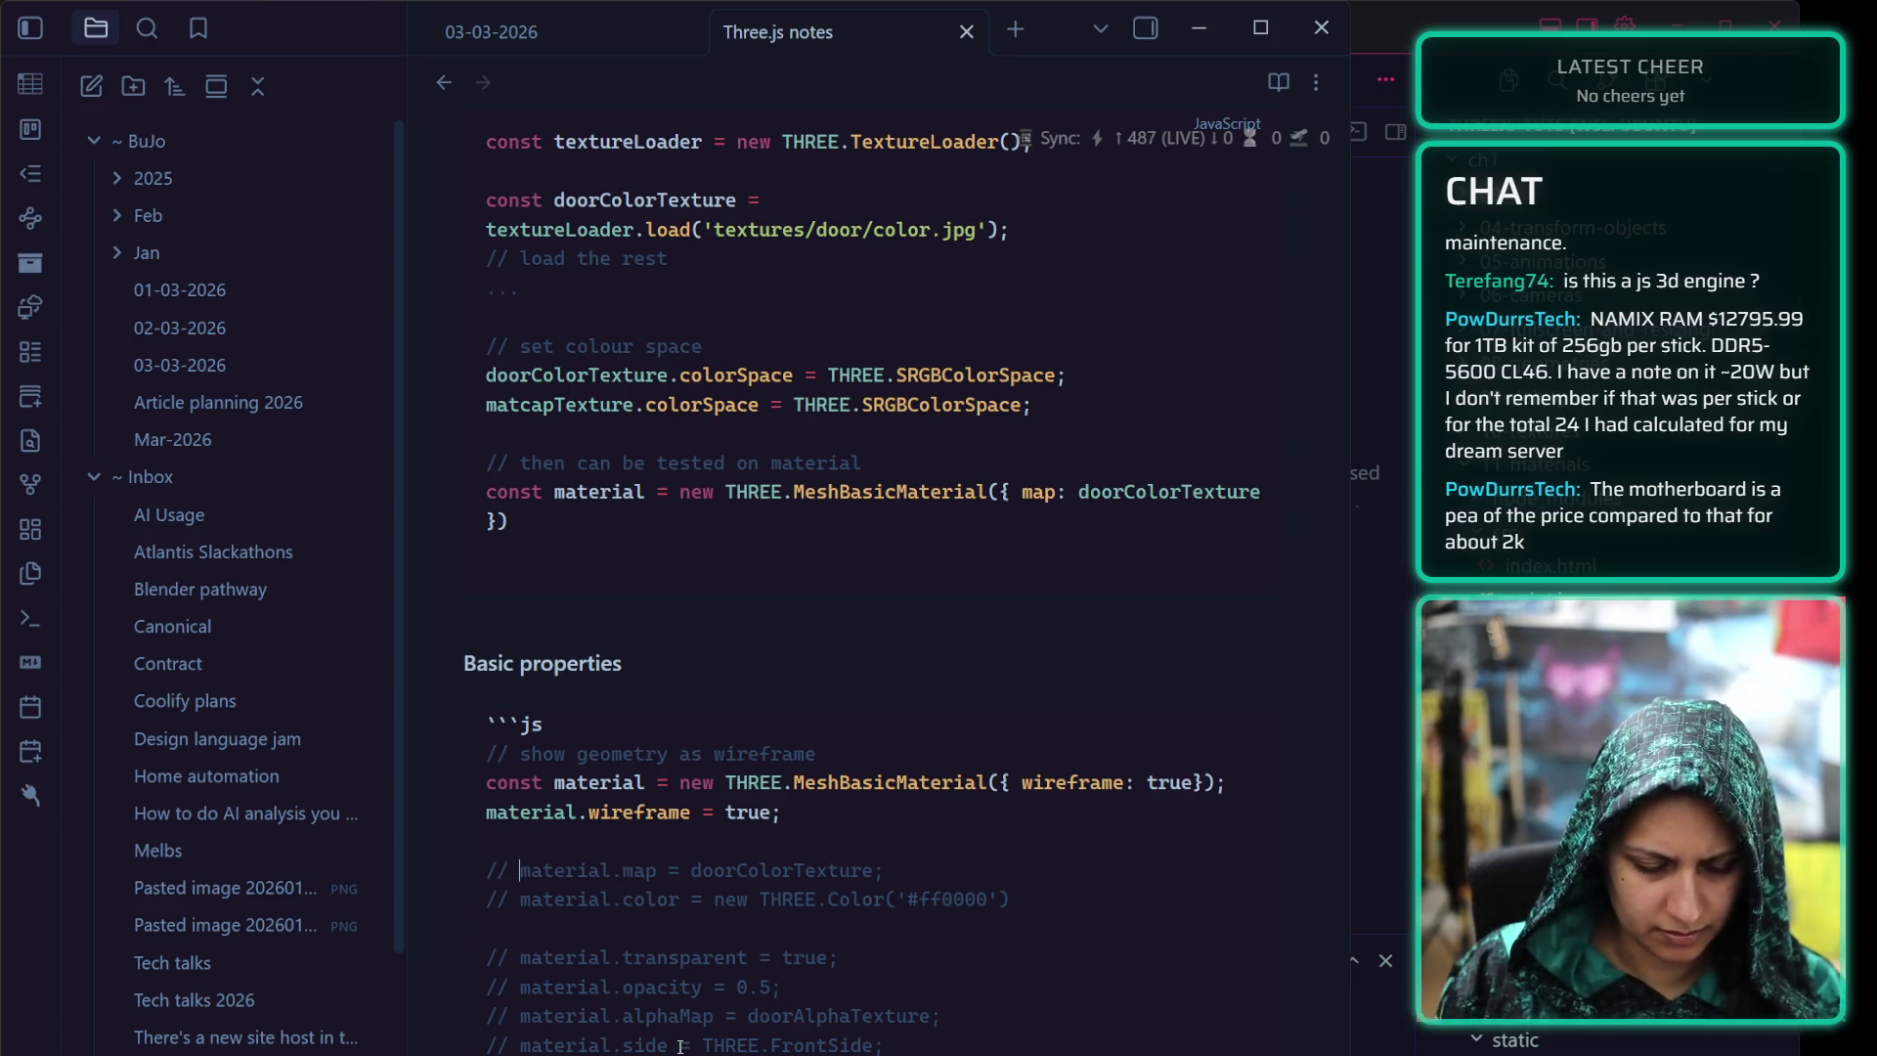
# Uncomment material.map and add a comment above it describing the door texture map
pyautogui.press('BackSpace')
pyautogui.press('BackSpace')
pyautogui.press('Up')
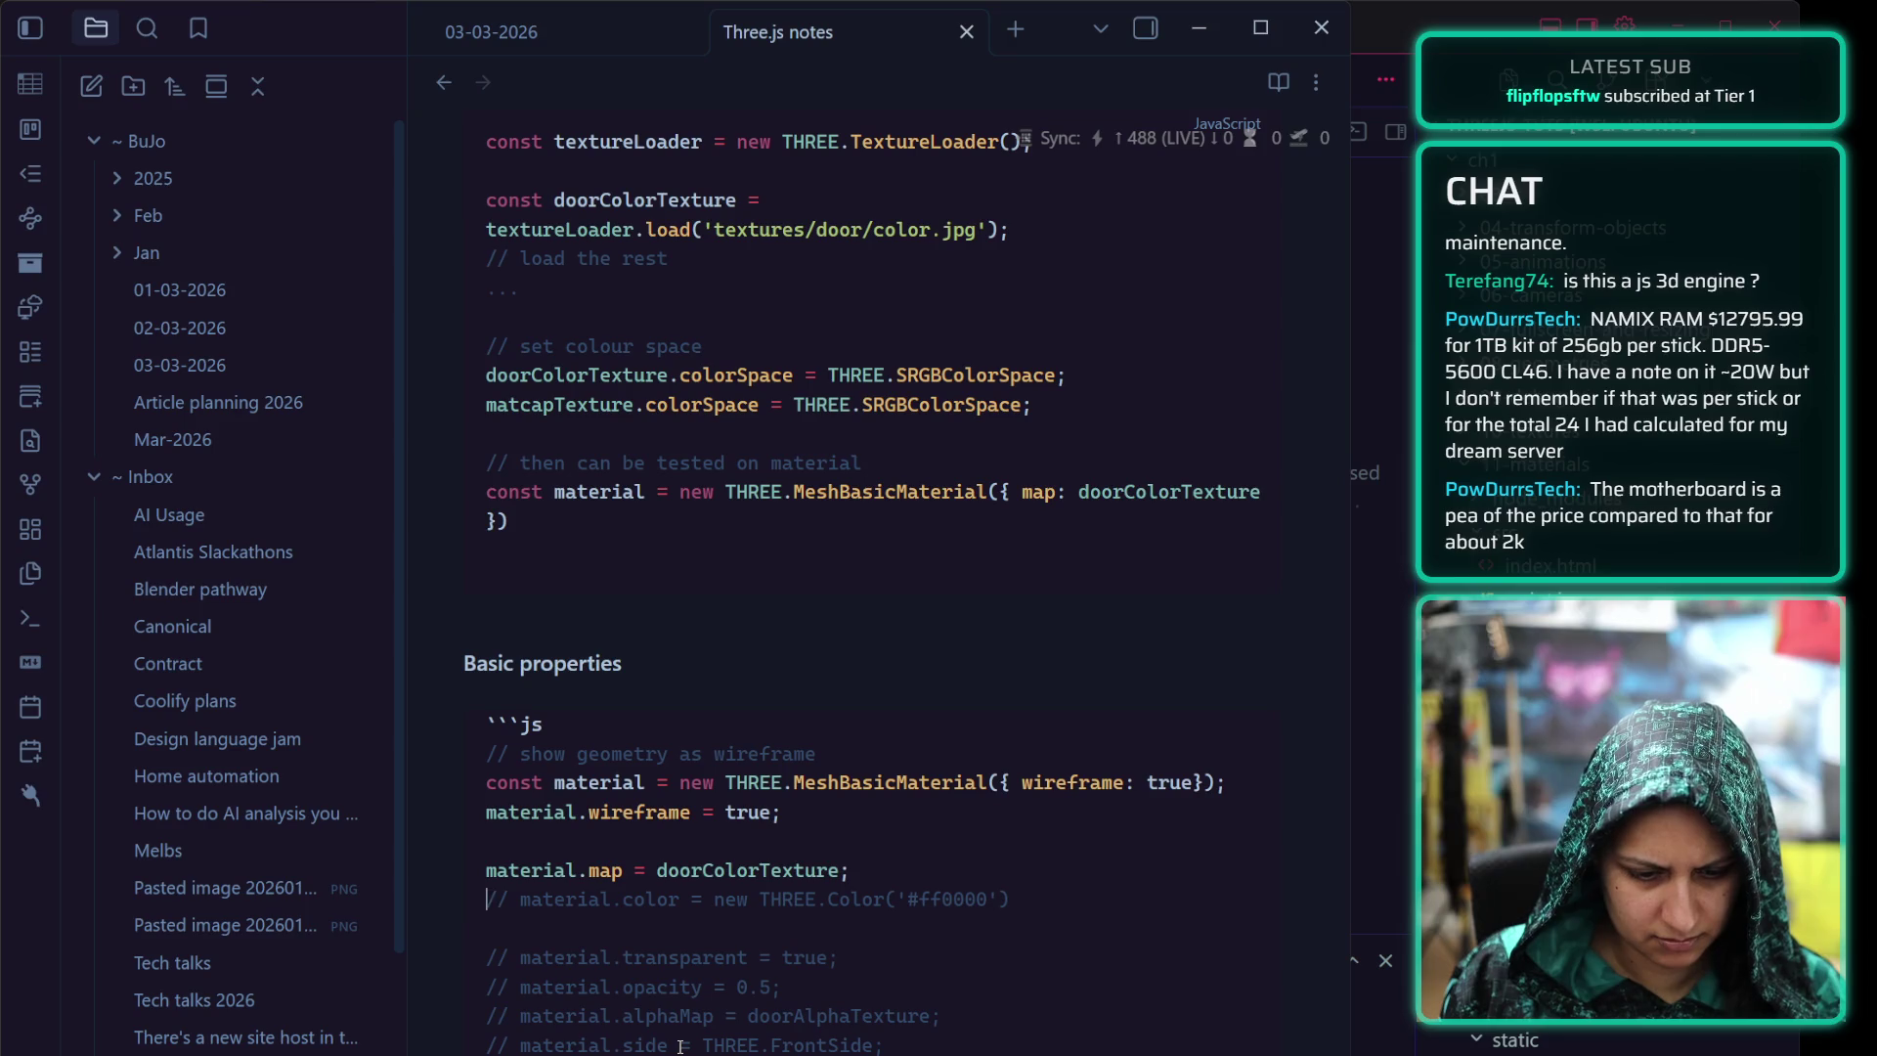
pyautogui.press('Return')
pyautogui.write('// ')
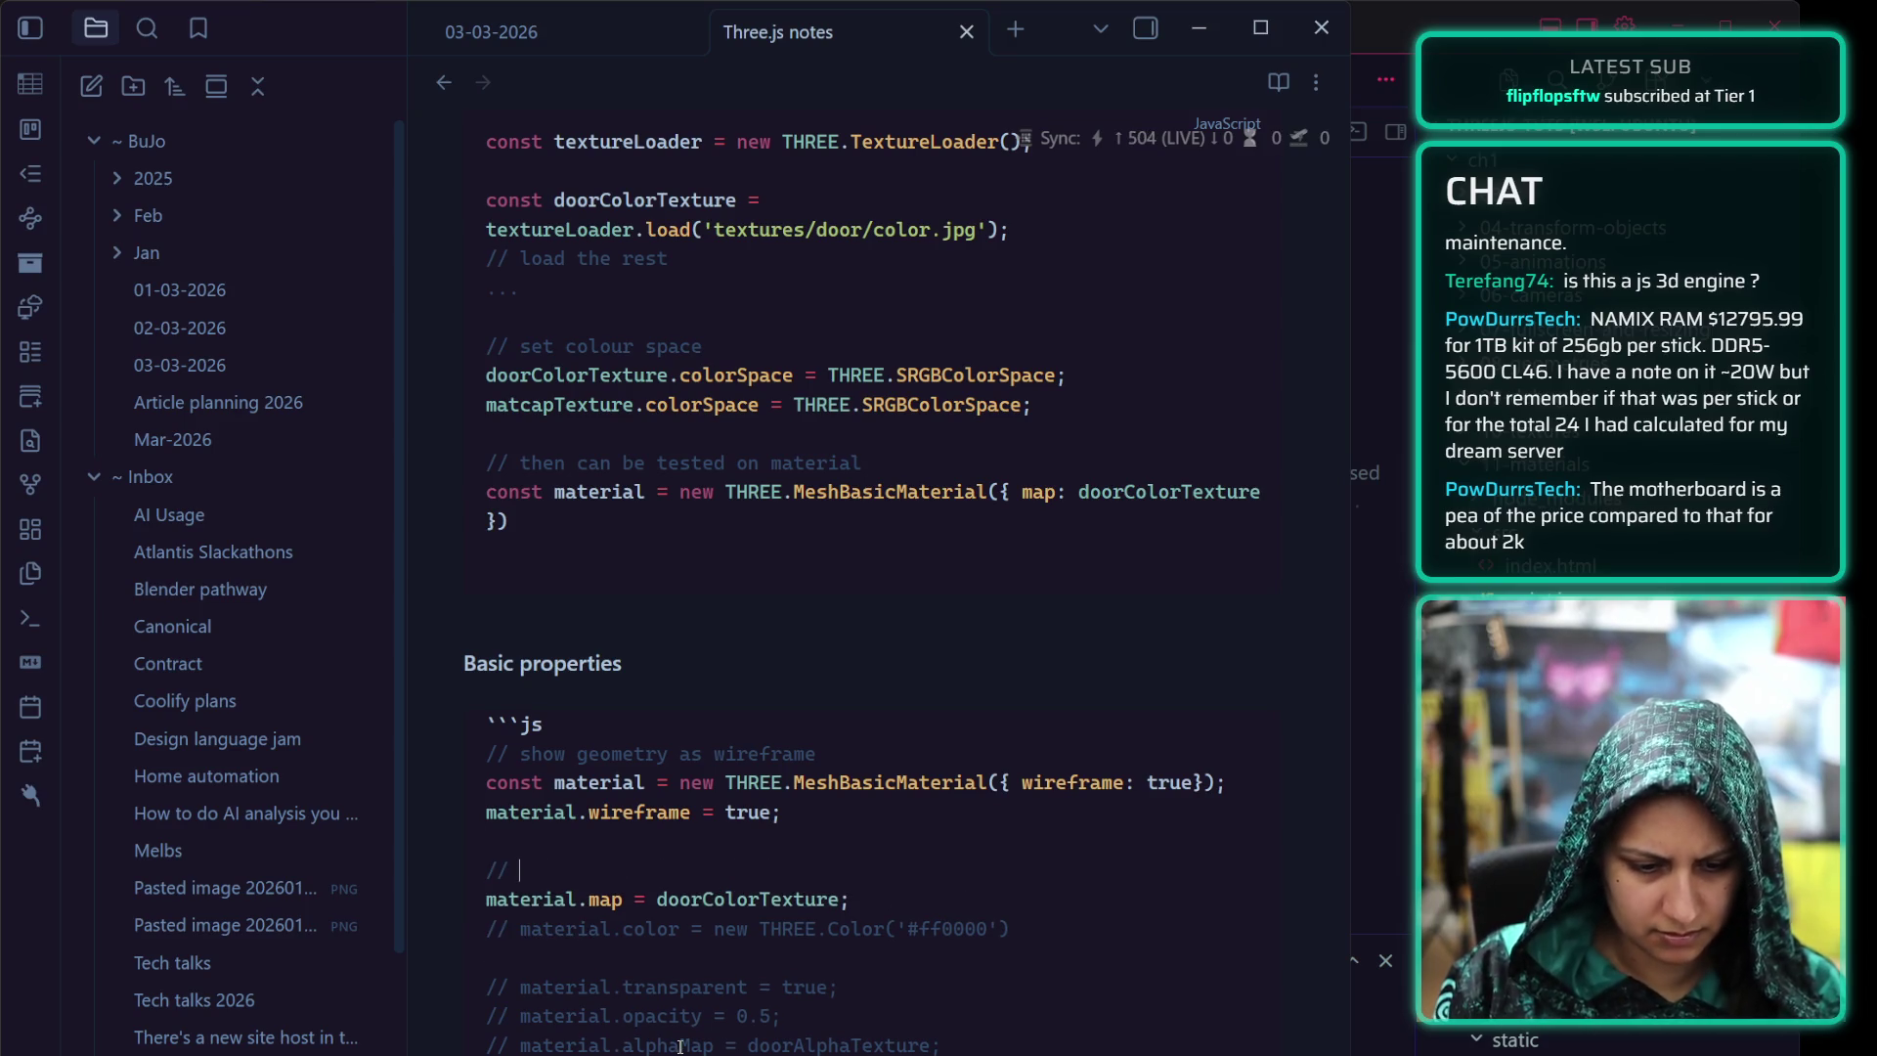
pyautogui.write('Set the text')
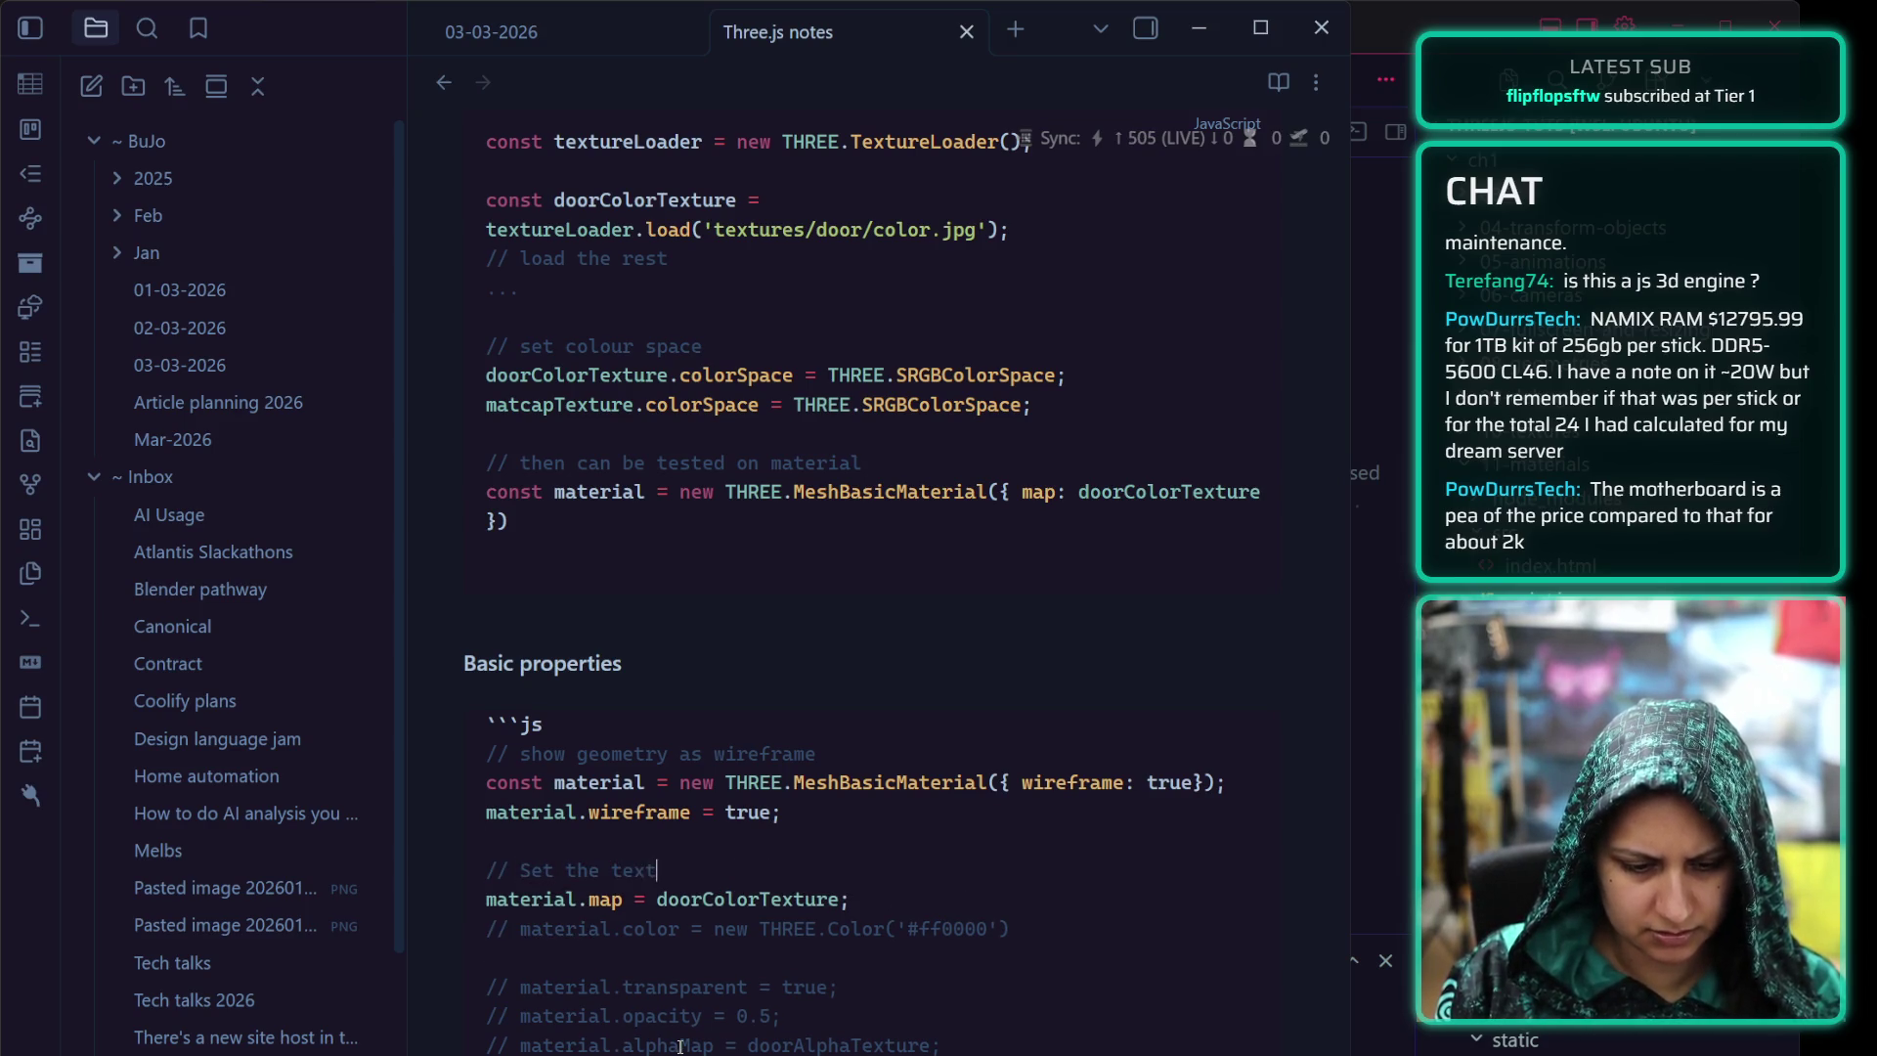
pyautogui.write('ure')
pyautogui.hotkey('ctrl', 'BackSpace')
pyautogui.hotkey('ctrl', 'BackSpace')
pyautogui.hotkey('ctrl', 'BackSpace')
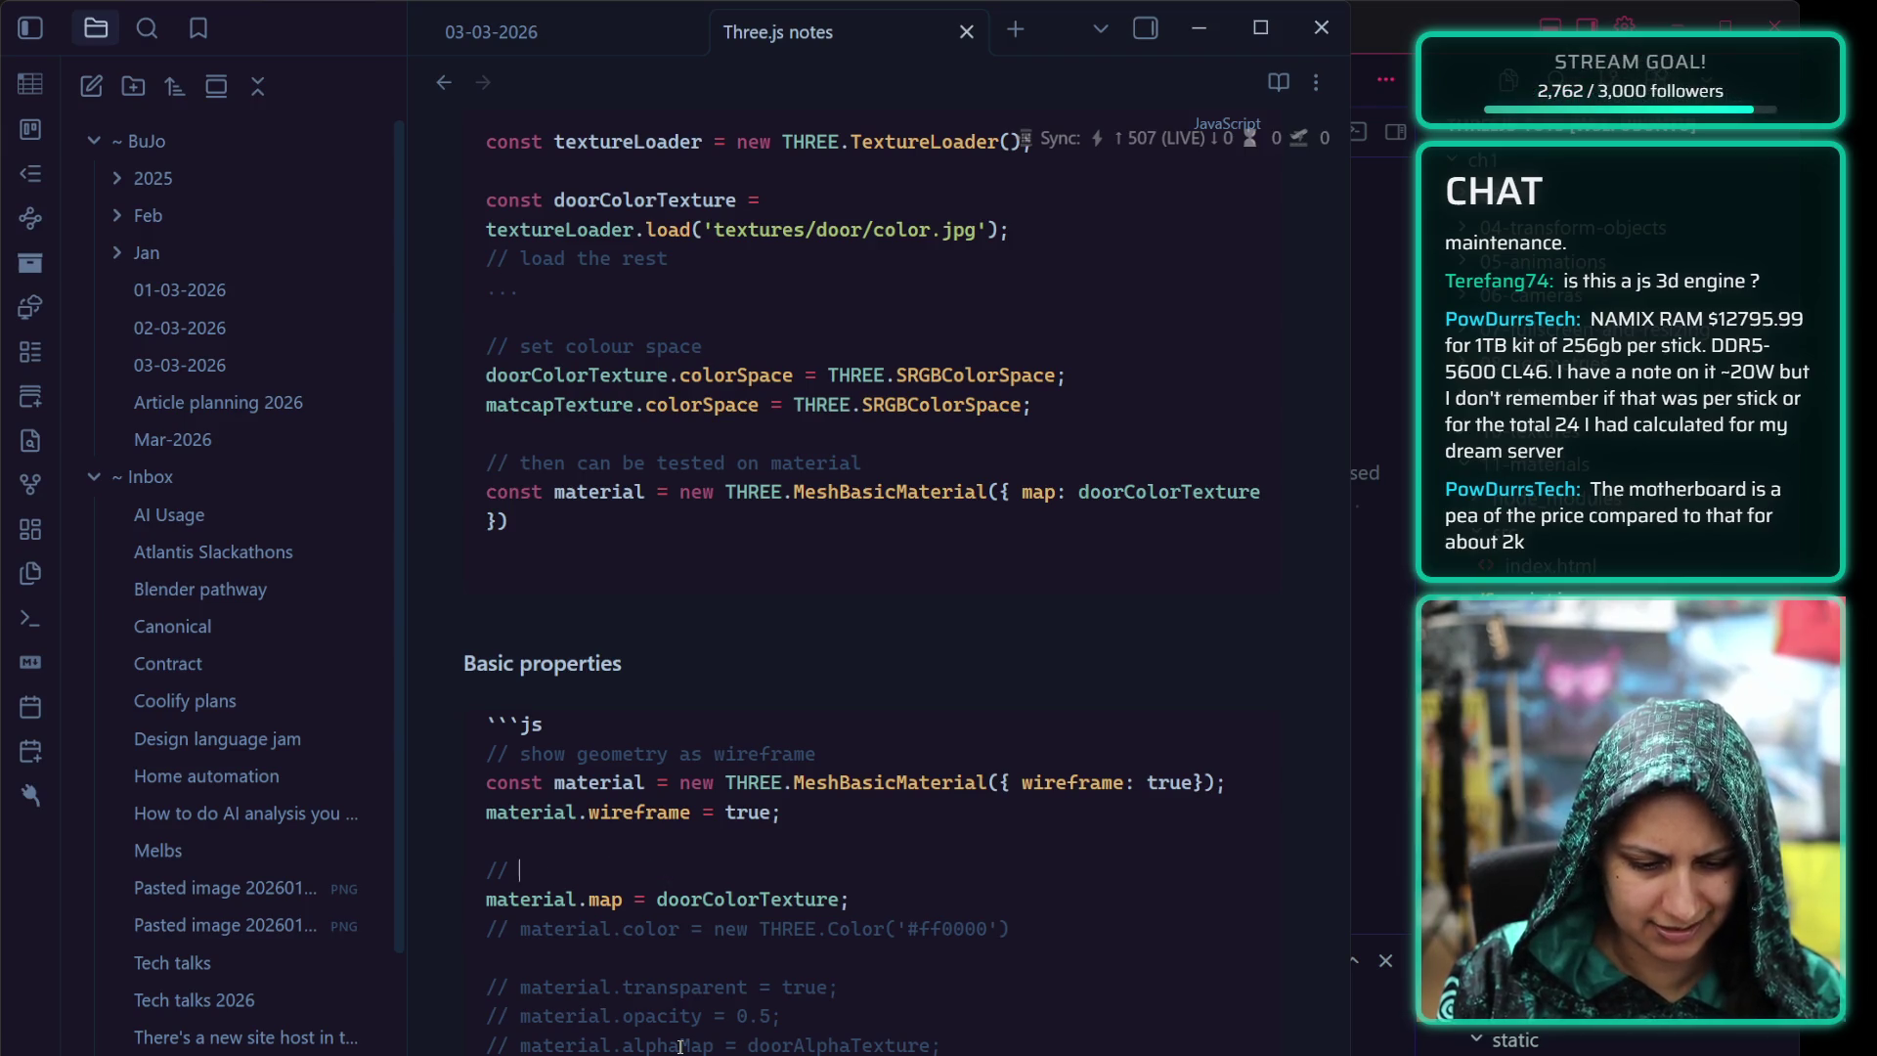
pyautogui.write('Load the texture into the')
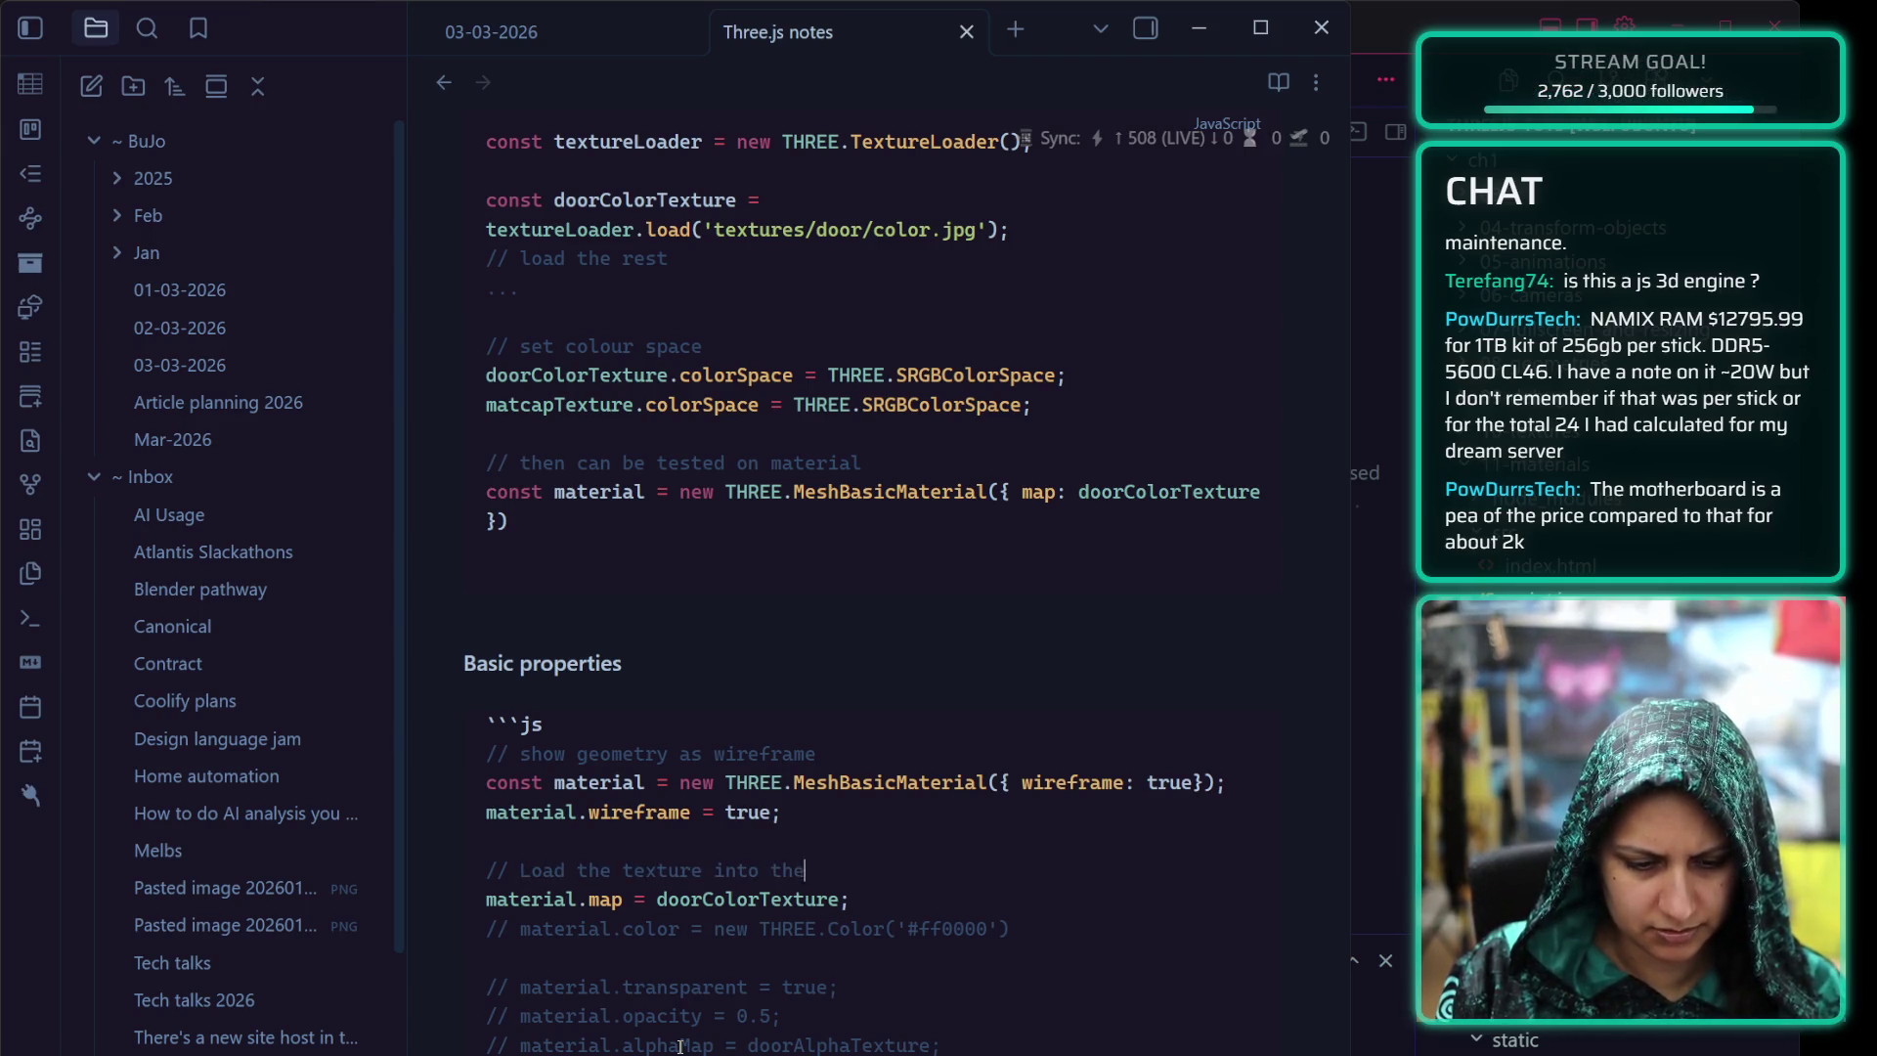
pyautogui.write(' material')
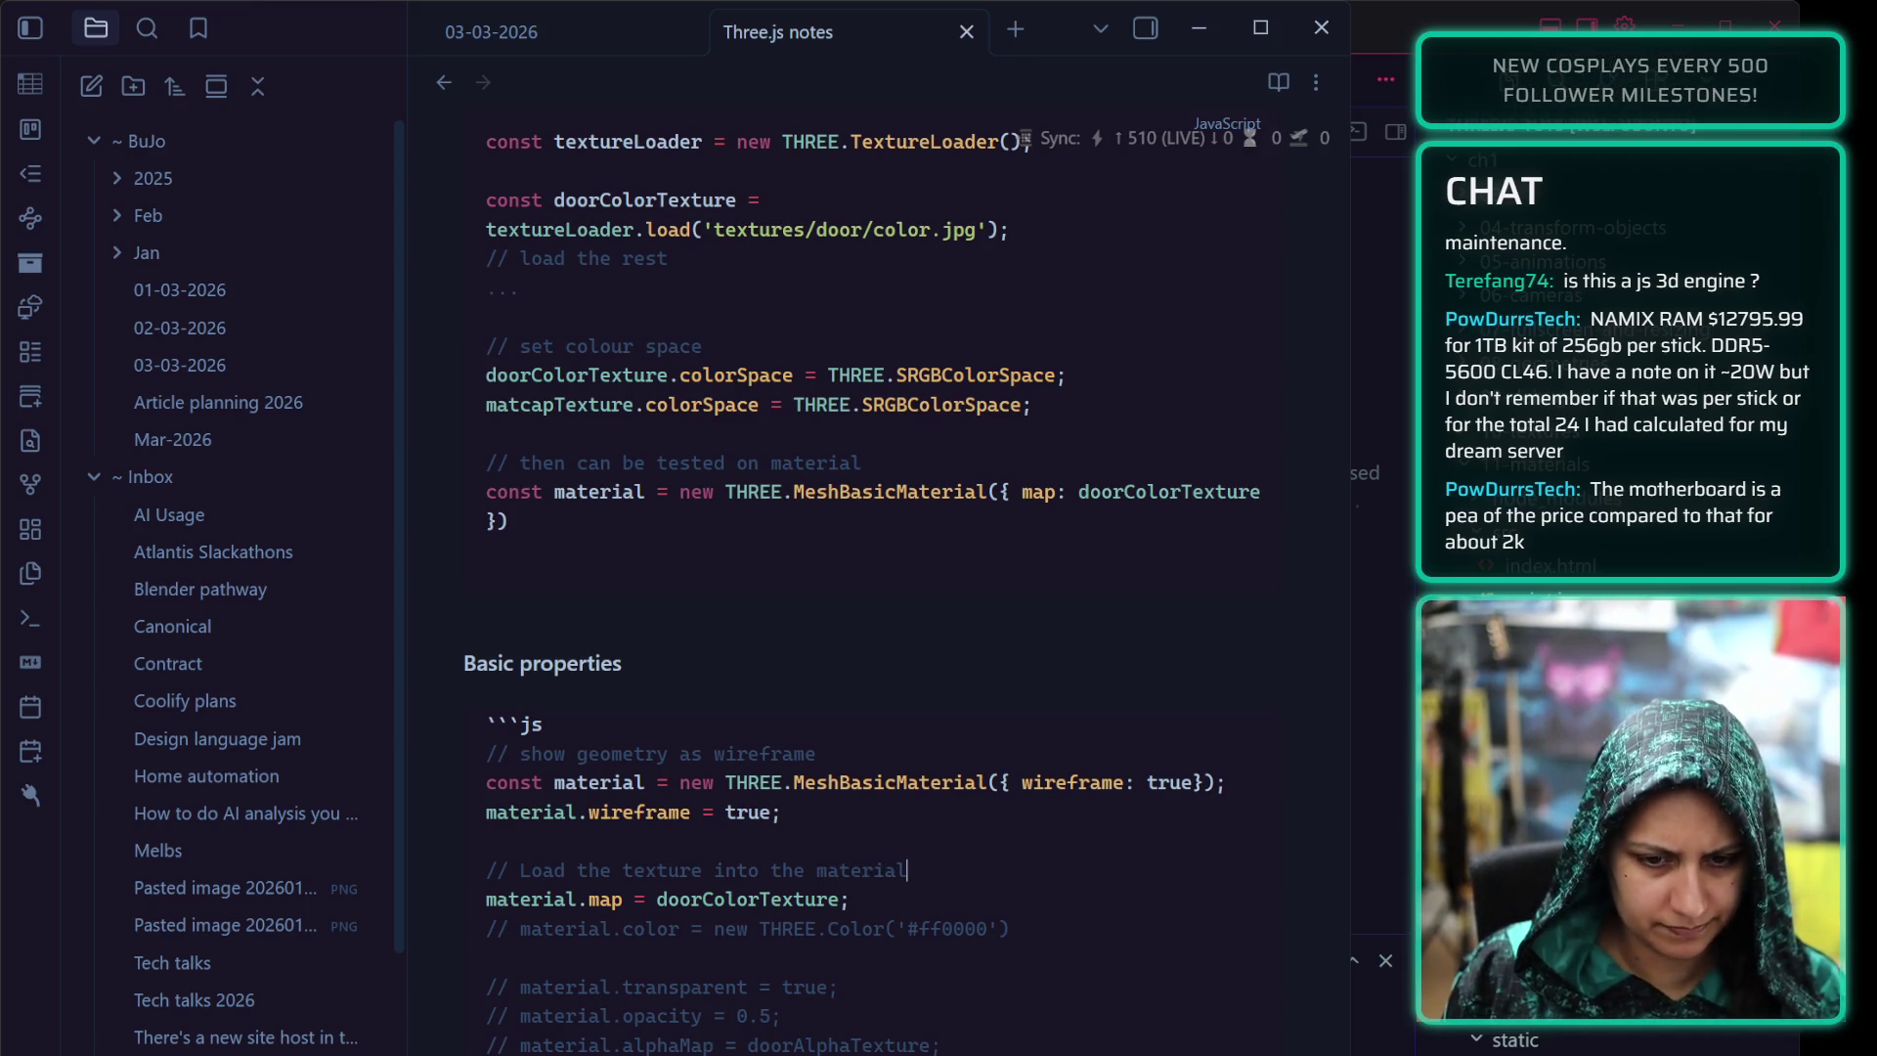
pyautogui.hotkey('alt', 'Tab')
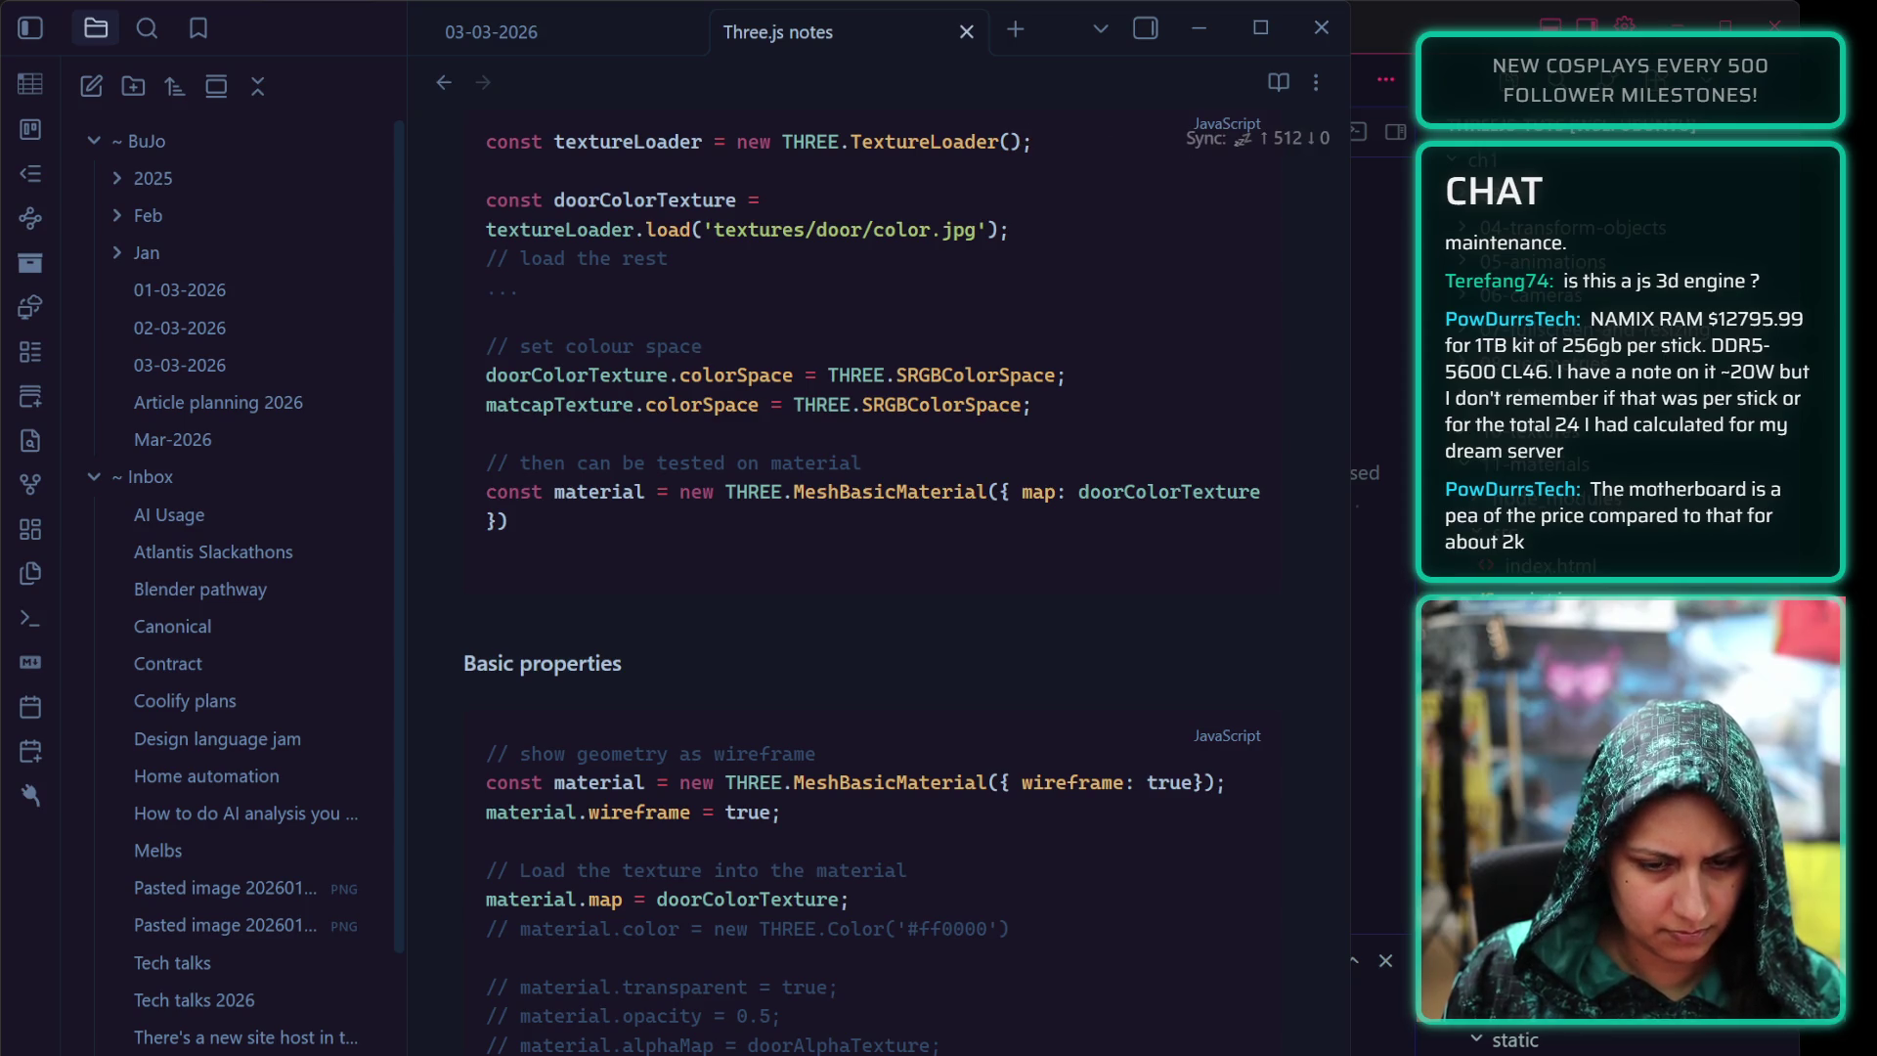
pyautogui.hotkey('alt', 'Tab')
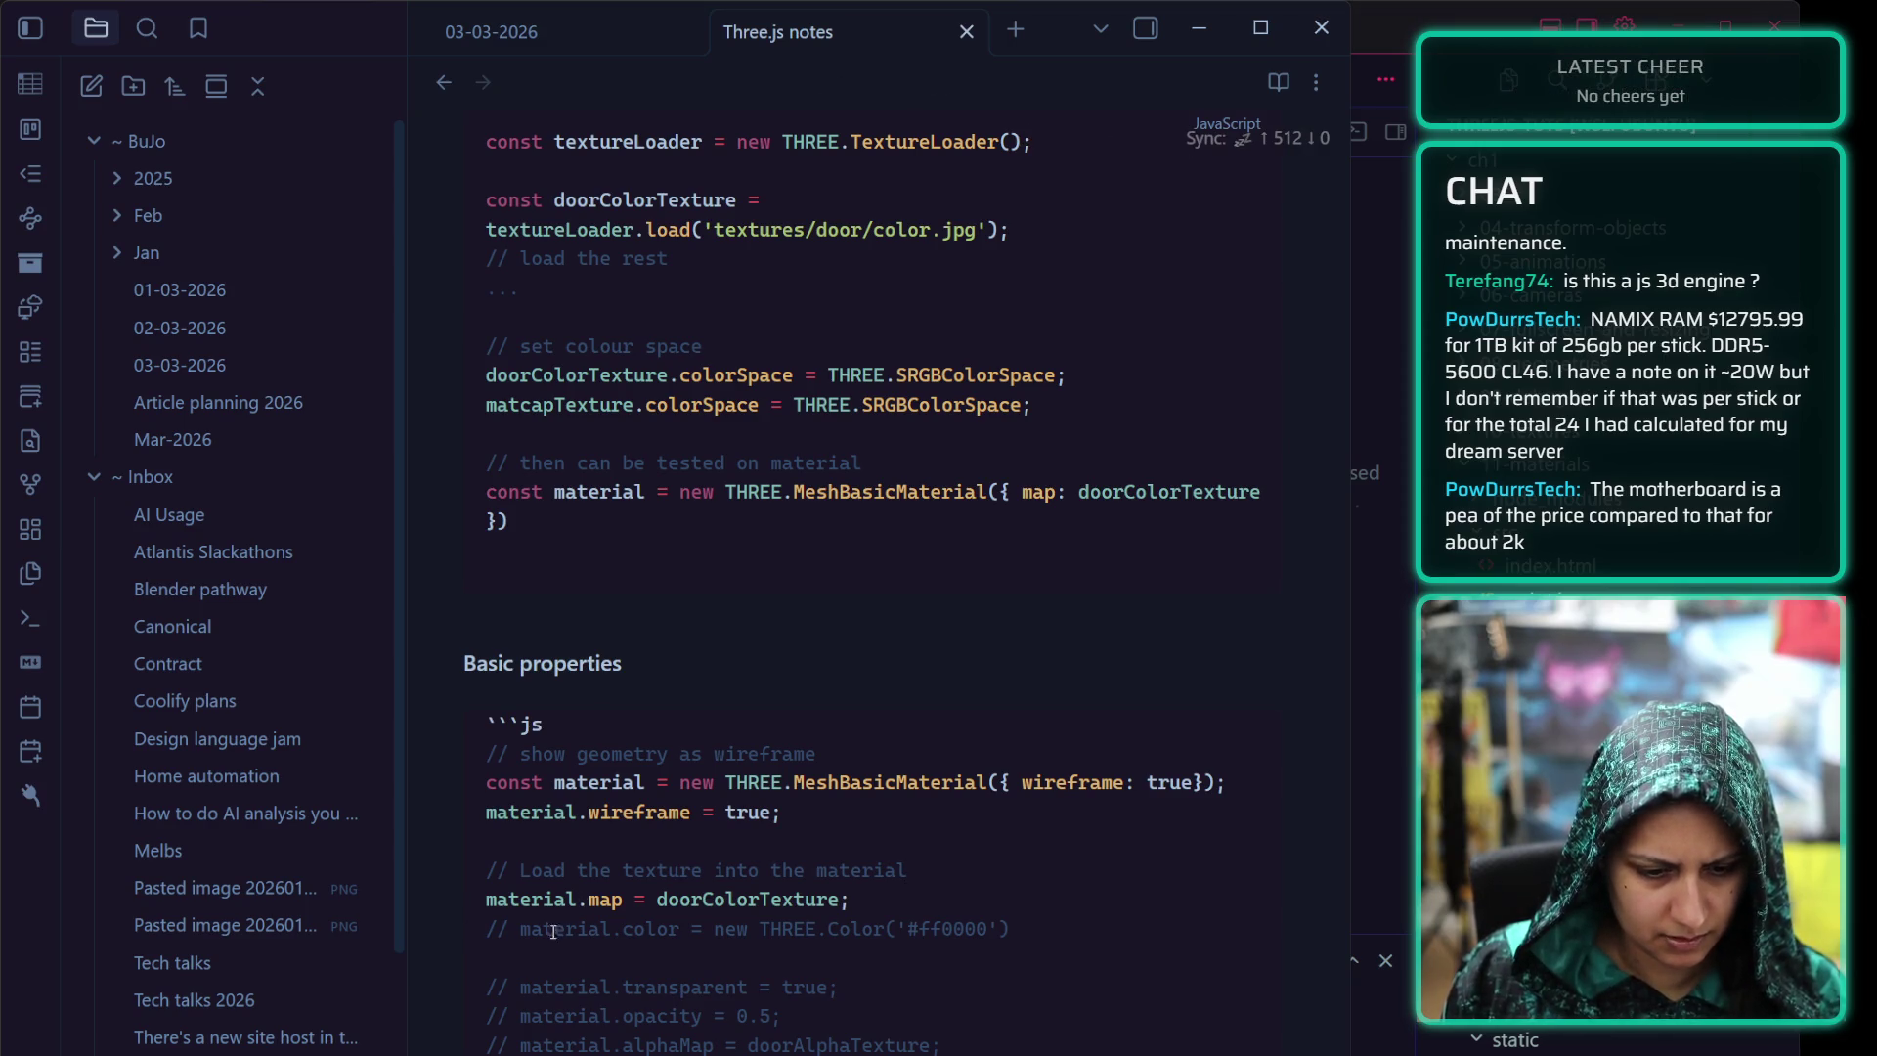
# Uncomment the red material.color line and add a reworded comment about the color layer on top of the texture
pyautogui.press('BackSpace')
pyautogui.press('BackSpace')
pyautogui.press('BackSpace')
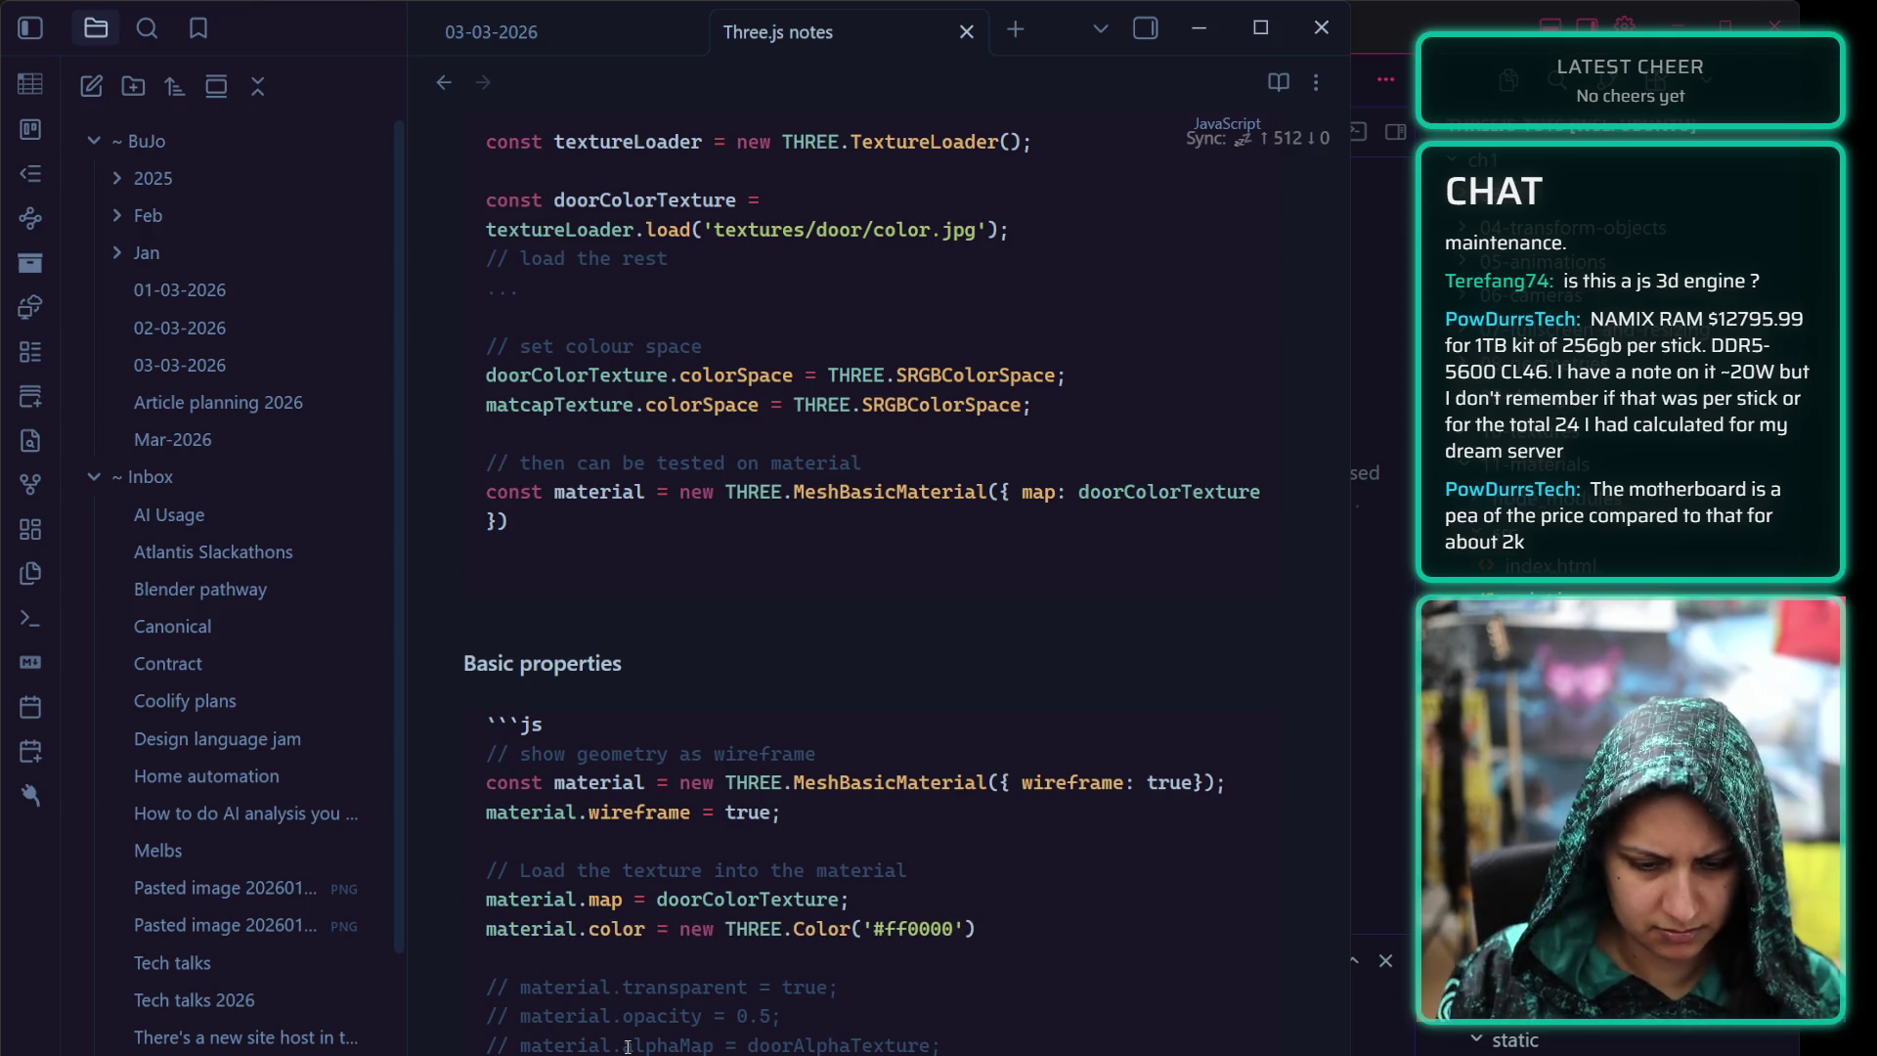
pyautogui.click(904, 899)
pyautogui.press('Return')
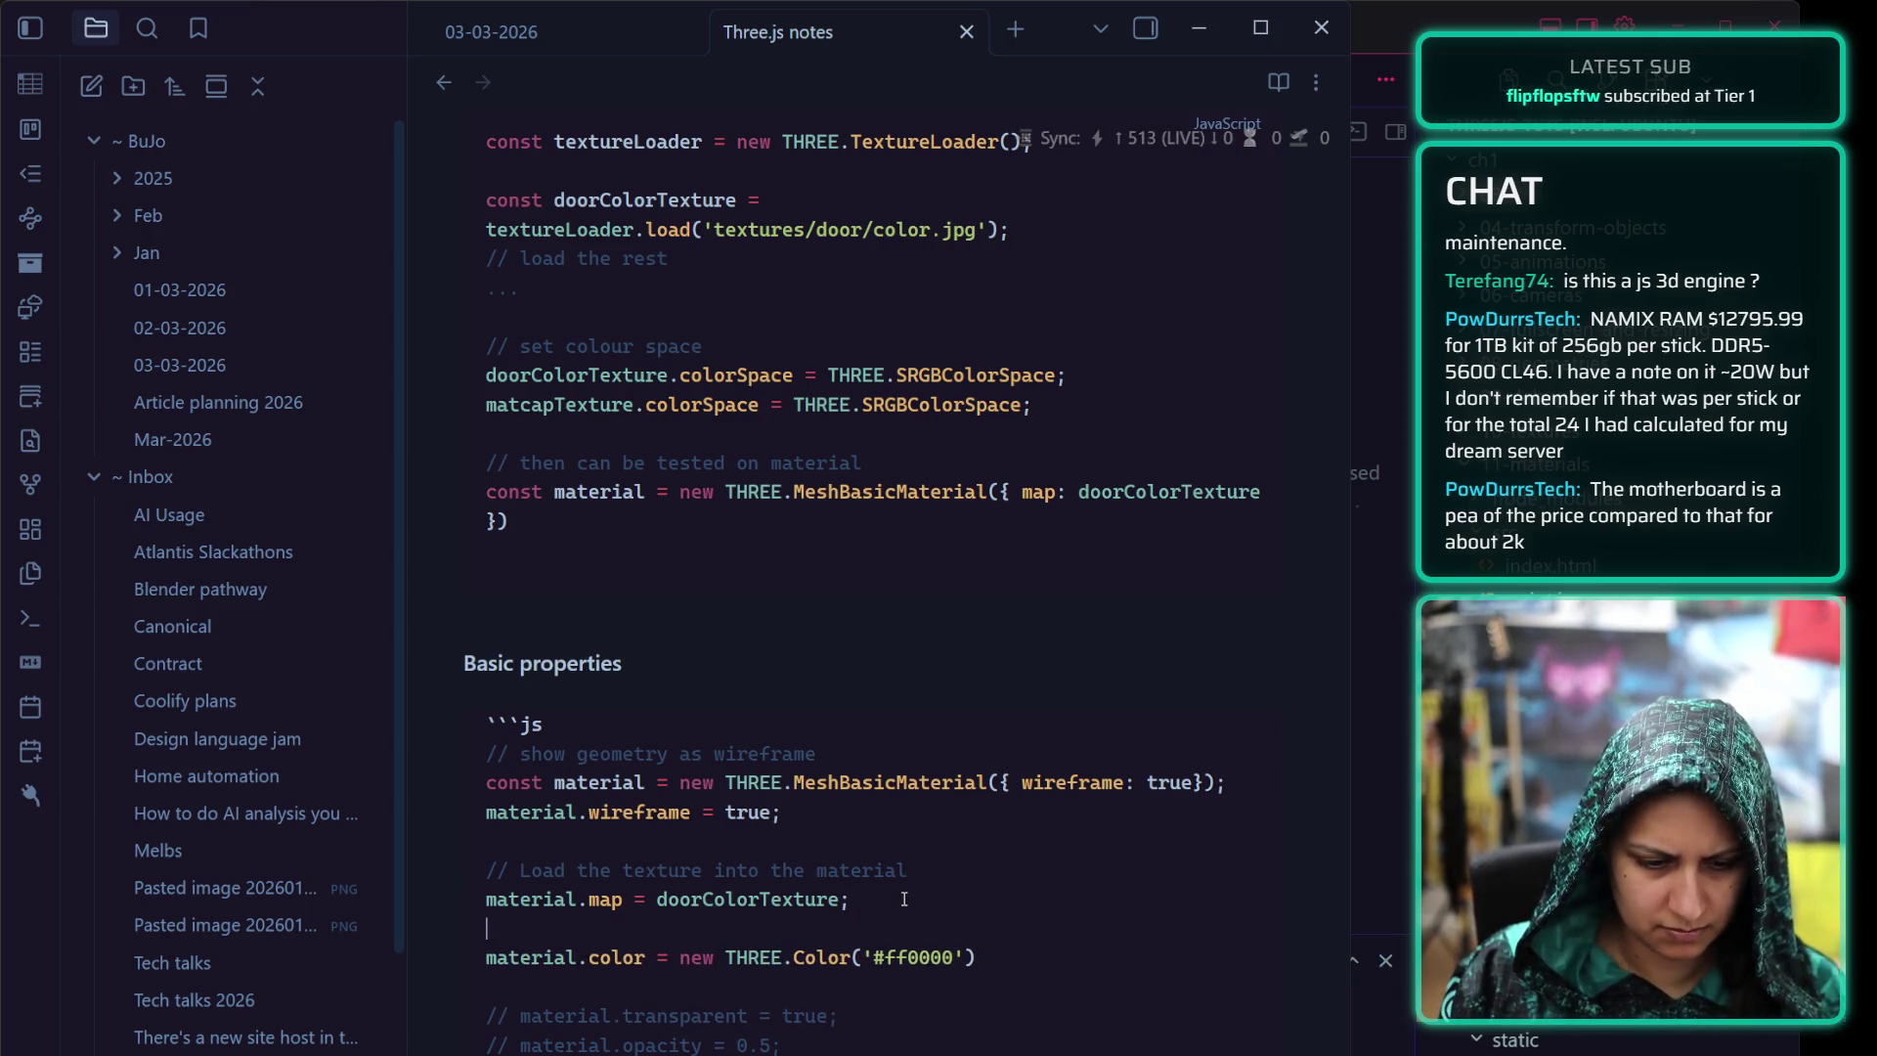
pyautogui.press('Return')
pyautogui.write('// Color')
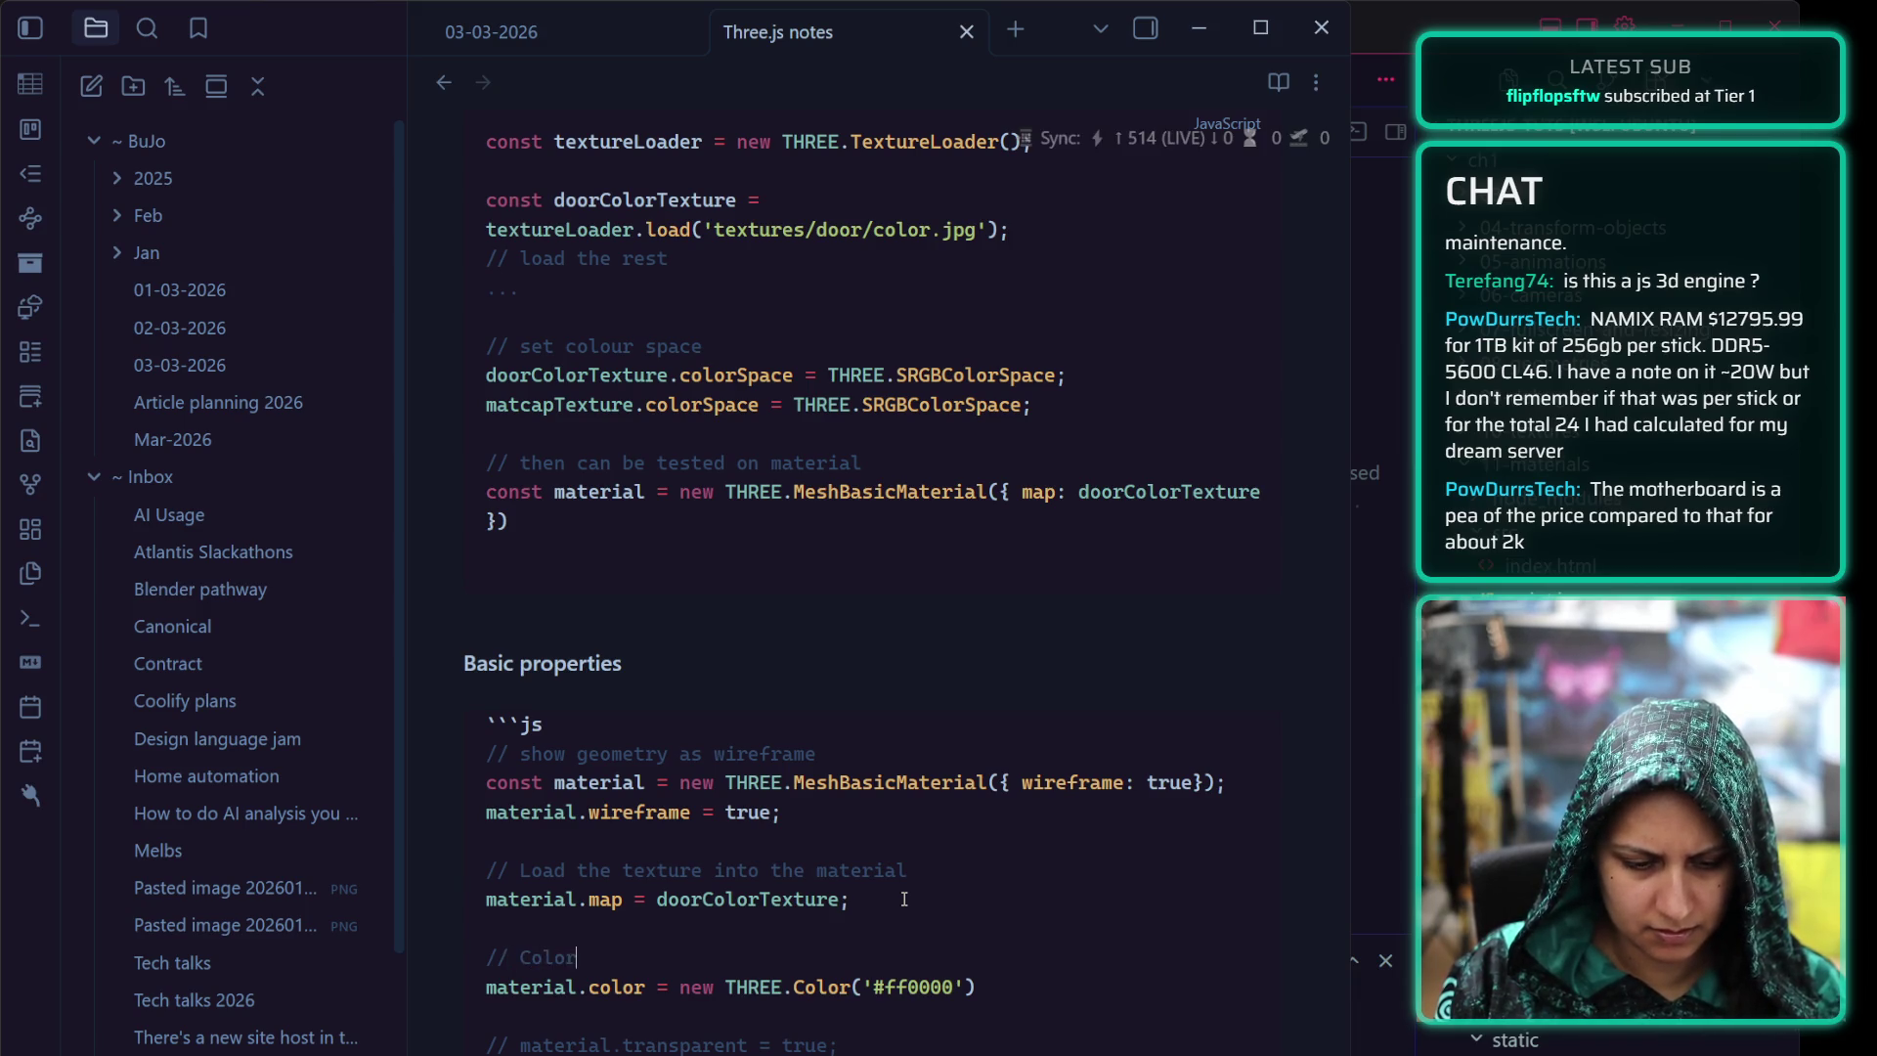
pyautogui.press('BackSpace')
pyautogui.press('BackSpace')
pyautogui.press('BackSpace')
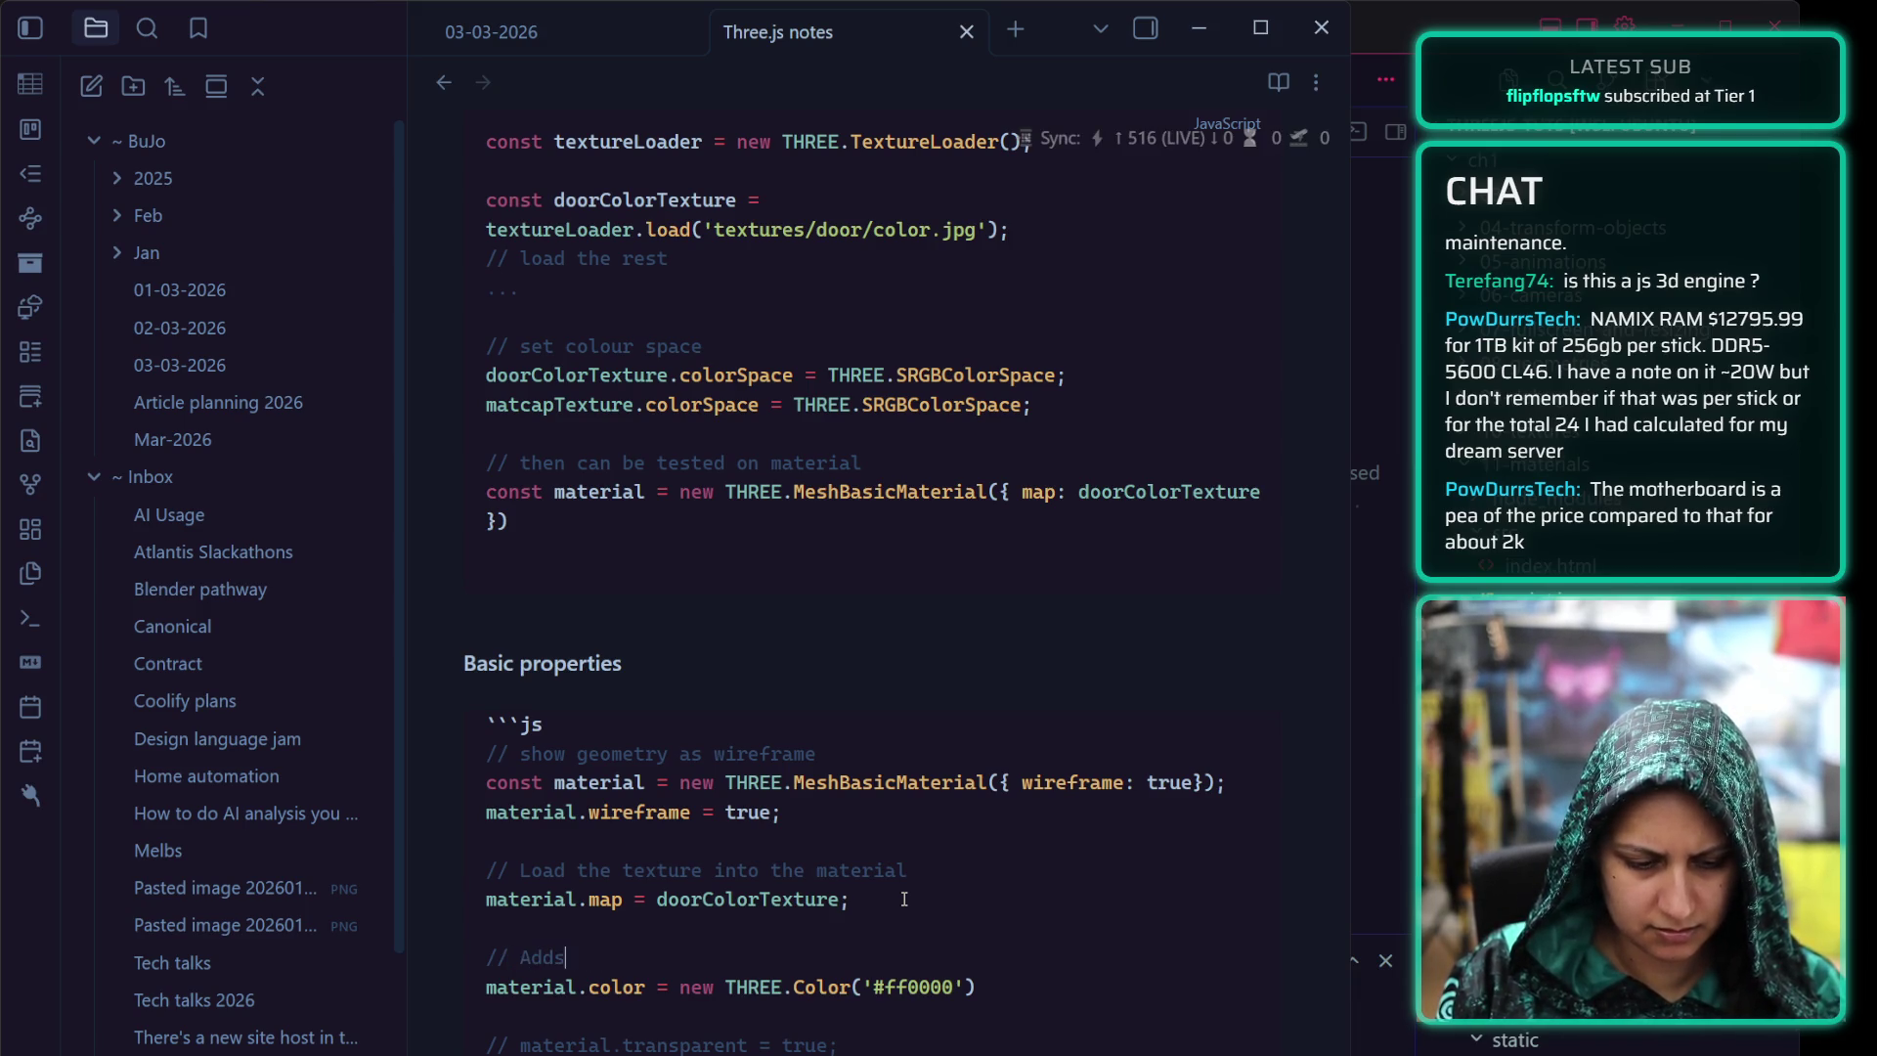
pyautogui.write('Adds colour;')
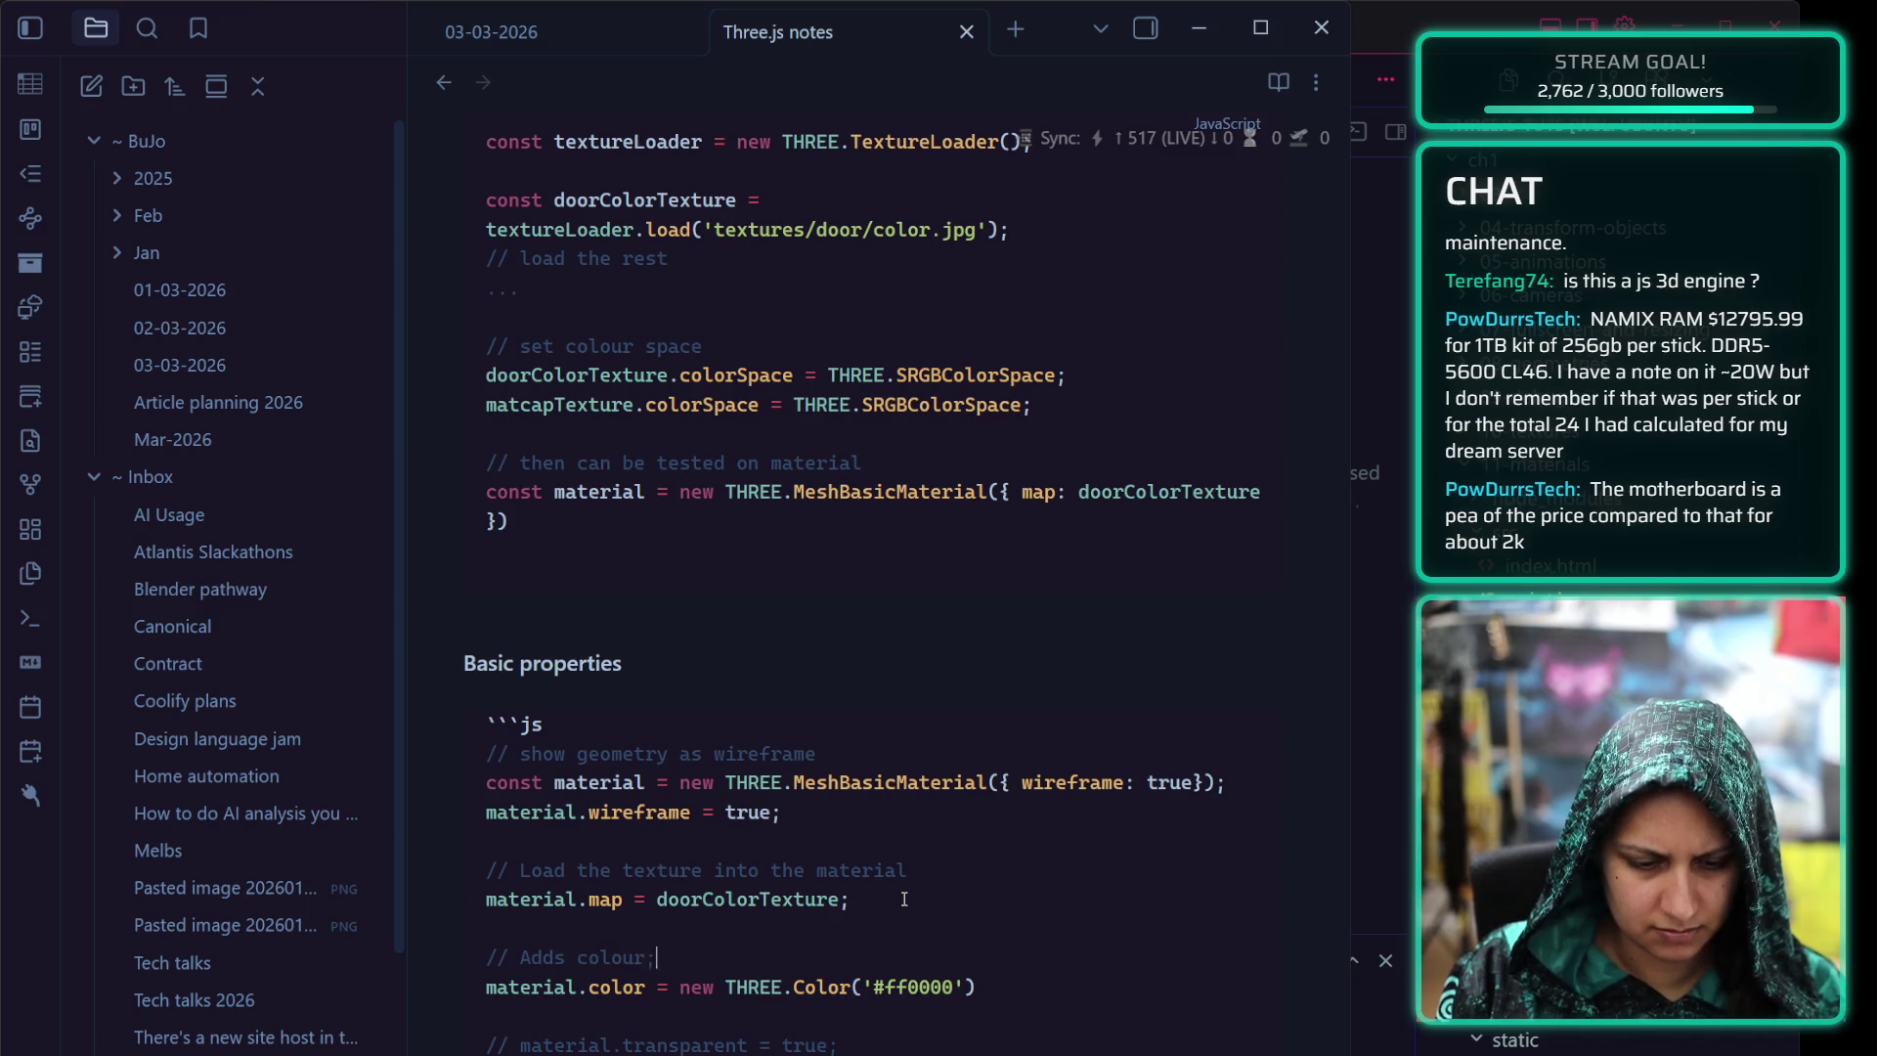
pyautogui.write(' can layer on top')
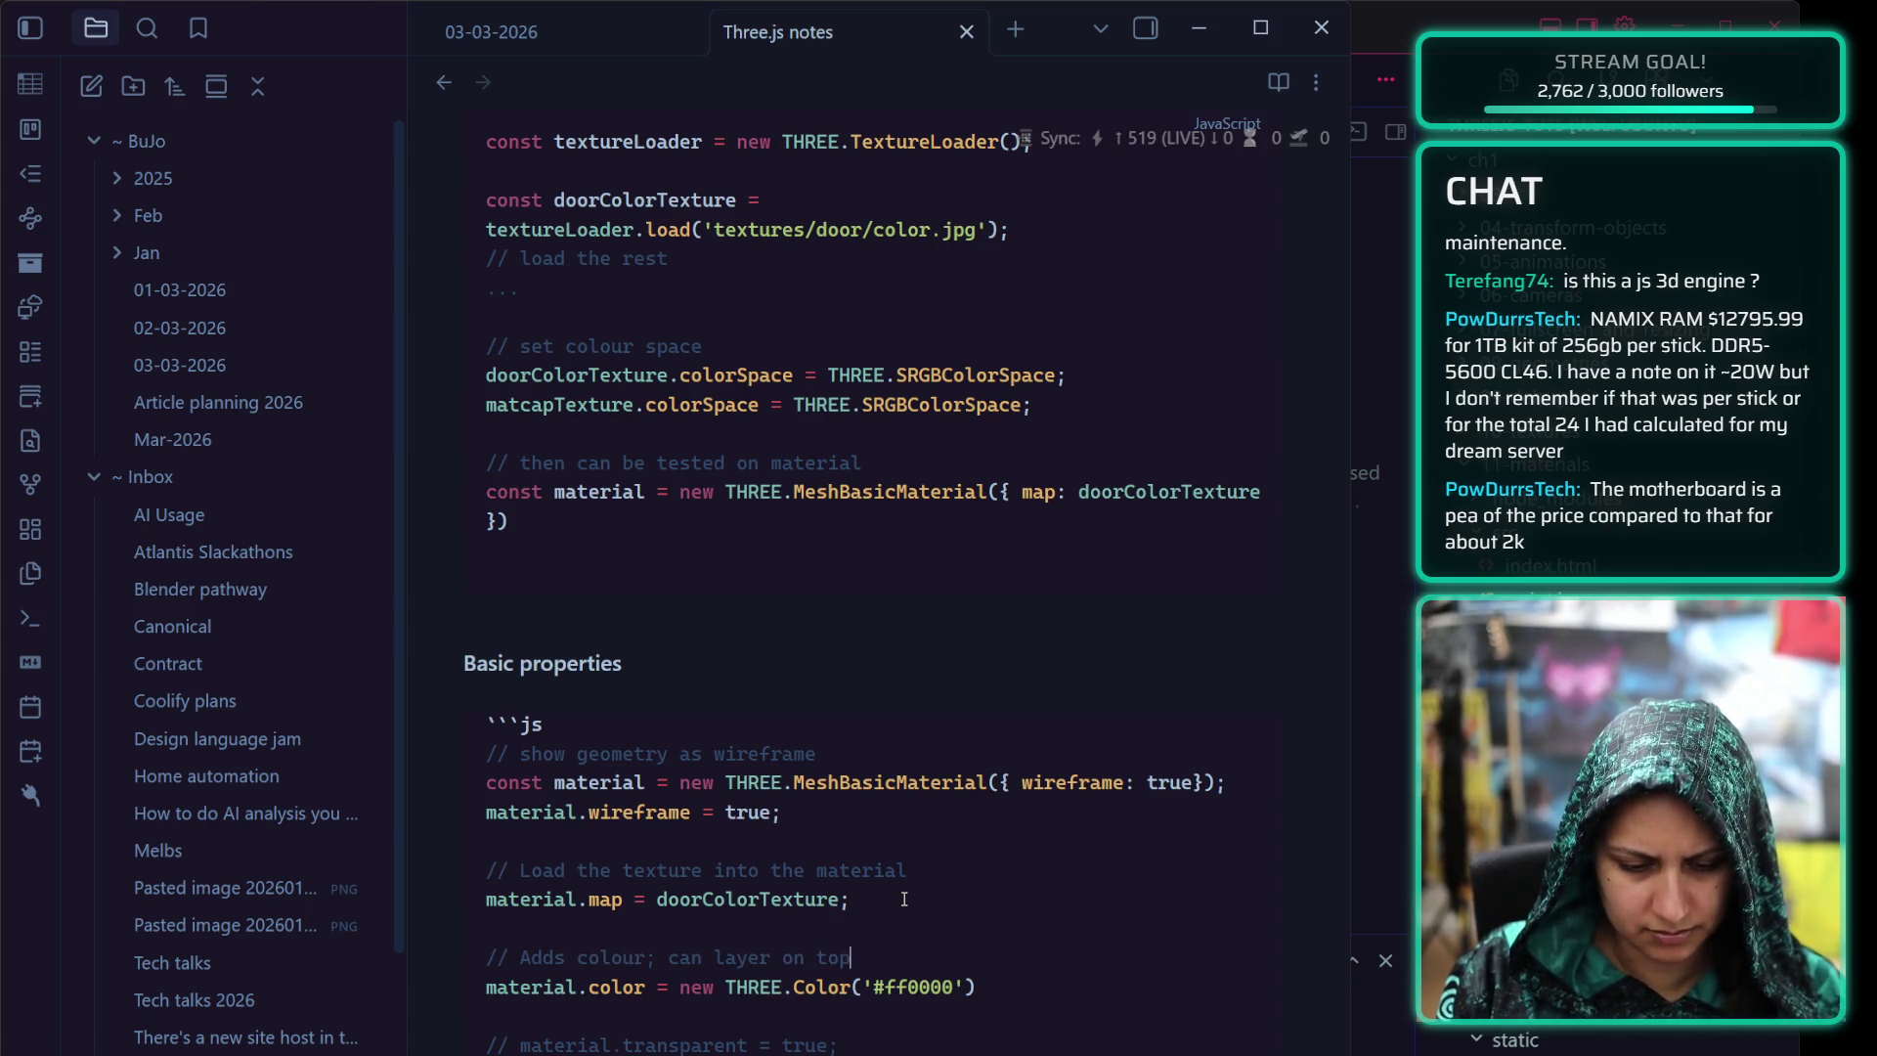
pyautogui.write(' of texture')
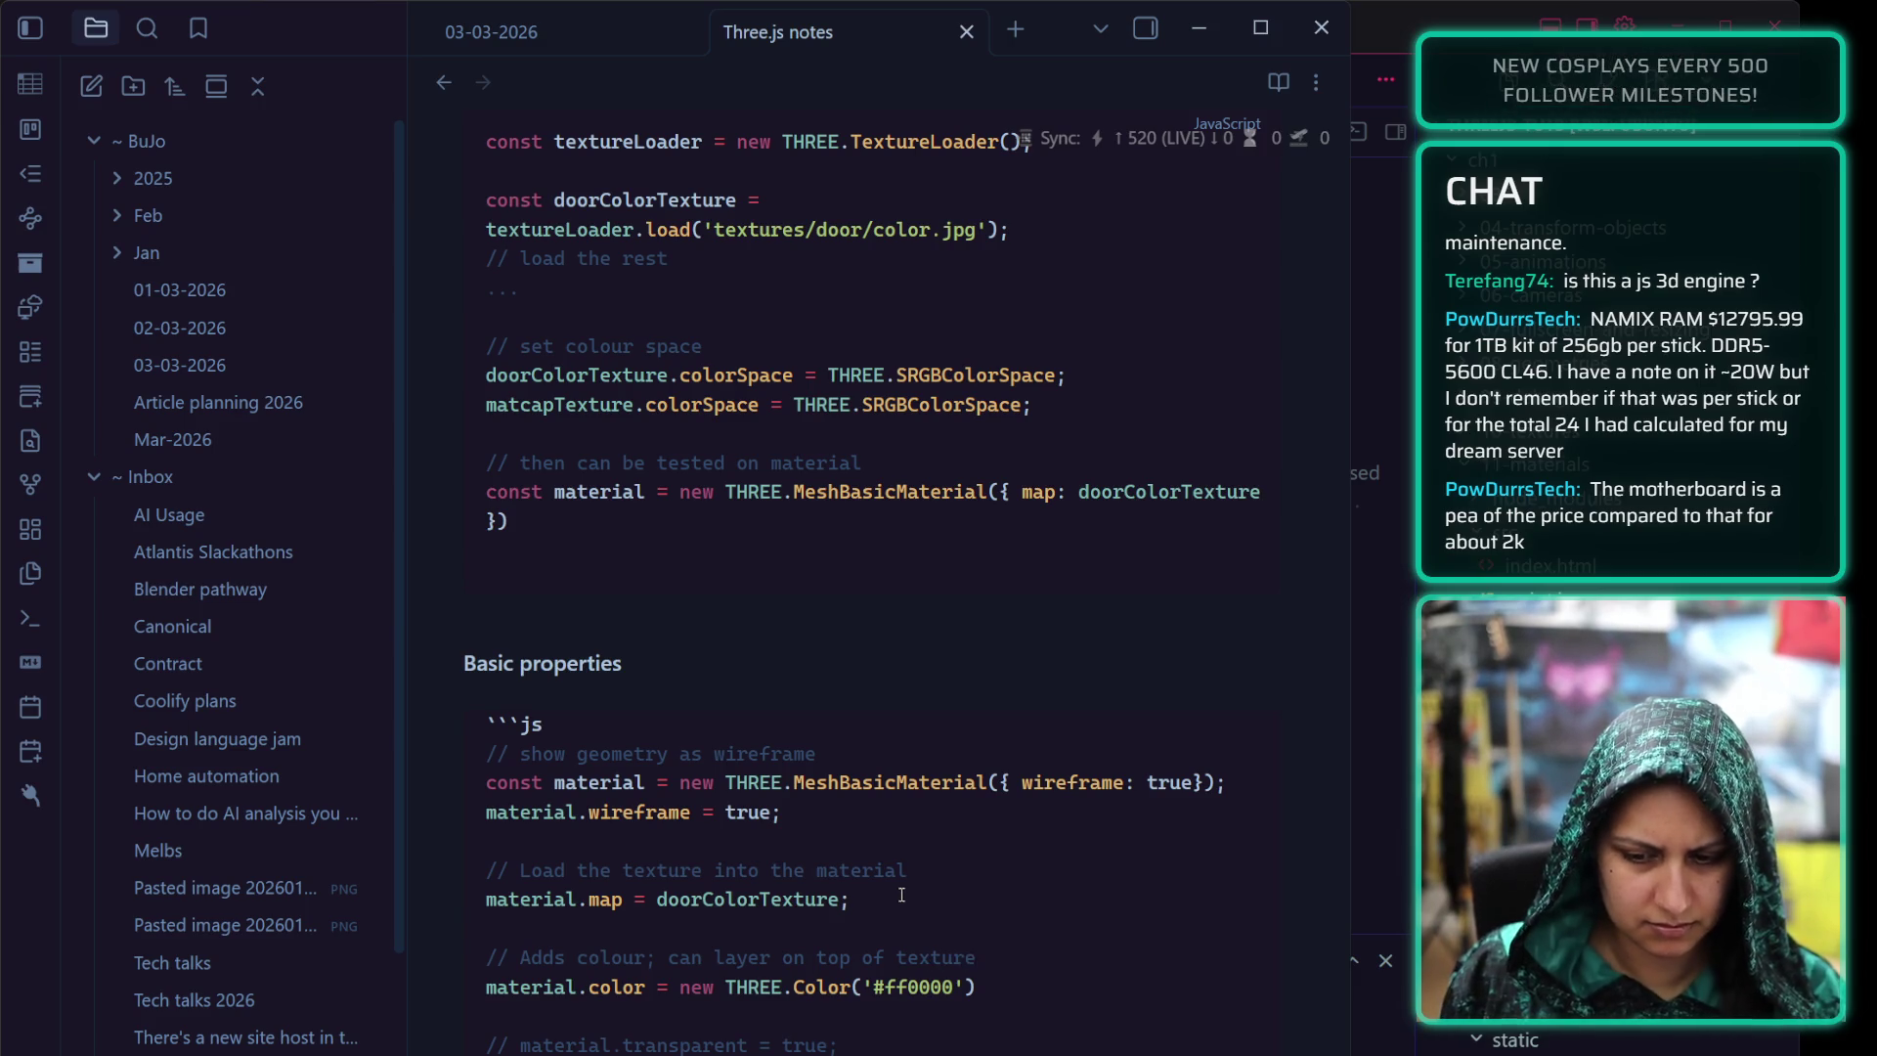
pyautogui.moveTo(719, 956); pyautogui.dragTo(979, 956)
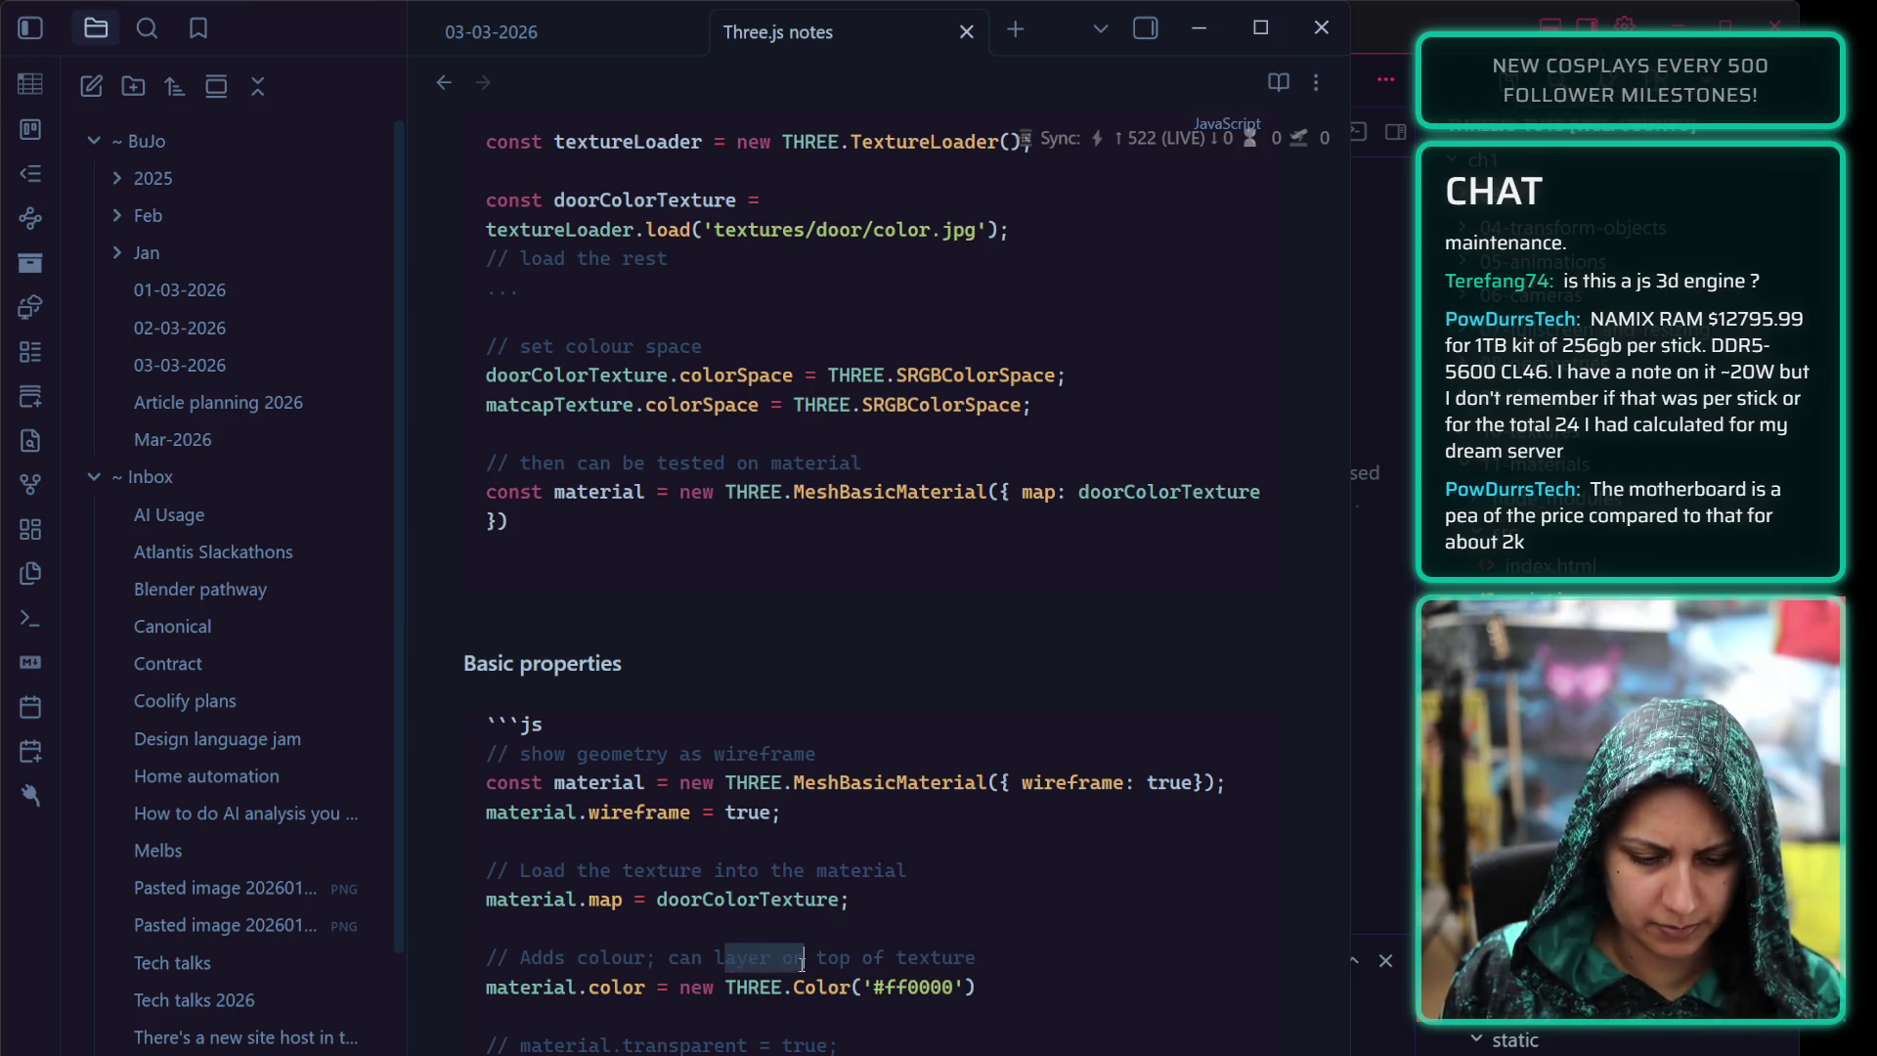
pyautogui.write('com')
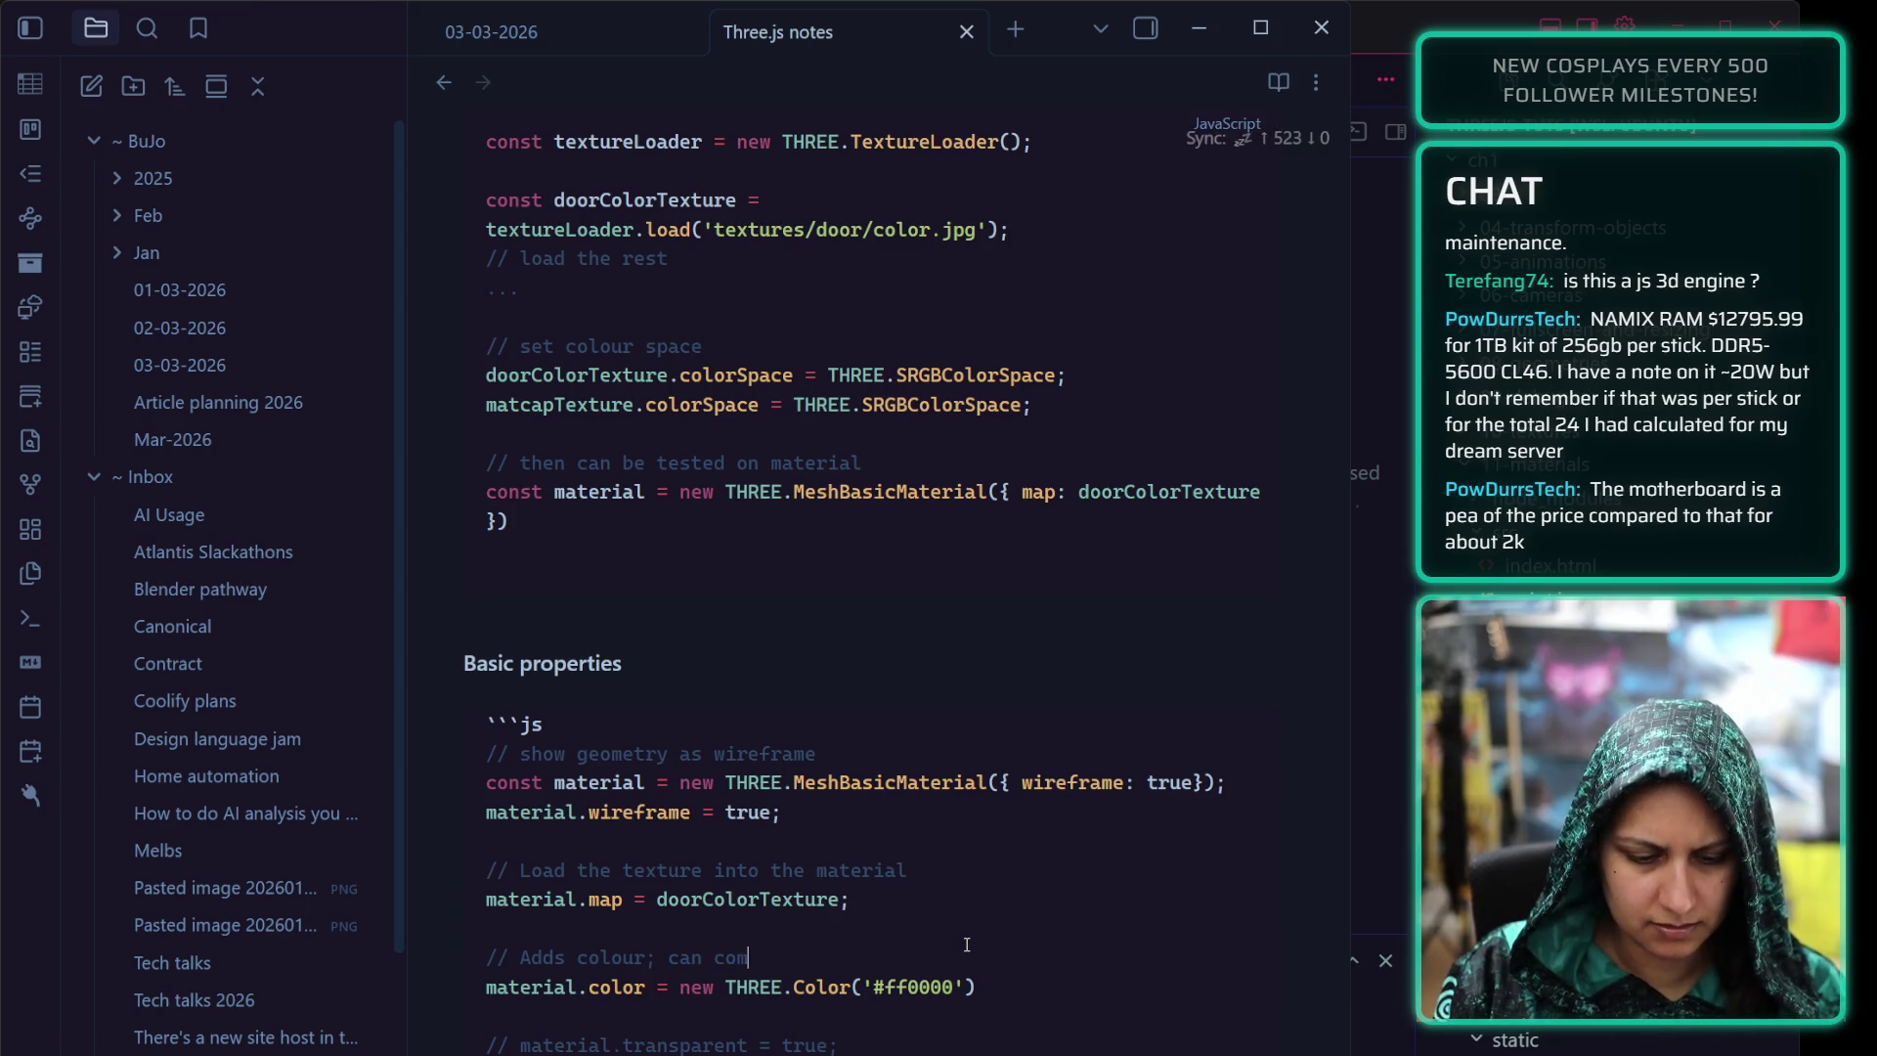
pyautogui.write('bine with texture')
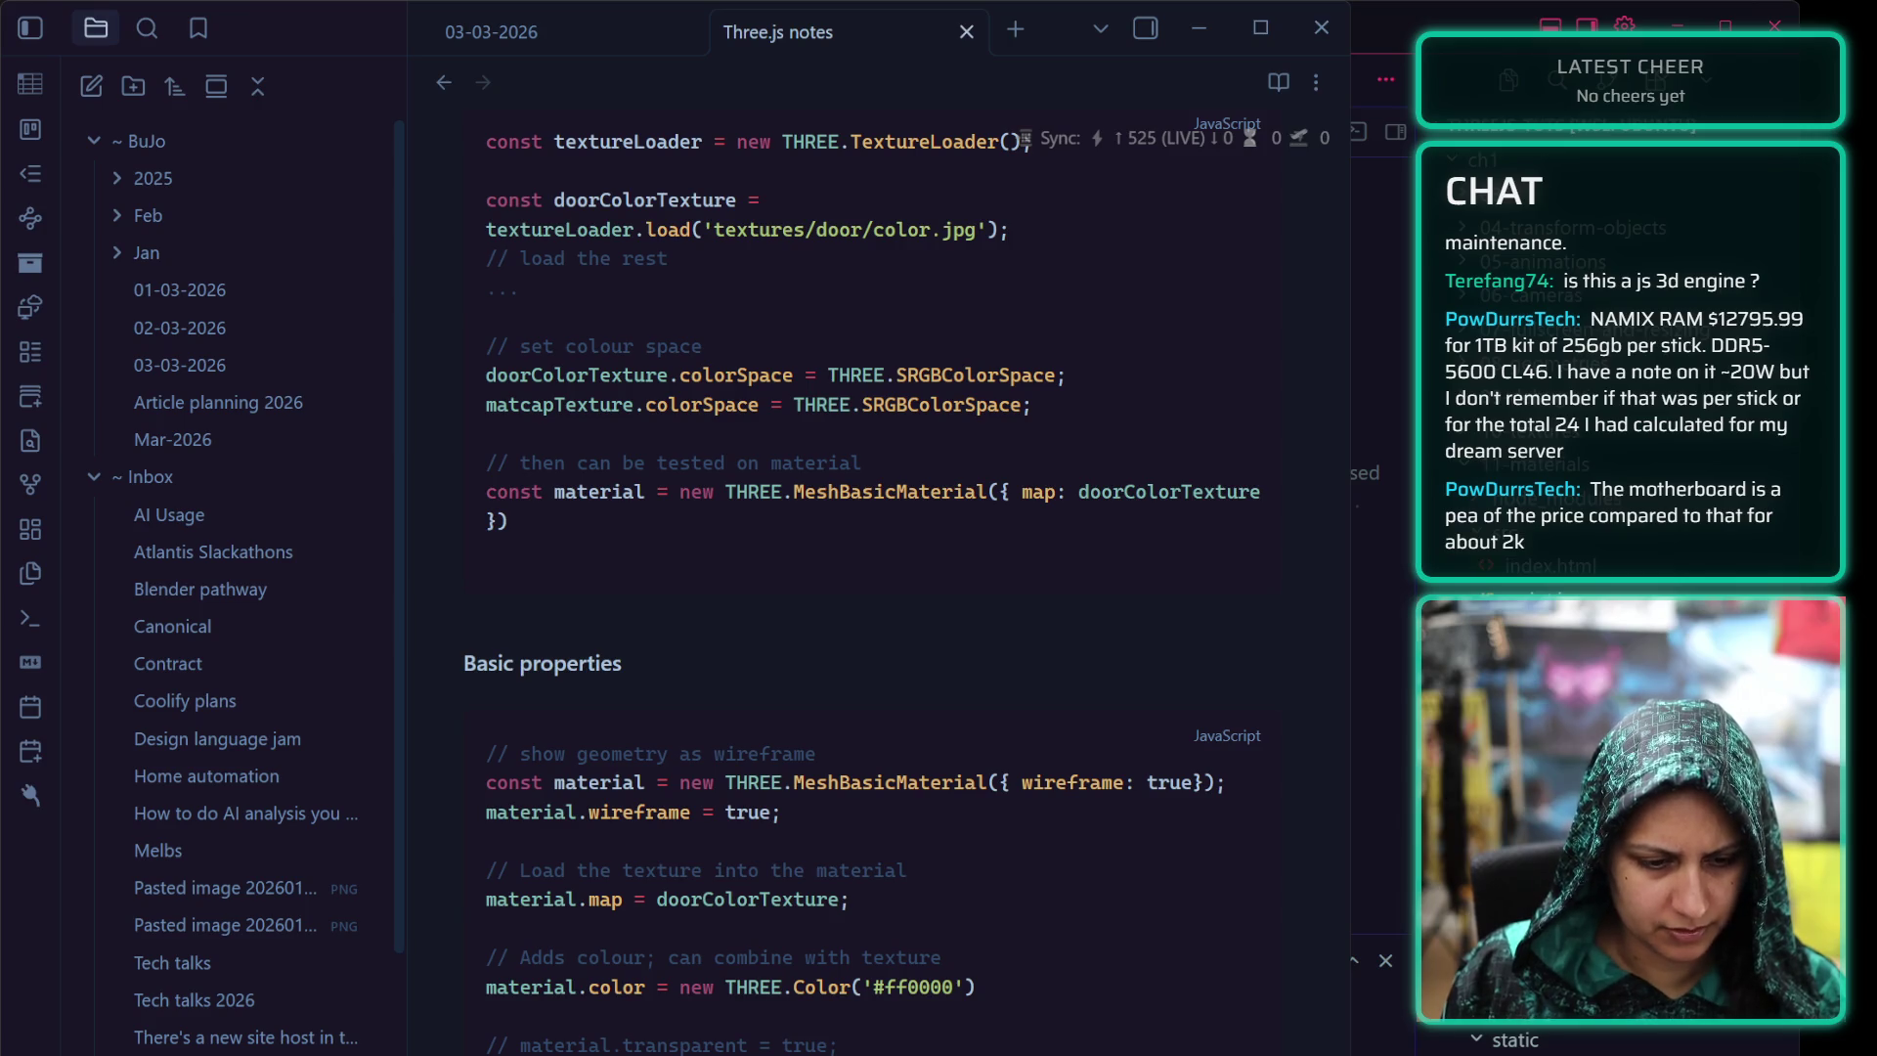
pyautogui.scroll(-1, 880, 587)
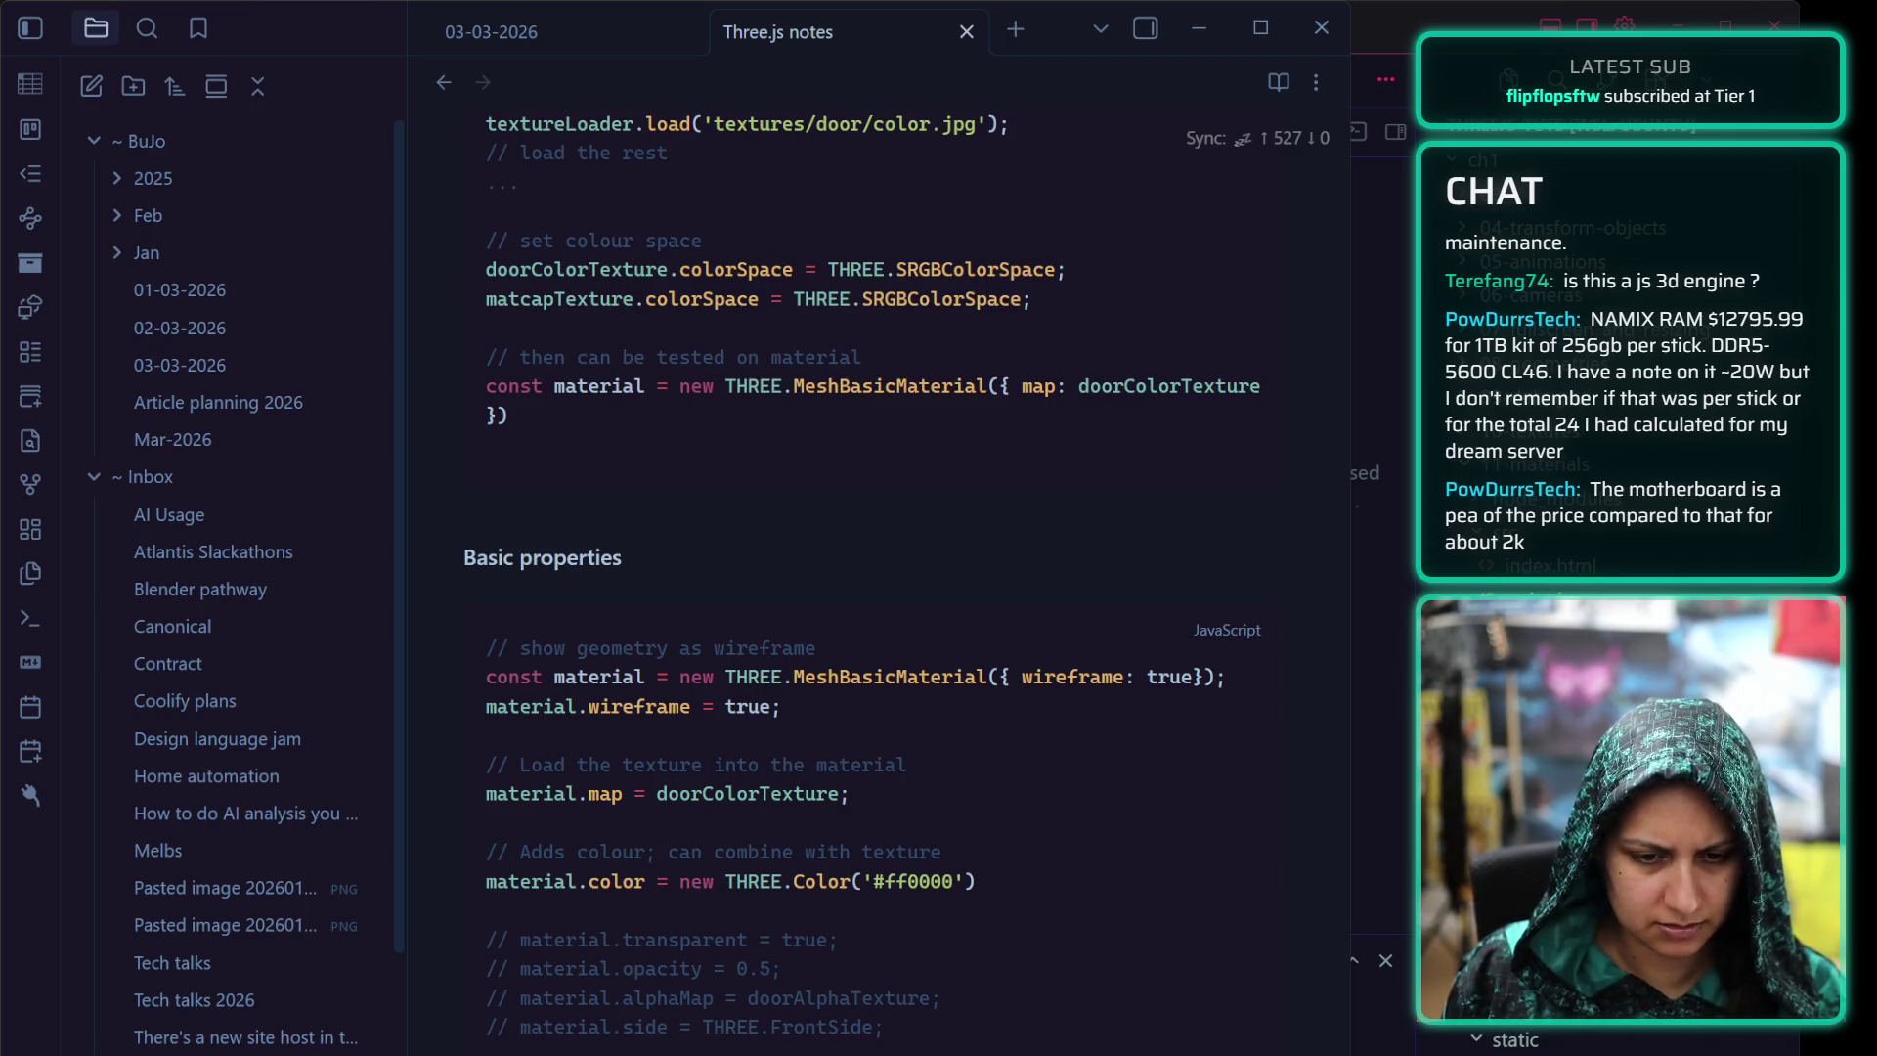
pyautogui.click(941, 850)
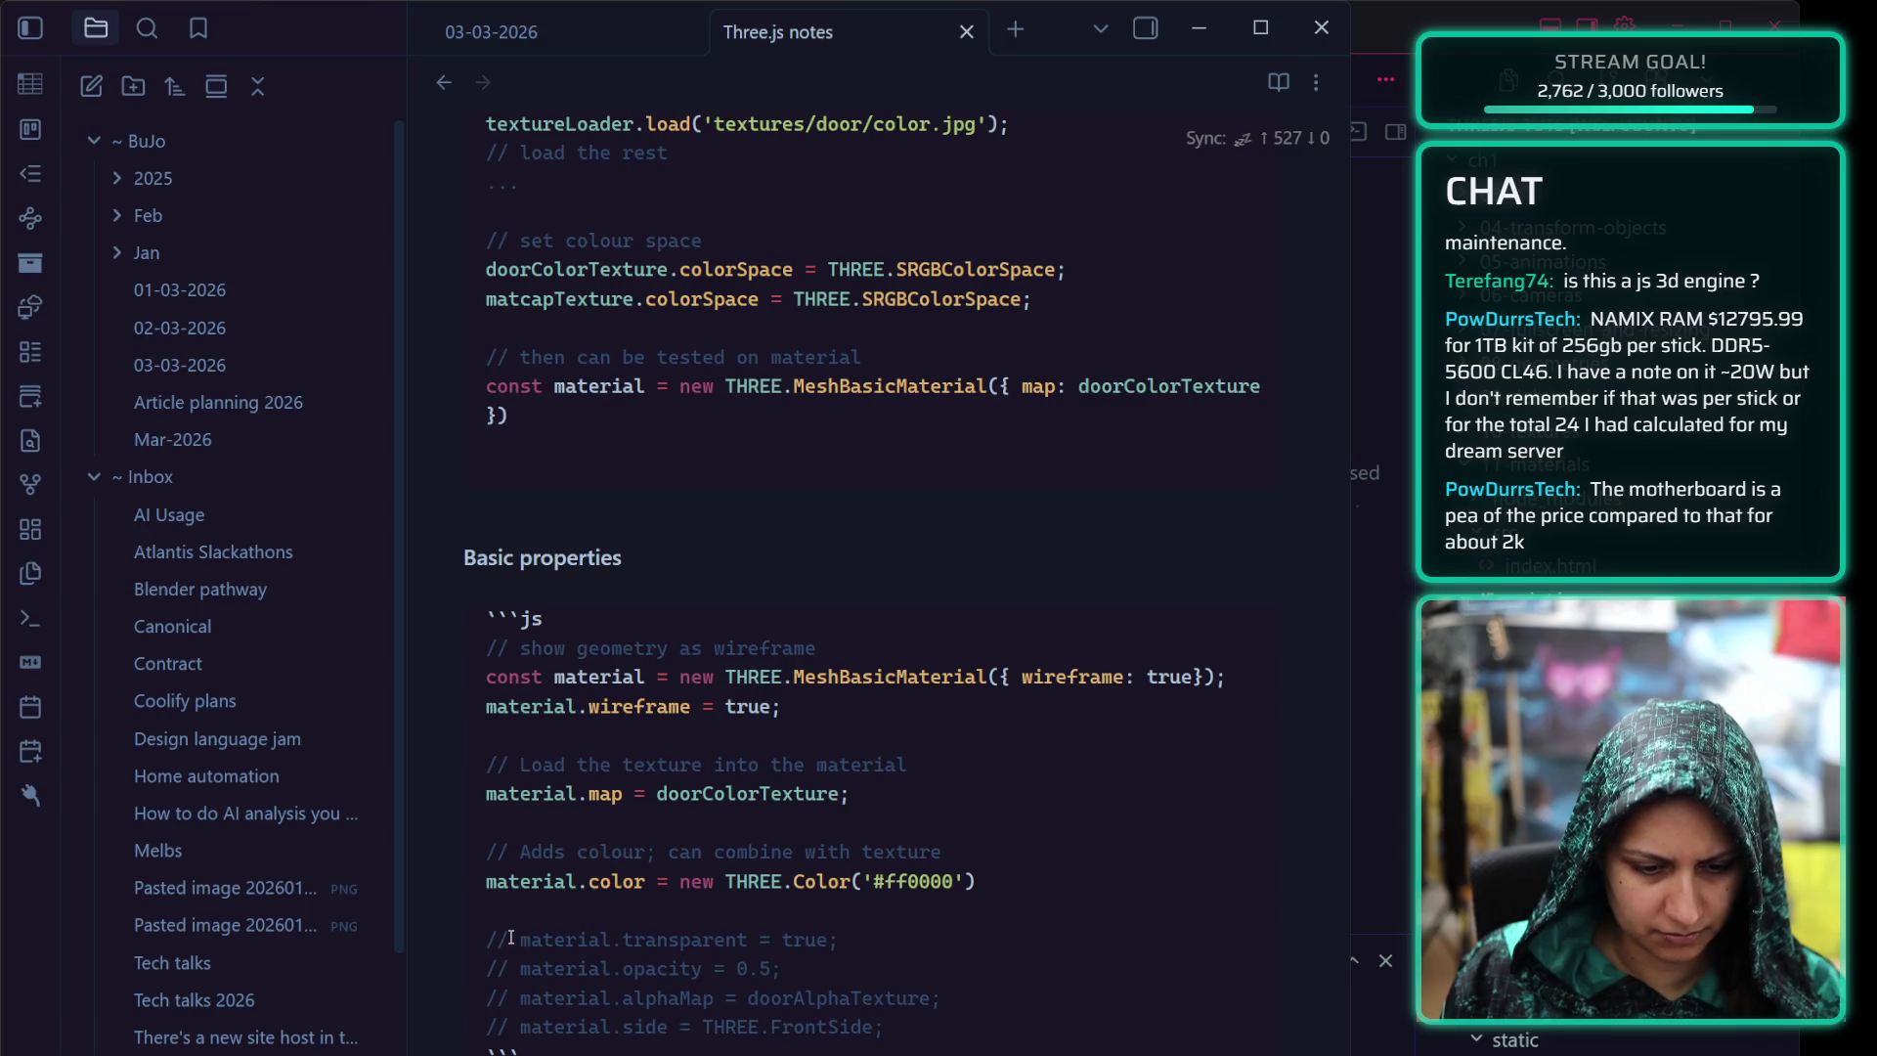
# Uncomment material.transparent and note above it that transparent must be true for opacity to work
pyautogui.click(525, 939)
pyautogui.press('BackSpace')
pyautogui.press('BackSpace')
pyautogui.press('BackSpace')
pyautogui.press('Up')
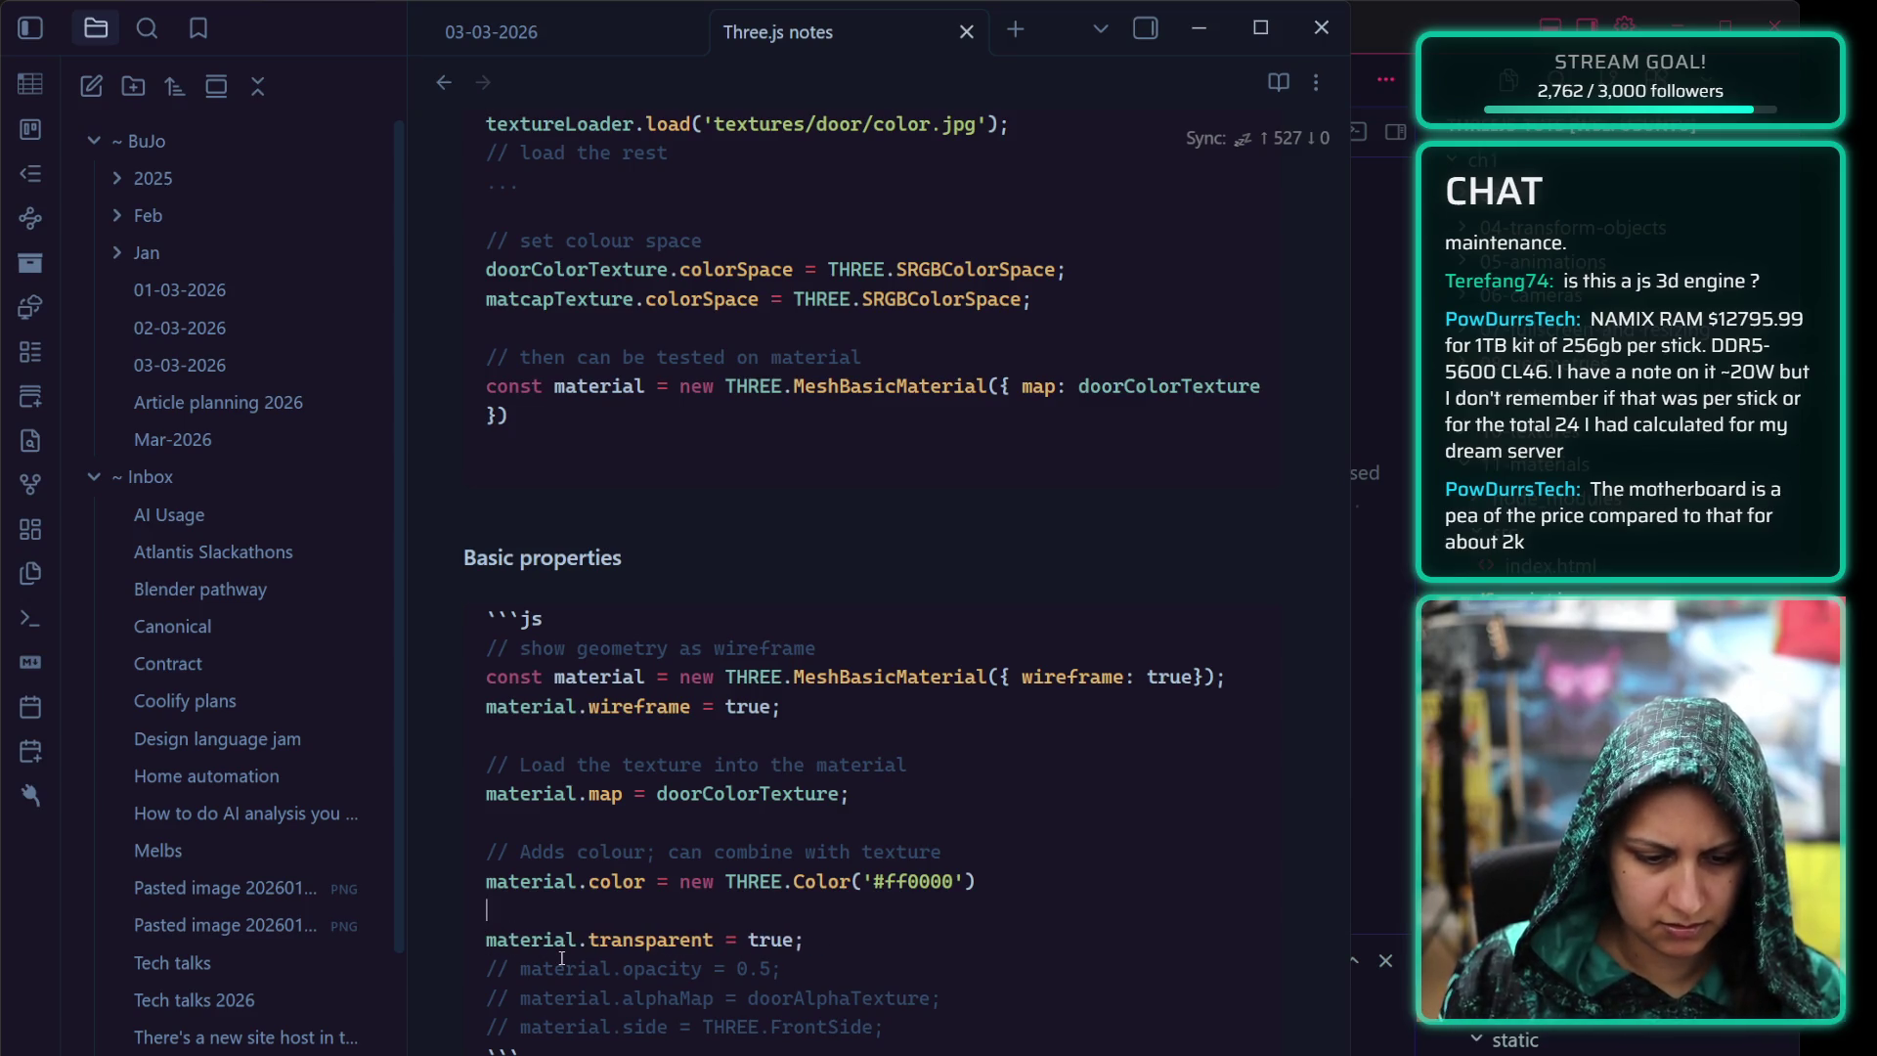
pyautogui.press('Return')
pyautogui.write('//')
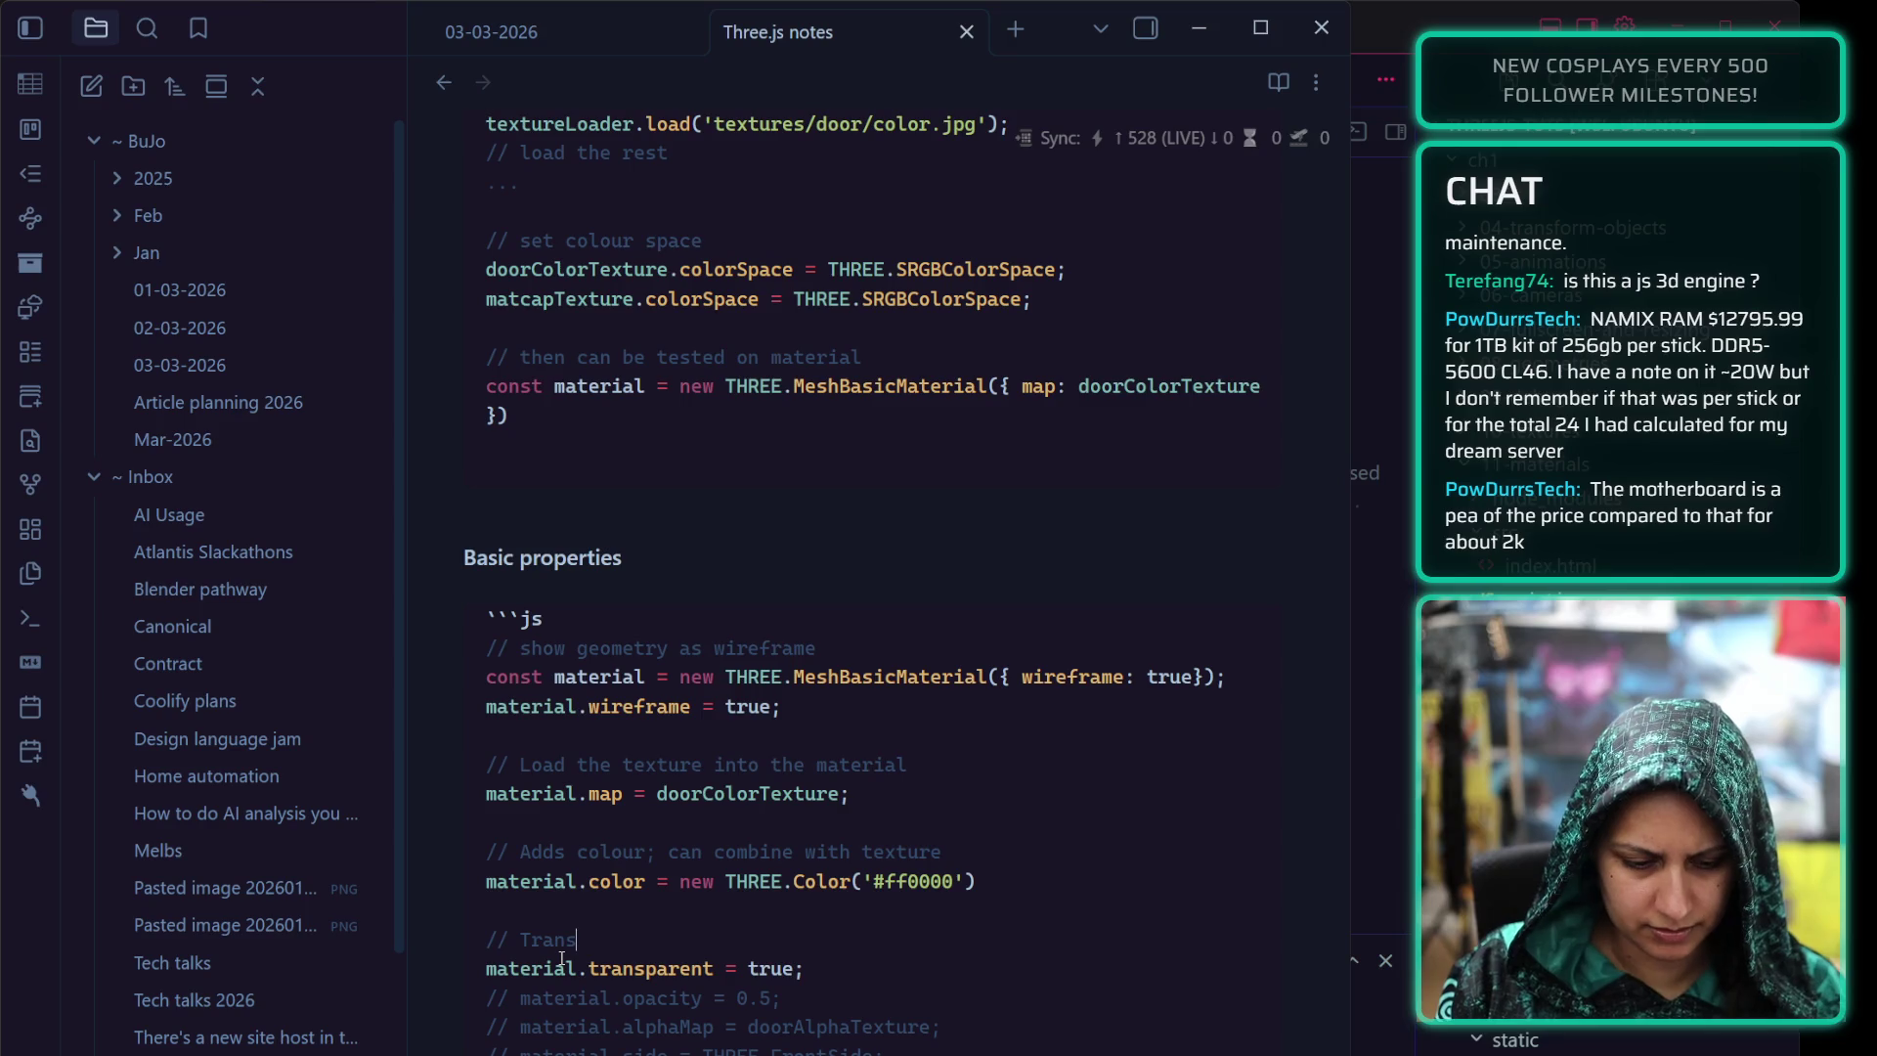
pyautogui.write('Transparent must be true for ')
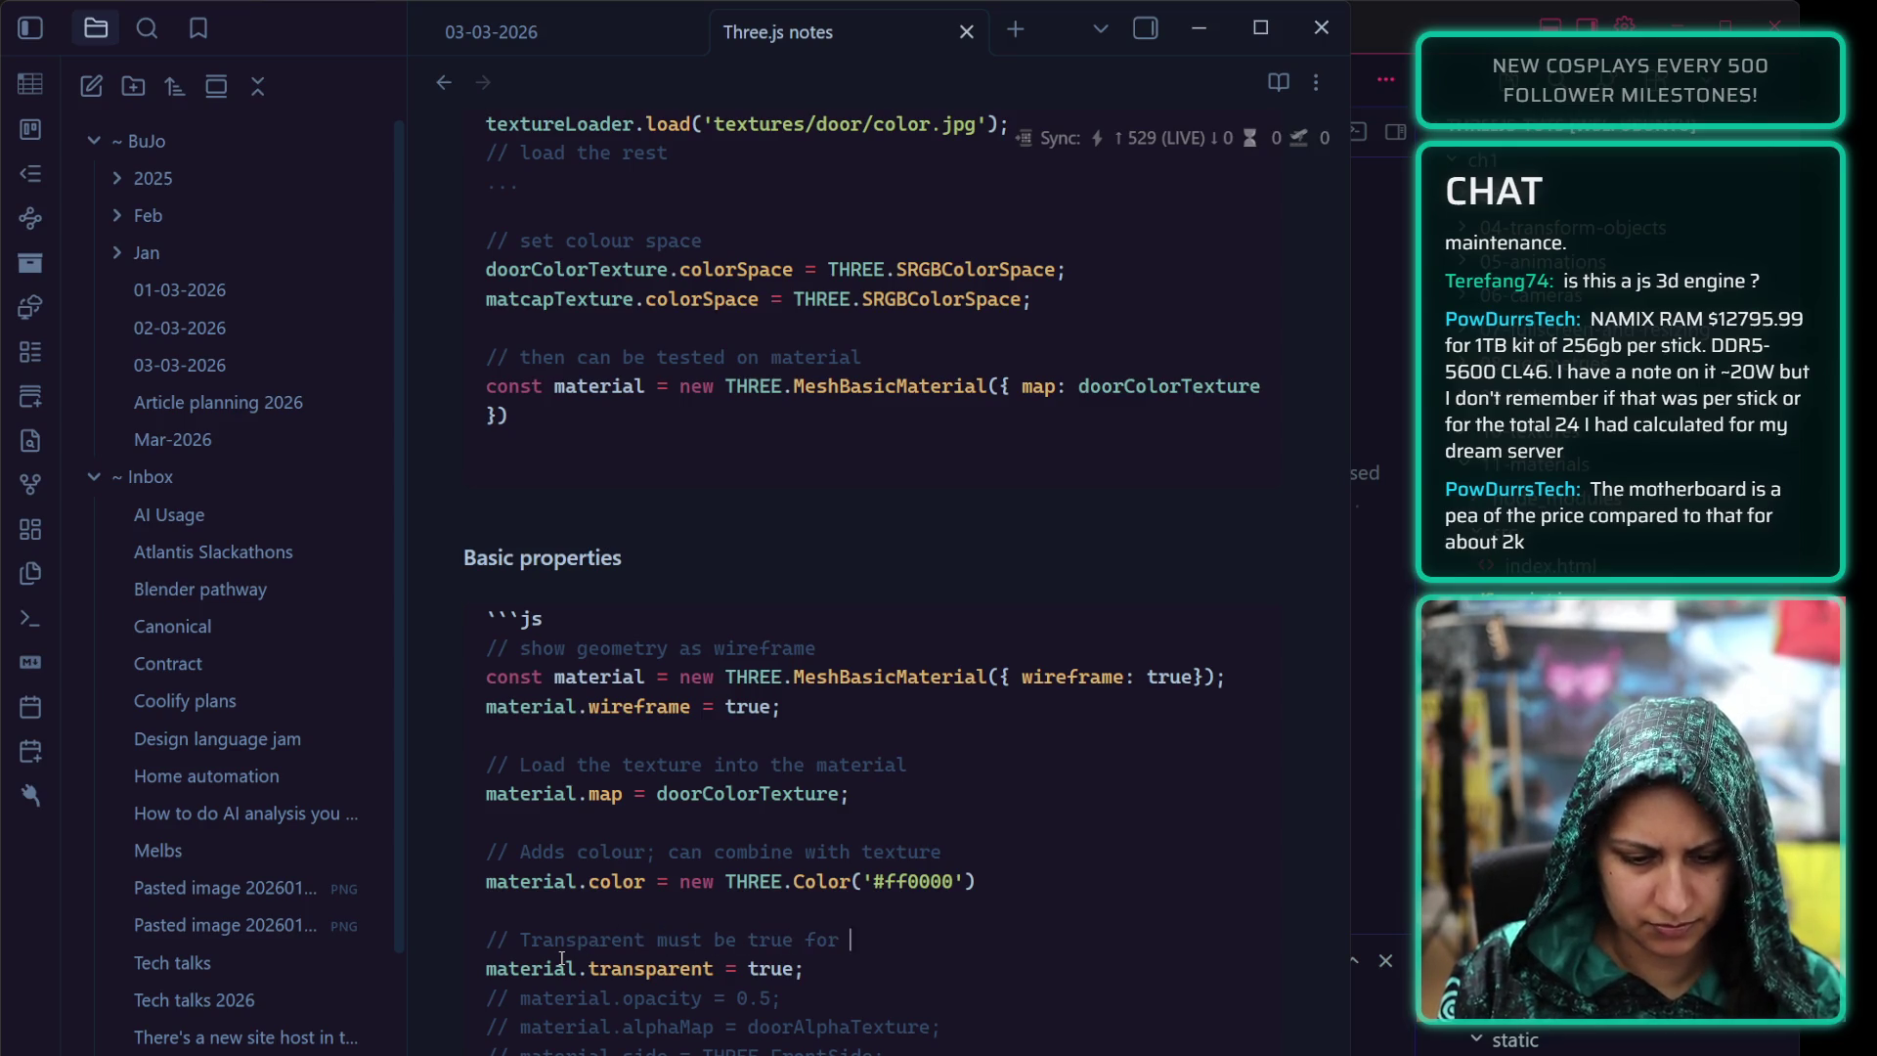
pyautogui.write('opacity to work')
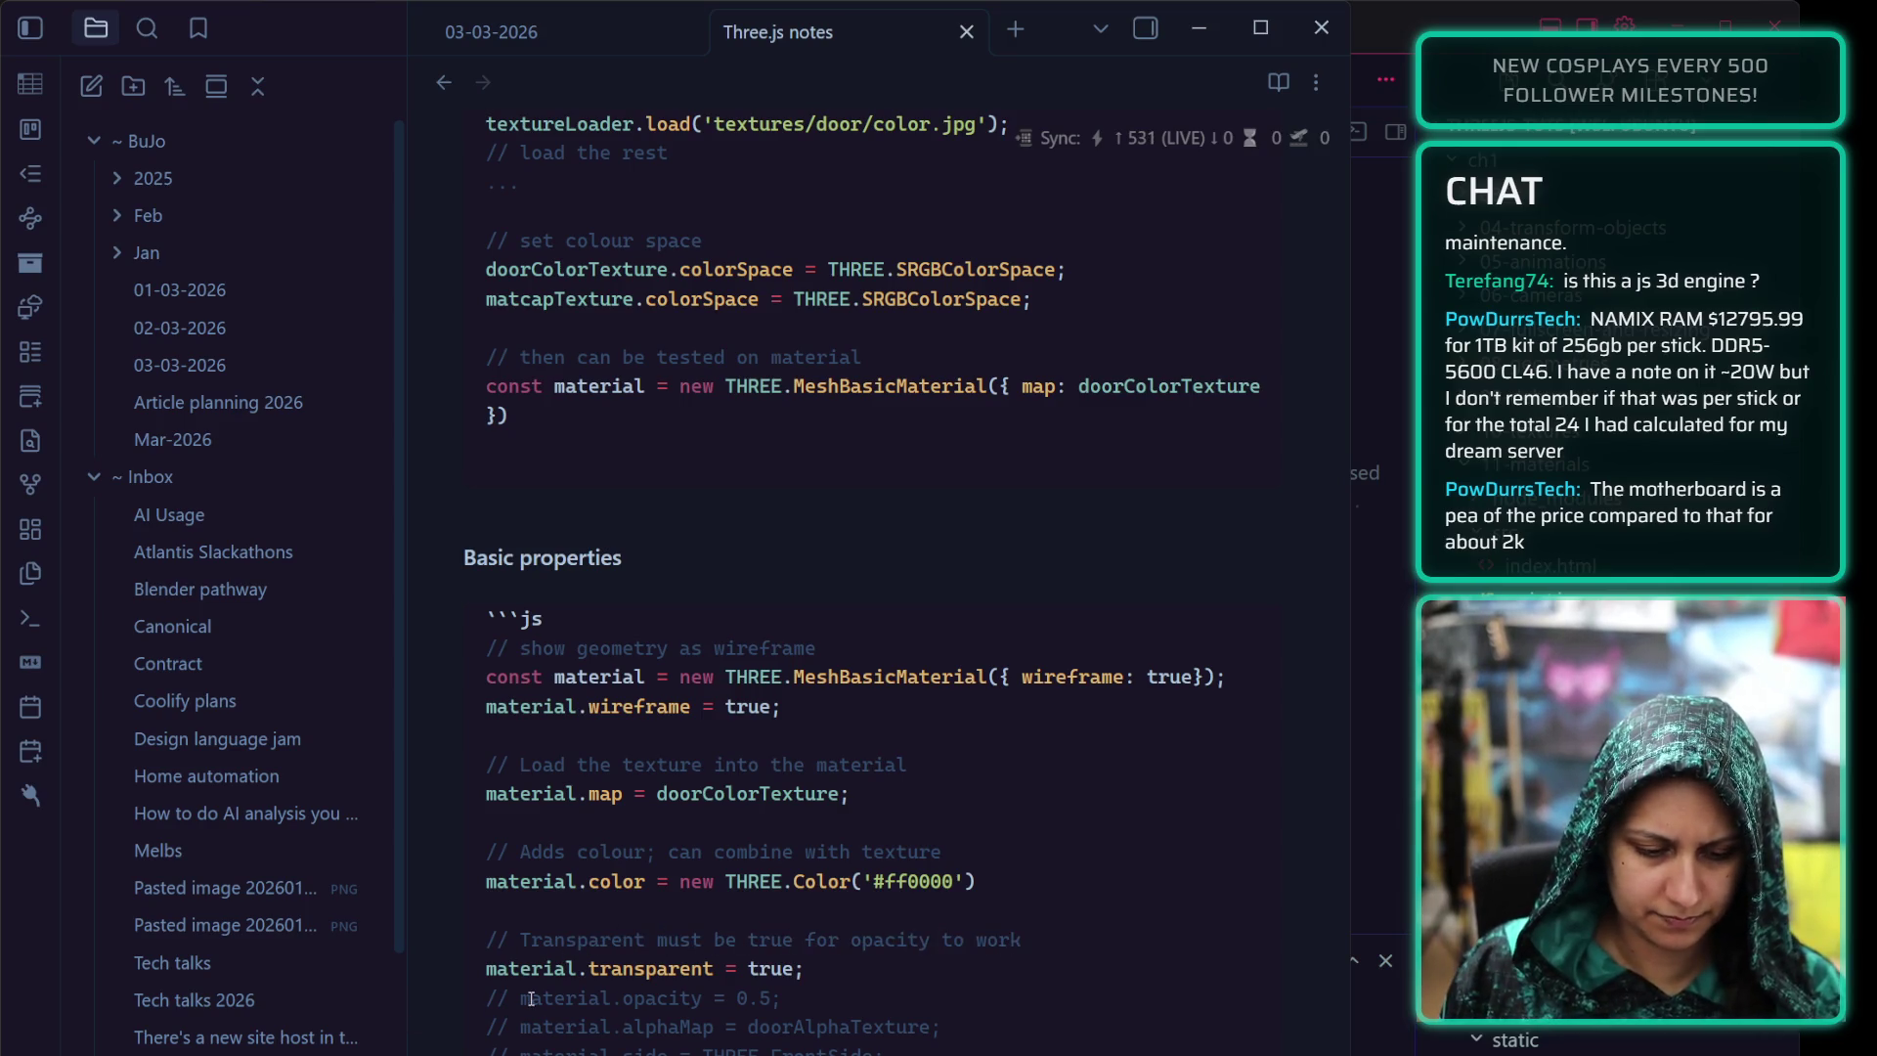
# Uncomment material.opacity = 0.5 and leave a blank line below it
pyautogui.click(785, 994)
pyautogui.press('Home')
pyautogui.press('Delete')
pyautogui.press('Delete')
pyautogui.press('Delete')
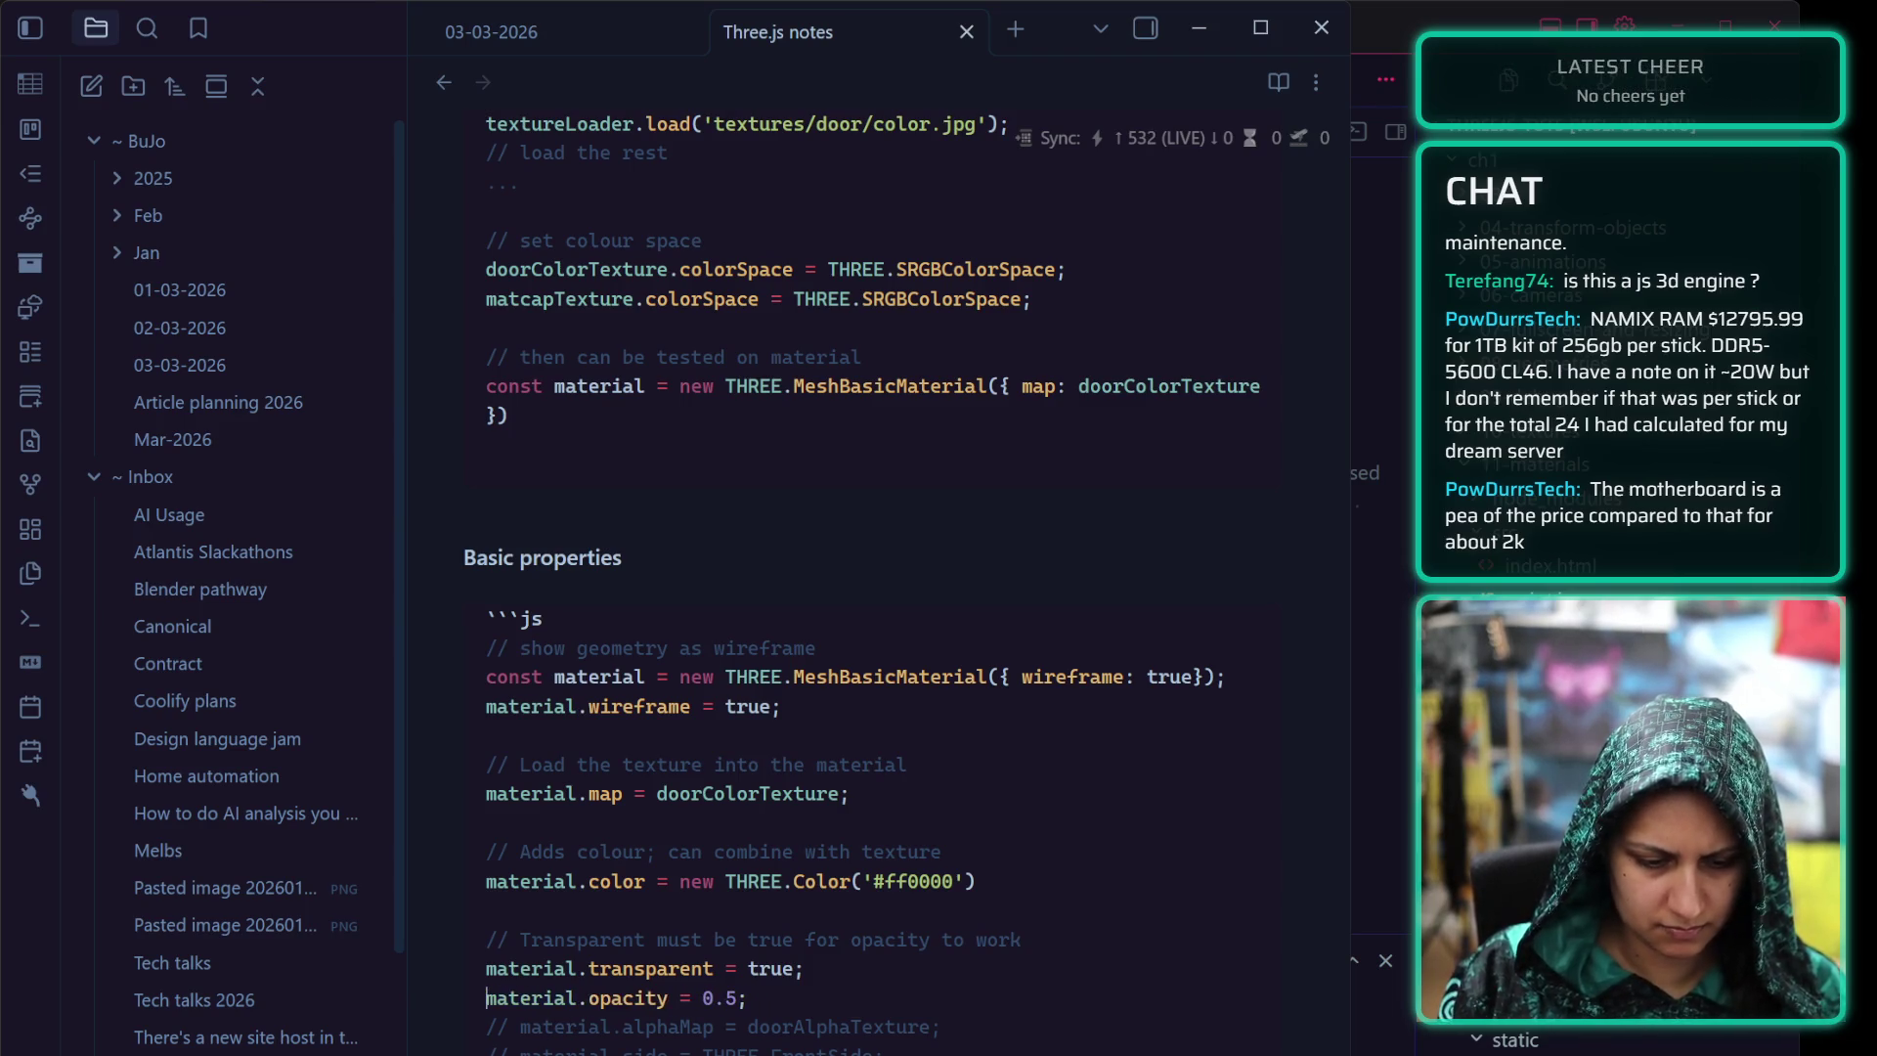
pyautogui.press('End')
pyautogui.press('Return')
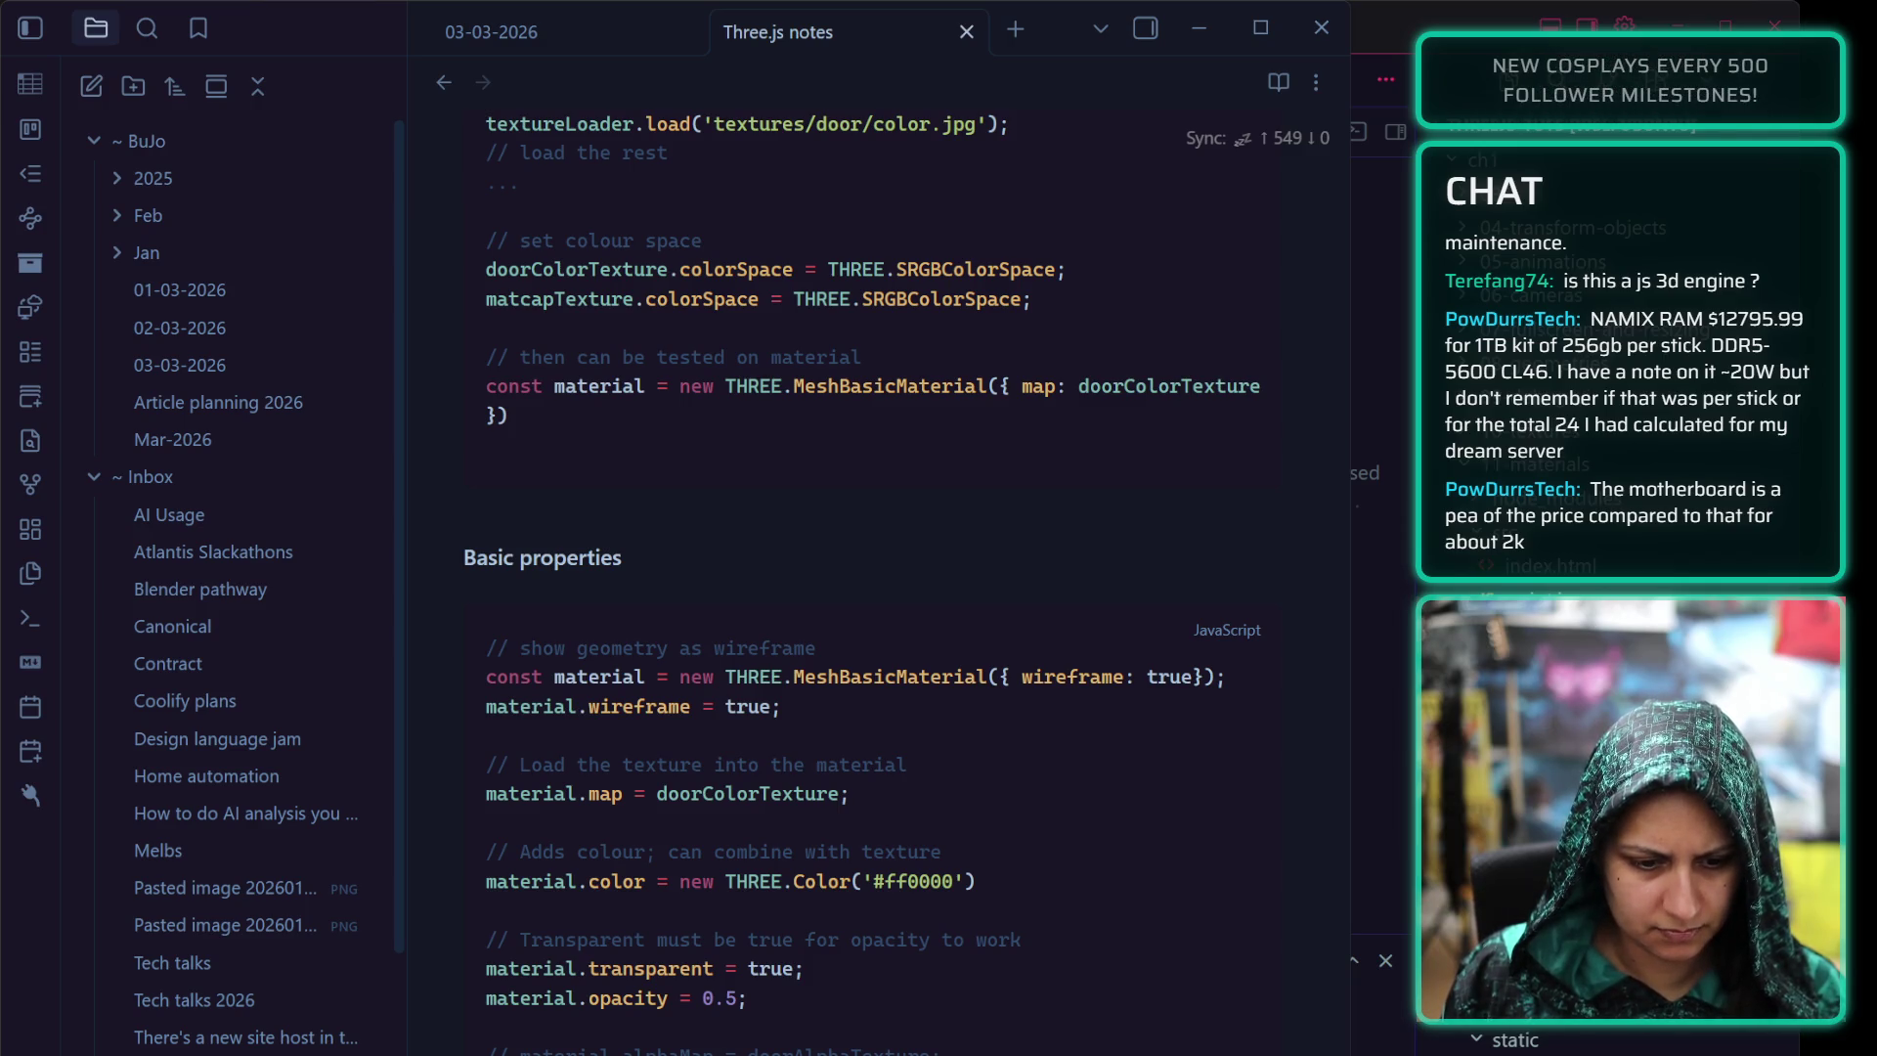
pyautogui.click(492, 1027)
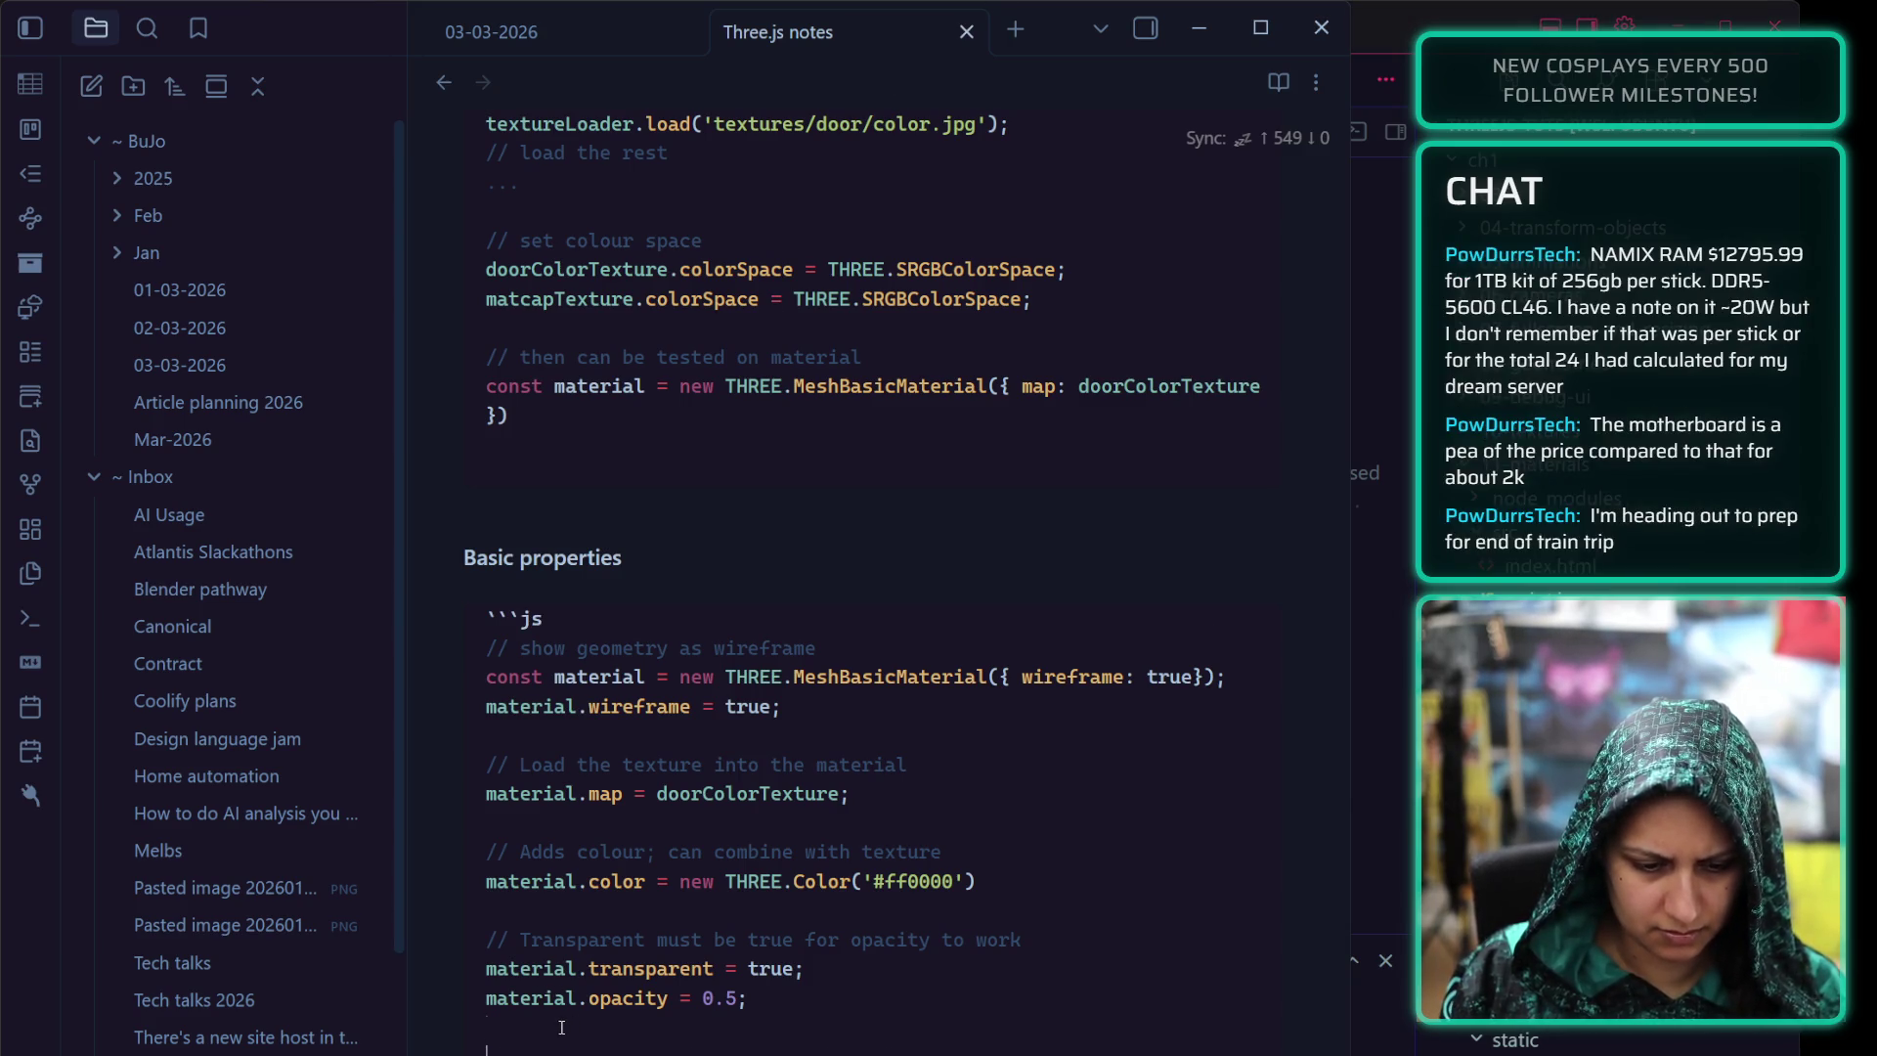
pyautogui.write('// Alternati')
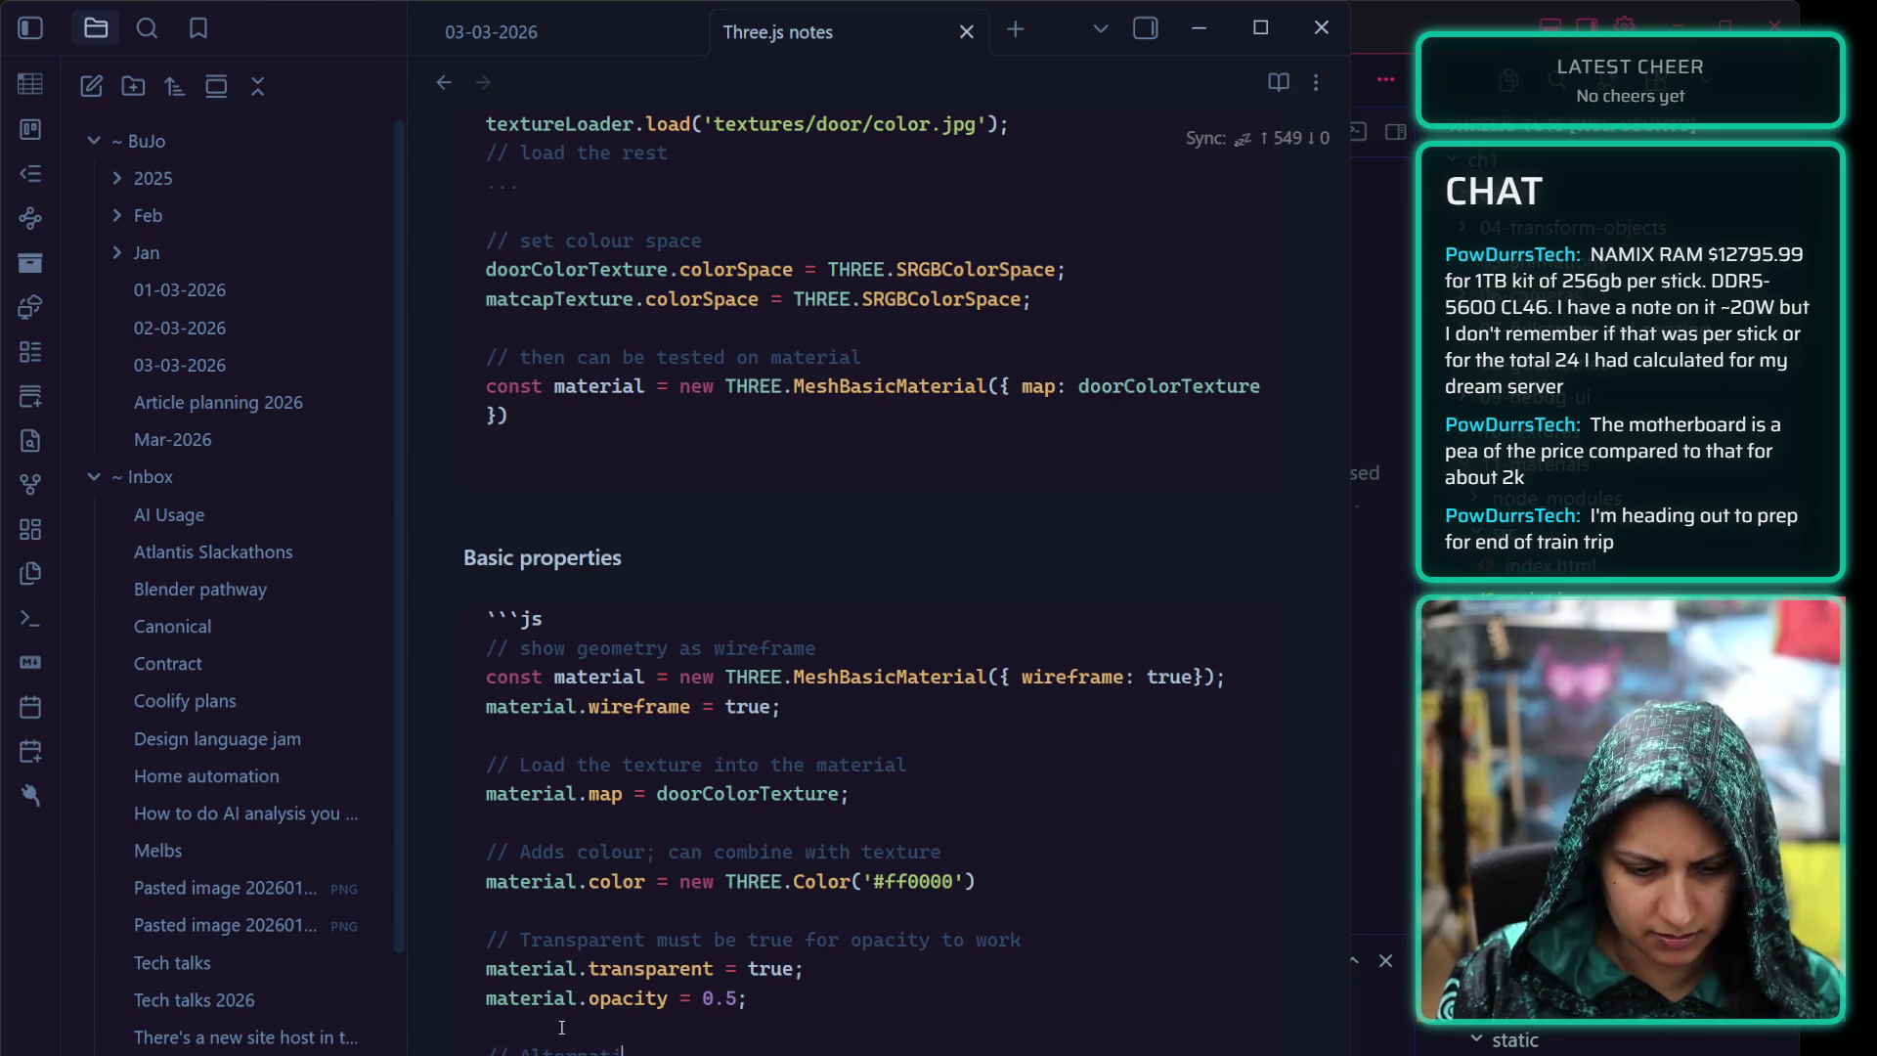
pyautogui.write('vely control')
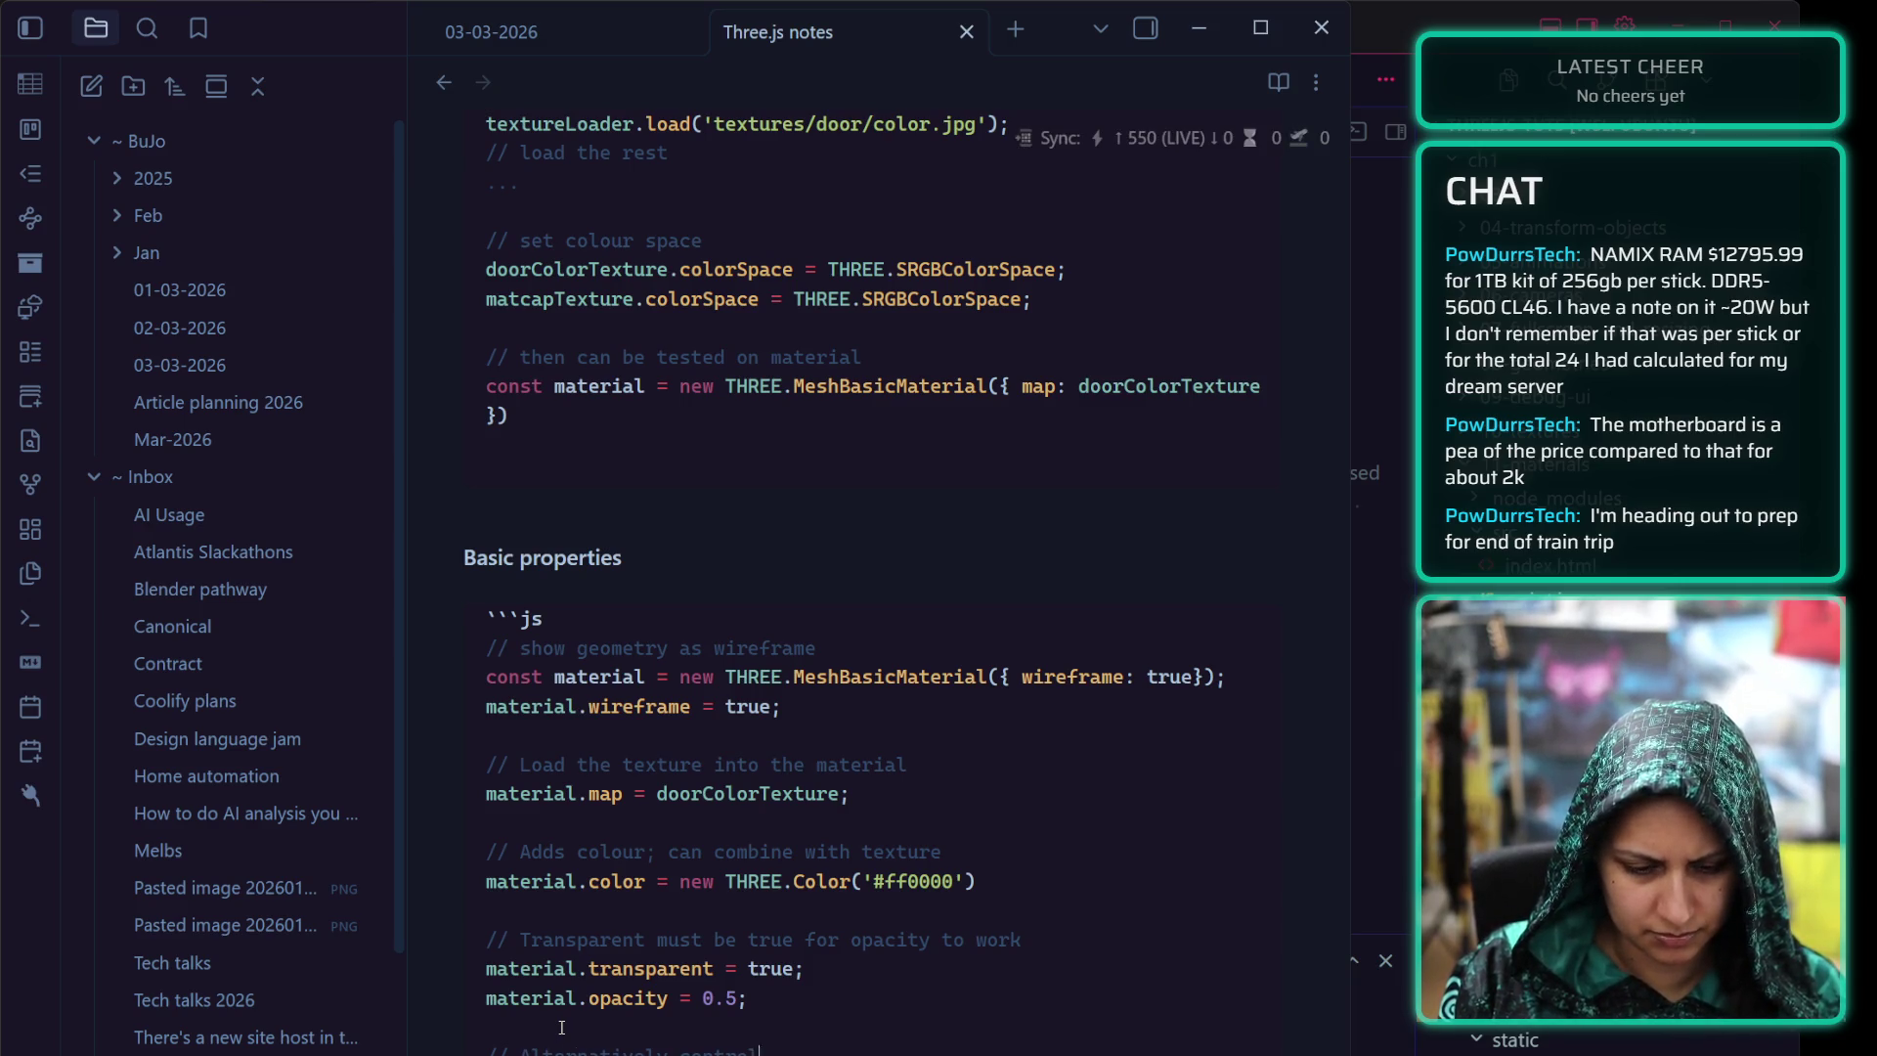
pyautogui.write(' space')
pyautogui.write('h alph')
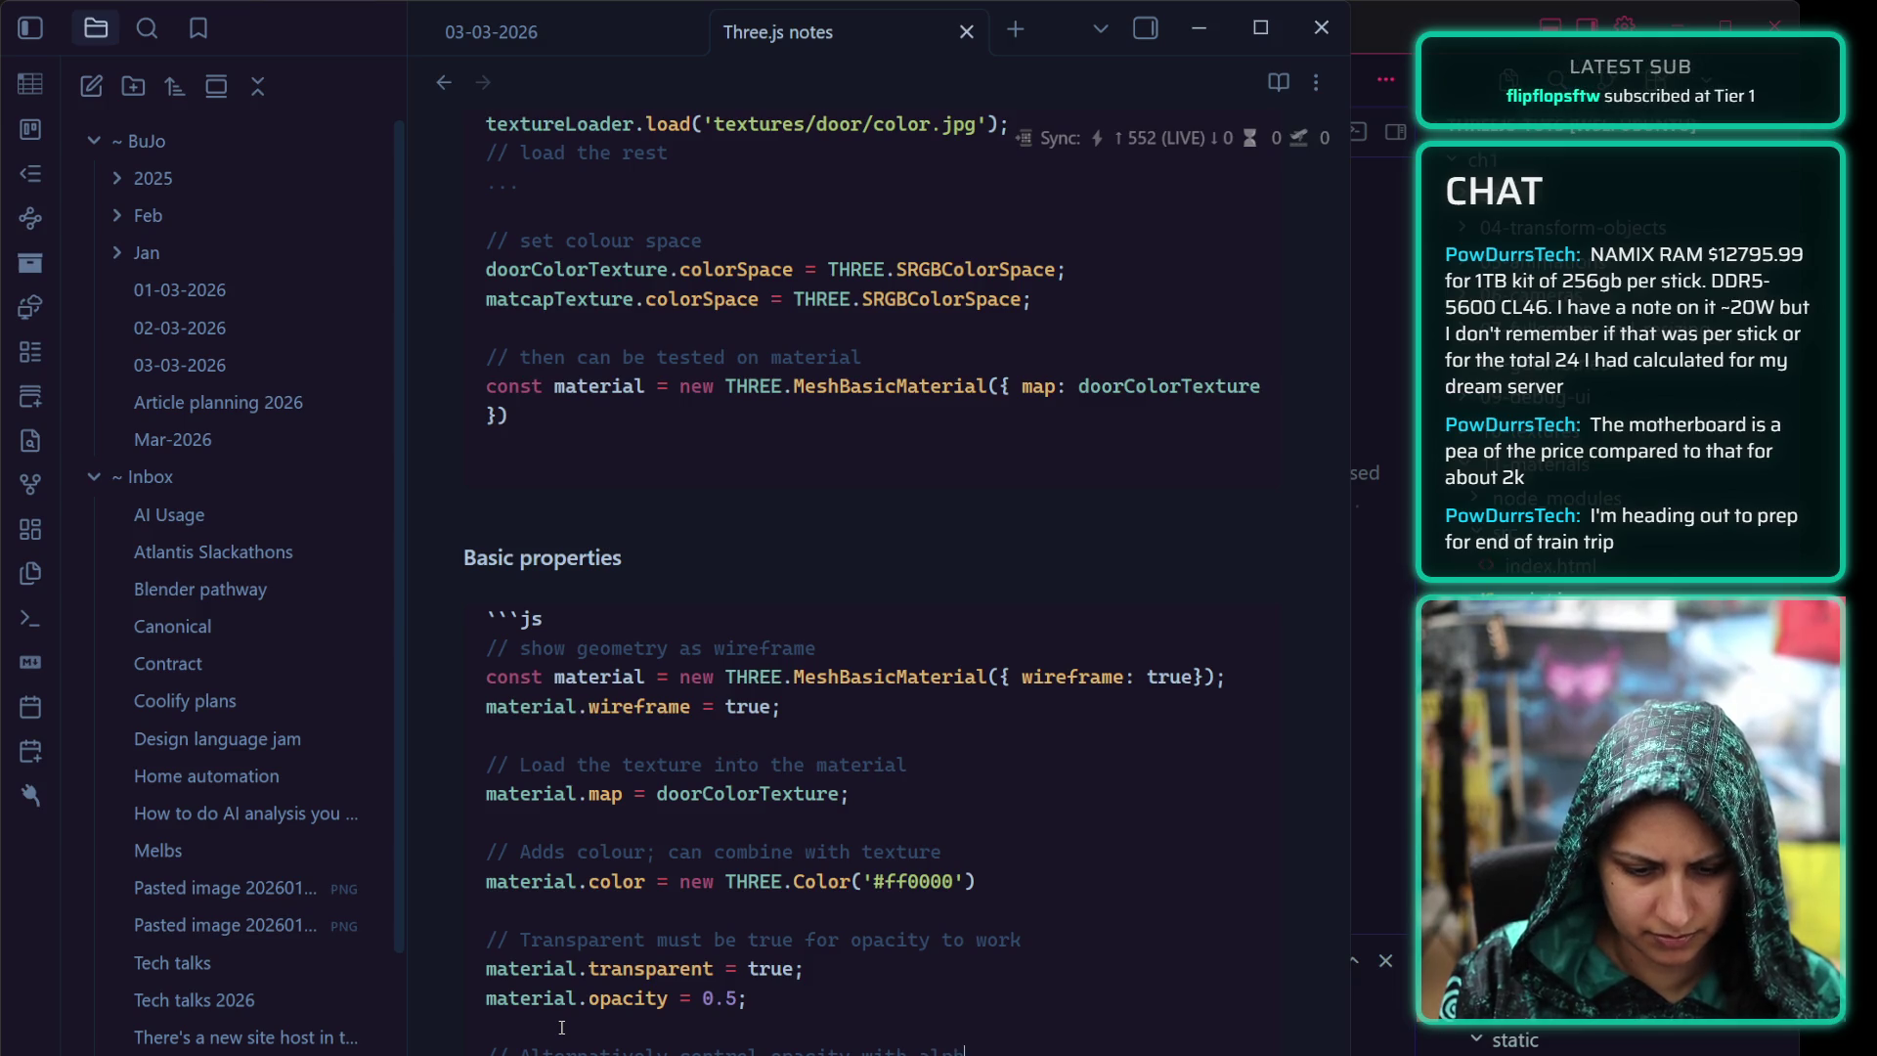
pyautogui.write('aMap instead')
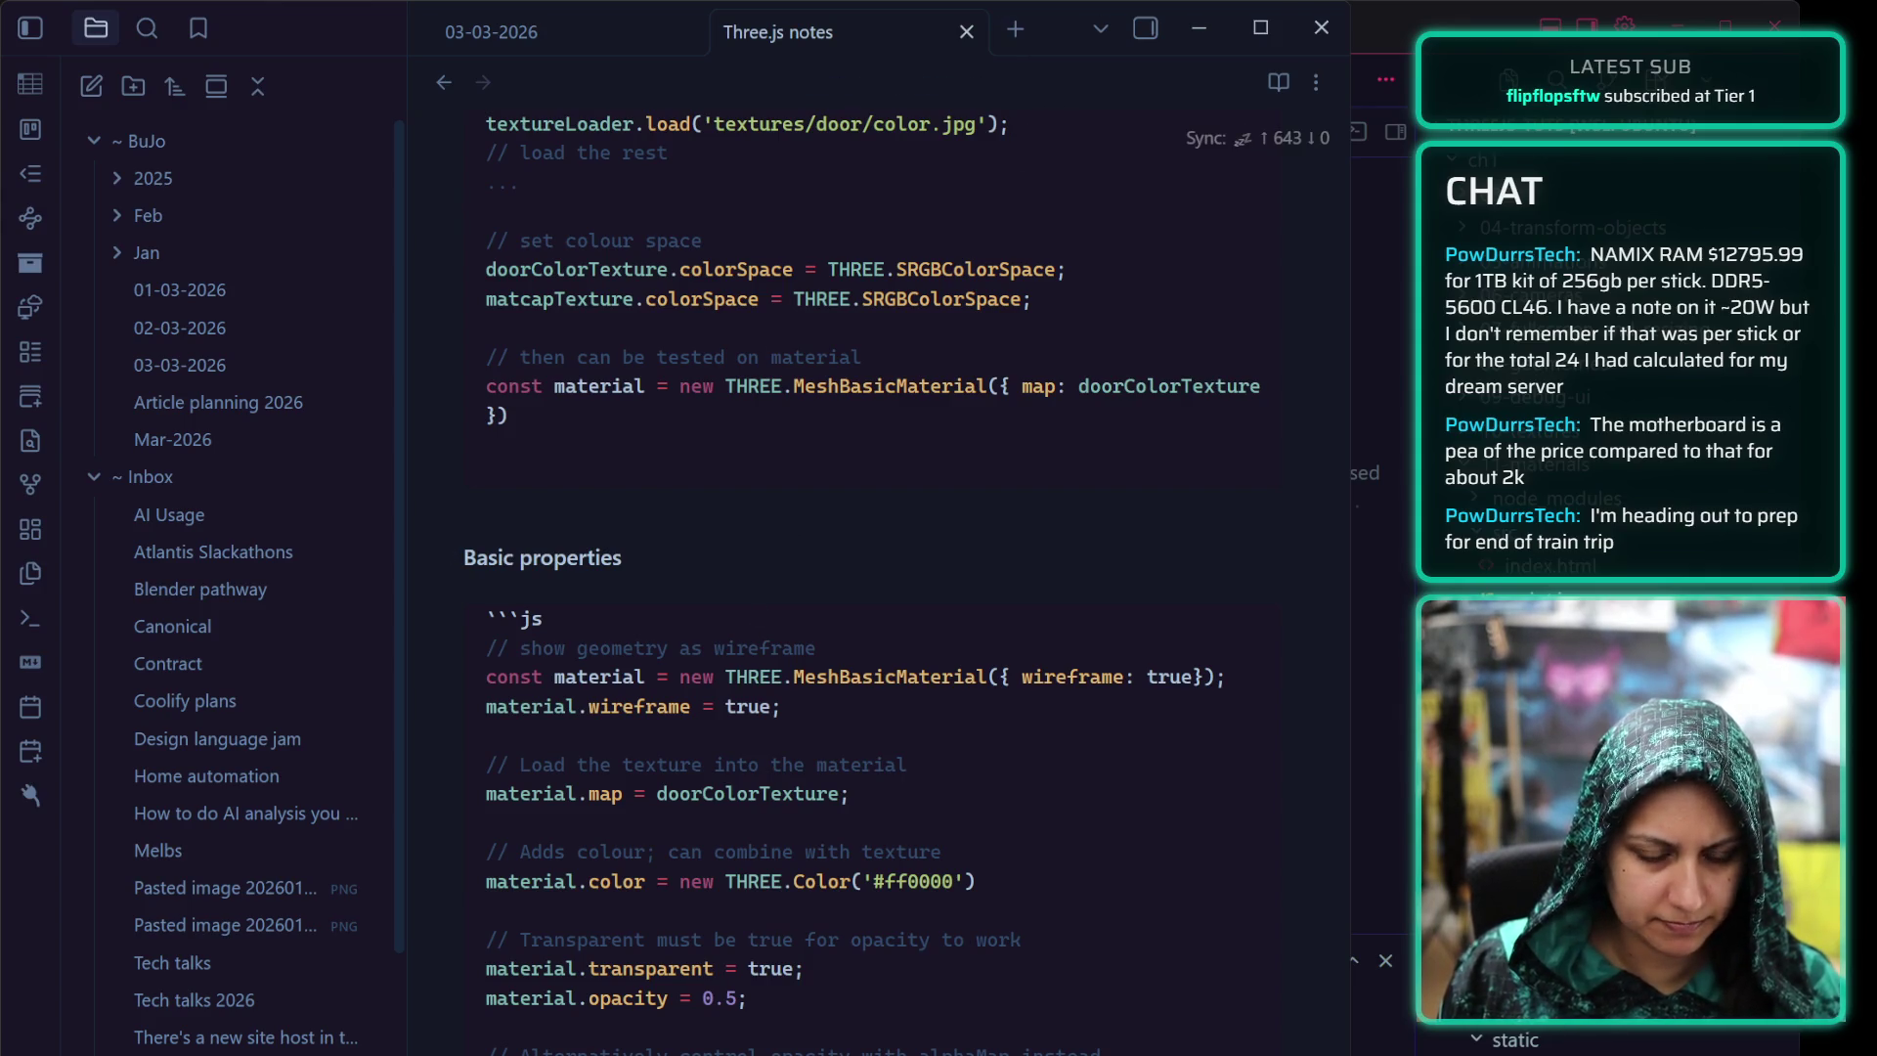
pyautogui.press('Up')
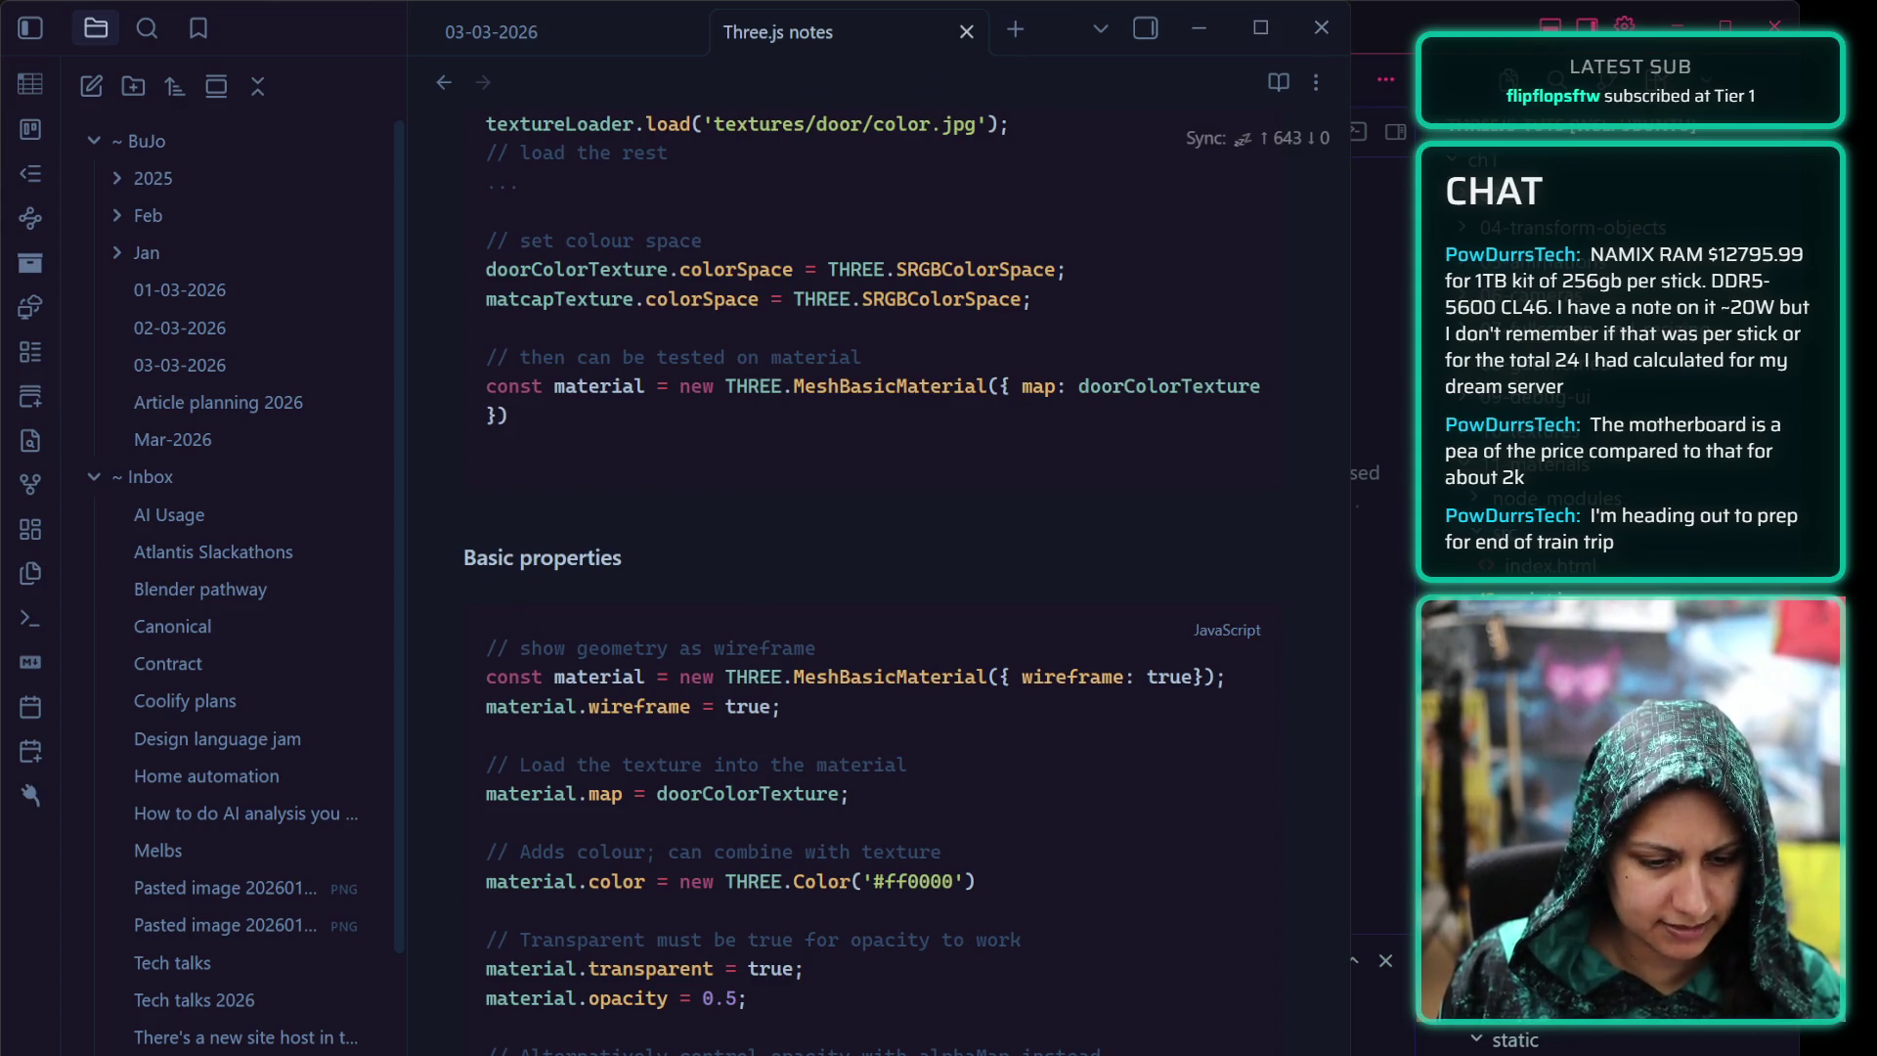
pyautogui.press('Down')
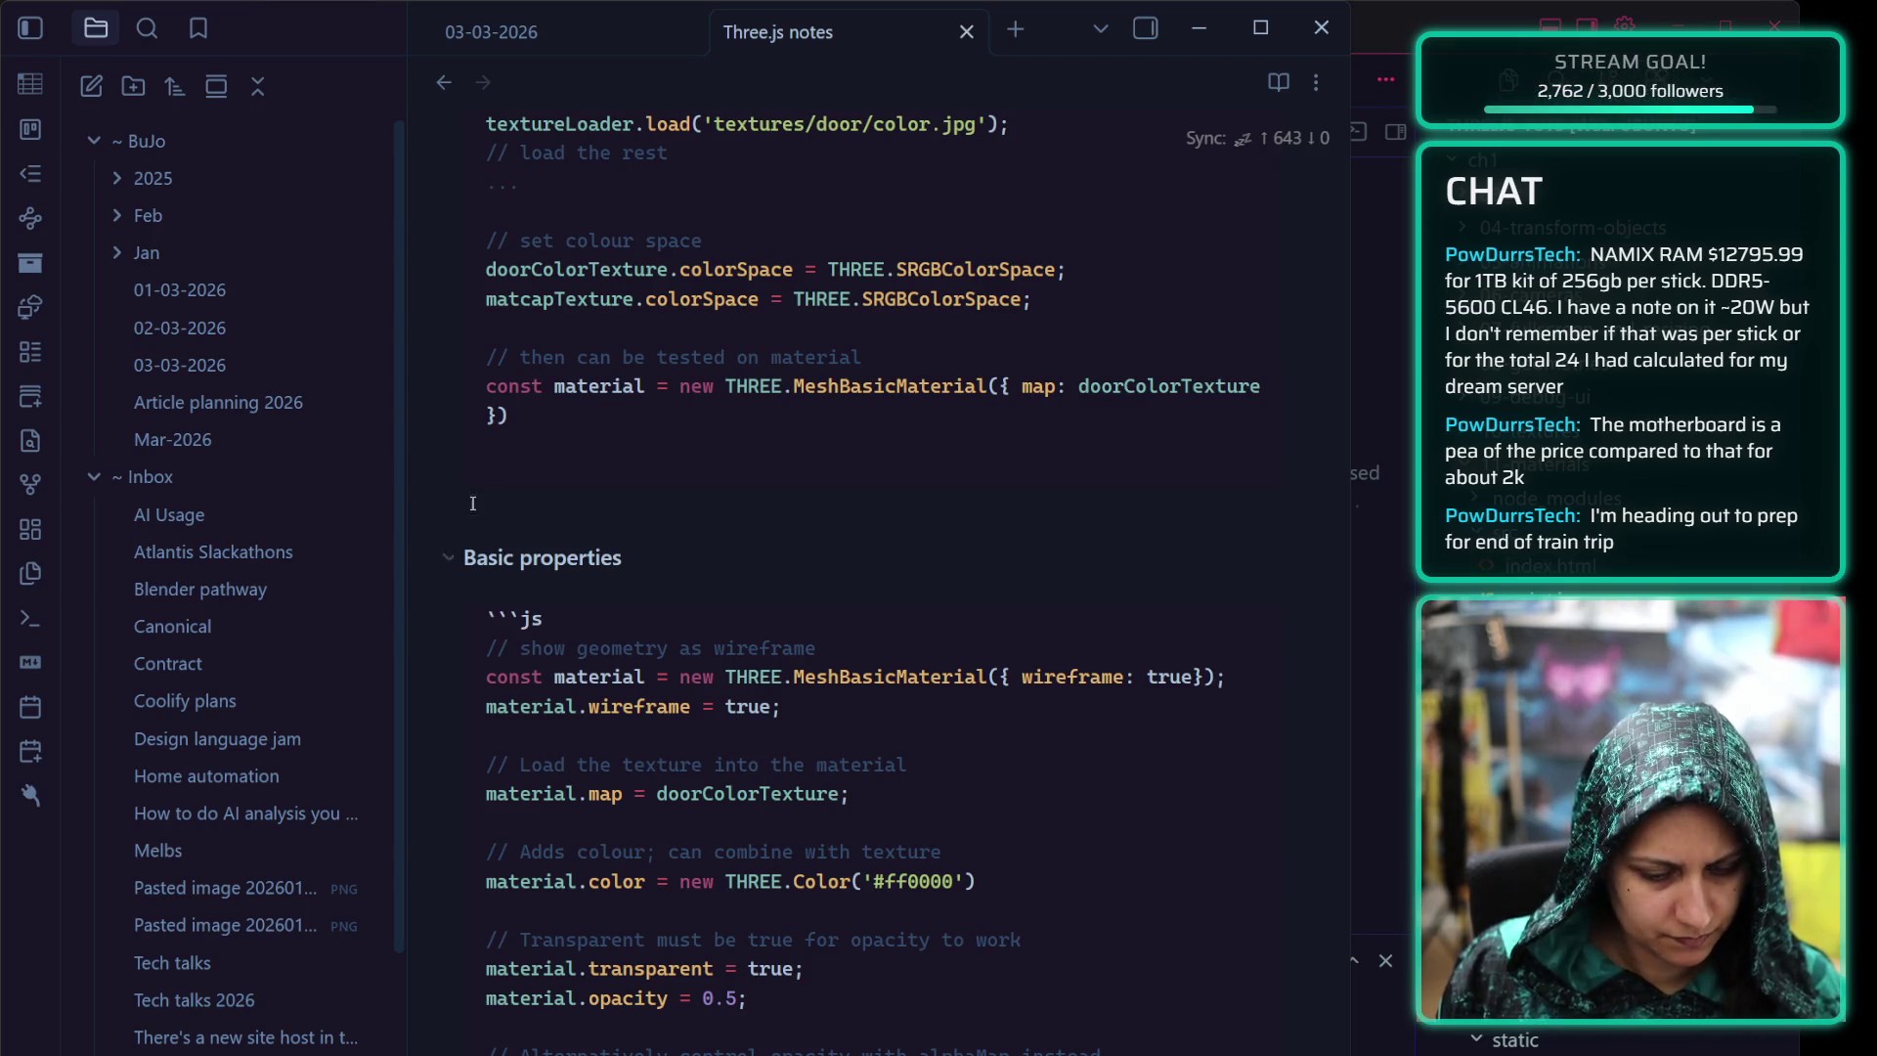
pyautogui.press('Up')
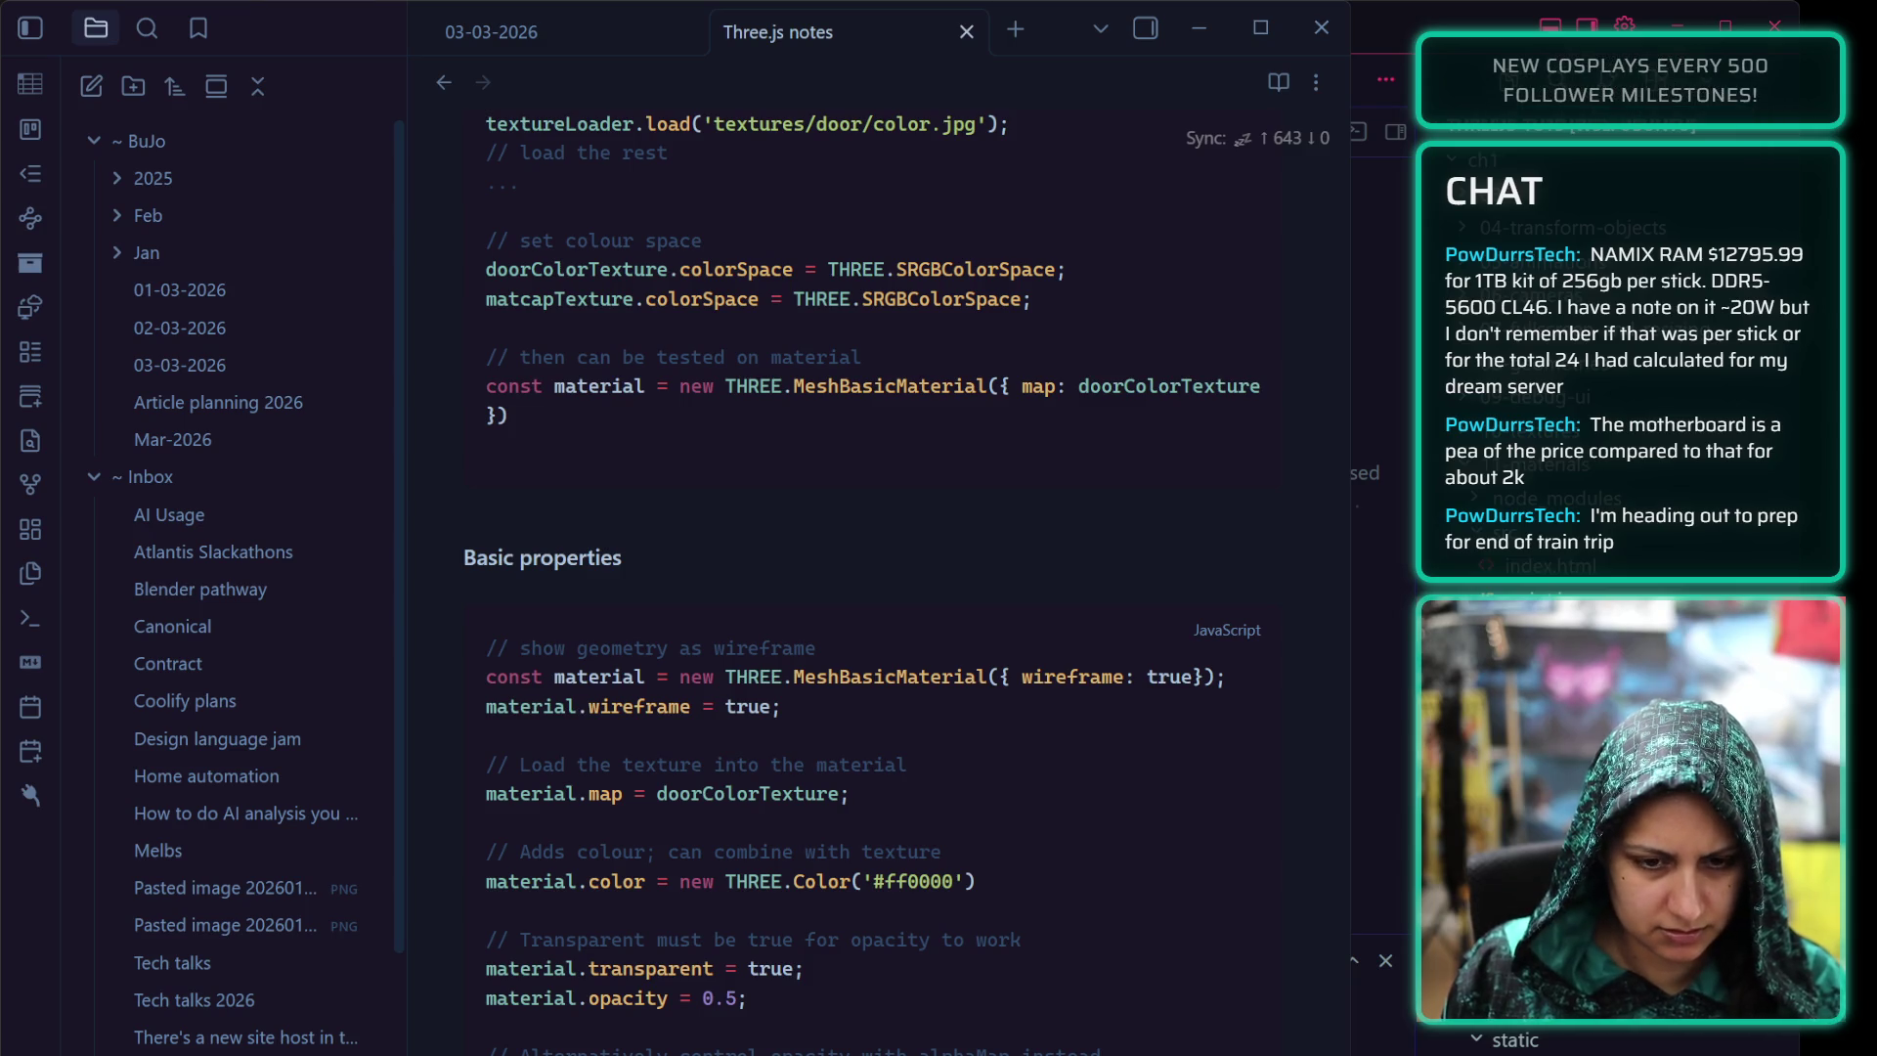
# Add an '### Other materials' heading with a new js code block and paste the commented material examples into it
pyautogui.click(686, 791)
pyautogui.scroll(-3, 543, 914)
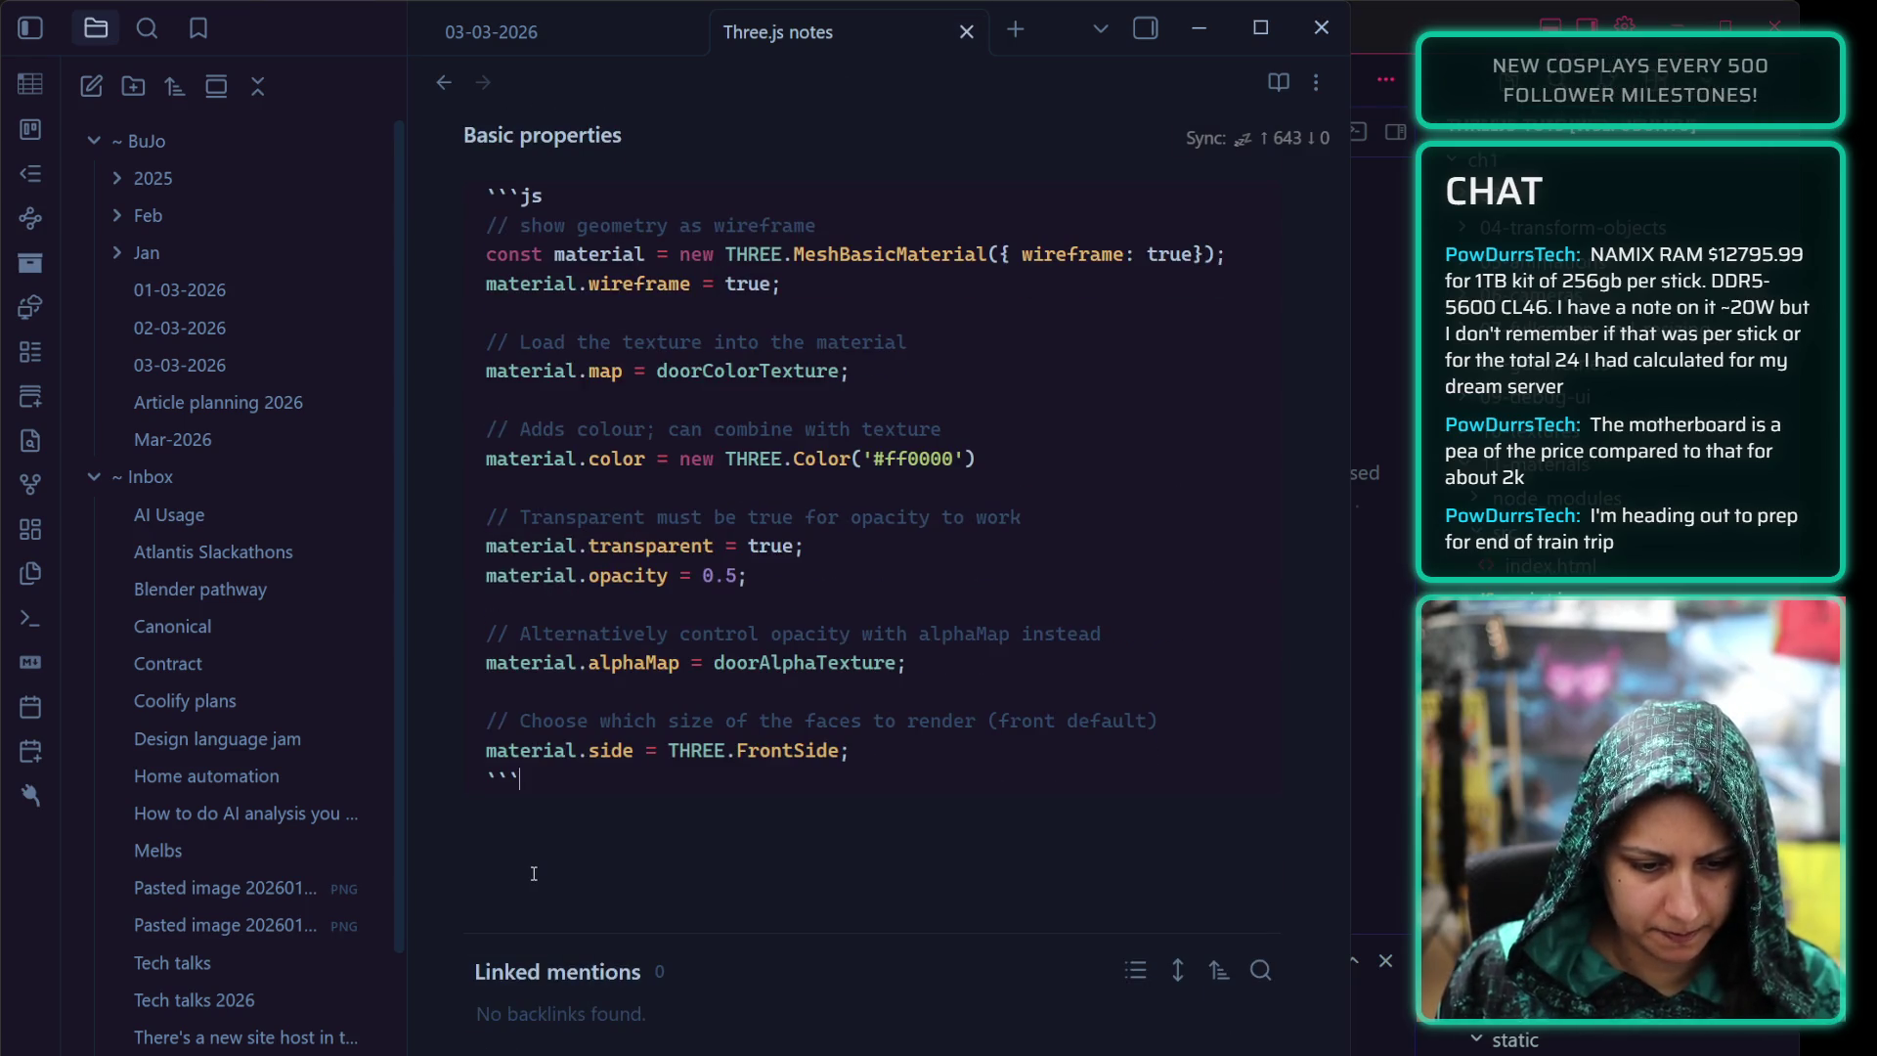
pyautogui.press('Return')
pyautogui.press('Return')
pyautogui.write('## ')
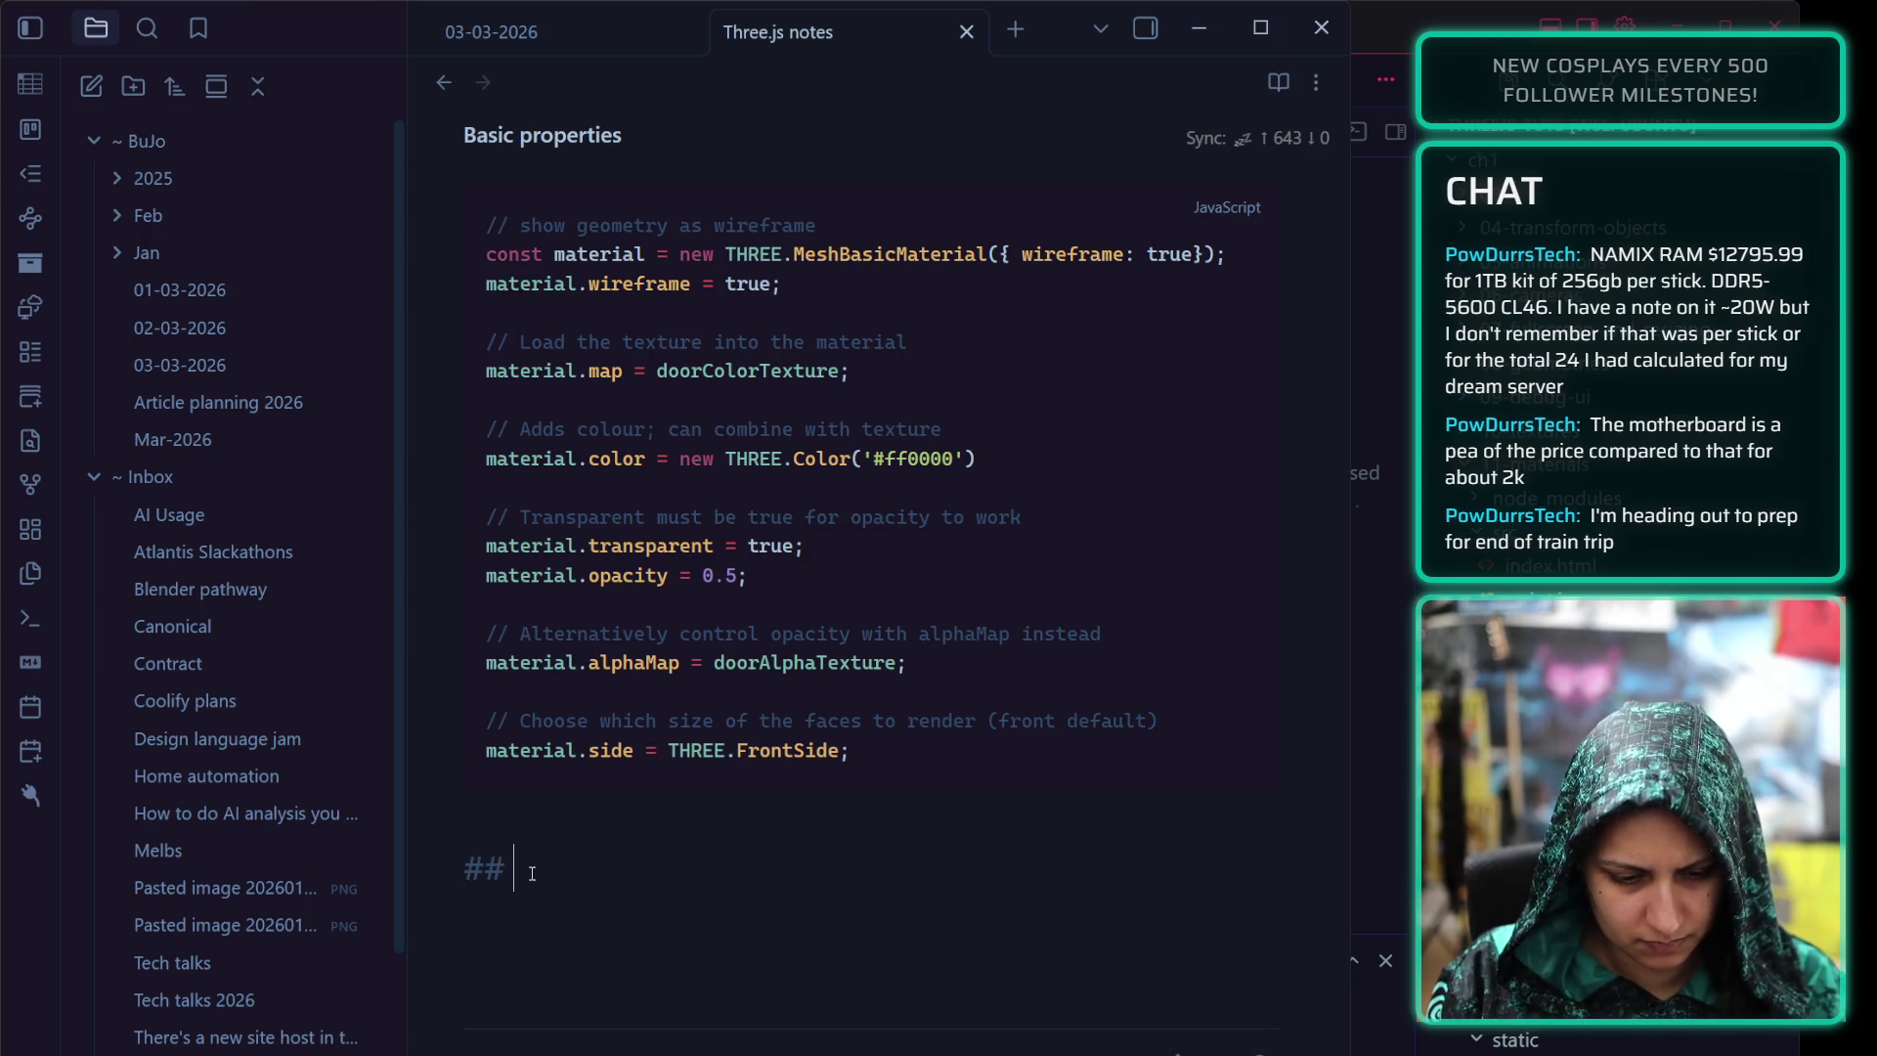
pyautogui.write('Other')
pyautogui.press('BackSpace')
pyautogui.press('BackSpace')
pyautogui.press('BackSpace')
pyautogui.press('BackSpace')
pyautogui.press('BackSpace')
pyautogui.press('BackSpace')
pyautogui.write('# O')
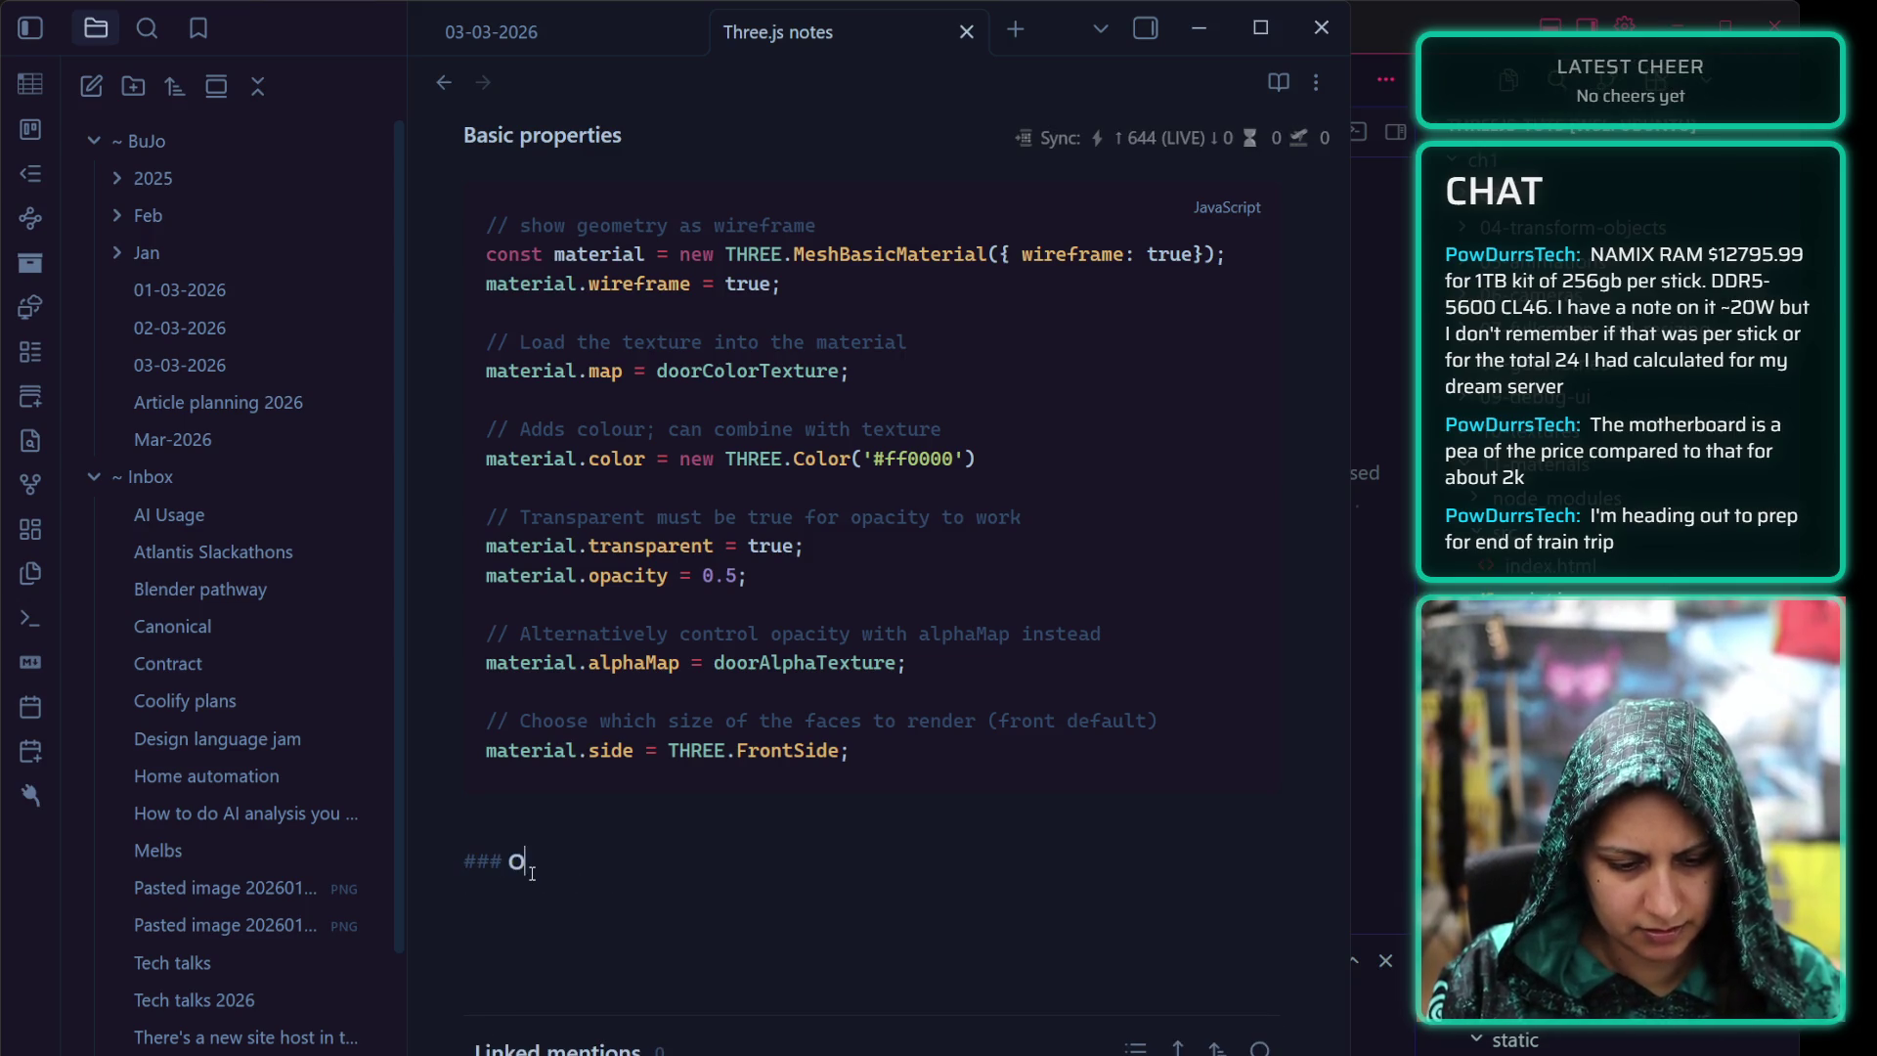
pyautogui.write('ther materials')
pyautogui.press('Return')
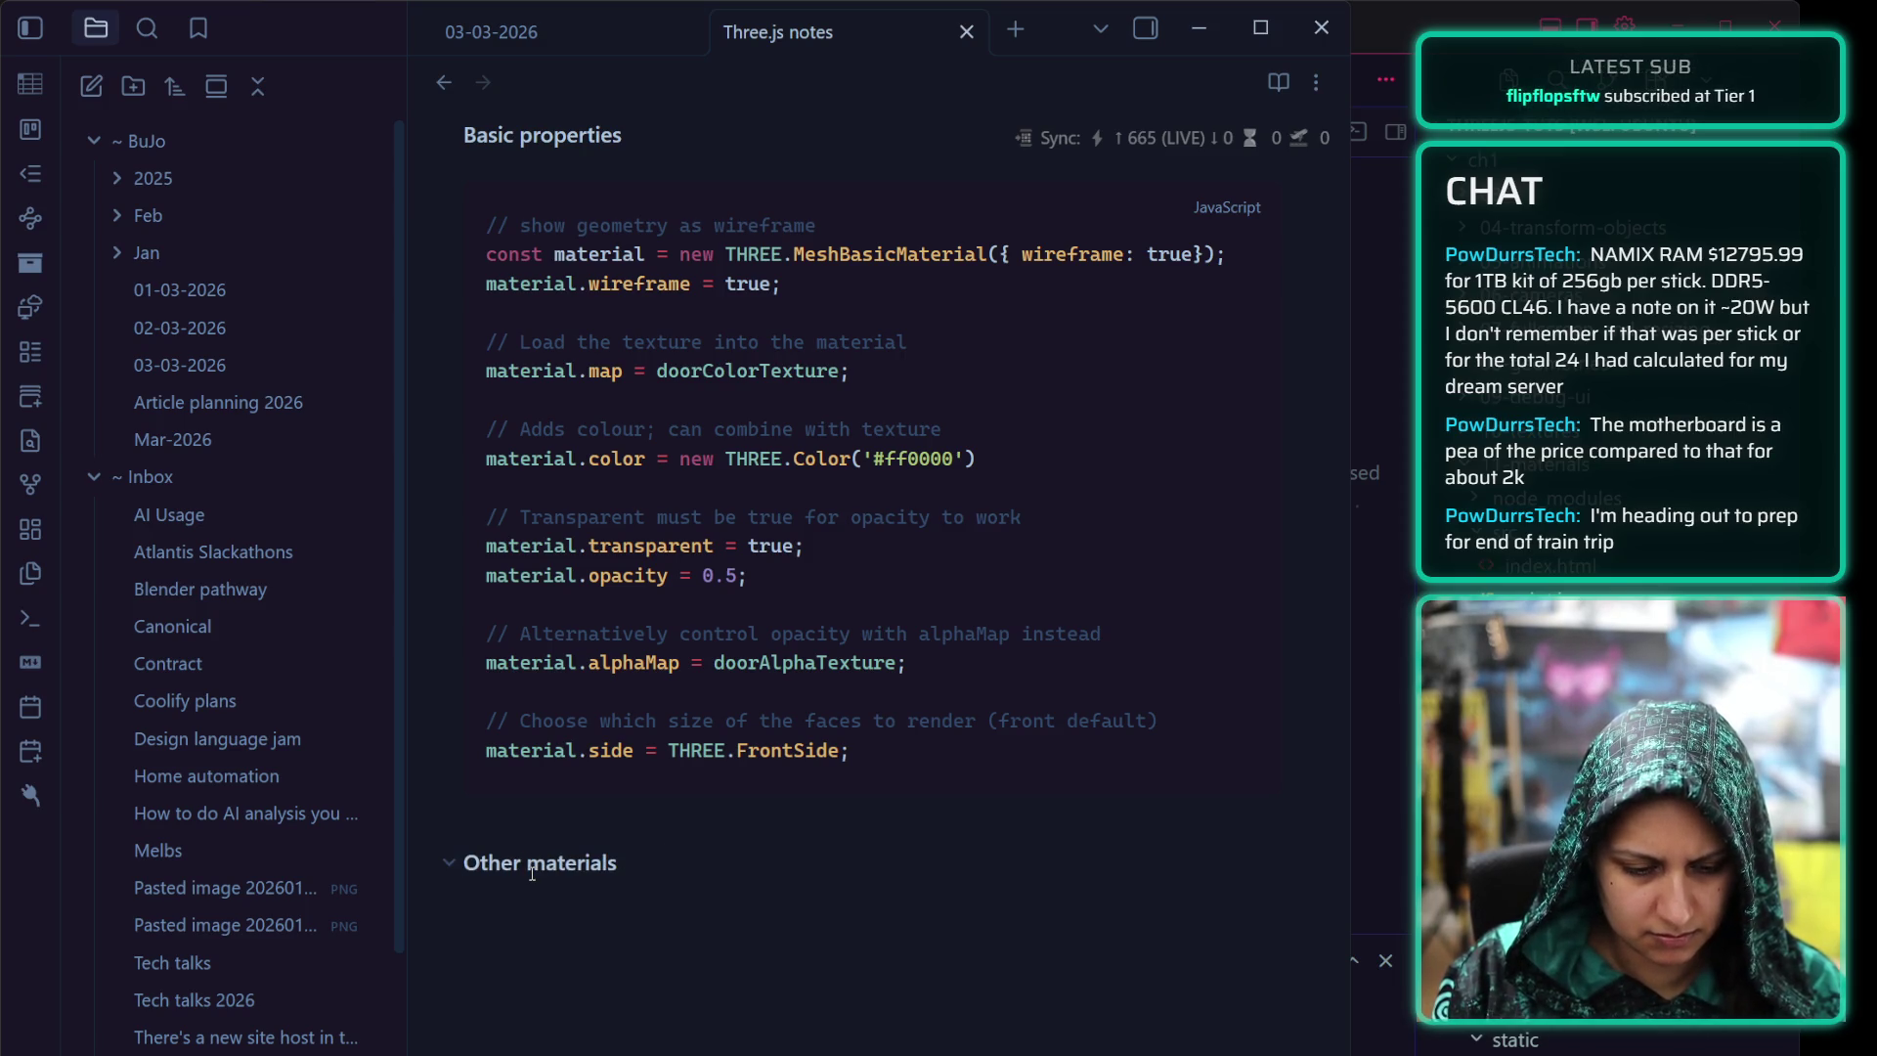
pyautogui.write('```js')
pyautogui.press('Return')
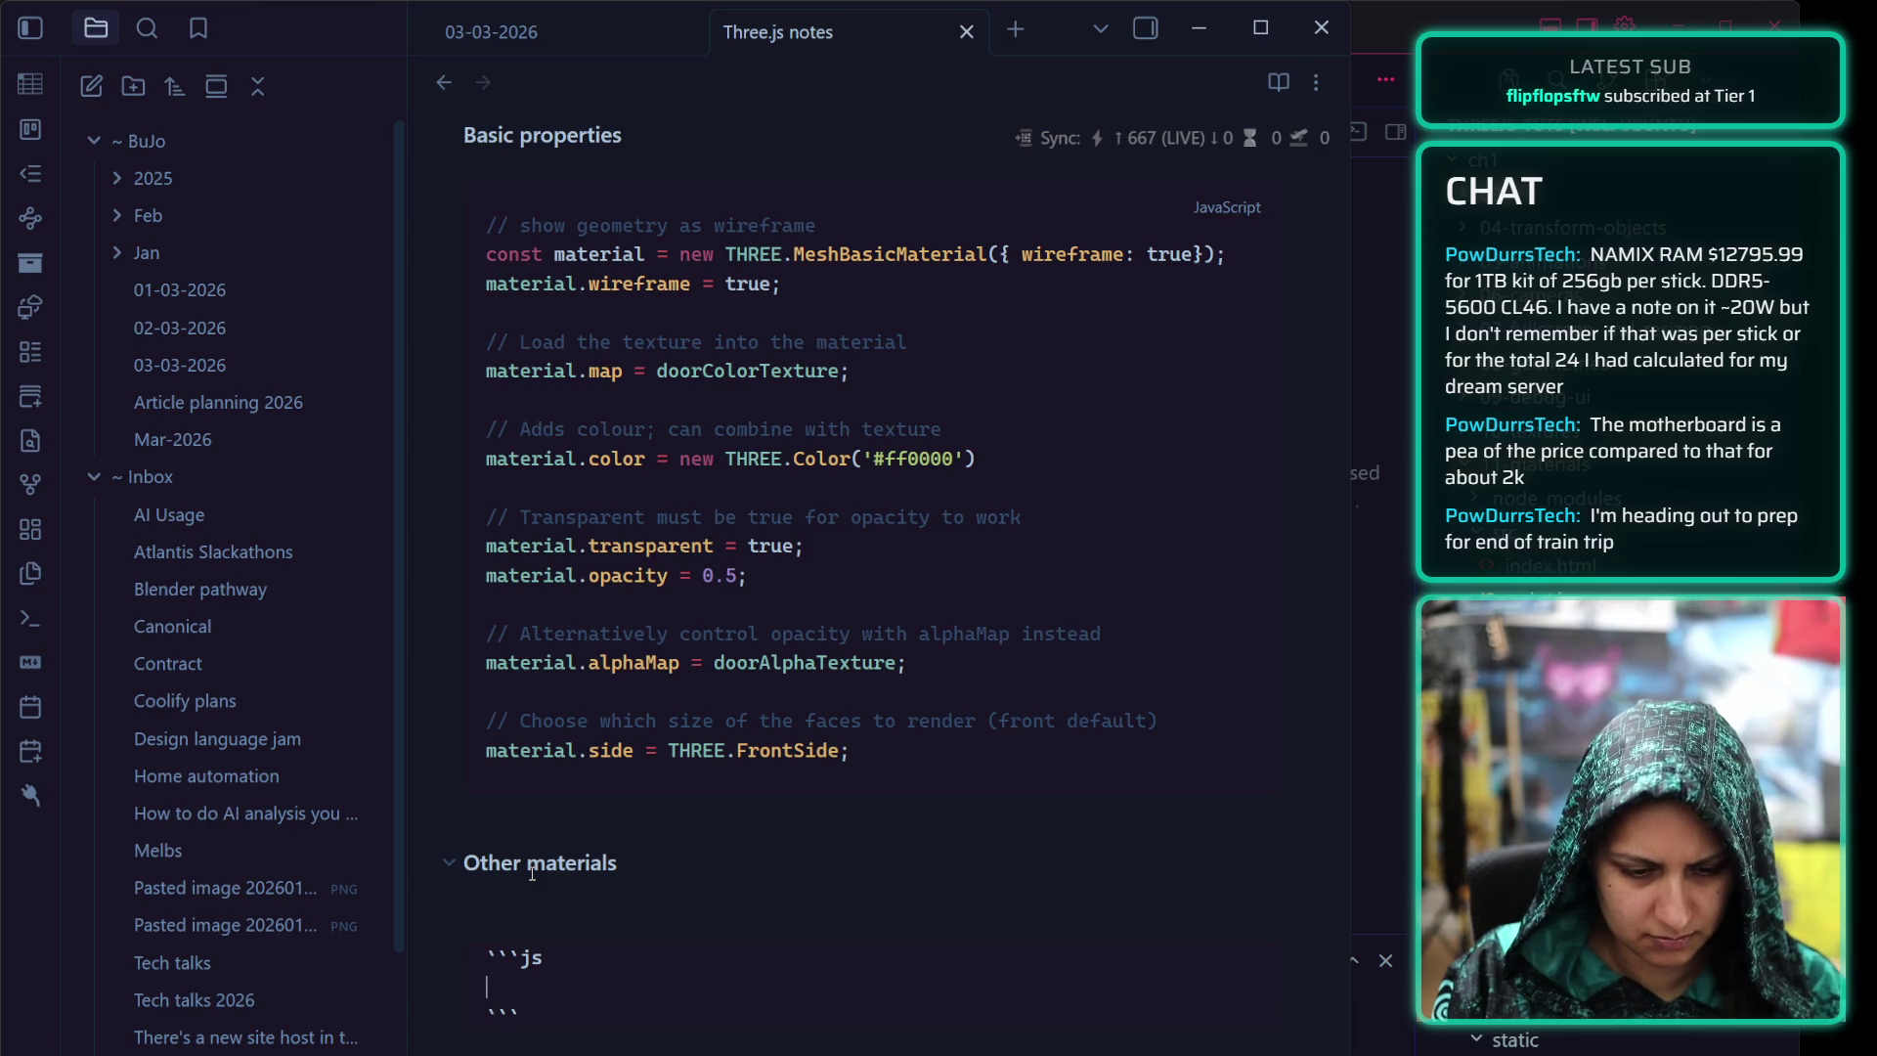
pyautogui.hotkey('ctrl', 'v')
# Uncomment the MeshNormalMaterial, flatShading, MeshMatcapMaterial, matcapTexture and MeshDepthMaterial lines
pyautogui.moveTo(559, 768); pyautogui.dragTo(516, 740)
pyautogui.click(517, 739)
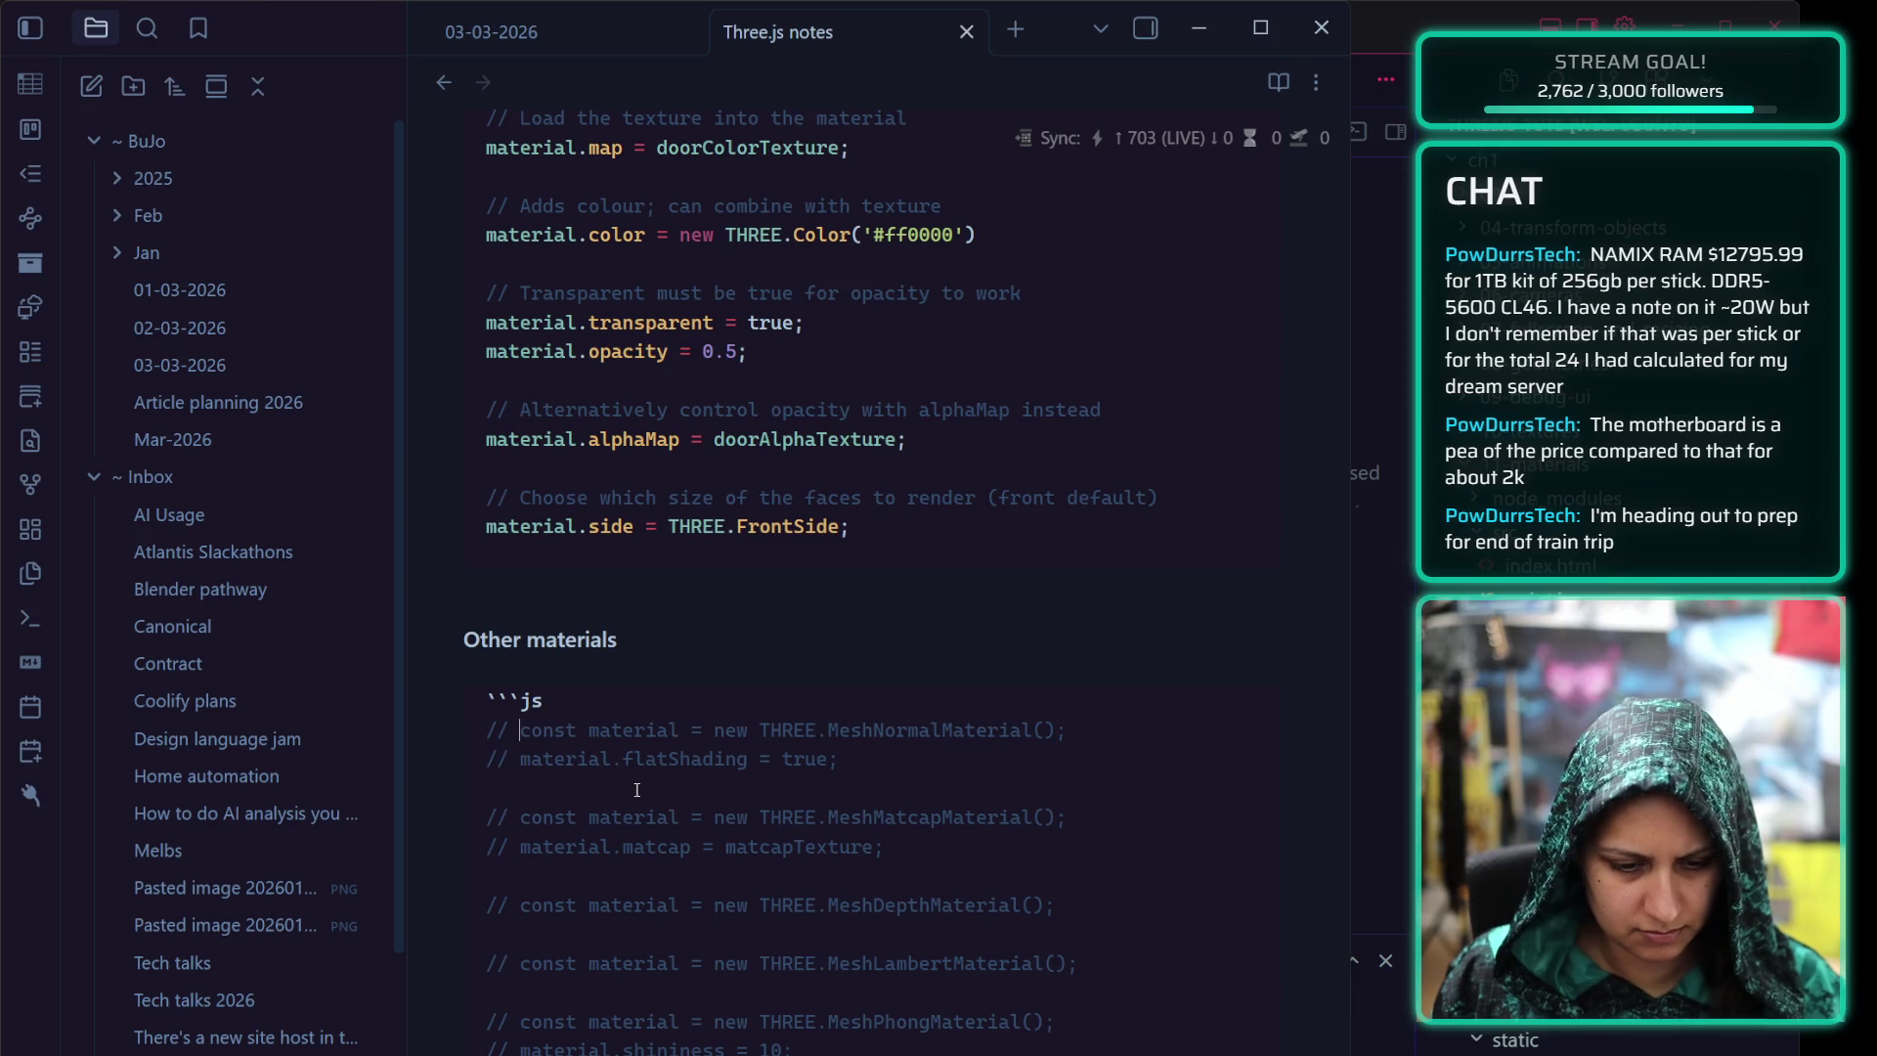
pyautogui.press('BackSpace')
pyautogui.press('BackSpace')
pyautogui.press('BackSpace')
pyautogui.click(519, 759)
pyautogui.press('BackSpace')
pyautogui.press('BackSpace')
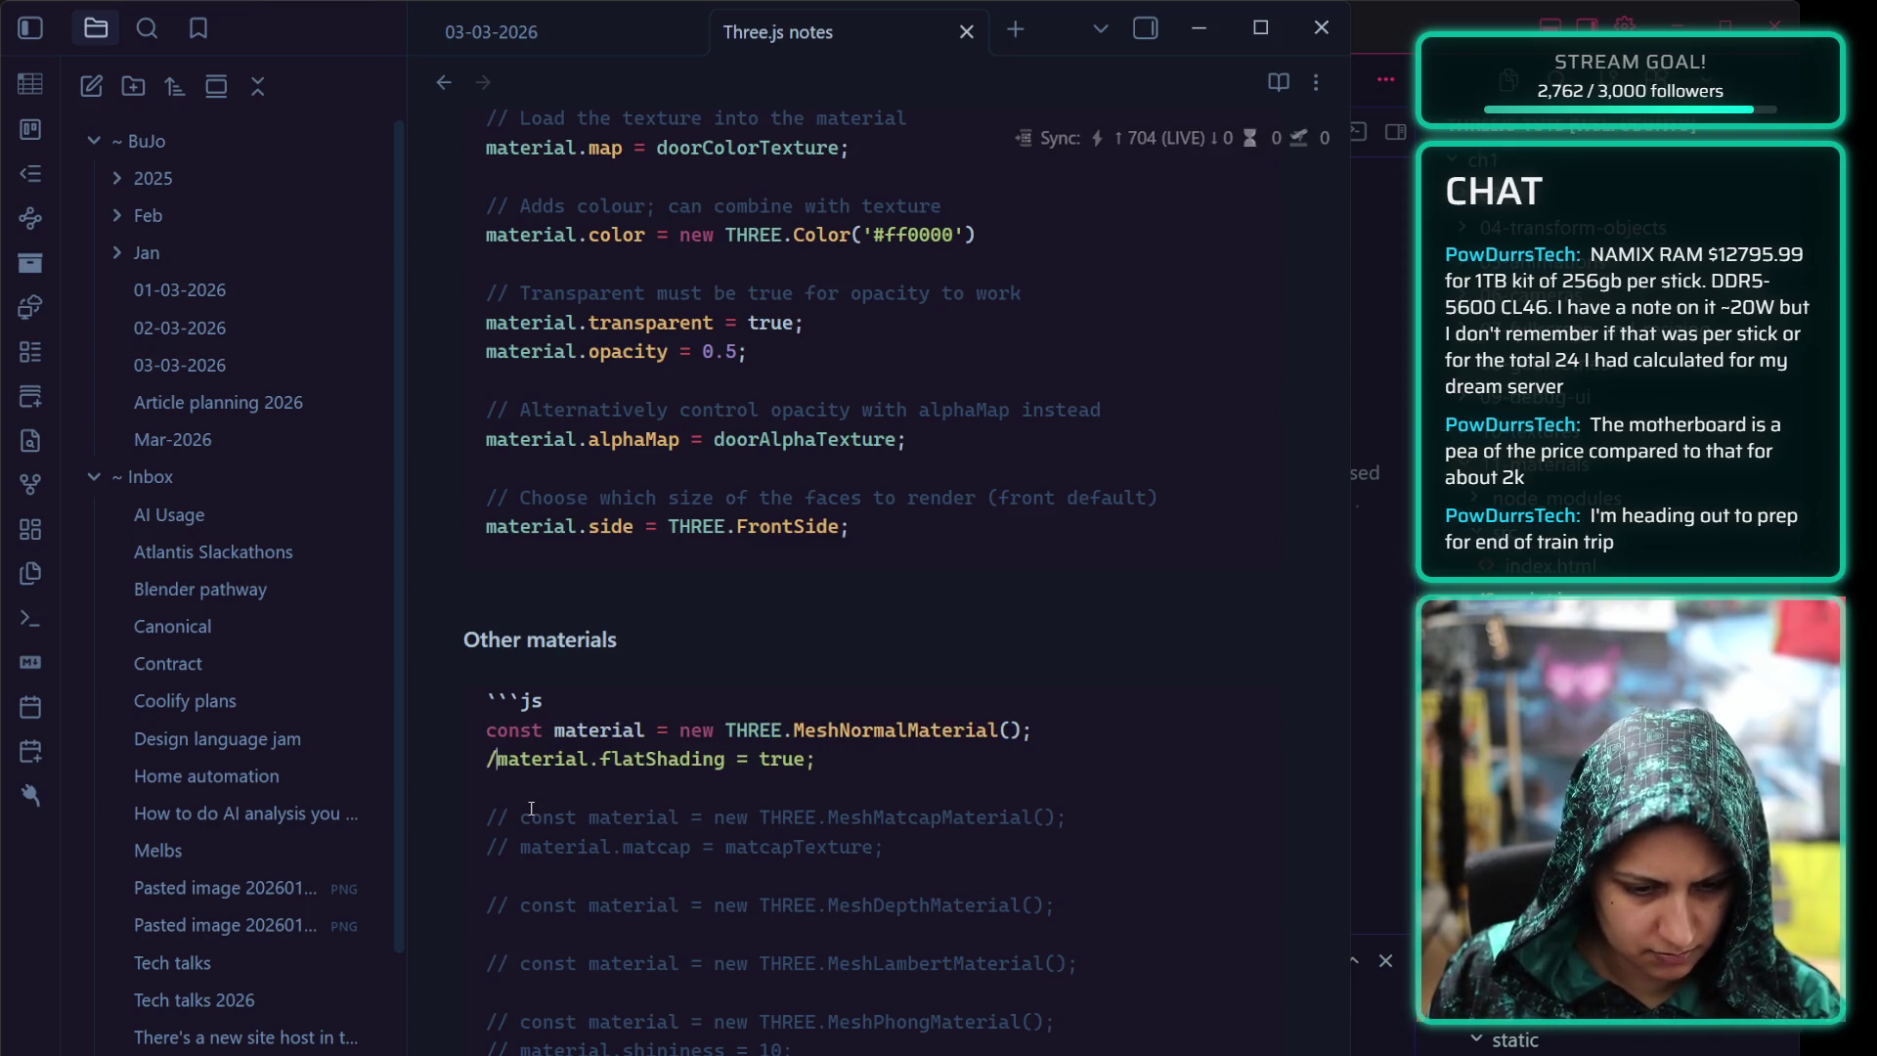
pyautogui.press('BackSpace')
pyautogui.click(526, 816)
pyautogui.press('BackSpace')
pyautogui.press('BackSpace')
pyautogui.press('BackSpace')
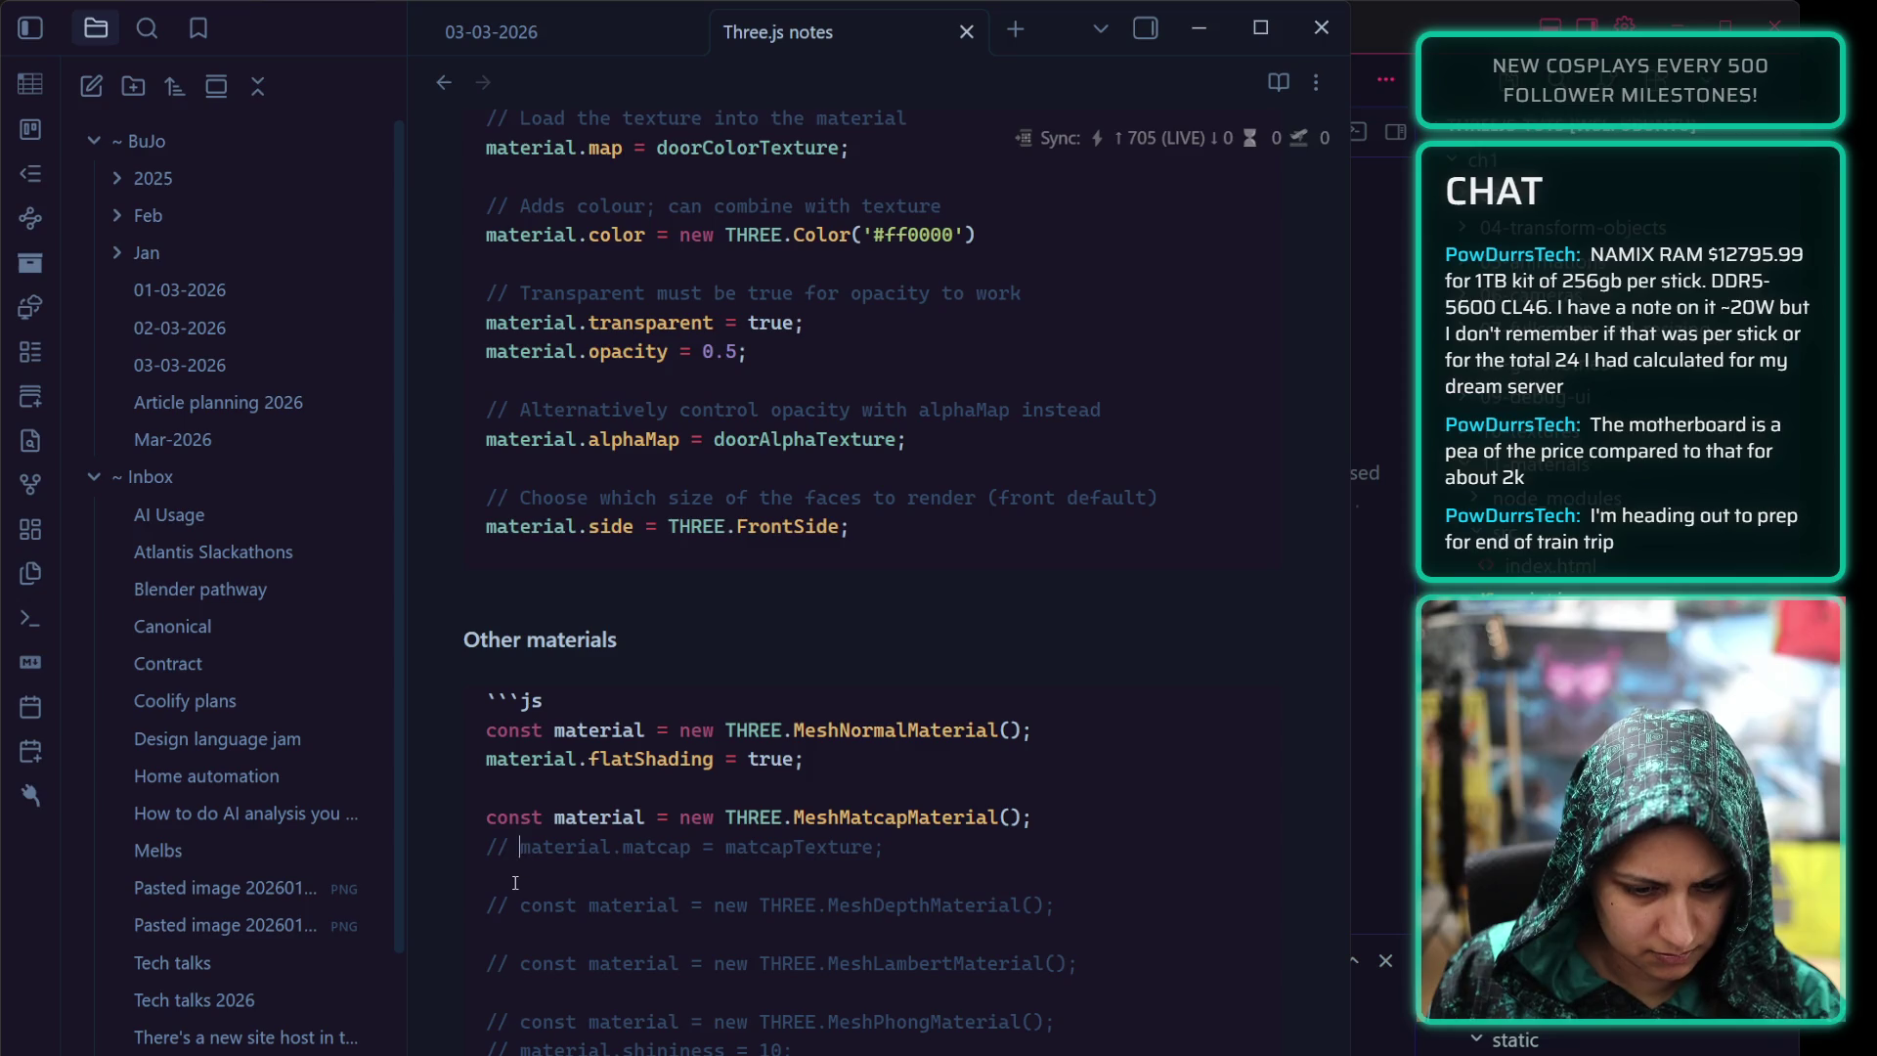
pyautogui.click(521, 846)
pyautogui.press('BackSpace')
pyautogui.press('BackSpace')
pyautogui.press('BackSpace')
pyautogui.click(521, 905)
pyautogui.press('BackSpace')
pyautogui.press('BackSpace')
pyautogui.press('BackSpace')
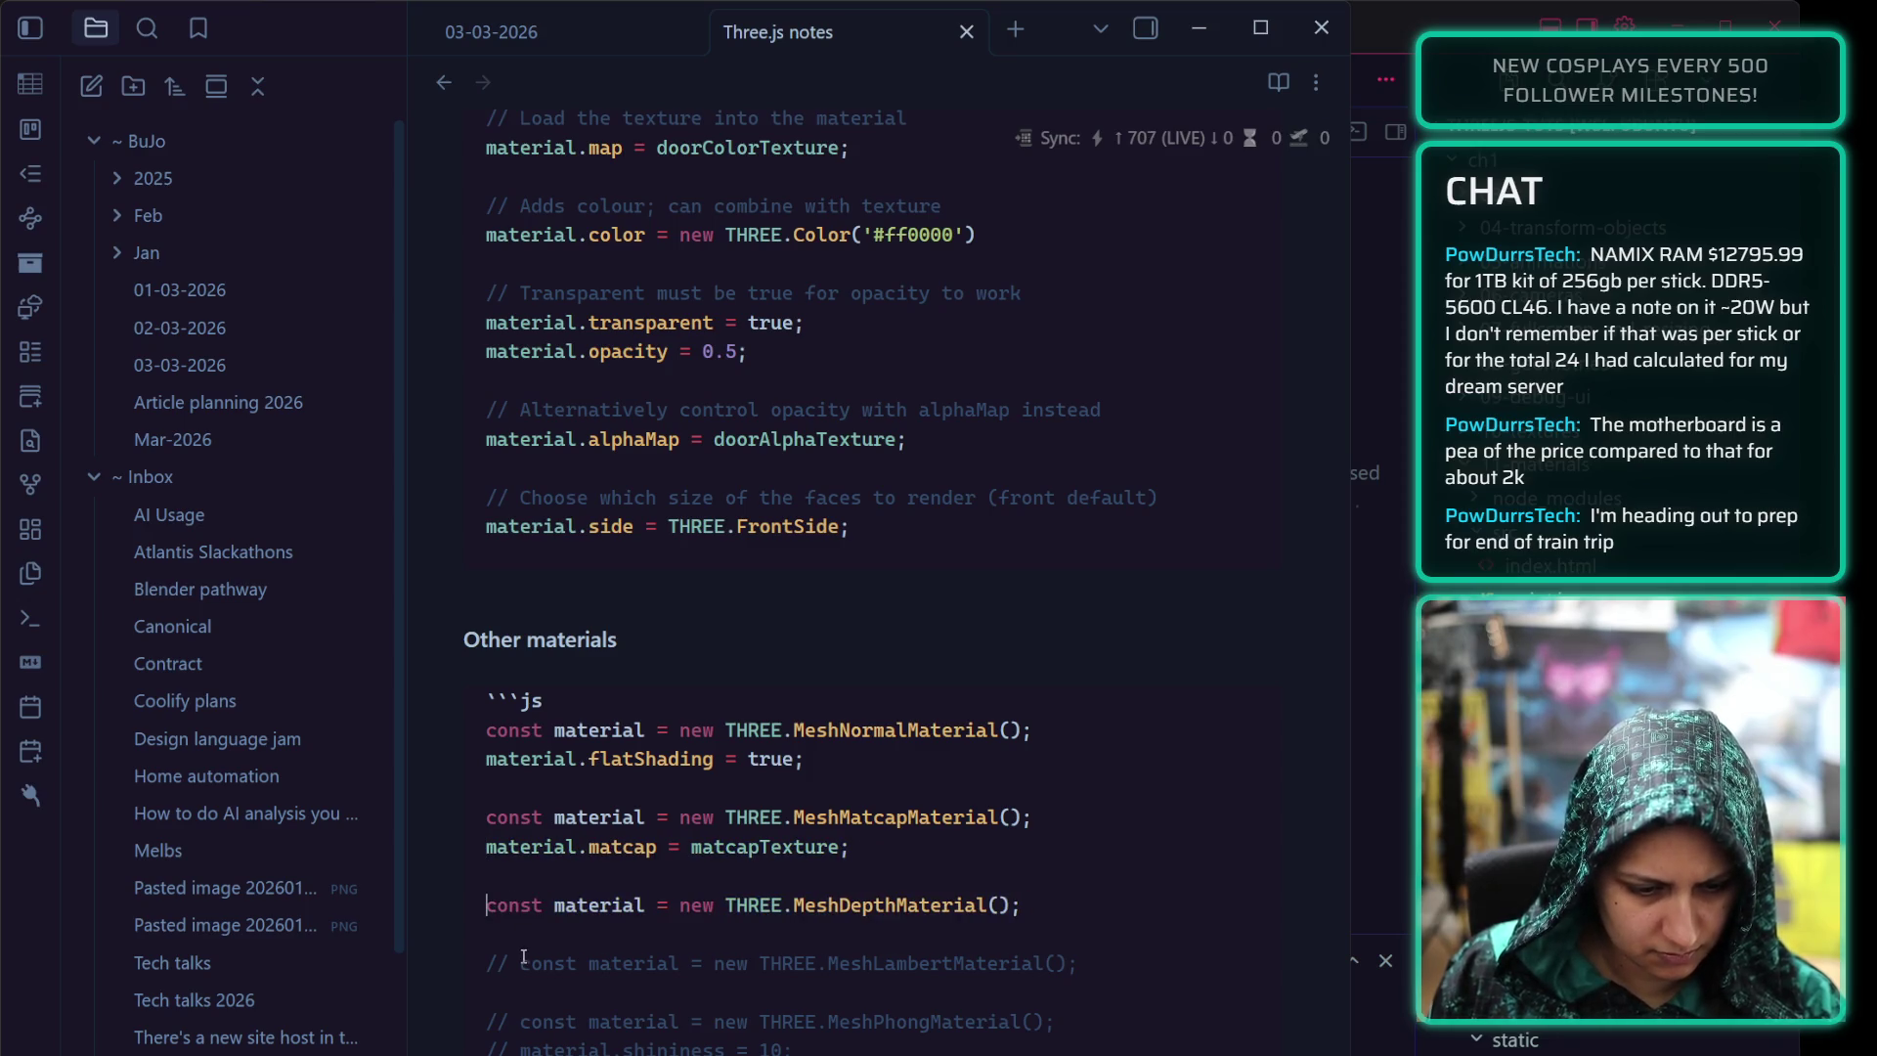
# Uncomment the MeshLambertMaterial, MeshPhongMaterial (shininess, specular) and MeshToonMaterial gradient texture lines
pyautogui.click(522, 964)
pyautogui.press('BackSpace')
pyautogui.press('BackSpace')
pyautogui.press('BackSpace')
pyautogui.click(521, 1021)
pyautogui.press('BackSpace')
pyautogui.press('BackSpace')
pyautogui.press('BackSpace')
pyautogui.click(521, 1050)
pyautogui.press('BackSpace')
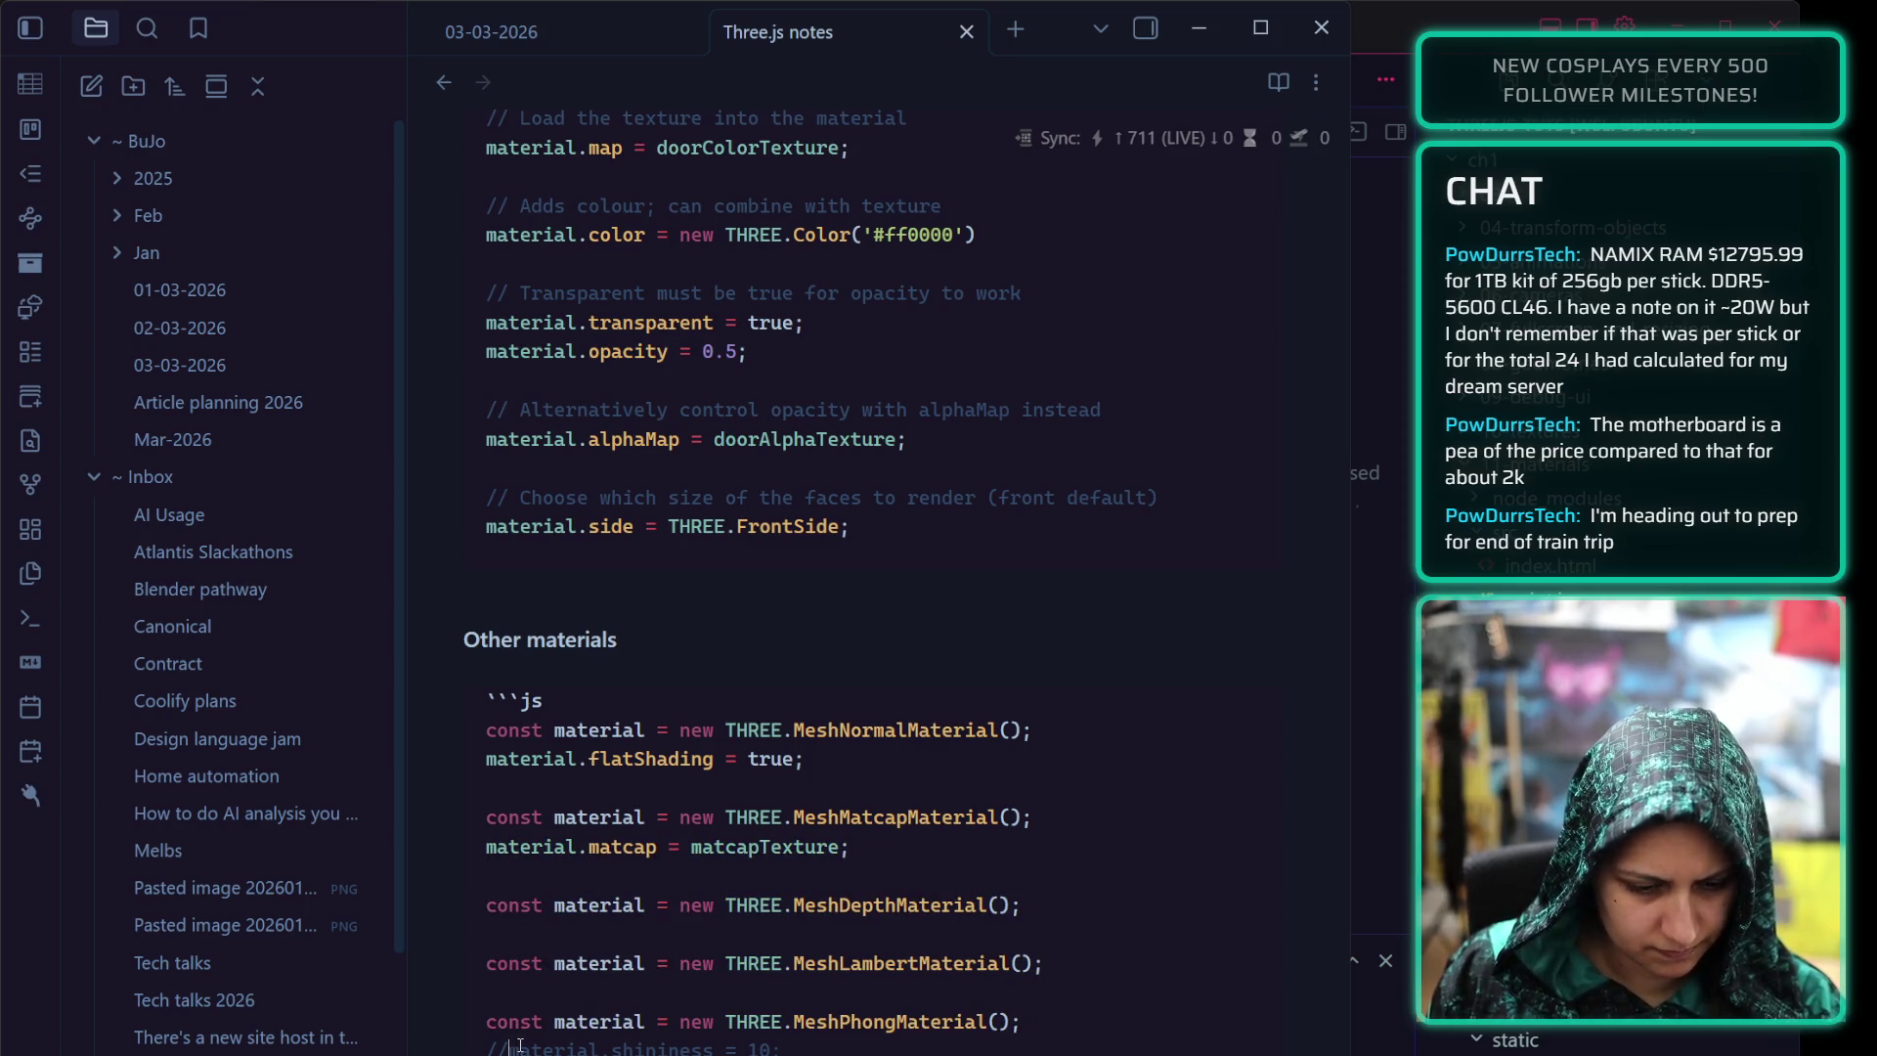
pyautogui.press('BackSpace')
pyautogui.press('BackSpace')
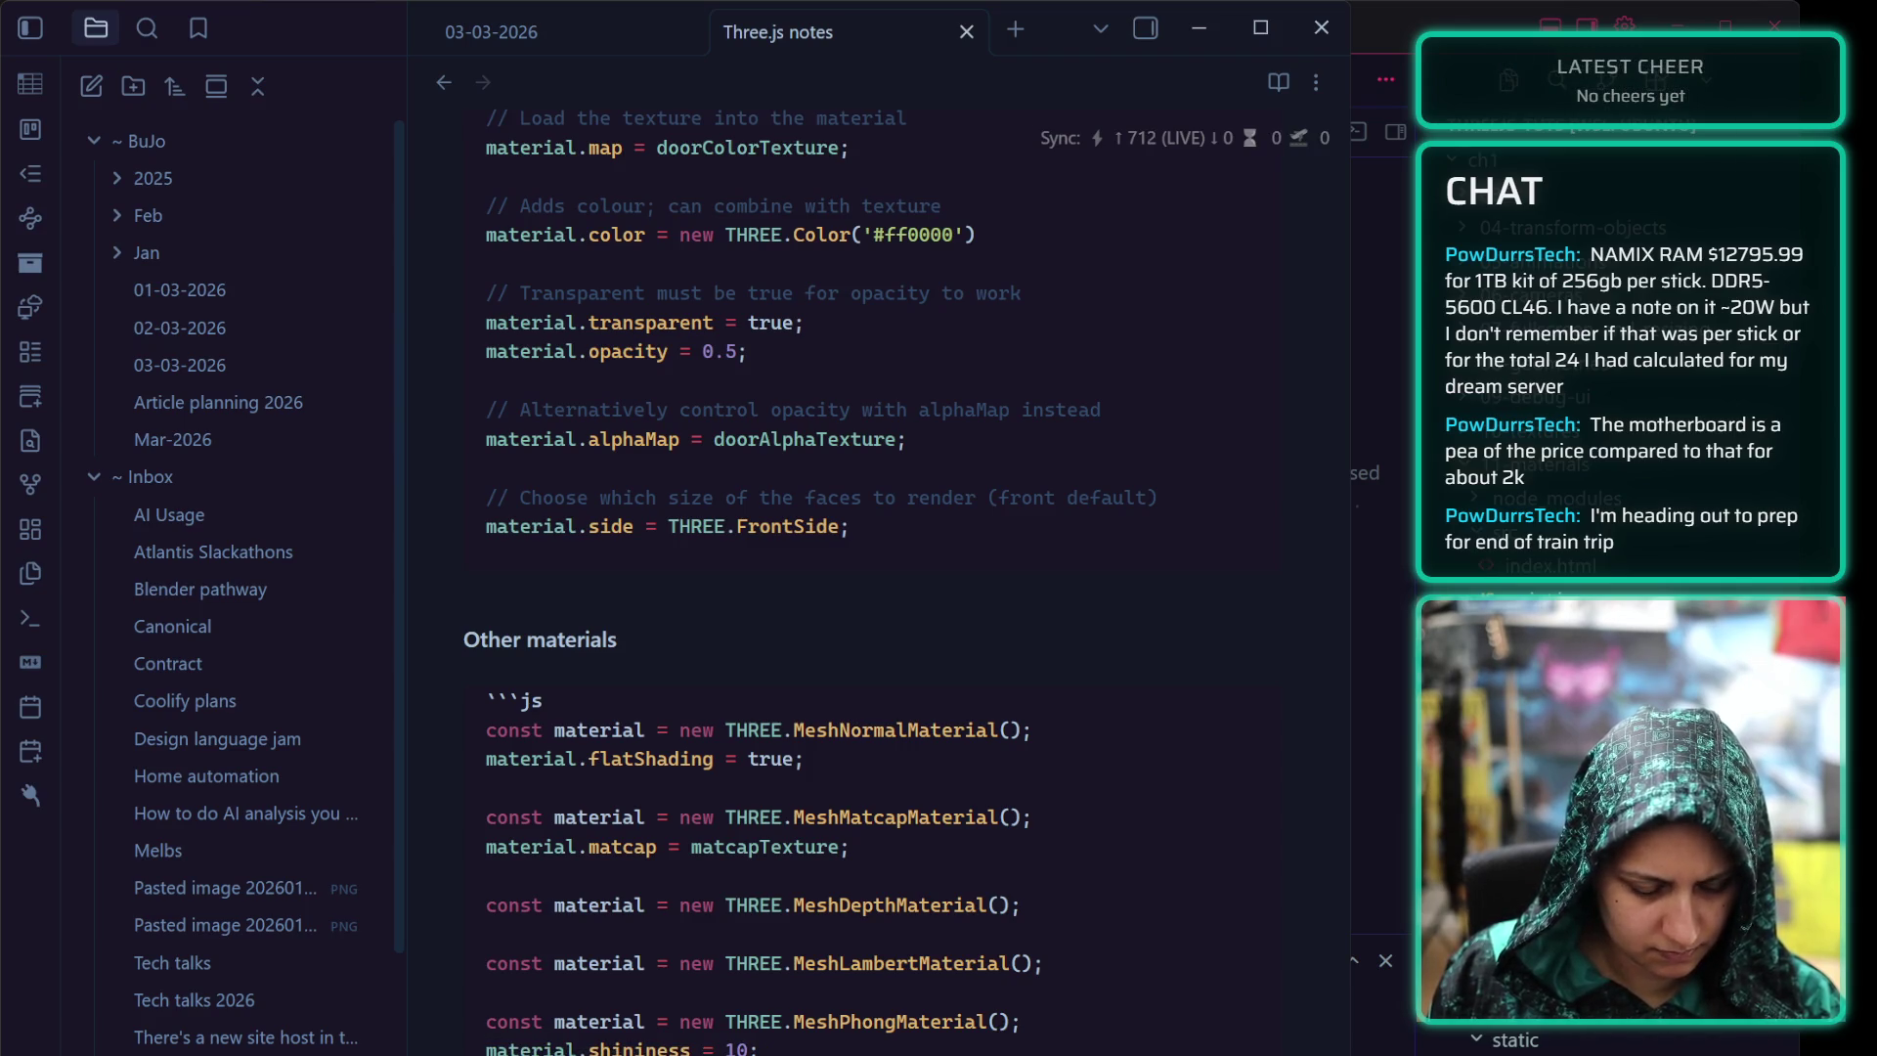
pyautogui.scroll(-2, 520, 880)
pyautogui.press('BackSpace')
pyautogui.press('BackSpace')
pyautogui.press('BackSpace')
pyautogui.click(521, 930)
pyautogui.press('BackSpace')
pyautogui.press('BackSpace')
pyautogui.press('BackSpace')
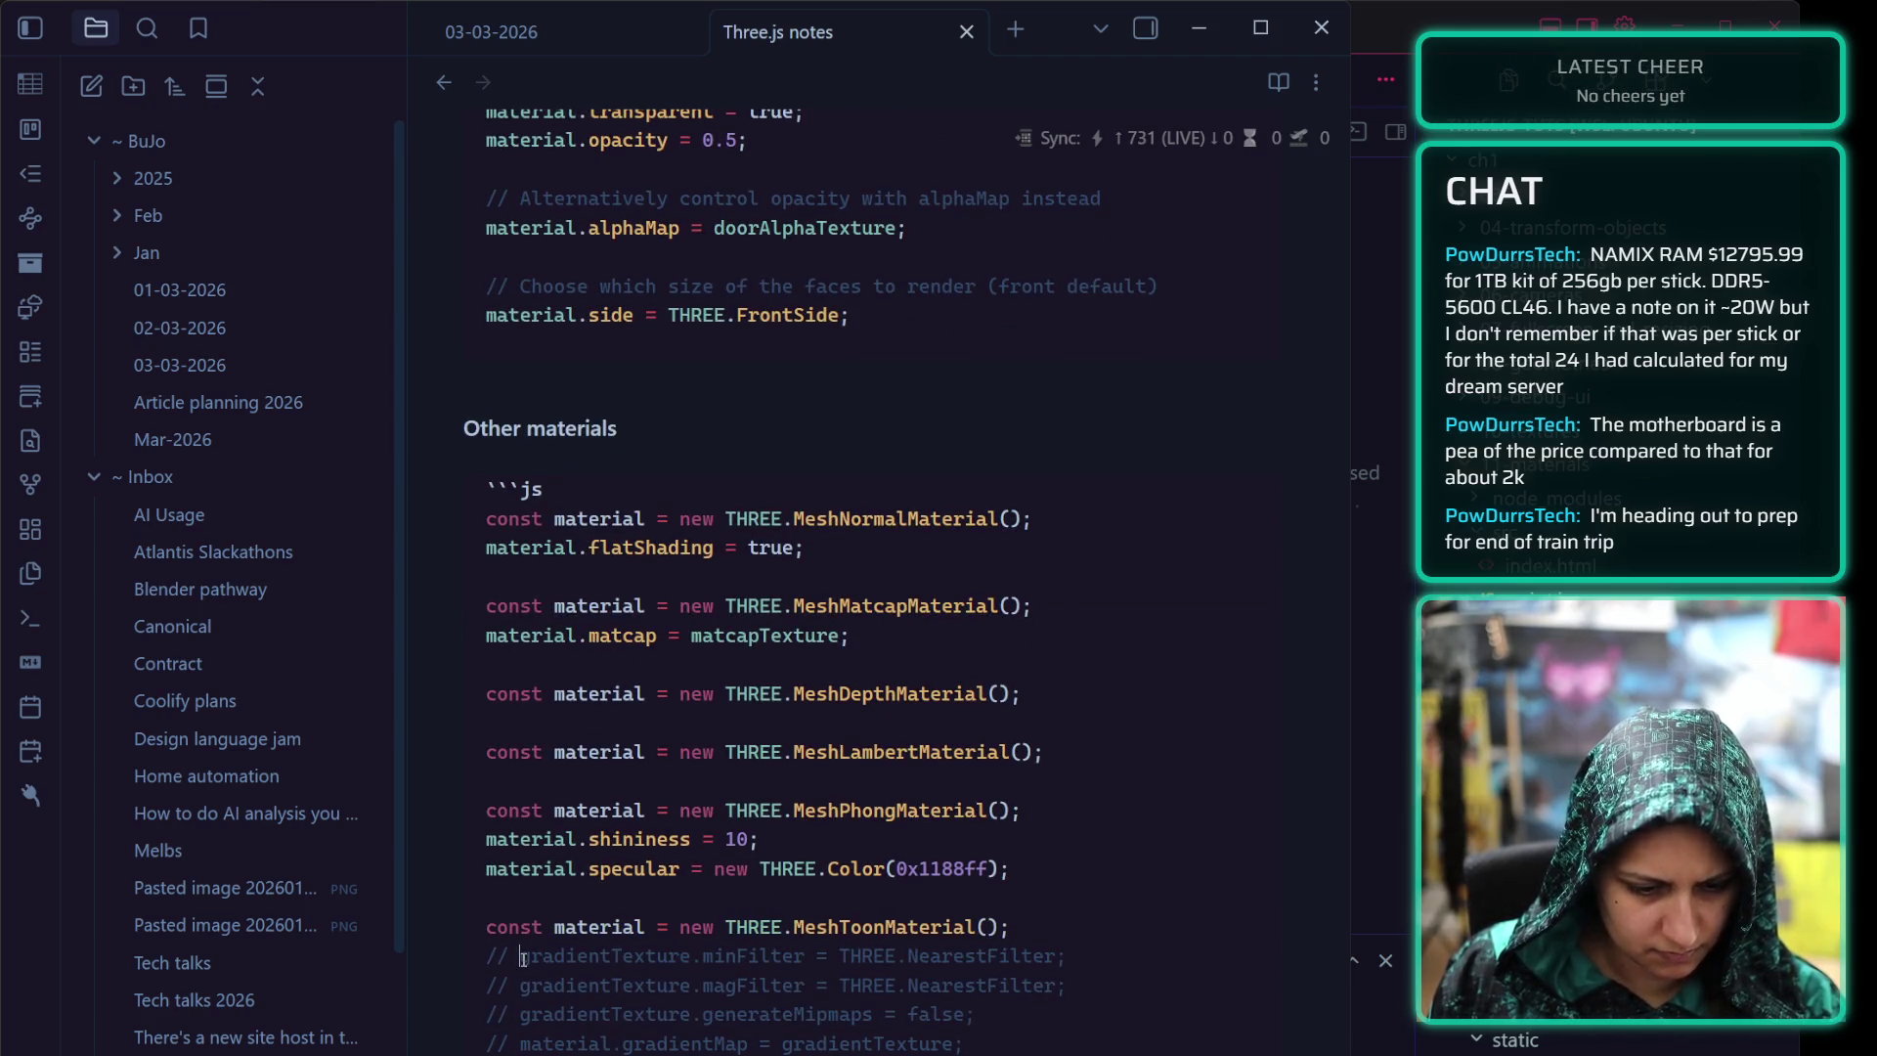
pyautogui.click(521, 955)
pyautogui.press('BackSpace')
pyautogui.press('BackSpace')
pyautogui.press('BackSpace')
pyautogui.click(521, 985)
pyautogui.press('BackSpace')
pyautogui.press('BackSpace')
pyautogui.press('BackSpace')
pyautogui.press('BackSpace')
pyautogui.press('BackSpace')
pyautogui.press('BackSpace')
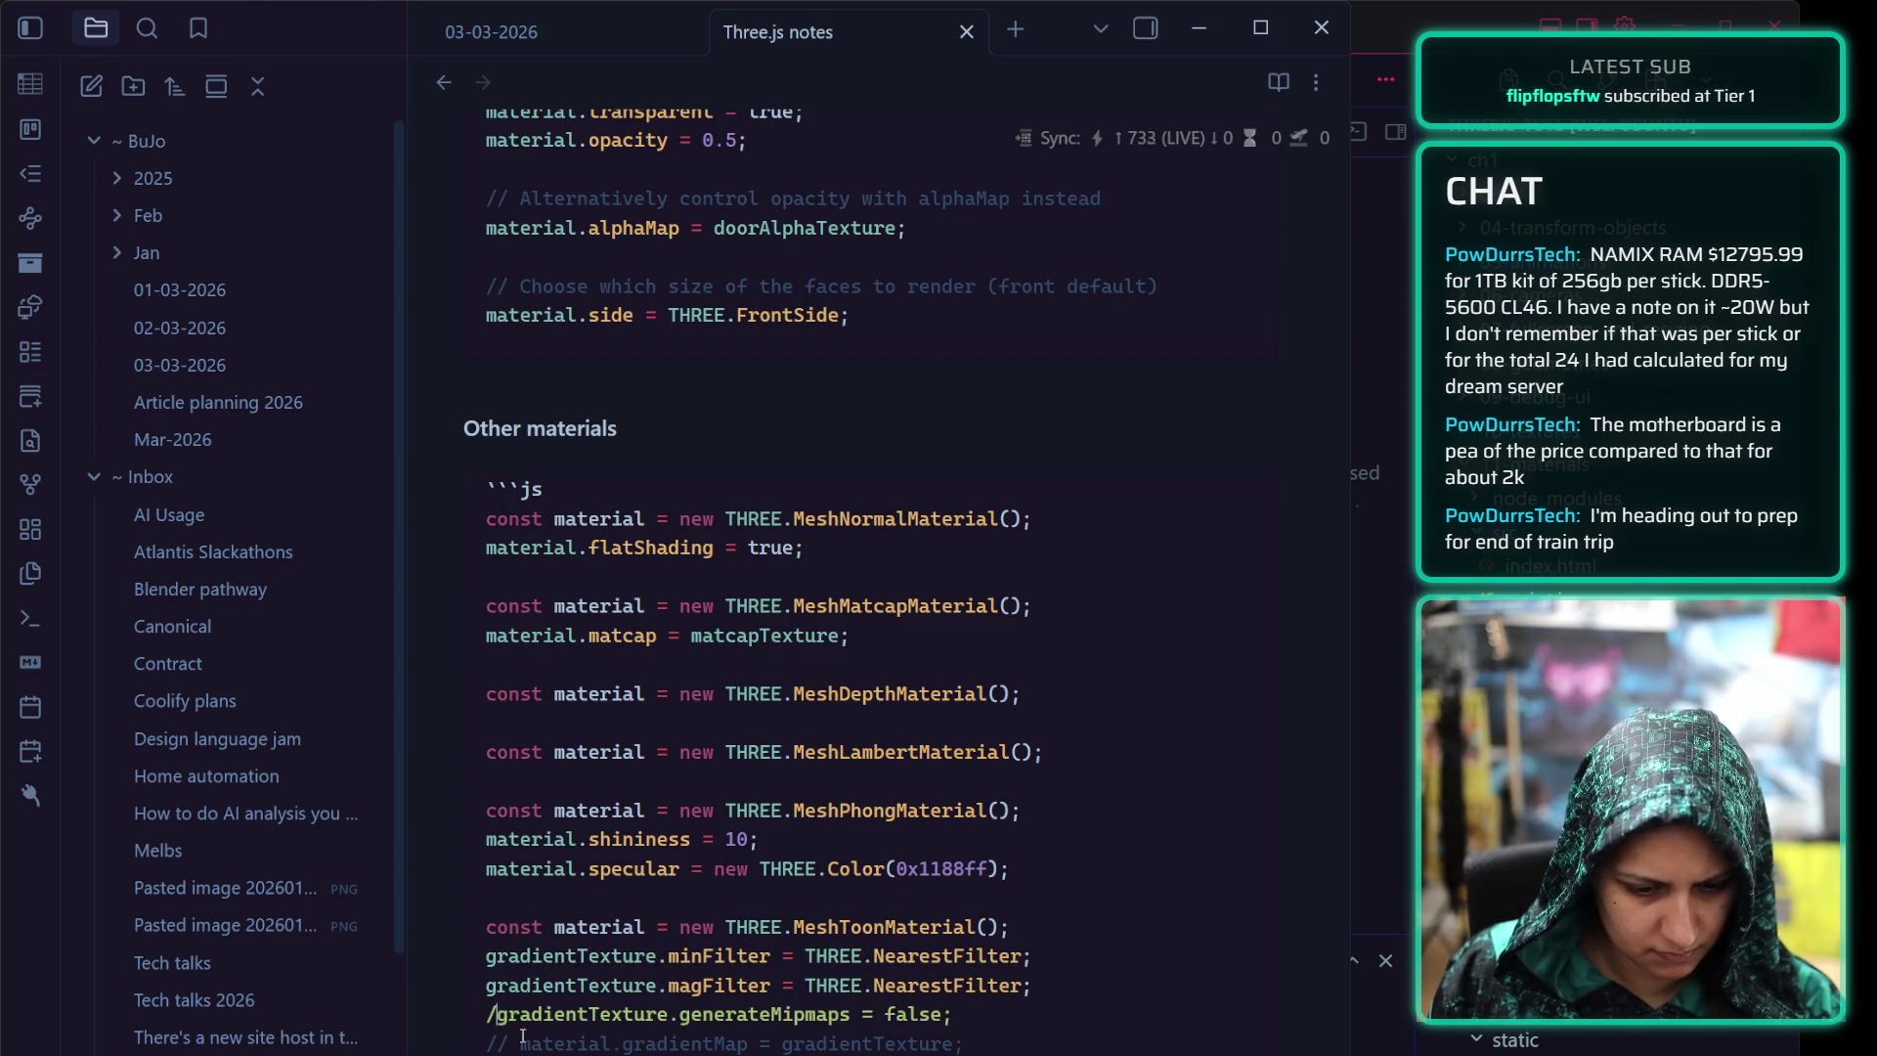
pyautogui.click(524, 1043)
pyautogui.press('BackSpace')
pyautogui.press('BackSpace')
pyautogui.press('BackSpace')
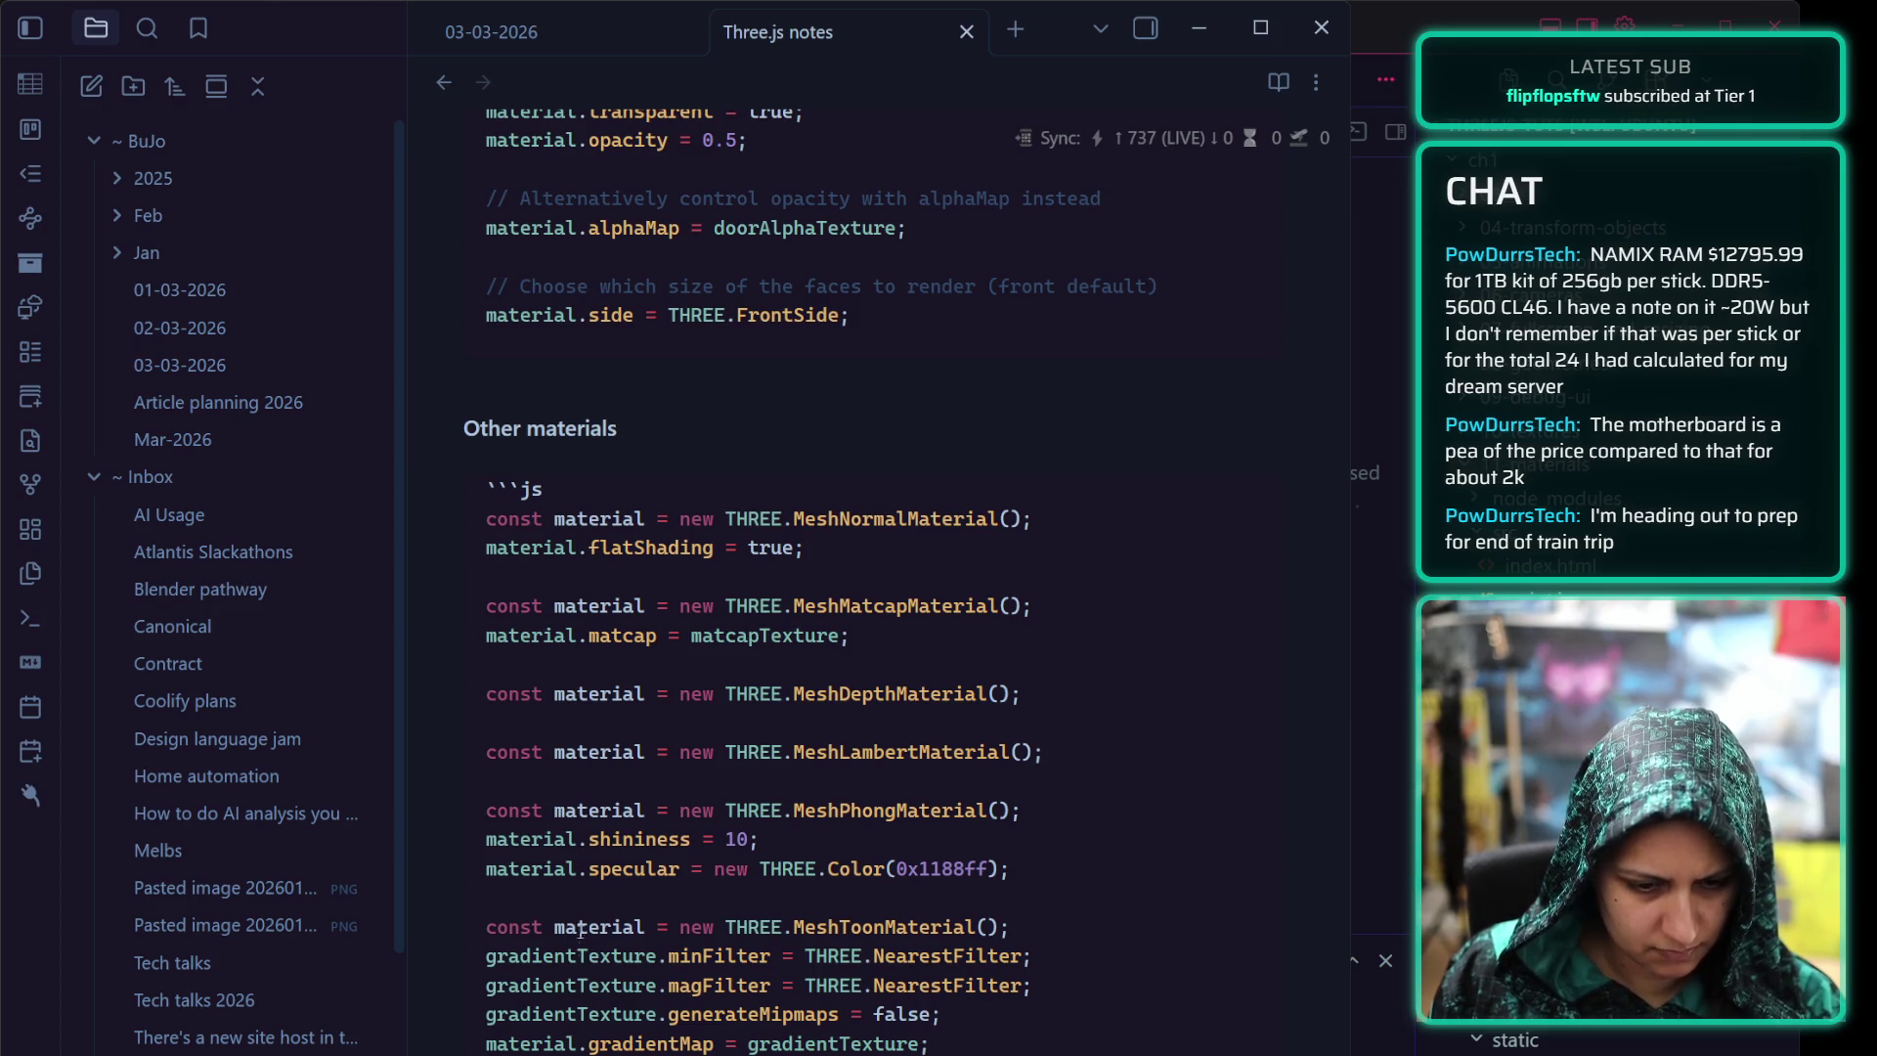
pyautogui.moveTo(807, 547); pyautogui.dragTo(480, 523)
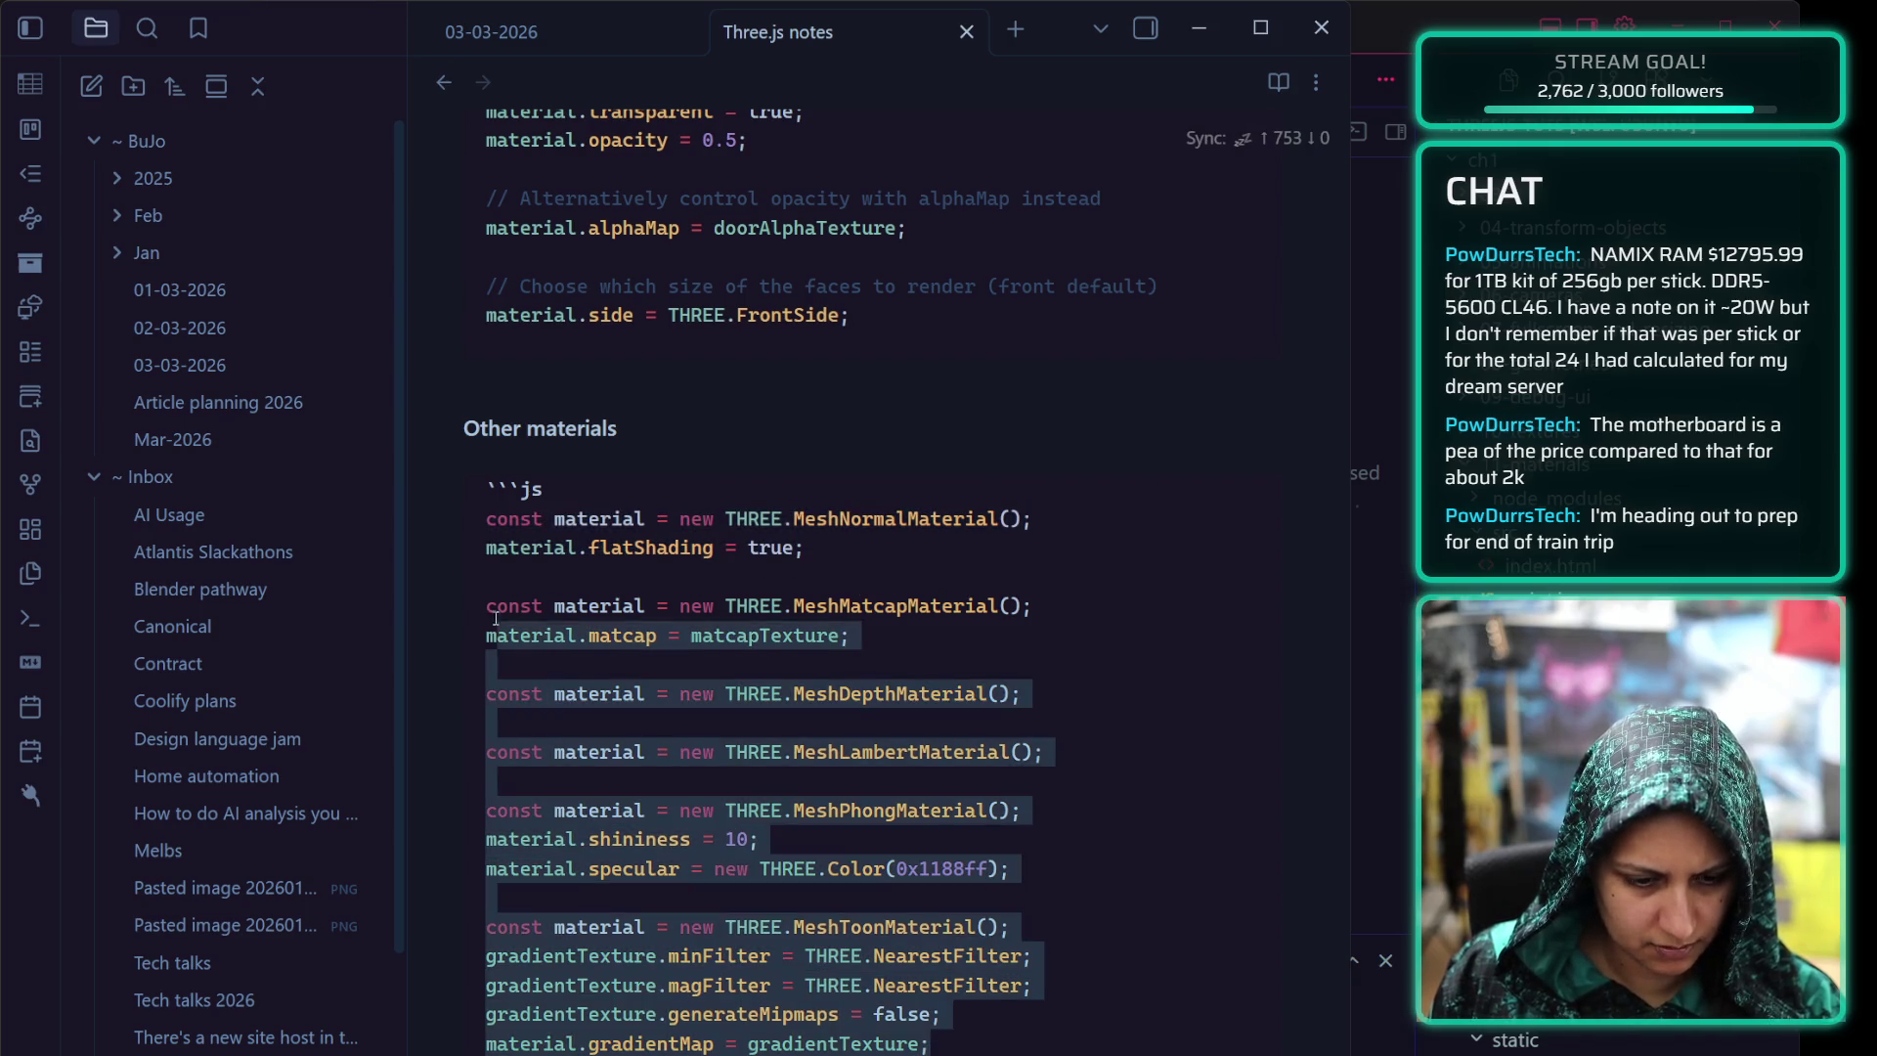
# Move the MeshMatcapMaterial-through-gradientMap examples into a second js block below the MeshNormalMaterial block
pyautogui.moveTo(930, 1045); pyautogui.dragTo(483, 605)
pyautogui.press('BackSpace')
pyautogui.press('BackSpace')
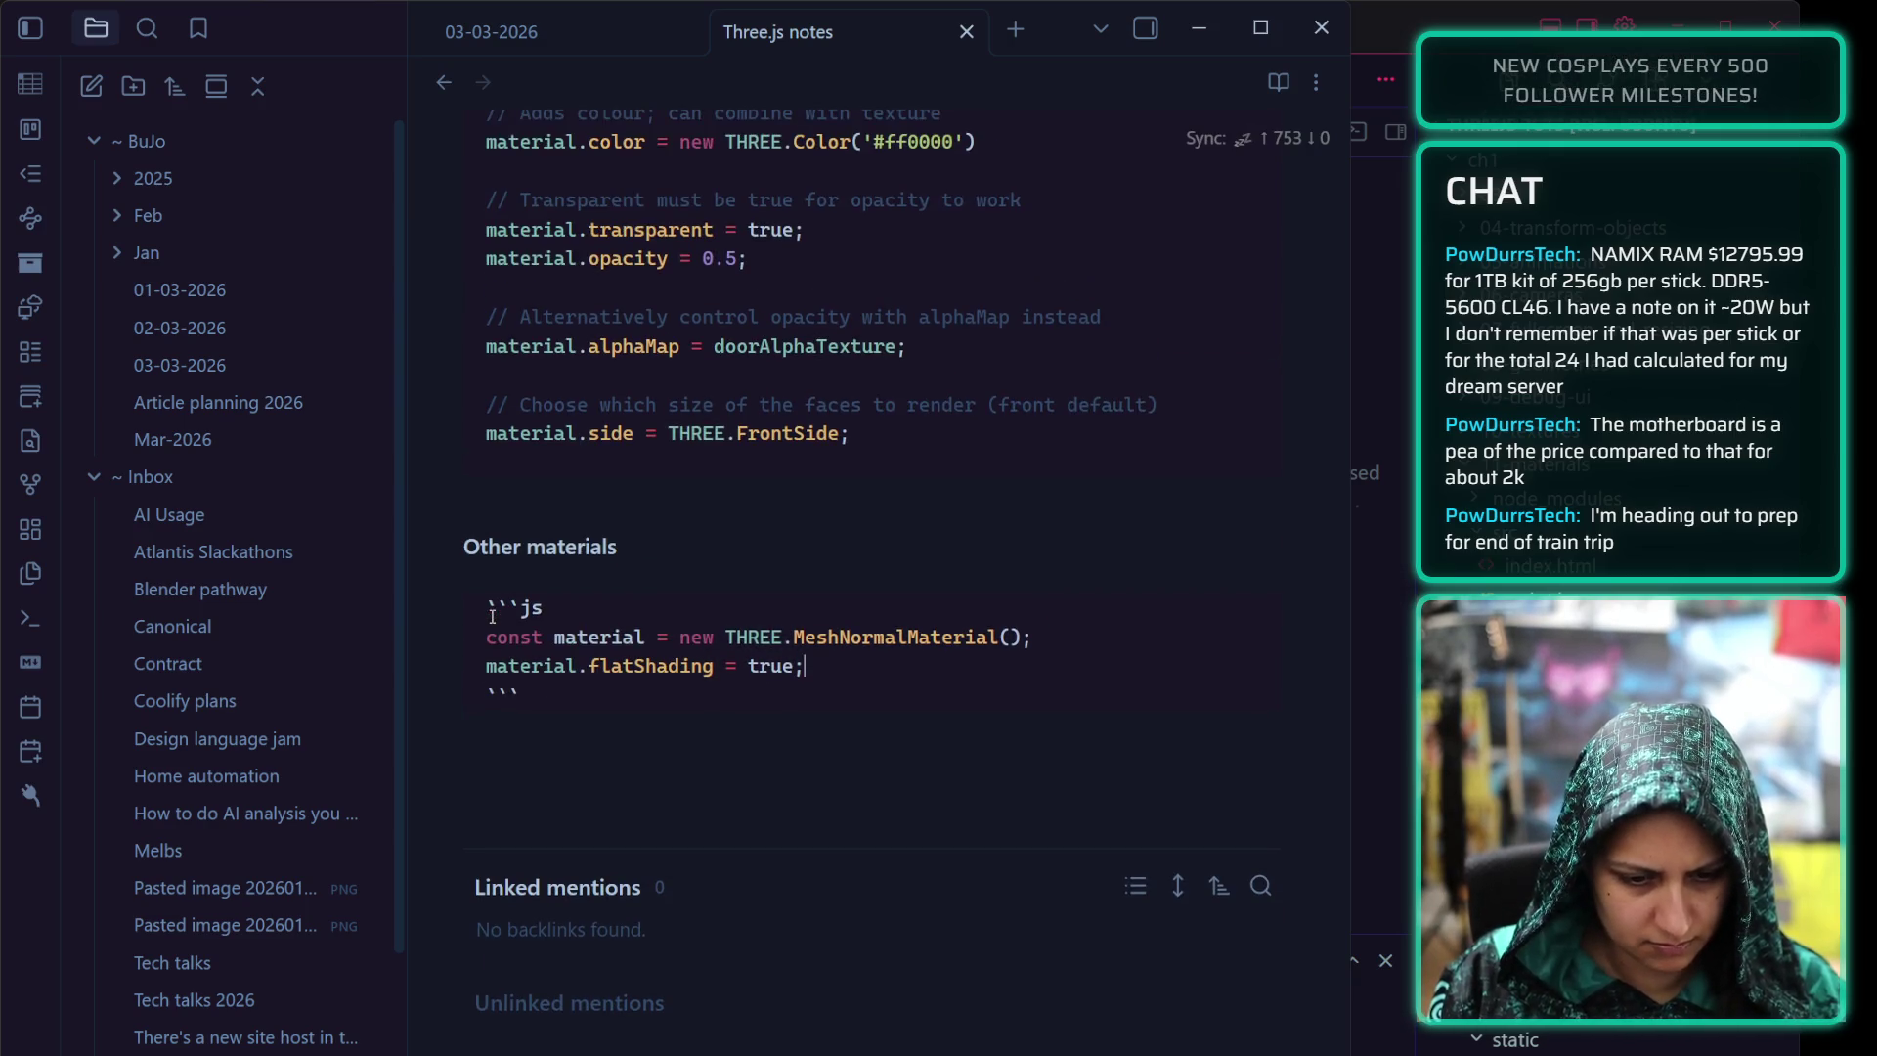
pyautogui.press('Return')
pyautogui.press('Return')
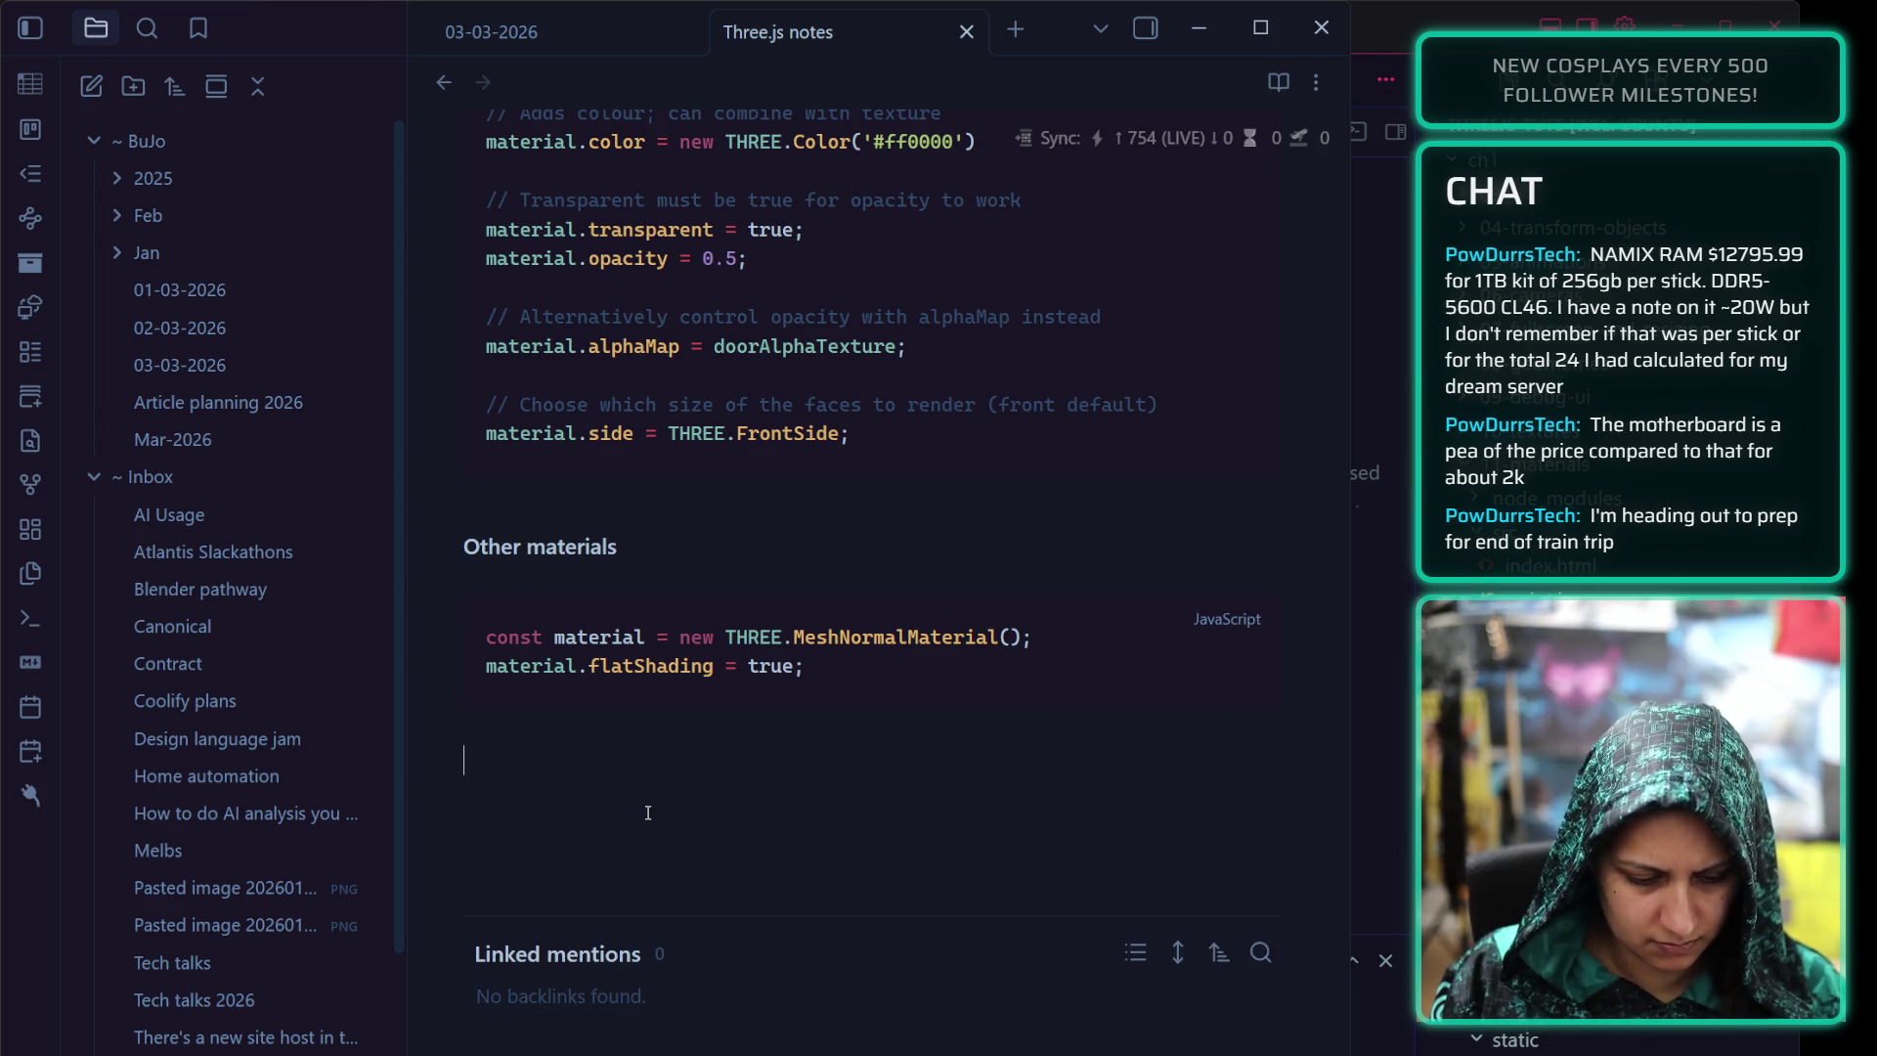
pyautogui.write('``js')
pyautogui.press('Return')
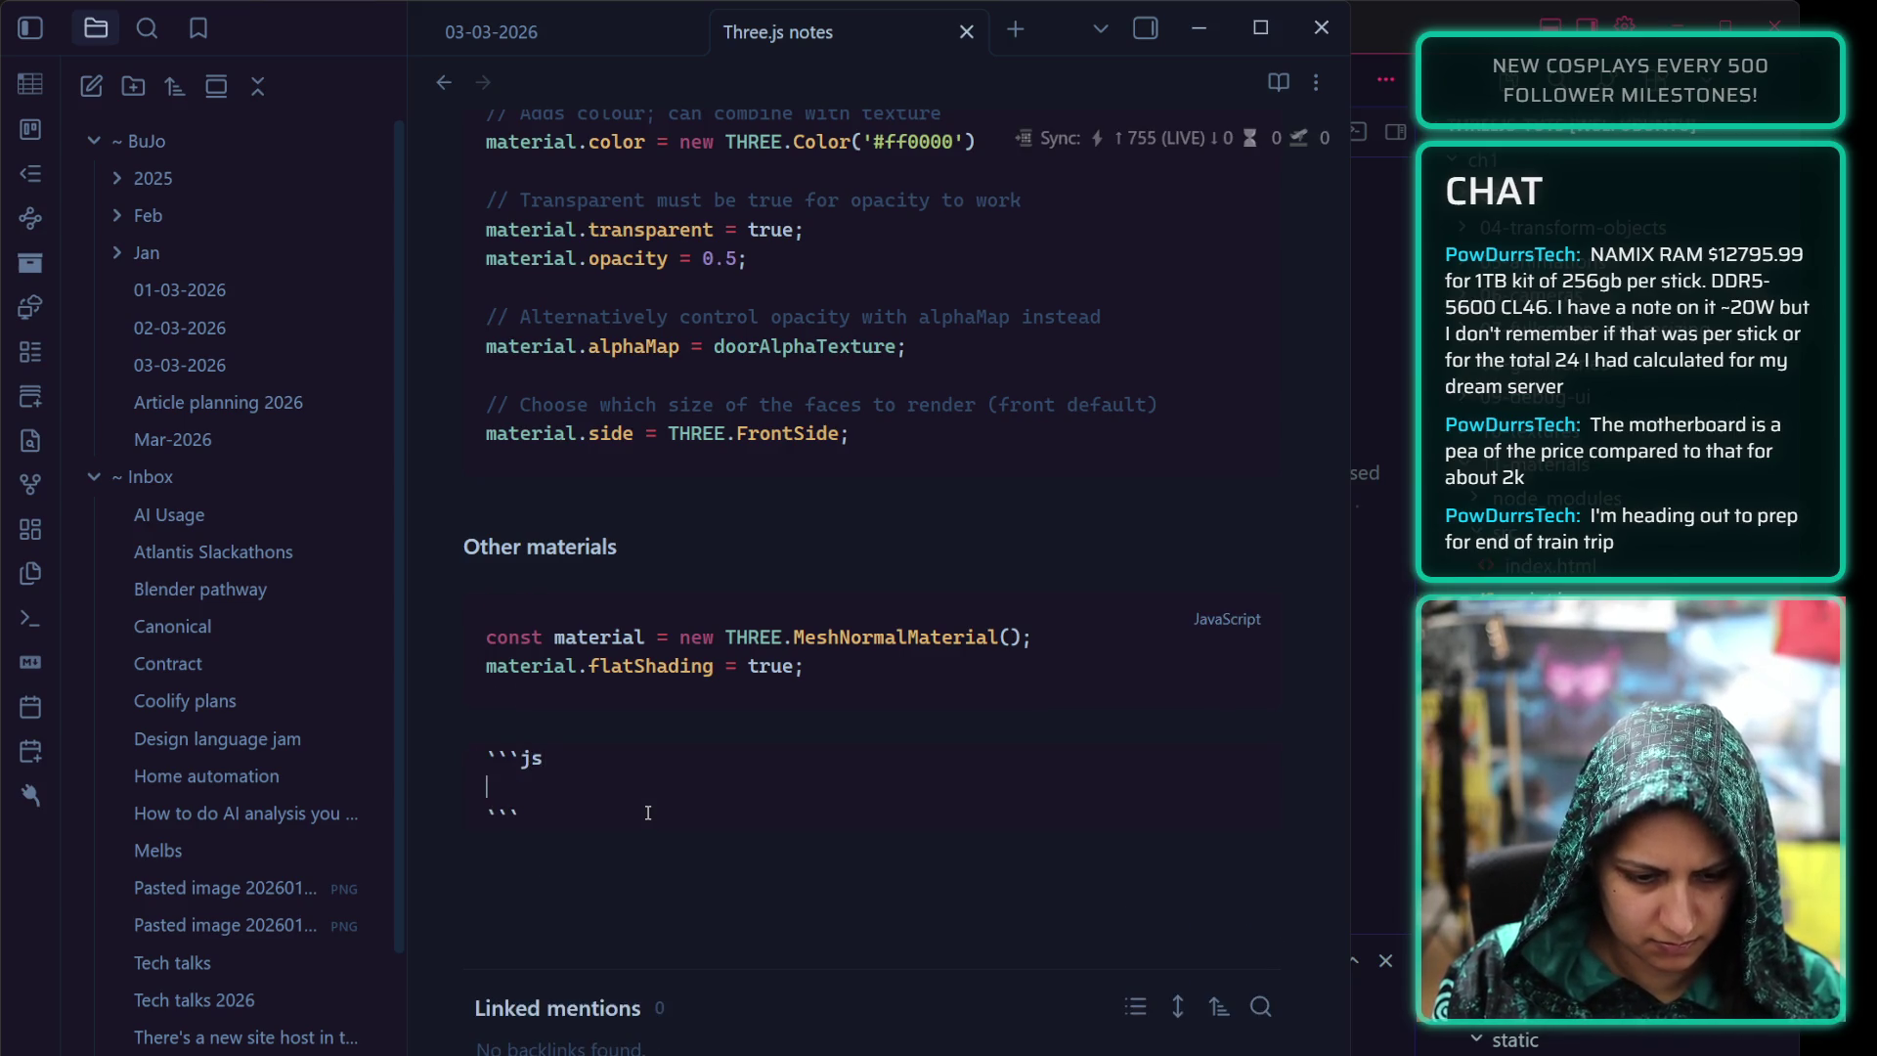
pyautogui.hotkey('ctrl', 'v')
# Tidy the first block's opening fence and add a blank line under the Other materials heading
pyautogui.click(535, 607)
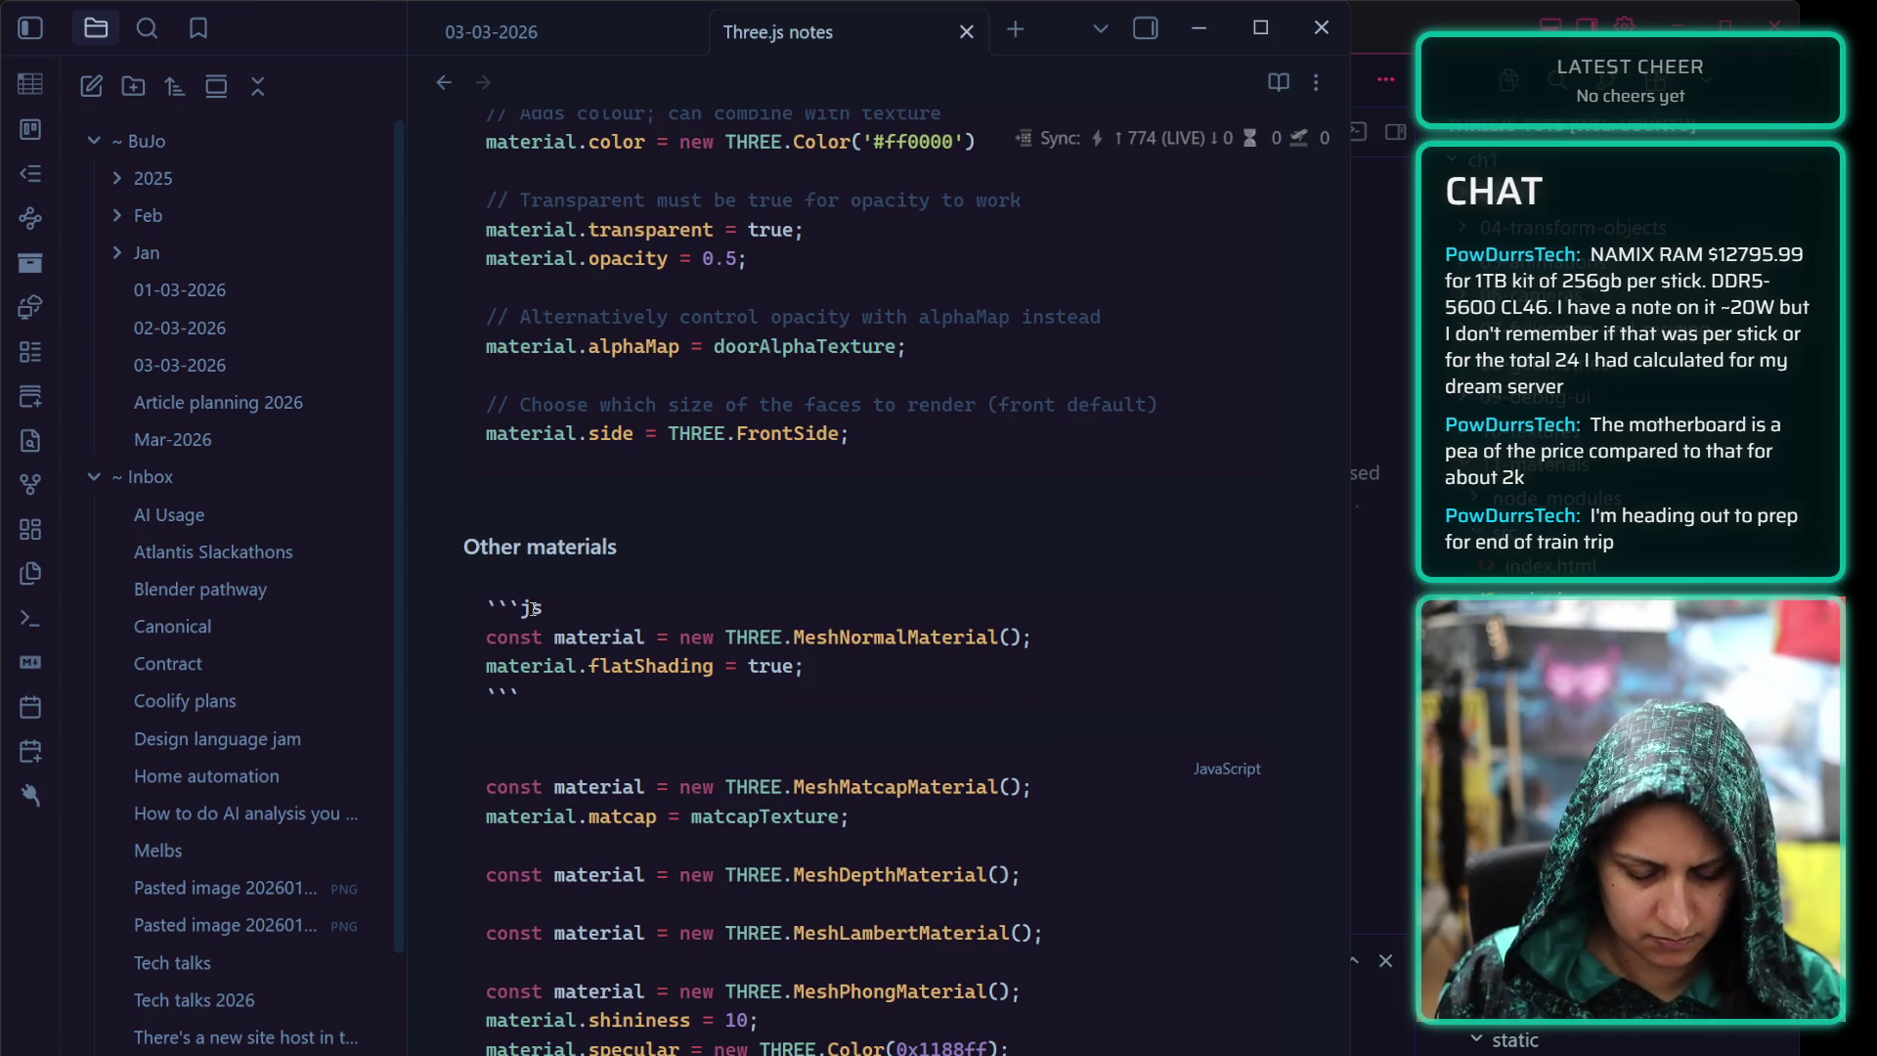
pyautogui.press('BackSpace')
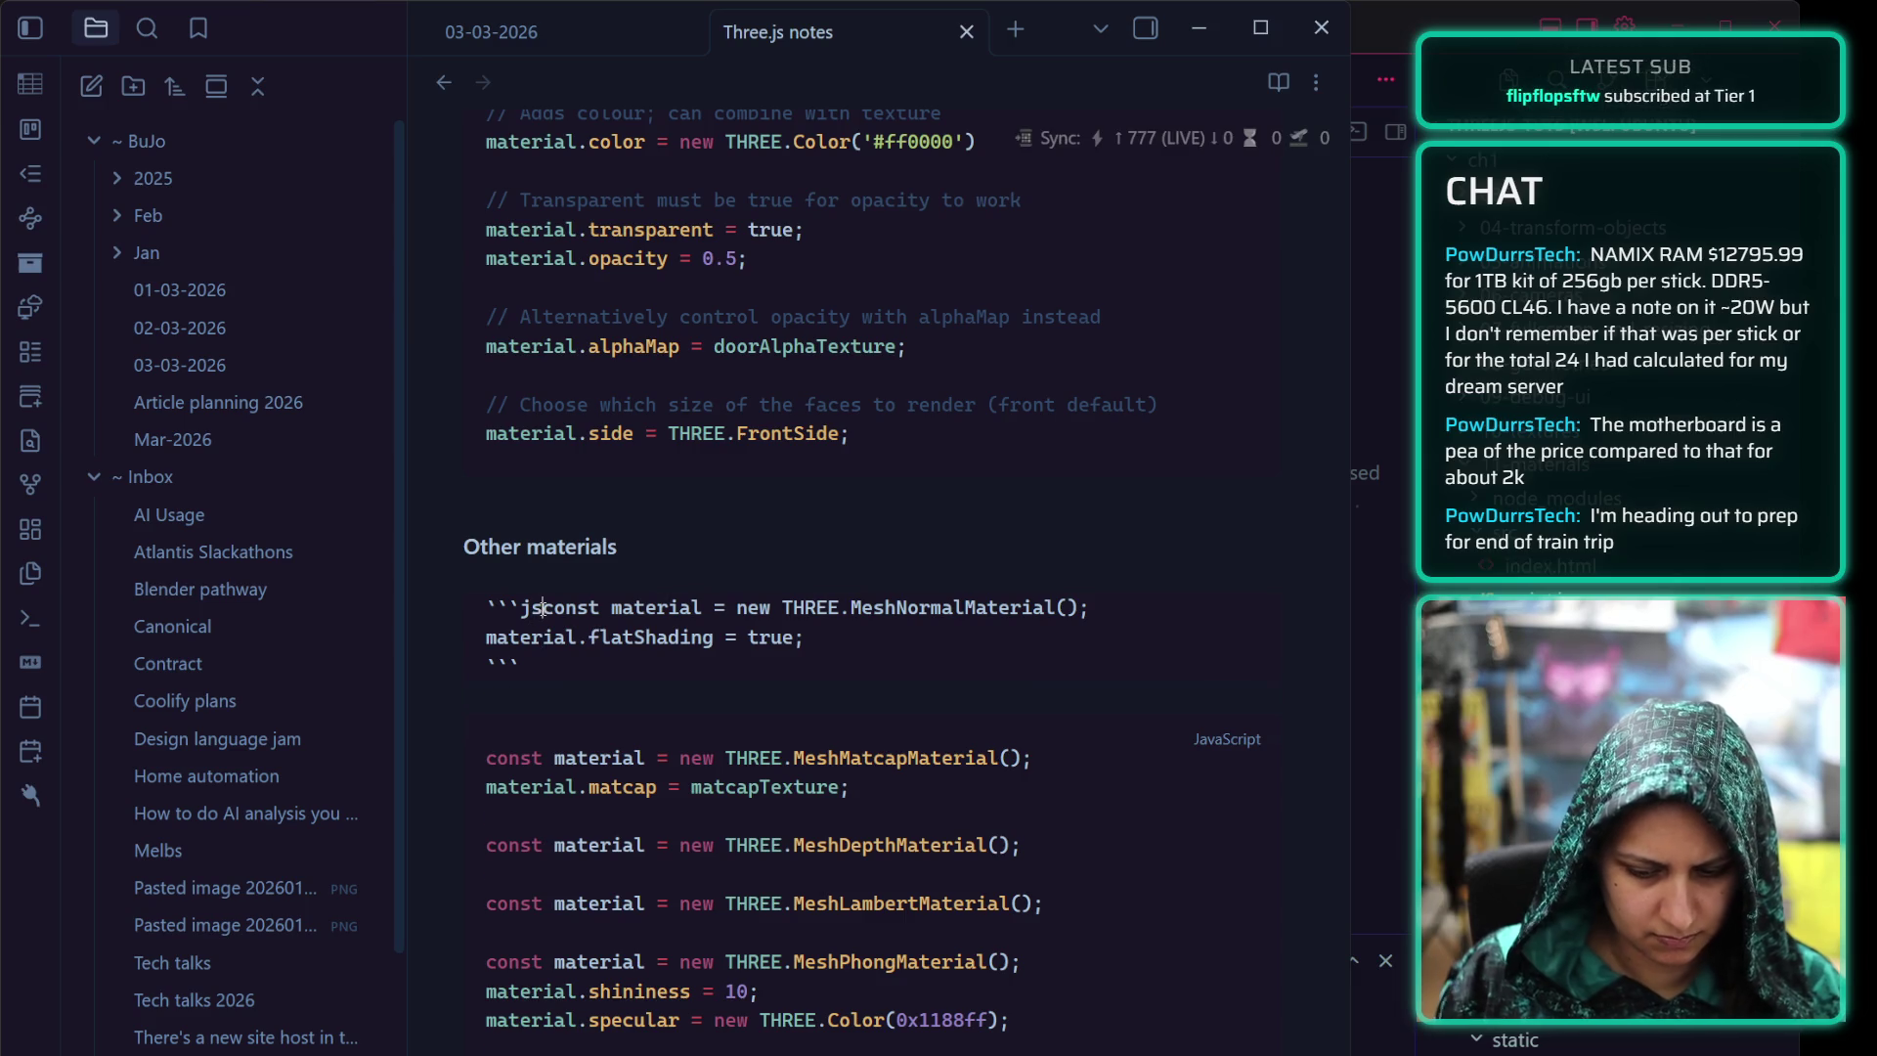
pyautogui.press('Return')
pyautogui.click(718, 559)
pyautogui.click(524, 607)
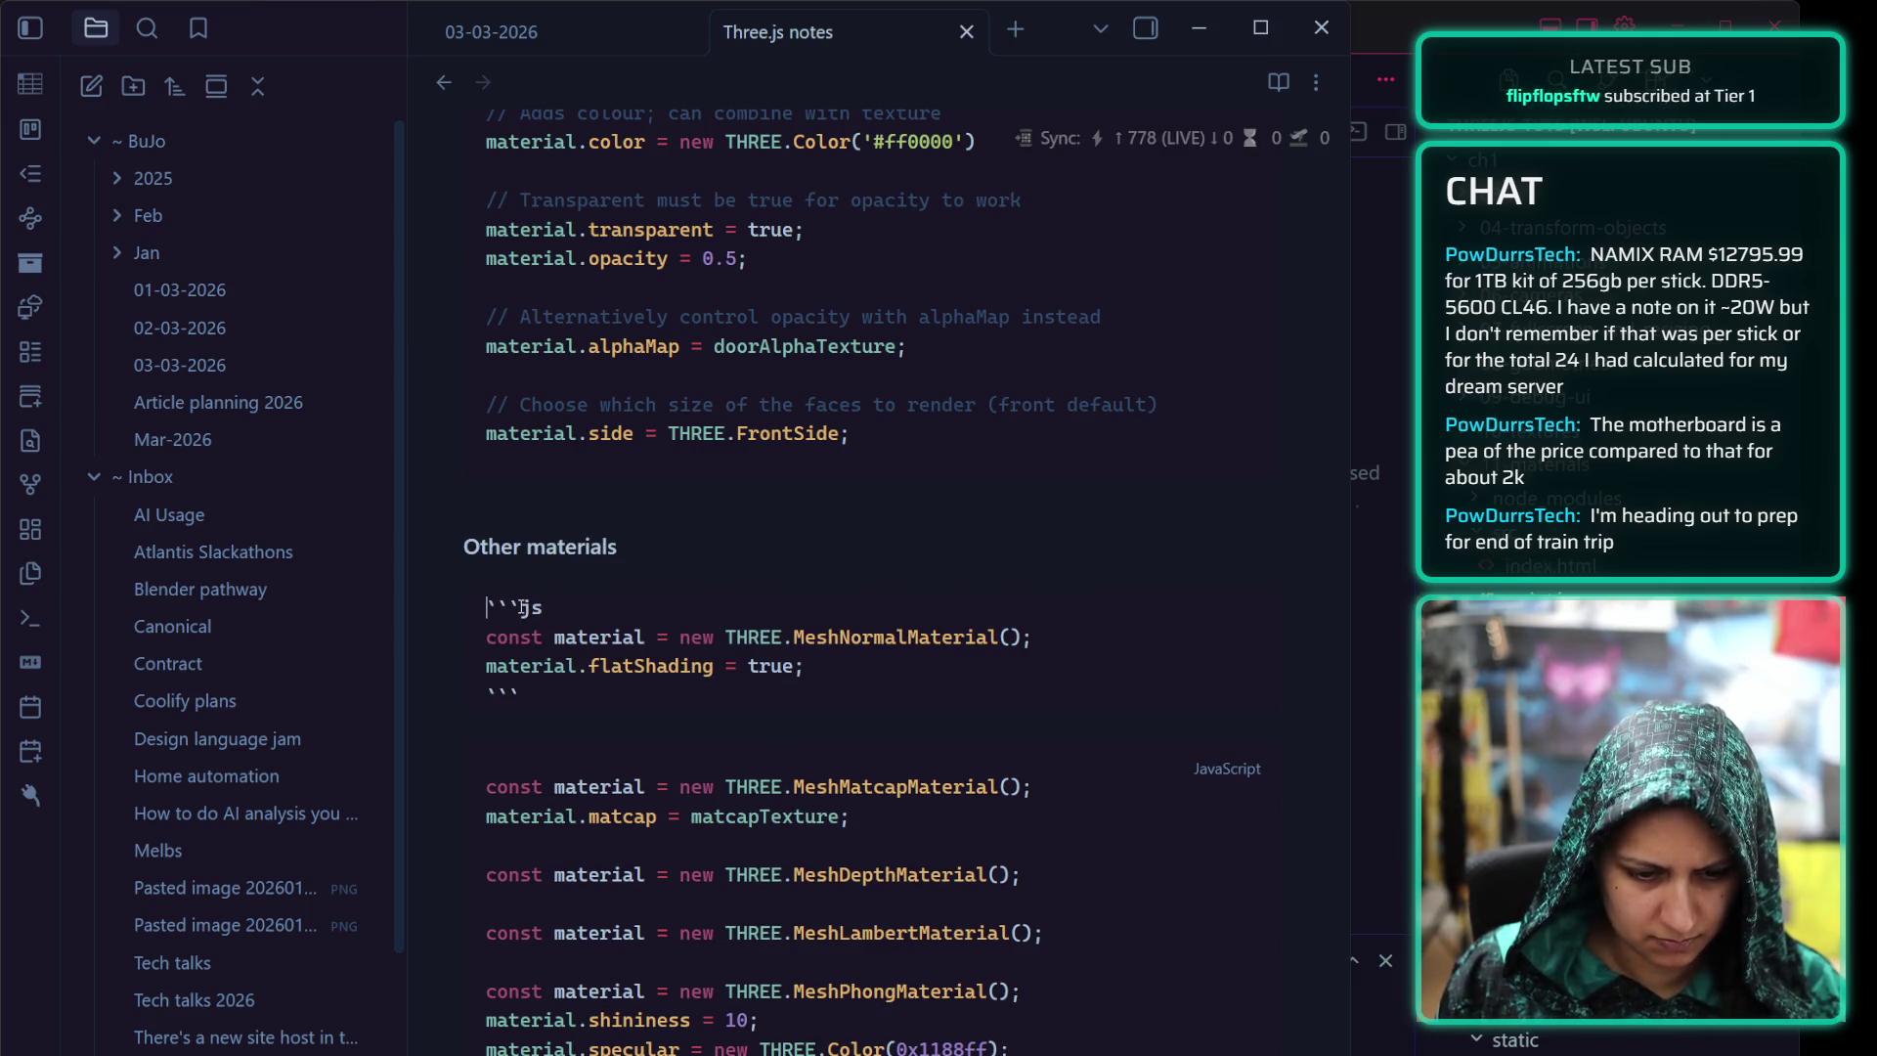
pyautogui.click(882, 489)
pyautogui.click(805, 555)
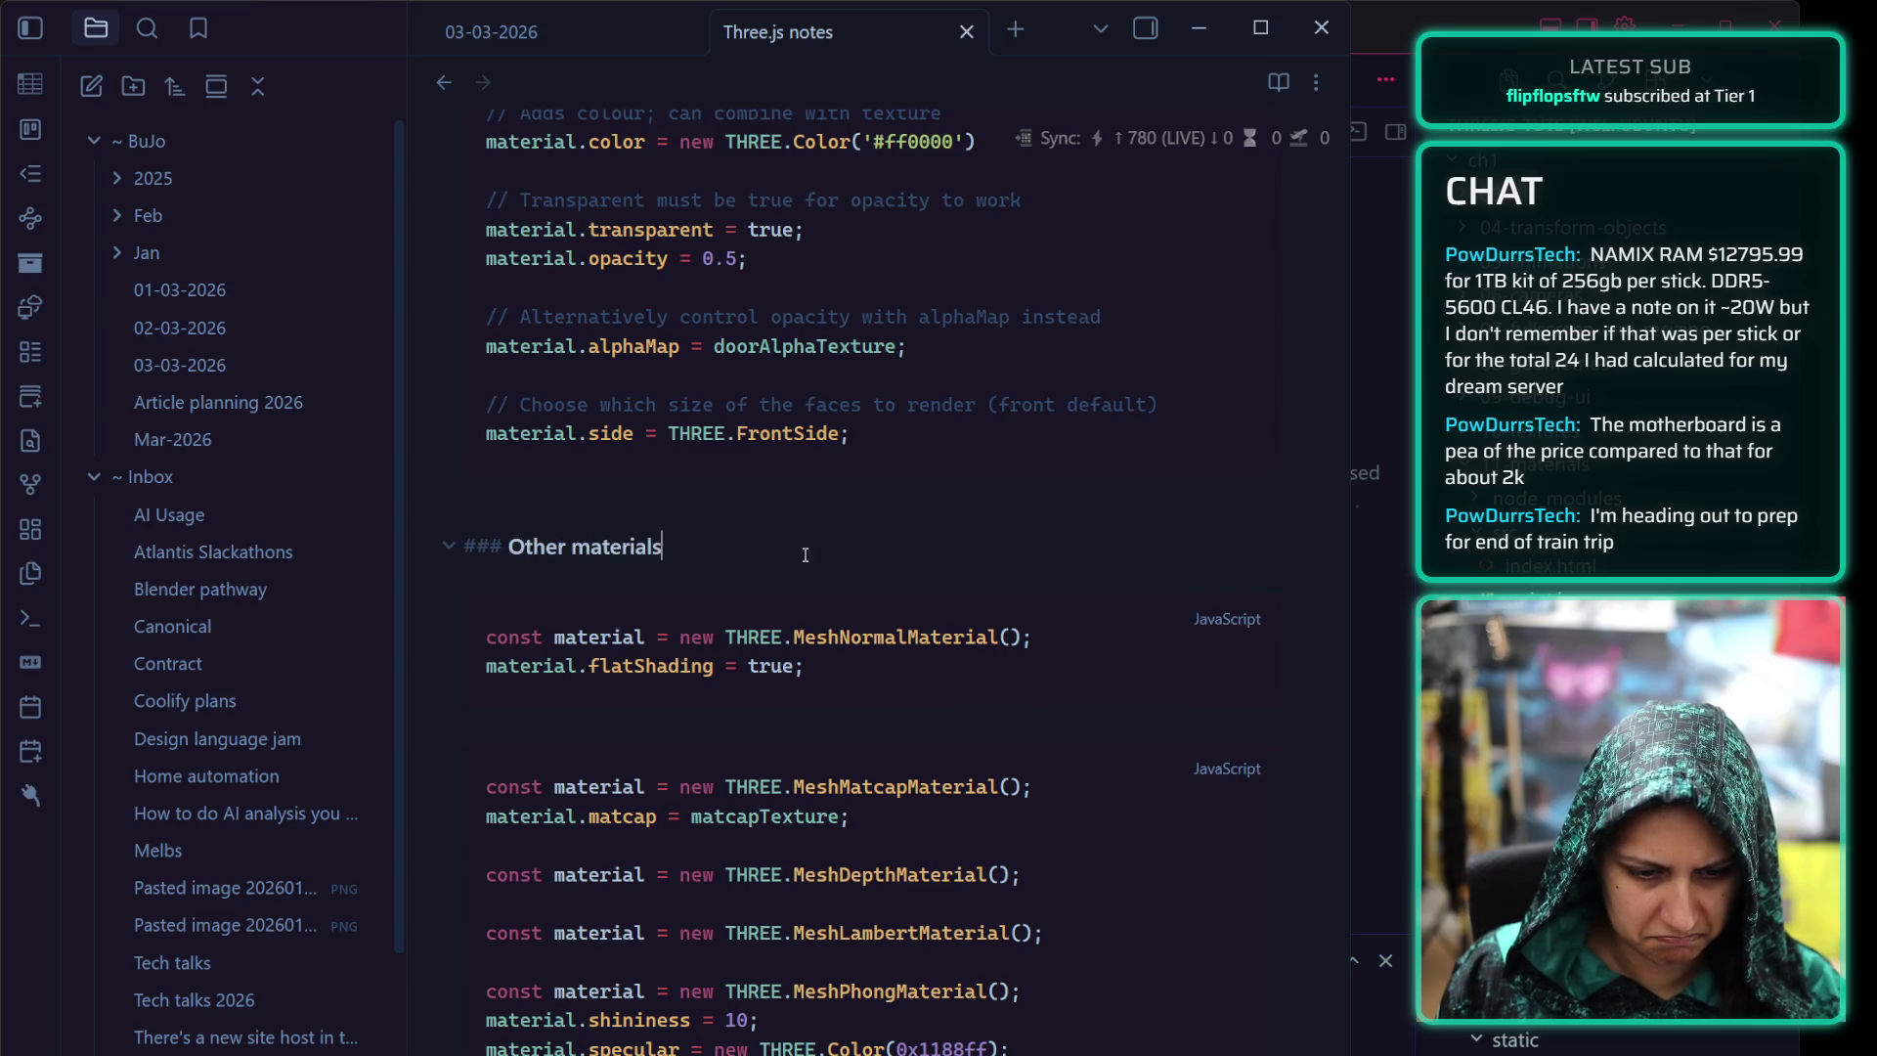
pyautogui.scroll(4, 804, 554)
pyautogui.scroll(-4, 762, 550)
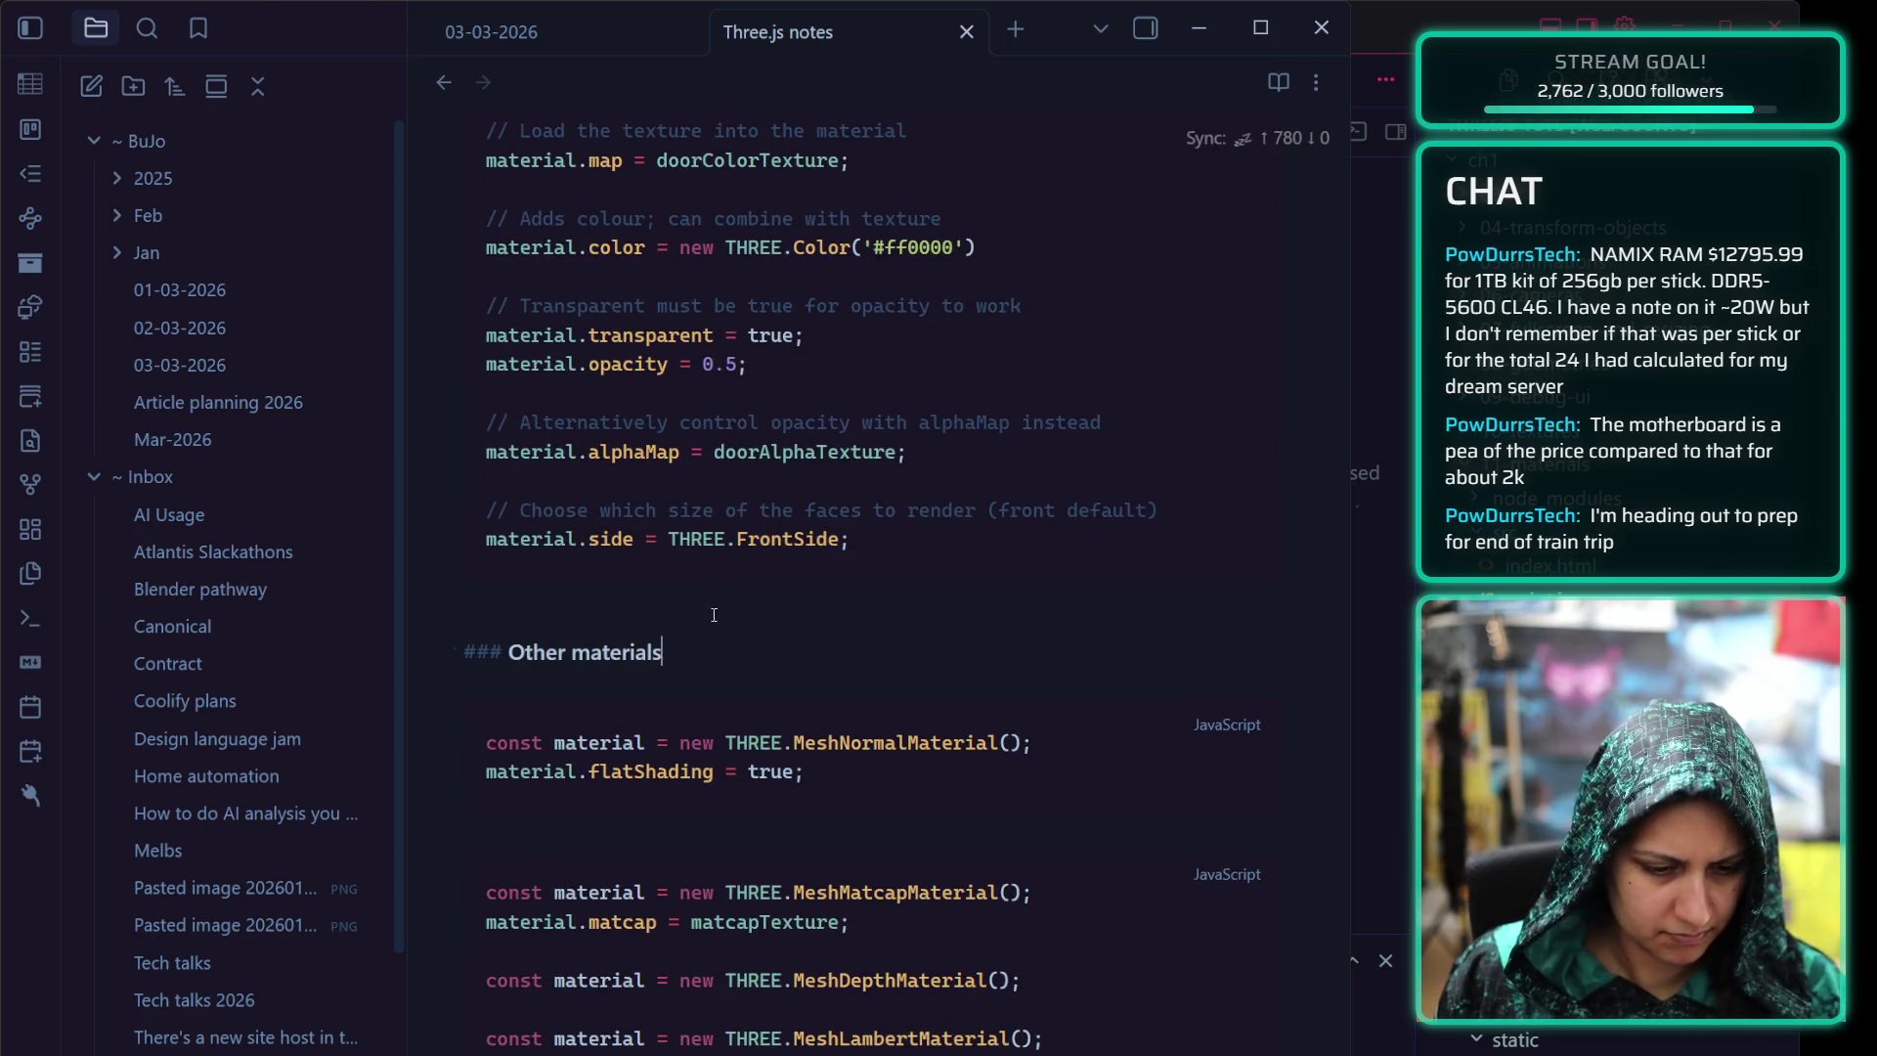
pyautogui.click(812, 685)
pyautogui.press('Return')
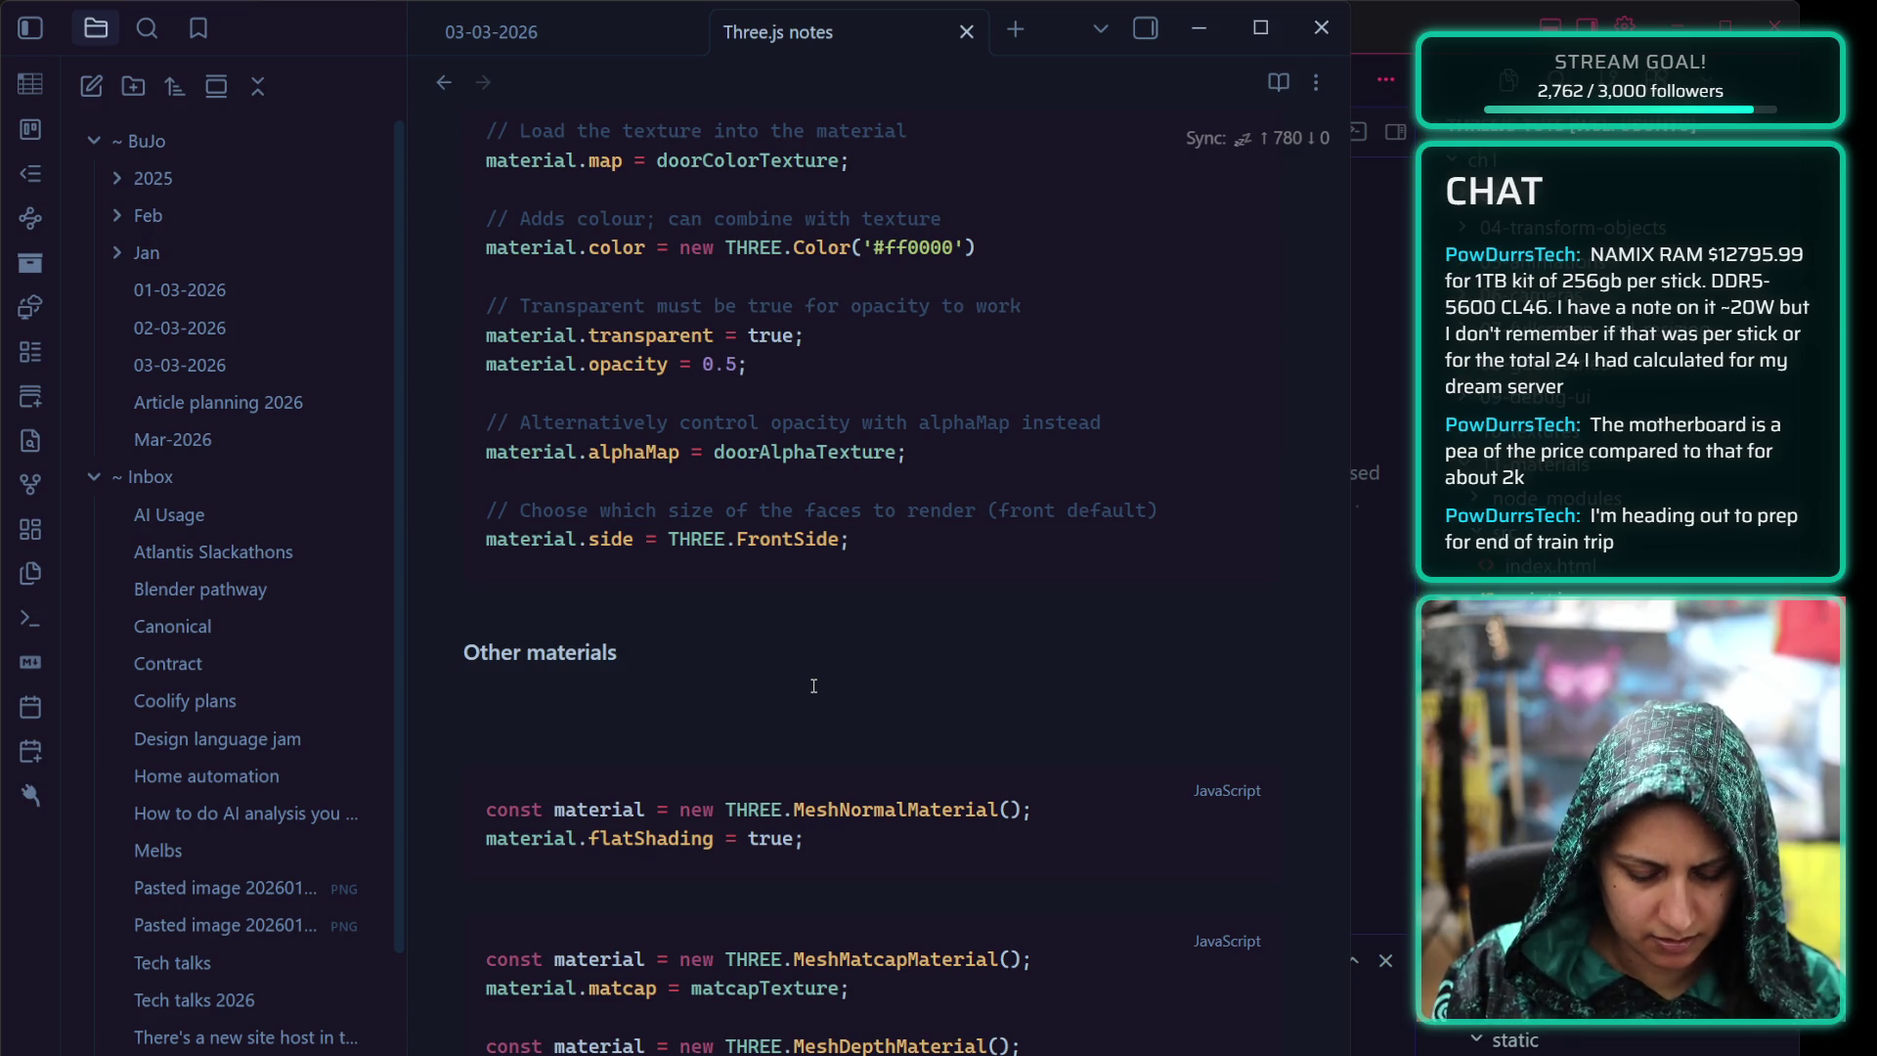
pyautogui.write('M')
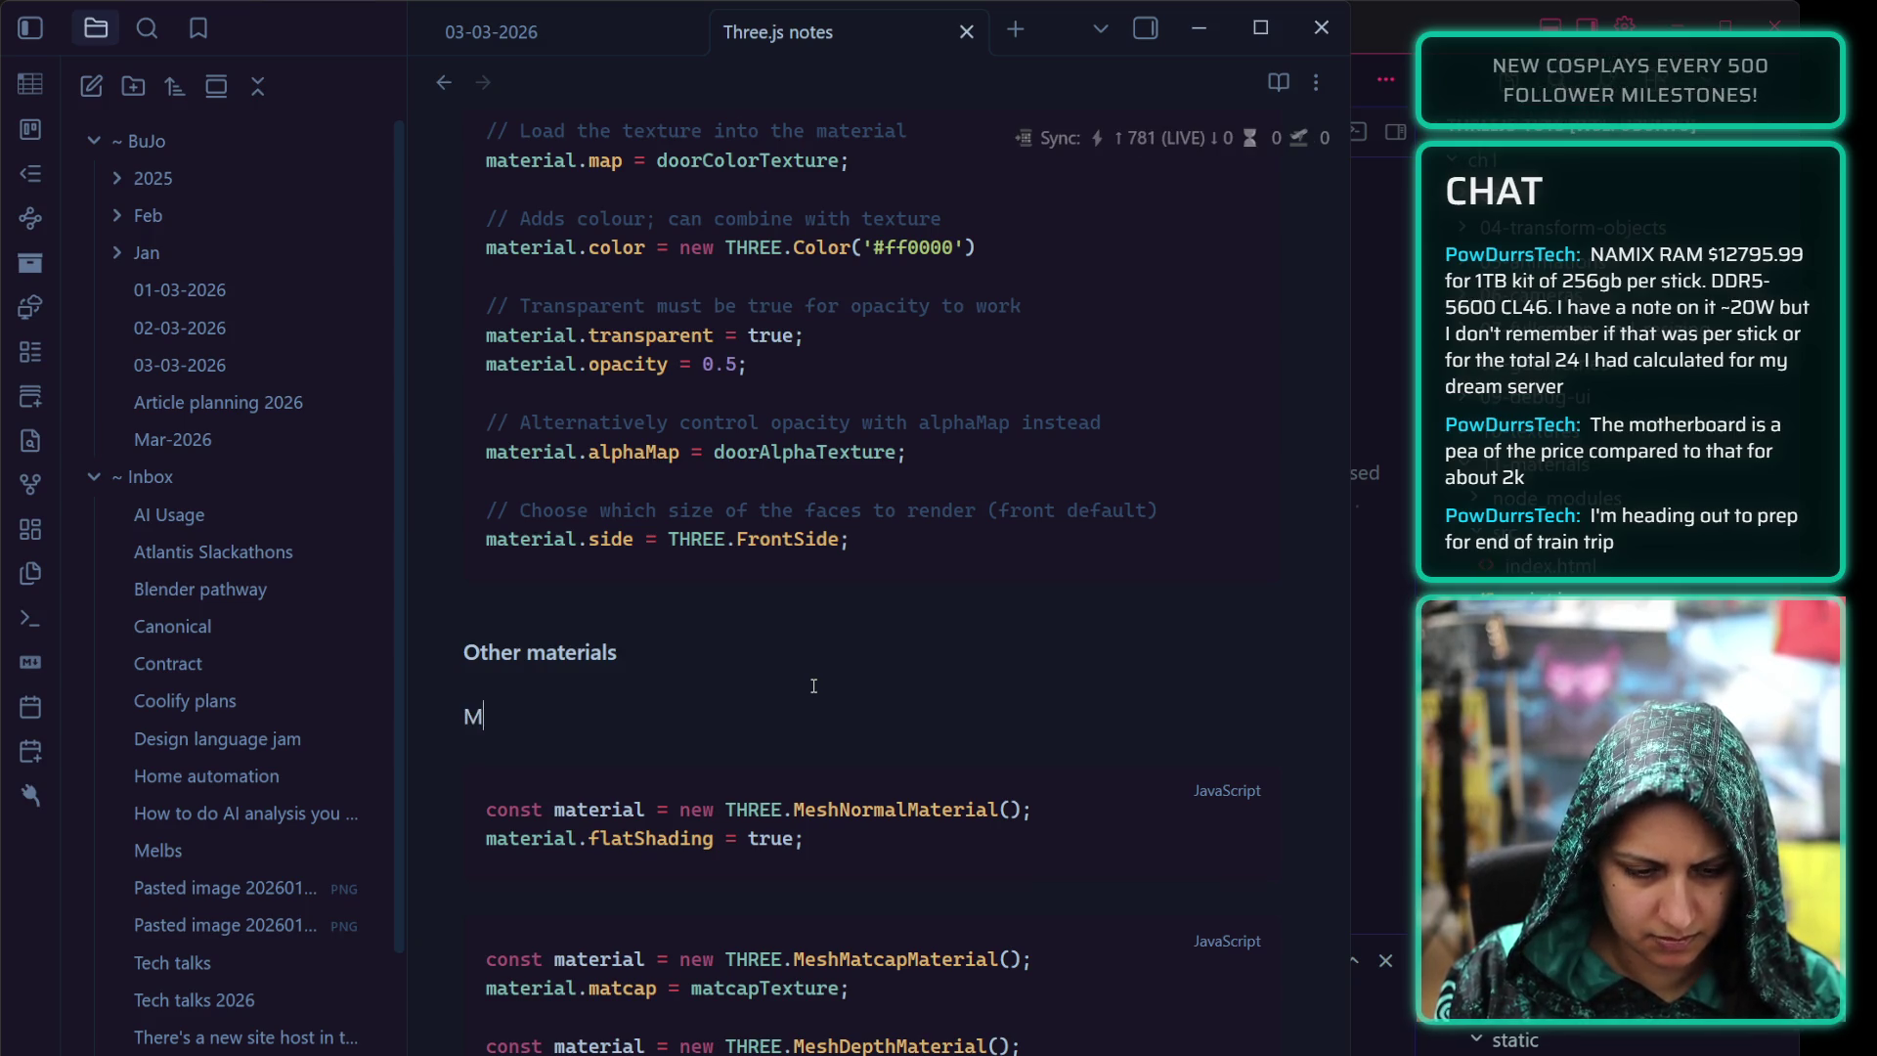
pyautogui.write('esh normal material')
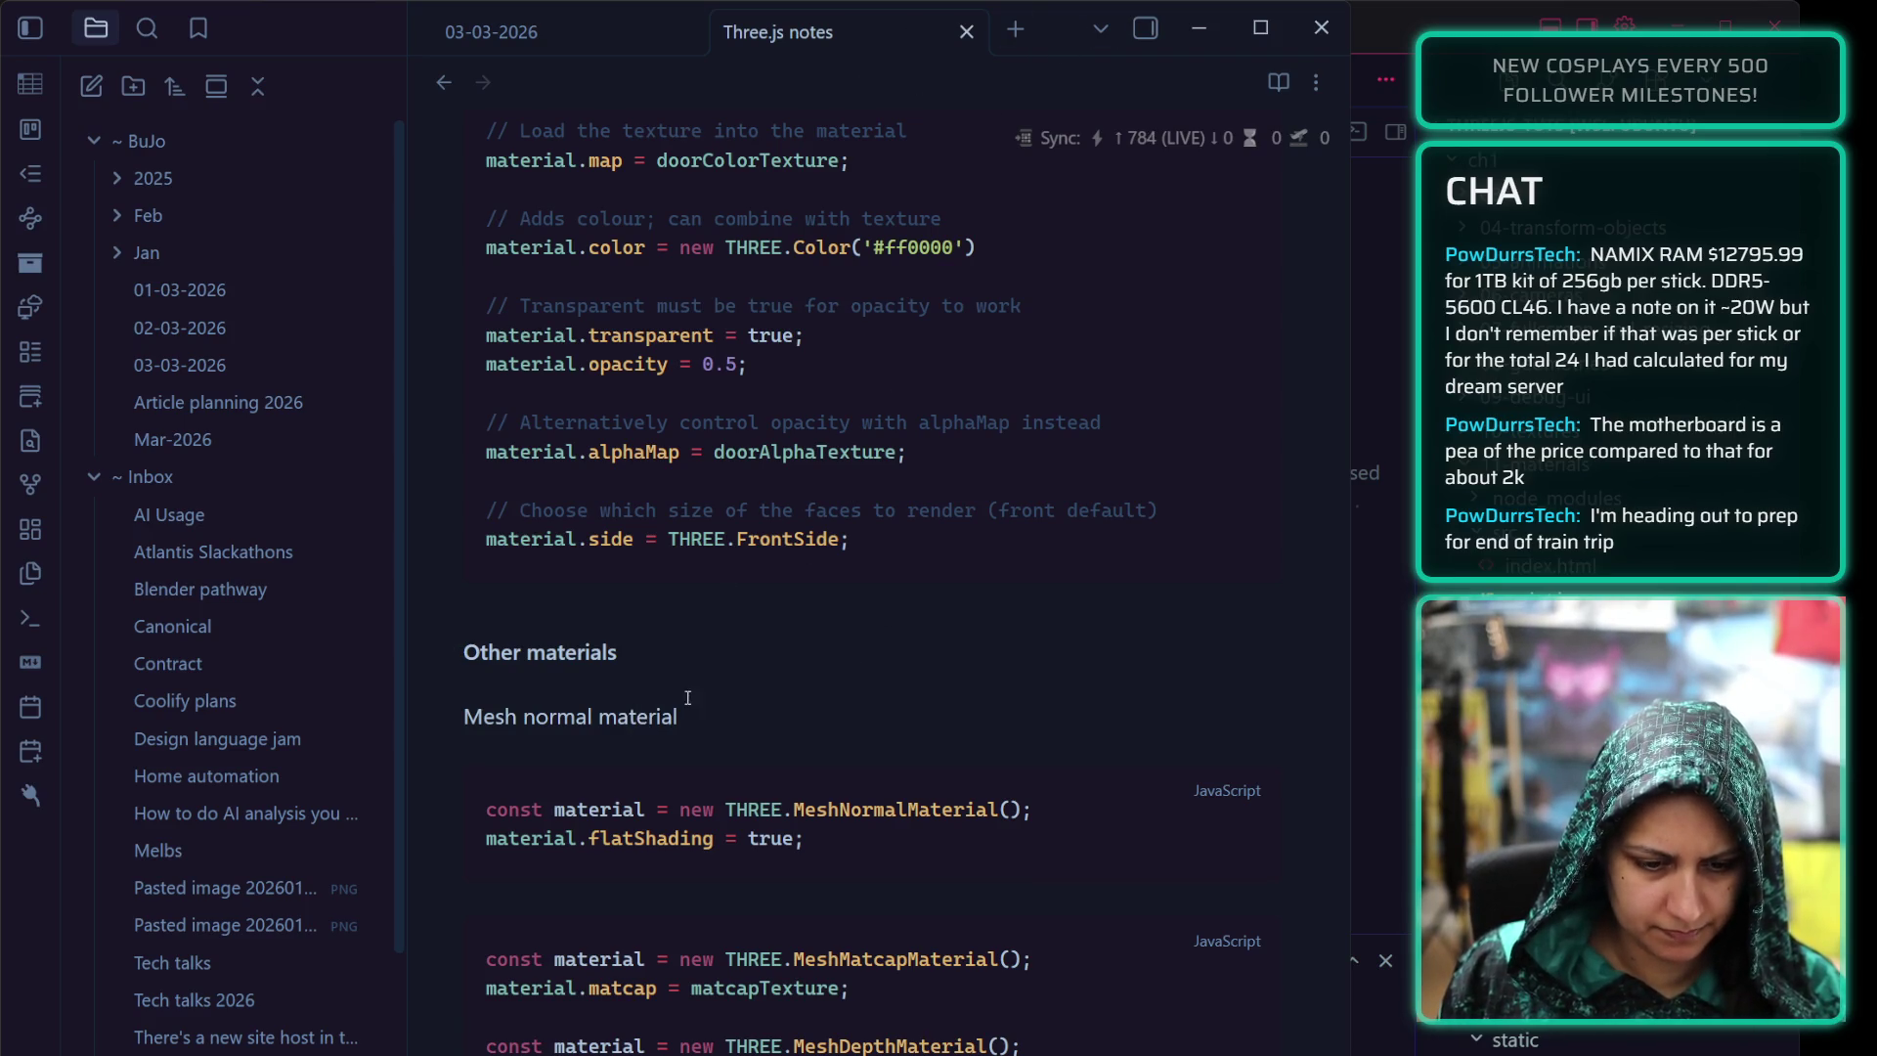
# Write that MeshNormalMaterial shows normals as a gradient and flatShading stops interpolation at vertices
pyautogui.moveTo(684, 716)
pyautogui.mouseDown()
pyautogui.moveTo(497, 729)
pyautogui.moveTo(514, 730)
pyautogui.mouseUp()
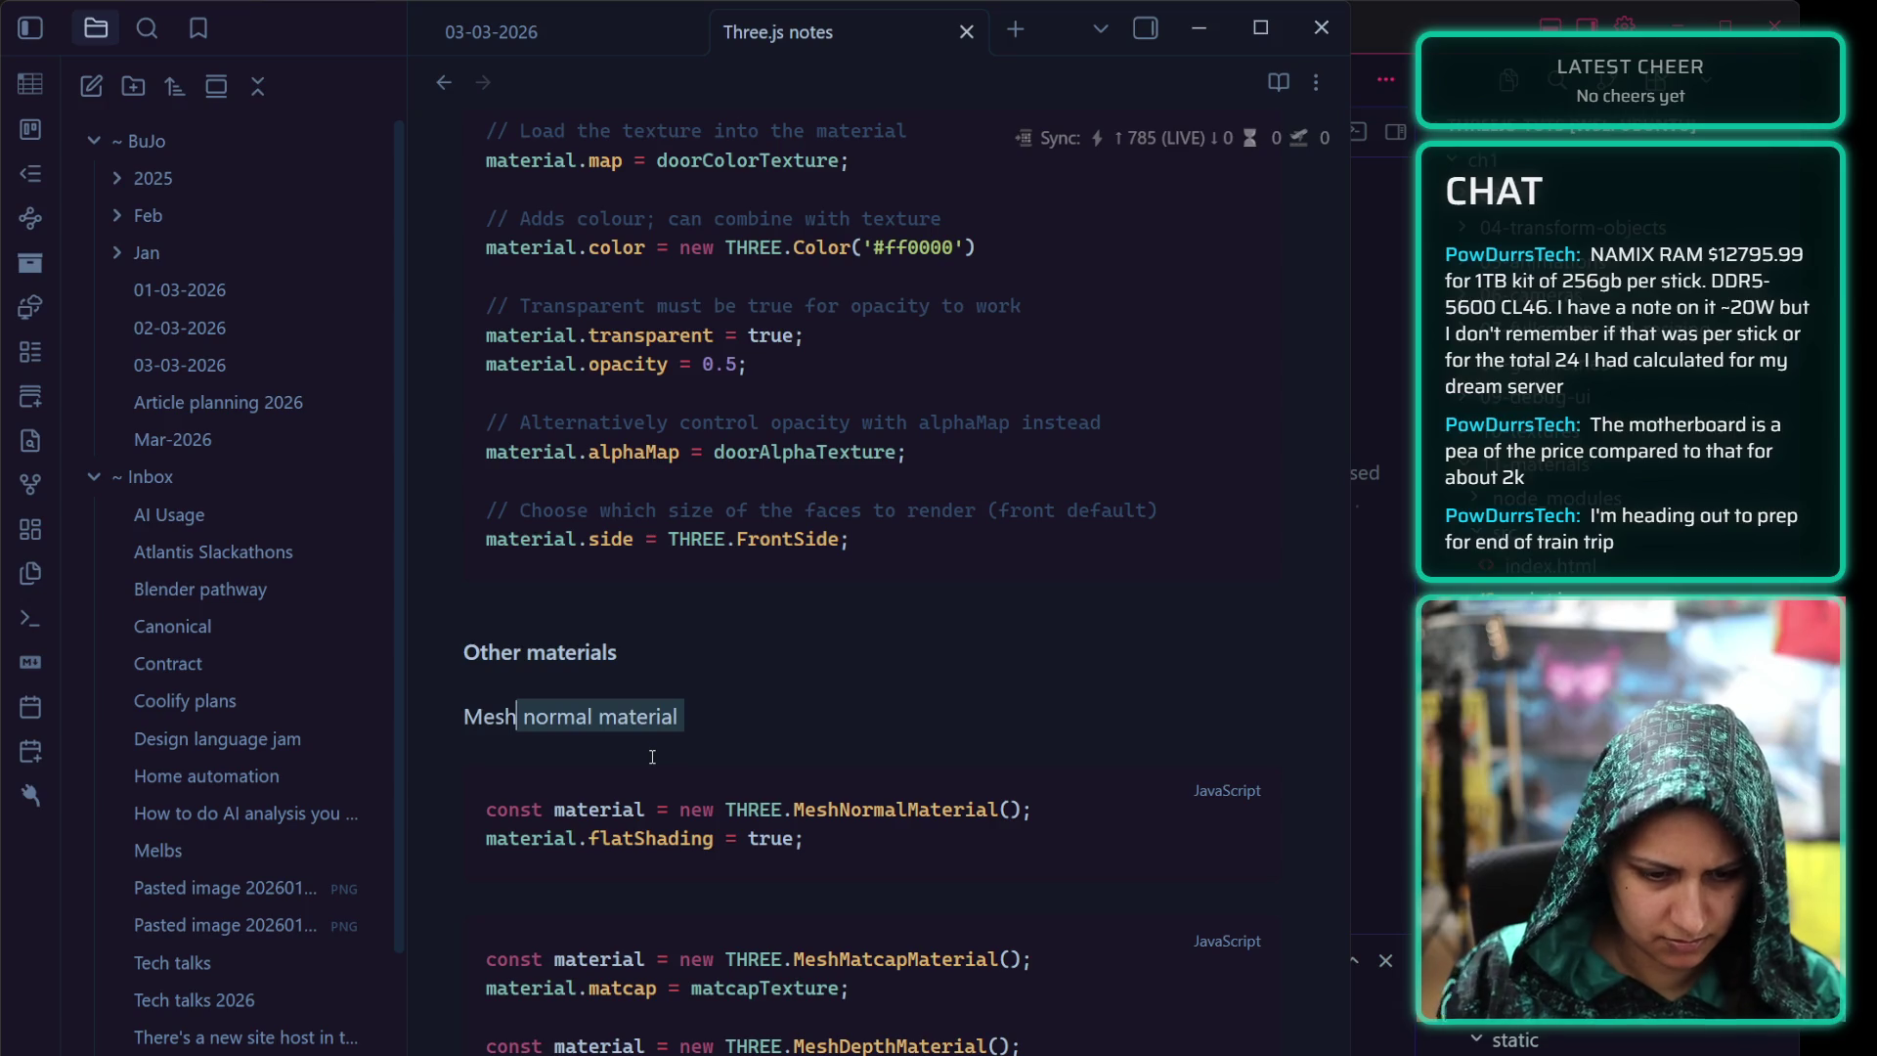
pyautogui.press('BackSpace')
pyautogui.write('Nro')
pyautogui.press('BackSpace')
pyautogui.press('BackSpace')
pyautogui.write('o')
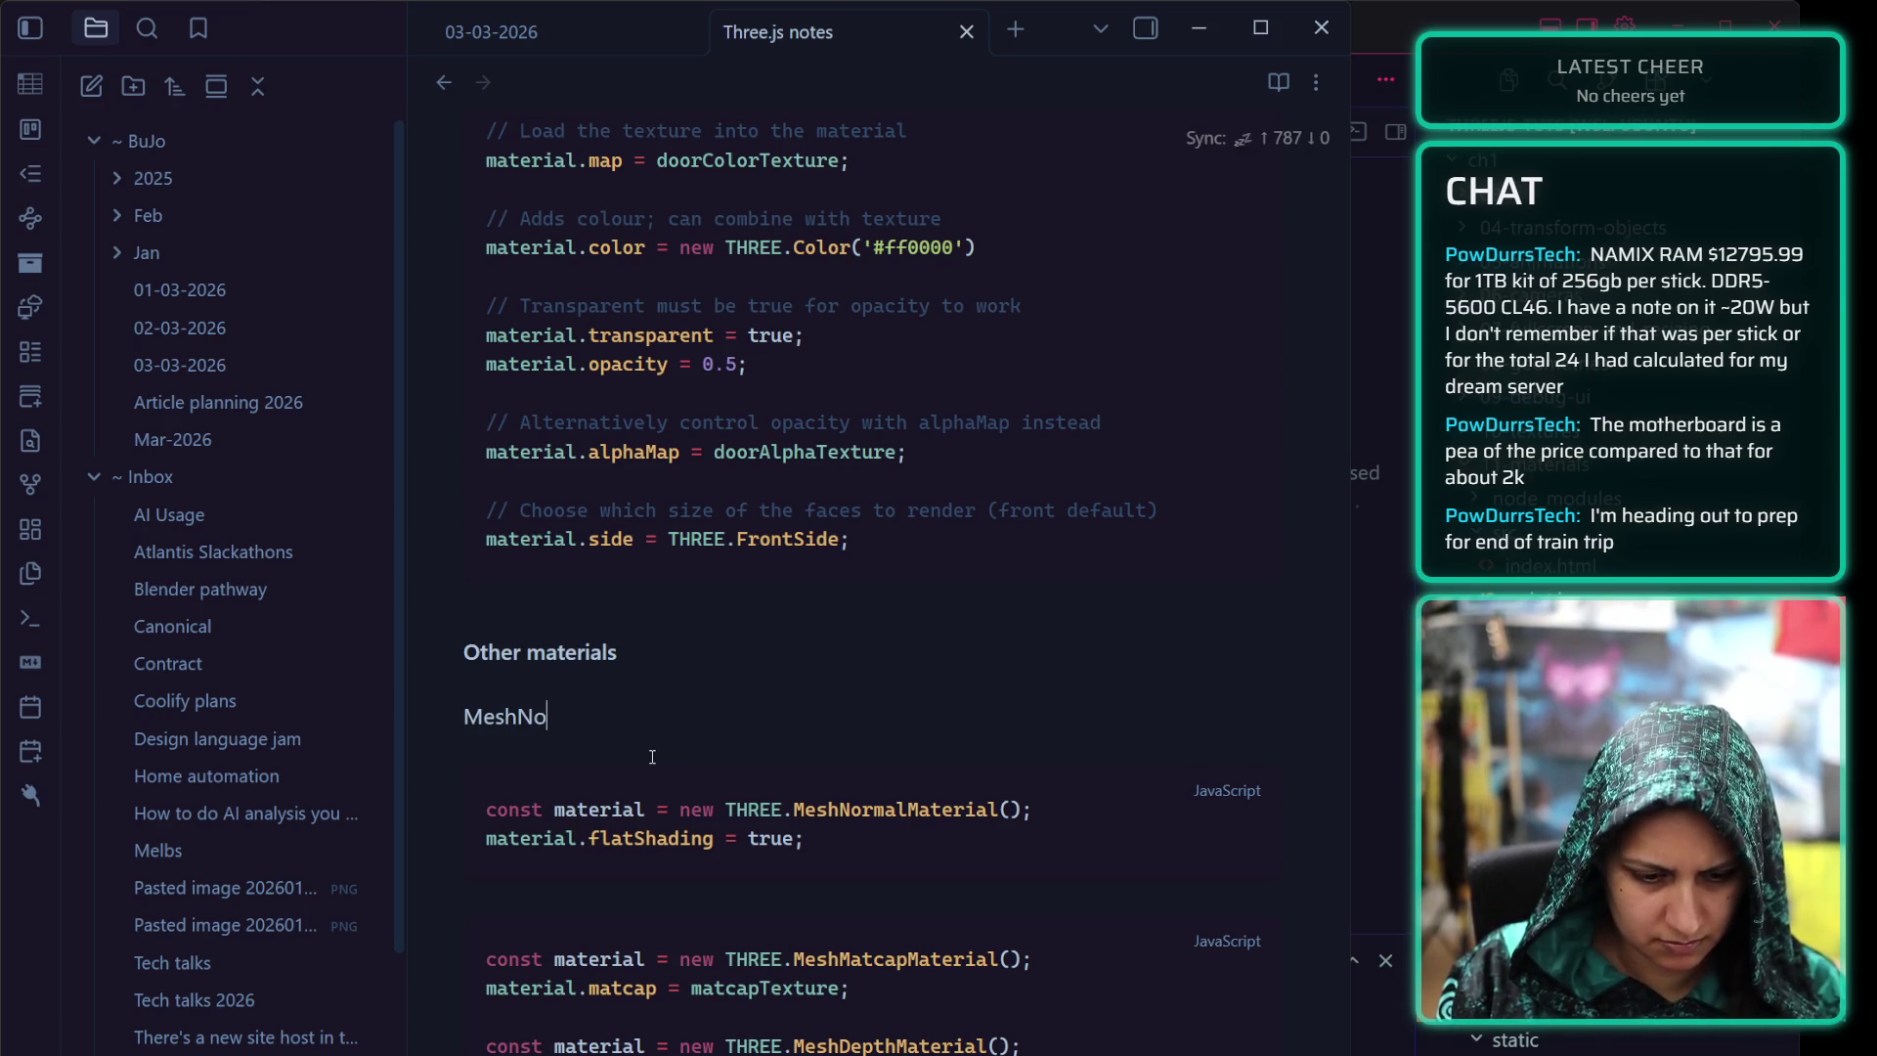
pyautogui.write('rmalMaterial')
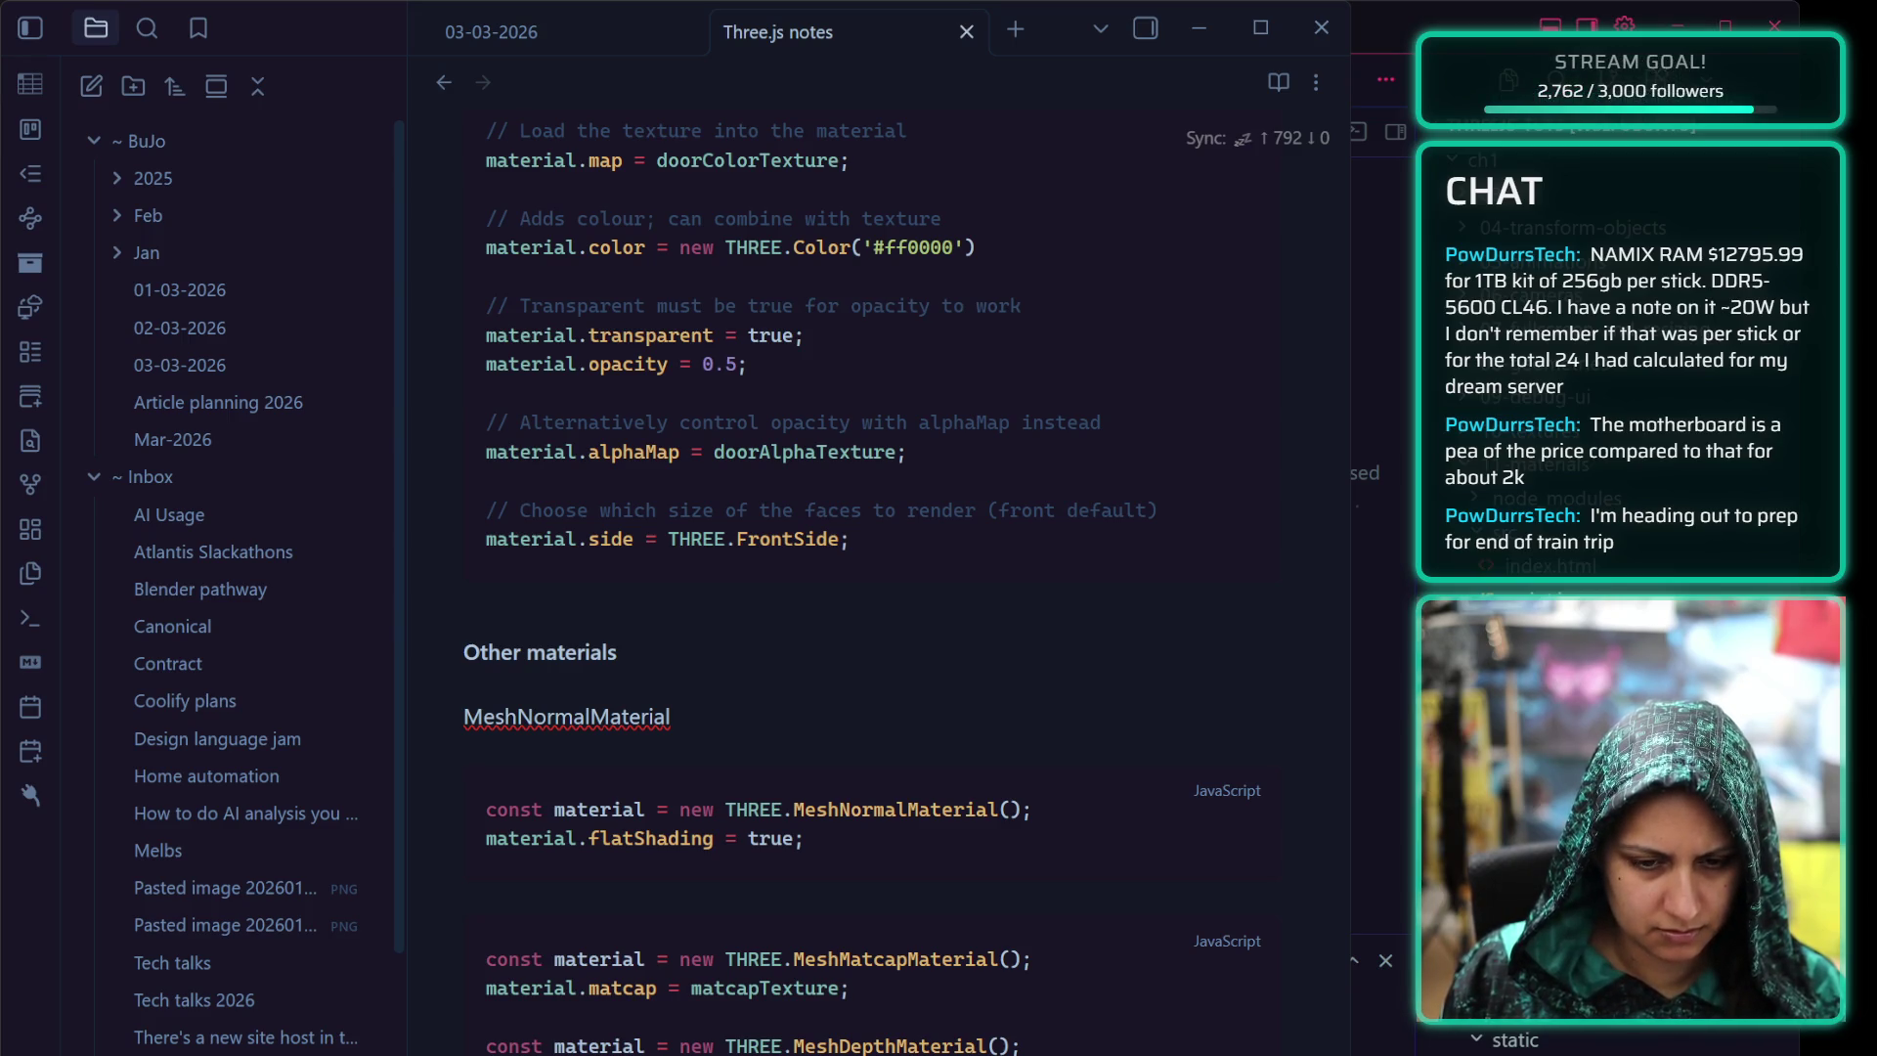
pyautogui.write(' shows th')
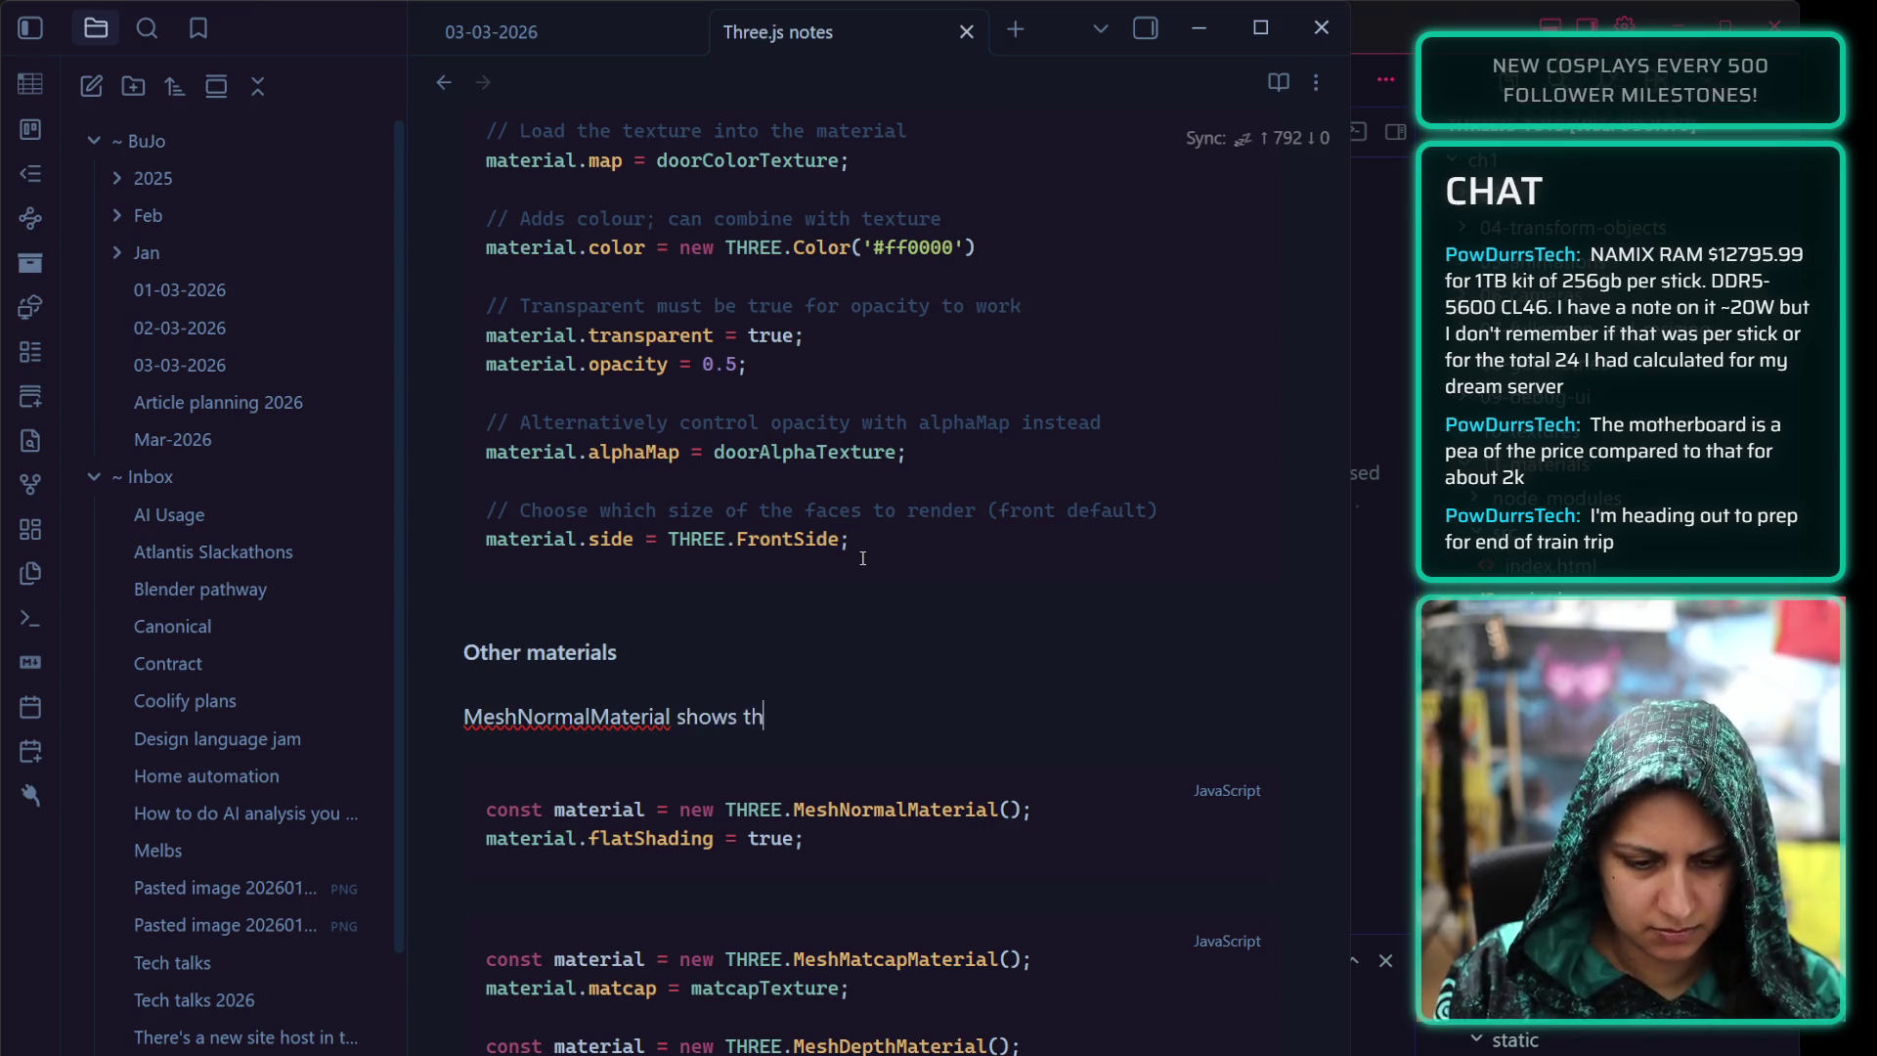
pyautogui.write('e value')
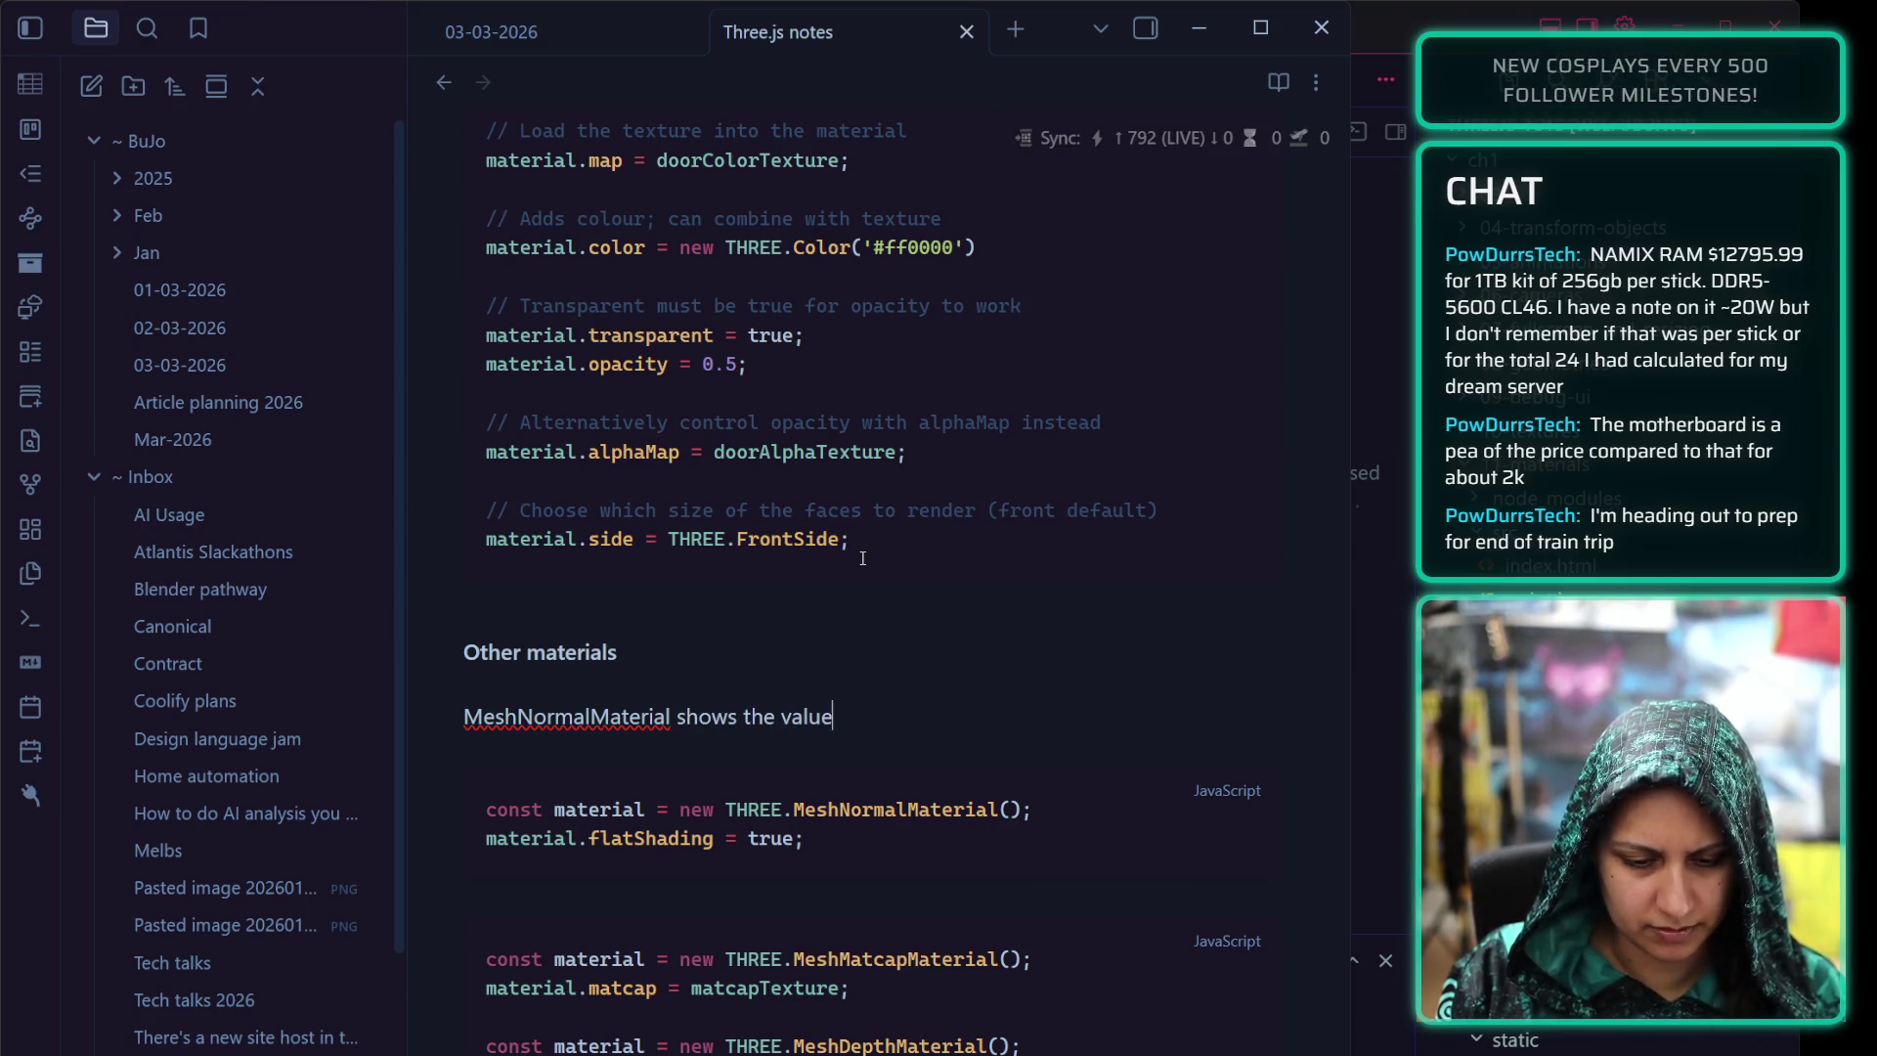
pyautogui.write('s of the normals ')
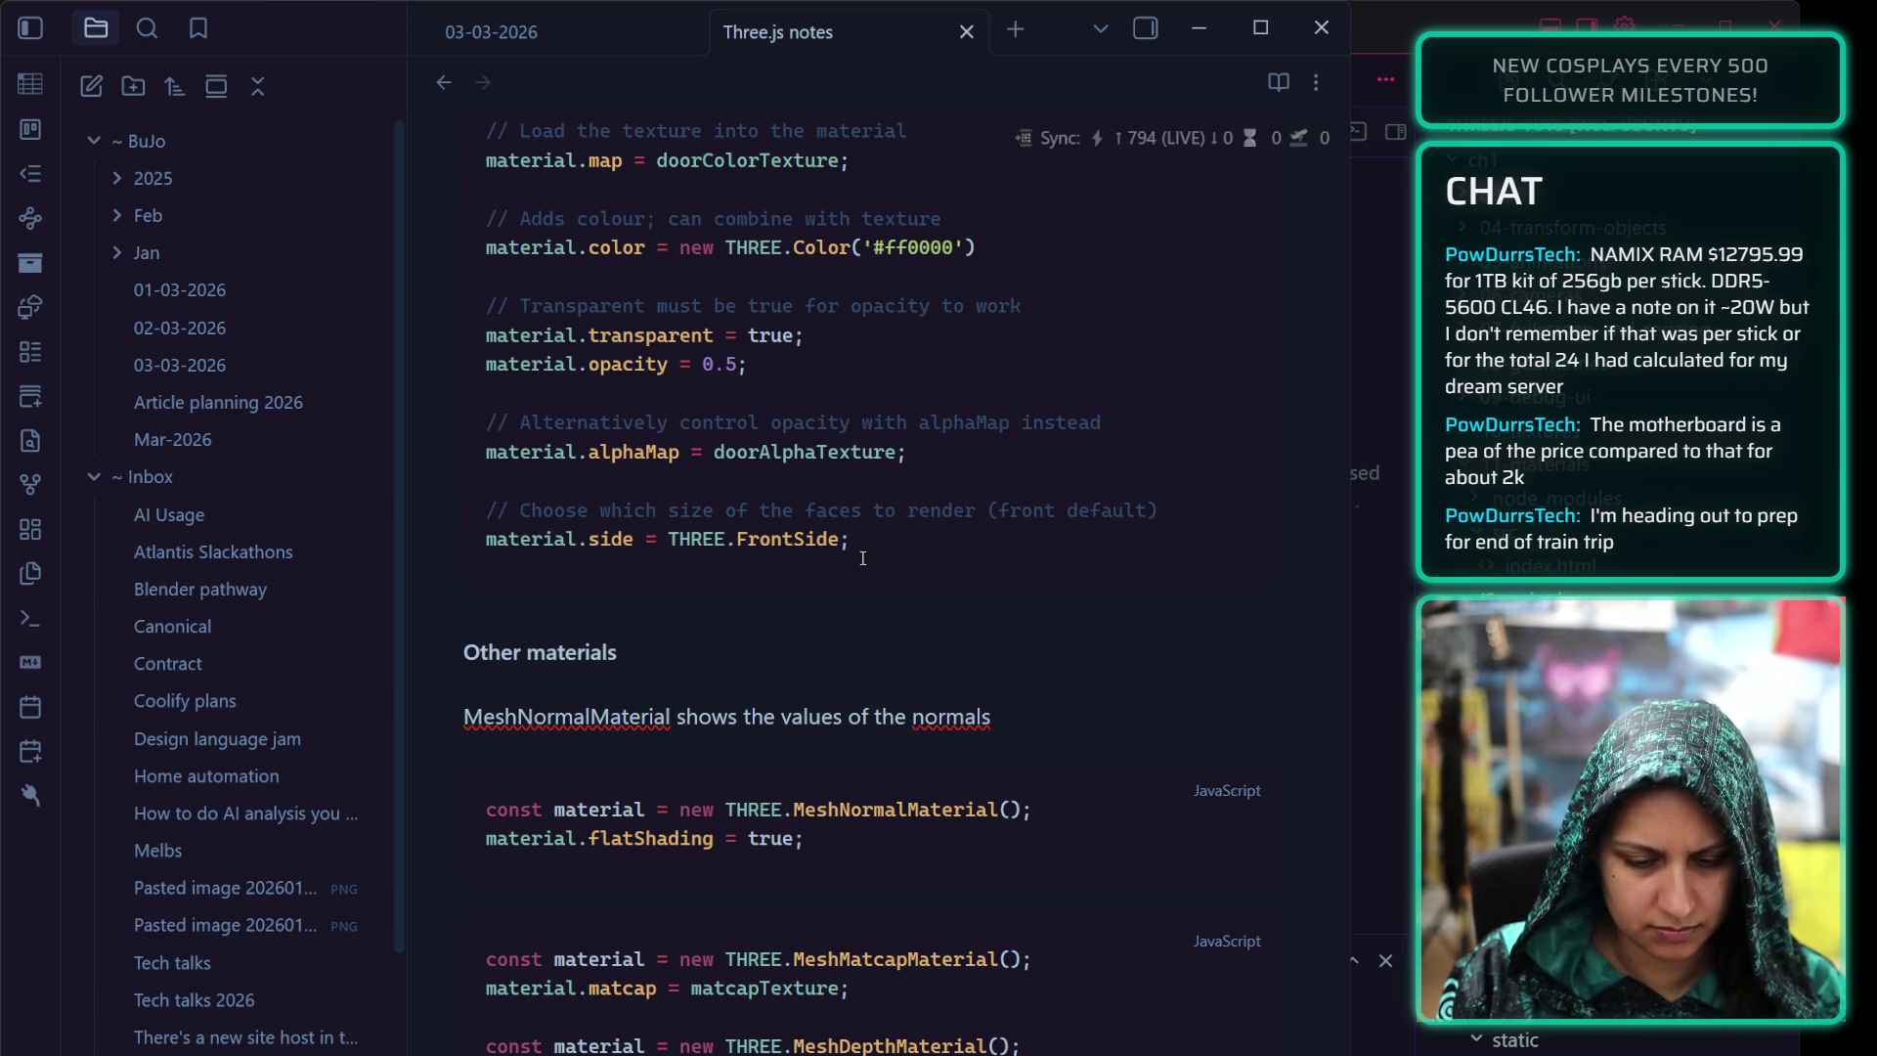
pyautogui.write('with a gradient. ')
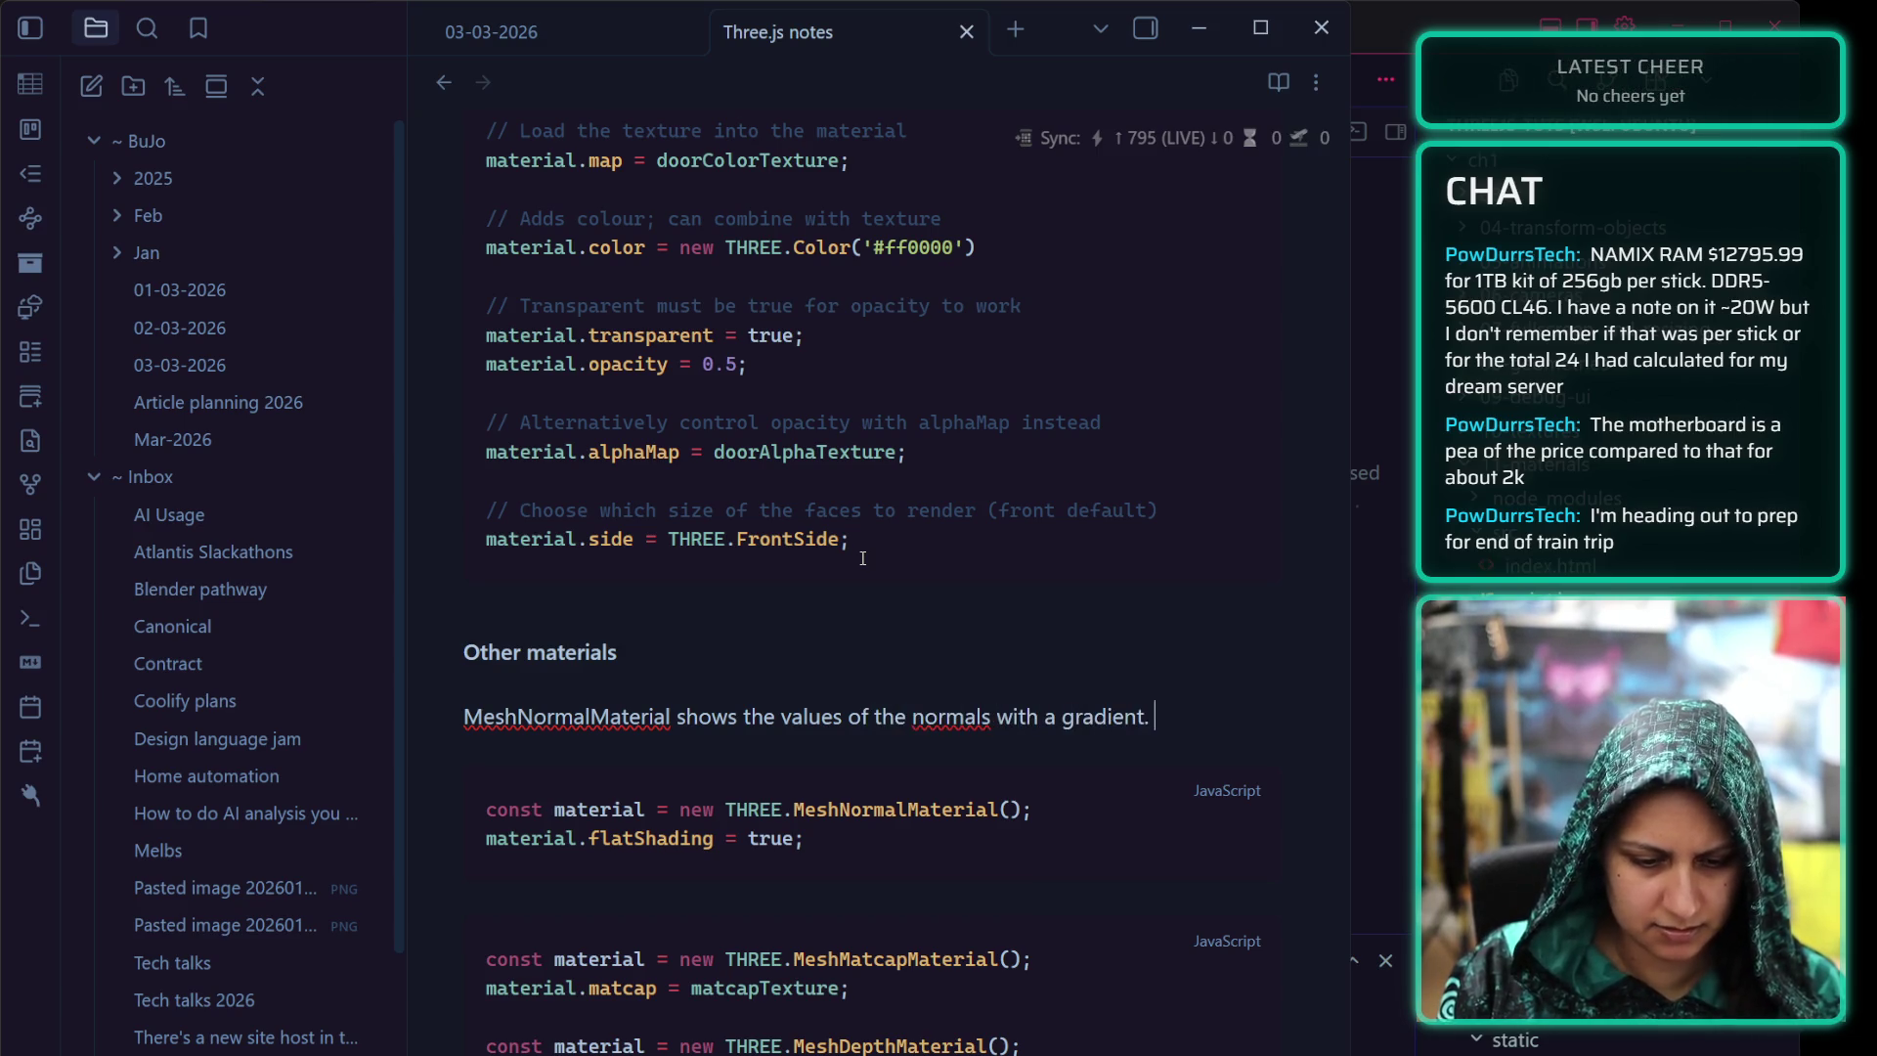
pyautogui.write('Using flats')
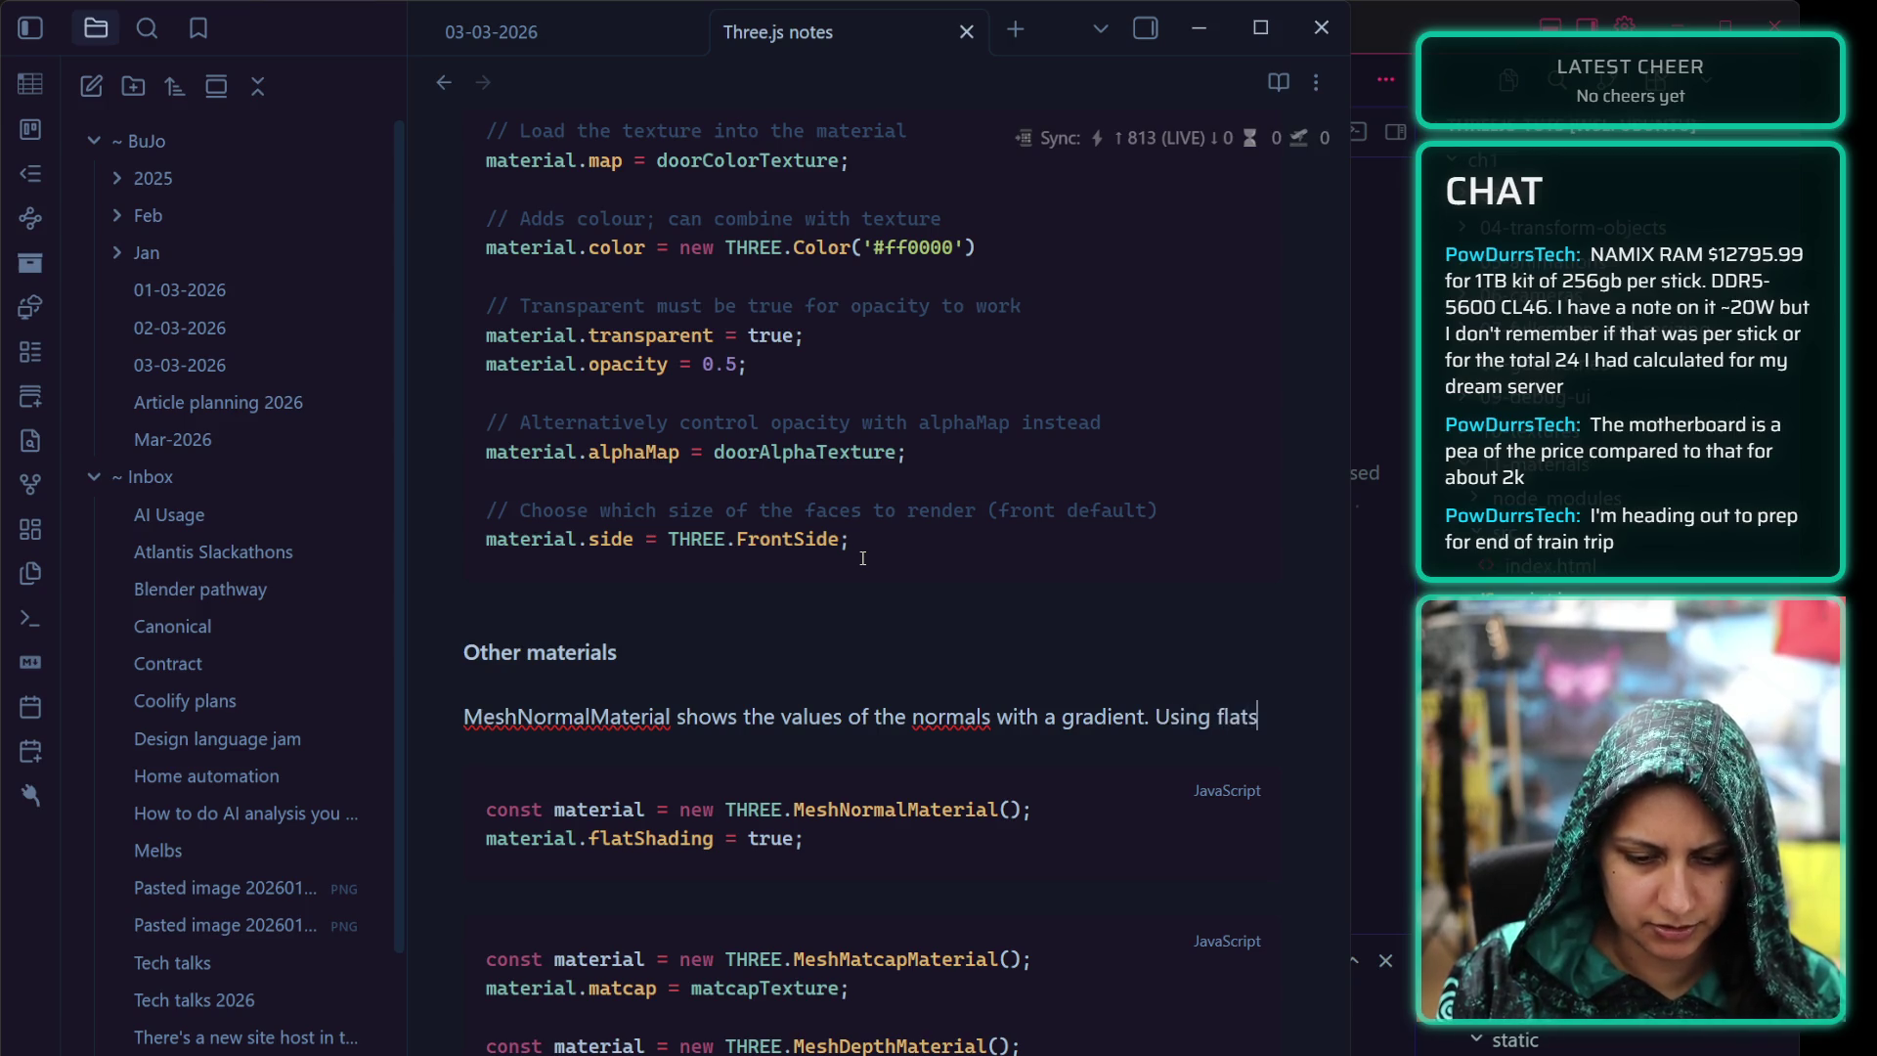
pyautogui.write('hading w')
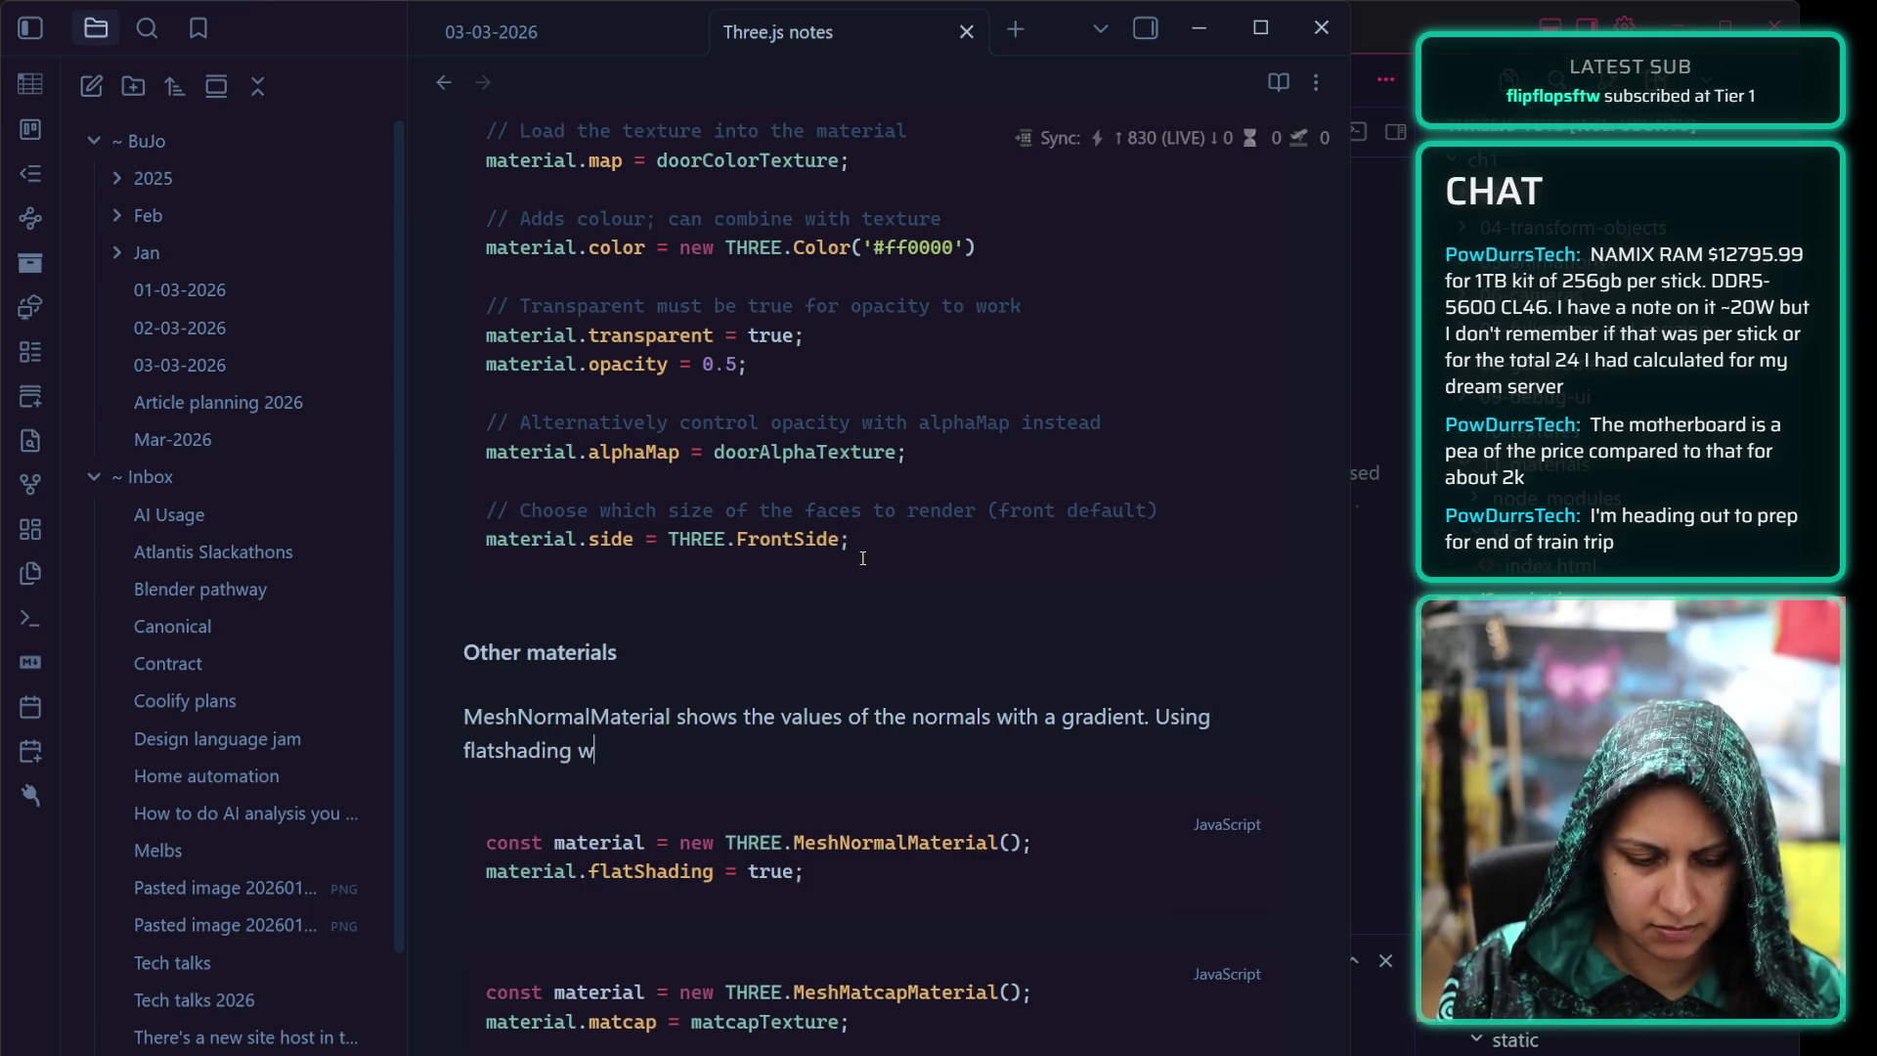
pyautogui.press('BackSpace')
pyautogui.press('BackSpace')
pyautogui.press('BackSpace')
pyautogui.press('BackSpace')
pyautogui.press('BackSpace')
pyautogui.write('Shading ')
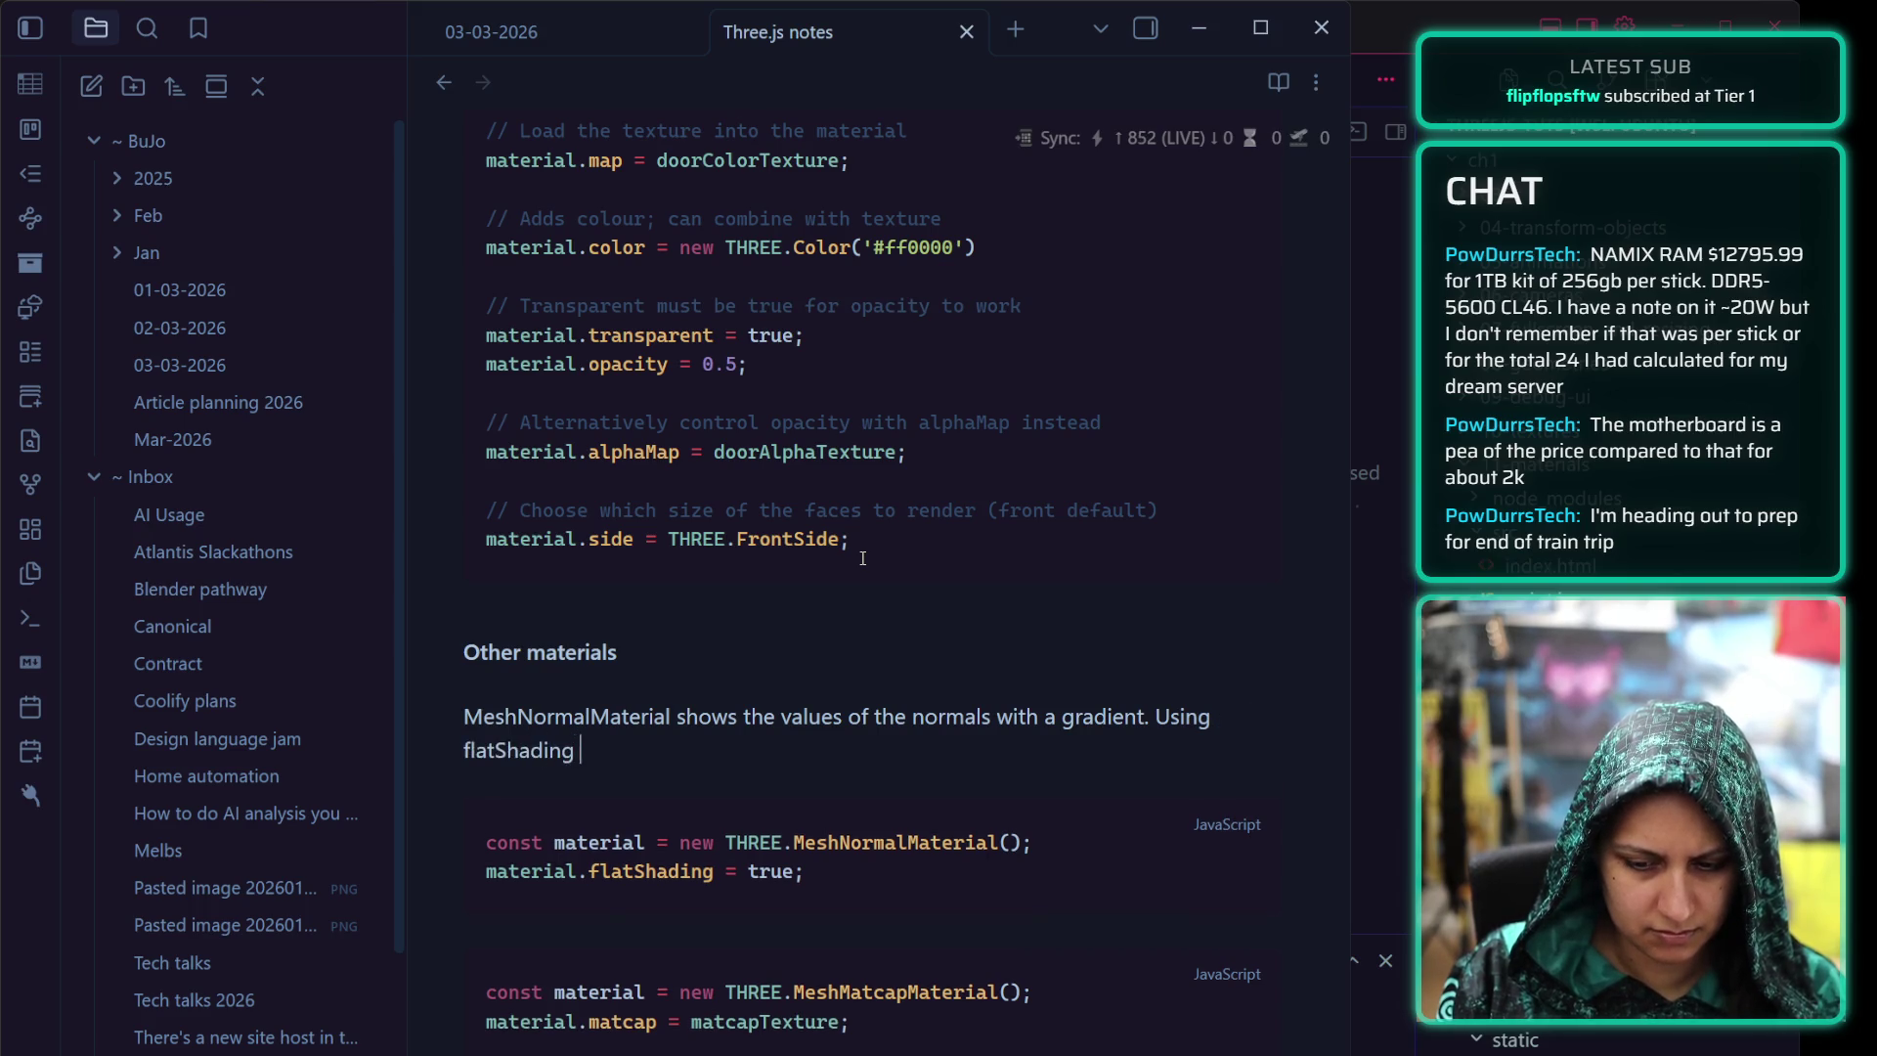
pyautogui.write('will stop the normals from in')
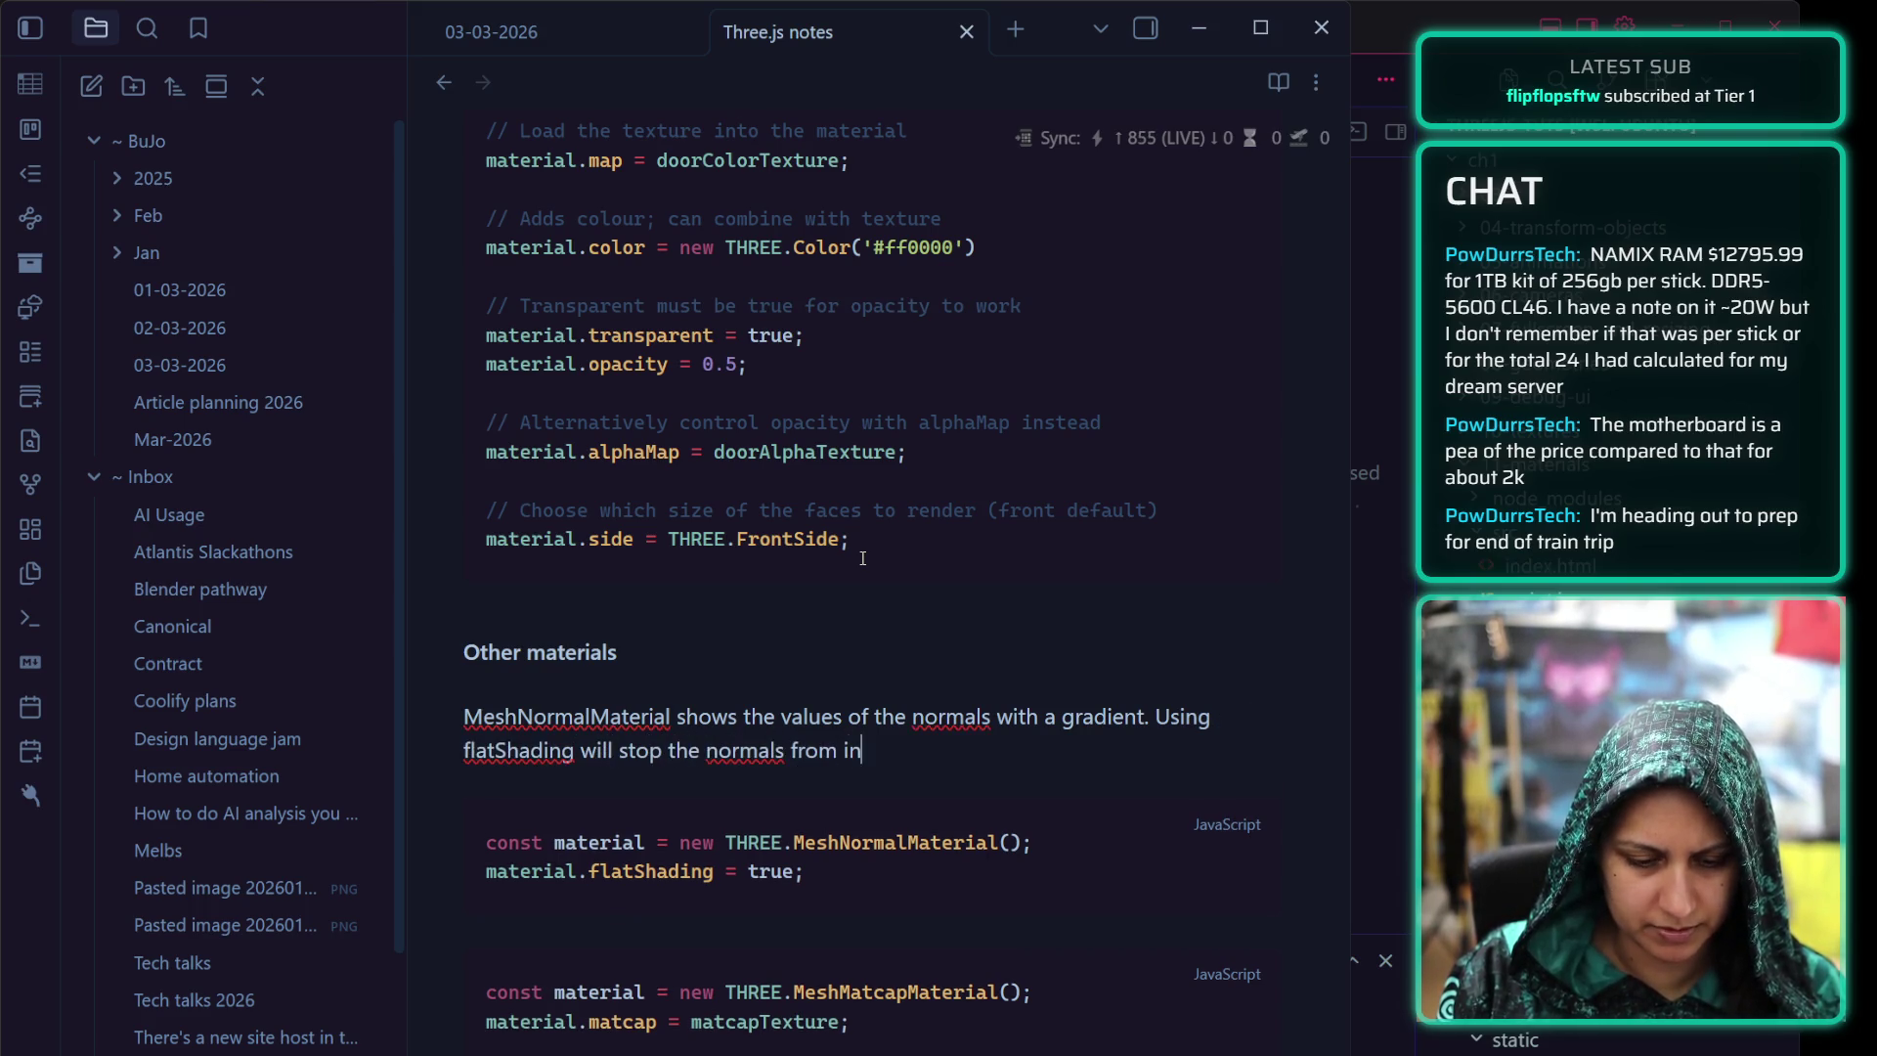
pyautogui.write('terpolating at t')
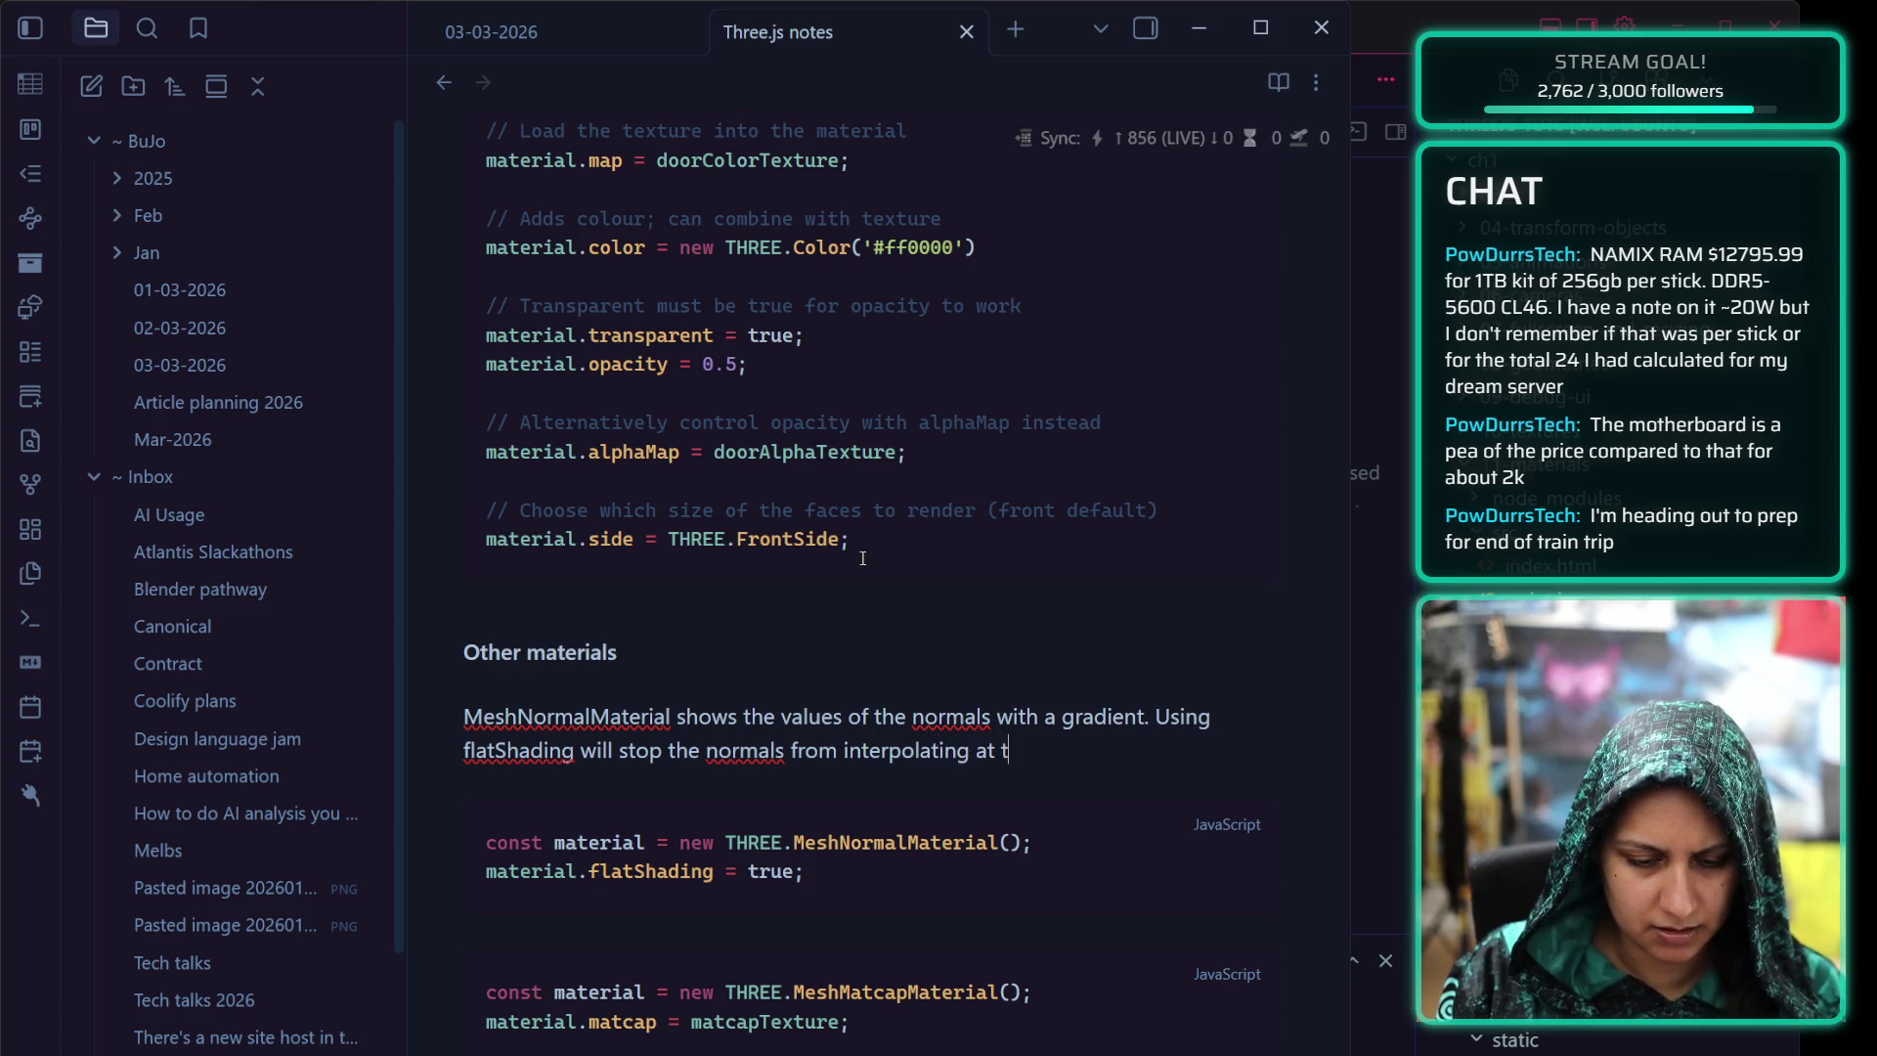
pyautogui.write('he ')
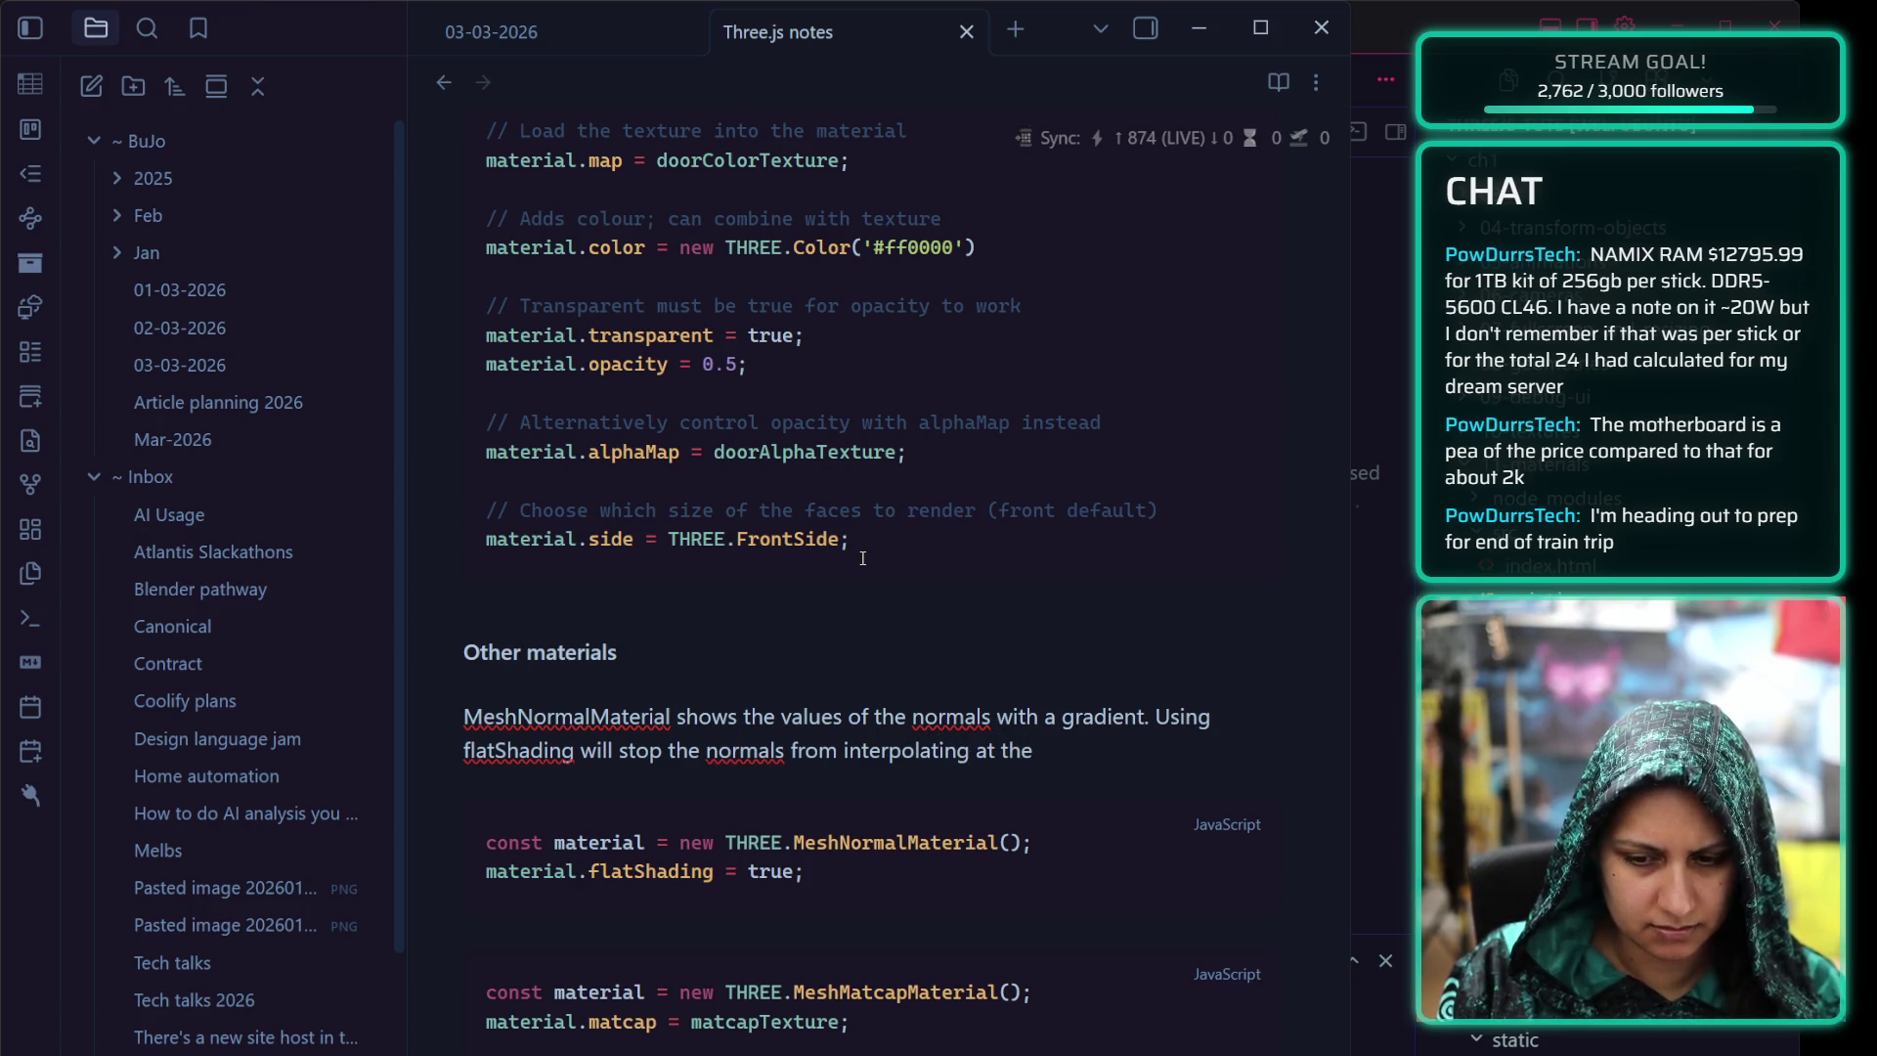
pyautogui.write('ver')
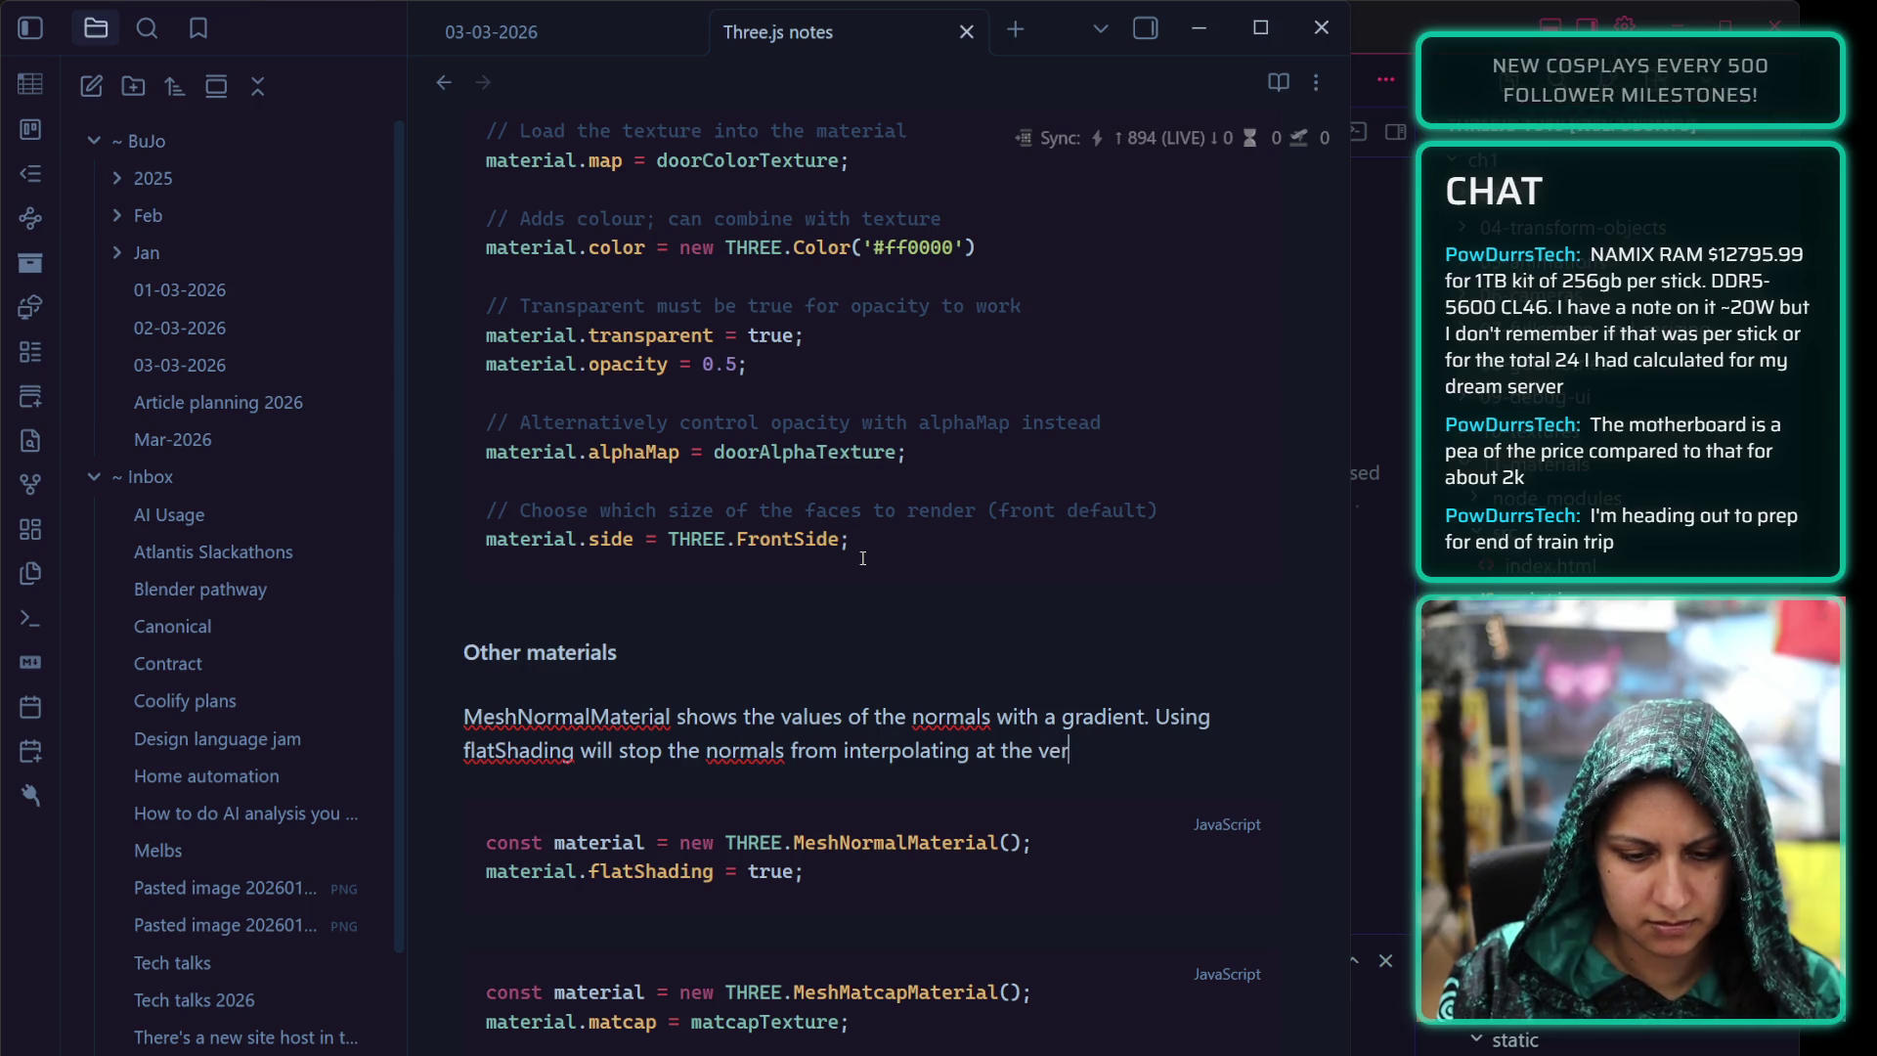
pyautogui.write('tices.')
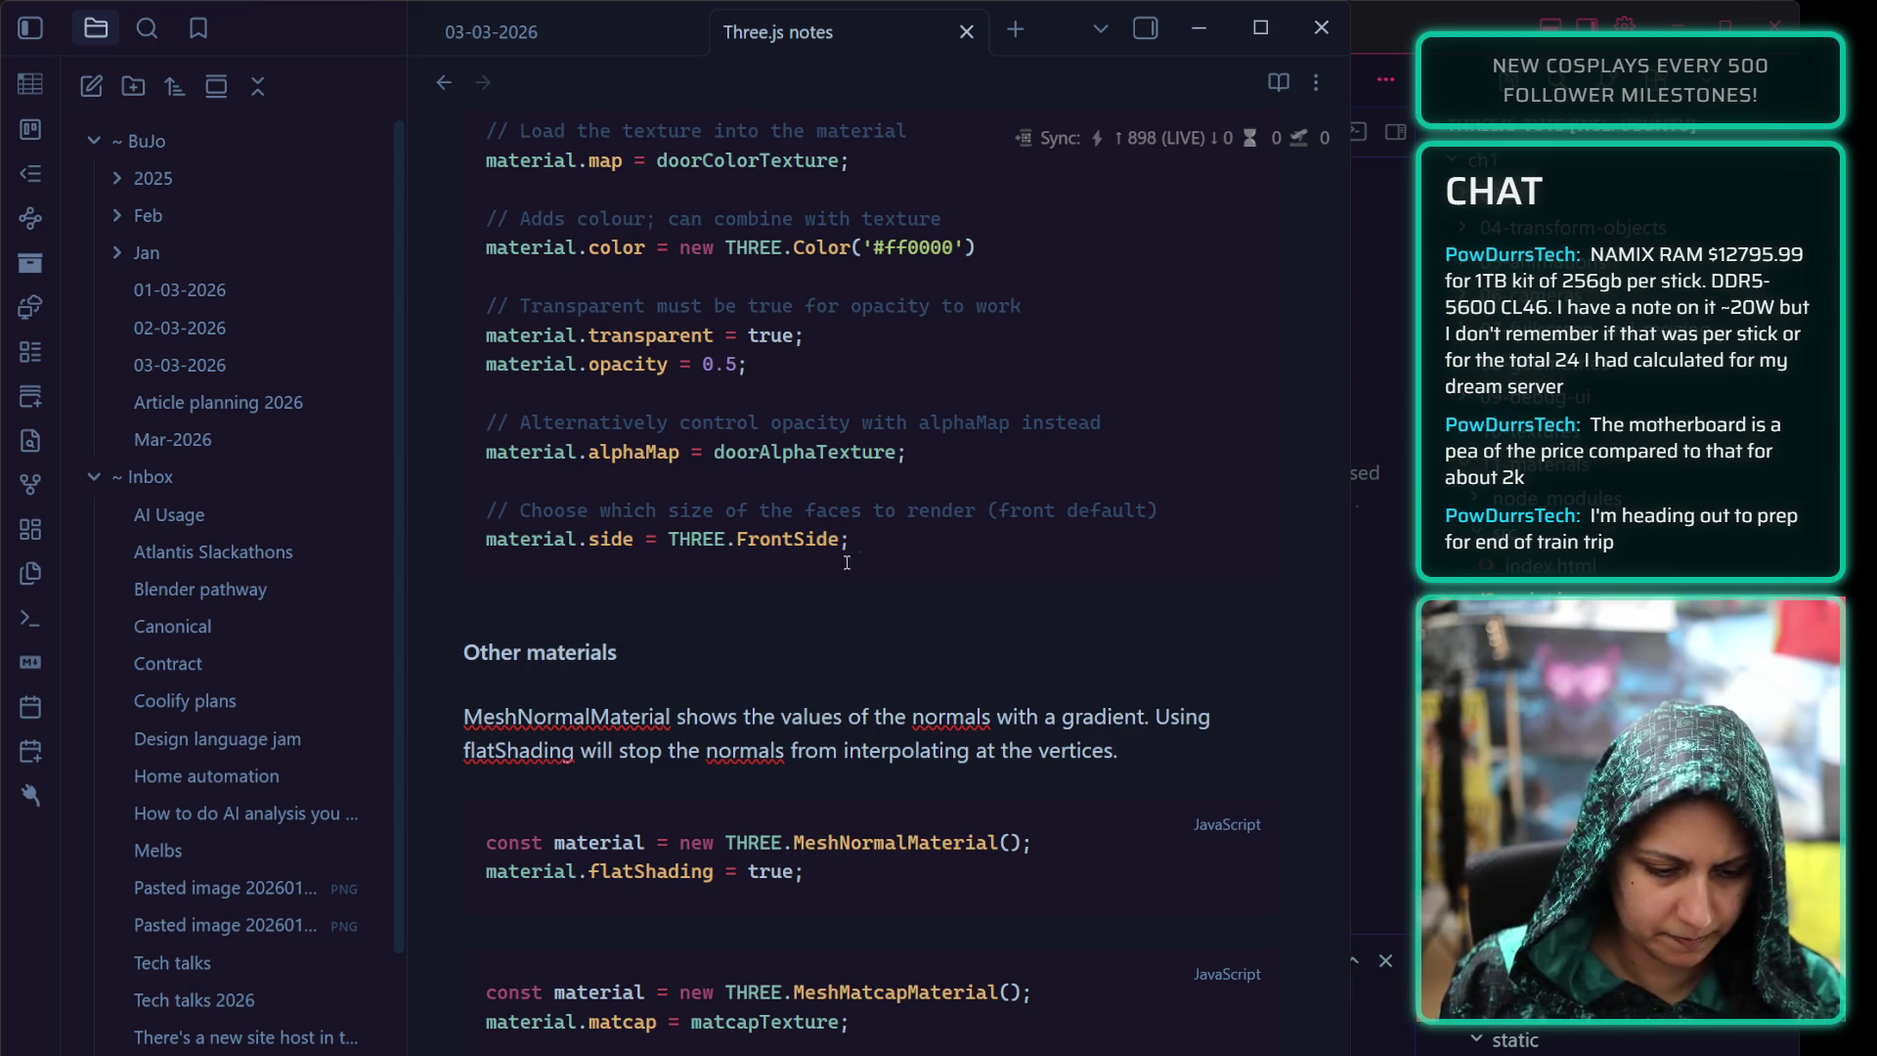
pyautogui.scroll(-3, 692, 932)
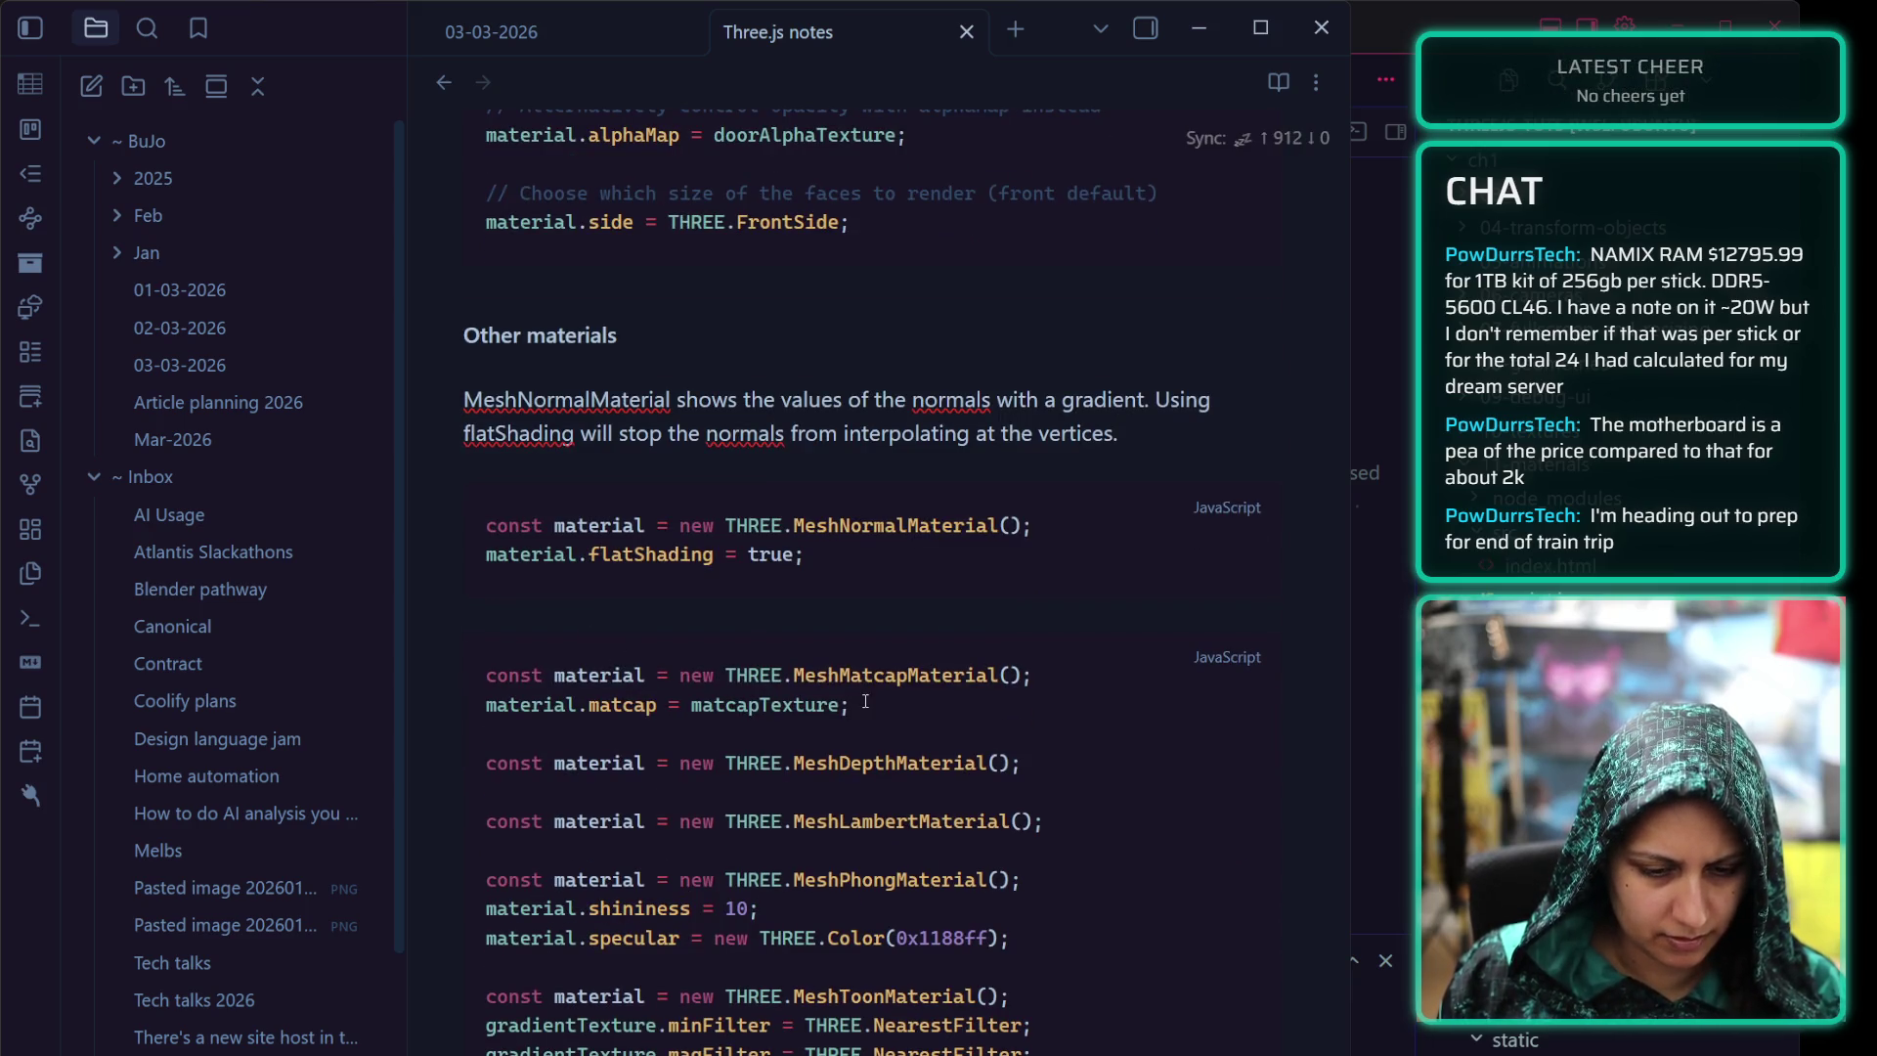
pyautogui.write('`')
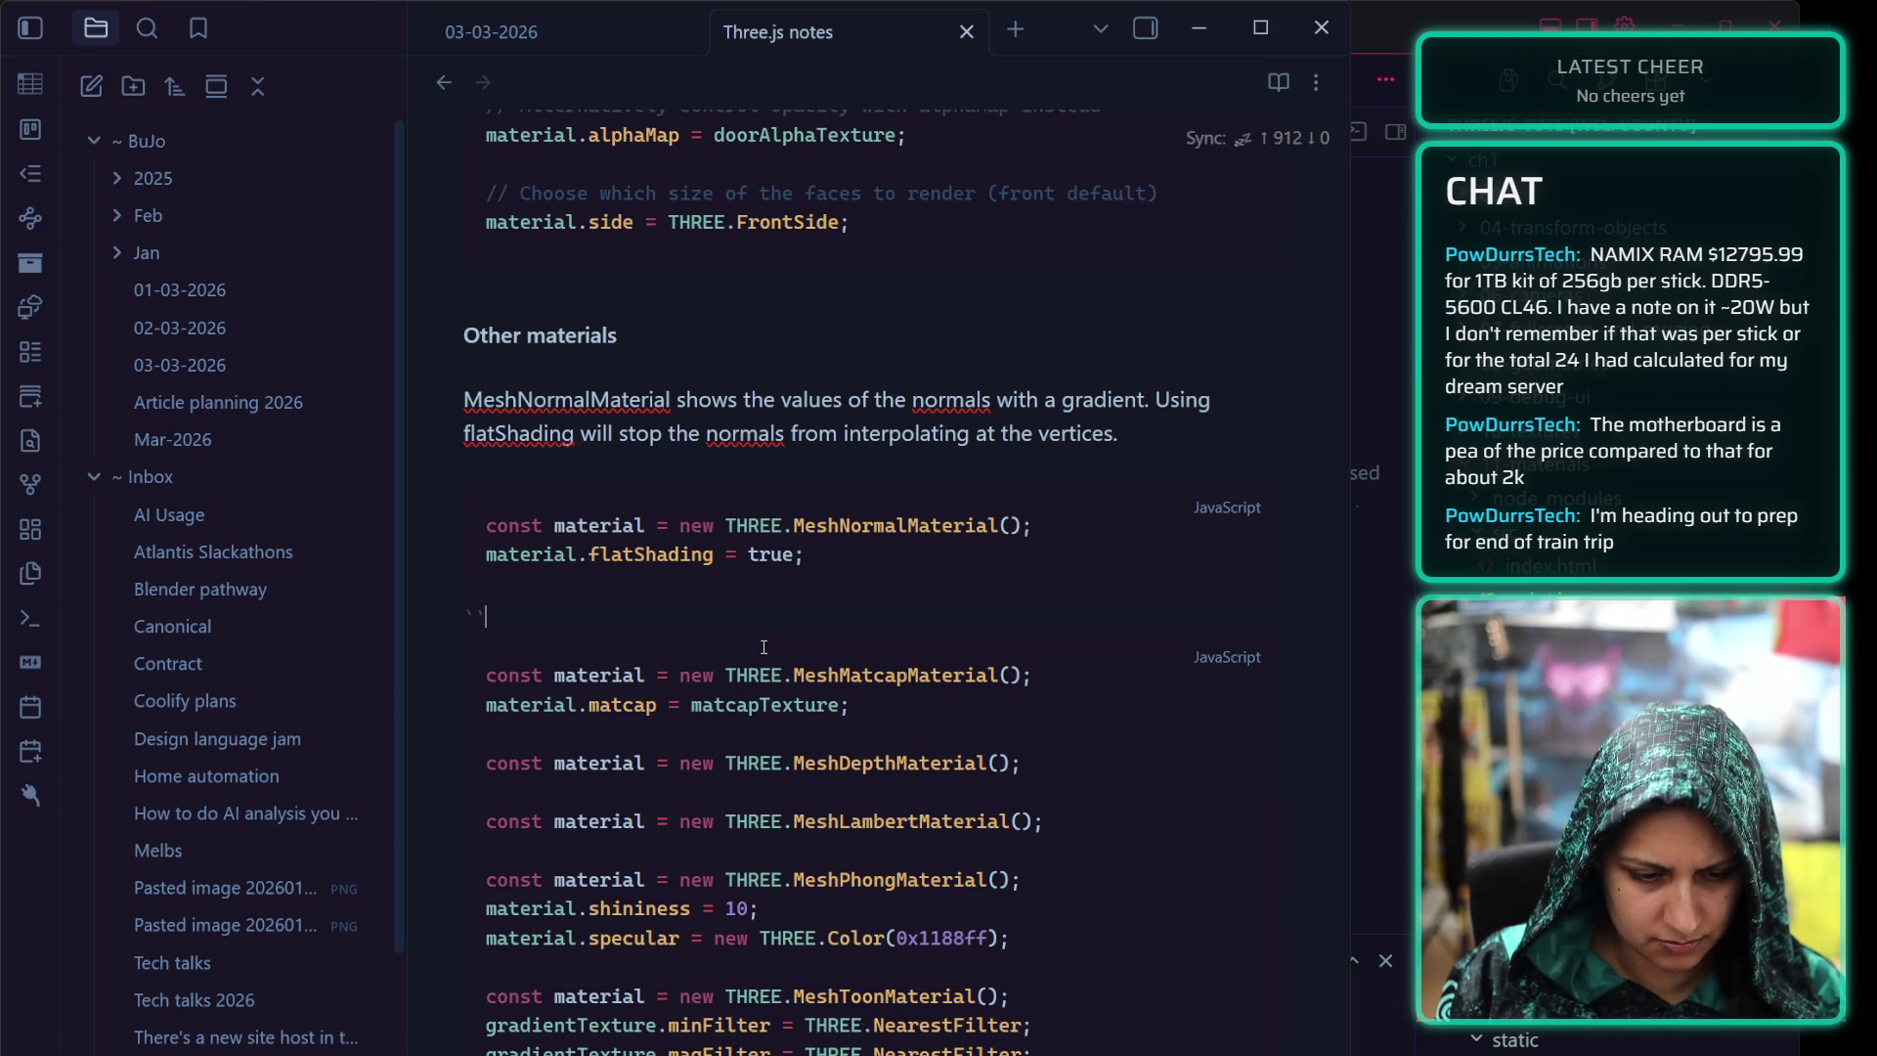
pyautogui.write('`')
# Remove stray fences, label MeshMatcapMaterial over its own block and start a new js block for the remaining materials
pyautogui.press('BackSpace')
pyautogui.press('BackSpace')
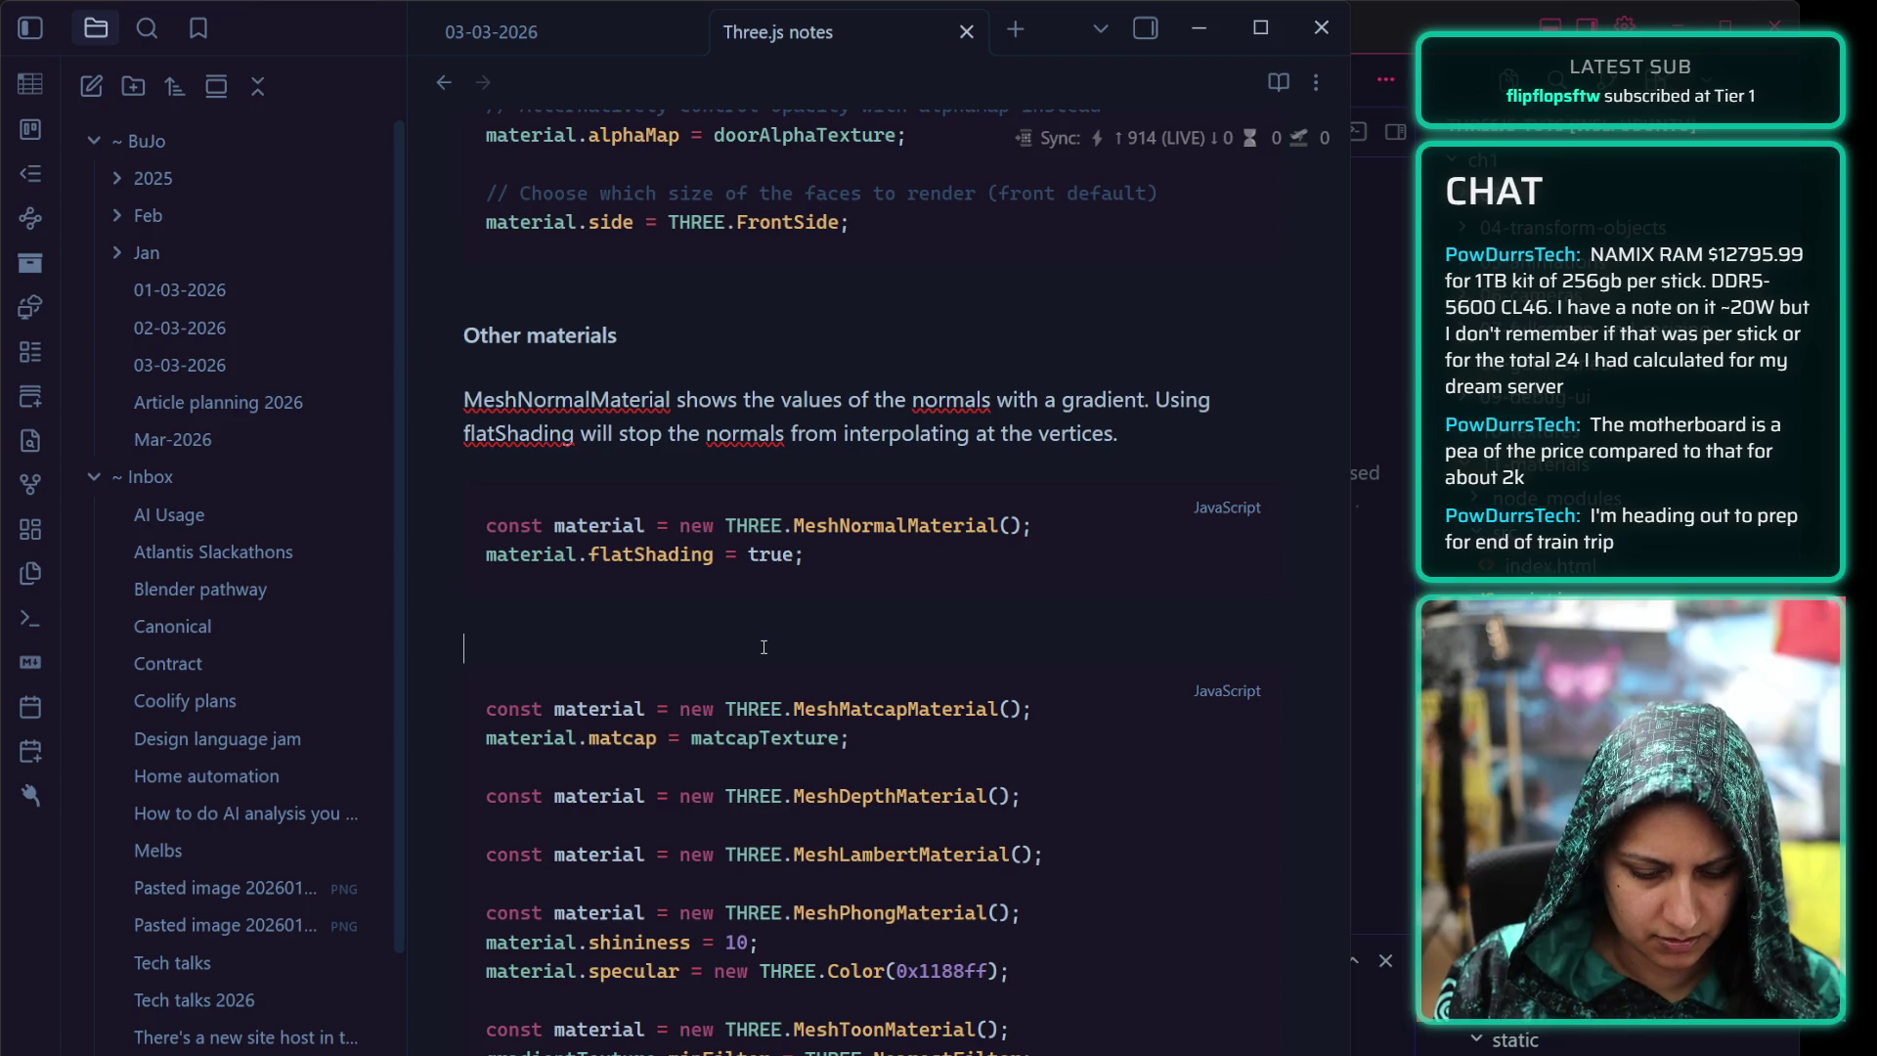
pyautogui.write('MeshMa')
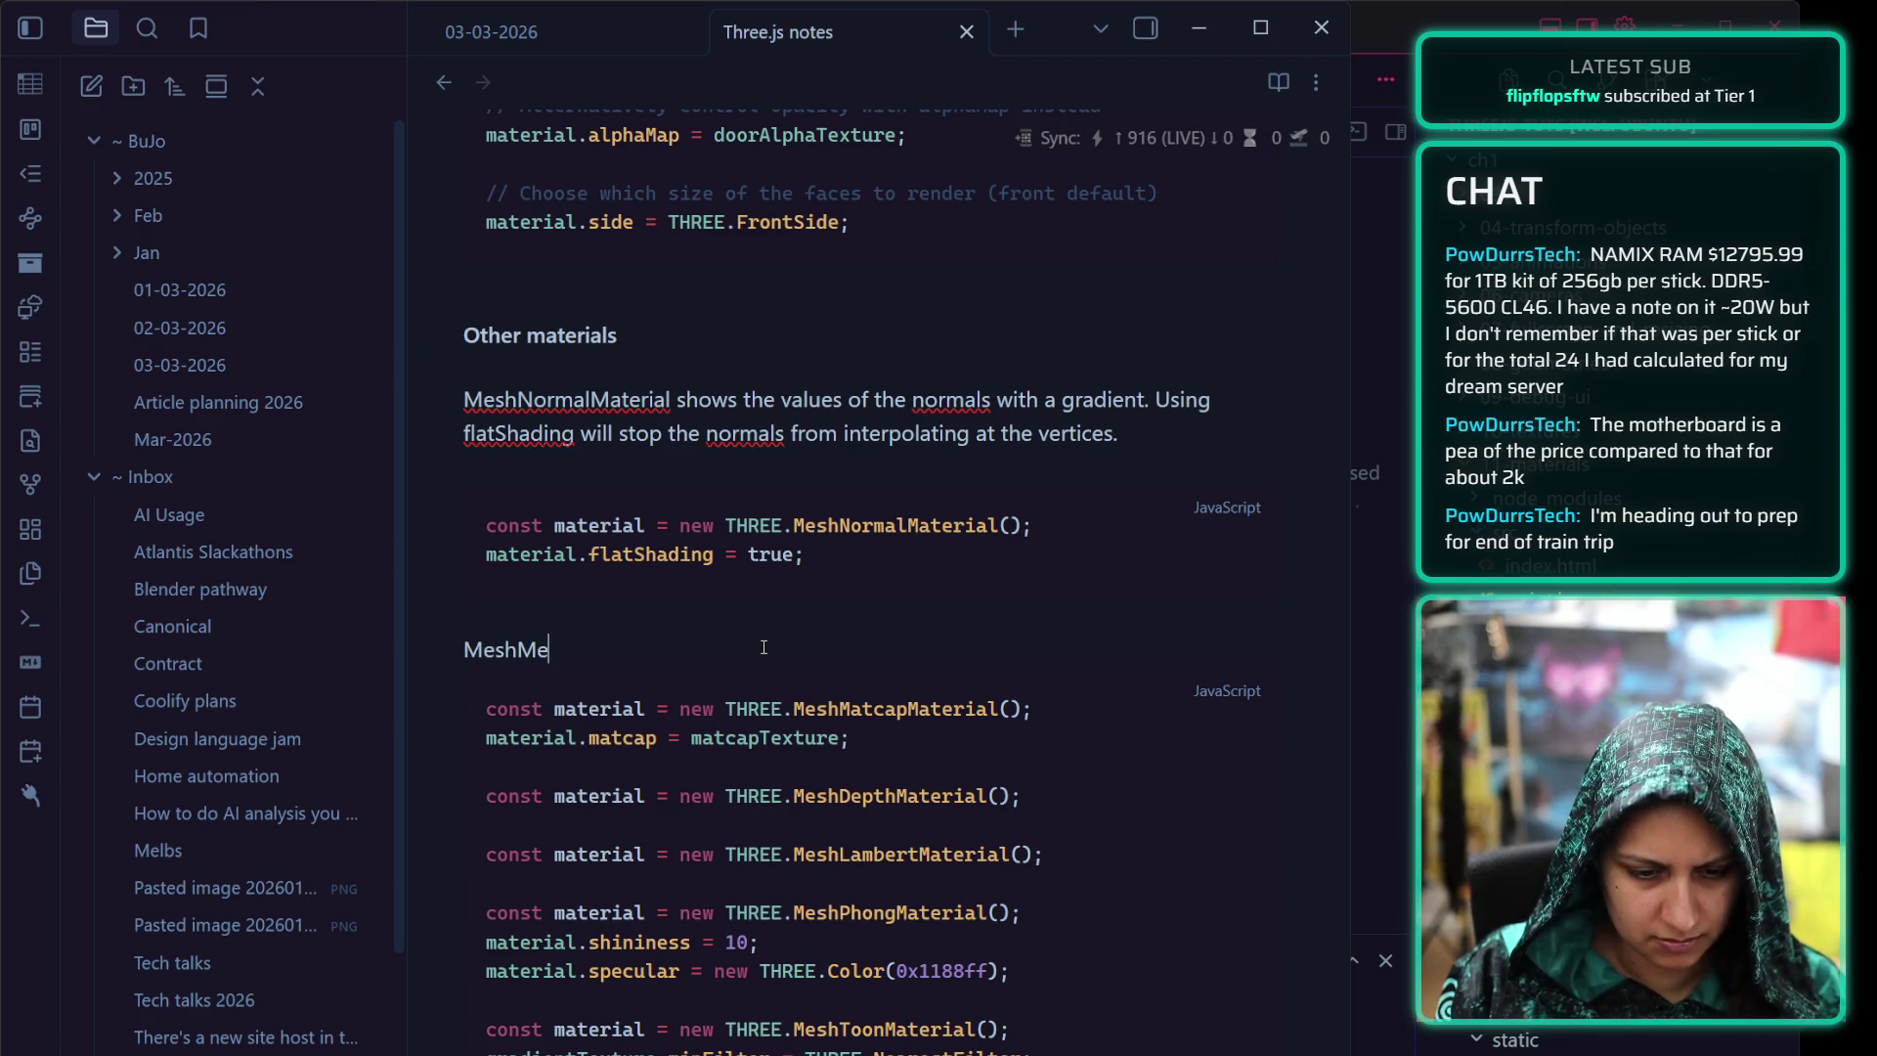
pyautogui.write('tcapMateri')
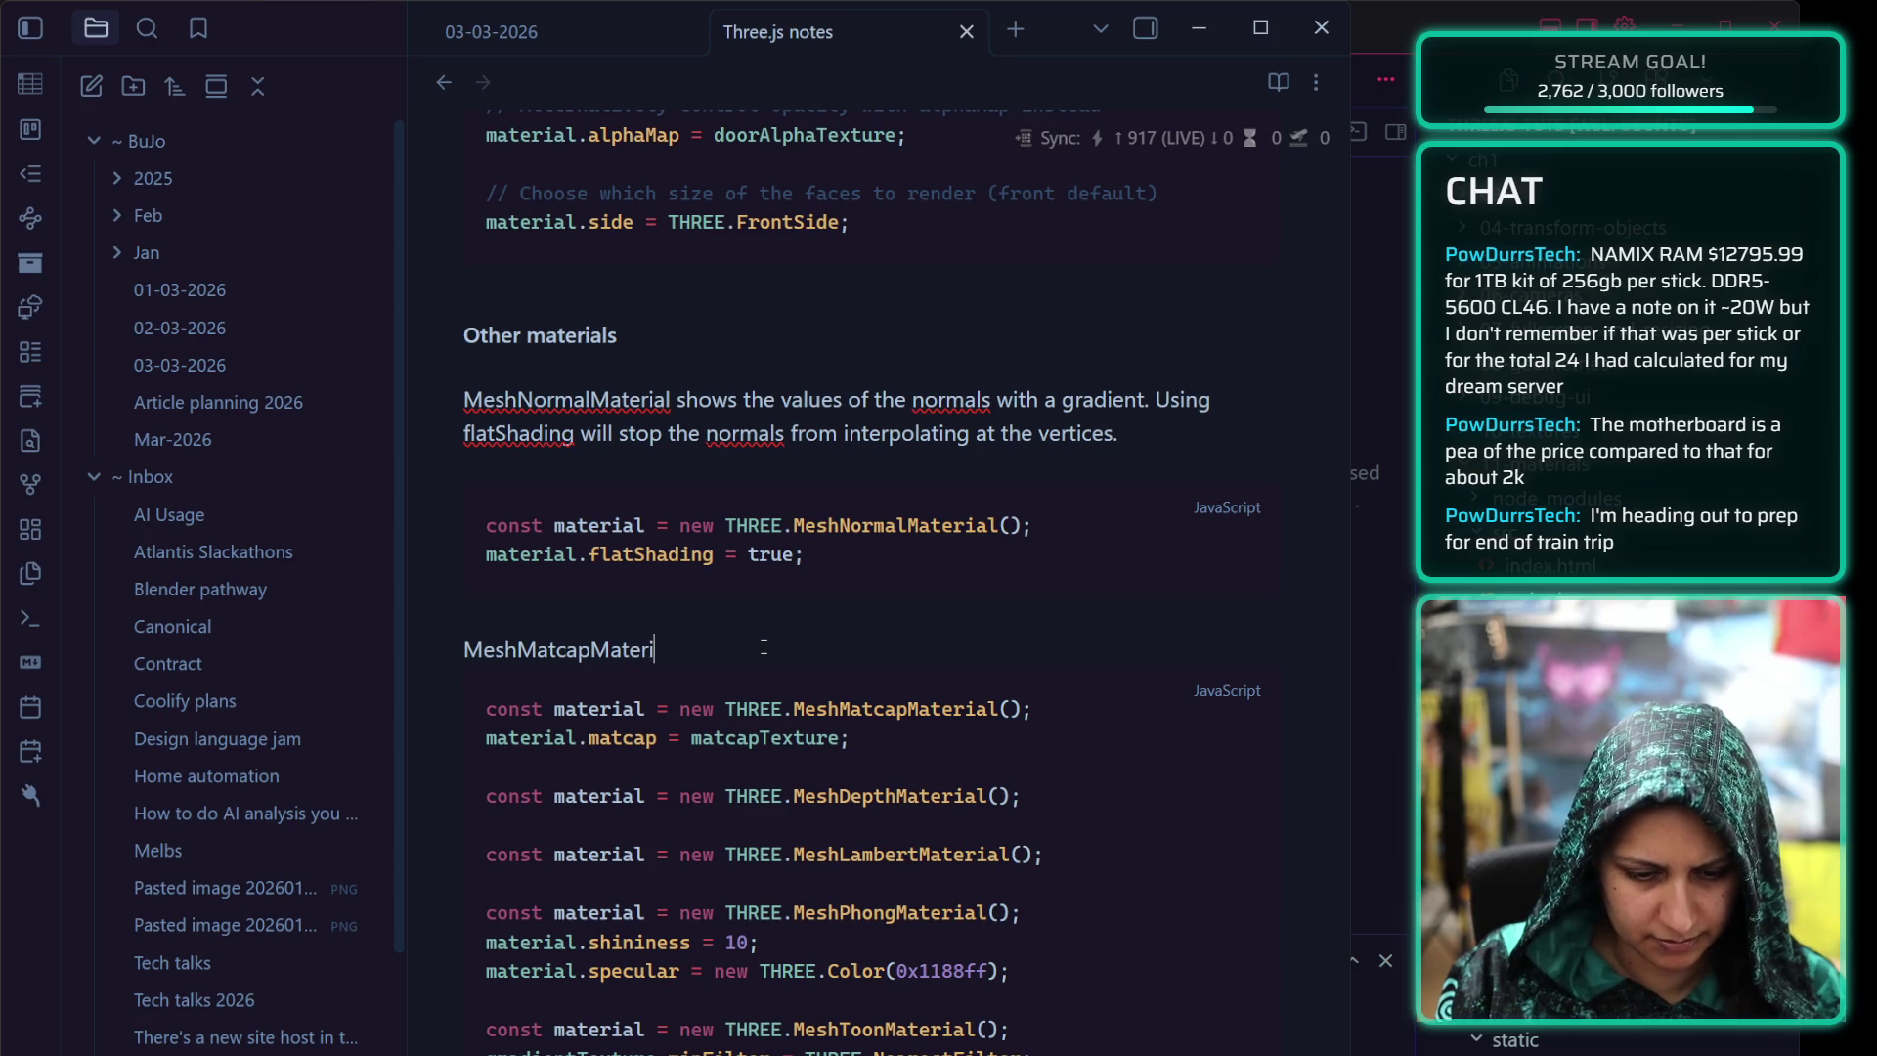
pyautogui.write('al')
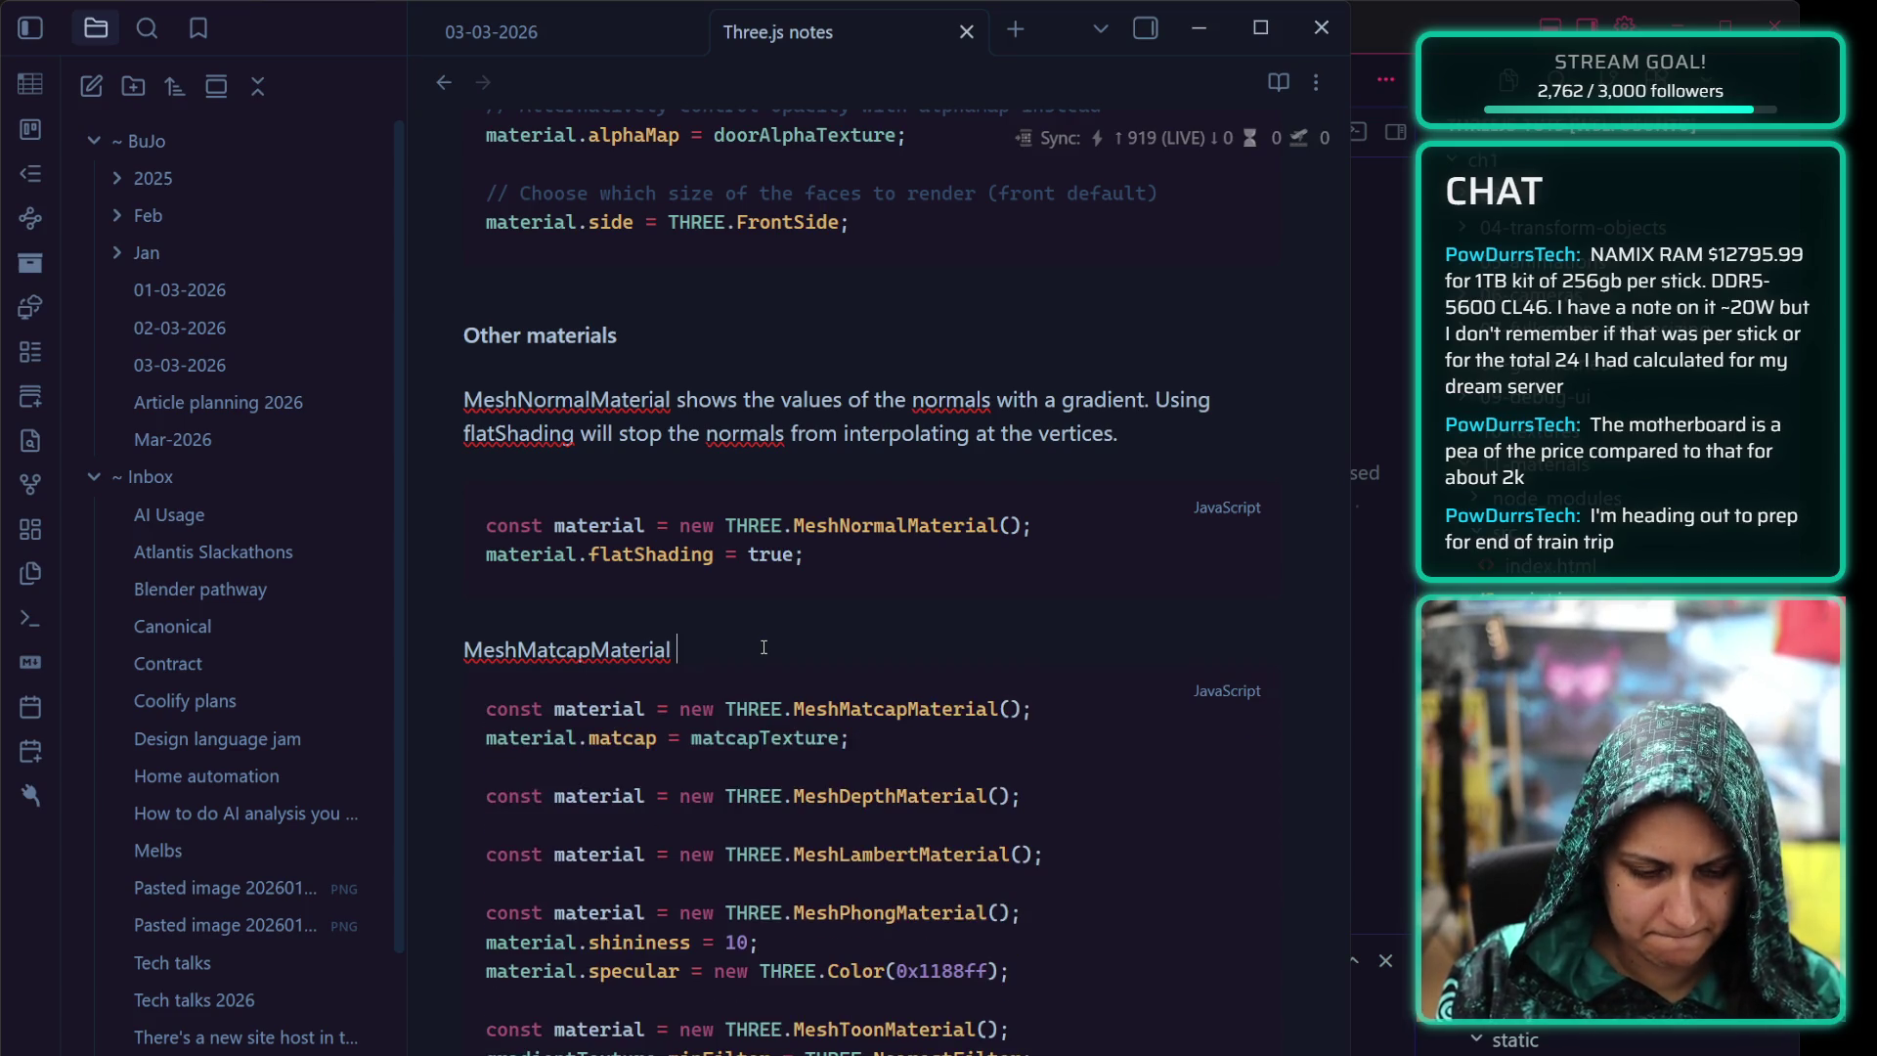
pyautogui.click(769, 768)
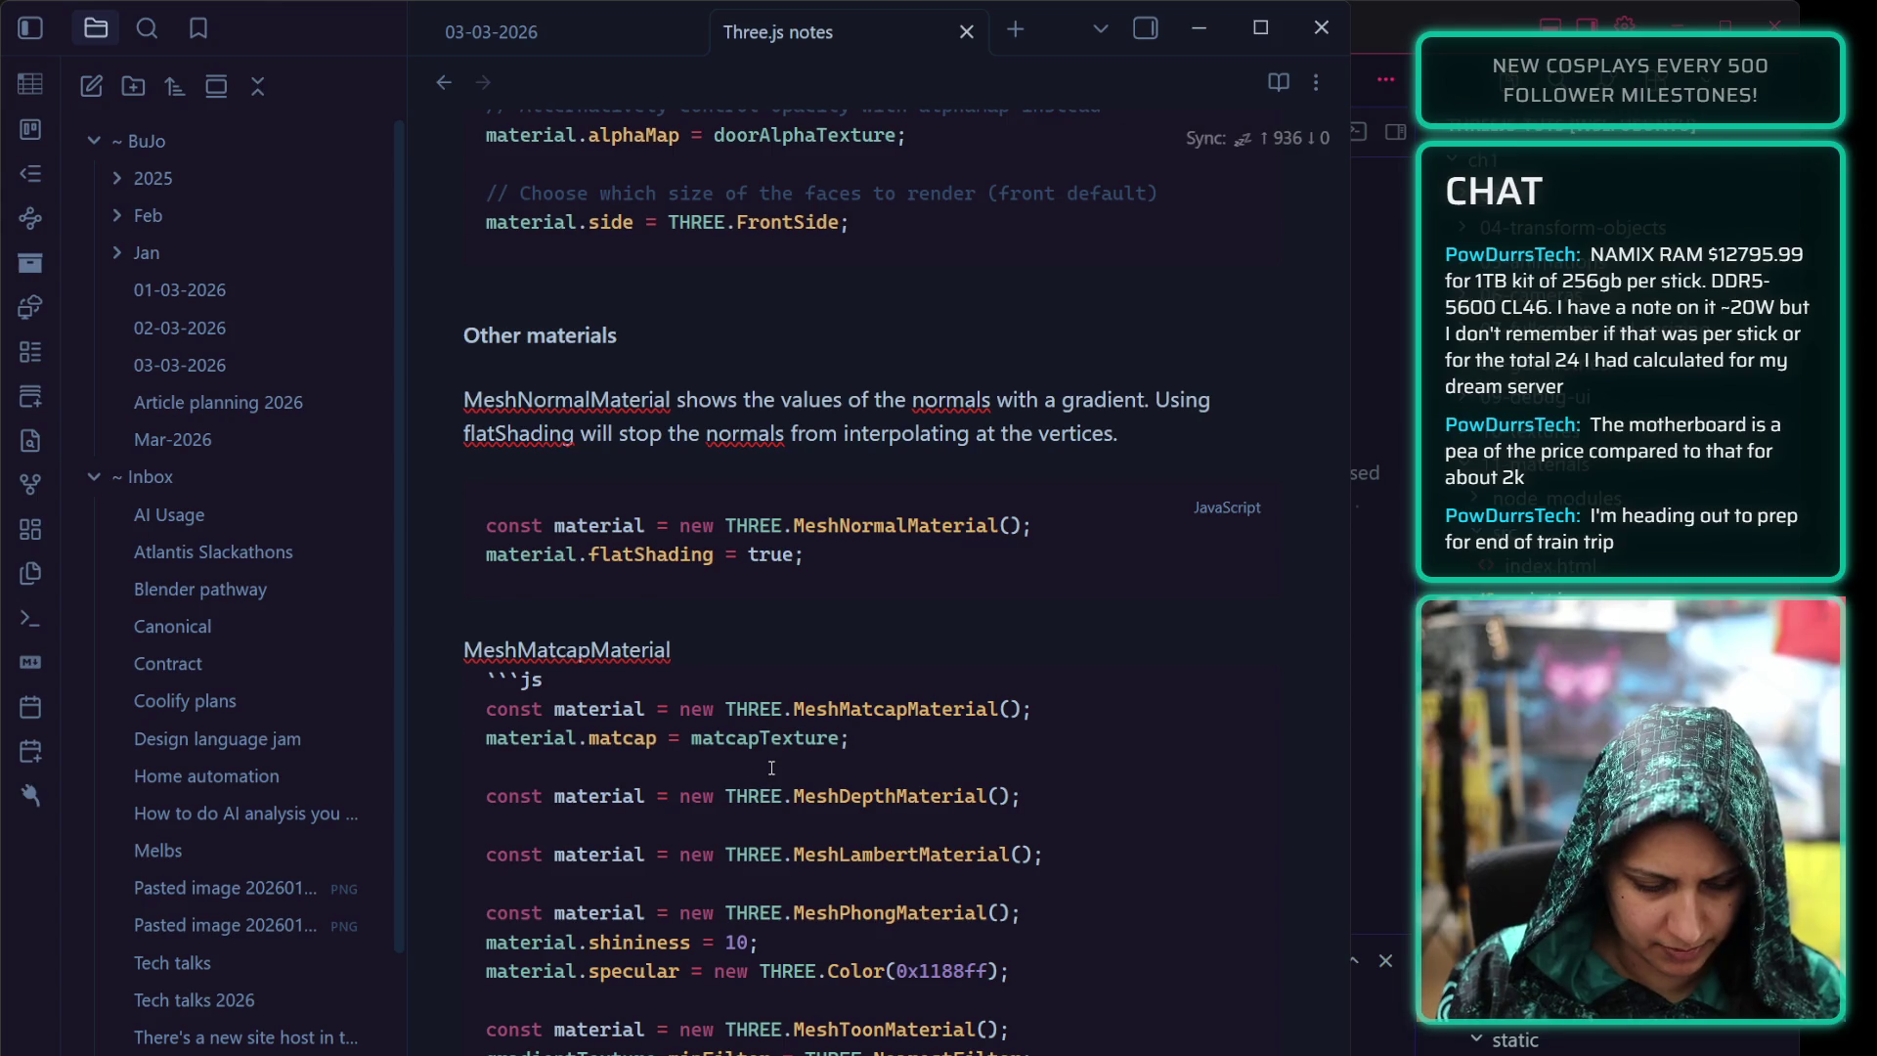
pyautogui.write('``')
pyautogui.press('Return')
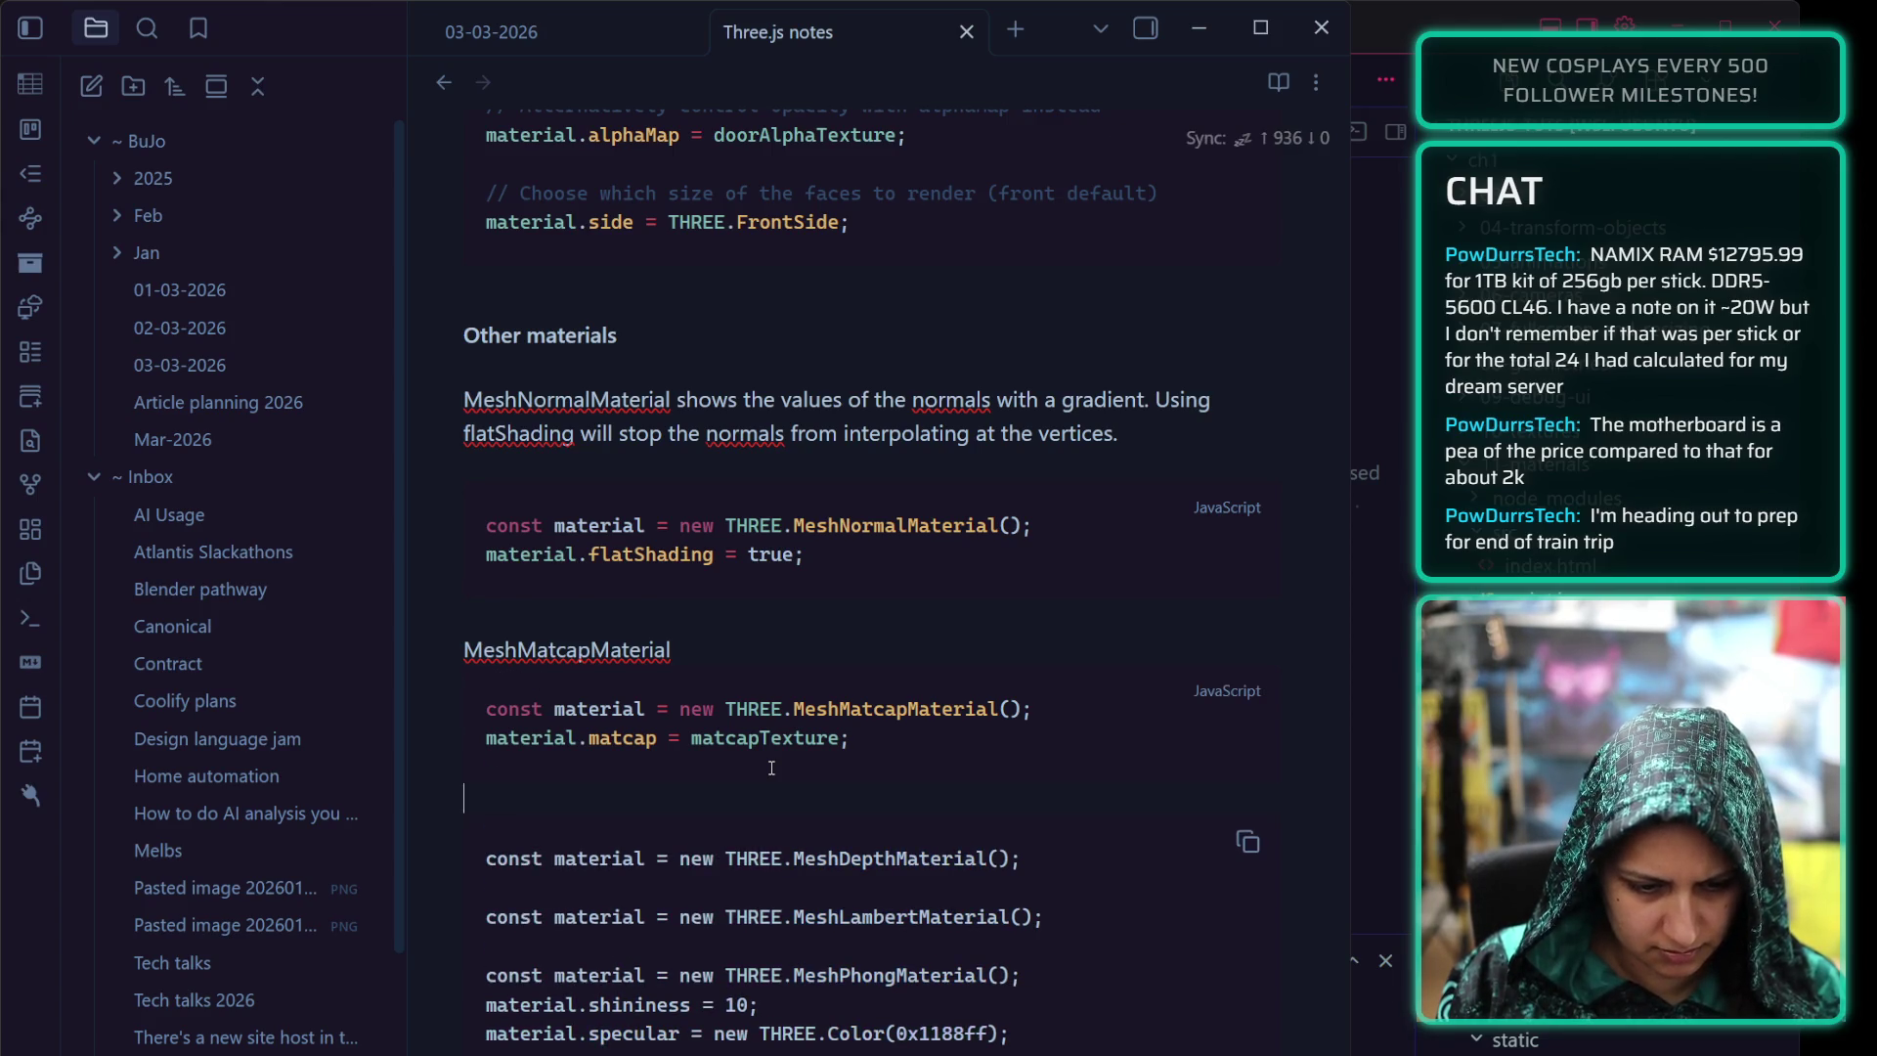
pyautogui.write('```')
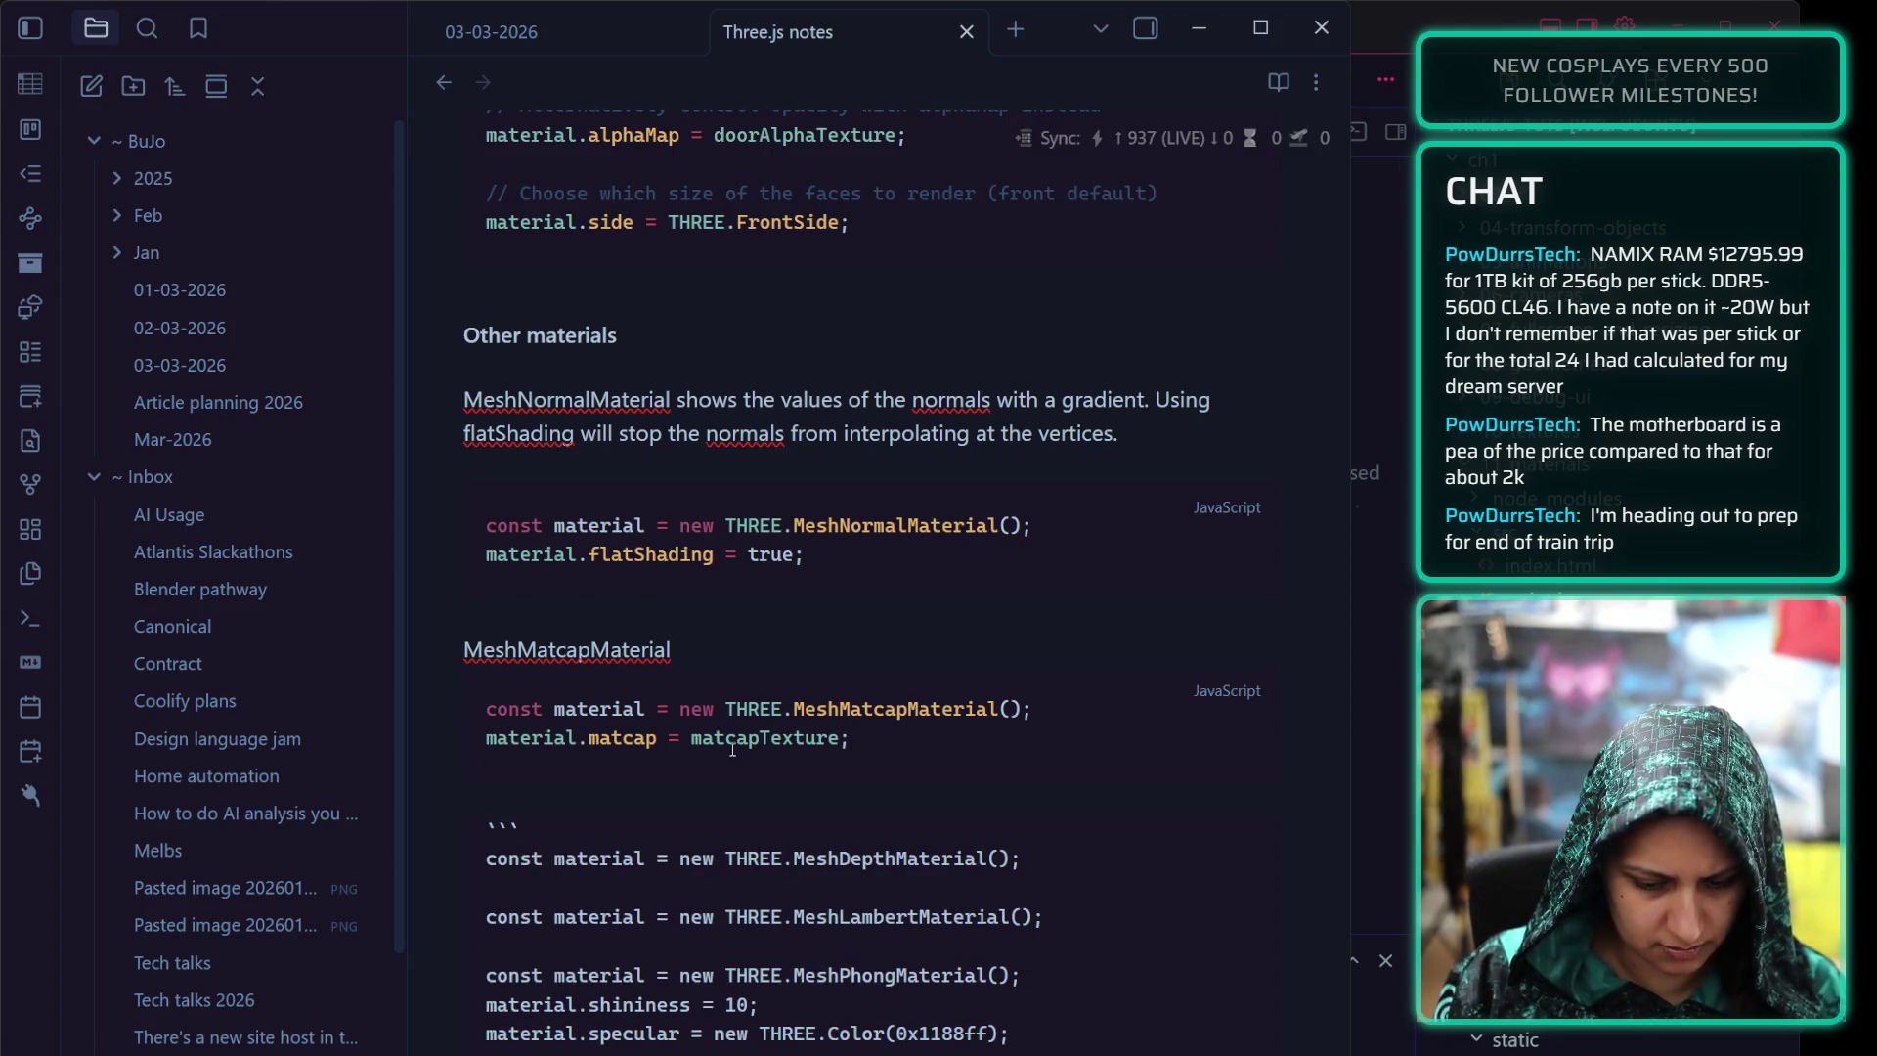
pyautogui.write('js')
pyautogui.press('Up')
pyautogui.press('Up')
pyautogui.press('Up')
pyautogui.press('Up')
pyautogui.press('Up')
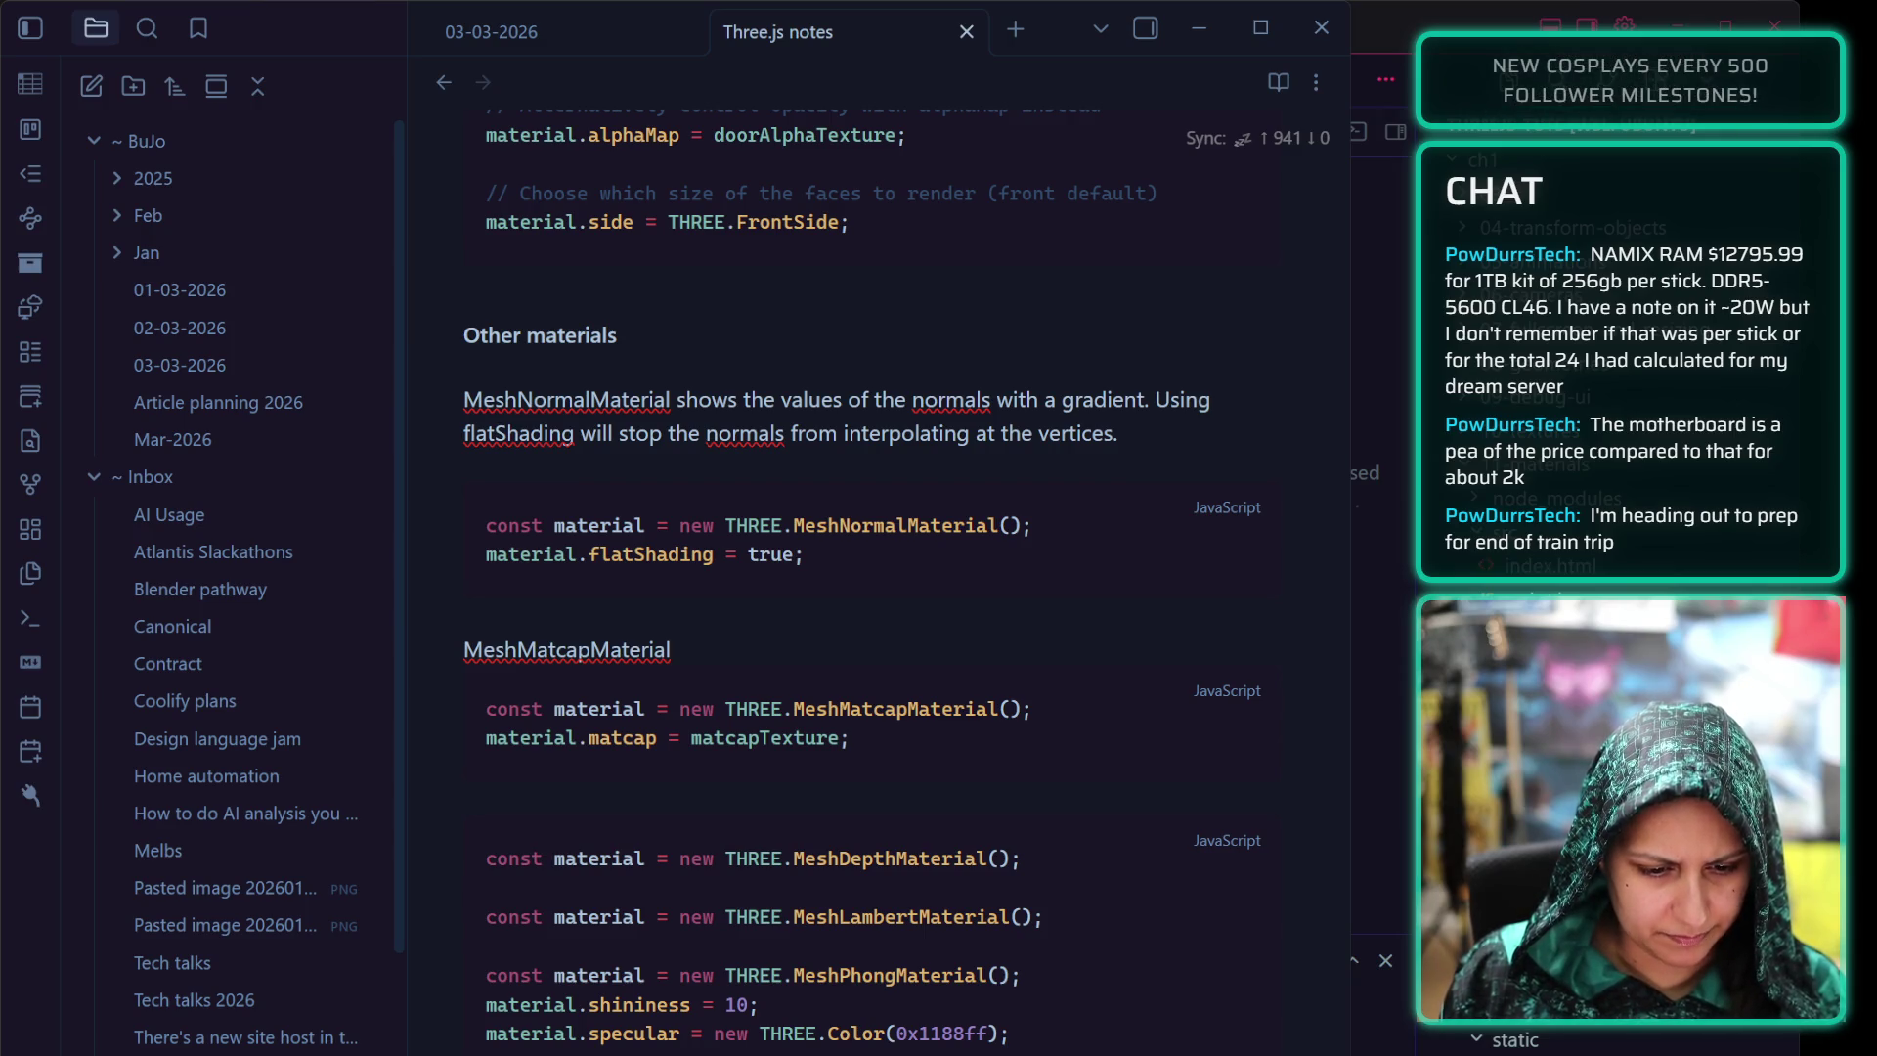
# Extend the MeshNormalMaterial paragraph: normals serve refraction, reflection and illumination, and help debug normals
pyautogui.click(971, 630)
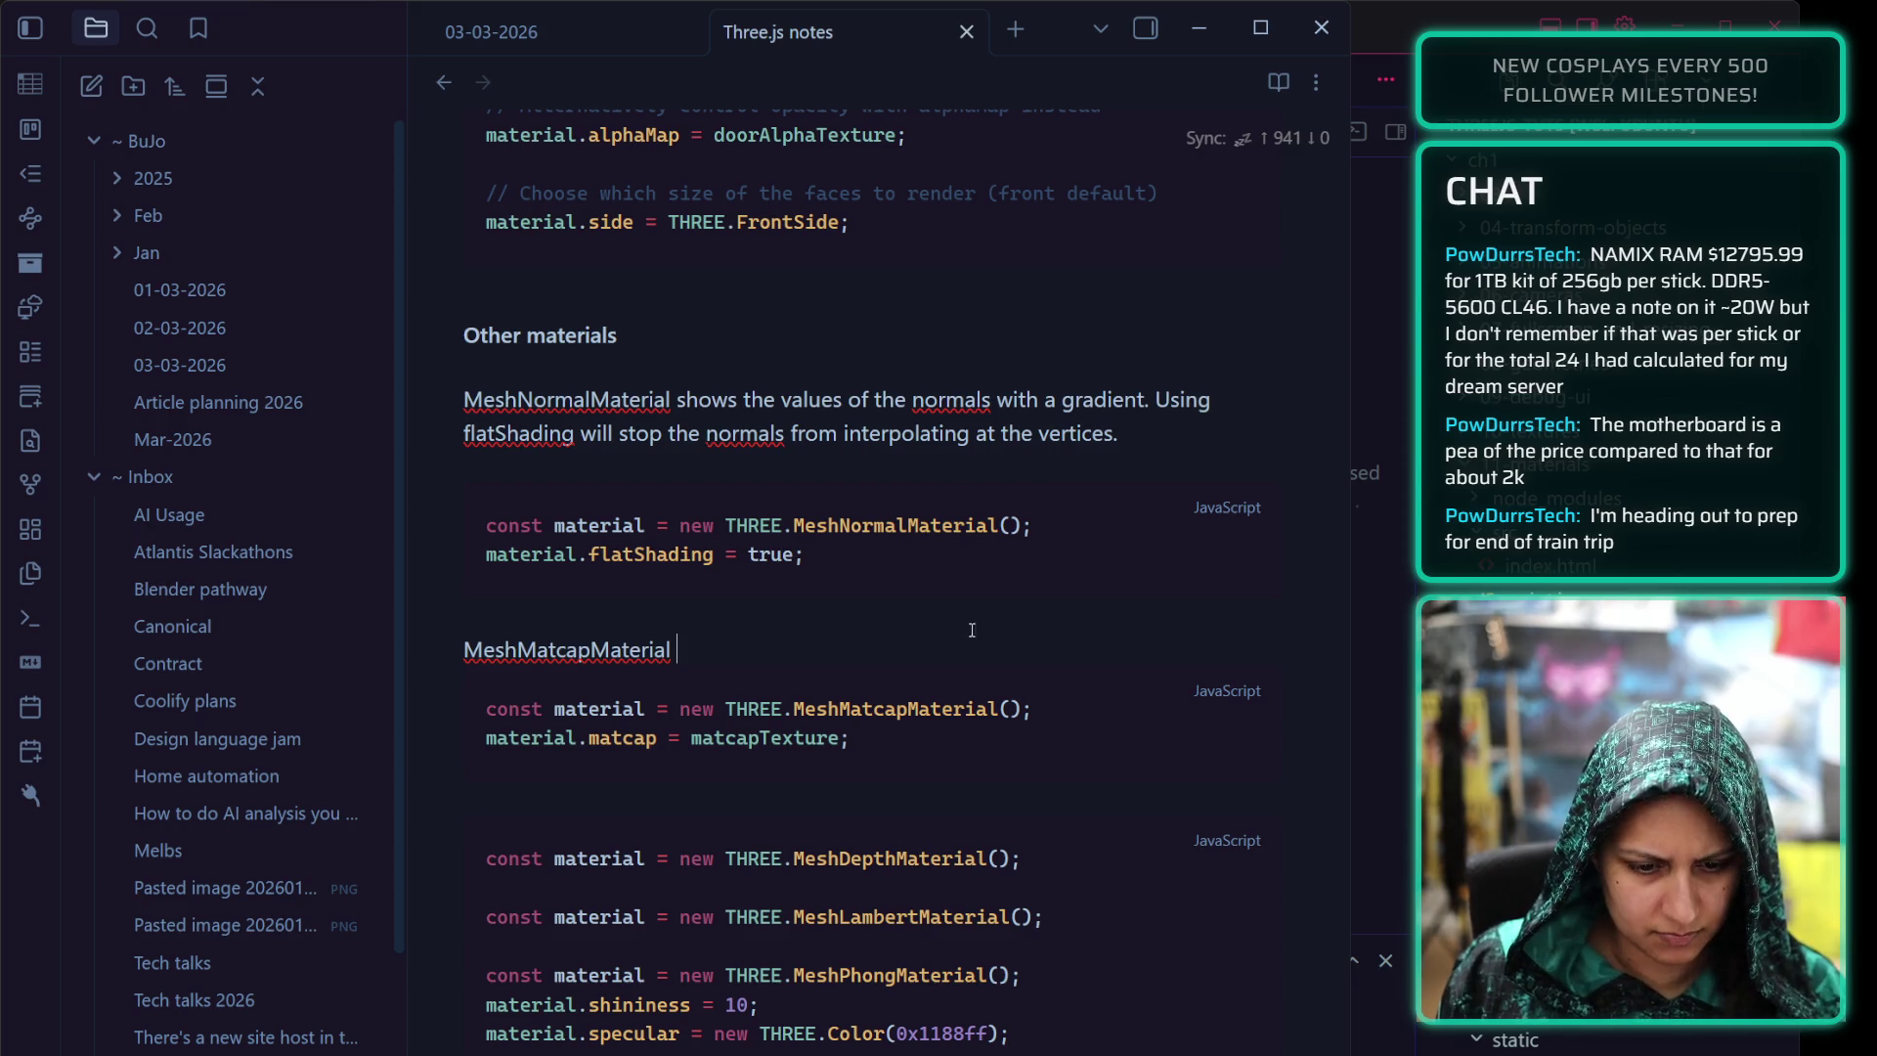
pyautogui.click(1184, 419)
pyautogui.write('Normals ha')
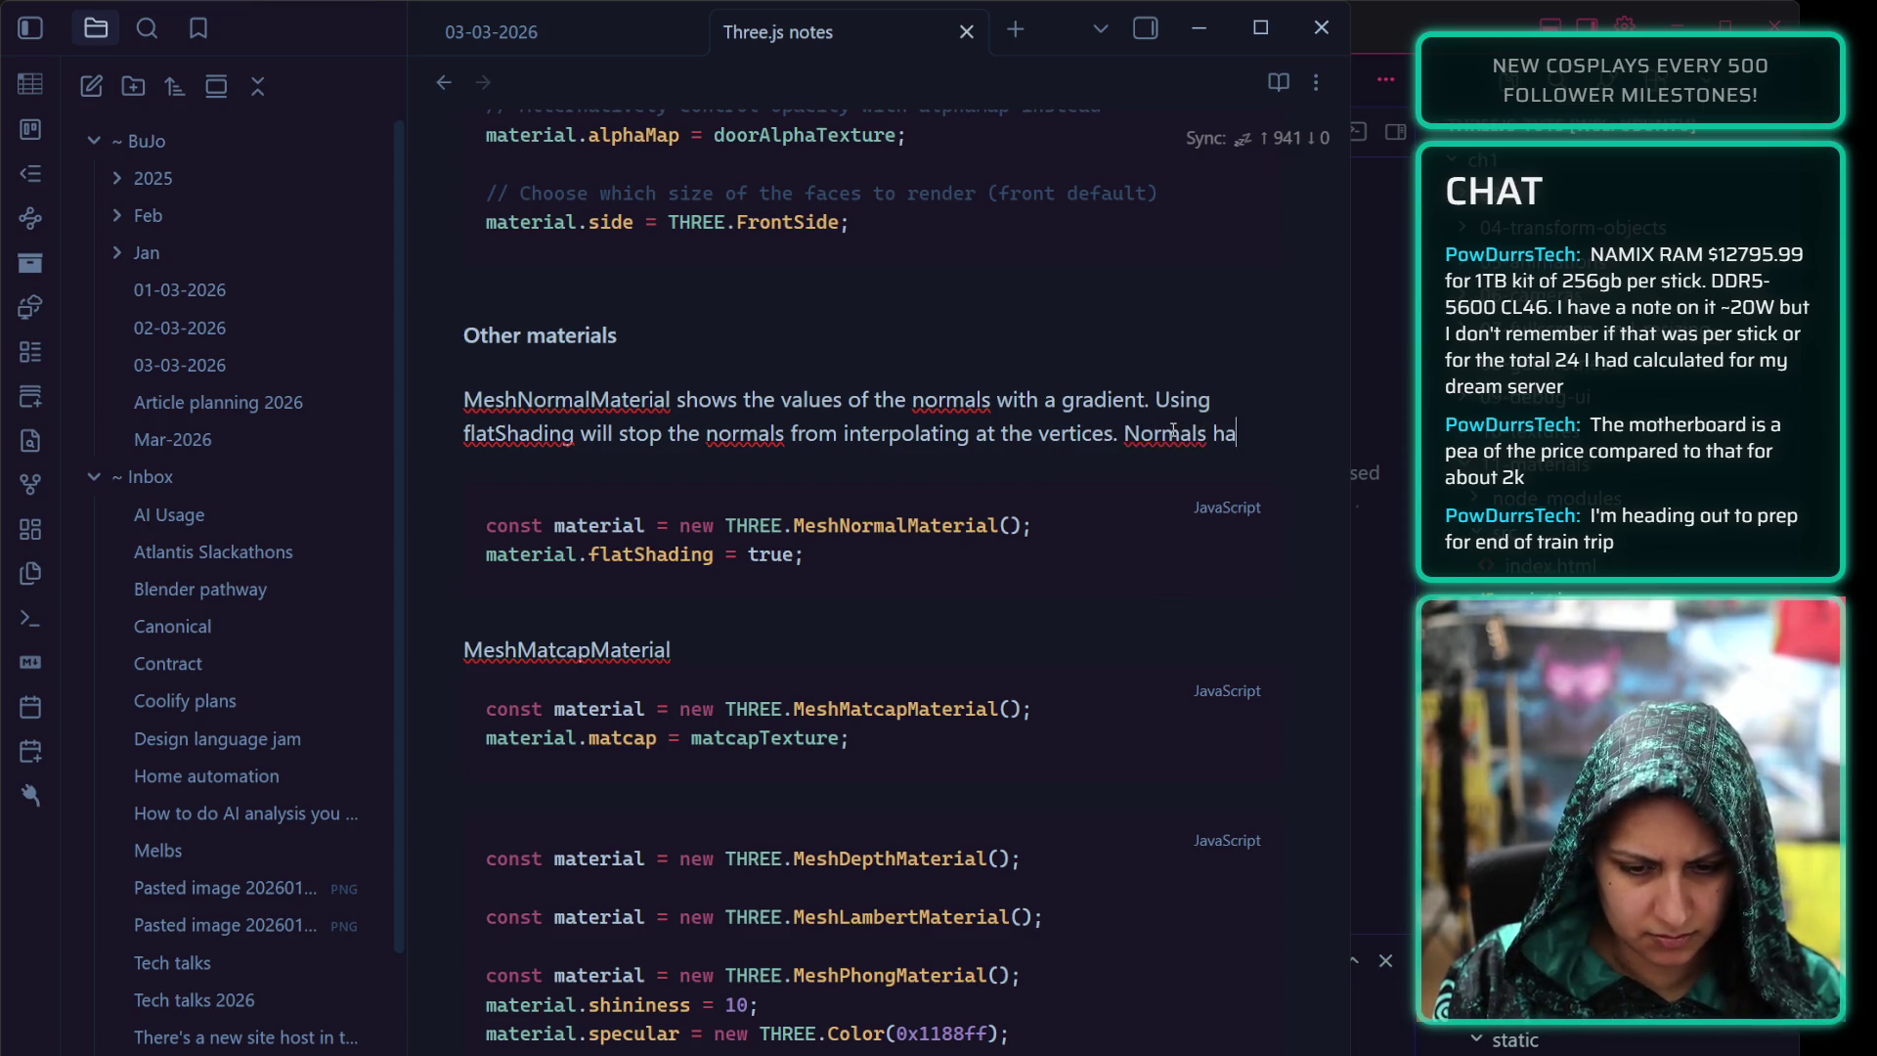
pyautogui.write('ve a variety ')
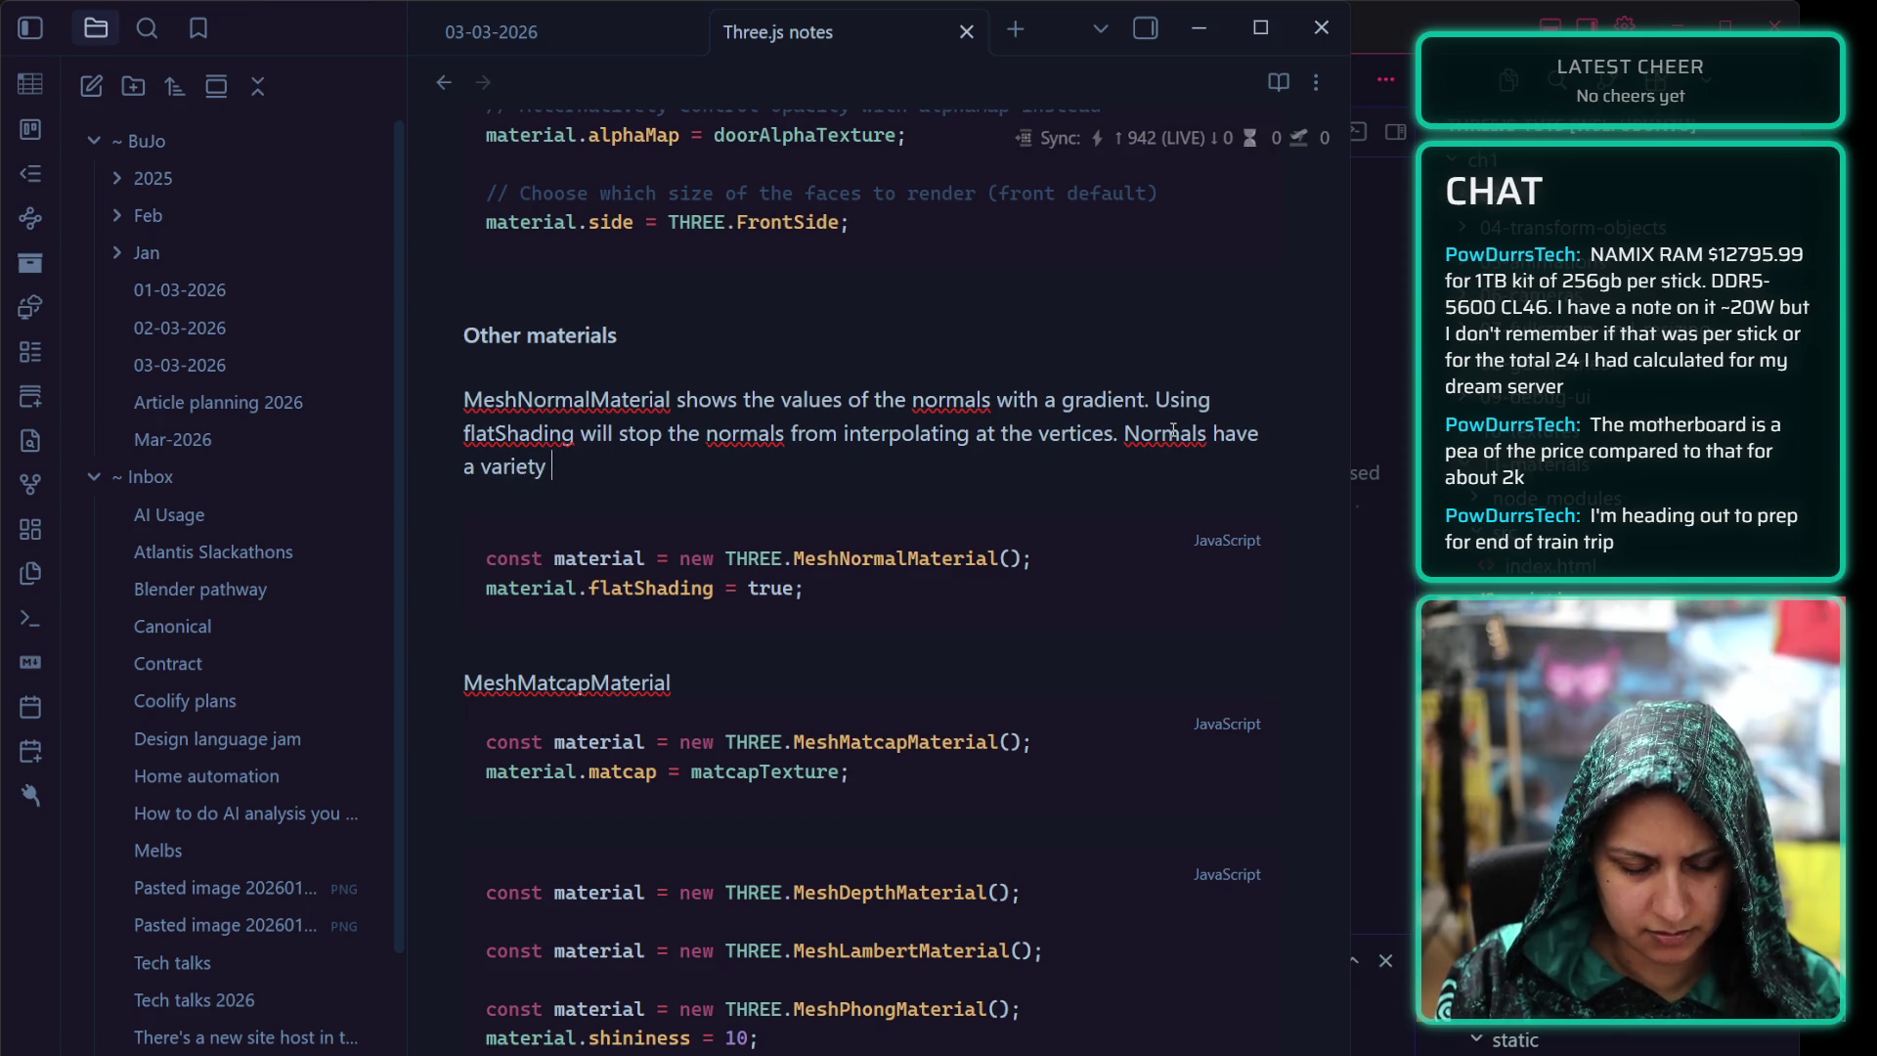
pyautogui.write('ofp')
pyautogui.press('BackSpace')
pyautogui.write('purposes')
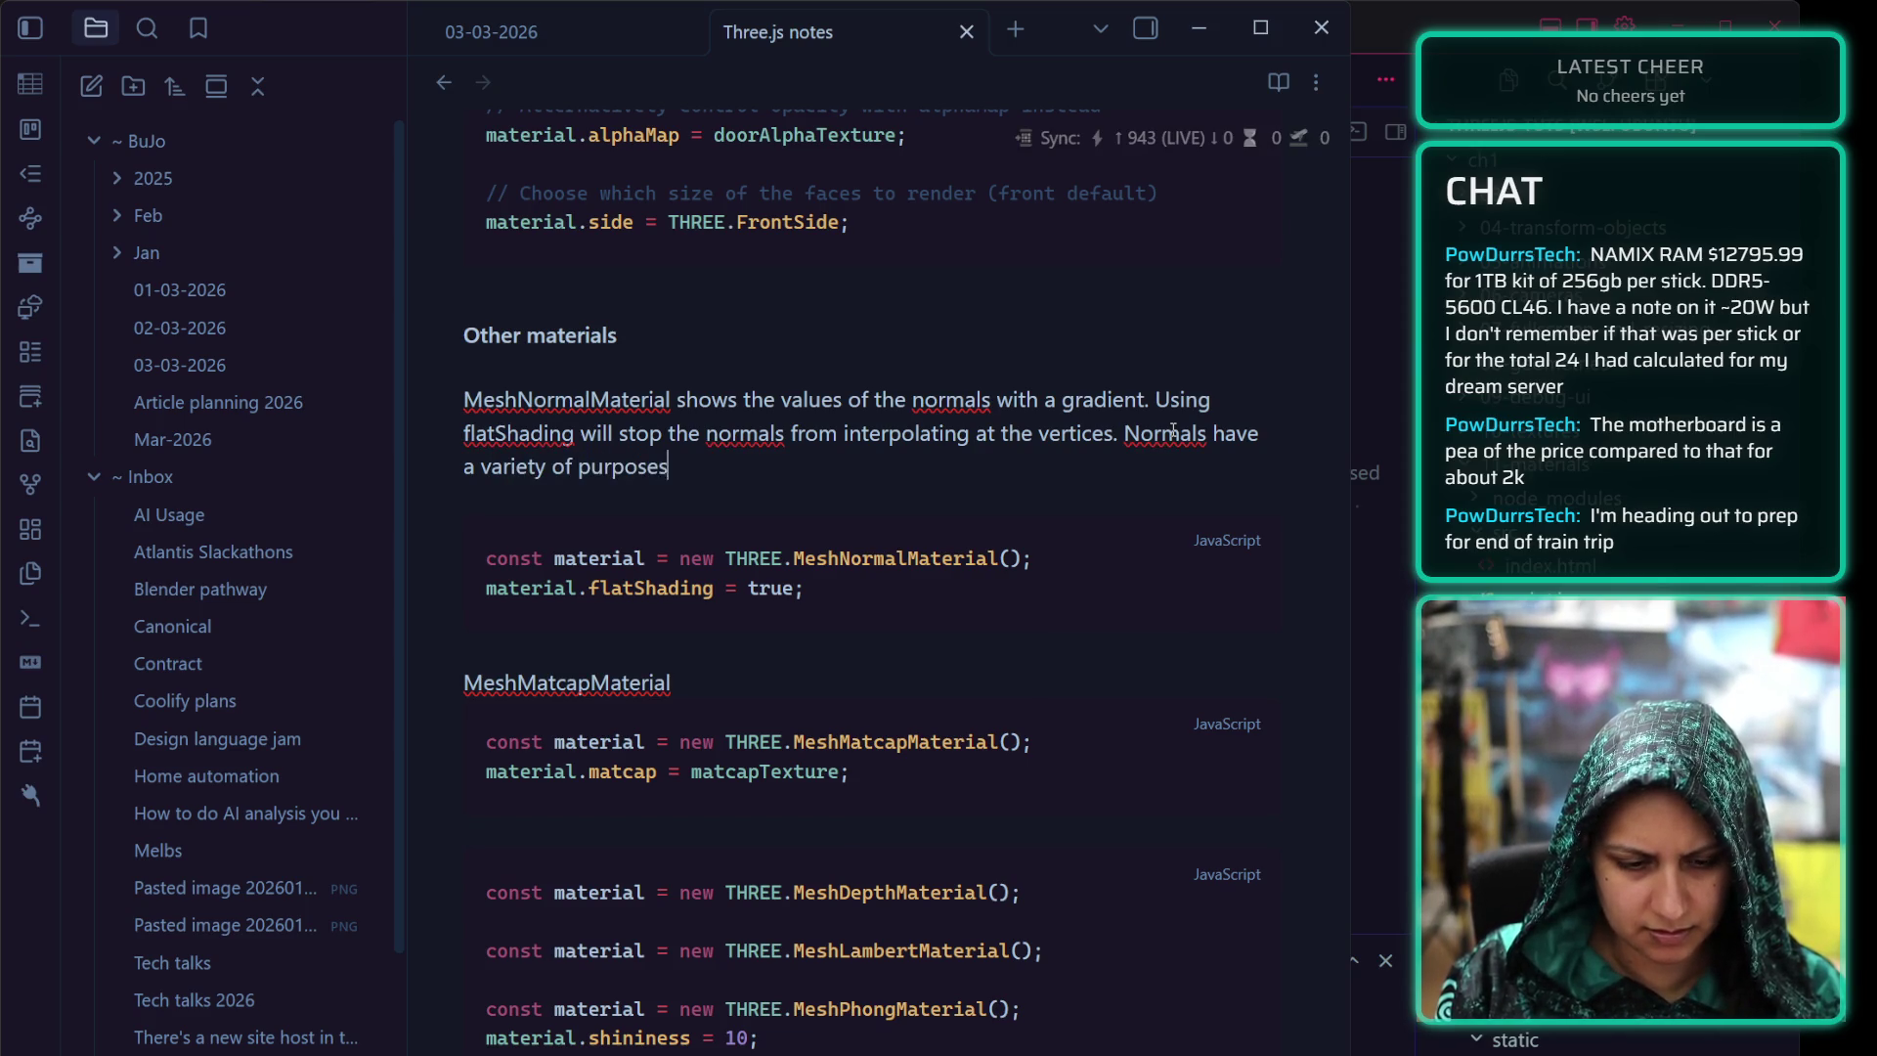
pyautogui.write(', infc')
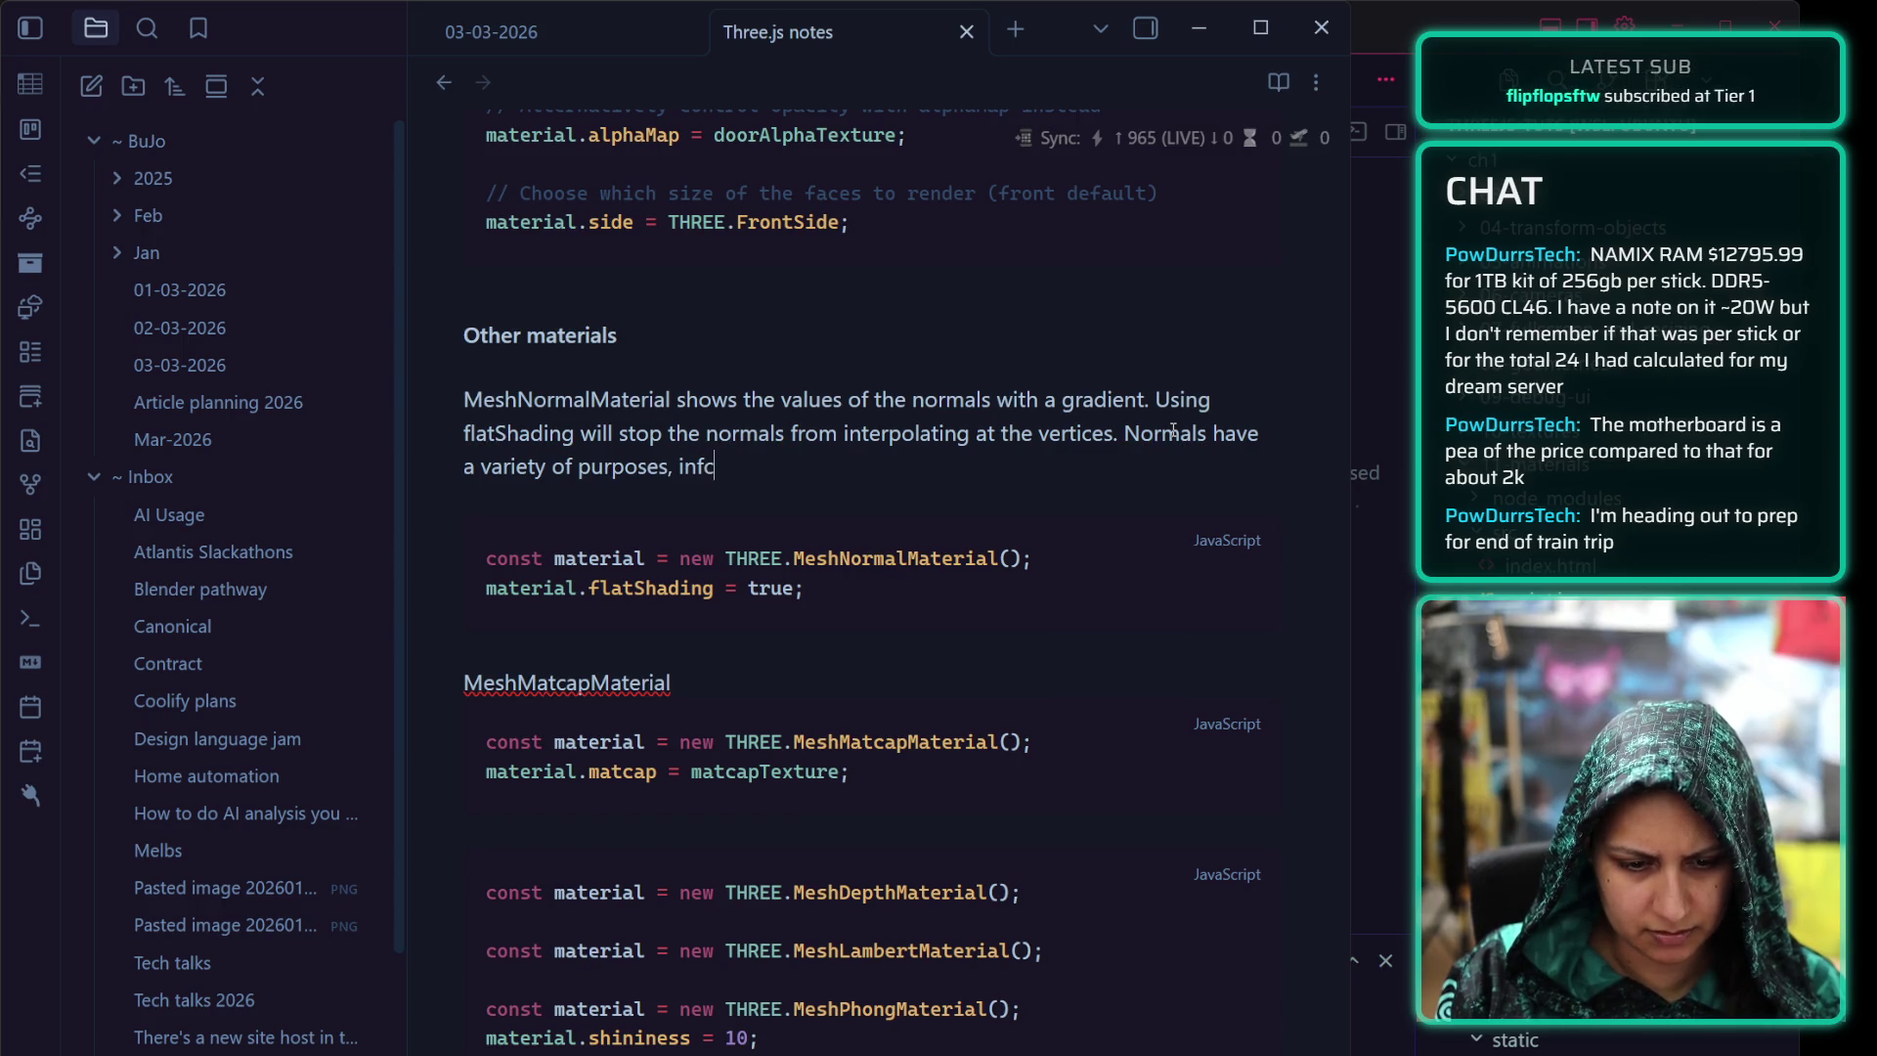
pyautogui.write('luding refrac')
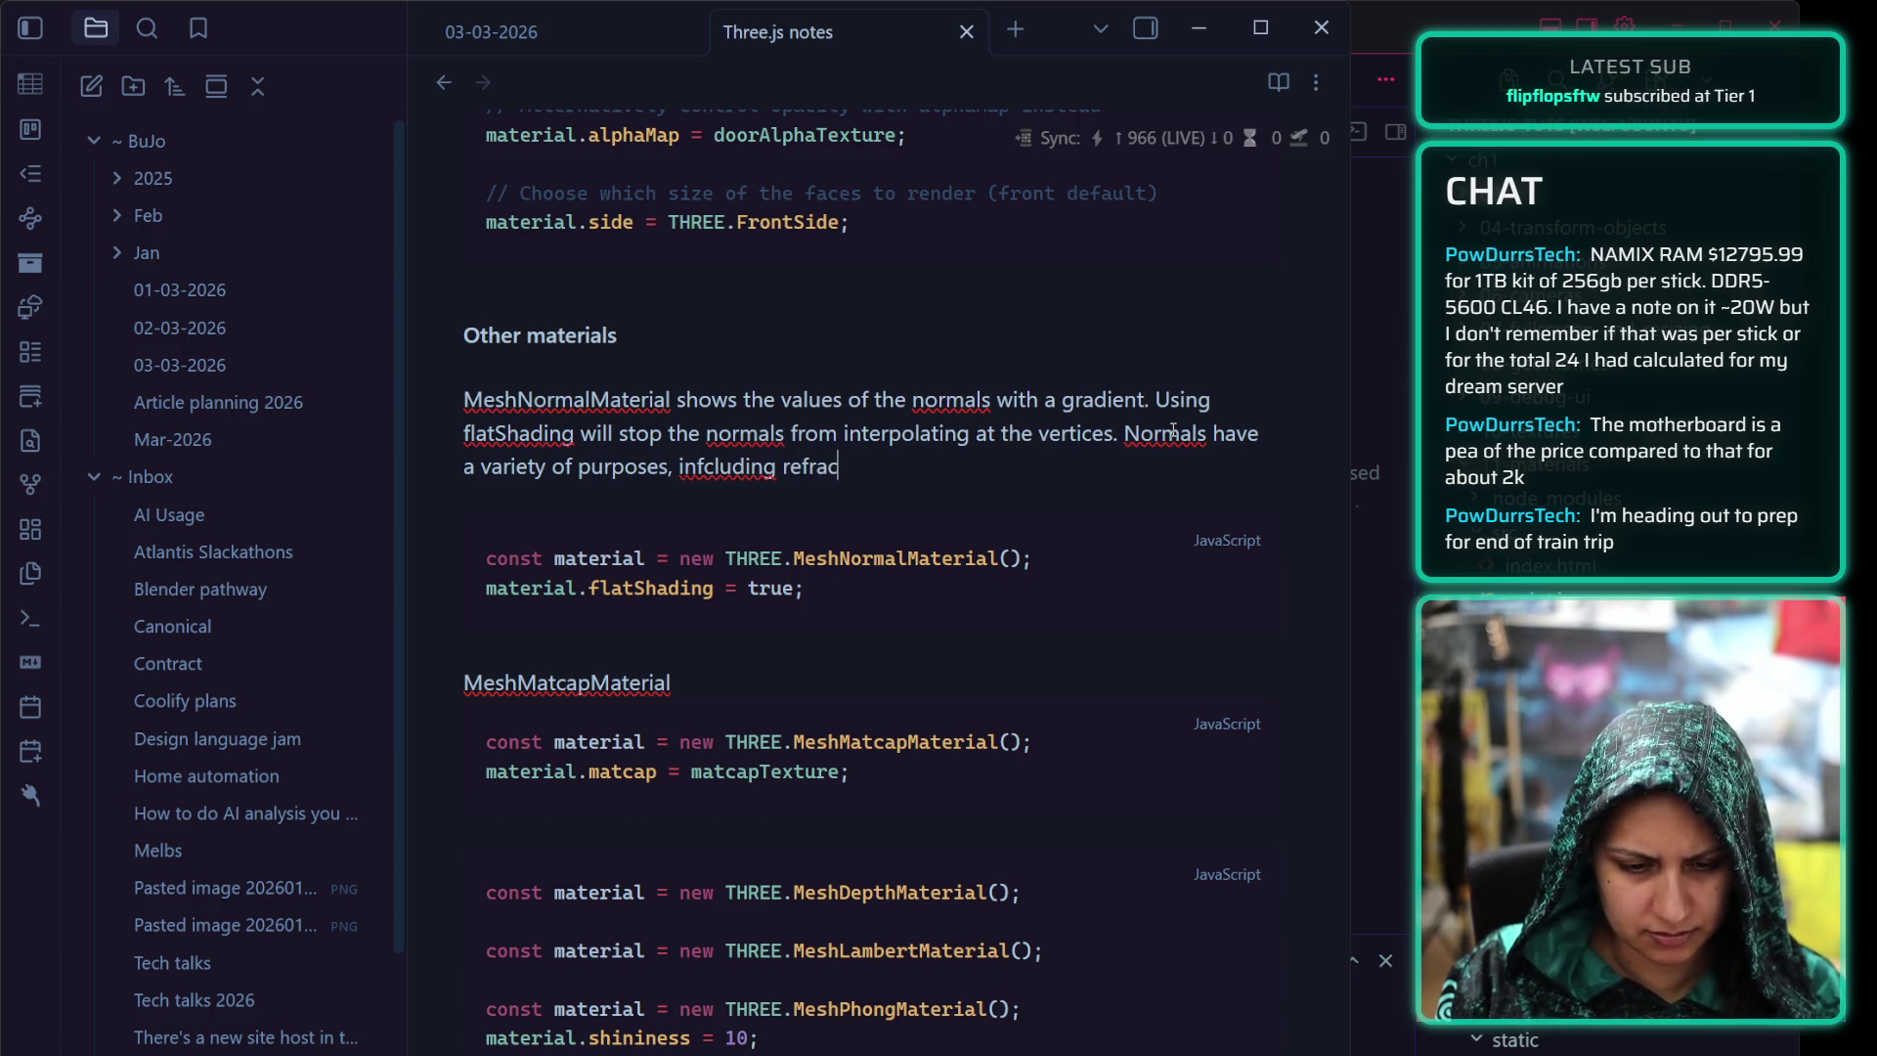
pyautogui.write('tion')
pyautogui.click(704, 467)
pyautogui.press('BackSpace')
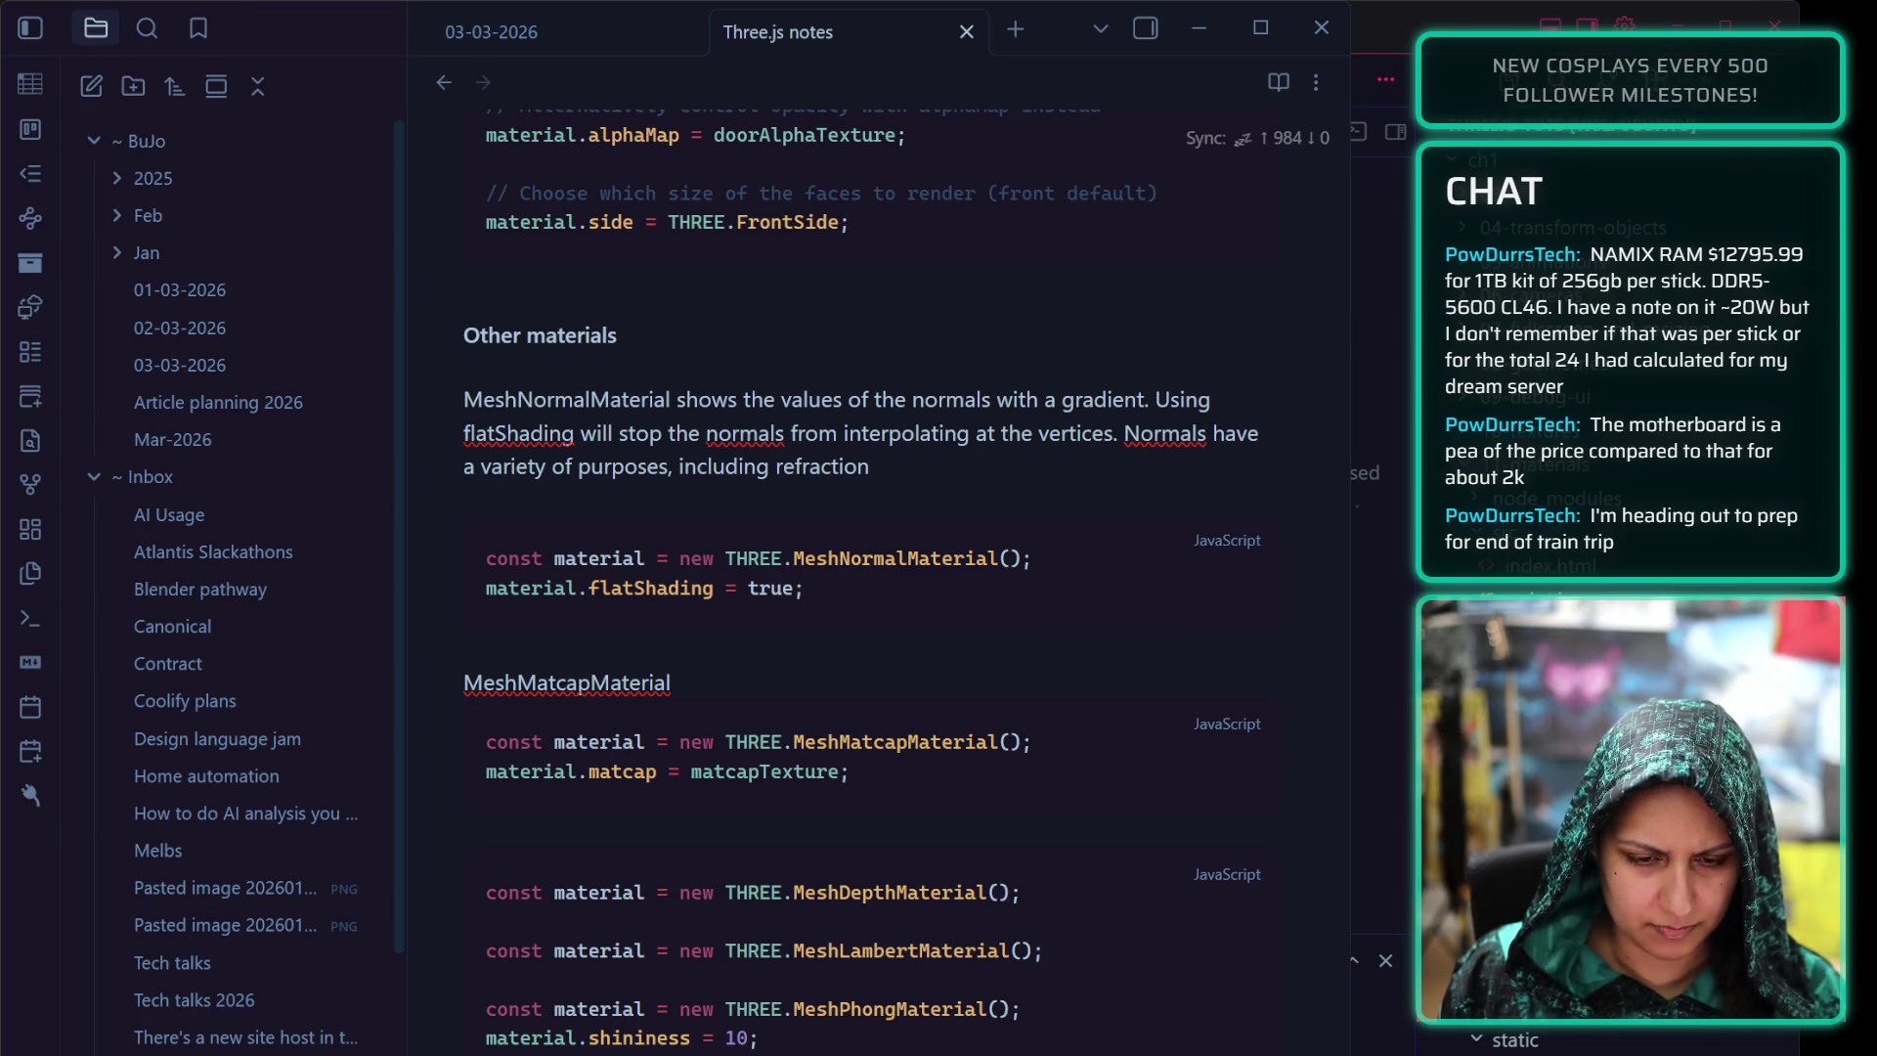
pyautogui.click(909, 462)
pyautogui.write(', ref')
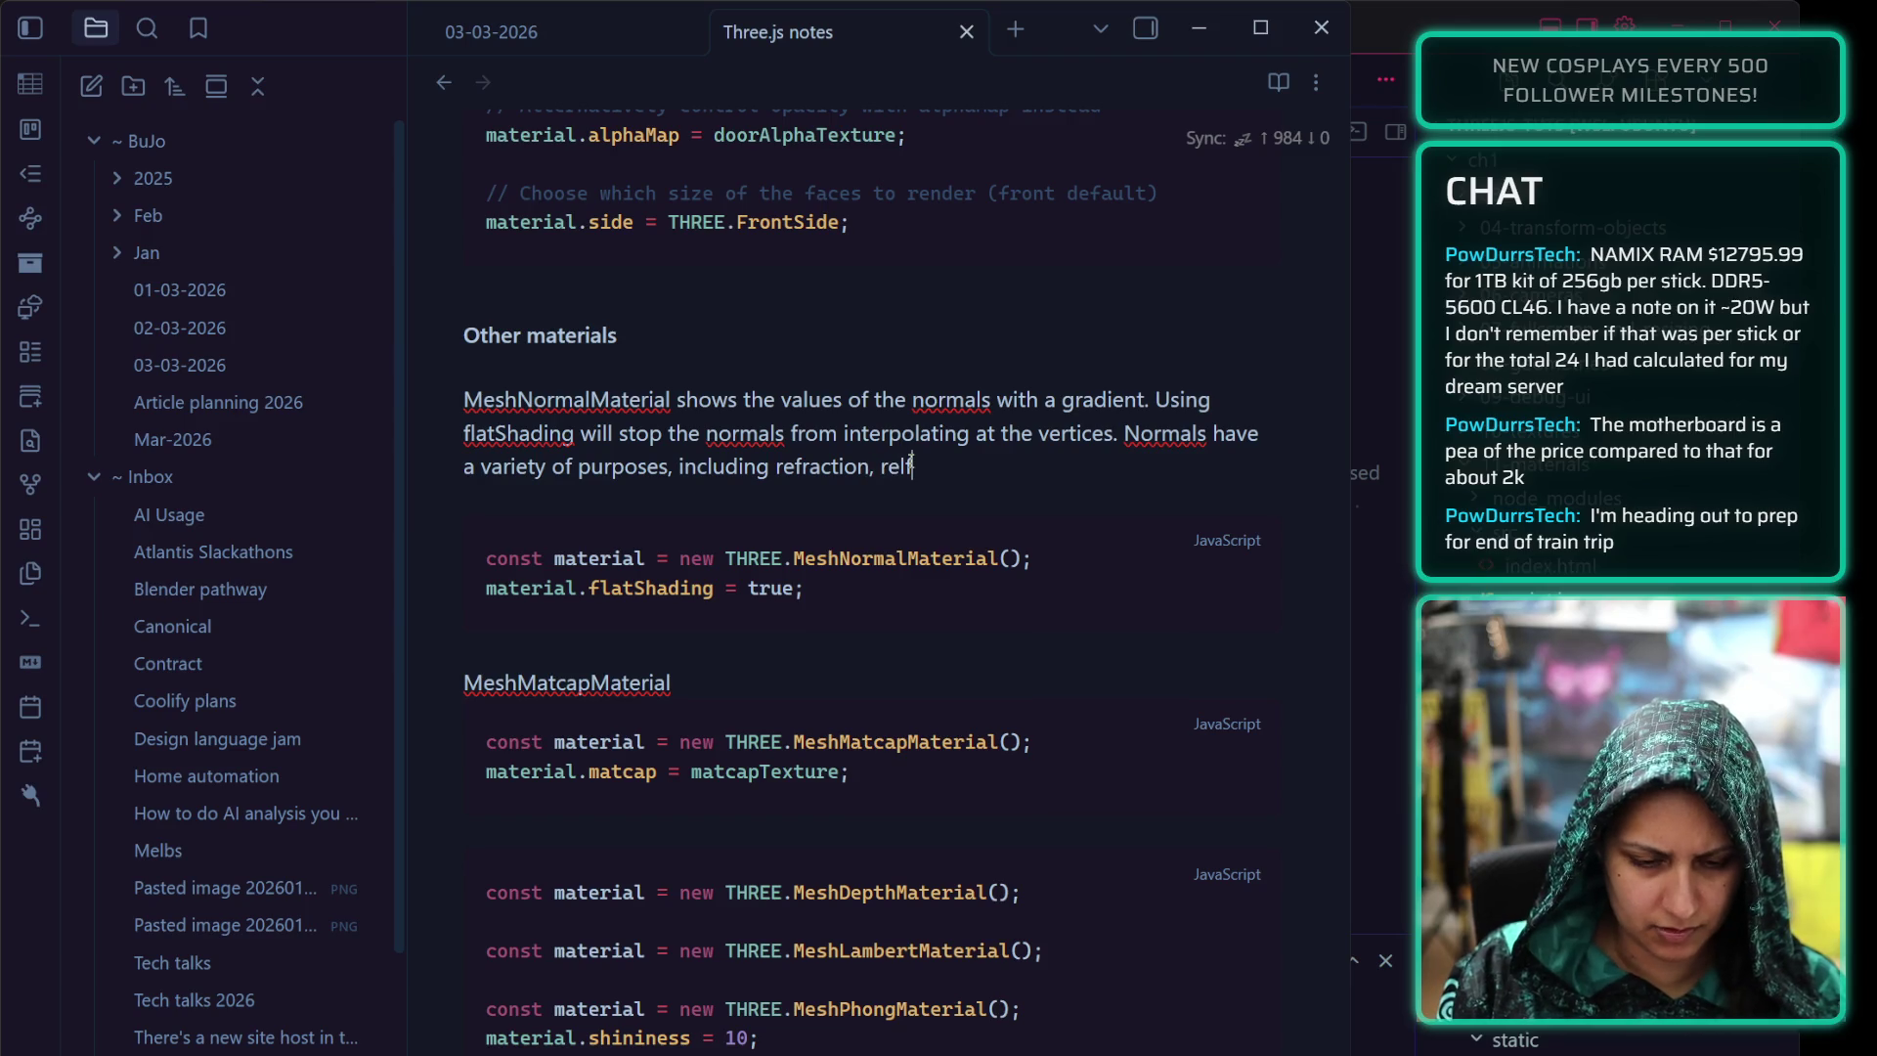
pyautogui.press('BackSpace')
pyautogui.write('lfection, and illumi')
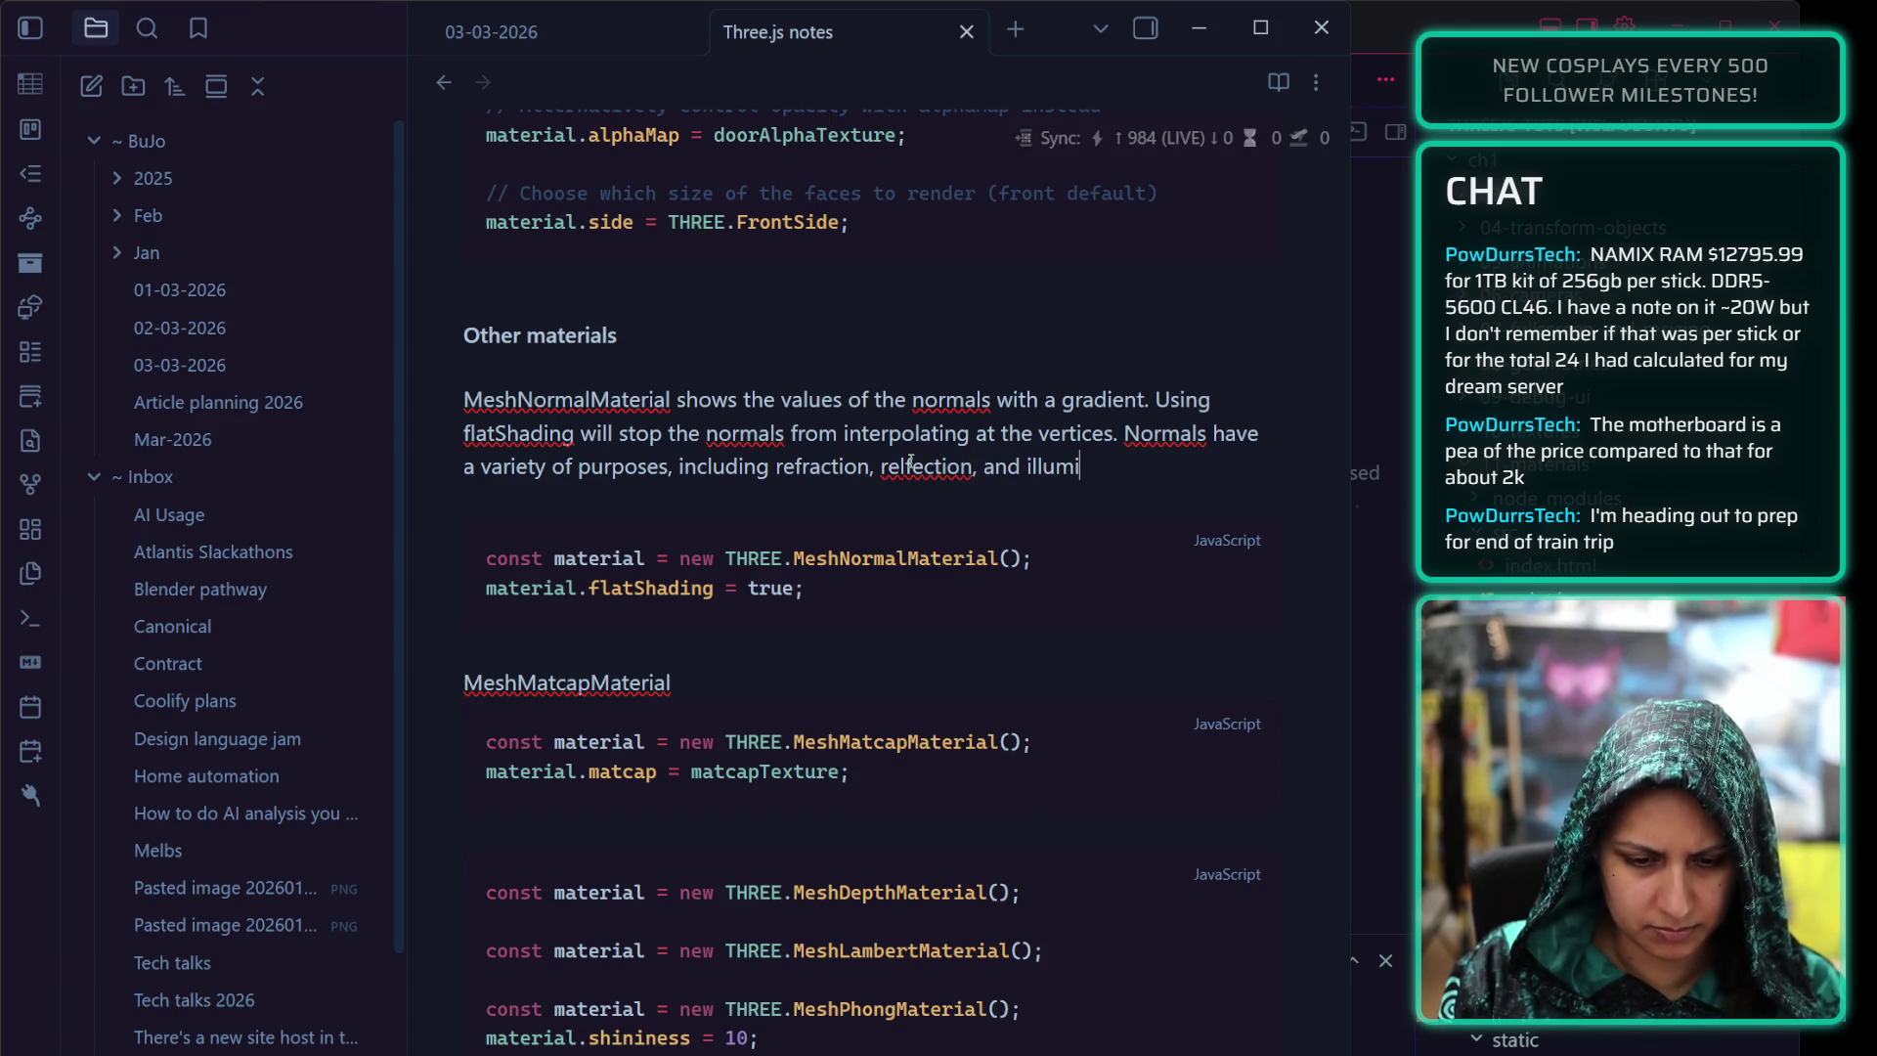
pyautogui.write('nation properties.')
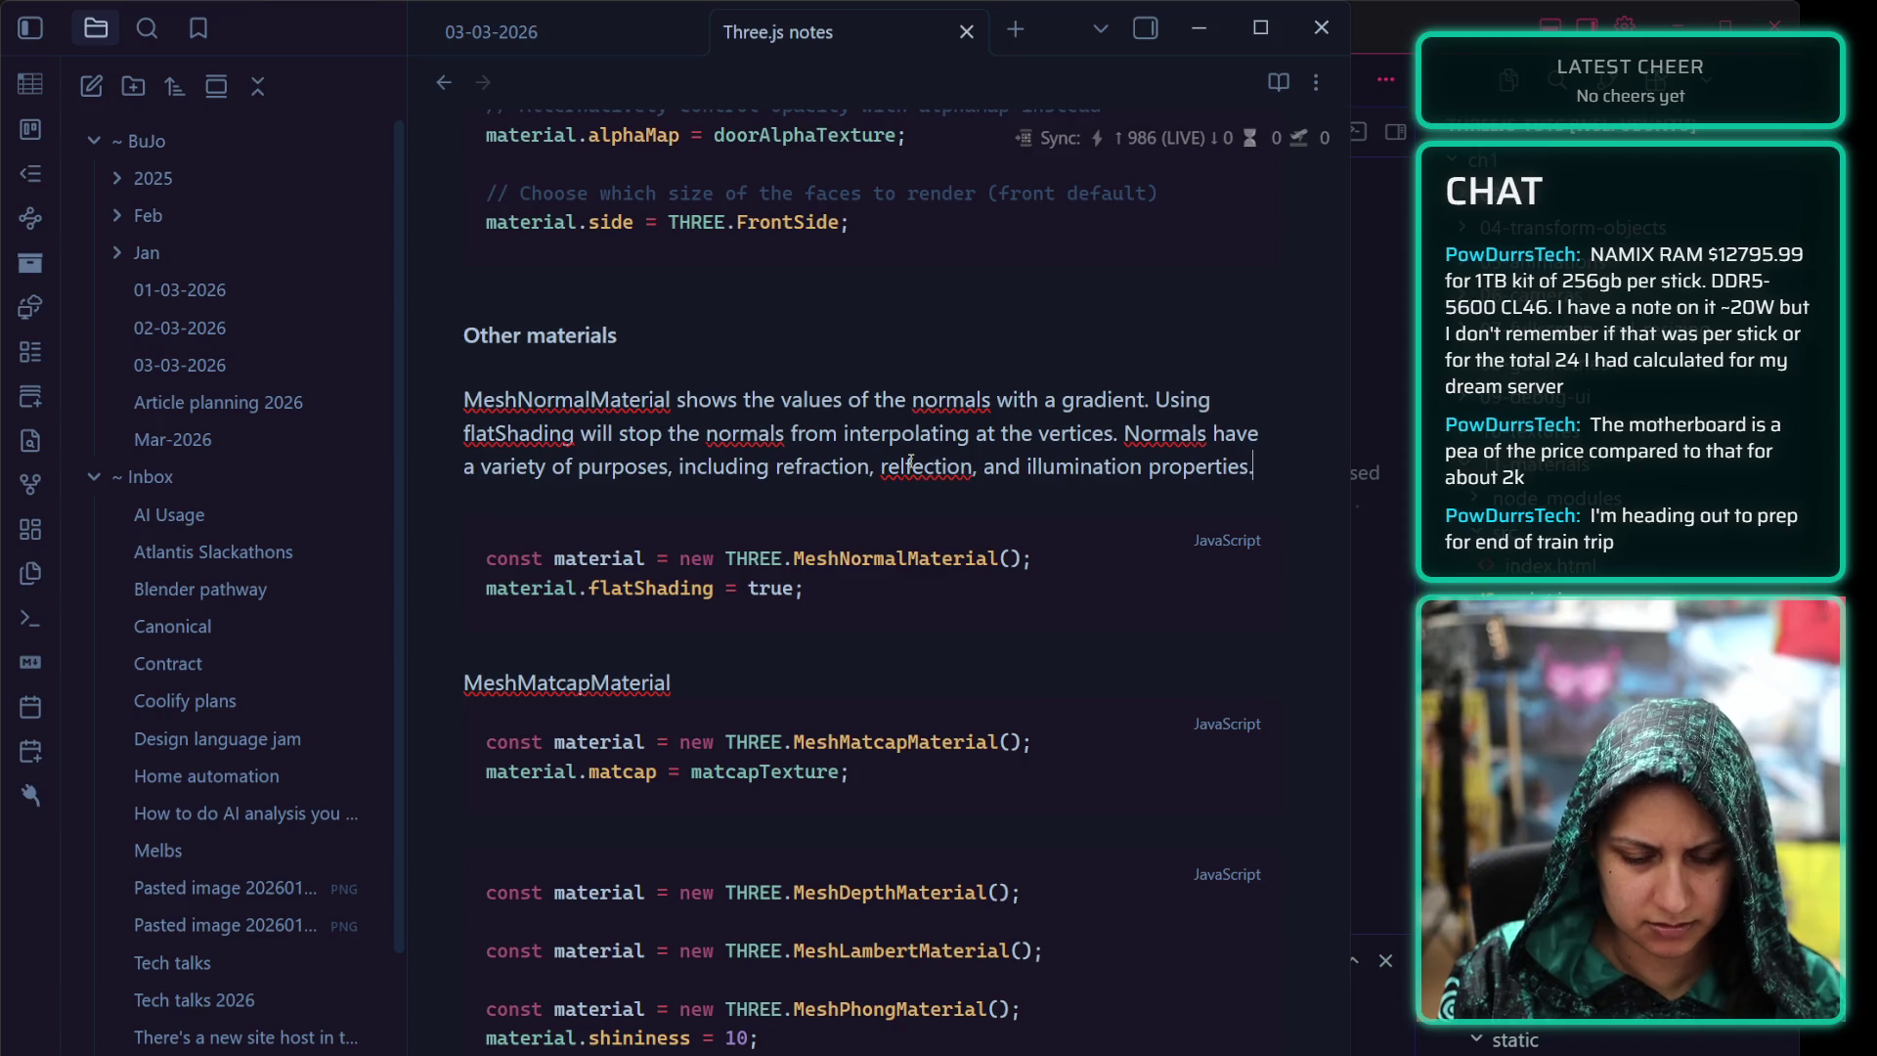
pyautogui.press('BackSpace')
pyautogui.press('BackSpace')
pyautogui.press('BackSpace')
pyautogui.press('BackSpace')
pyautogui.press('BackSpace')
pyautogui.press('BackSpace')
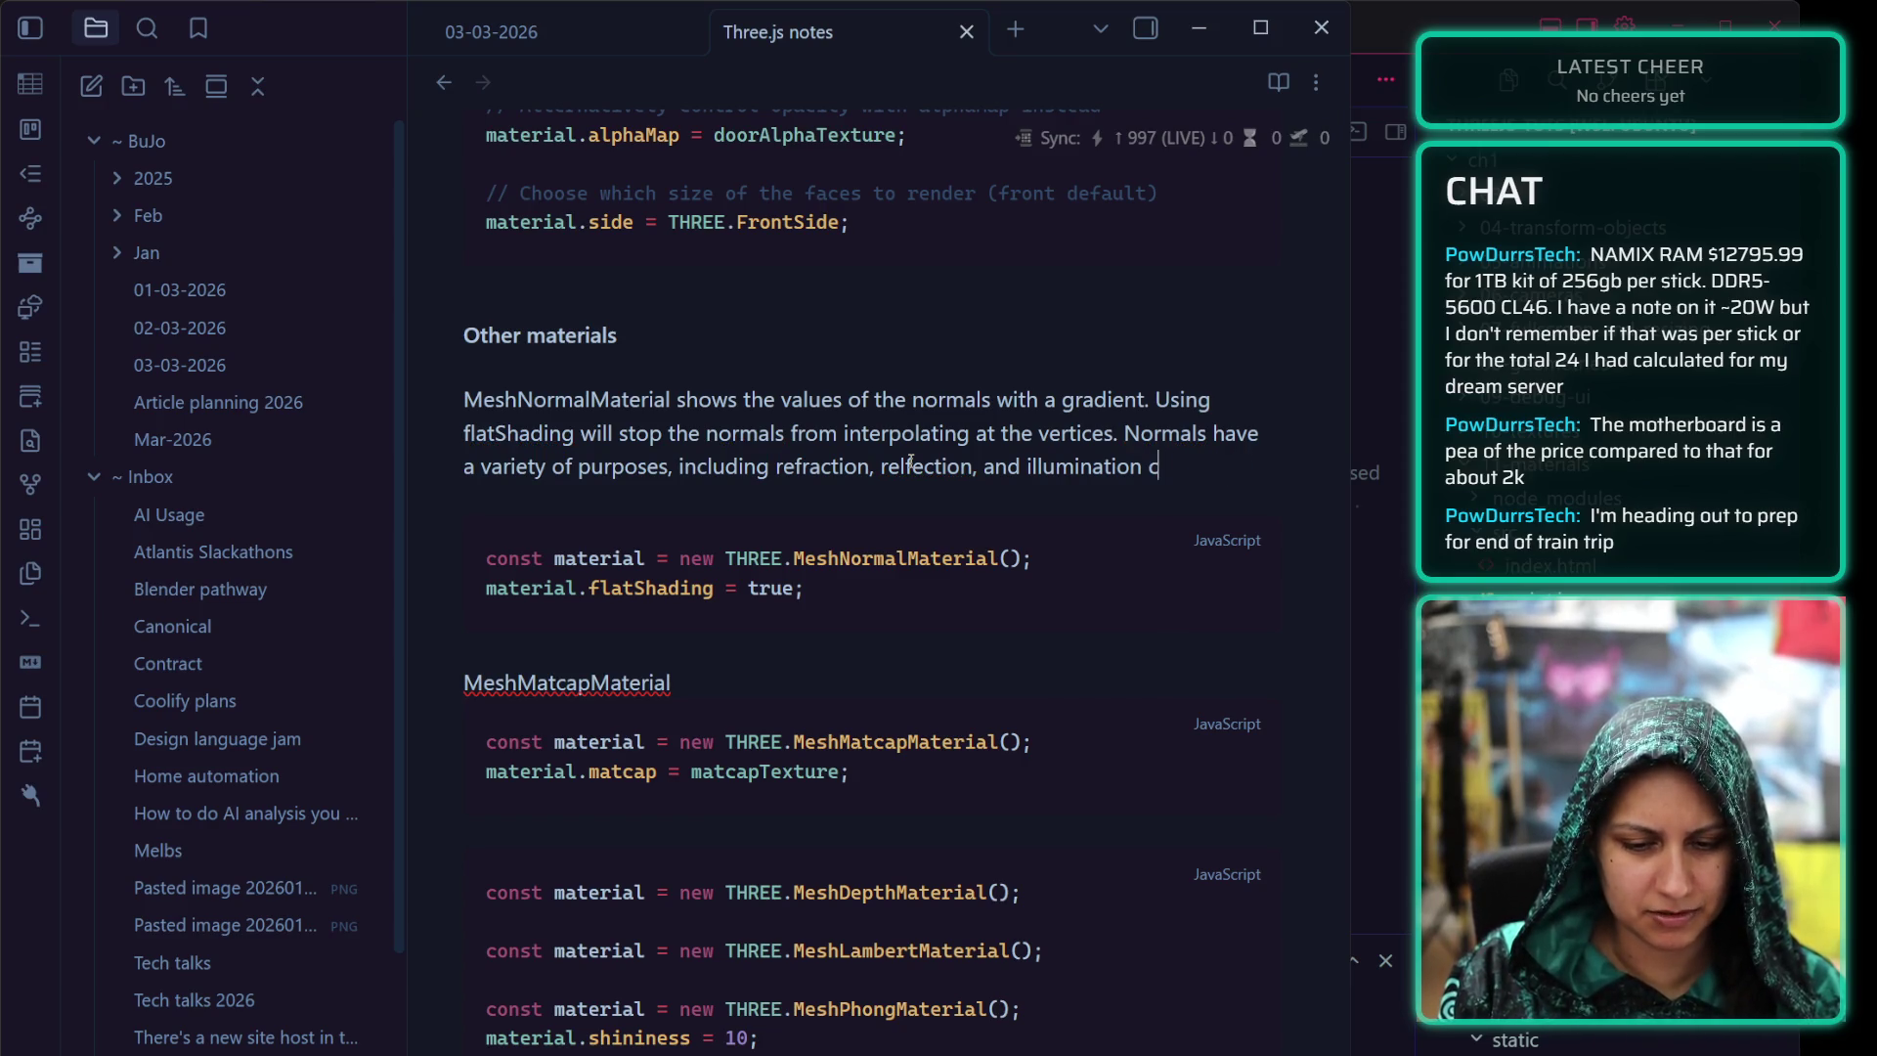
pyautogui.write('chra')
pyautogui.press('BackSpace')
pyautogui.press('BackSpace')
pyautogui.write('aracteris')
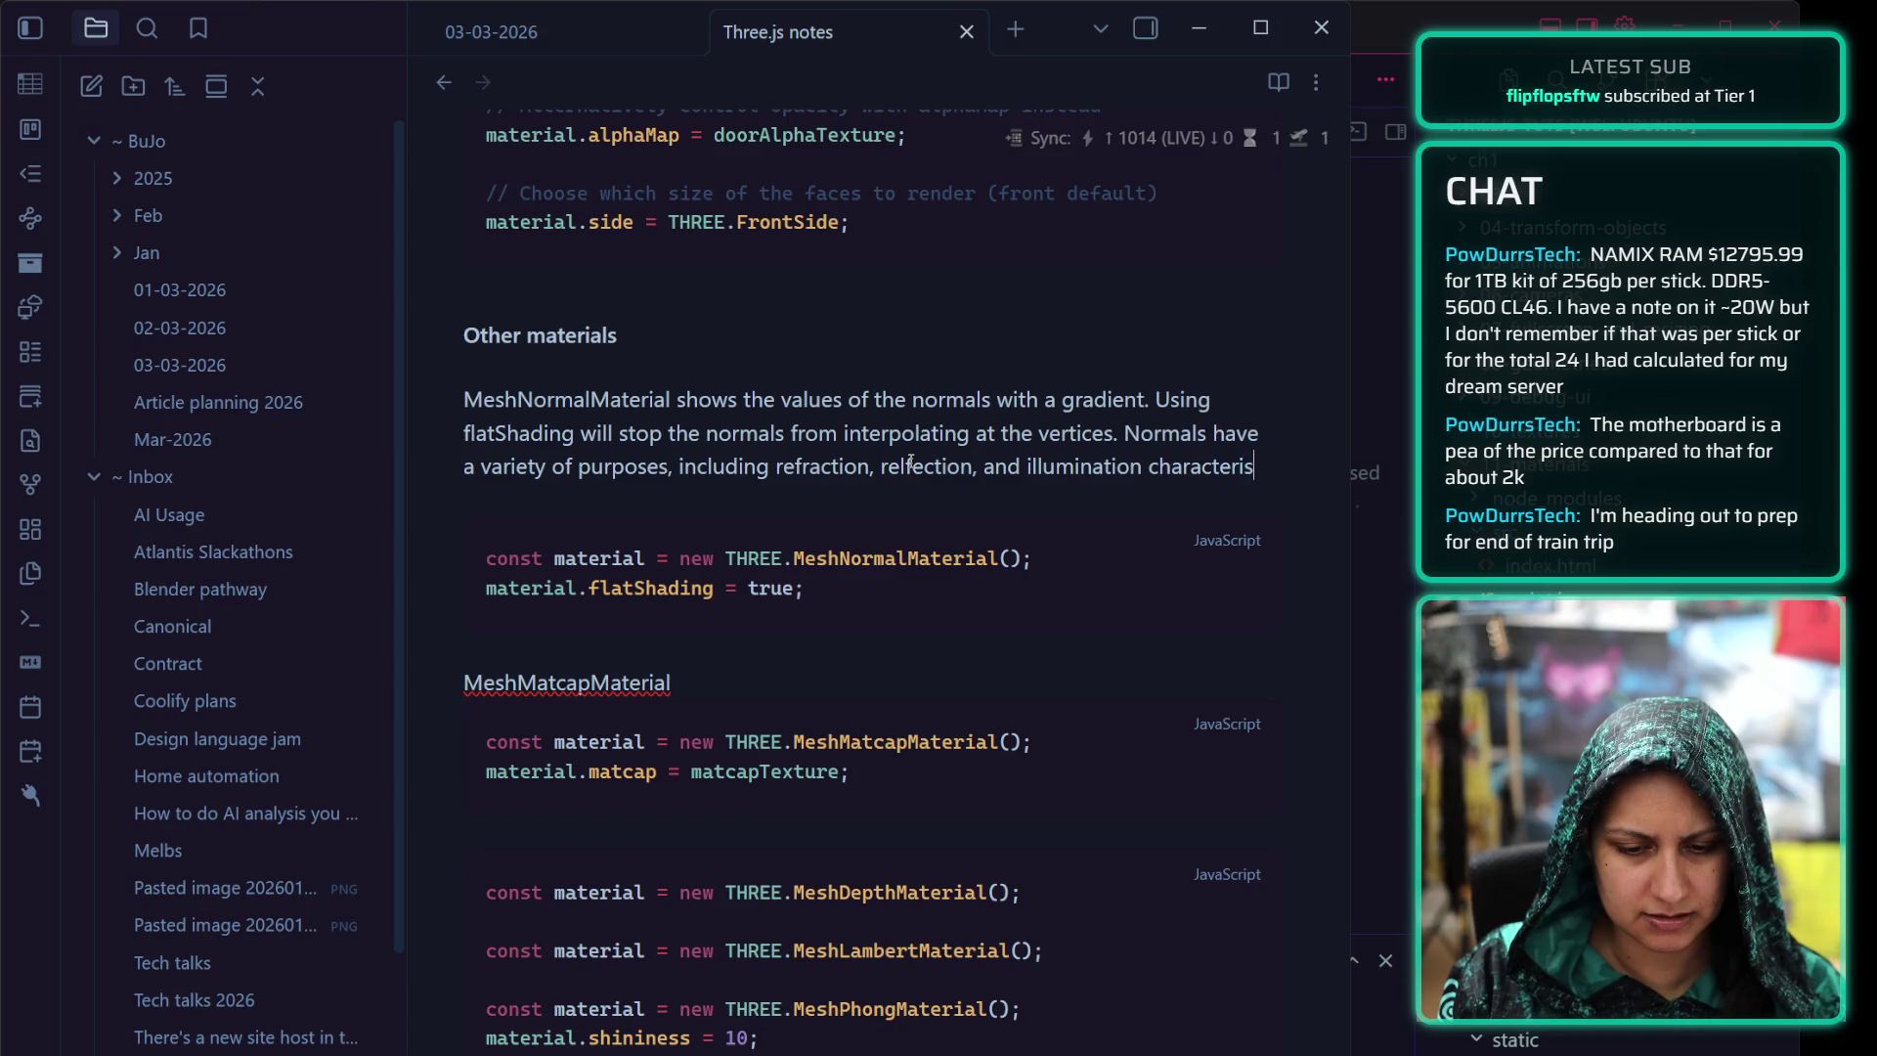
pyautogui.write('tics.')
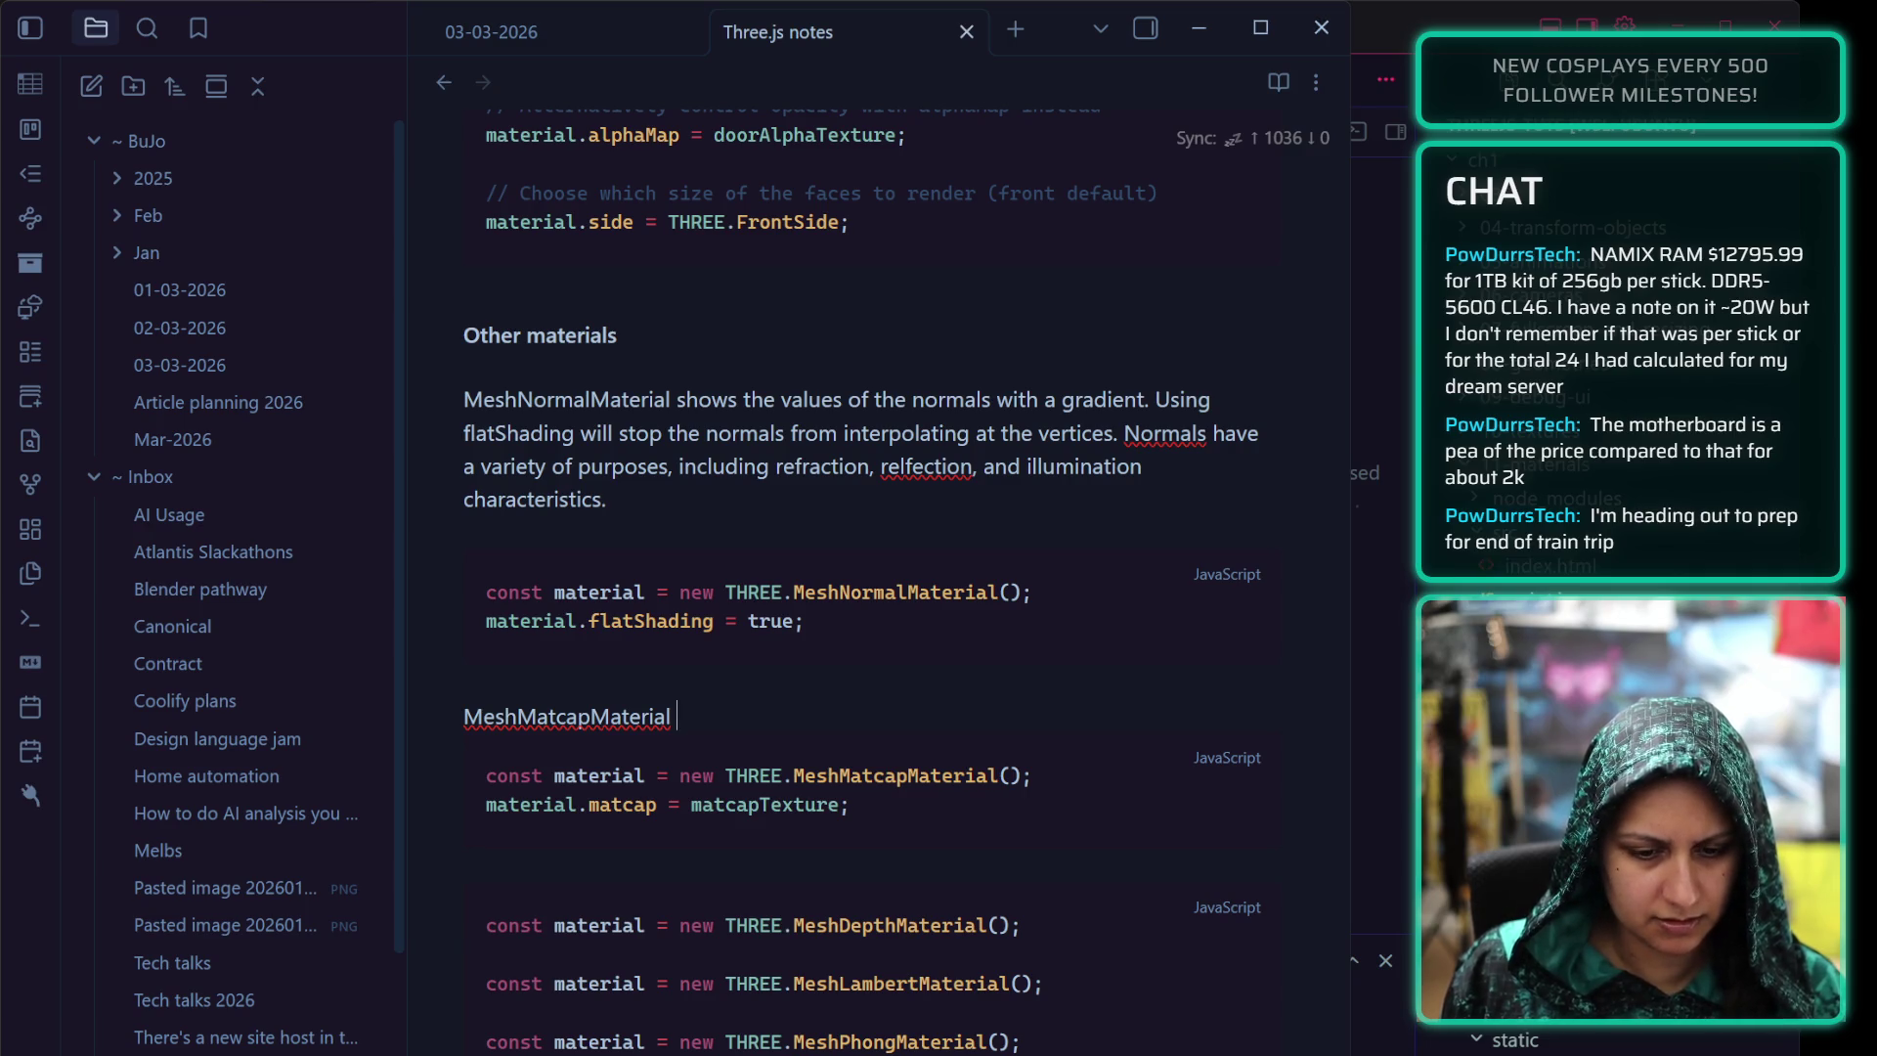
pyautogui.click(831, 499)
pyautogui.write('Also ')
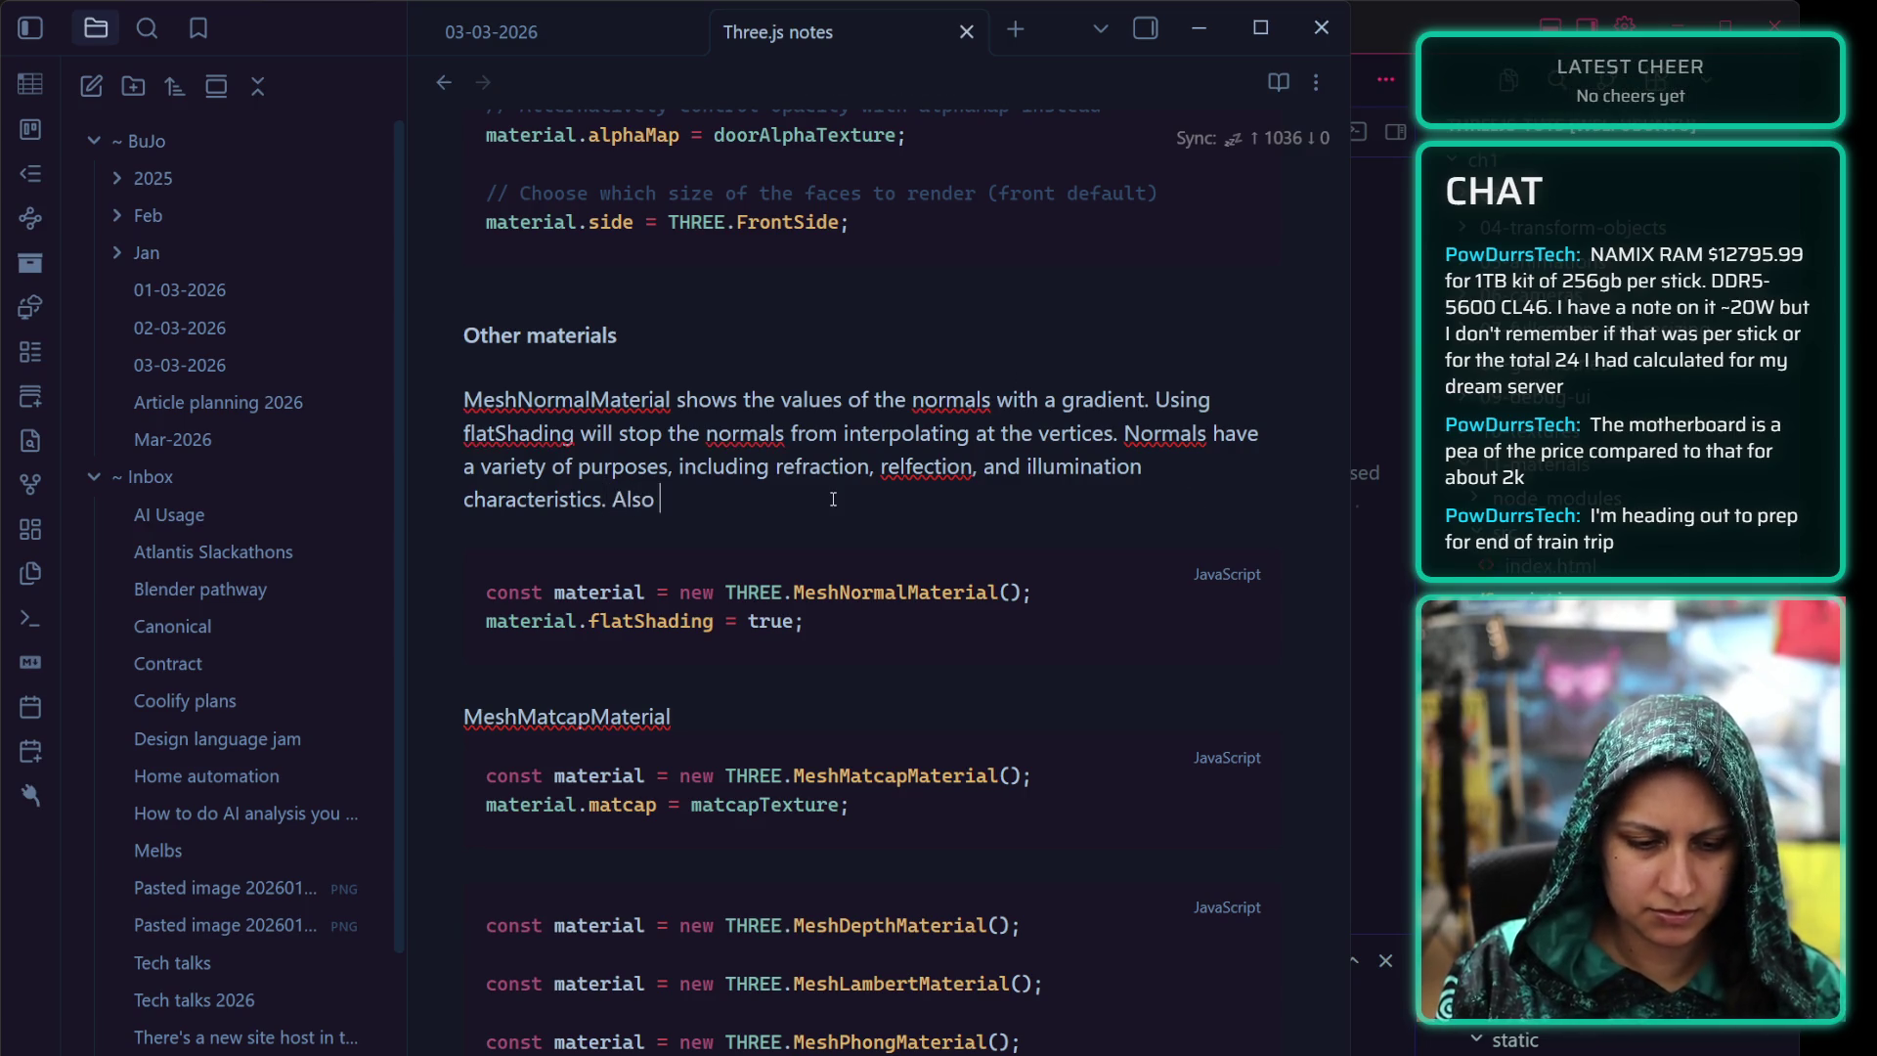
pyautogui.write('used to debug normals.')
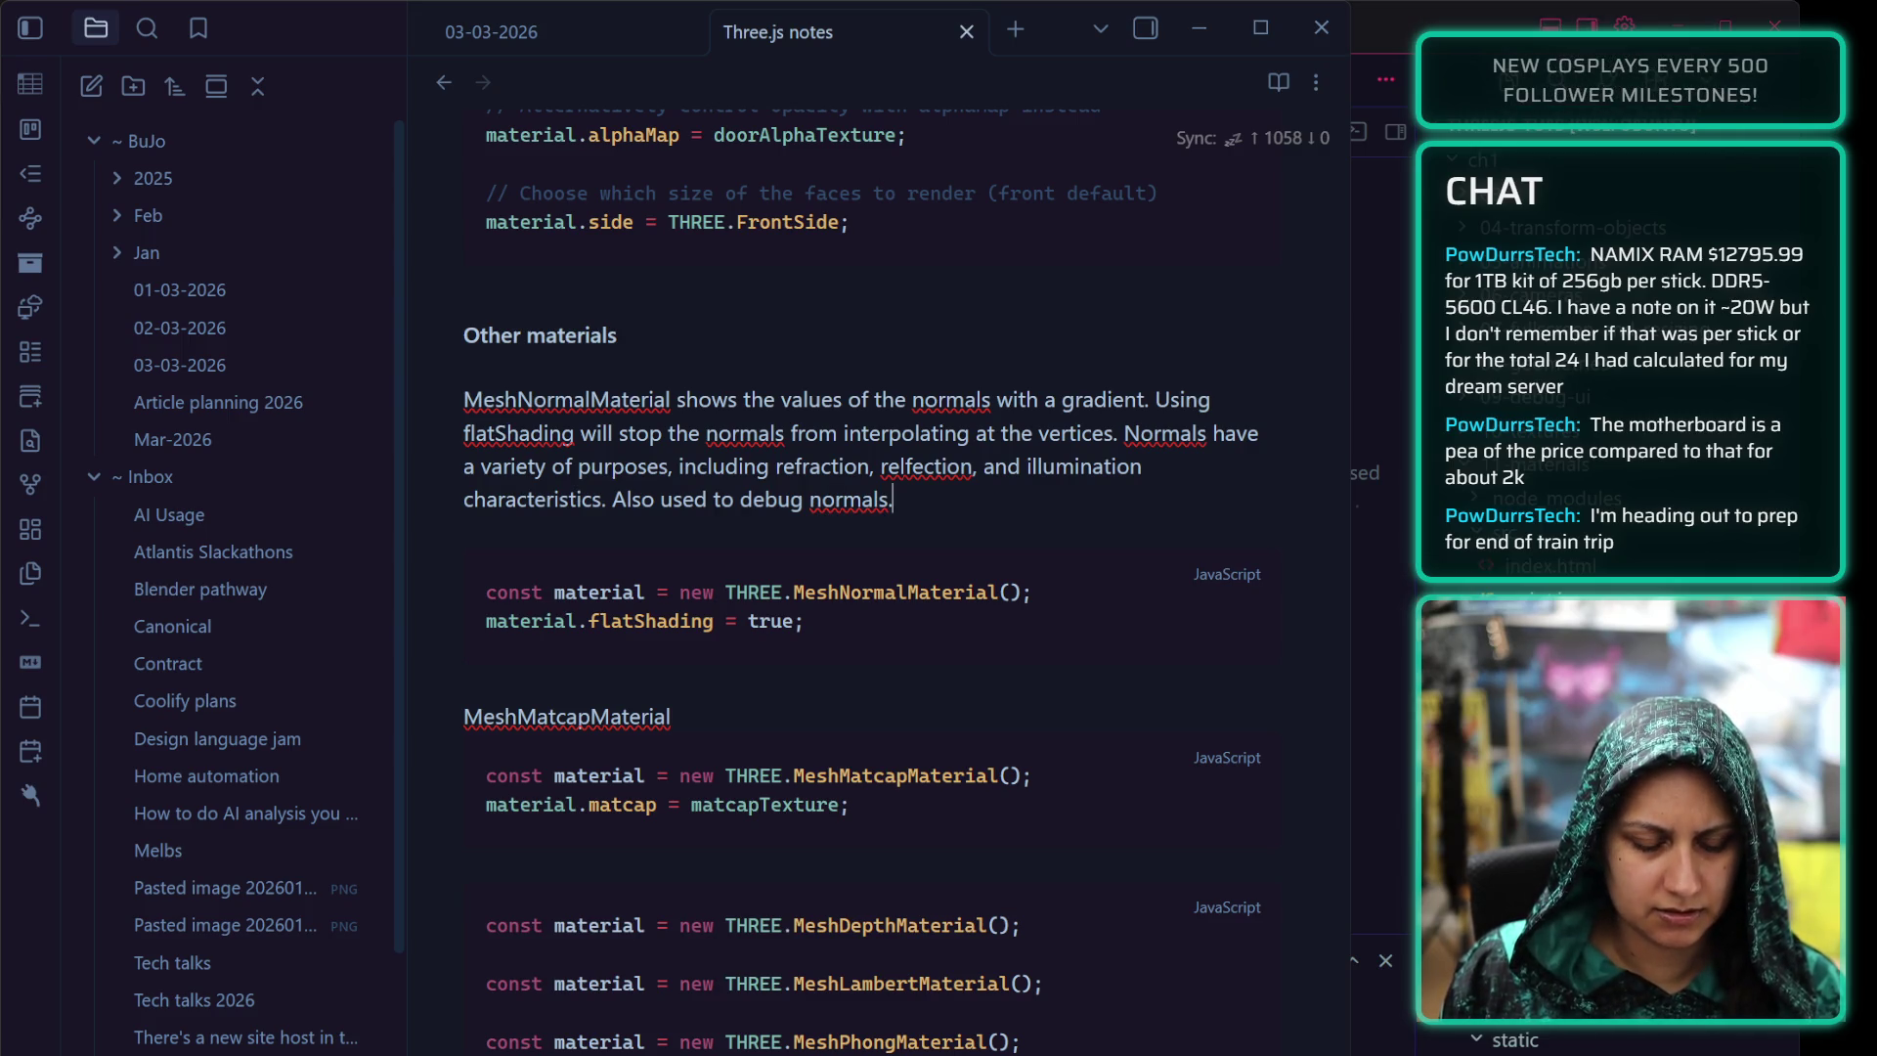
pyautogui.write('us')
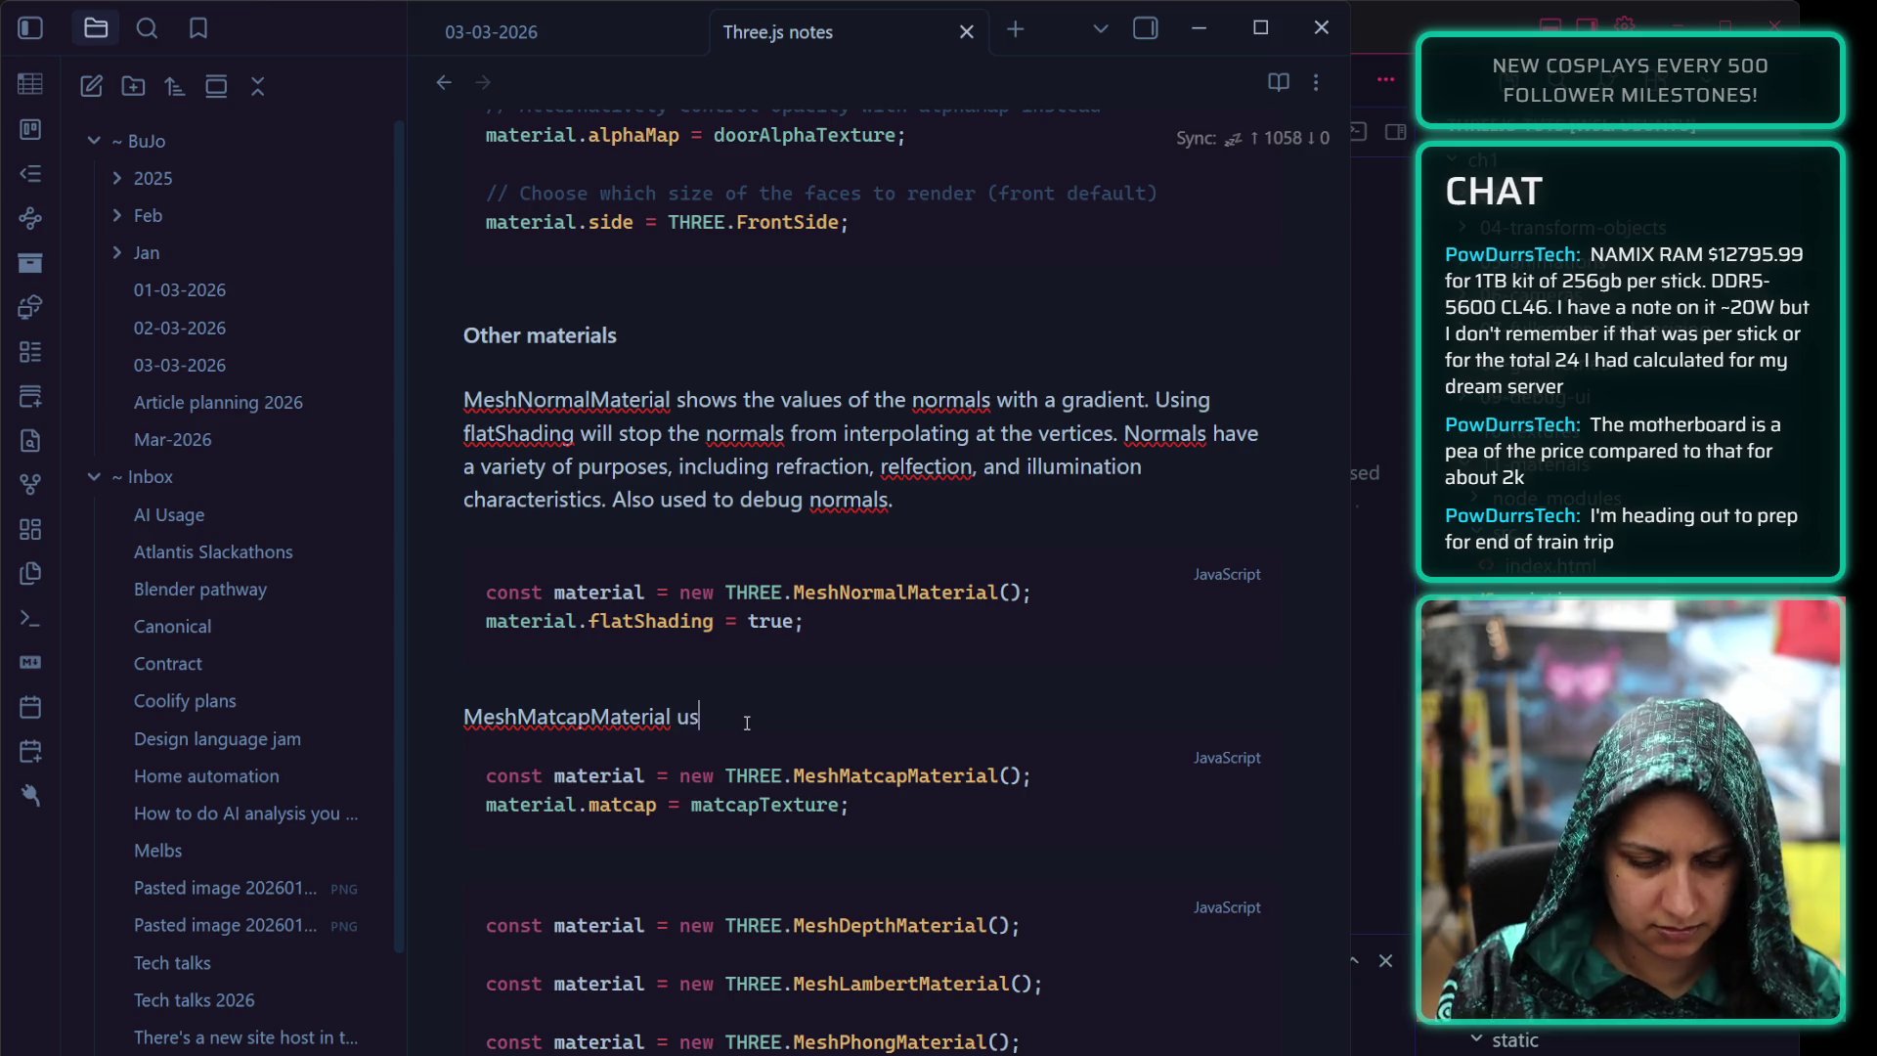
pyautogui.write('es a sphere-like refe')
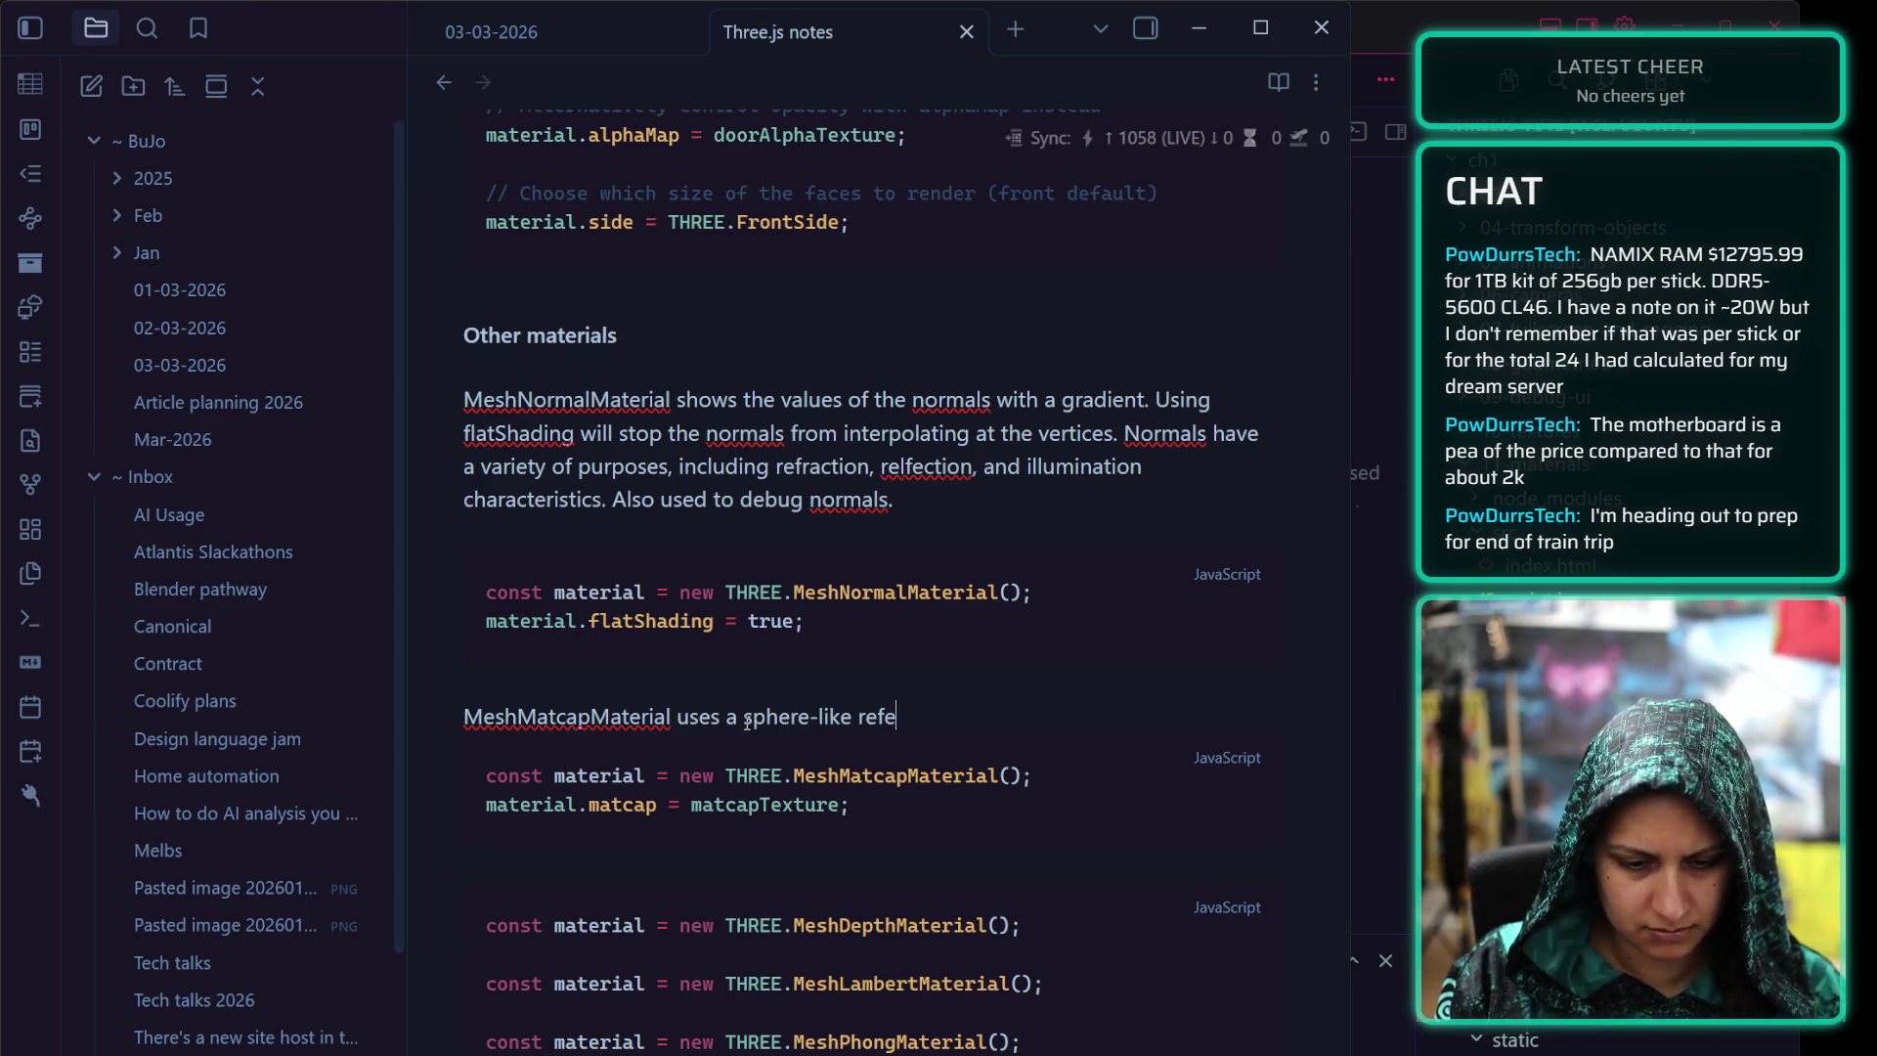
pyautogui.write('rence to apl')
# Describe MeshMatcapMaterial: baked-in shadows from a sphere-like reference, performant, but fixed orientation and no light
pyautogui.press('BackSpace')
pyautogui.write('ply')
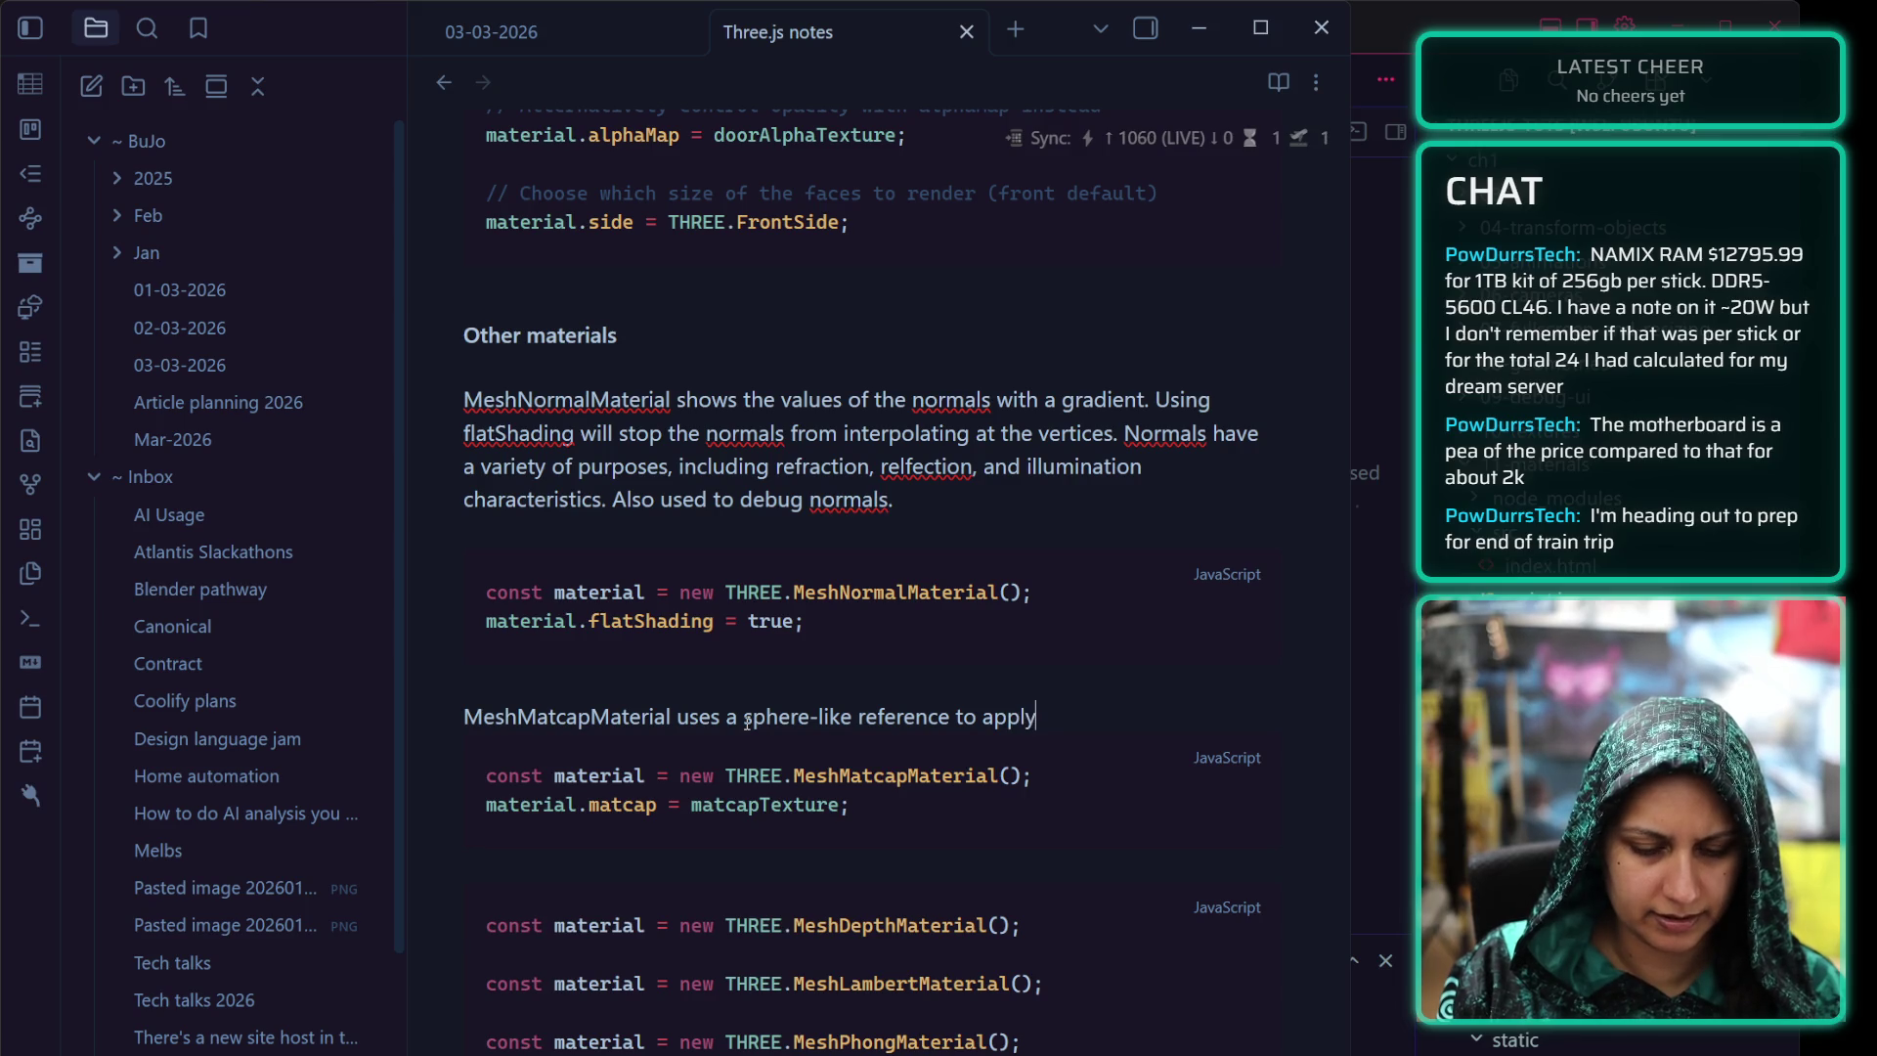
pyautogui.write(' baked-in shadow')
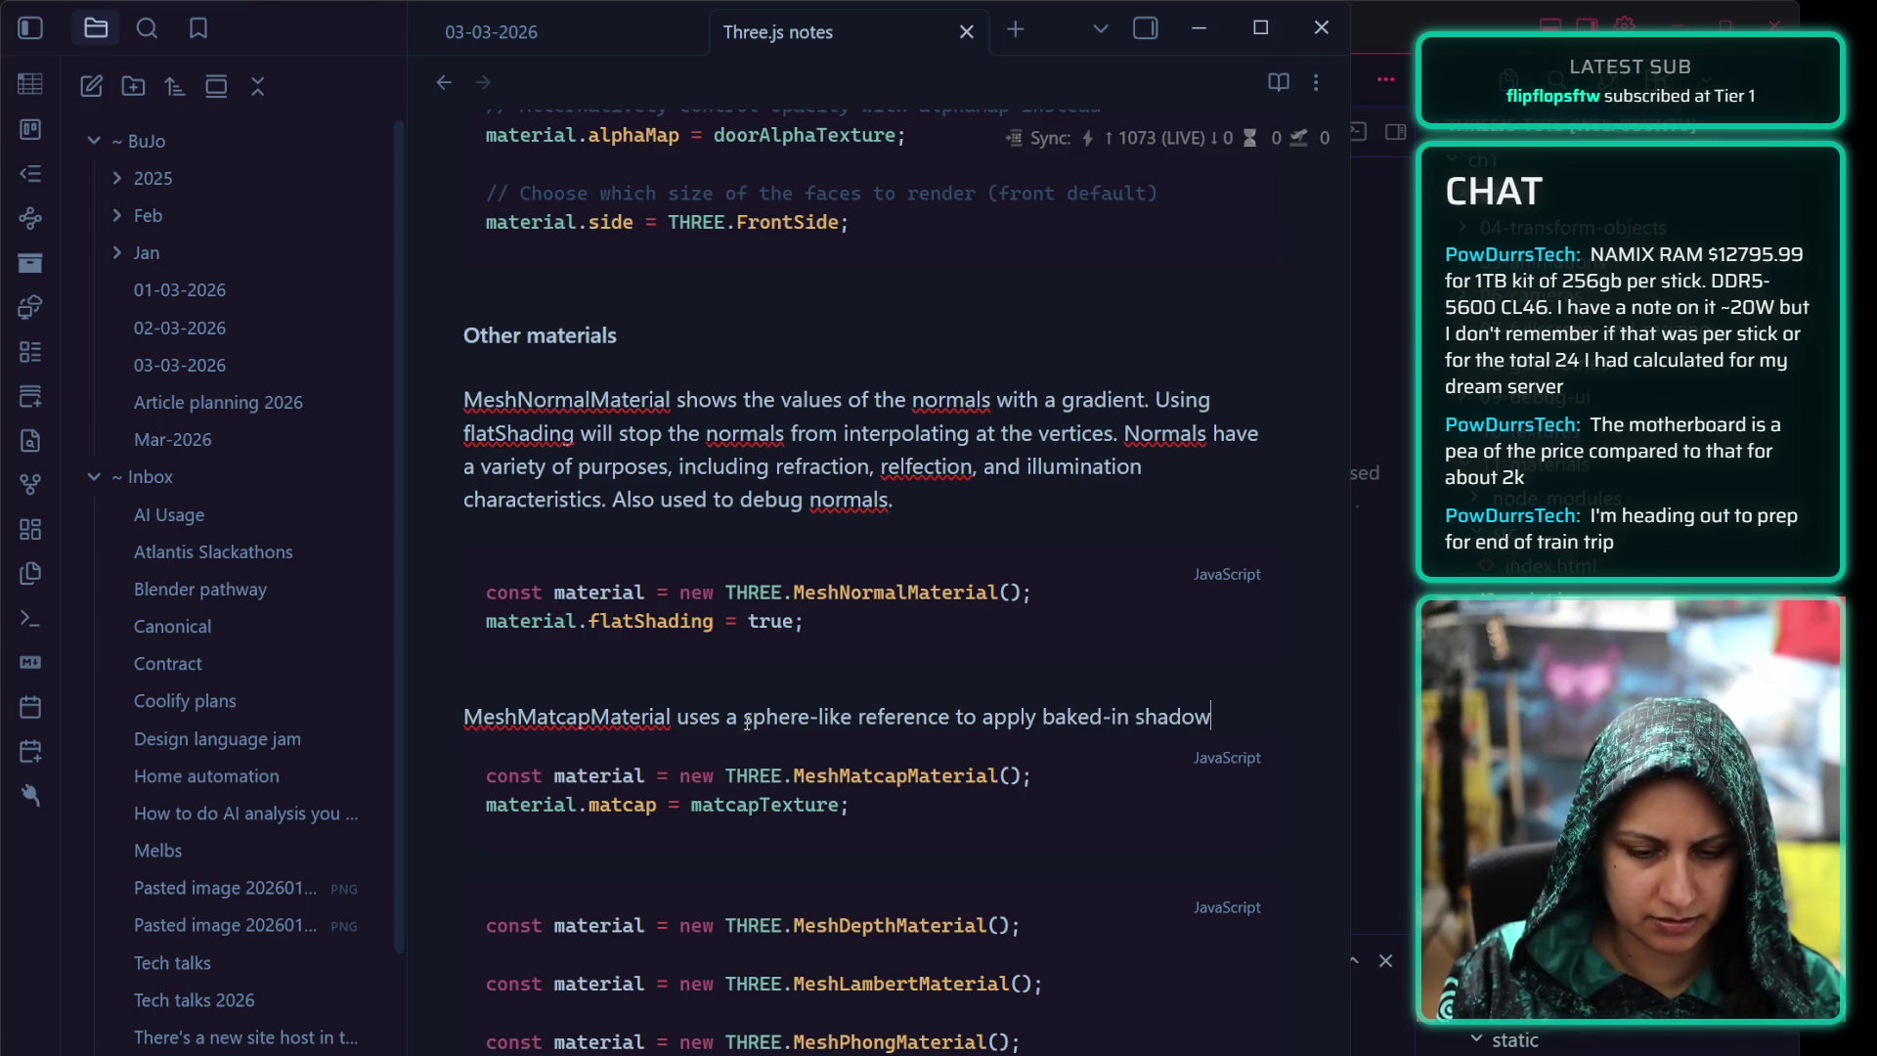
pyautogui.write('s on a textur')
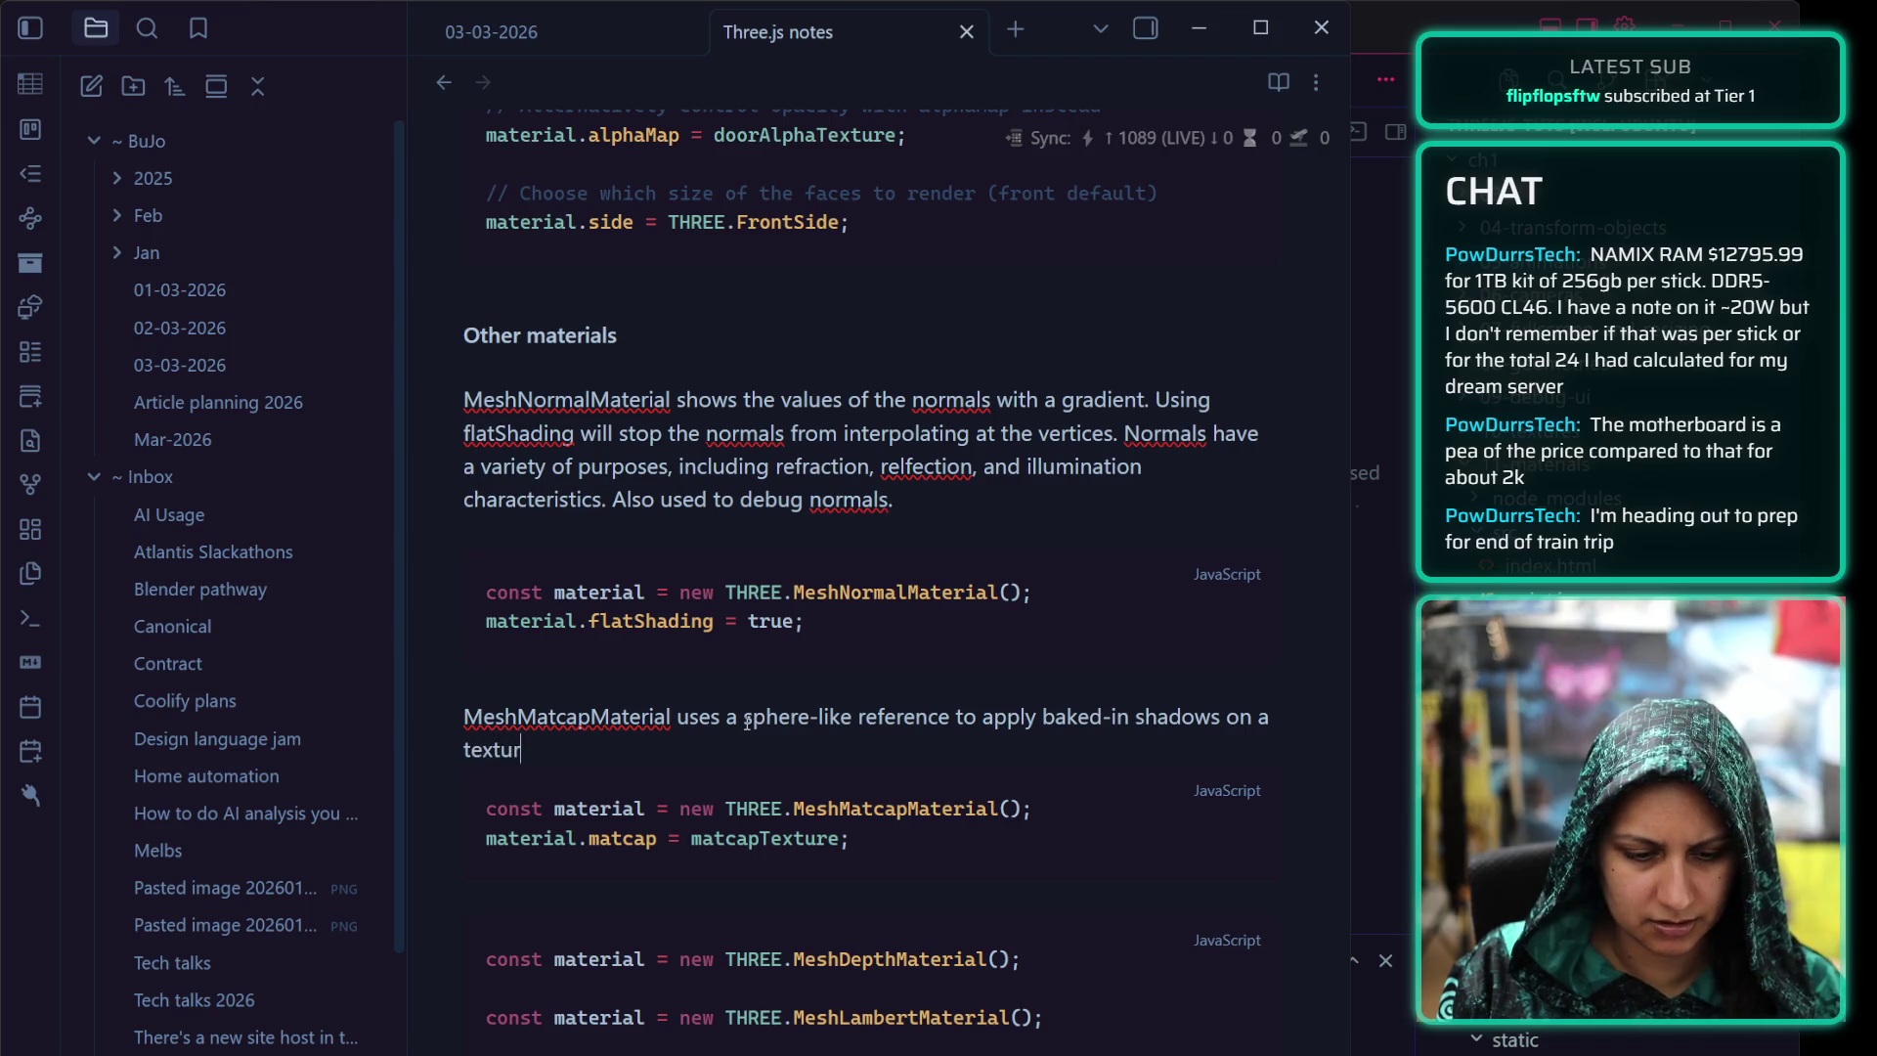
pyautogui.write('e. High')
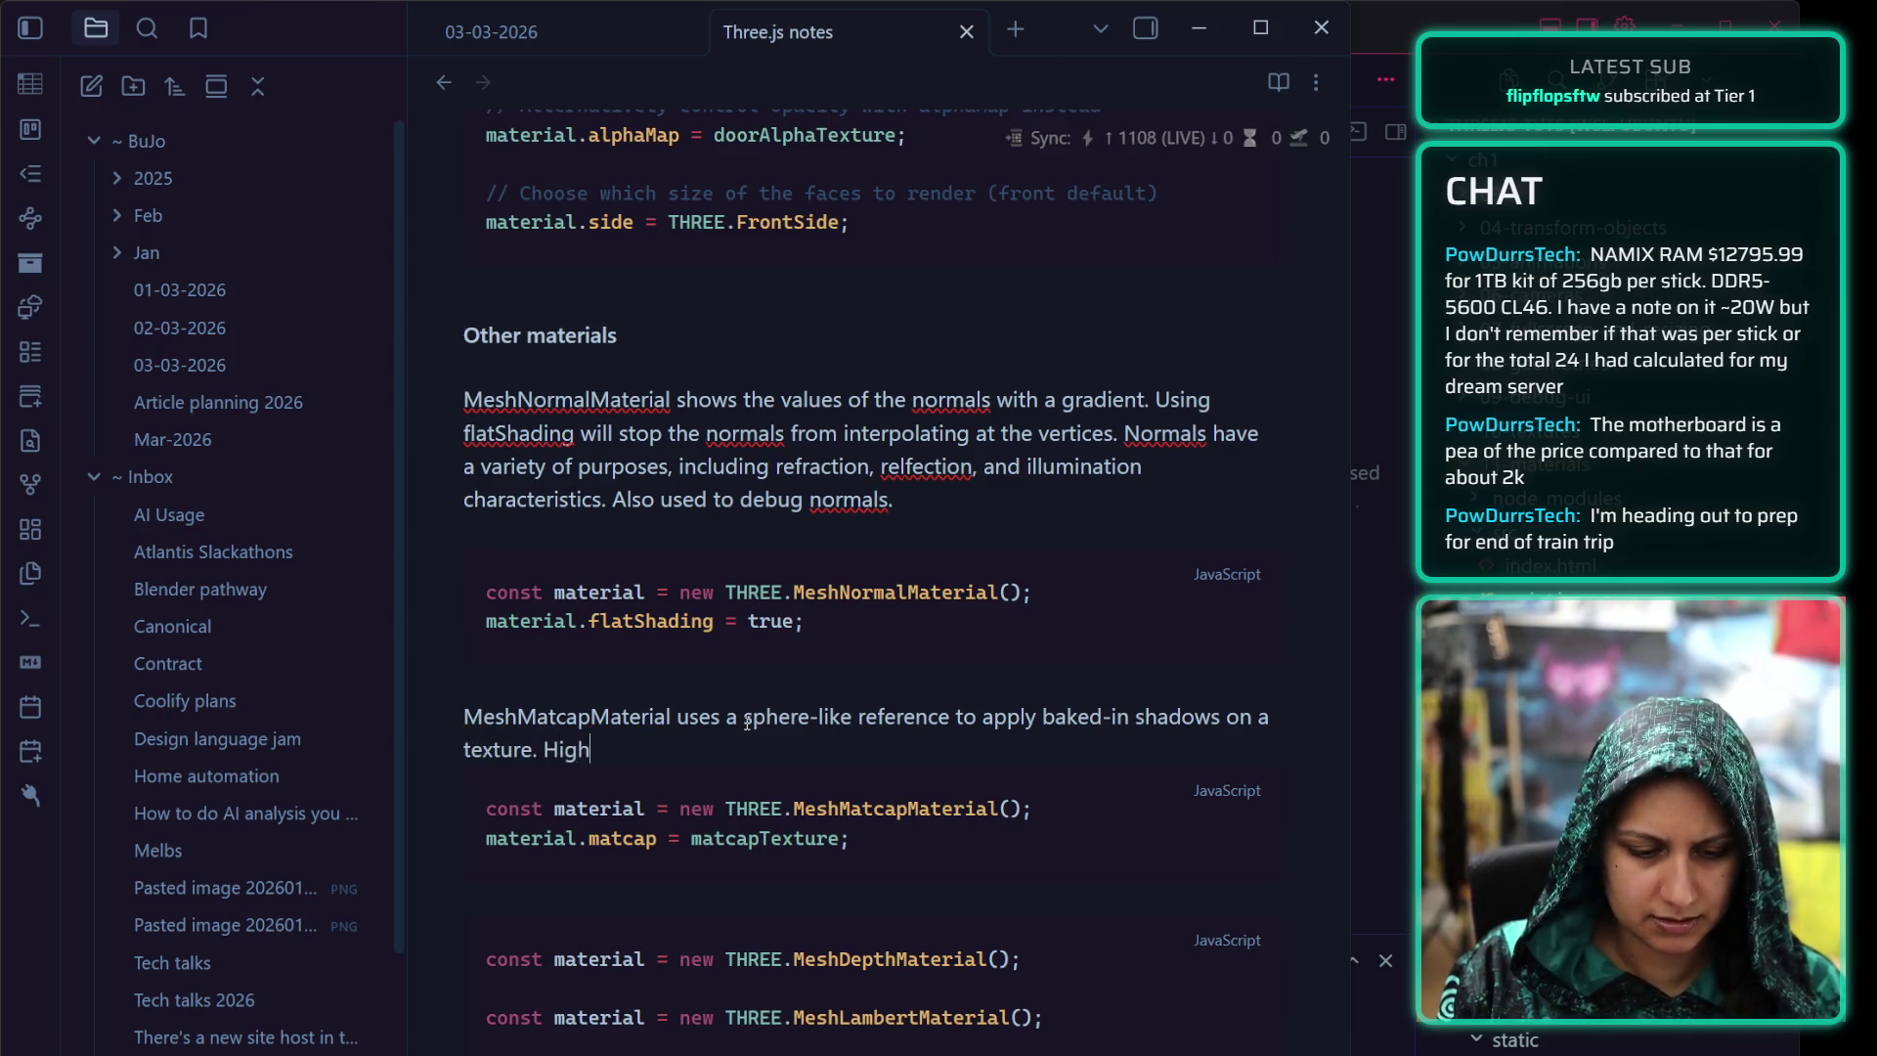
pyautogui.write('ly performant.')
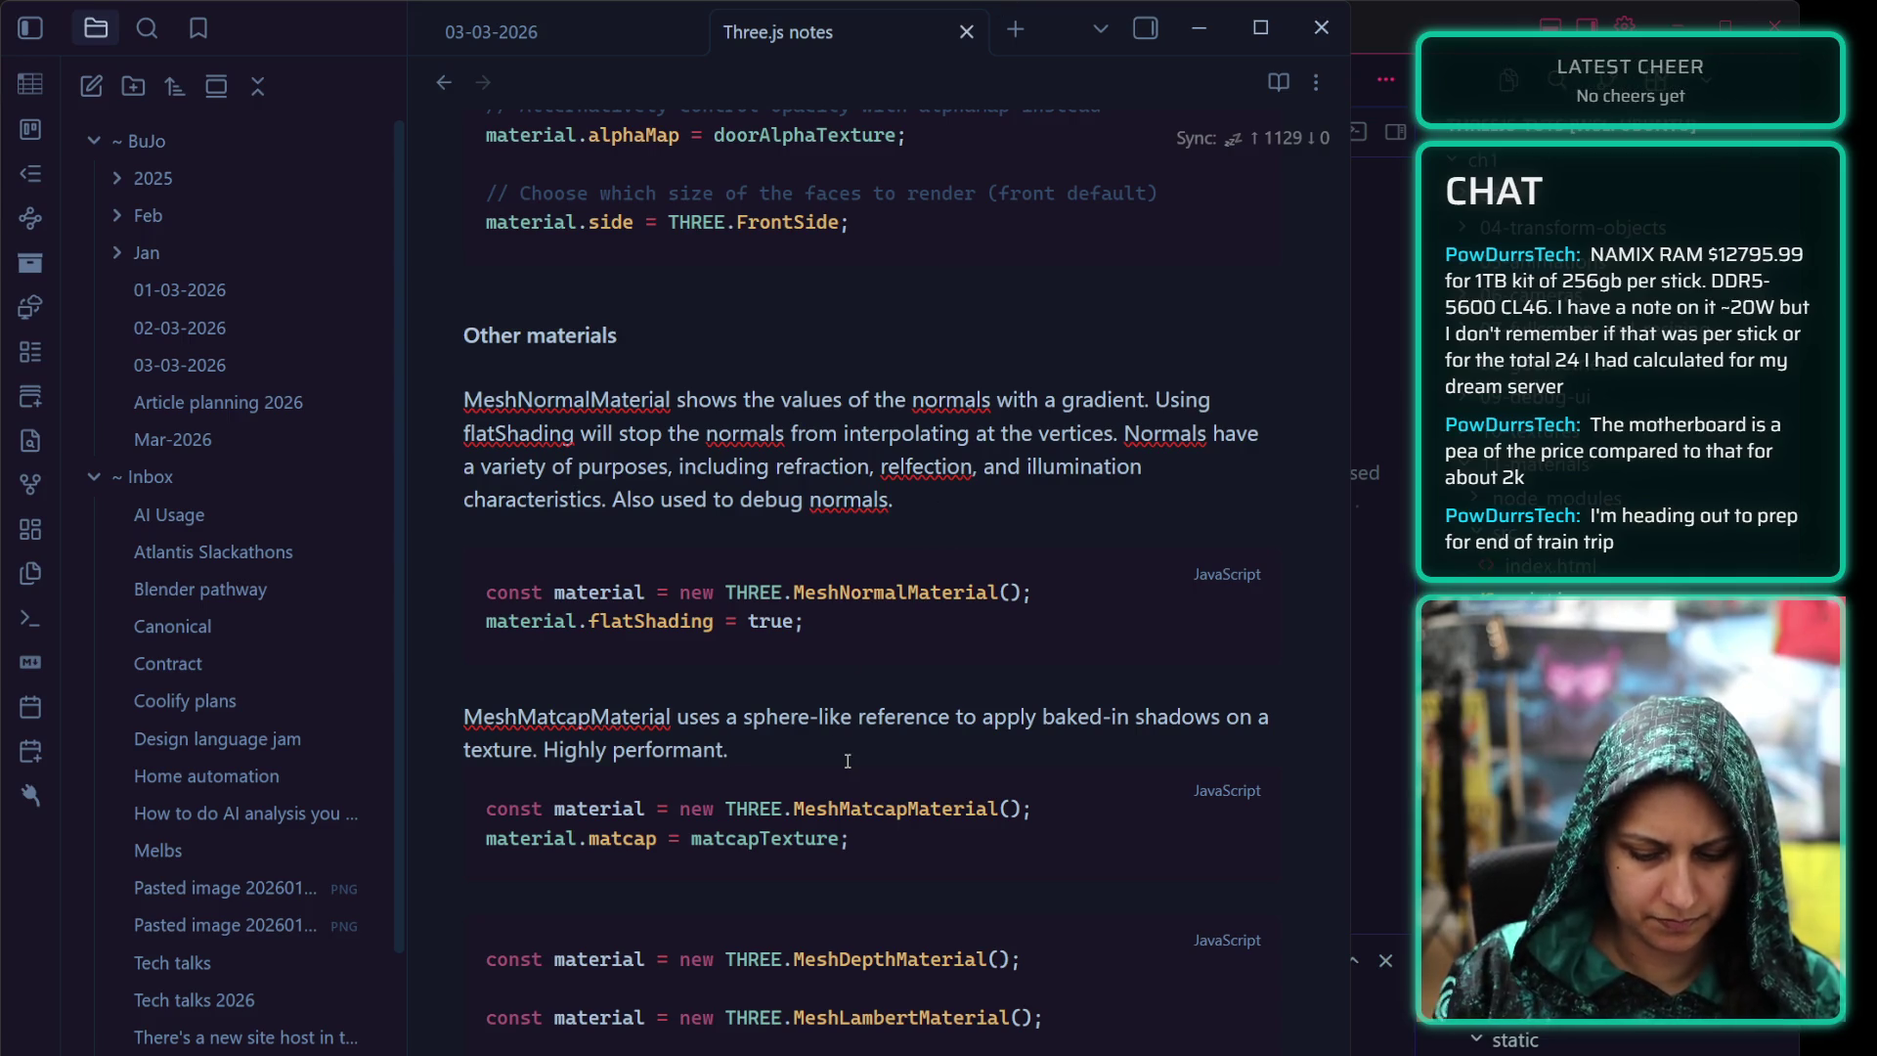
pyautogui.write('Problem is the orien')
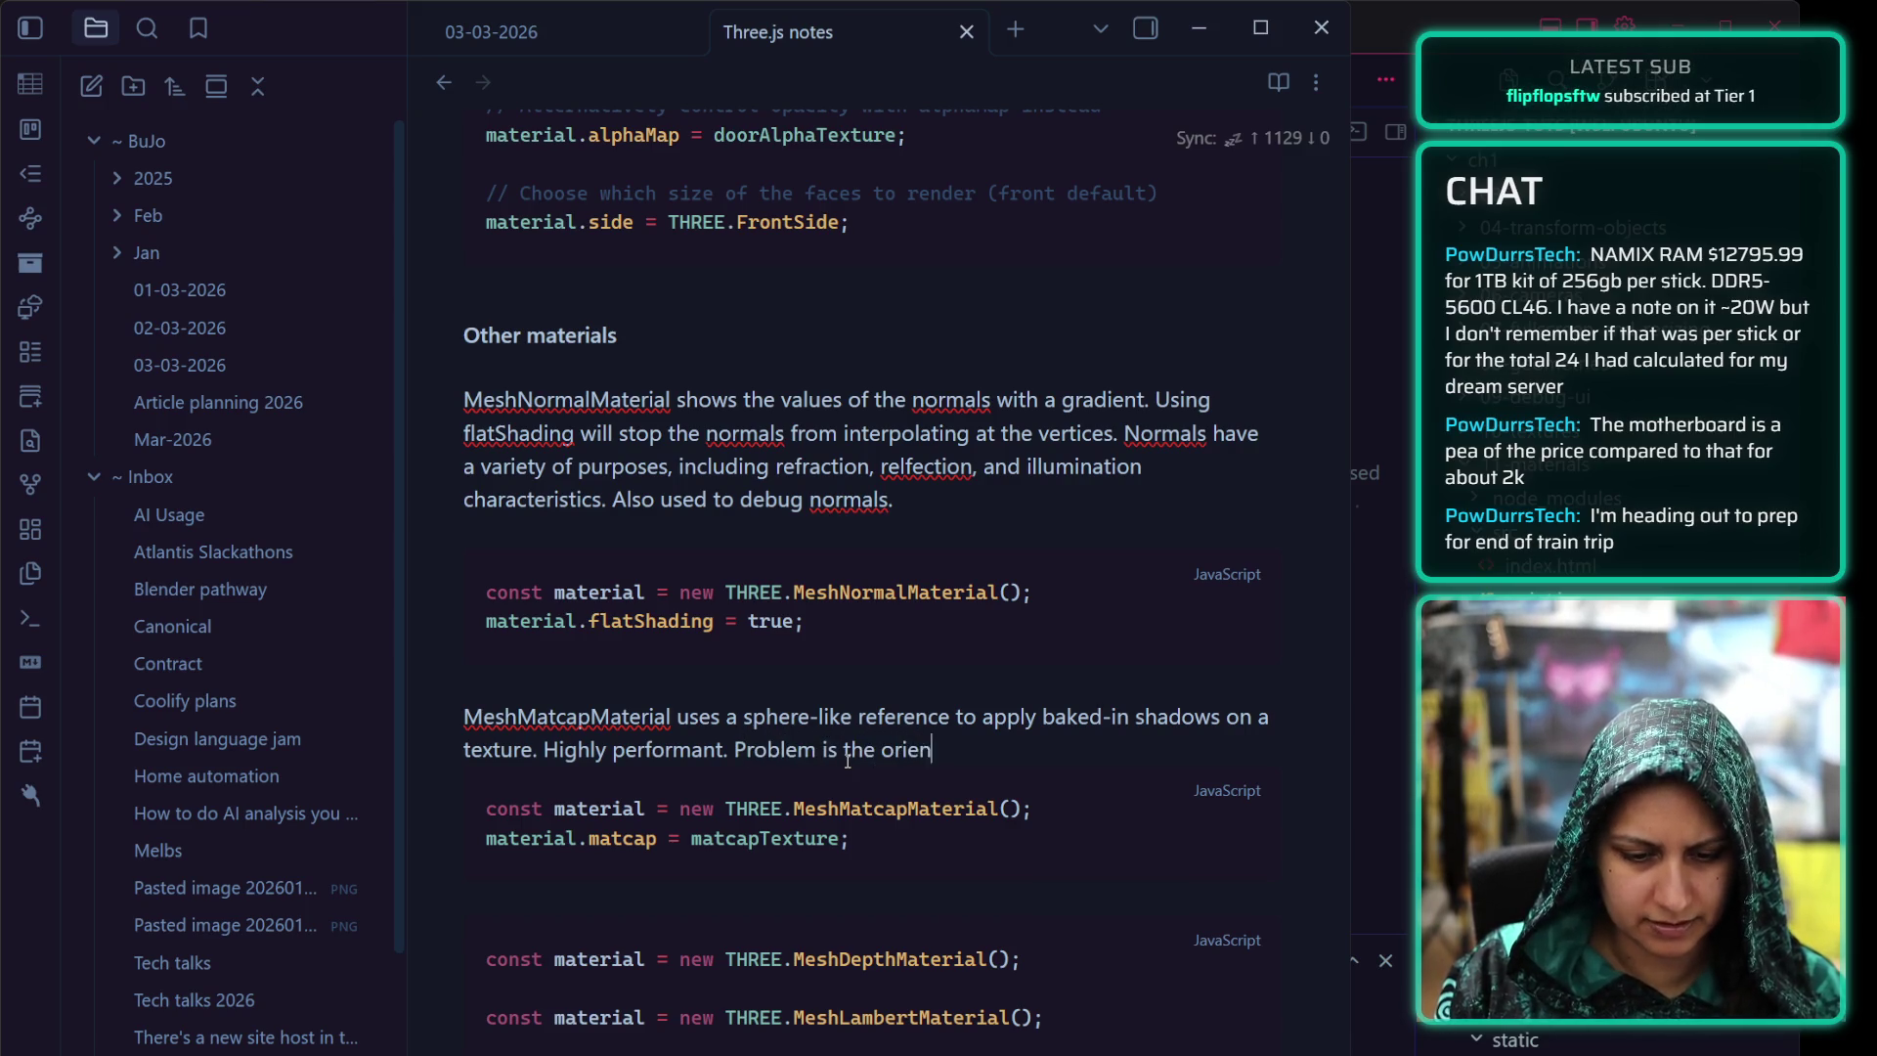
pyautogui.write('tation stays')
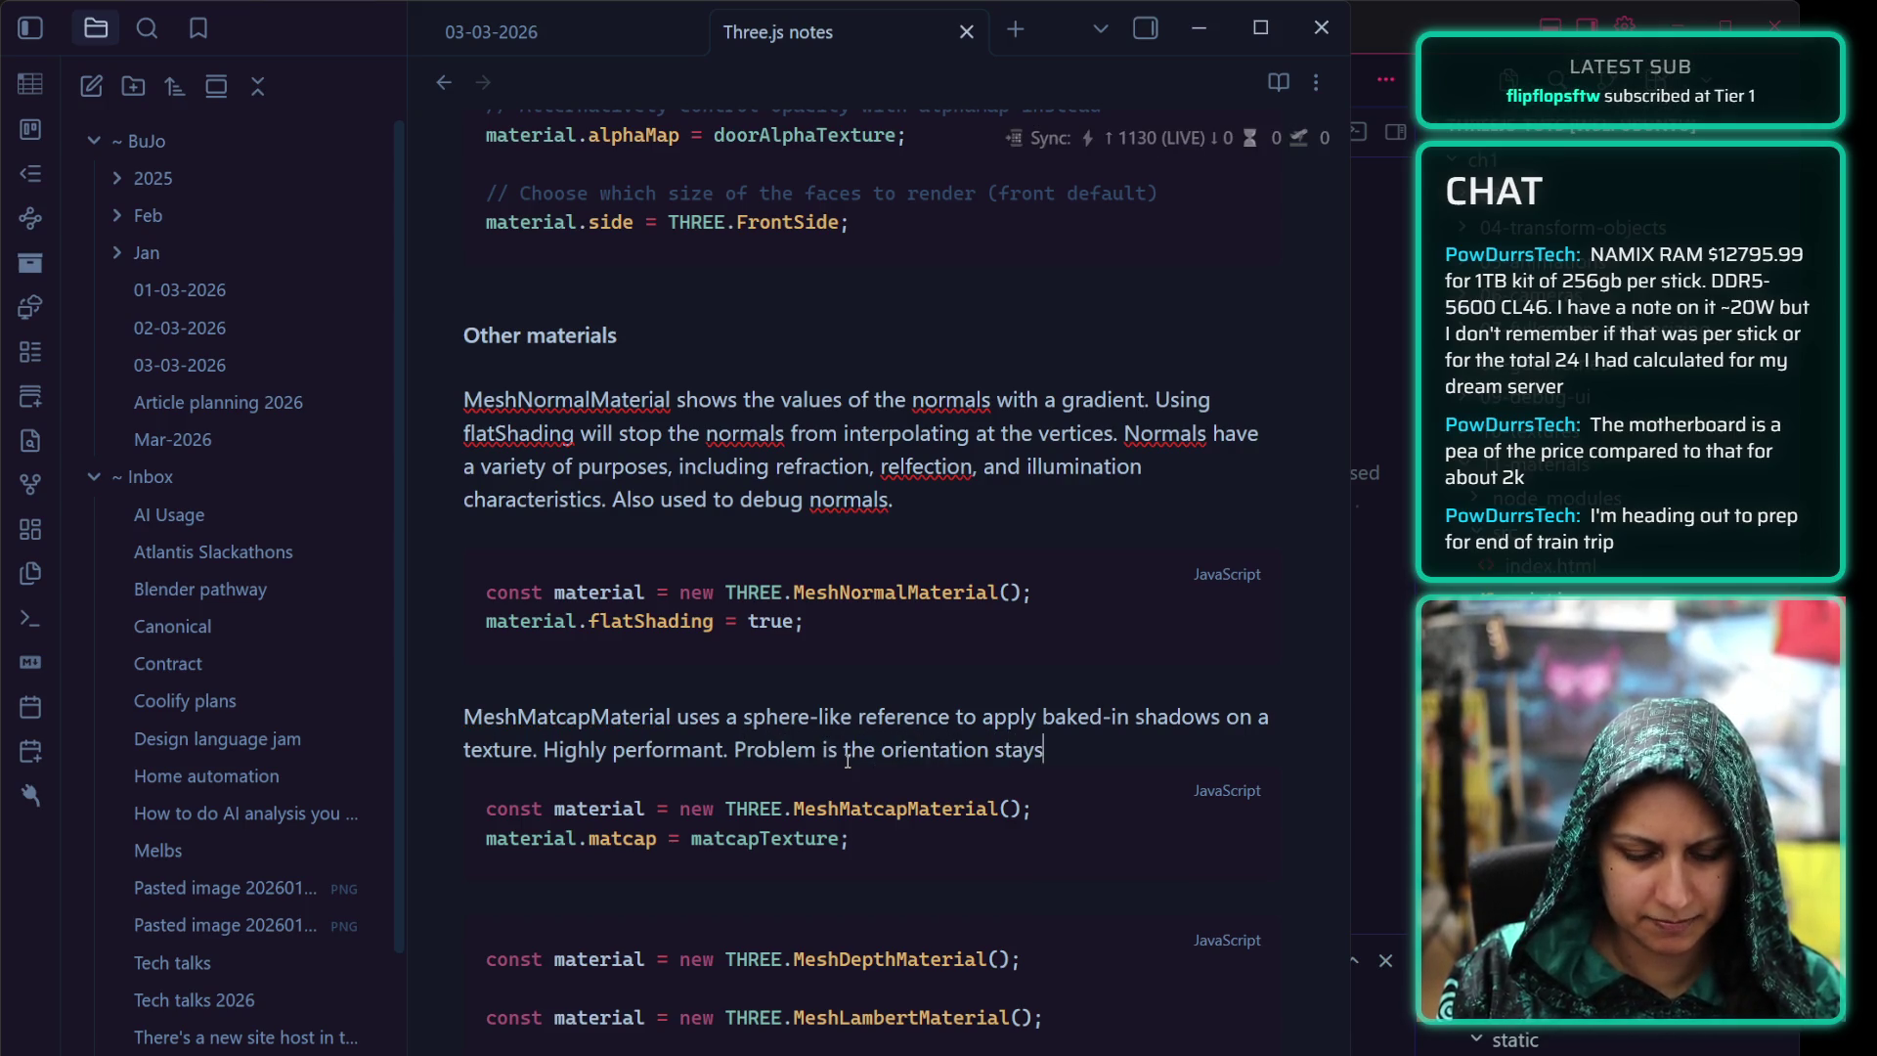
pyautogui.write(" the same and there's n")
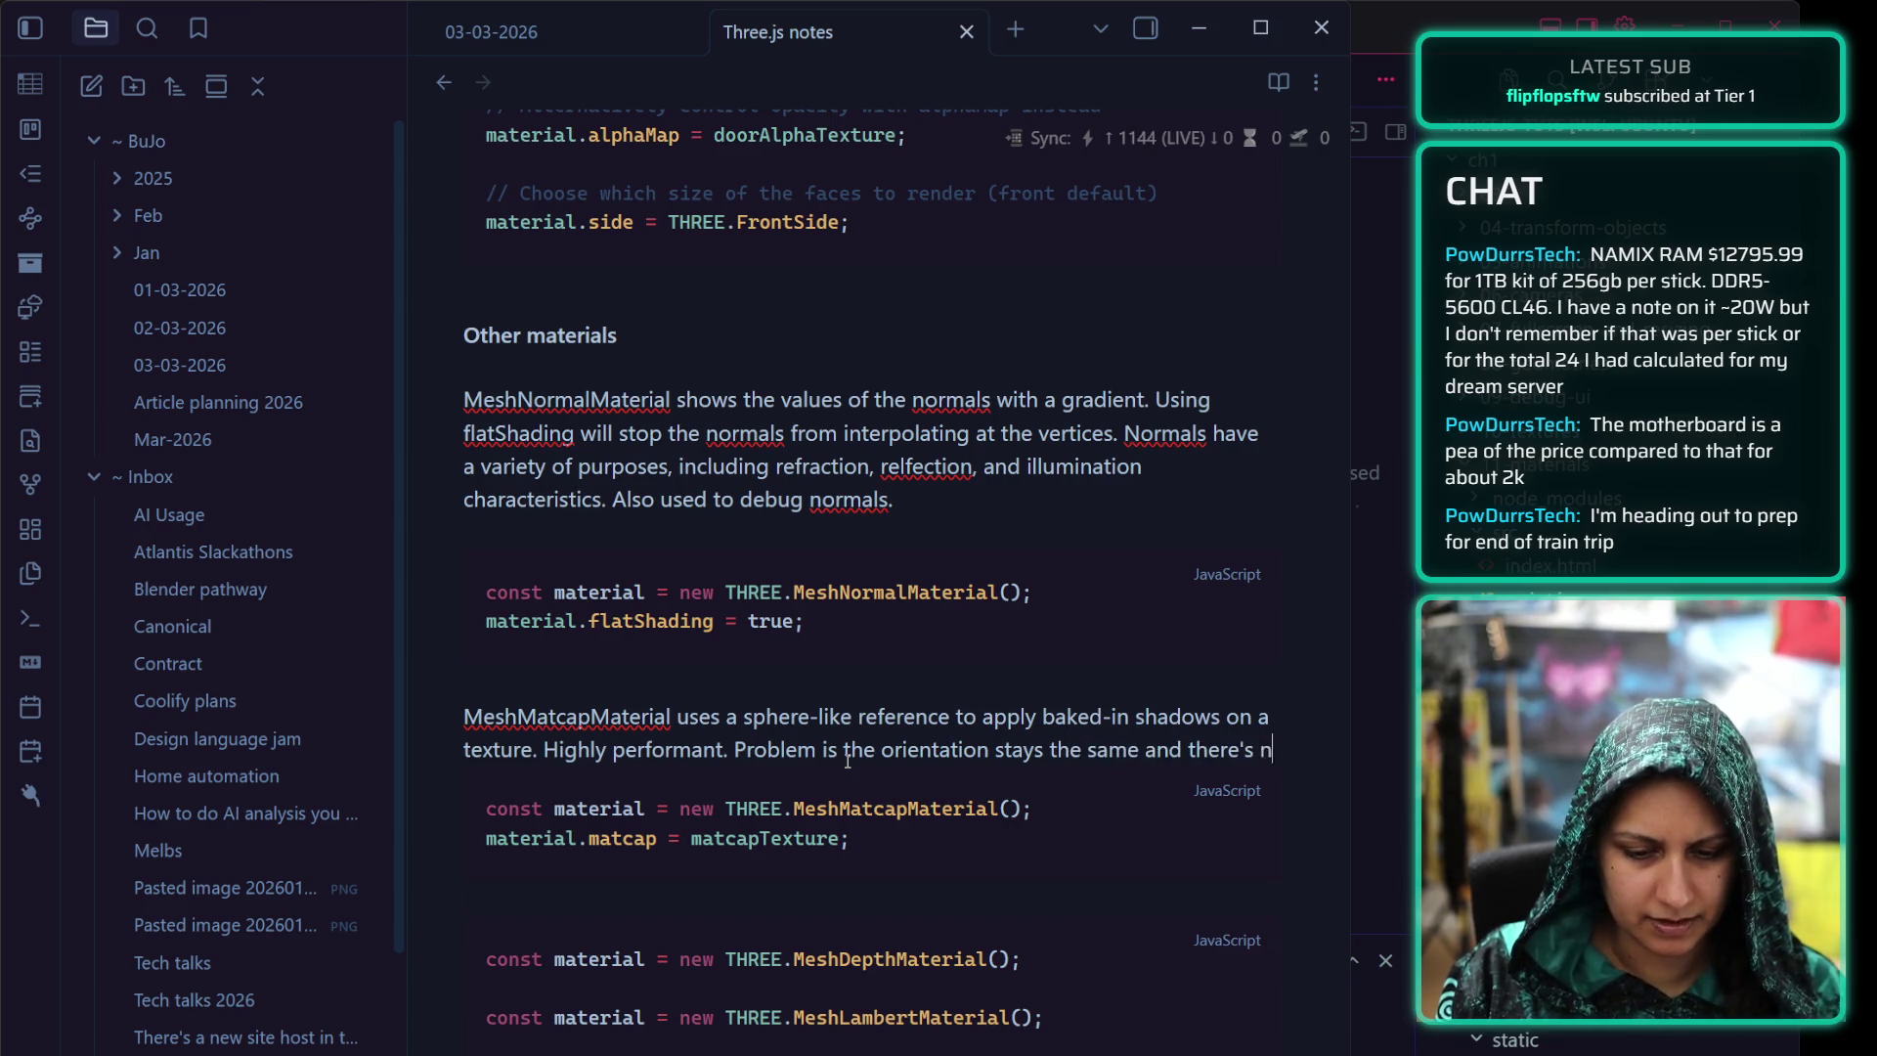
pyautogui.write('o light to man')
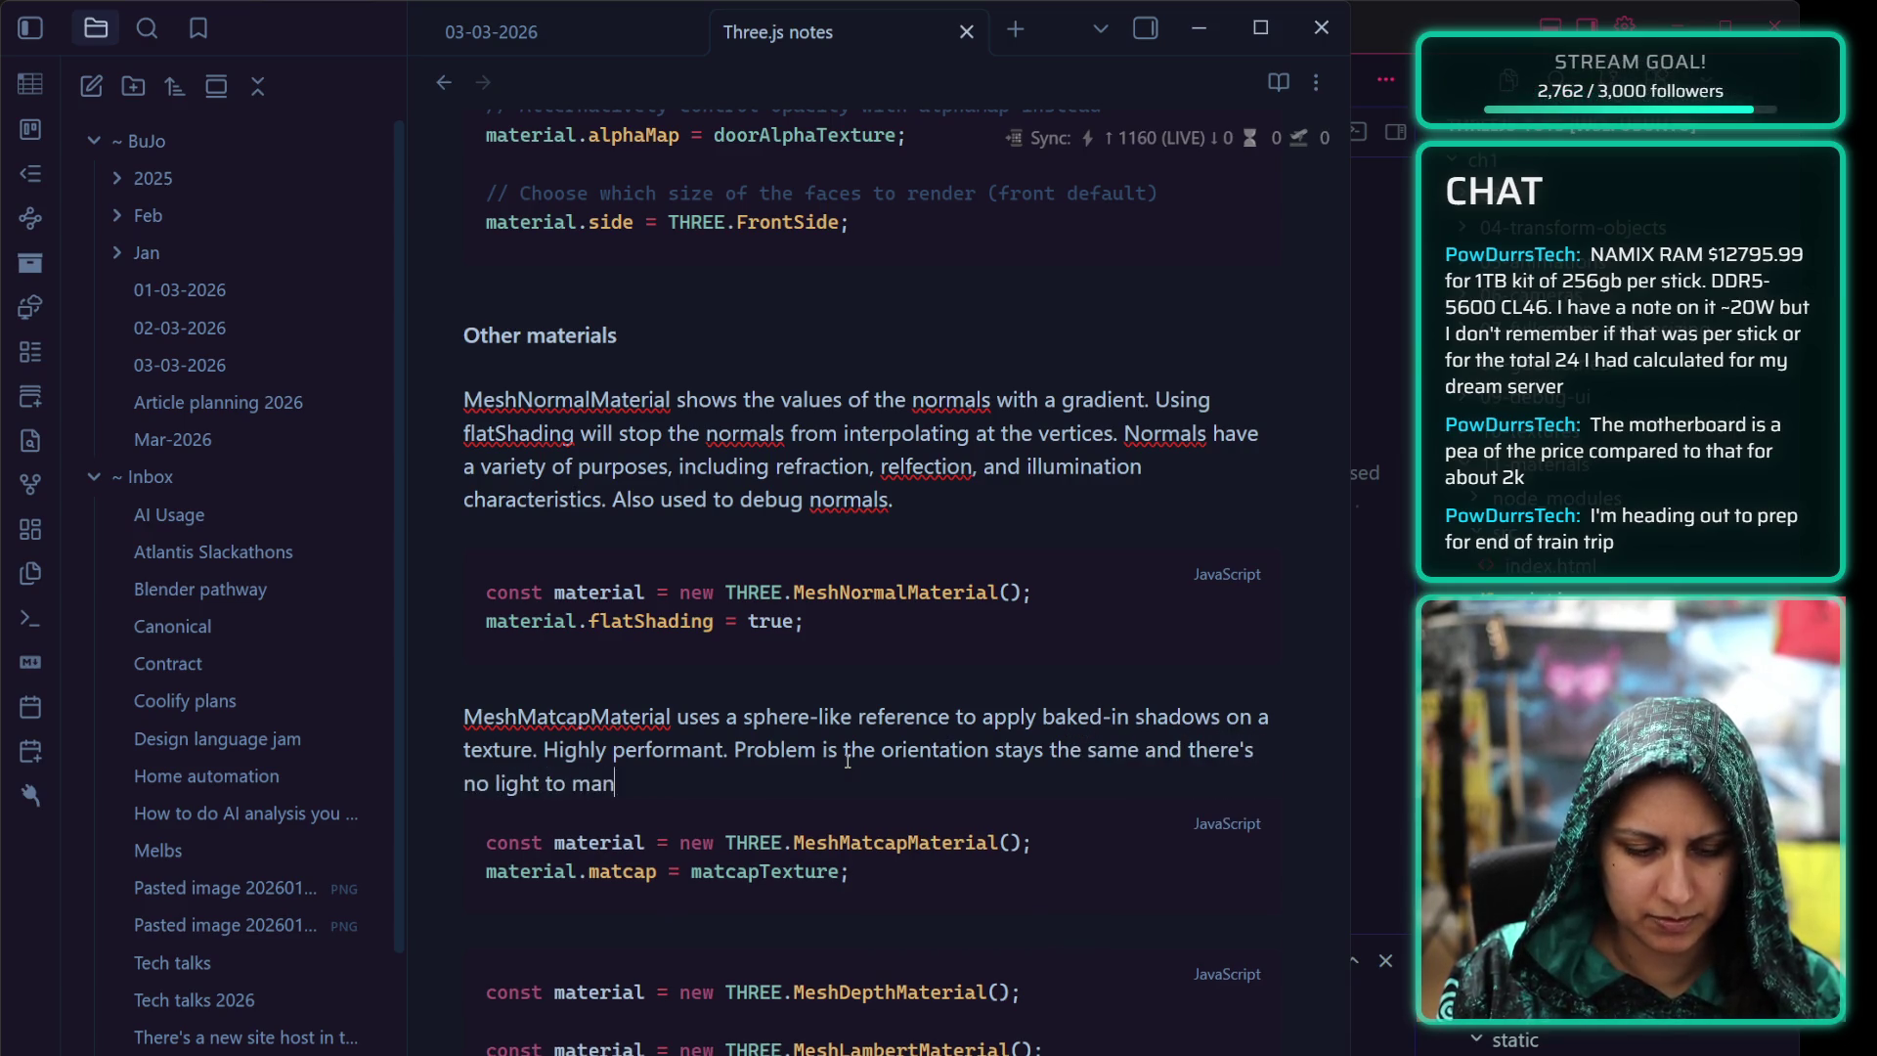
pyautogui.write('ipulate.')
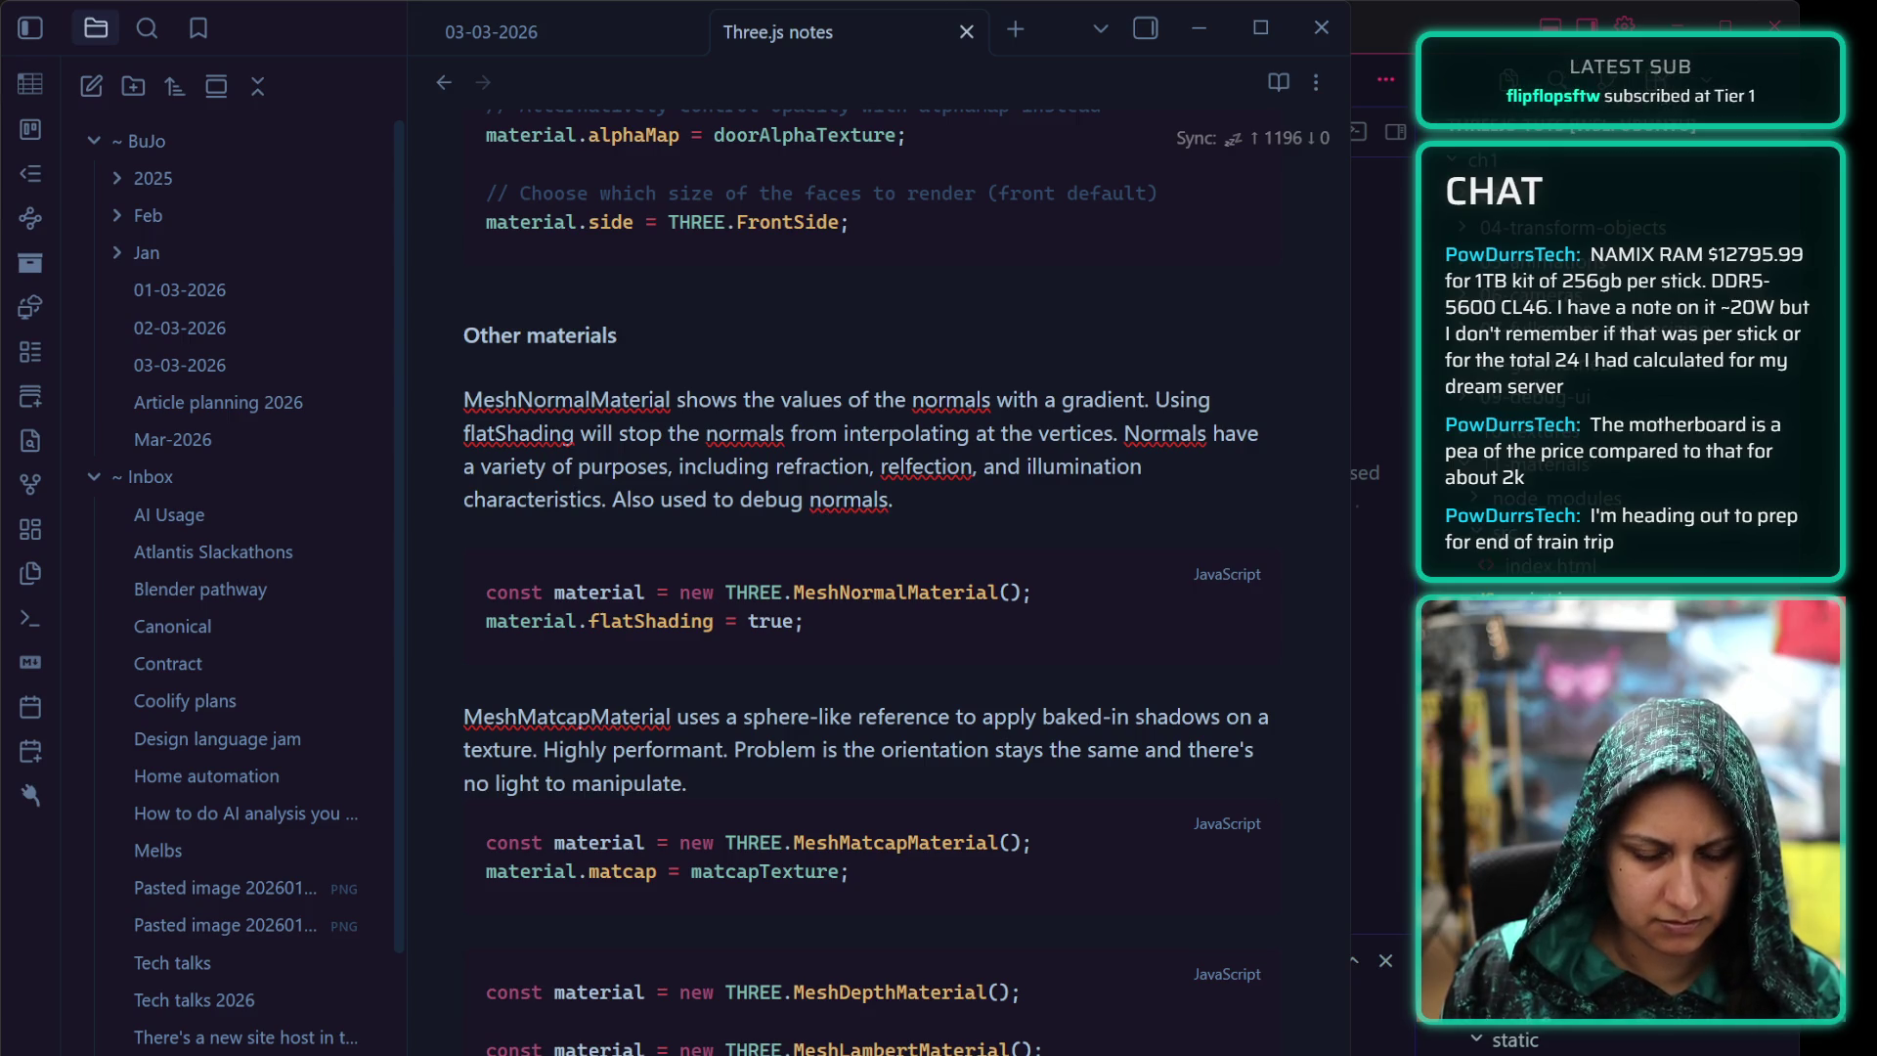
pyautogui.scroll(-2, 620, 830)
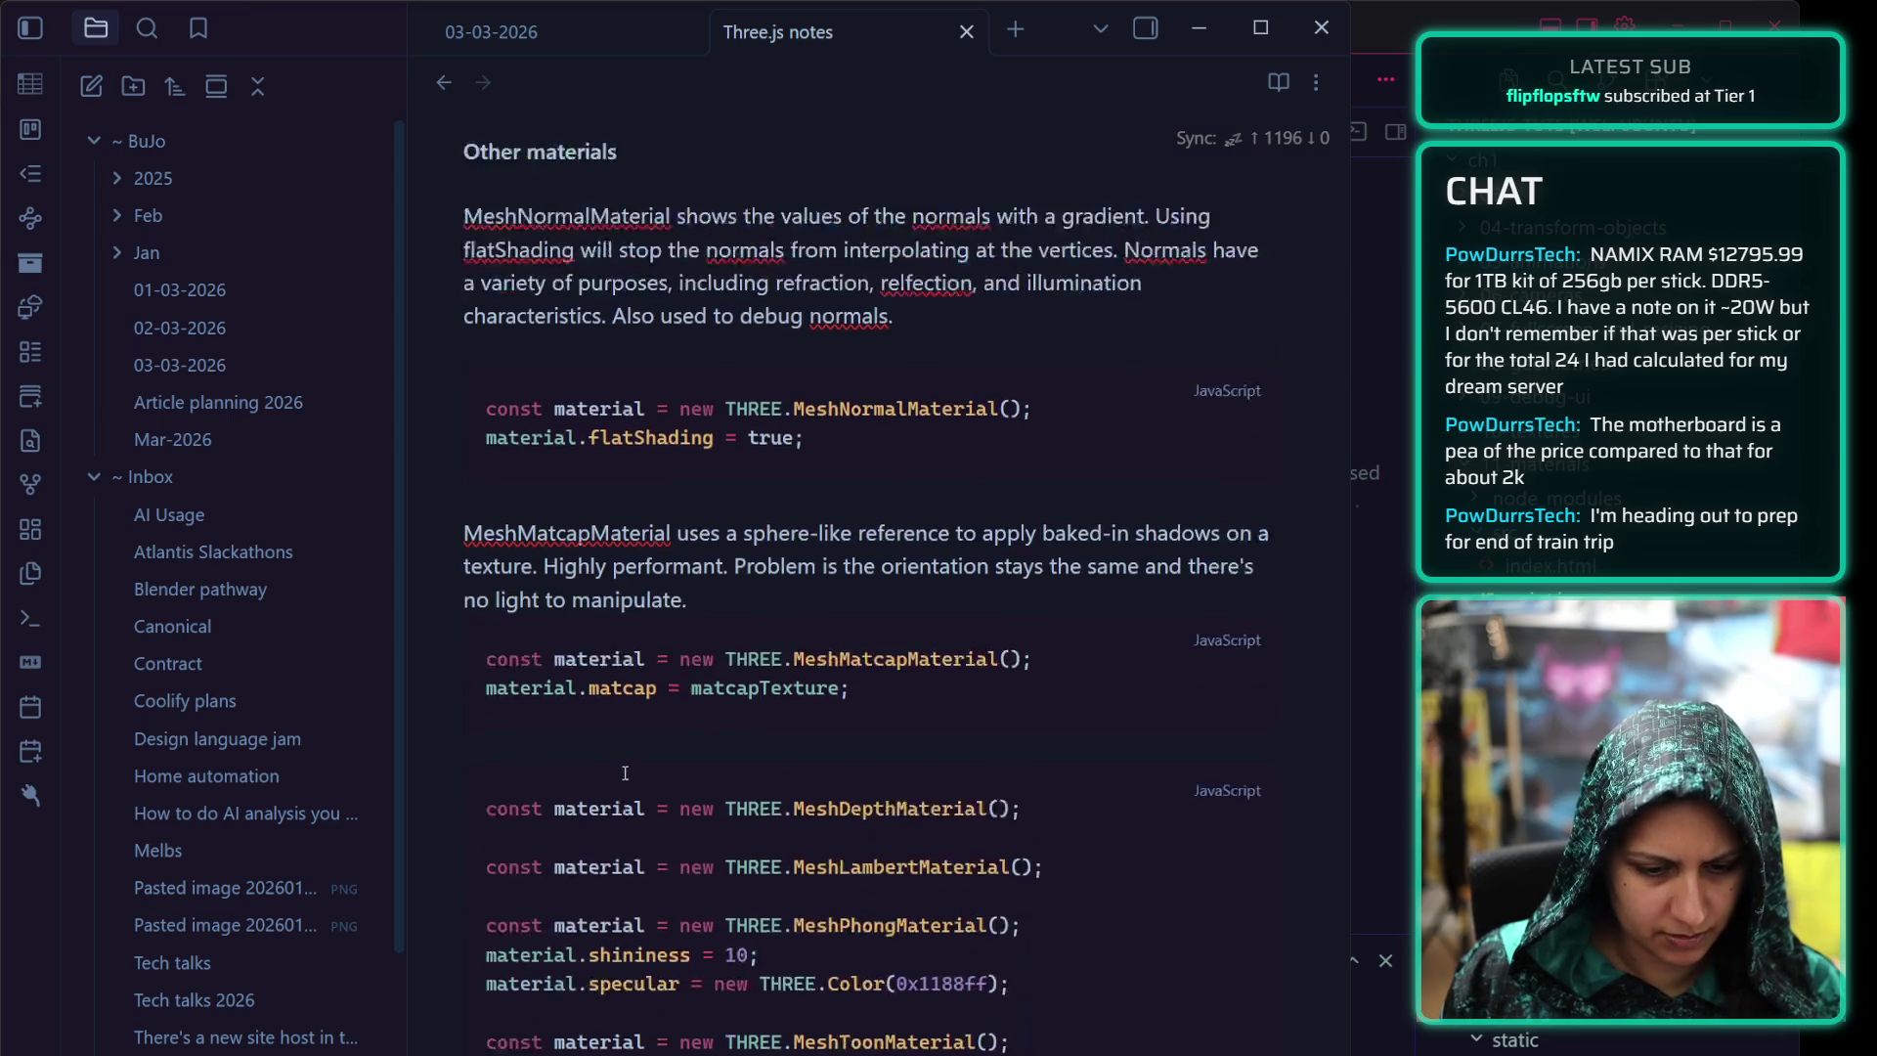
pyautogui.scroll(-2, 587, 734)
# Write the MeshDepthMaterial paragraph: white near the near plane, black near the far plane, ' Operates on a gradient.'
pyautogui.click(537, 625)
pyautogui.press('Return')
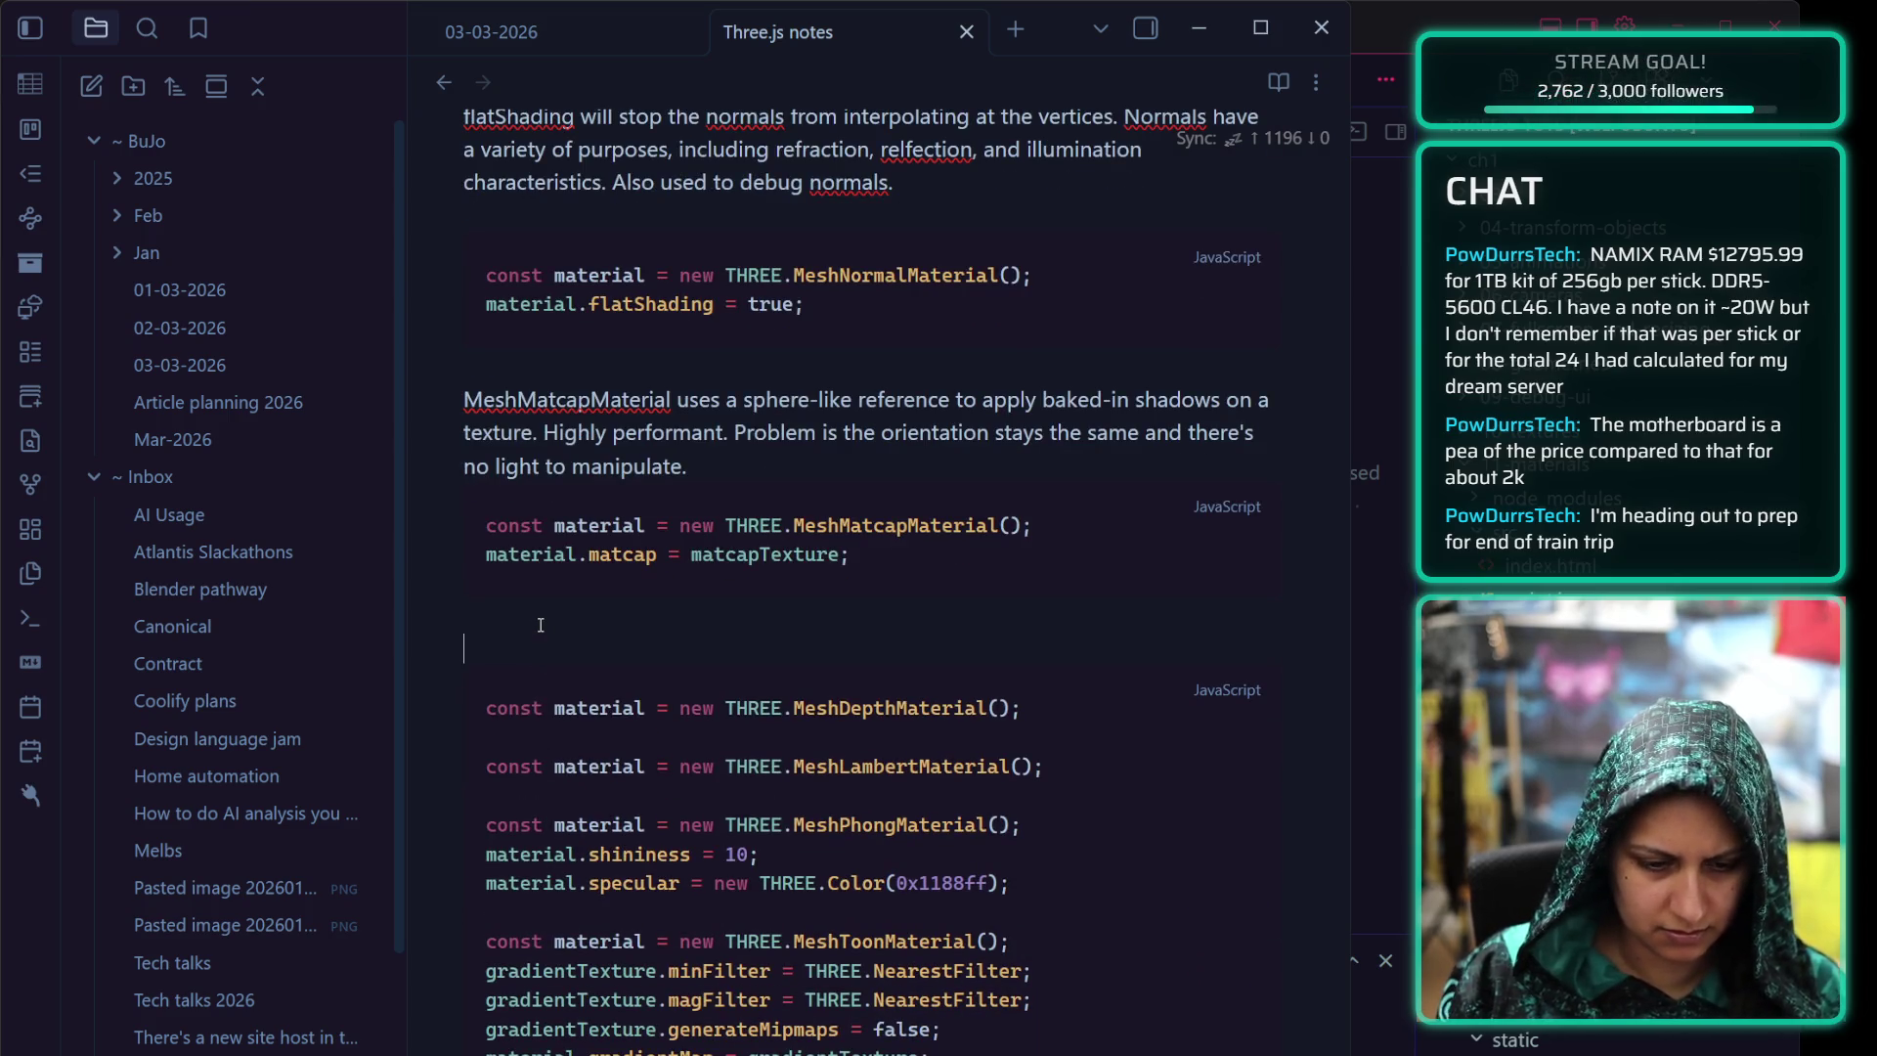
pyautogui.press('Return')
pyautogui.write('MeshDept')
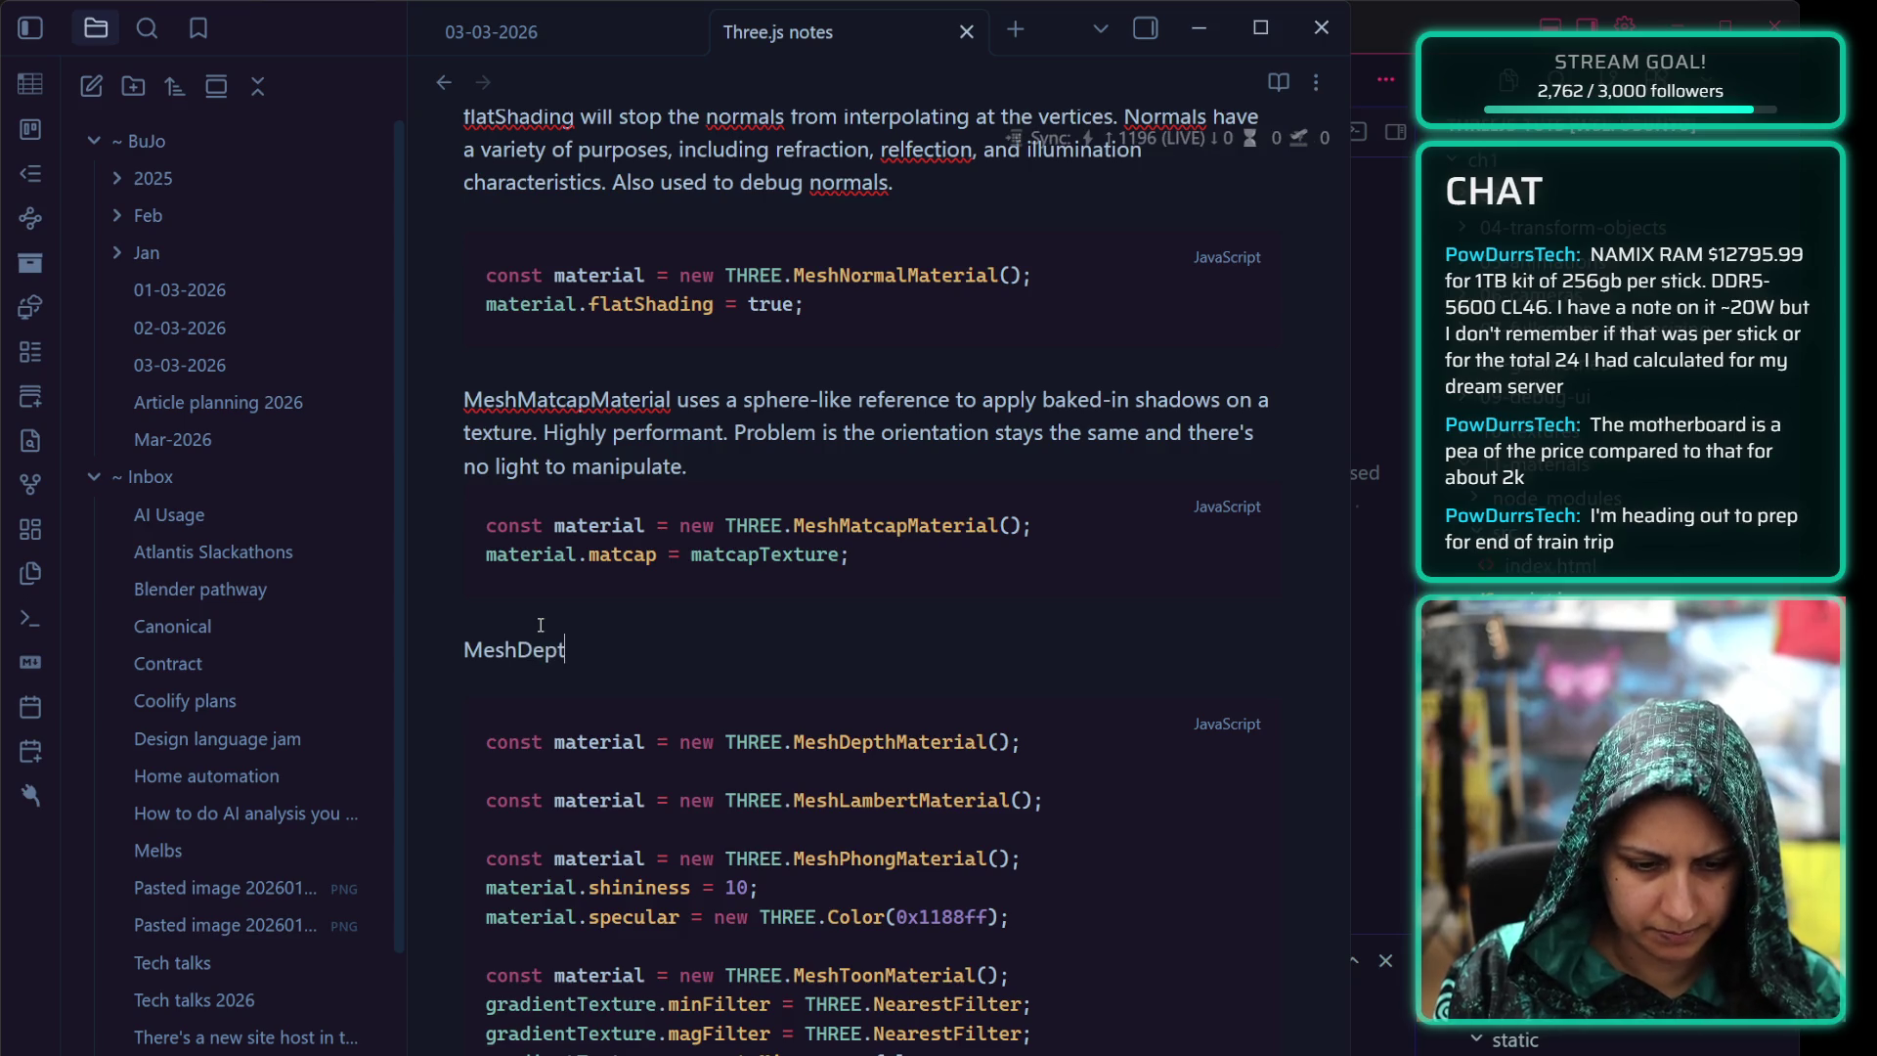
pyautogui.write('hMaterial colours ')
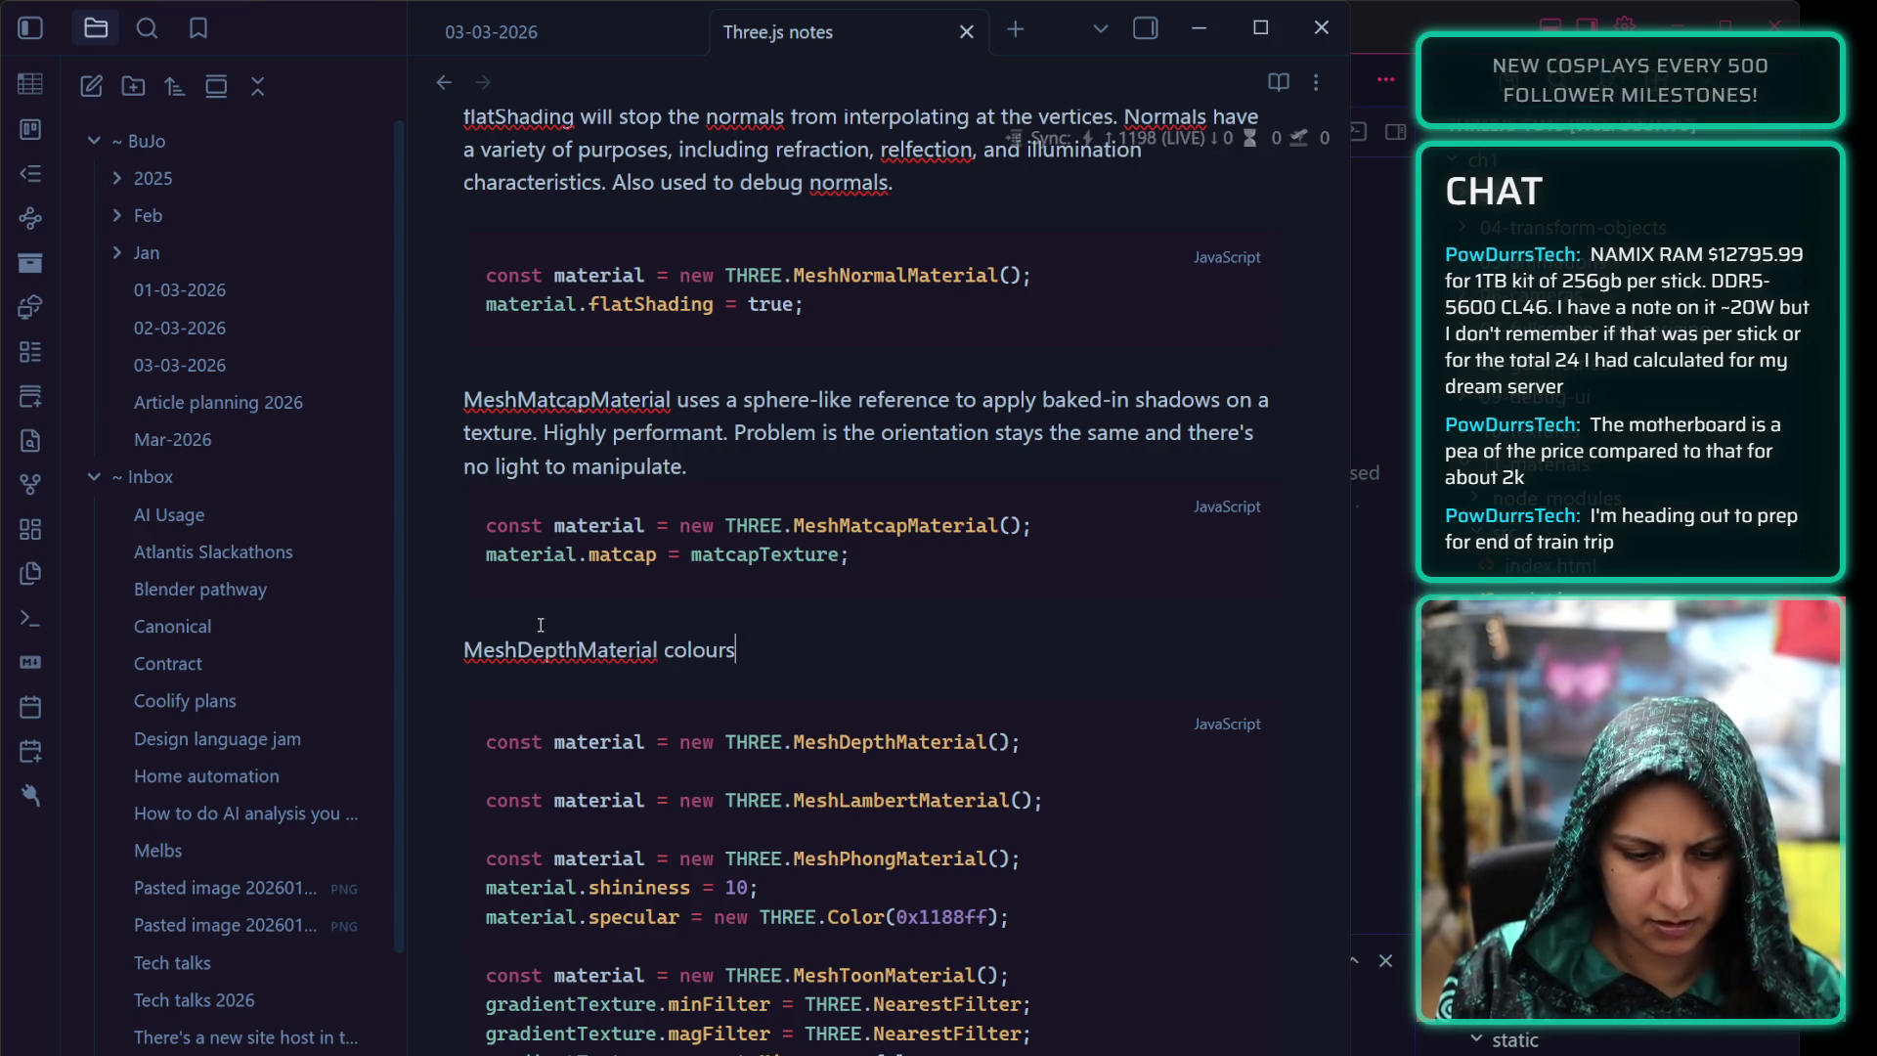
pyautogui.write('the geom')
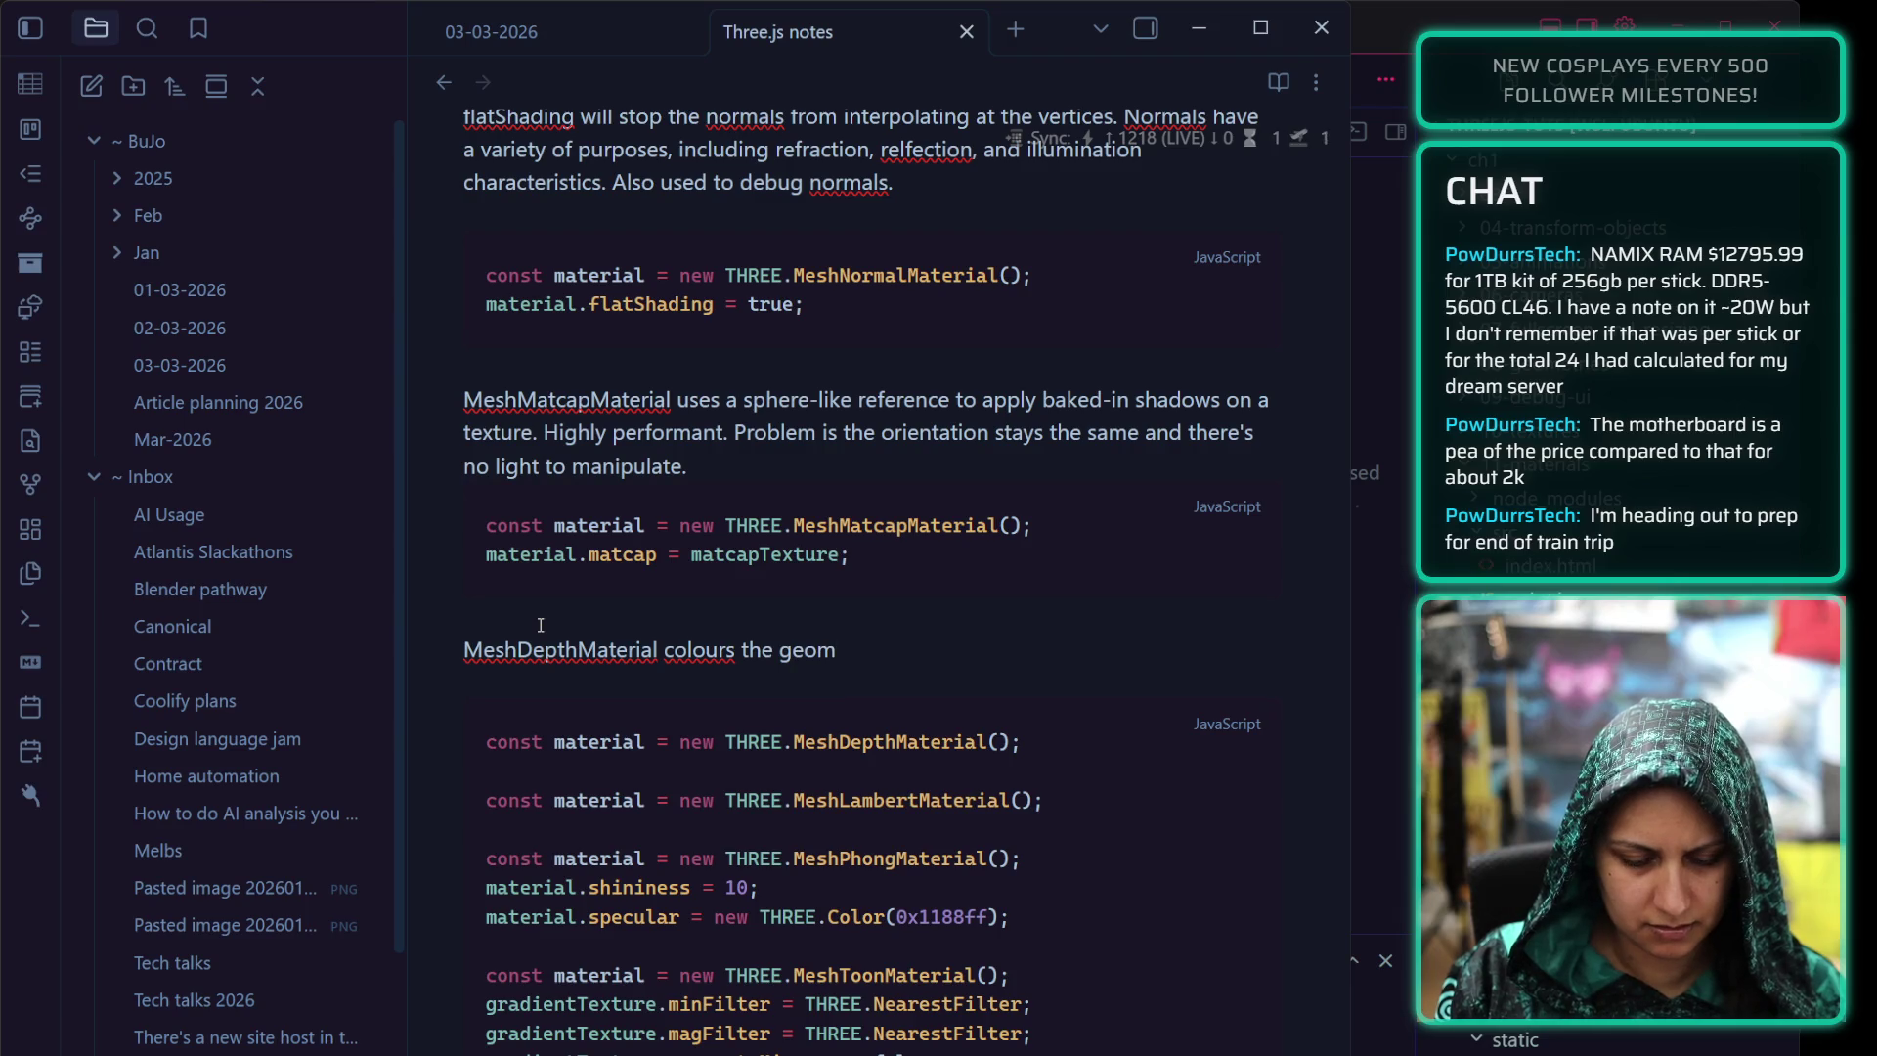
pyautogui.write("etry white if it's close")
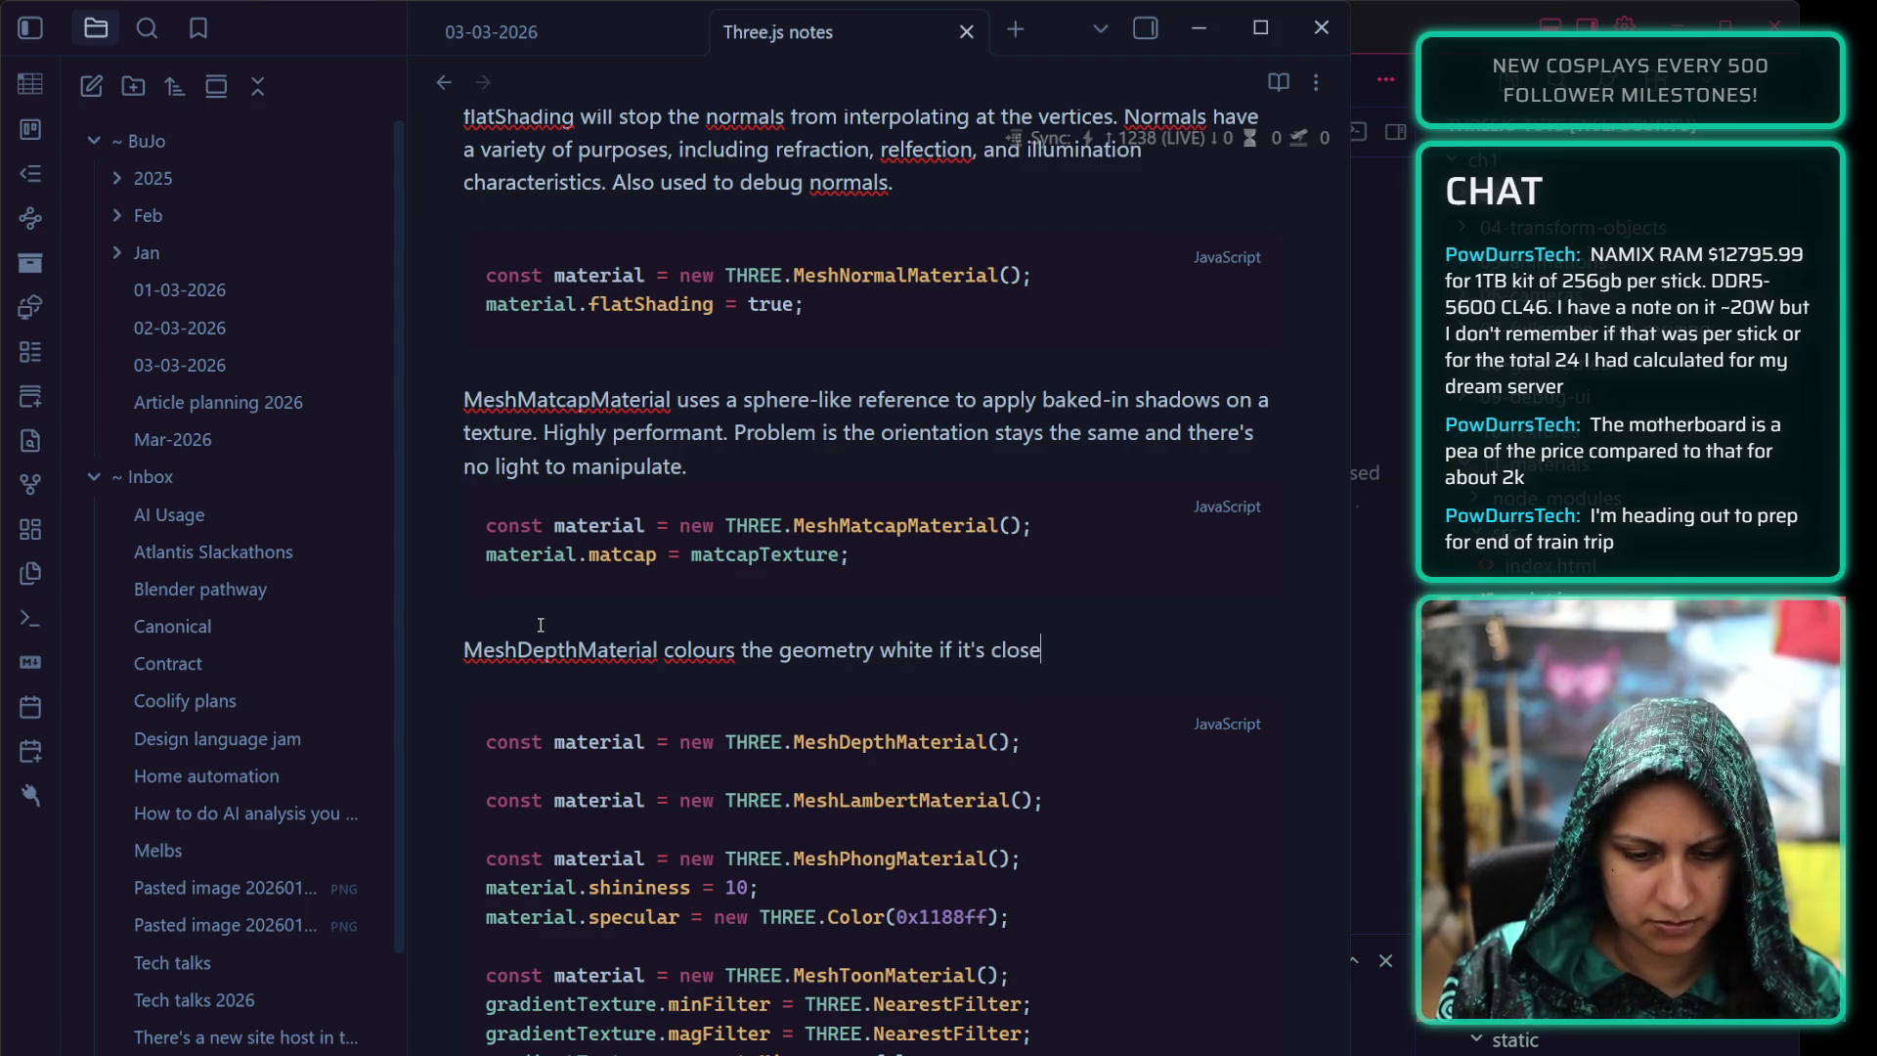
pyautogui.write(' to the near camera plan')
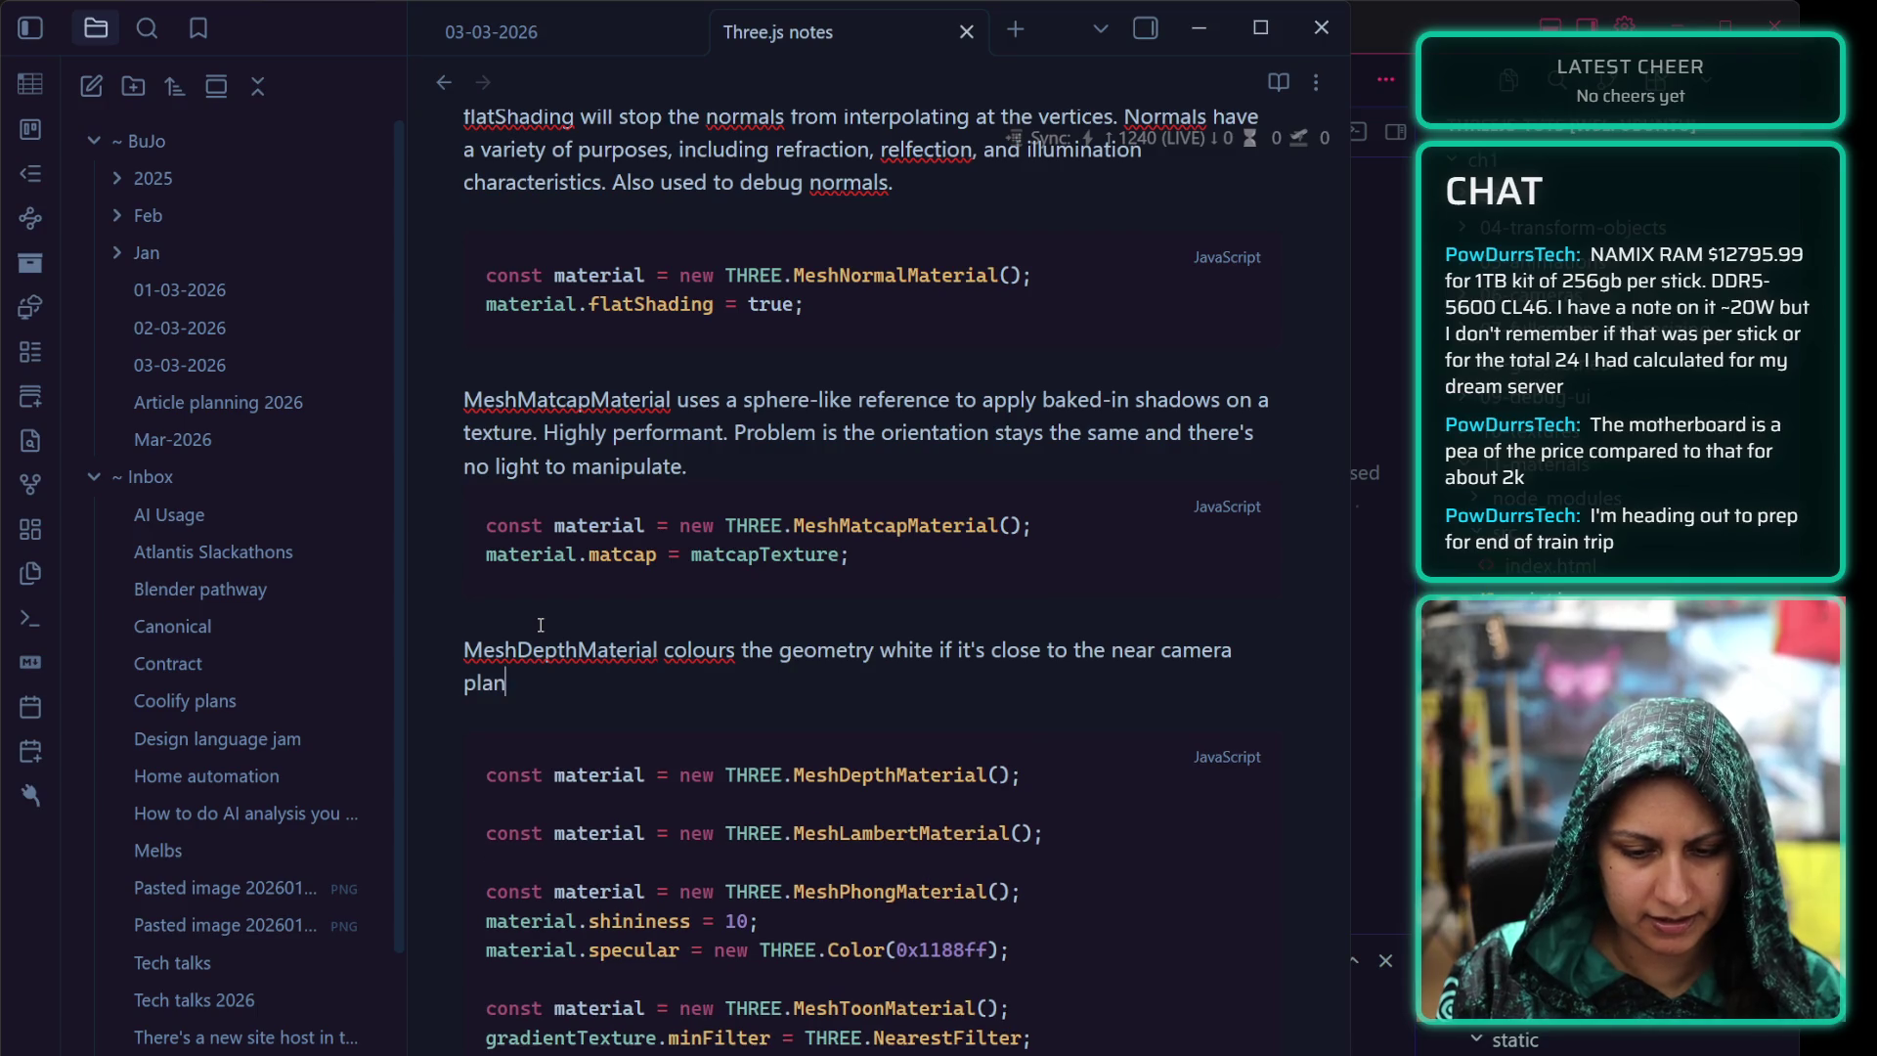
pyautogui.write("e and black if it's c")
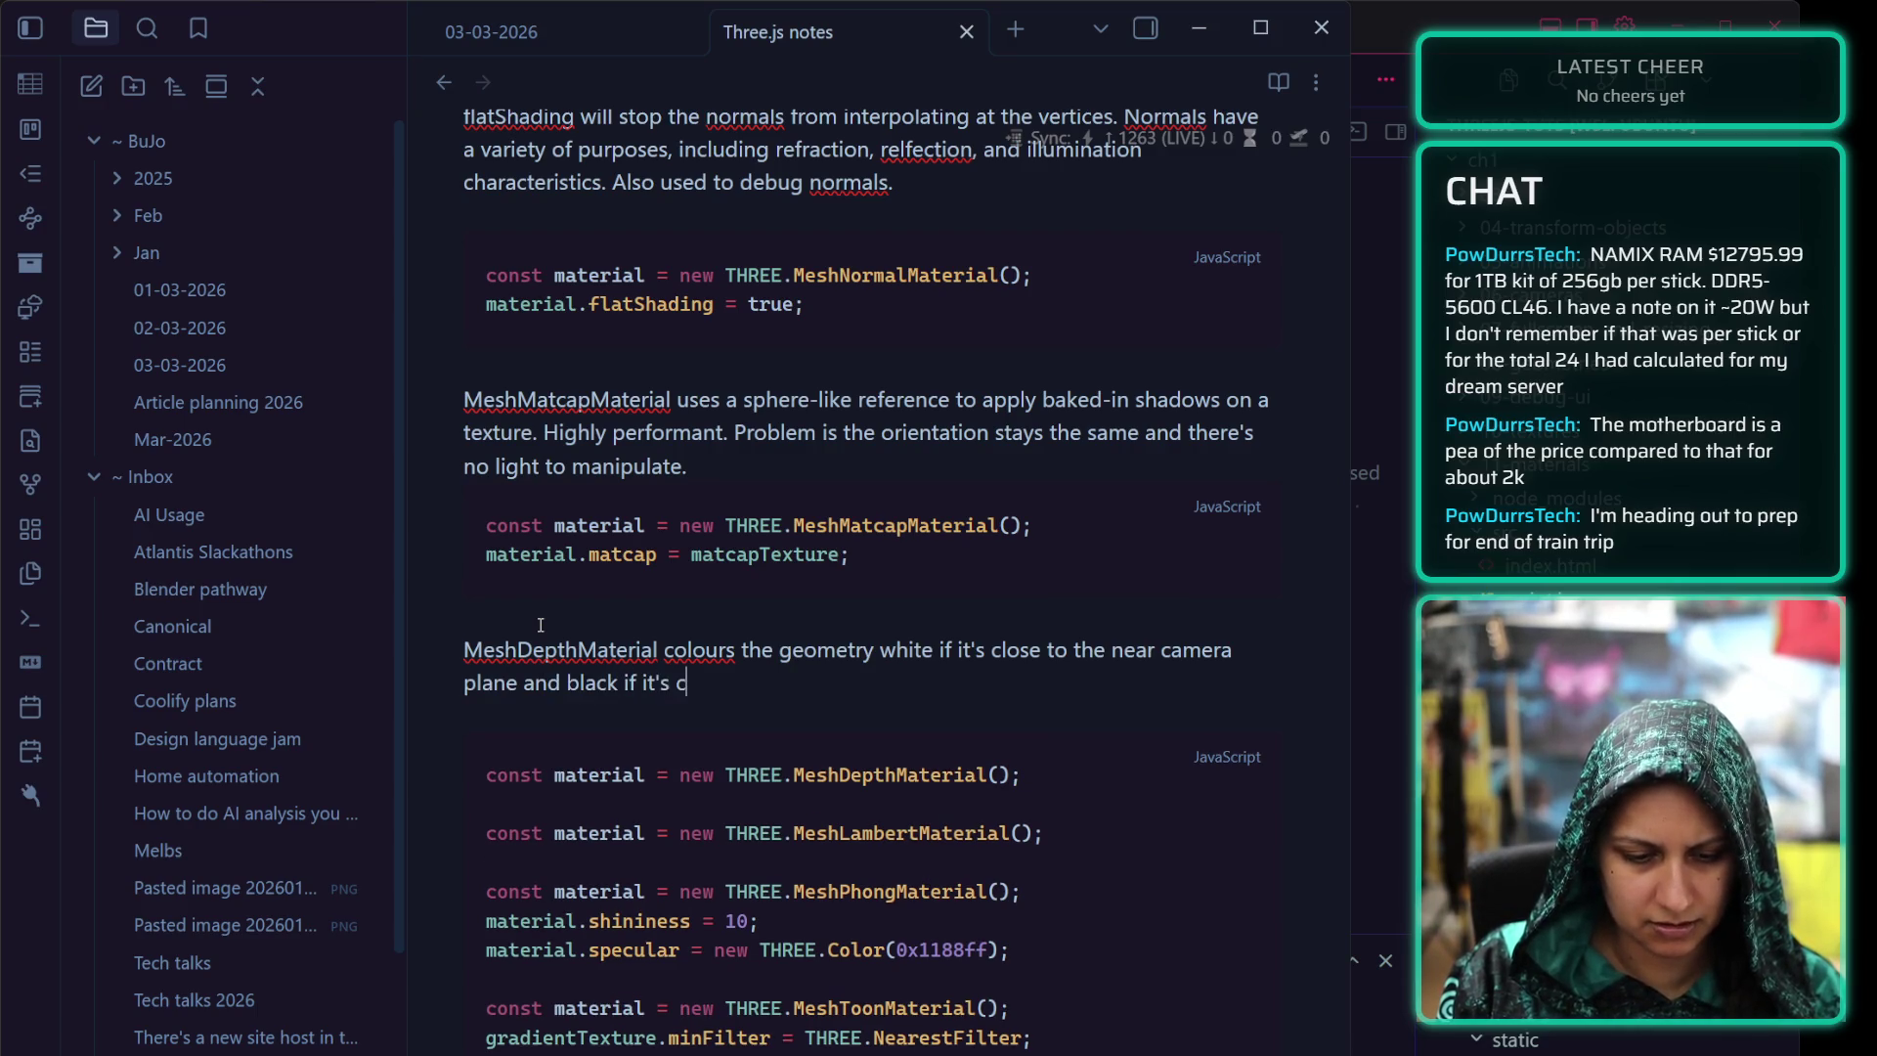
pyautogui.write('lose to the far cam')
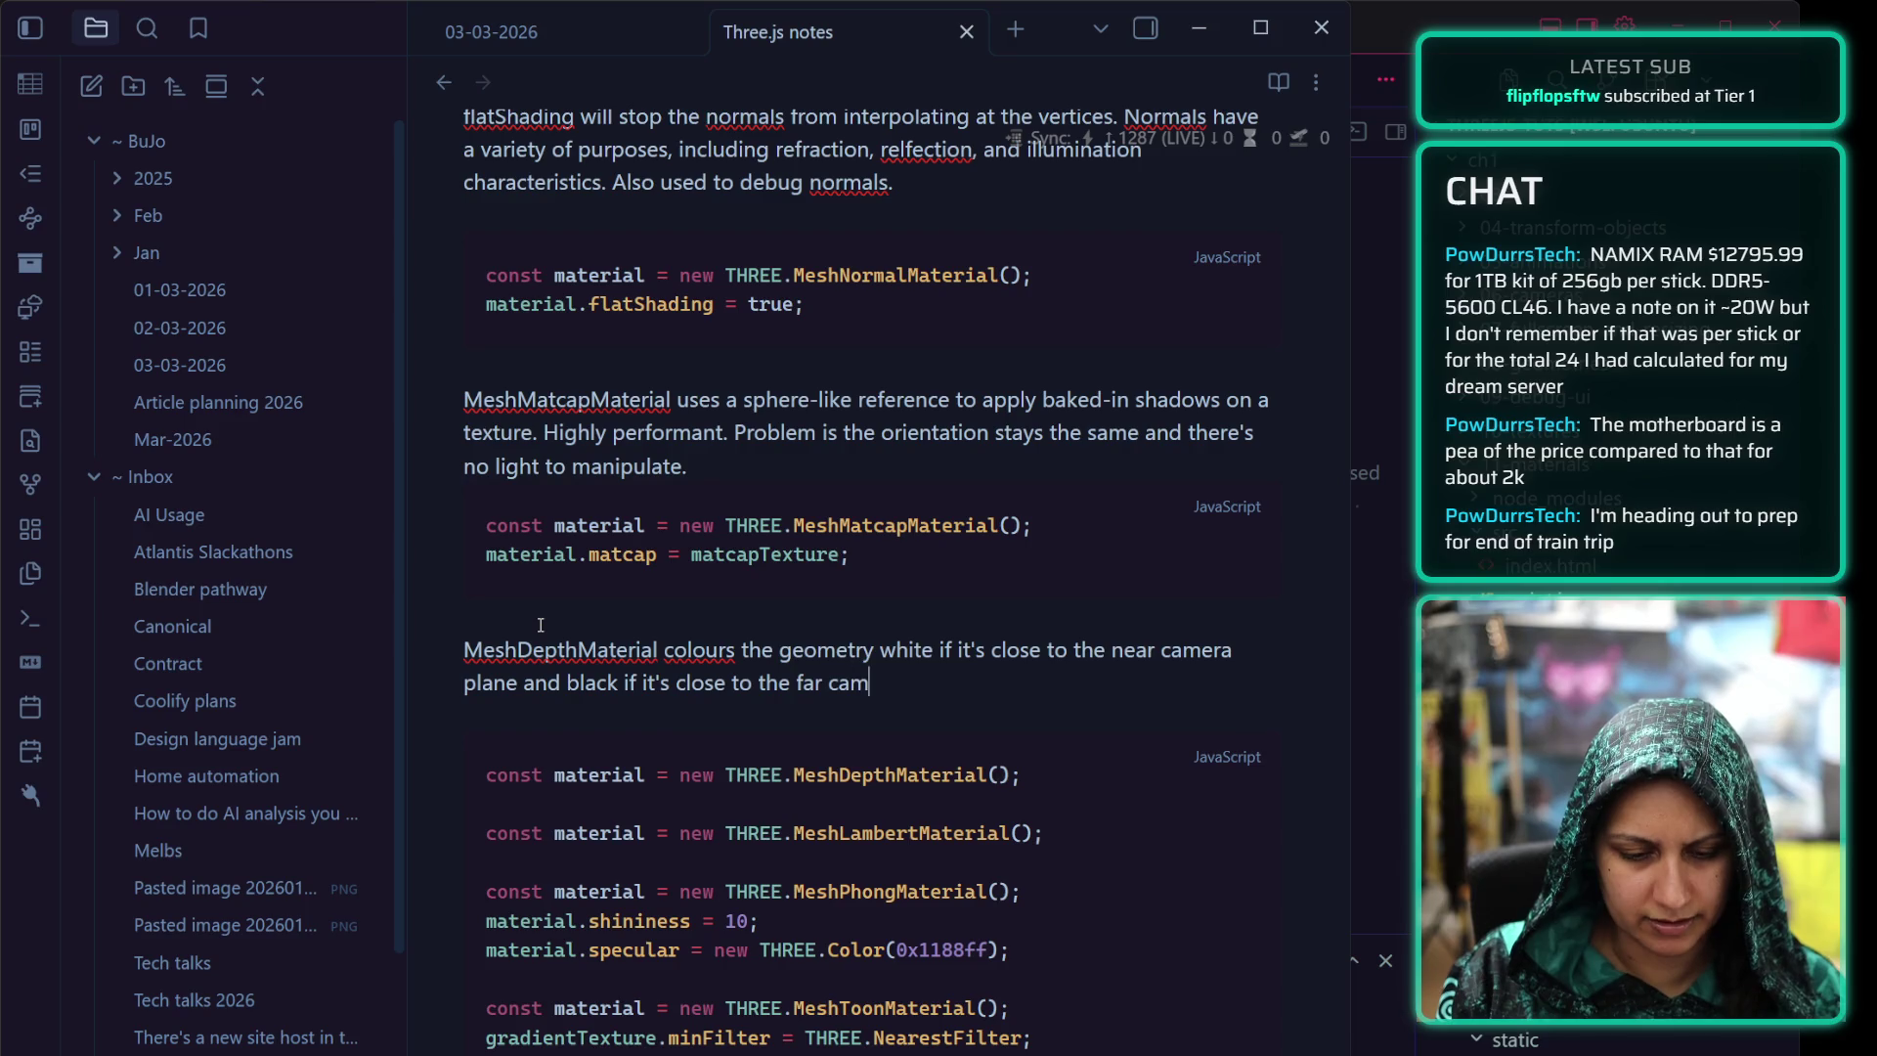
pyautogui.write('era plane.')
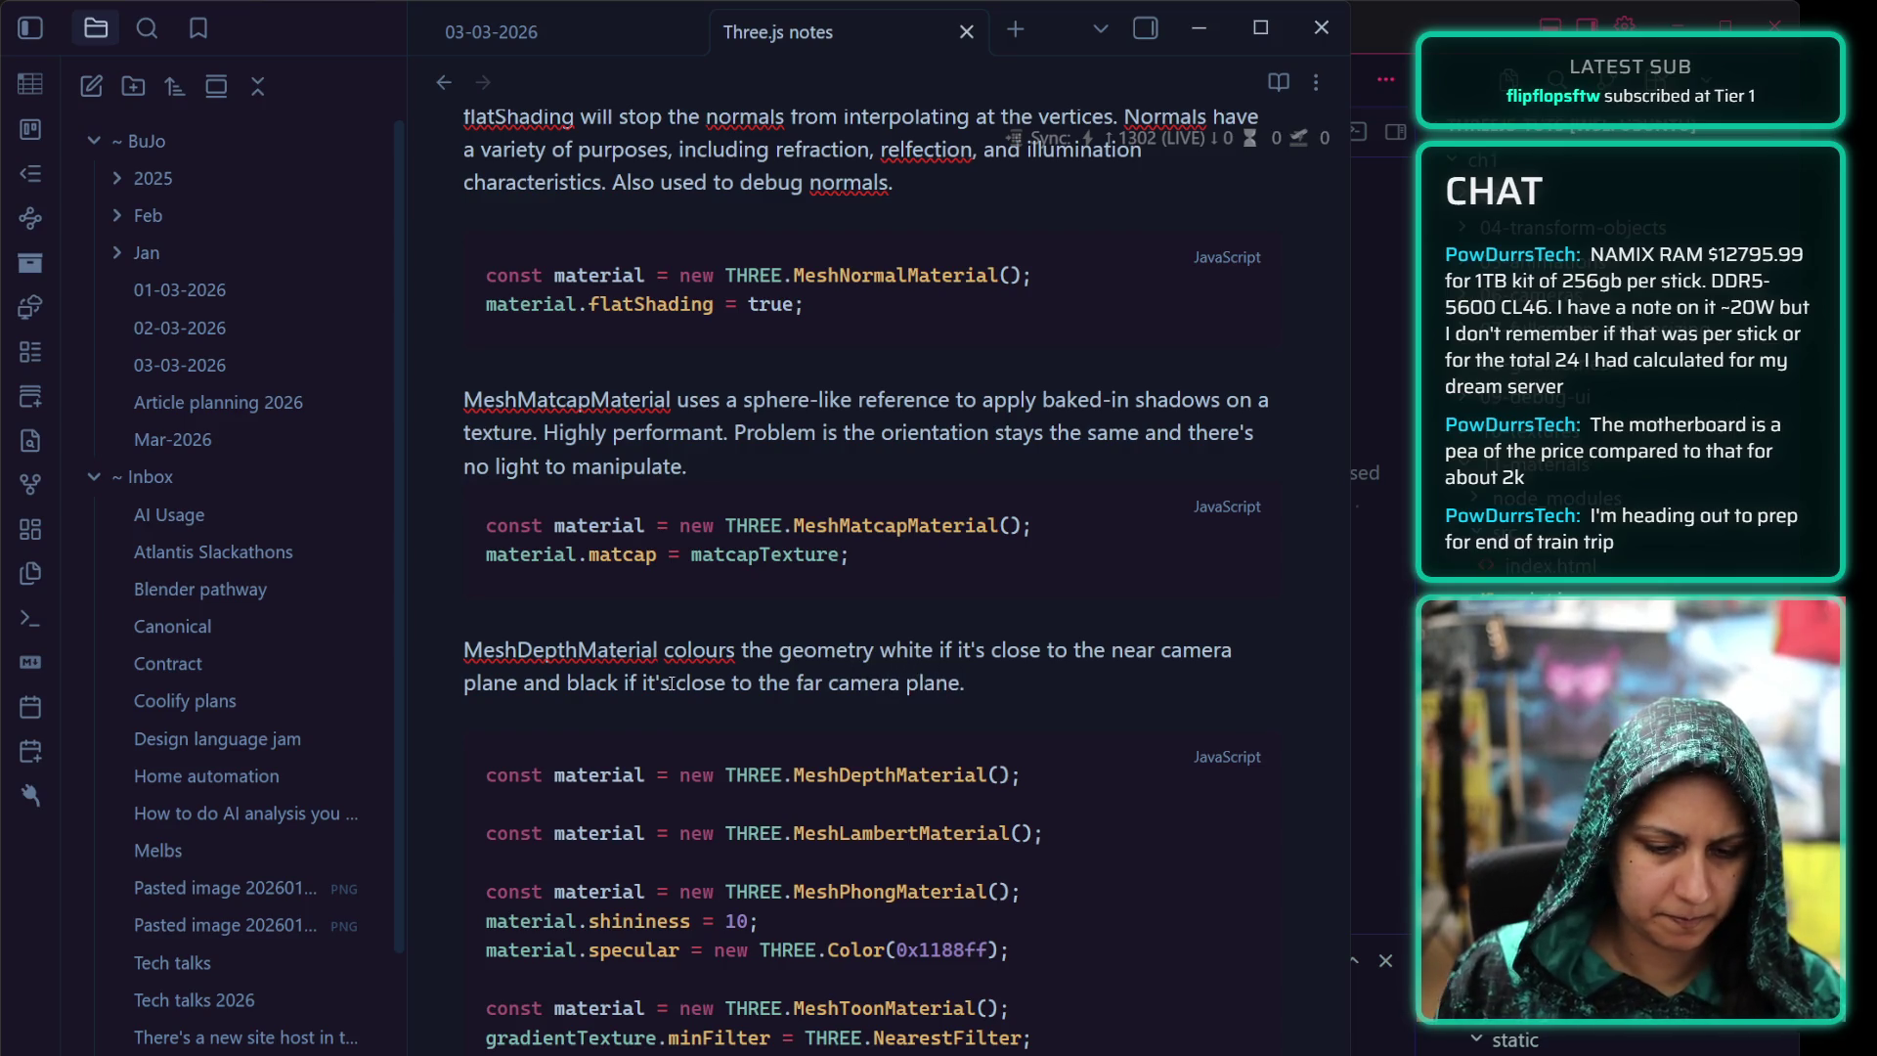
pyautogui.click(967, 685)
pyautogui.write('Opera')
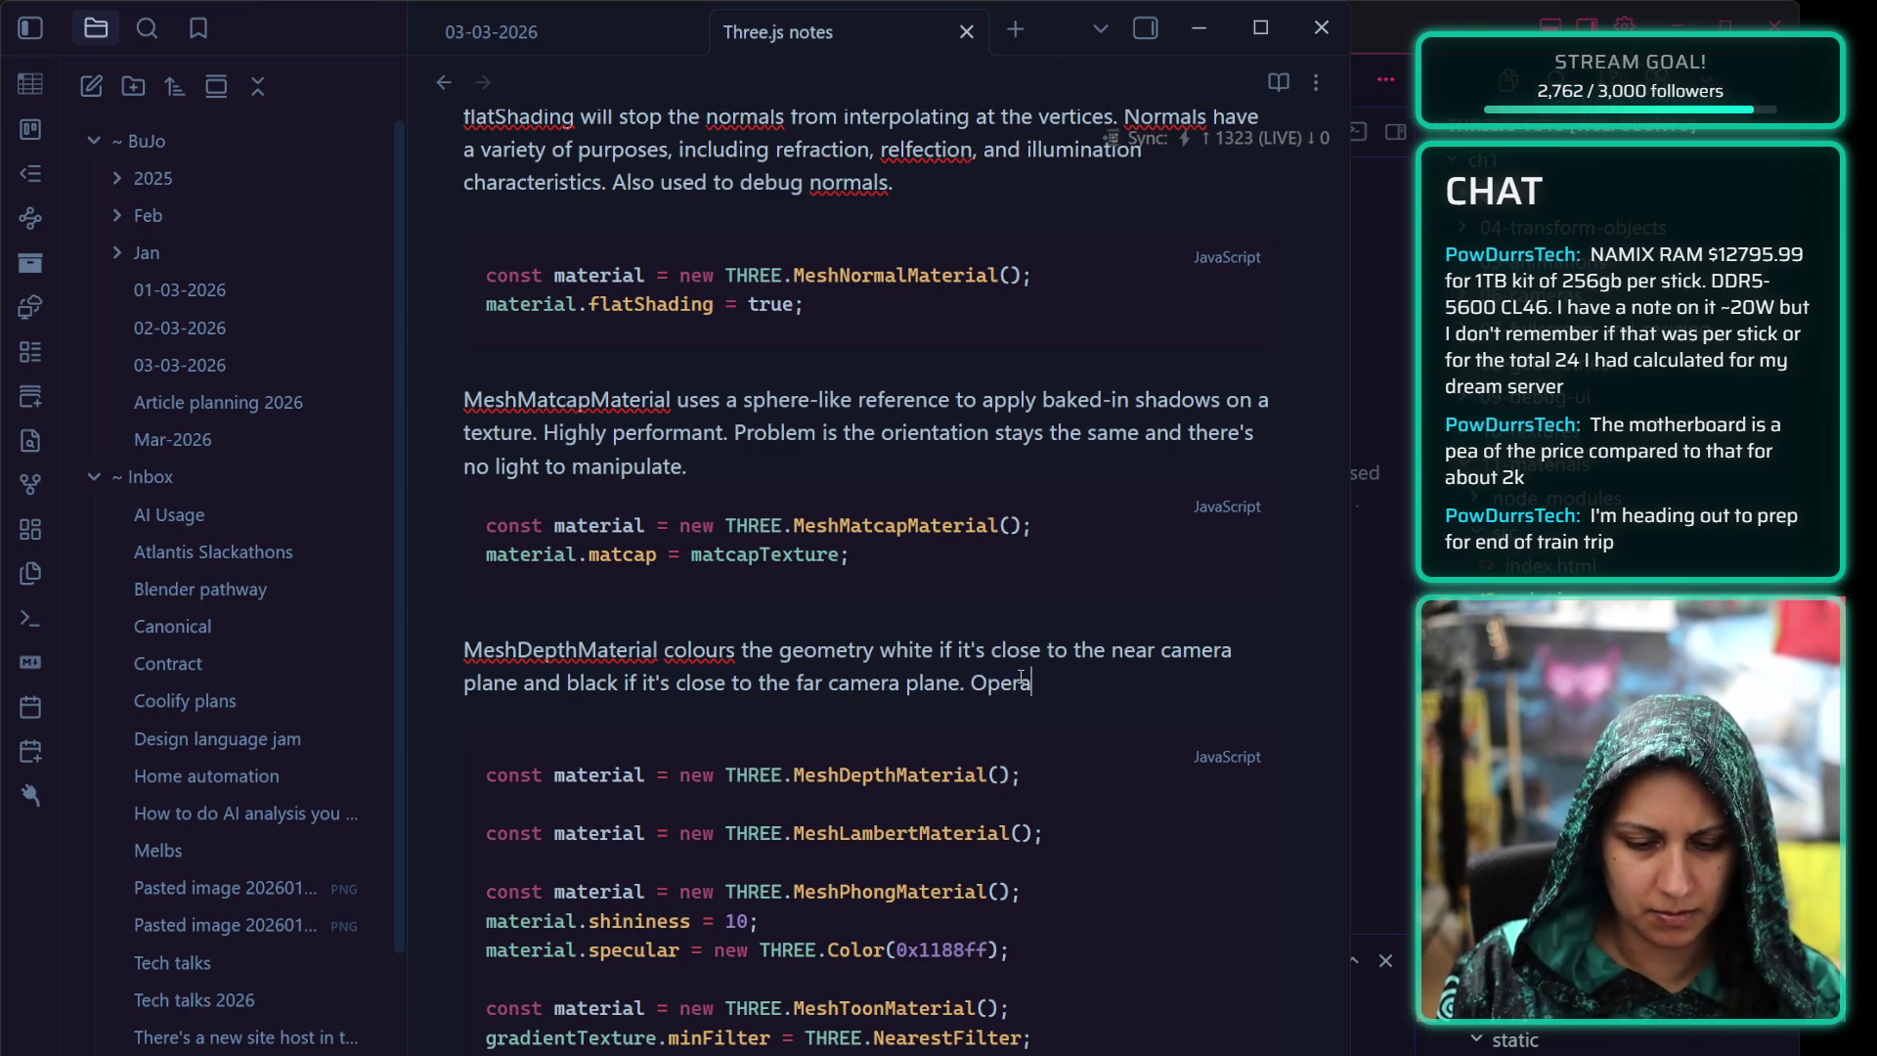
pyautogui.write('tes on a gradient.')
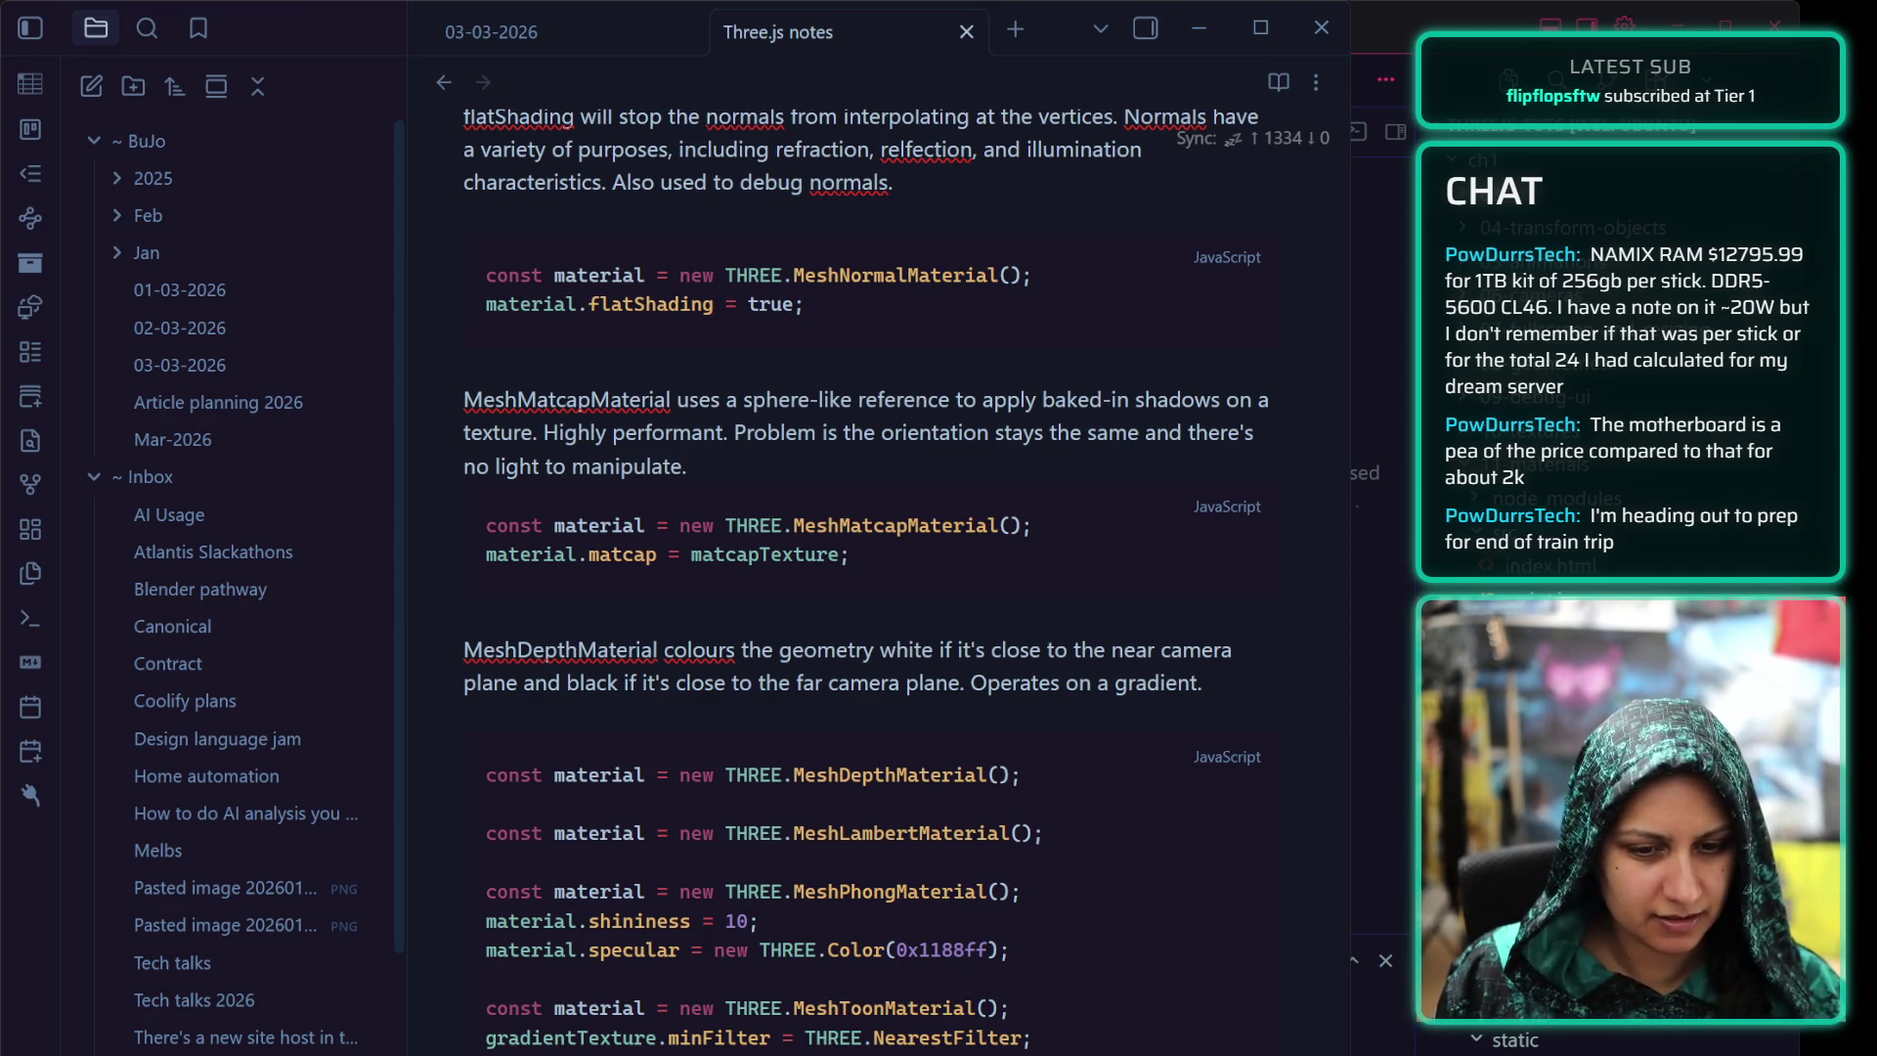
pyautogui.click(1045, 785)
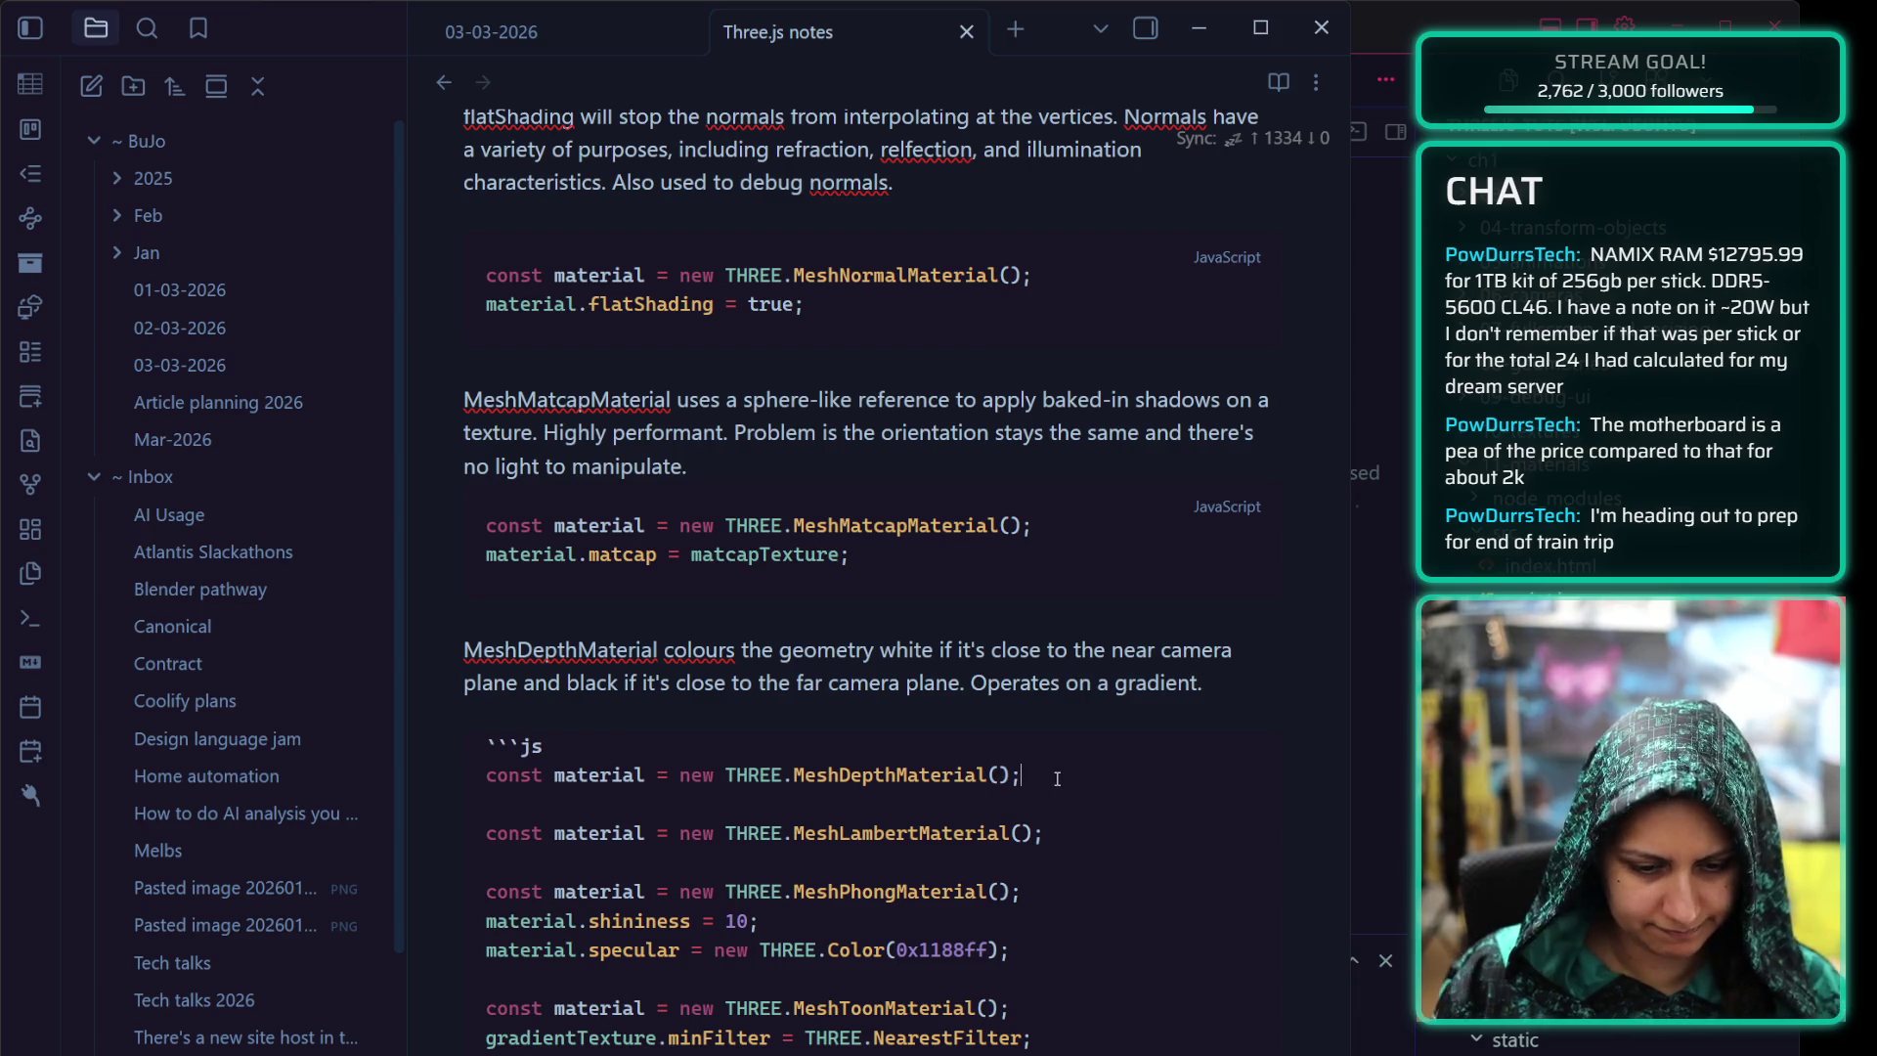
# Split the block with ``` and ```js fences and write the MeshLambertMaterial paragraph: needs lights, most performant lit material
pyautogui.press('Return')
pyautogui.write('``')
pyautogui.press('Return')
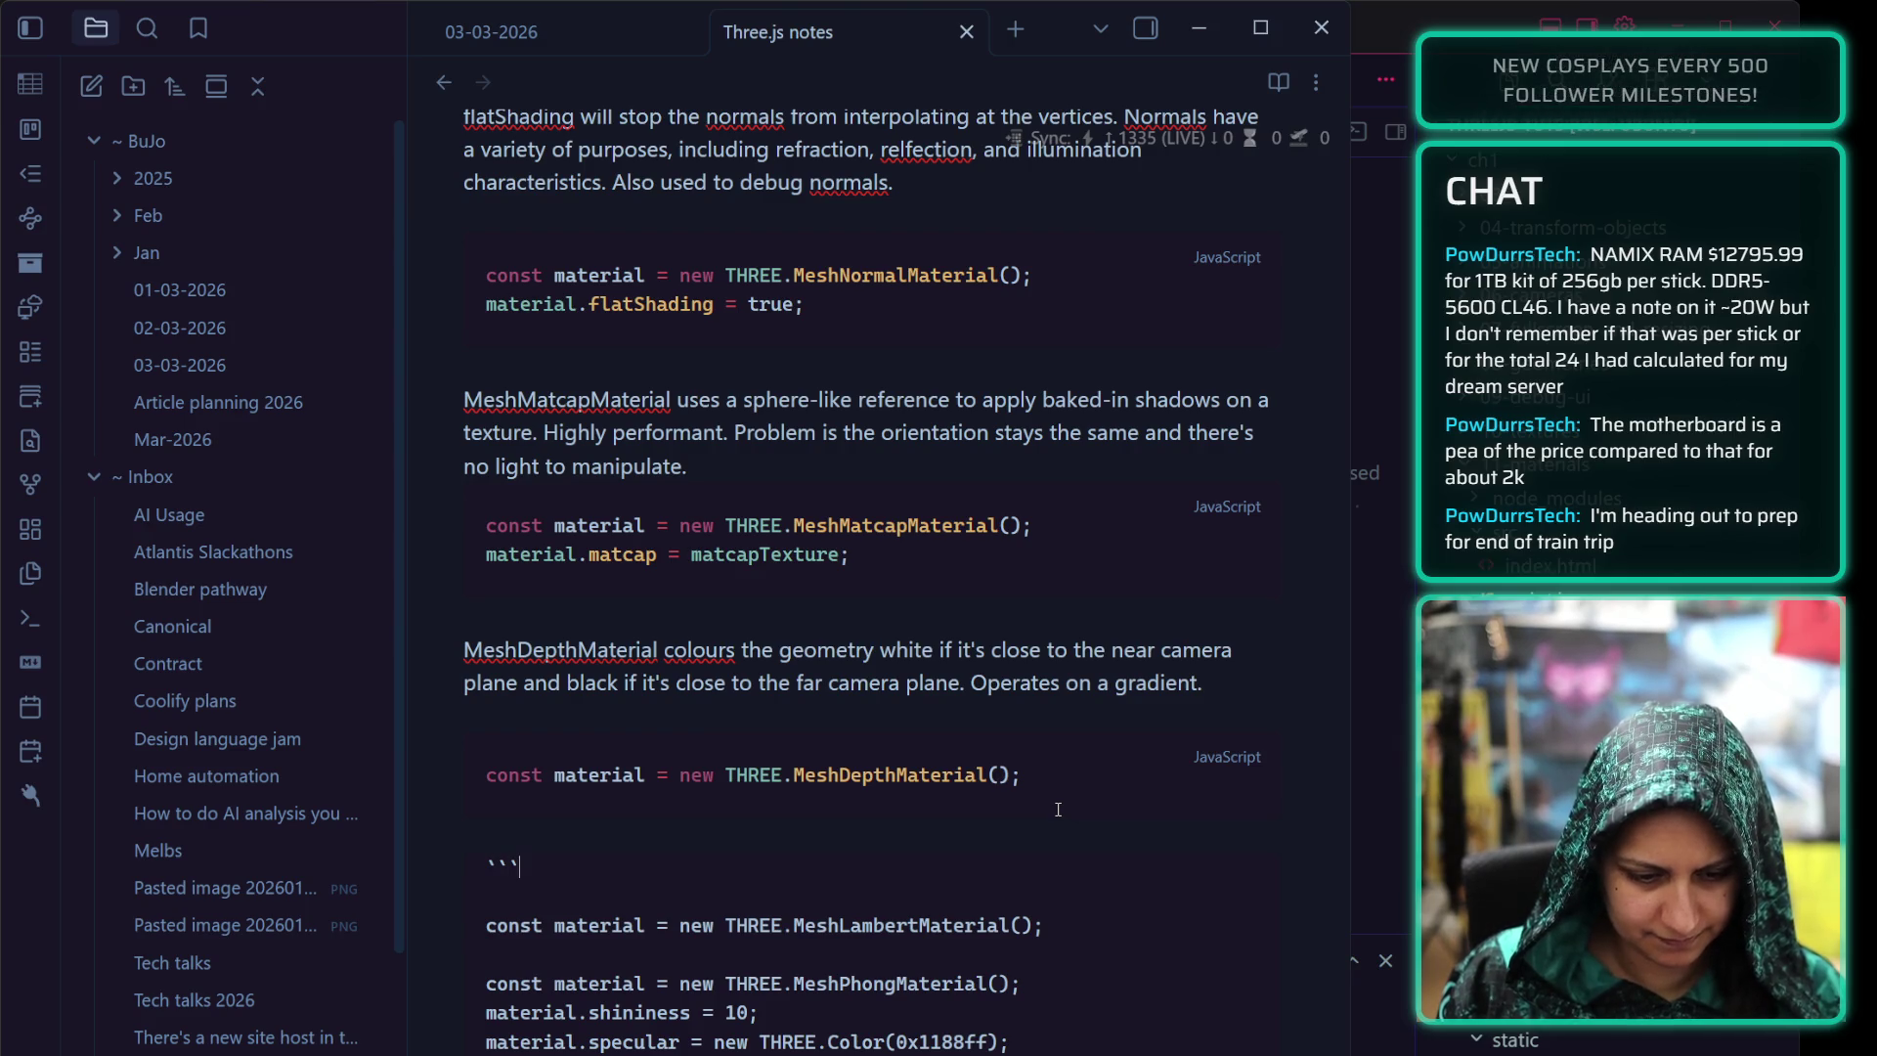
pyautogui.write('js')
pyautogui.scroll(1, 862, 774)
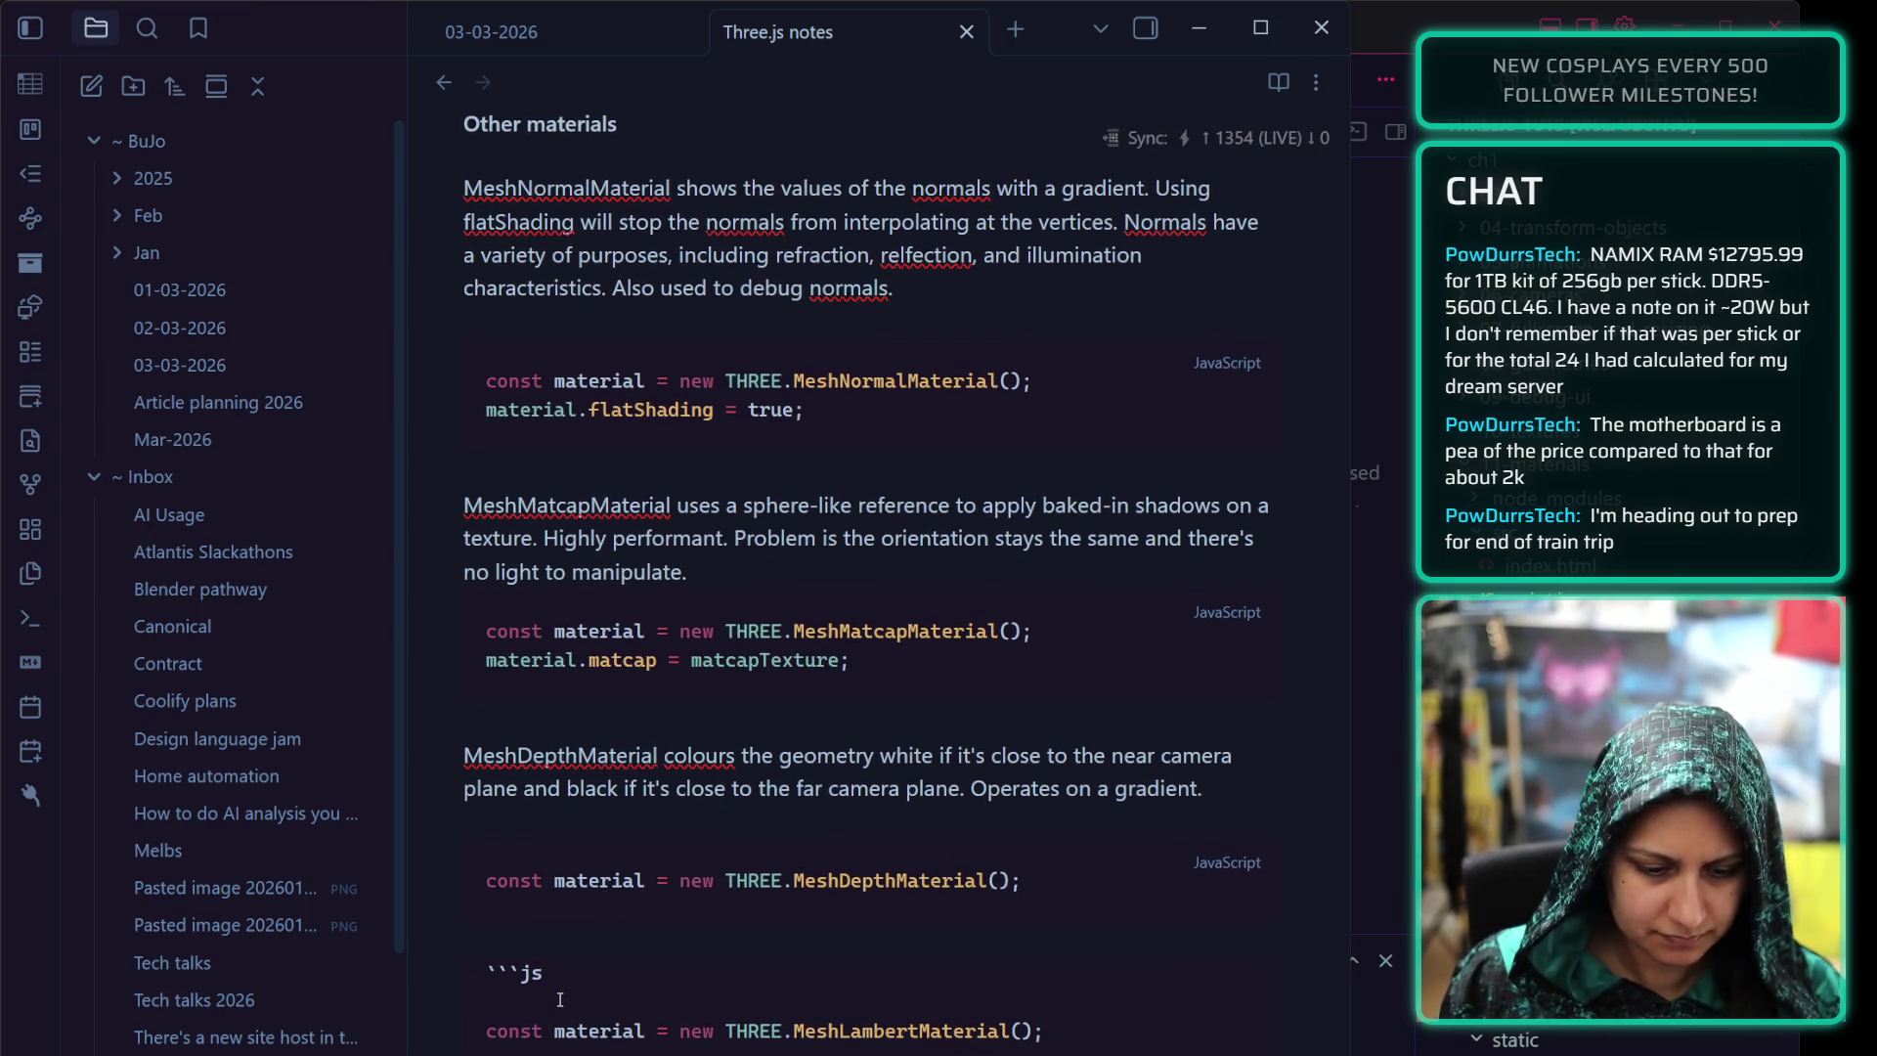
pyautogui.click(575, 1000)
pyautogui.press('BackSpace')
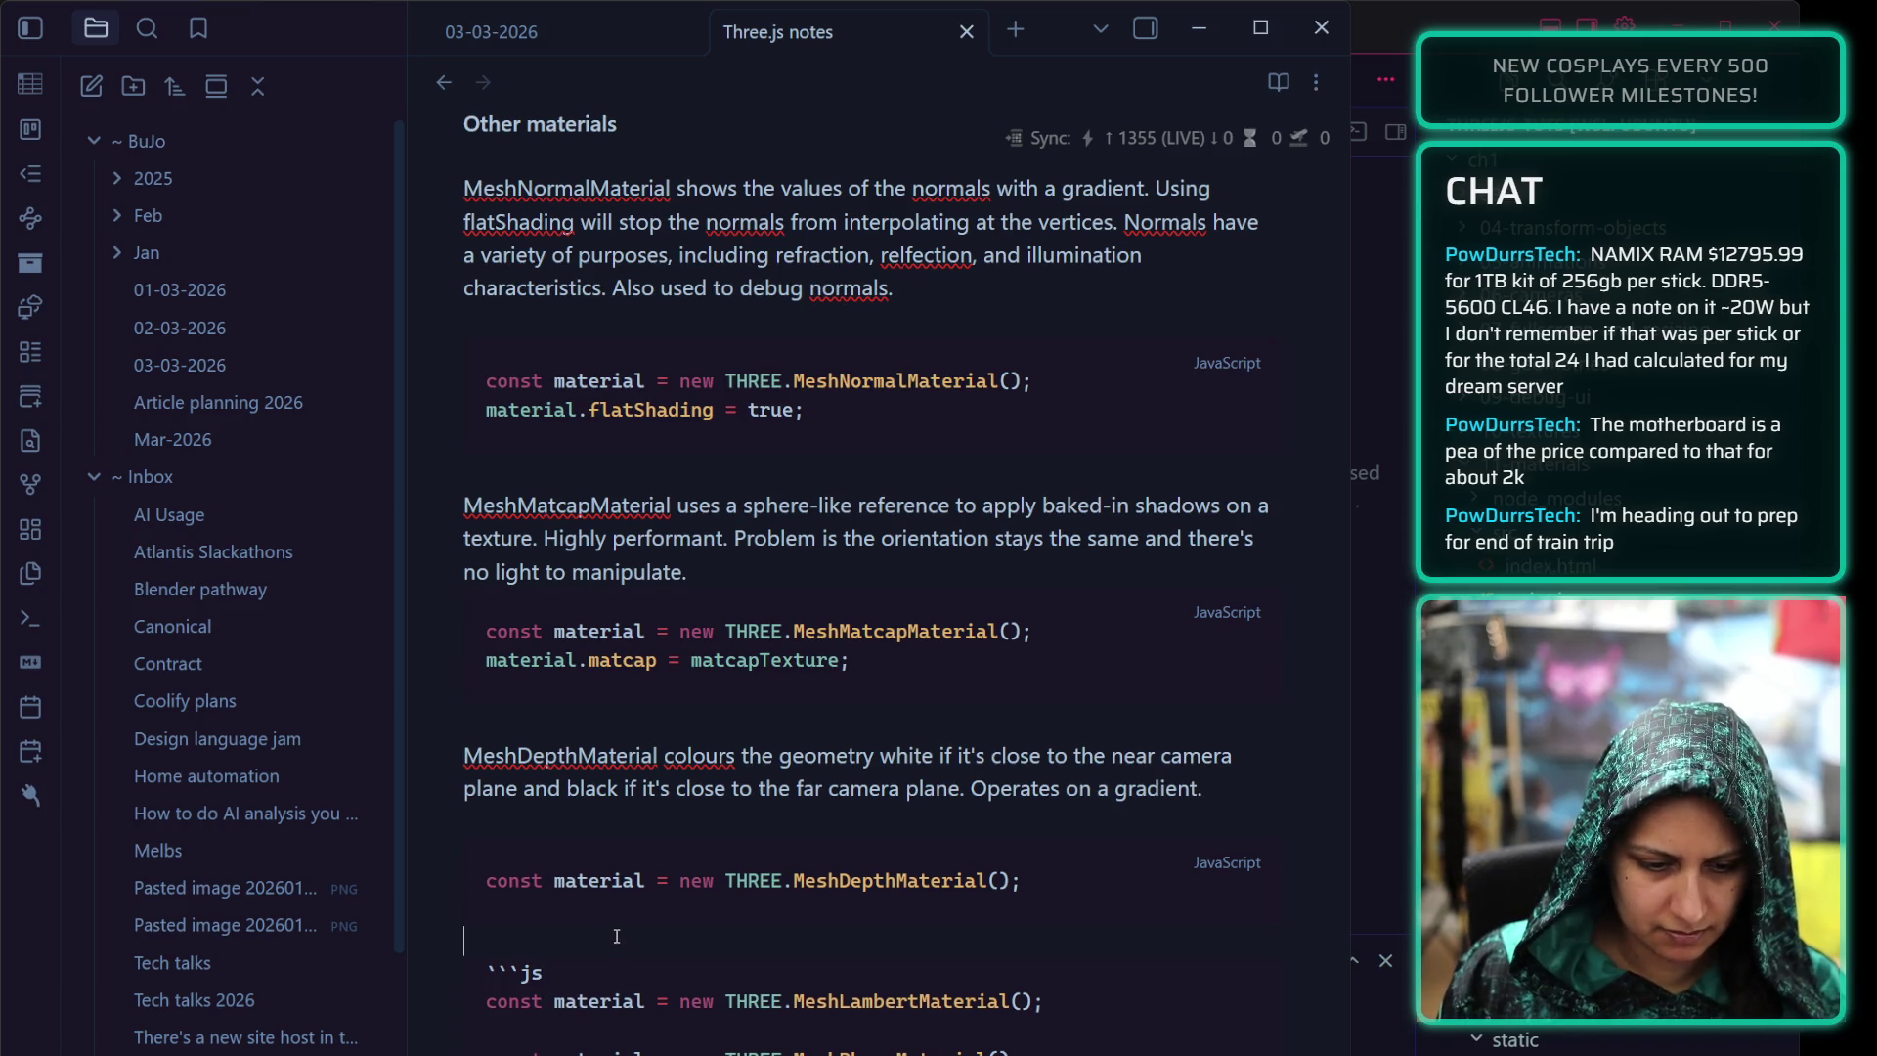
pyautogui.press('Return')
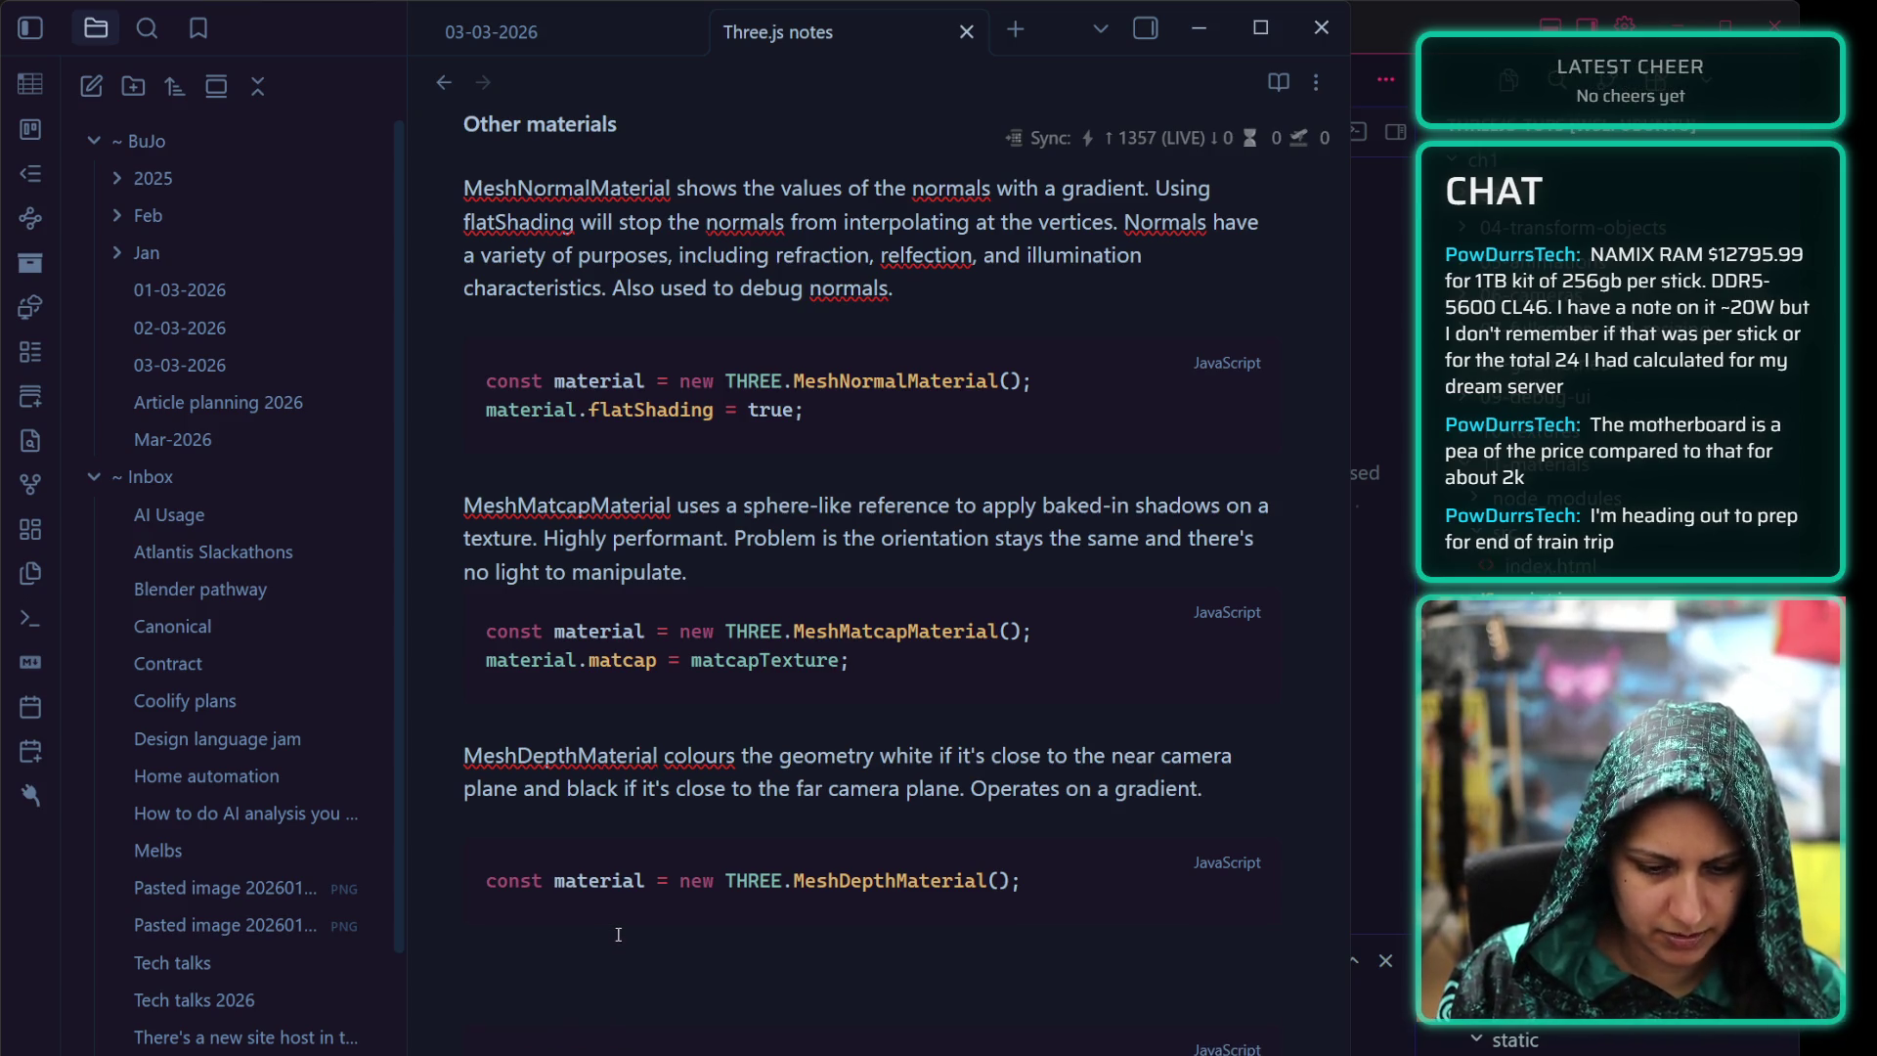
pyautogui.write('MeshLambertMat')
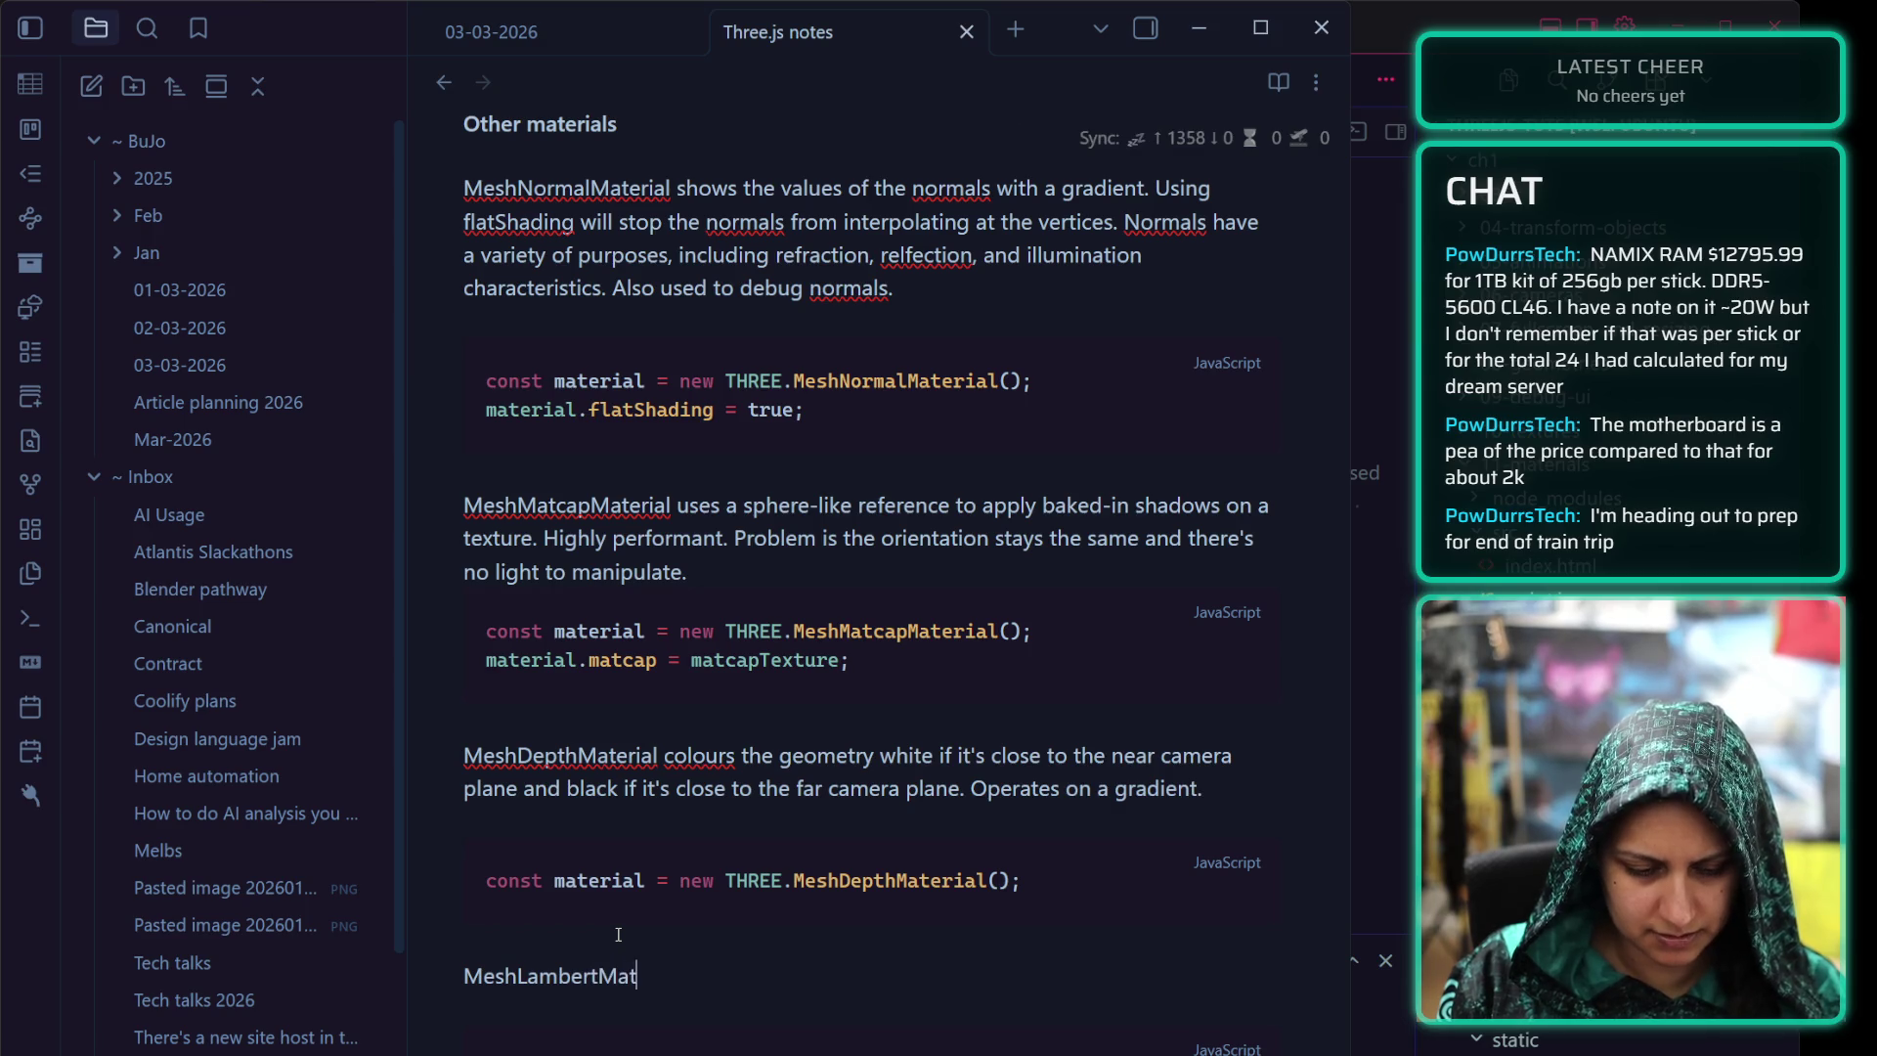
pyautogui.write('erial')
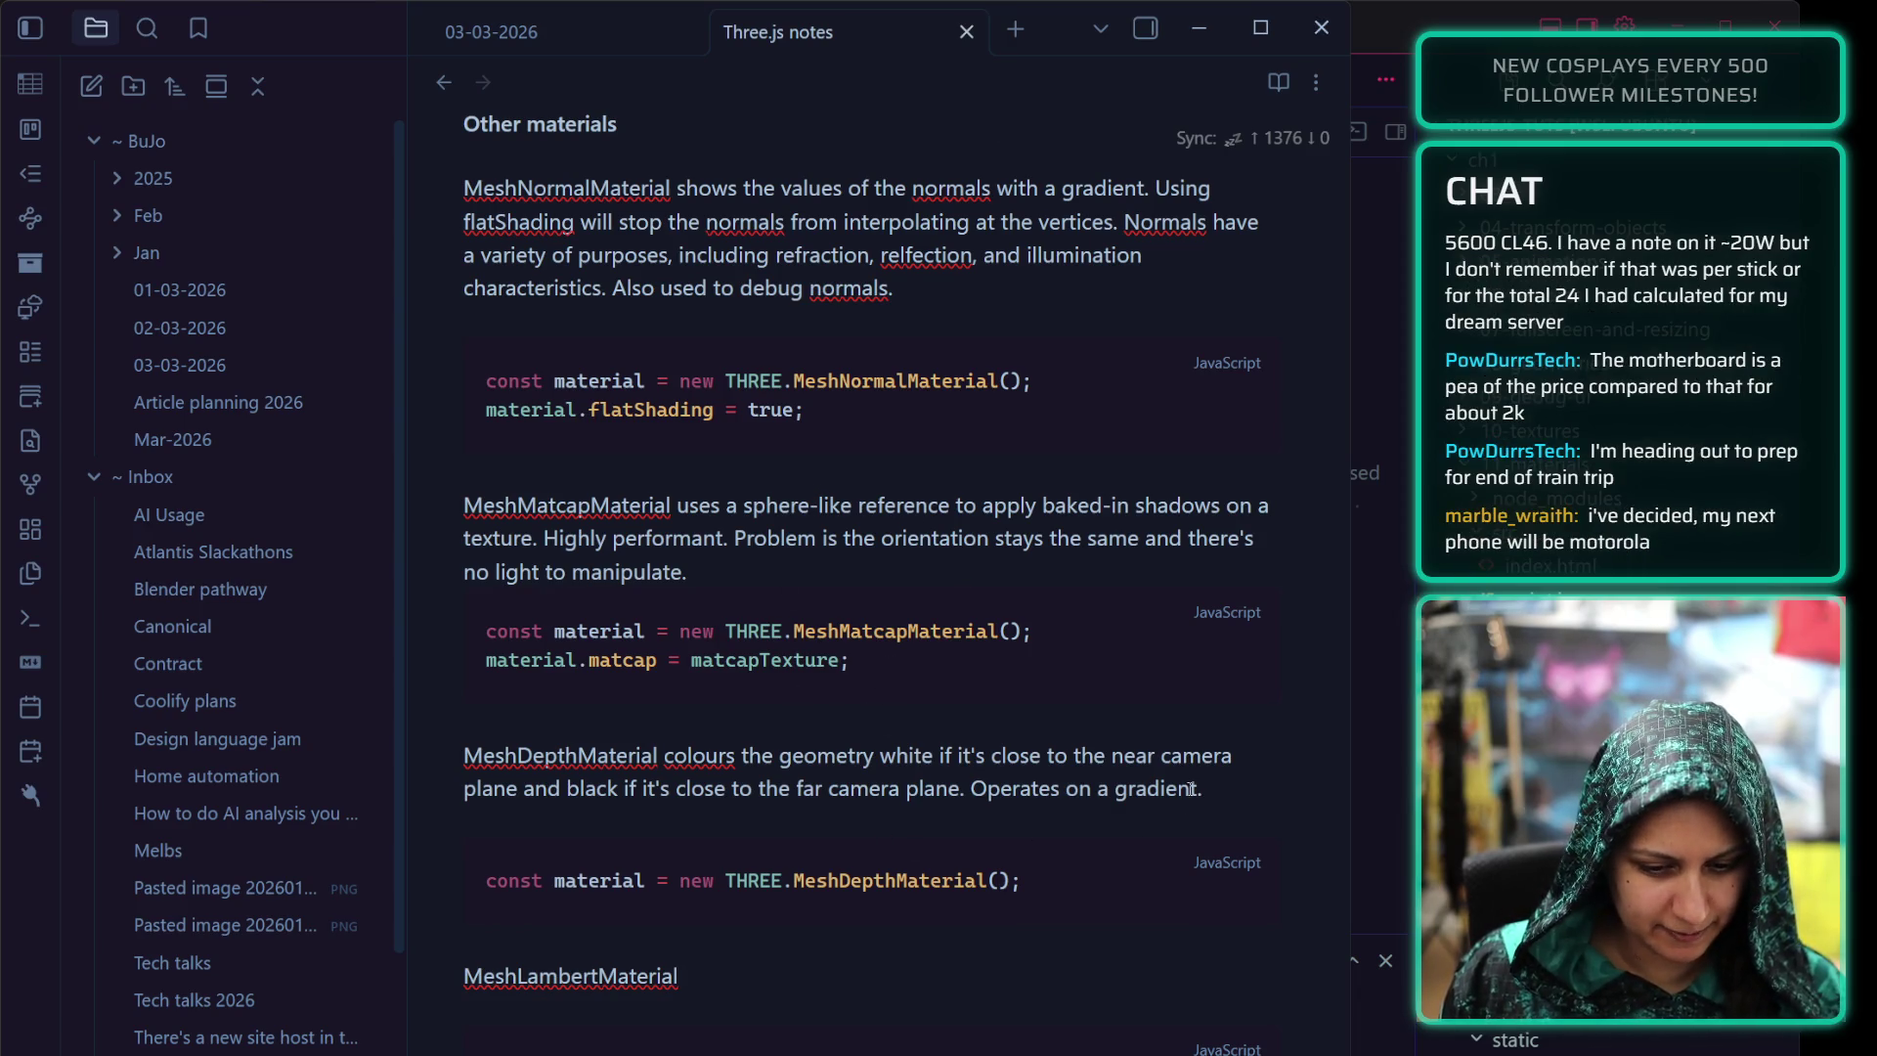
pyautogui.write(' requ')
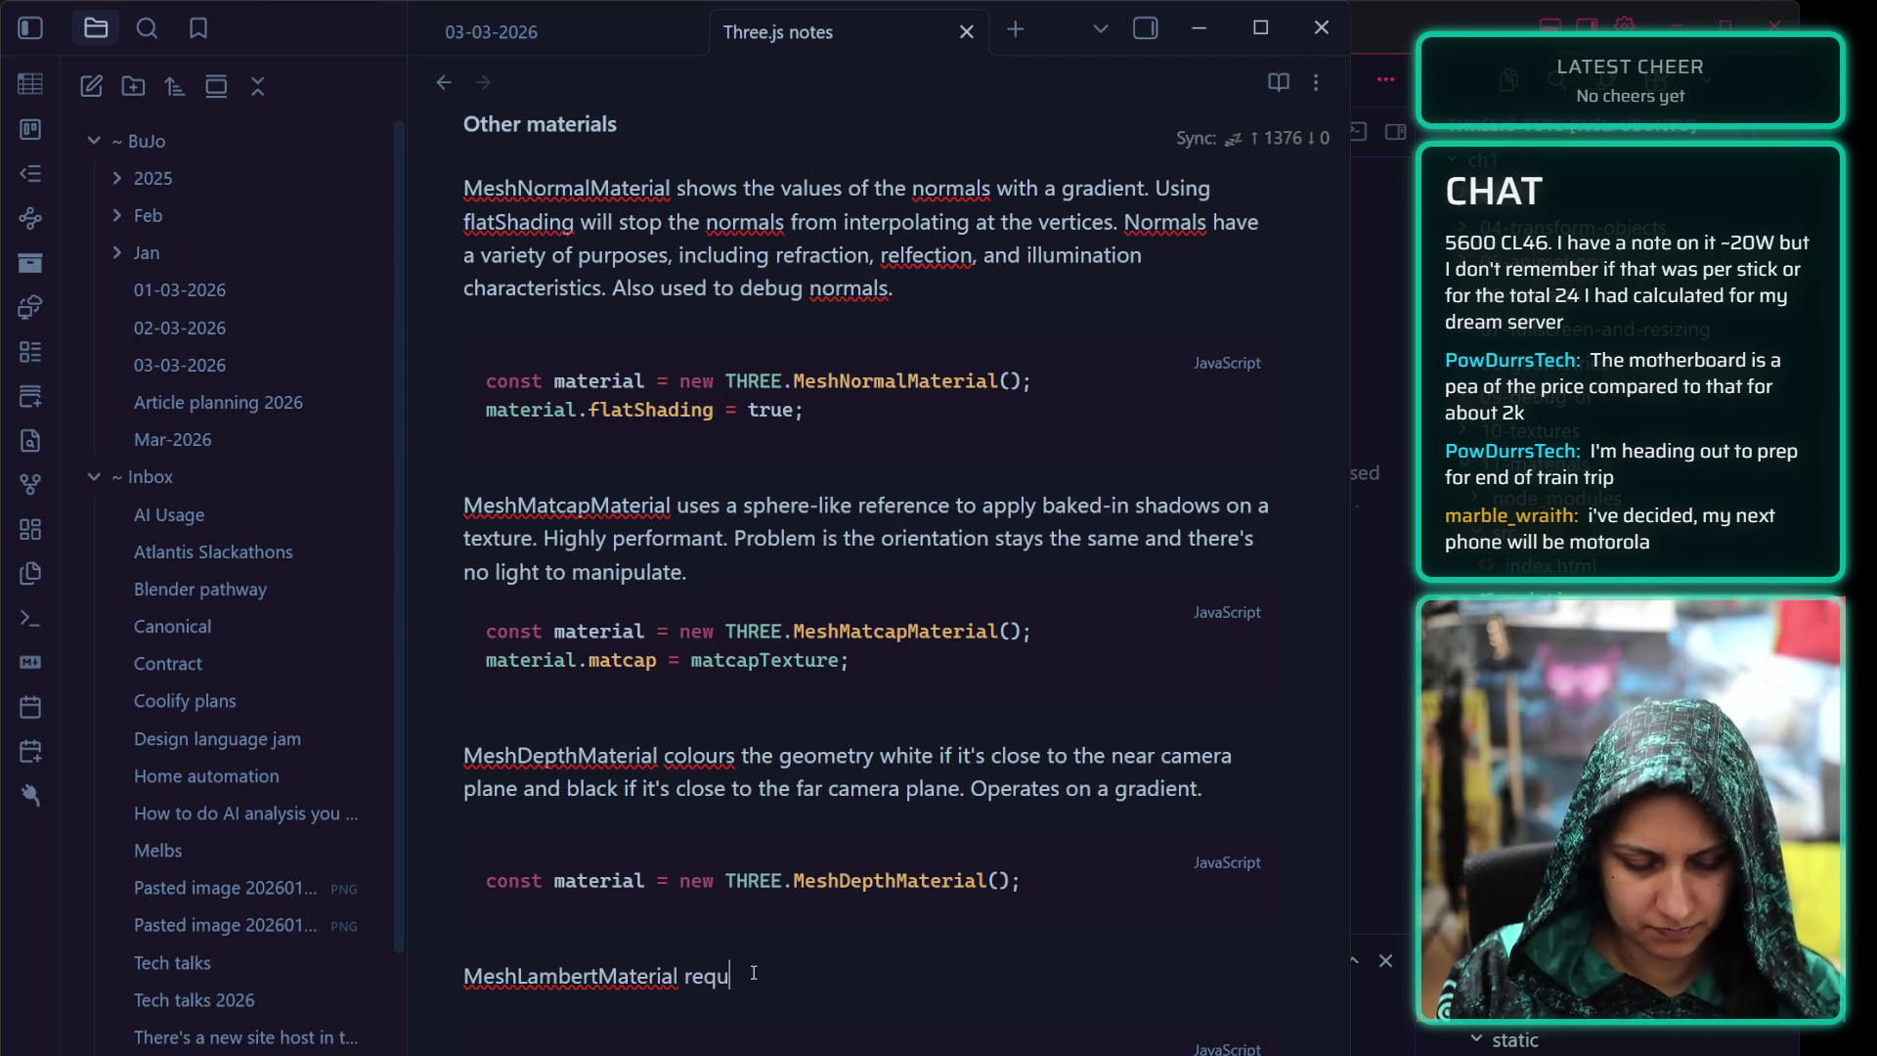
pyautogui.write('ires lights to work')
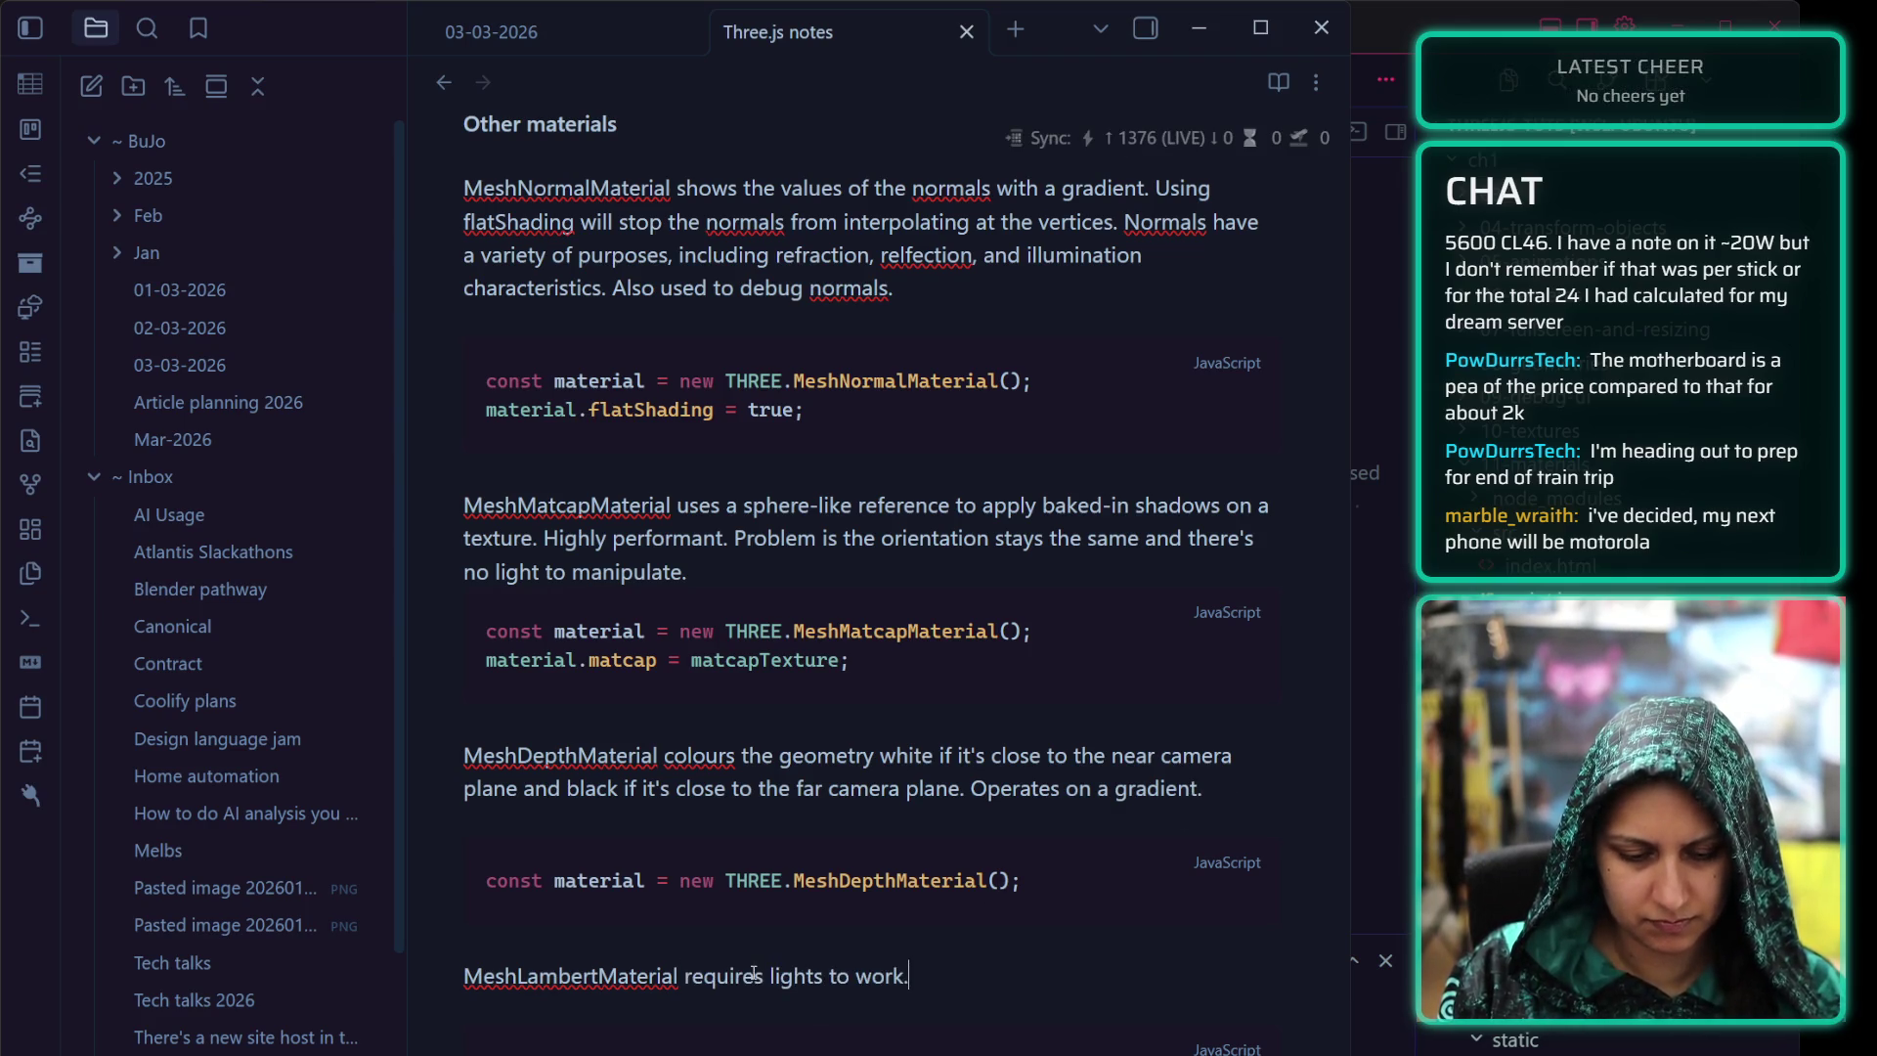
pyautogui.write('.')
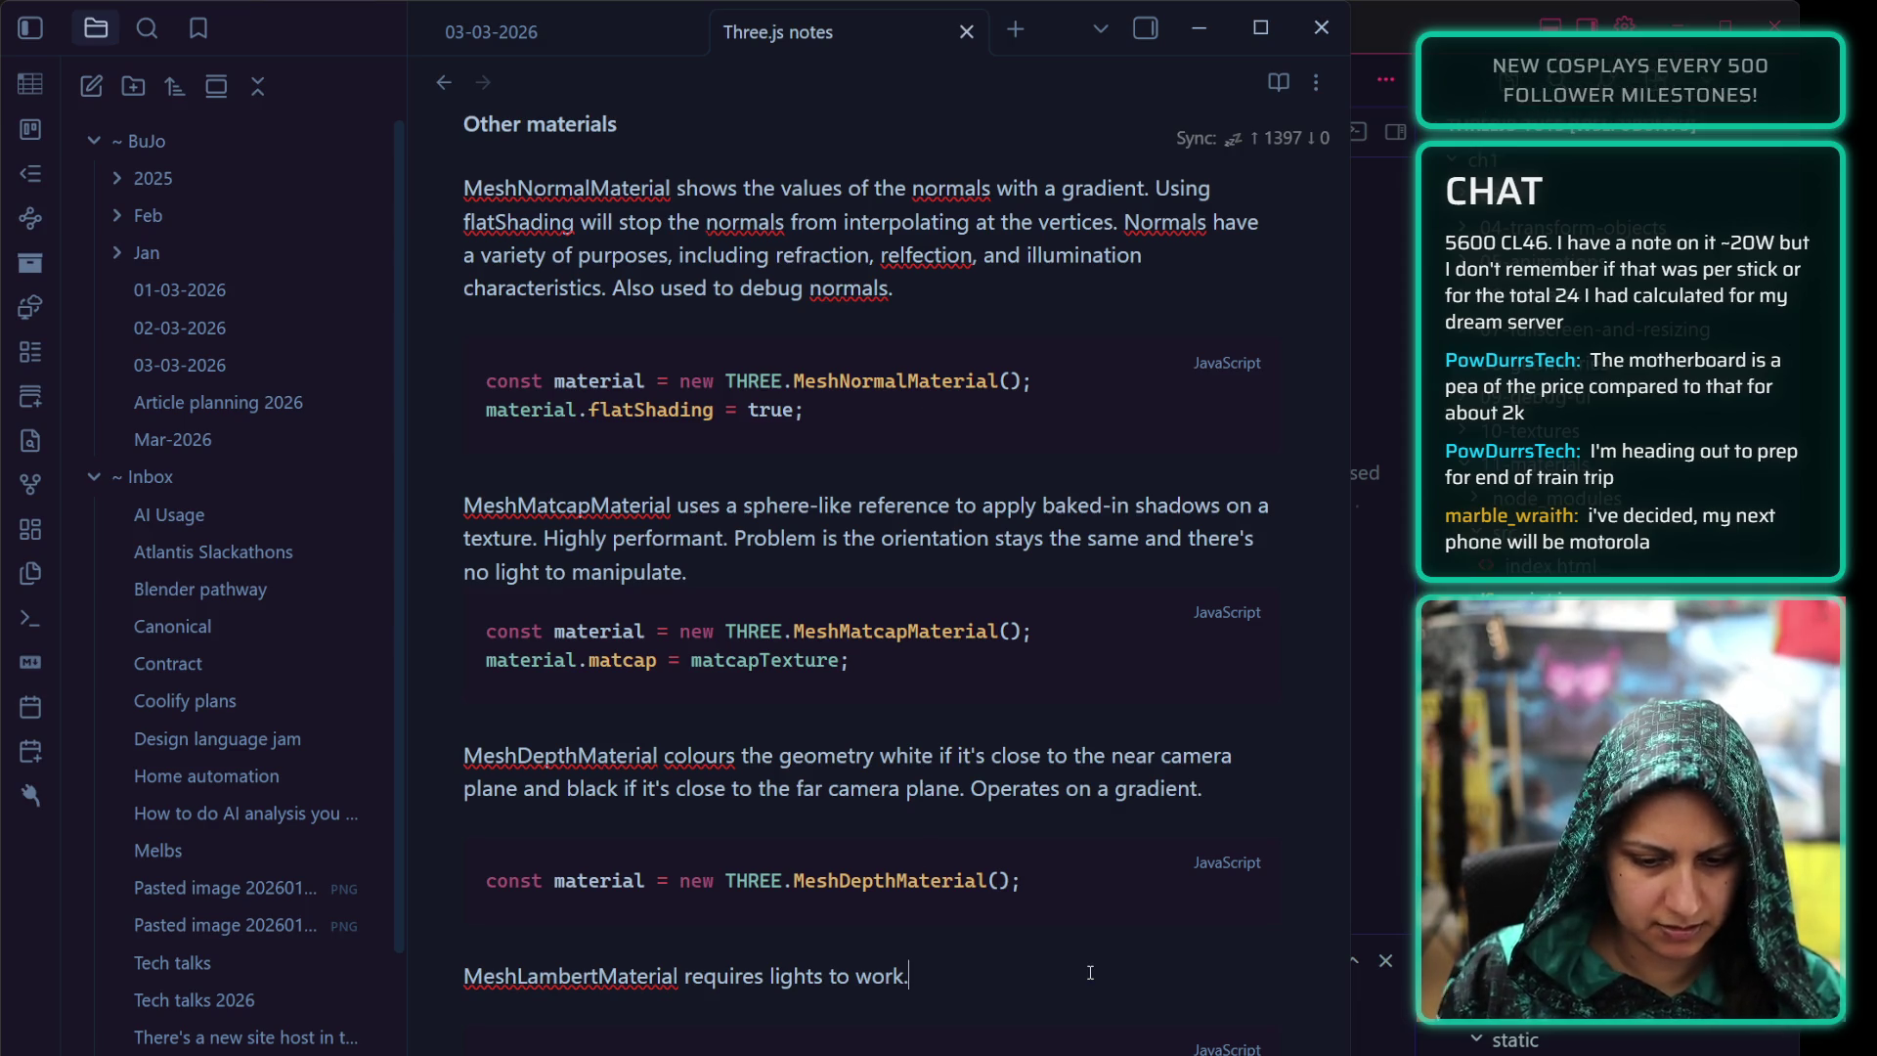
pyautogui.write(' Similar to Mesh')
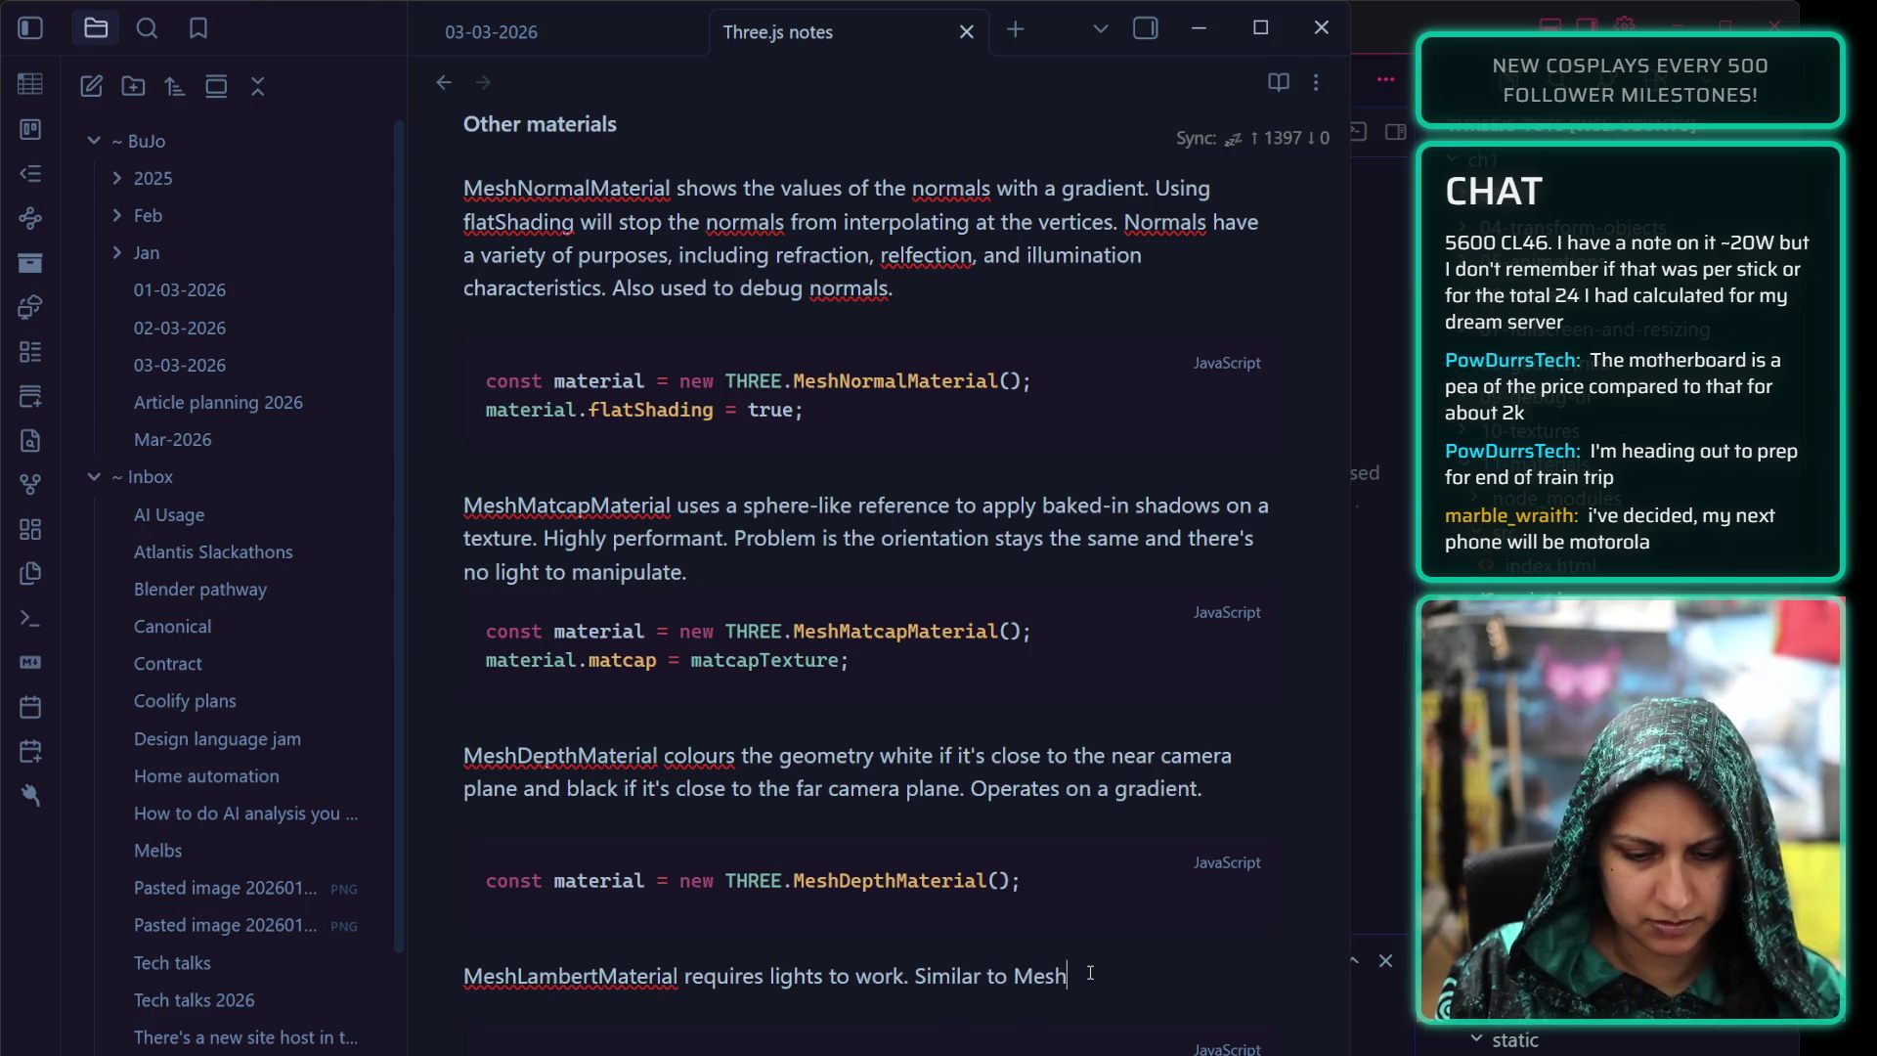
pyautogui.write('BasicMaterial')
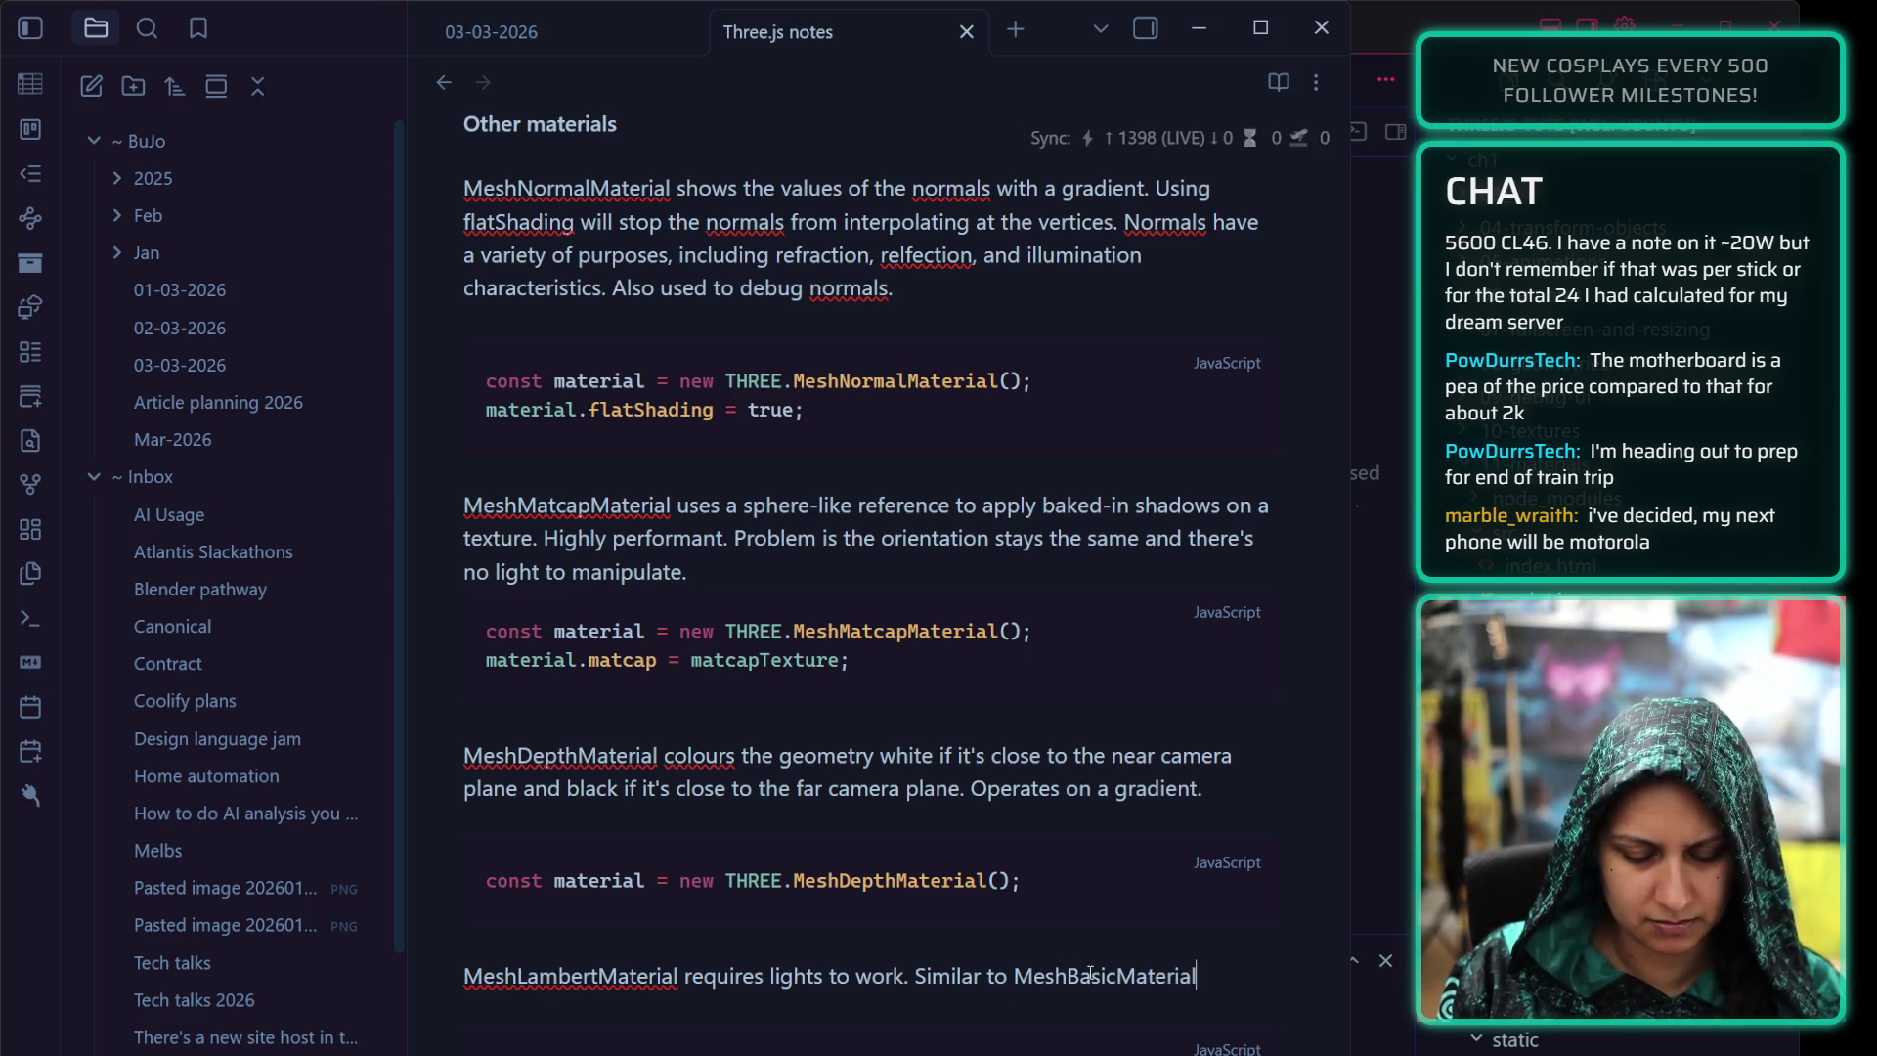
pyautogui.write(' with the addition o')
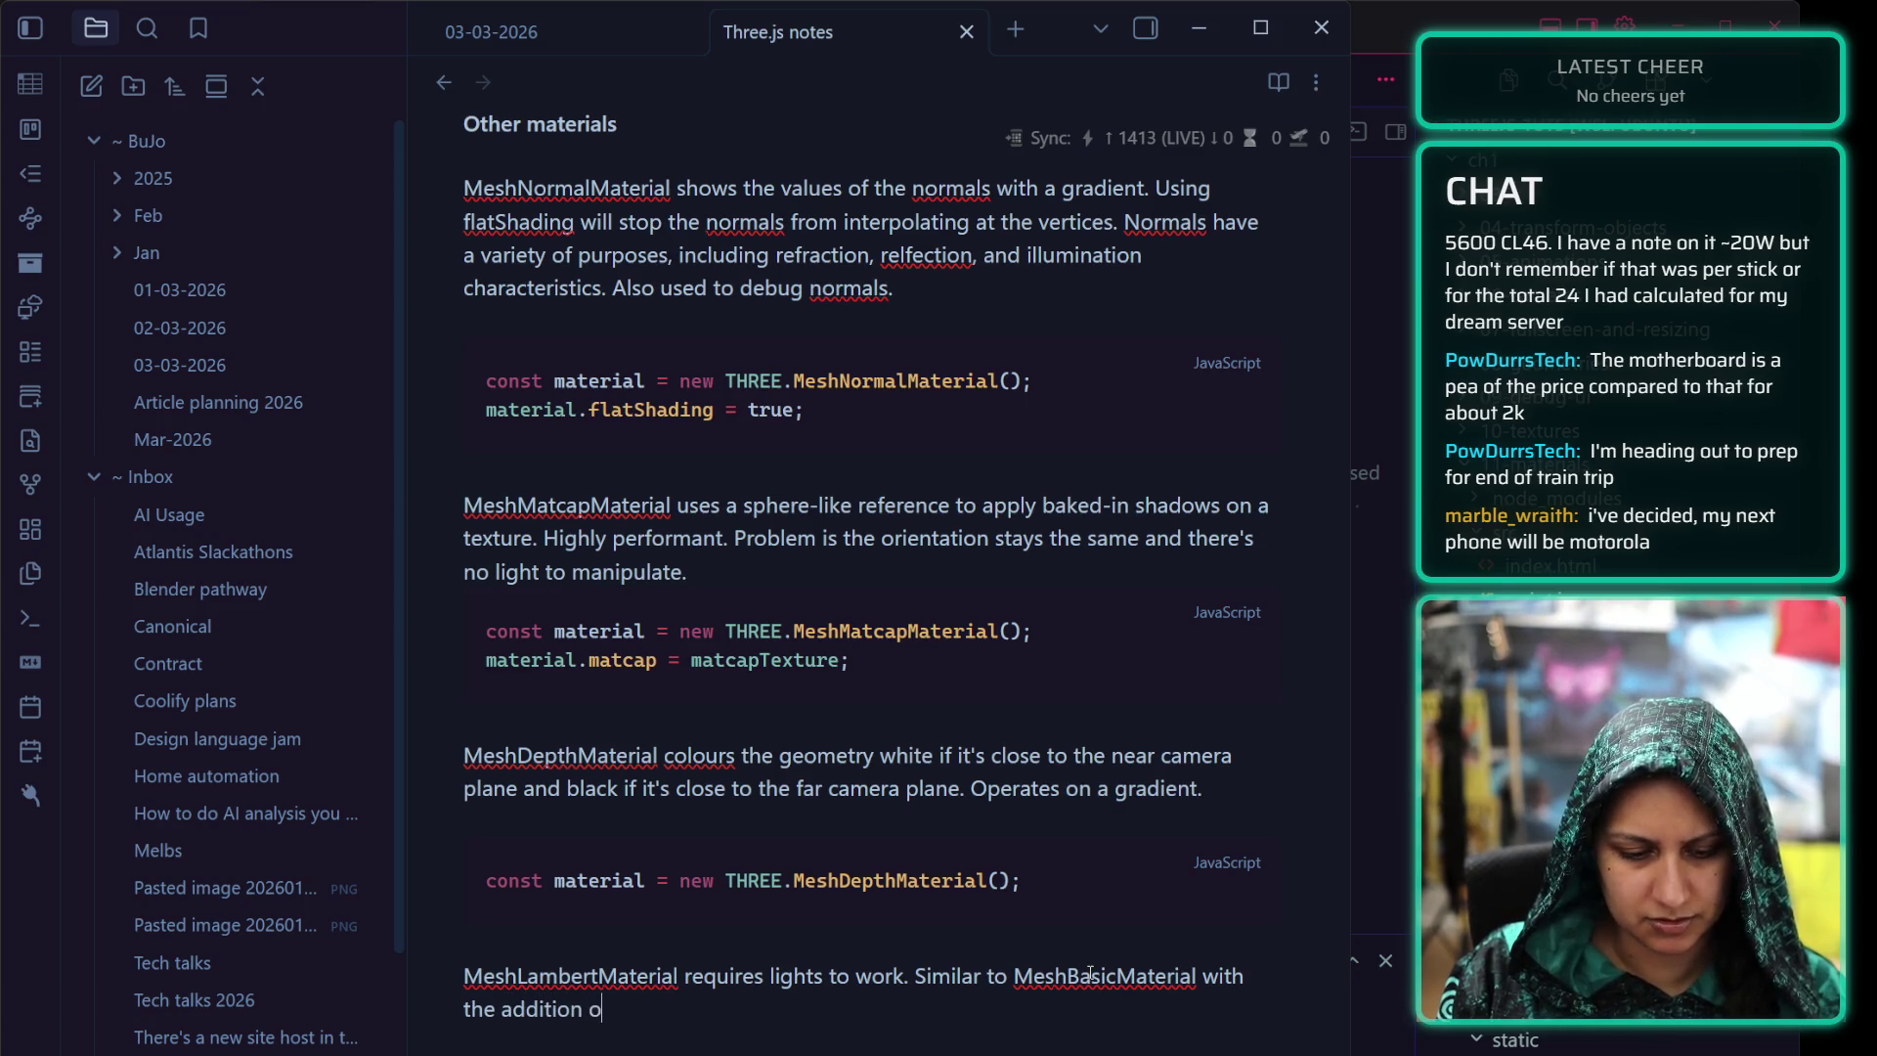
pyautogui.write("f lights; it's the mos")
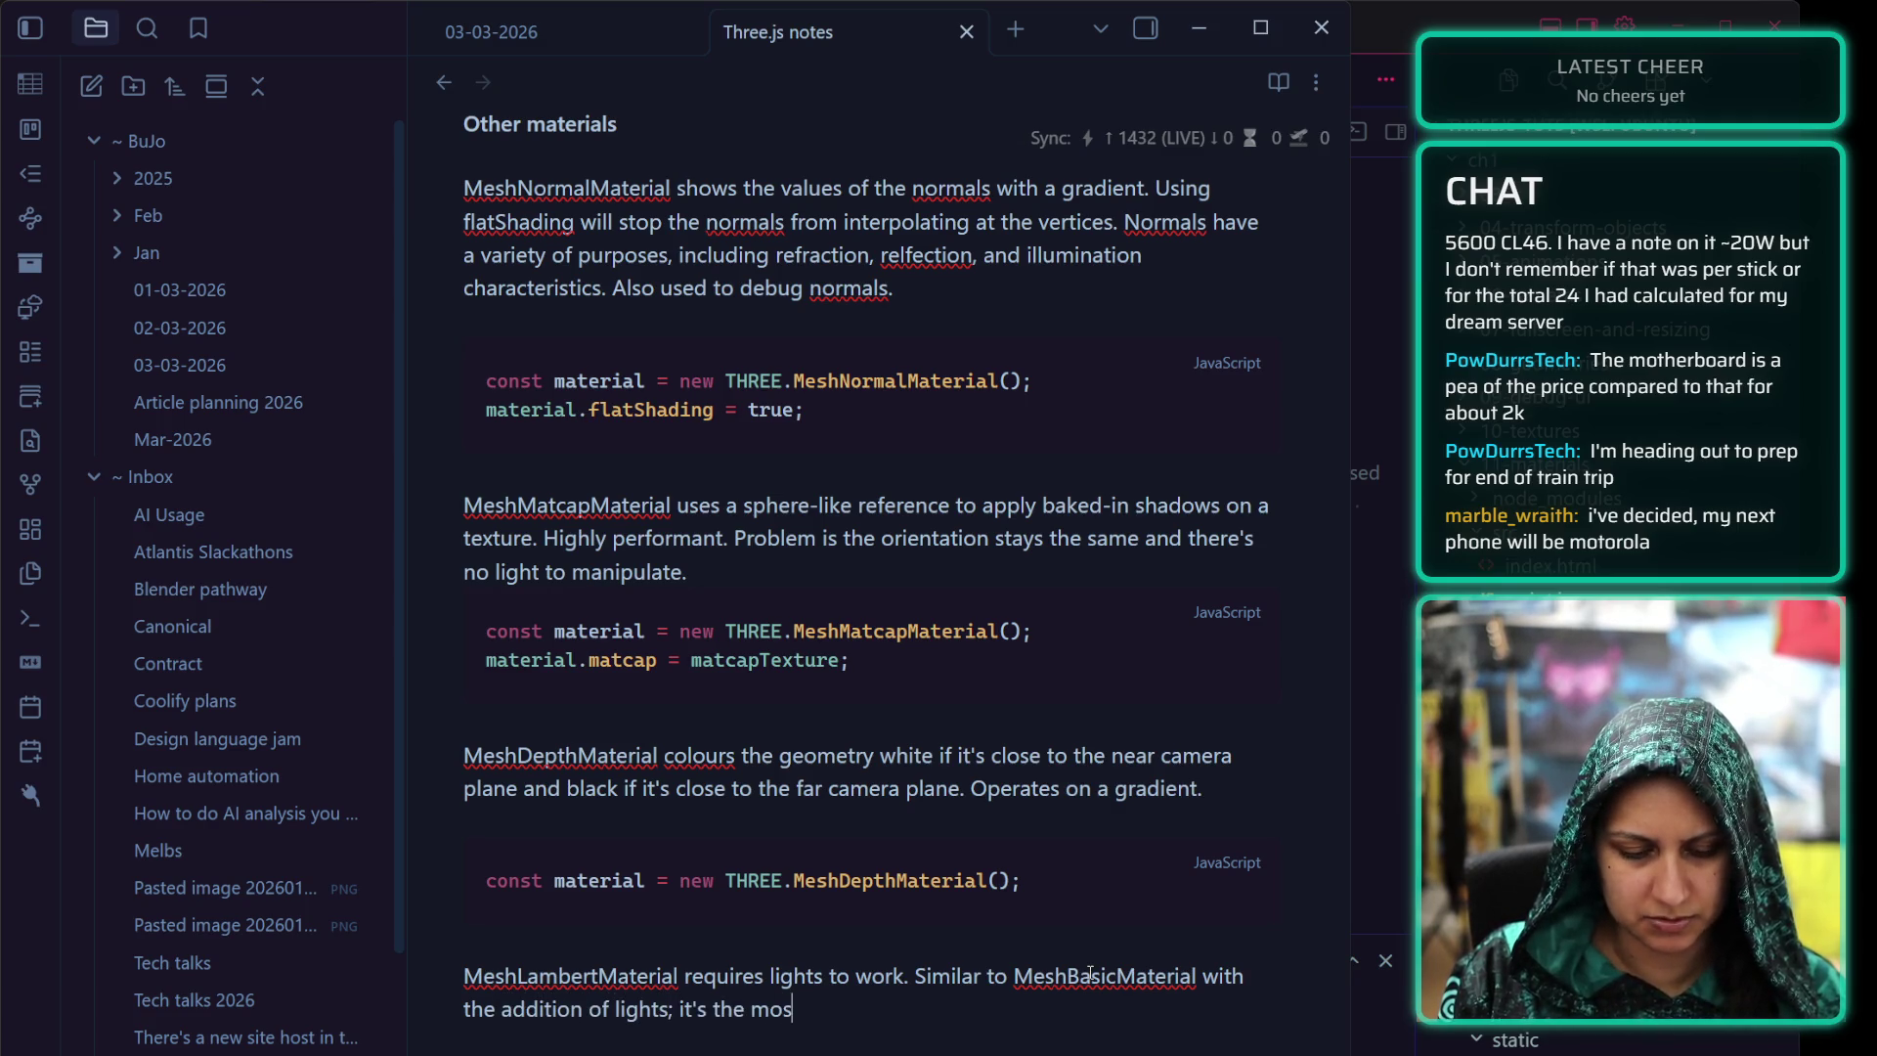
pyautogui.write('t perform')
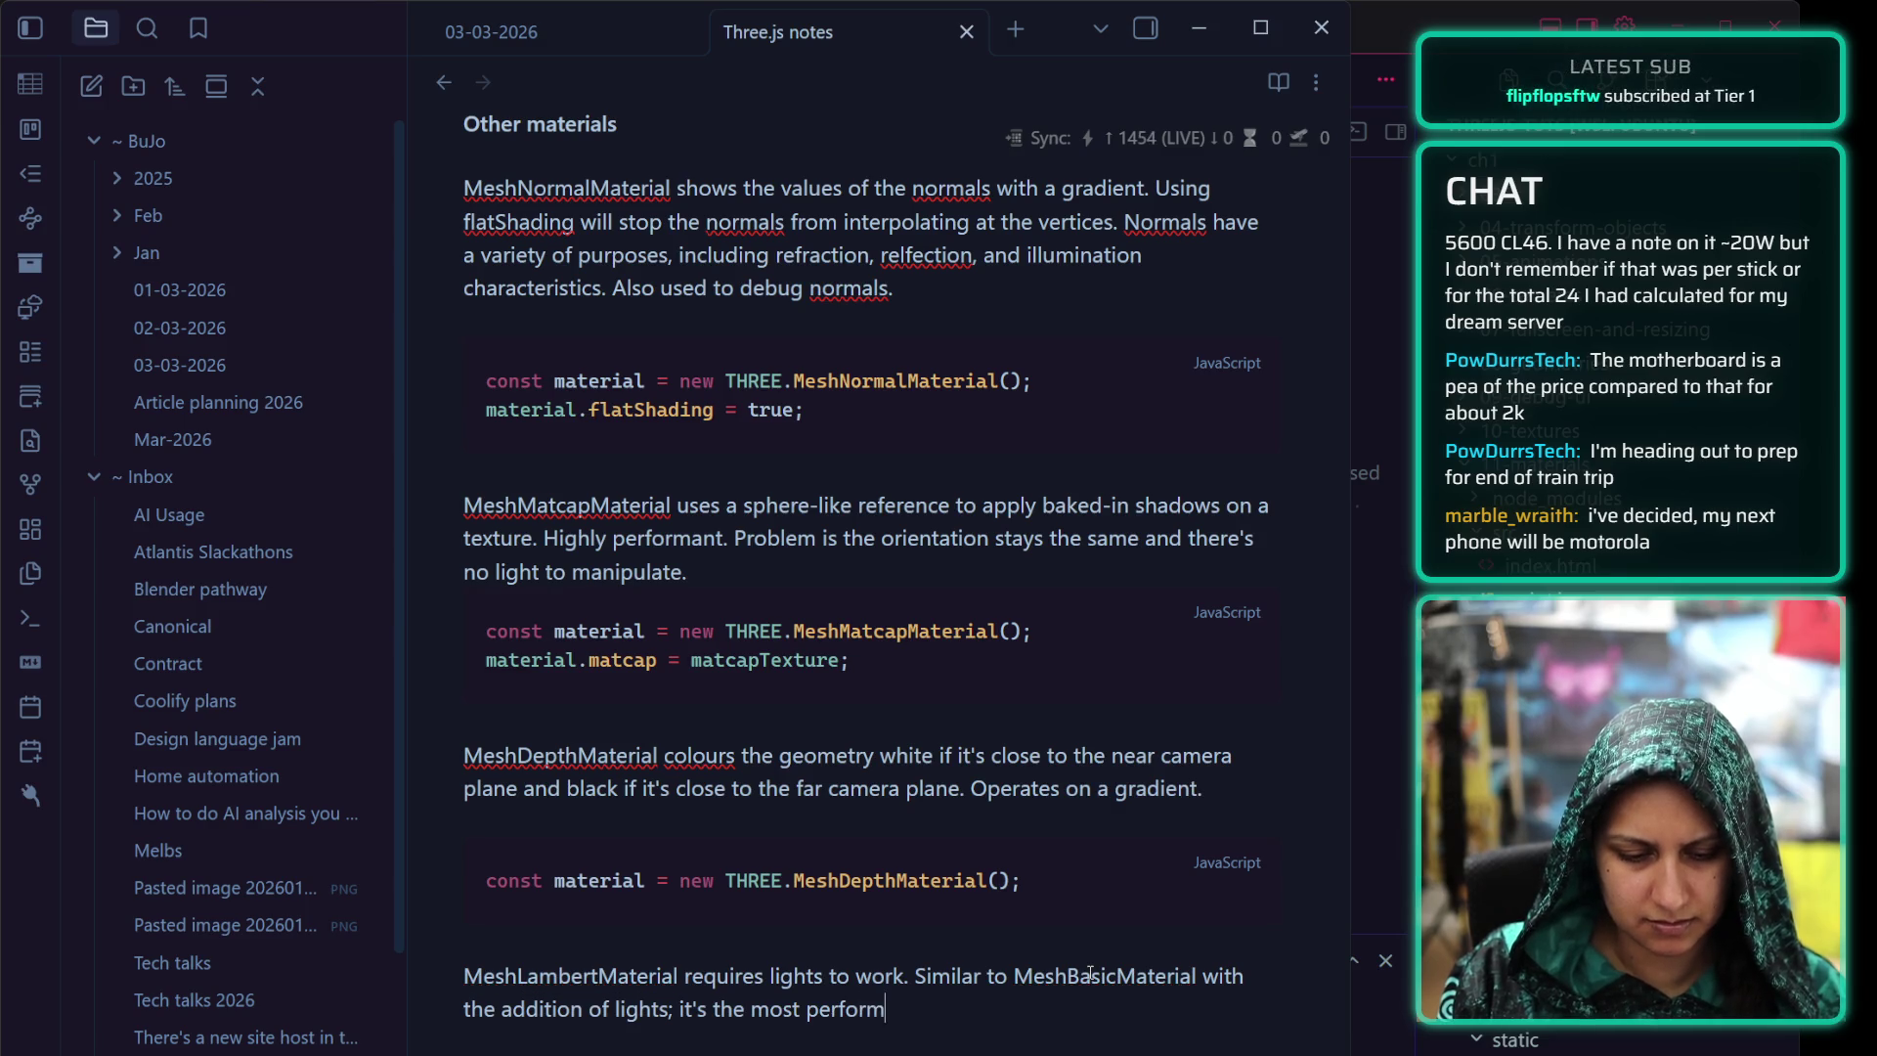
pyautogui.write('ant material using l')
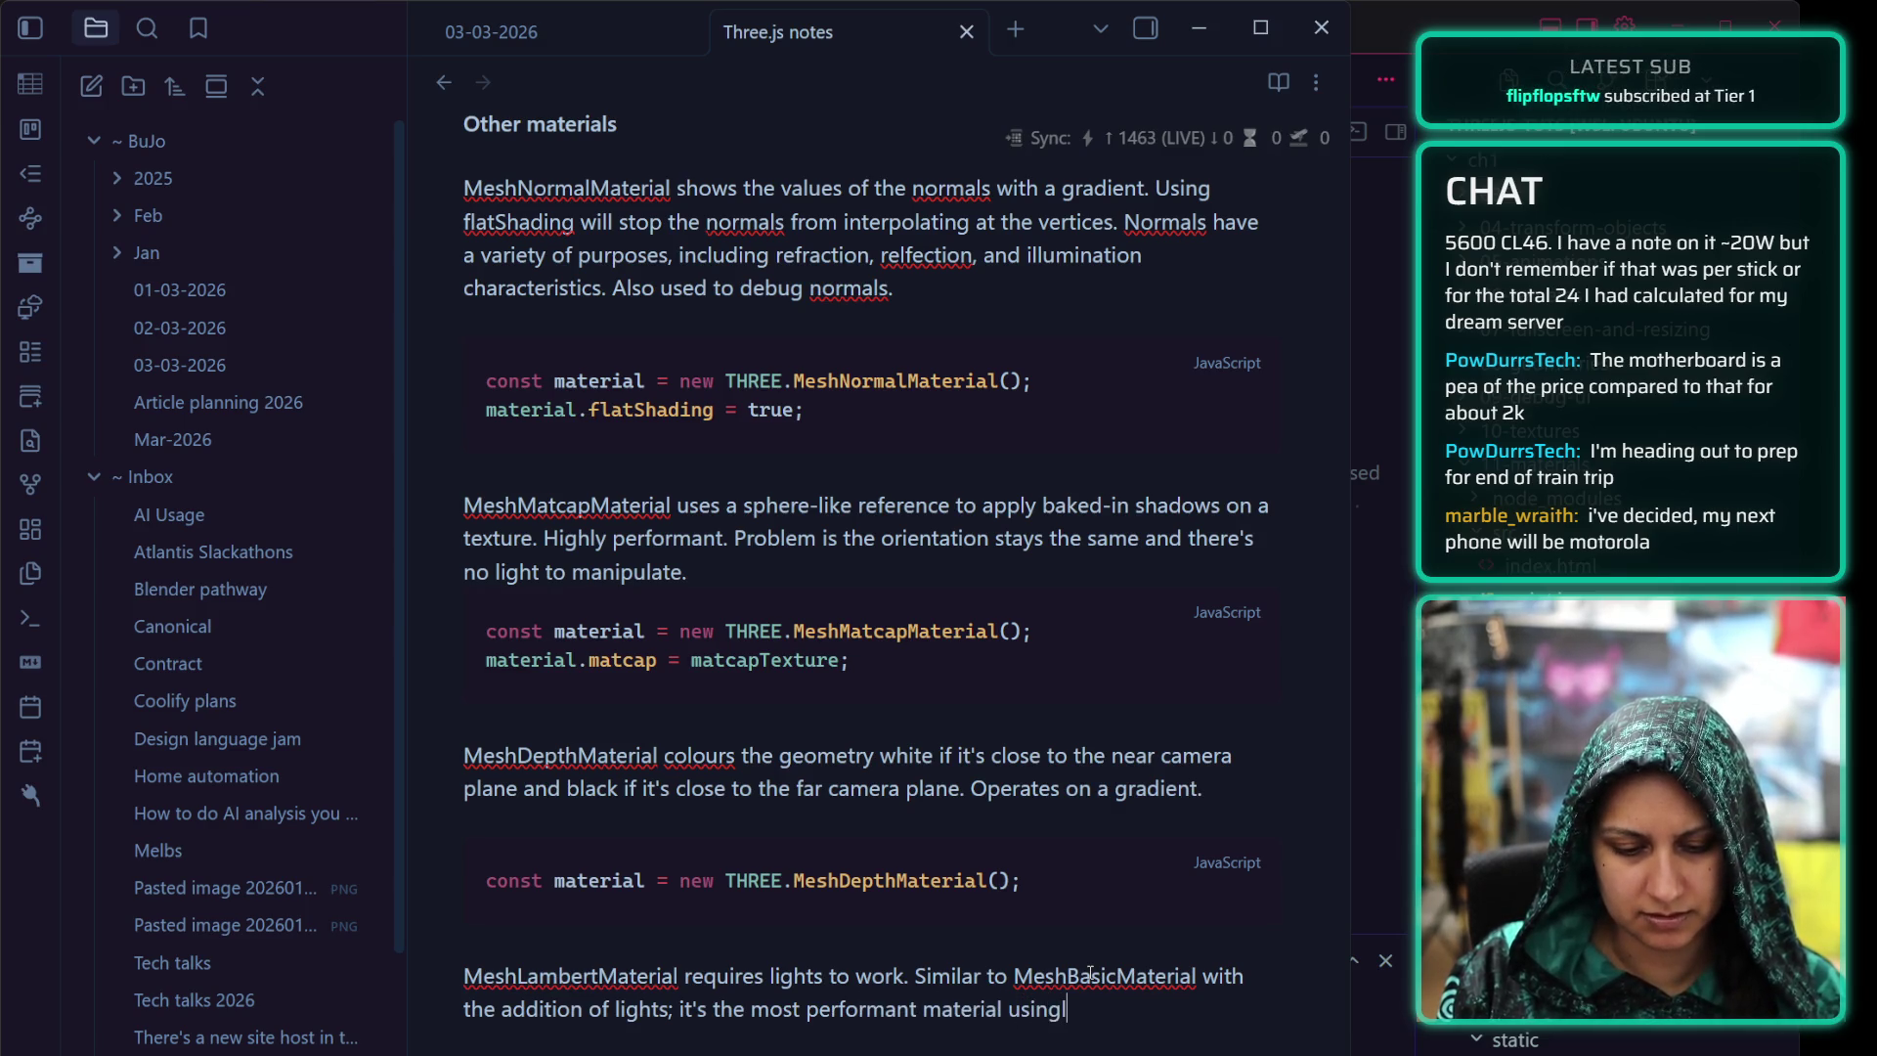
pyautogui.write('ights.')
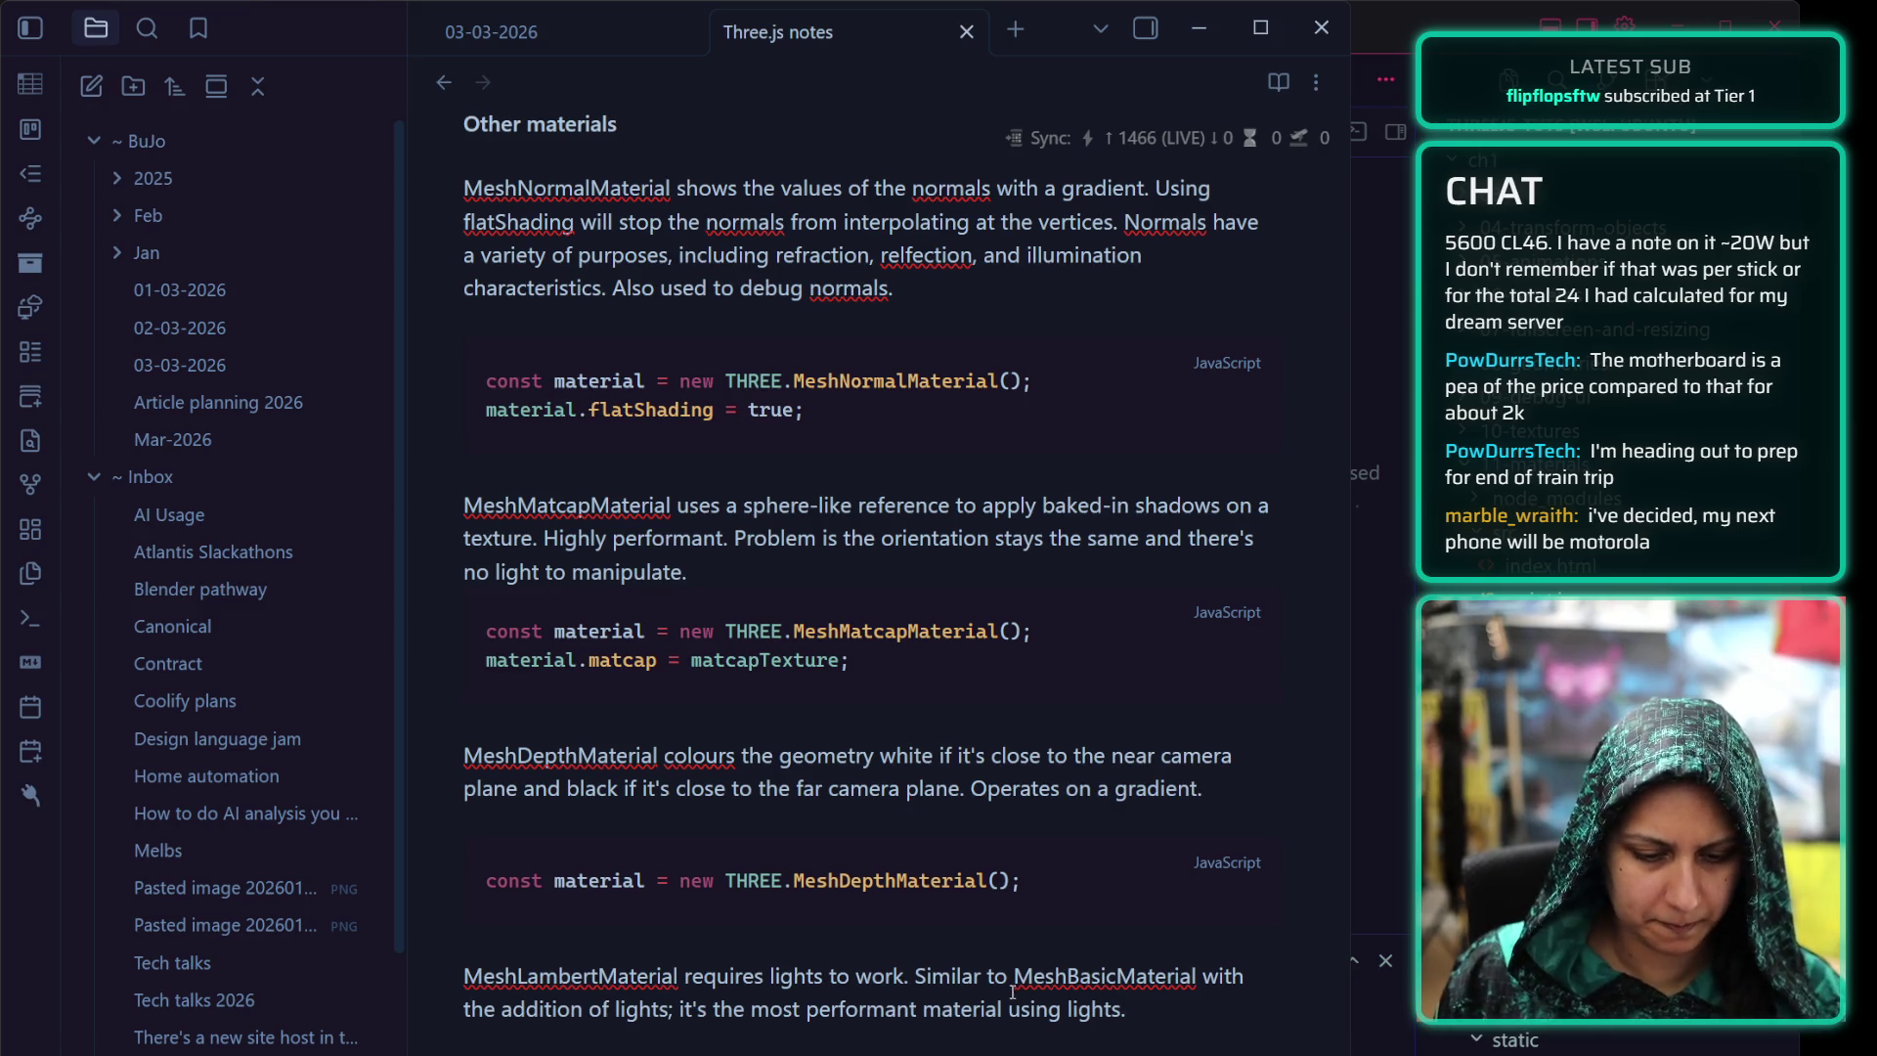
pyautogui.scroll(-3, 949, 912)
pyautogui.click(598, 710)
pyautogui.write('```')
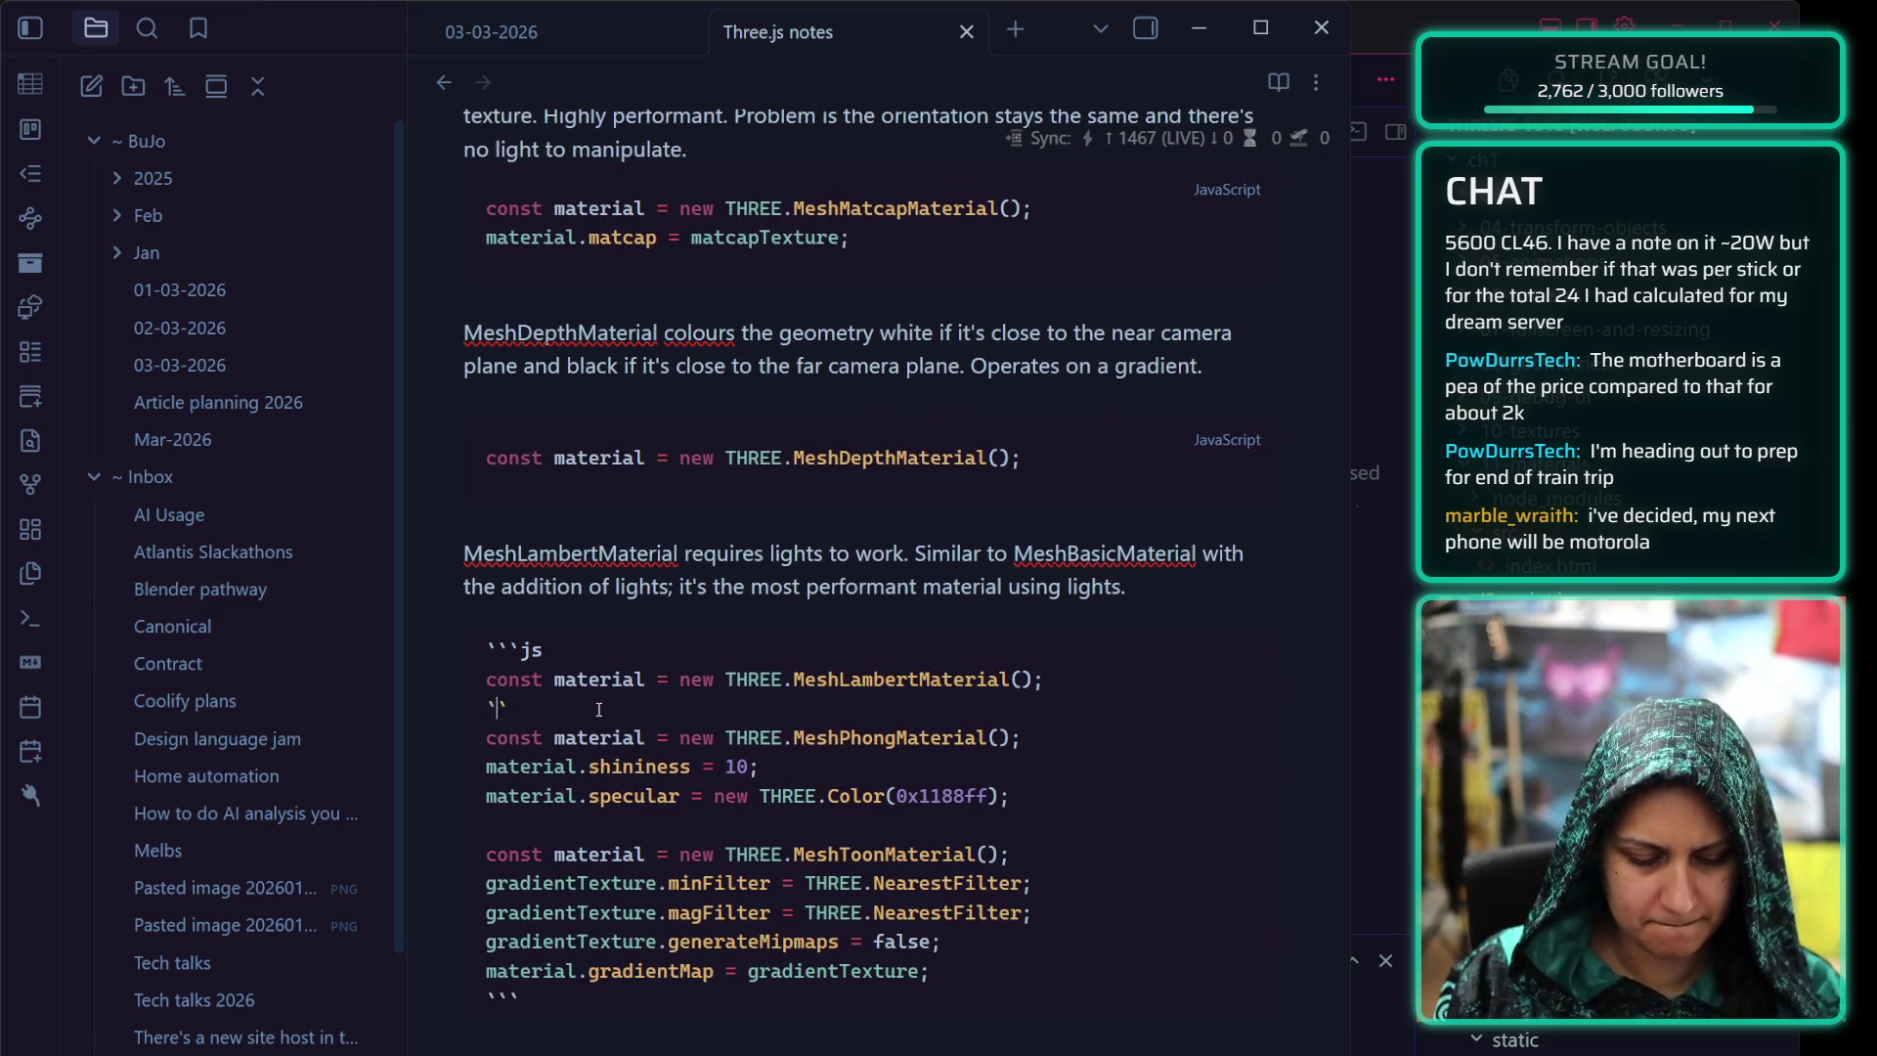
# Fence the MeshPhongMaterial and MeshToonMaterial snippets into separate ```js blocks, tidying blank lines around Phong
pyautogui.press('Return')
pyautogui.write('```')
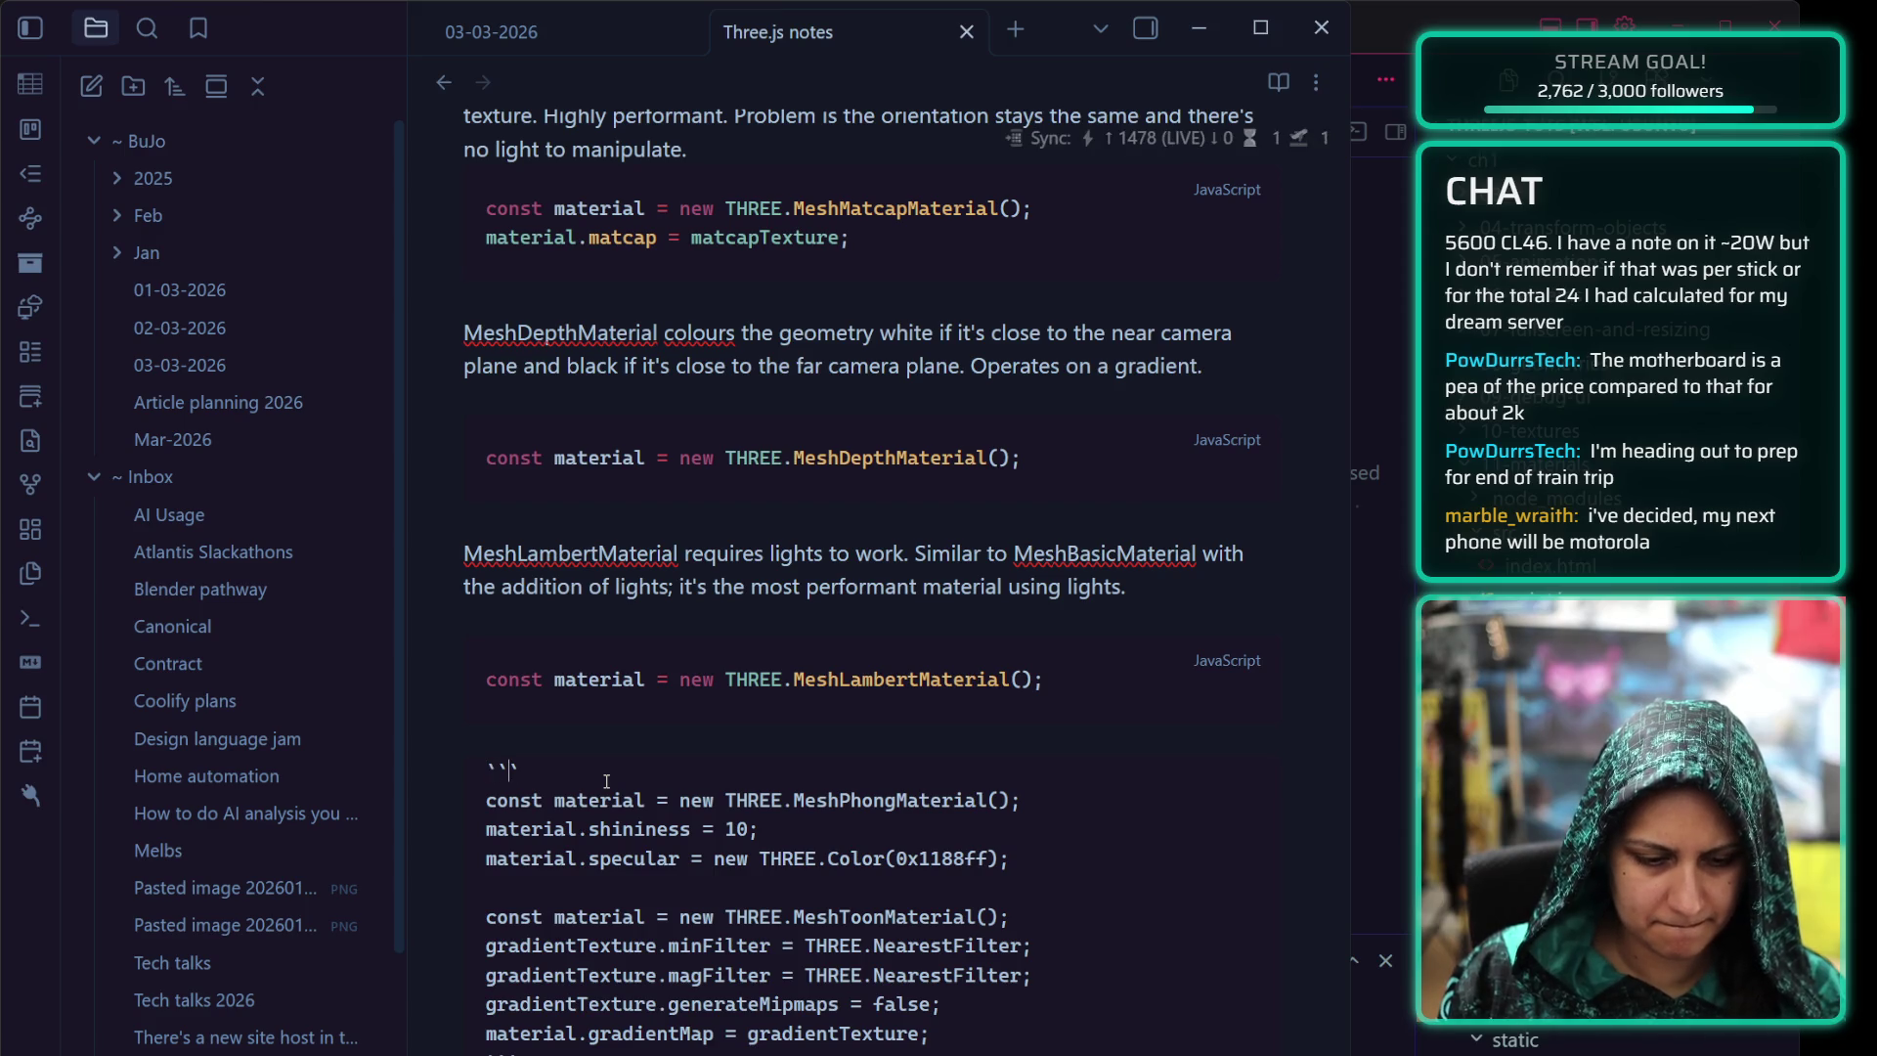
pyautogui.write('js')
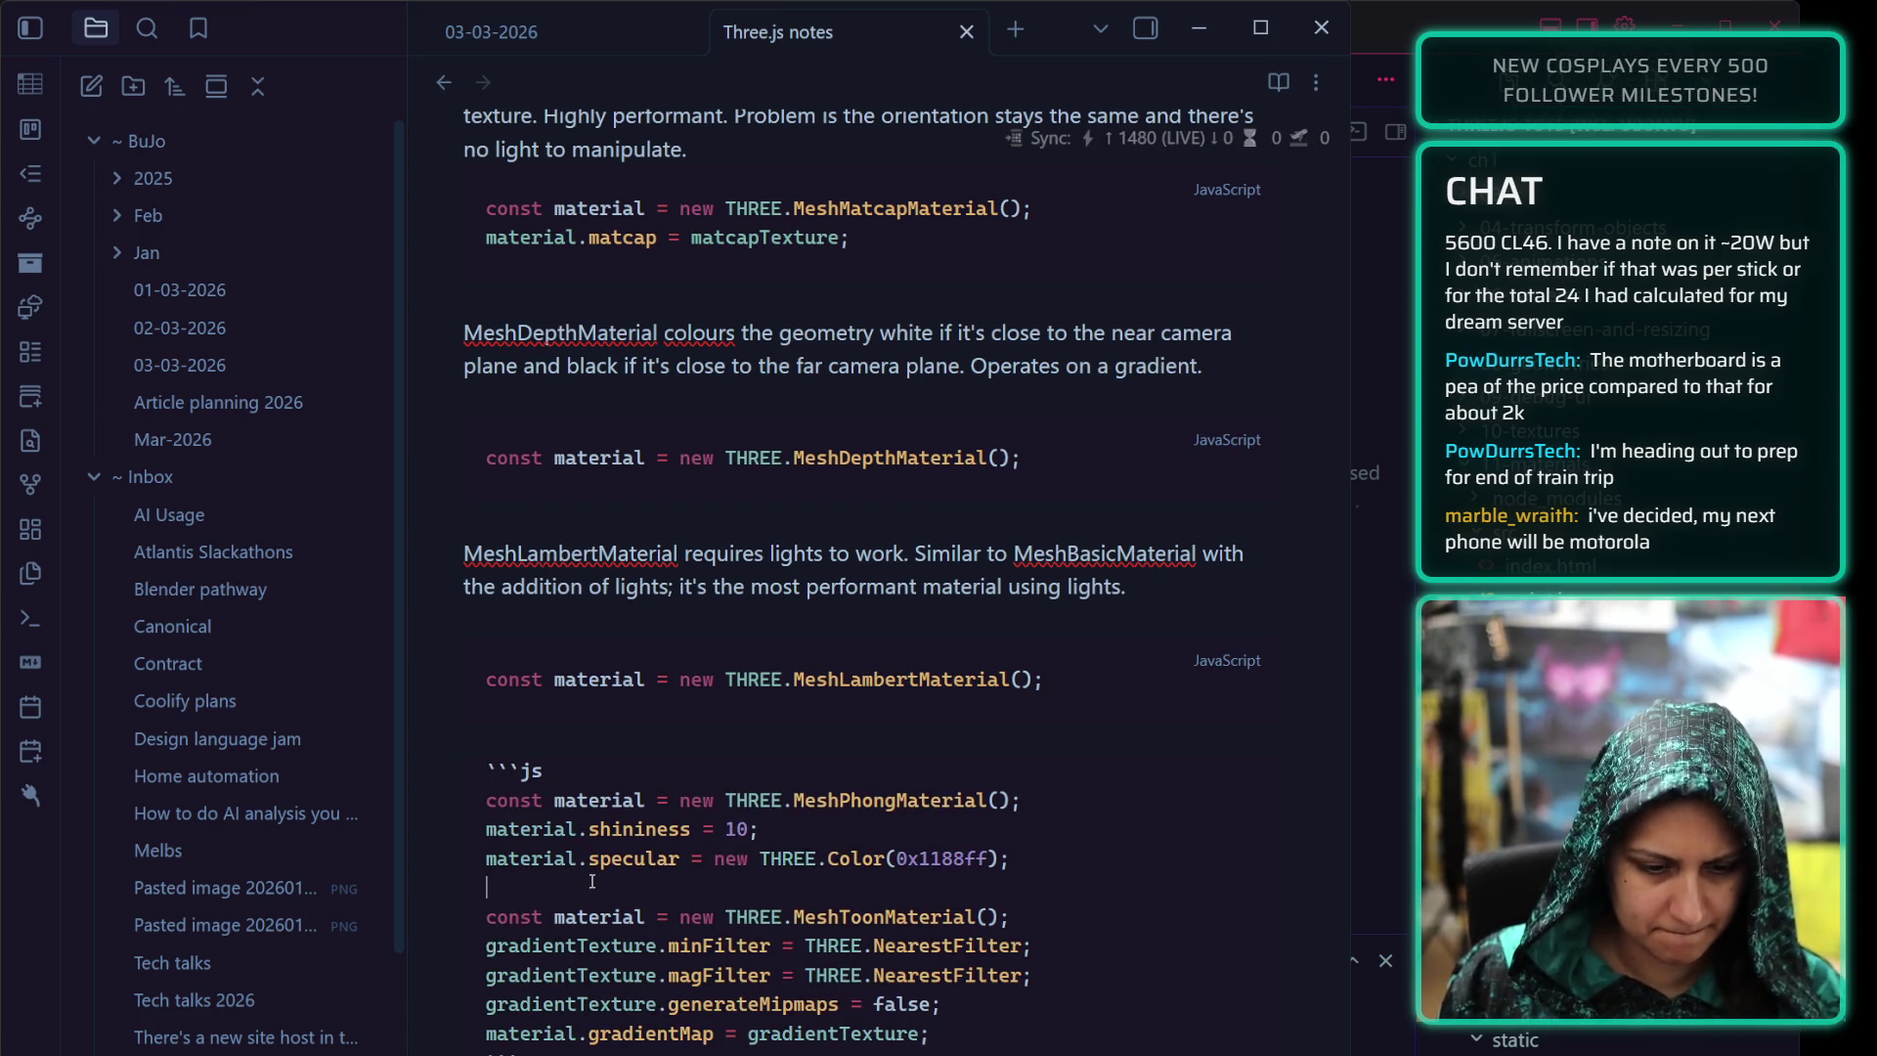
pyautogui.click(591, 879)
pyautogui.write('```')
pyautogui.press('Return')
pyautogui.write('```')
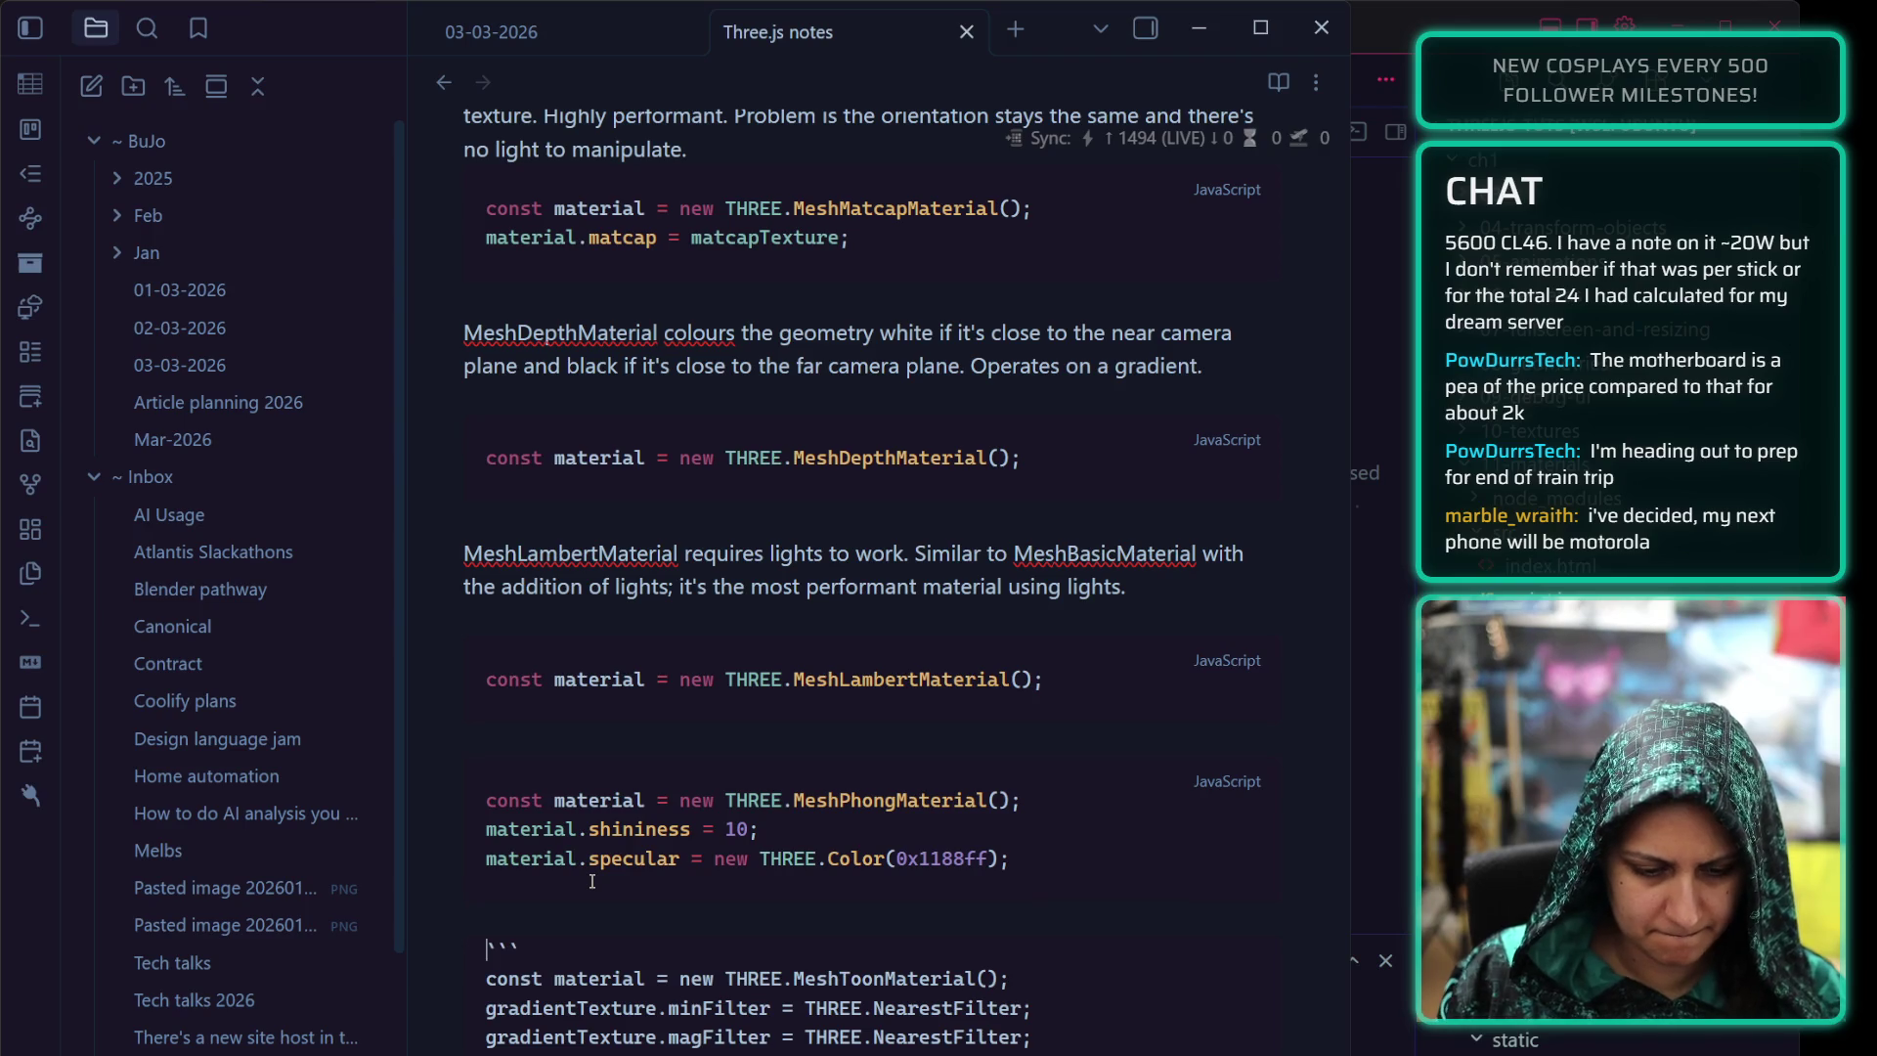
pyautogui.write('js')
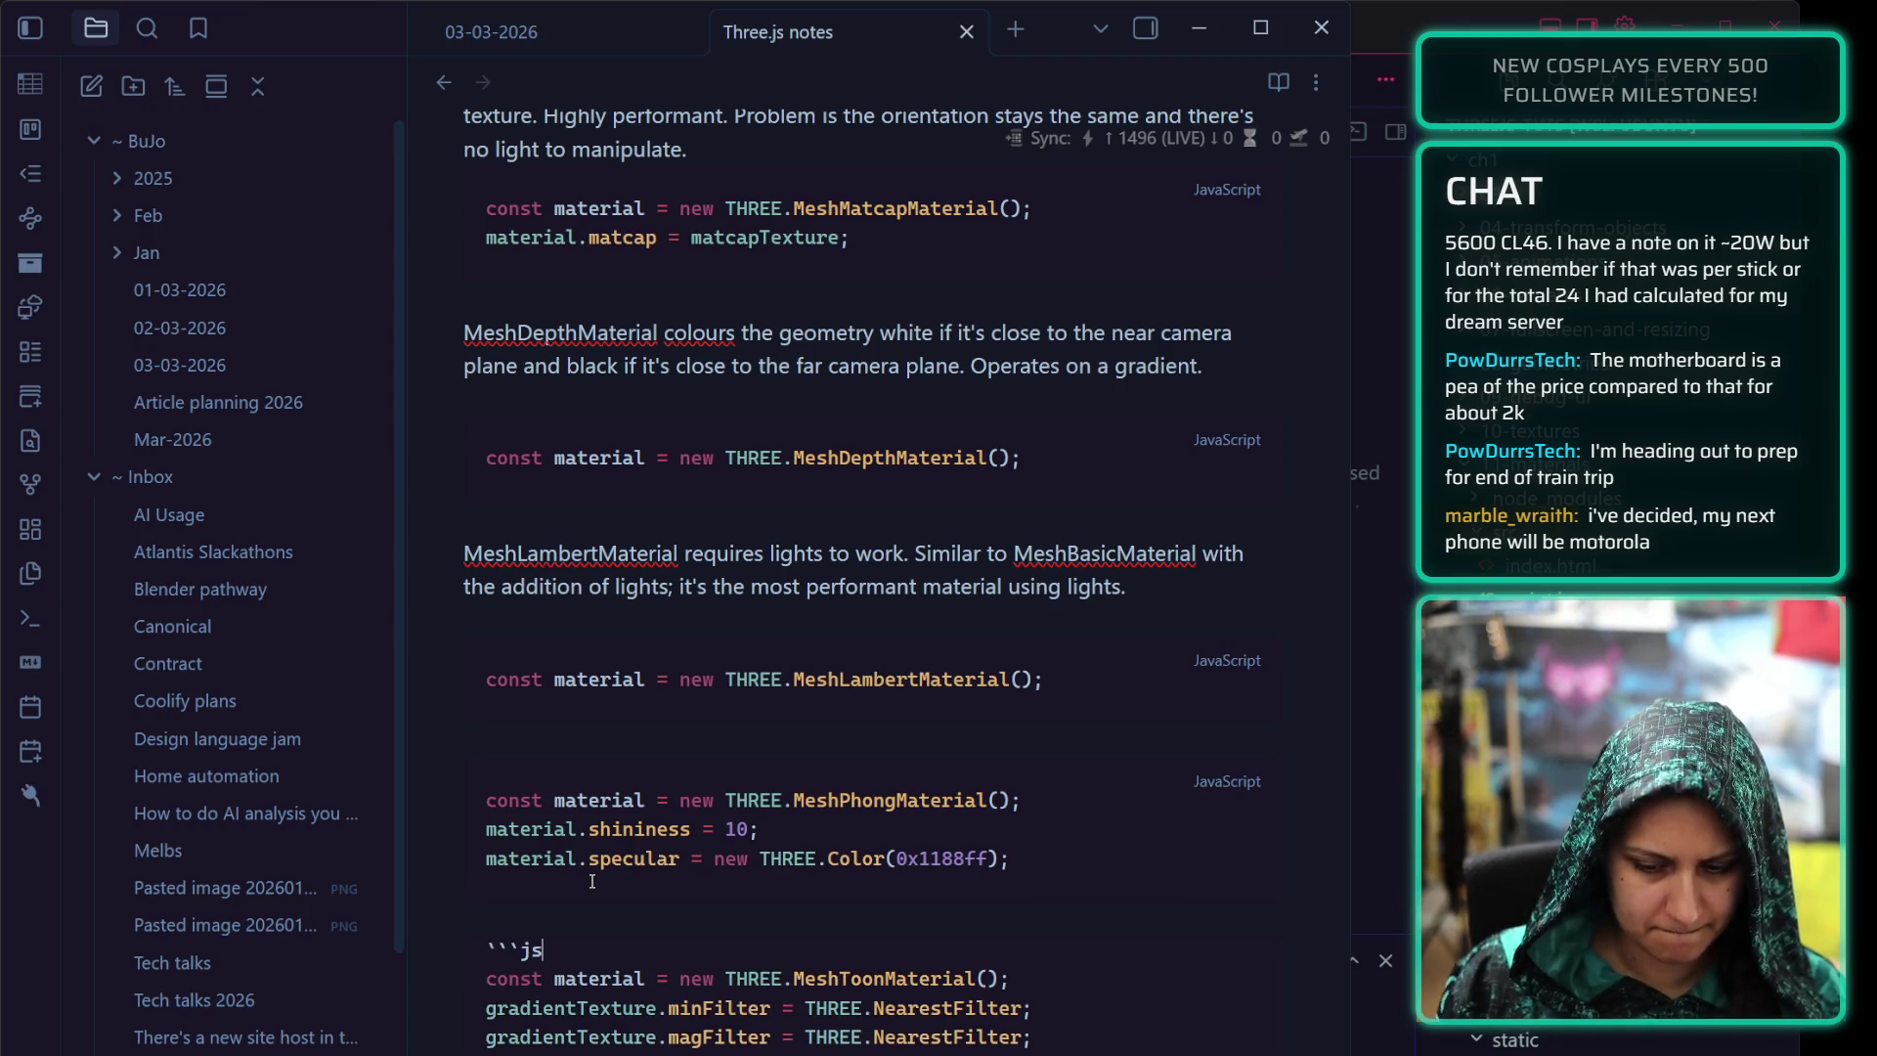
pyautogui.click(590, 768)
pyautogui.press('Return')
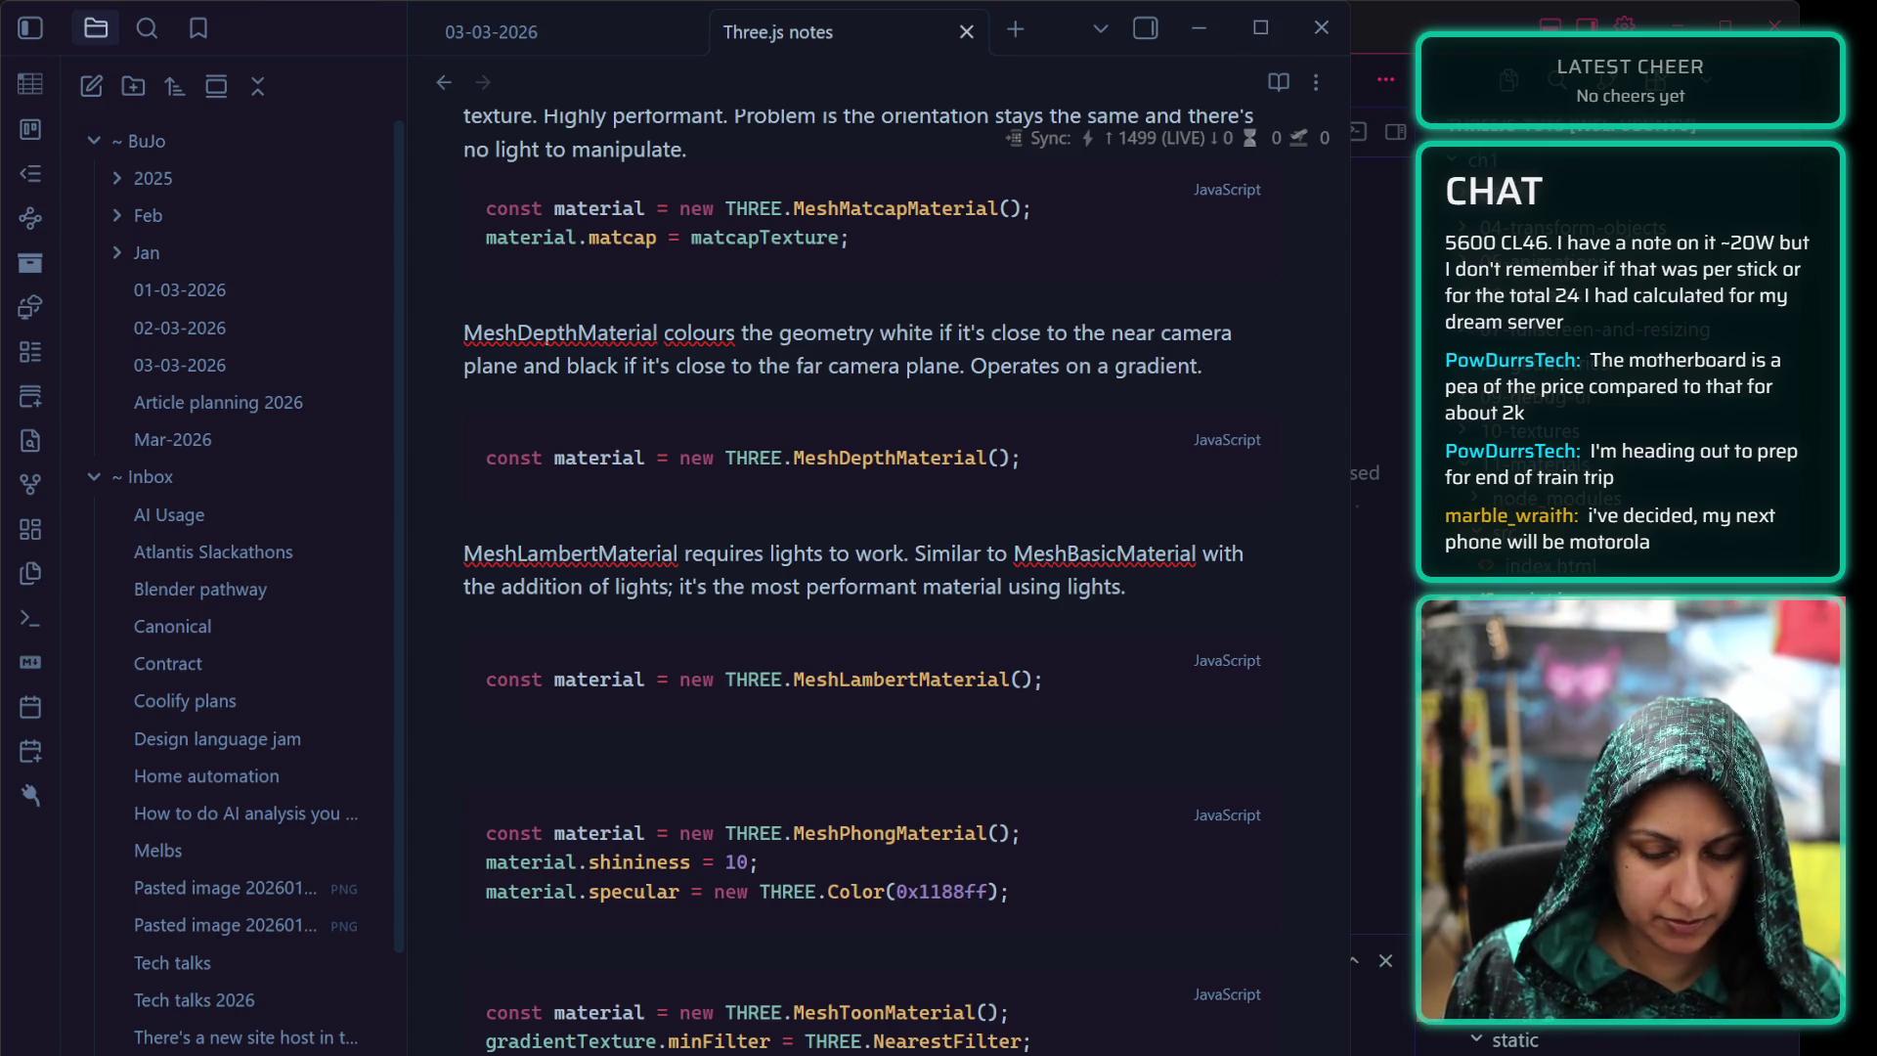
pyautogui.press('BackSpace')
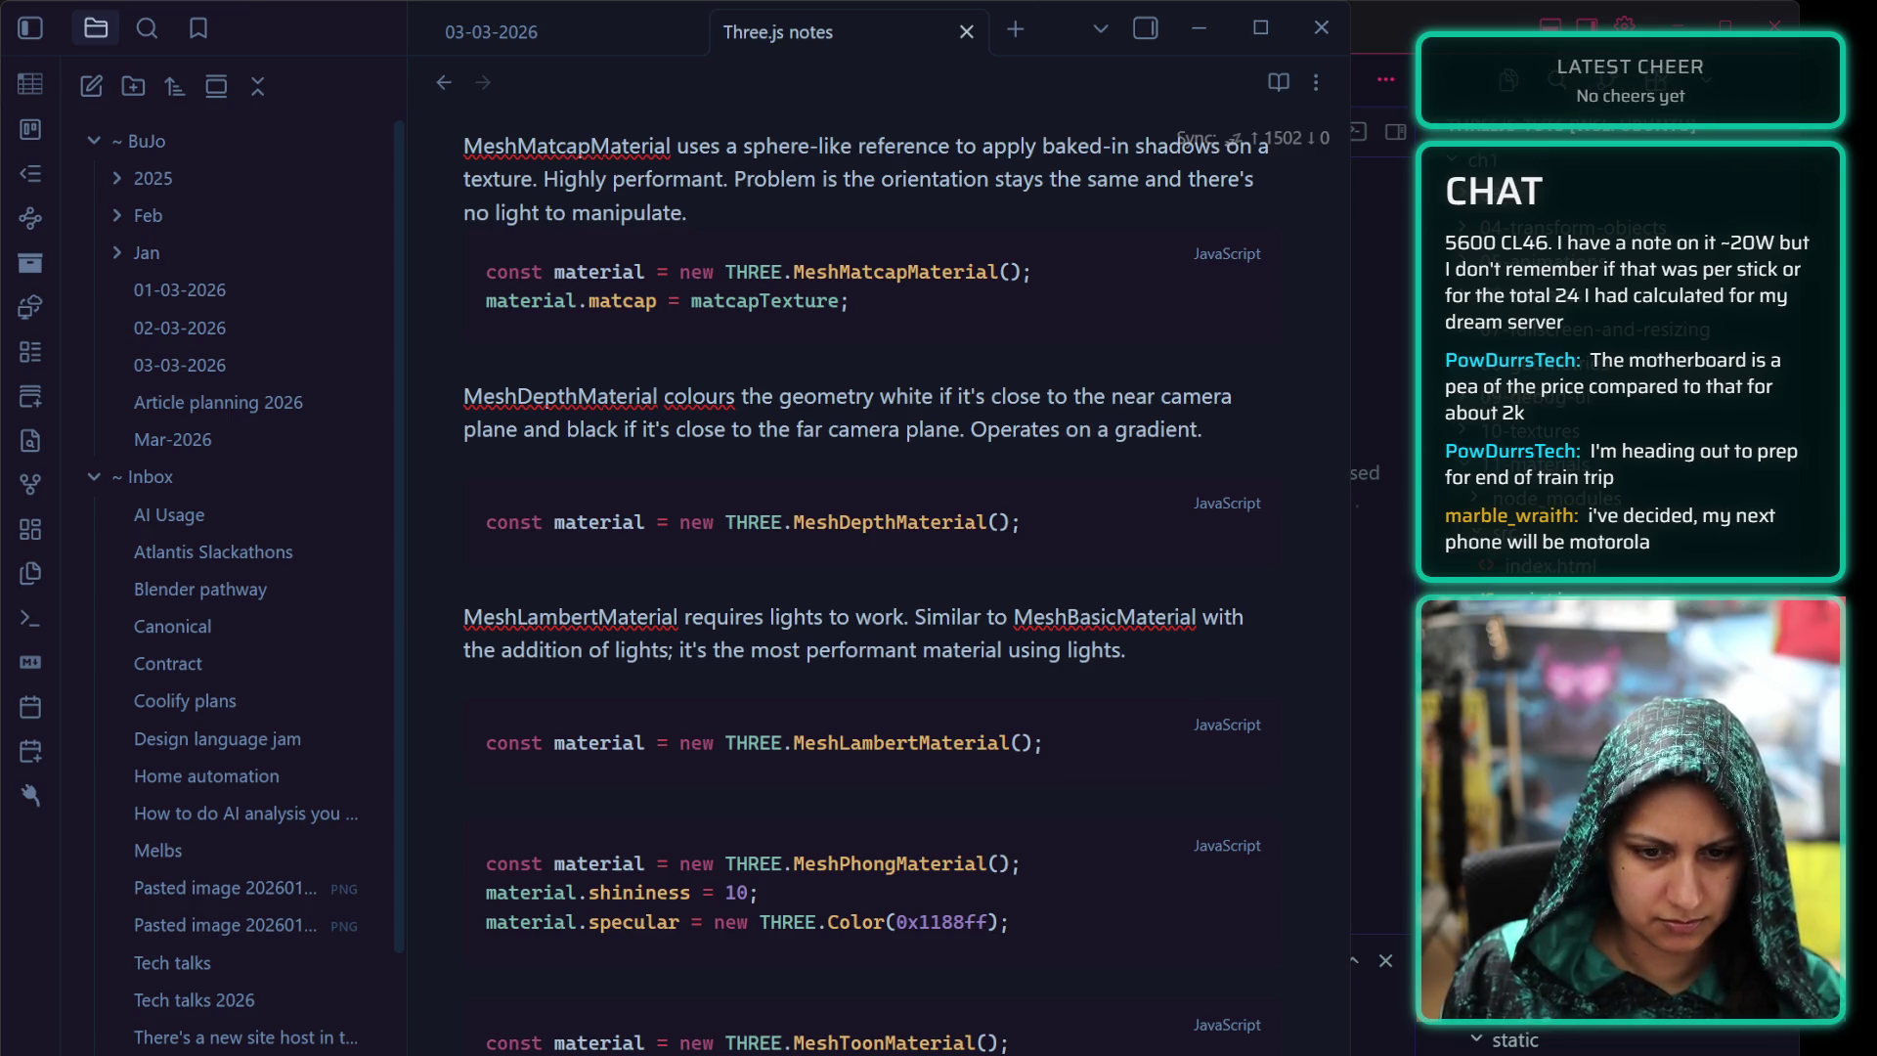
# Write that MeshPhongMaterial is like Lambert with more reflection control (therefore less performant), fixing typos
pyautogui.click(801, 801)
pyautogui.write('Mesh')
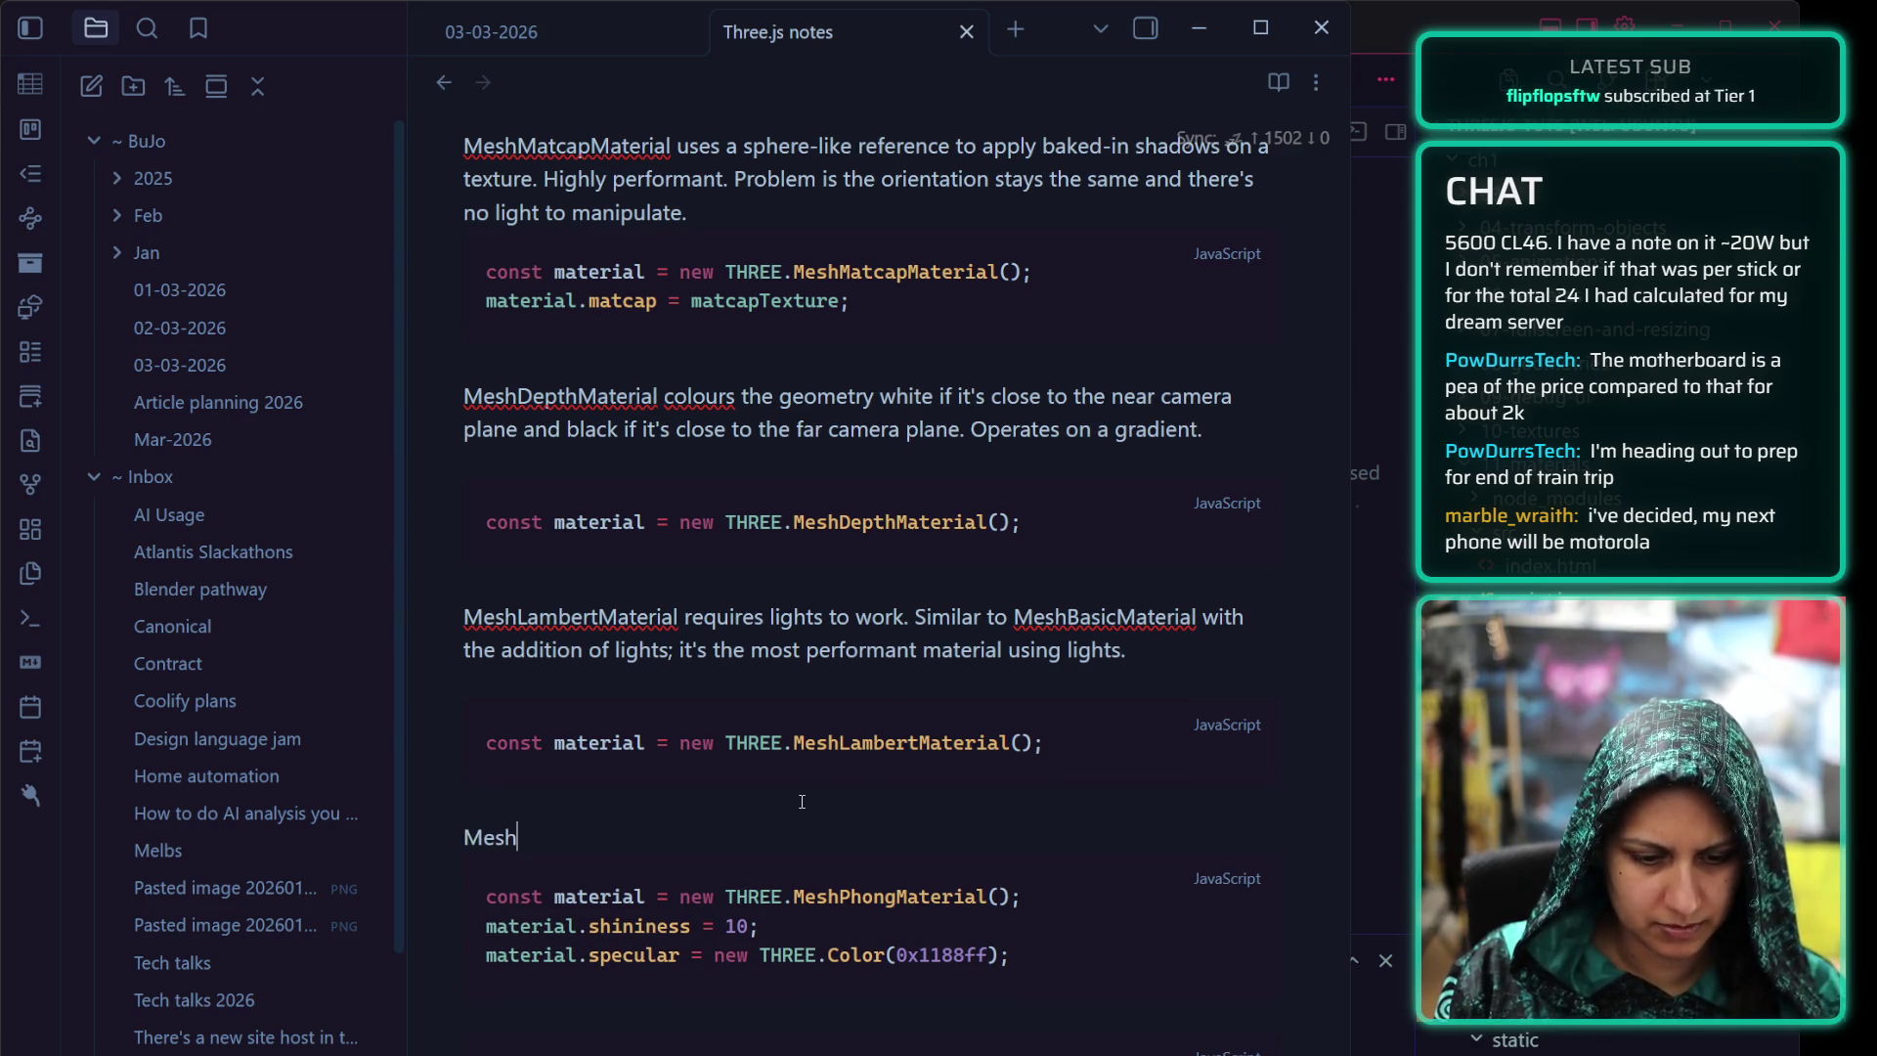
pyautogui.write('PhongMateri')
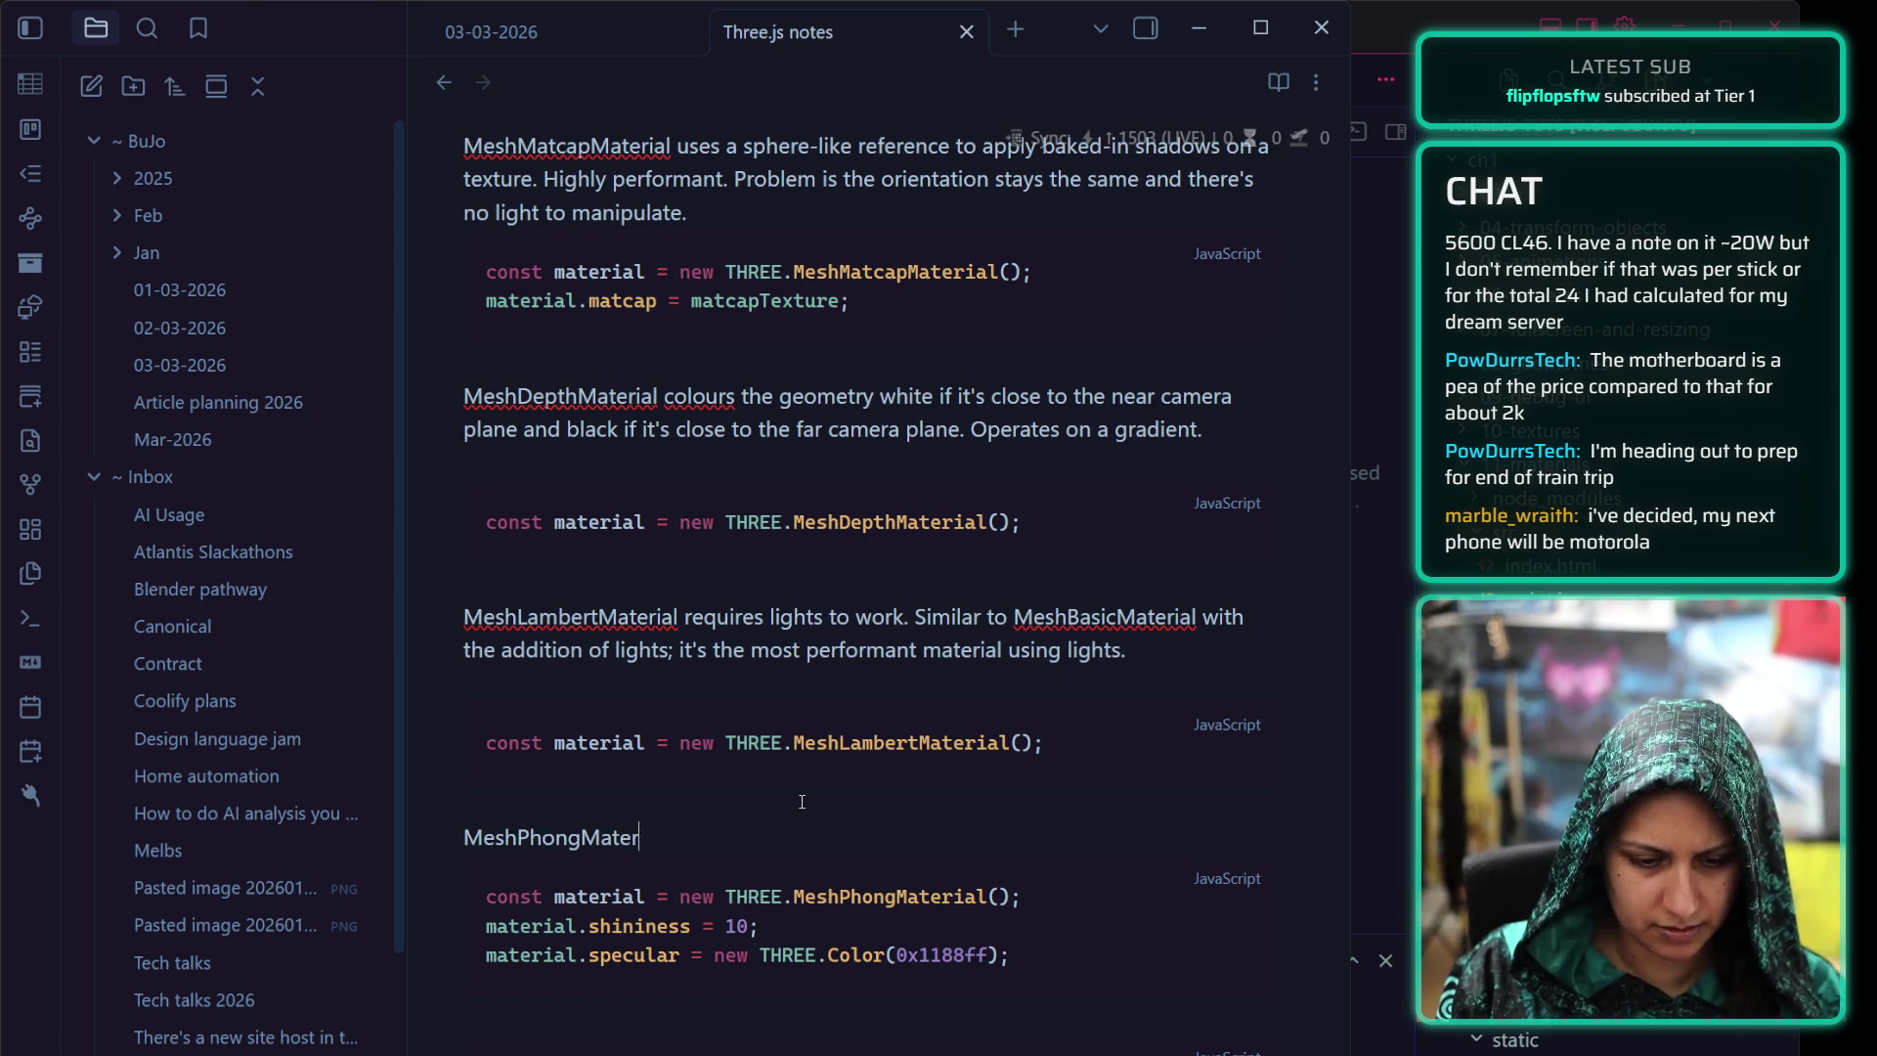
pyautogui.write('al is like Lambe')
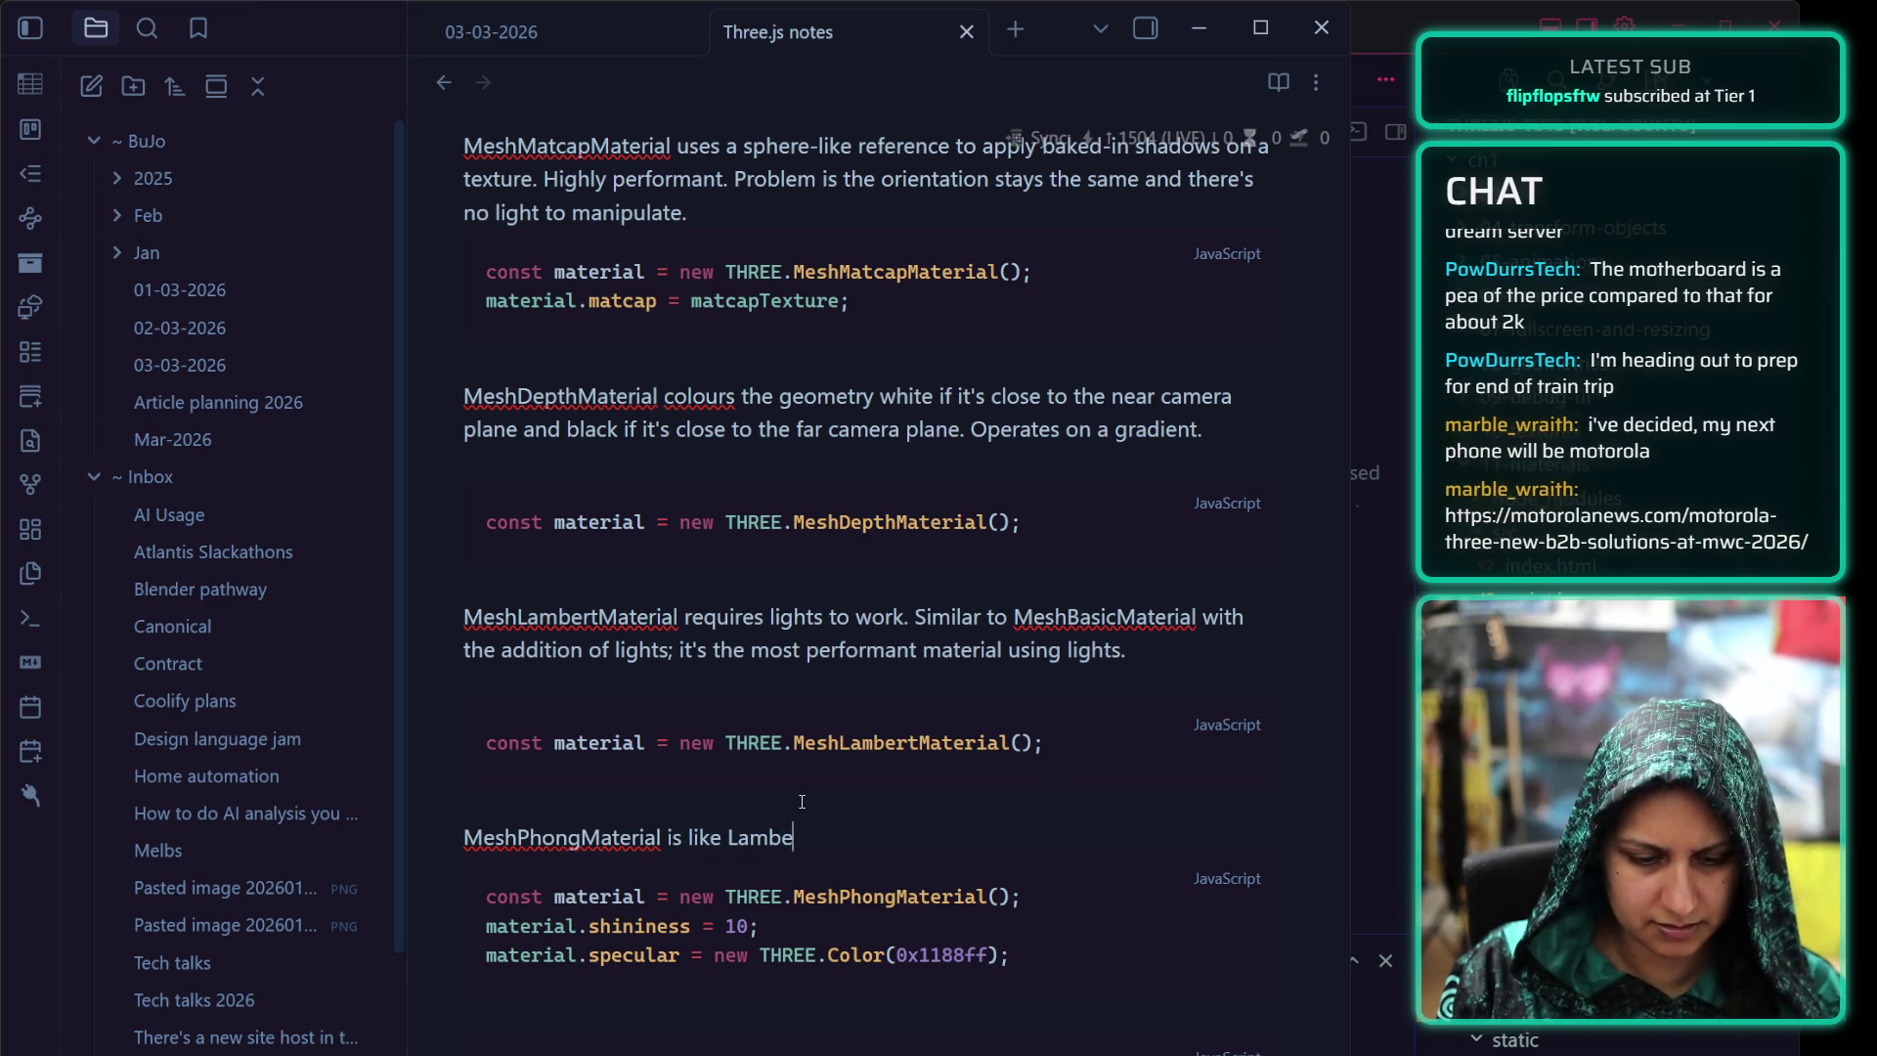
pyautogui.write('rt but with more')
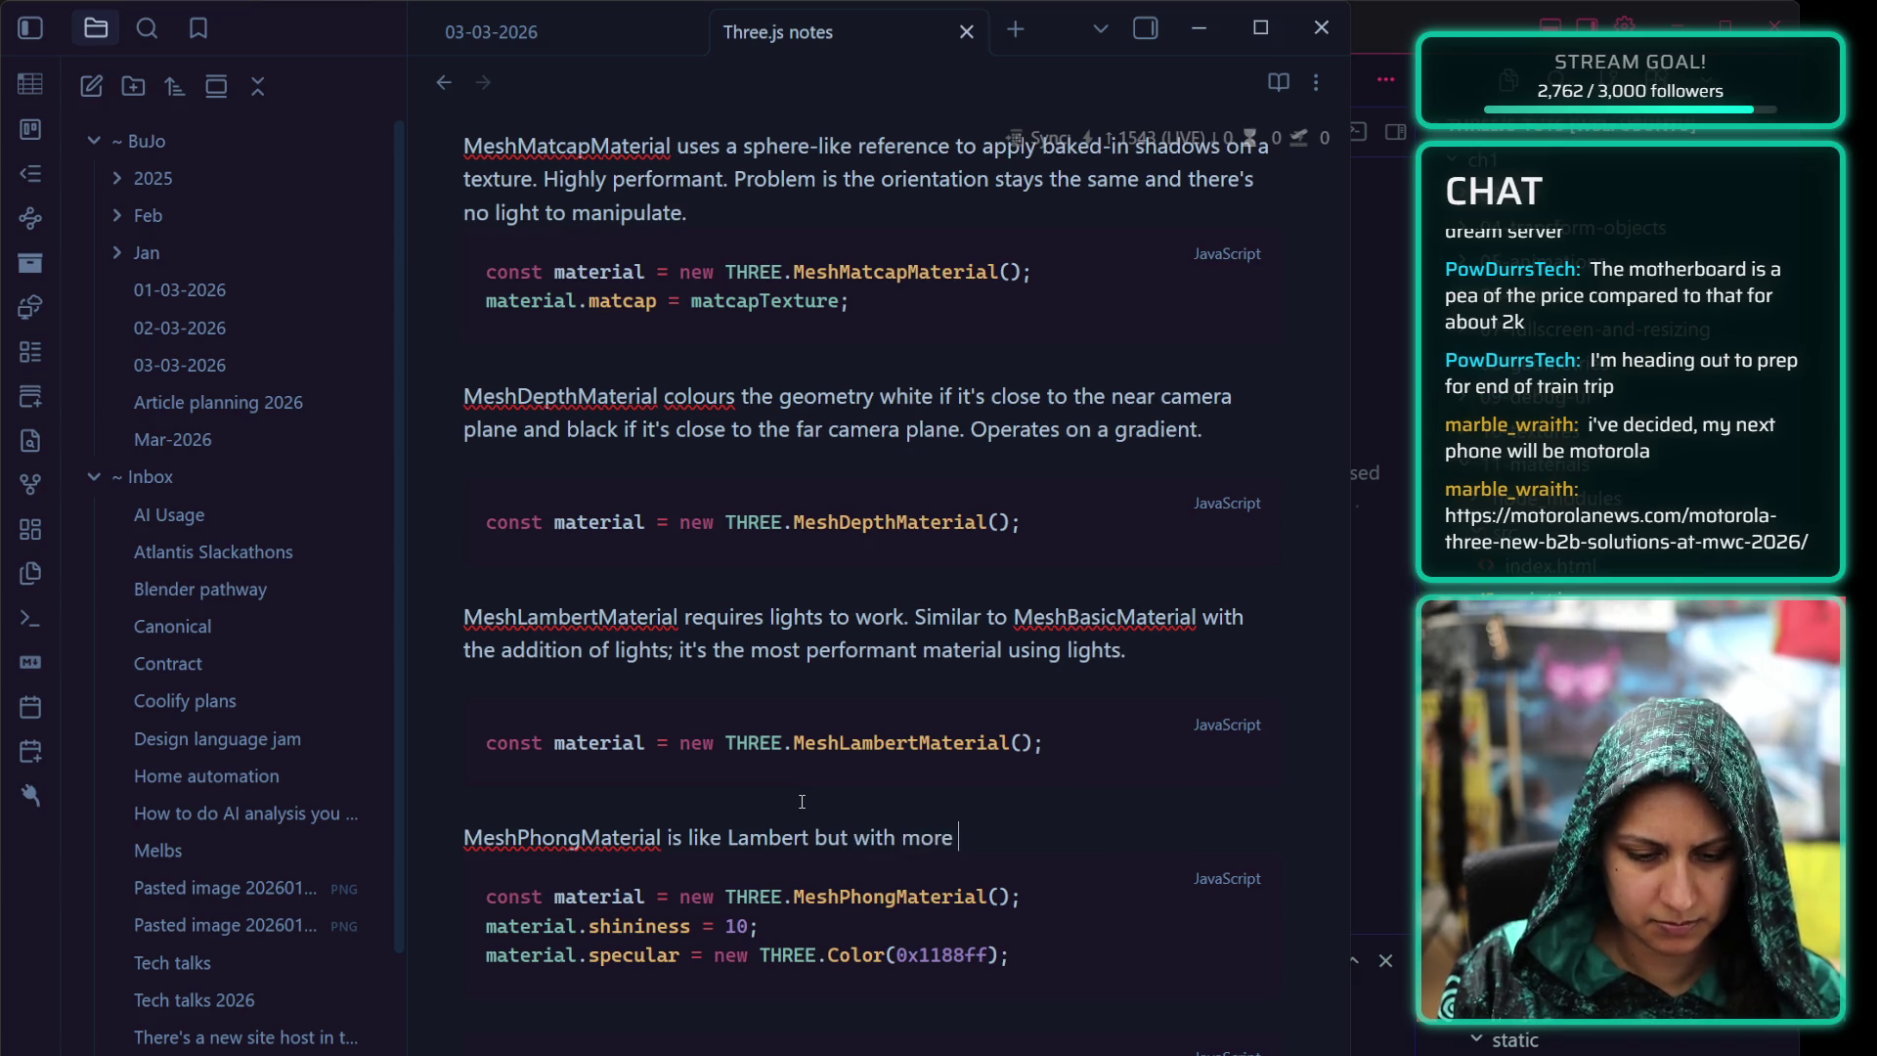
pyautogui.write(' reflection and')
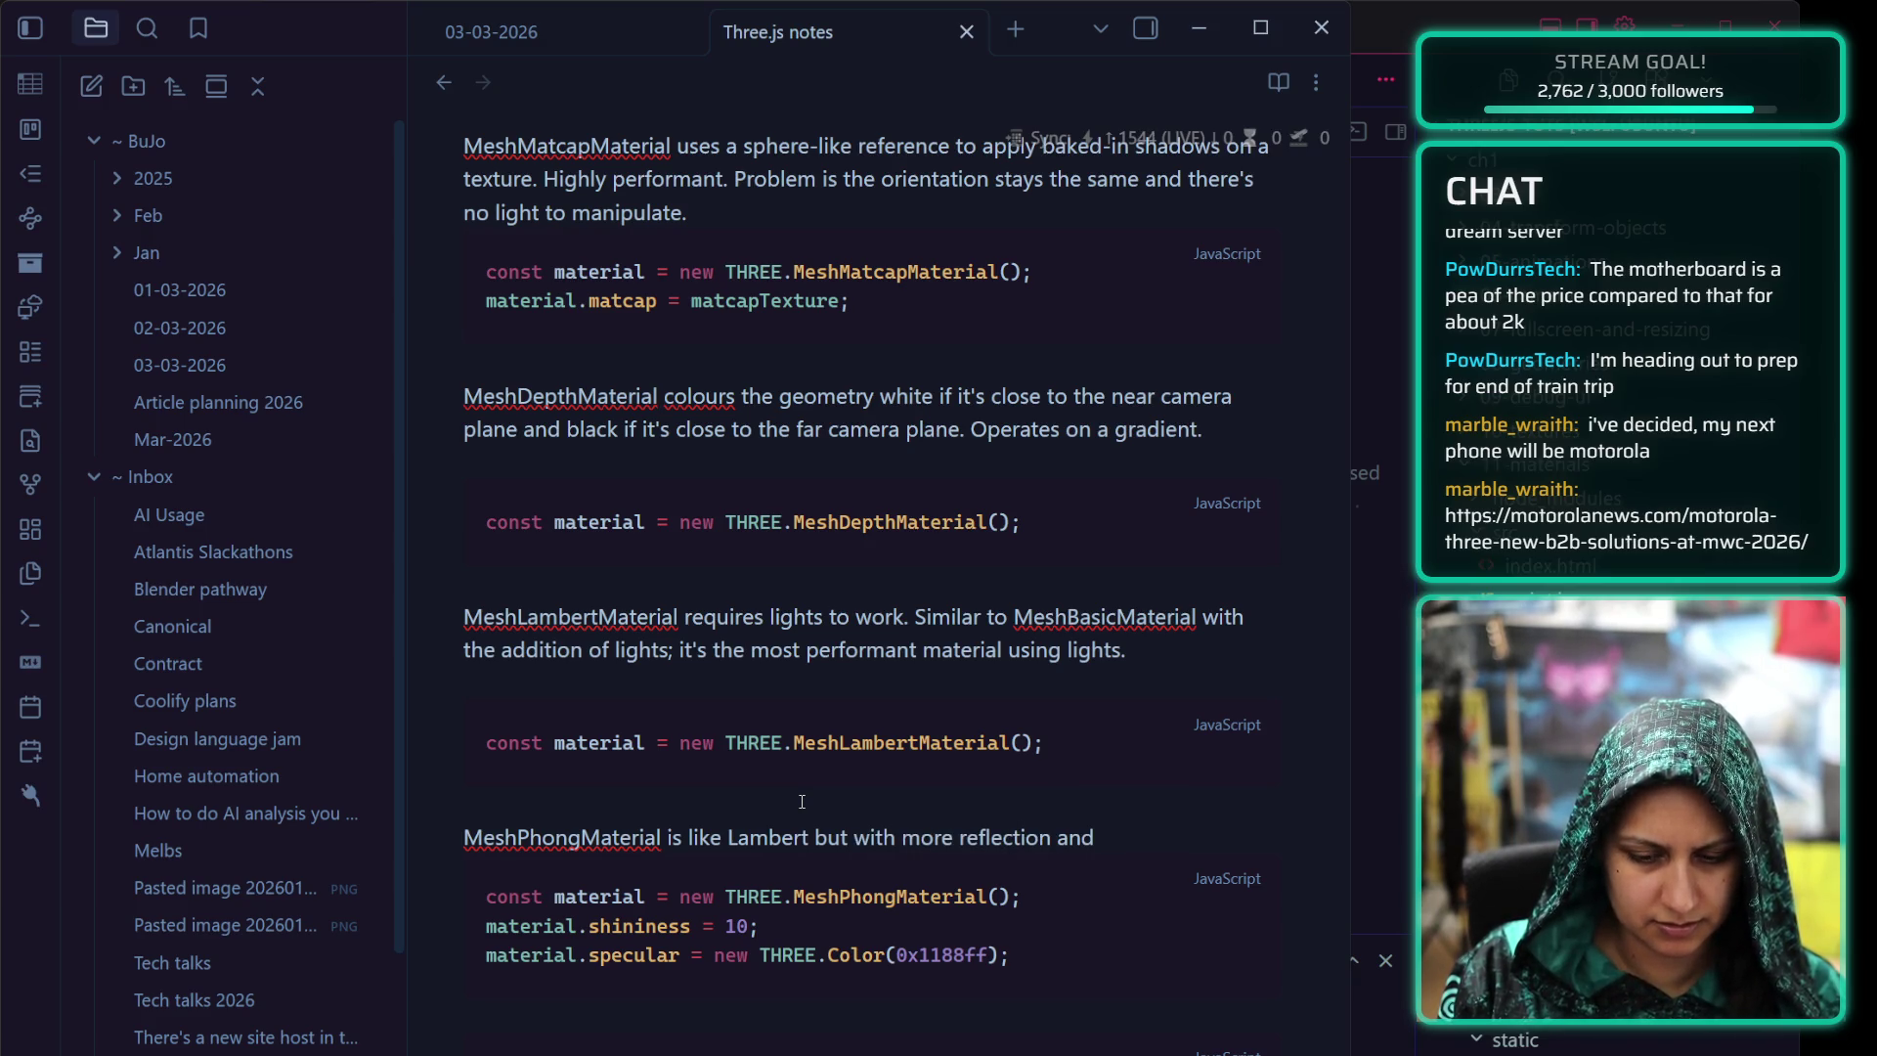
pyautogui.press('BackSpace')
pyautogui.press('BackSpace')
pyautogui.press('BackSpace')
pyautogui.write('con')
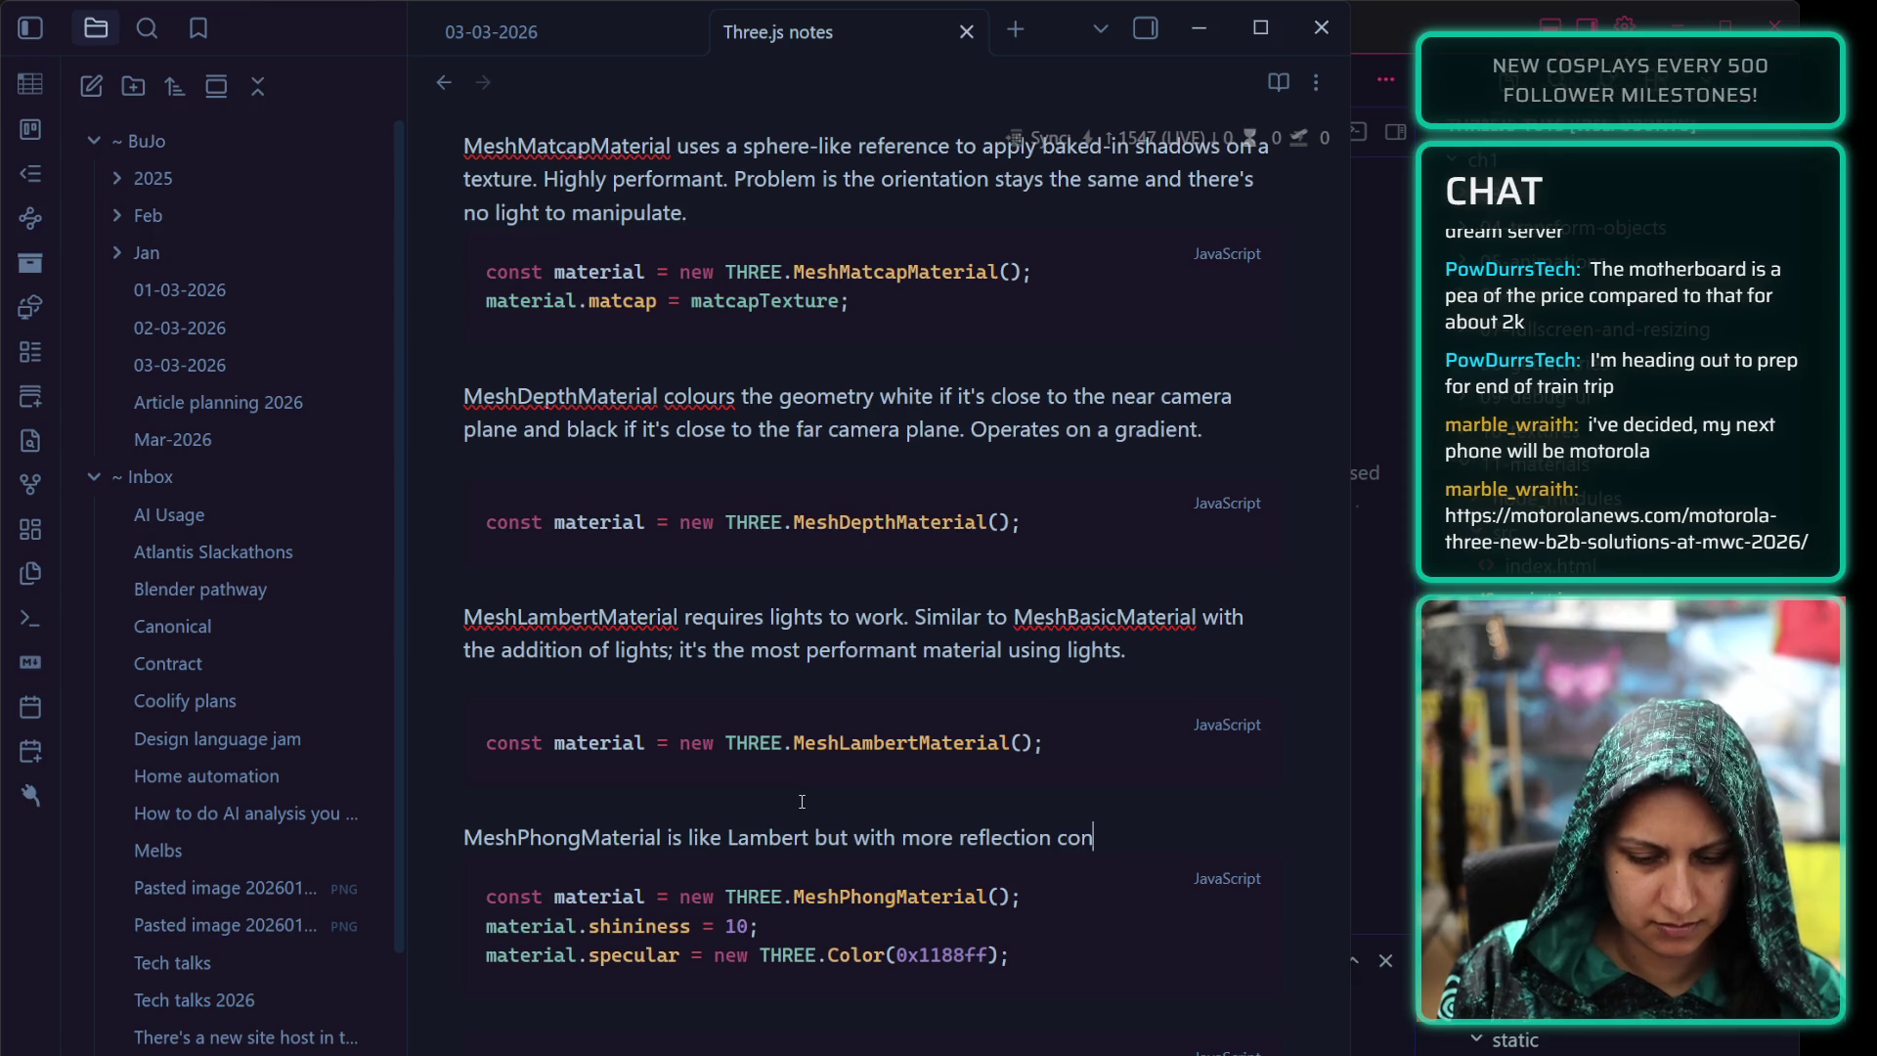
pyautogui.write('trol.')
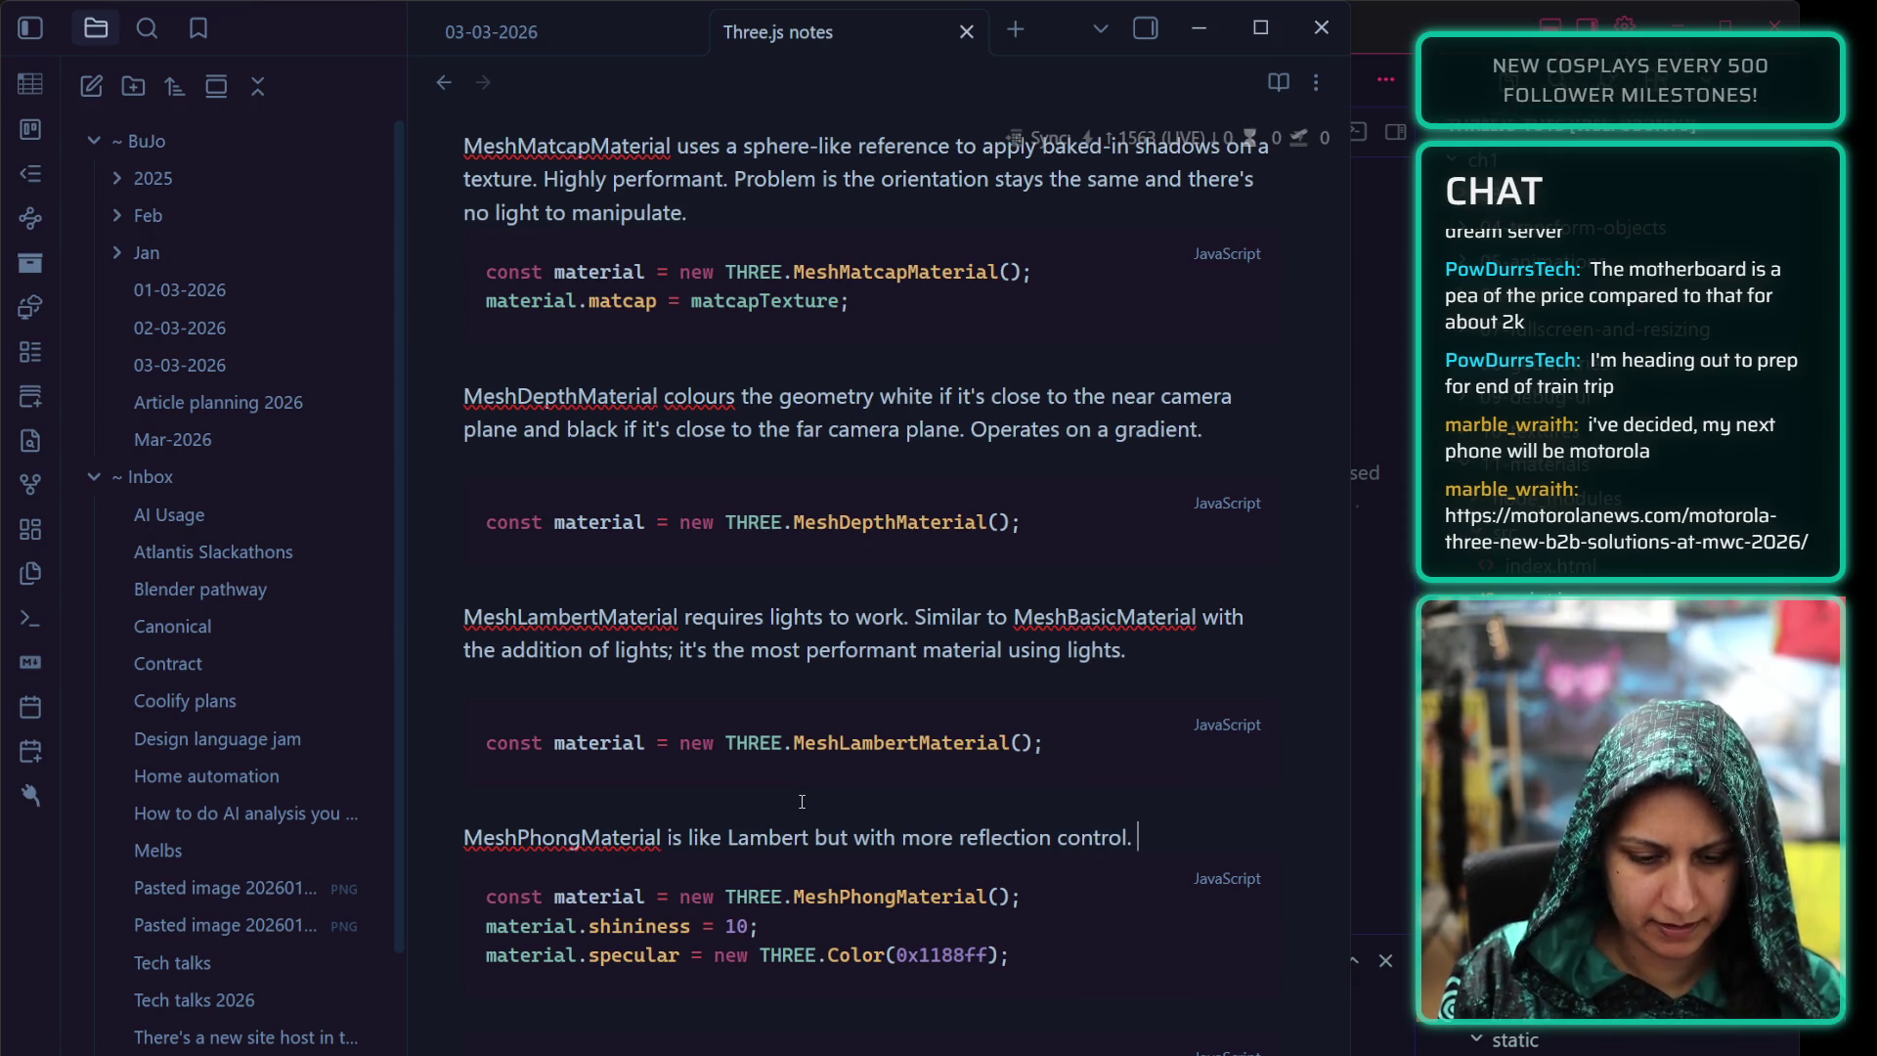
pyautogui.press('BackSpace')
pyautogui.press('BackSpace')
pyautogui.write('(thr')
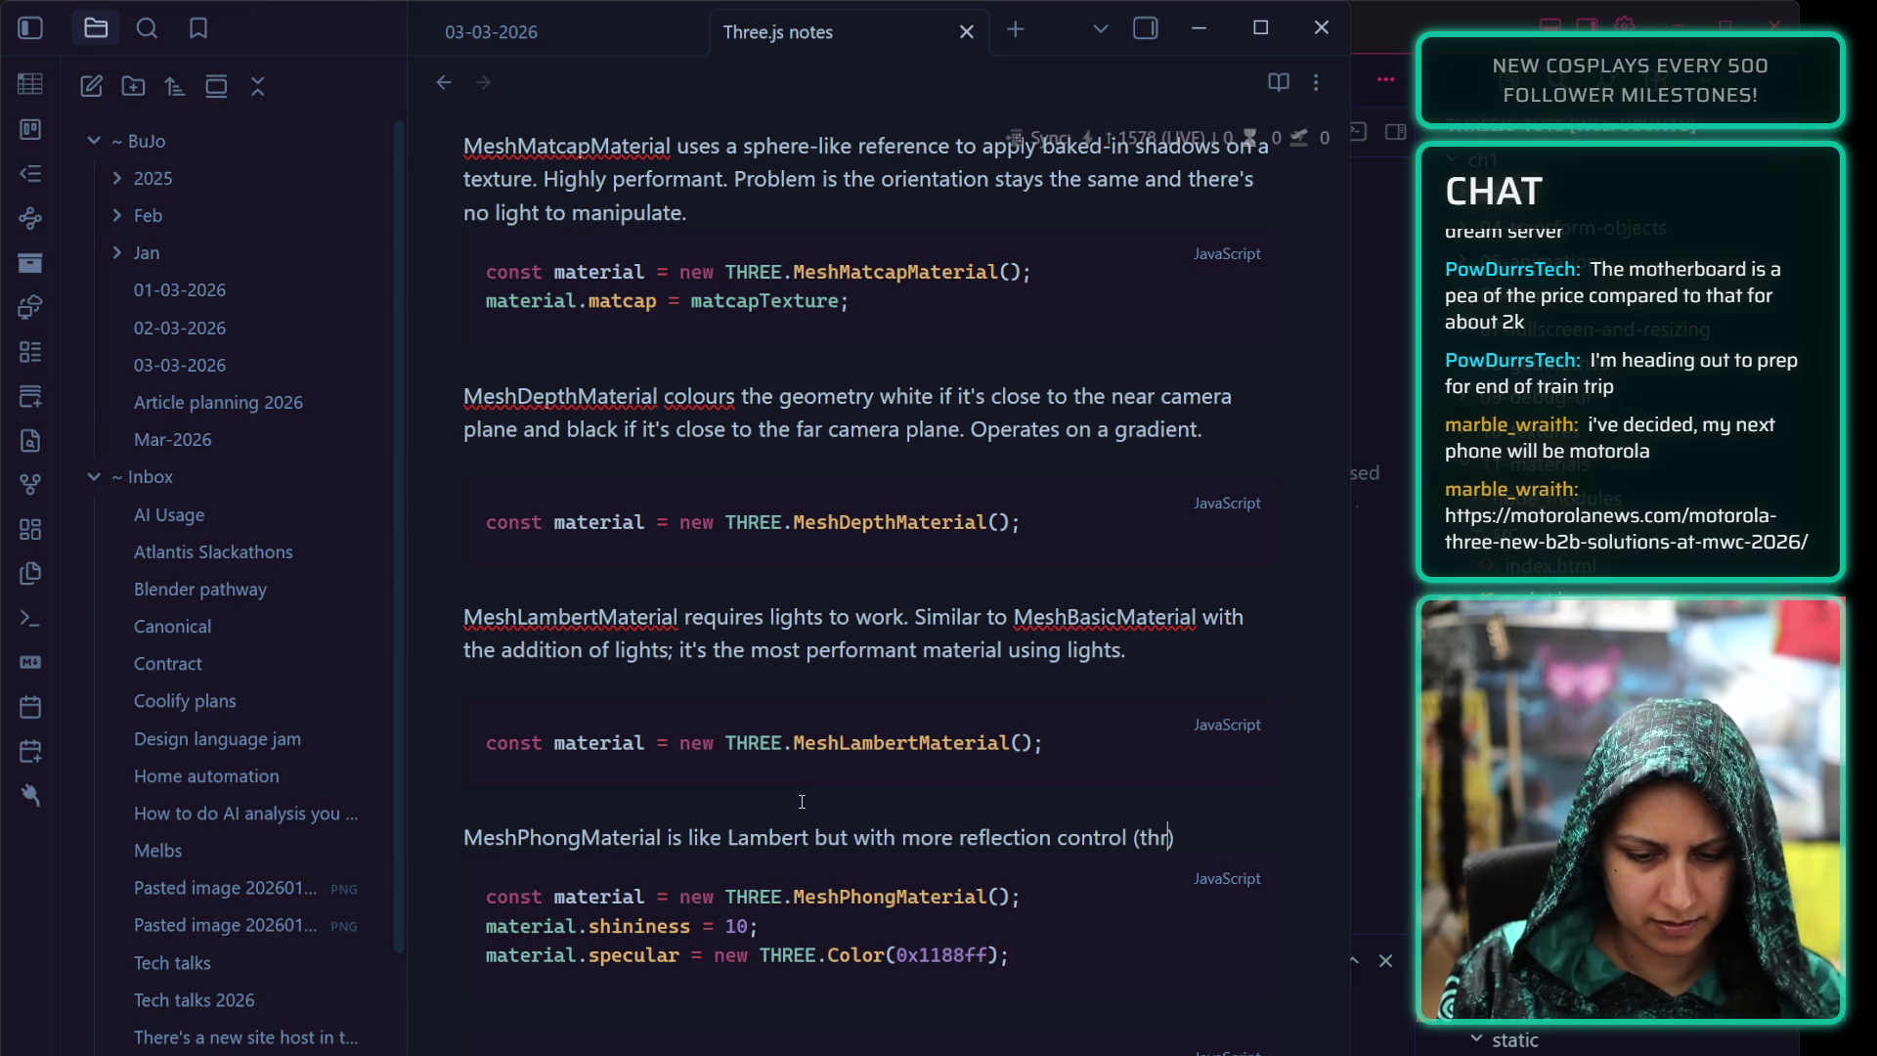
pyautogui.write('erefor e le')
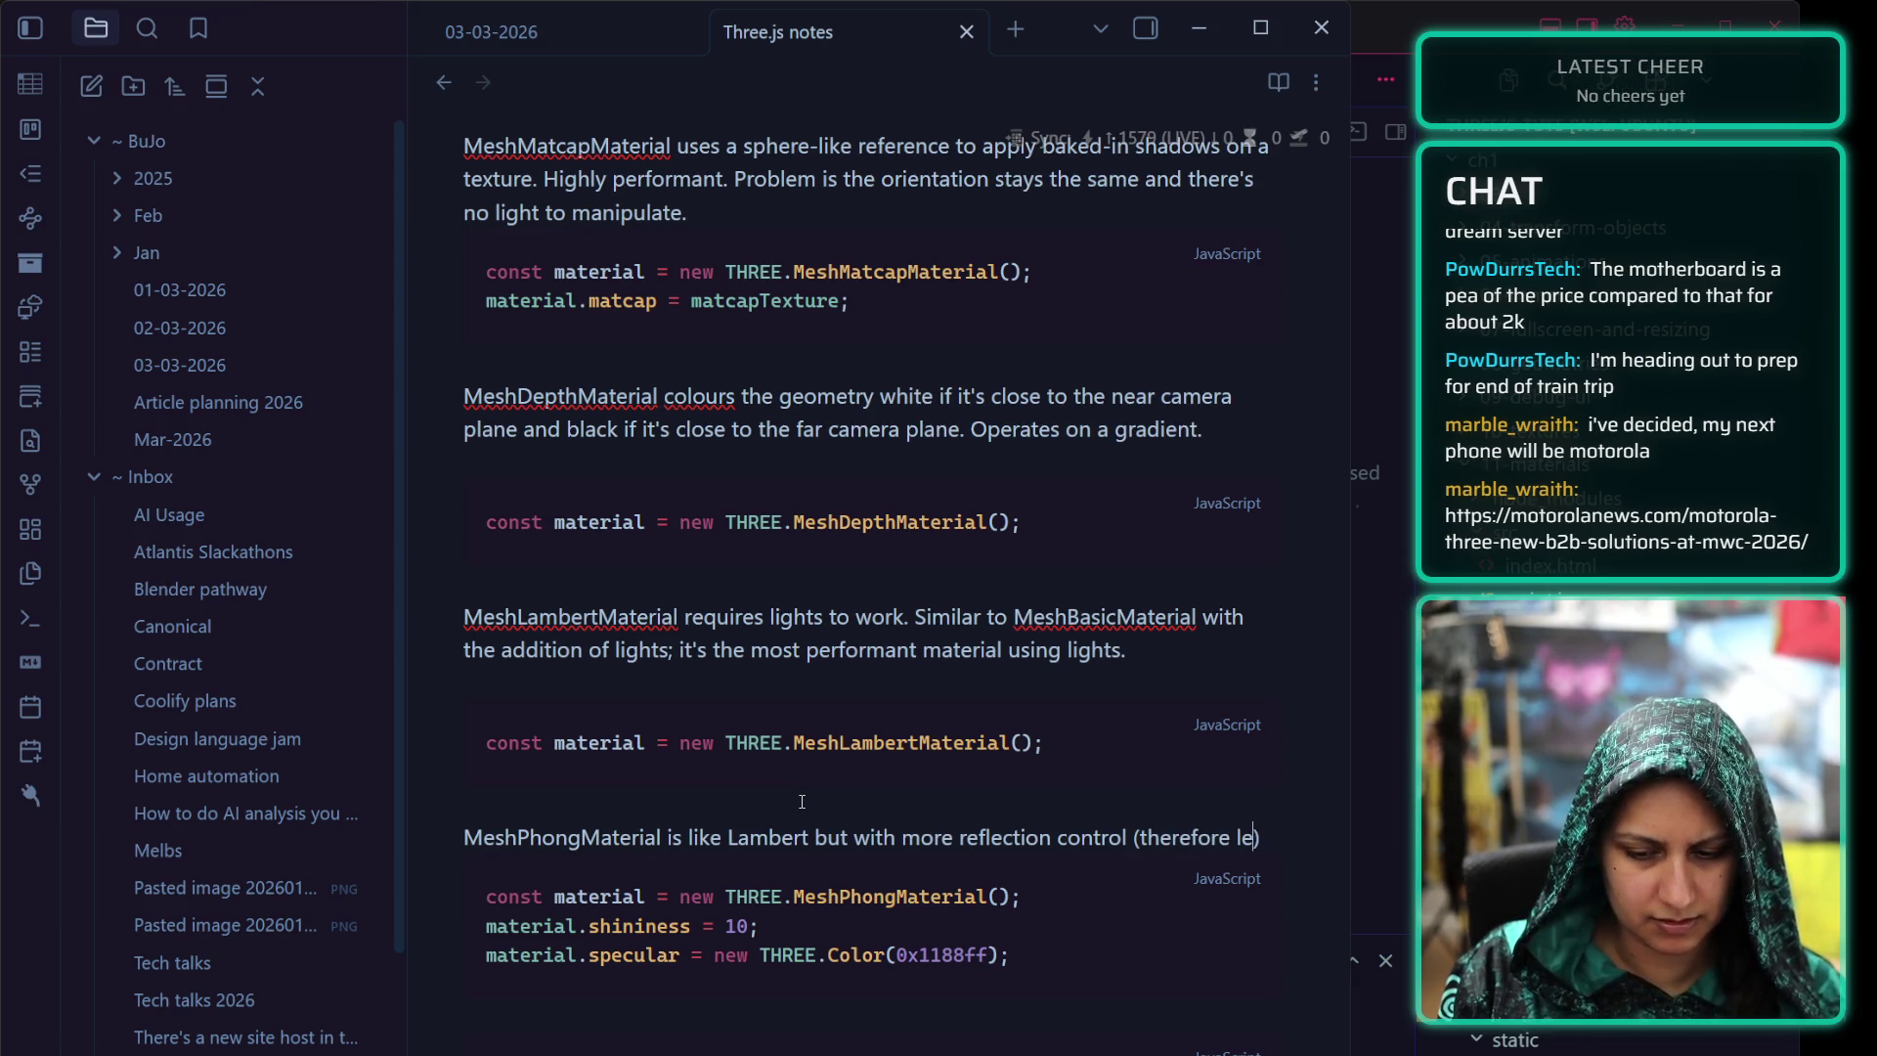
pyautogui.write('ss peforme')
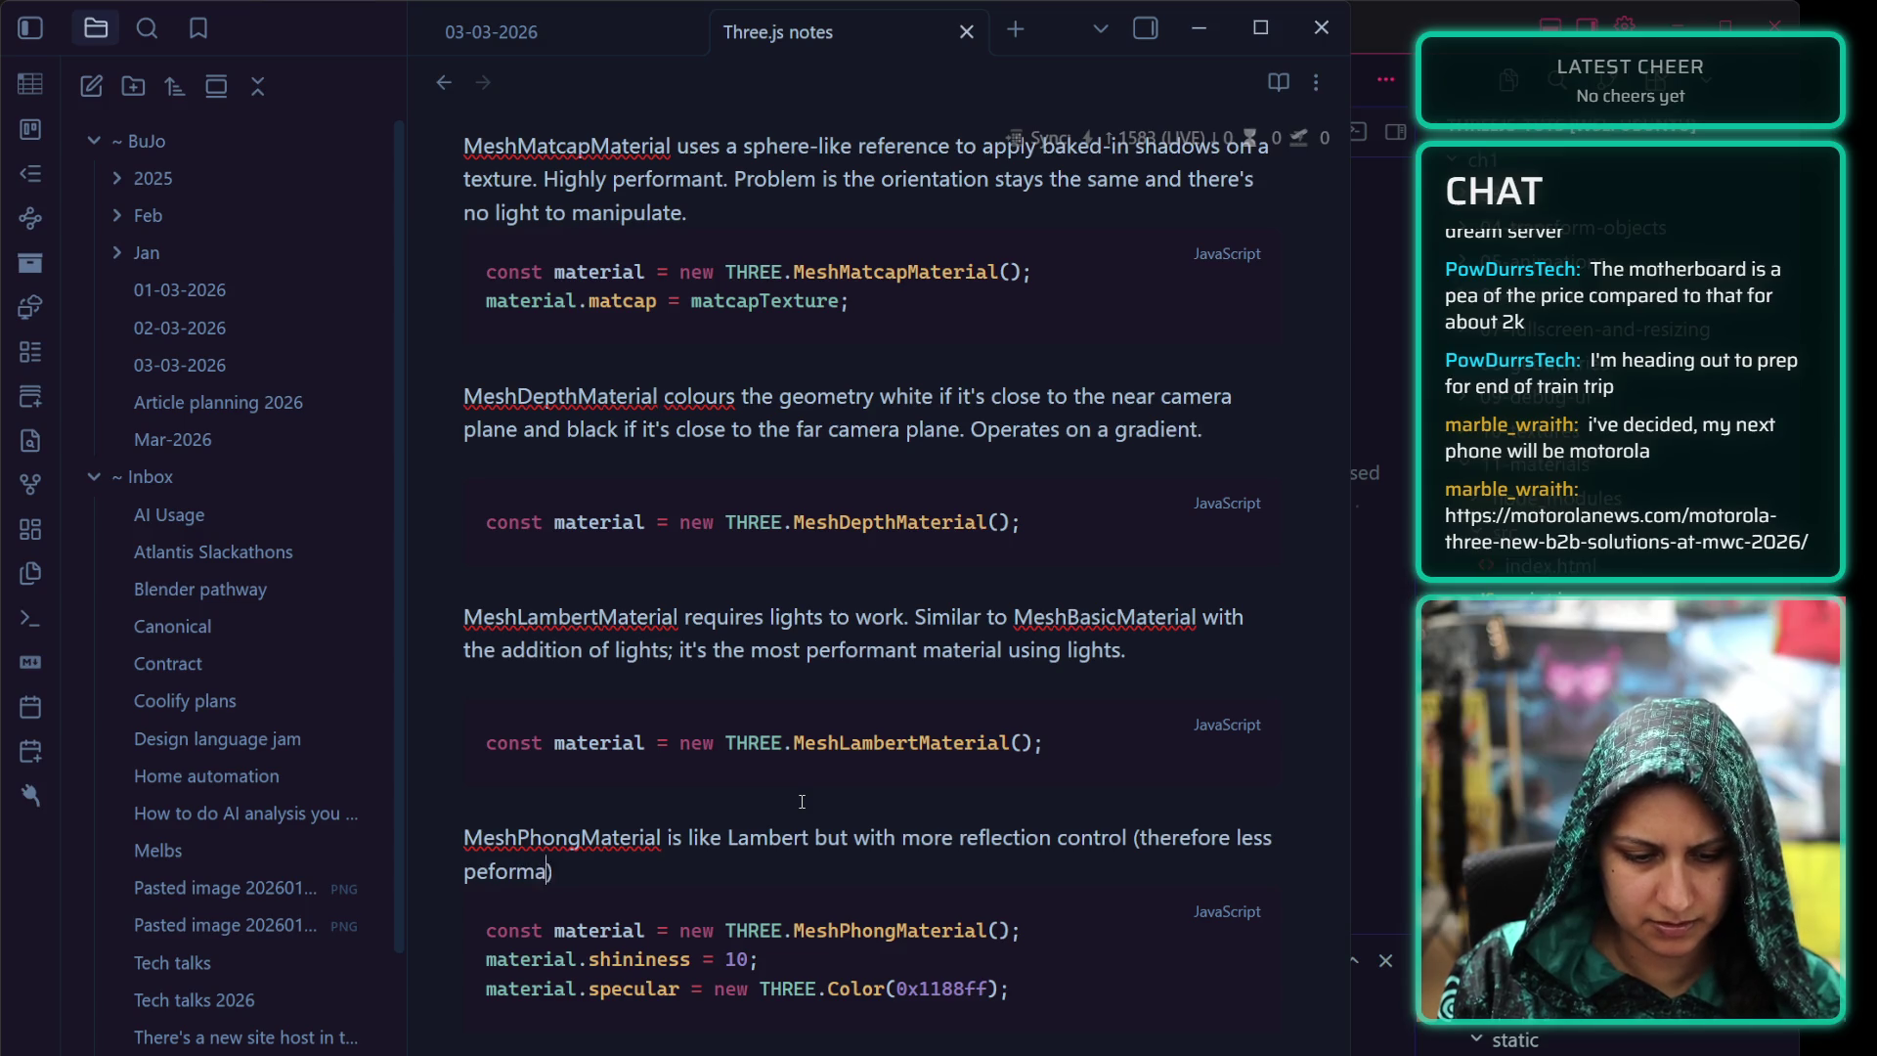
pyautogui.write('r')
pyautogui.press('BackSpace')
pyautogui.press('BackSpace')
pyautogui.press('BackSpace')
pyautogui.press('BackSpace')
pyautogui.press('BackSpace')
pyautogui.press('BackSpace')
pyautogui.write('erf')
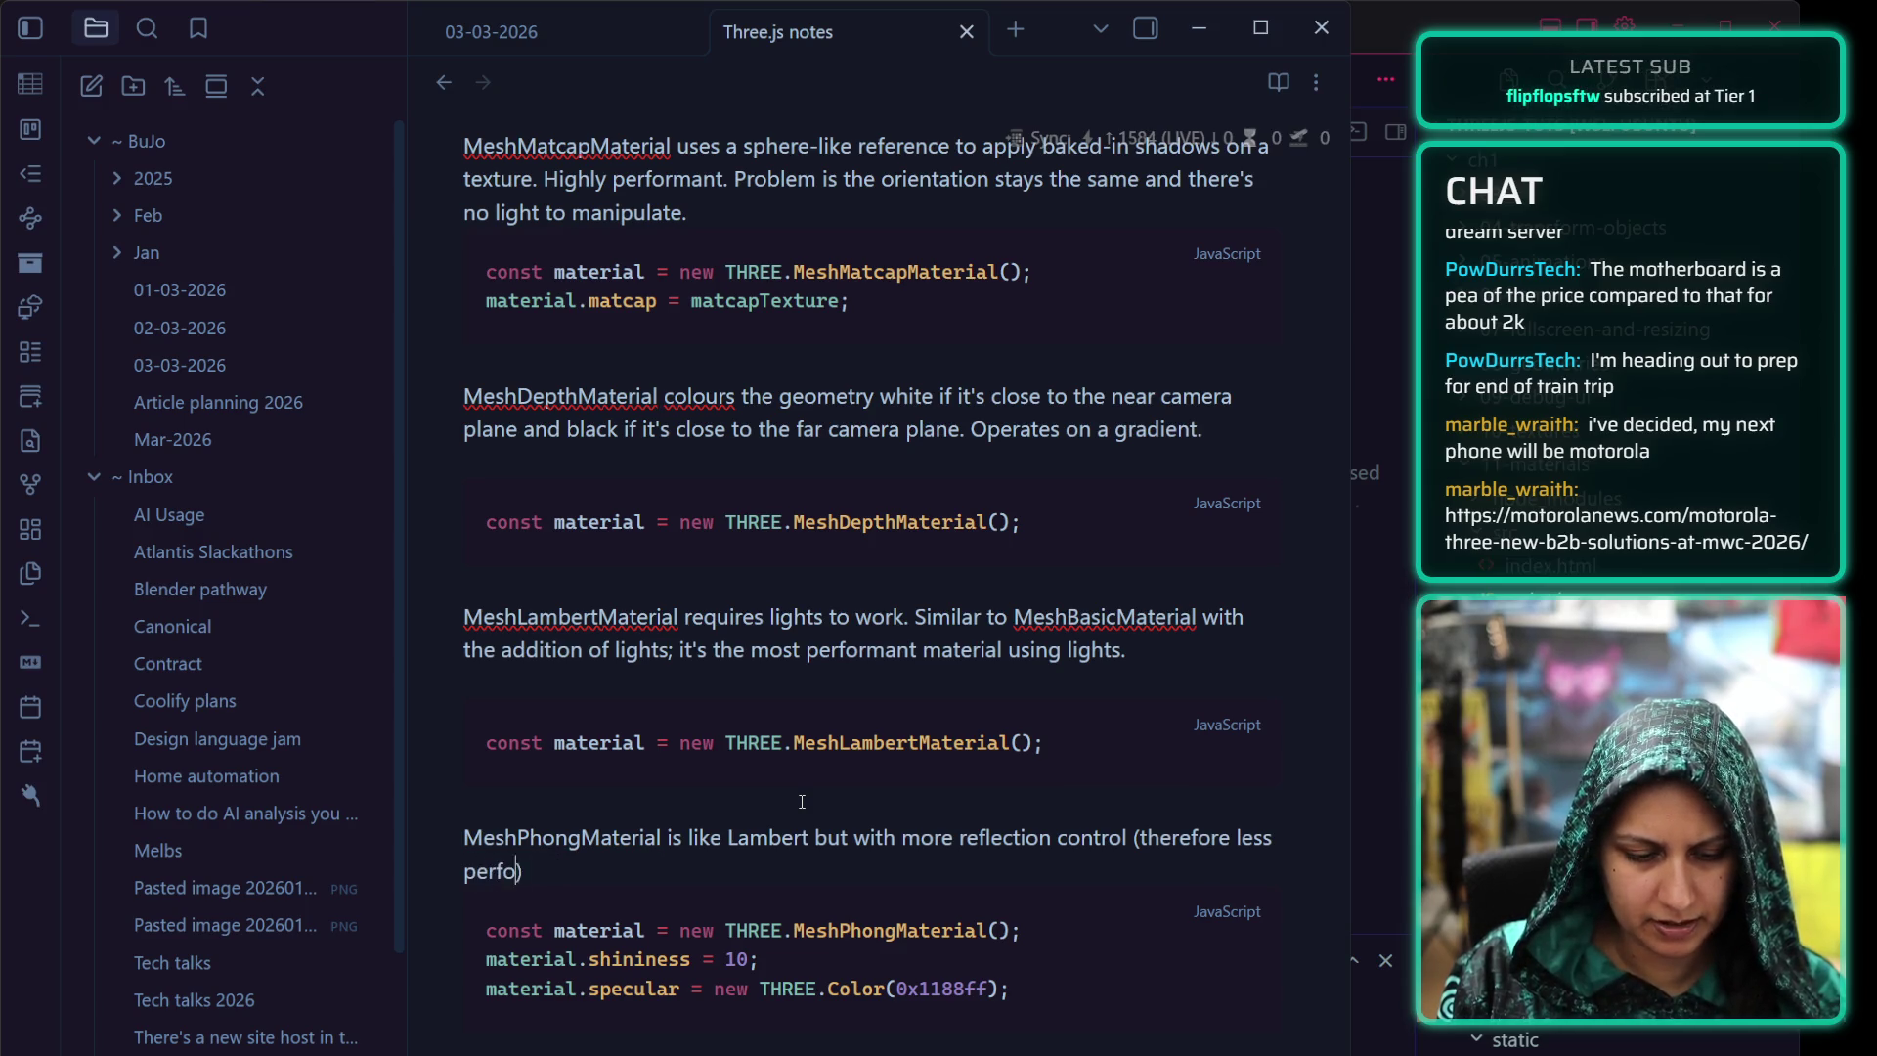
pyautogui.write('ormant).')
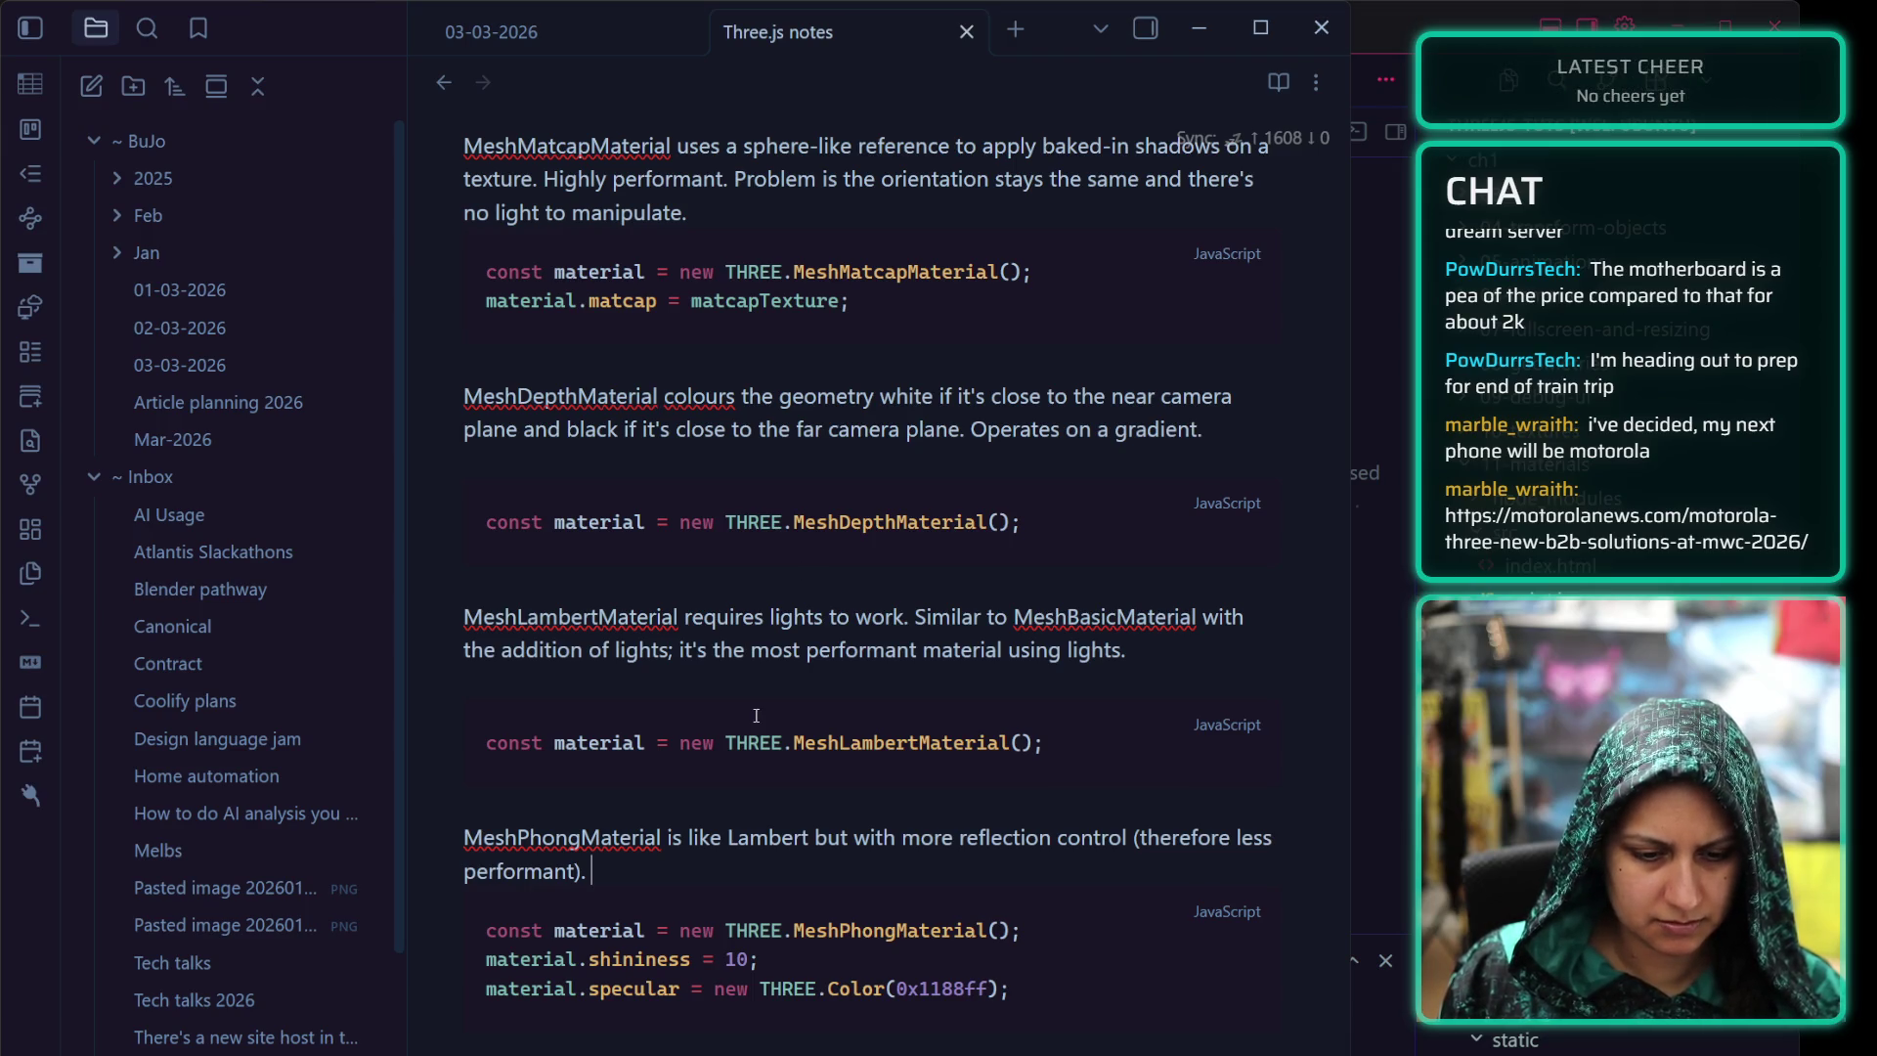
pyautogui.scroll(-2, 678, 996)
# Begin the MeshToonMaterial paragraph: similar to Lambert but with cartoonish light shading
pyautogui.press('Return')
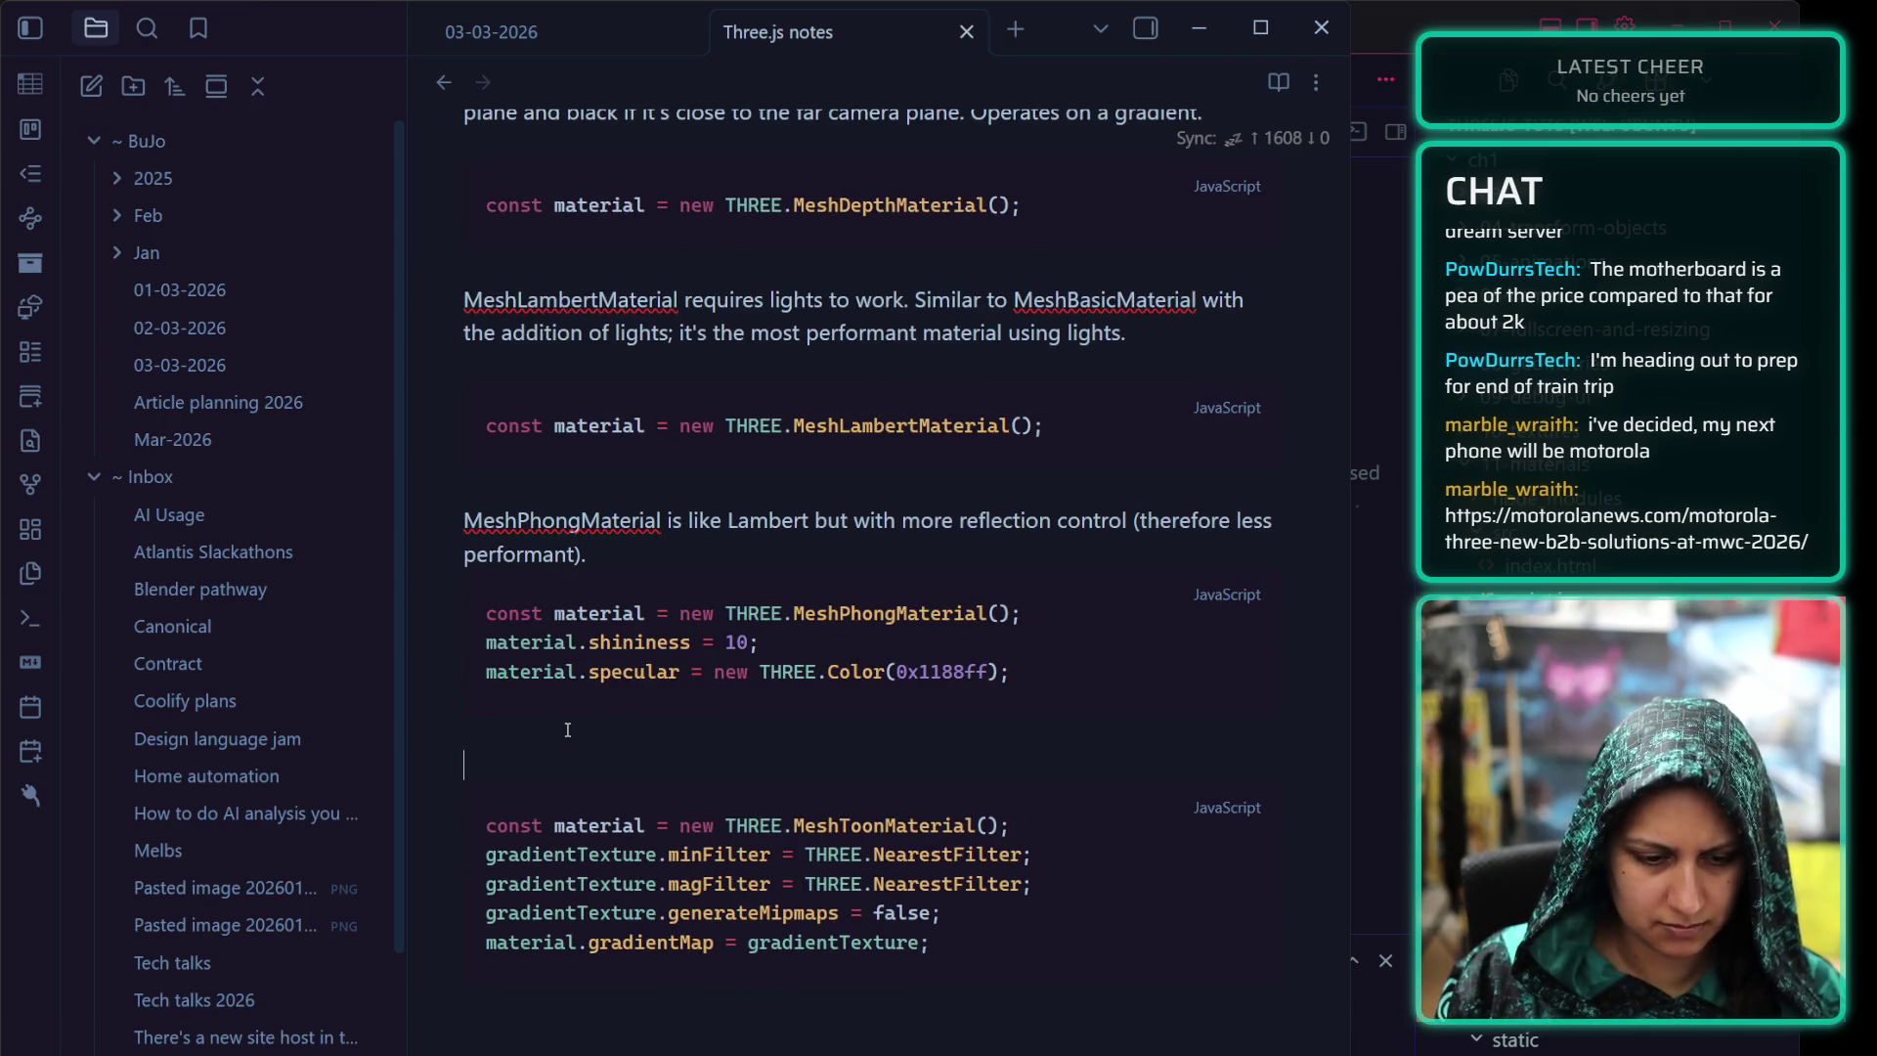
pyautogui.write('MeshToonMat')
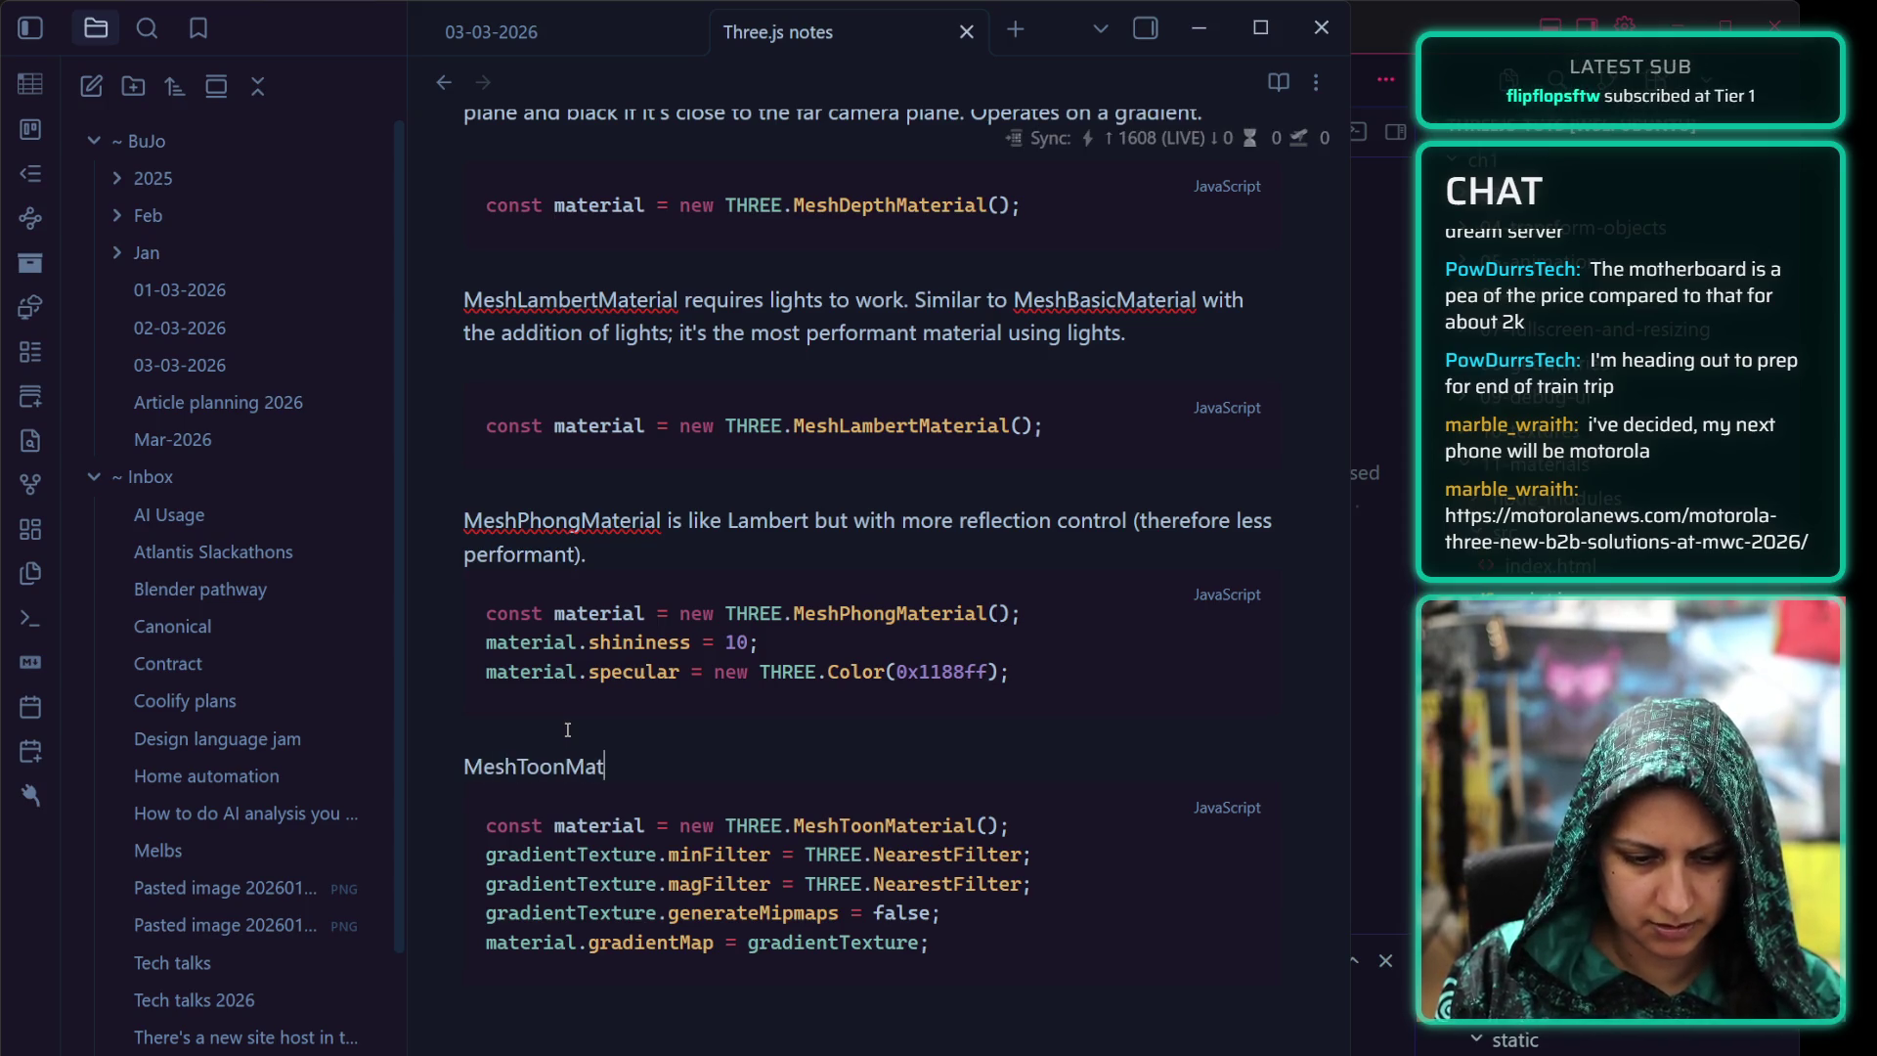
pyautogui.write('erial is similar to Lamber')
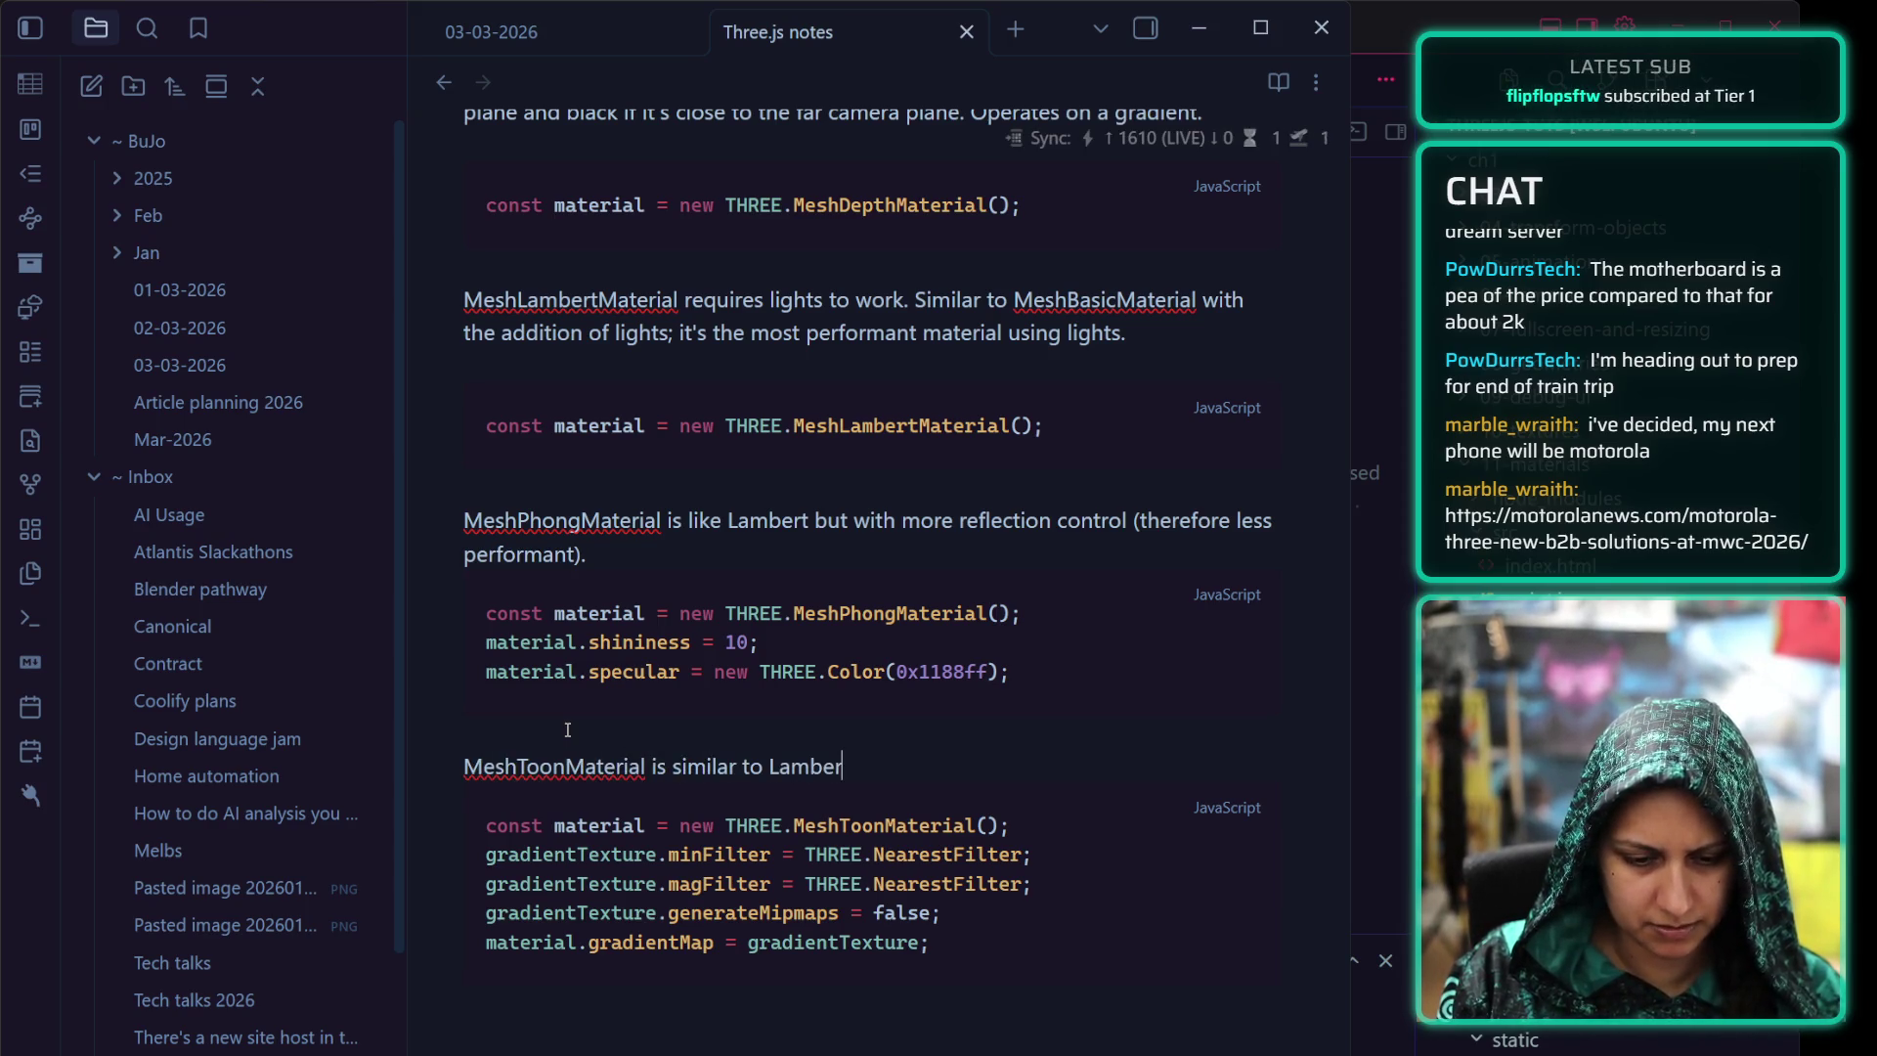
pyautogui.write('t but with c')
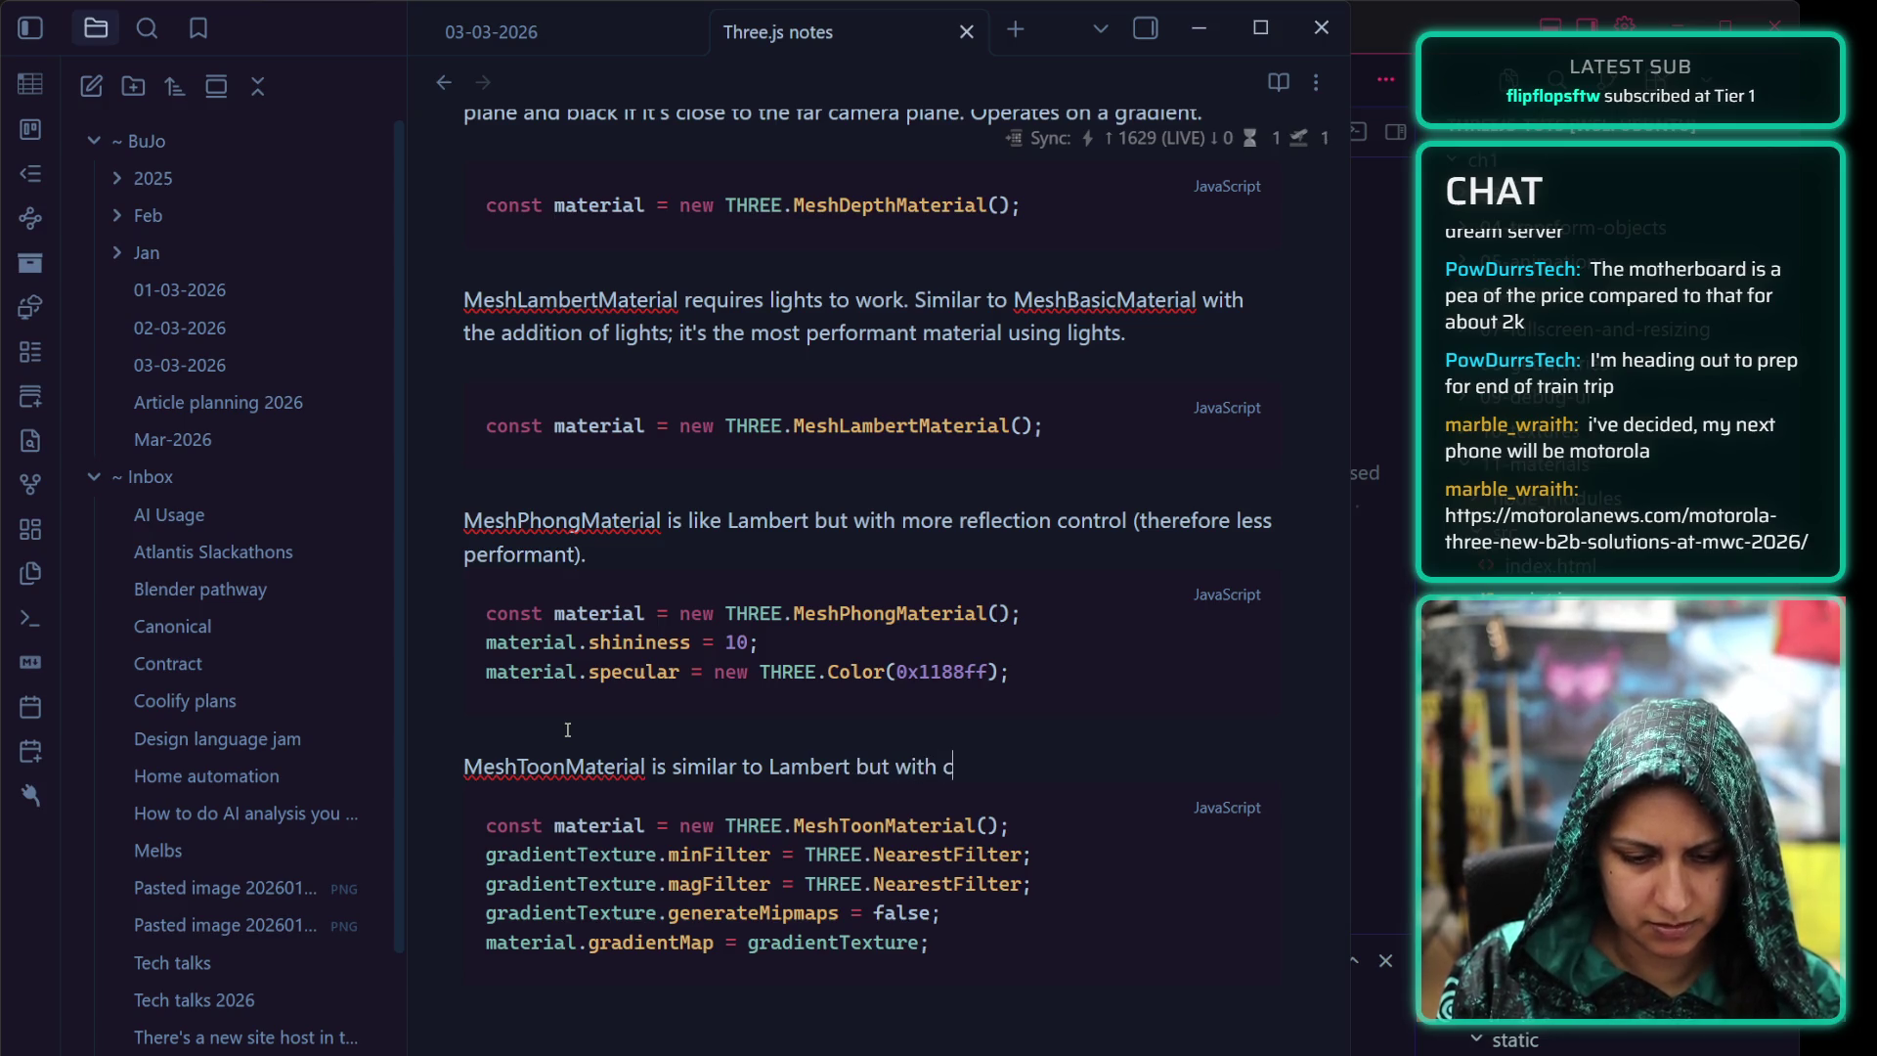
pyautogui.write('artoonish proper')
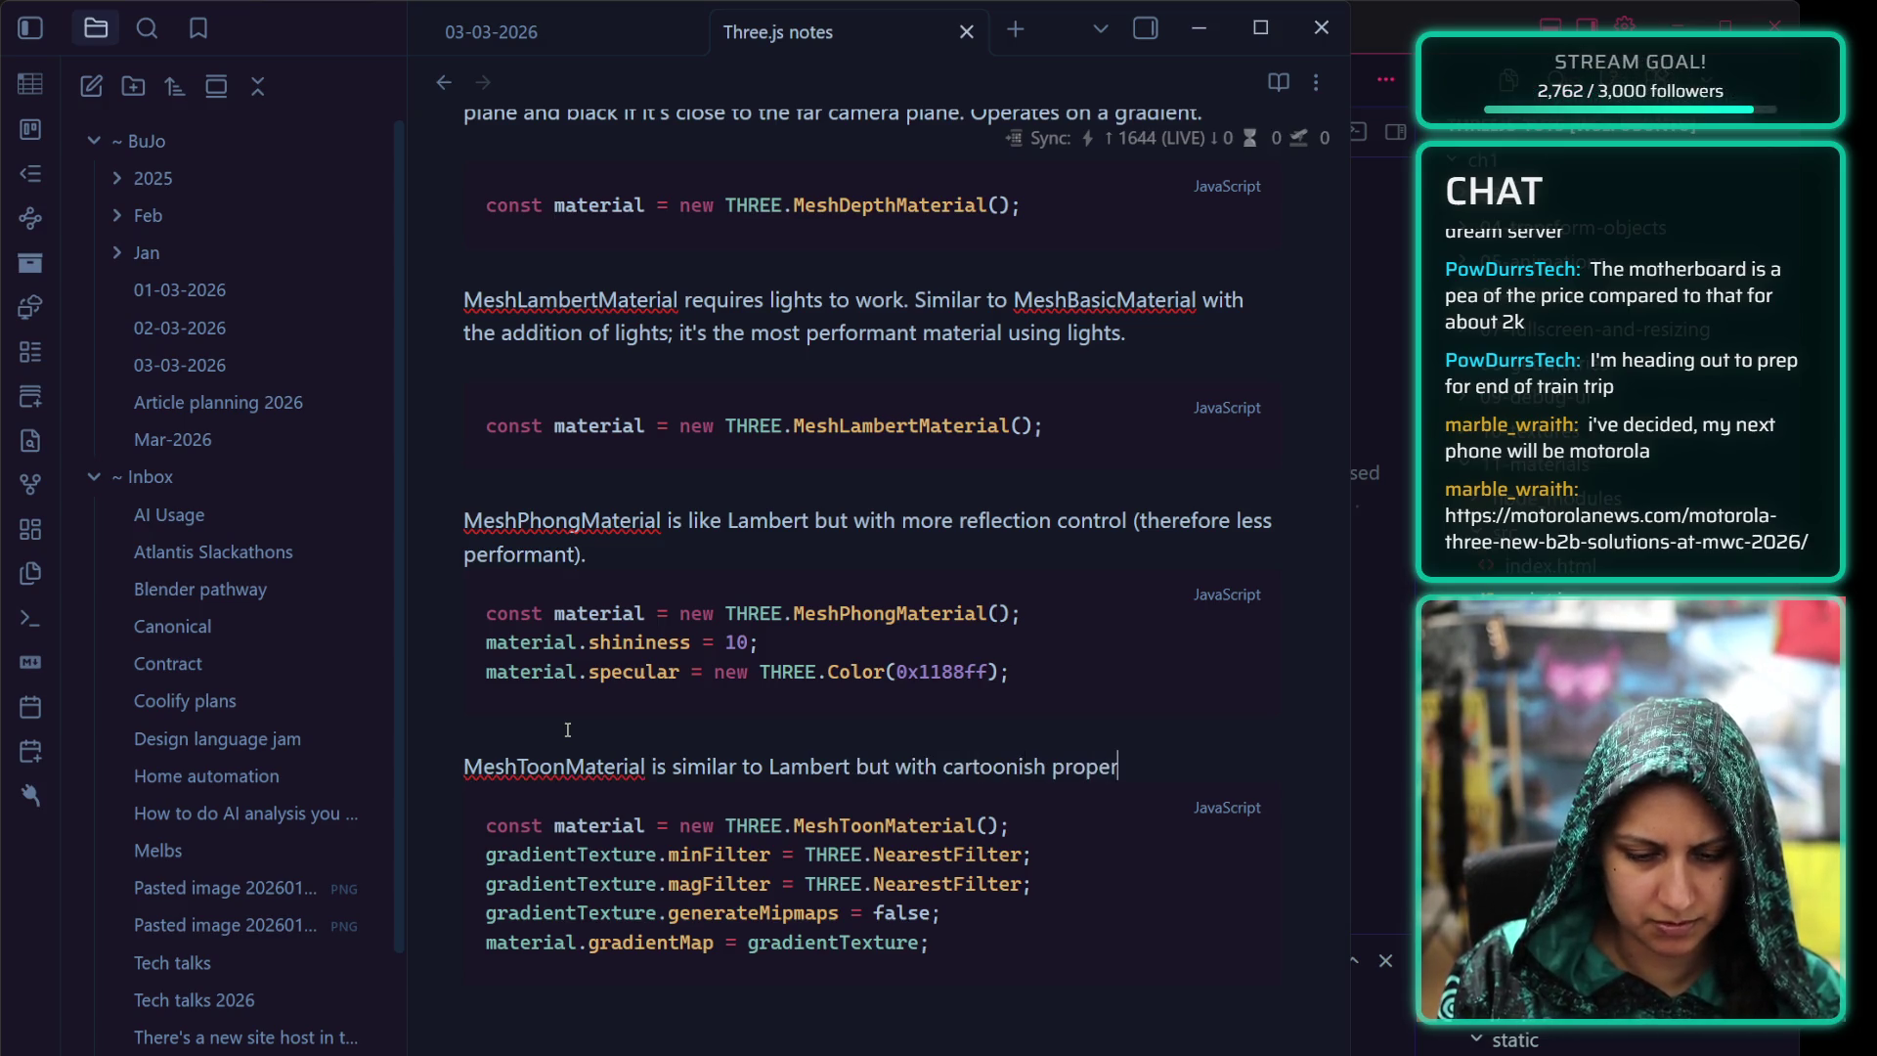
pyautogui.write('ties in light')
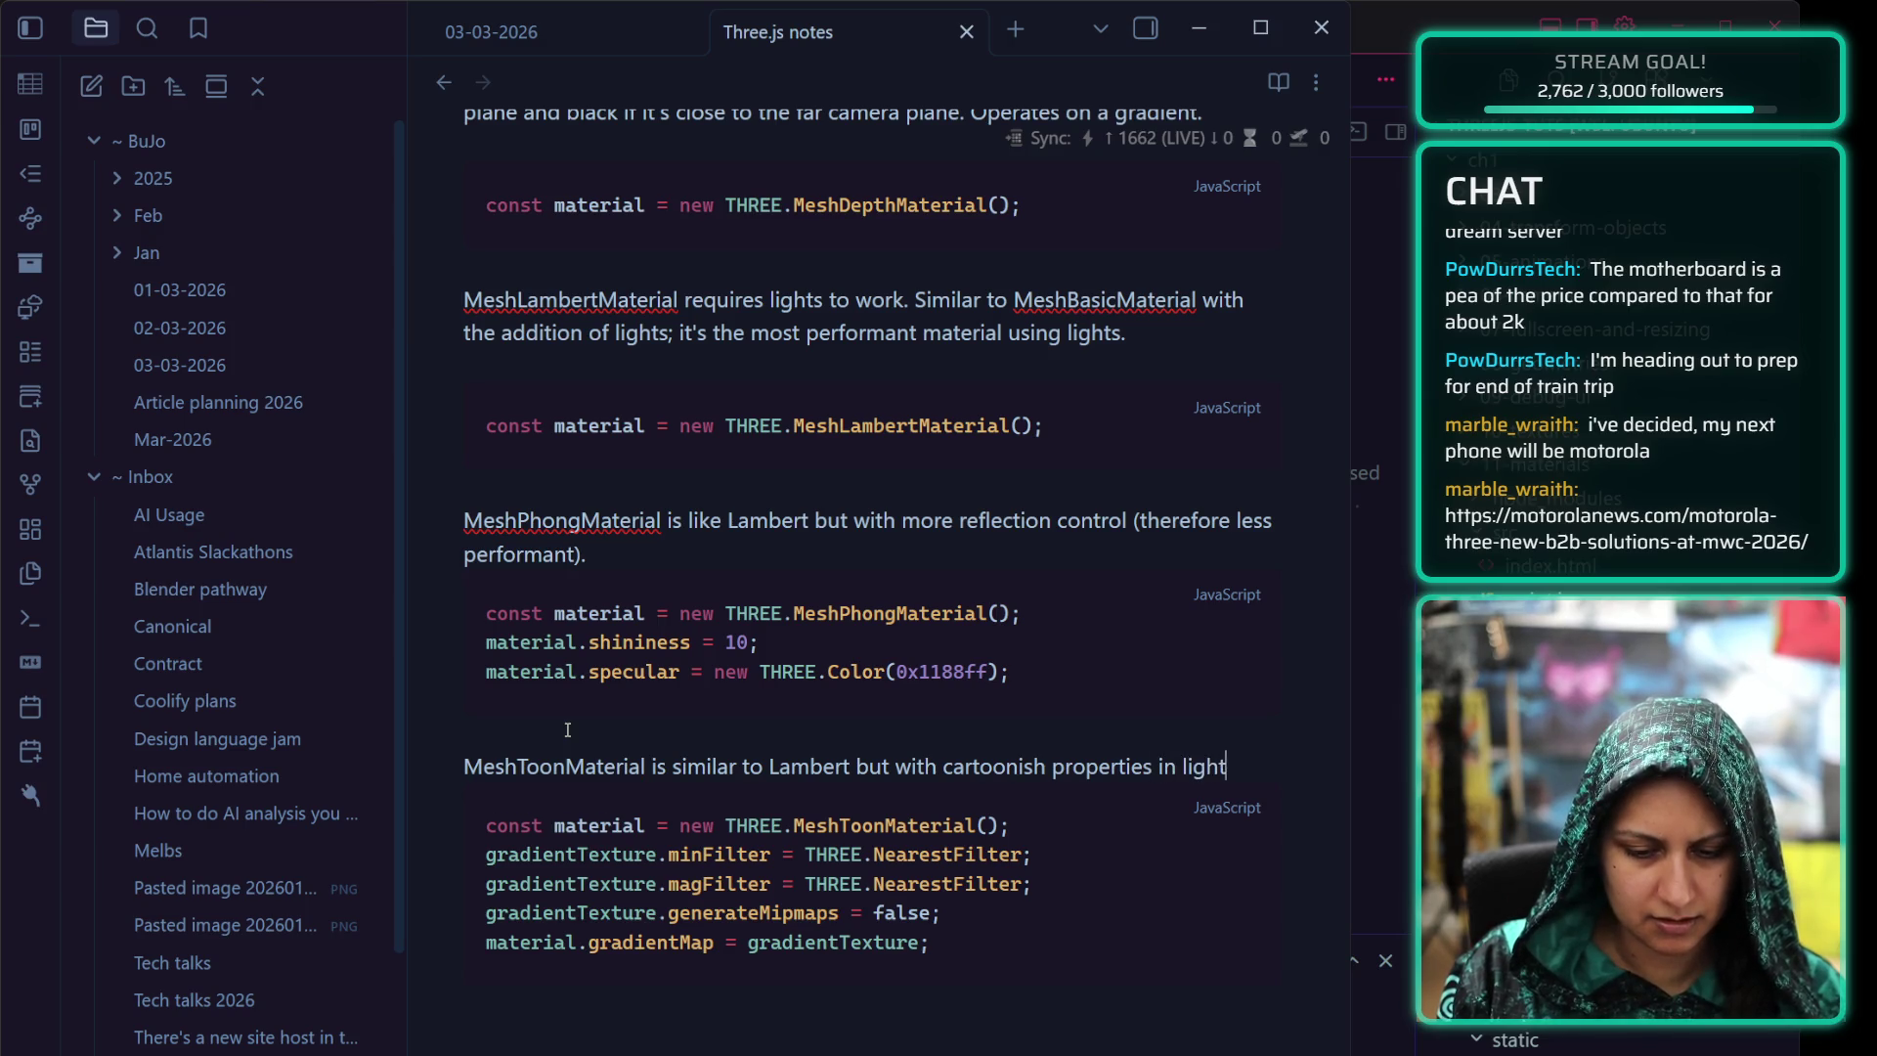
pyautogui.write(' shading.')
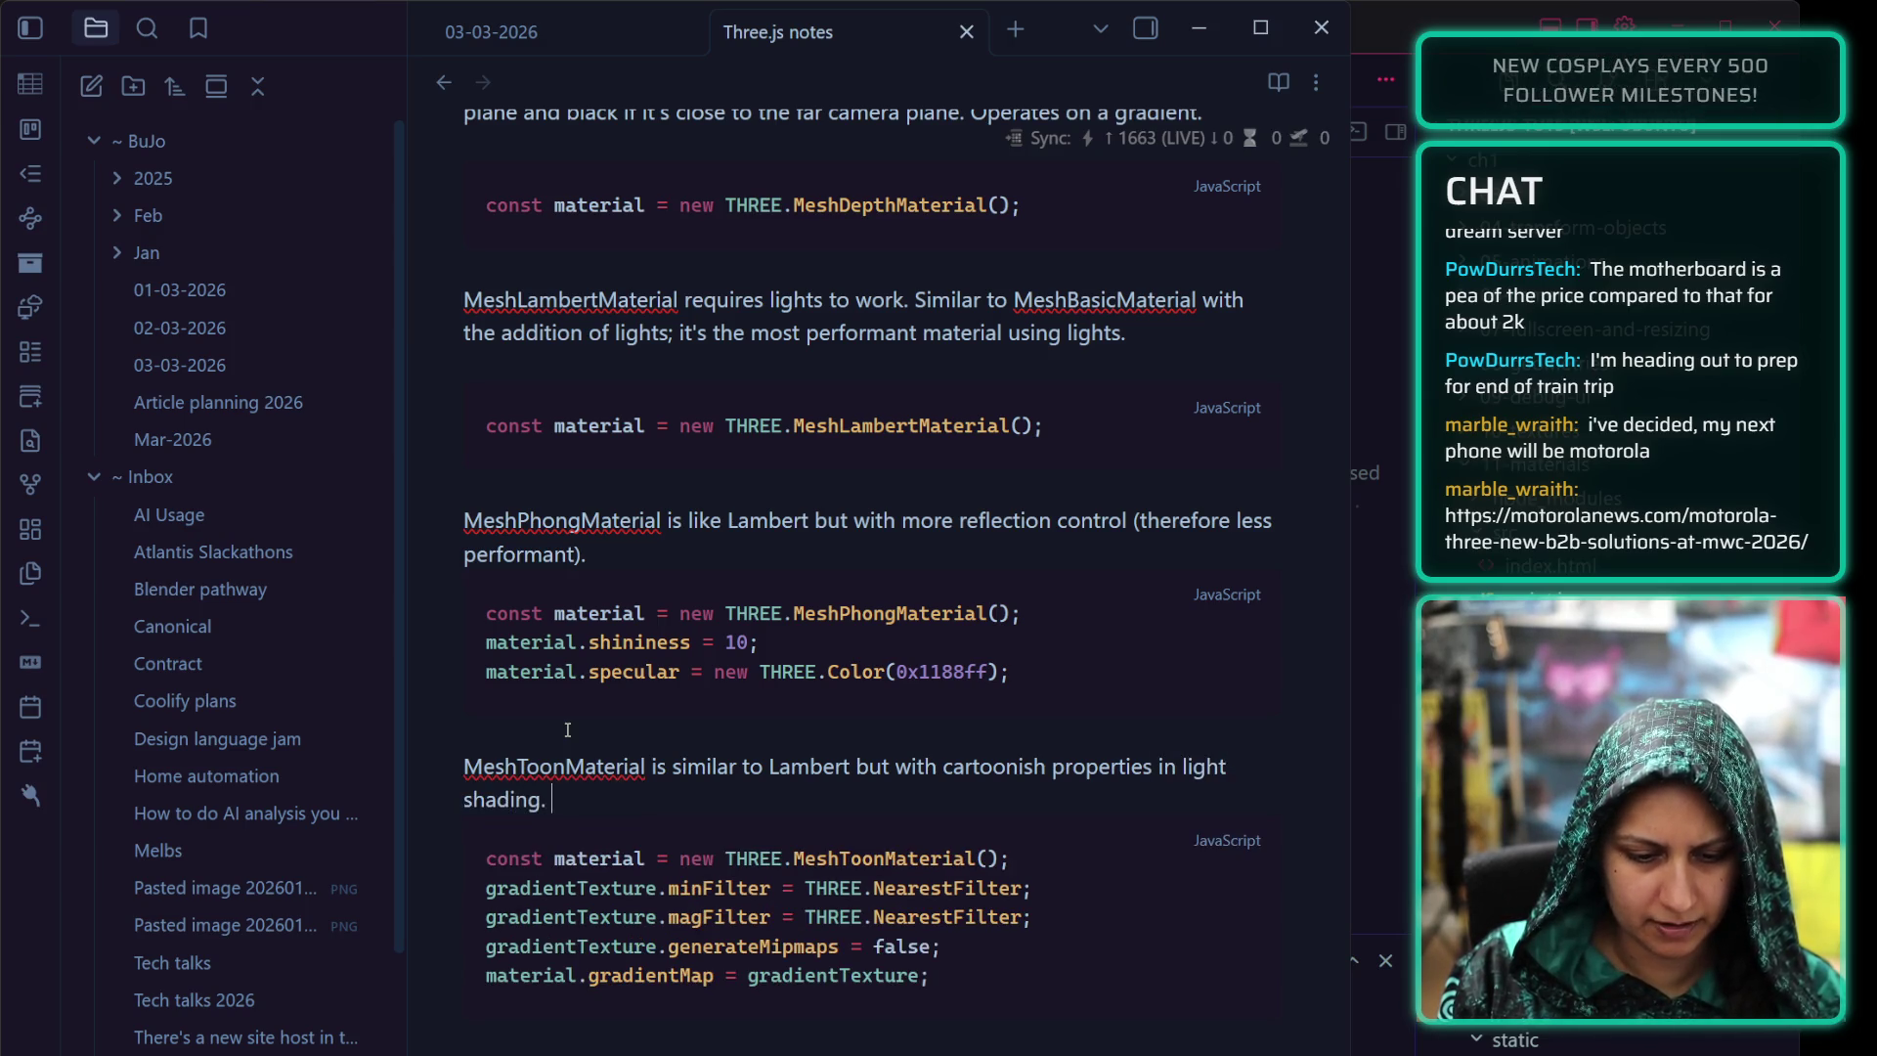
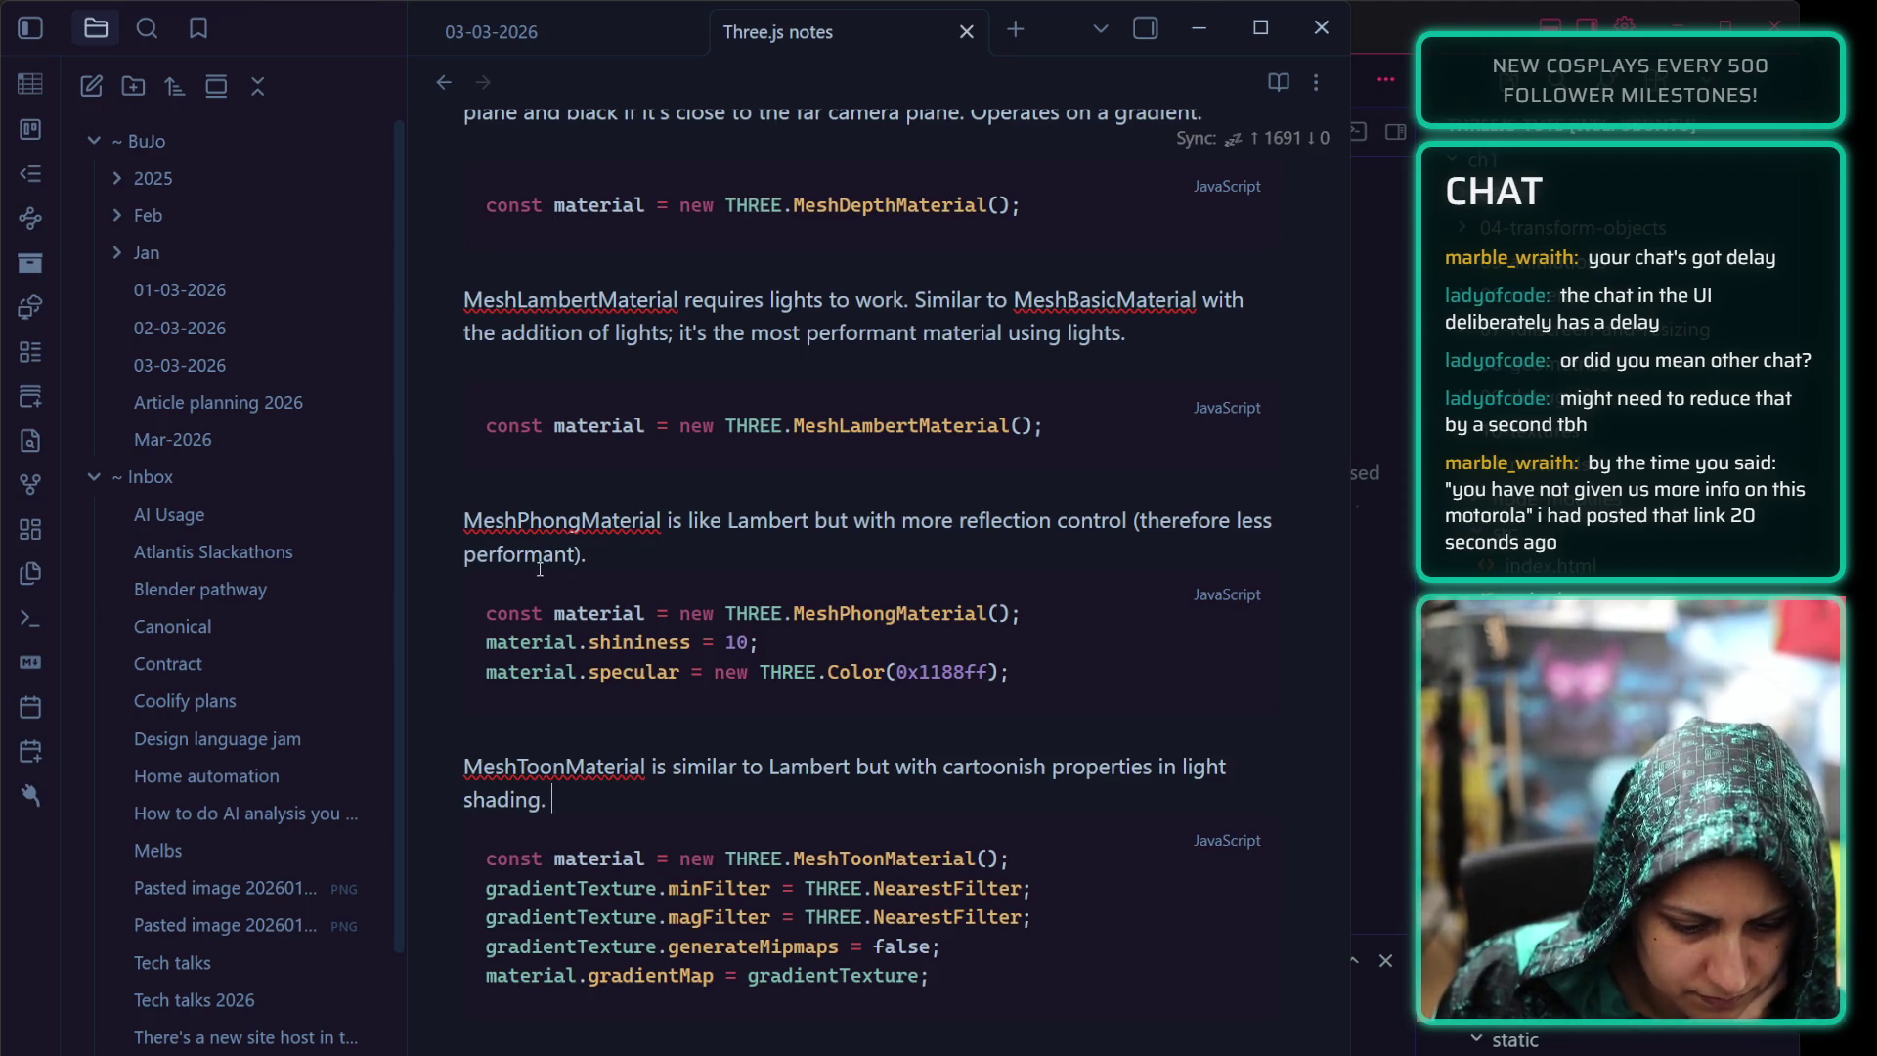
pyautogui.scroll(-2, 569, 549)
pyautogui.scroll(2, 569, 550)
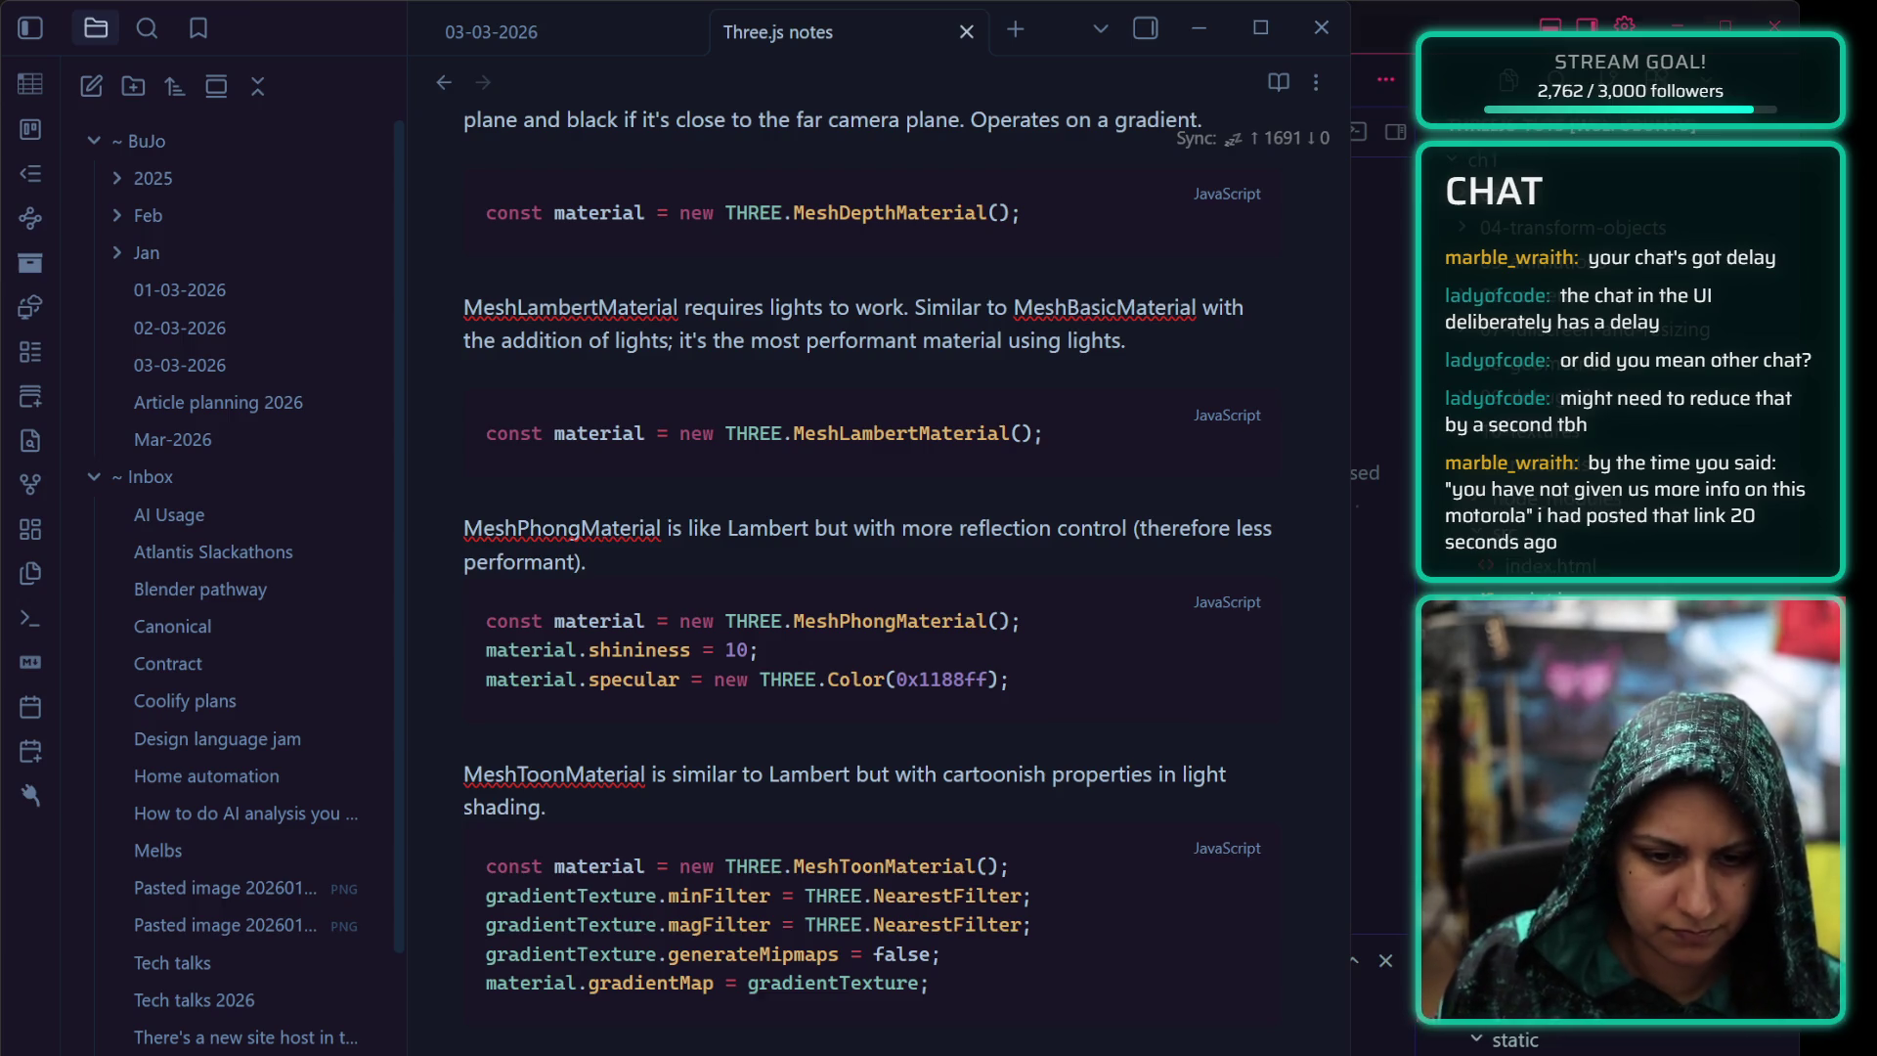
pyautogui.scroll(-1, 663, 640)
pyautogui.scroll(-2, 663, 639)
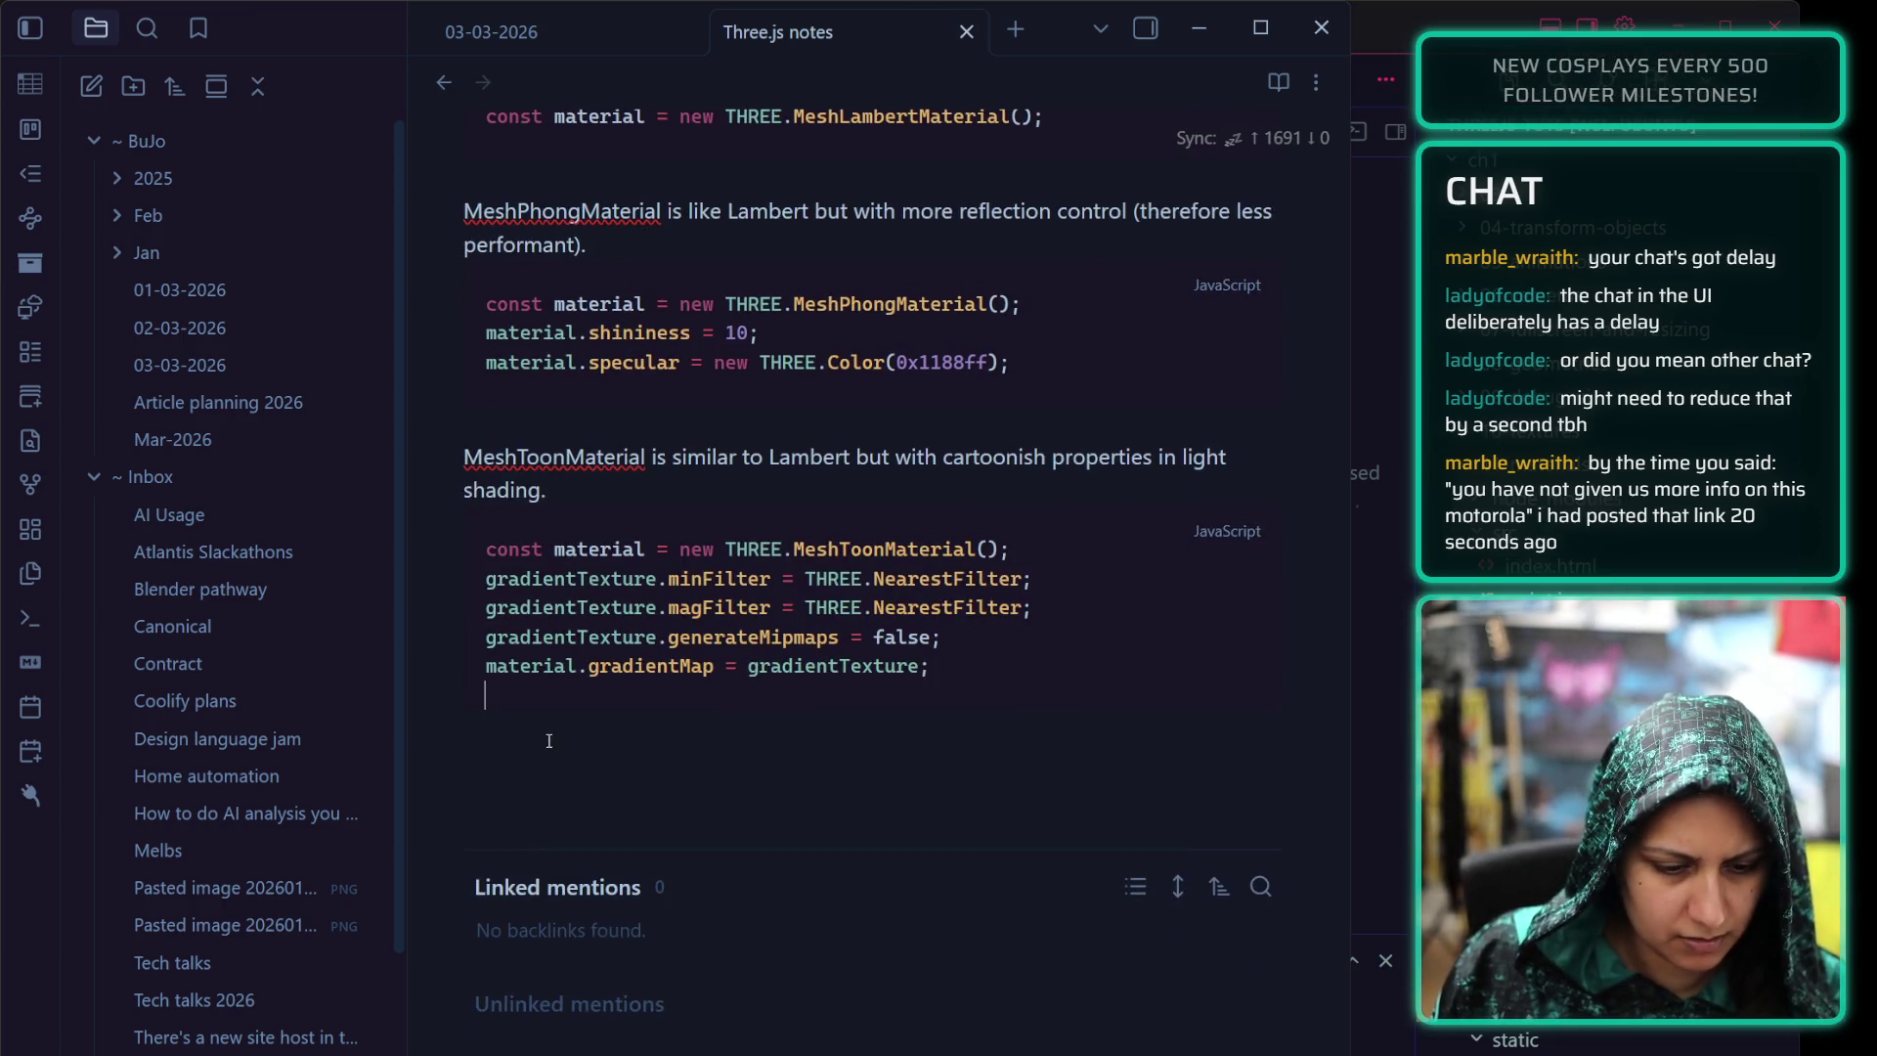
# Add a MeshStandardMaterial heading with a js code fence and paste the commented material snippet into it
pyautogui.click(551, 749)
pyautogui.press('Return')
pyautogui.press('Return')
pyautogui.write('// const material = new THREE.MeshStandardMaterial(); // material.metalness = 1; // material.roughness = 1;')
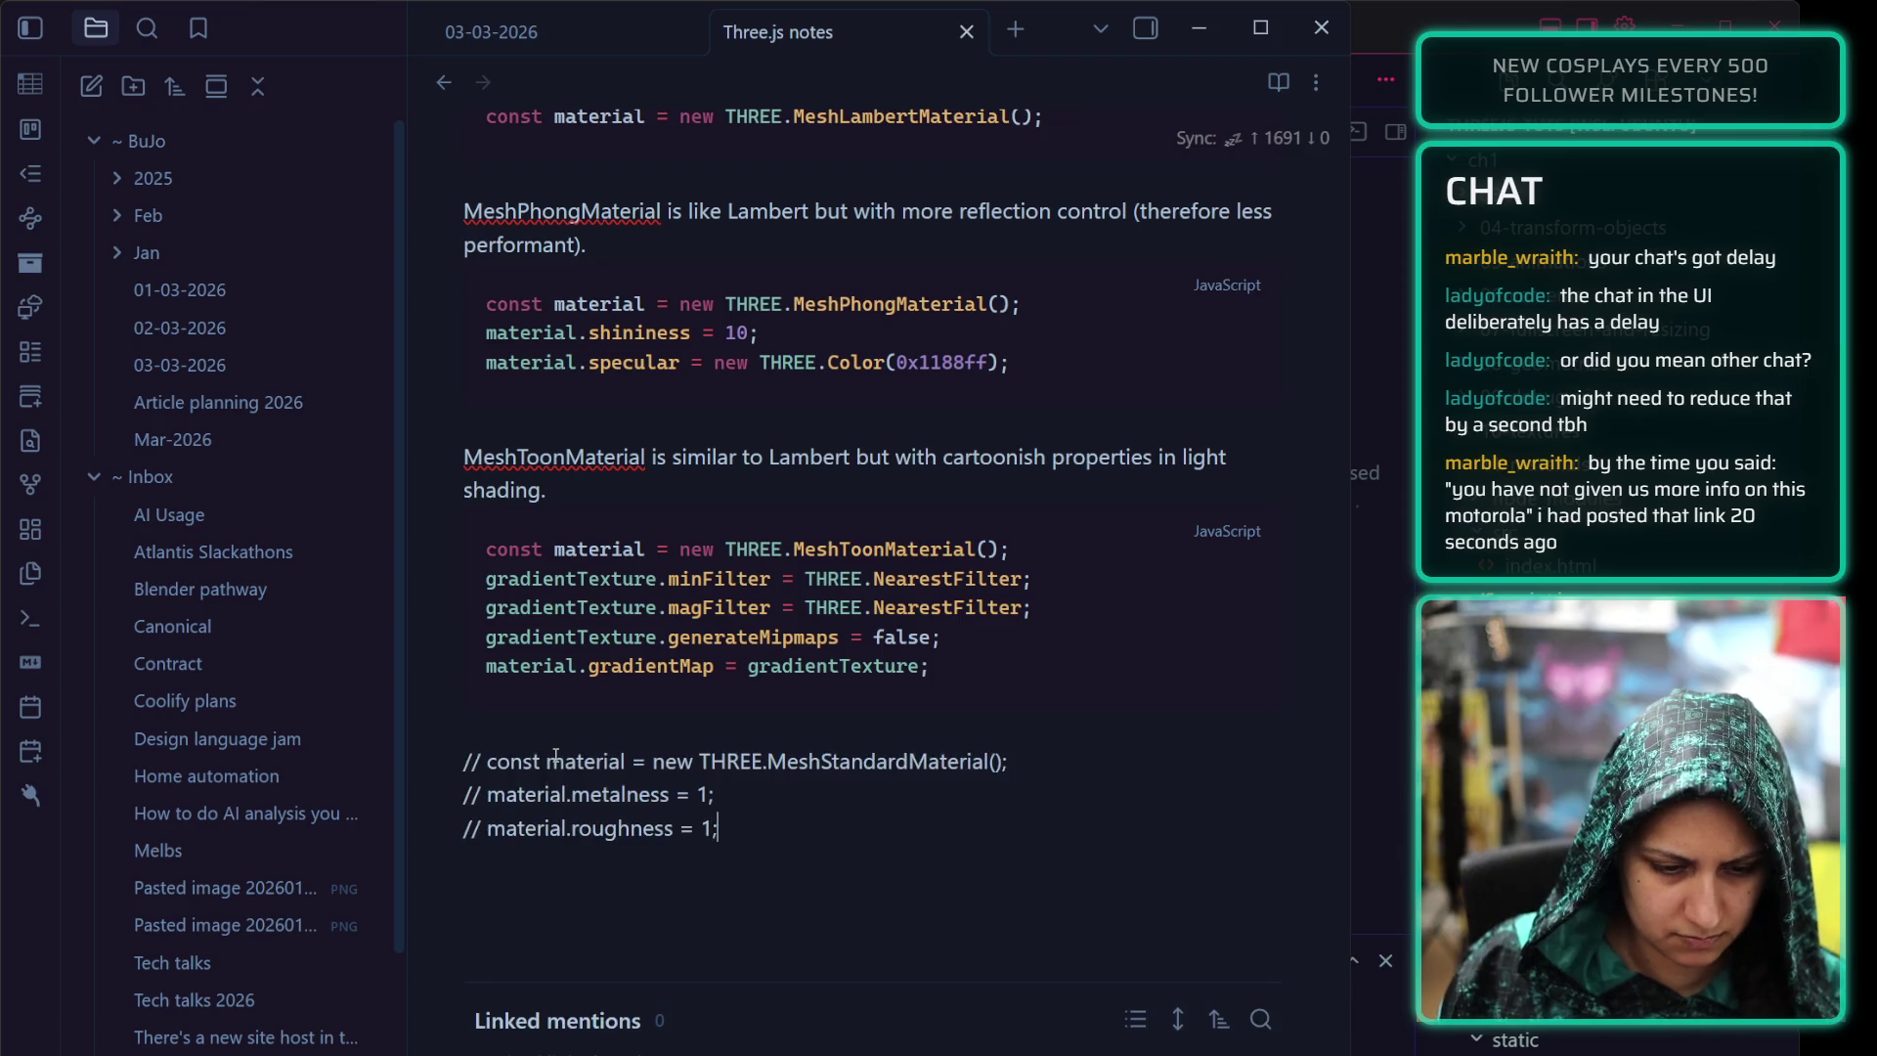
pyautogui.hotkey('ctrl', 'z')
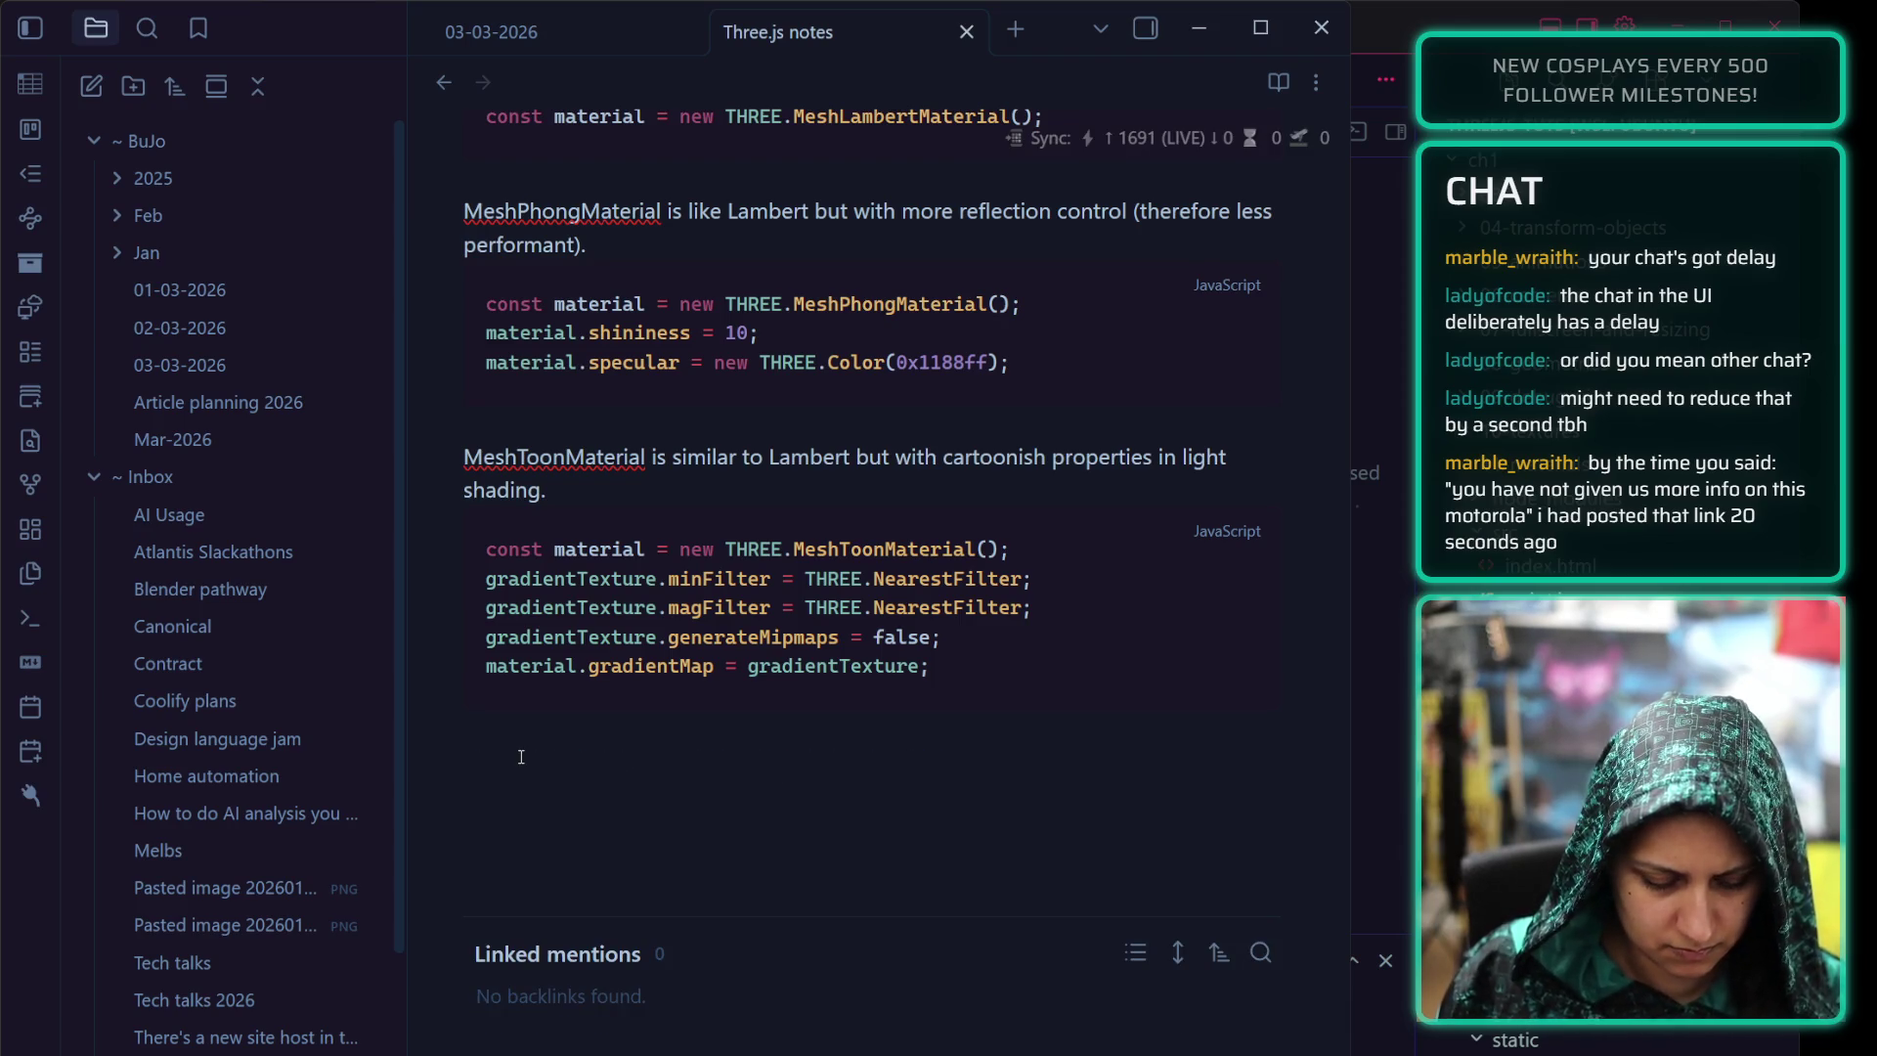
pyautogui.write('Mesh')
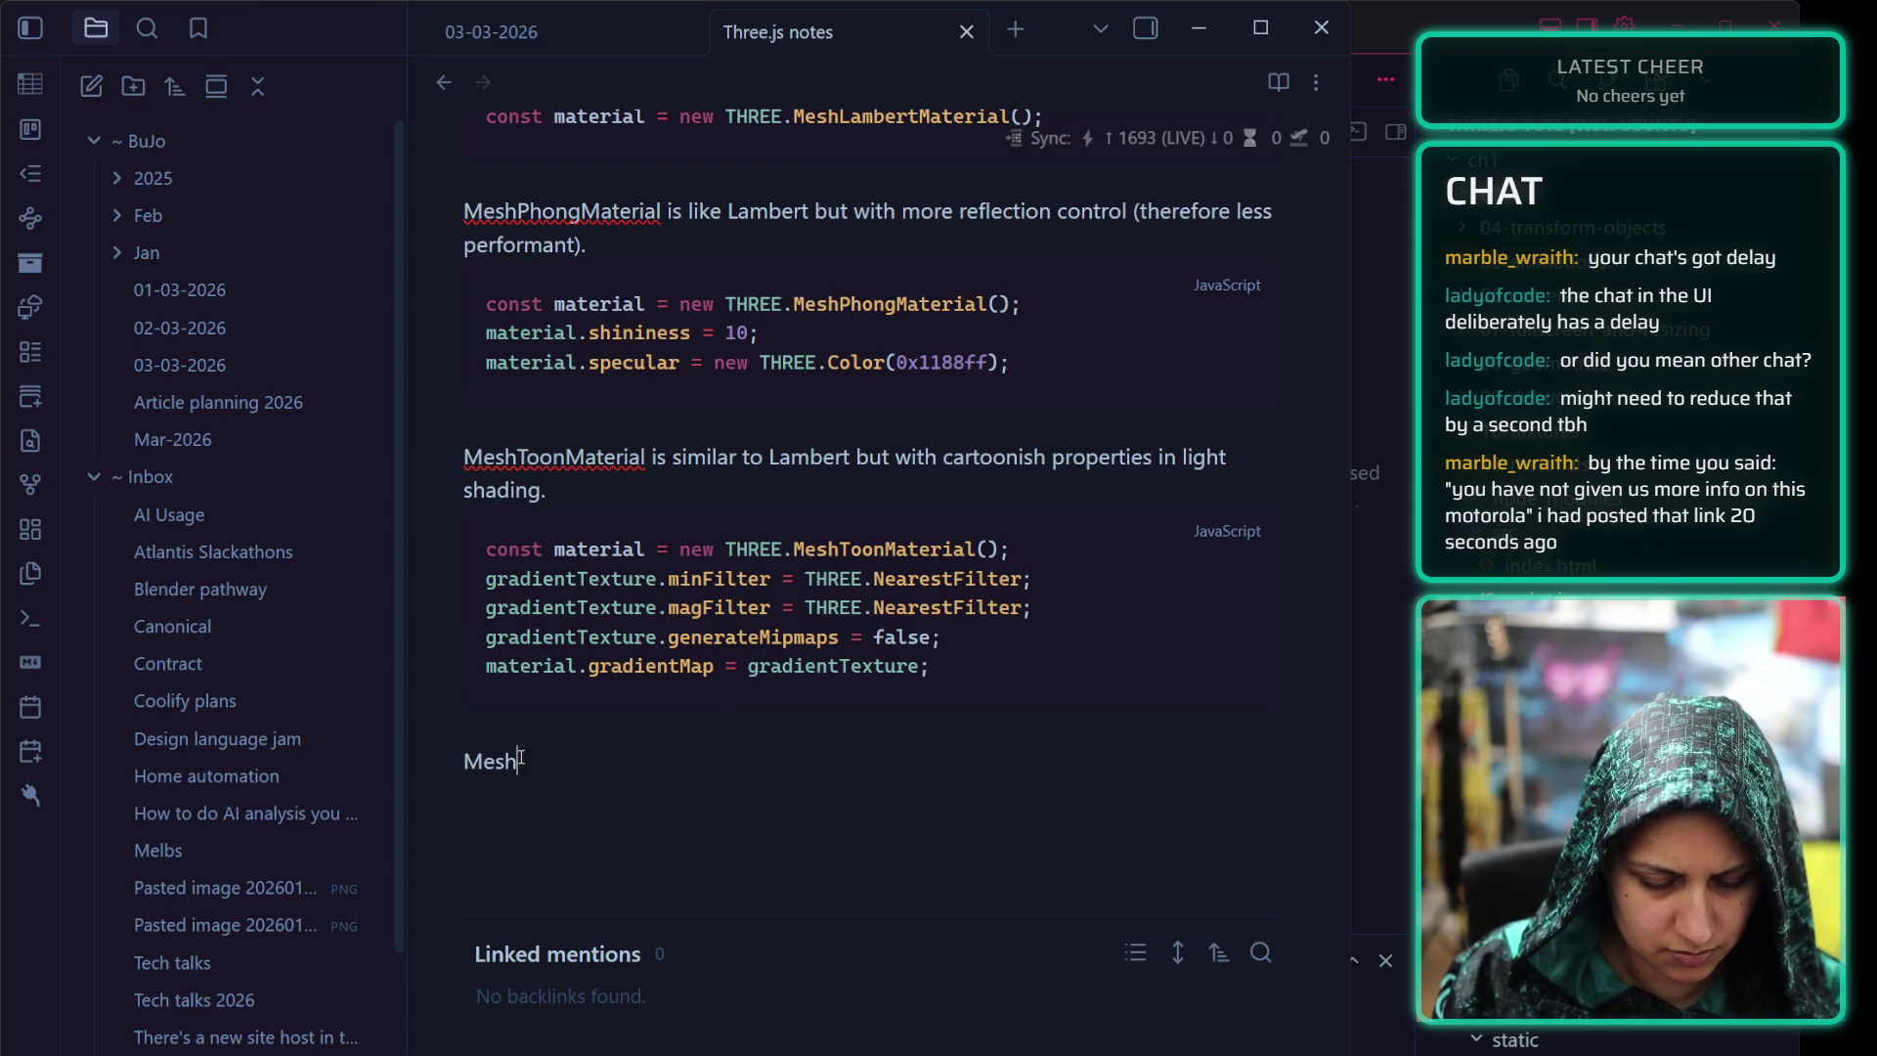
pyautogui.write('StandardMat')
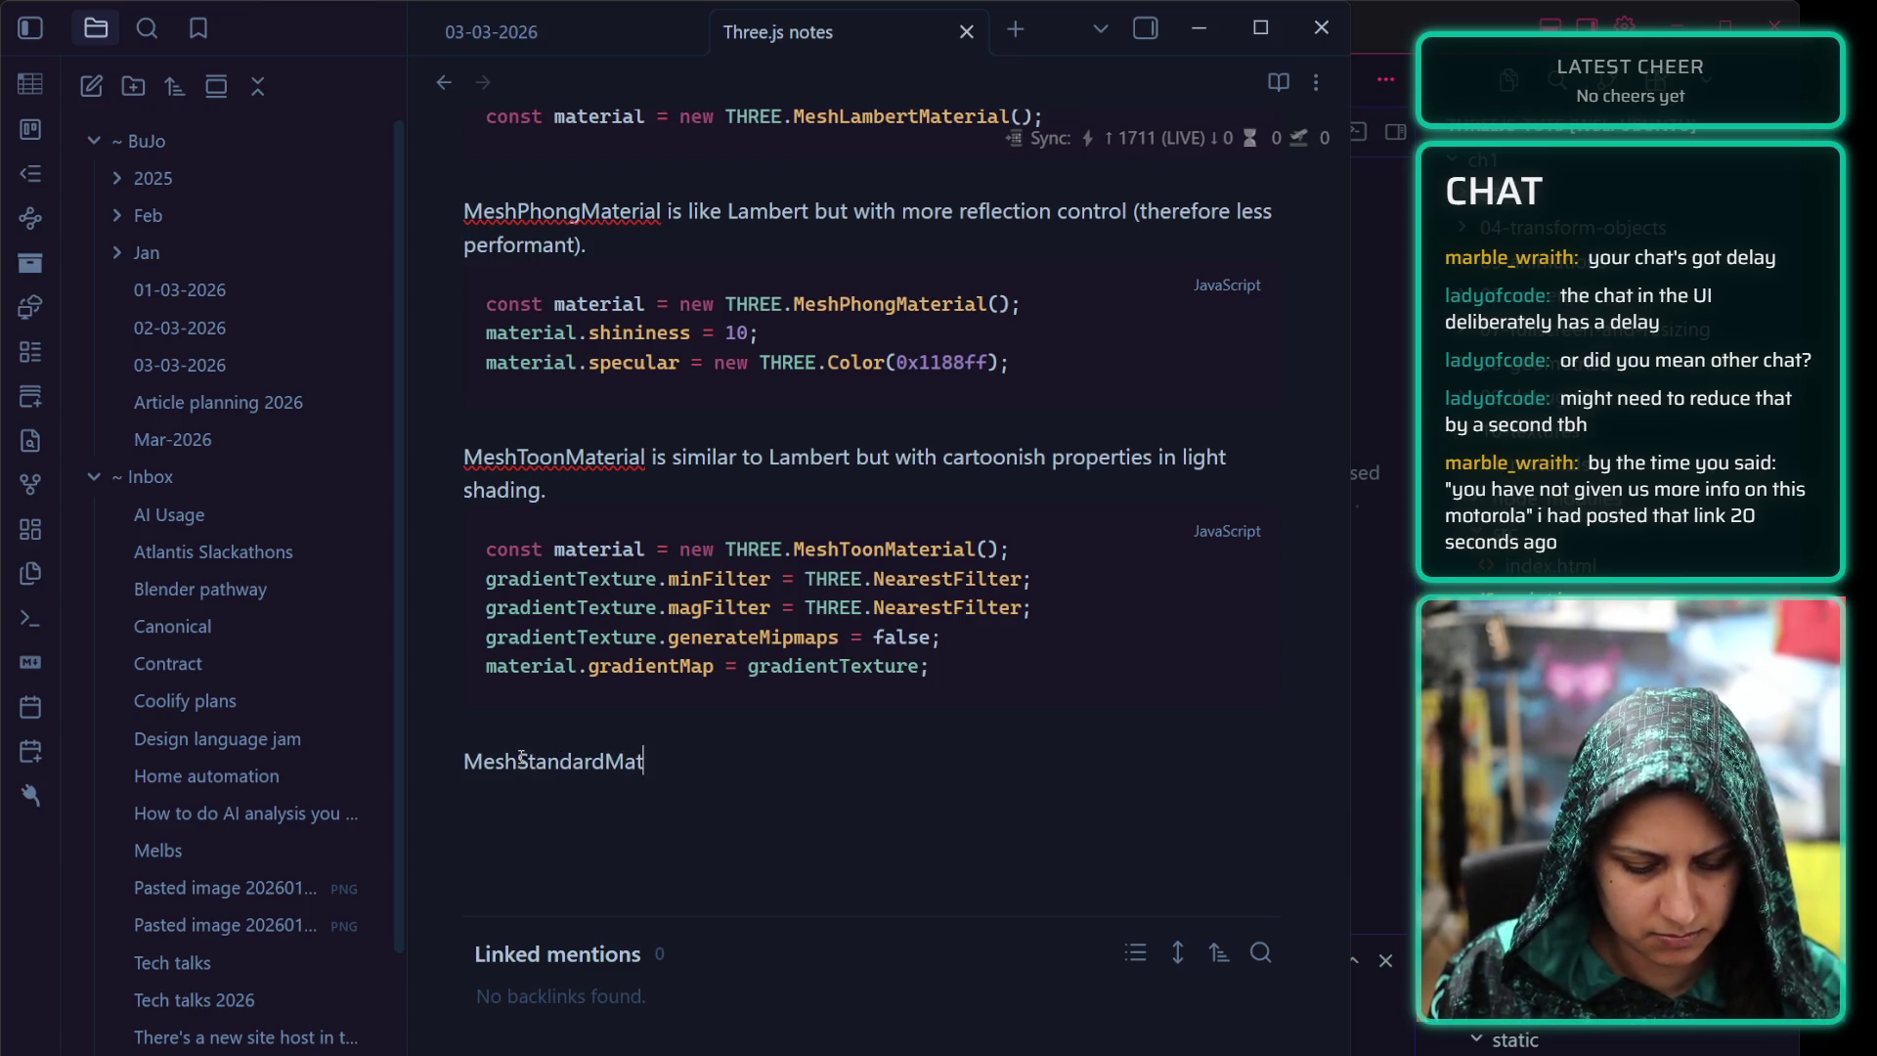
pyautogui.write('erial')
pyautogui.press('Return')
pyautogui.press('Return')
pyautogui.write('```')
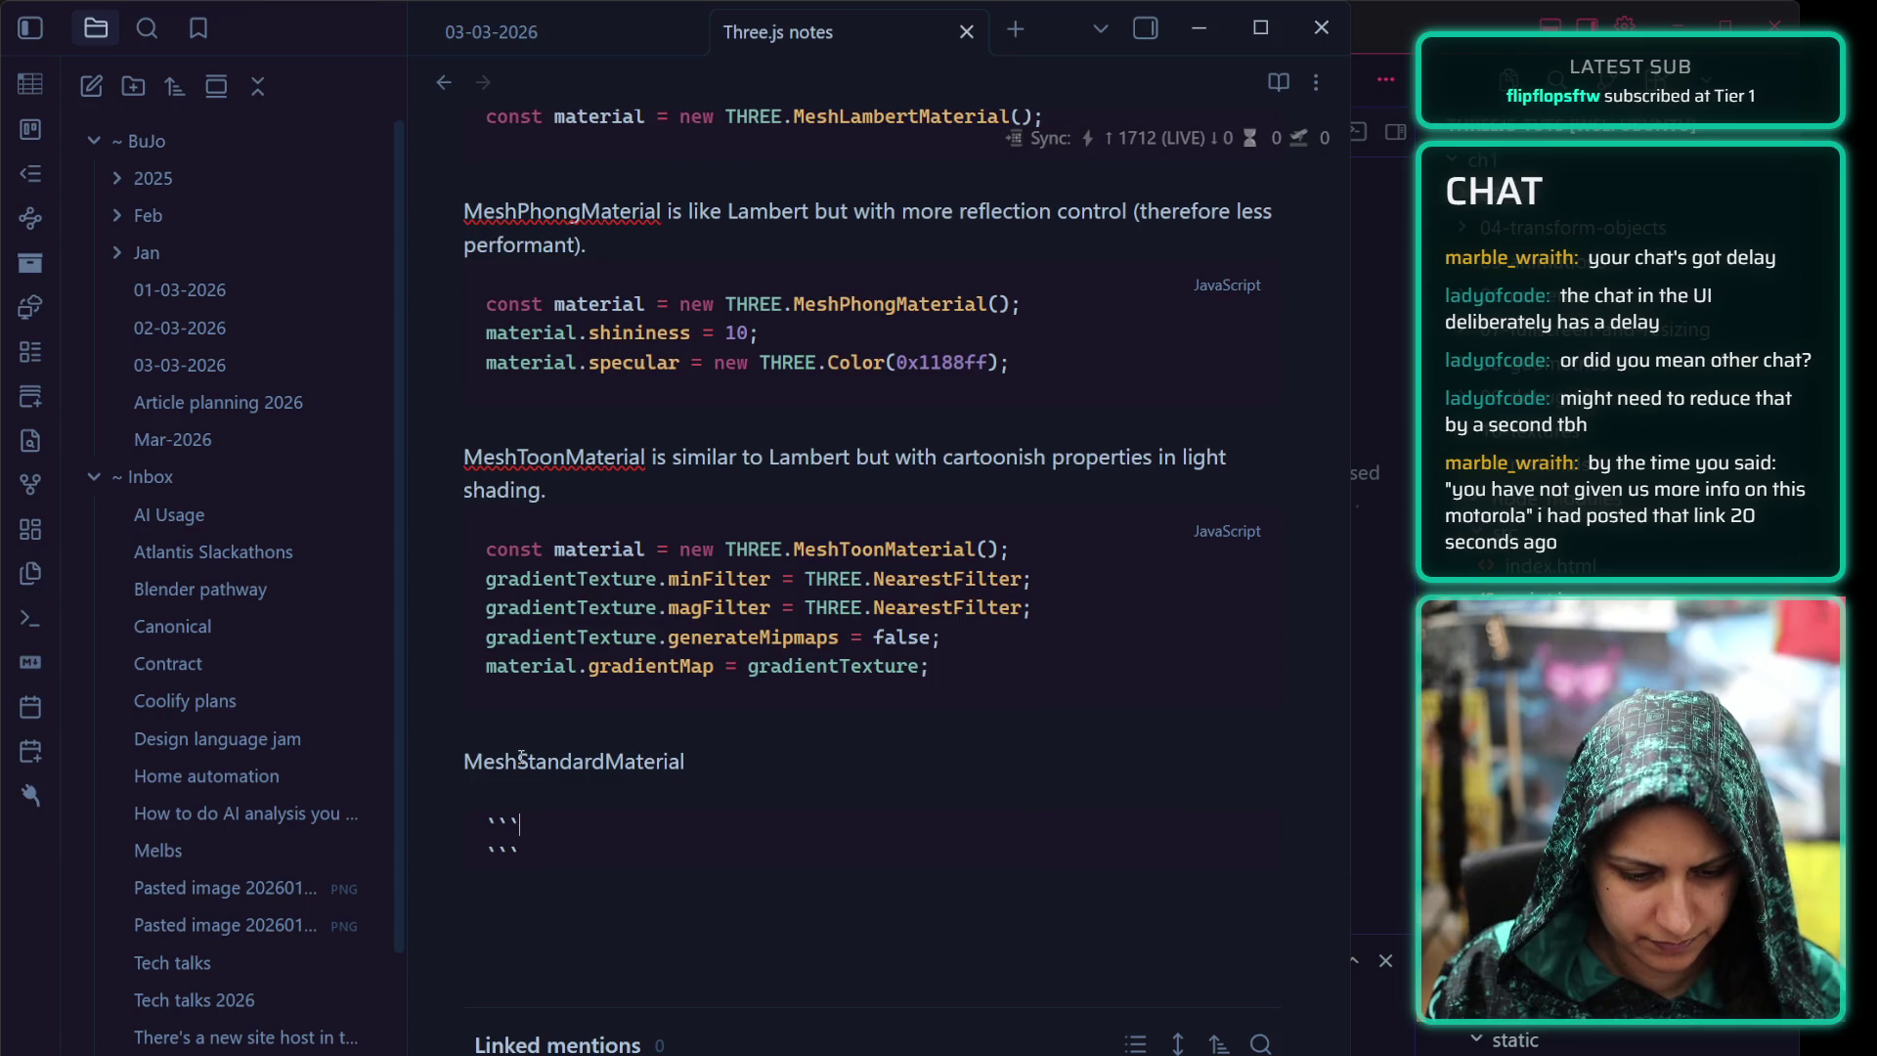
pyautogui.write('js')
pyautogui.press('Return')
pyautogui.write('// const material = new THREE.MeshStandardMaterial(); // material.metalness = 1; // material.roughness = 1;')
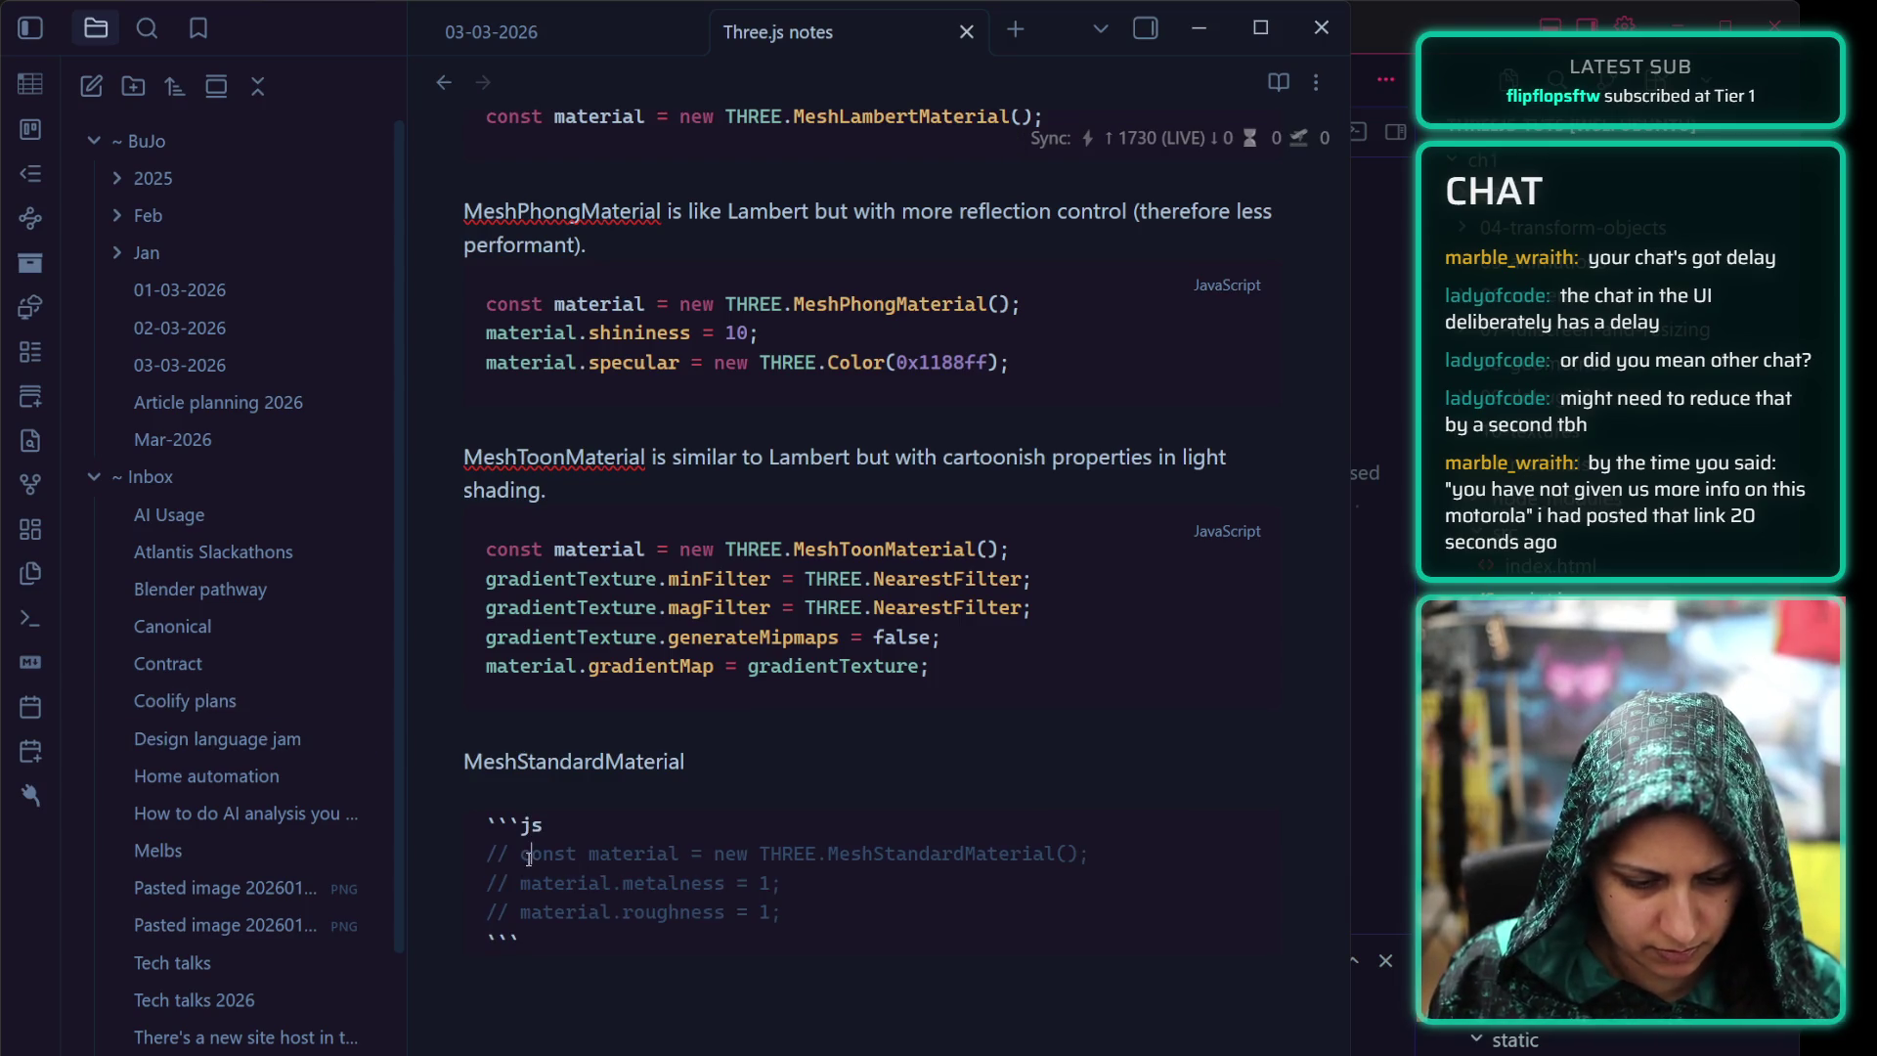
# Uncomment the MeshStandardMaterial constructor and metalness/roughness = 1 lines
pyautogui.click(518, 854)
pyautogui.press('BackSpace')
pyautogui.press('BackSpace')
pyautogui.press('BackSpace')
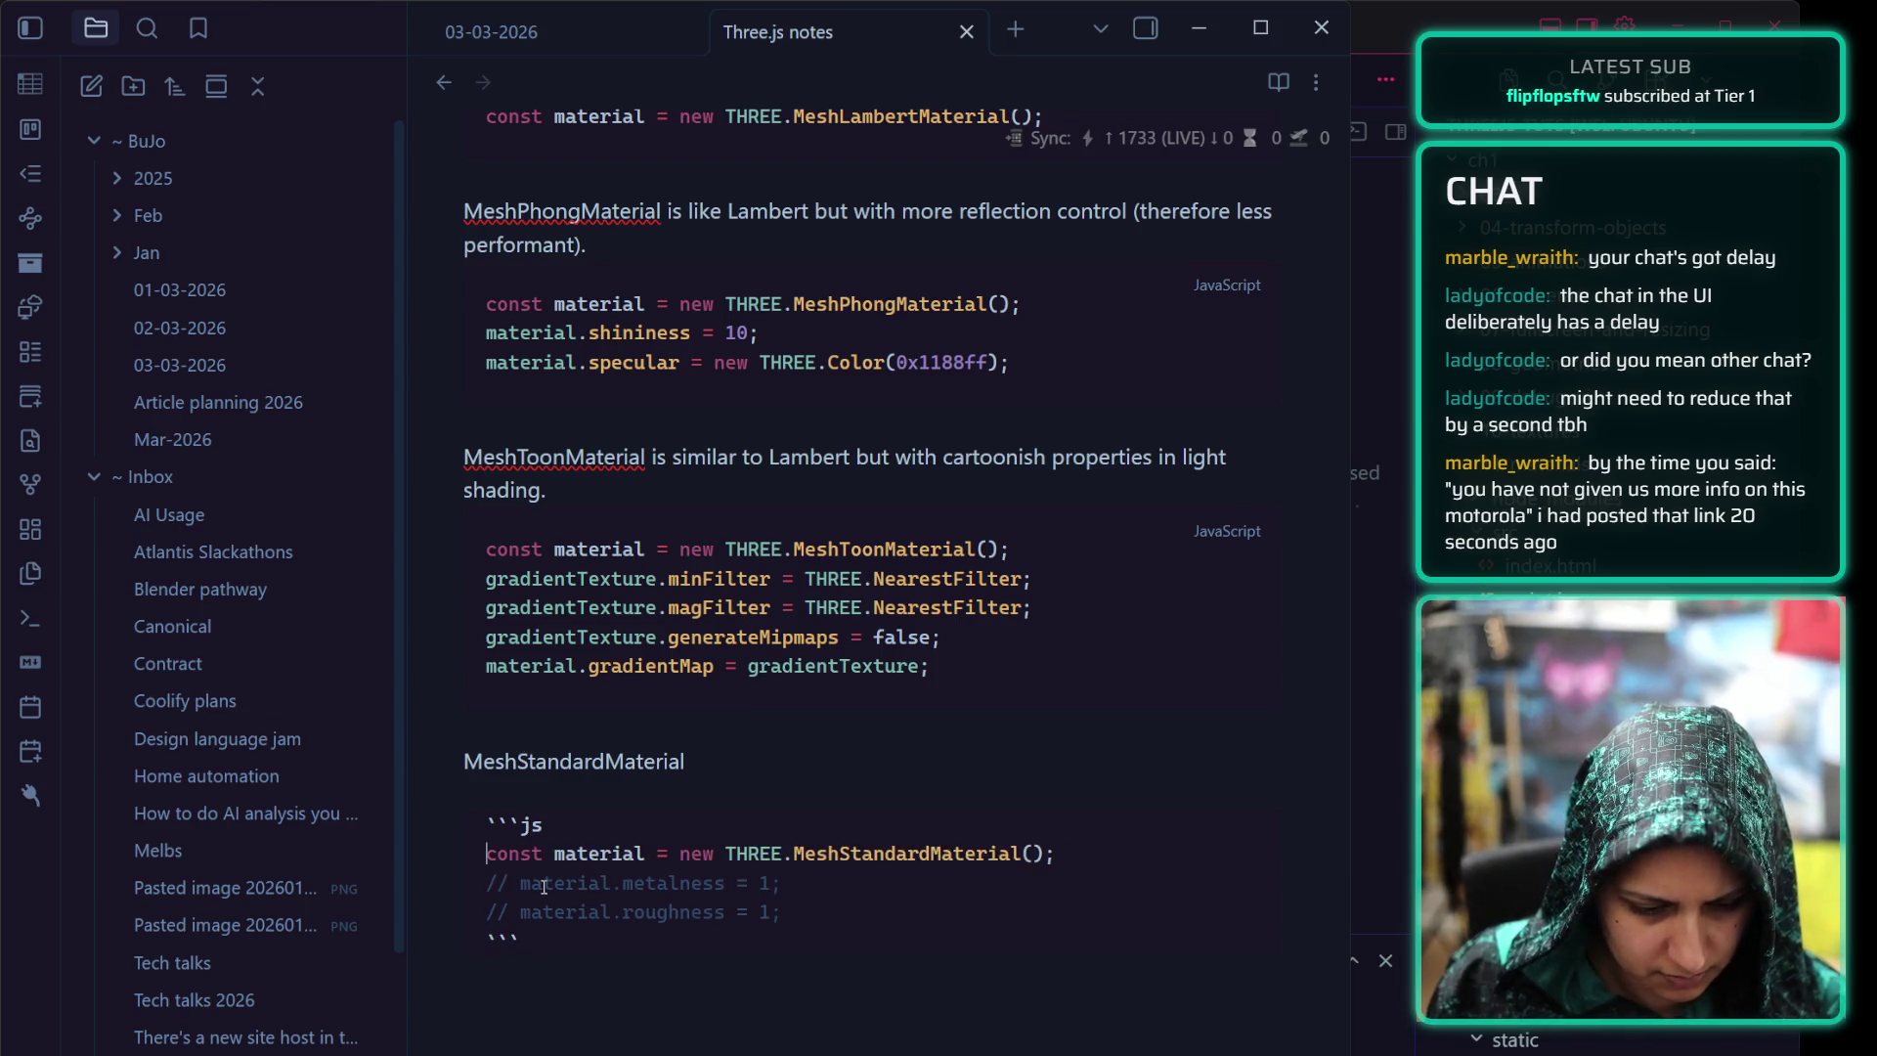
pyautogui.click(517, 885)
pyautogui.press('BackSpace')
pyautogui.press('BackSpace')
pyautogui.press('BackSpace')
pyautogui.press('BackSpace')
pyautogui.press('BackSpace')
pyautogui.press('BackSpace')
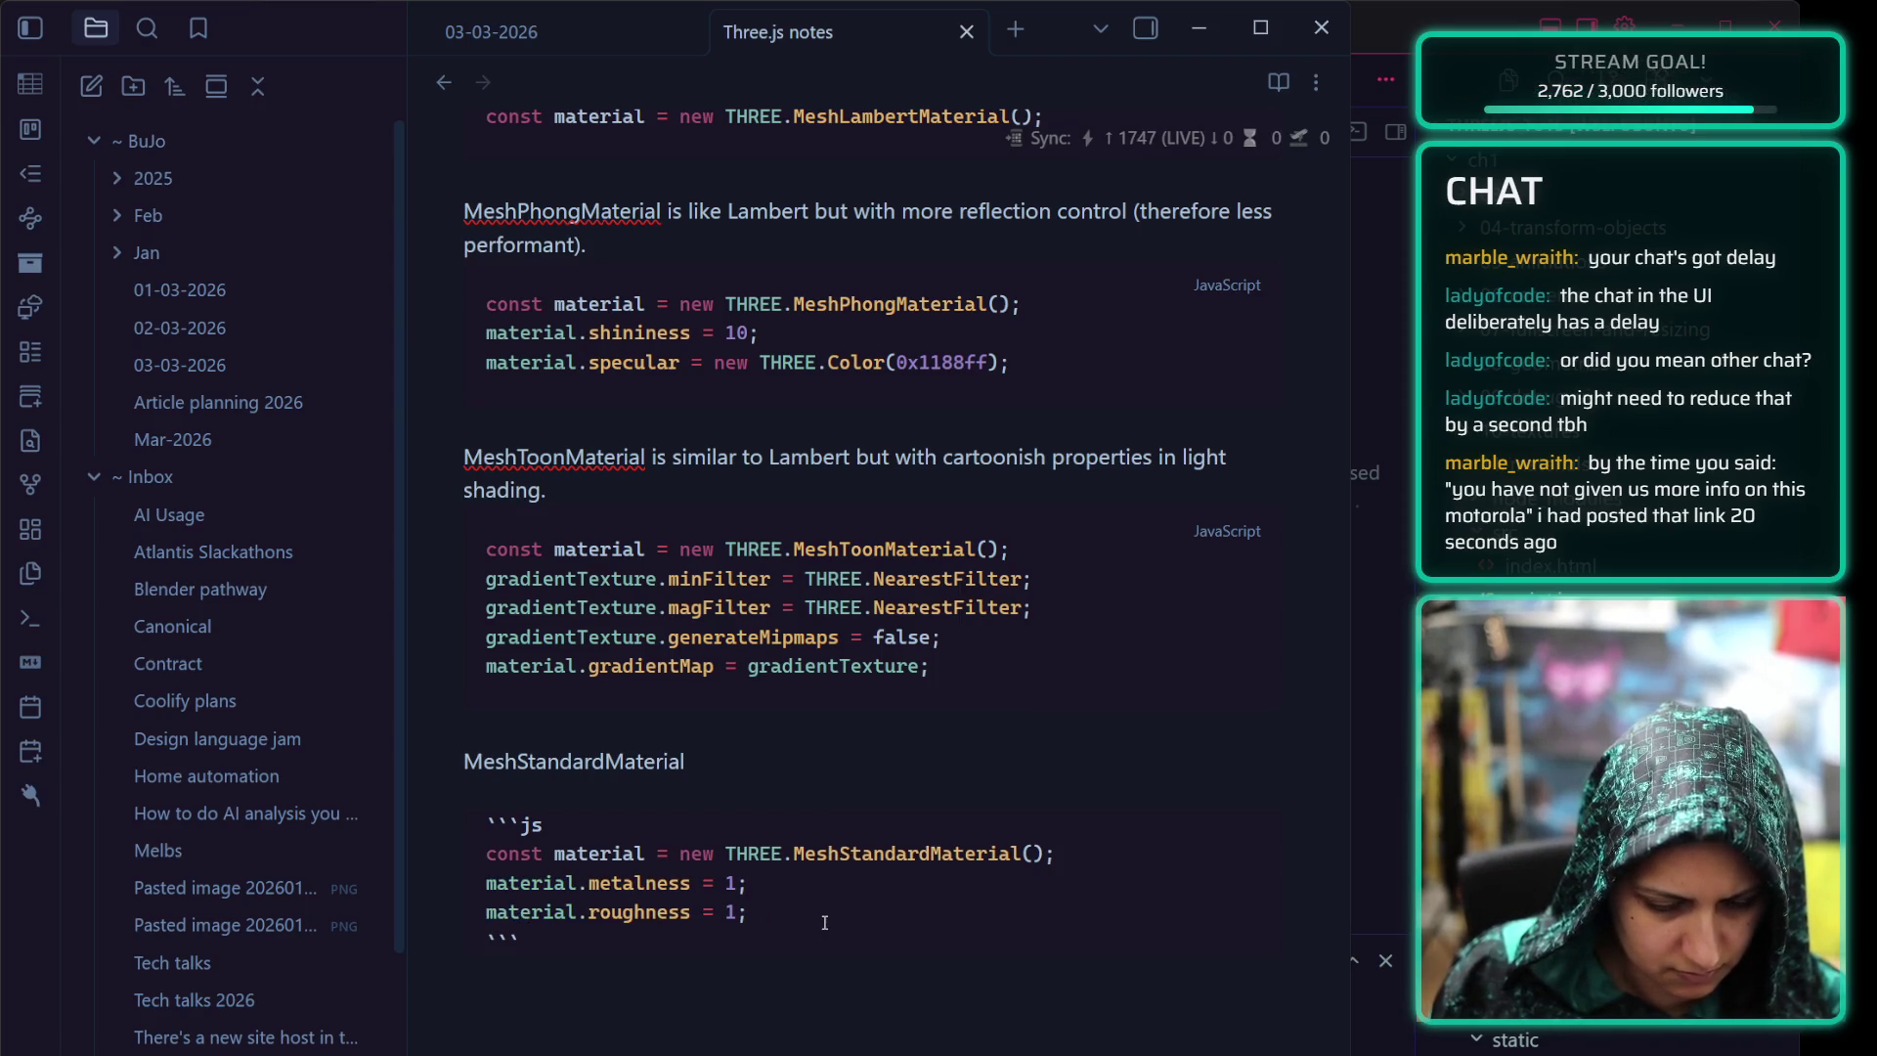
pyautogui.click(810, 924)
pyautogui.click(735, 710)
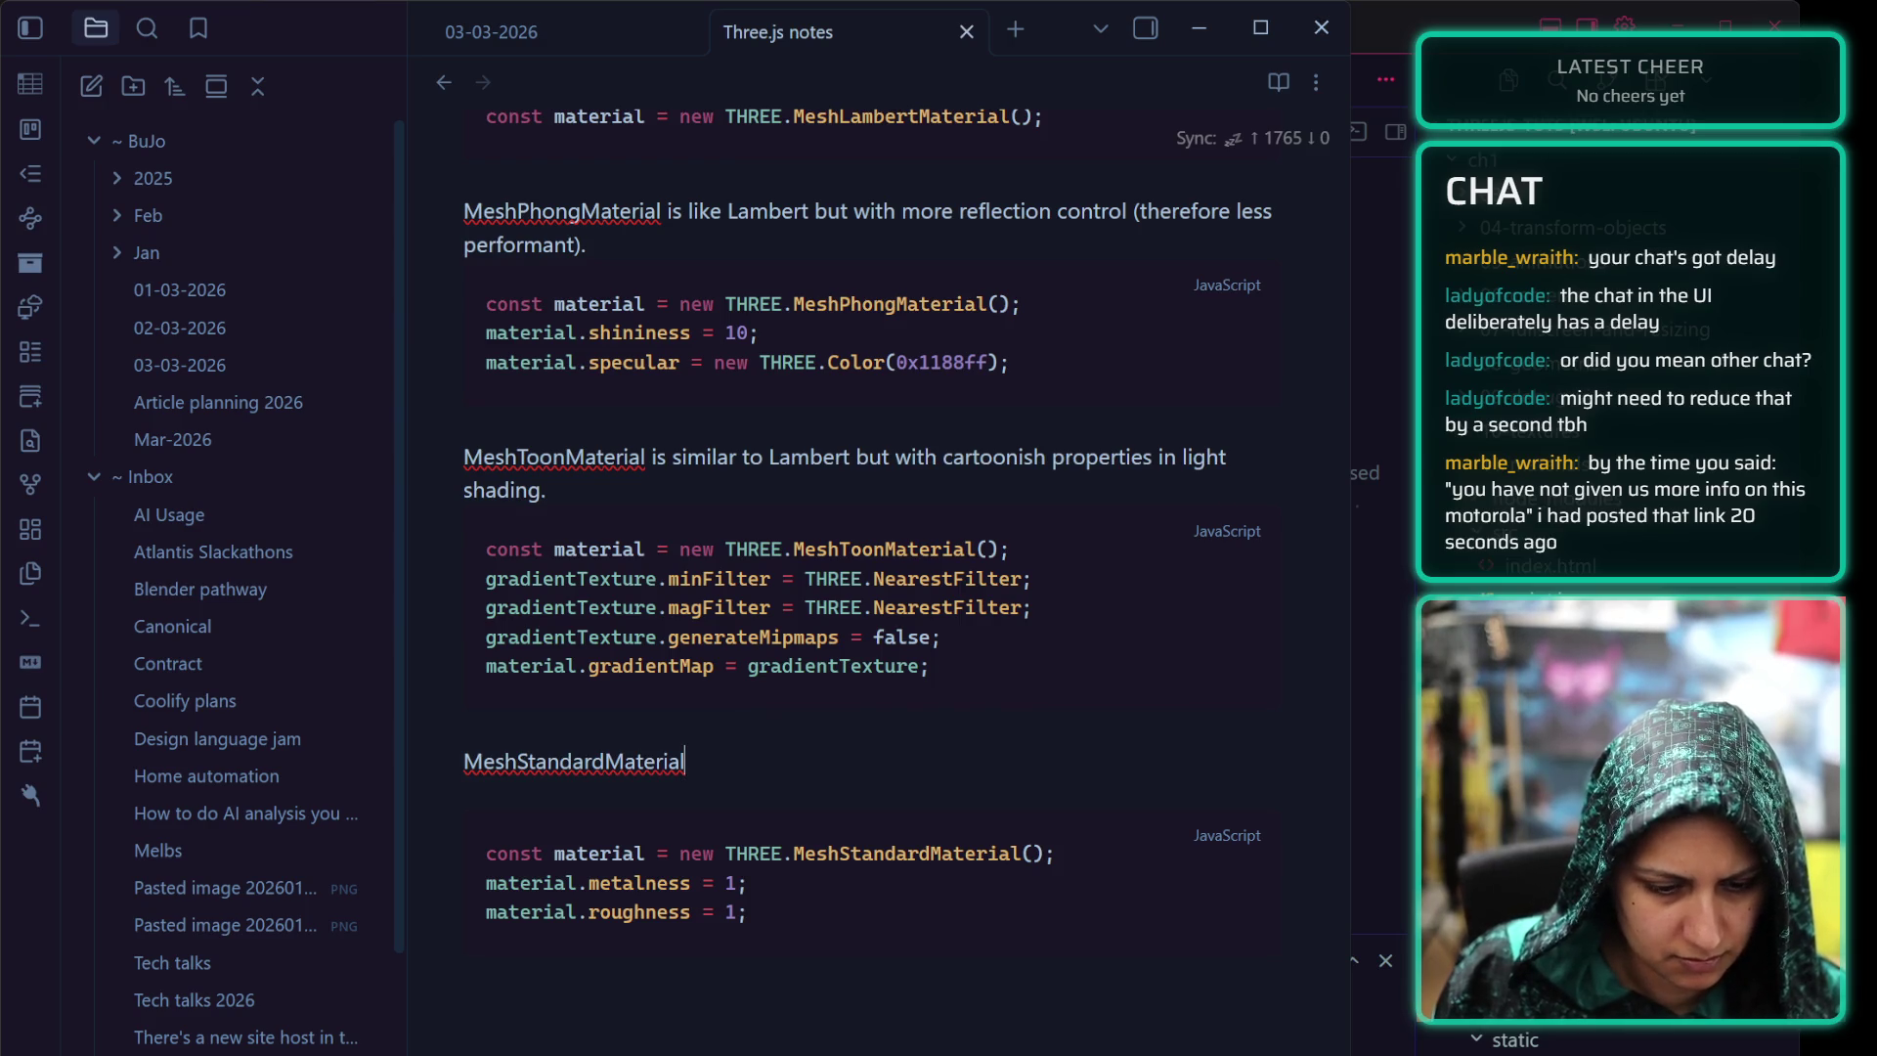
pyautogui.scroll(-1, 797, 647)
pyautogui.write('uses P')
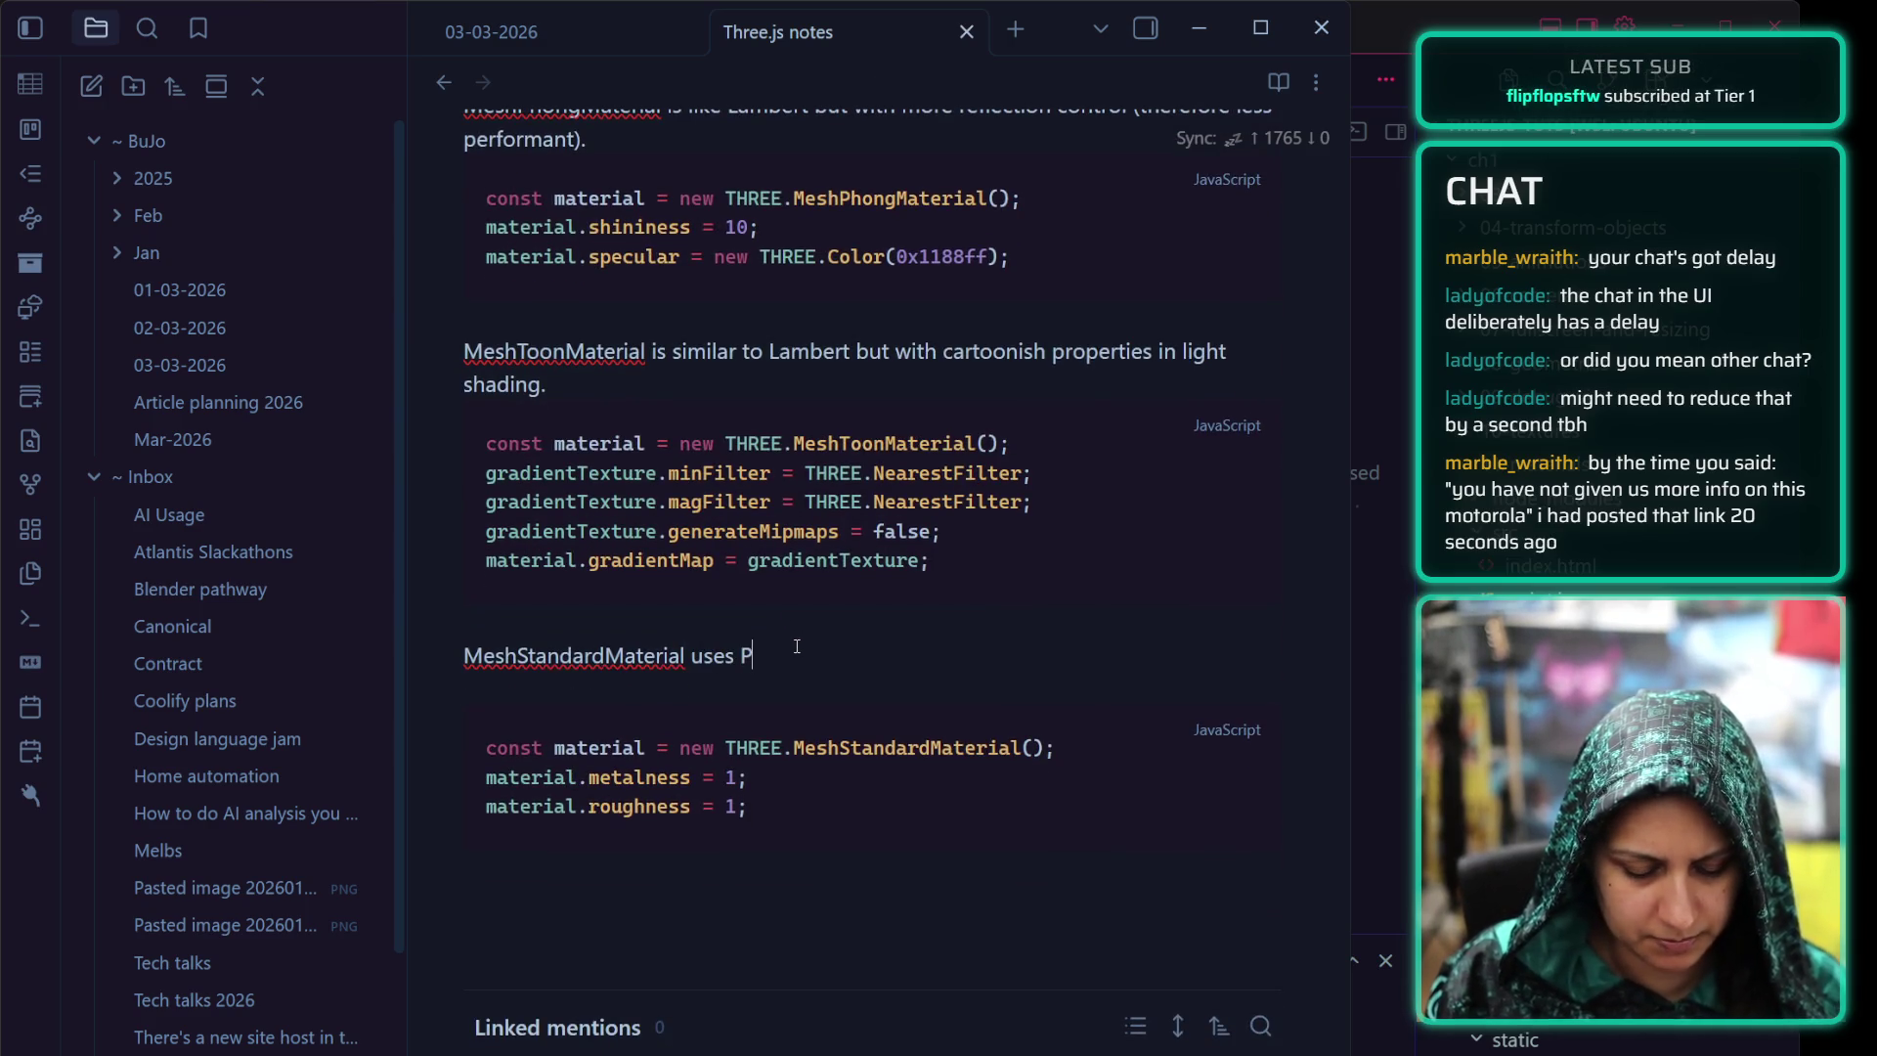
pyautogui.write("BR so it's less")
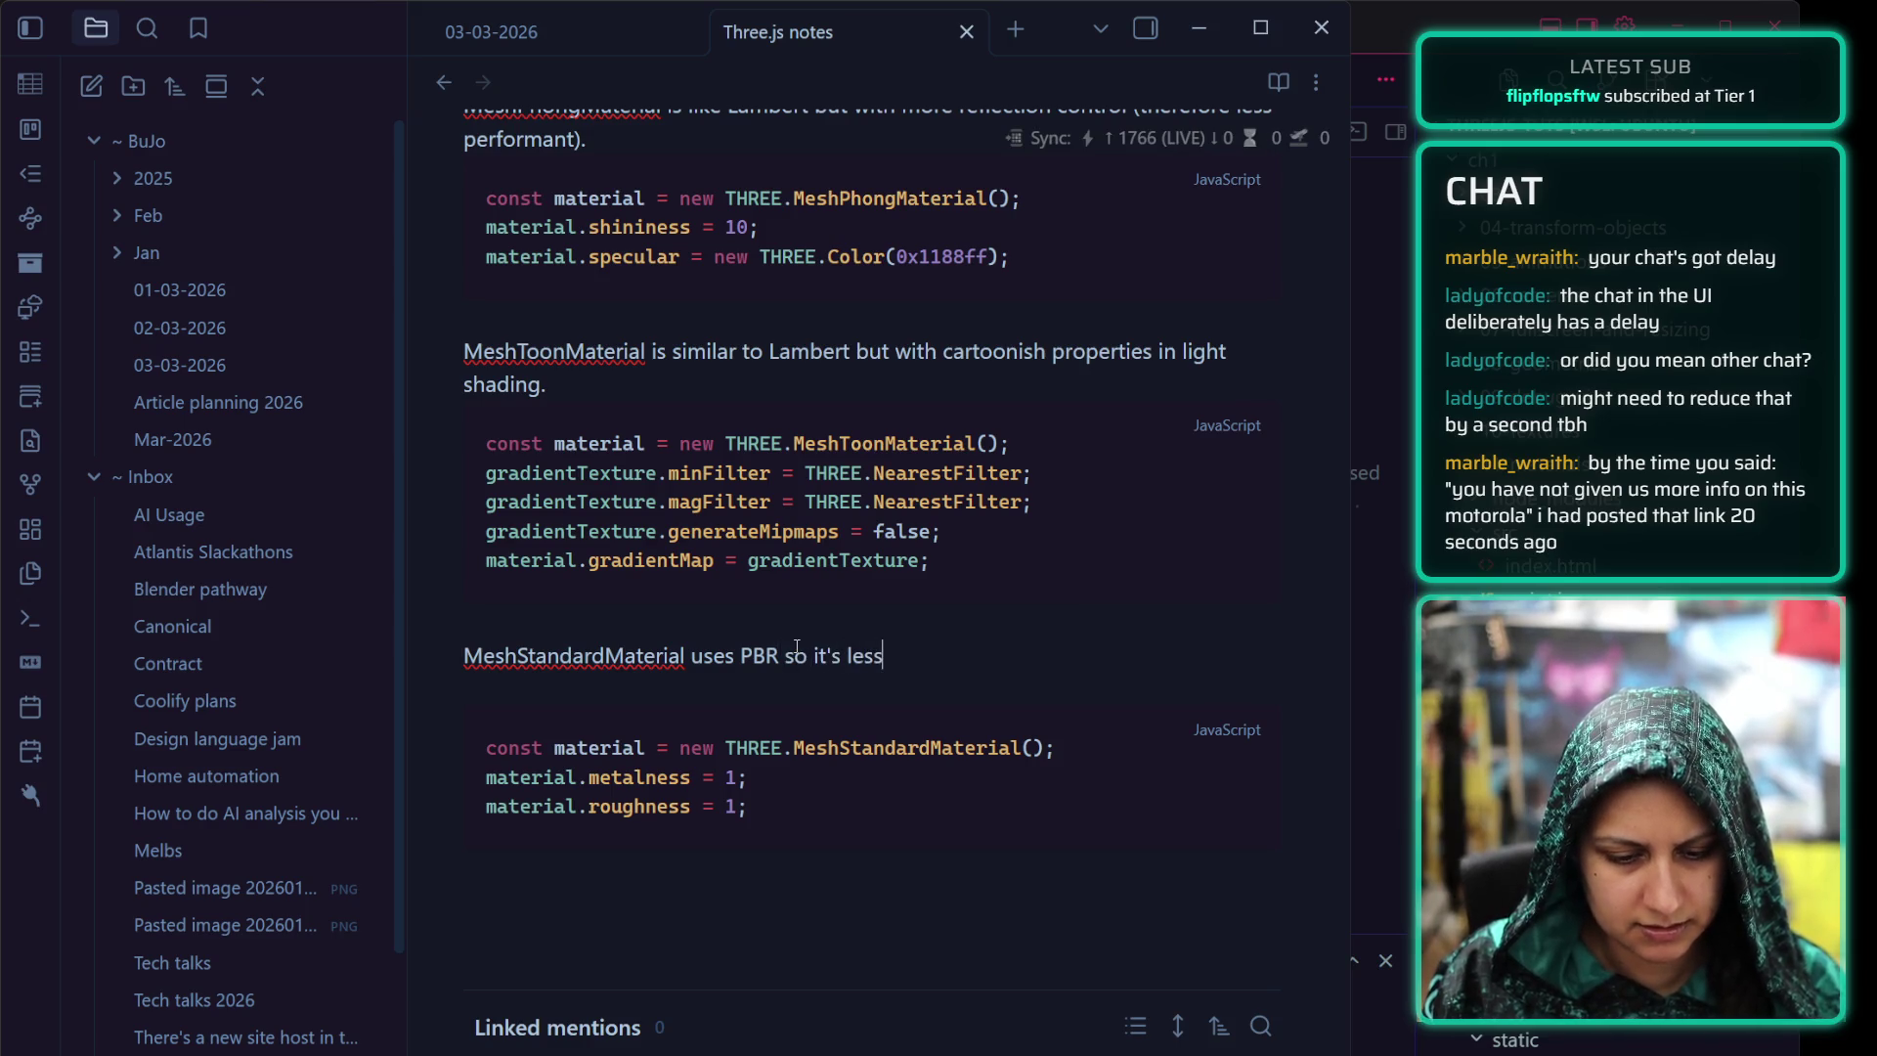
pyautogui.write(' performant, bu')
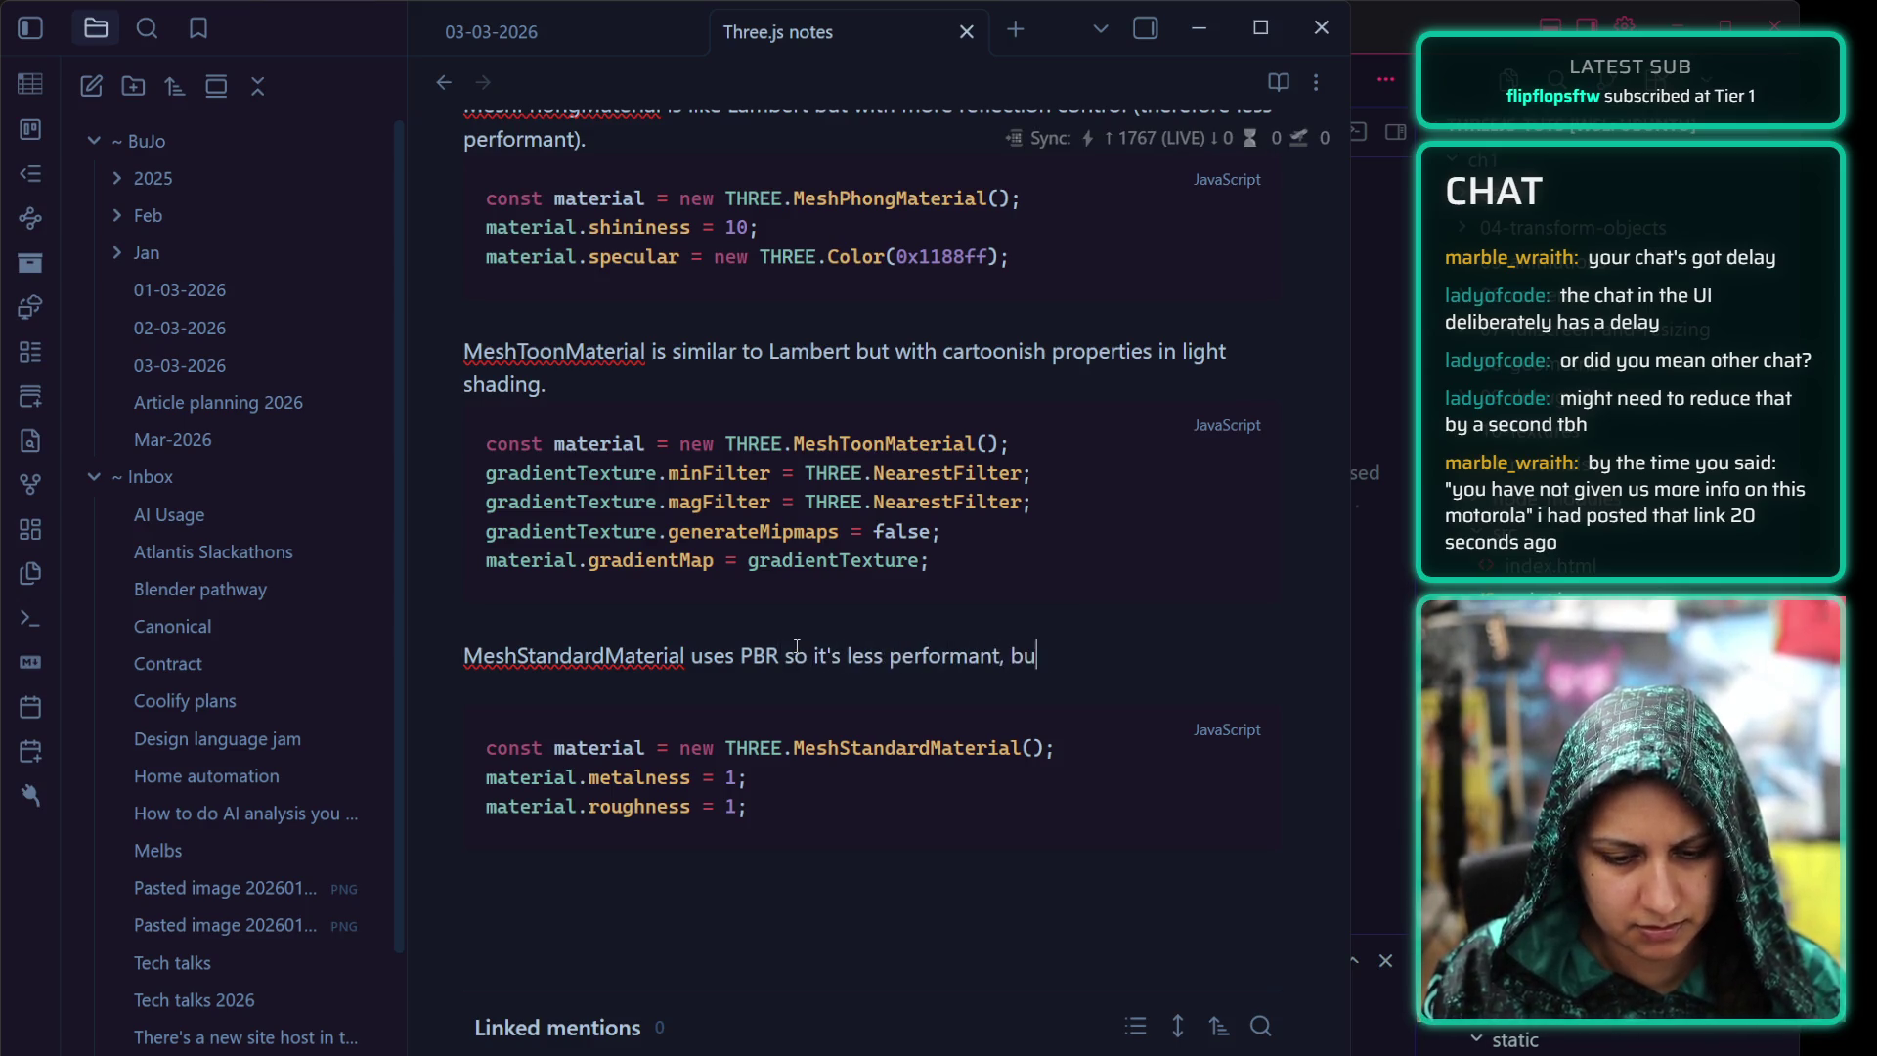
pyautogui.write("t it's become the stand")
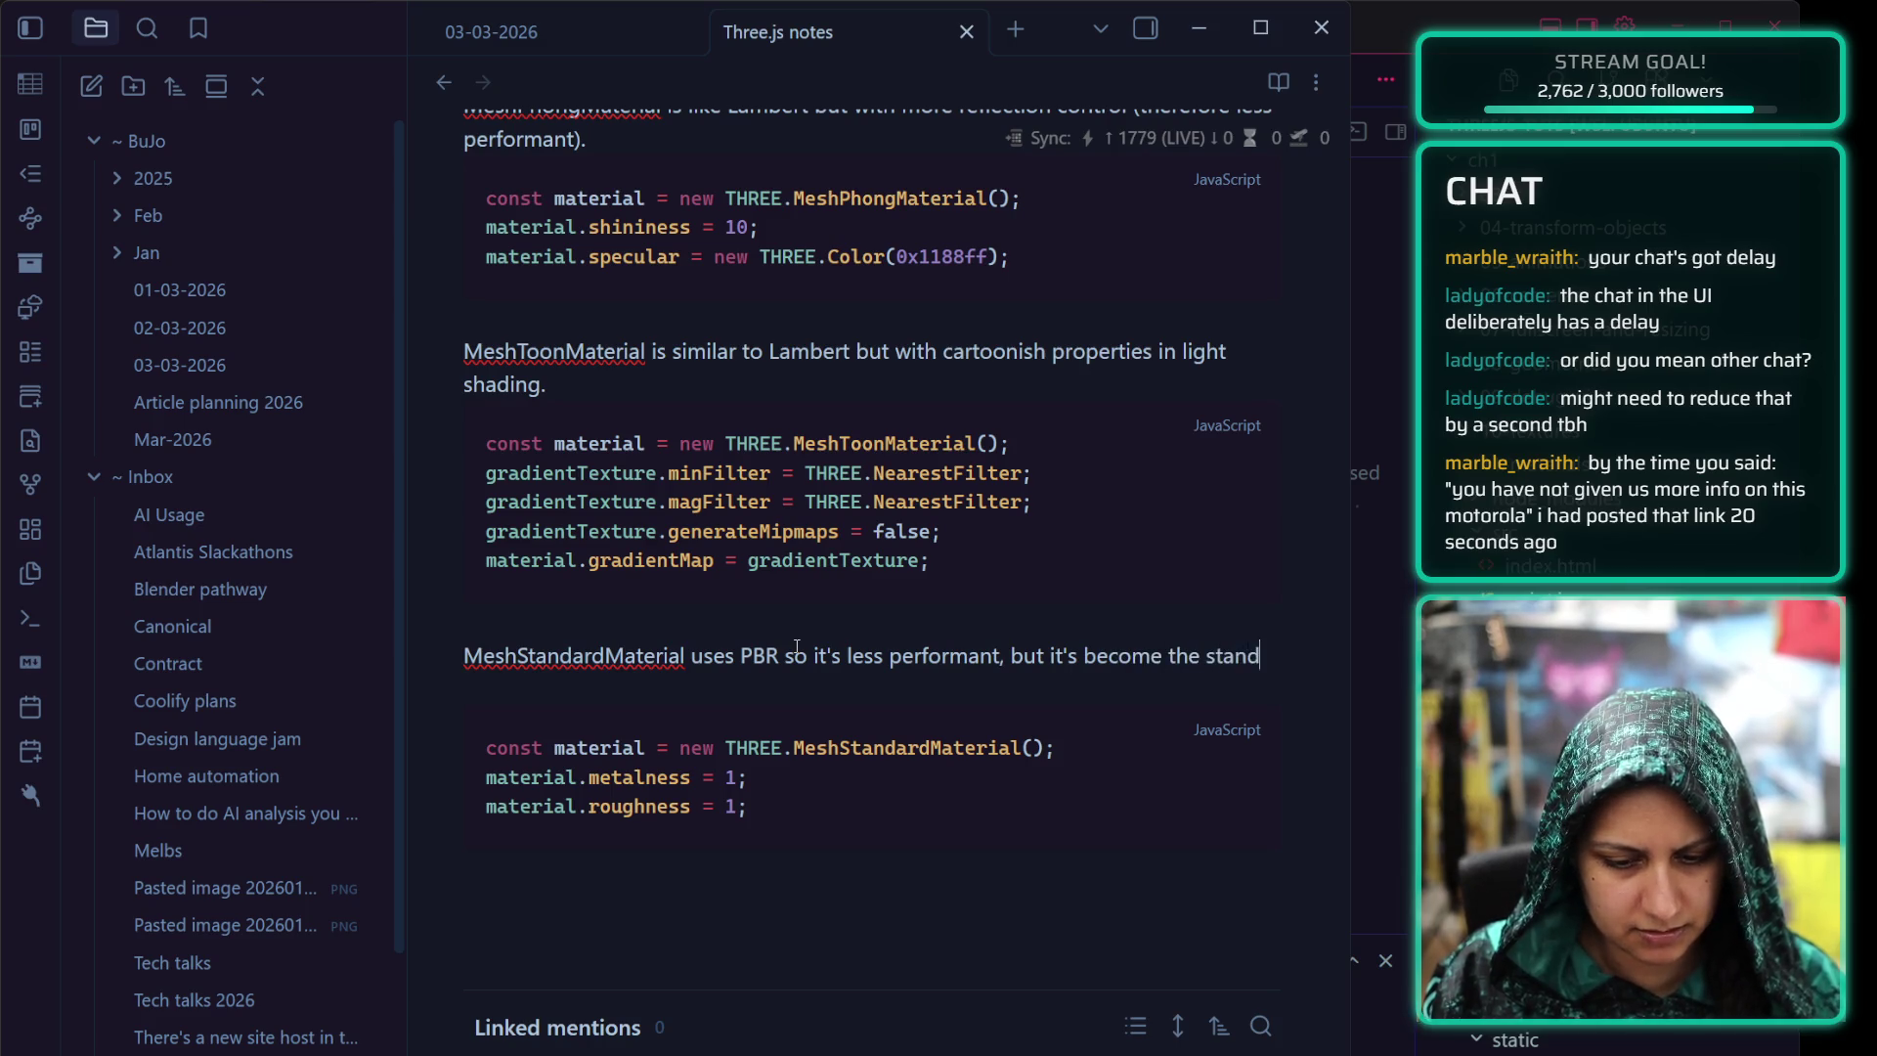
pyautogui.write('ard - hence the nam')
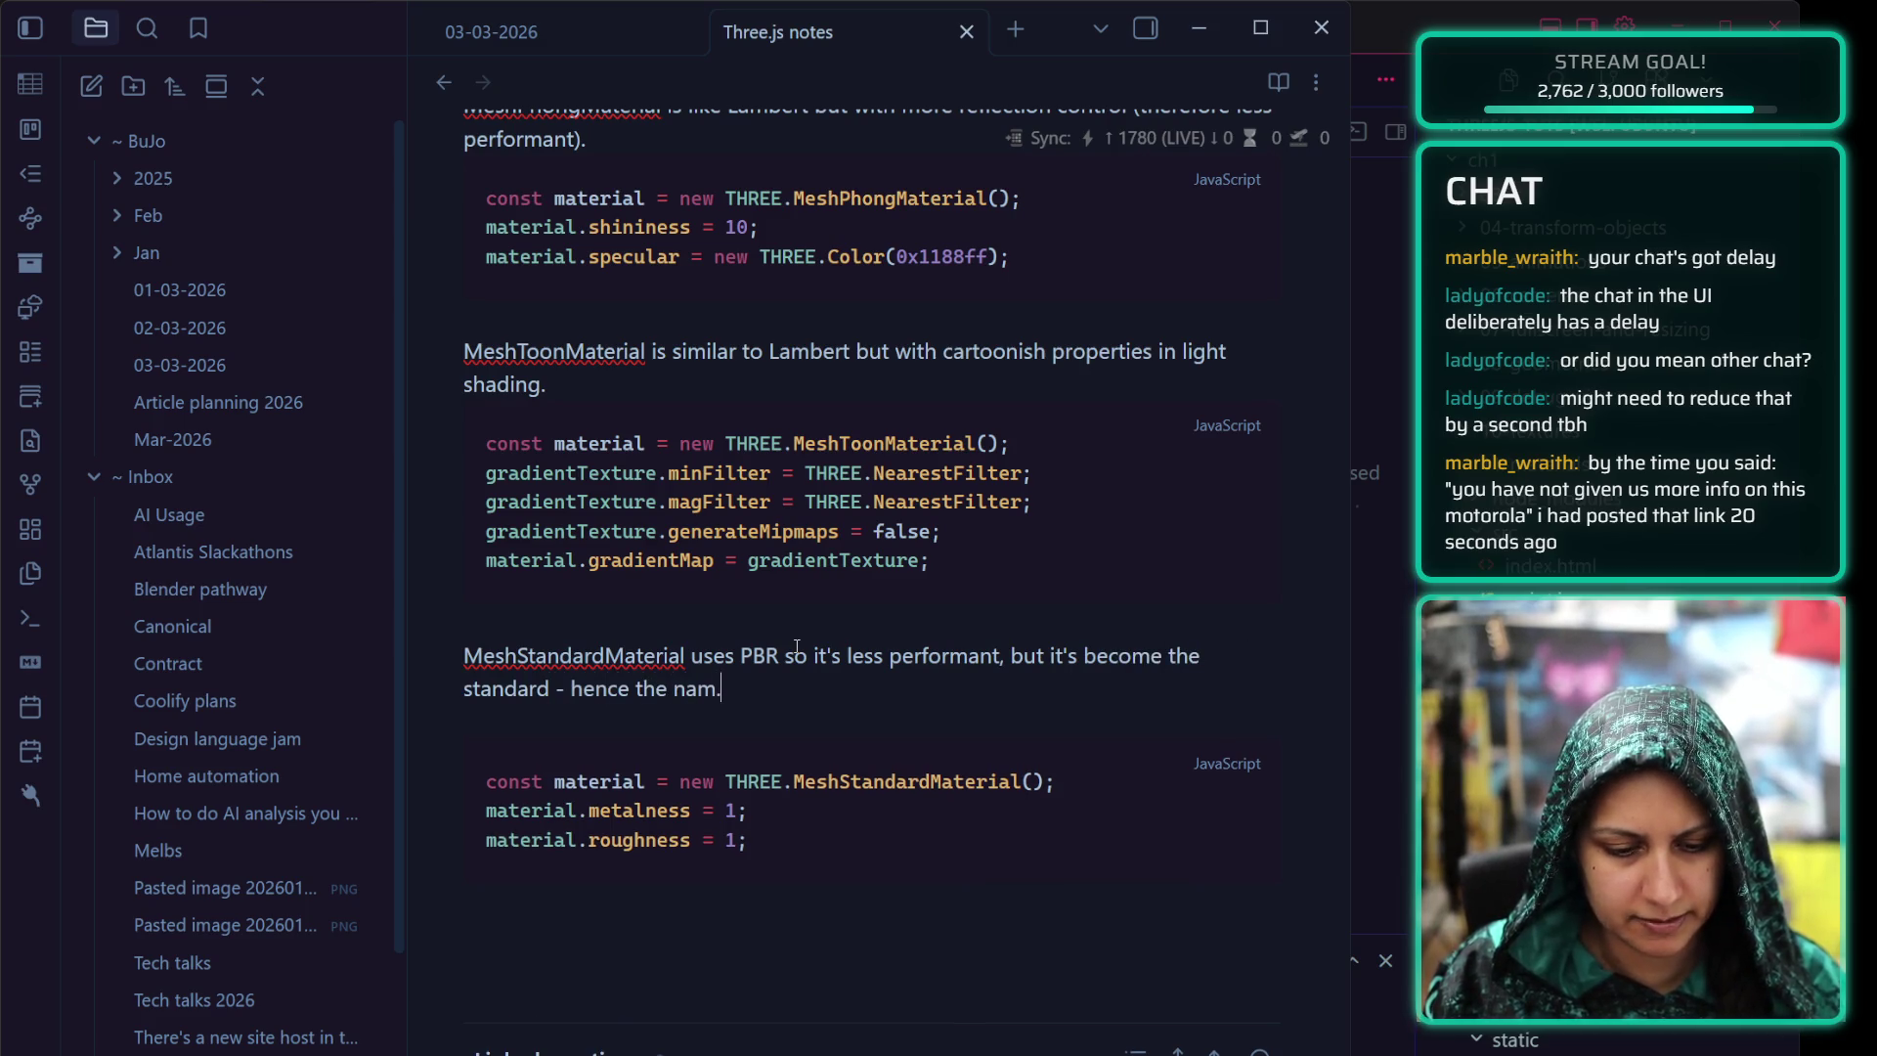
pyautogui.write('e.')
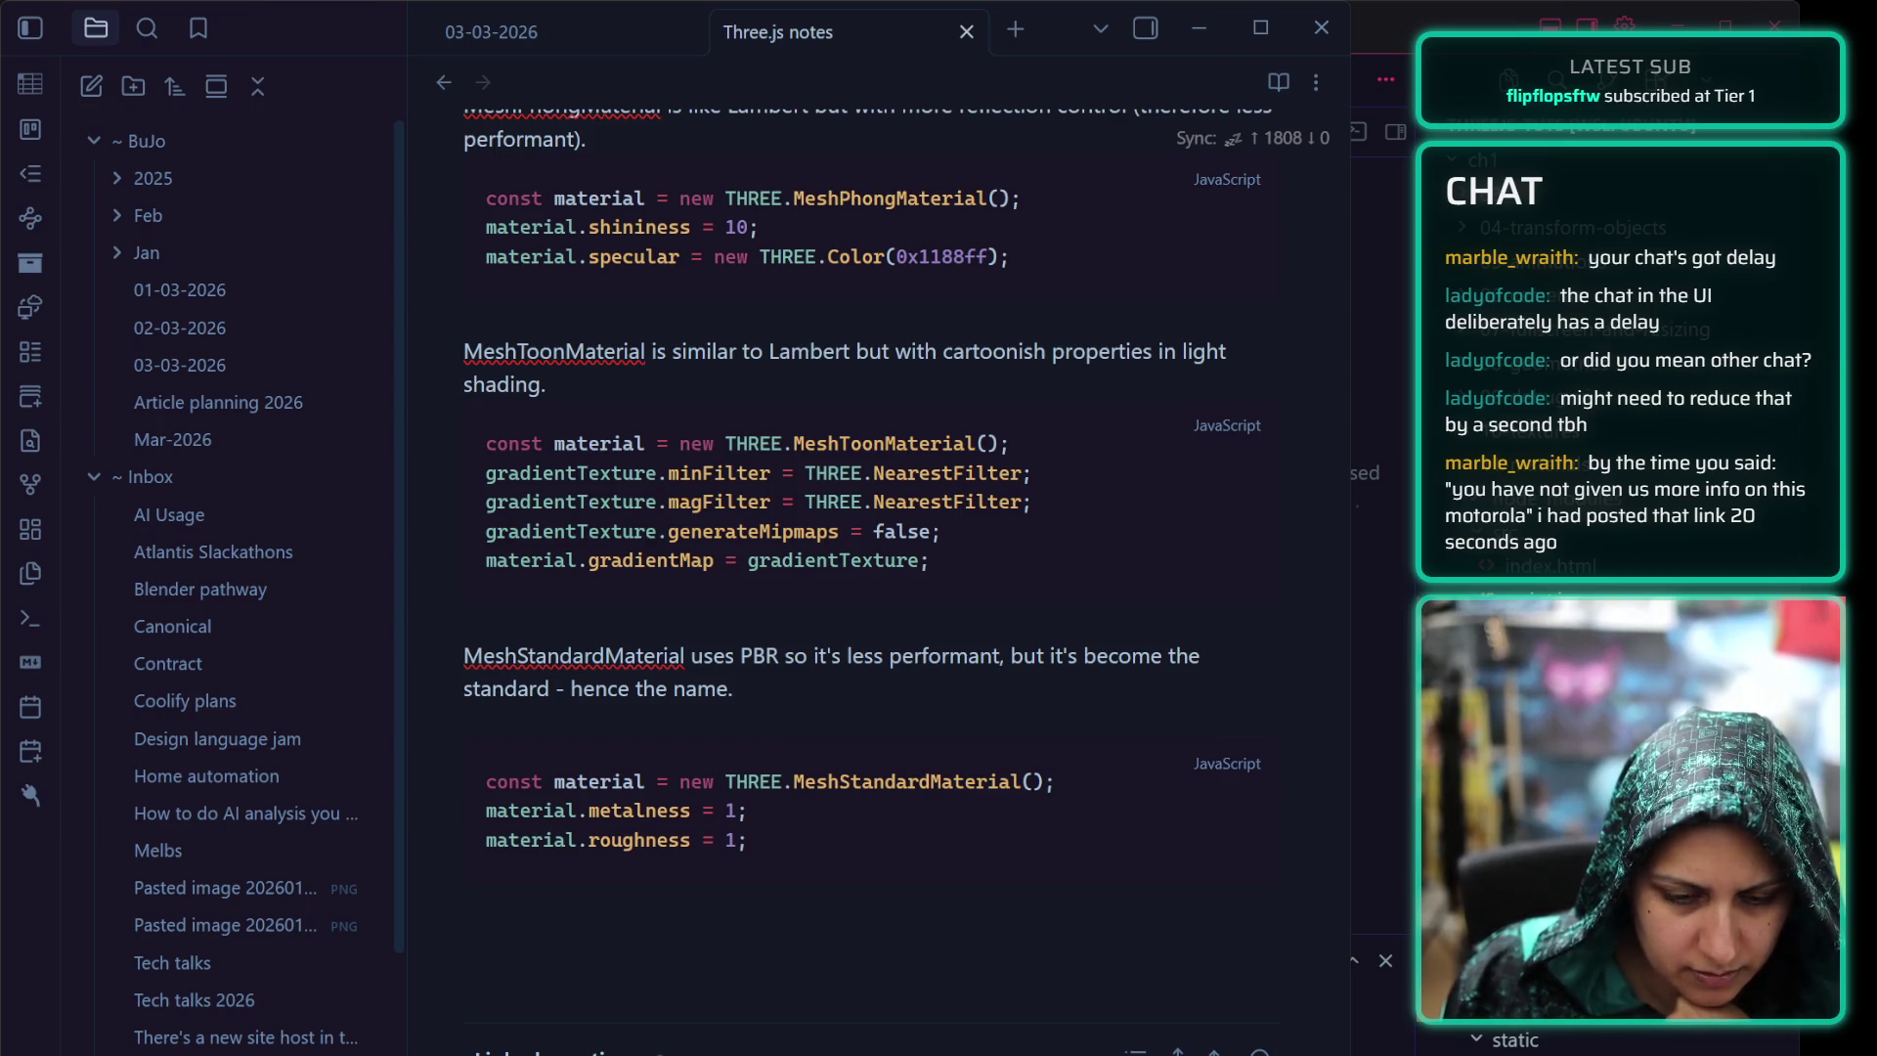
# Switch from the notes to the code editor window
pyautogui.hotkey('alt', 'Tab')
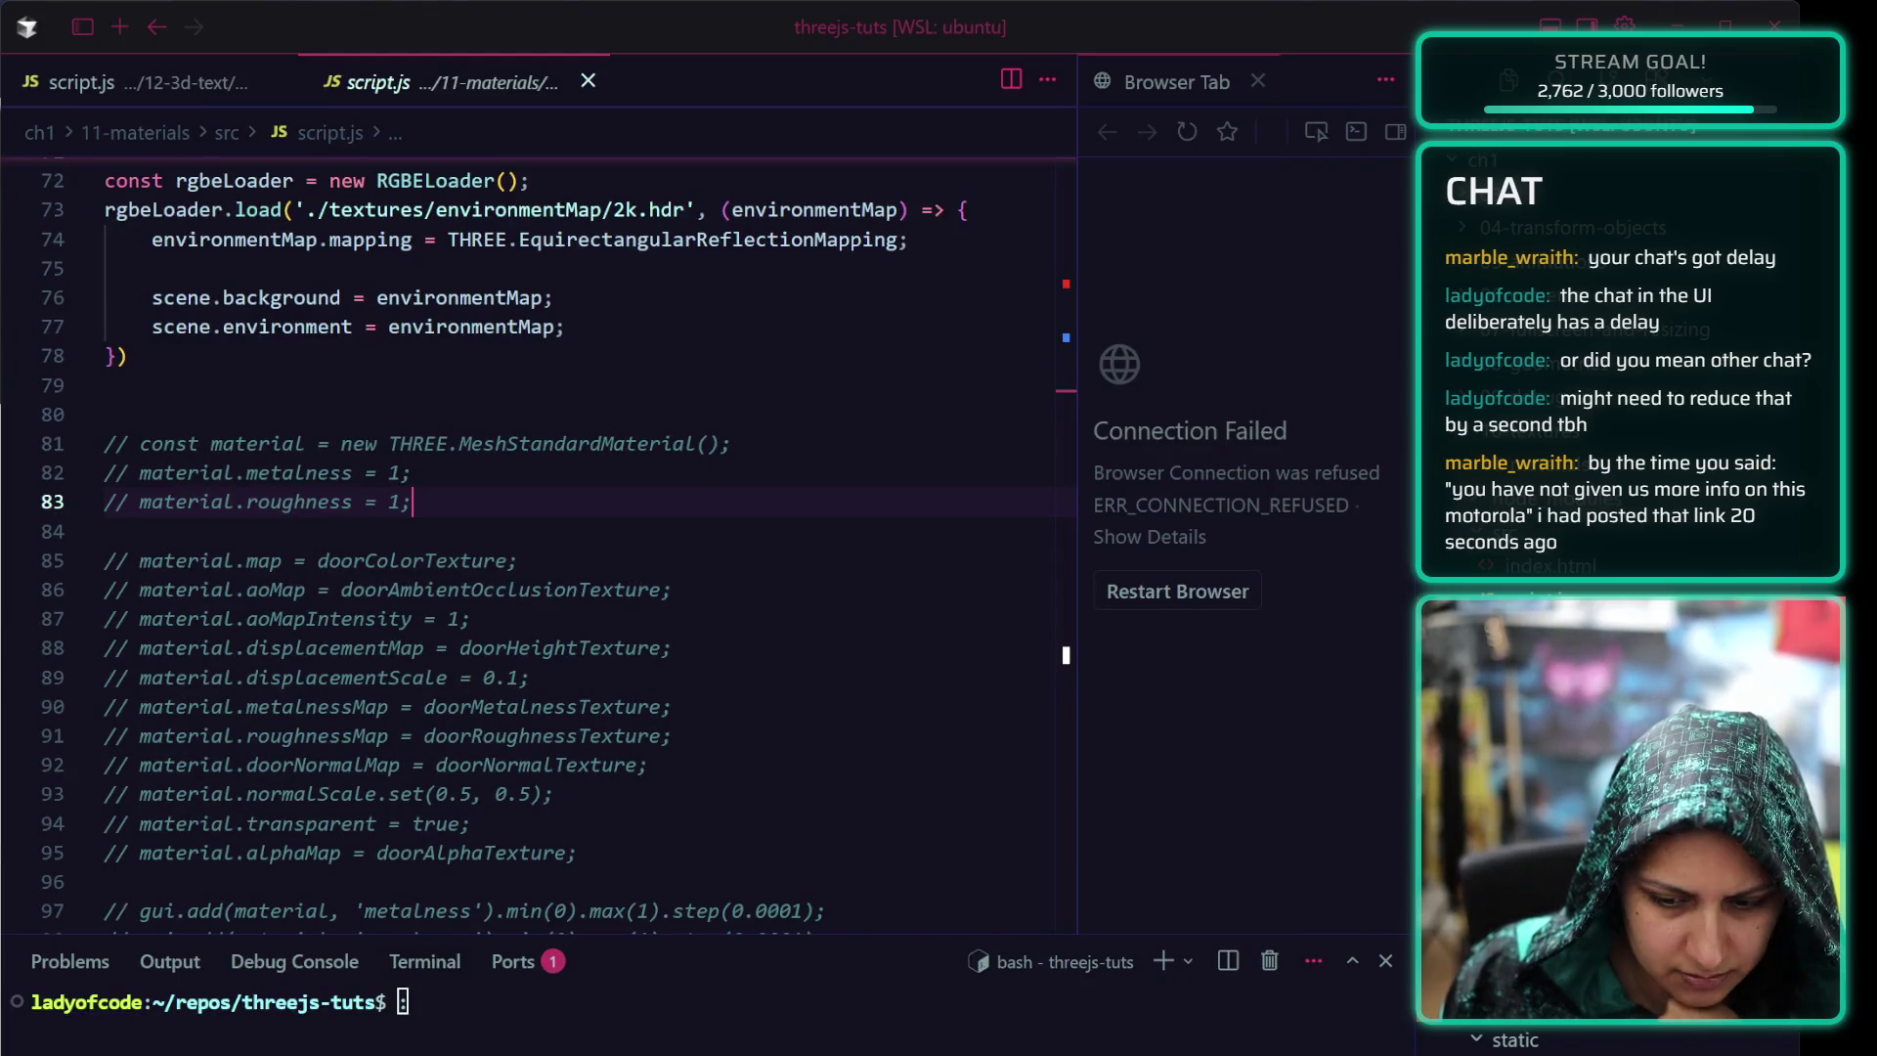
# Switch to the browser showing the Motorola GrapheneOS article
pyautogui.hotkey('alt', 'Tab')
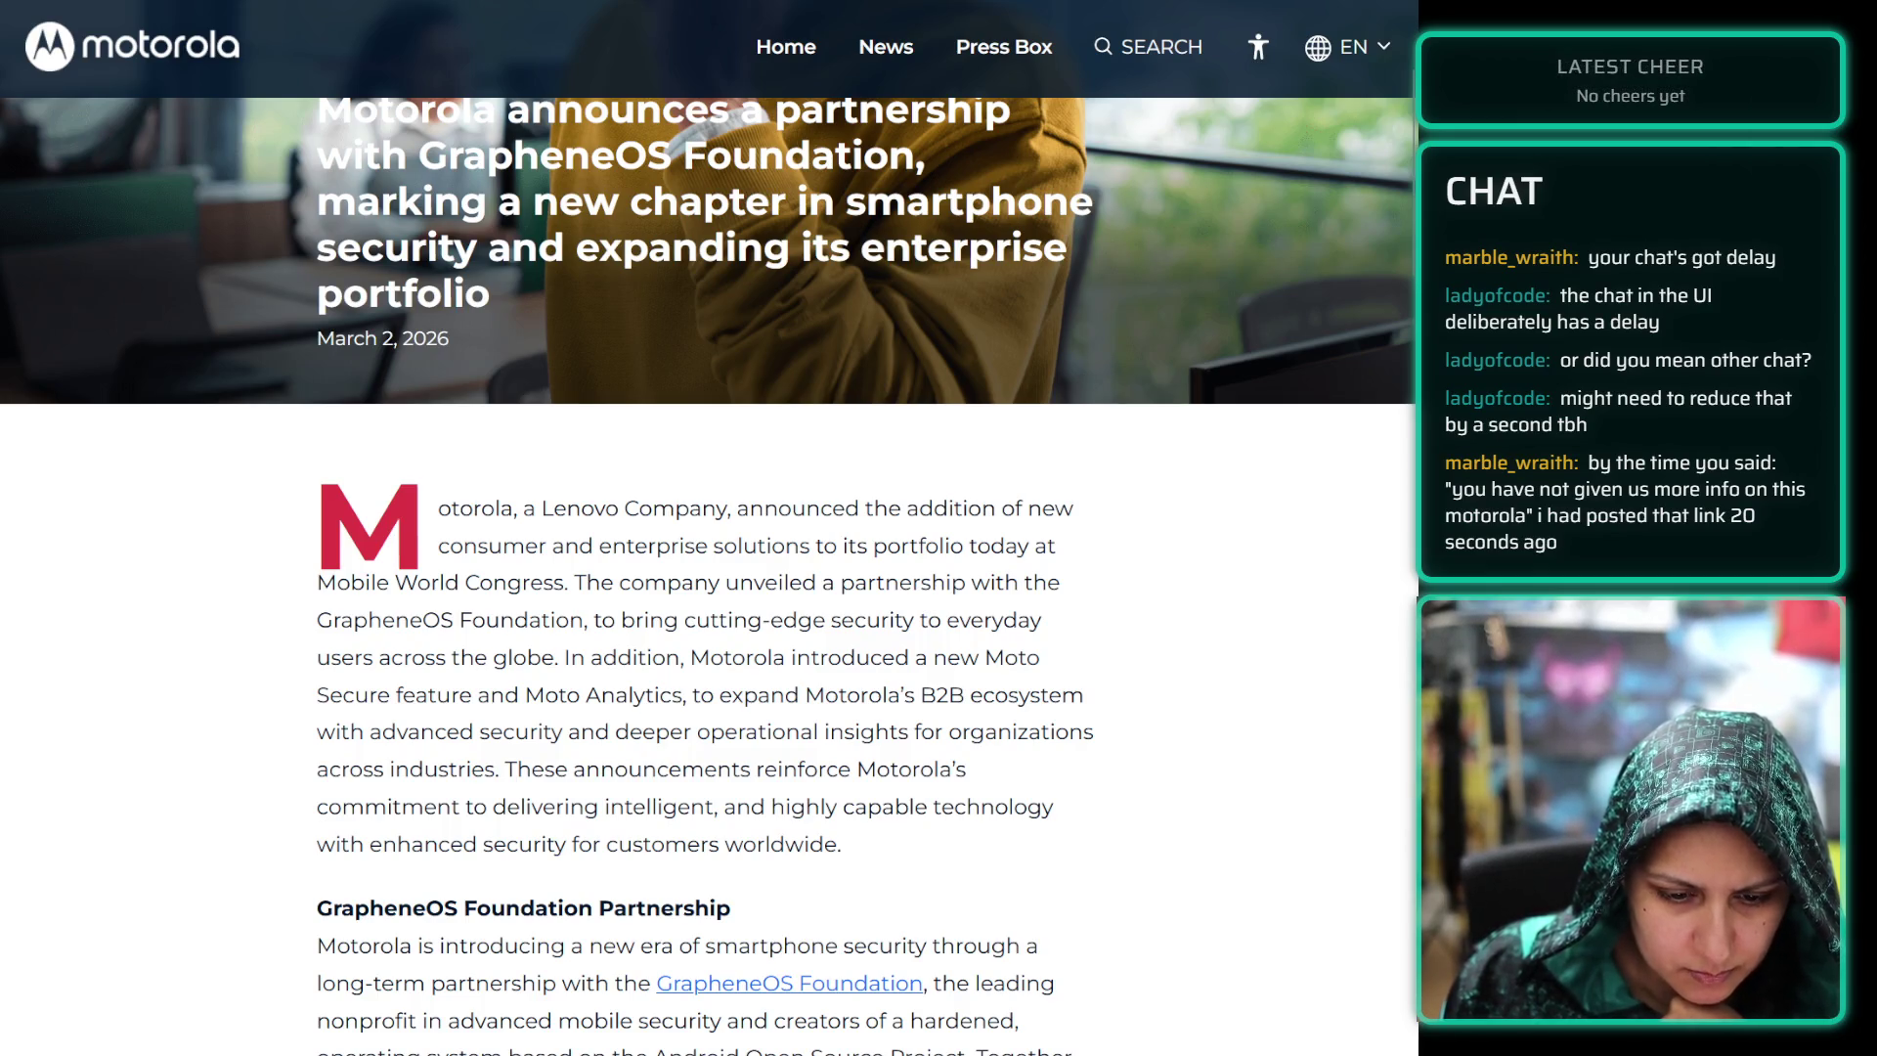
pyautogui.scroll(-3, 235, 406)
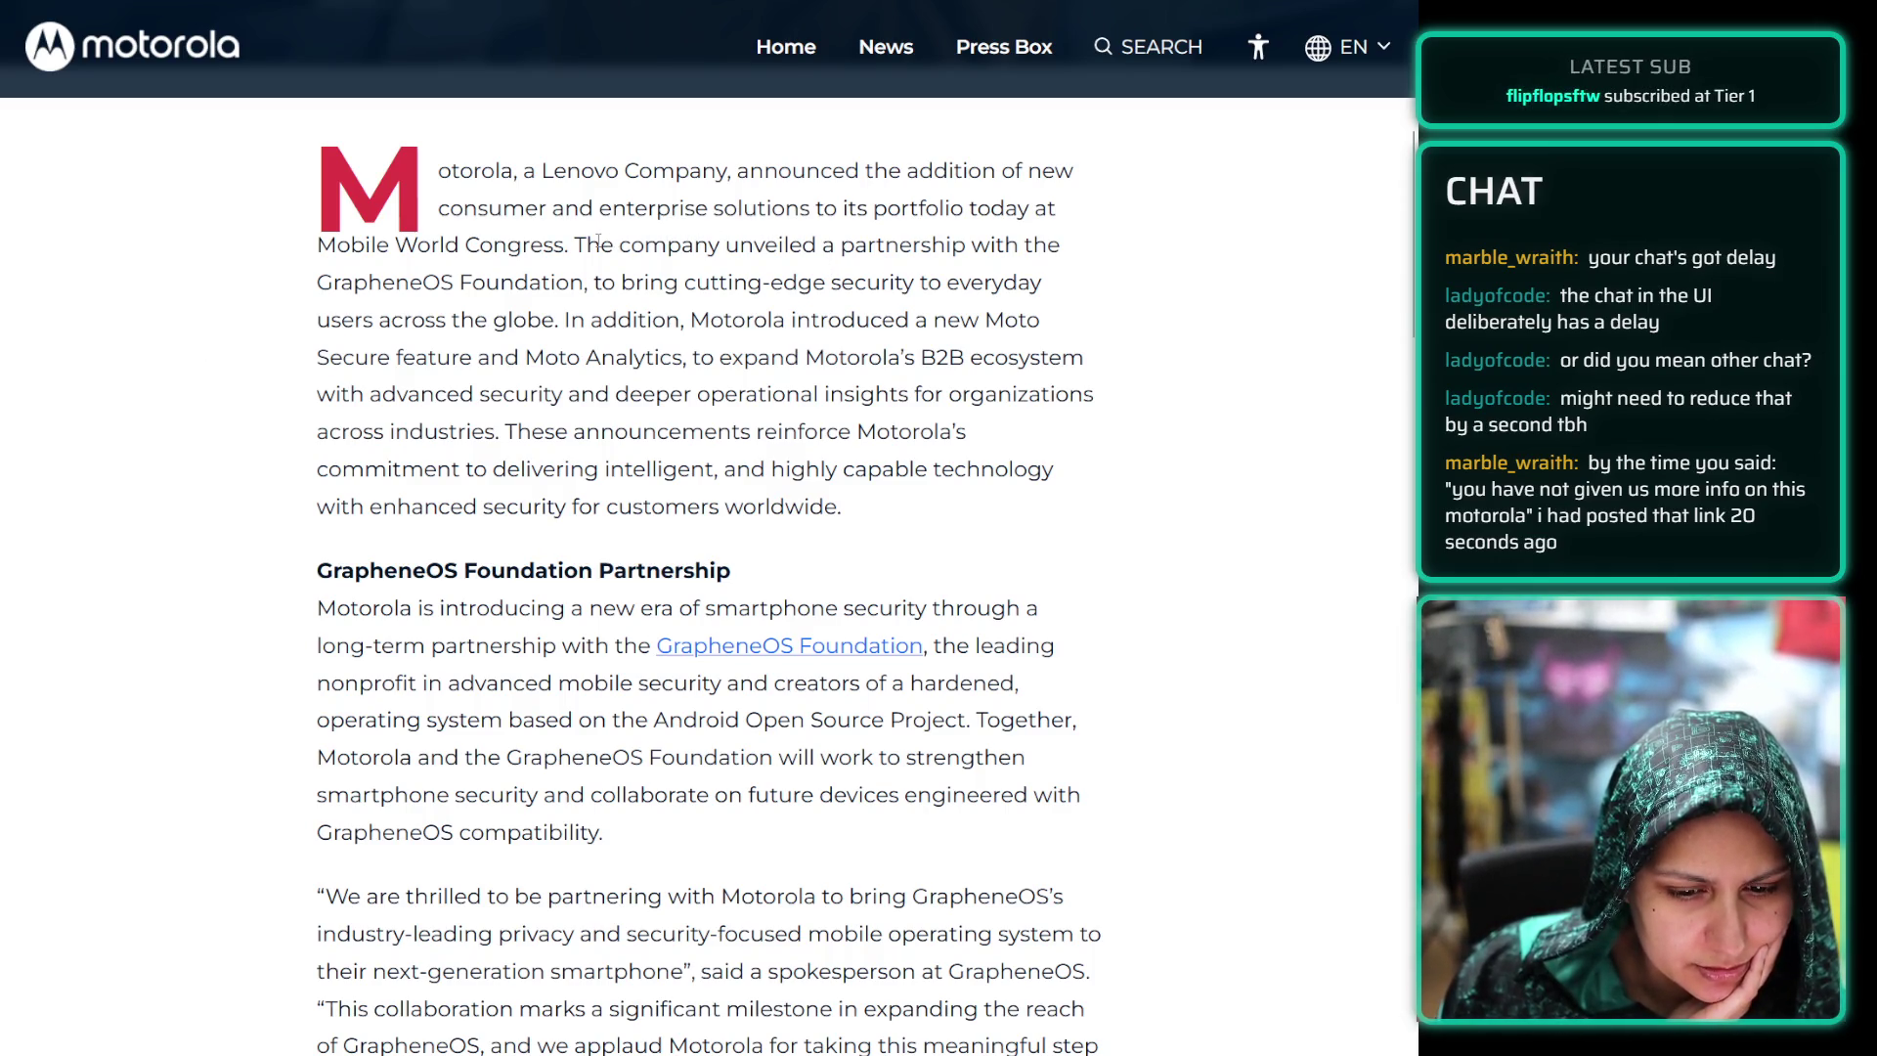
pyautogui.moveTo(601, 240)
pyautogui.mouseDown()
pyautogui.moveTo(559, 308)
pyautogui.moveTo(683, 361)
pyautogui.mouseUp()
pyautogui.click(574, 282)
pyautogui.click(559, 309)
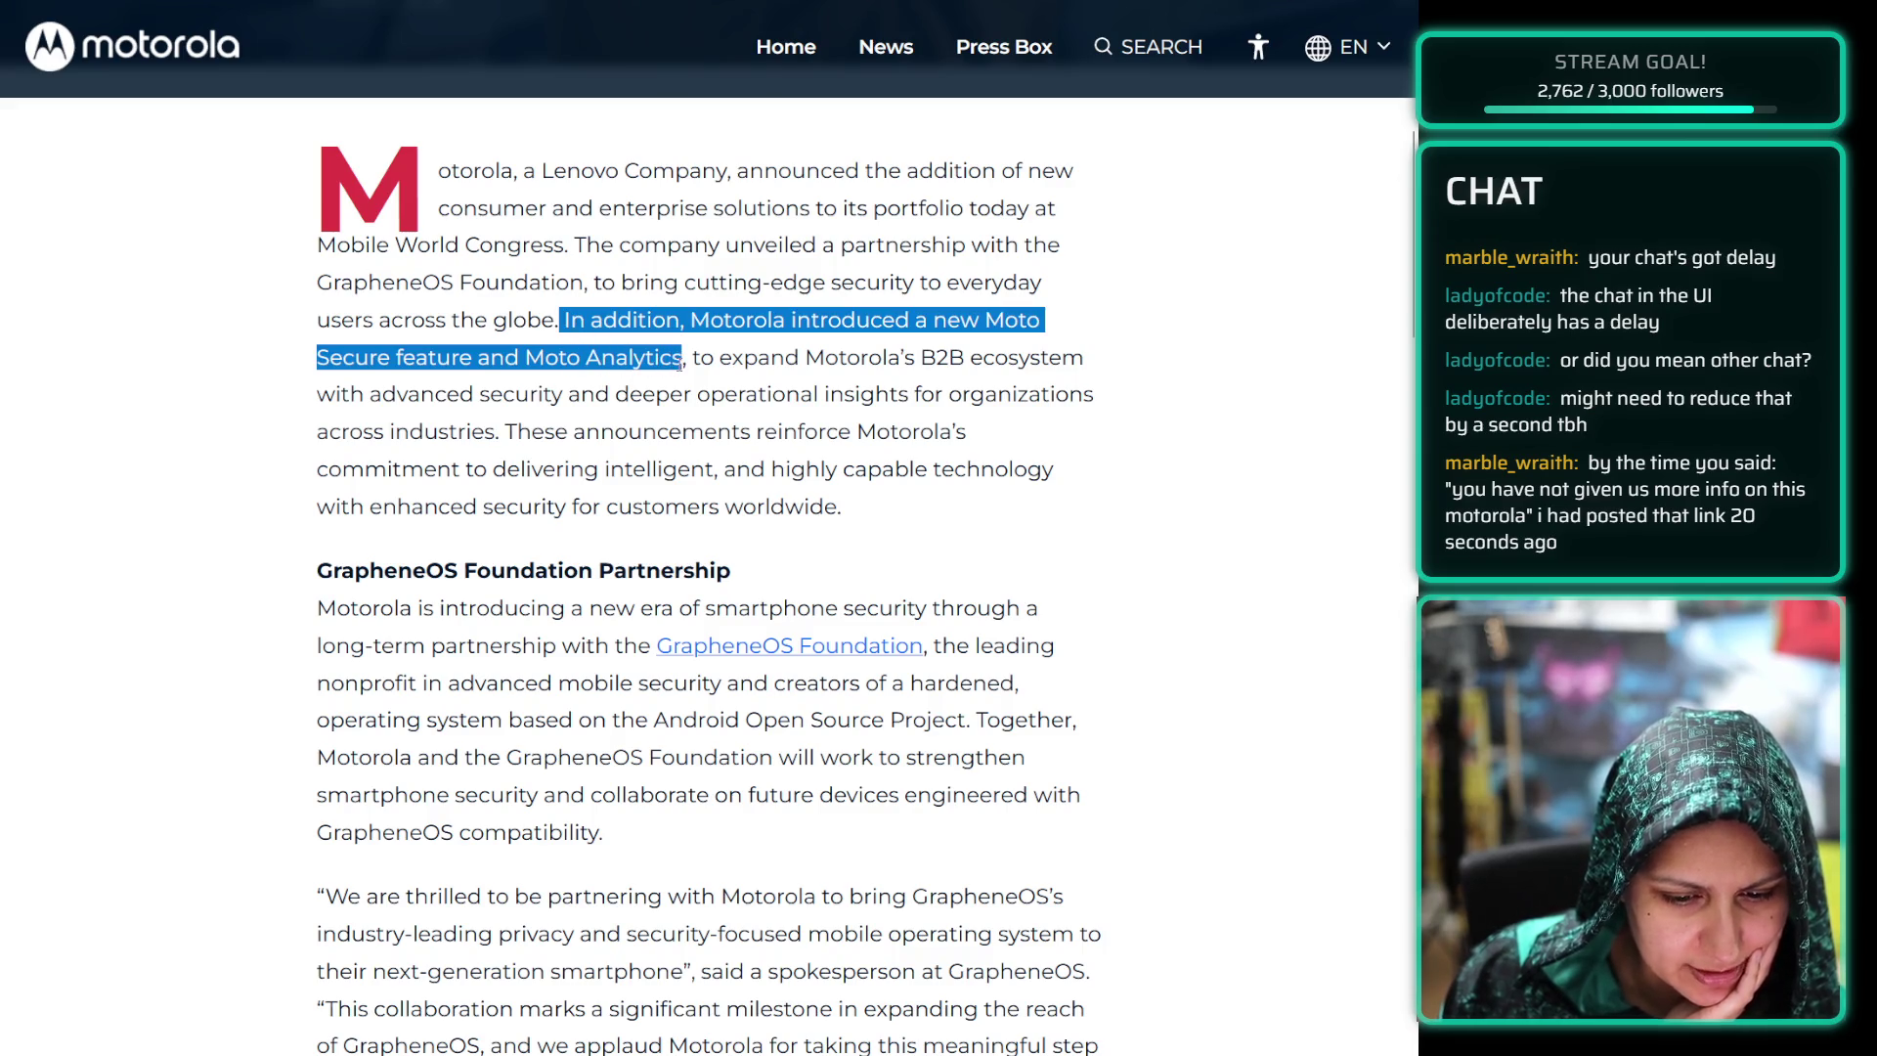
pyautogui.click(683, 362)
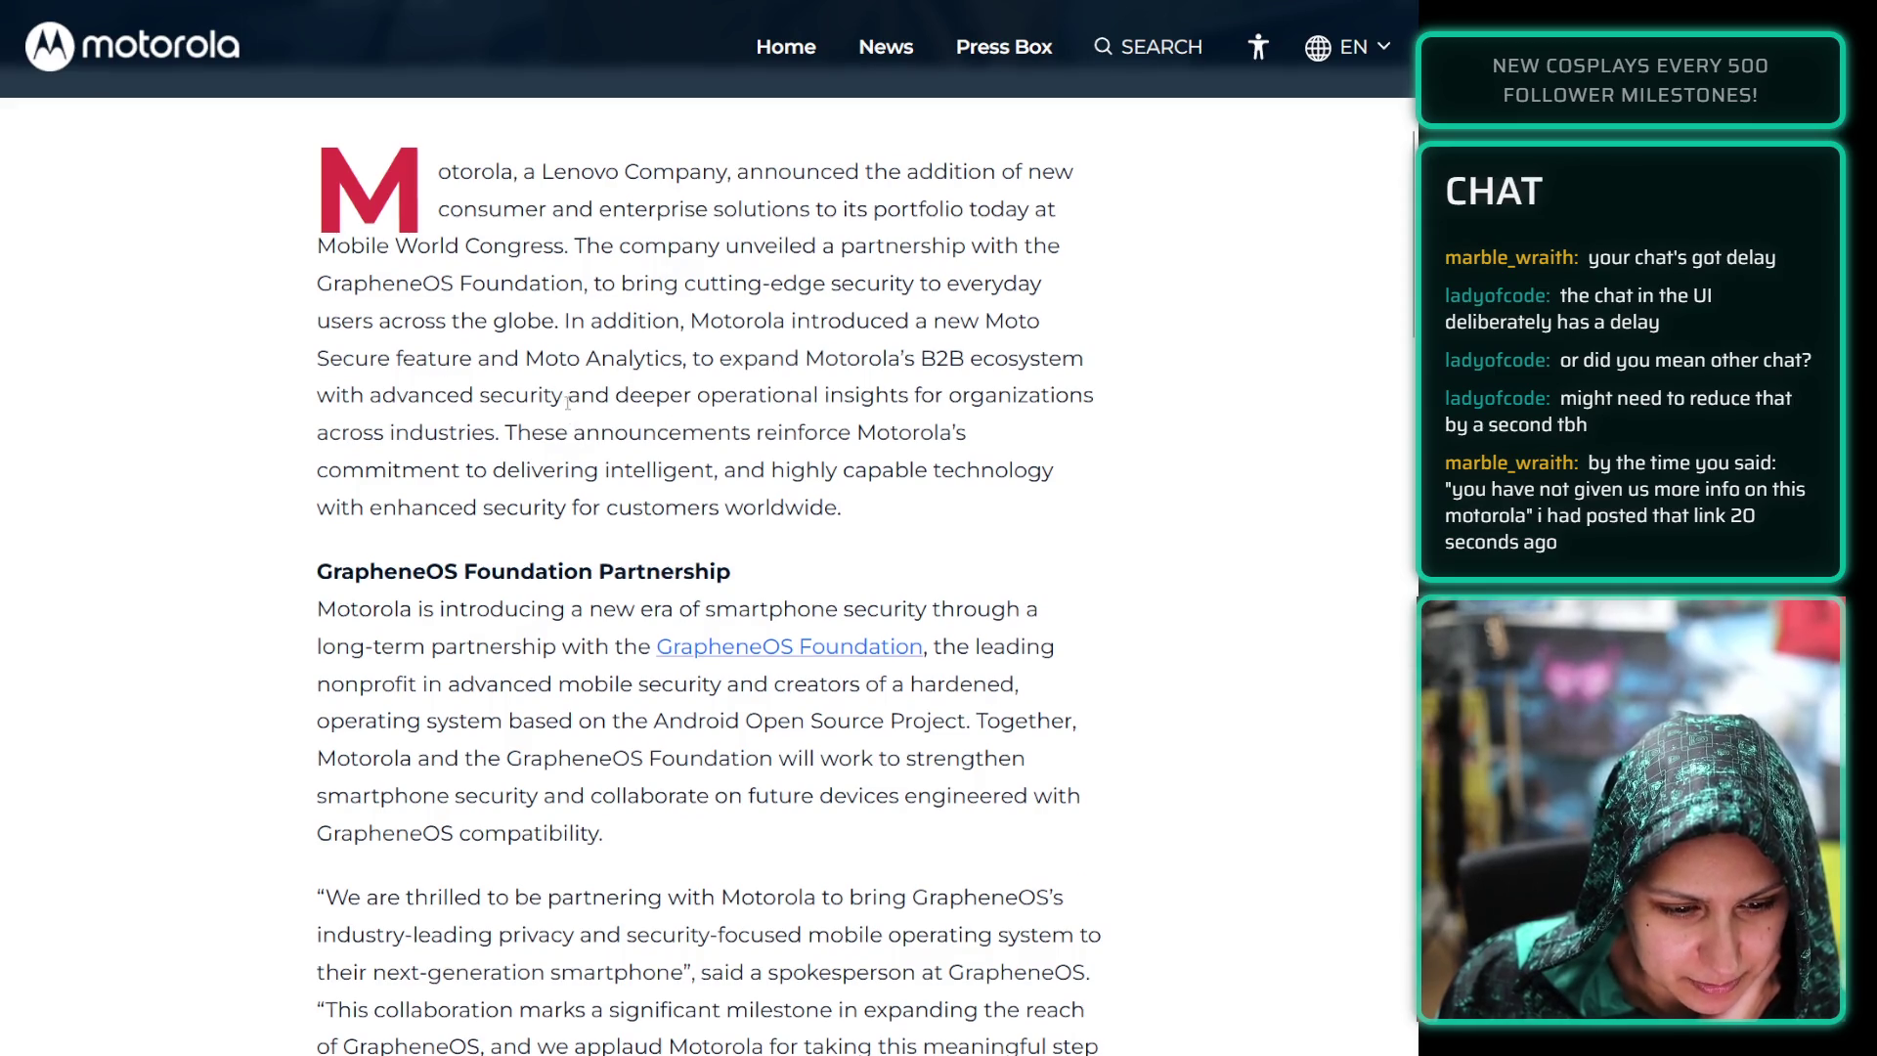
pyautogui.scroll(5, 587, 432)
pyautogui.scroll(-1, 567, 402)
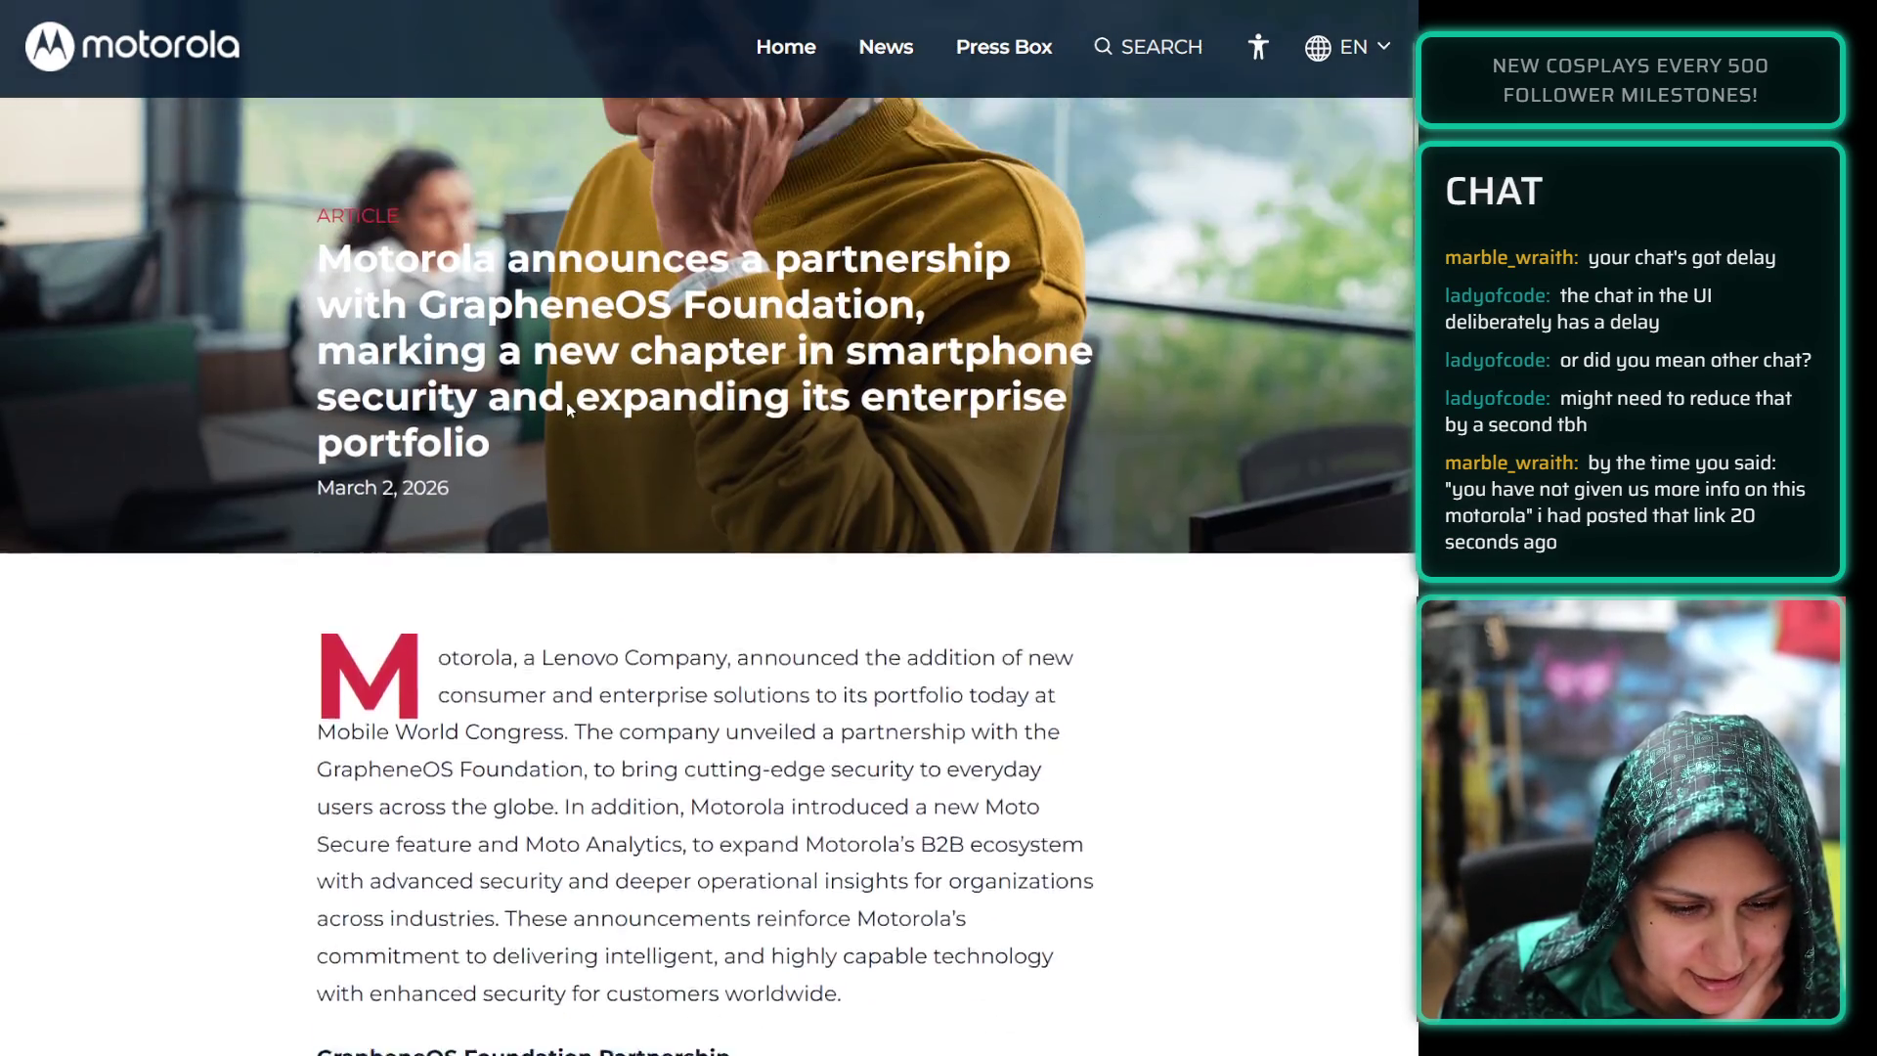
pyautogui.scroll(1, 567, 402)
pyautogui.scroll(-3, 623, 418)
pyautogui.scroll(-2, 213, 428)
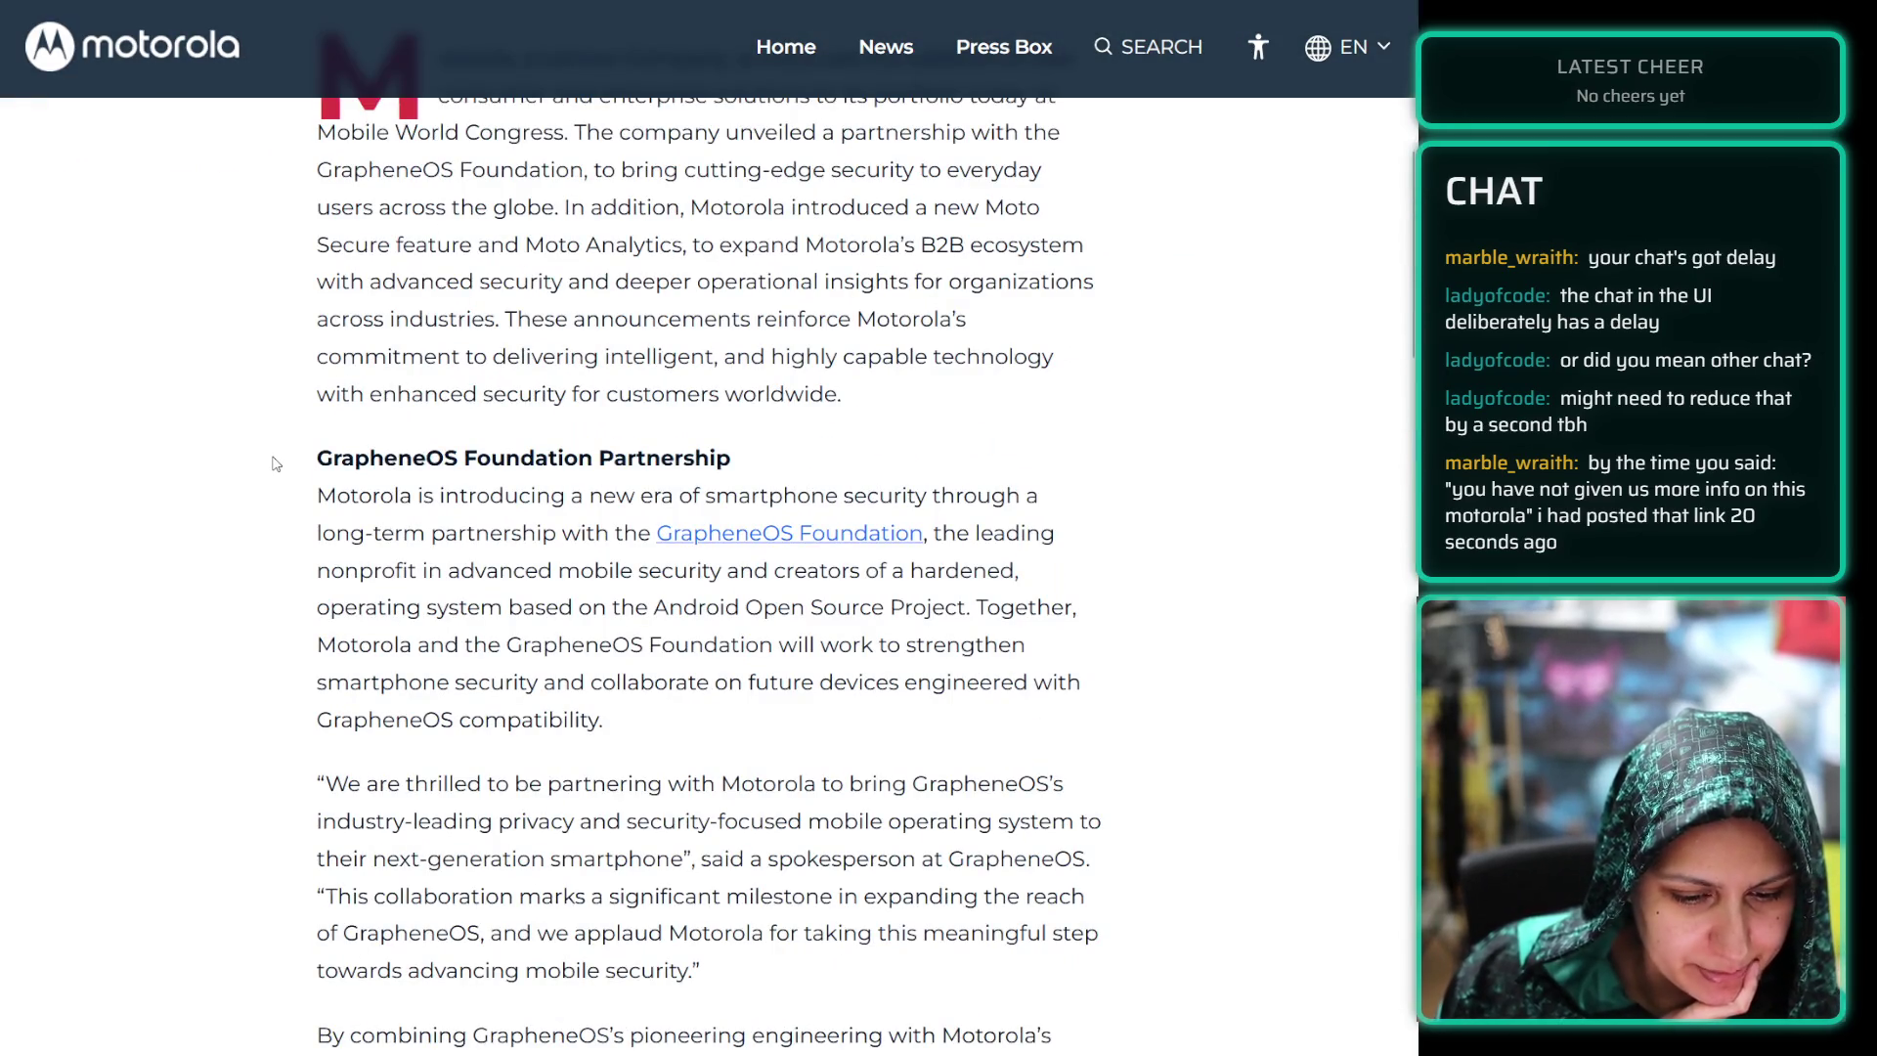
pyautogui.scroll(-1, 277, 467)
pyautogui.scroll(-1, 275, 469)
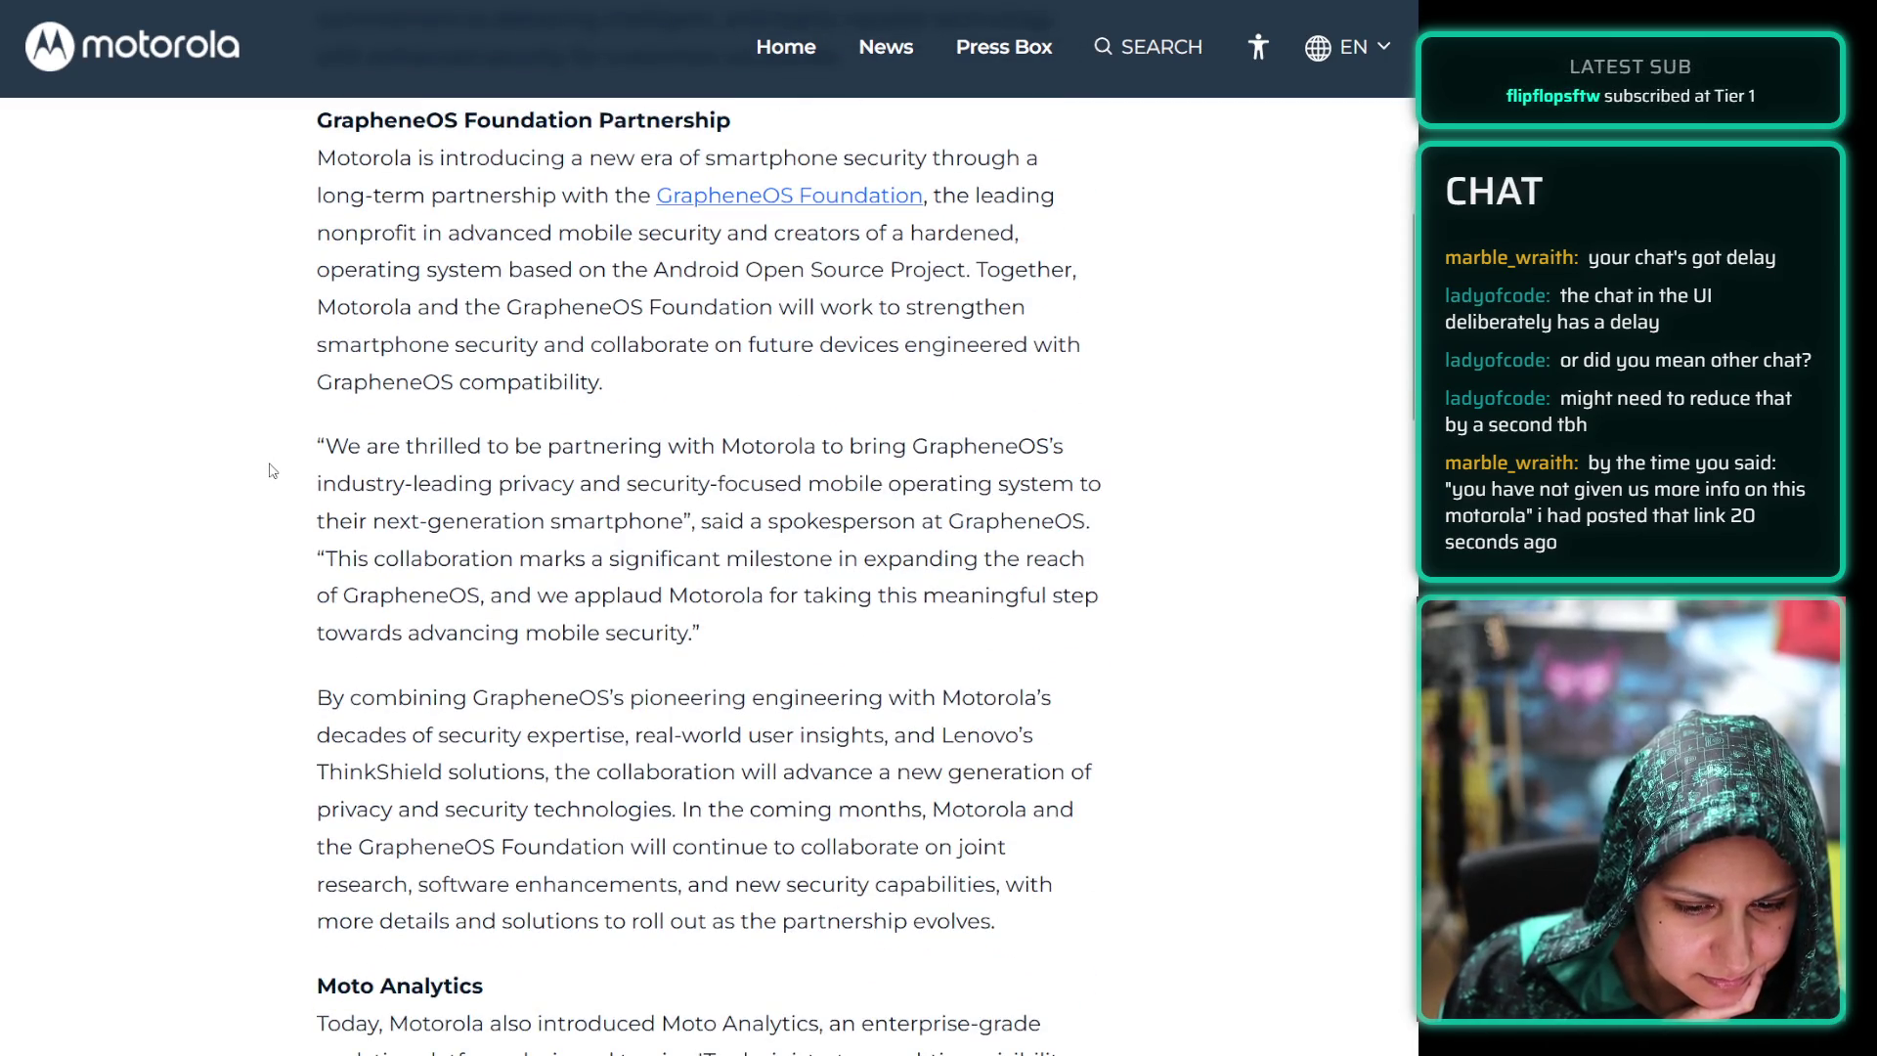
pyautogui.scroll(-1, 270, 469)
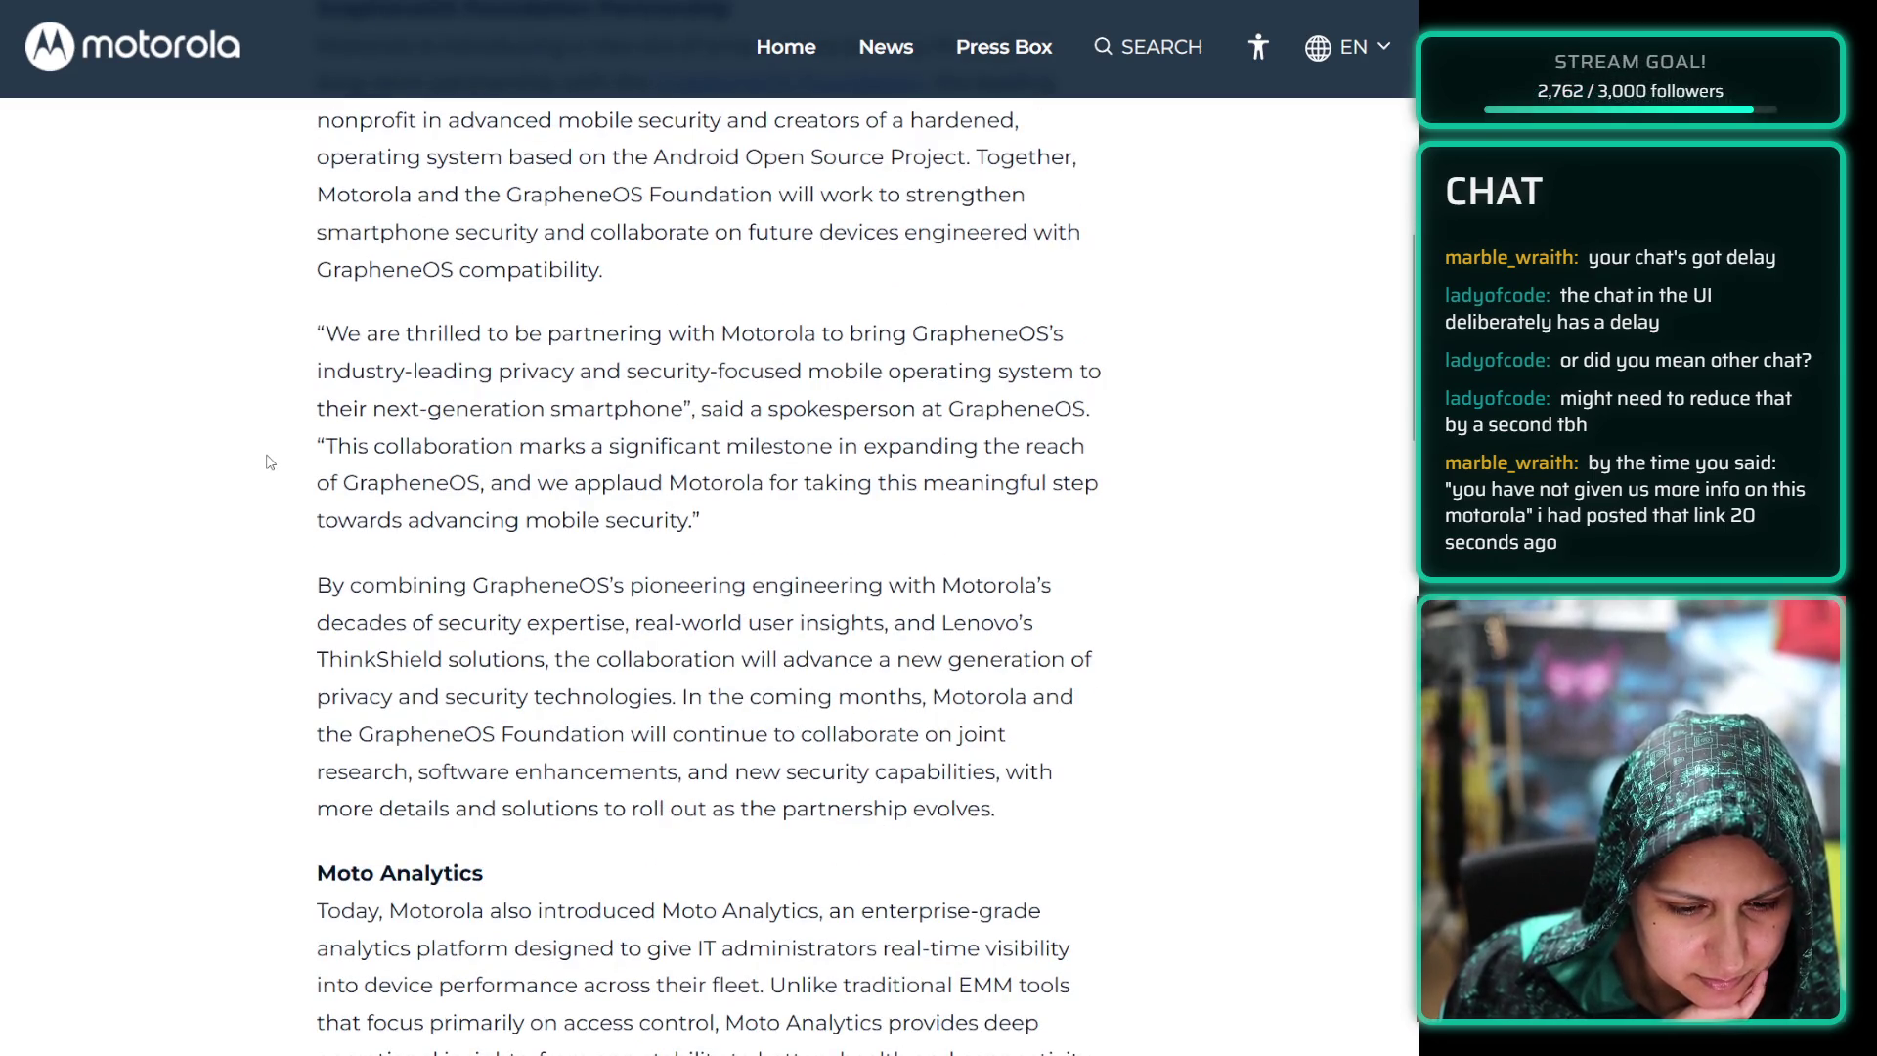
pyautogui.scroll(-3, 268, 463)
pyautogui.scroll(-1, 268, 454)
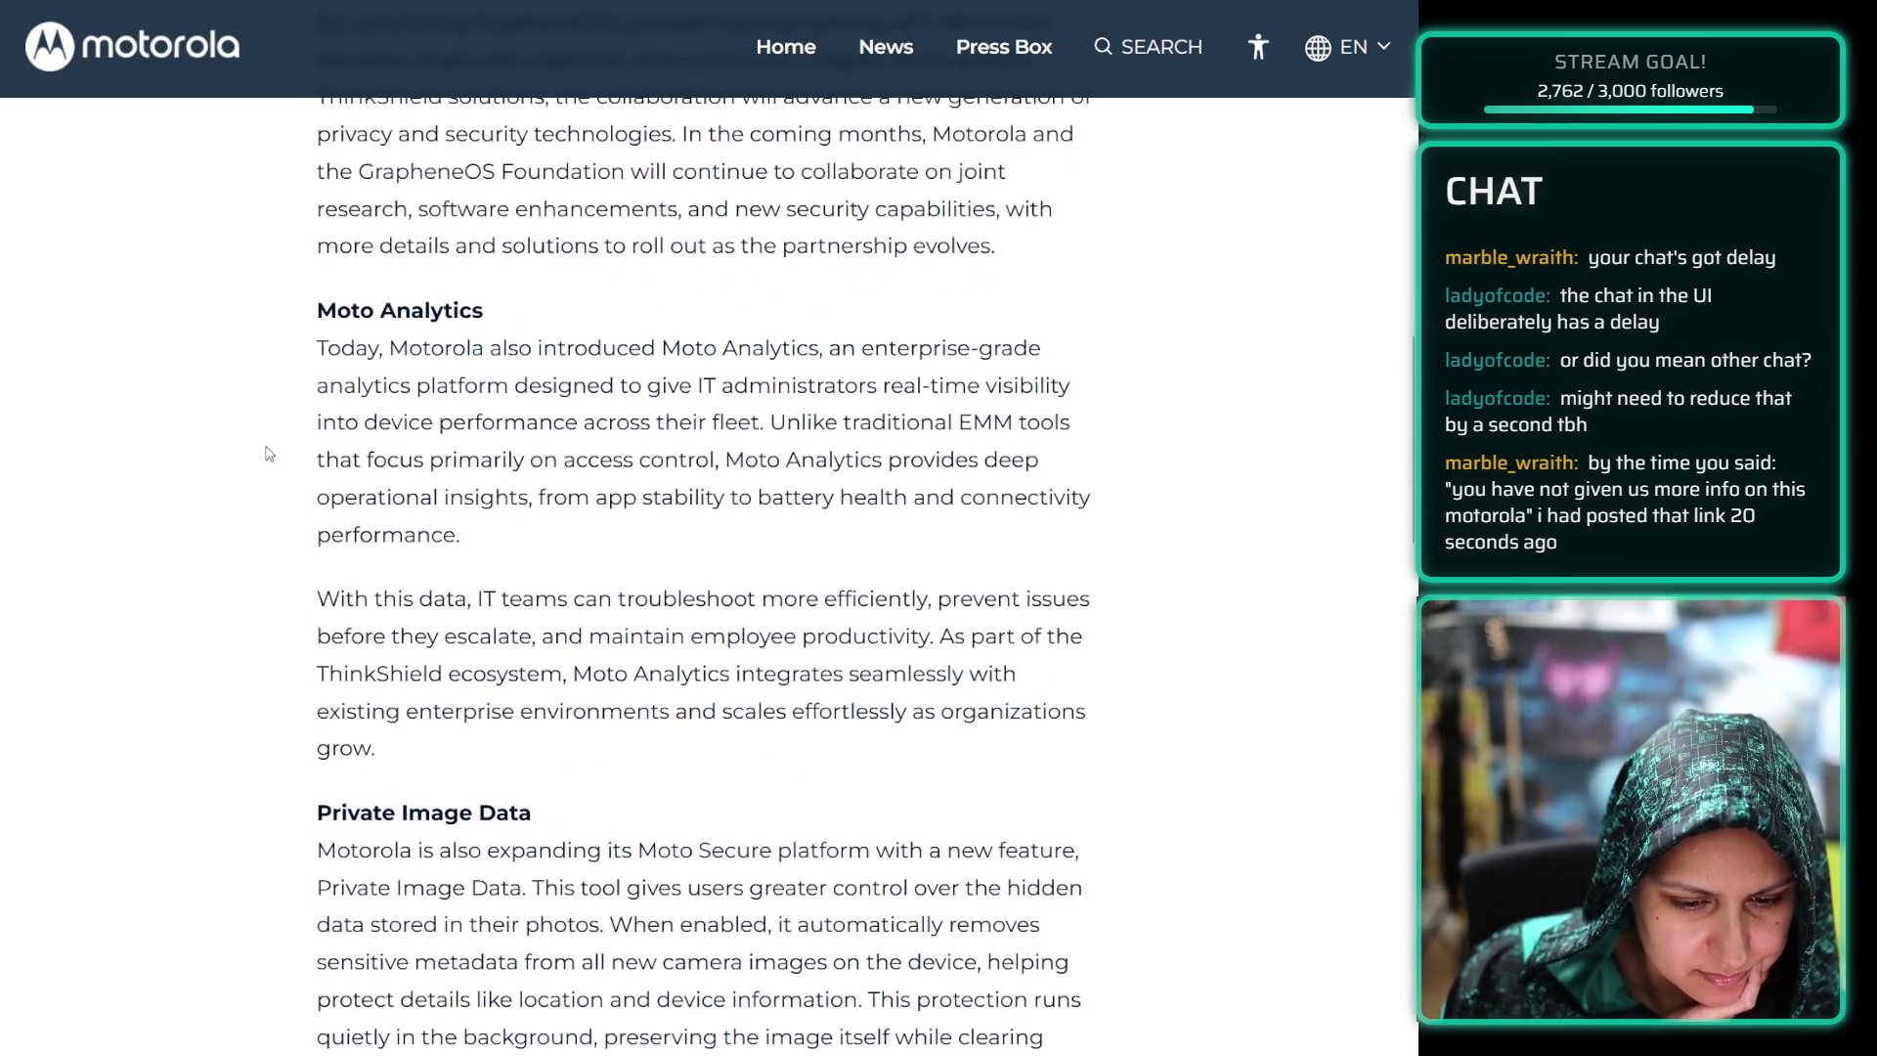
pyautogui.scroll(1, 267, 454)
pyautogui.scroll(-1, 267, 452)
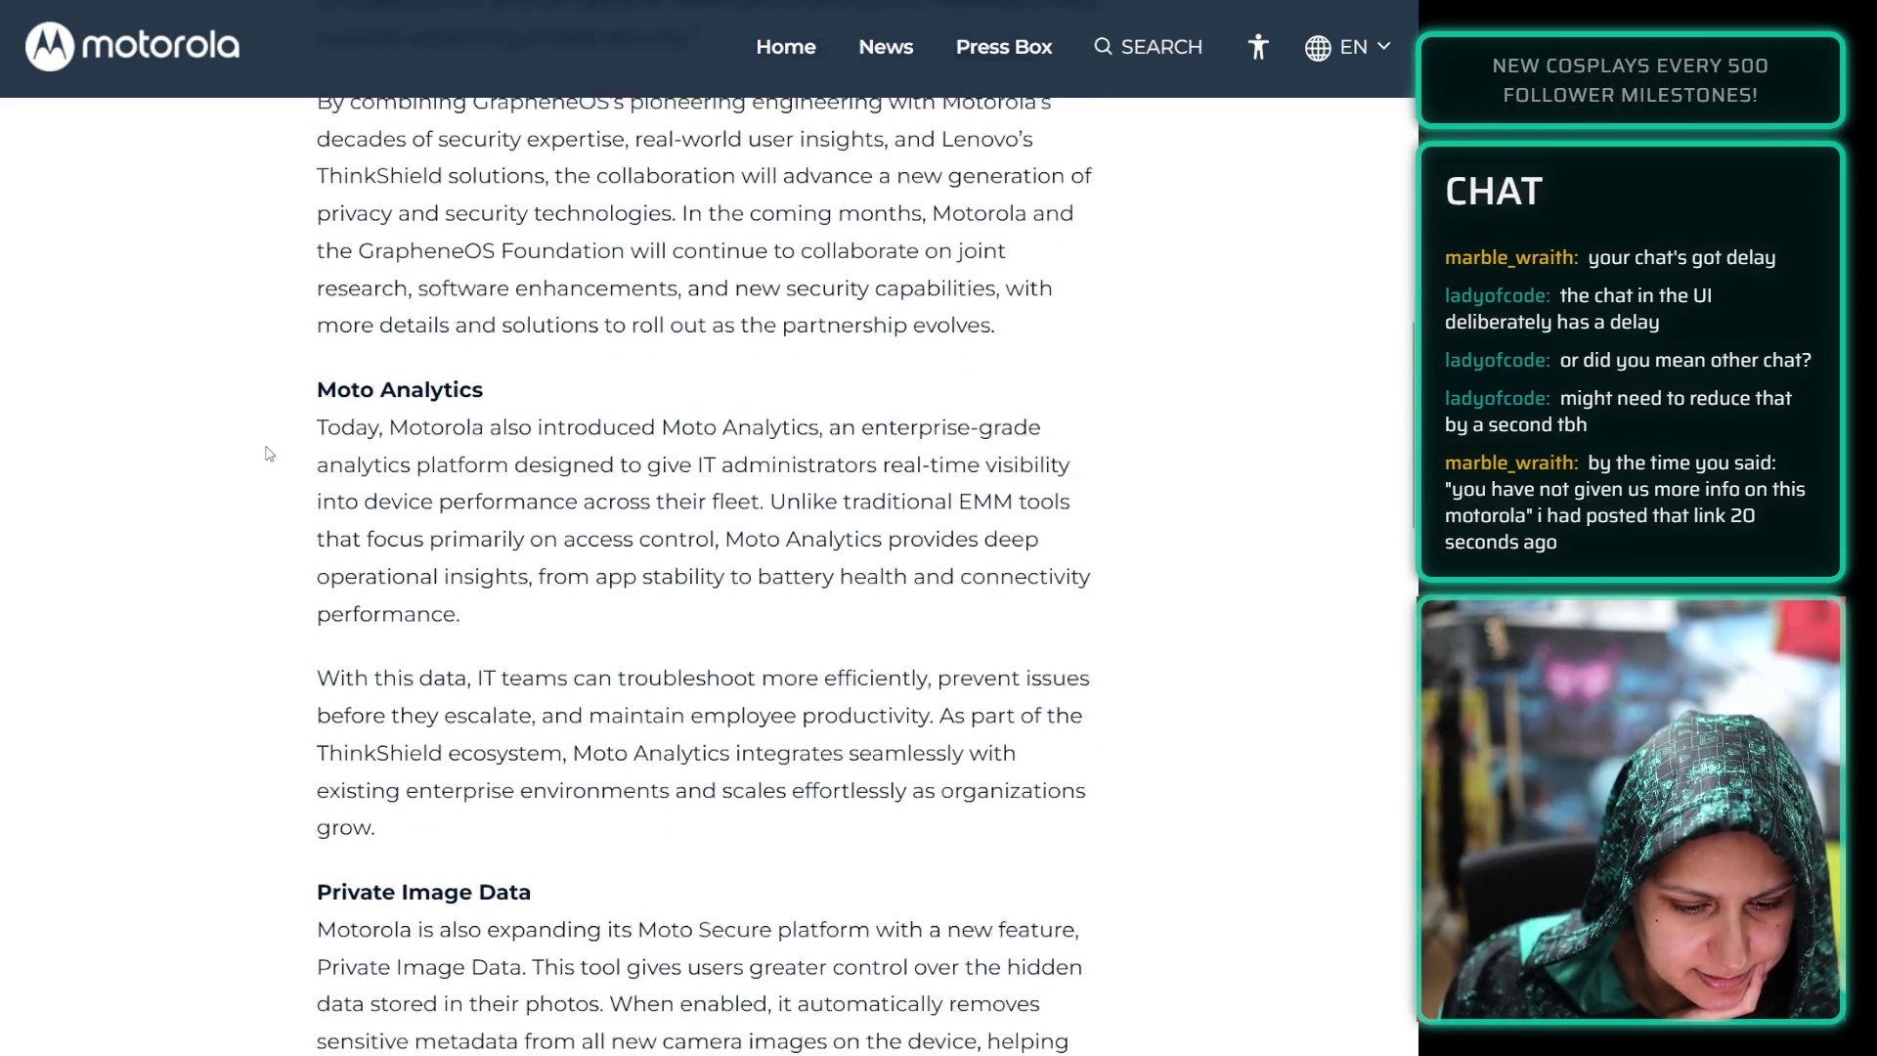
pyautogui.scroll(-2, 267, 453)
pyautogui.scroll(-3, 267, 454)
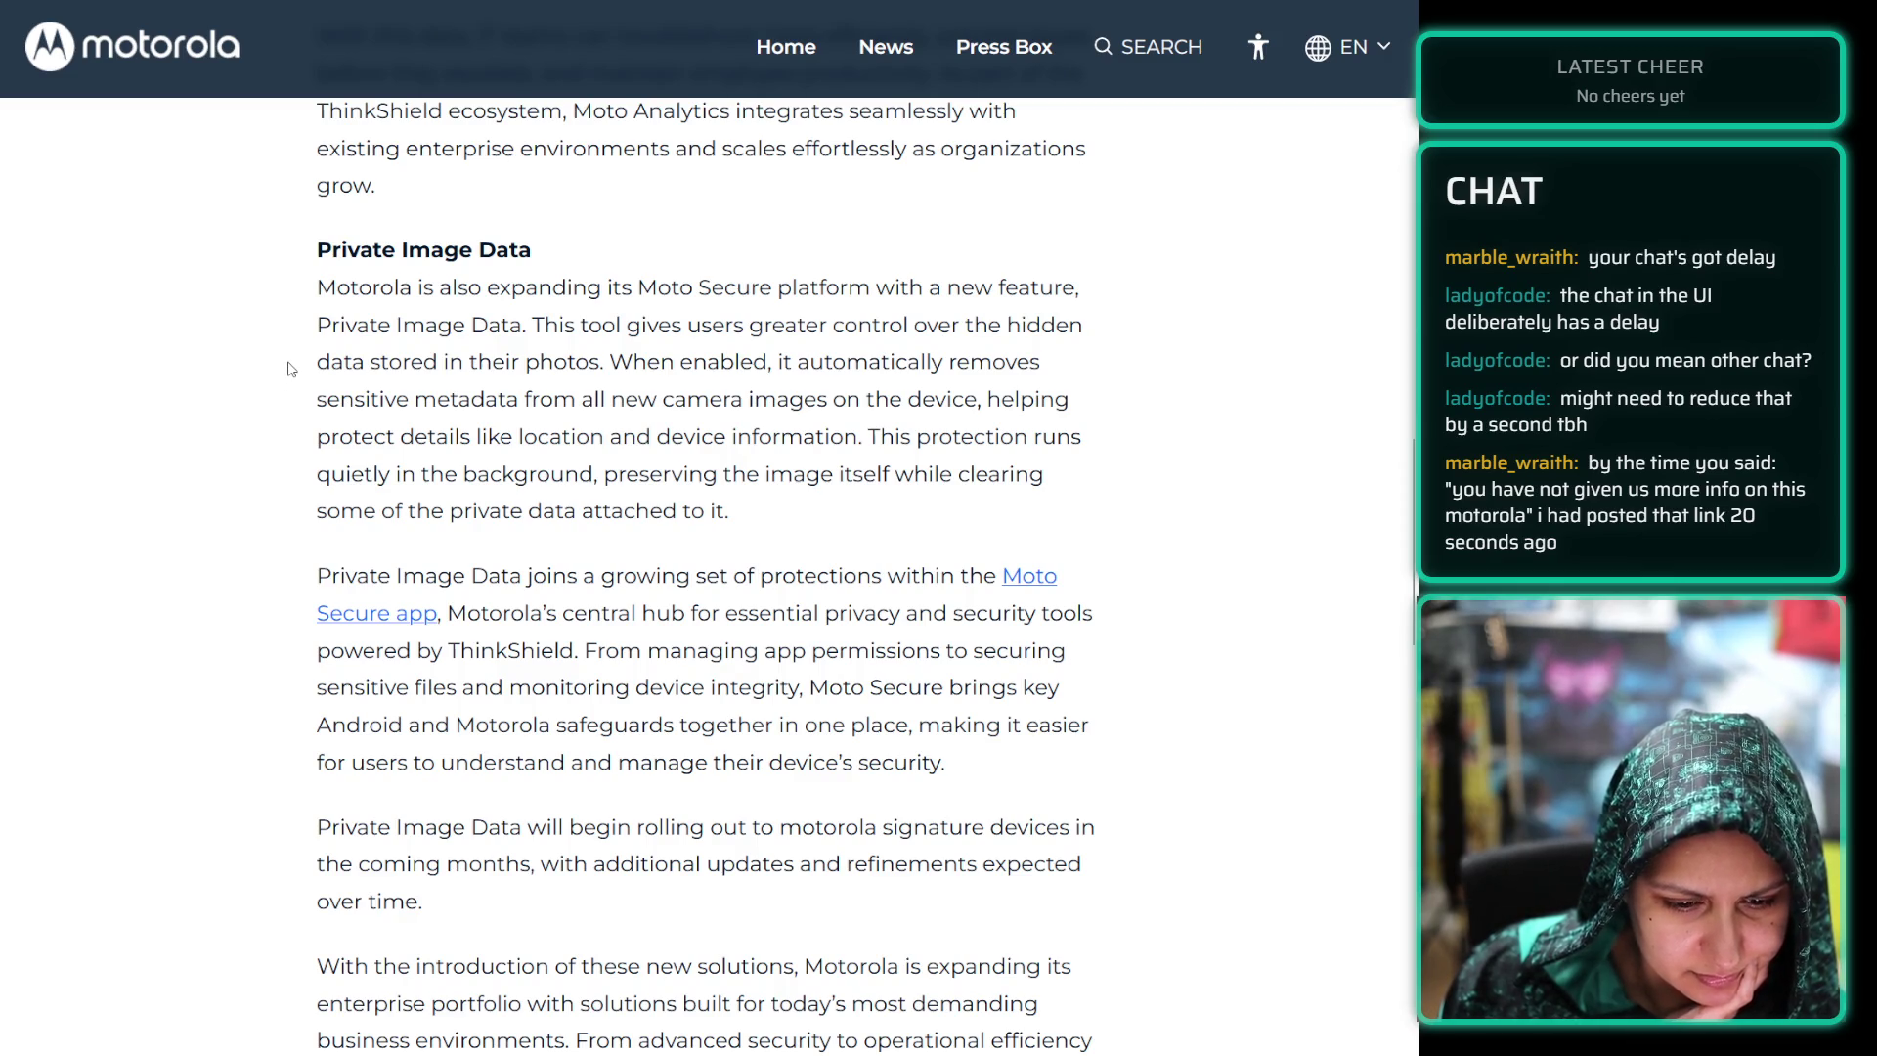
pyautogui.scroll(-1, 288, 360)
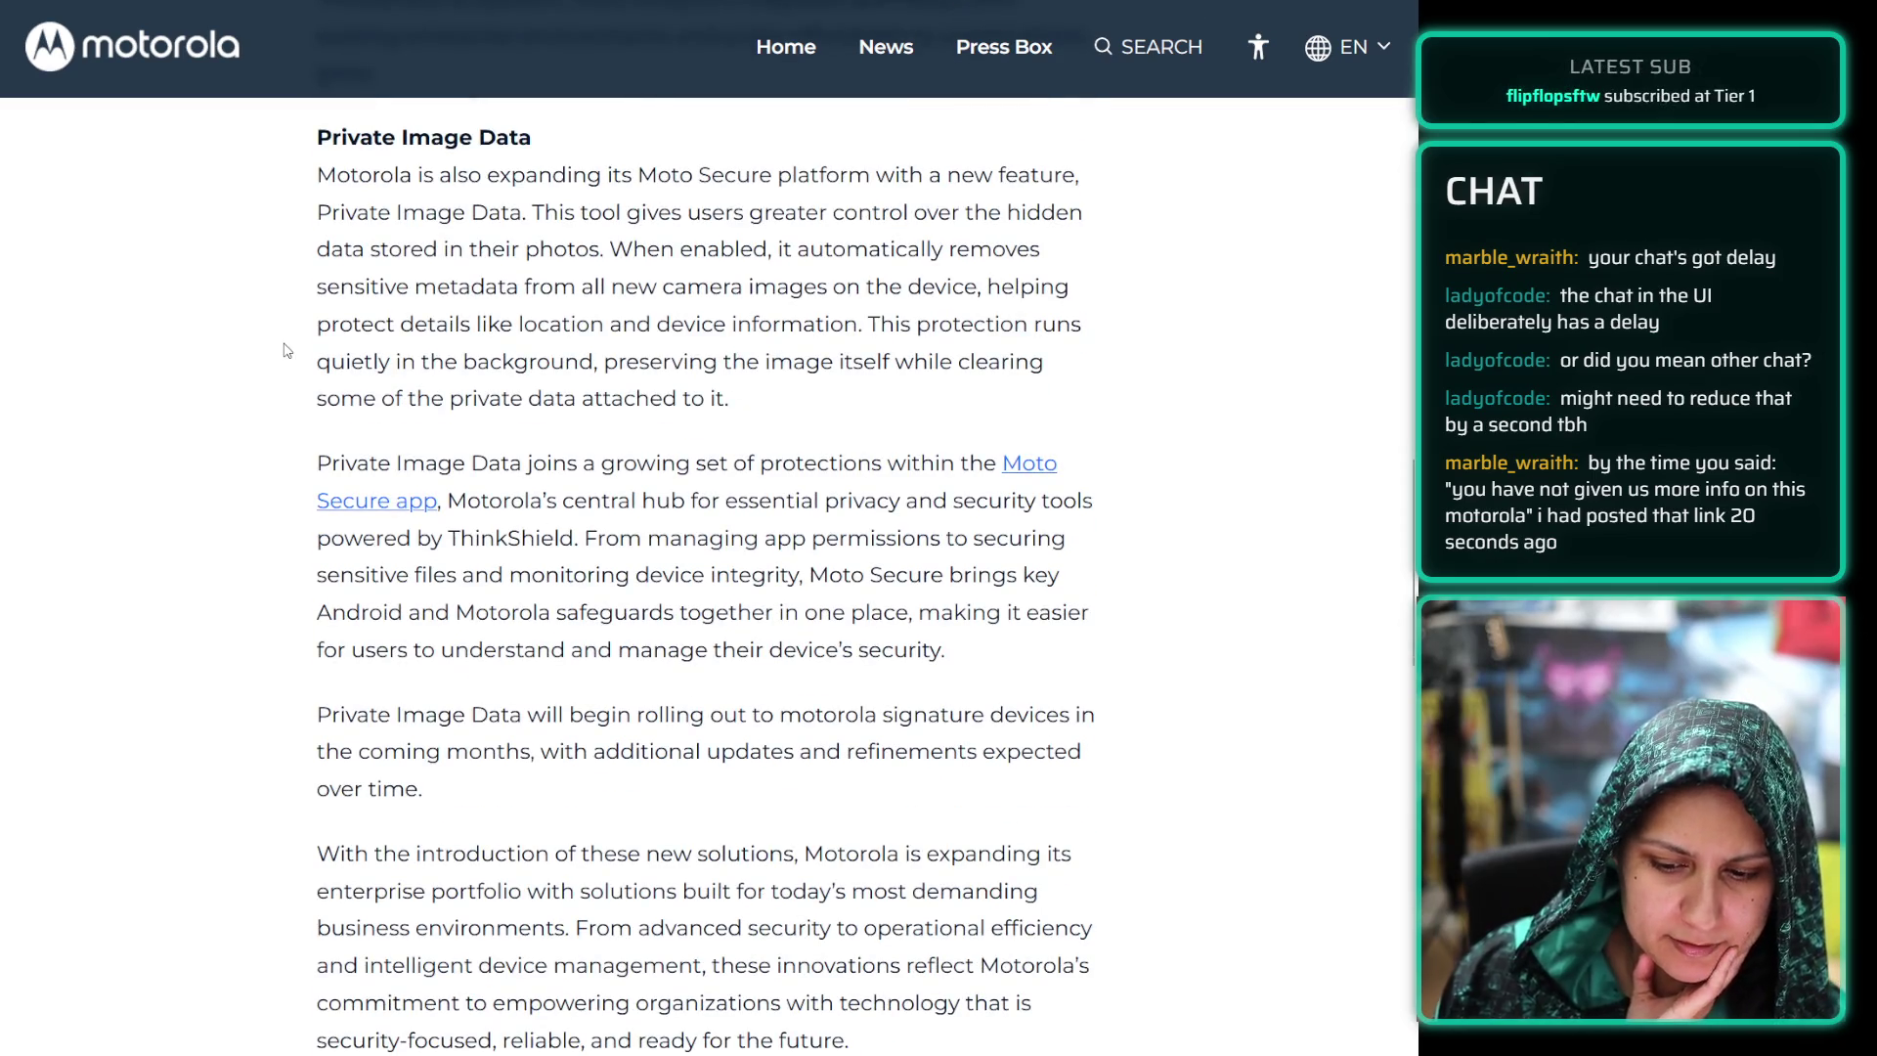
pyautogui.scroll(-2, 287, 350)
pyautogui.scroll(-3, 285, 349)
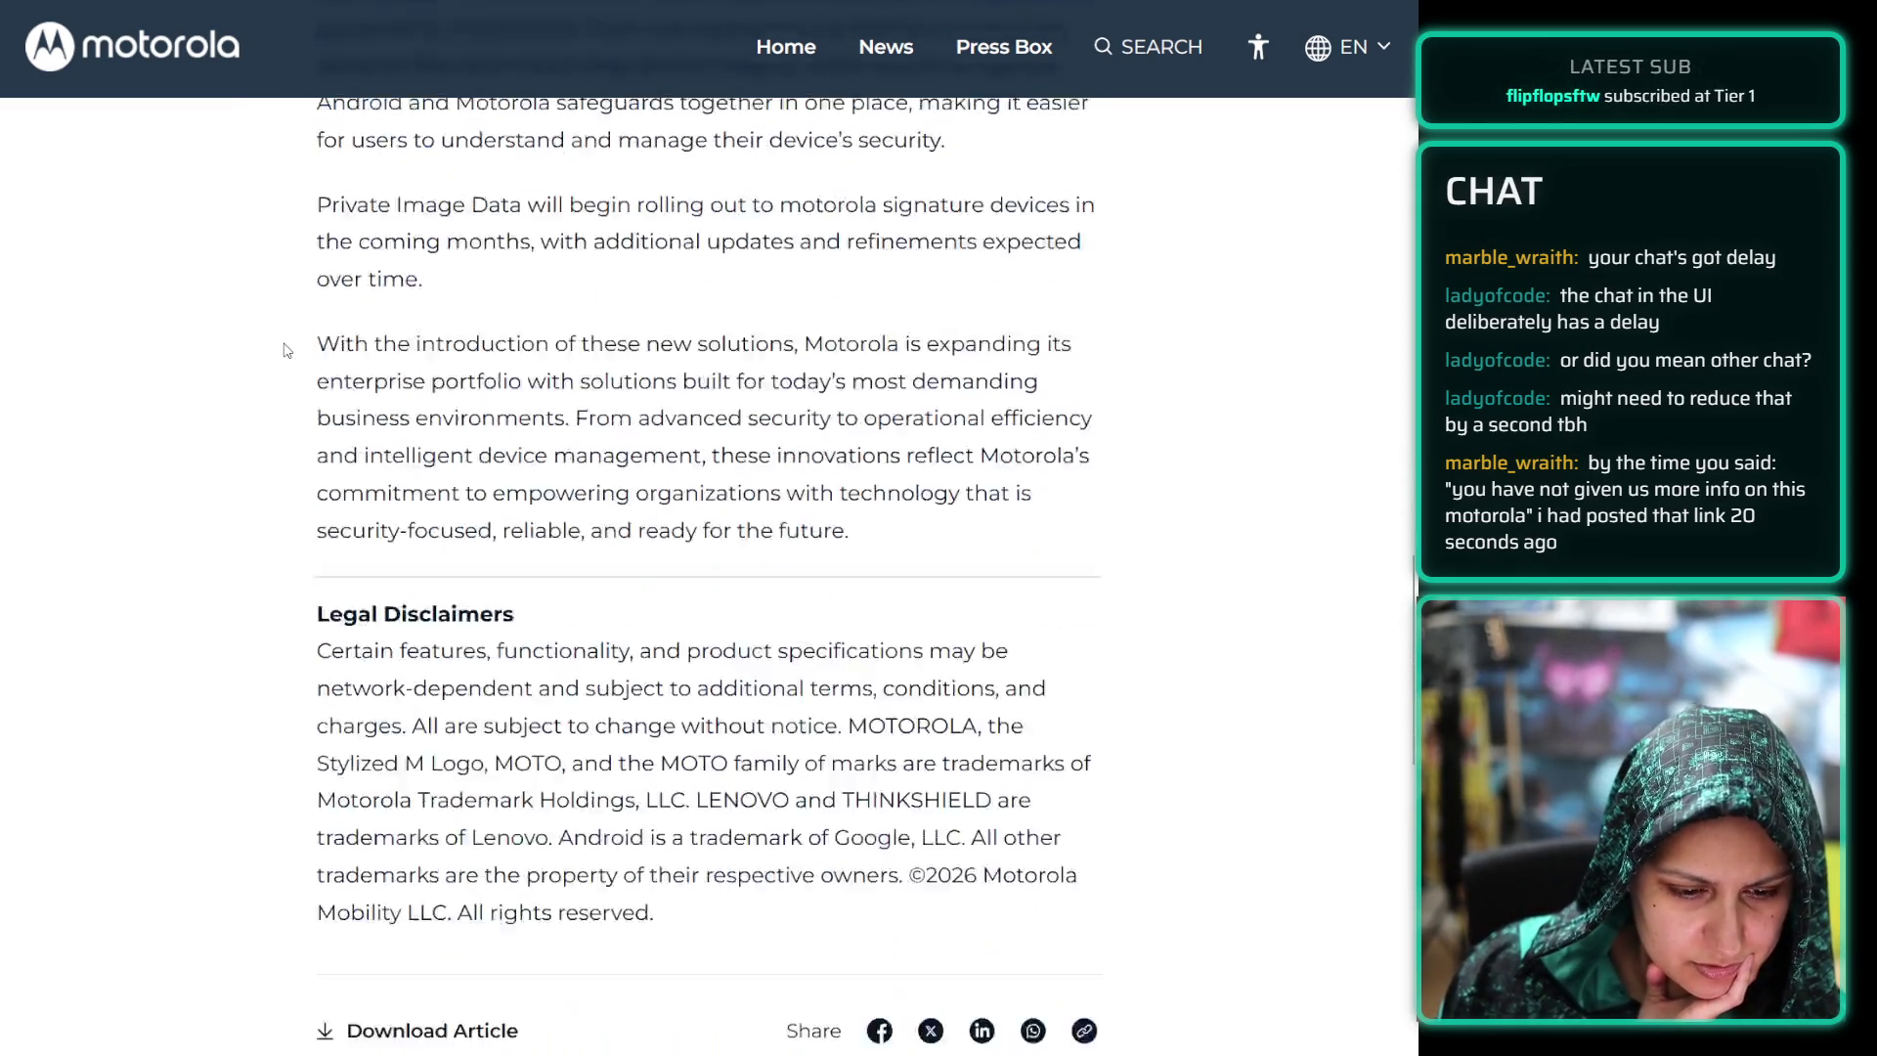
pyautogui.scroll(2, 286, 349)
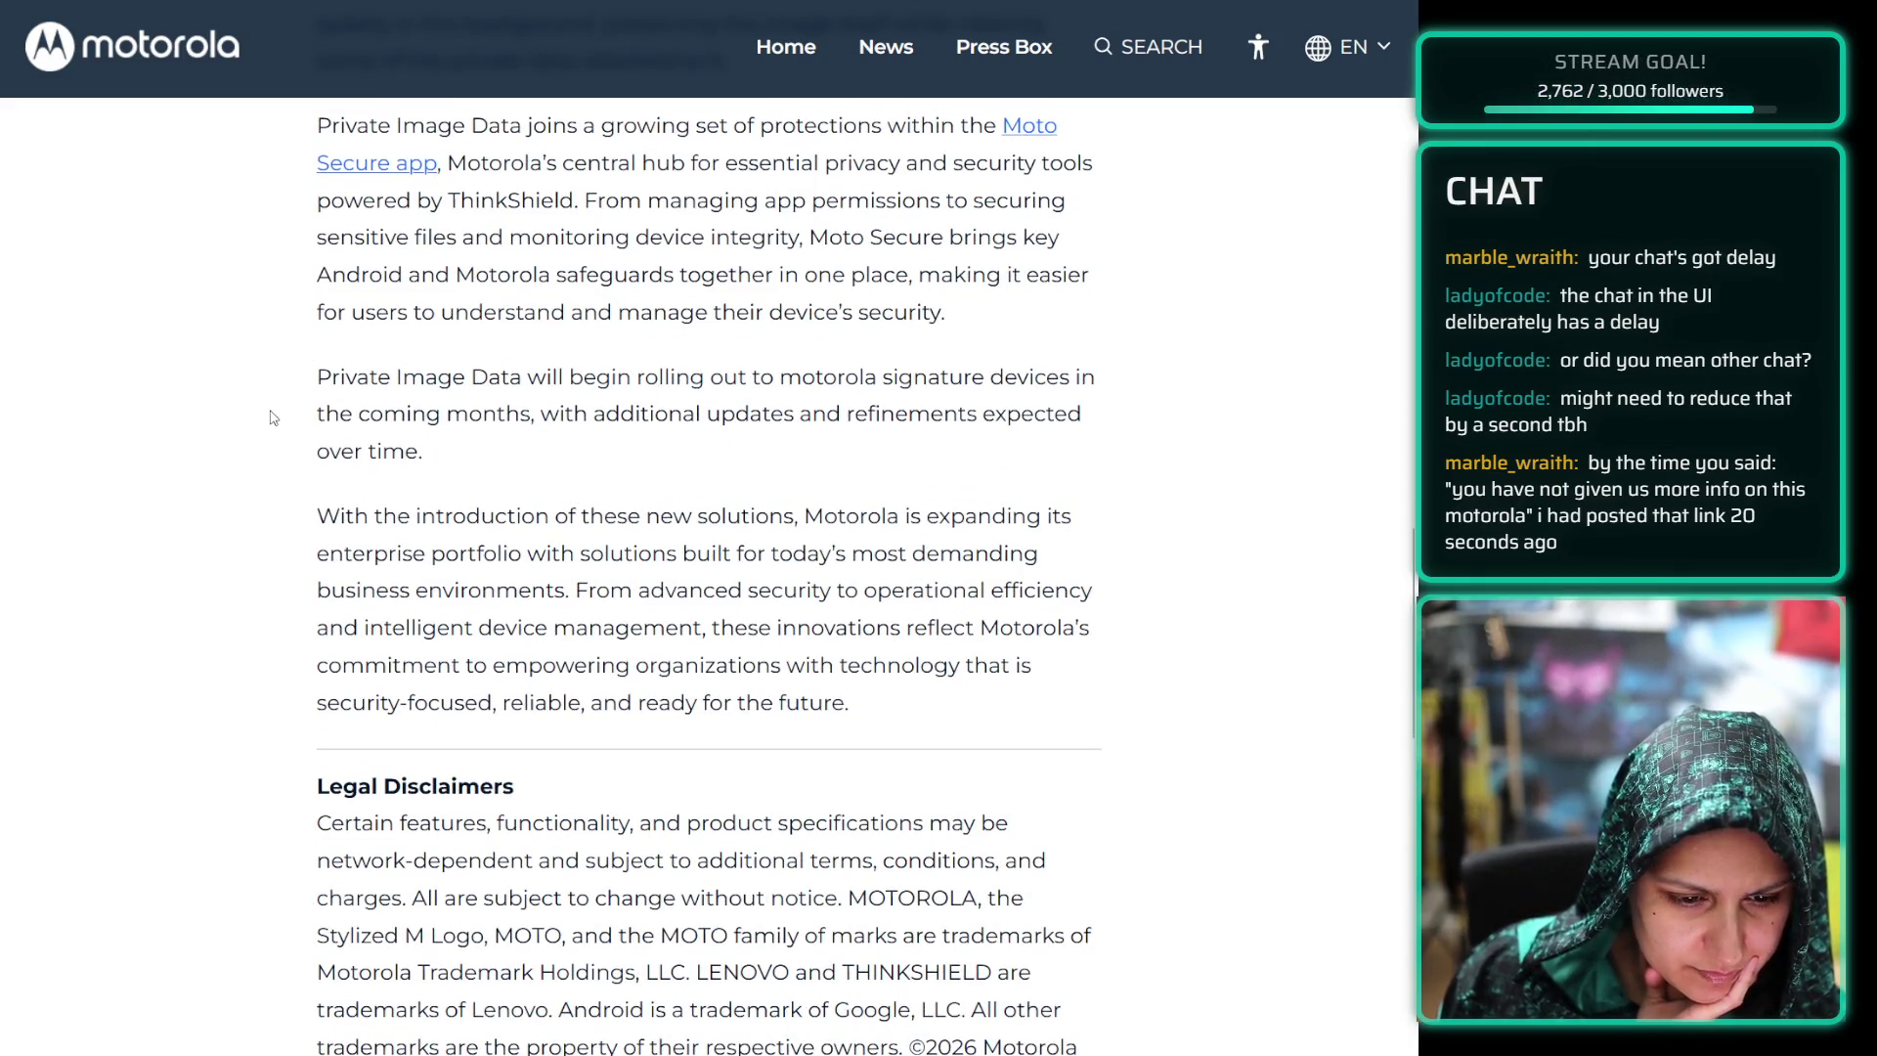
pyautogui.scroll(2, 270, 418)
pyautogui.scroll(2, 270, 418)
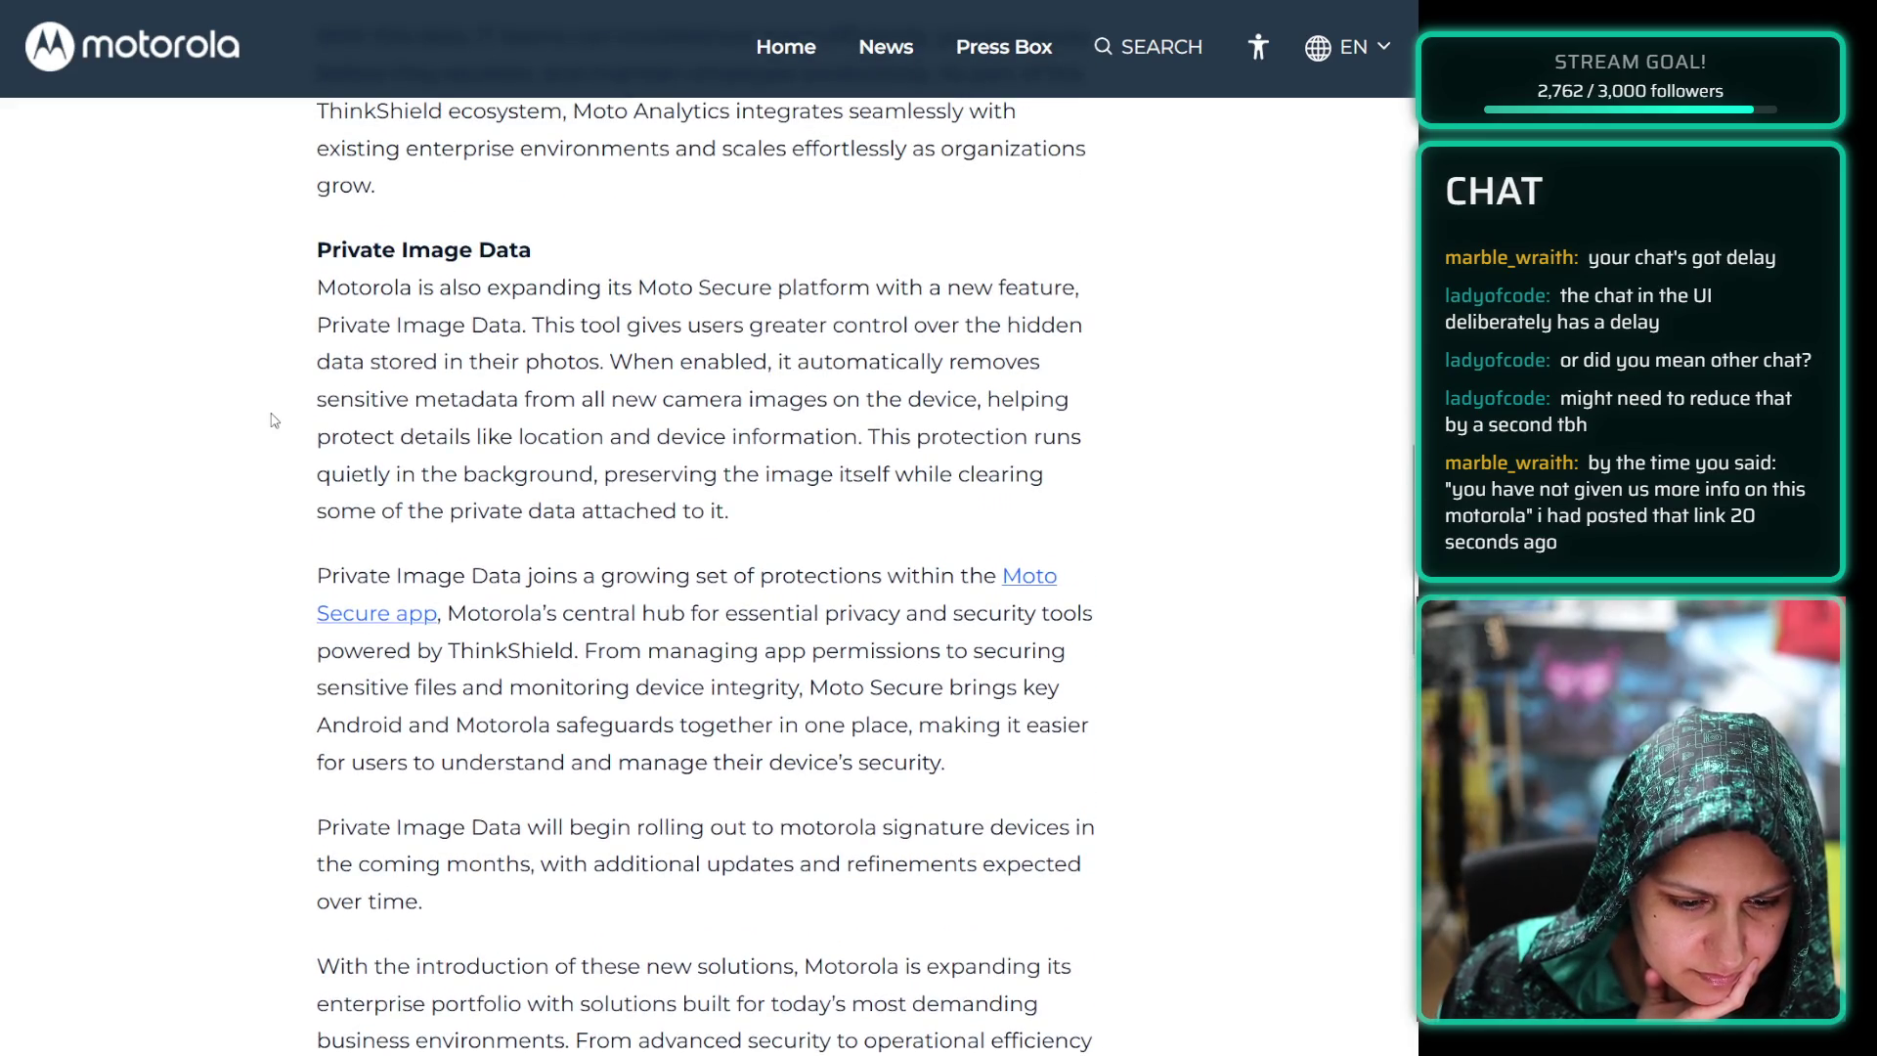
pyautogui.scroll(-2, 270, 419)
pyautogui.scroll(5, 272, 417)
pyautogui.scroll(10, 274, 417)
pyautogui.scroll(2, 286, 405)
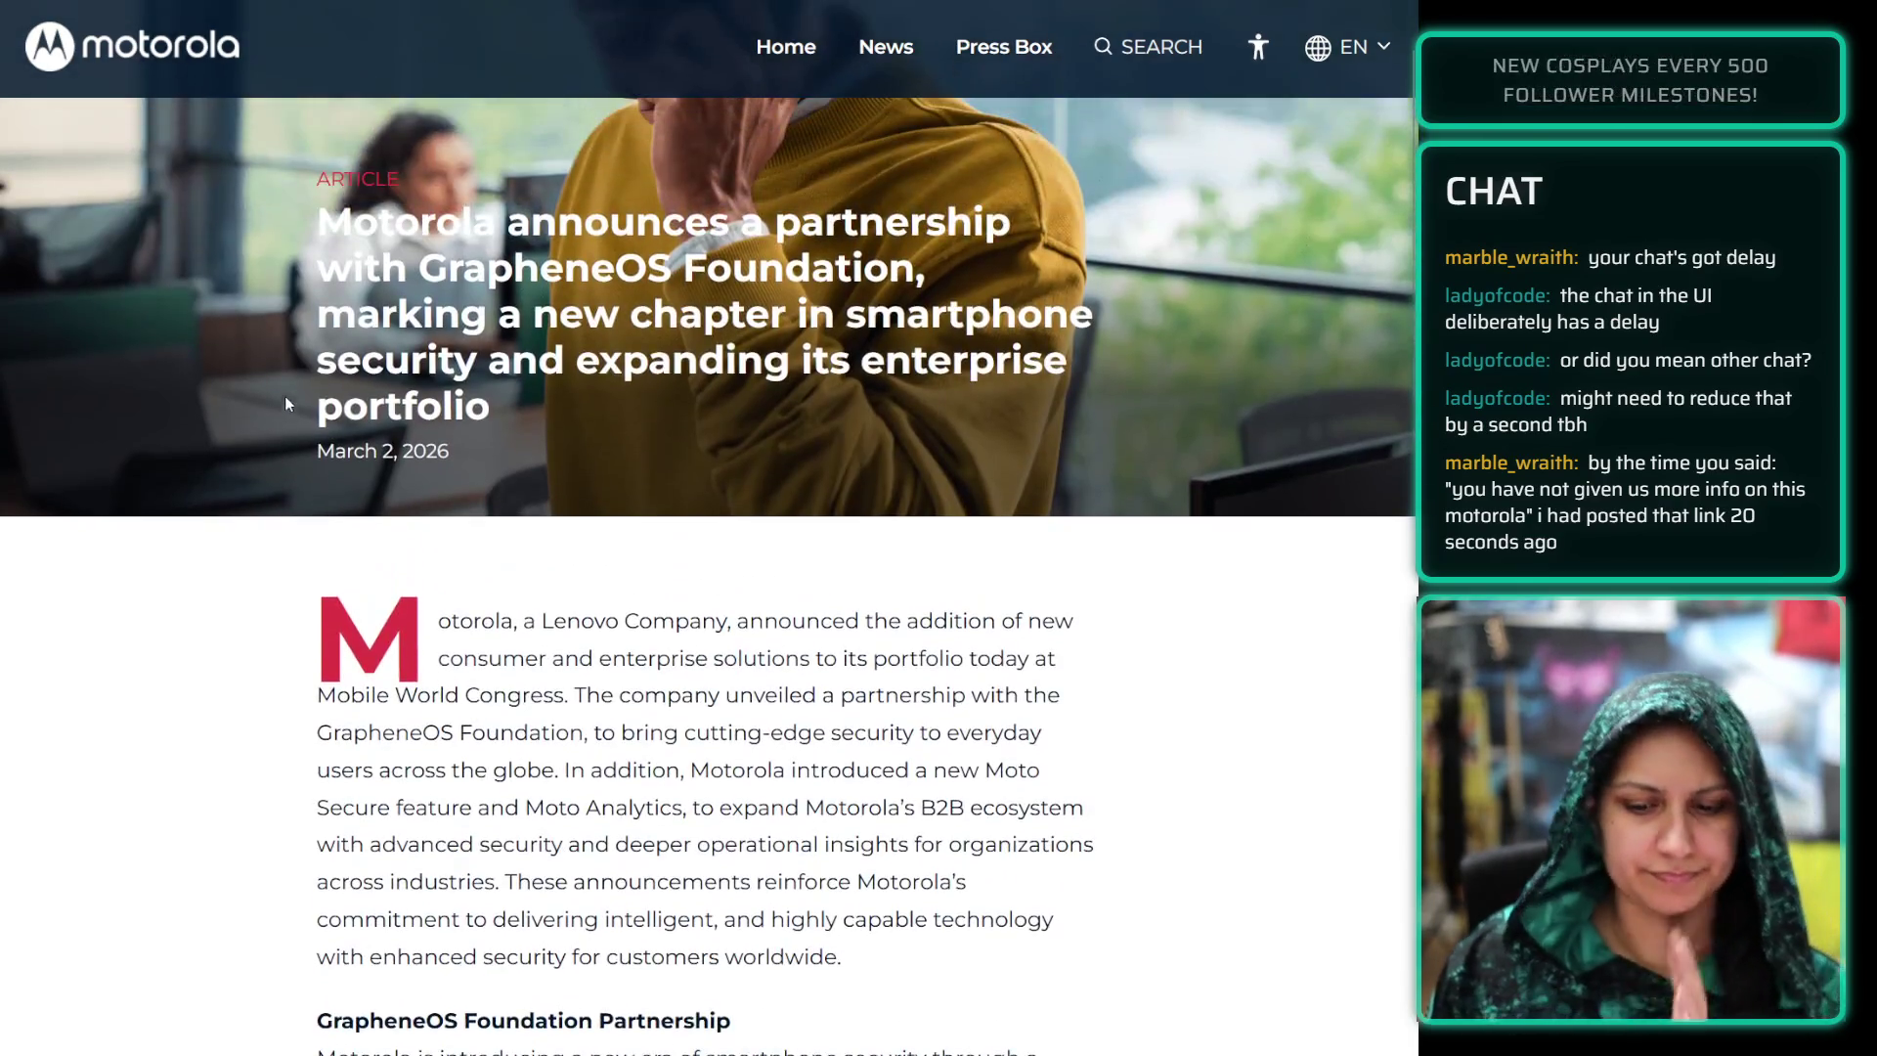
pyautogui.hotkey('ctrl', 'Tab')
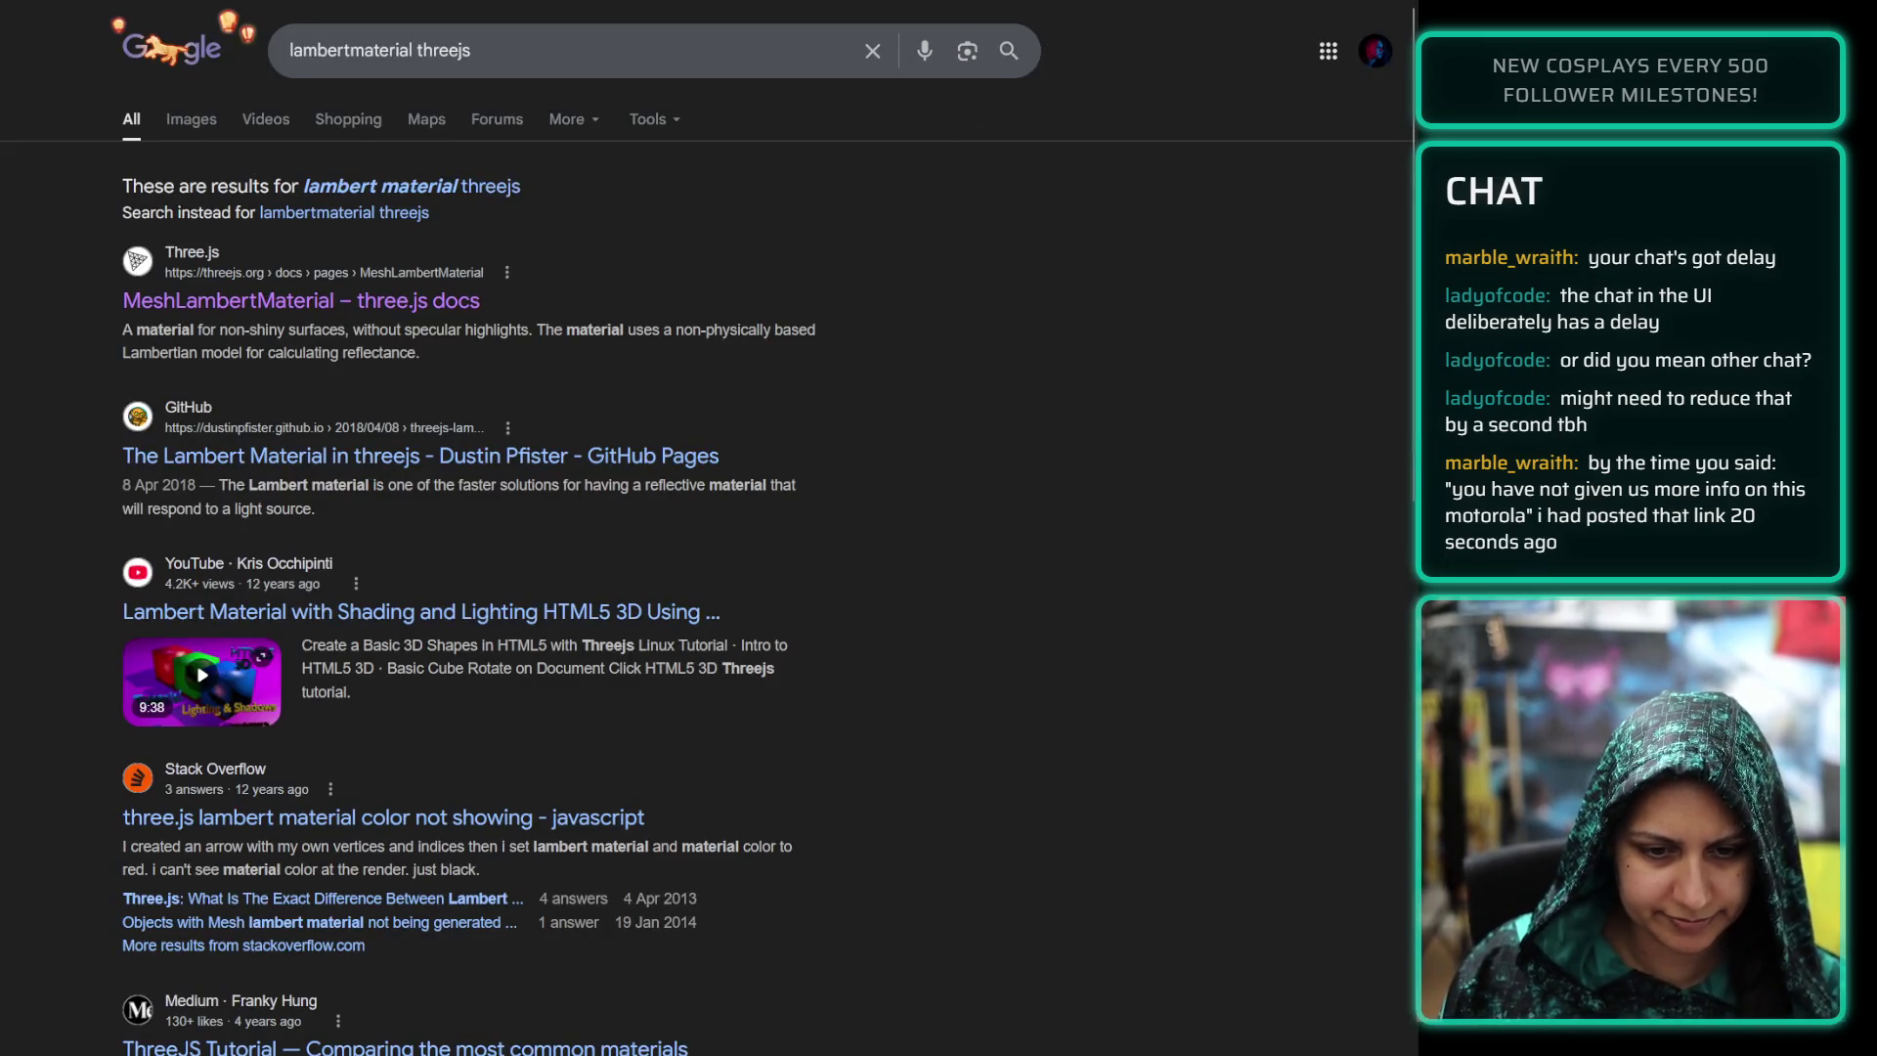
# Switch from the Google results back to the Three.js notes in Obsidian
pyautogui.hotkey('alt', 'Tab')
pyautogui.hotkey('alt', 'Tab')
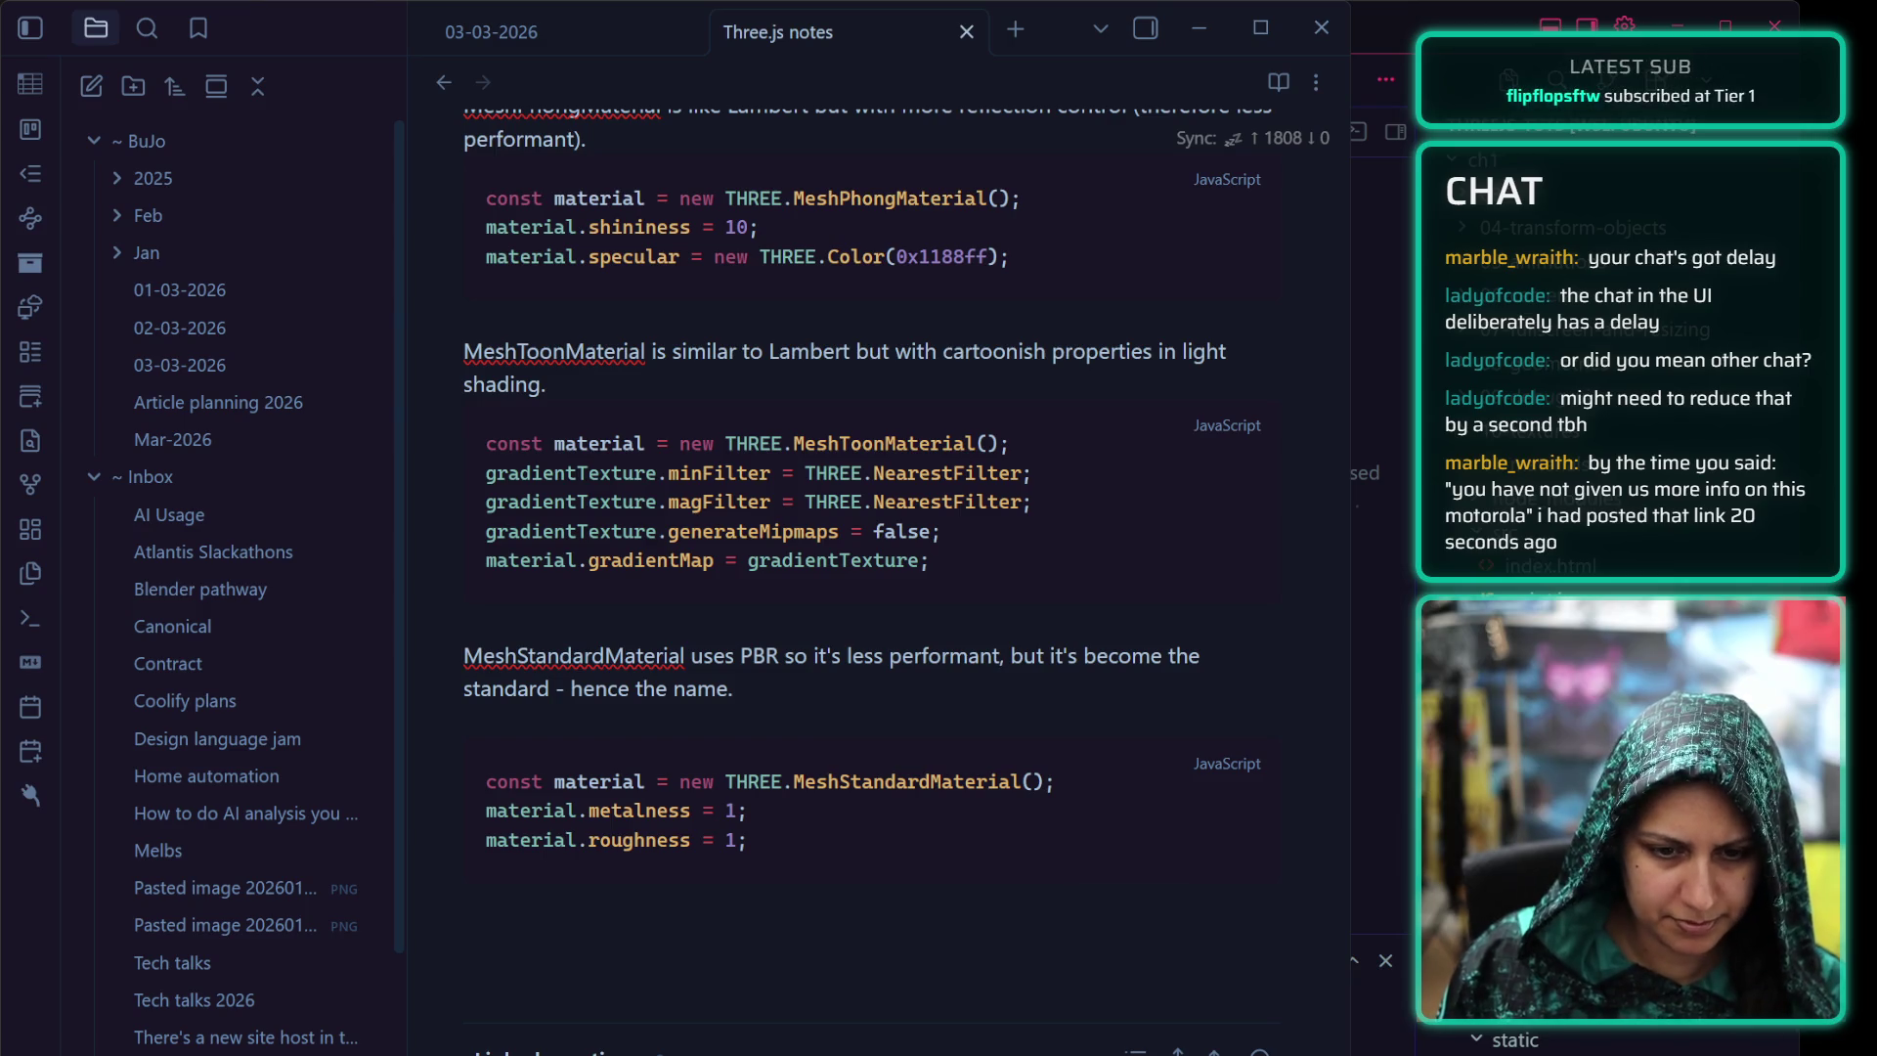
# Add a "Load an envinronment map" heading with a js block holding the RGBELoader background/environment snippet
pyautogui.click(533, 869)
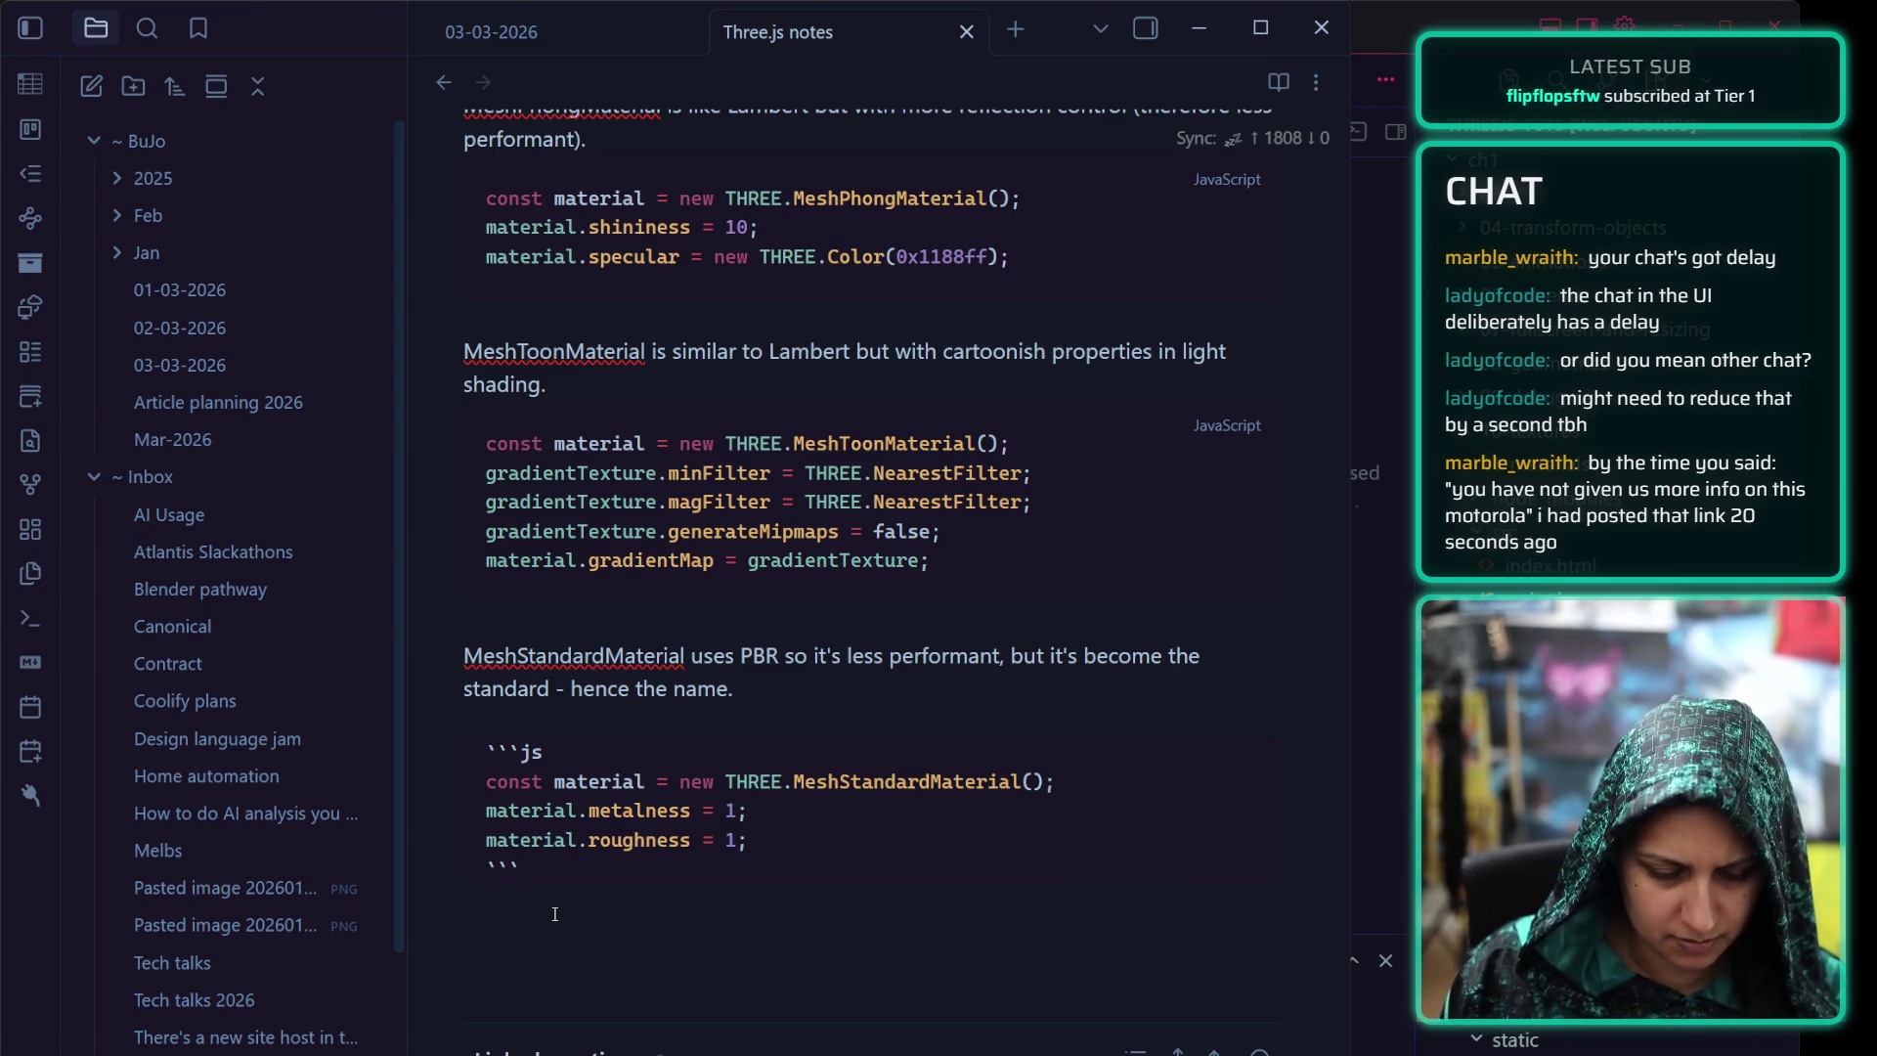
pyautogui.click(559, 913)
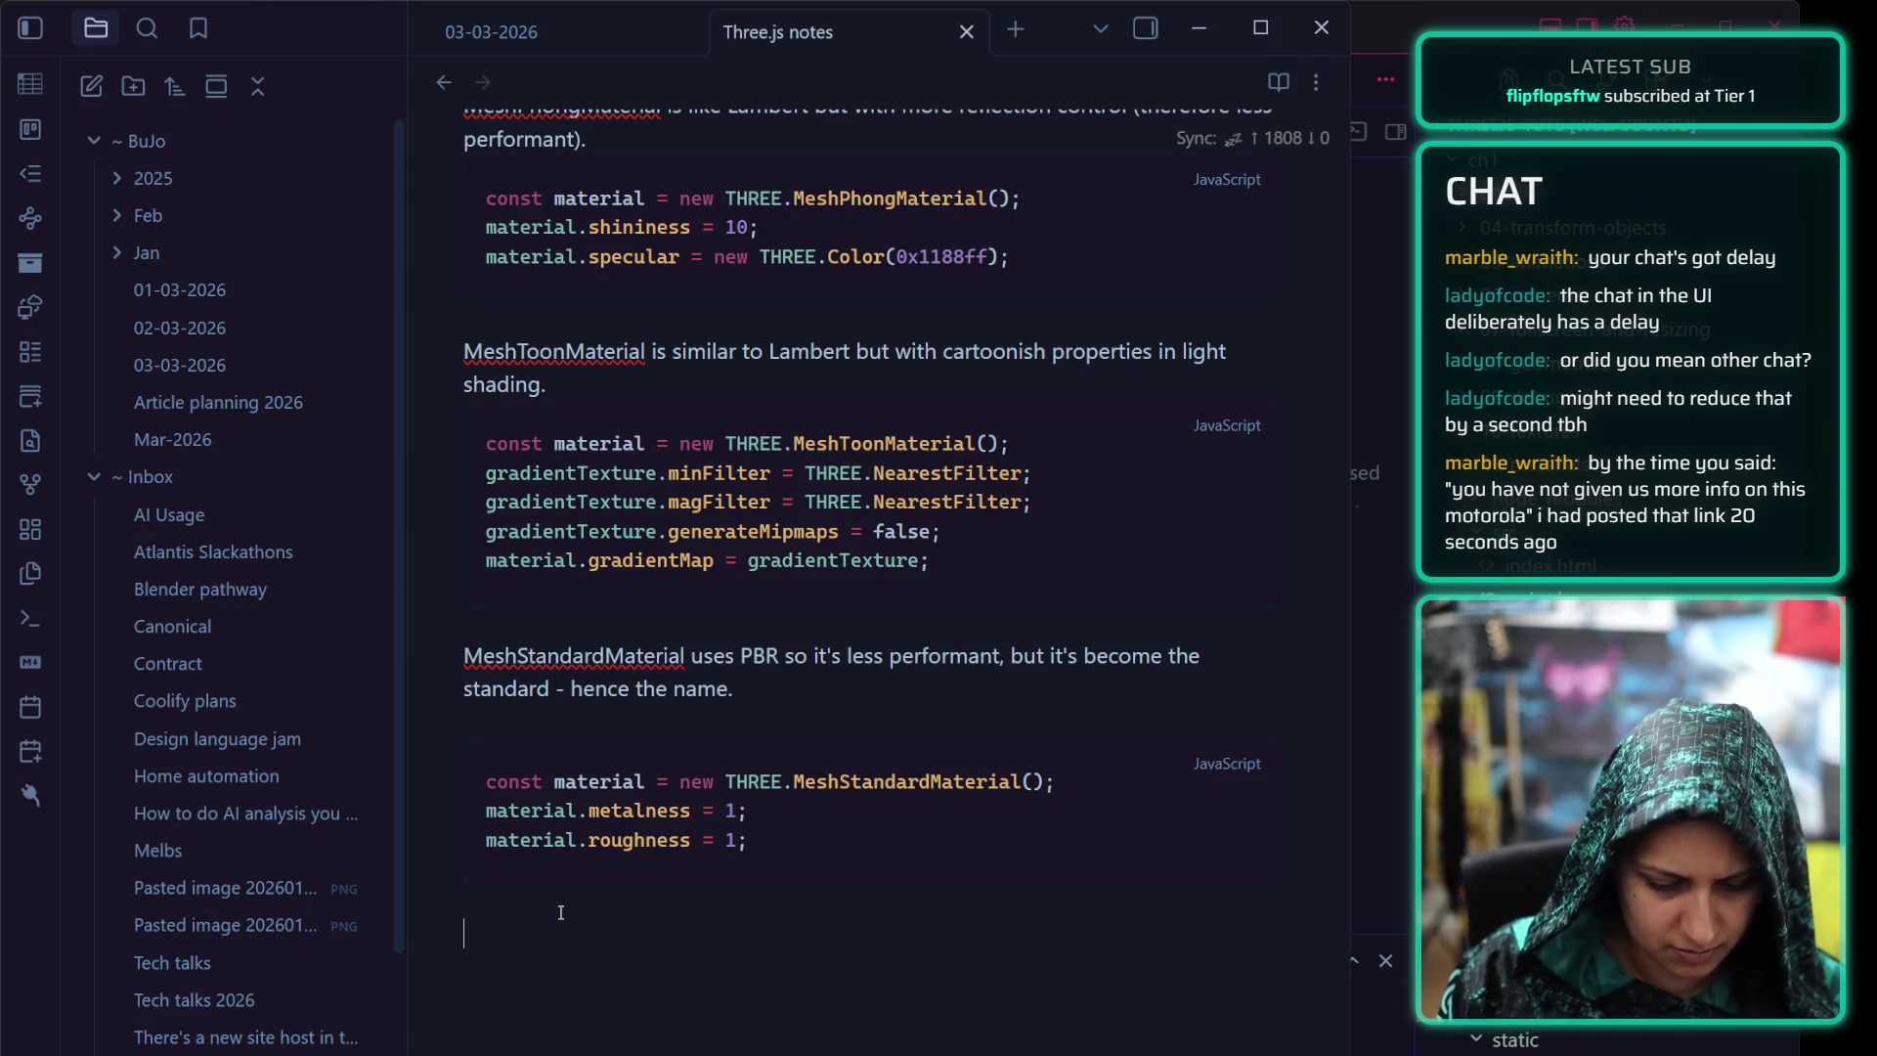
pyautogui.write('### L')
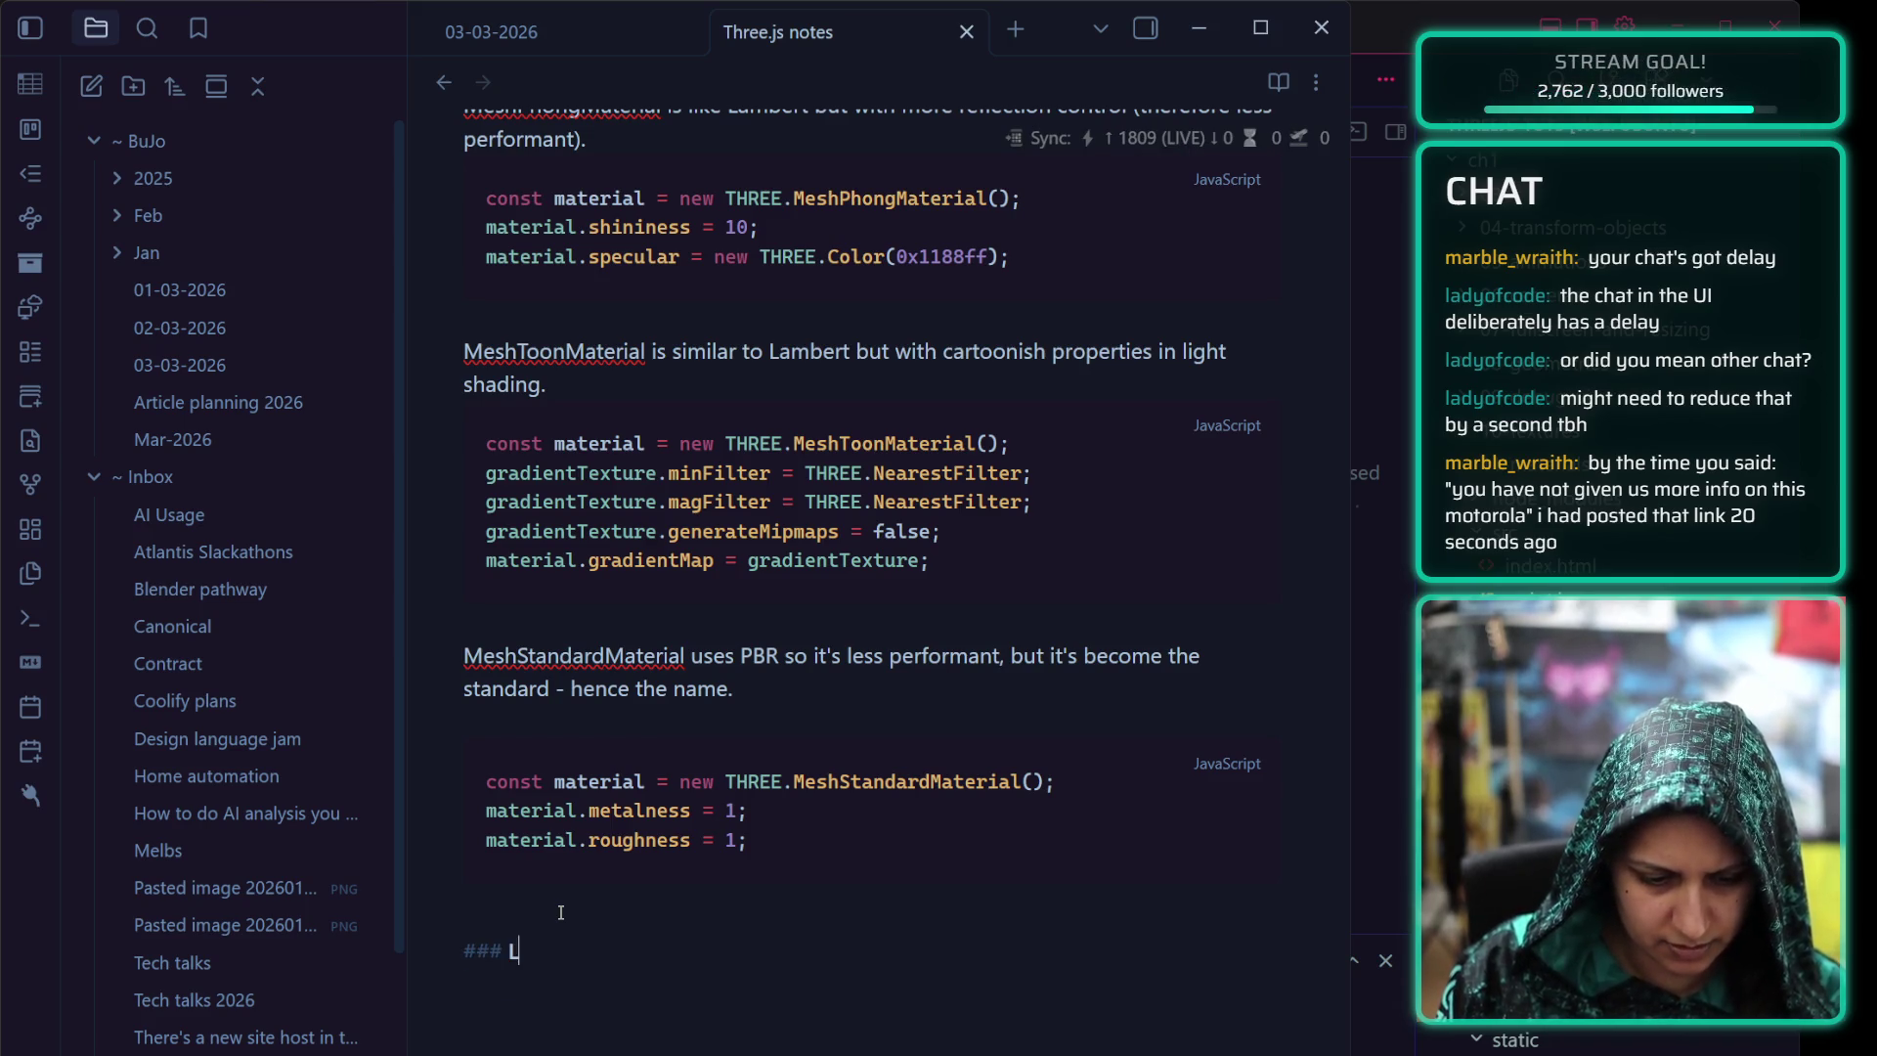
pyautogui.write('oad an envinron')
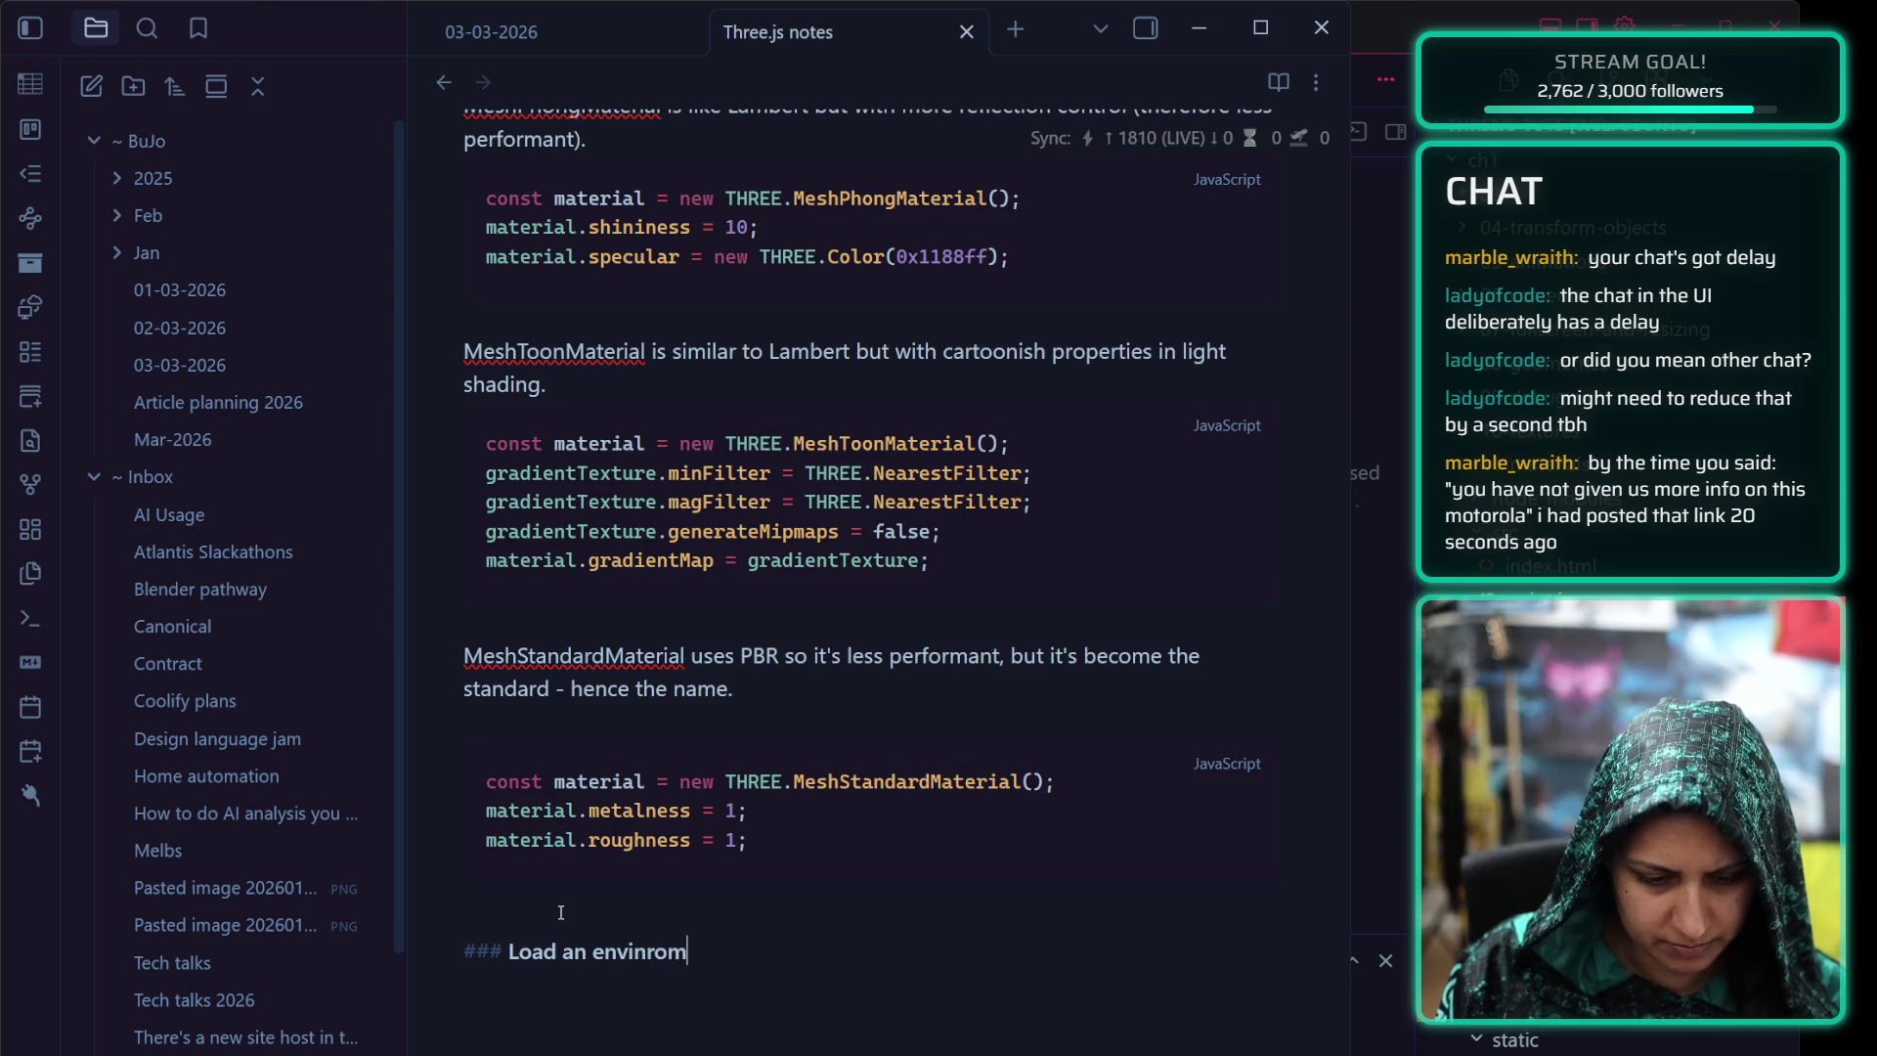
pyautogui.write('ment map')
pyautogui.press('Return')
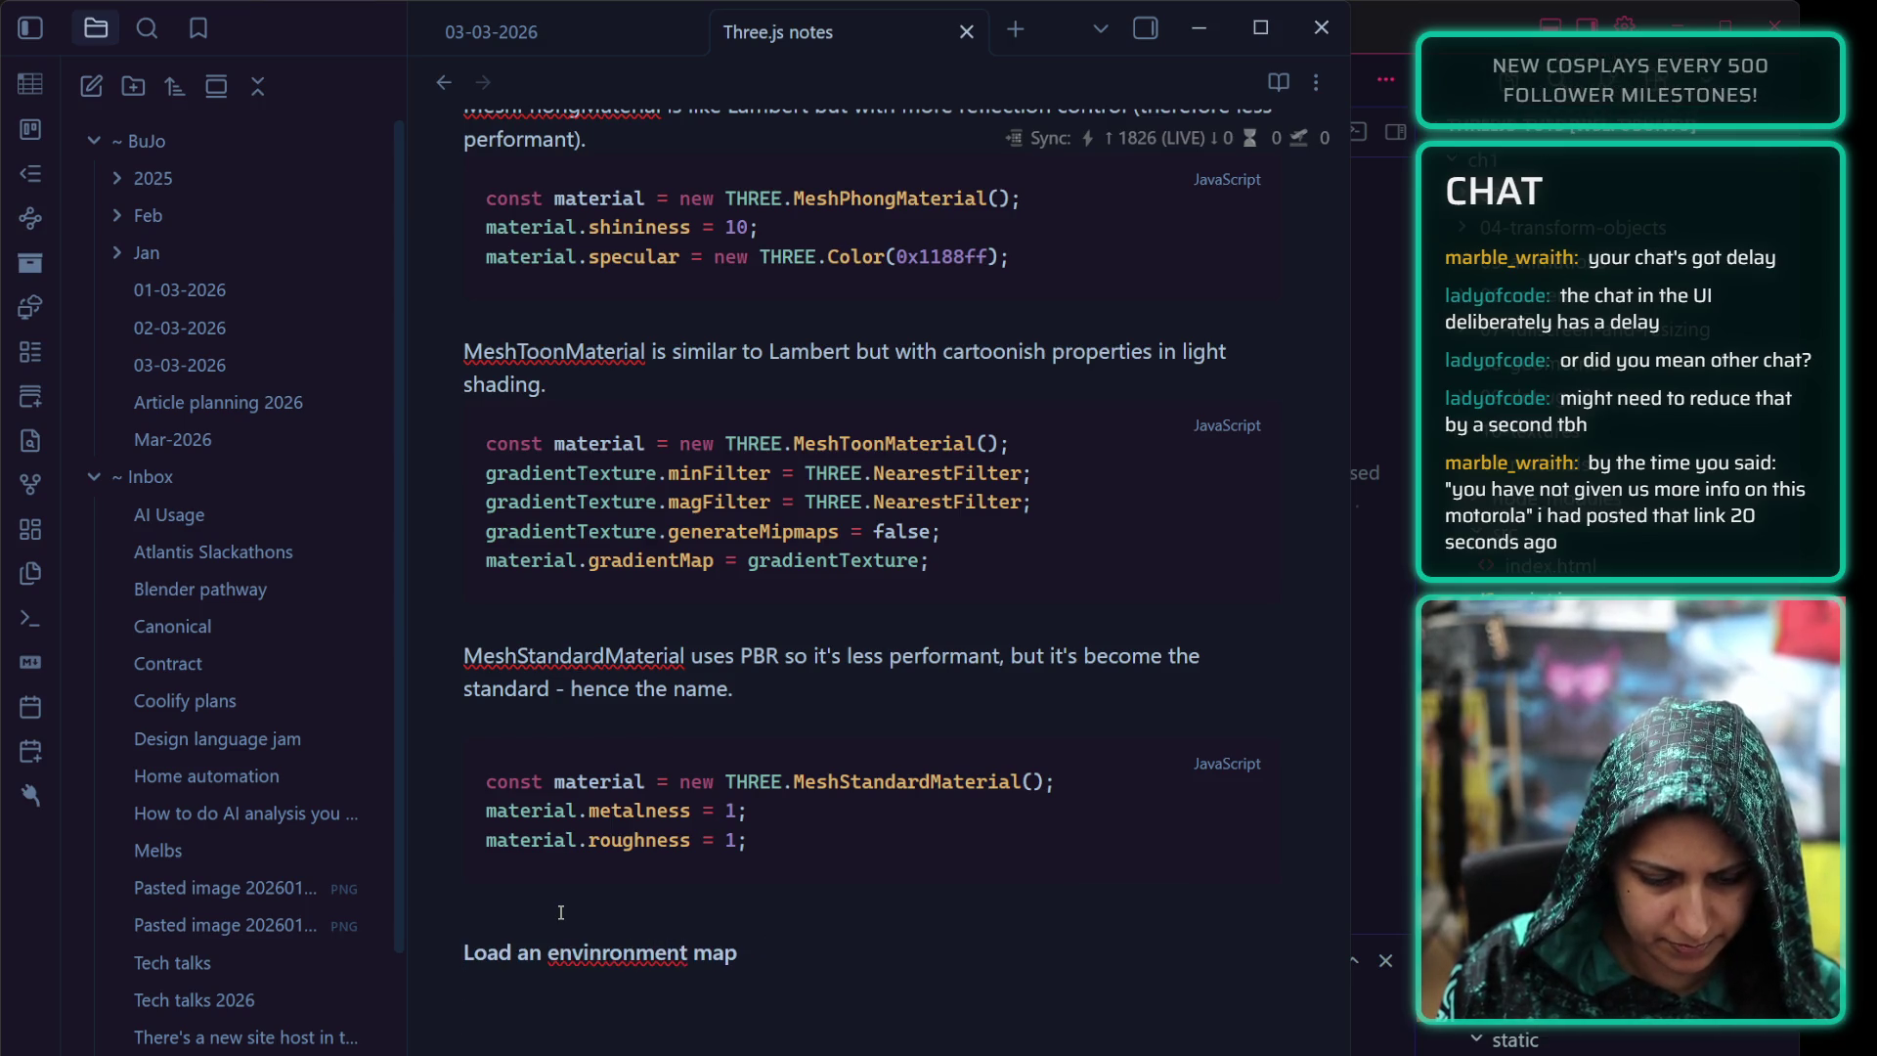
pyautogui.write('```js')
pyautogui.press('Return')
pyautogui.hotkey('ctrl', 'v')
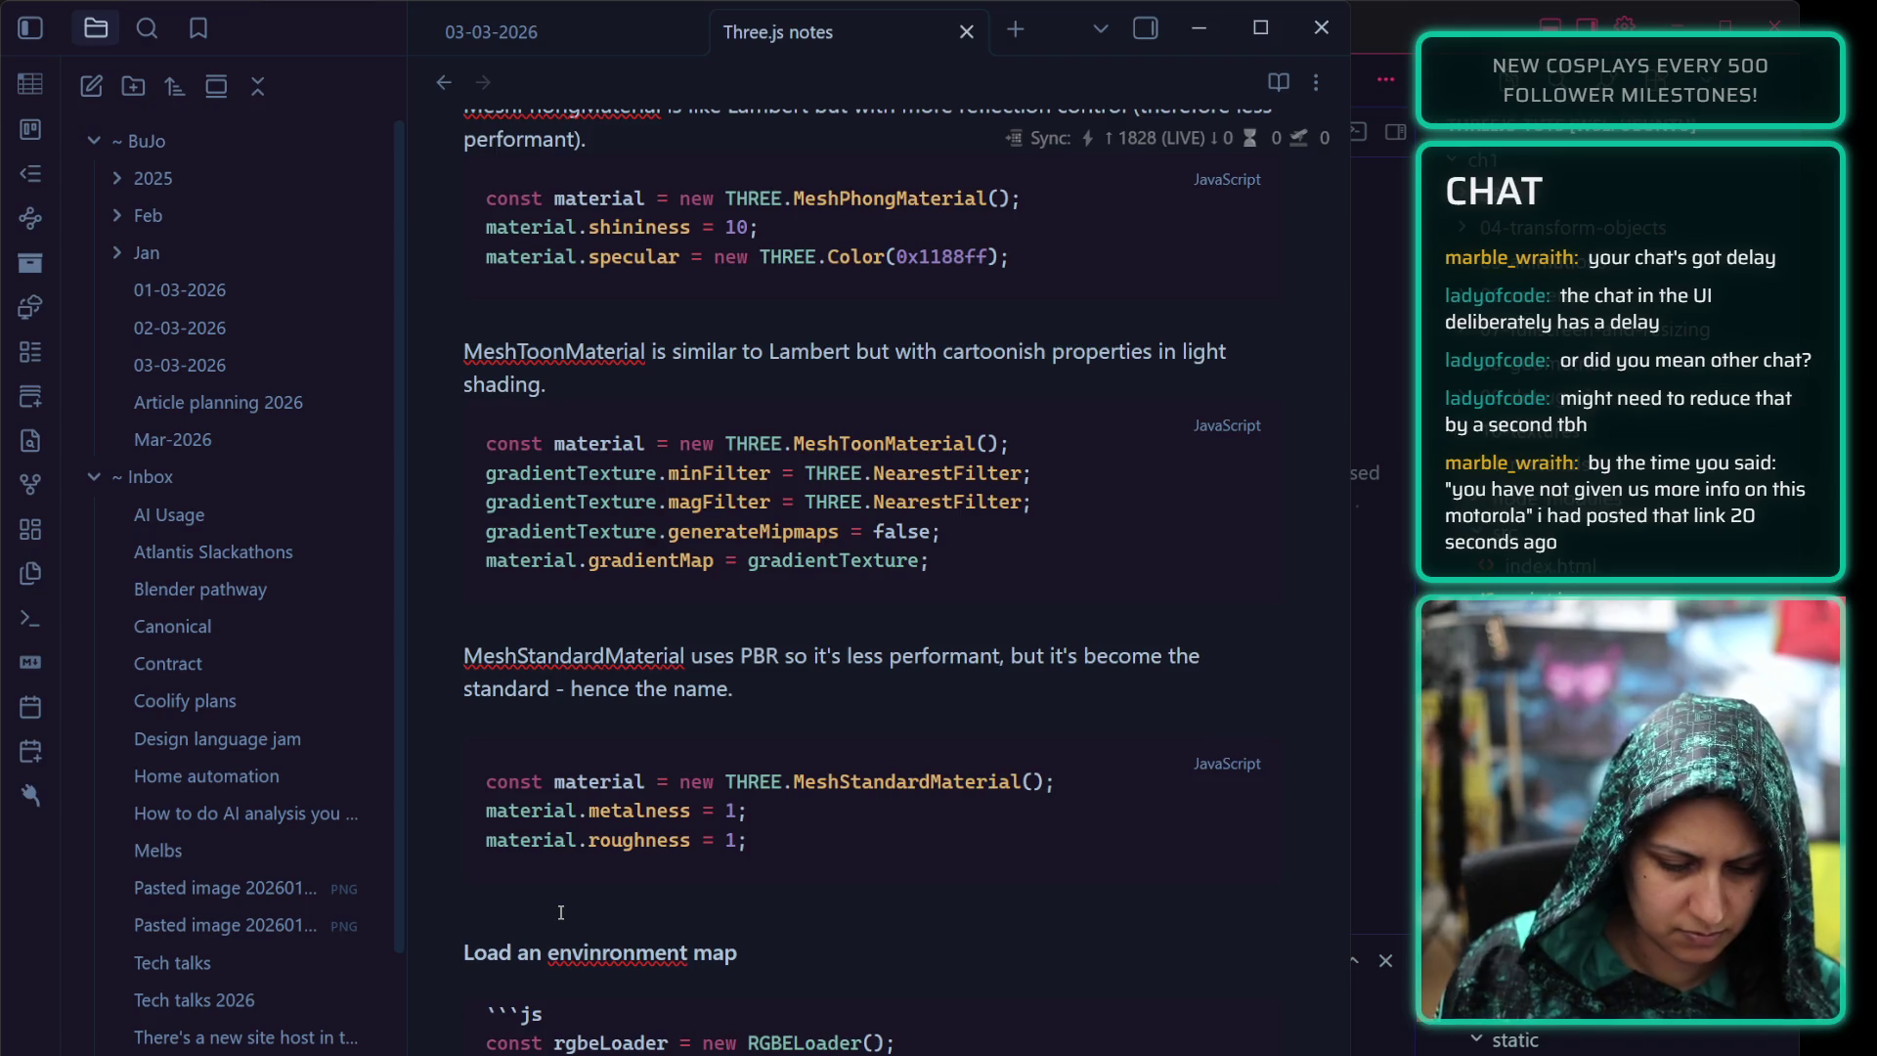
pyautogui.scroll(-1, 743, 943)
pyautogui.scroll(-3, 705, 910)
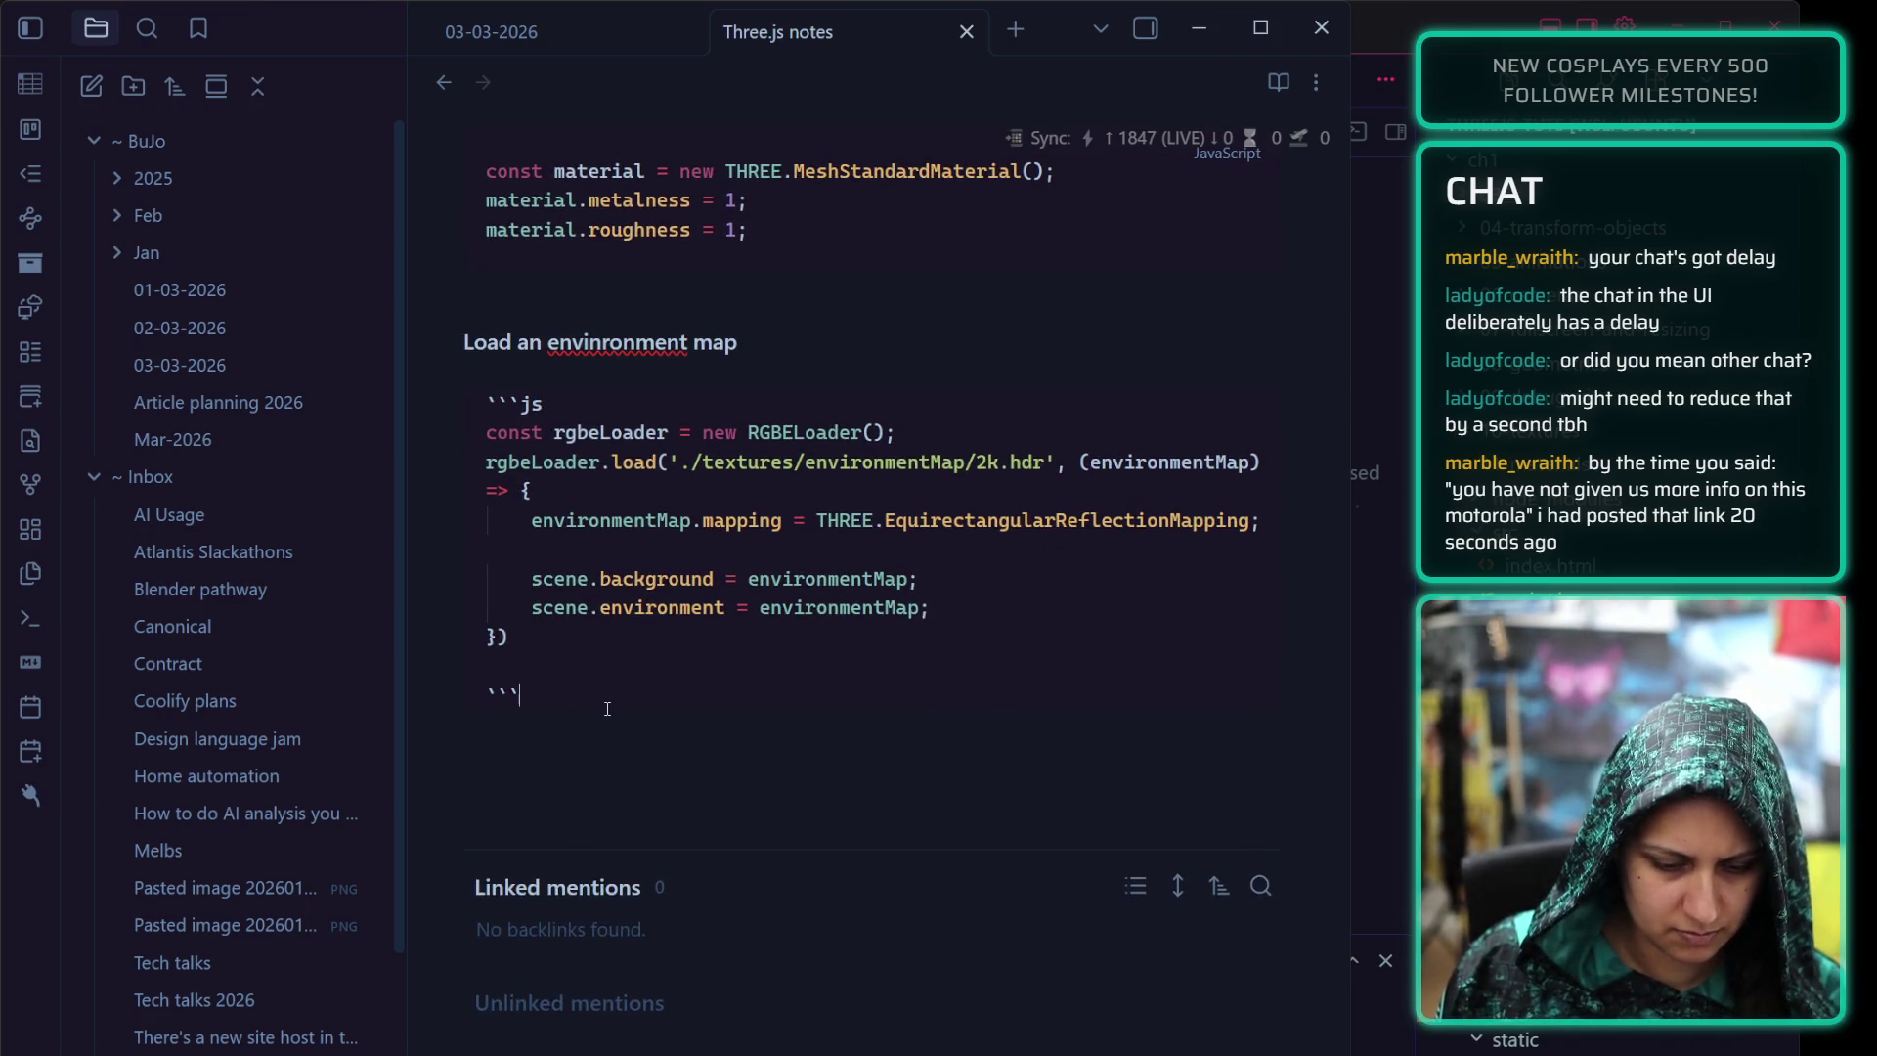
pyautogui.press('Return')
pyautogui.press('Return')
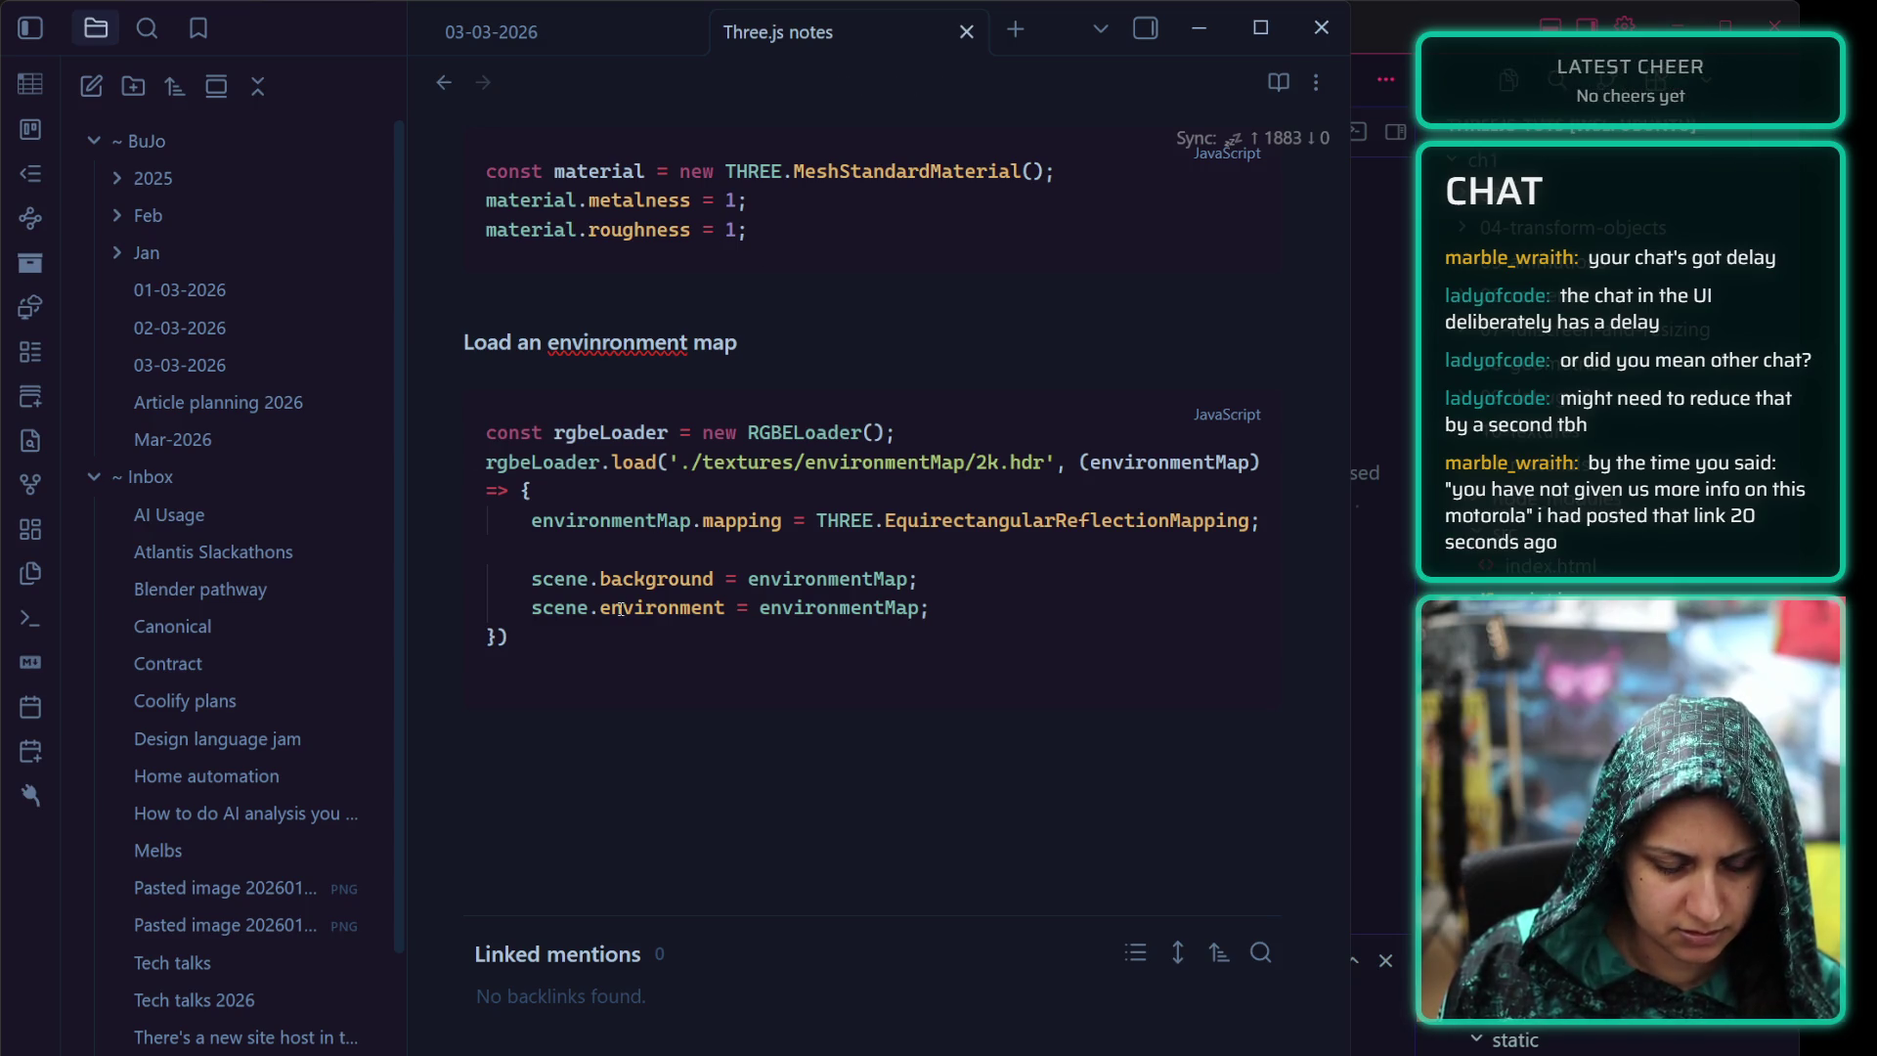
pyautogui.scroll(3, 619, 607)
pyautogui.scroll(2, 646, 594)
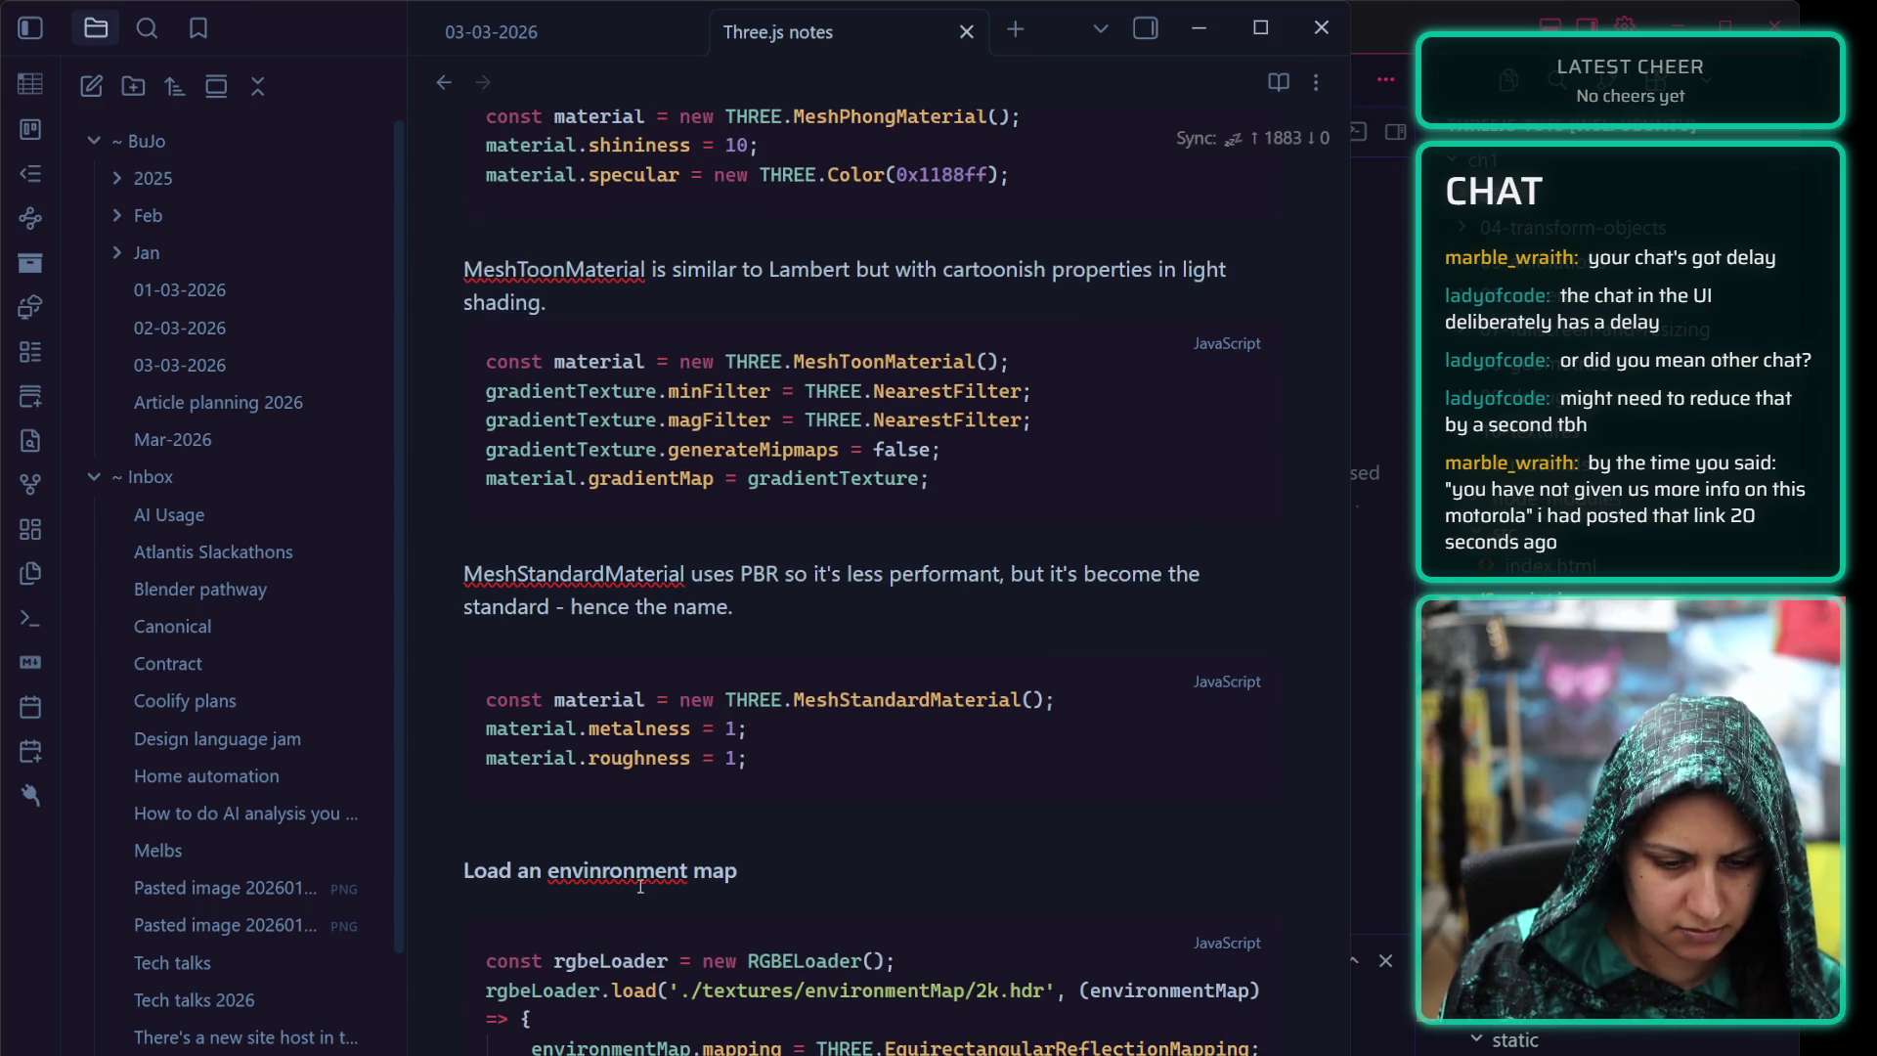
# Undo an accidental deletion and correct the heading to "Load an environment map"
pyautogui.click(746, 870)
pyautogui.write('###')
pyautogui.scroll(-2, 778, 733)
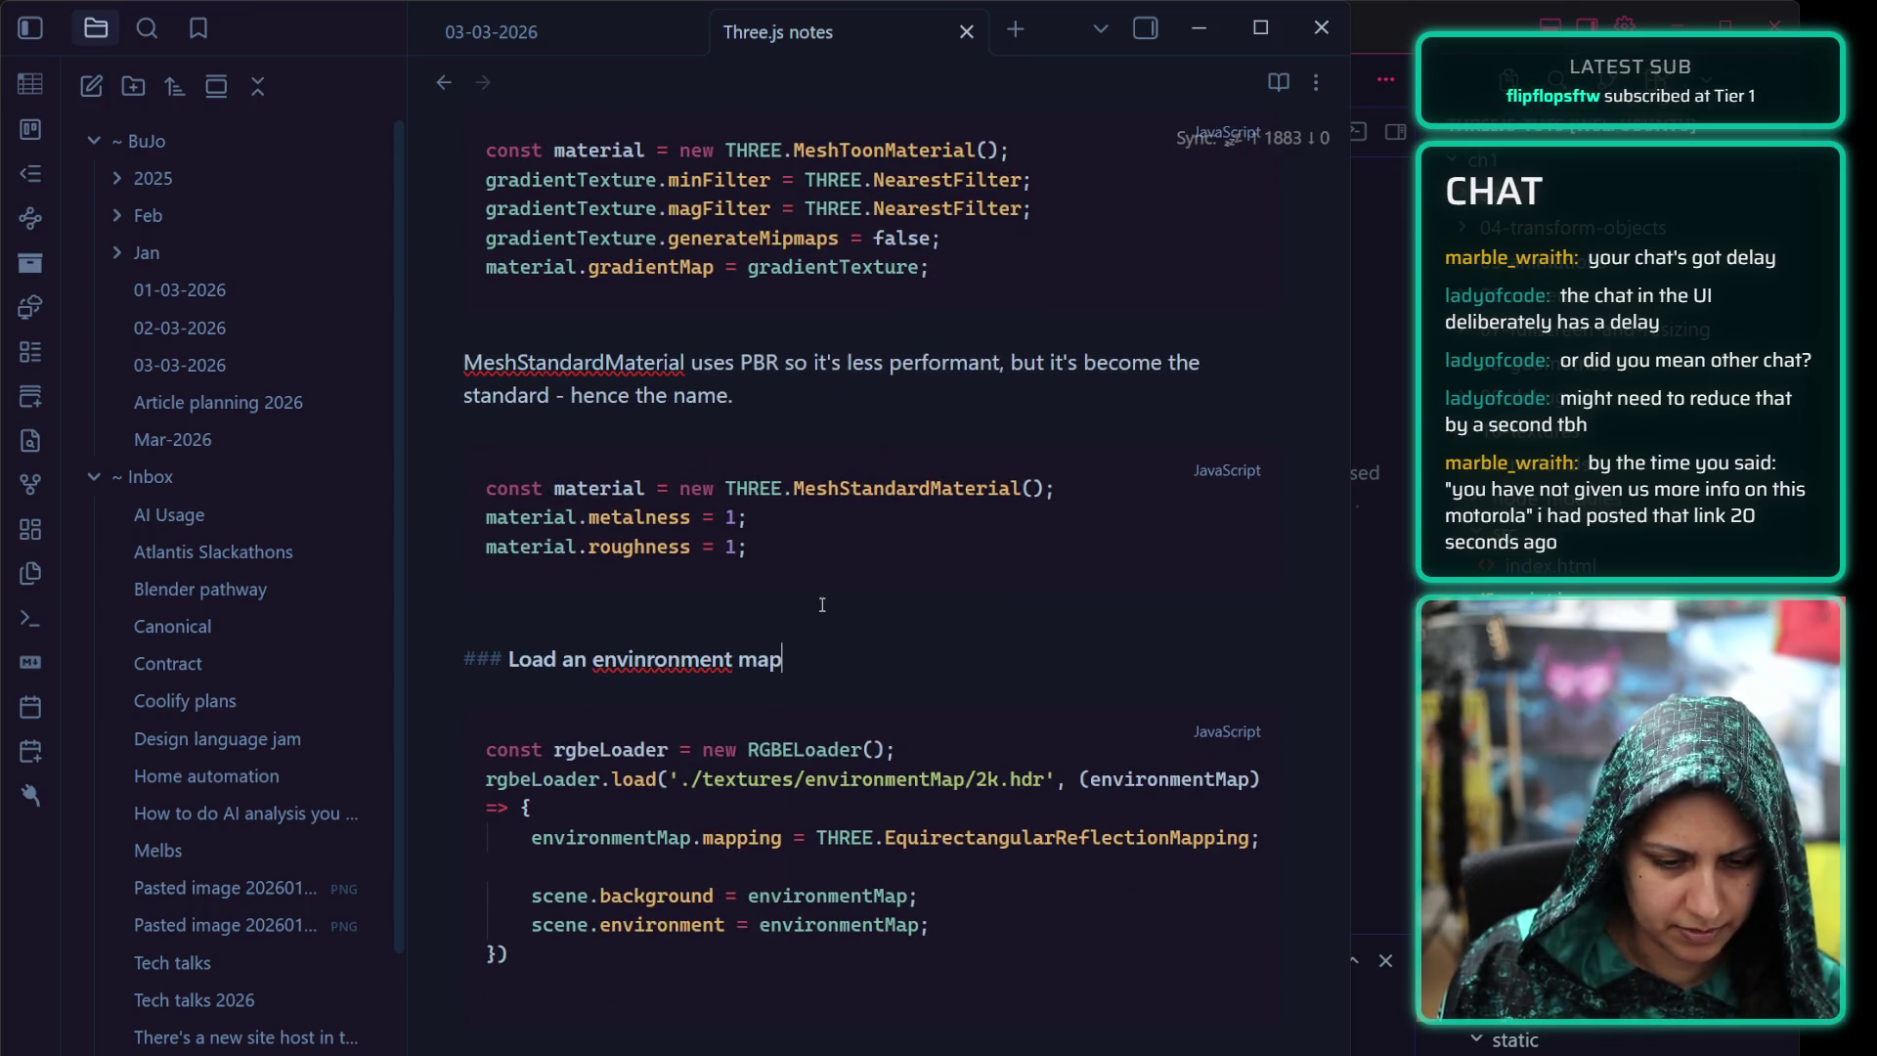
pyautogui.moveTo(738, 604); pyautogui.dragTo(432, 357)
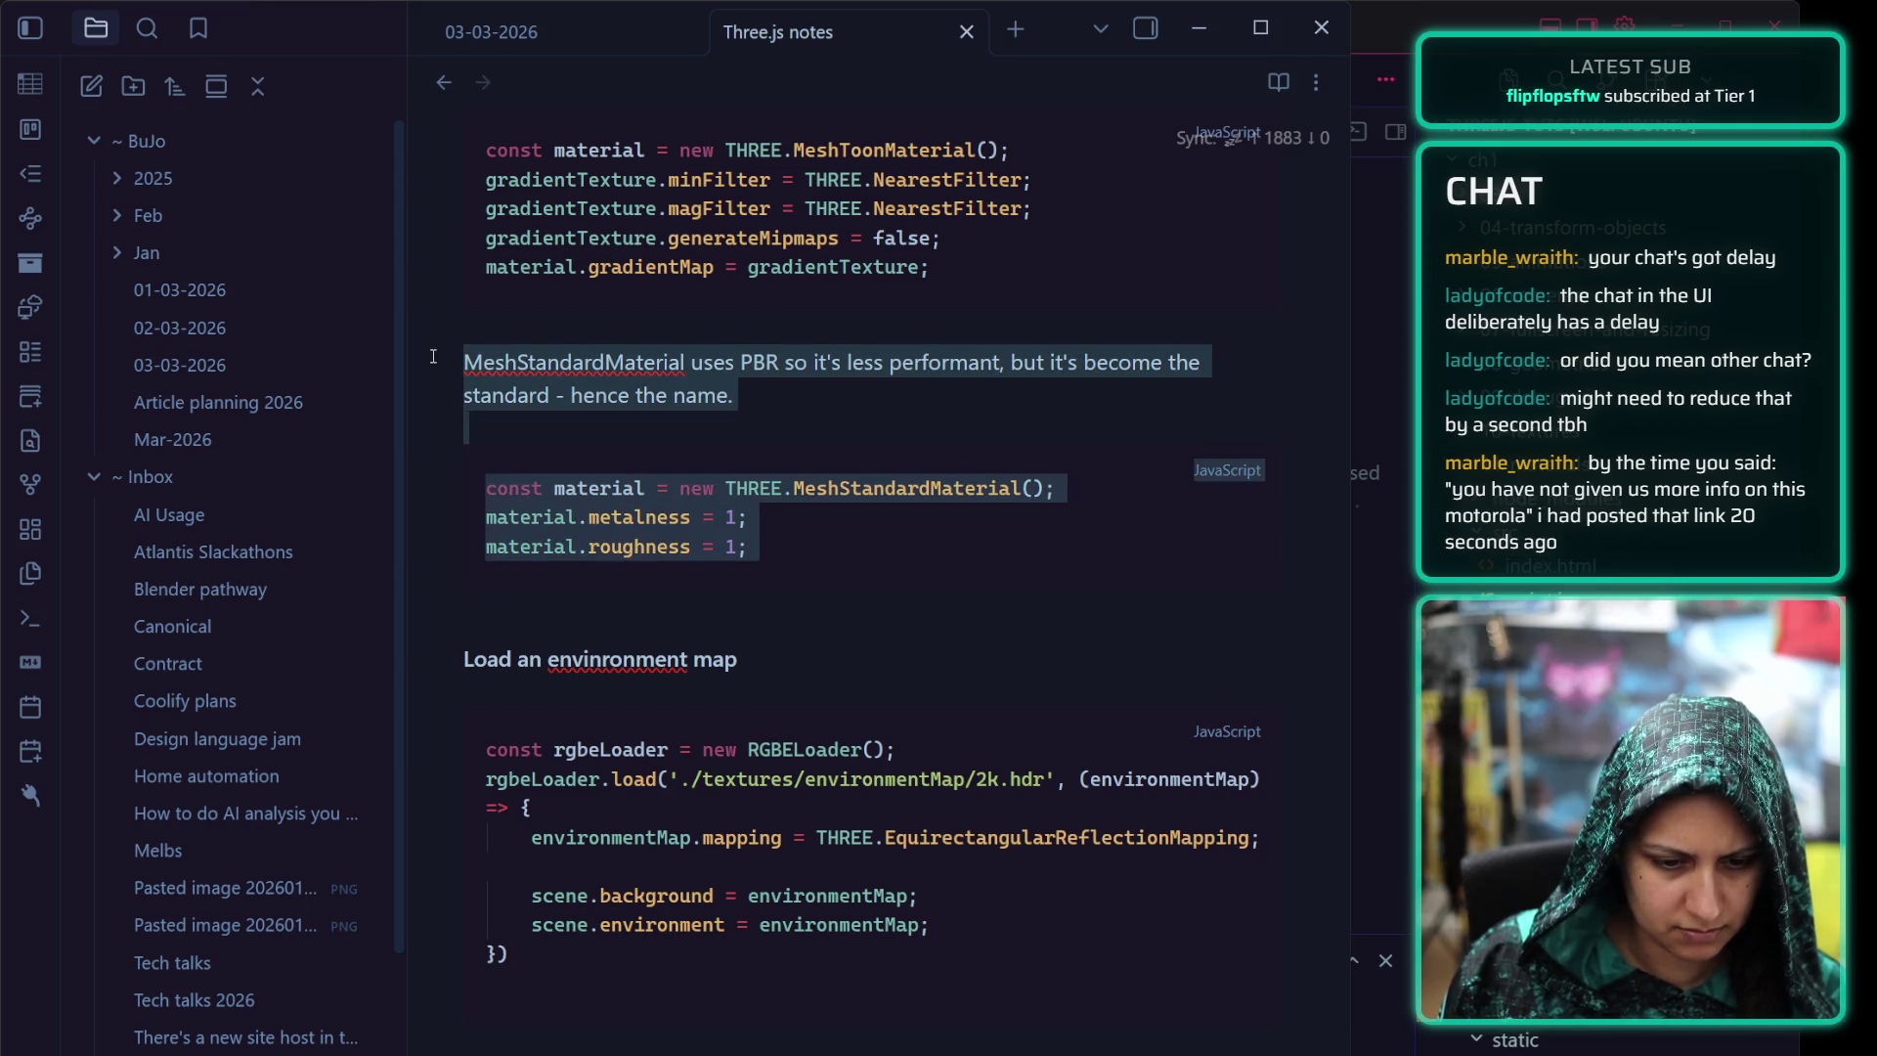
pyautogui.press('BackSpace')
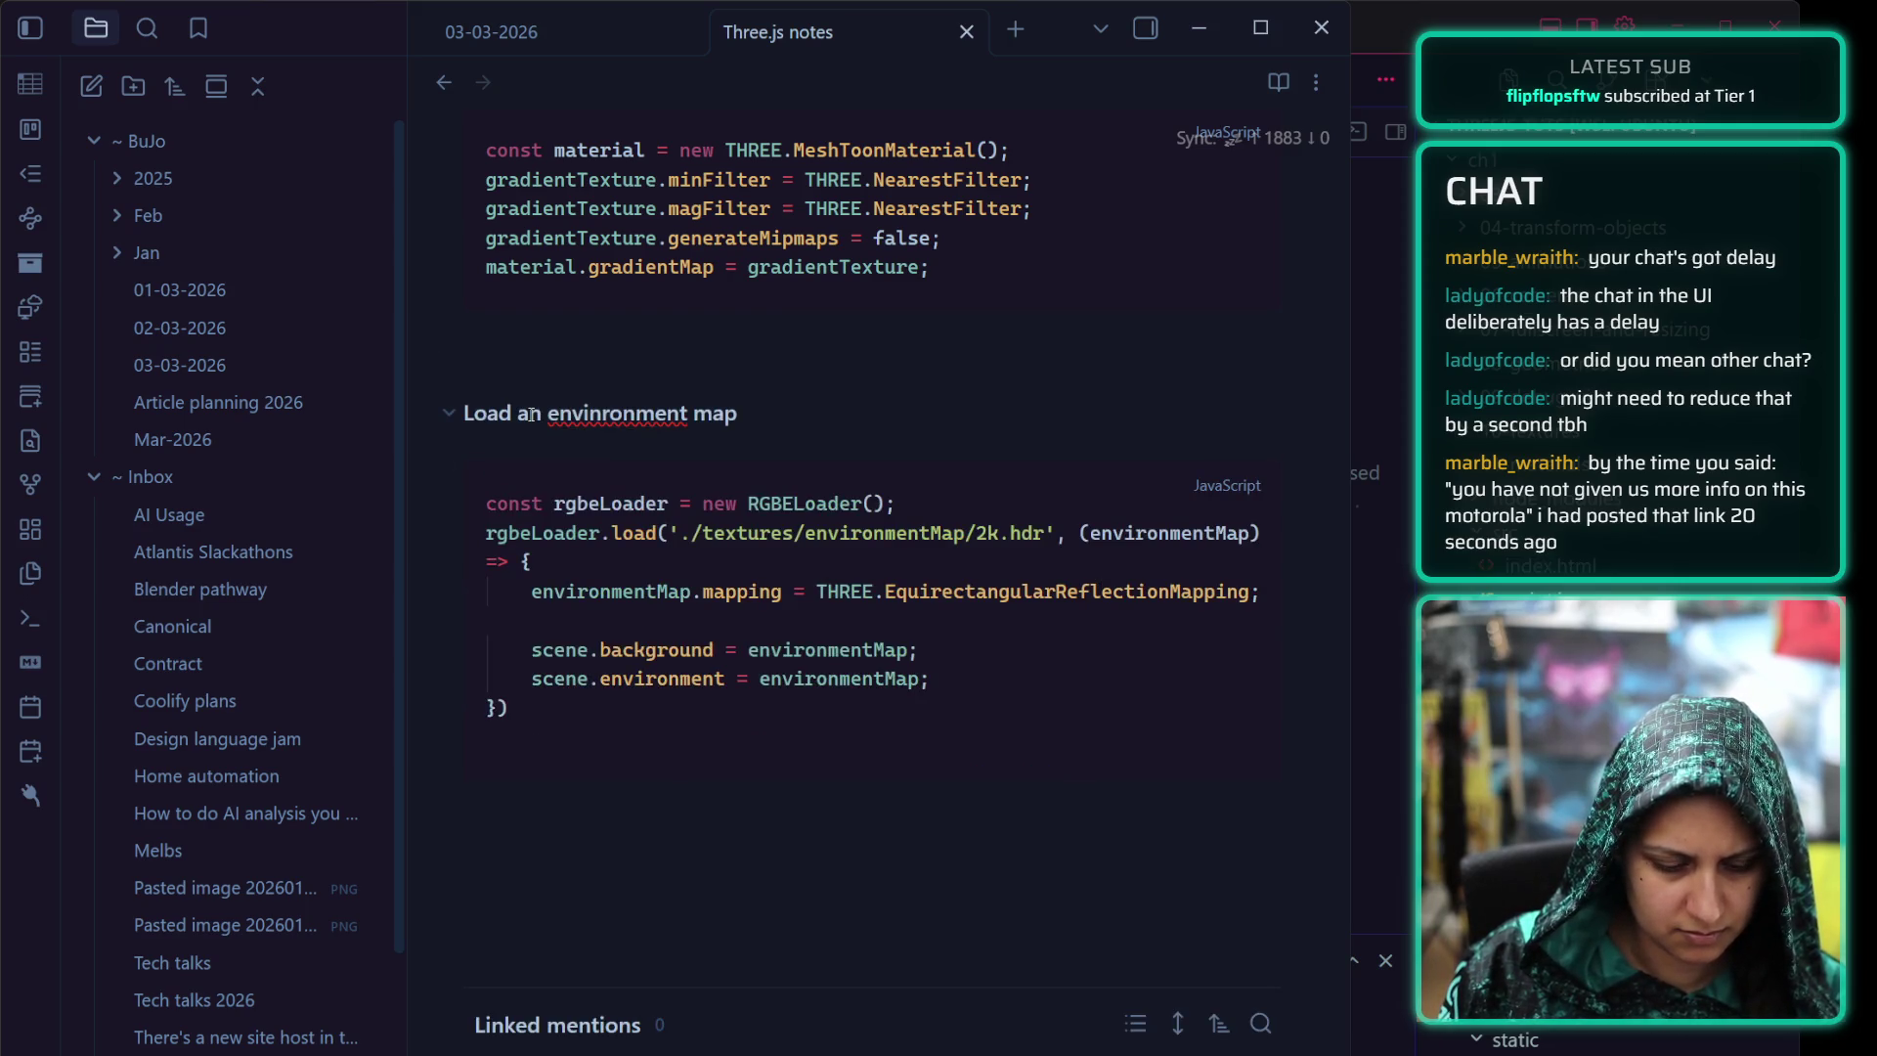
pyautogui.hotkey('ctrl', 'z')
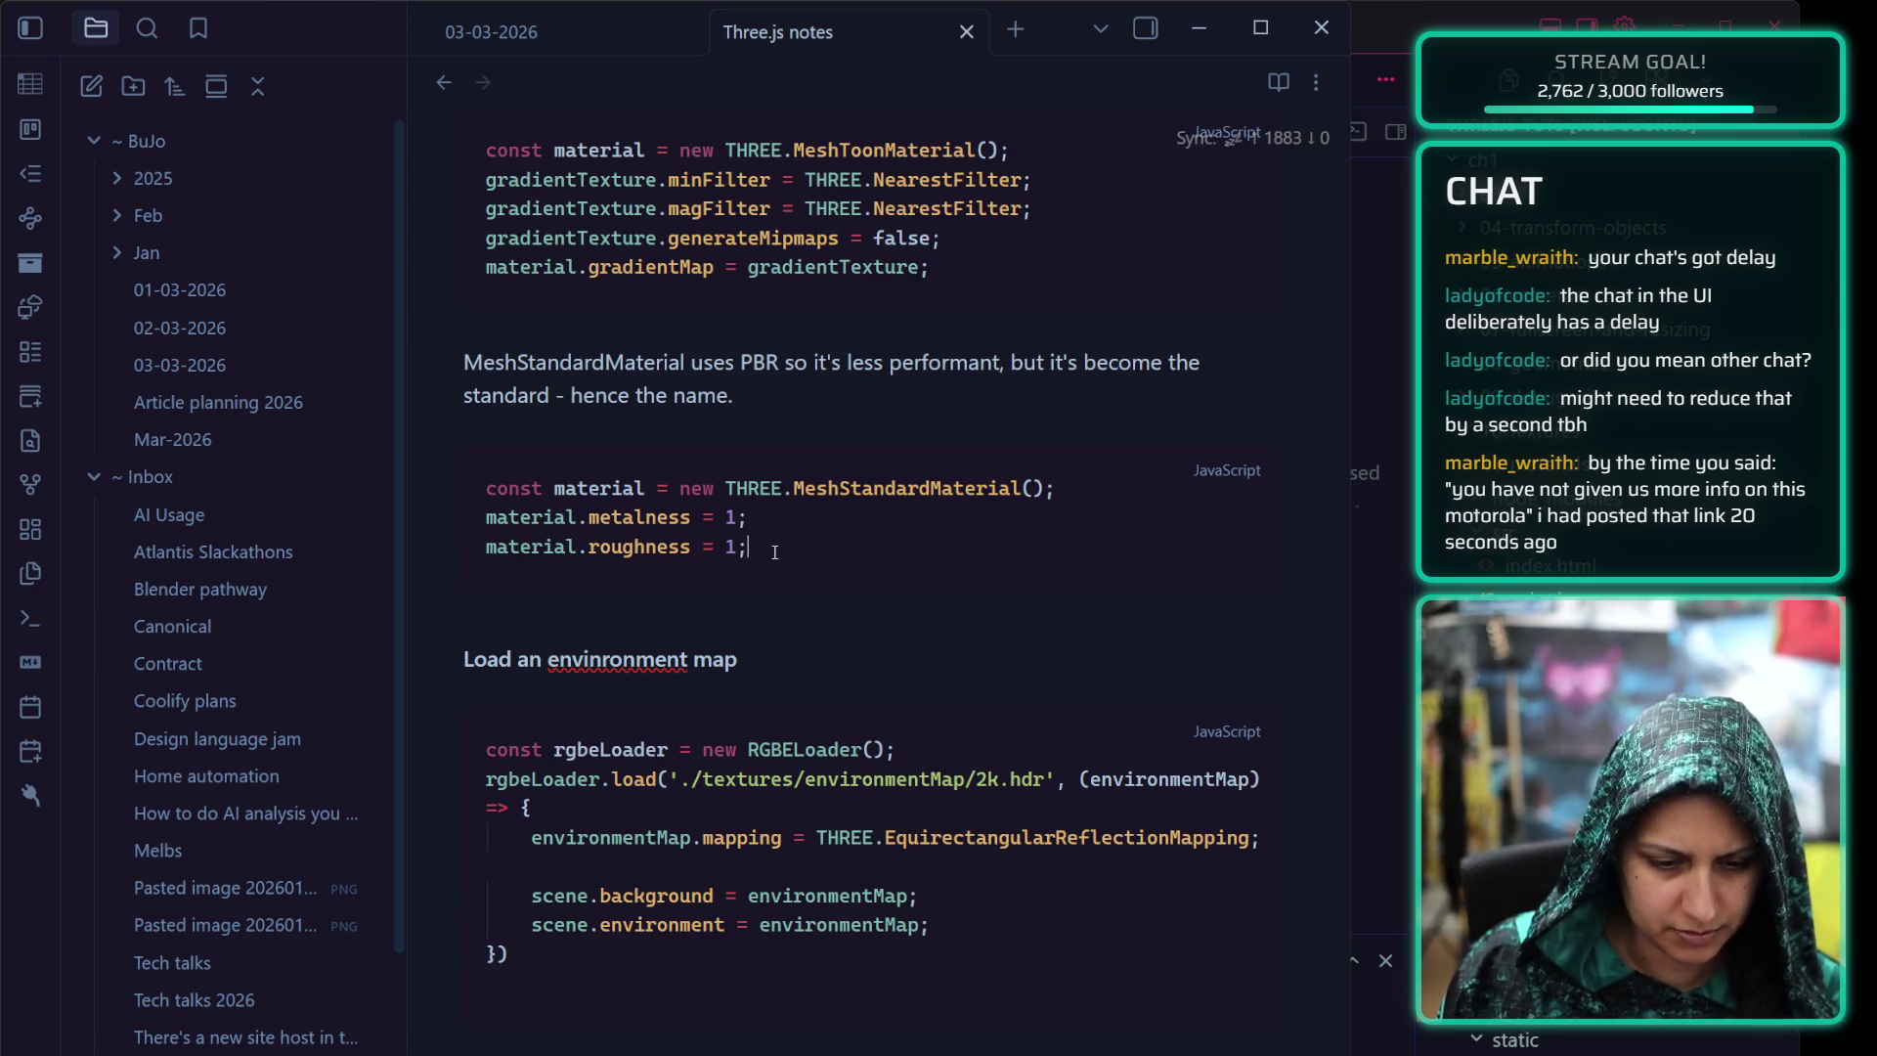
pyautogui.click(700, 601)
pyautogui.scroll(-1, 759, 595)
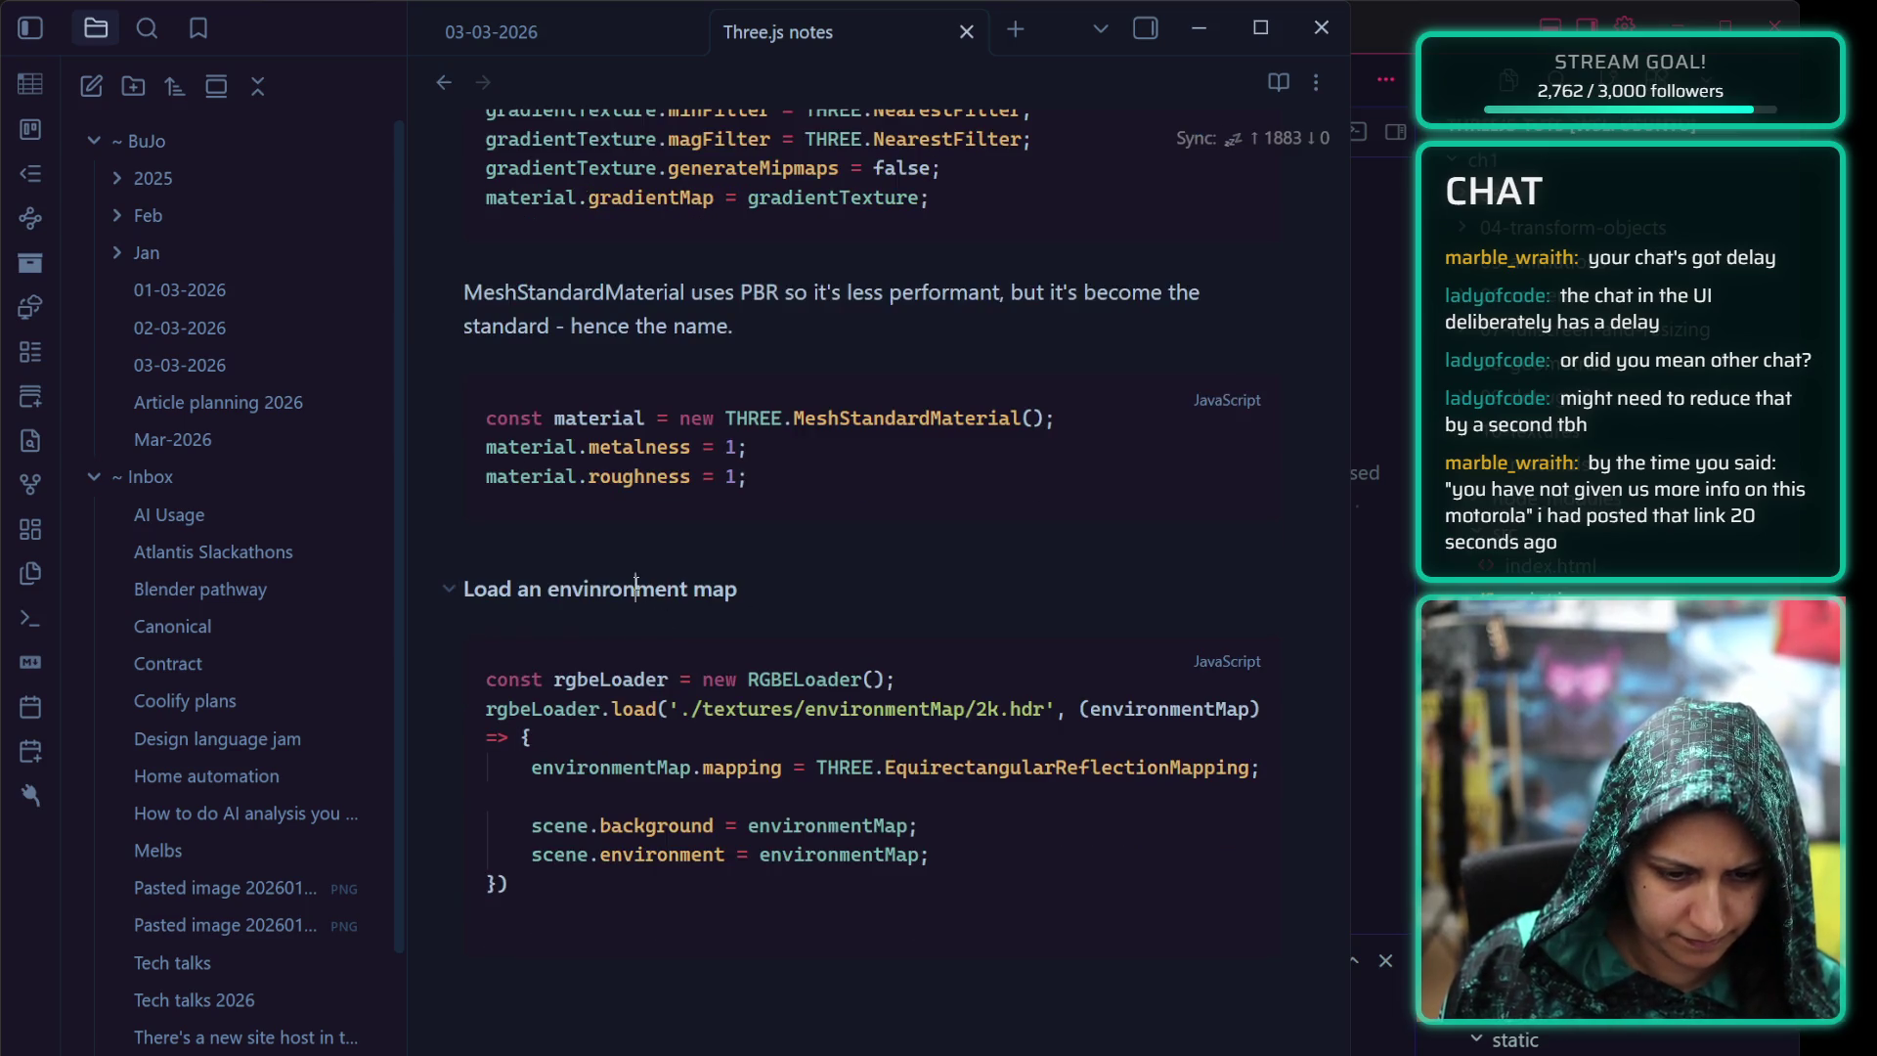
pyautogui.click(641, 594)
pyautogui.rightClick(634, 599)
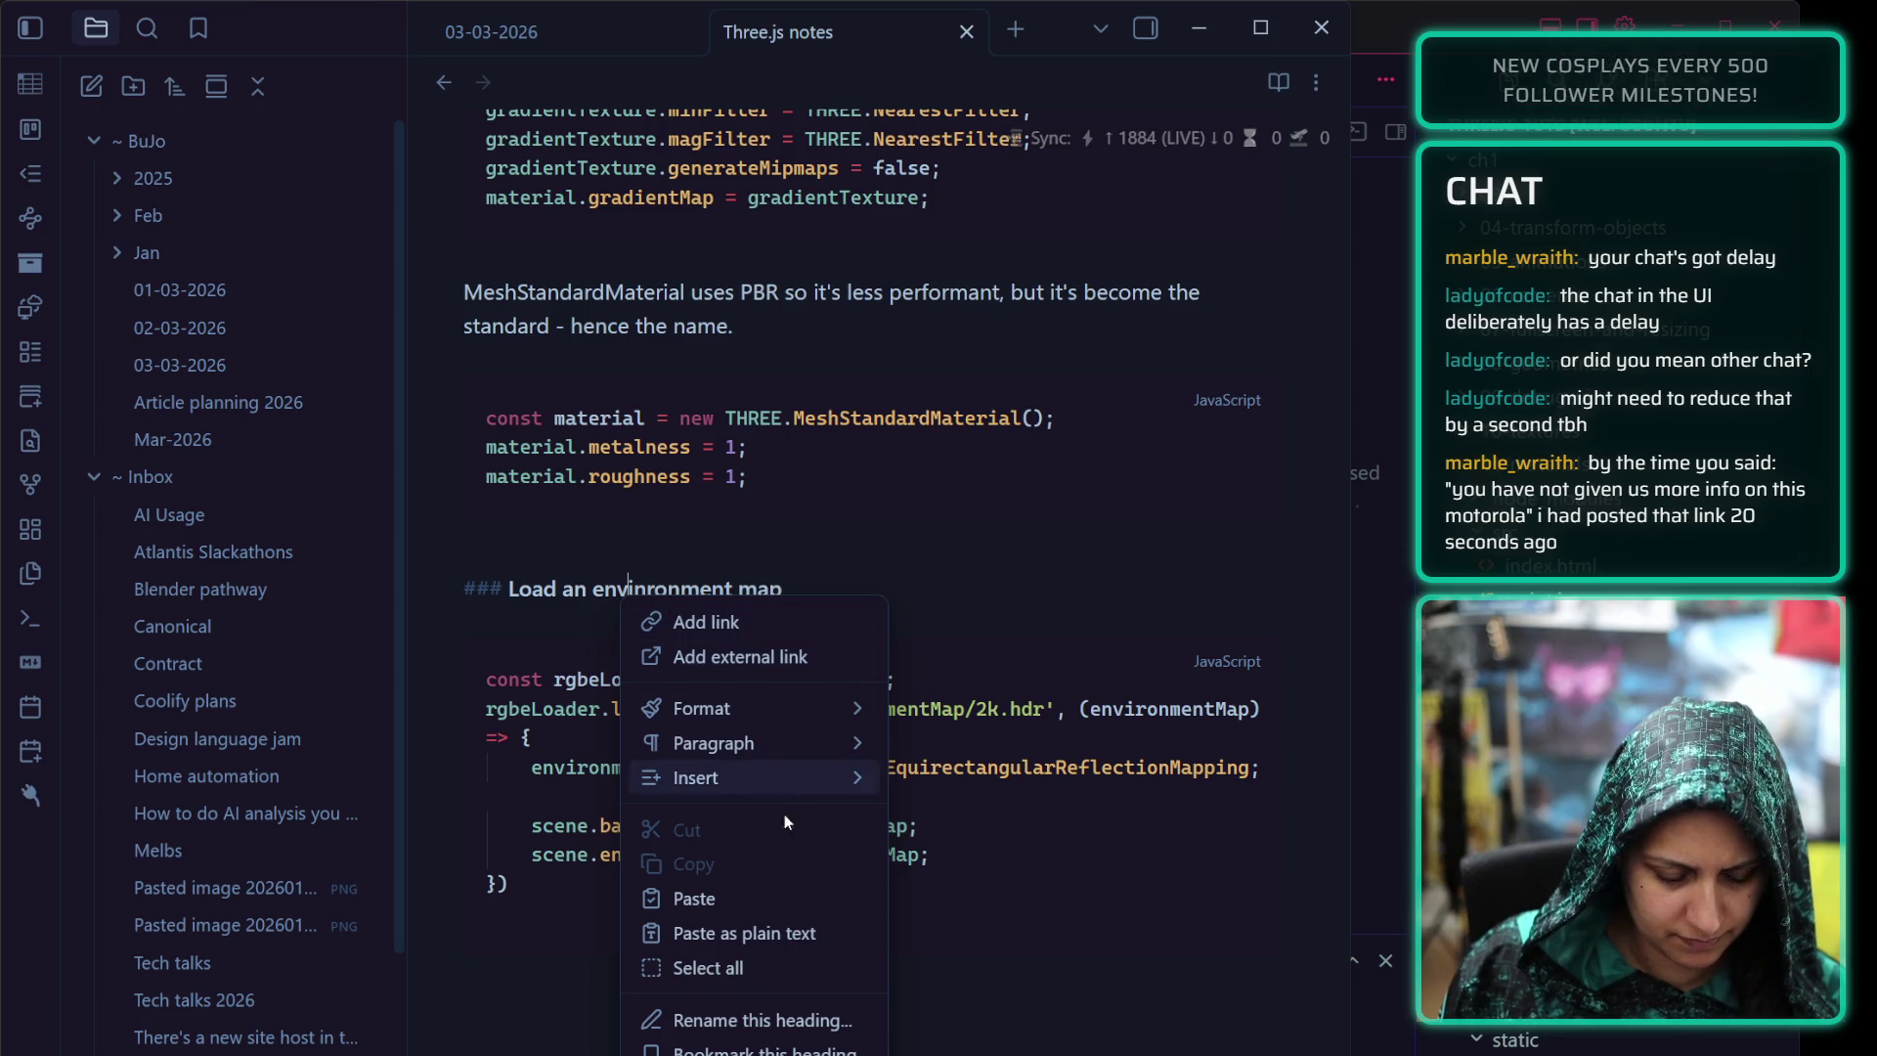
pyautogui.click(577, 538)
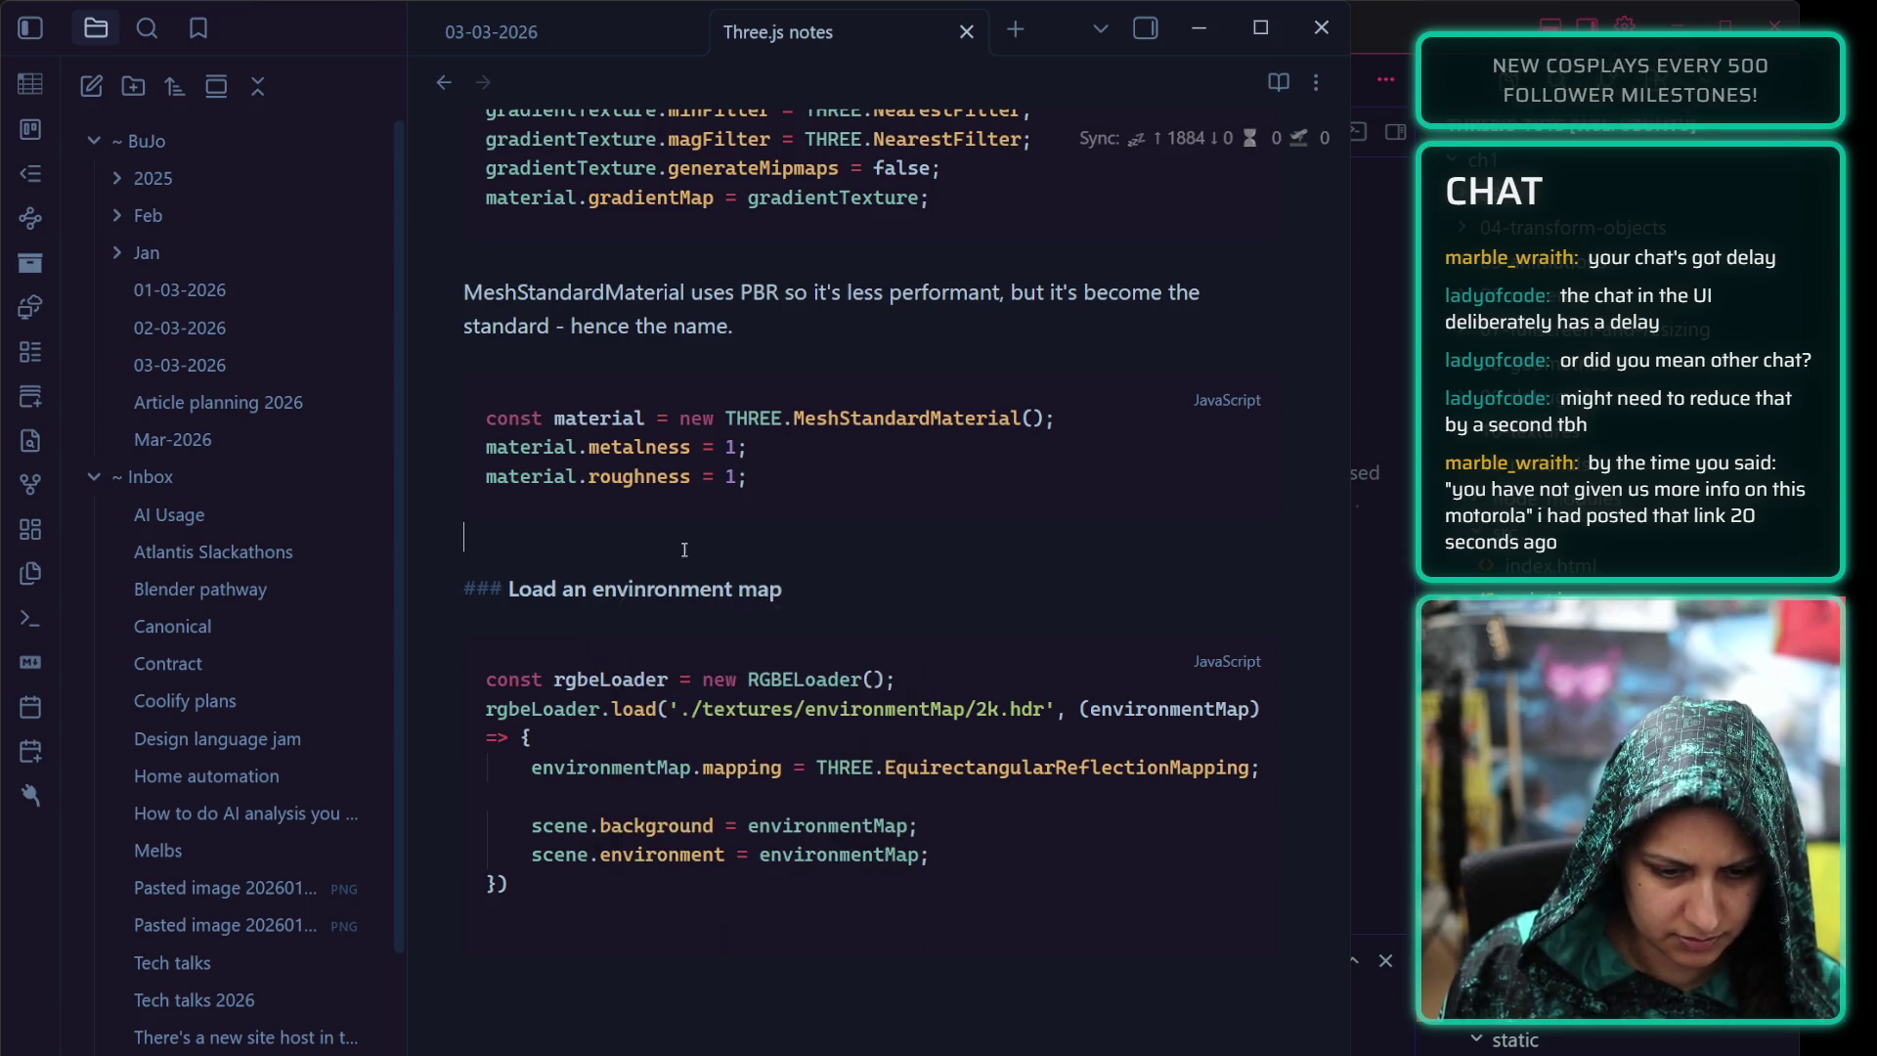
pyautogui.click(586, 589)
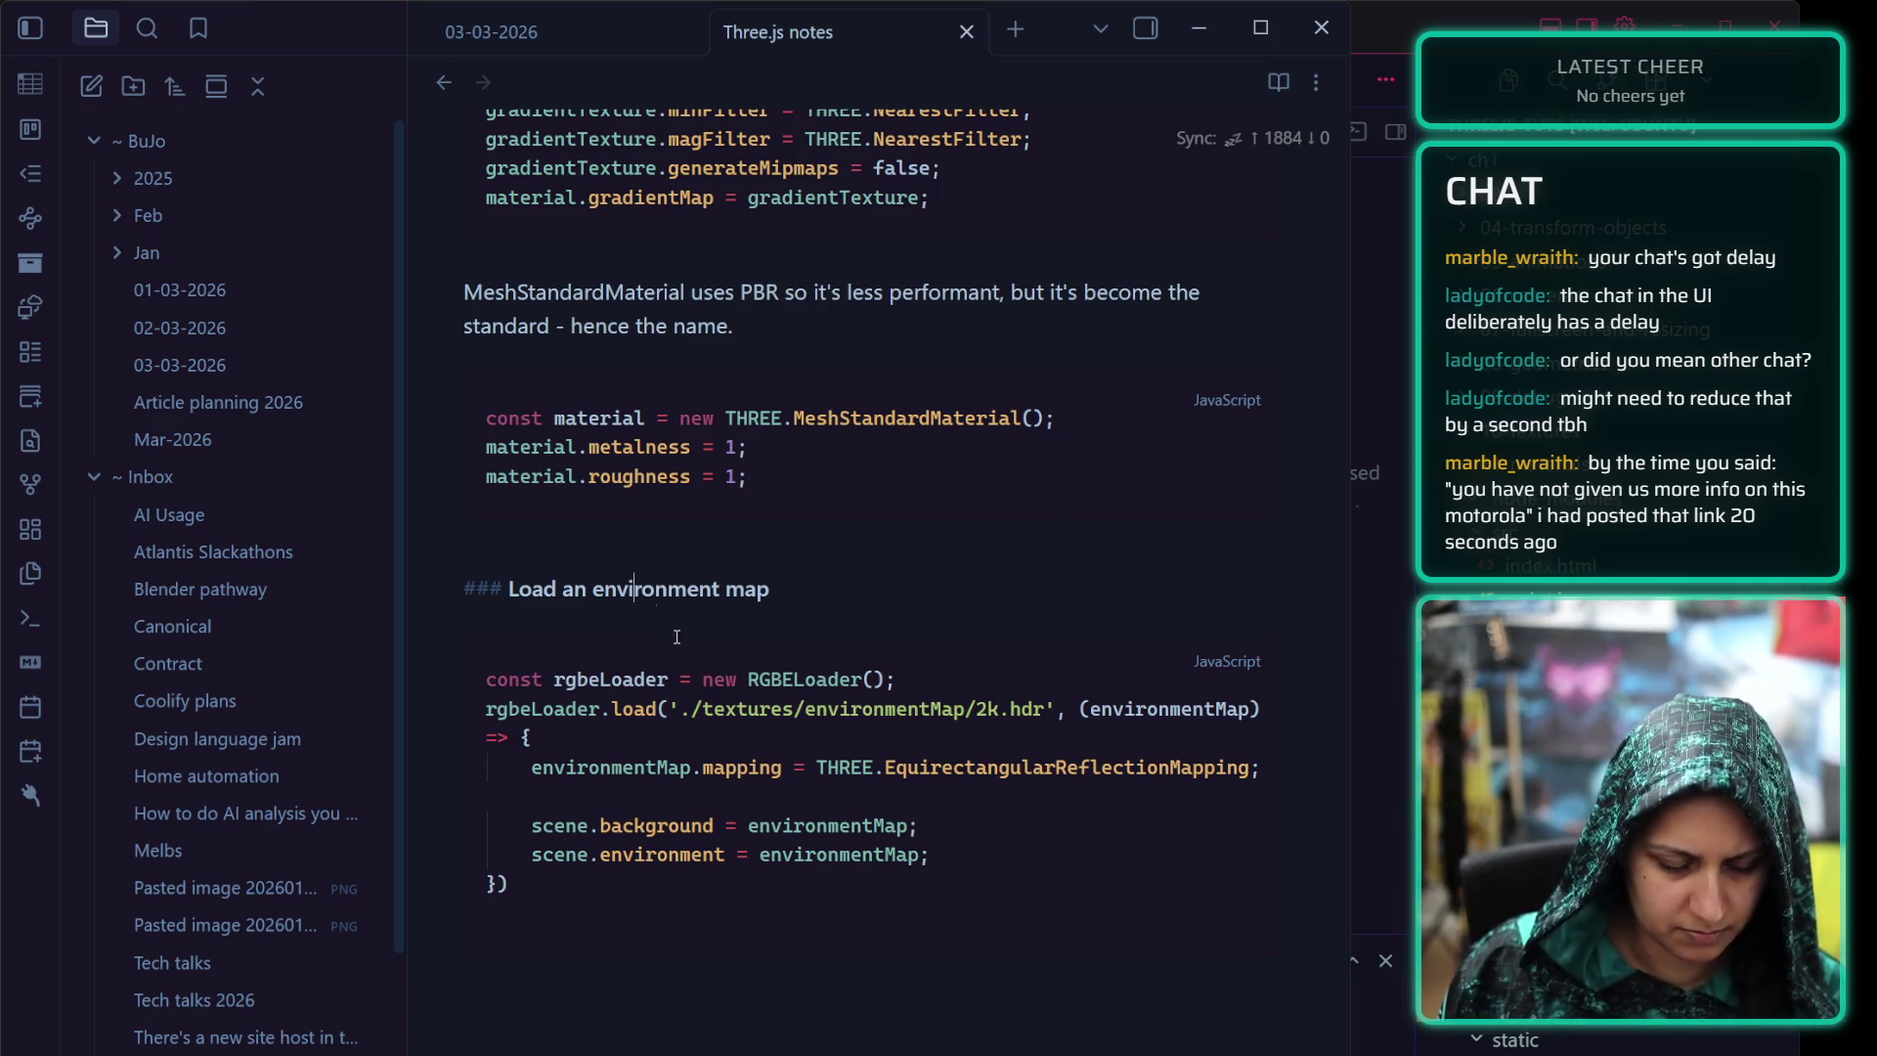
pyautogui.scroll(3, 733, 675)
# Insert two blank lines above the environment map heading
pyautogui.click(778, 734)
pyautogui.press('Return')
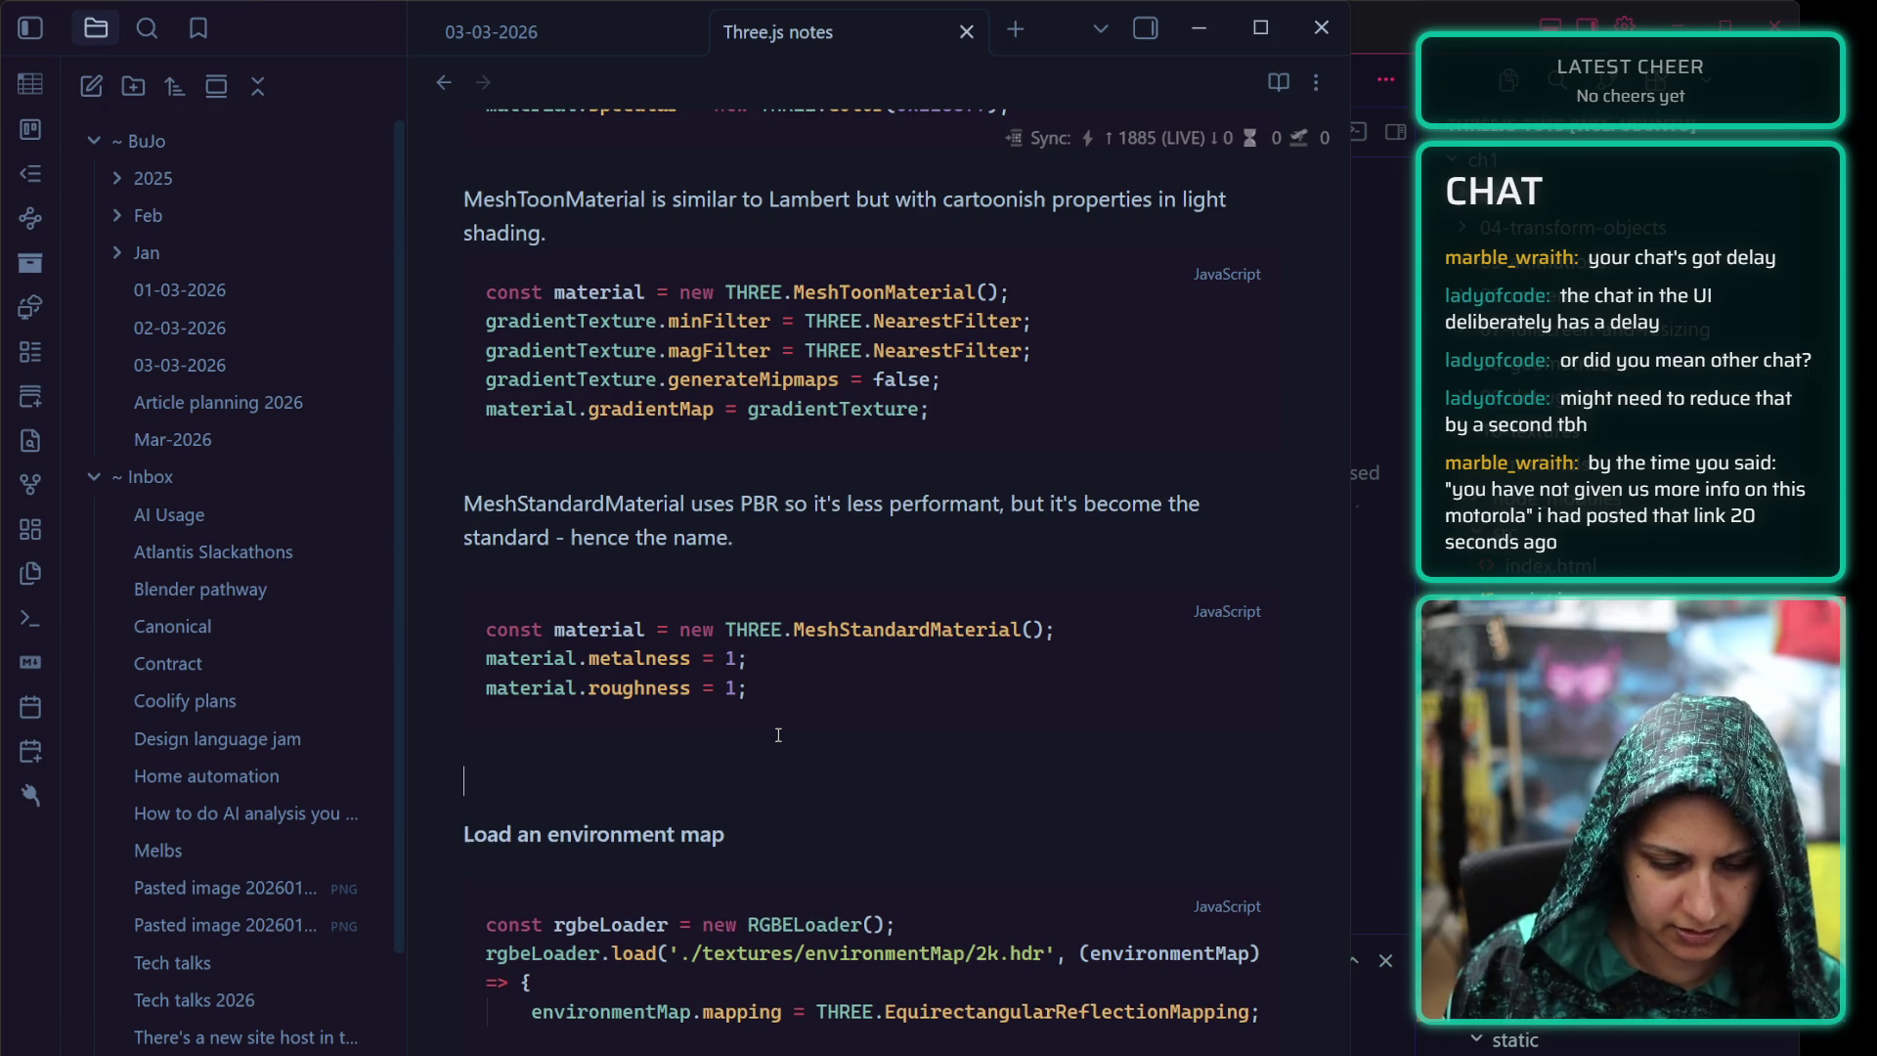
pyautogui.press('Return')
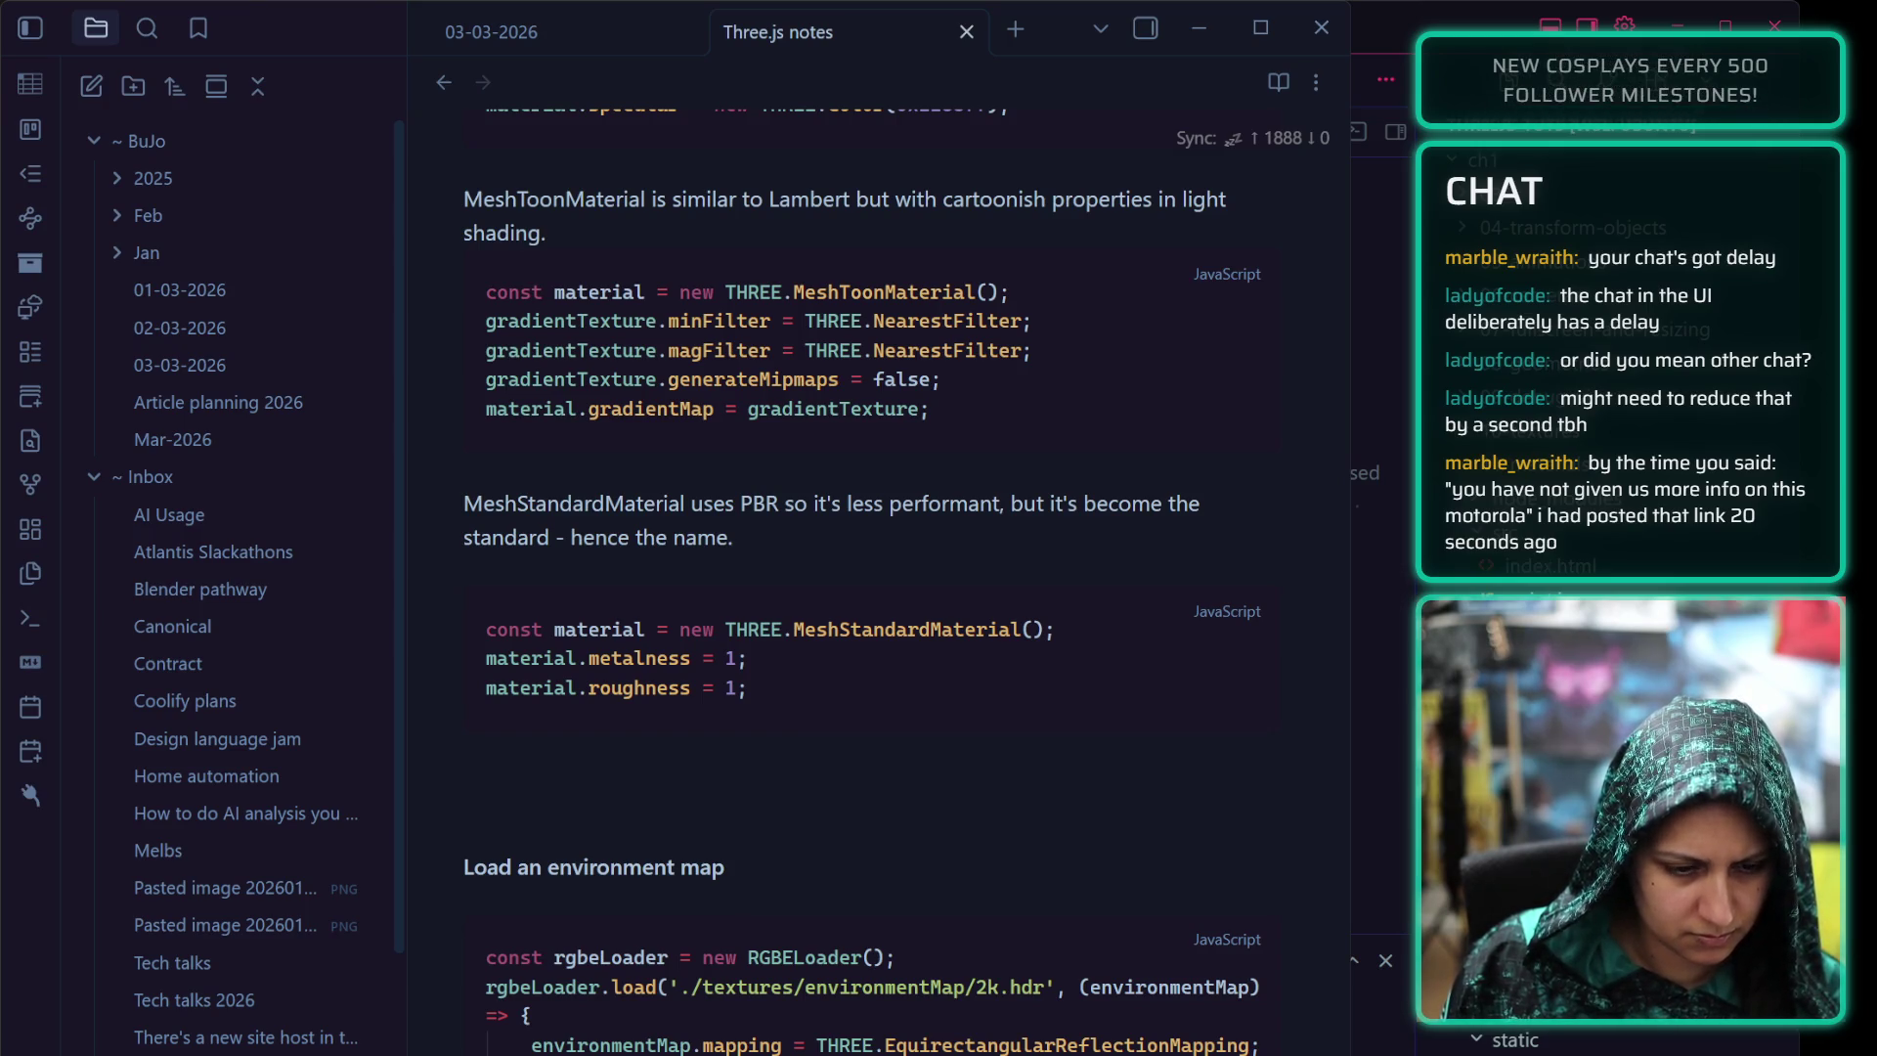
pyautogui.click(607, 773)
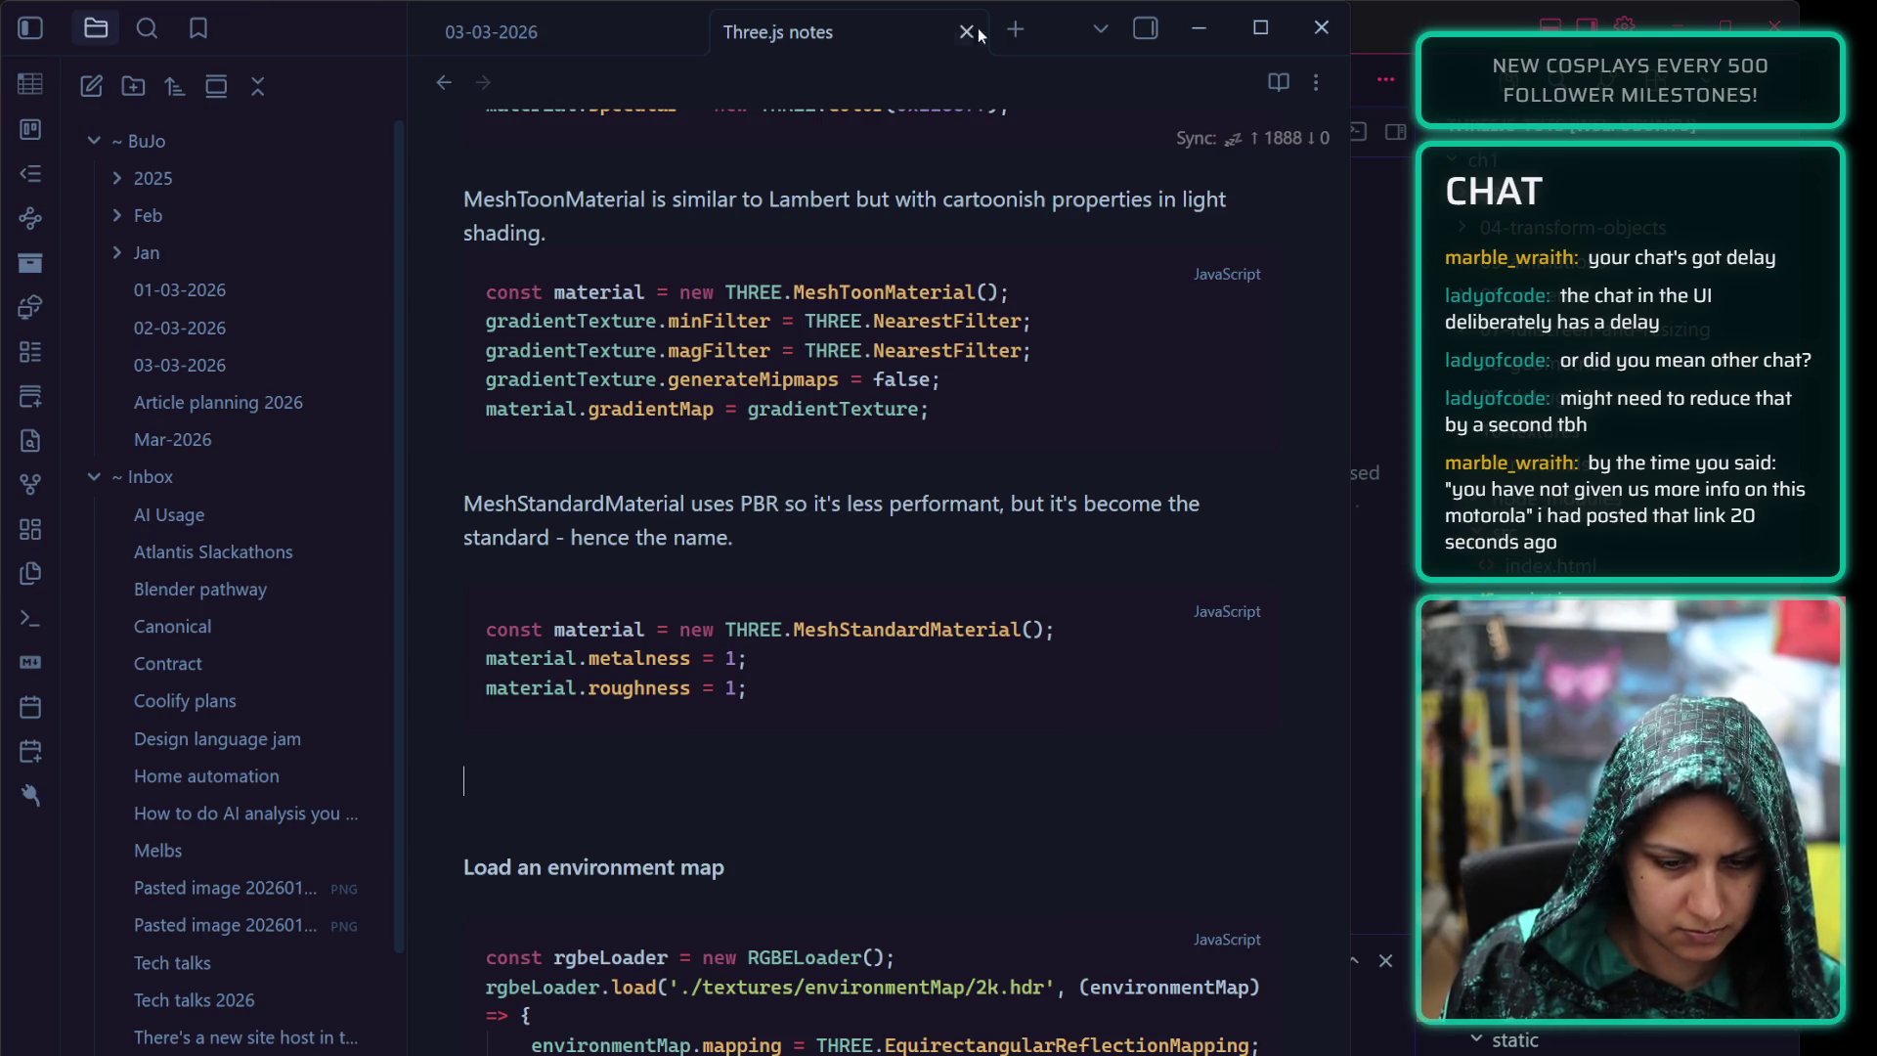
pyautogui.write('``')
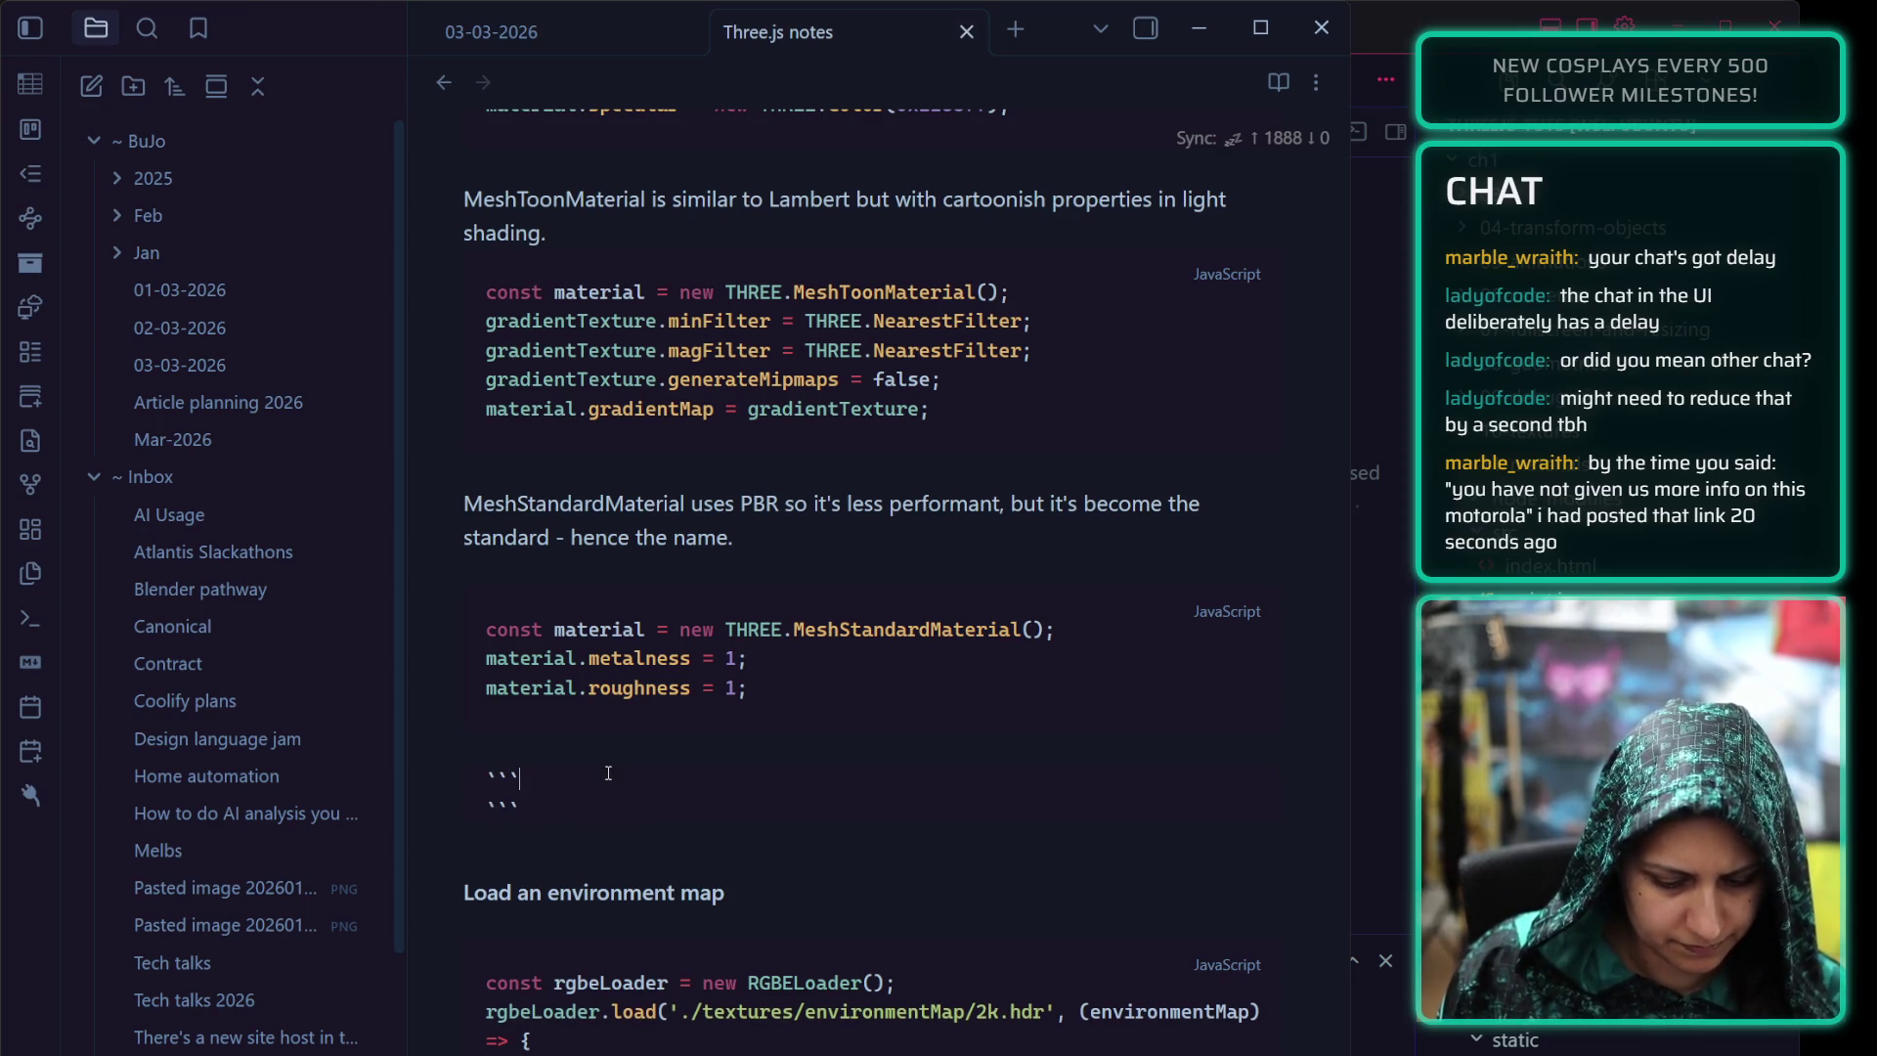
pyautogui.write('js')
# Paste the texture-map code and uncomment the map, aoMap, aoMapIntensity, displacementMap and displacementScale lines
pyautogui.hotkey('ctrl', 'v')
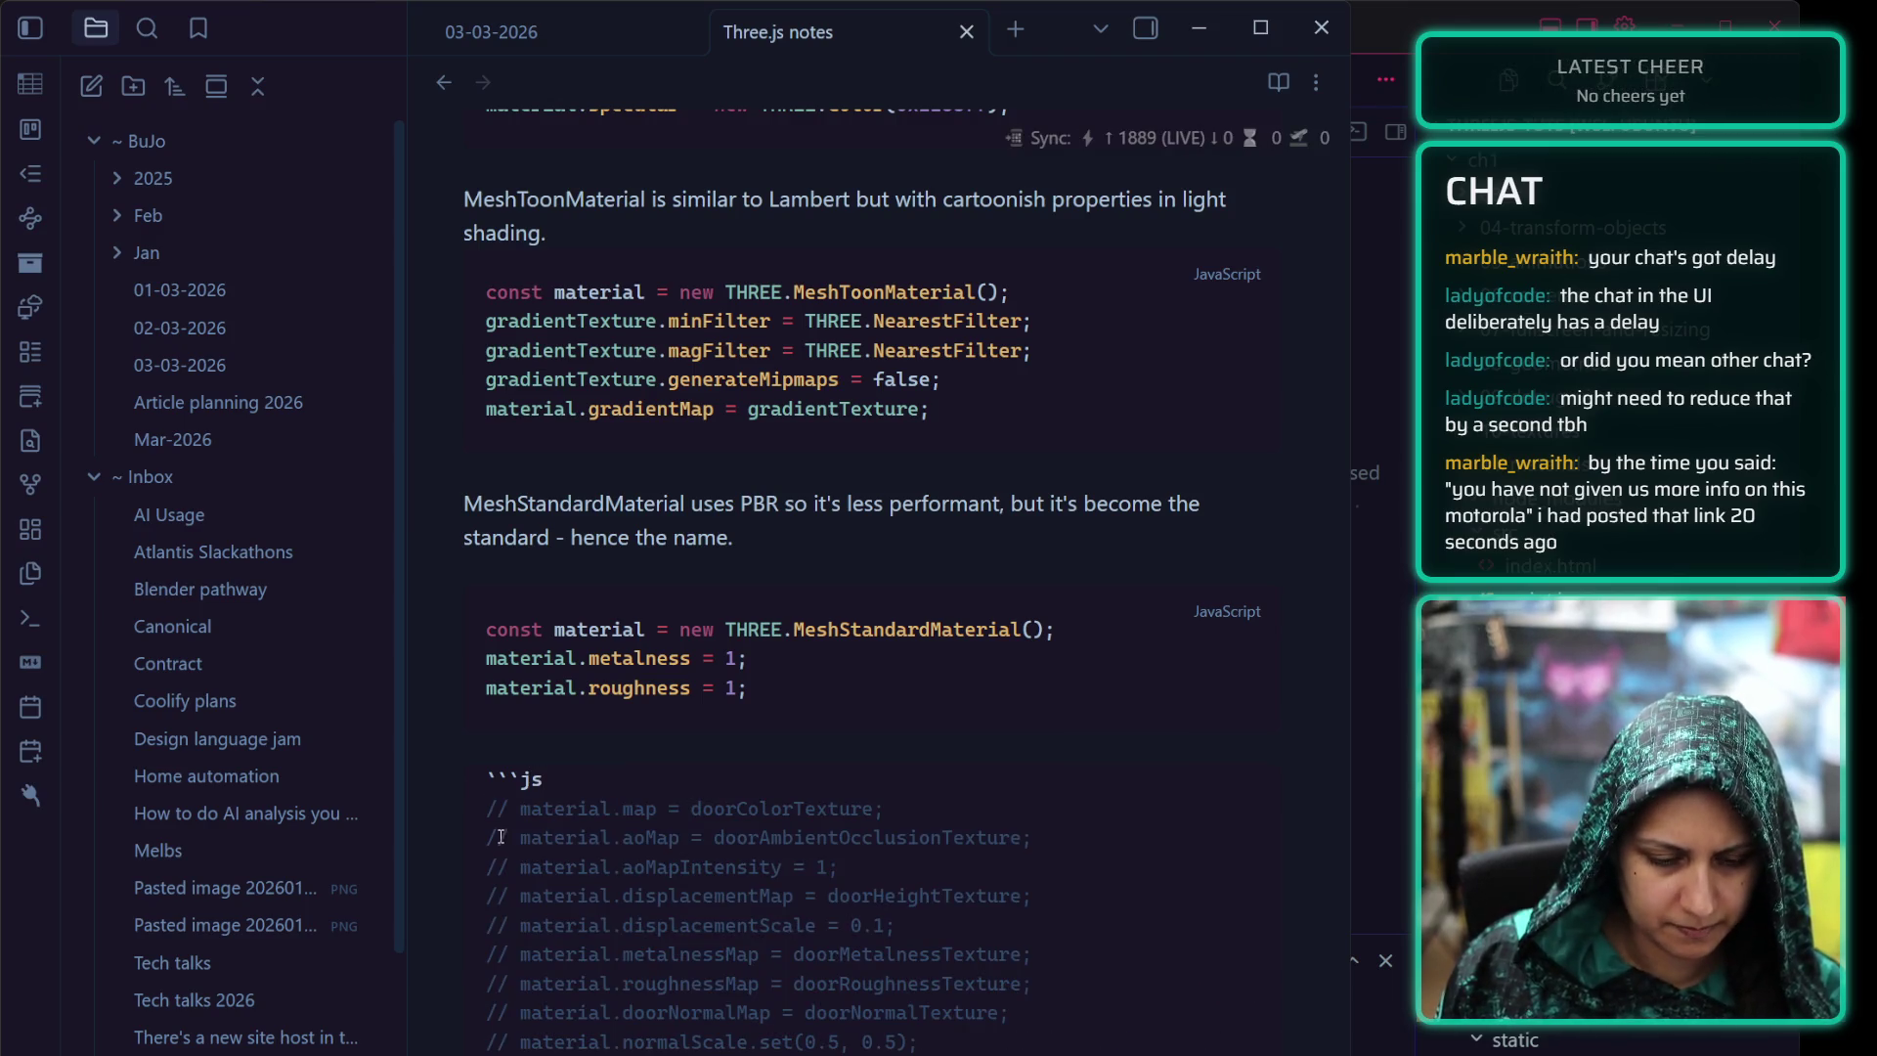
pyautogui.click(518, 811)
pyautogui.press('BackSpace')
pyautogui.press('BackSpace')
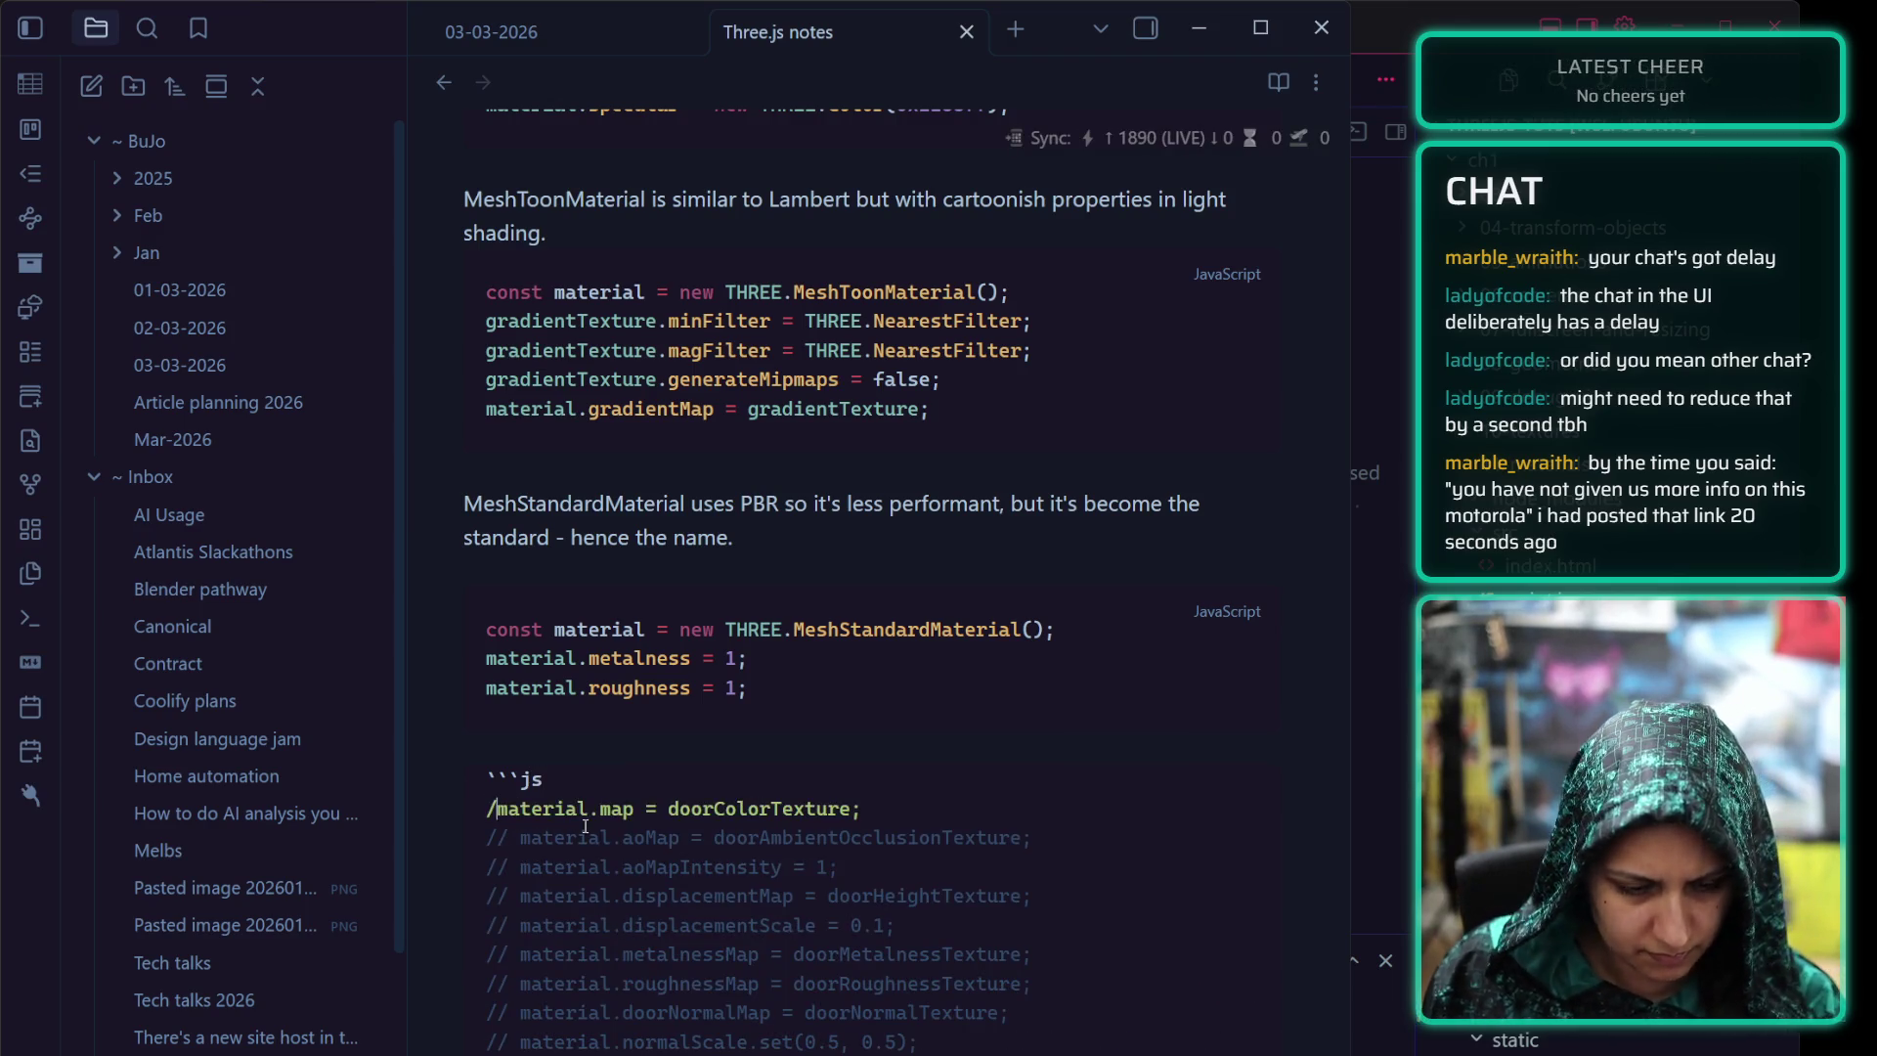
pyautogui.press('BackSpace')
pyautogui.click(519, 837)
pyautogui.press('BackSpace')
pyautogui.press('BackSpace')
pyautogui.press('BackSpace')
pyautogui.click(519, 867)
pyautogui.press('BackSpace')
pyautogui.press('BackSpace')
pyautogui.press('BackSpace')
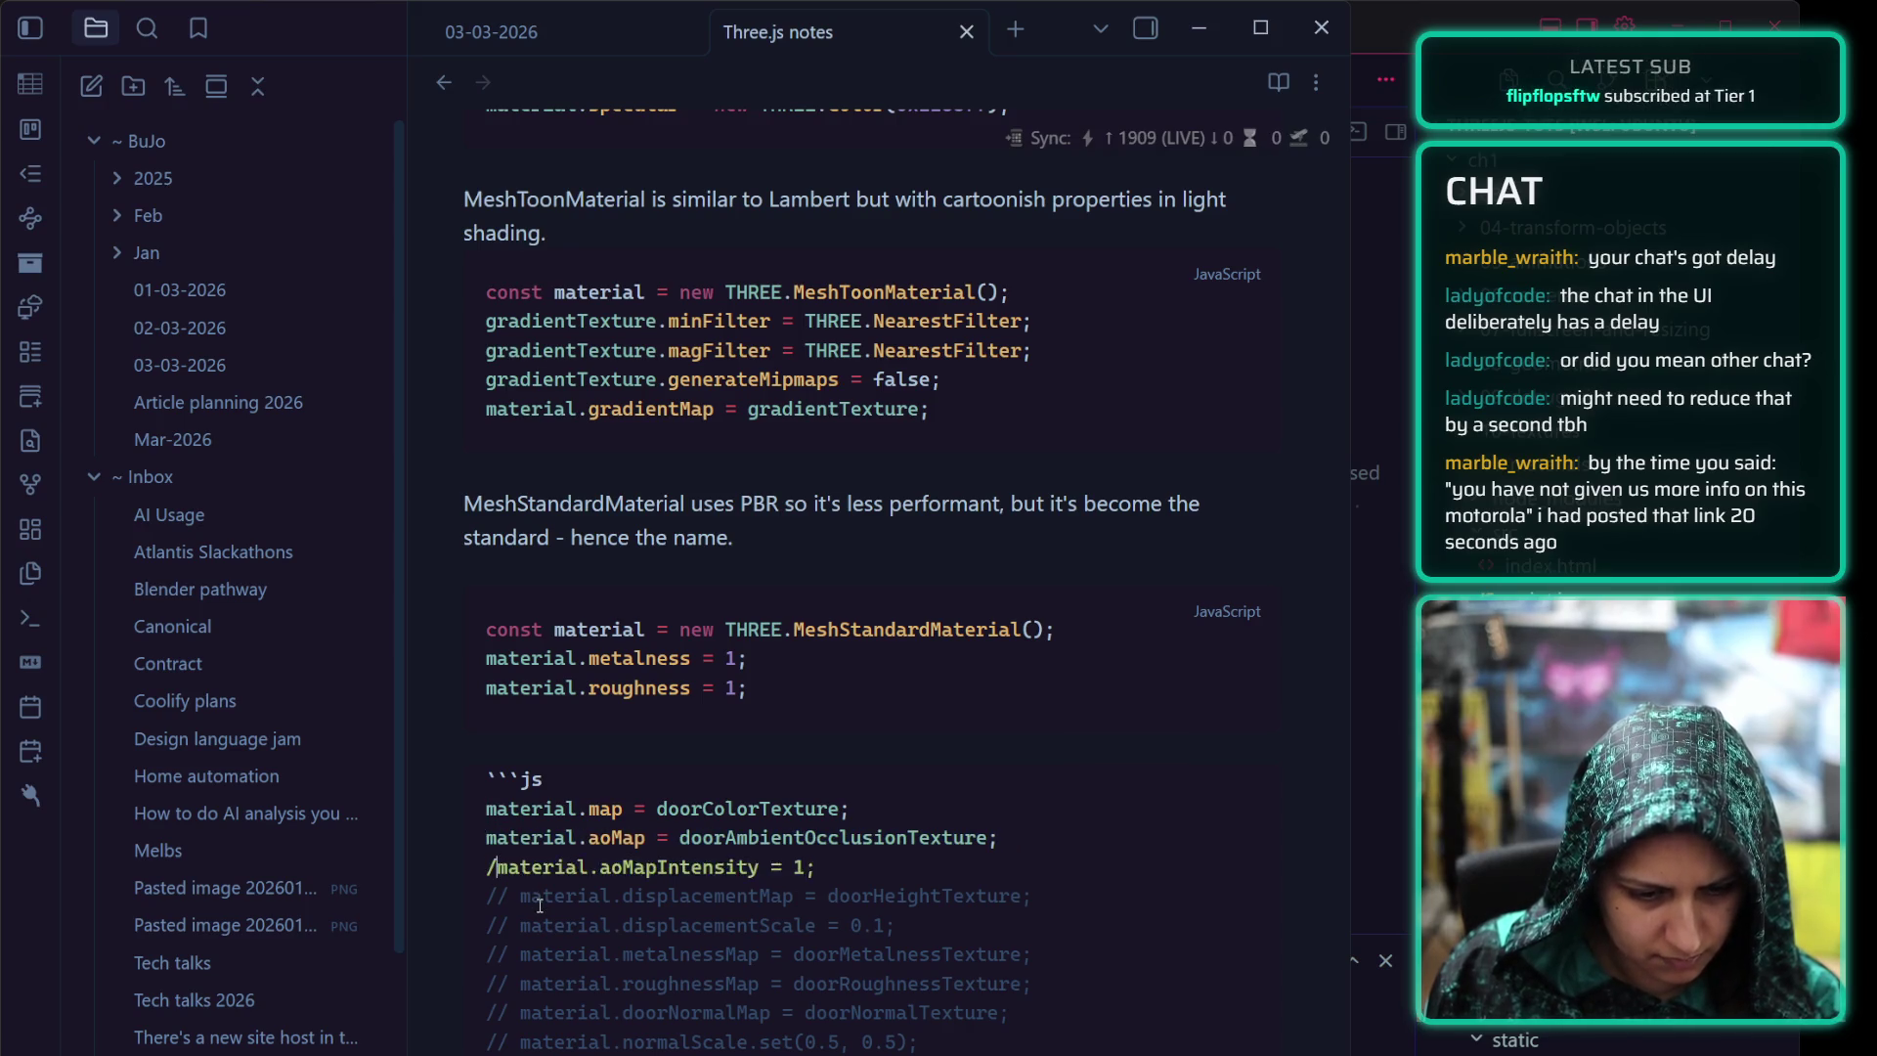
pyautogui.press('BackSpace')
pyautogui.press('BackSpace')
pyautogui.press('BackSpace')
pyautogui.click(516, 925)
pyautogui.press('BackSpace')
pyautogui.press('BackSpace')
pyautogui.press('BackSpace')
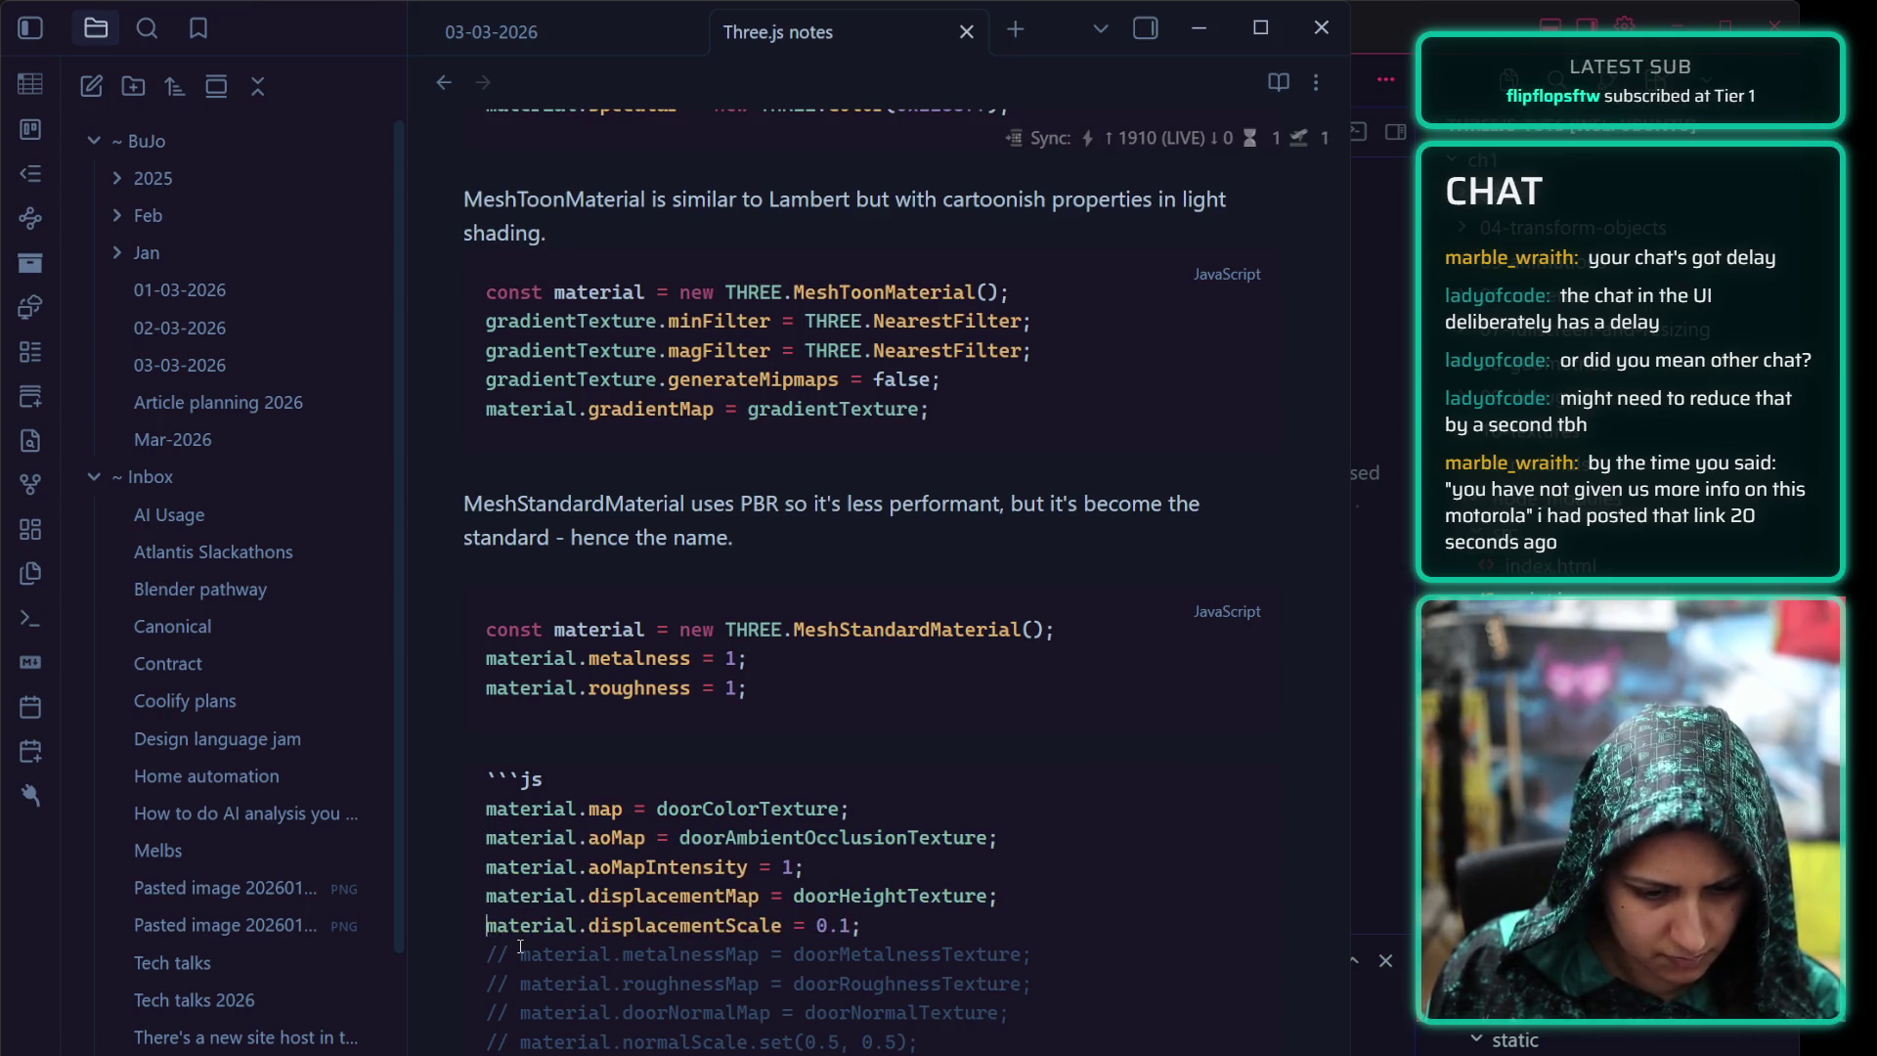
# Uncomment the metalnessMap, roughnessMap, normalMap and normalScale lines, leaving the gui lines commented
pyautogui.click(516, 955)
pyautogui.press('BackSpace')
pyautogui.press('BackSpace')
pyautogui.press('BackSpace')
pyautogui.press('BackSpace')
pyautogui.write('/')
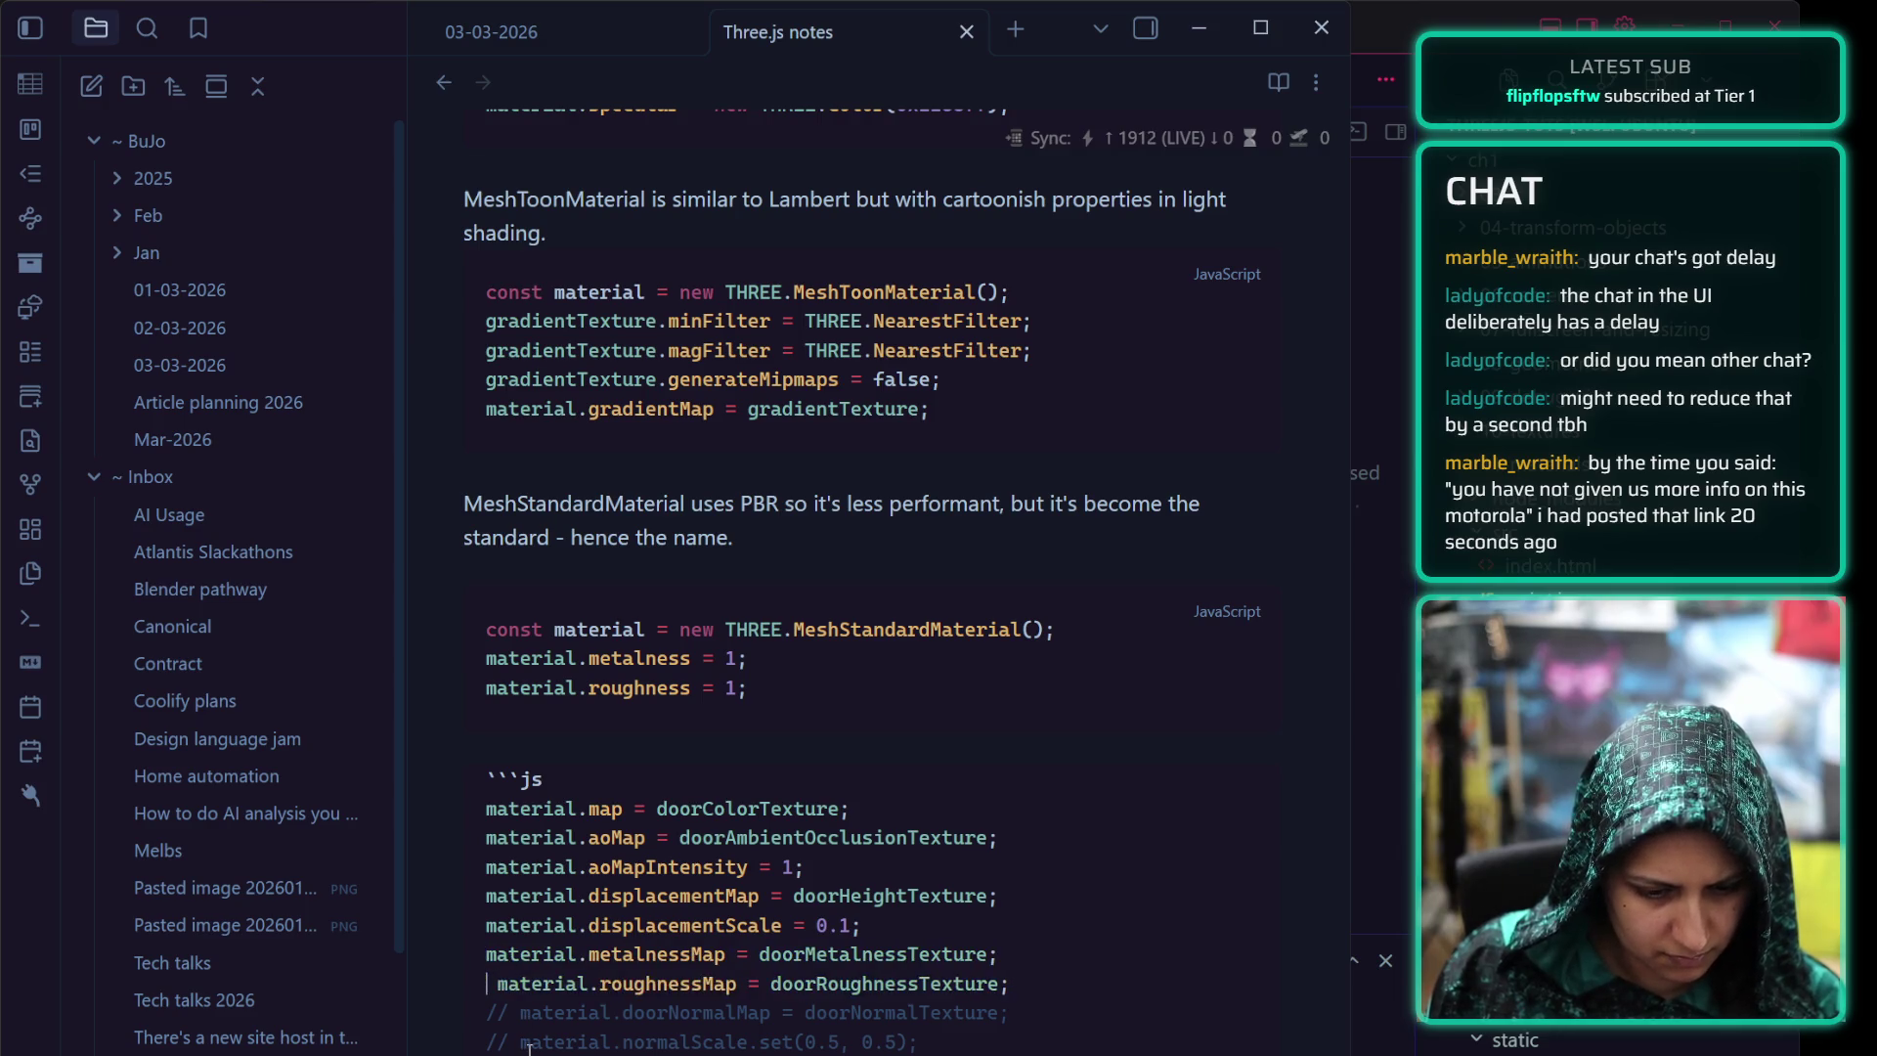
pyautogui.press('BackSpace')
pyautogui.press('BackSpace')
pyautogui.press('BackSpace')
pyautogui.hotkey('ctrl', 'z')
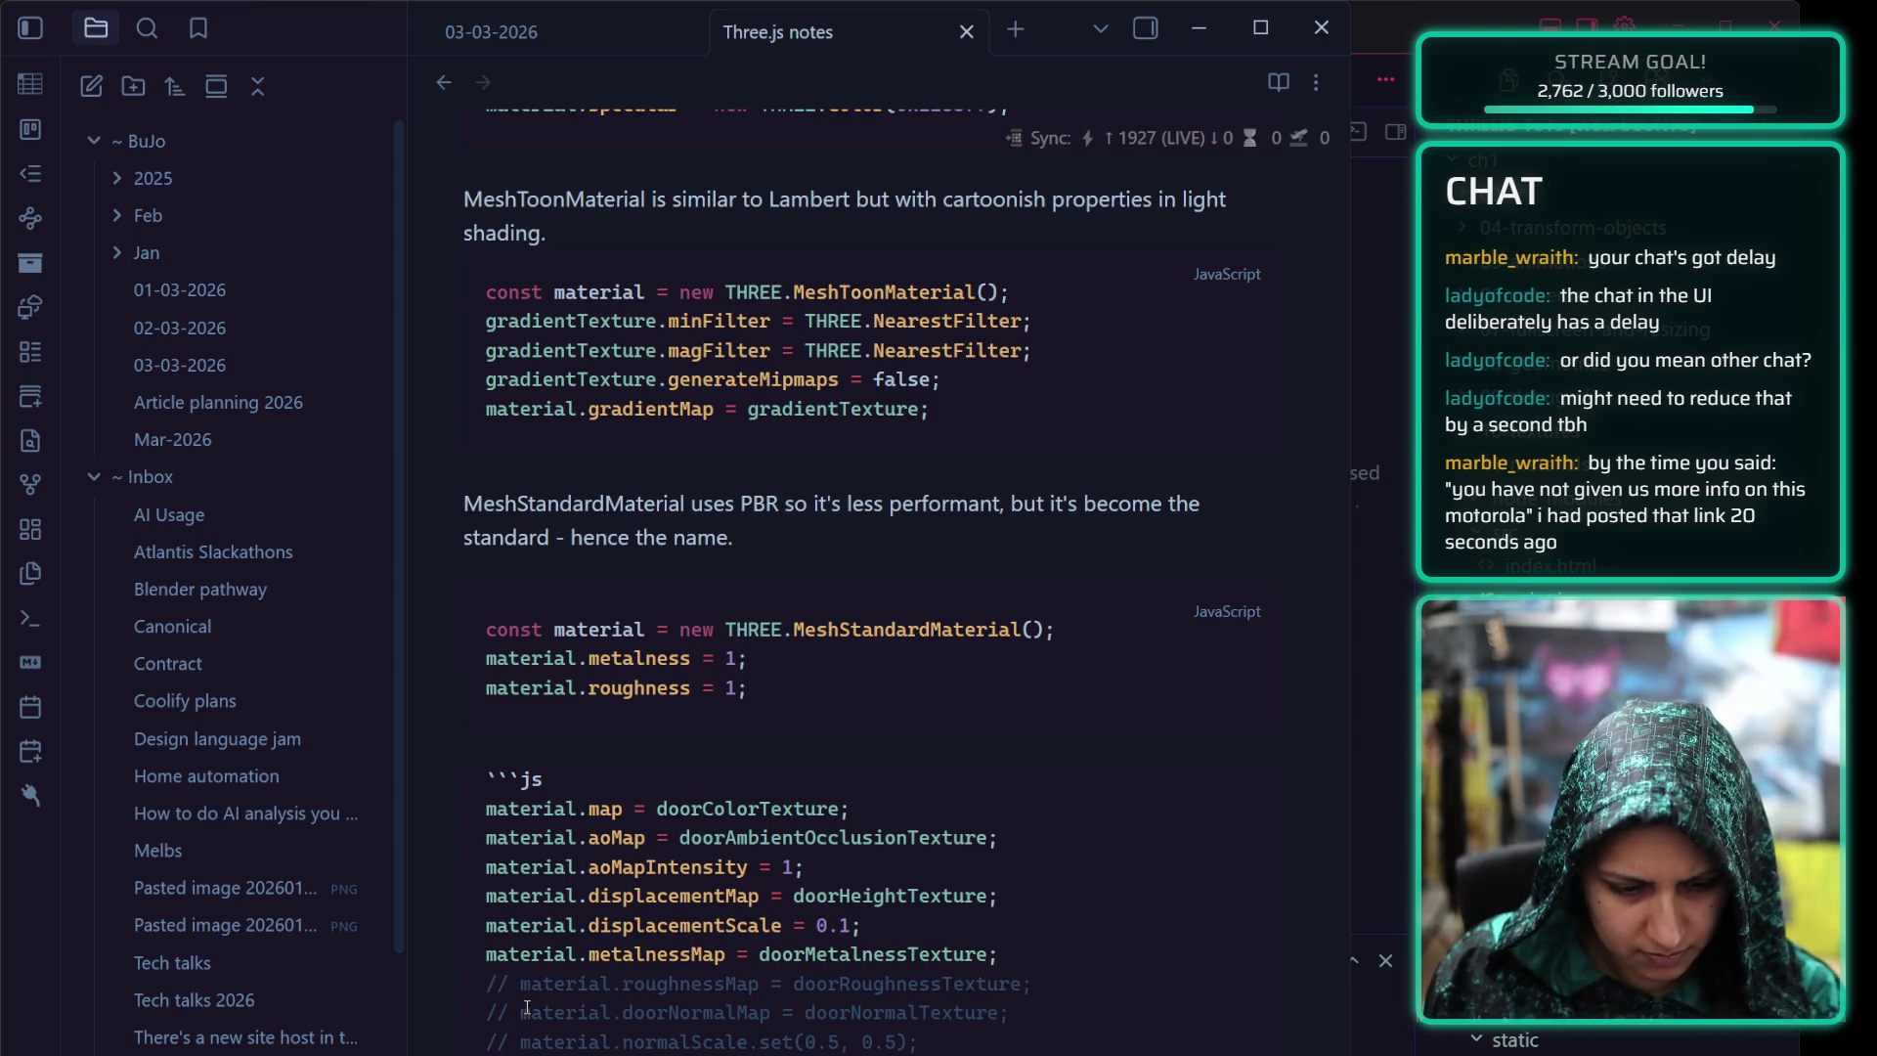
pyautogui.press('BackSpace')
pyautogui.press('BackSpace')
pyautogui.press('Delete')
pyautogui.click(516, 1013)
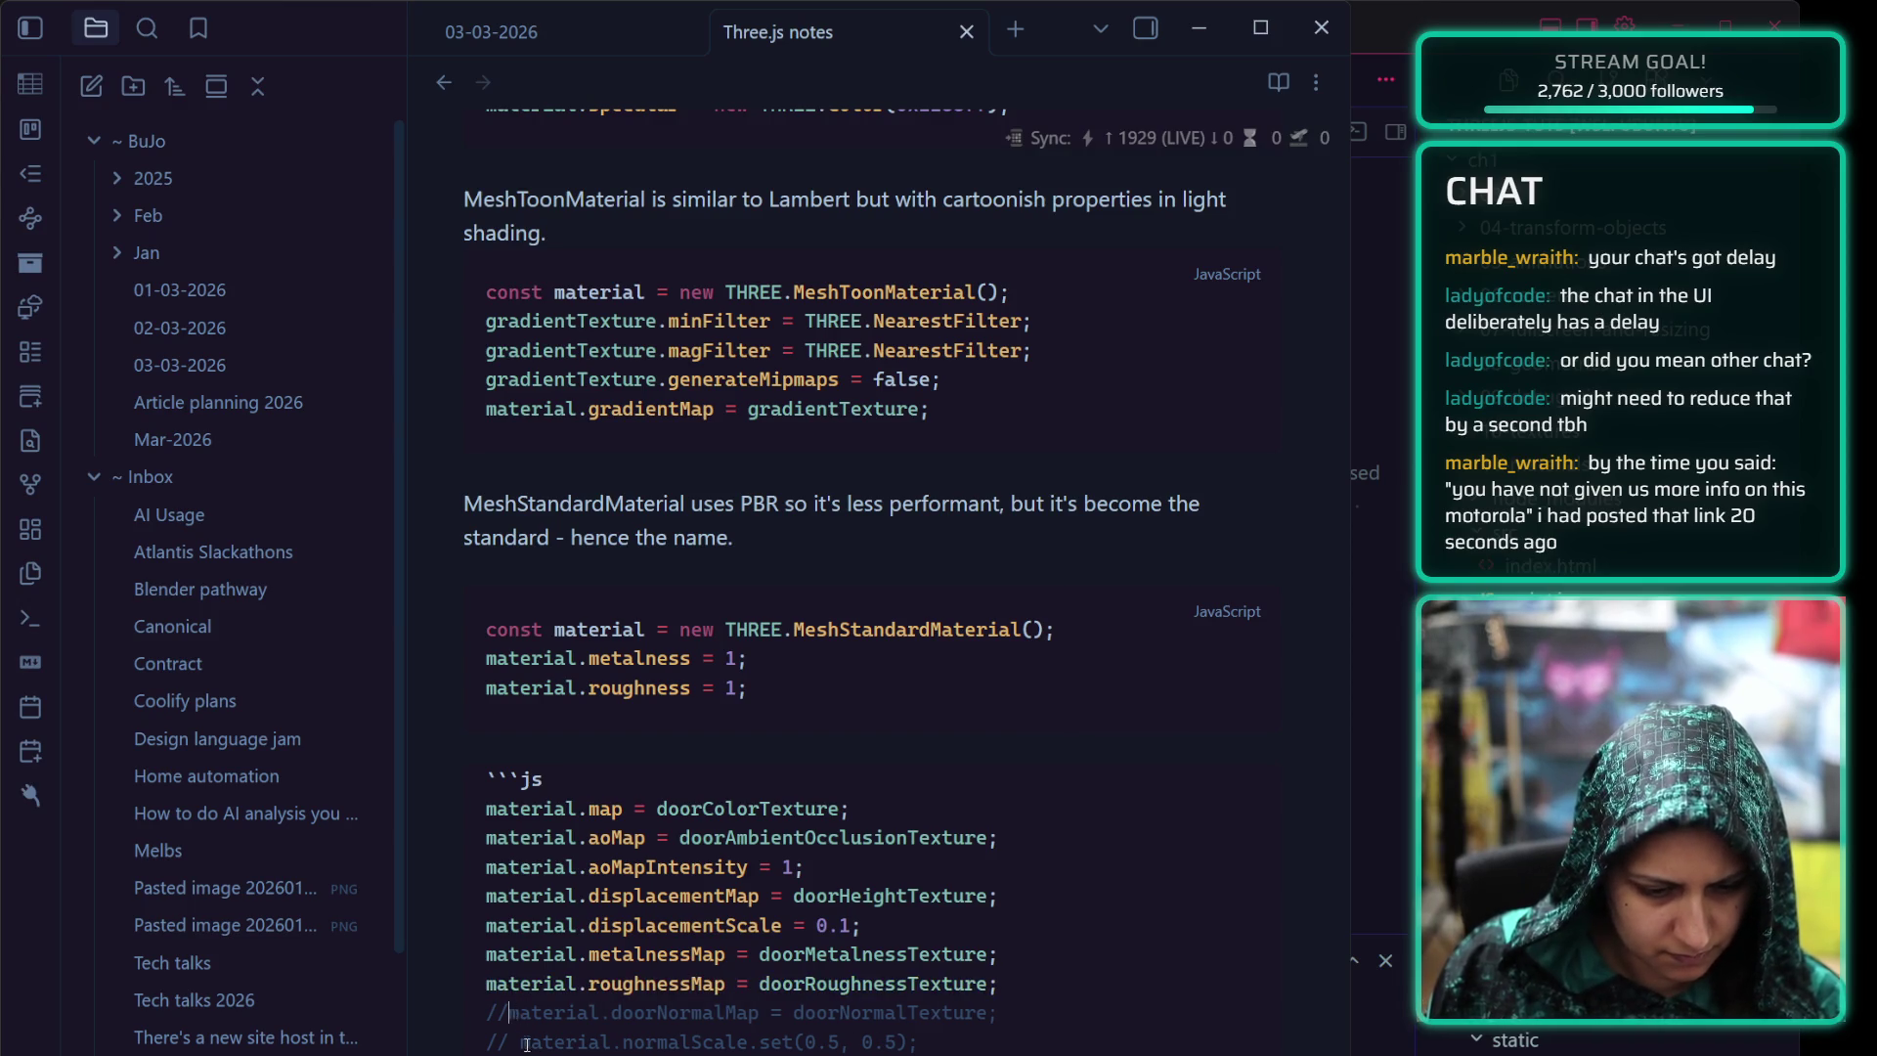
pyautogui.press('BackSpace')
pyautogui.press('BackSpace')
pyautogui.press('BackSpace')
pyautogui.click(516, 1042)
pyautogui.press('BackSpace')
pyautogui.press('BackSpace')
pyautogui.press('BackSpace')
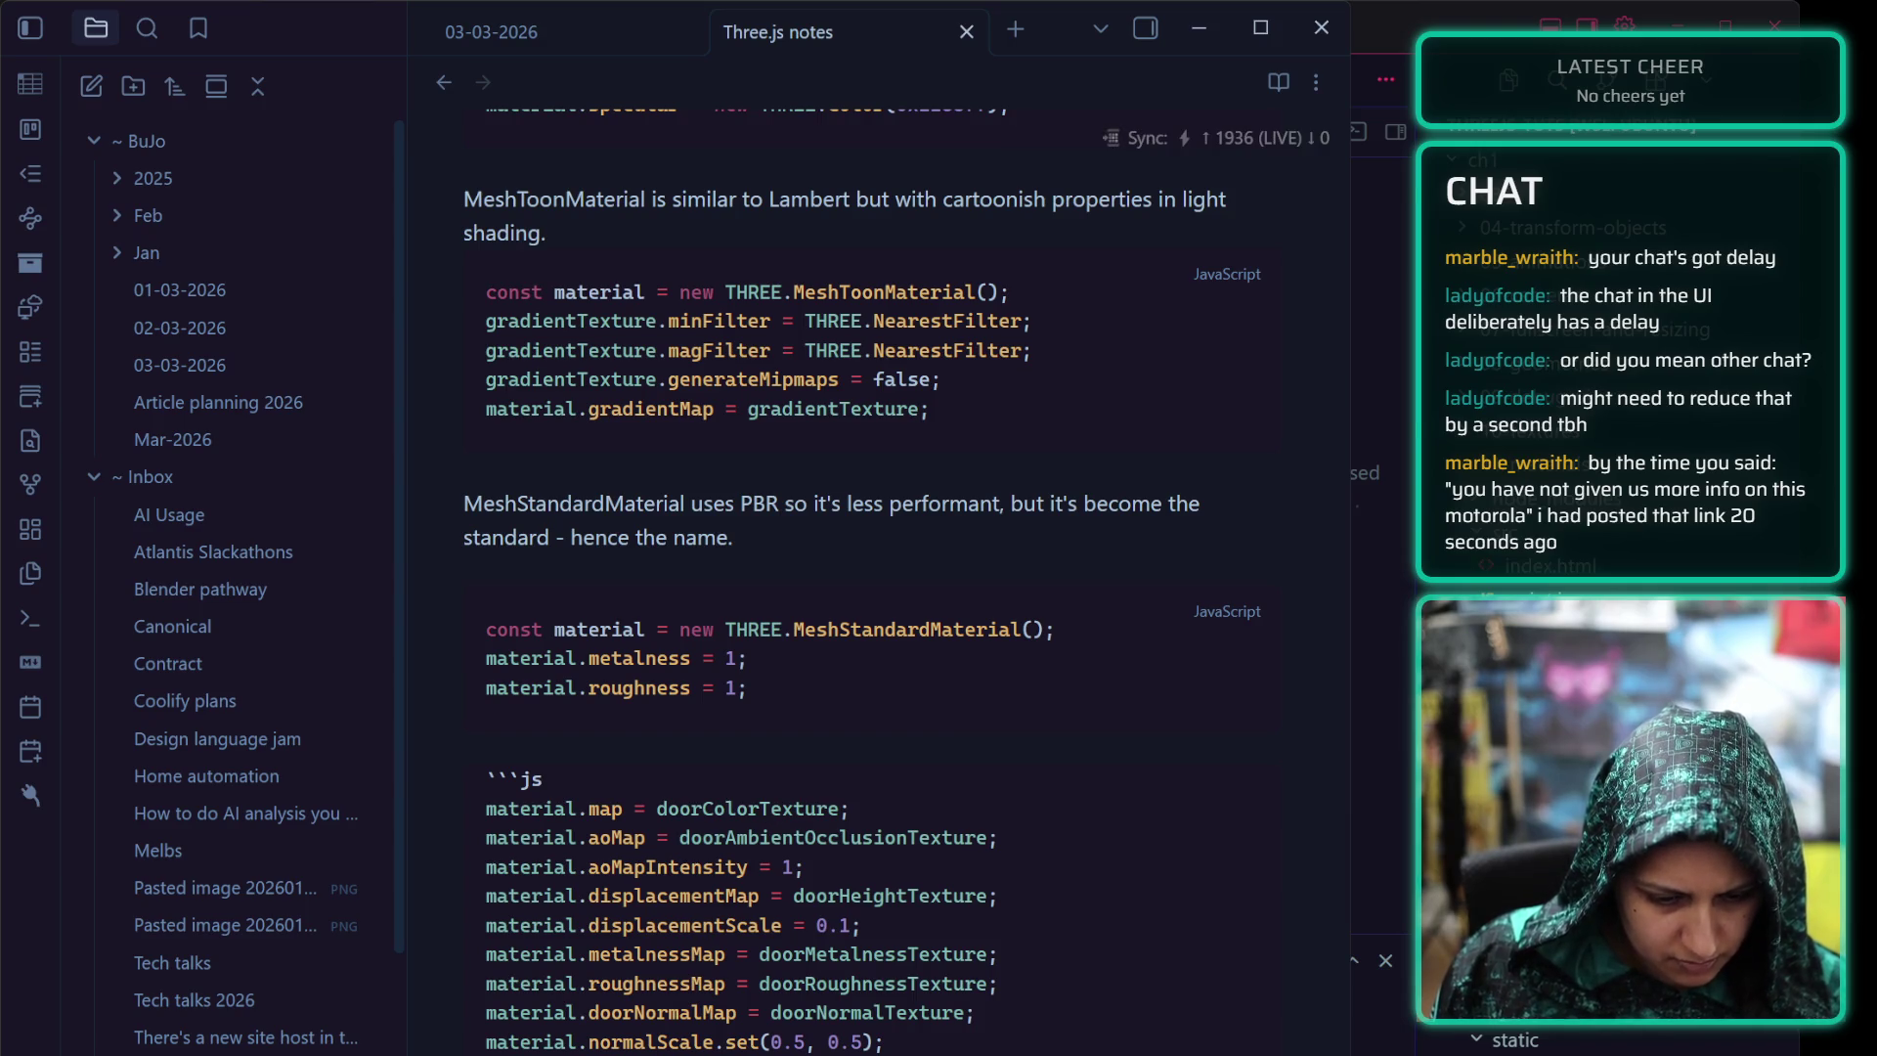
pyautogui.scroll(-3, 880, 586)
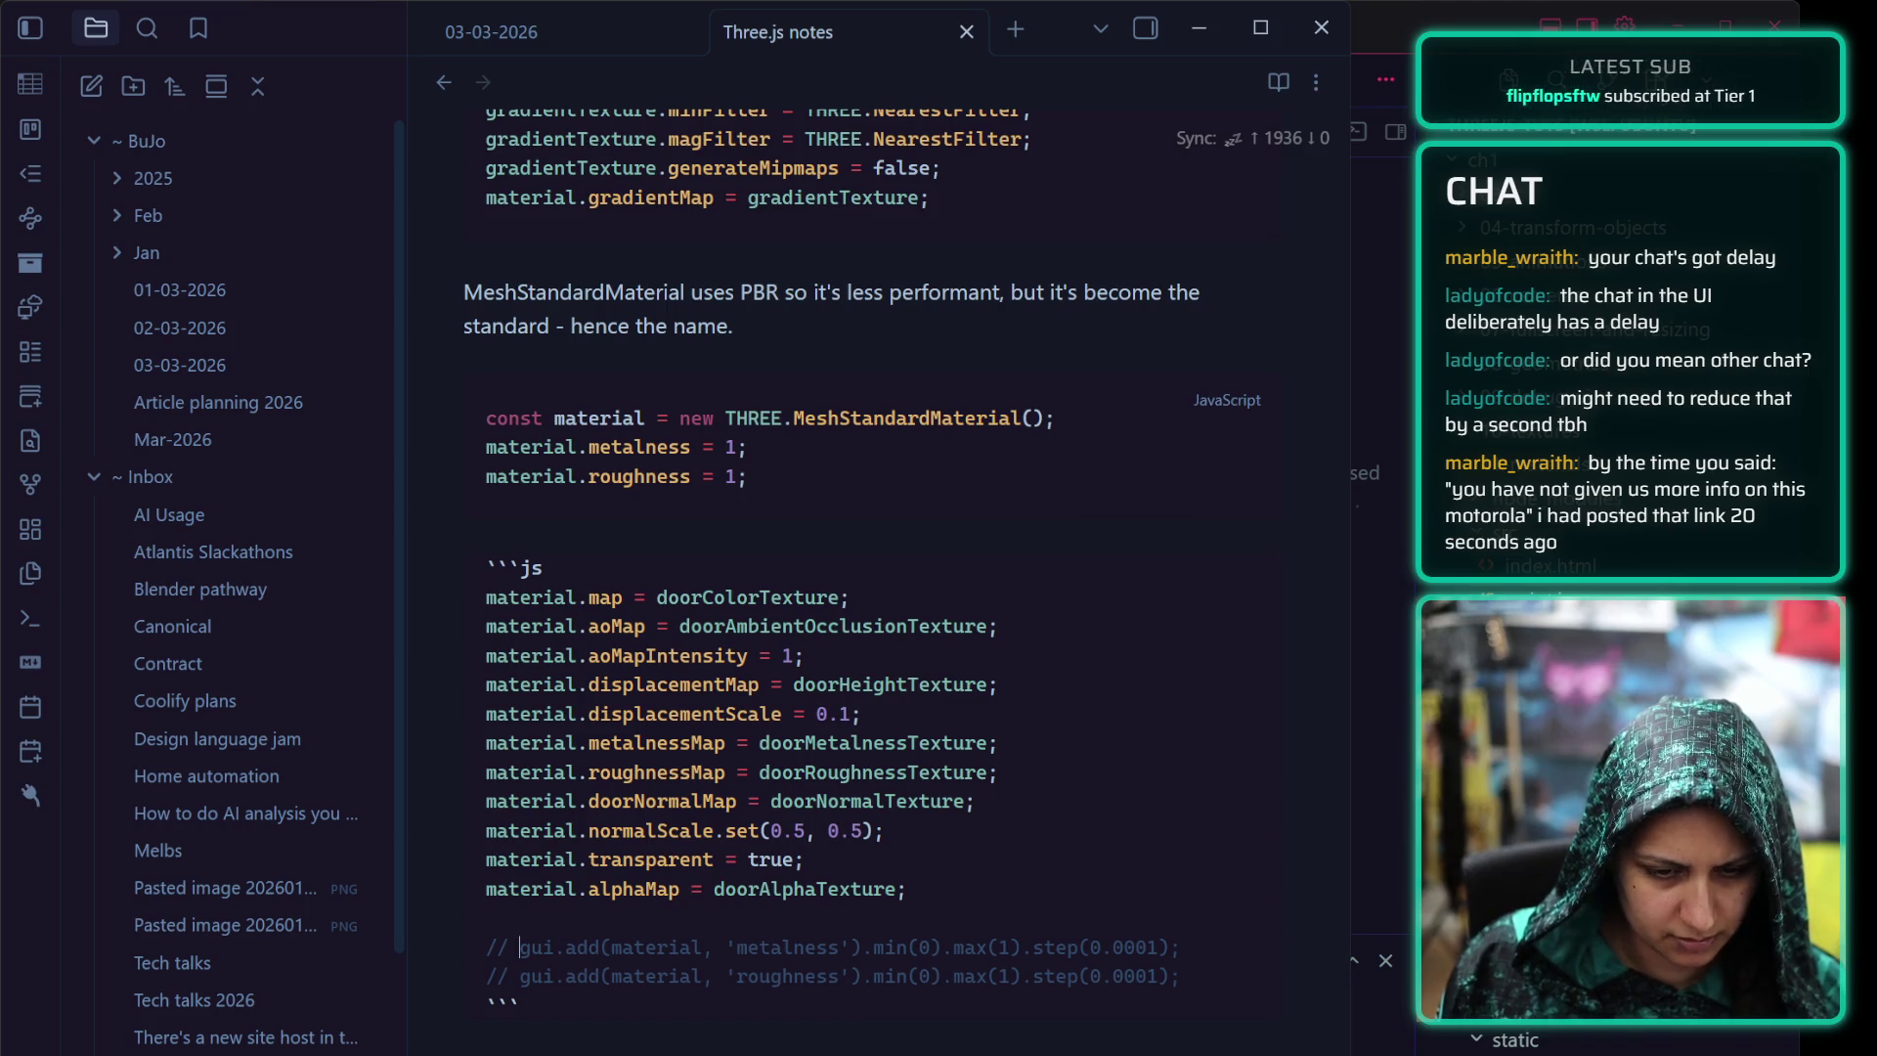
pyautogui.press('Down')
pyautogui.press('Down')
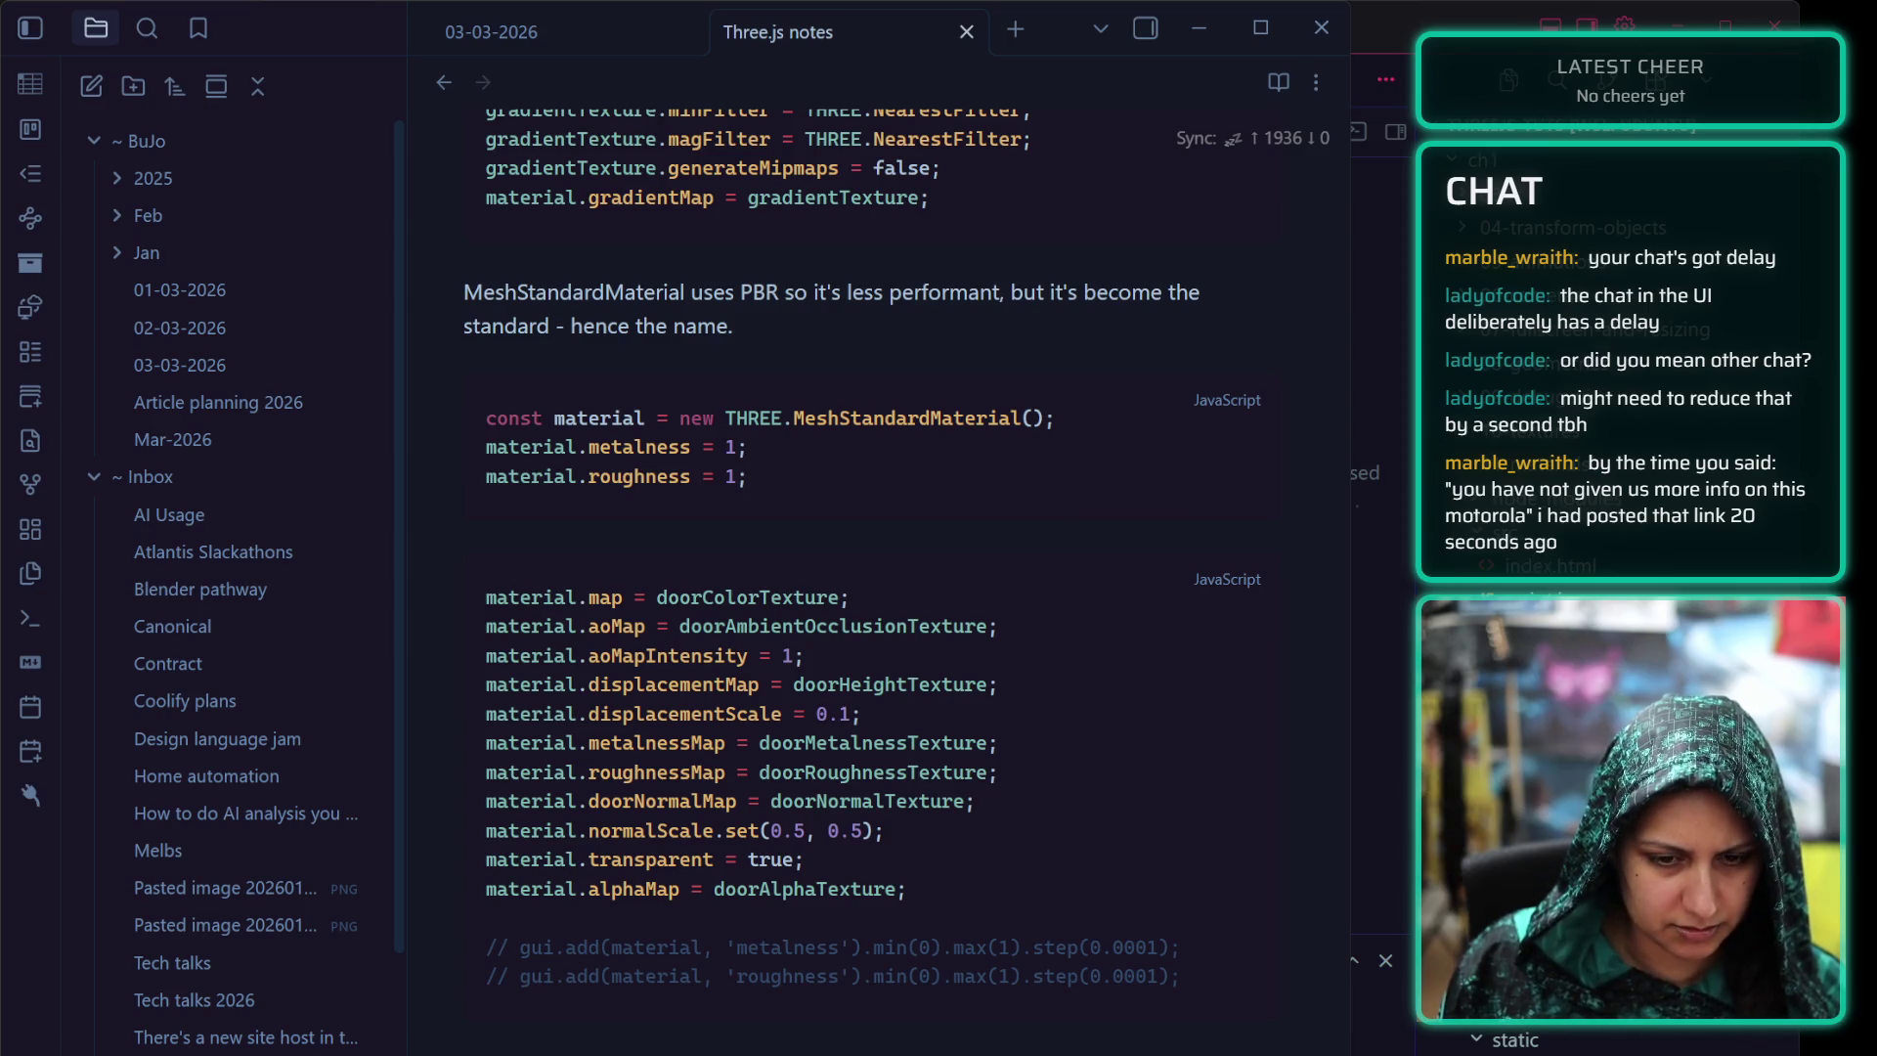
# Add explanatory // comments to the map, aoMap, aoMapIntensity and displacementMap lines
pyautogui.click(883, 590)
pyautogui.write('//')
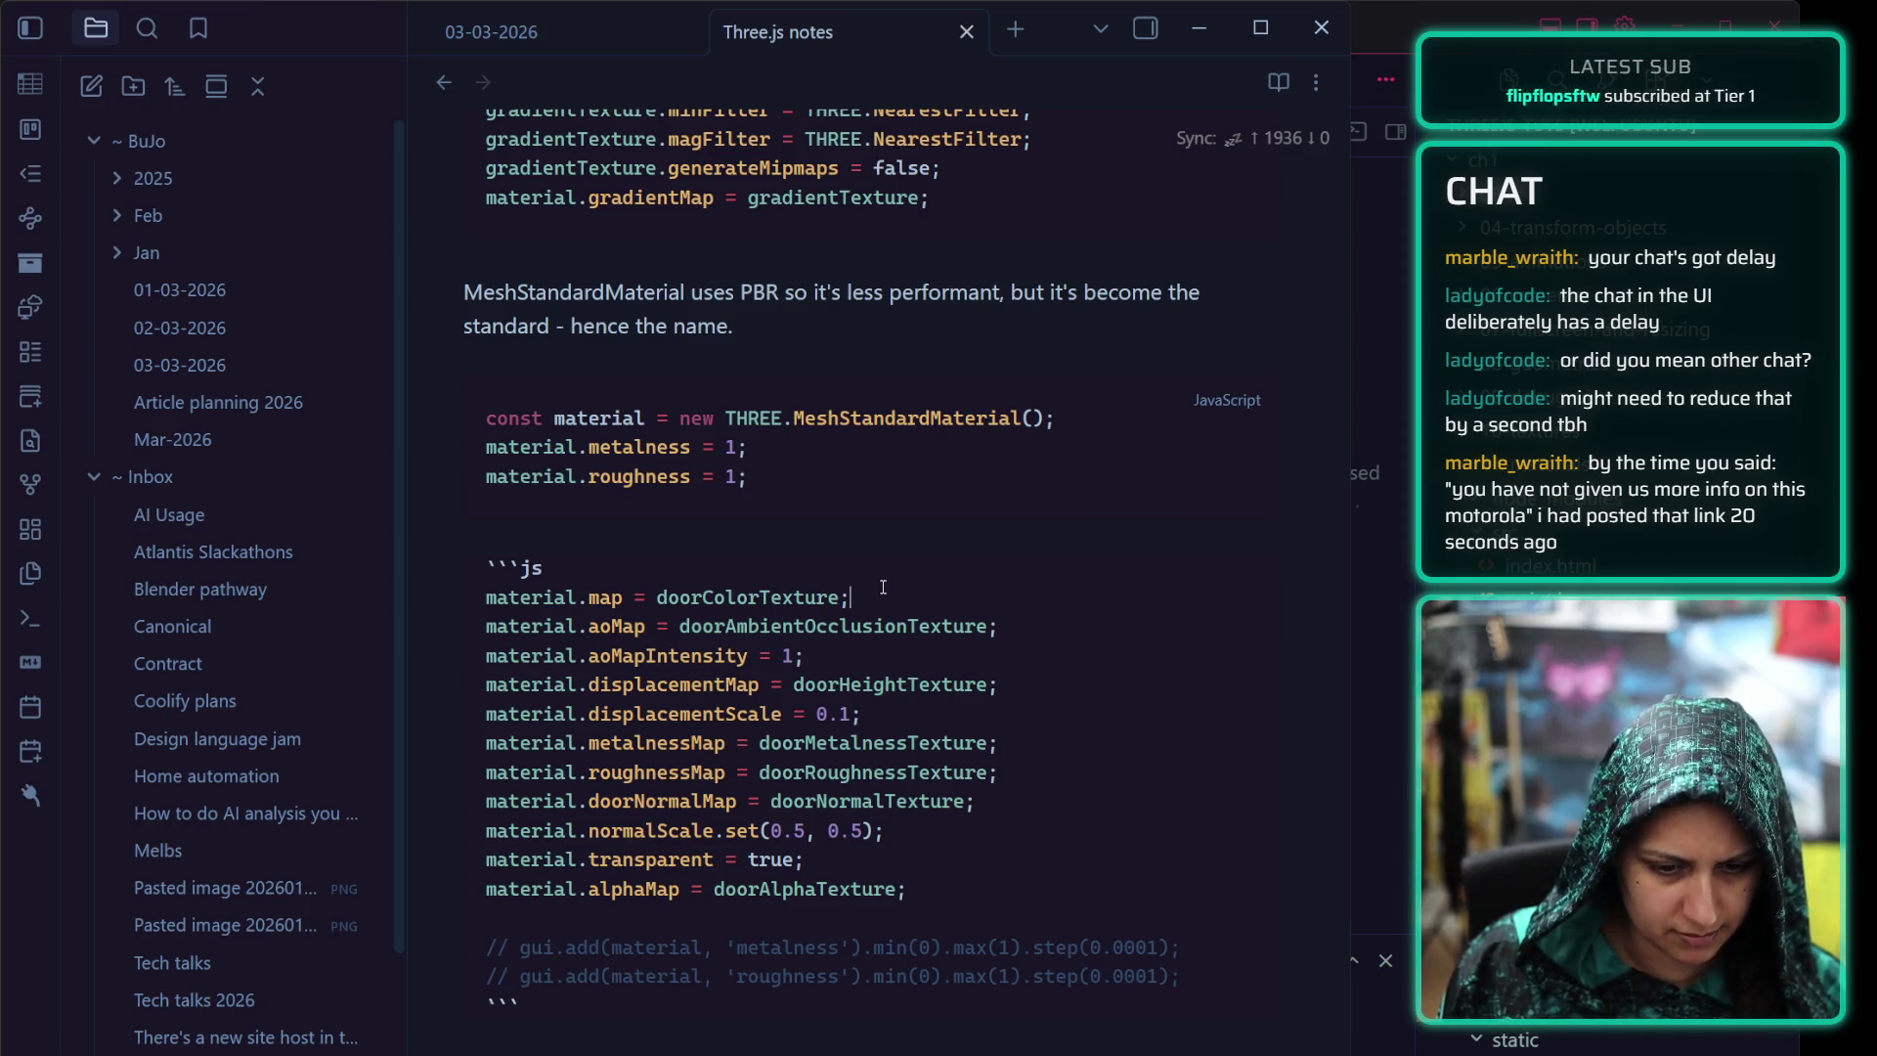
pyautogui.write(' simple t')
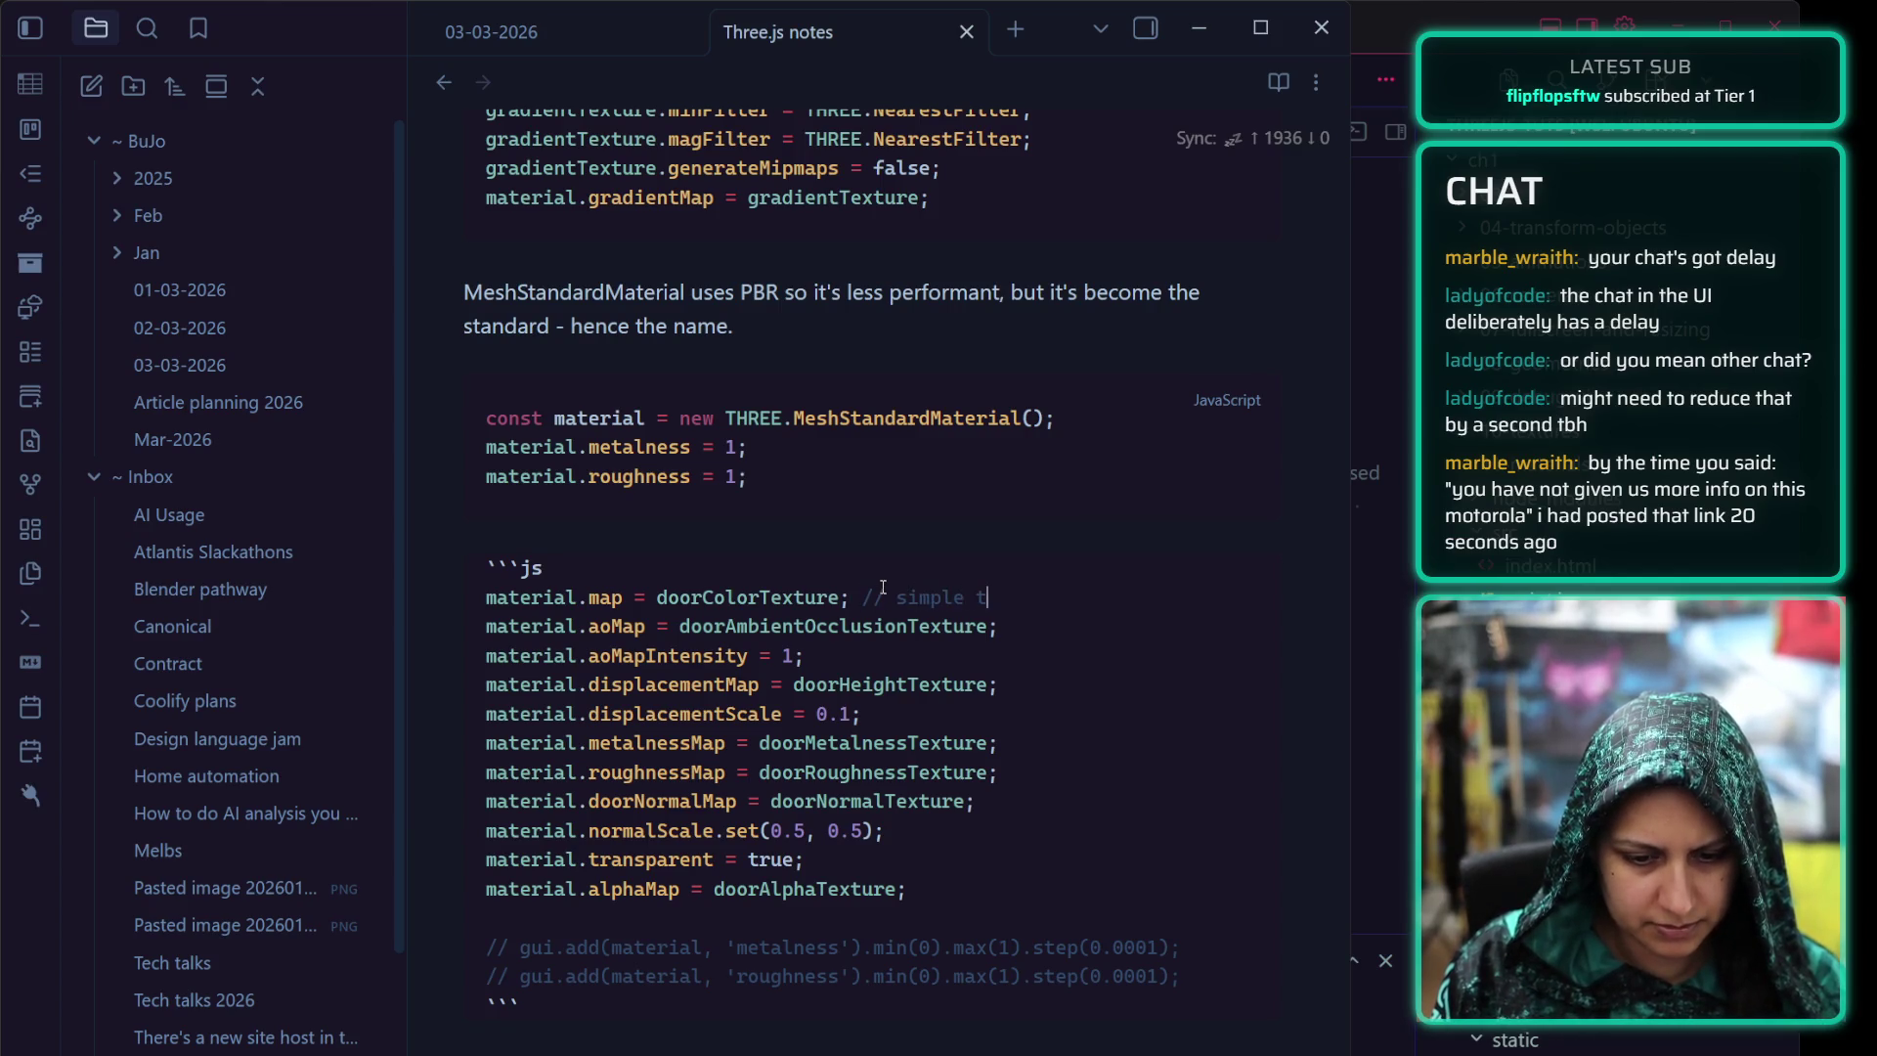
pyautogui.write('exture')
pyautogui.press('Down')
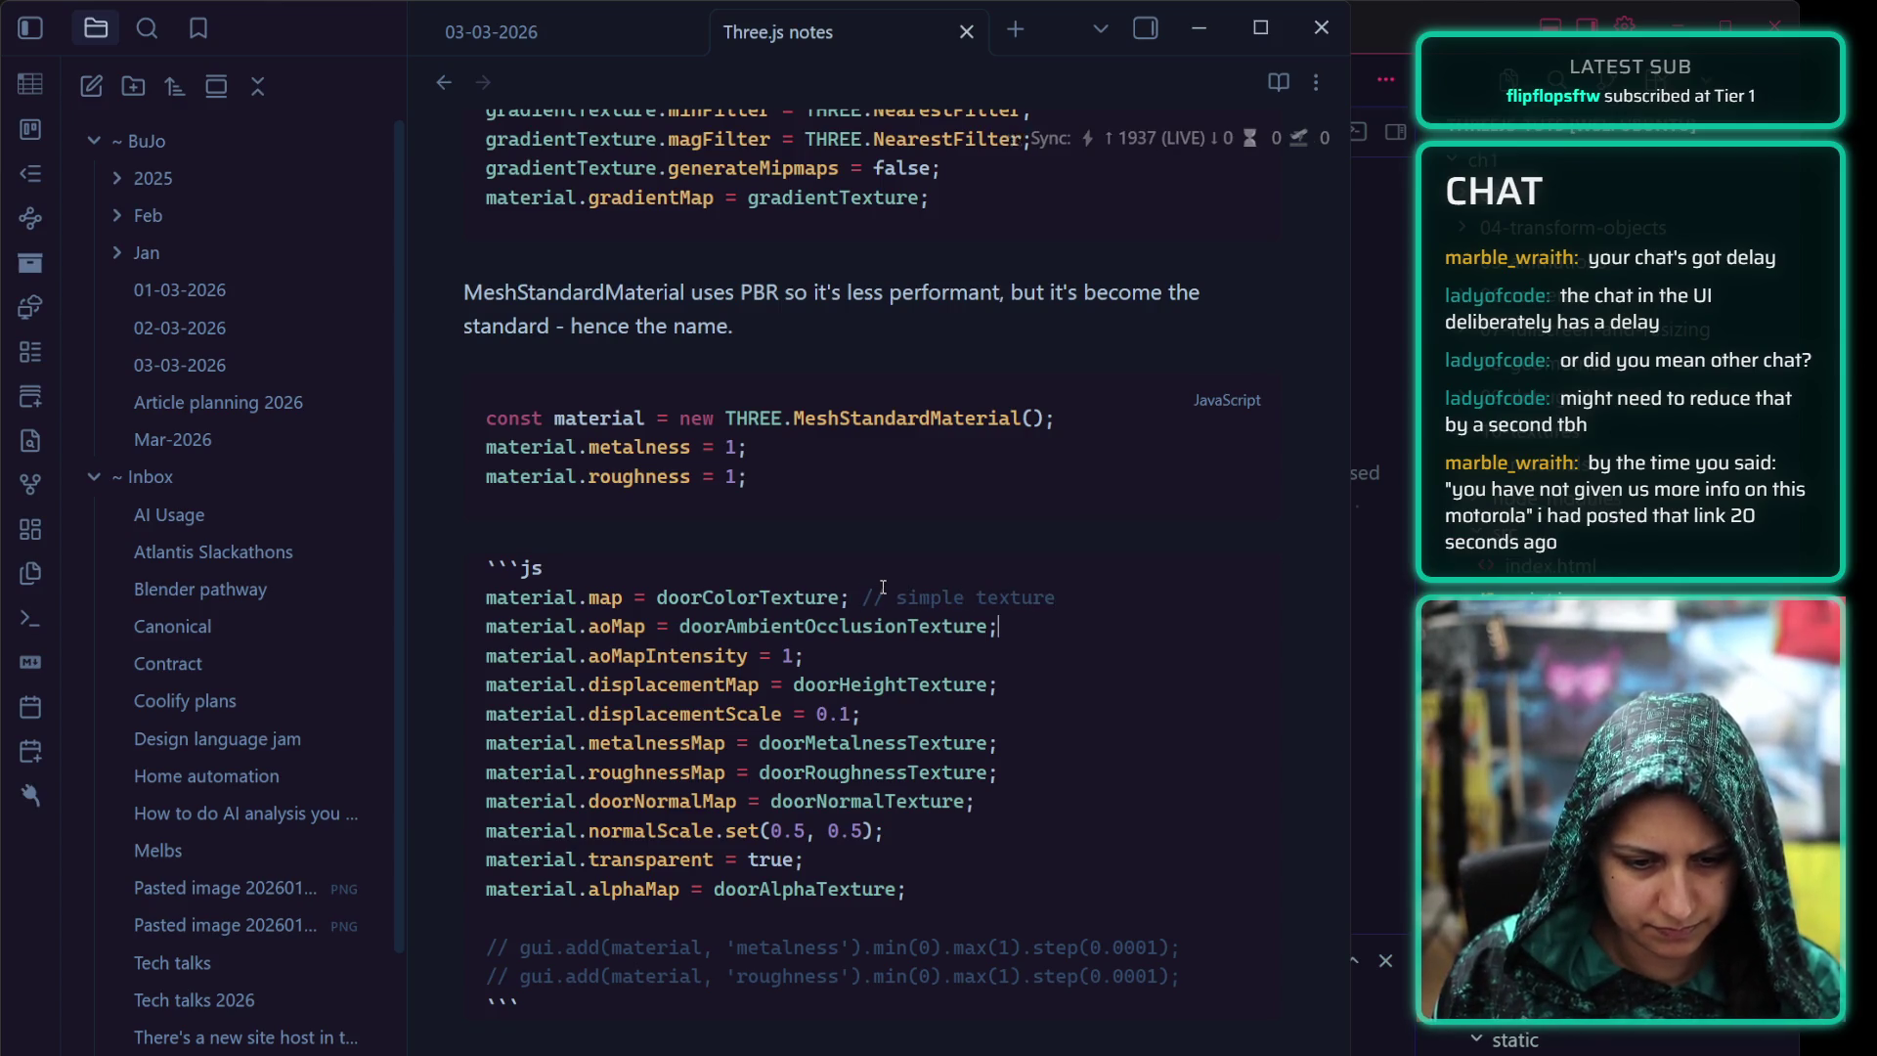
pyautogui.write(' // adds sha')
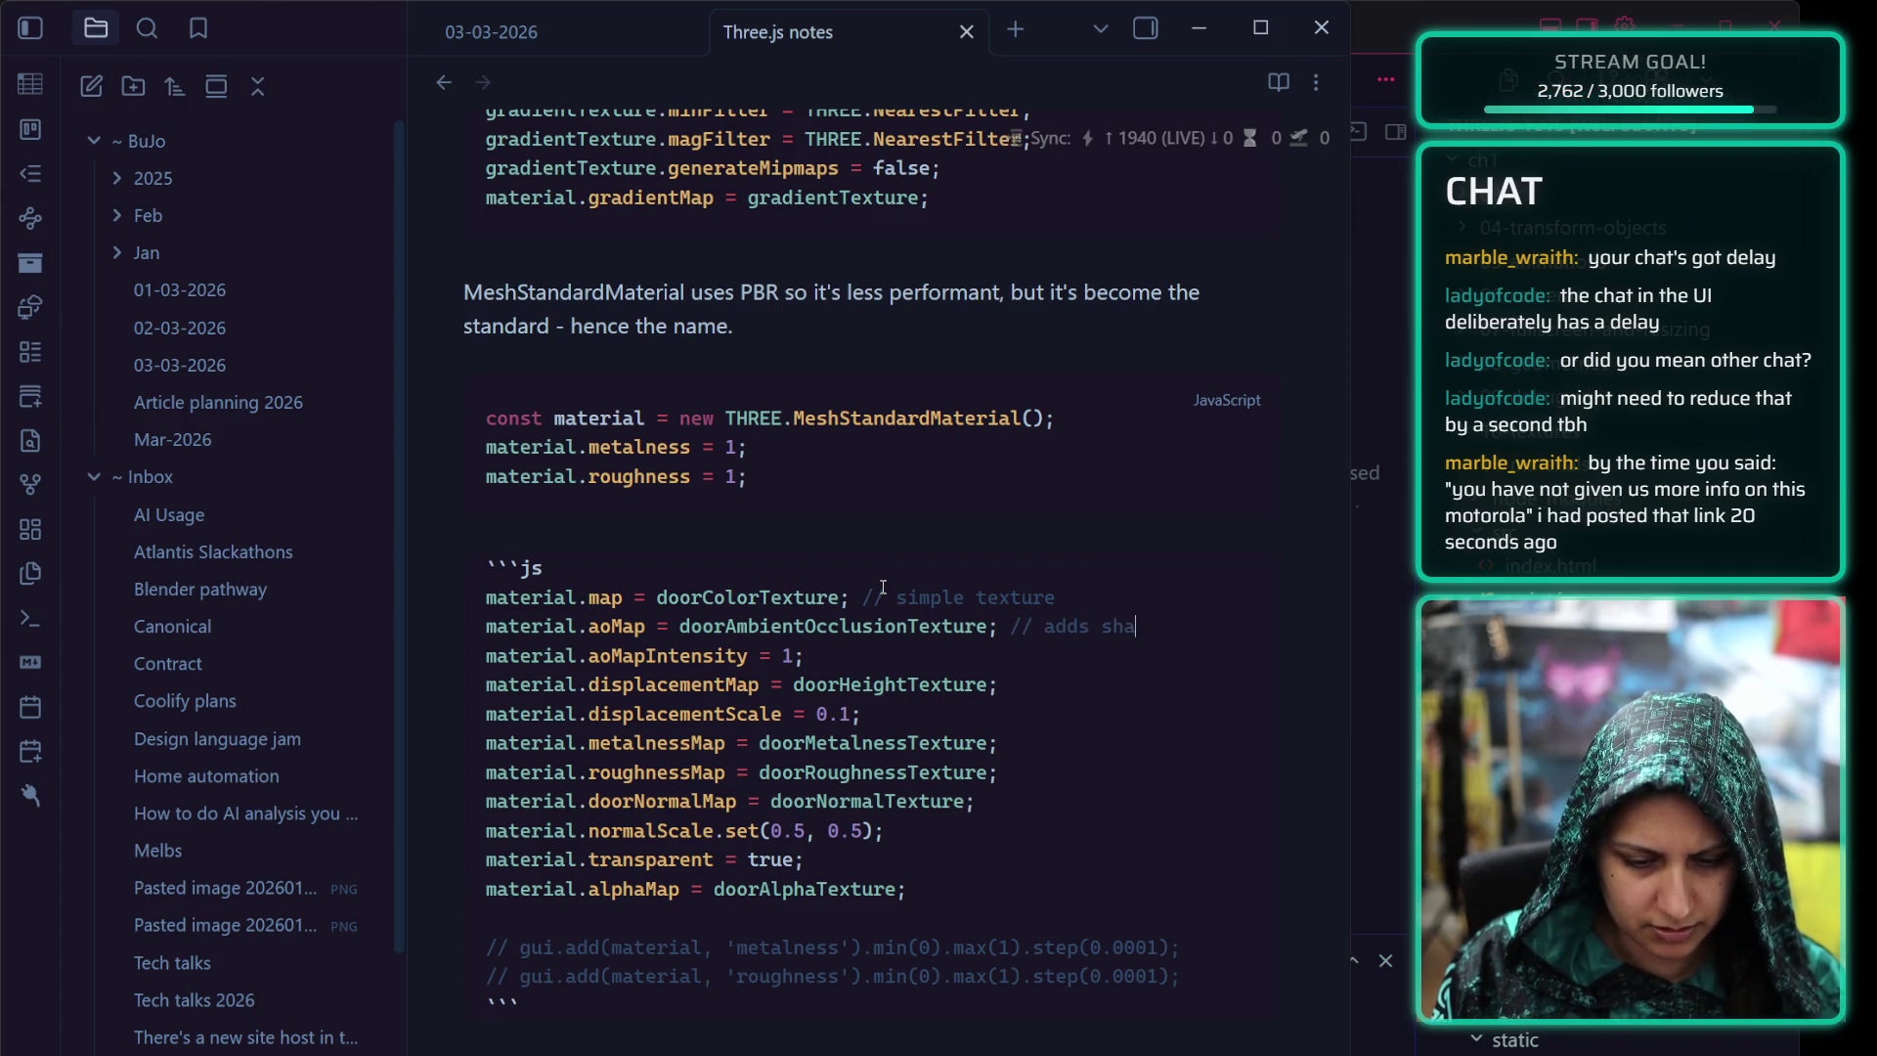
pyautogui.write('dows where dark')
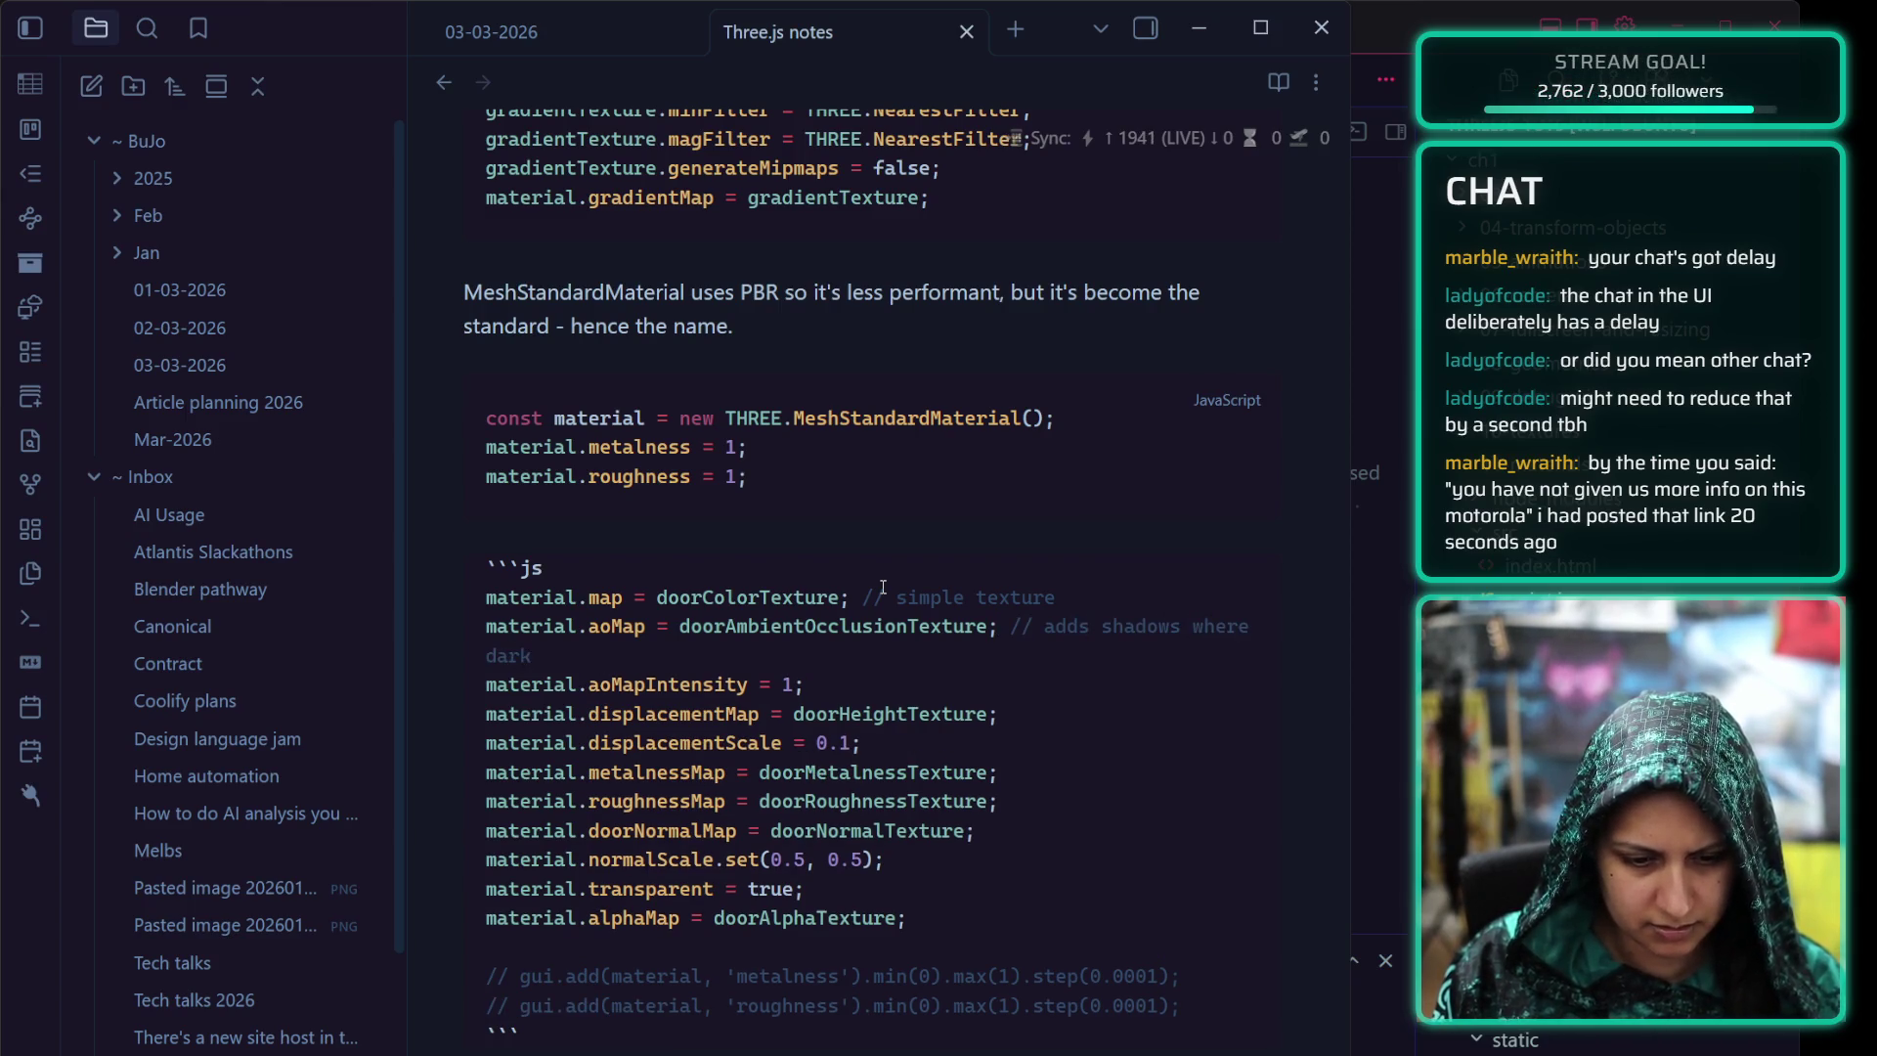
pyautogui.click(856, 683)
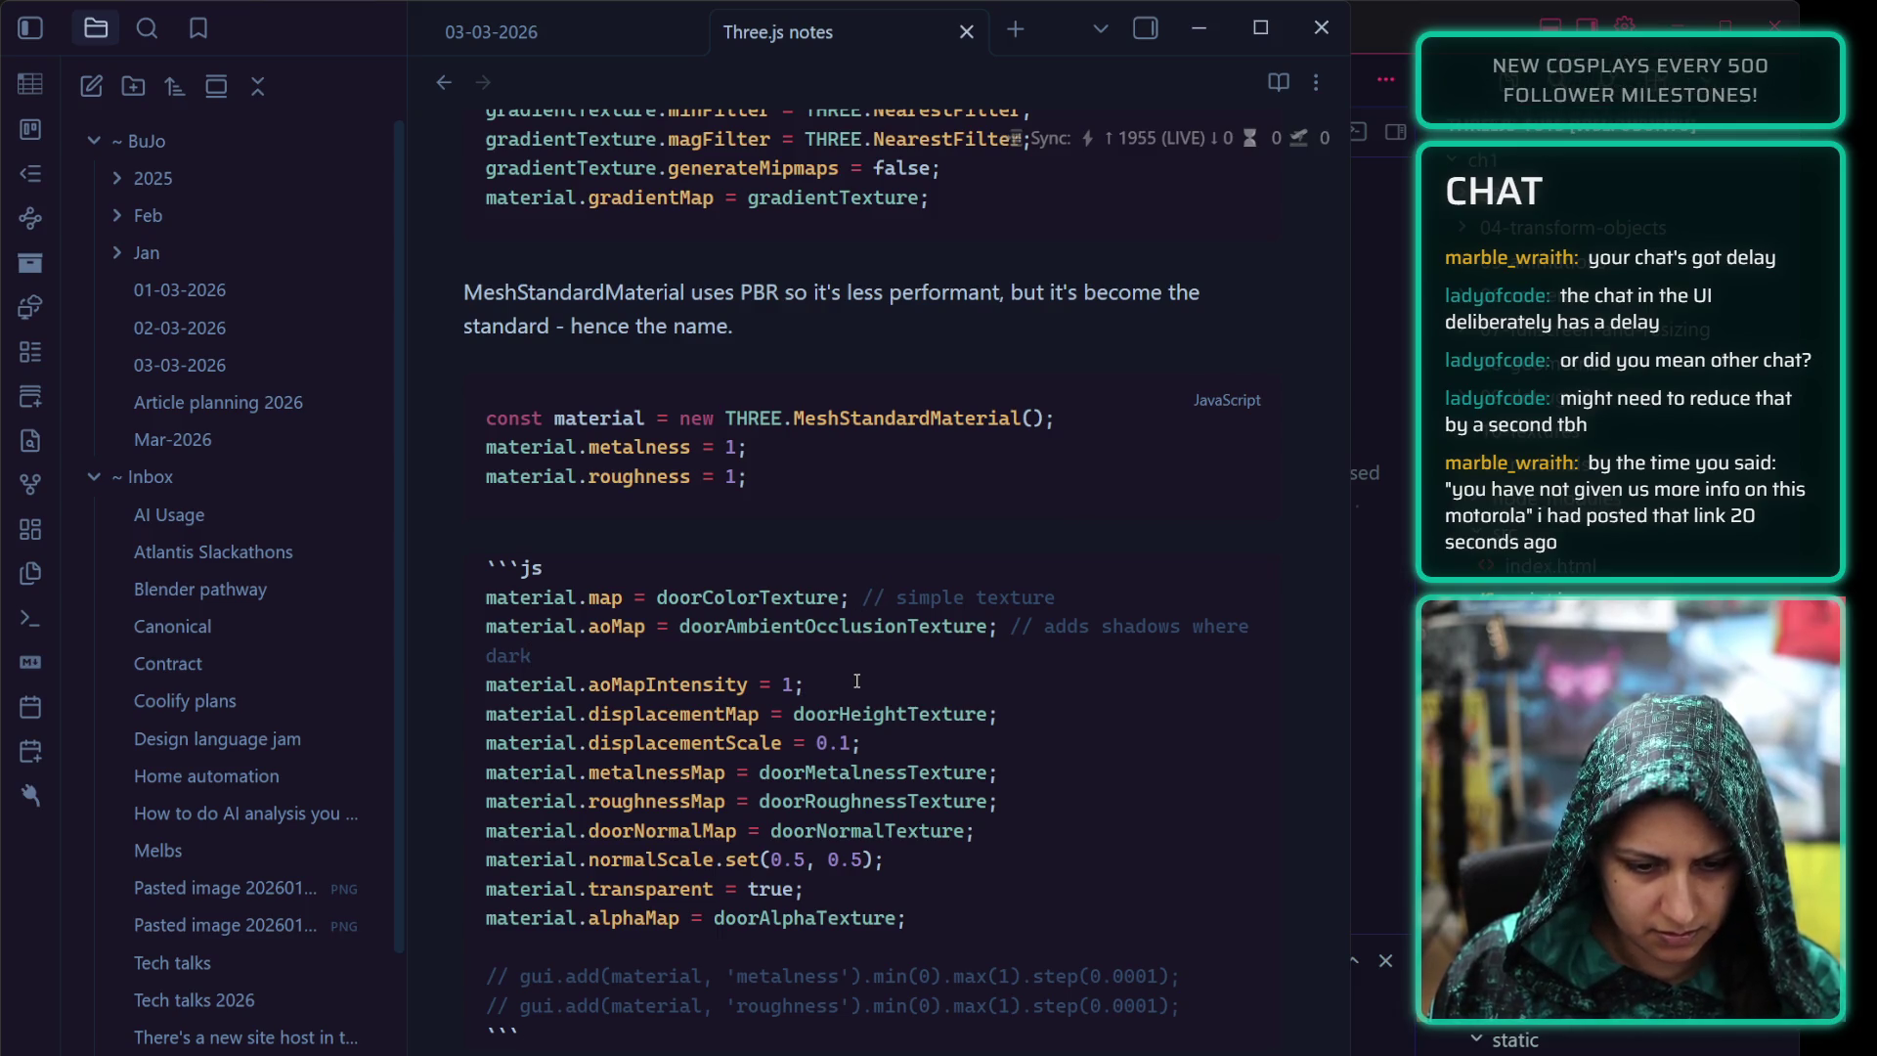
pyautogui.write(' // sets s')
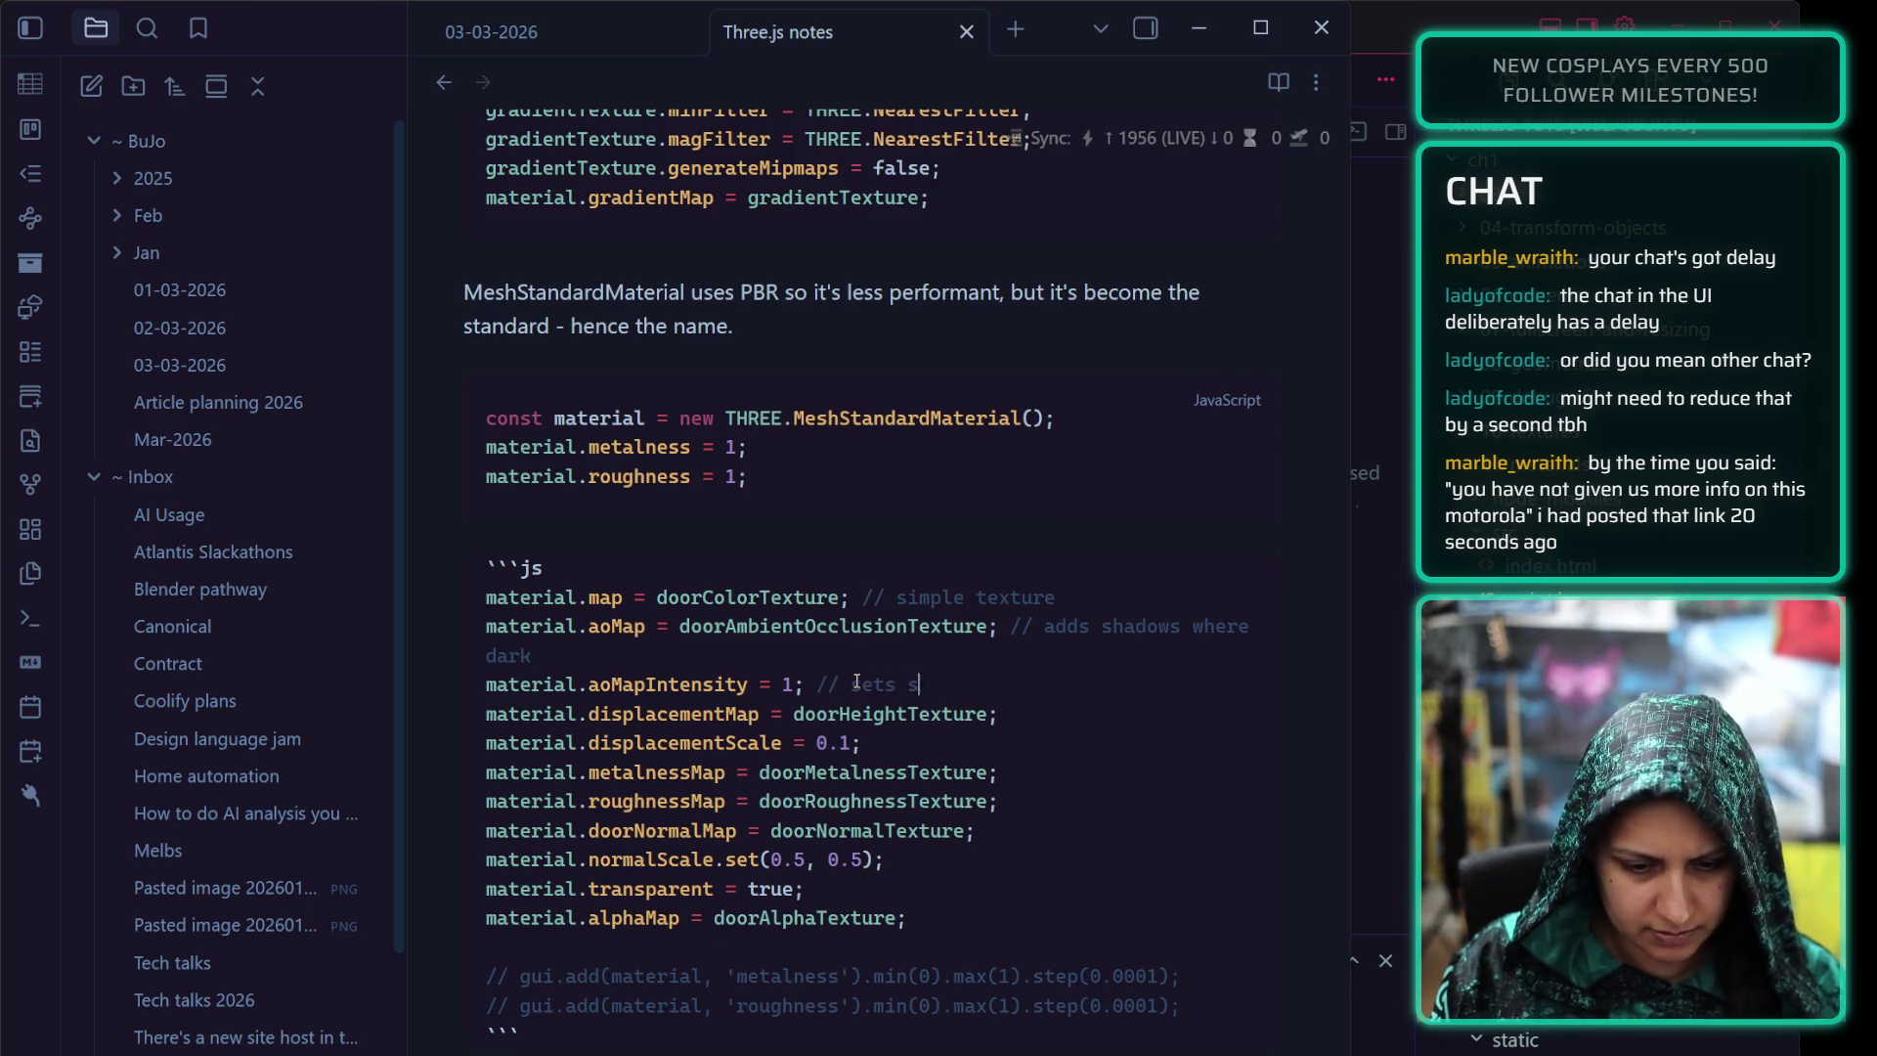
pyautogui.write('hadow intensity')
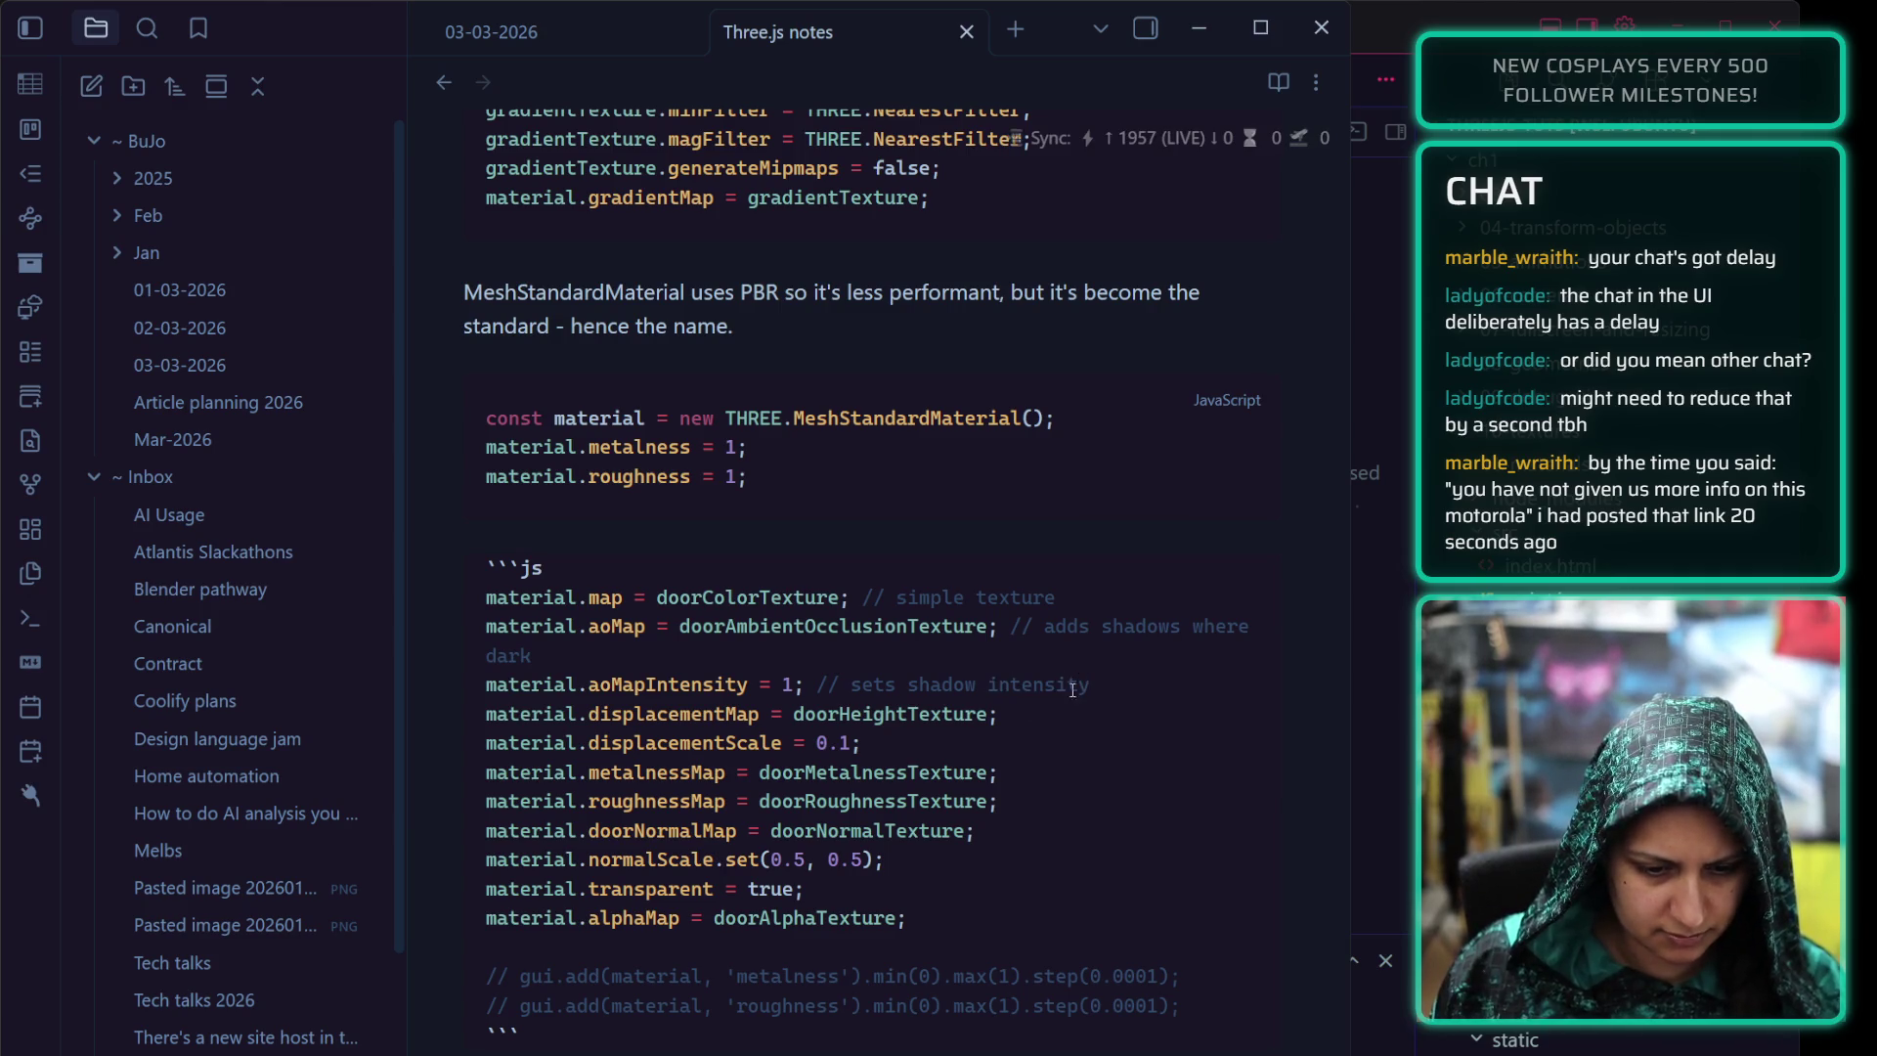
pyautogui.write(' for ao')
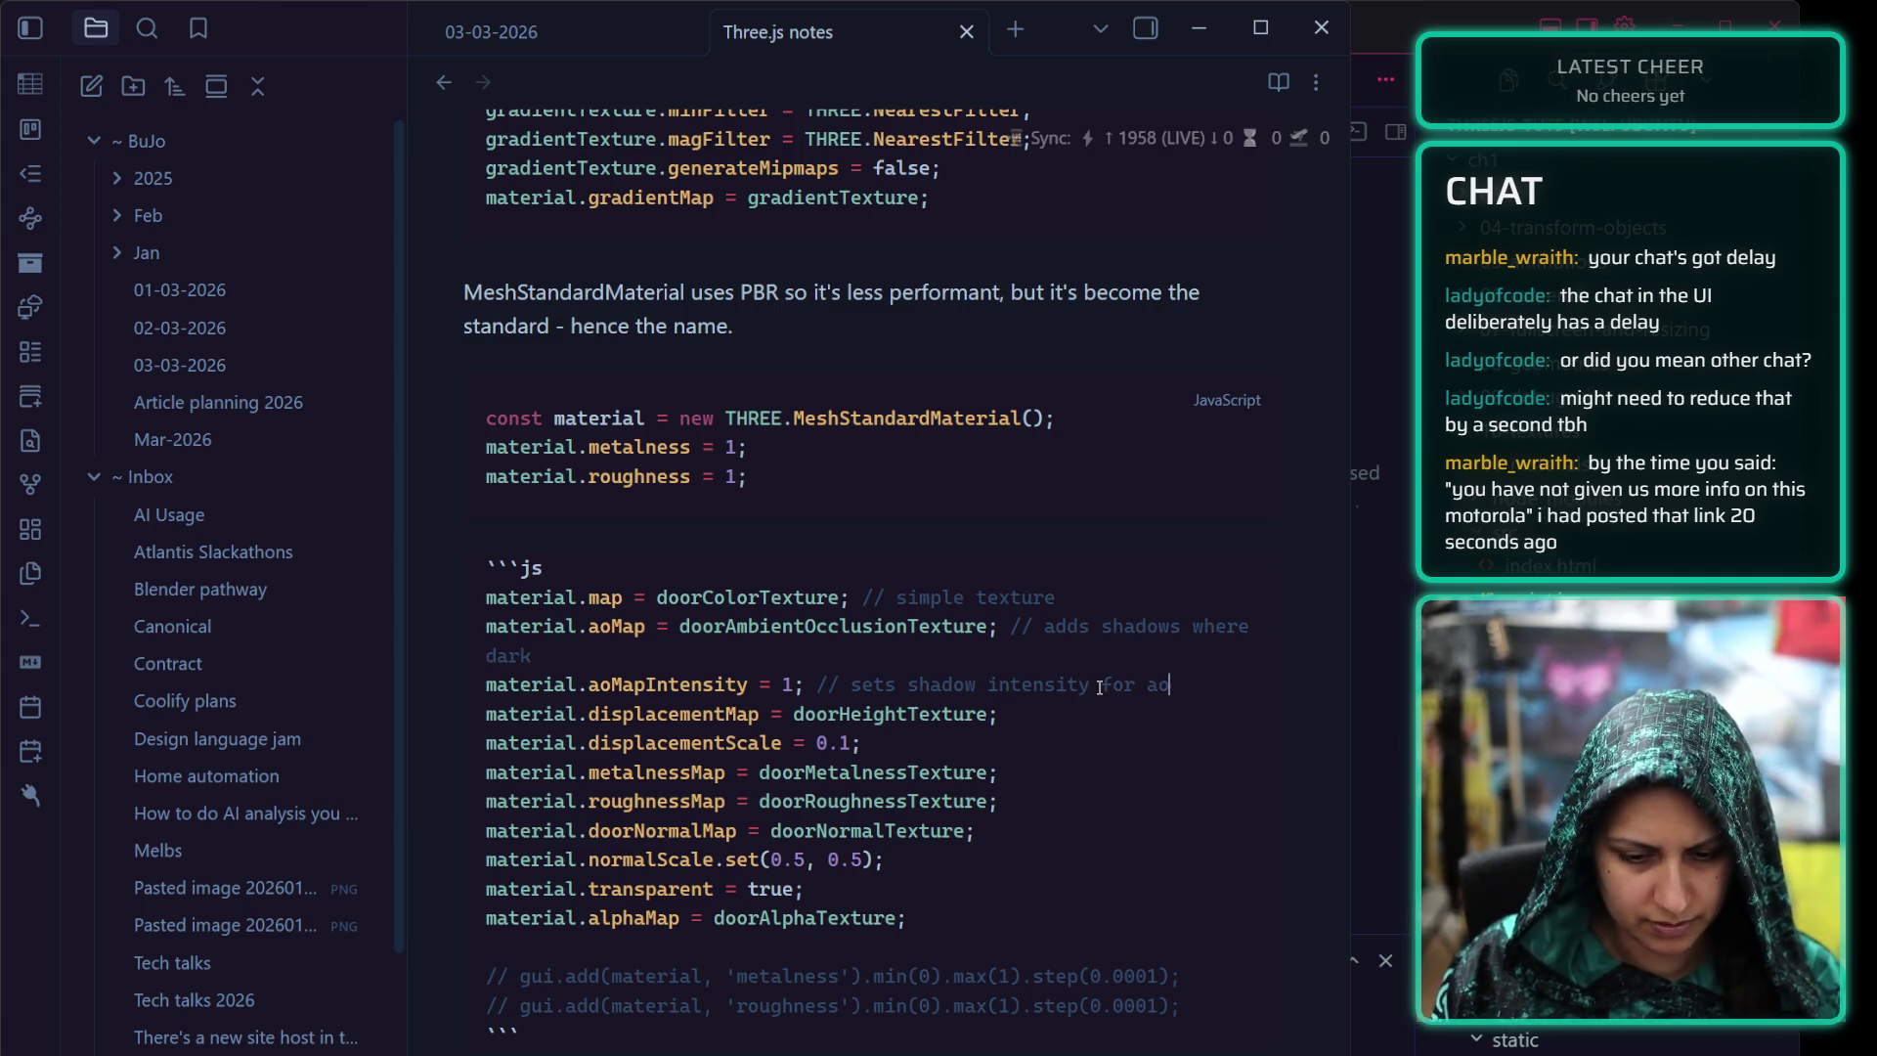
pyautogui.click(1087, 710)
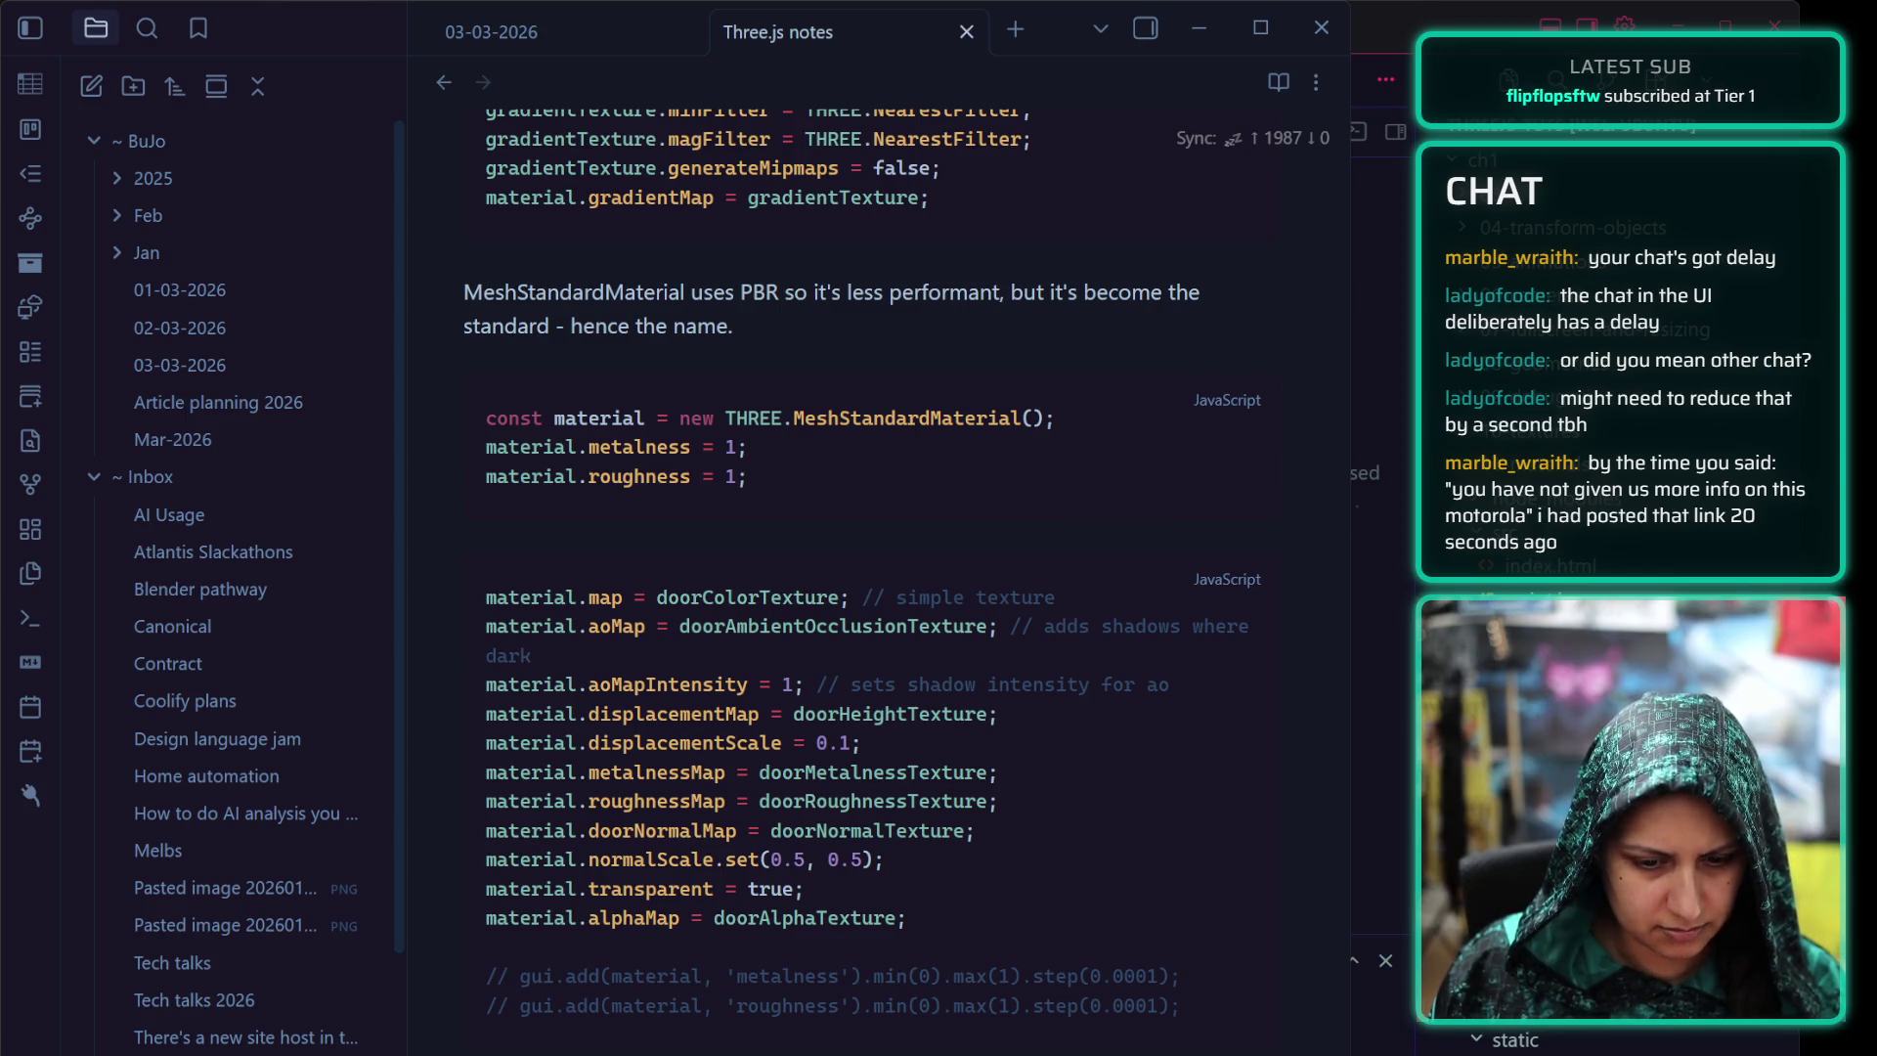
pyautogui.hotkey('alt', 'Tab')
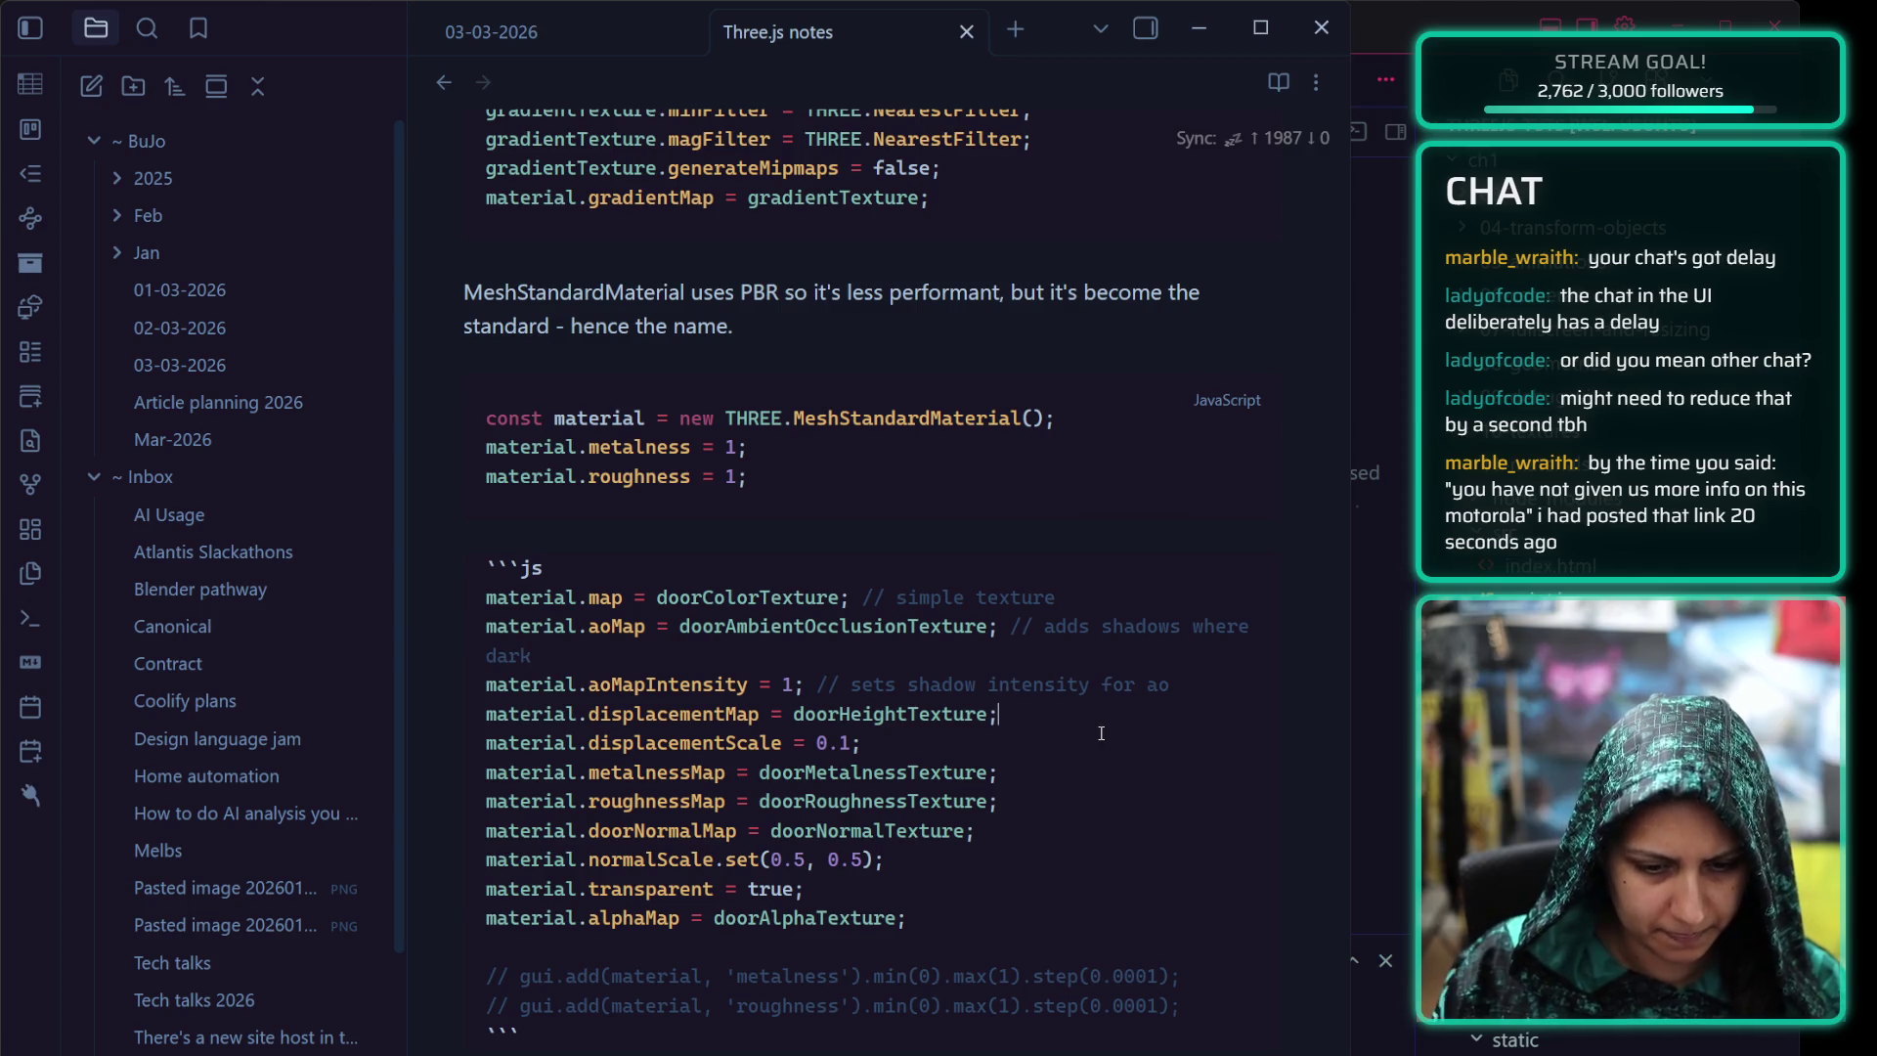
pyautogui.write(' // a')
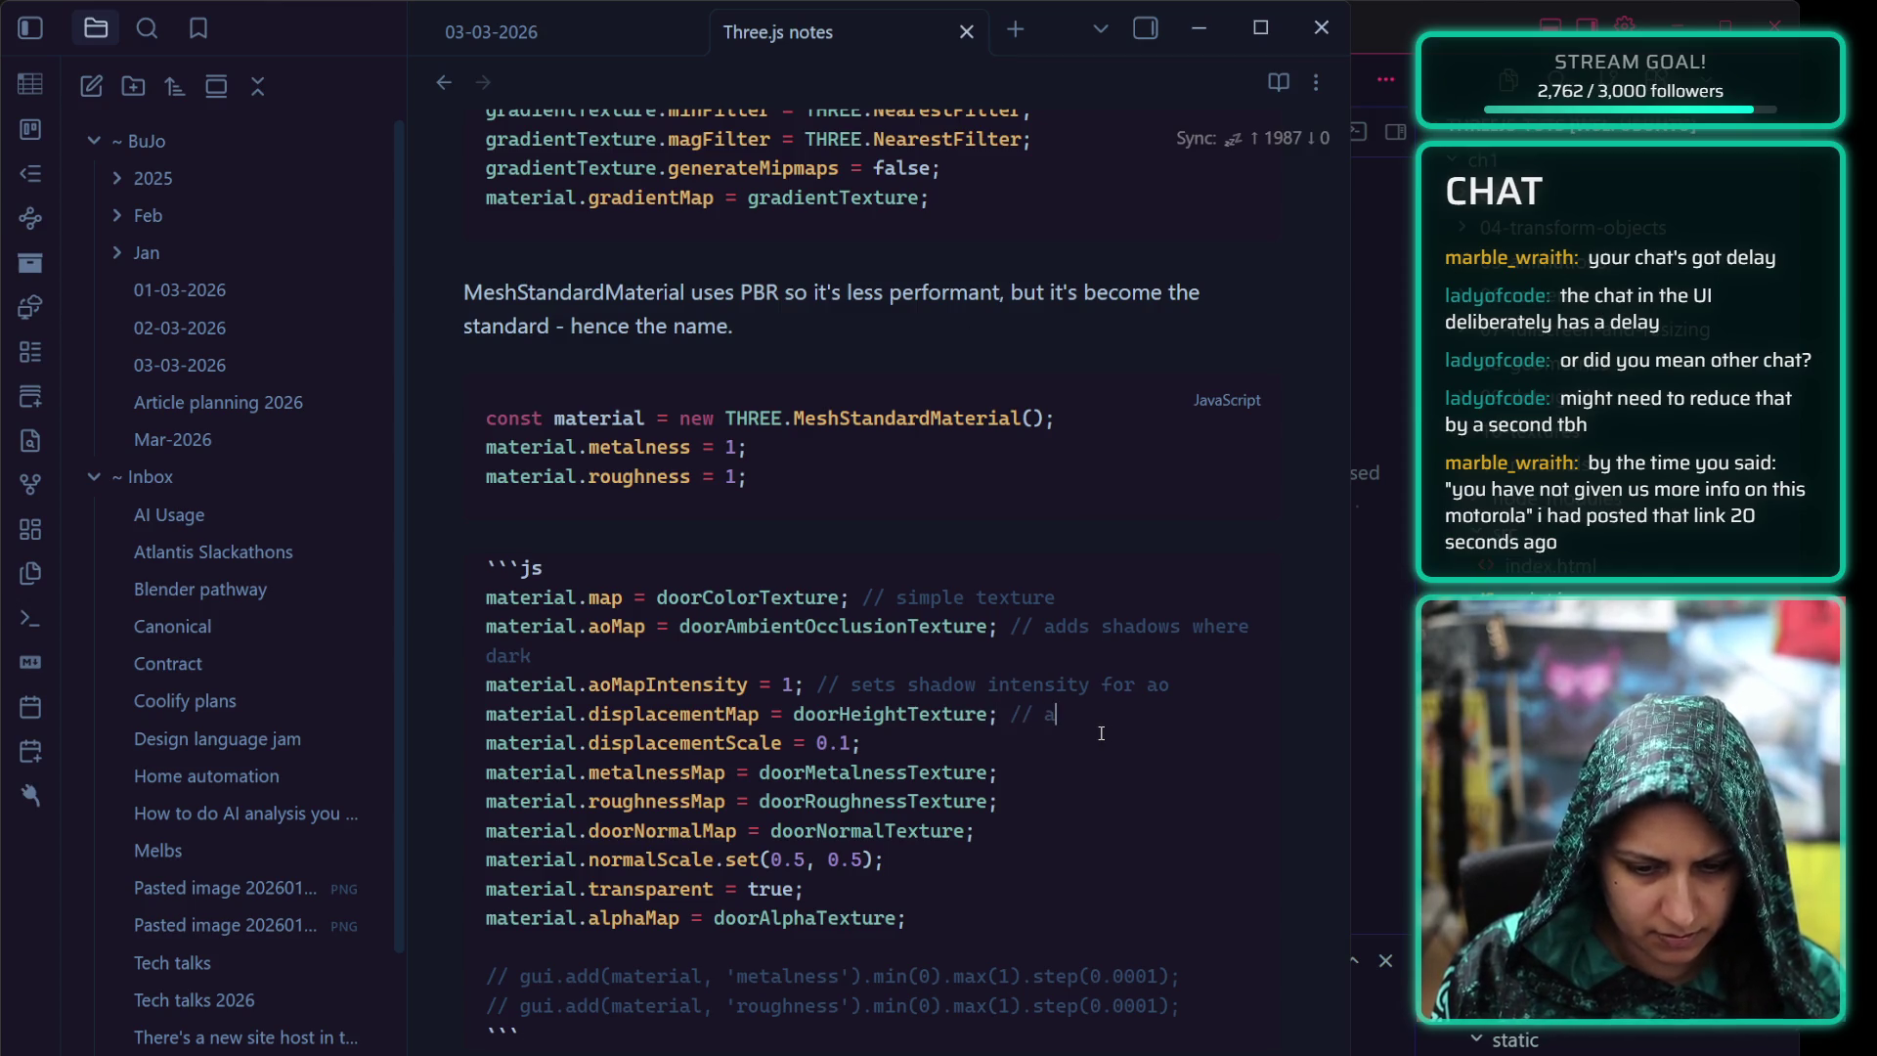
pyautogui.write('dd sheight')
pyautogui.press('BackSpace')
pyautogui.press('BackSpace')
pyautogui.press('BackSpace')
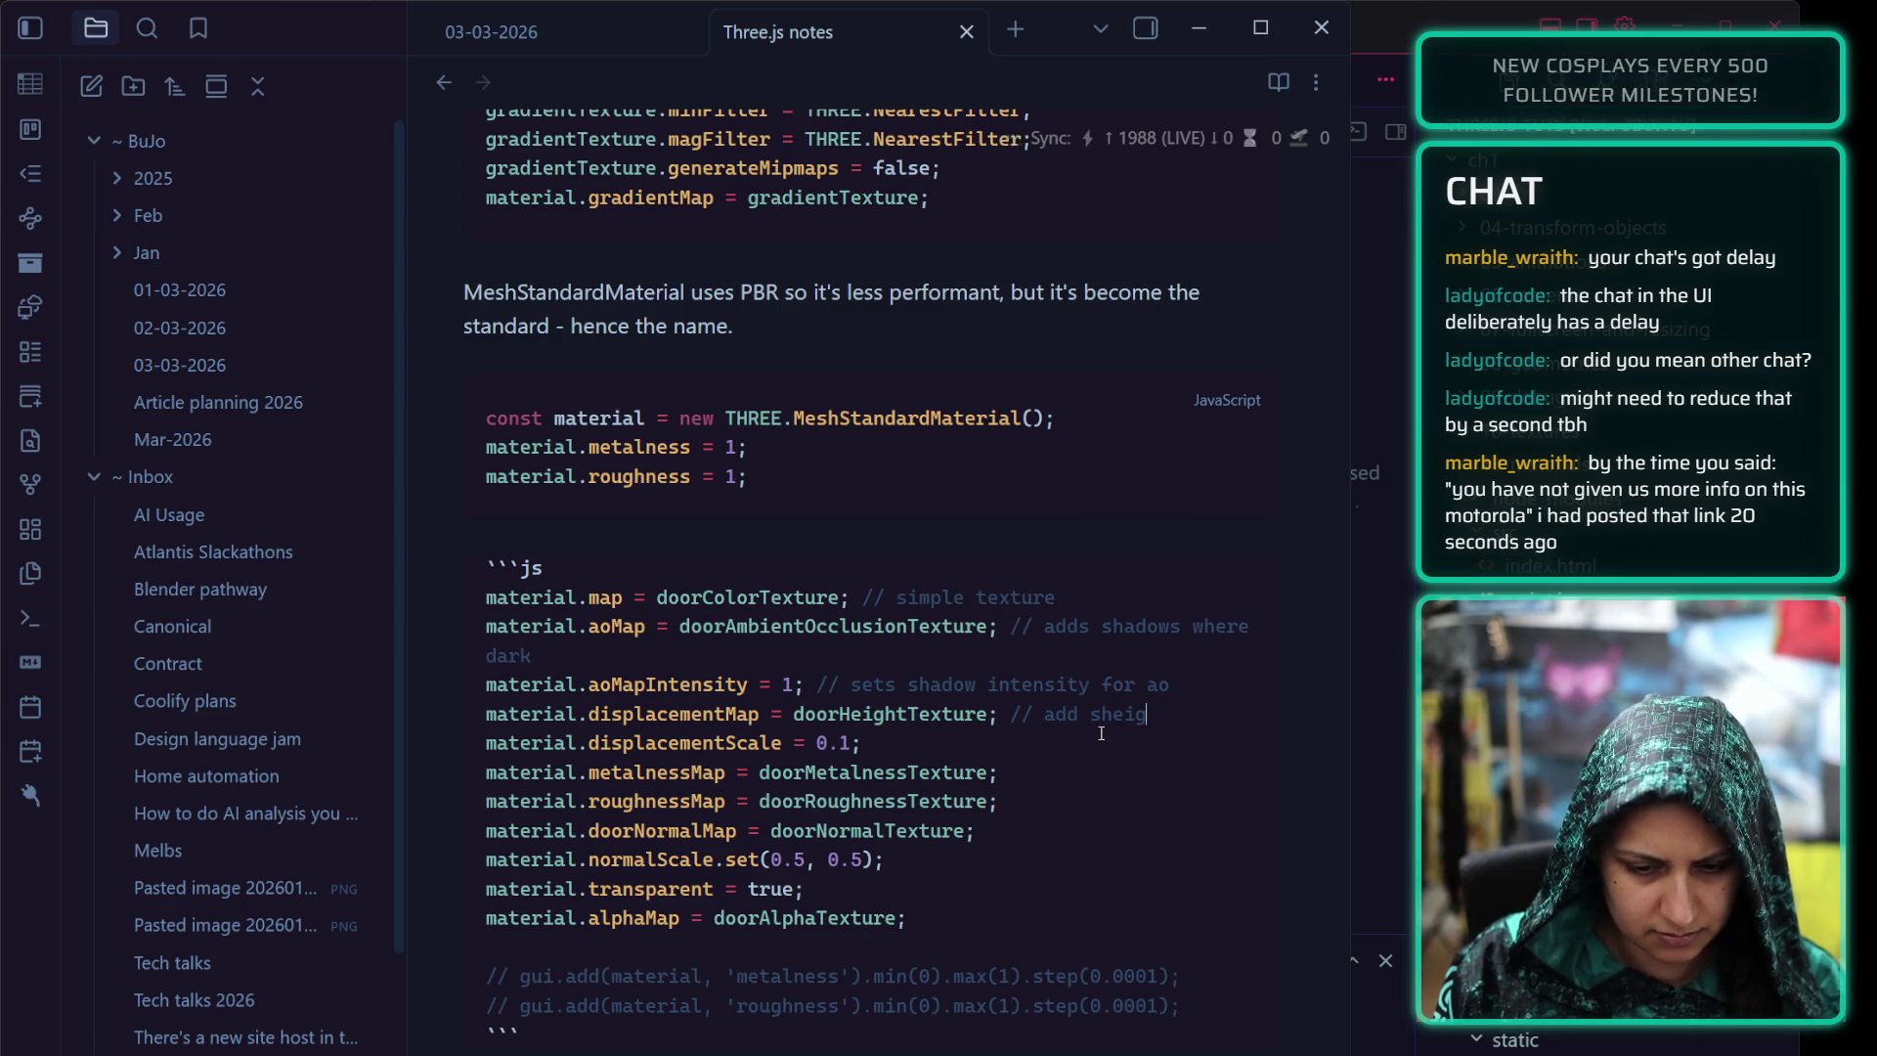
pyautogui.press('BackSpace')
pyautogui.press('BackSpace')
pyautogui.press('BackSpace')
pyautogui.write('height/rel')
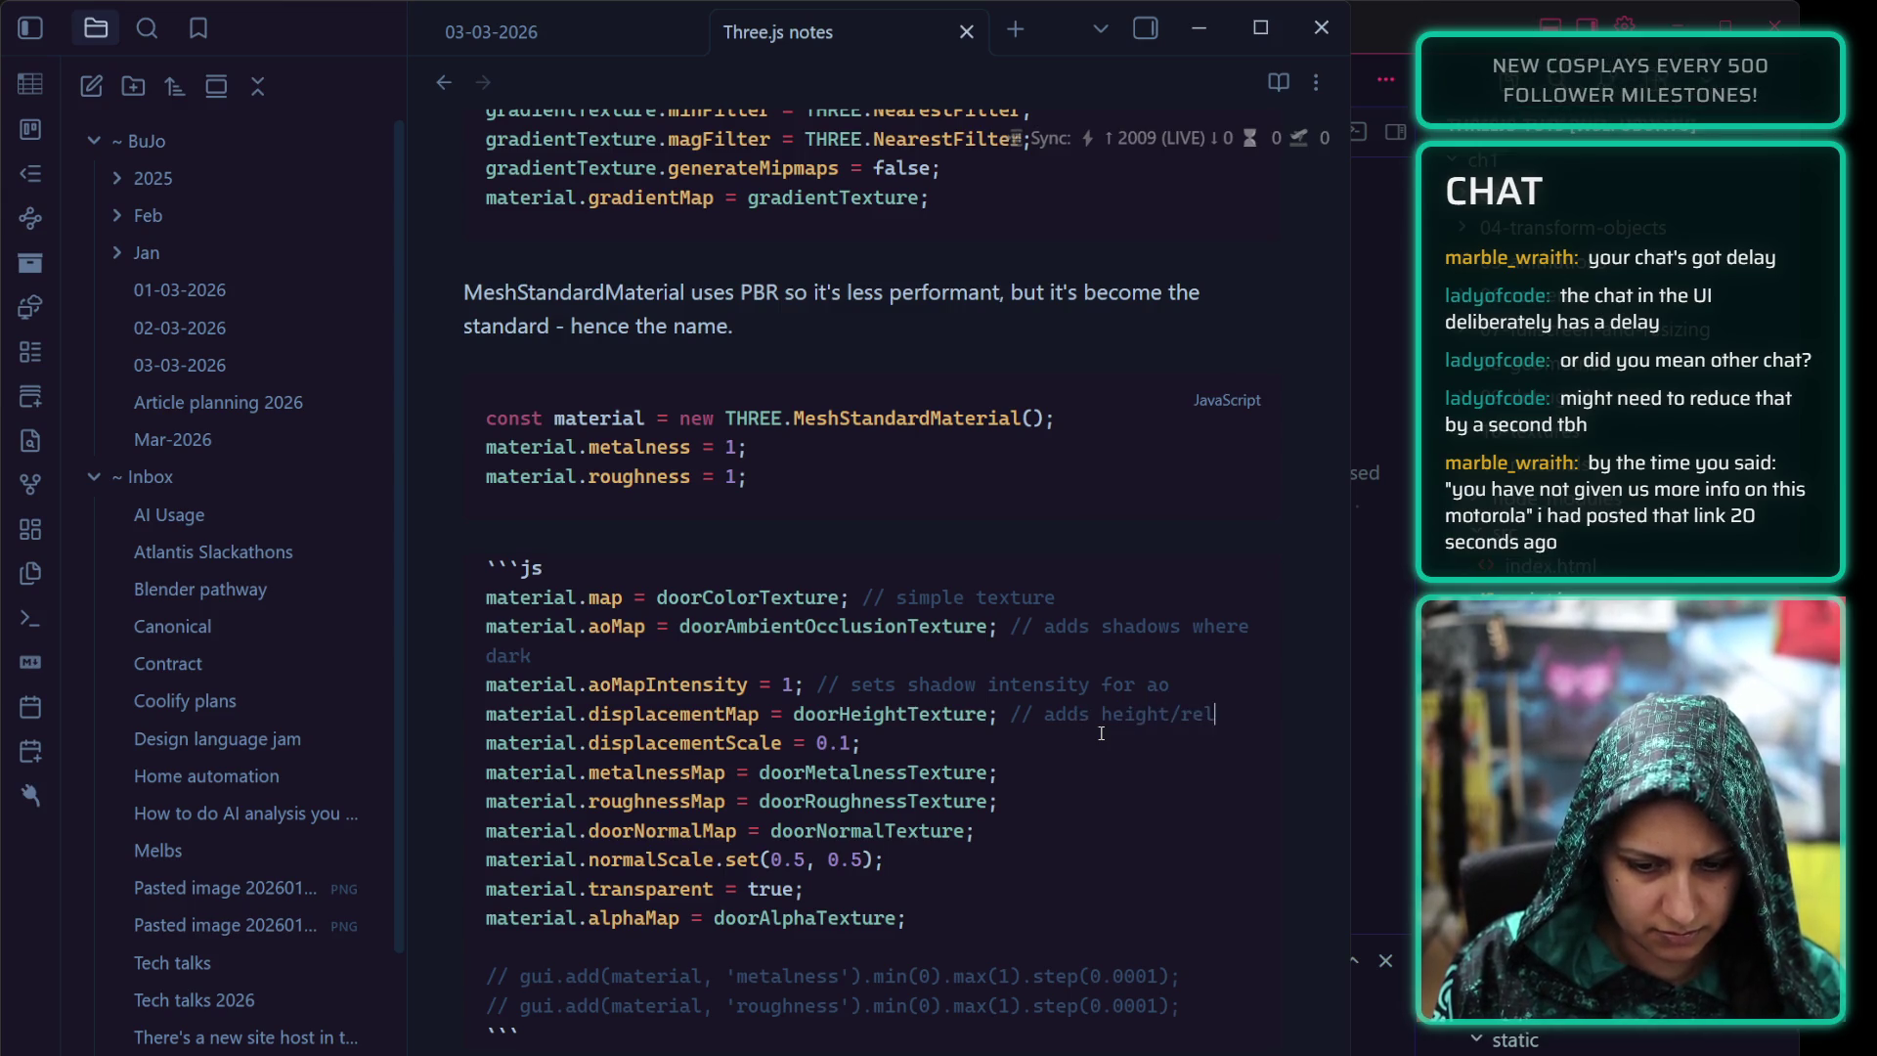
pyautogui.write('ief')
pyautogui.click(924, 530)
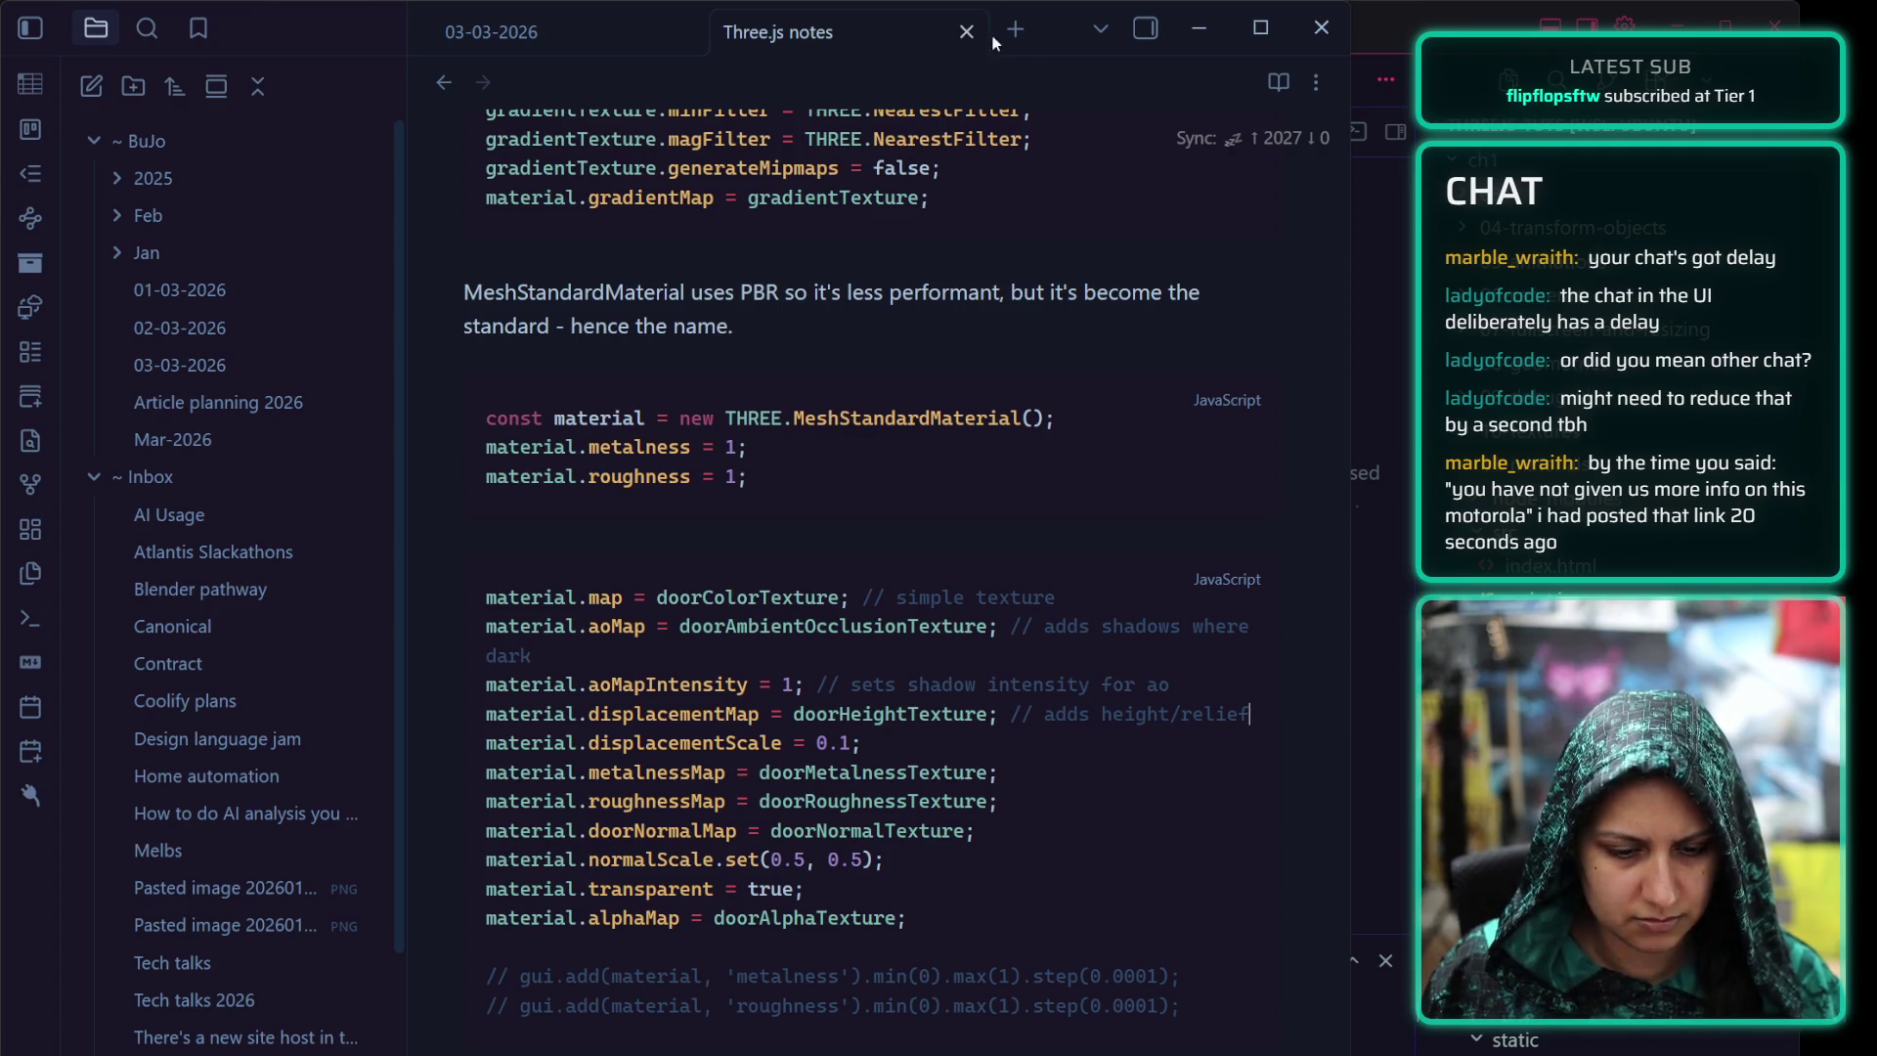
# Comment the displacementScale, metalnessMap and roughnessMap lines and fix the metalness comment spacing
pyautogui.click(998, 754)
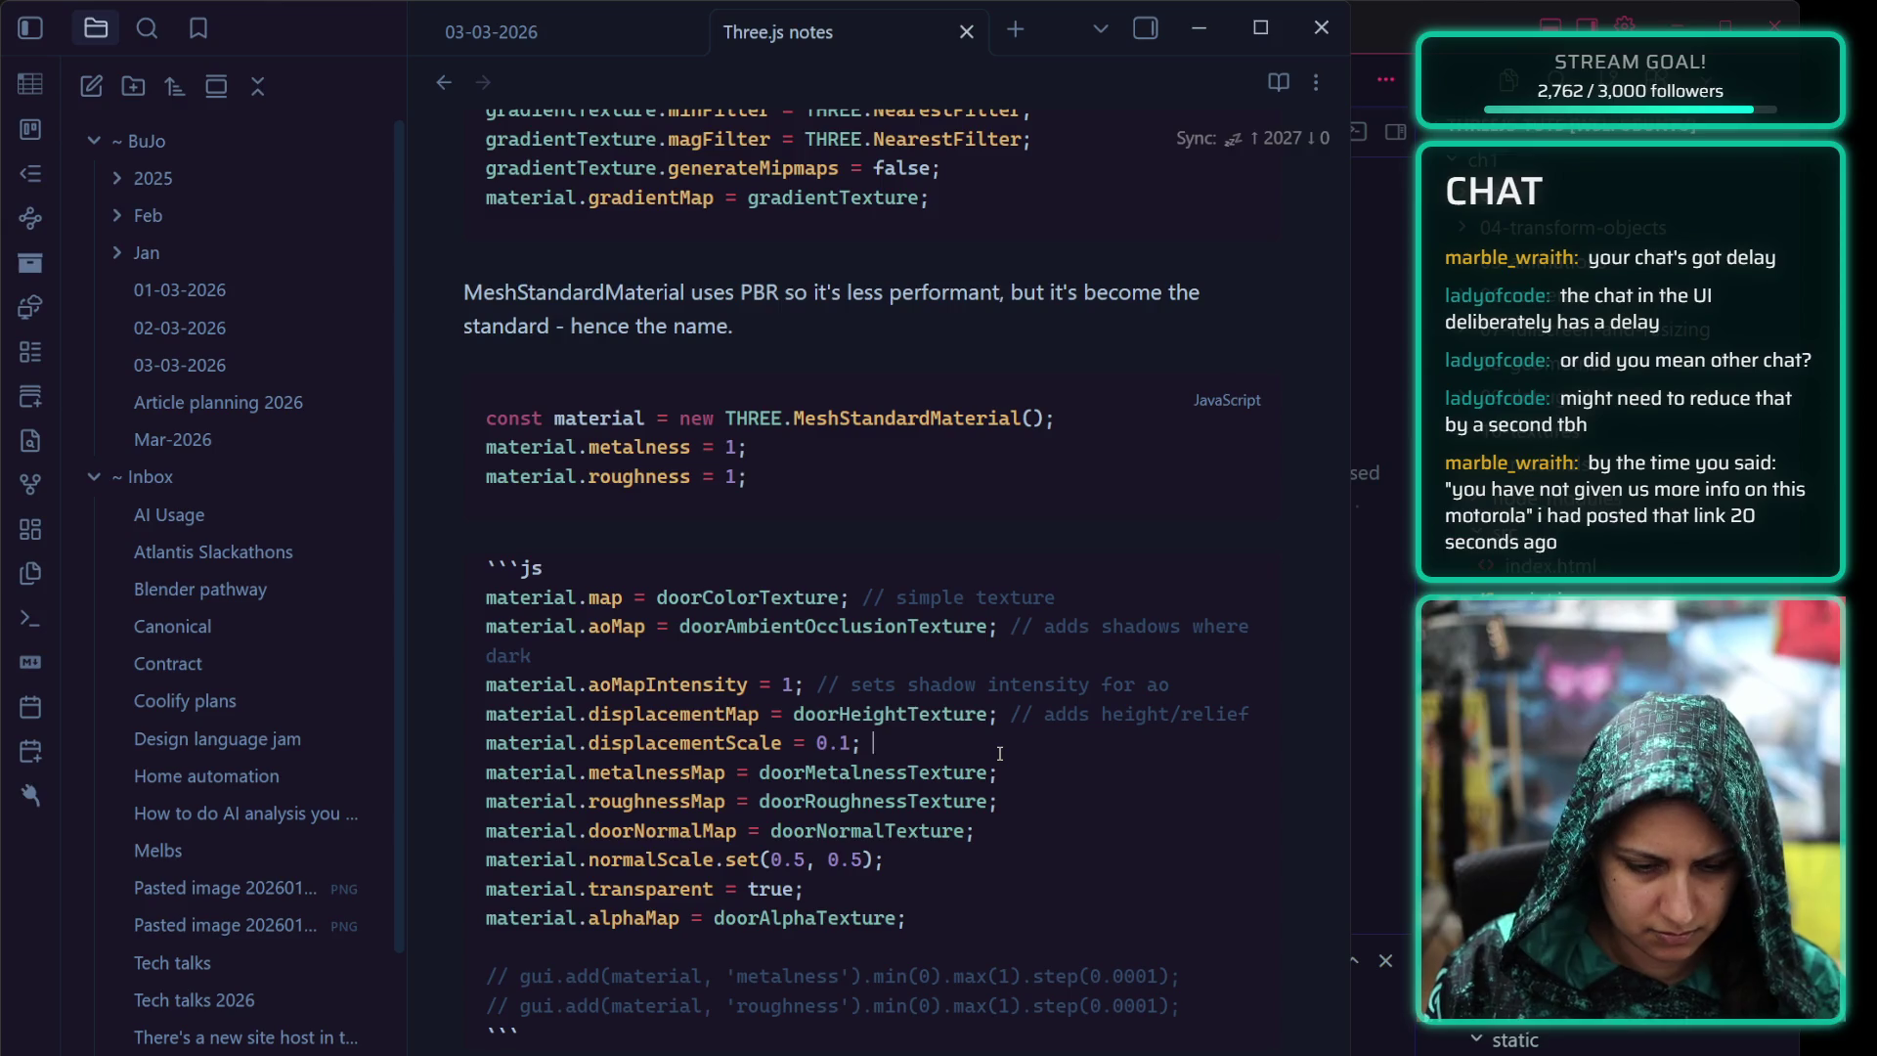
pyautogui.write('// adjust ')
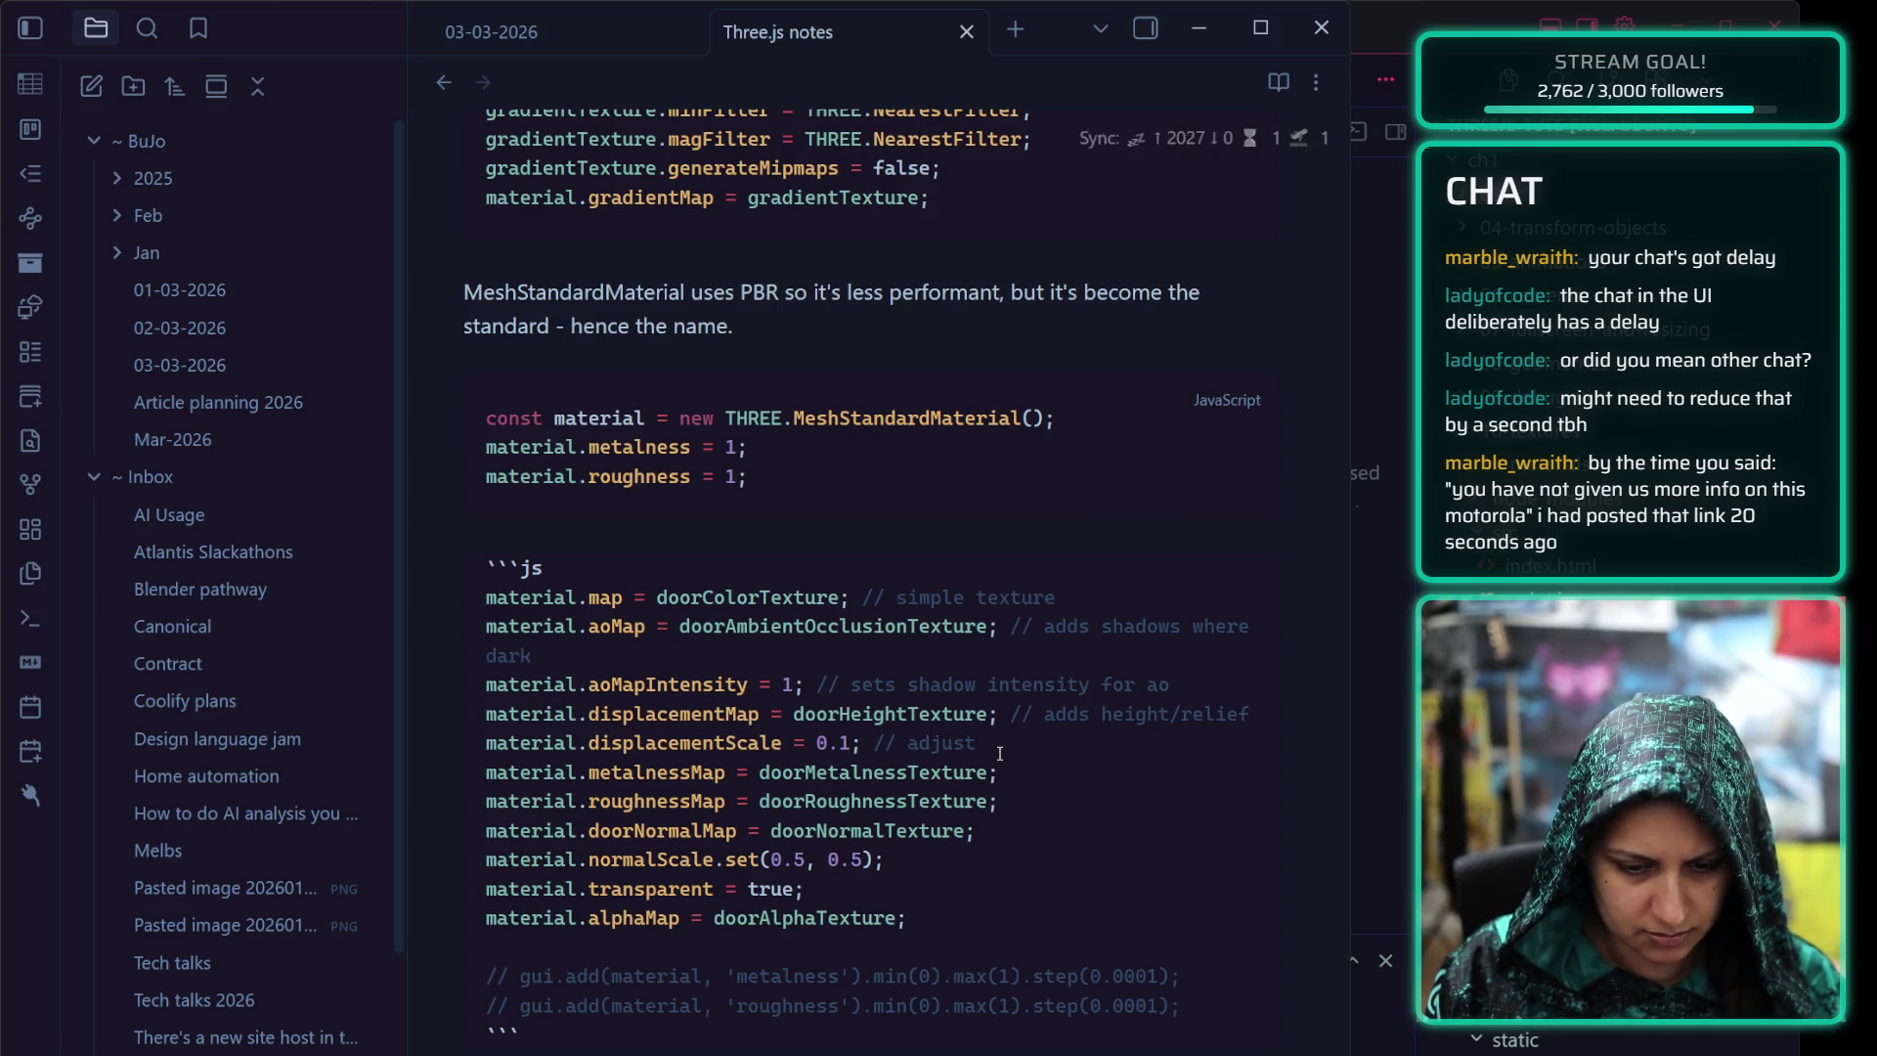
pyautogui.write('height s')
pyautogui.write('cal')
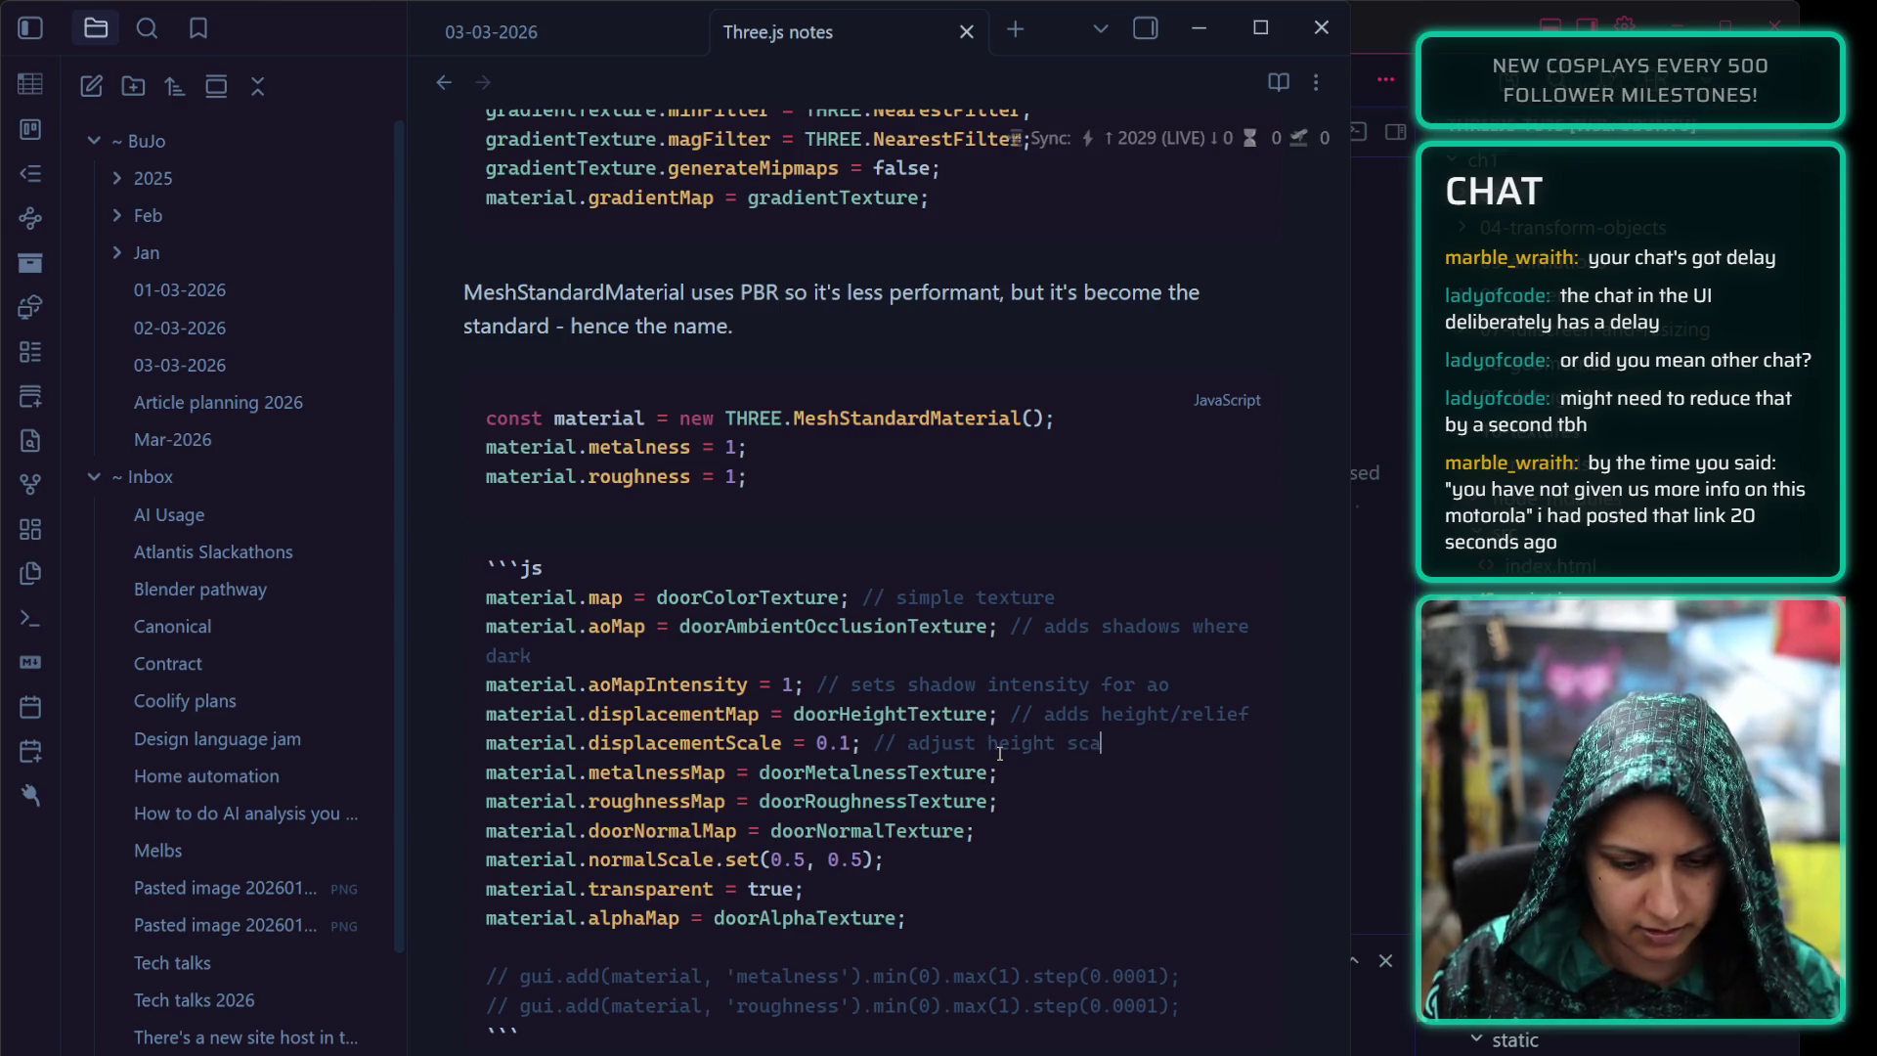
pyautogui.write('e')
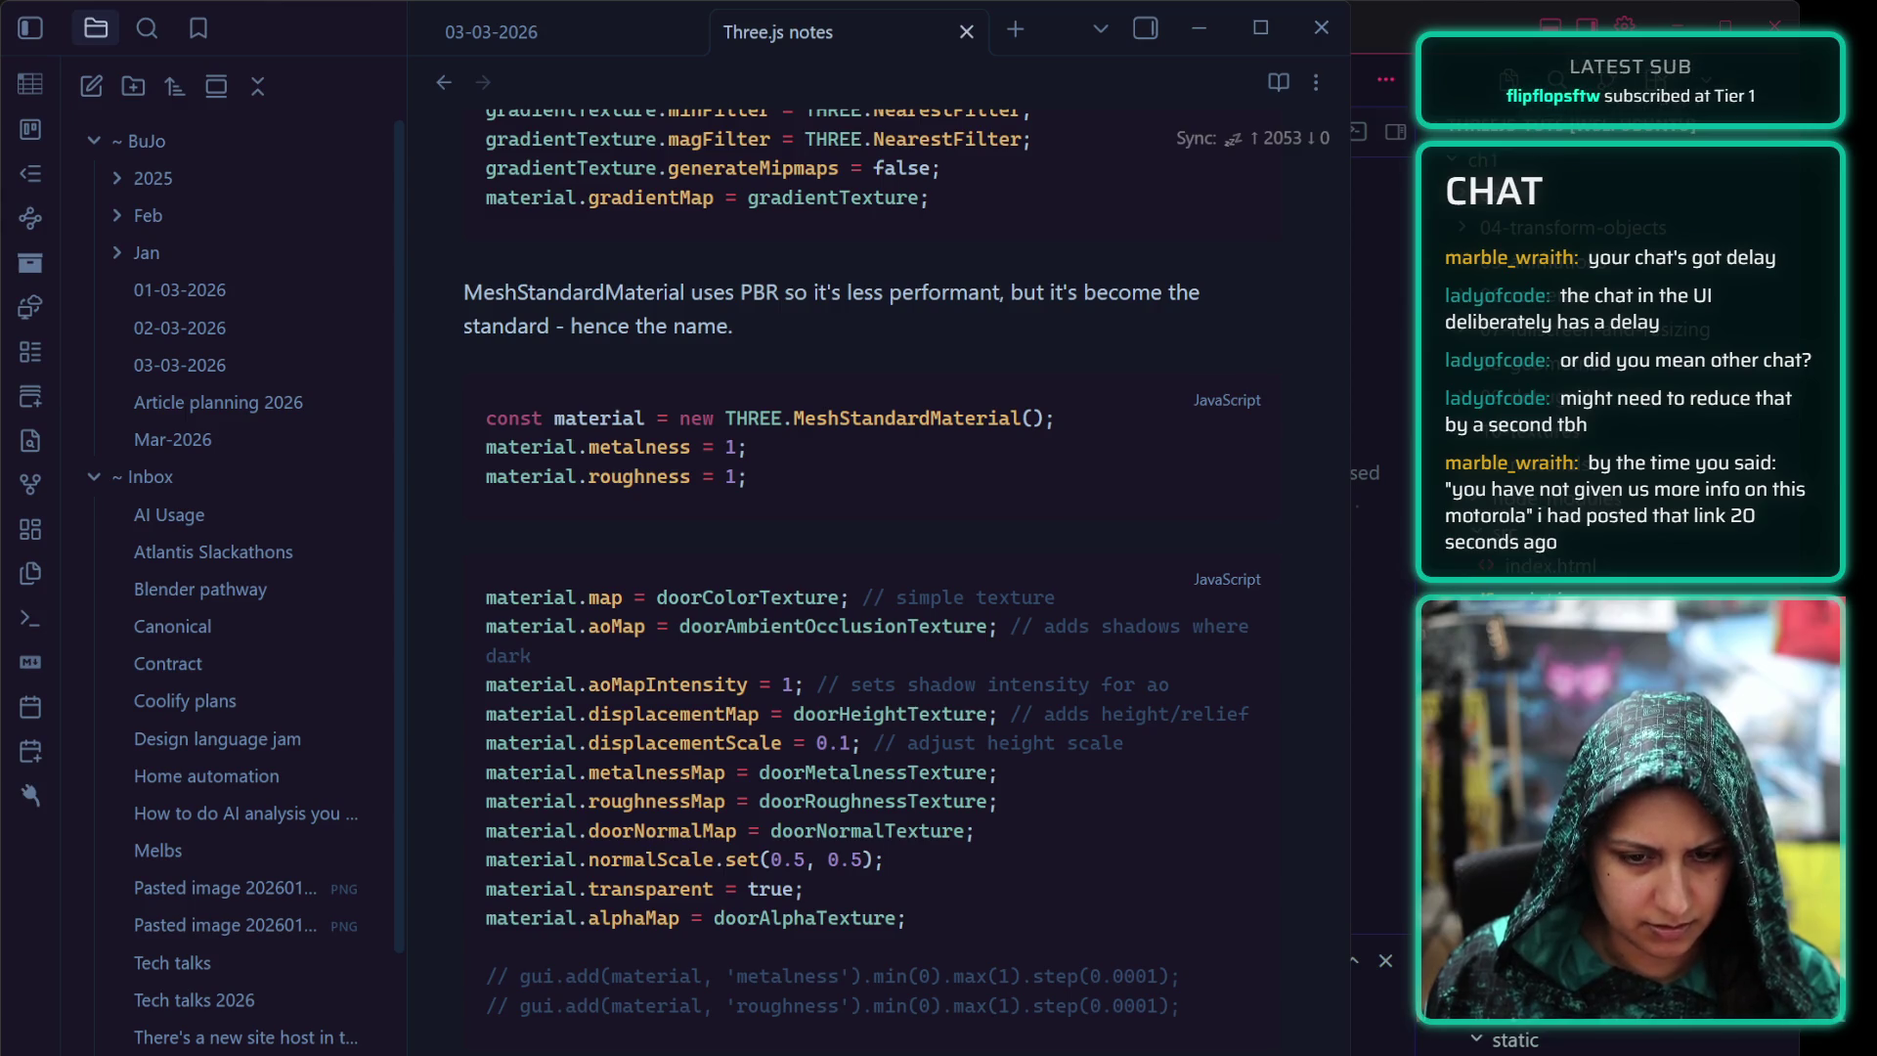
pyautogui.click(999, 771)
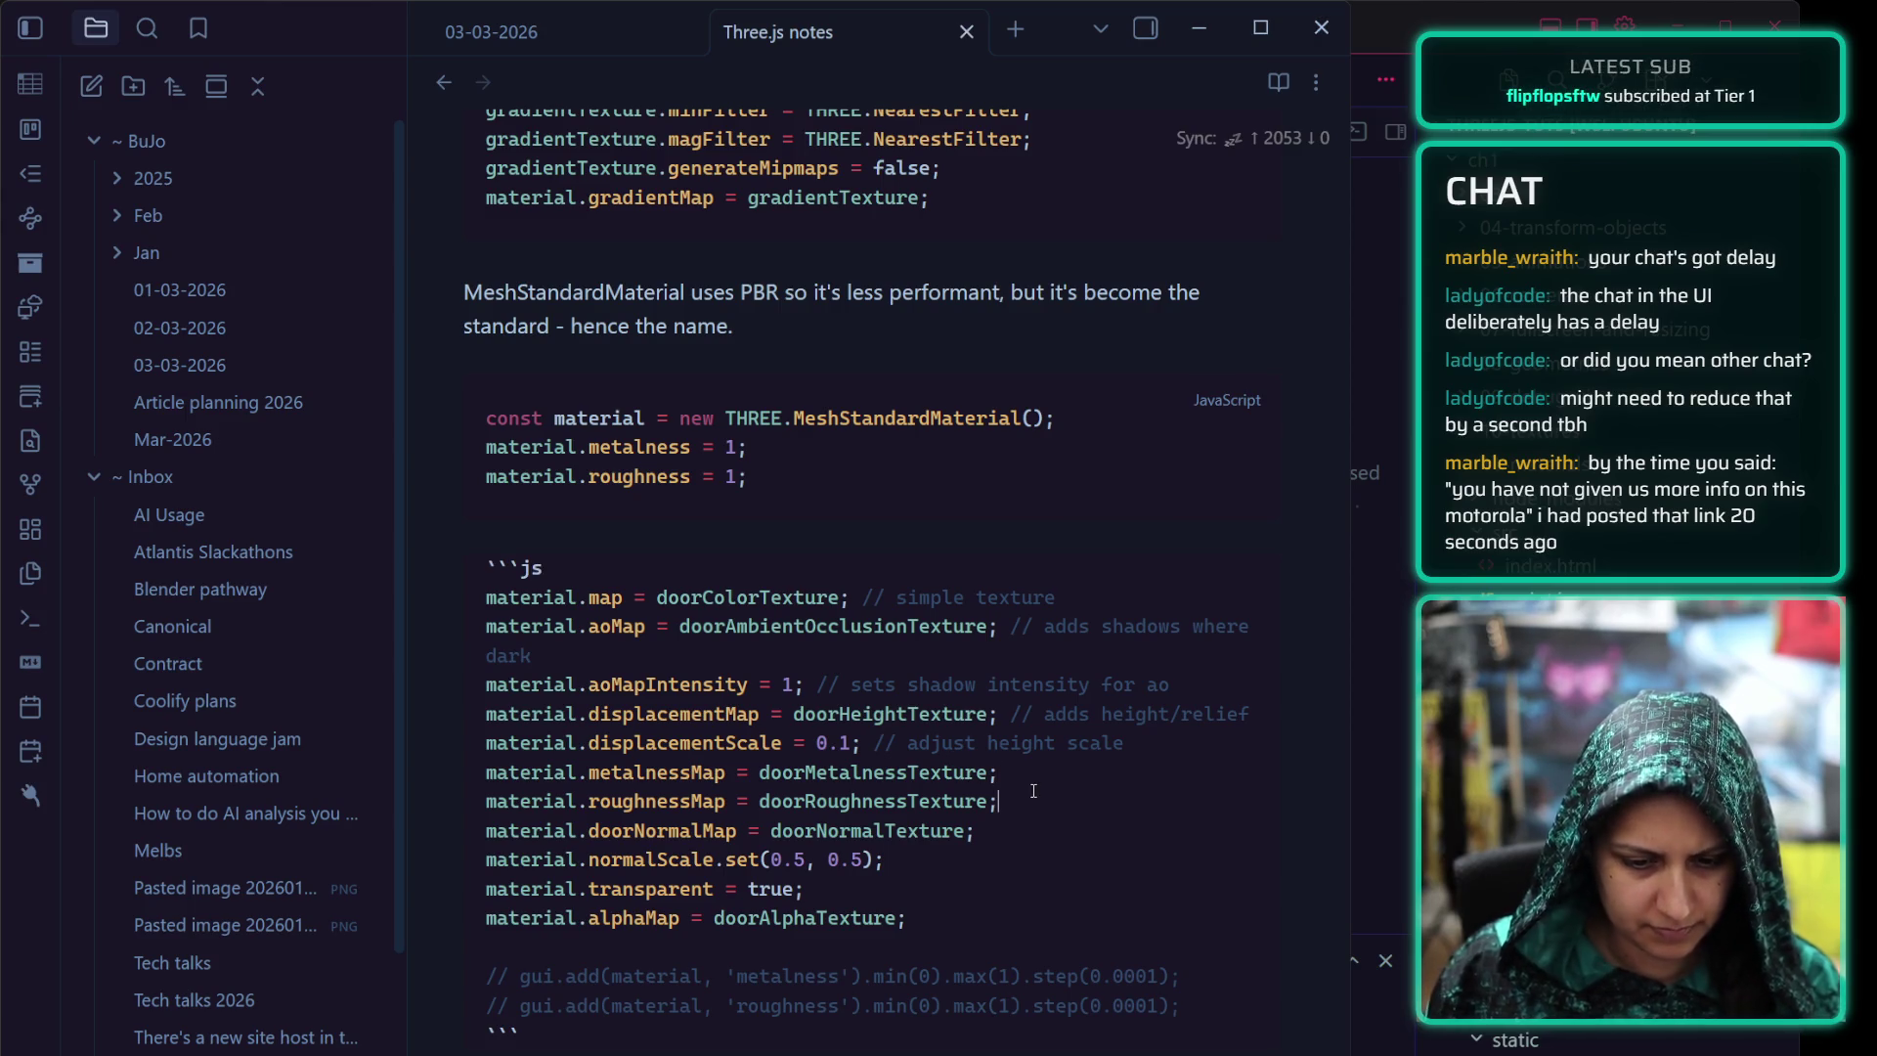
pyautogui.write('// ')
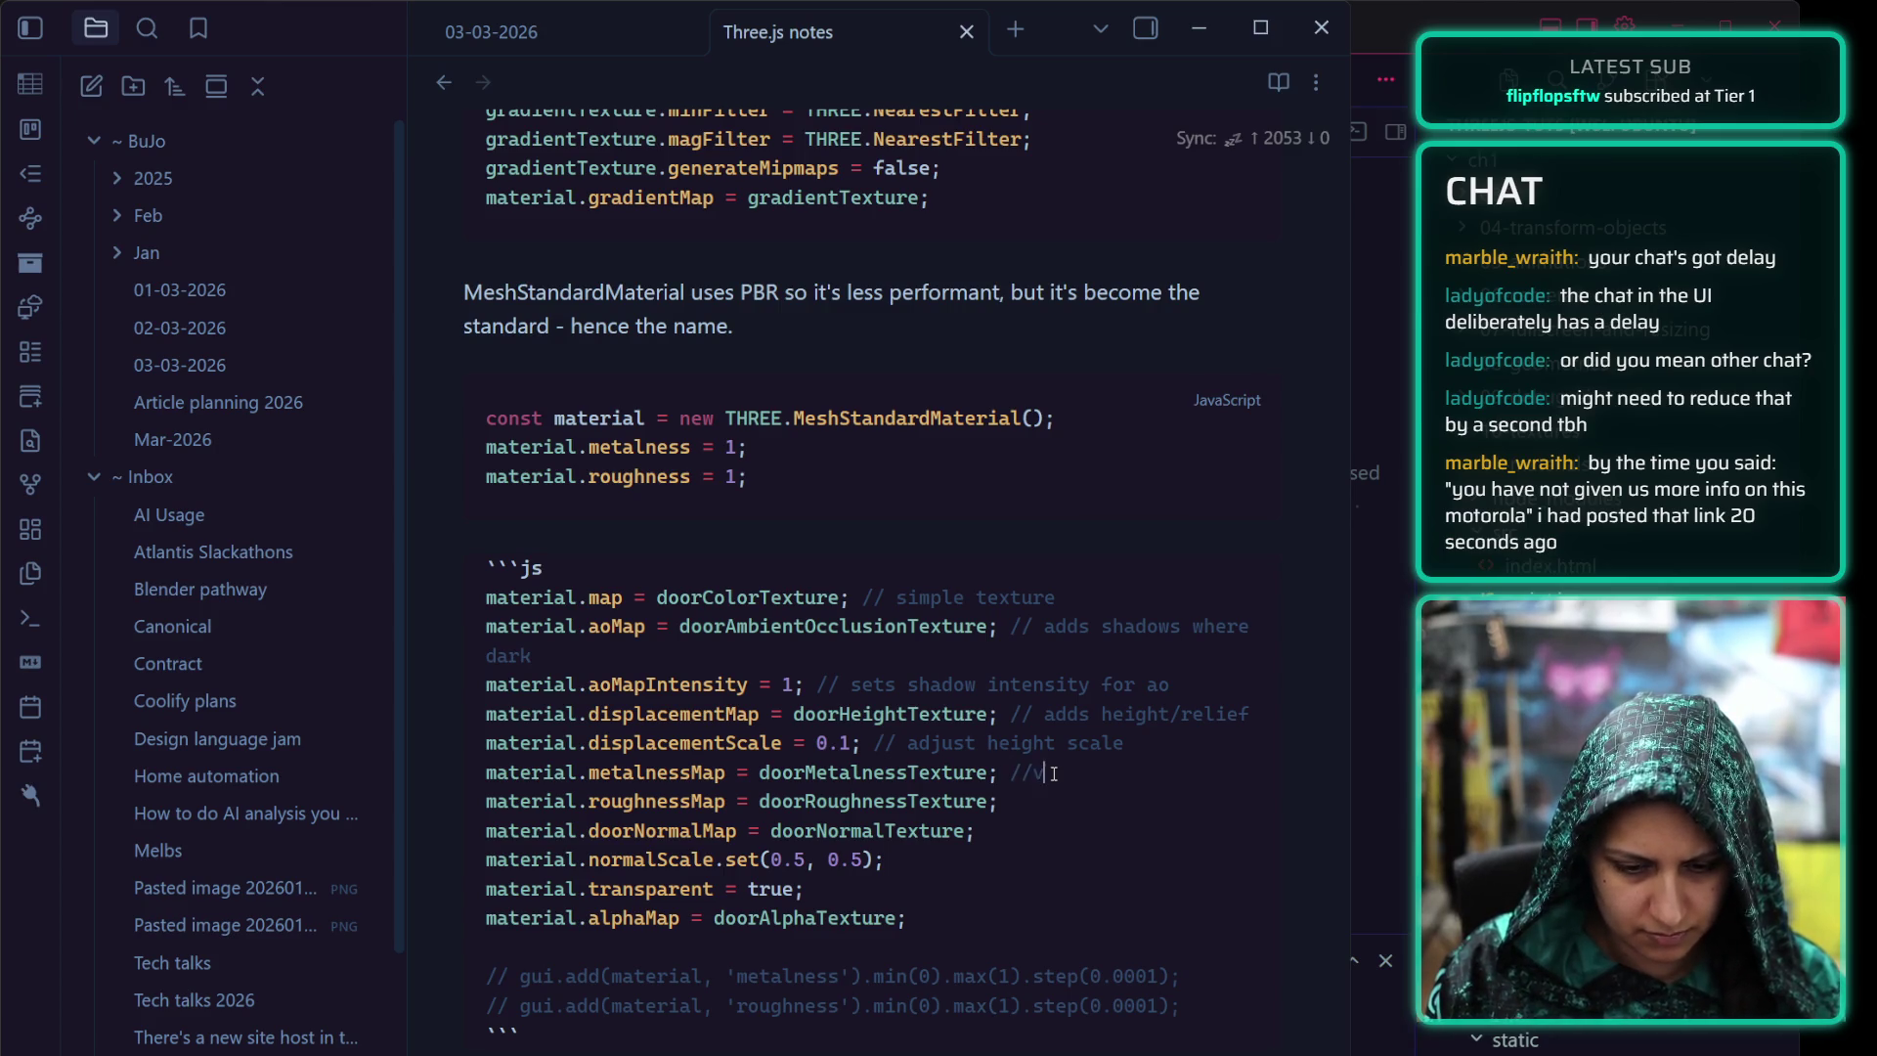
pyautogui.write('ariabl')
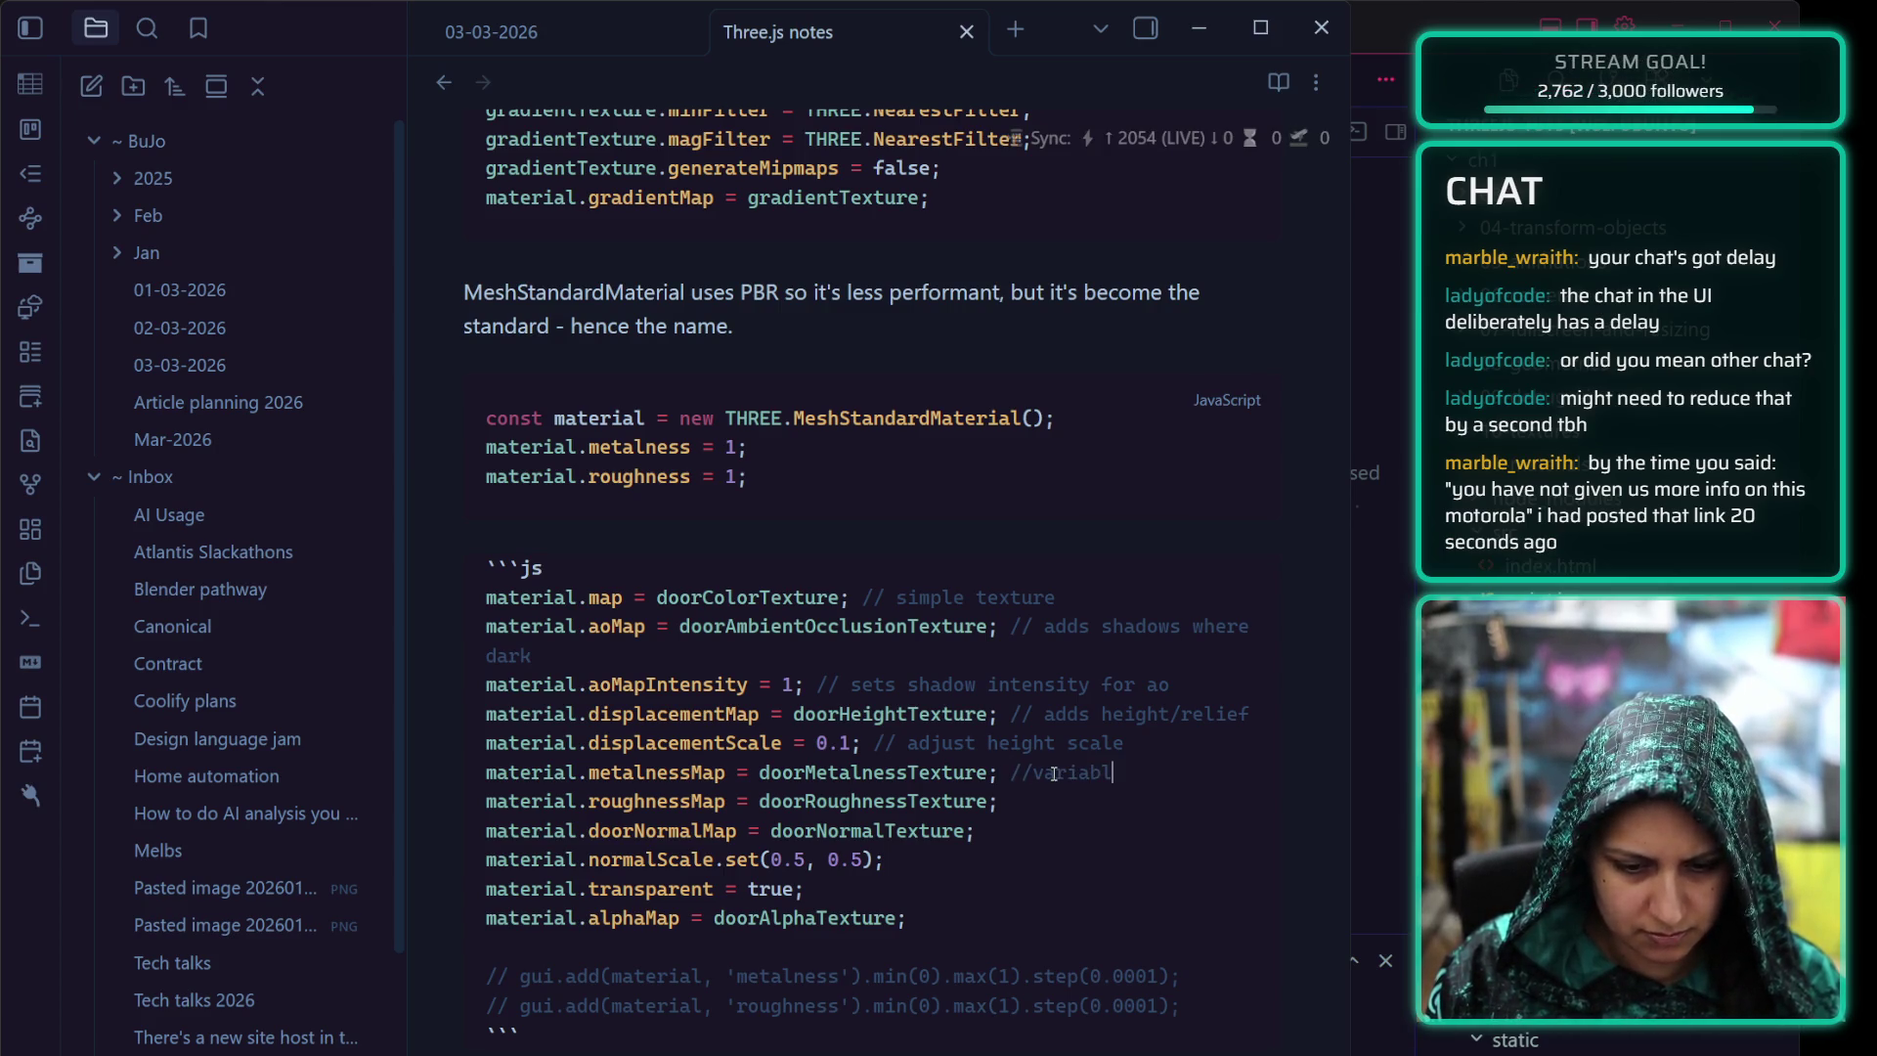
pyautogui.write('e metalness across ')
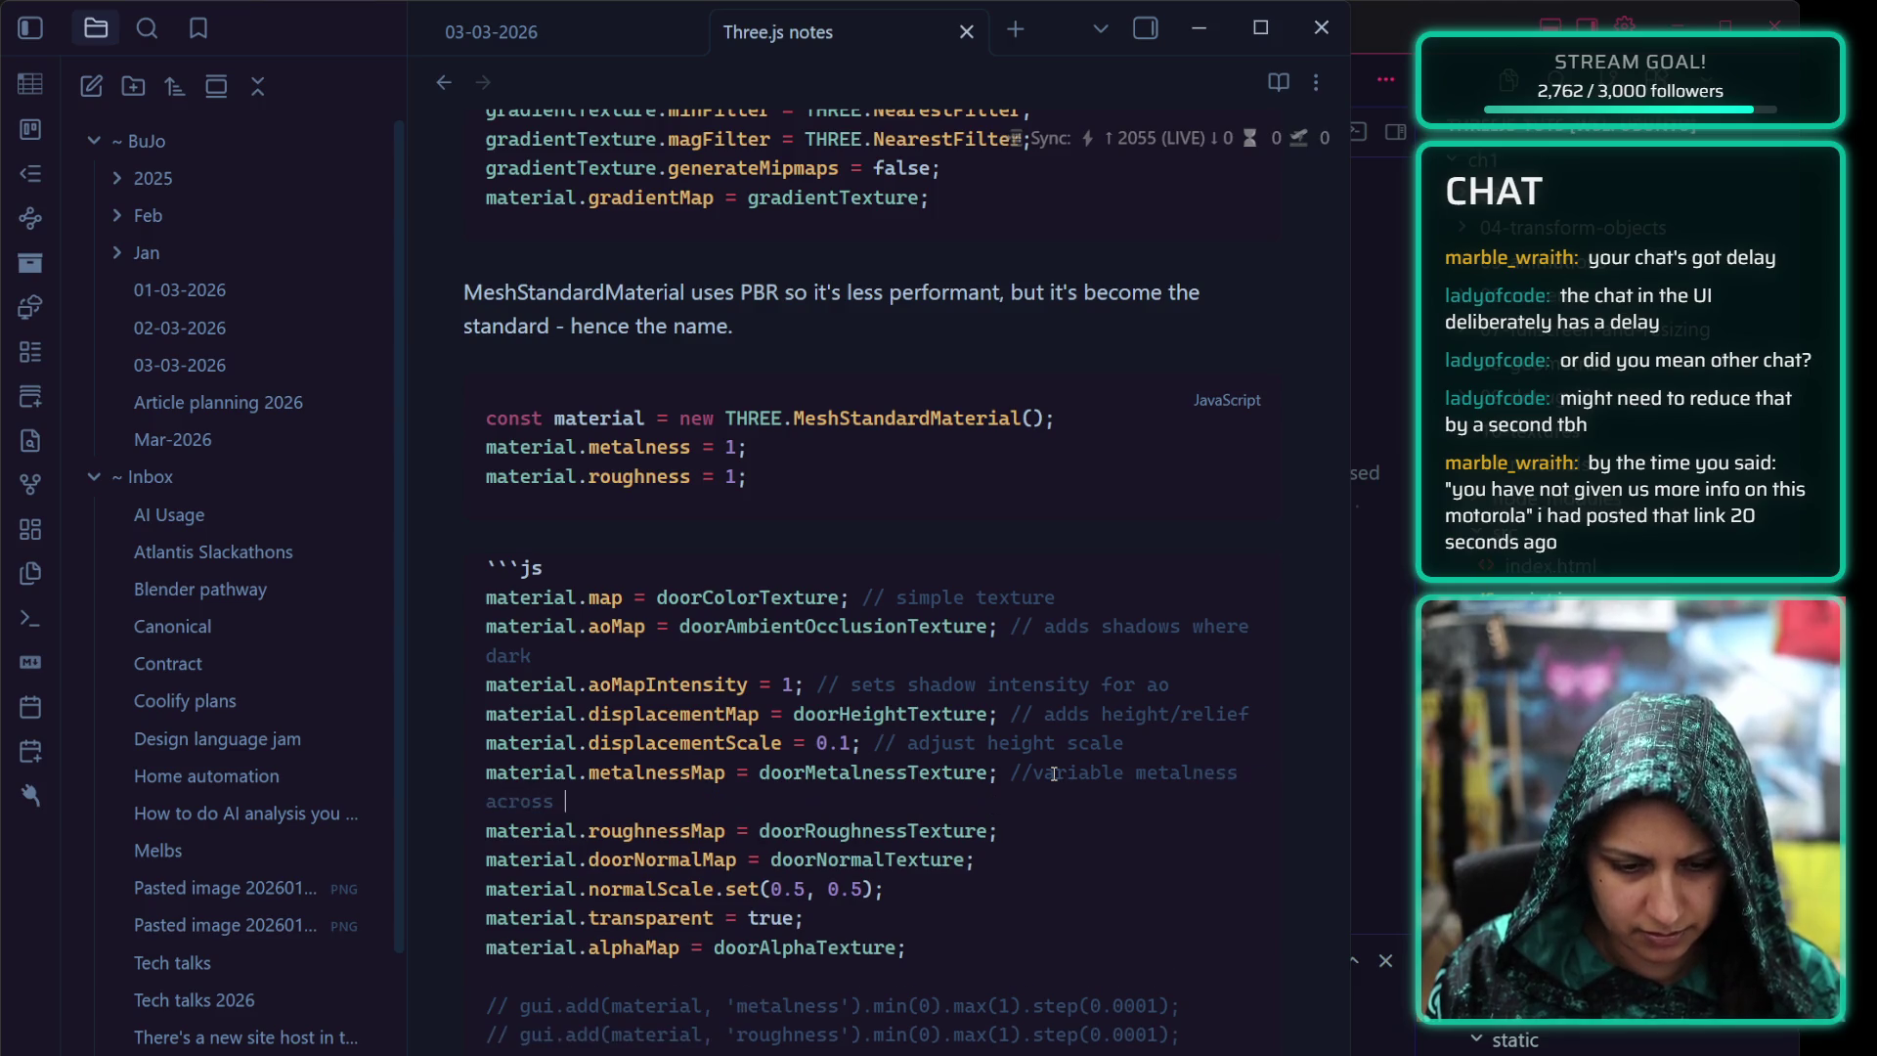
pyautogui.write('the map')
pyautogui.click(1032, 830)
pyautogui.write('// v')
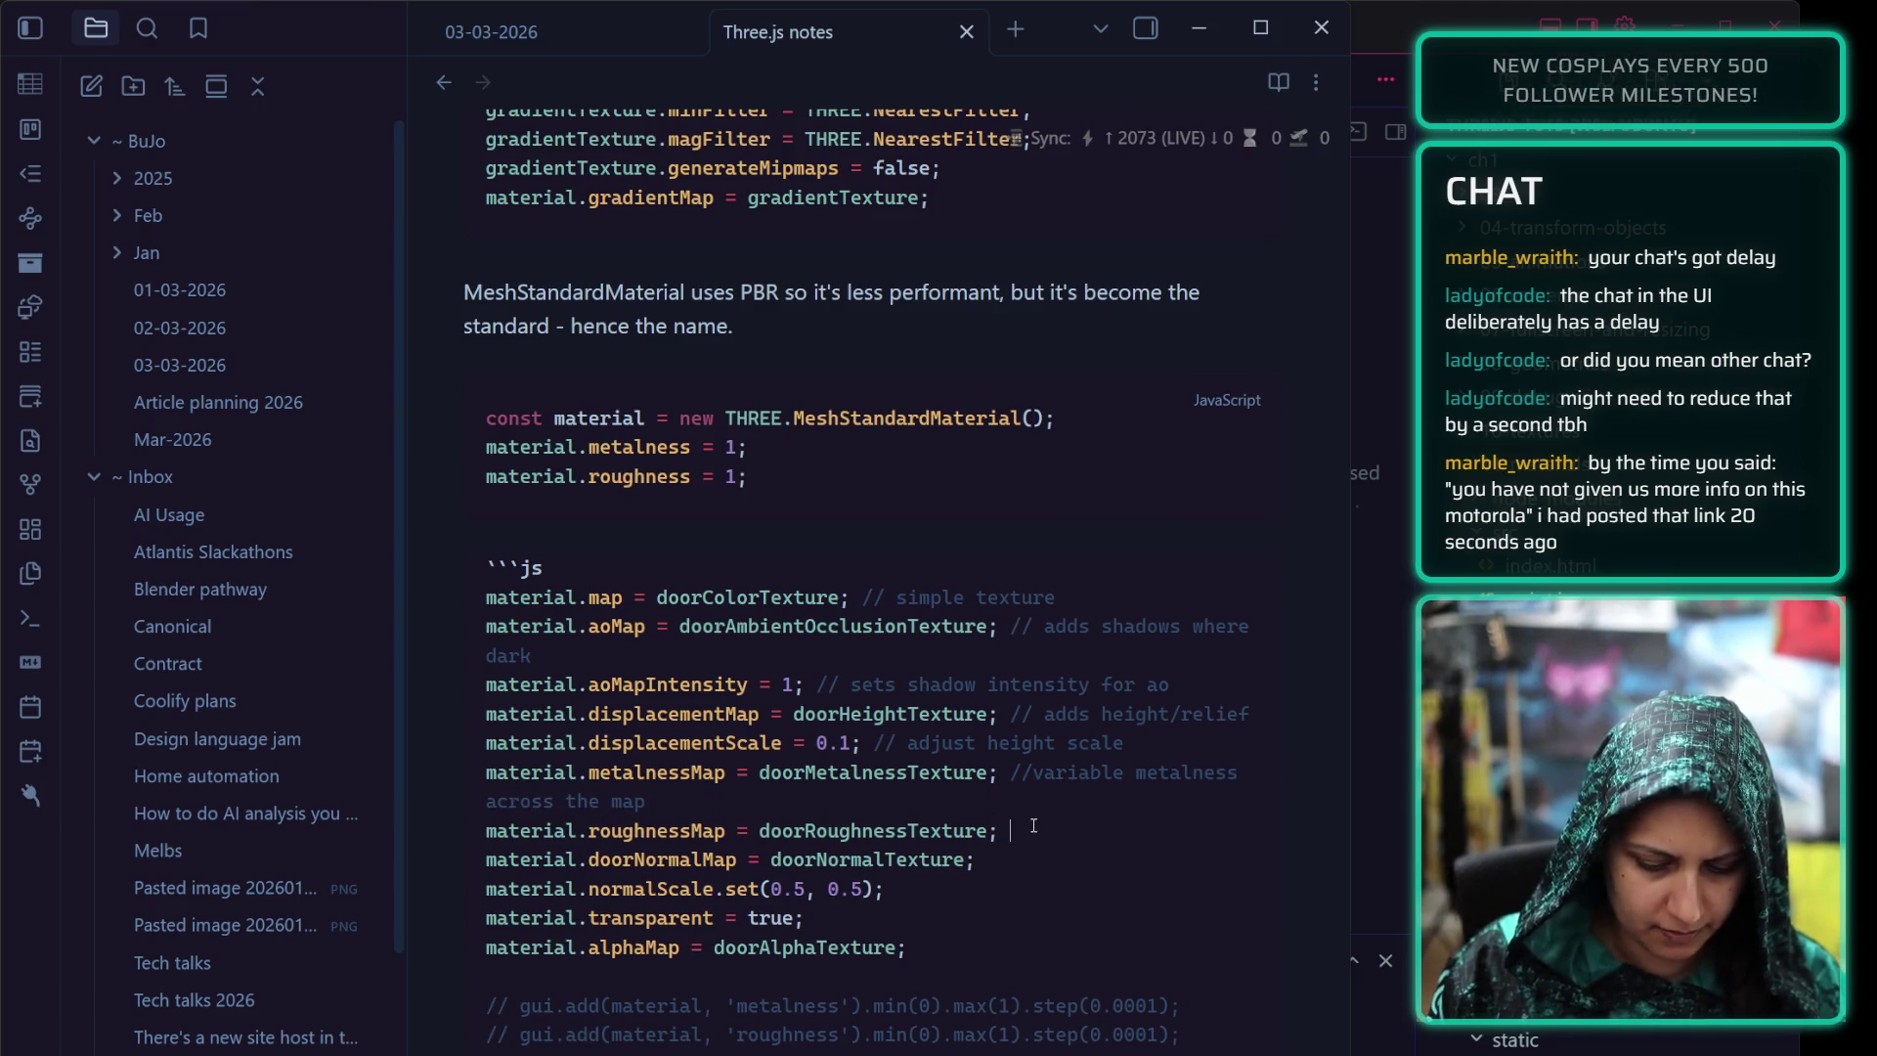
pyautogui.write('ariable roughnes')
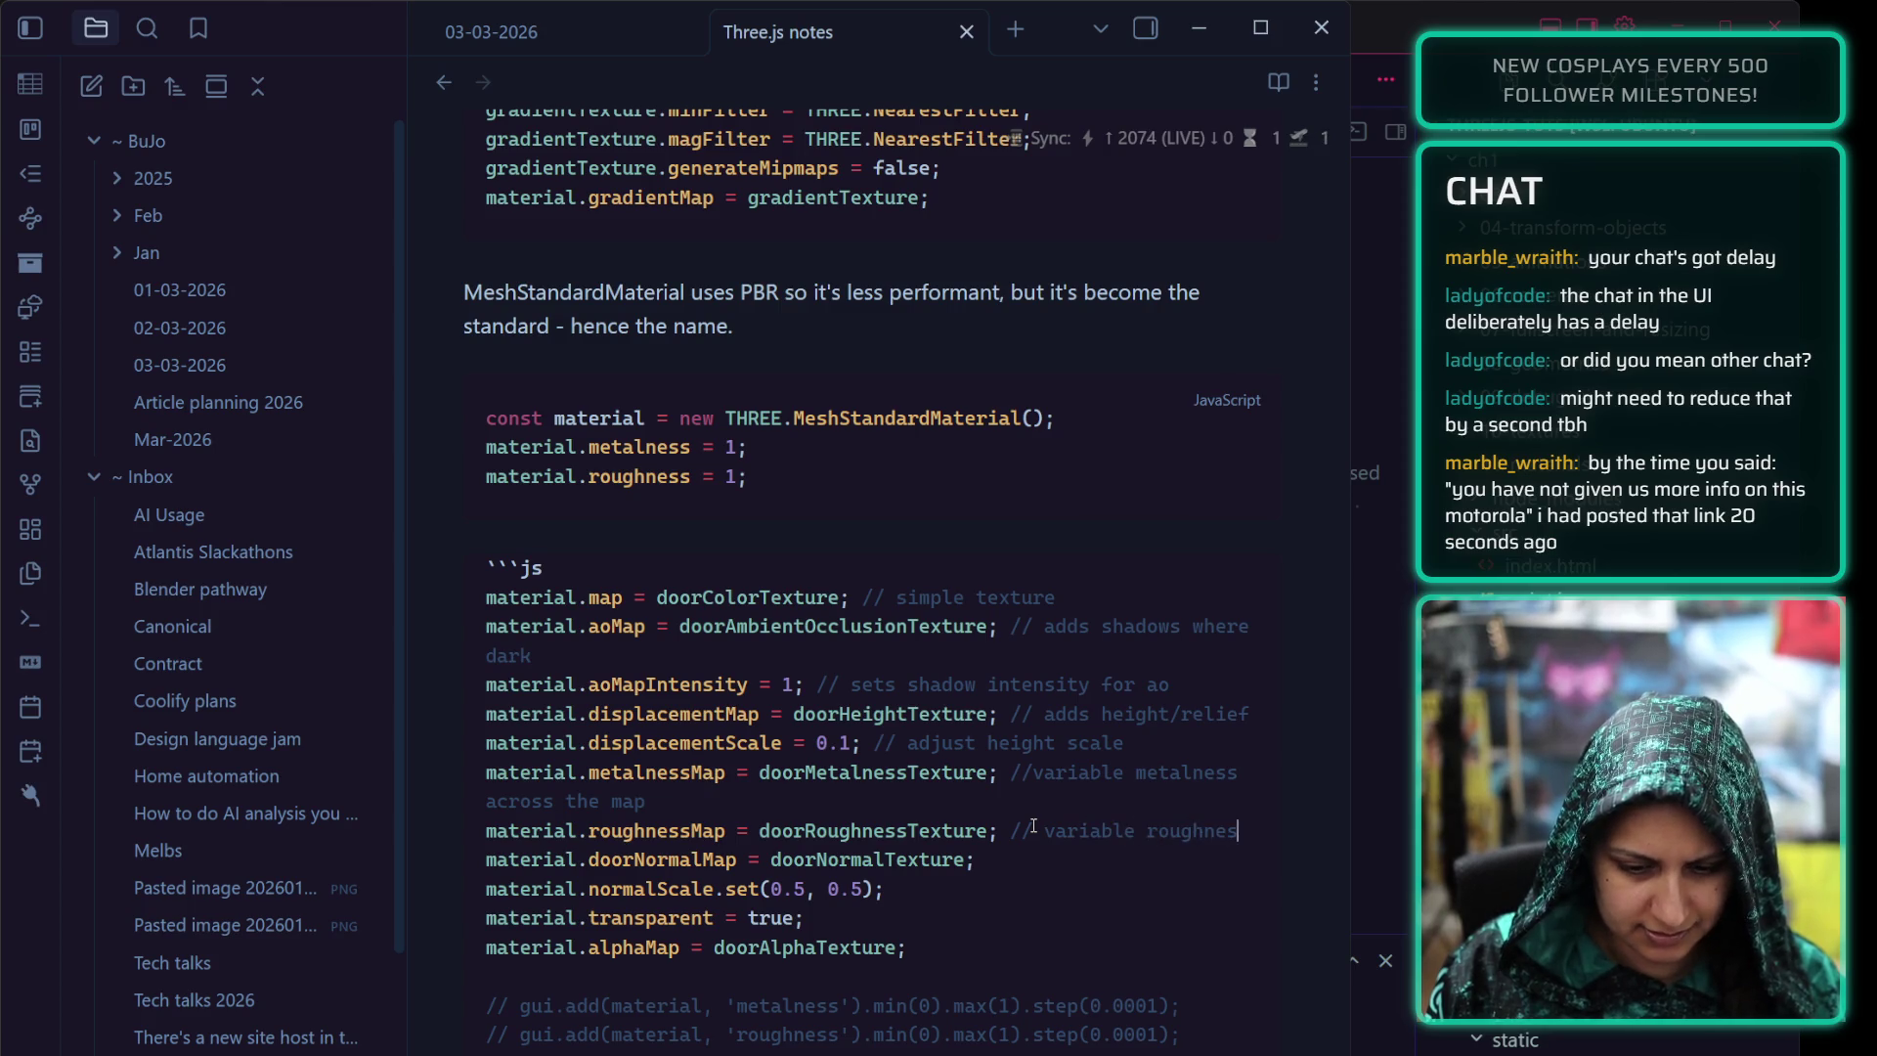
pyautogui.write('s across the map')
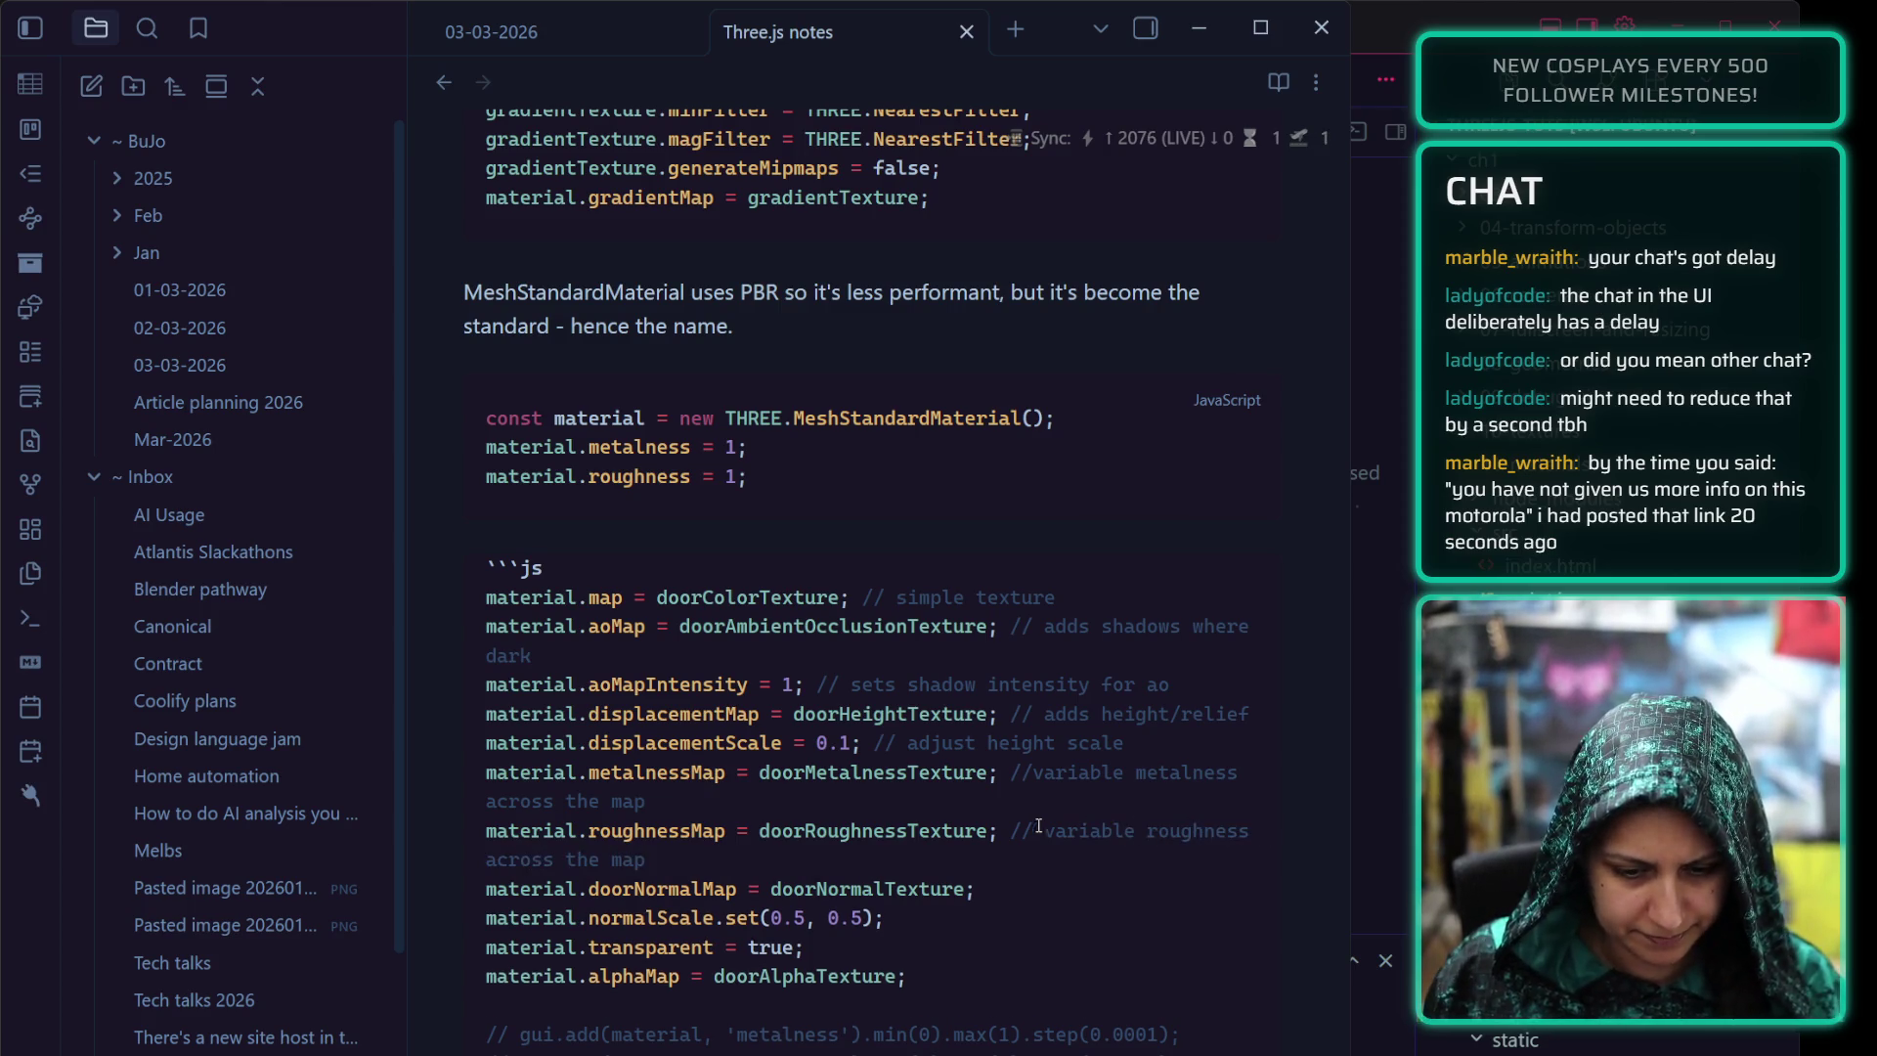
pyautogui.click(1033, 774)
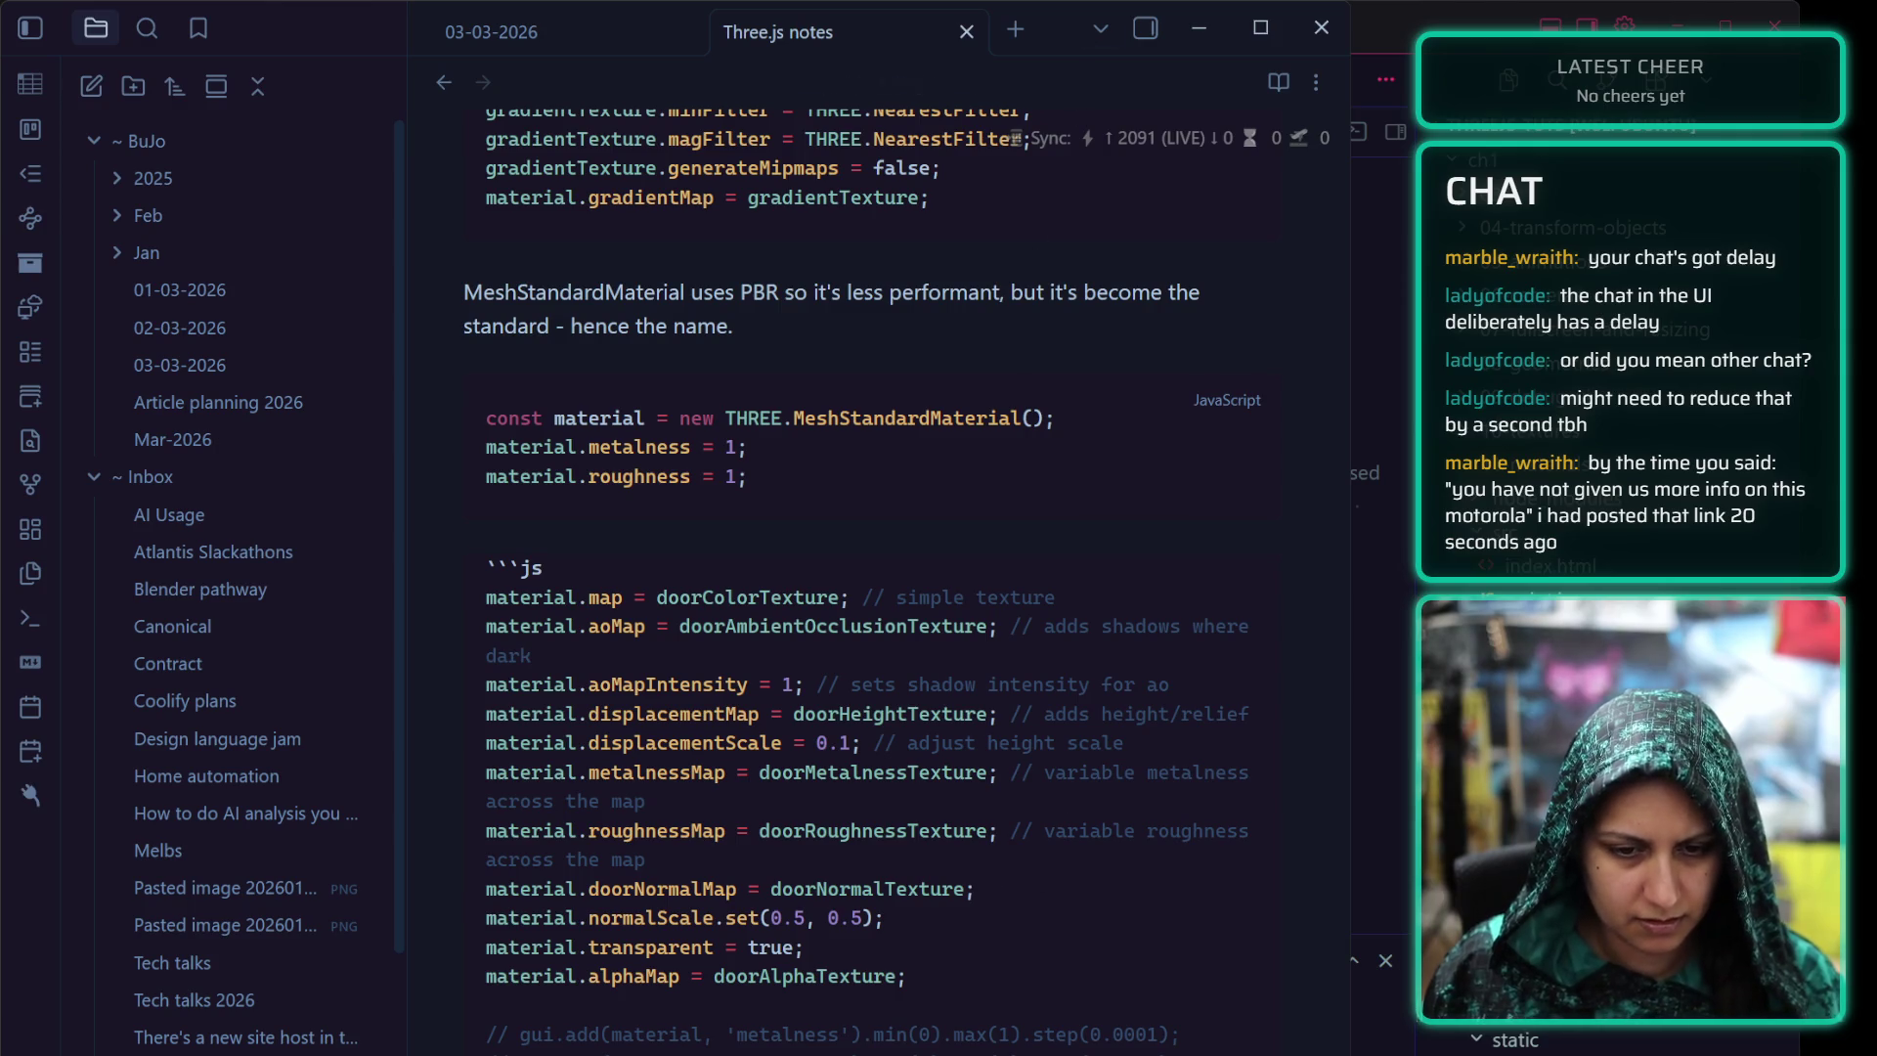
pyautogui.click(1033, 258)
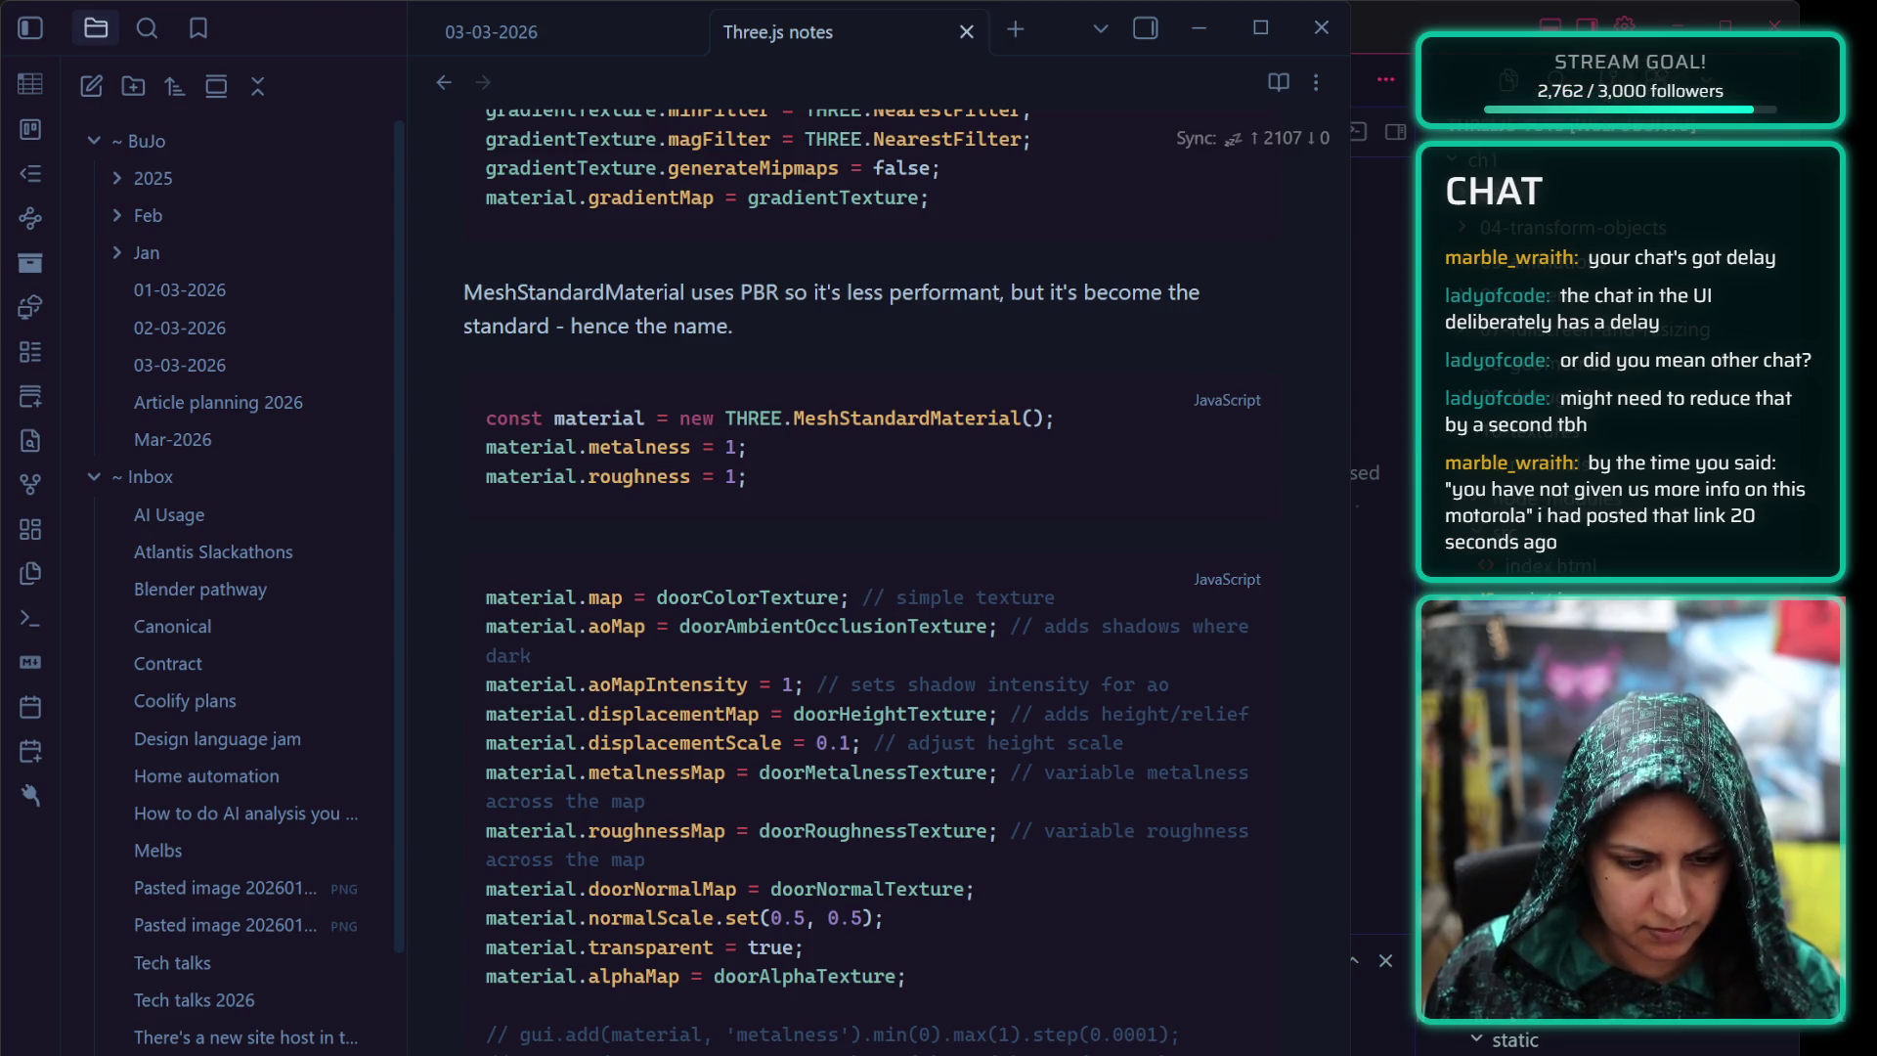
# Comment the normalMap, normalScale and alphaMap lines and tidy the wording of the normal, alpha and roughness comments
pyautogui.click(975, 888)
pyautogui.write('// ')
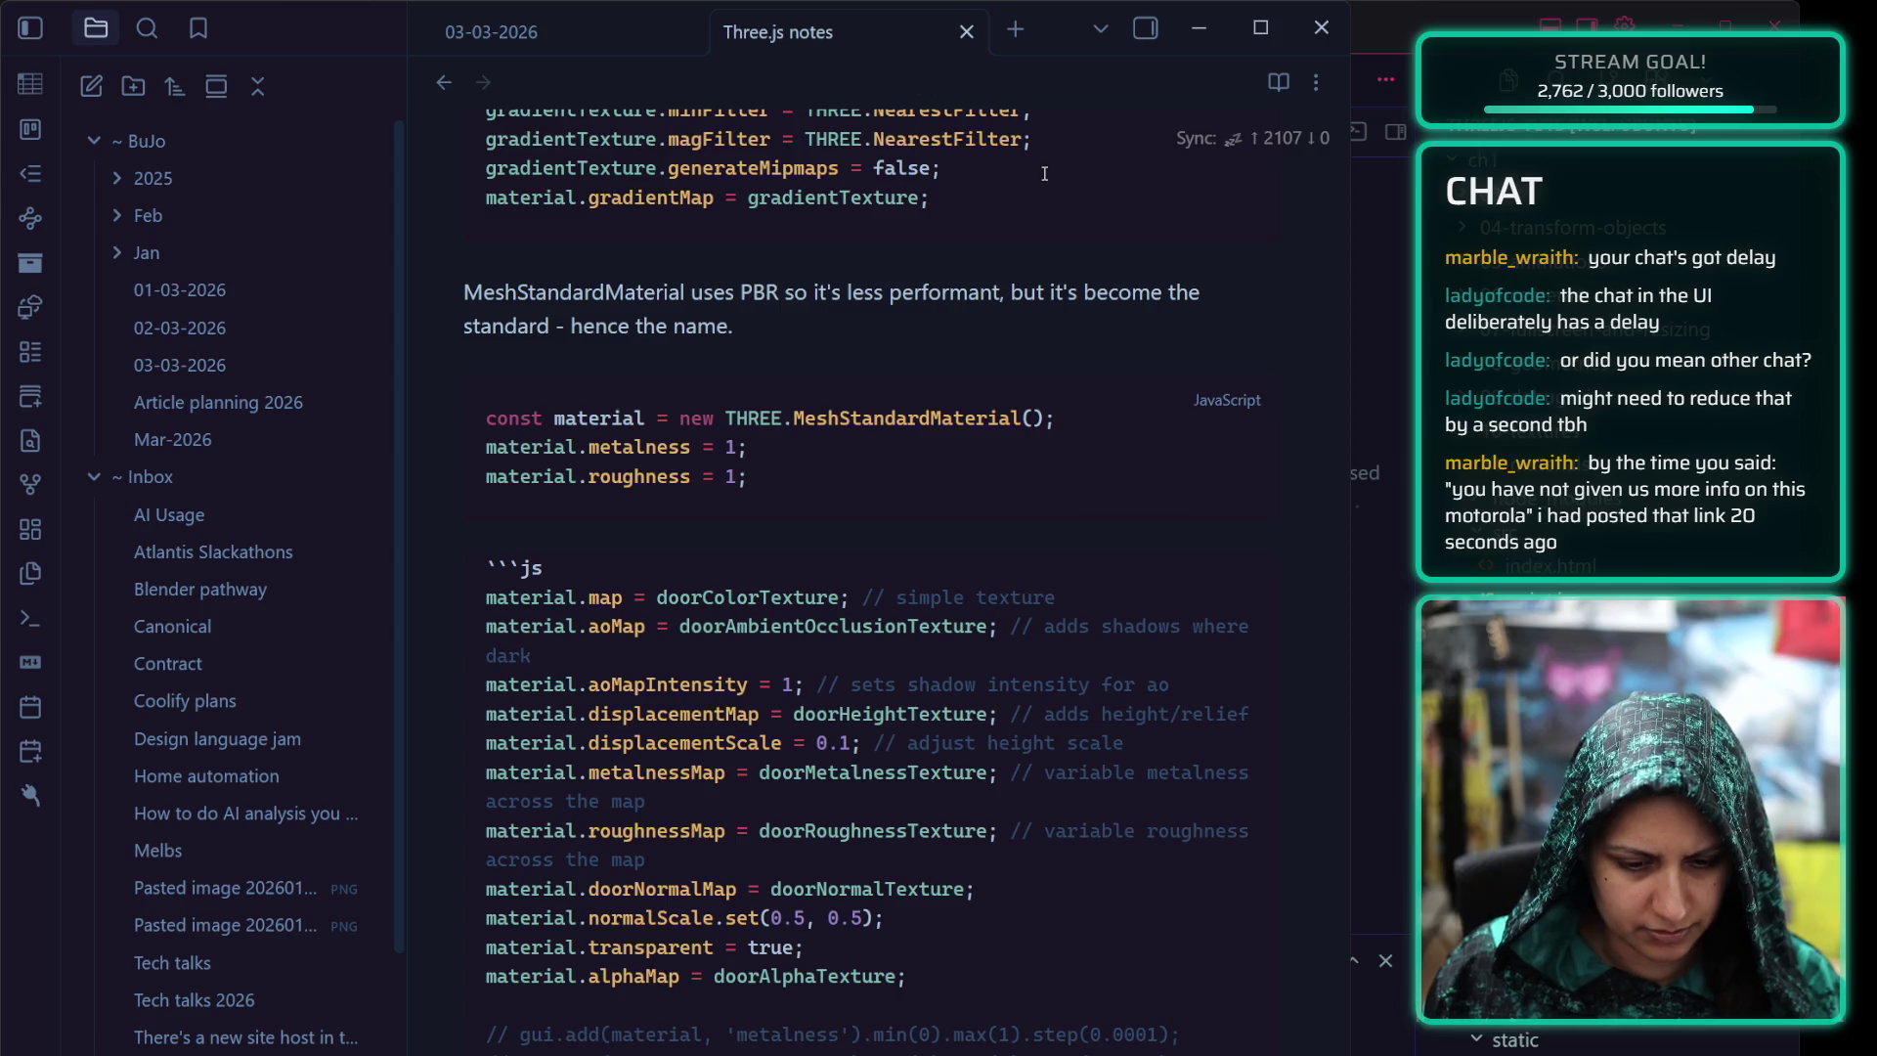
pyautogui.write('fakes norm')
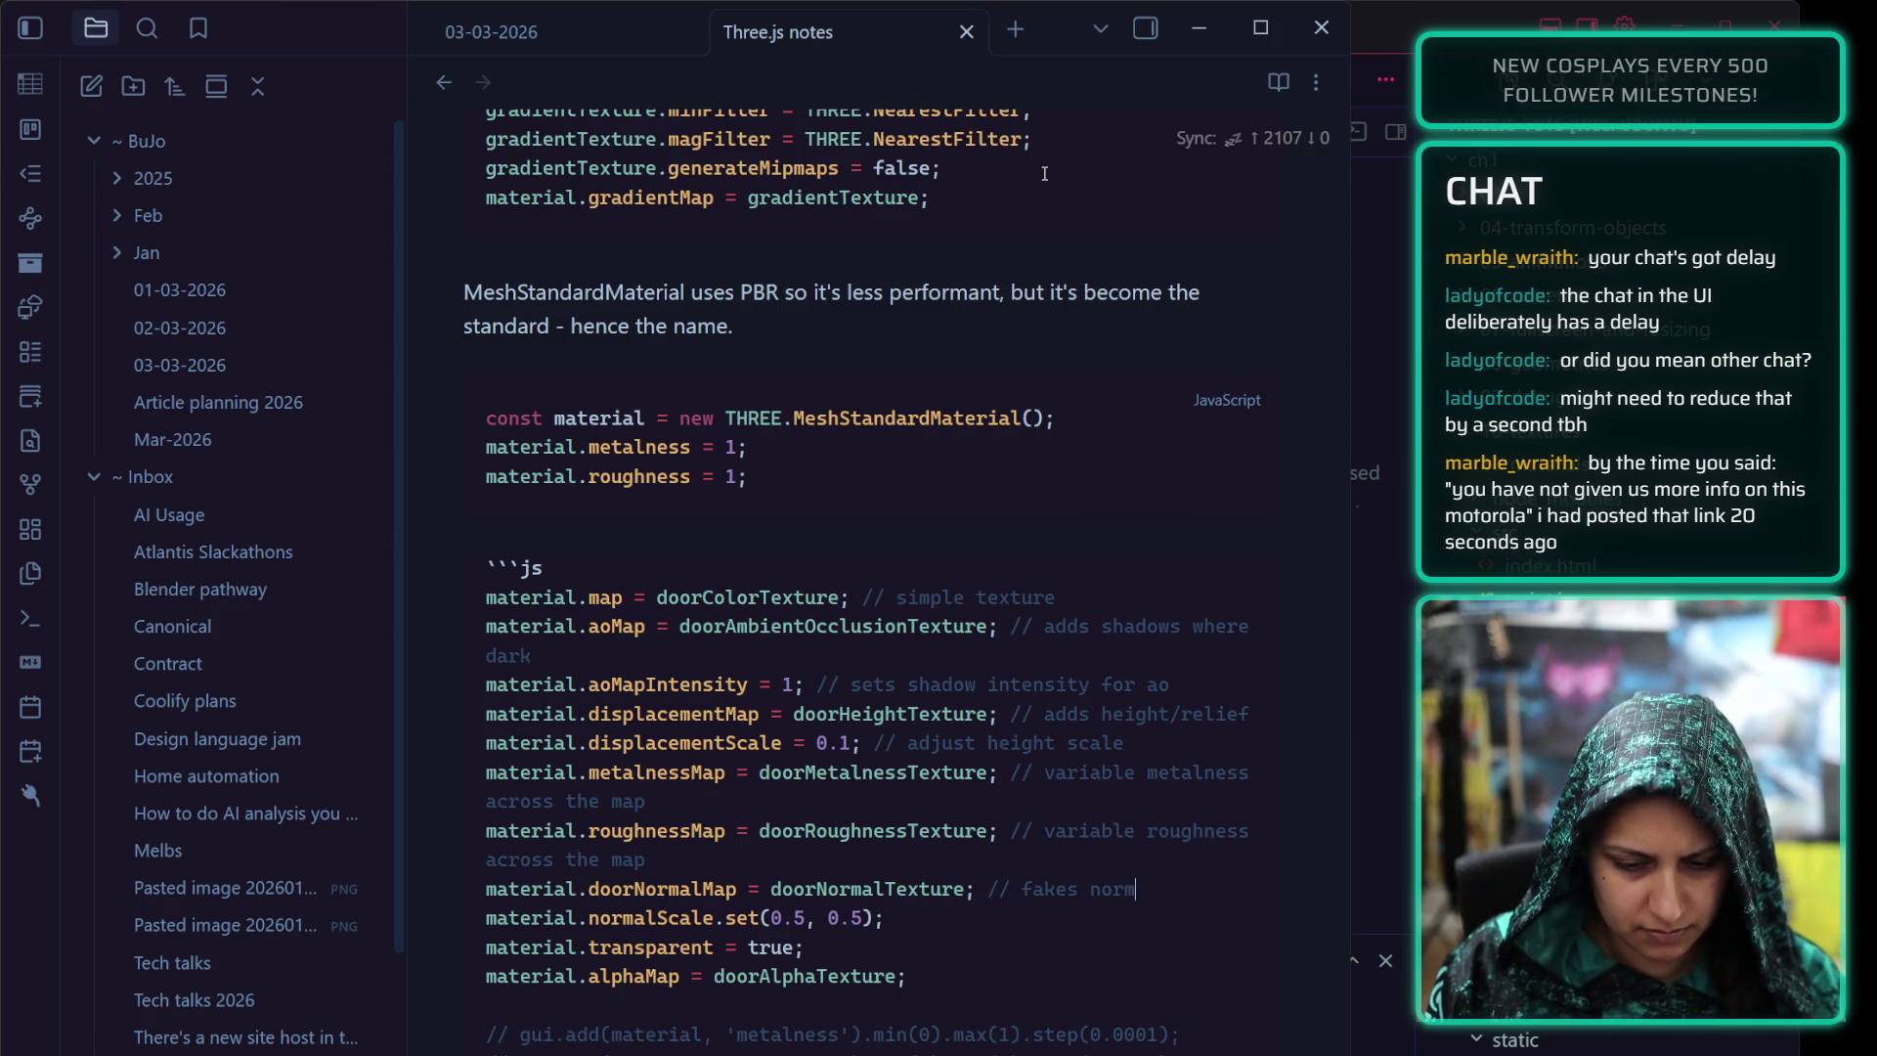
pyautogui.write('al orientation and ')
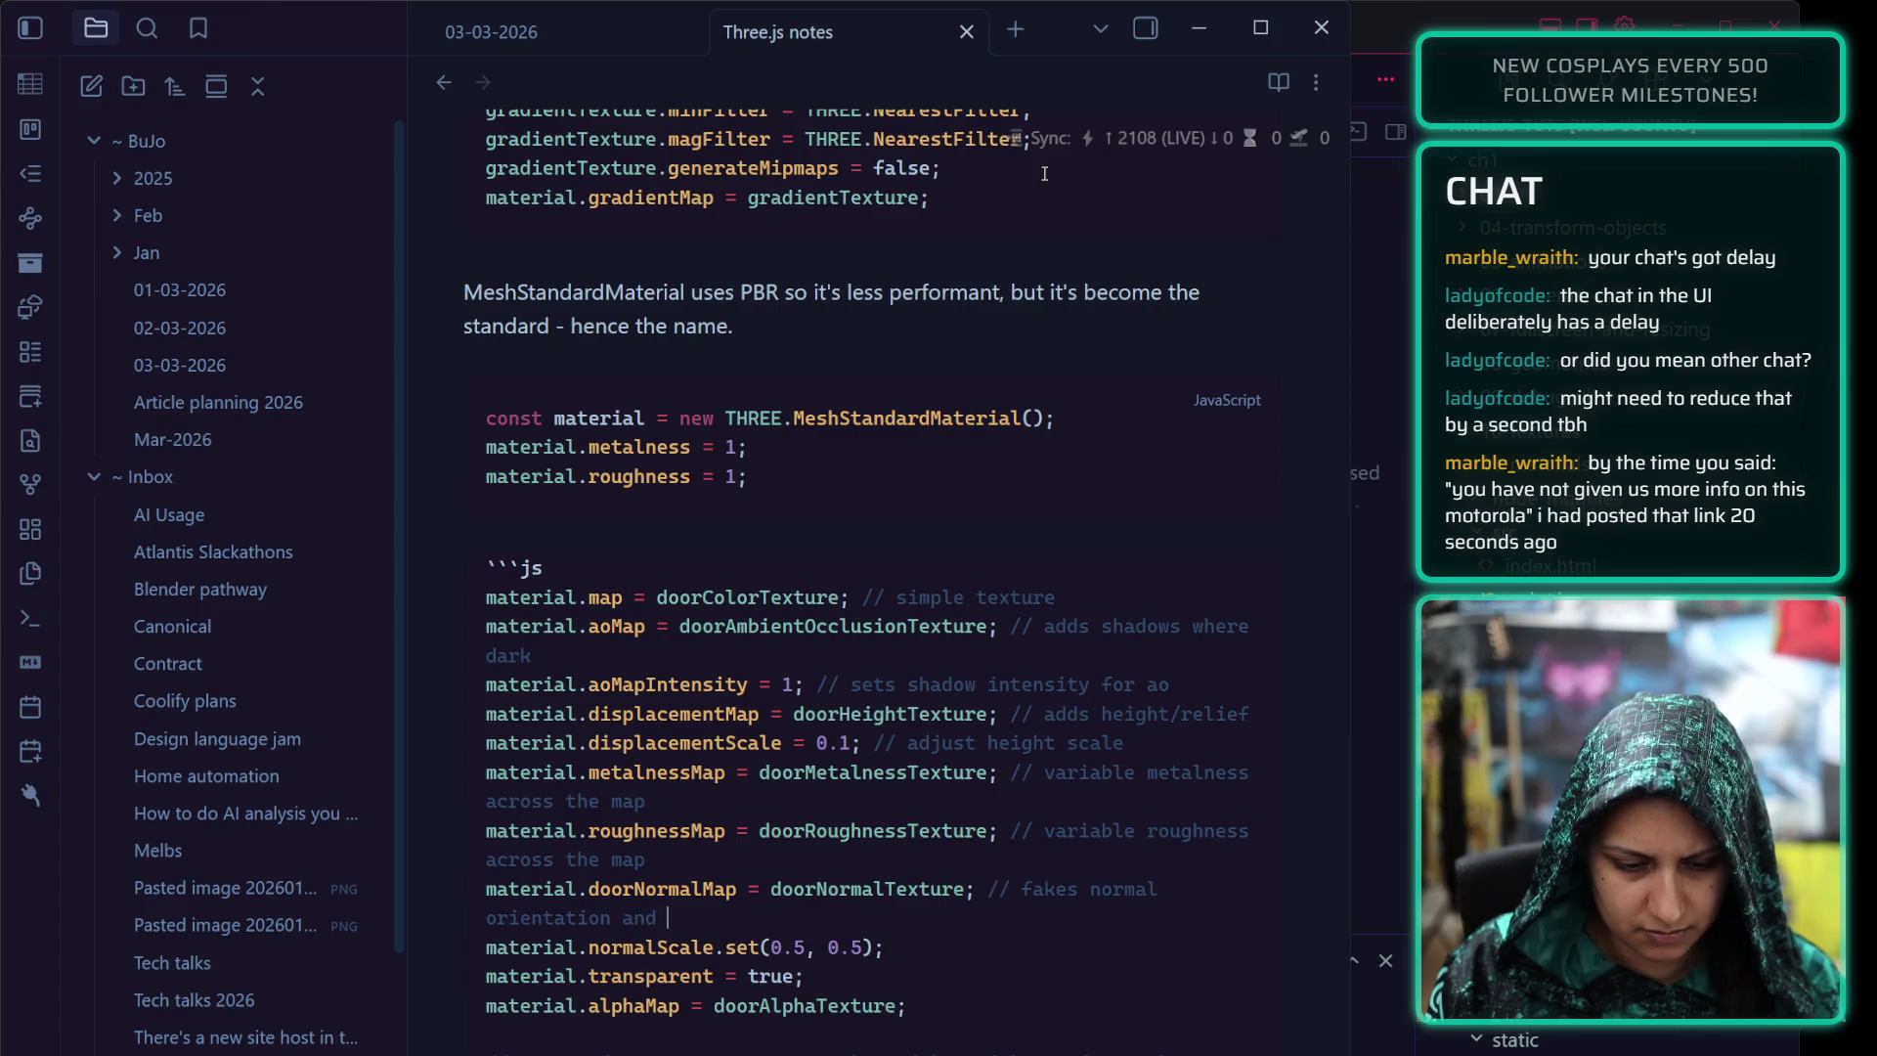
pyautogui.write('adds details')
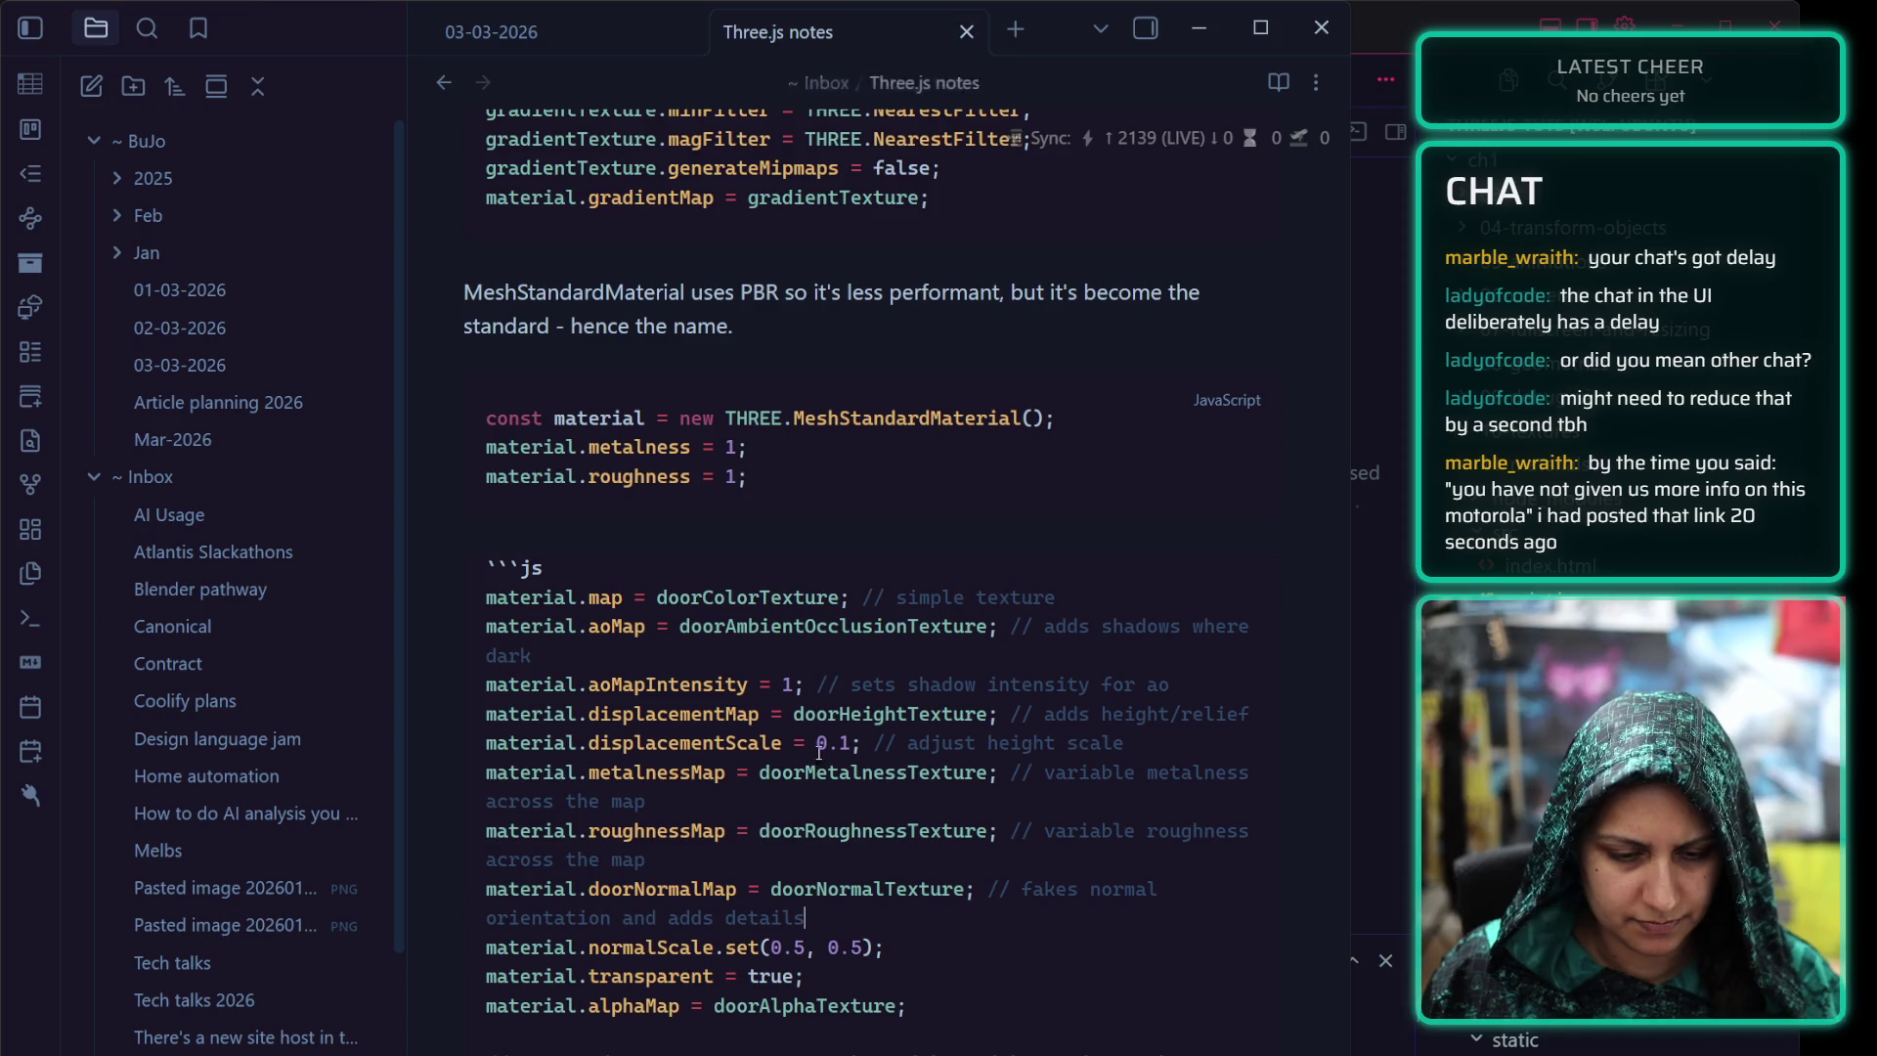
pyautogui.doubleClick(637, 916)
pyautogui.write('to')
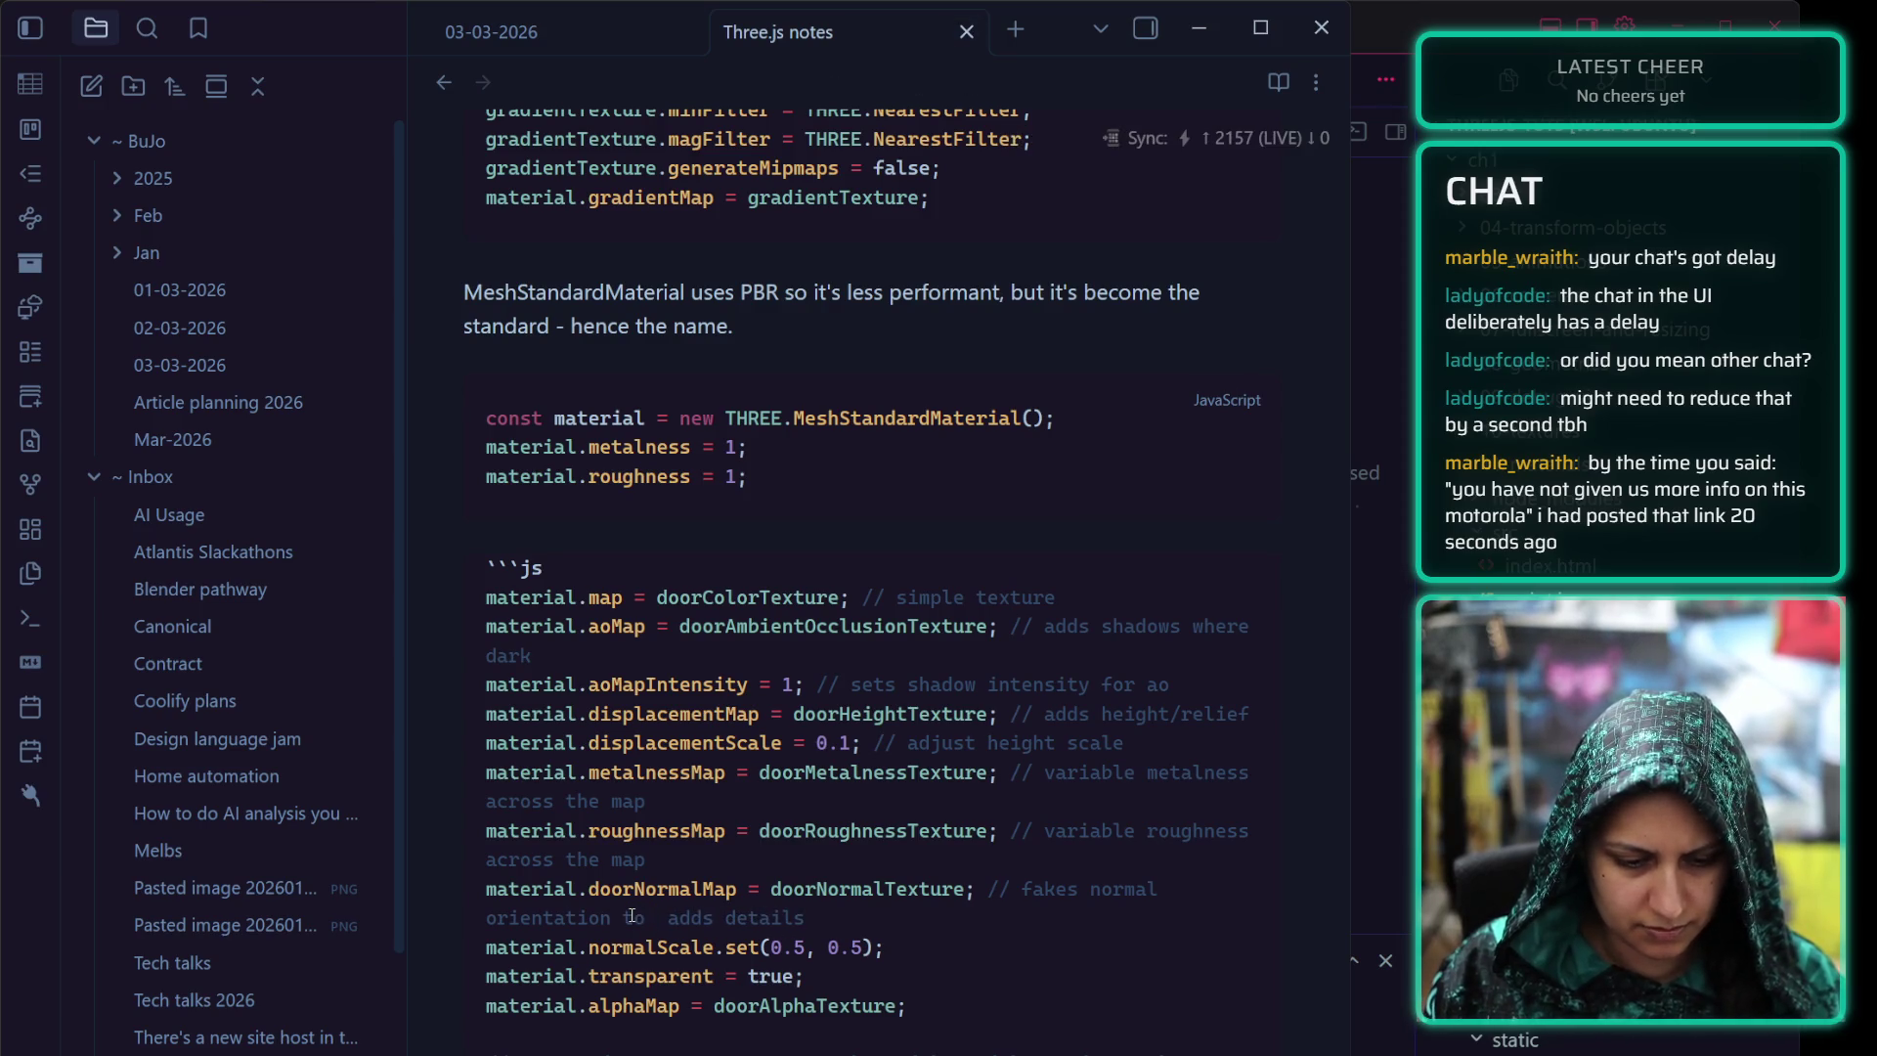
pyautogui.press('BackSpace')
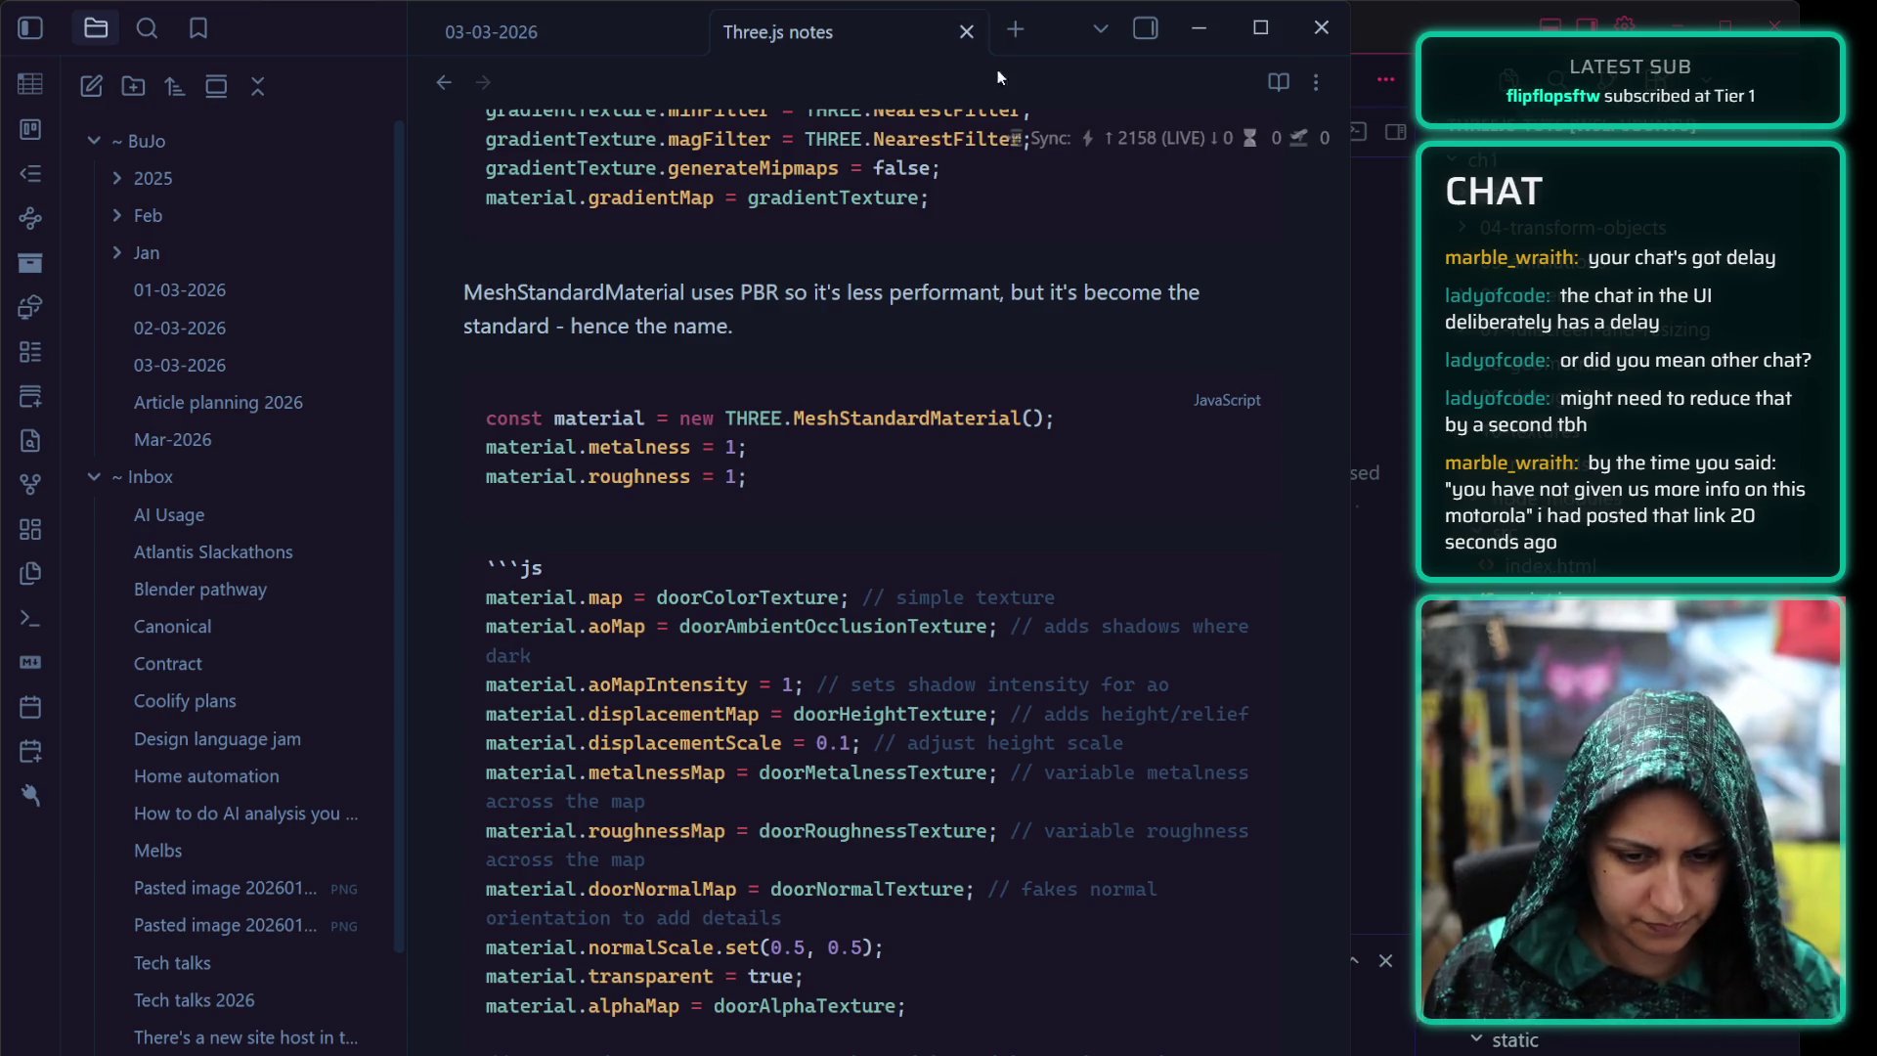
pyautogui.press('BackSpace')
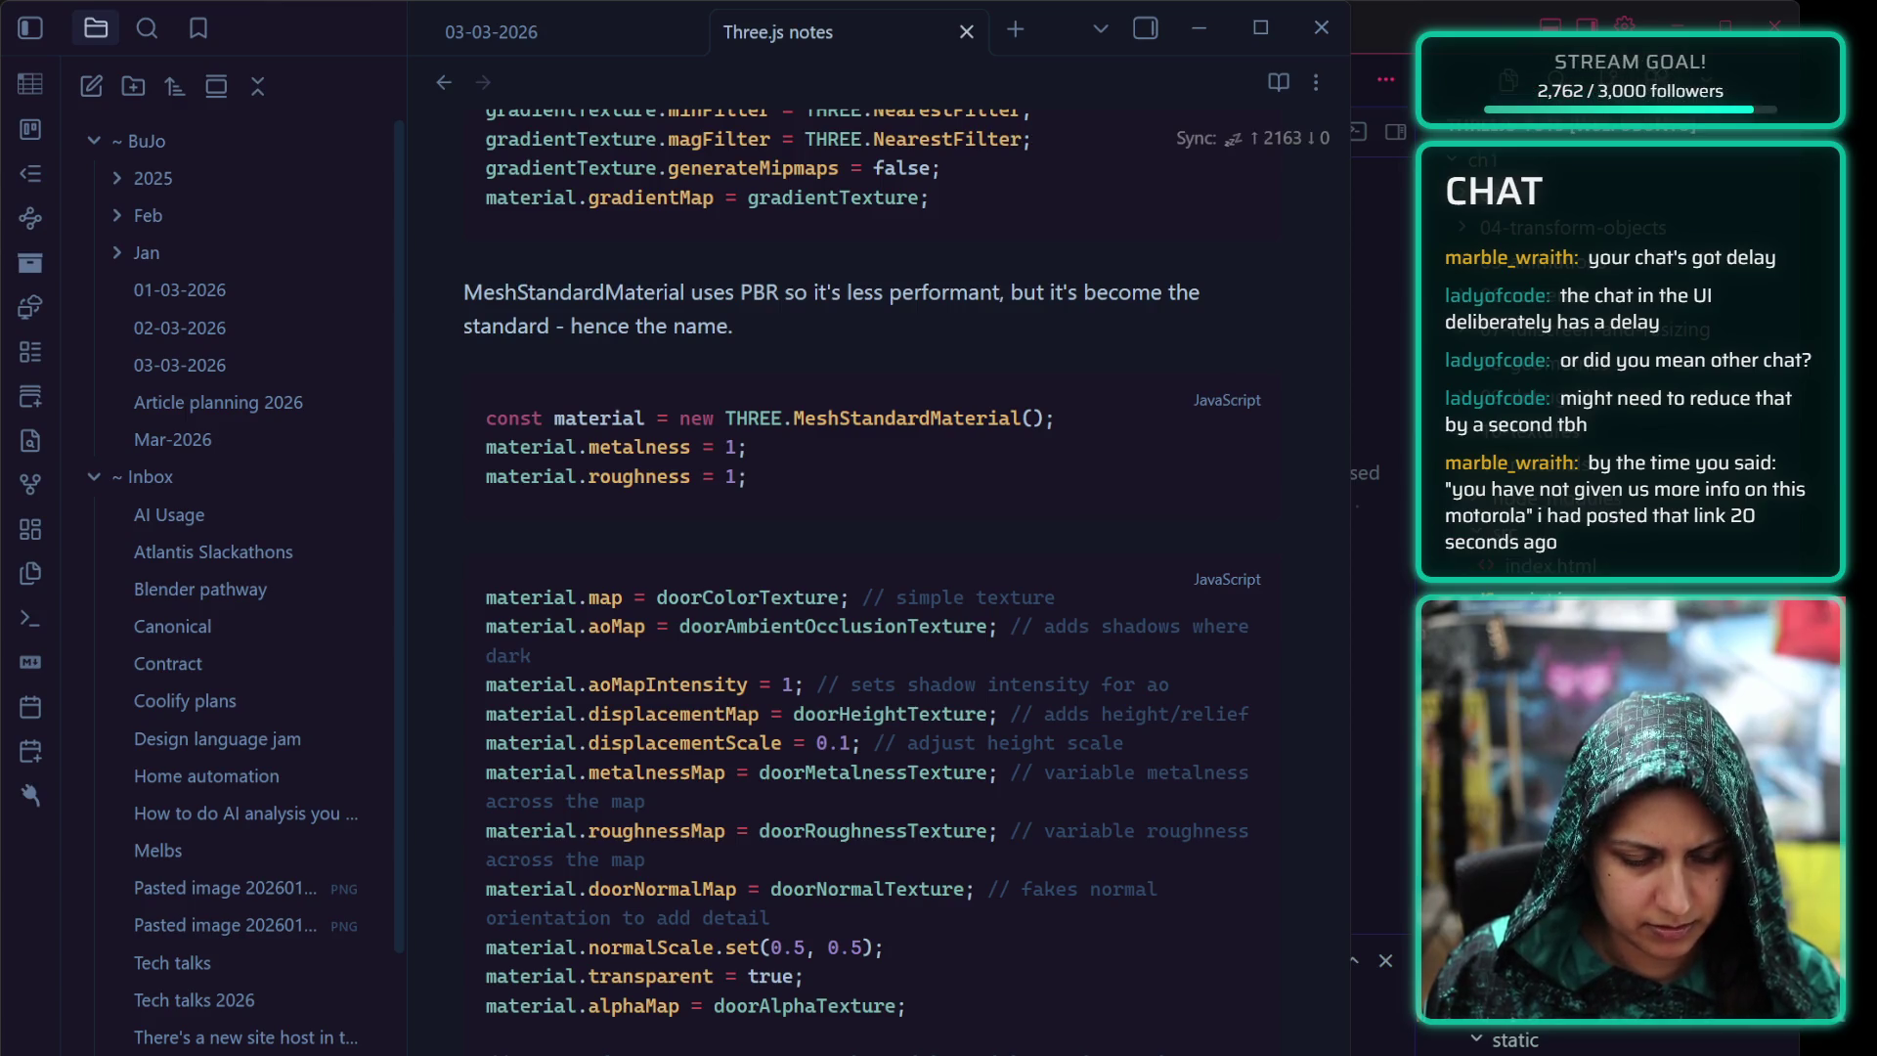
pyautogui.click(950, 938)
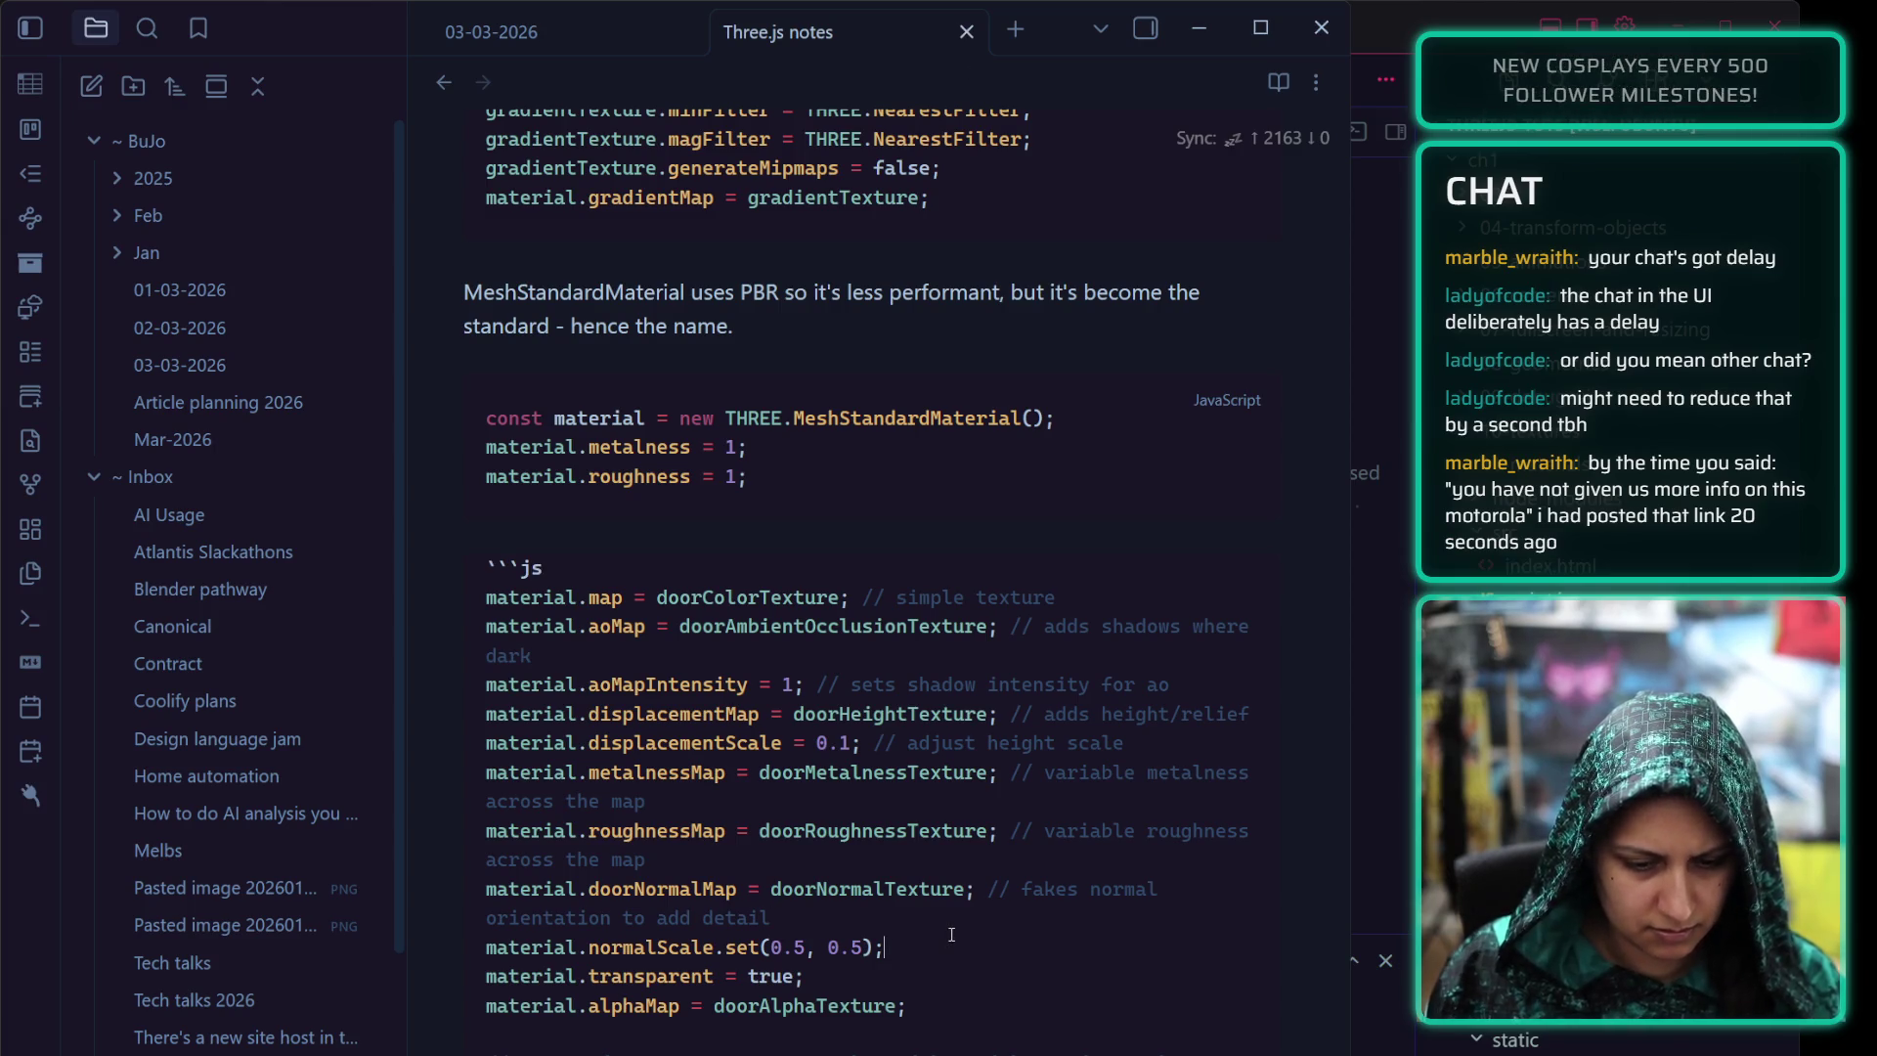
pyautogui.write('// adjust normal in')
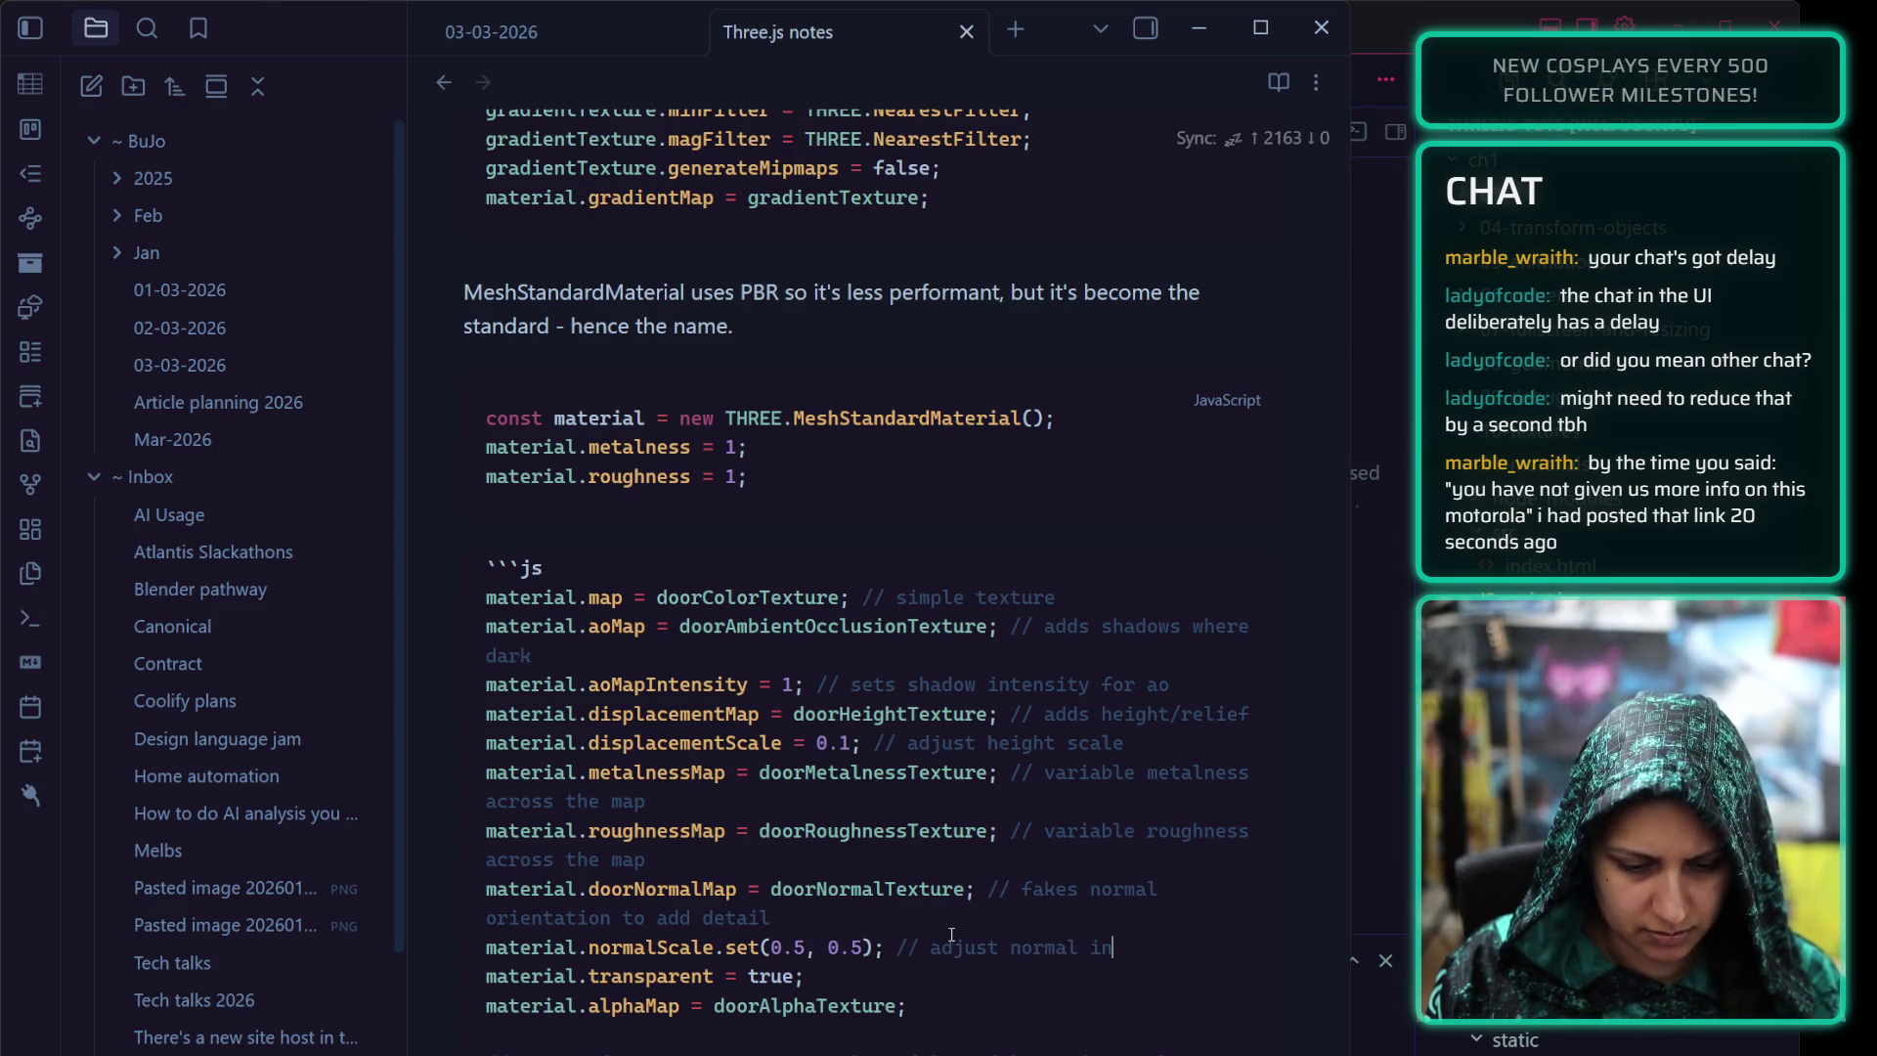
pyautogui.write('tensity')
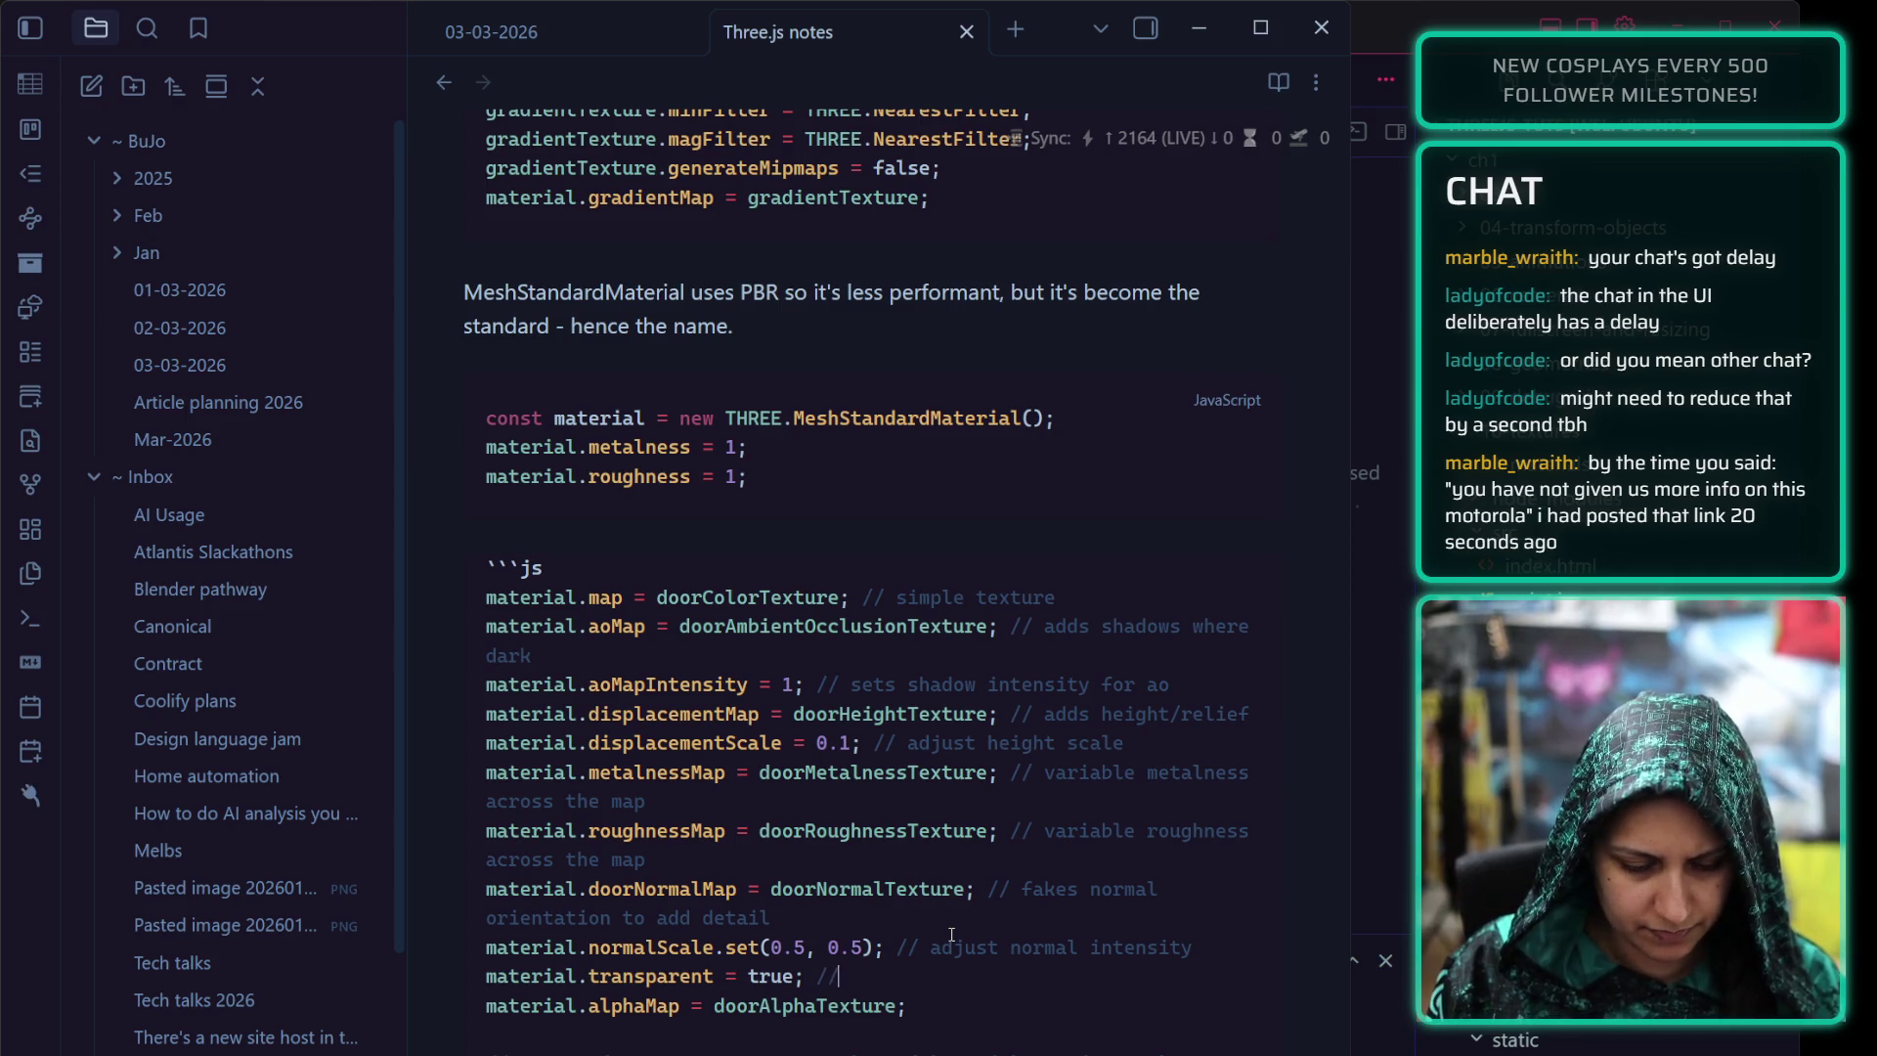
pyautogui.write(' // enable lp')
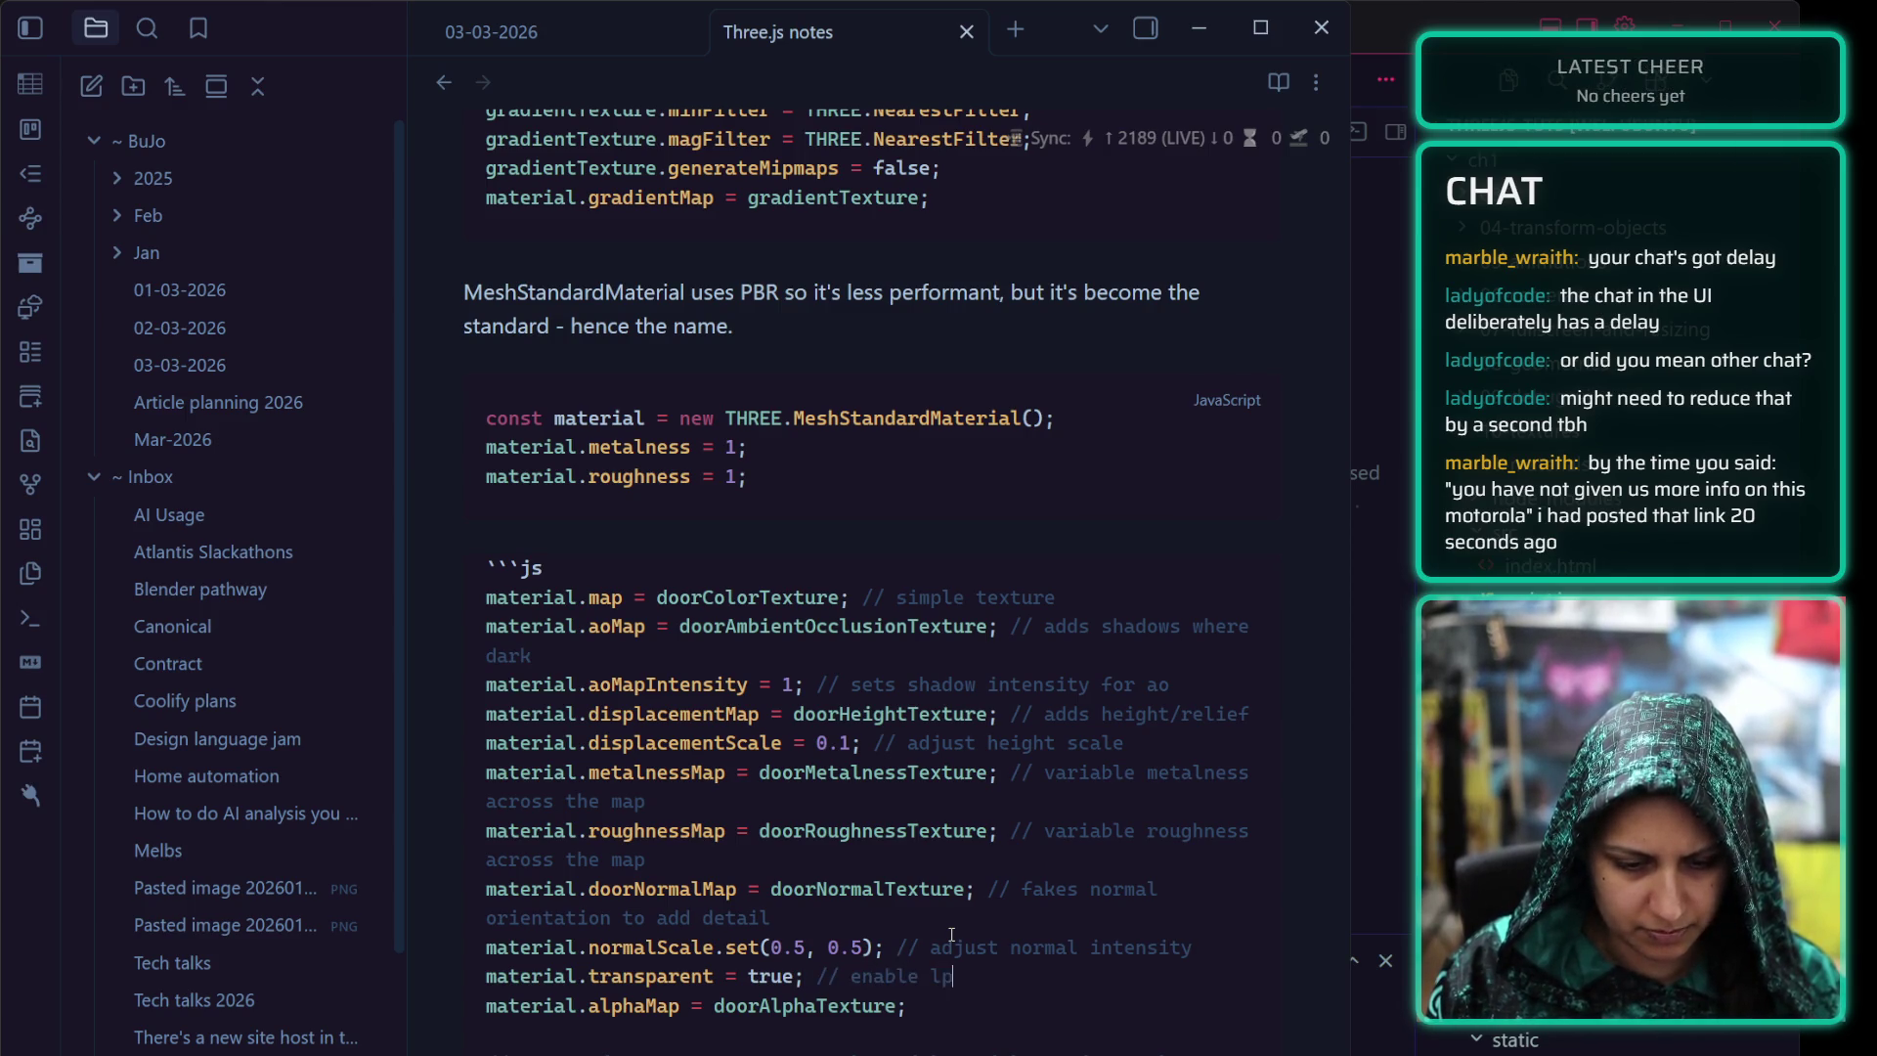
pyautogui.press('BackSpace')
pyautogui.press('BackSpace')
pyautogui.write('alpha')
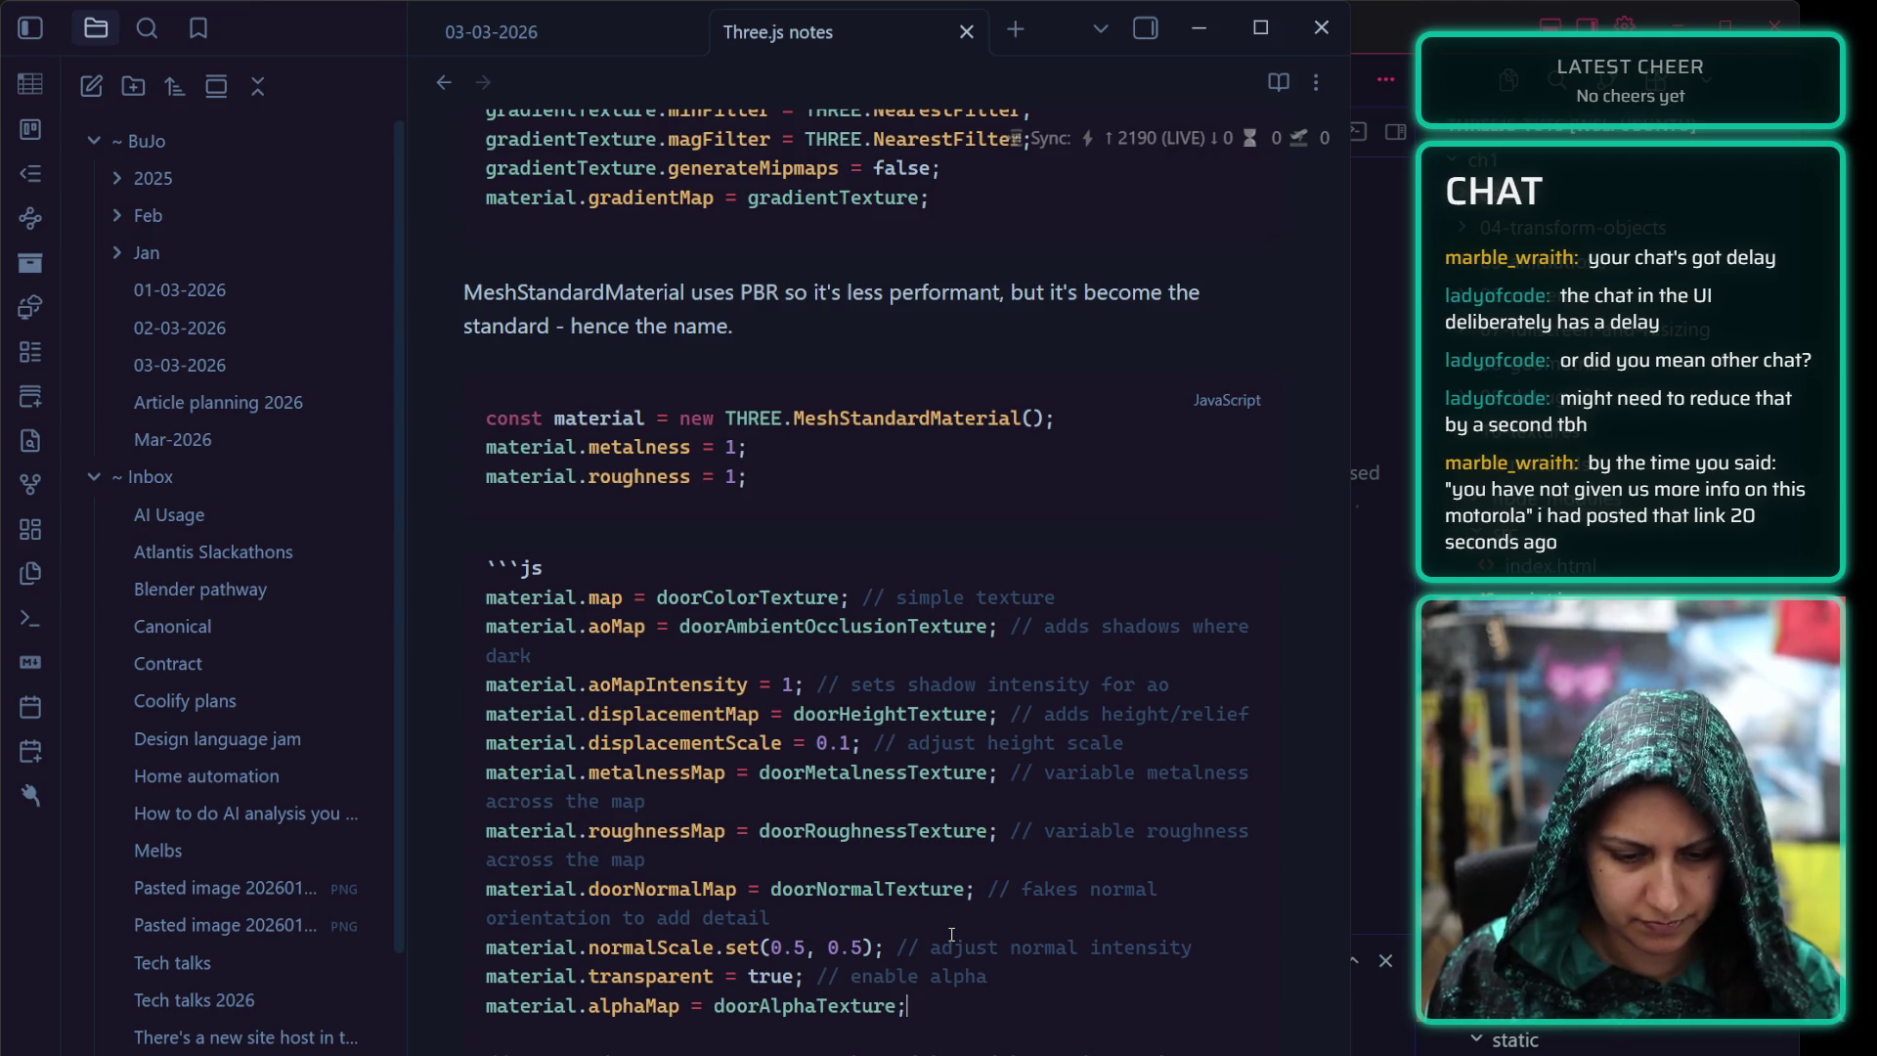
pyautogui.press('Down')
pyautogui.write('// ')
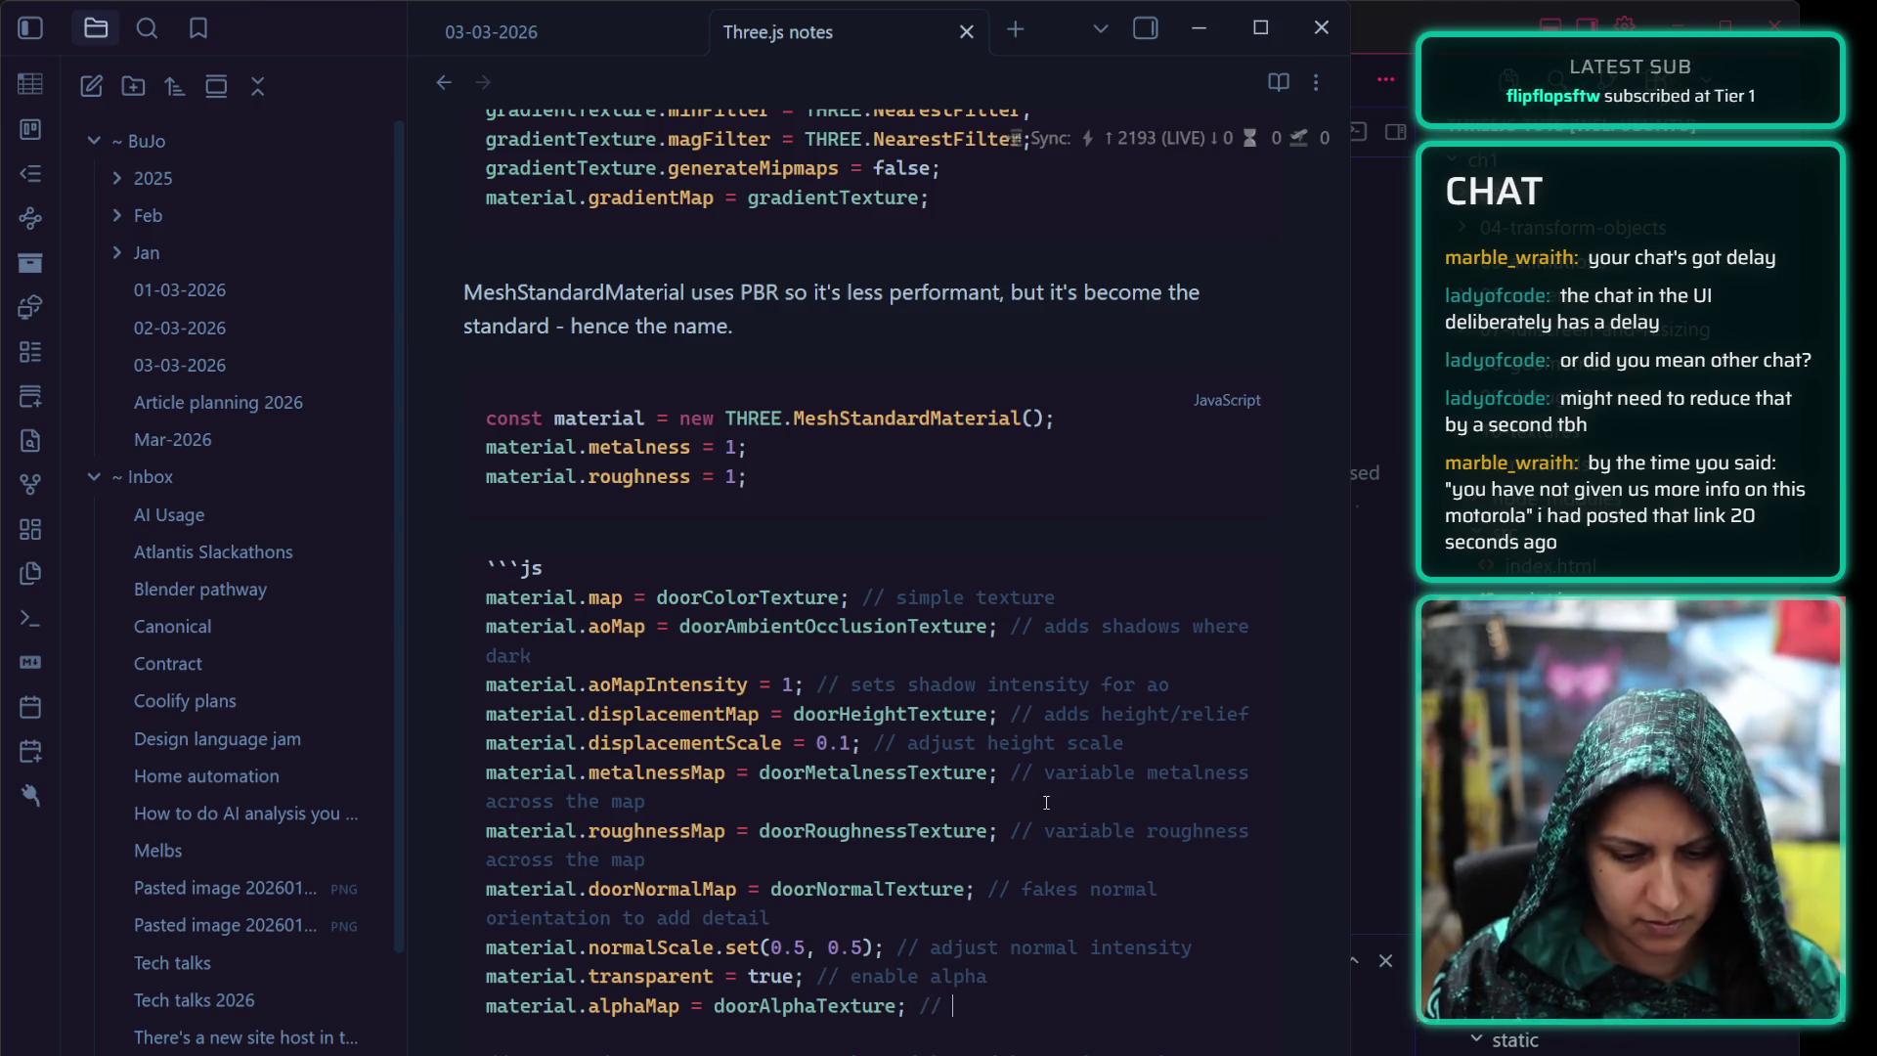
pyautogui.write('variable')
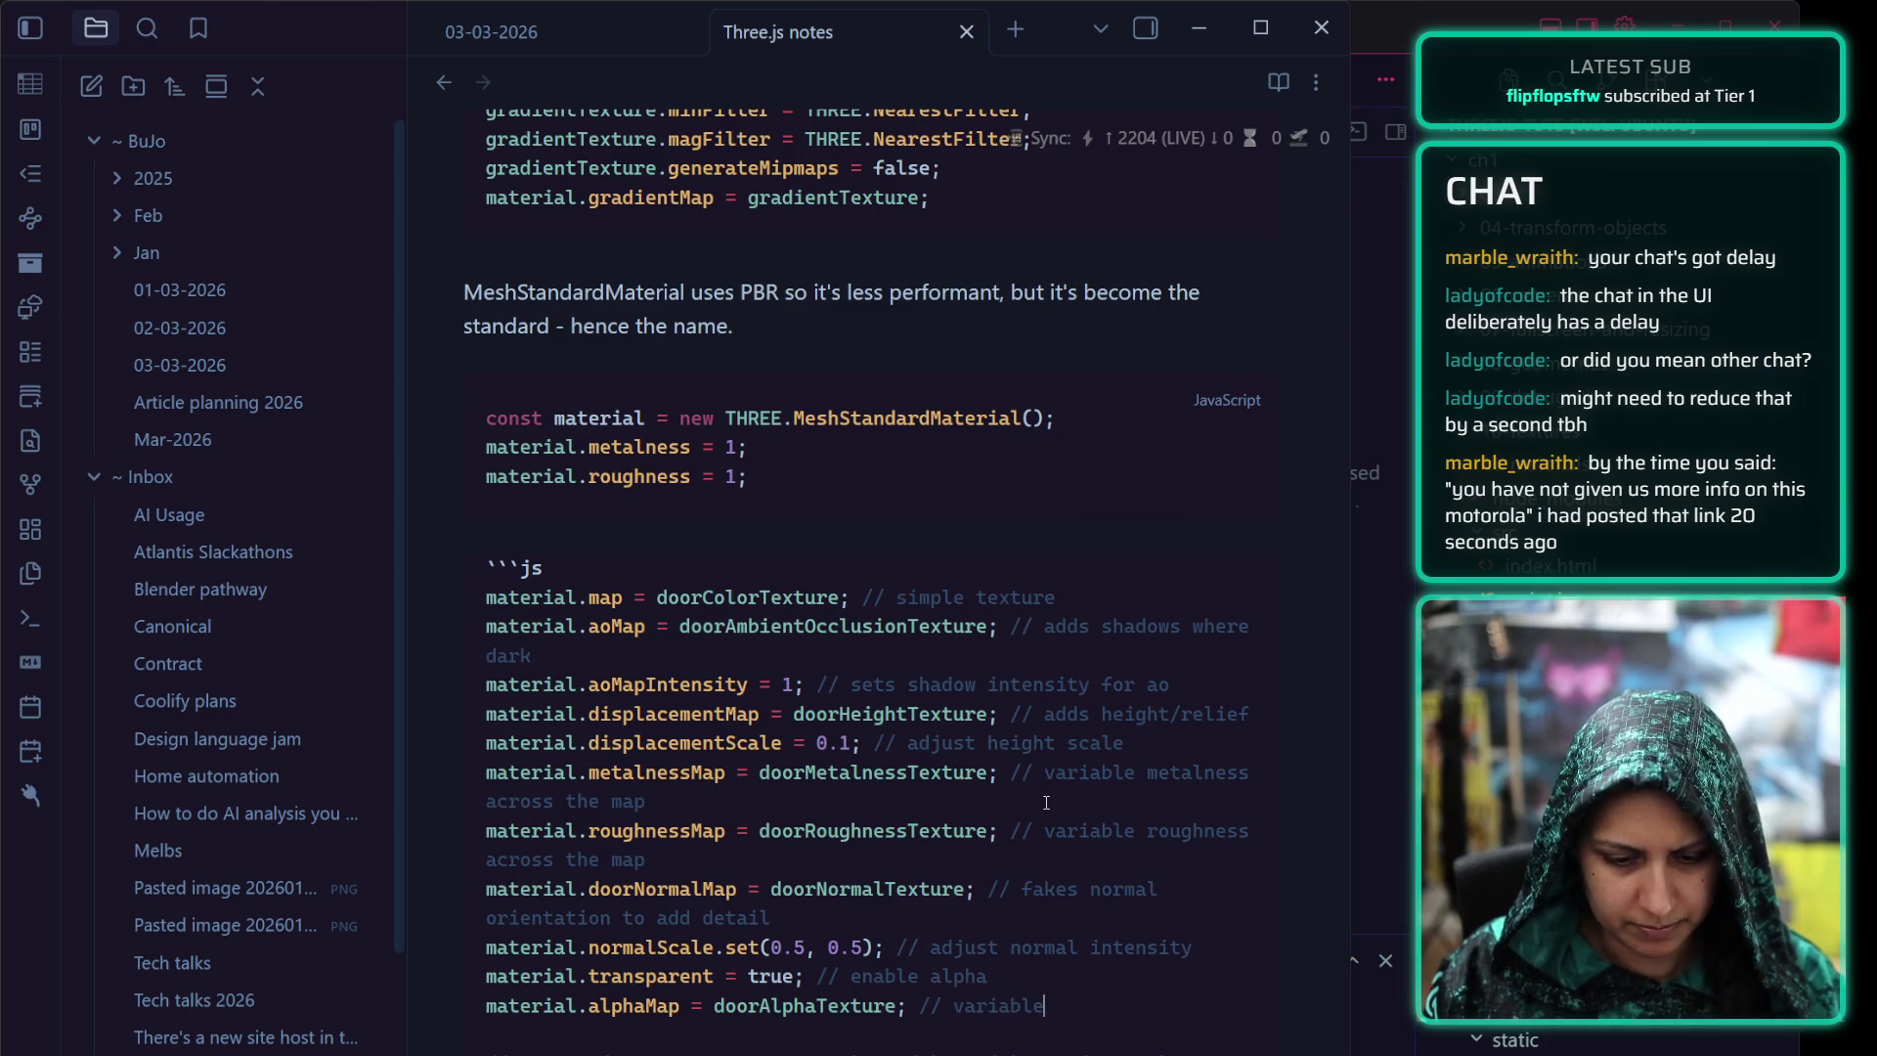
pyautogui.write(' alpha across ')
pyautogui.write('the')
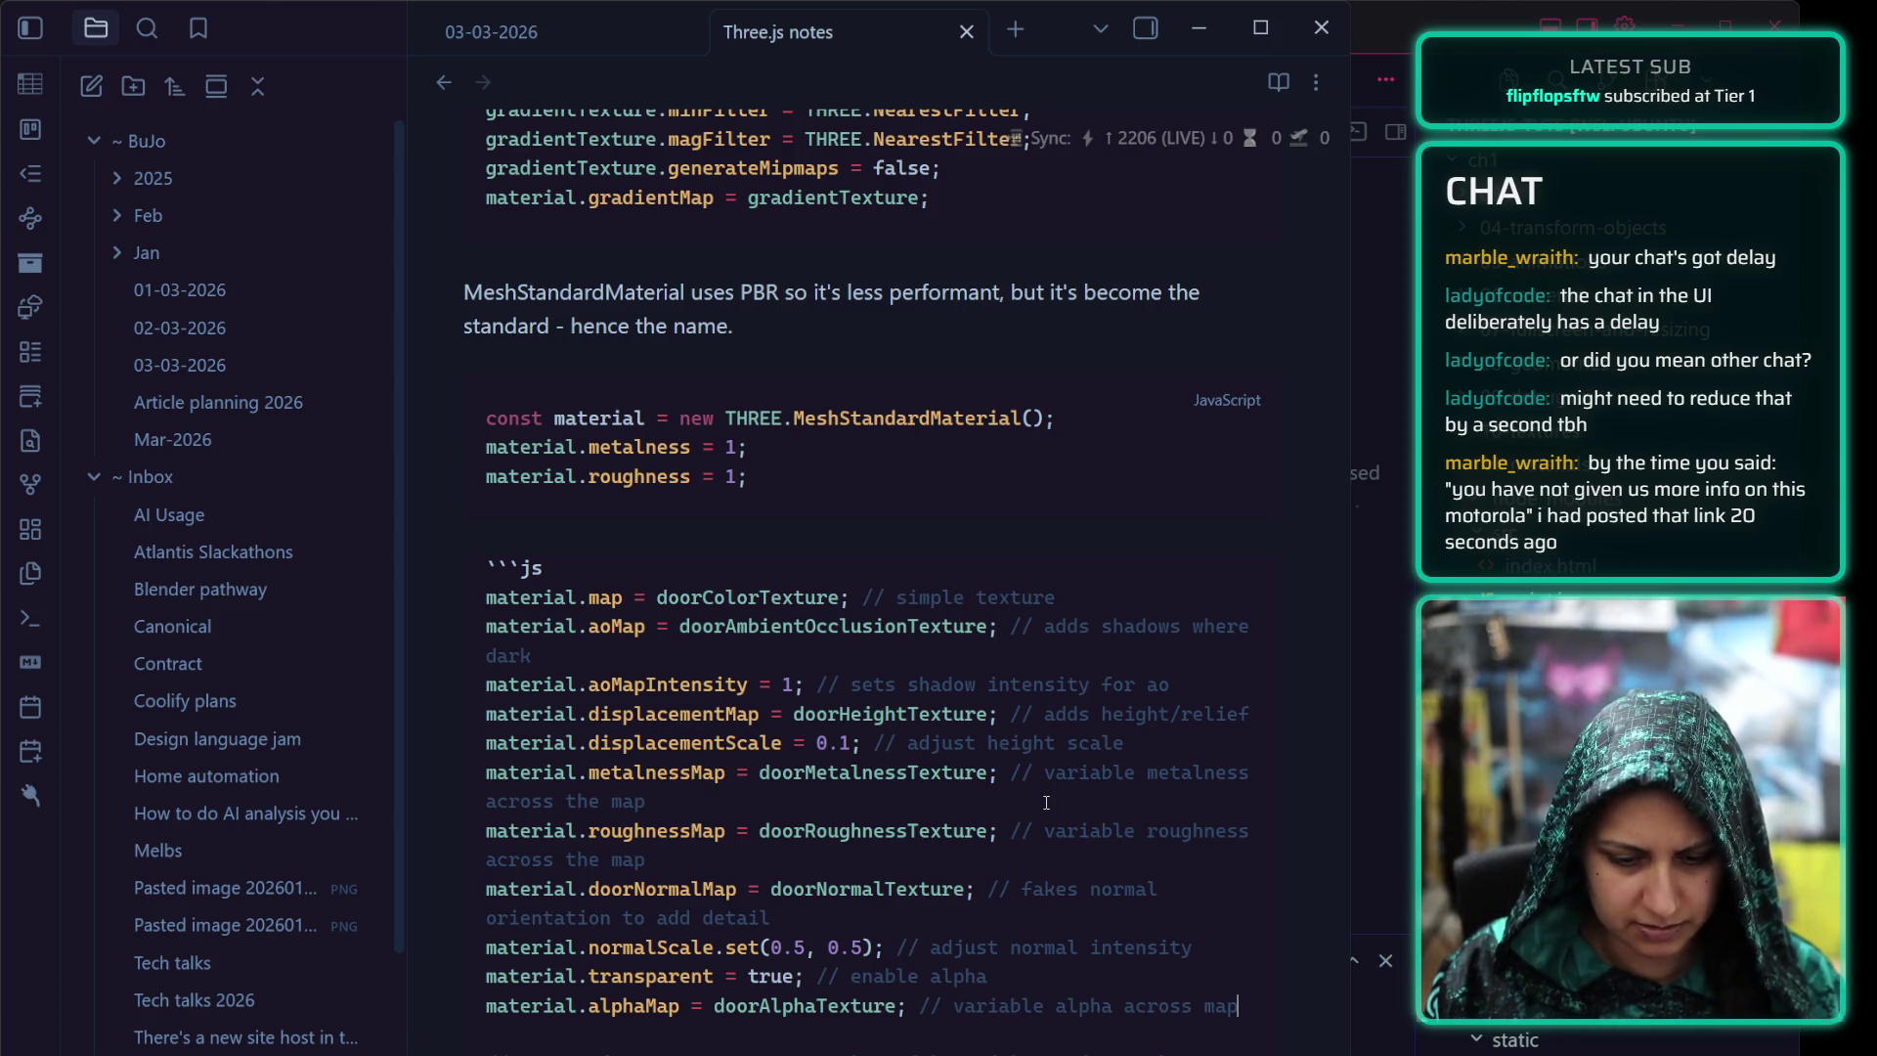
pyautogui.write(' map')
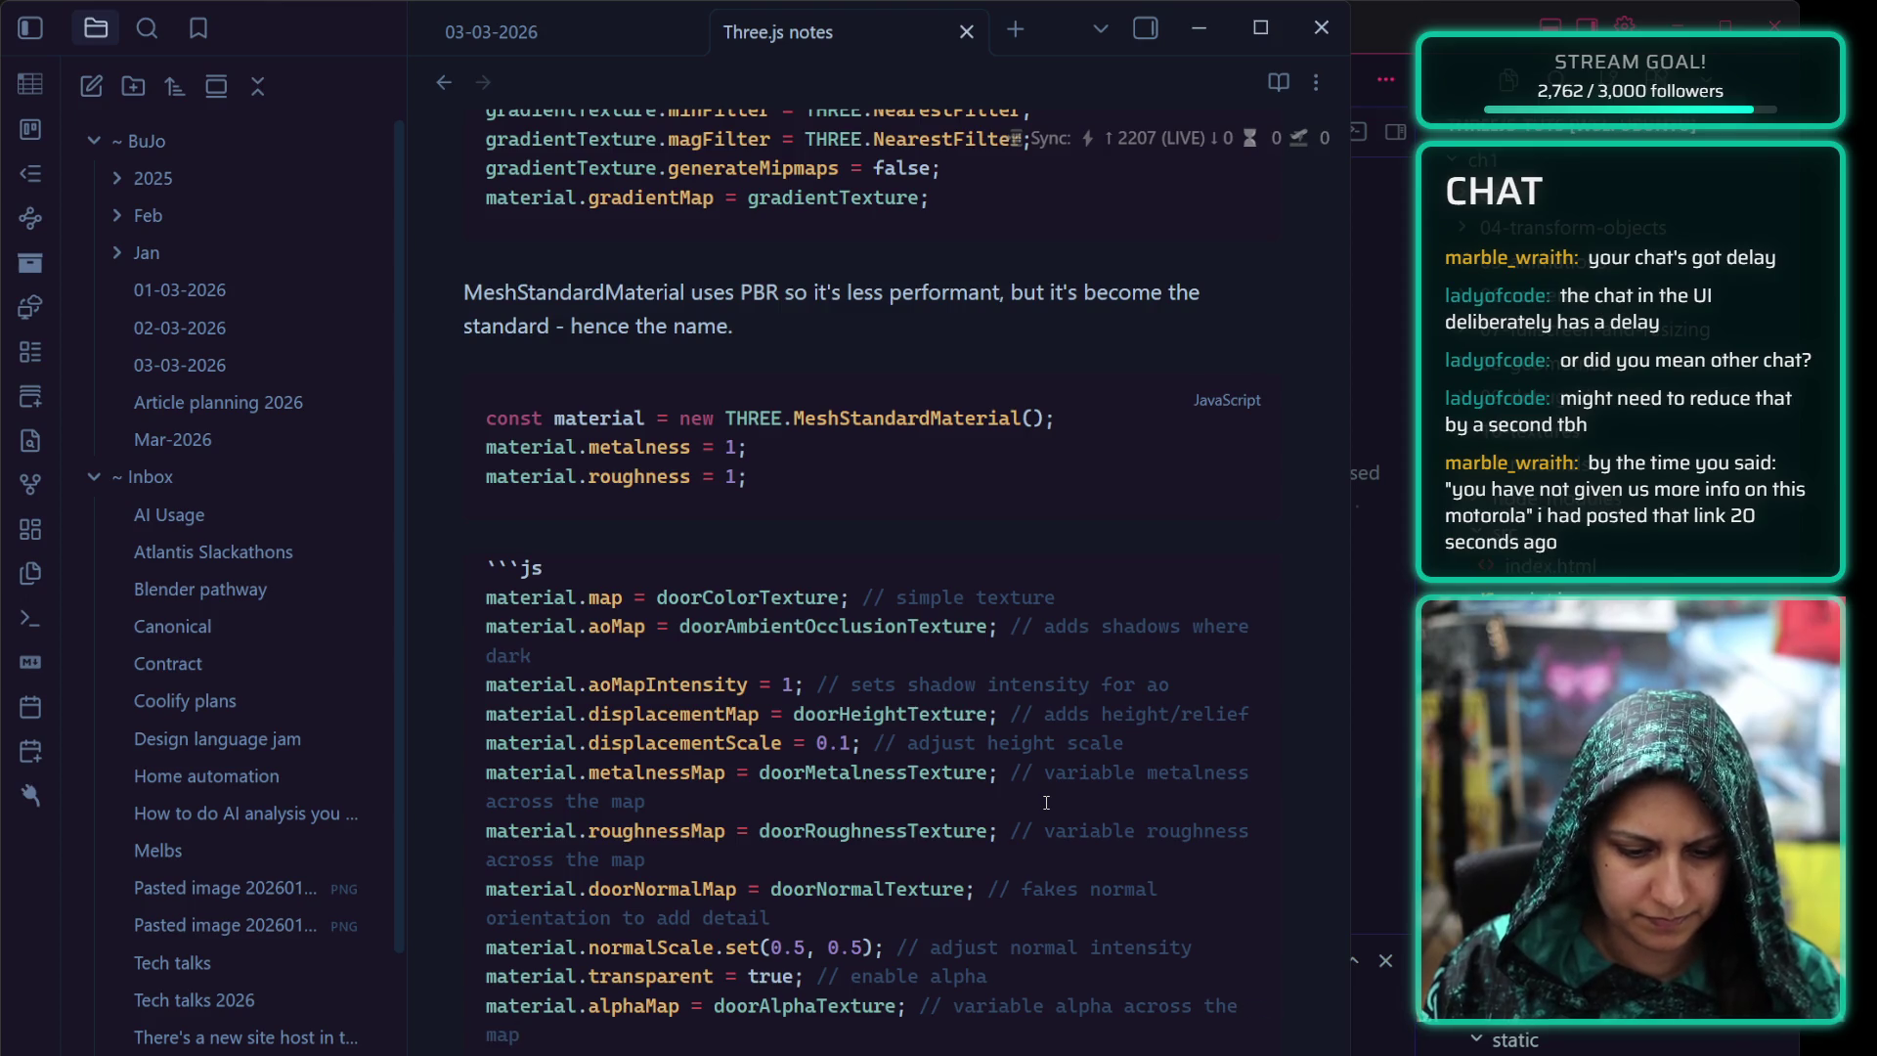
pyautogui.press('BackSpace')
pyautogui.press('BackSpace')
pyautogui.press('BackSpace')
pyautogui.press('BackSpace')
pyautogui.press('BackSpace')
pyautogui.press('BackSpace')
pyautogui.press('BackSpace')
pyautogui.write('map')
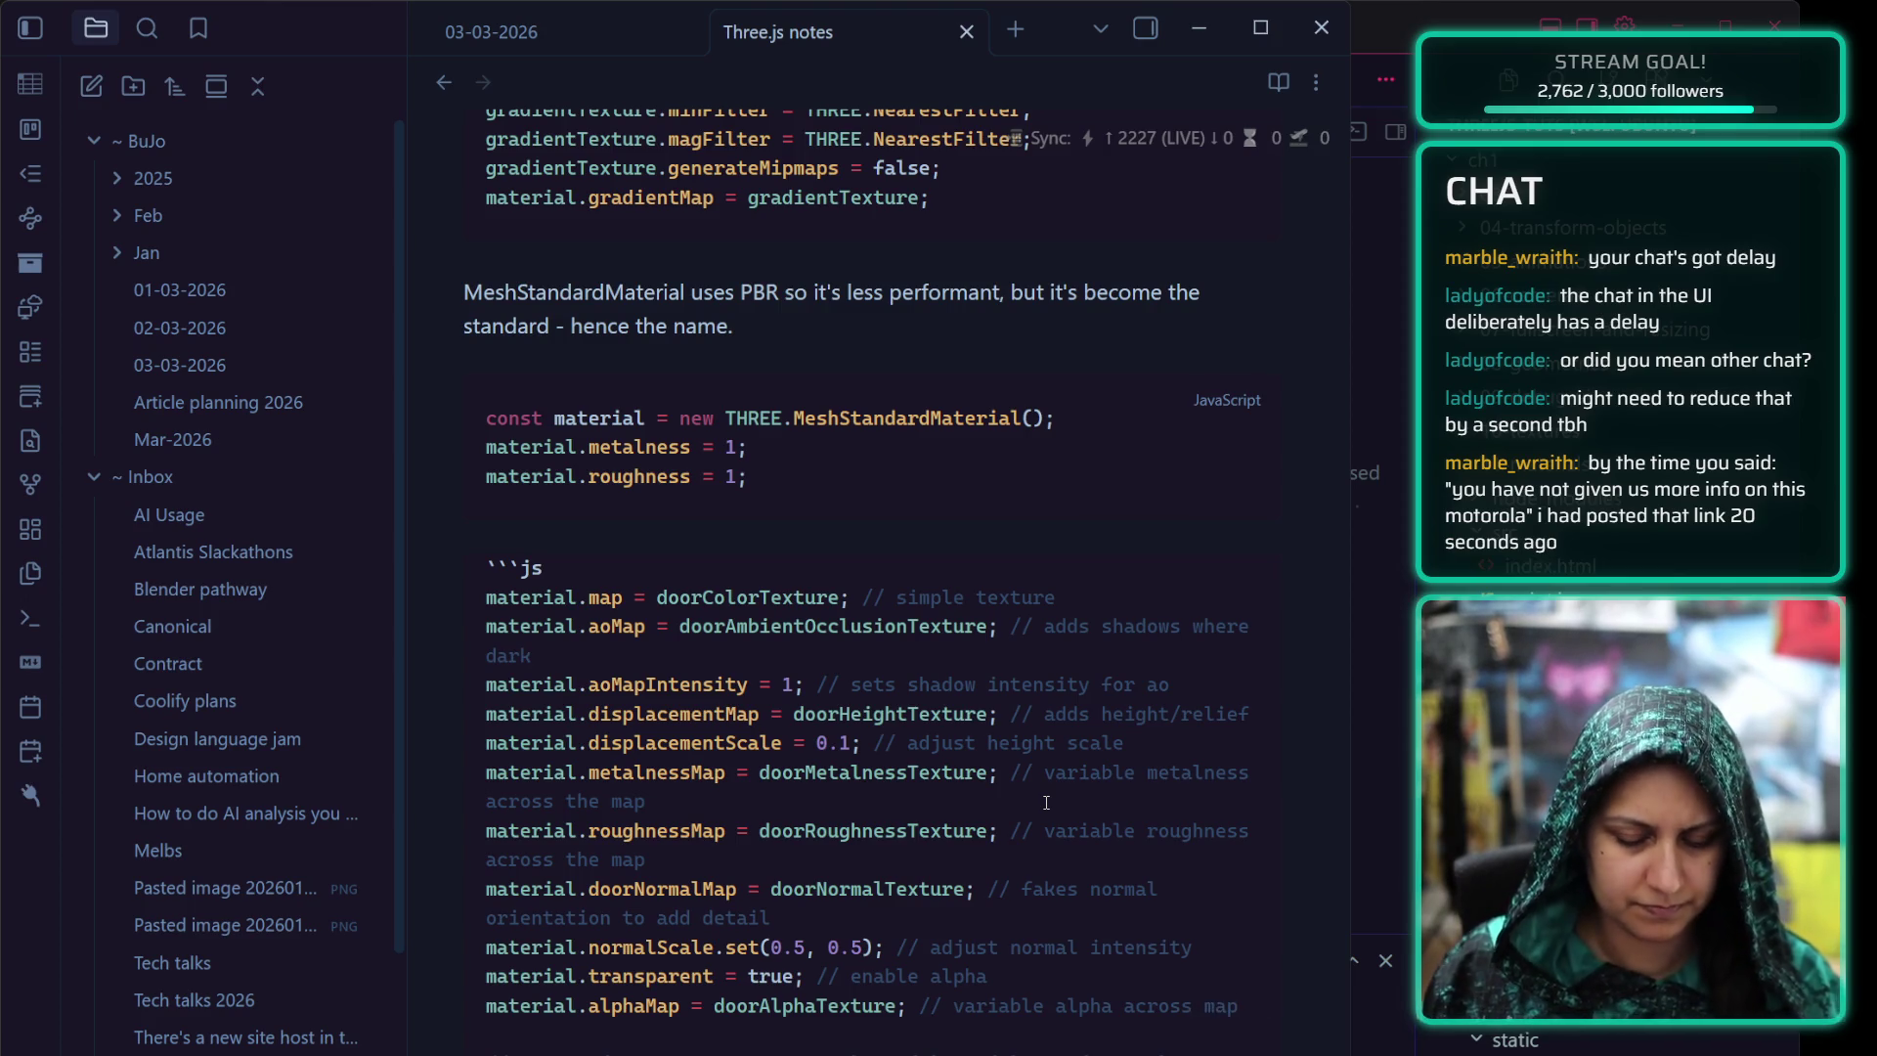
pyautogui.doubleClick(581, 858)
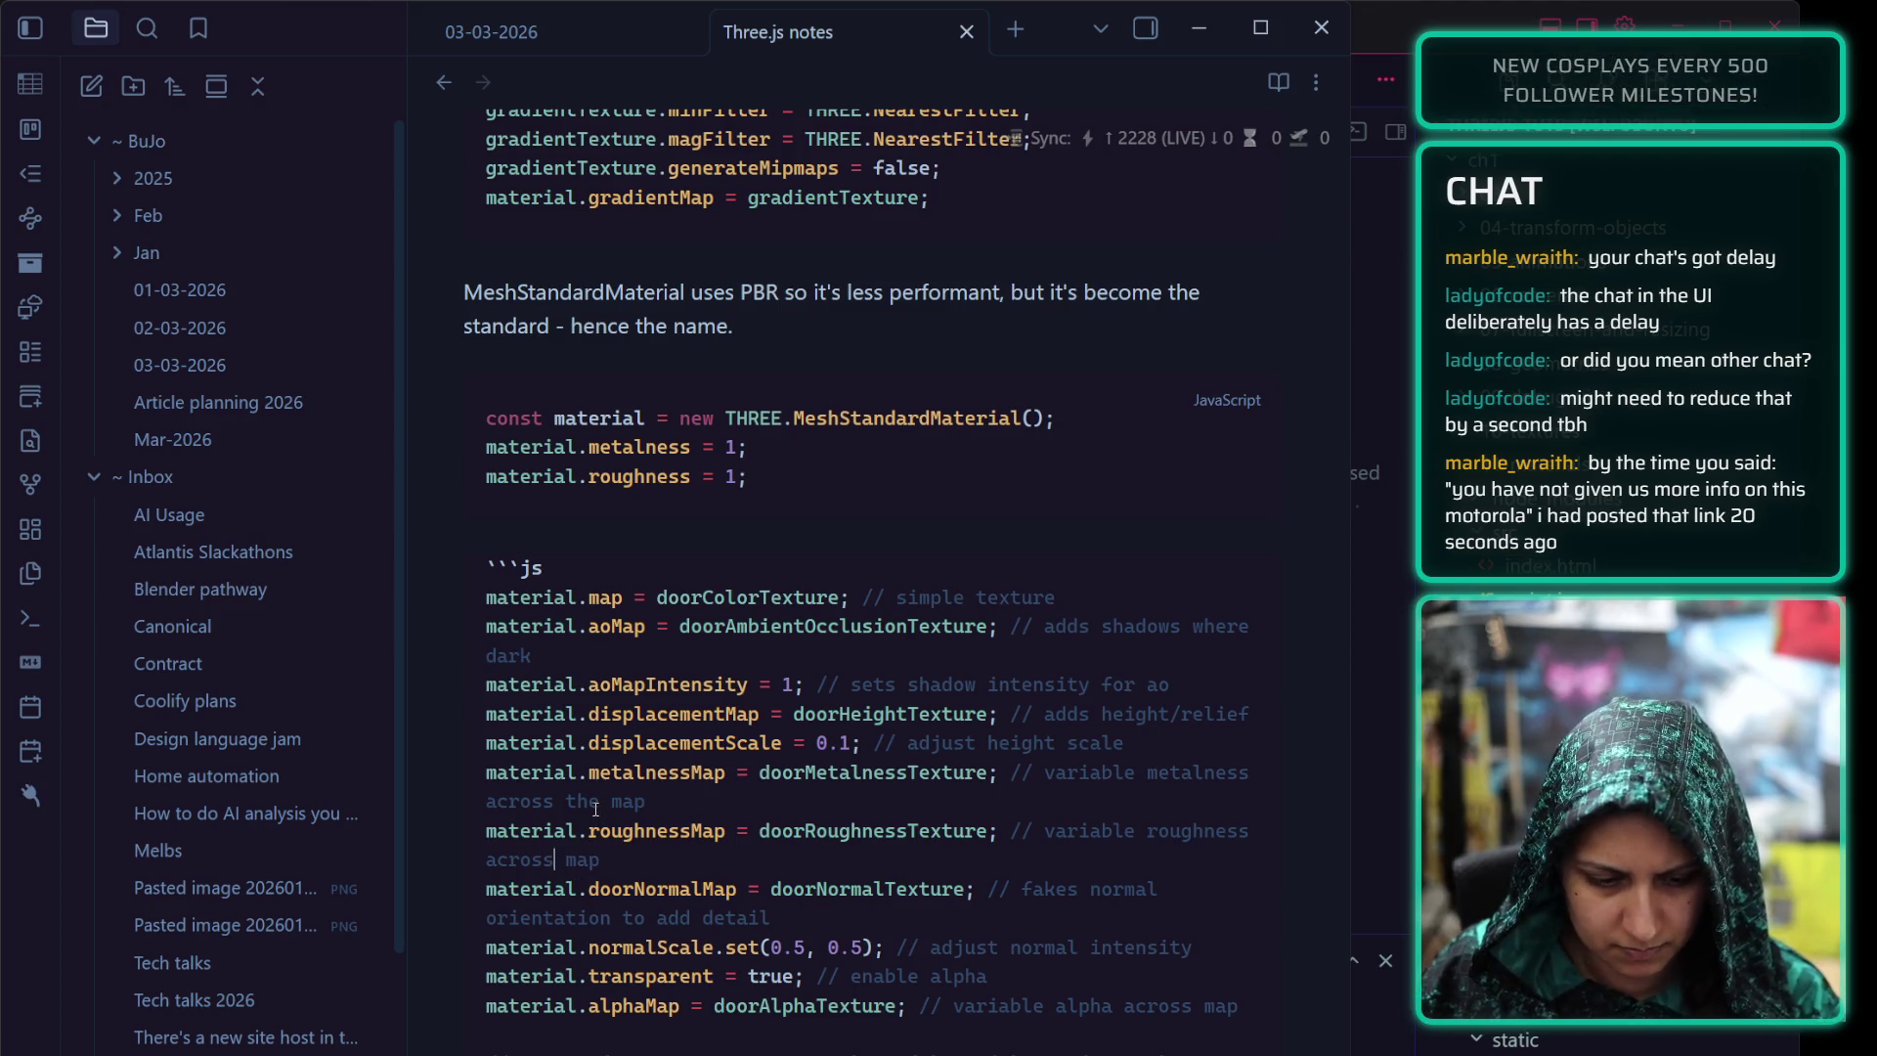
pyautogui.press('BackSpace')
pyautogui.press('BackSpace')
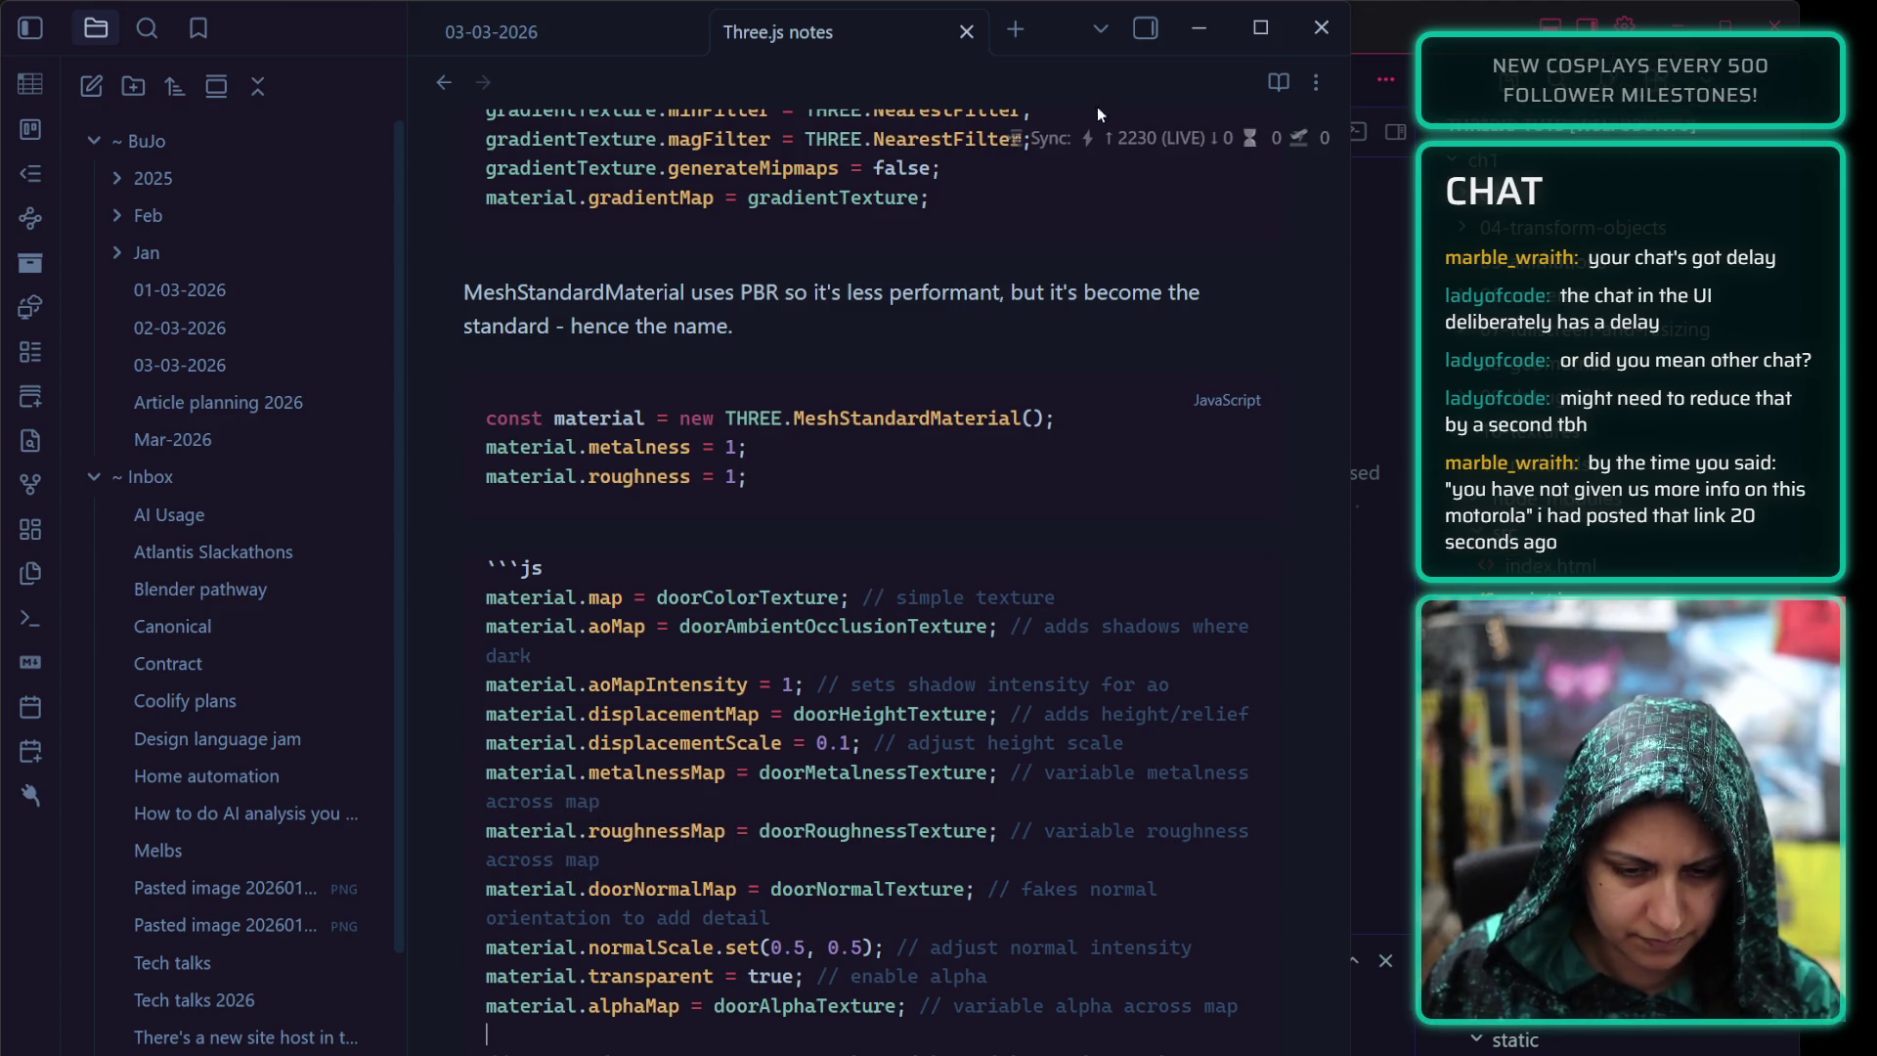
pyautogui.hotkey('alt', 'Tab')
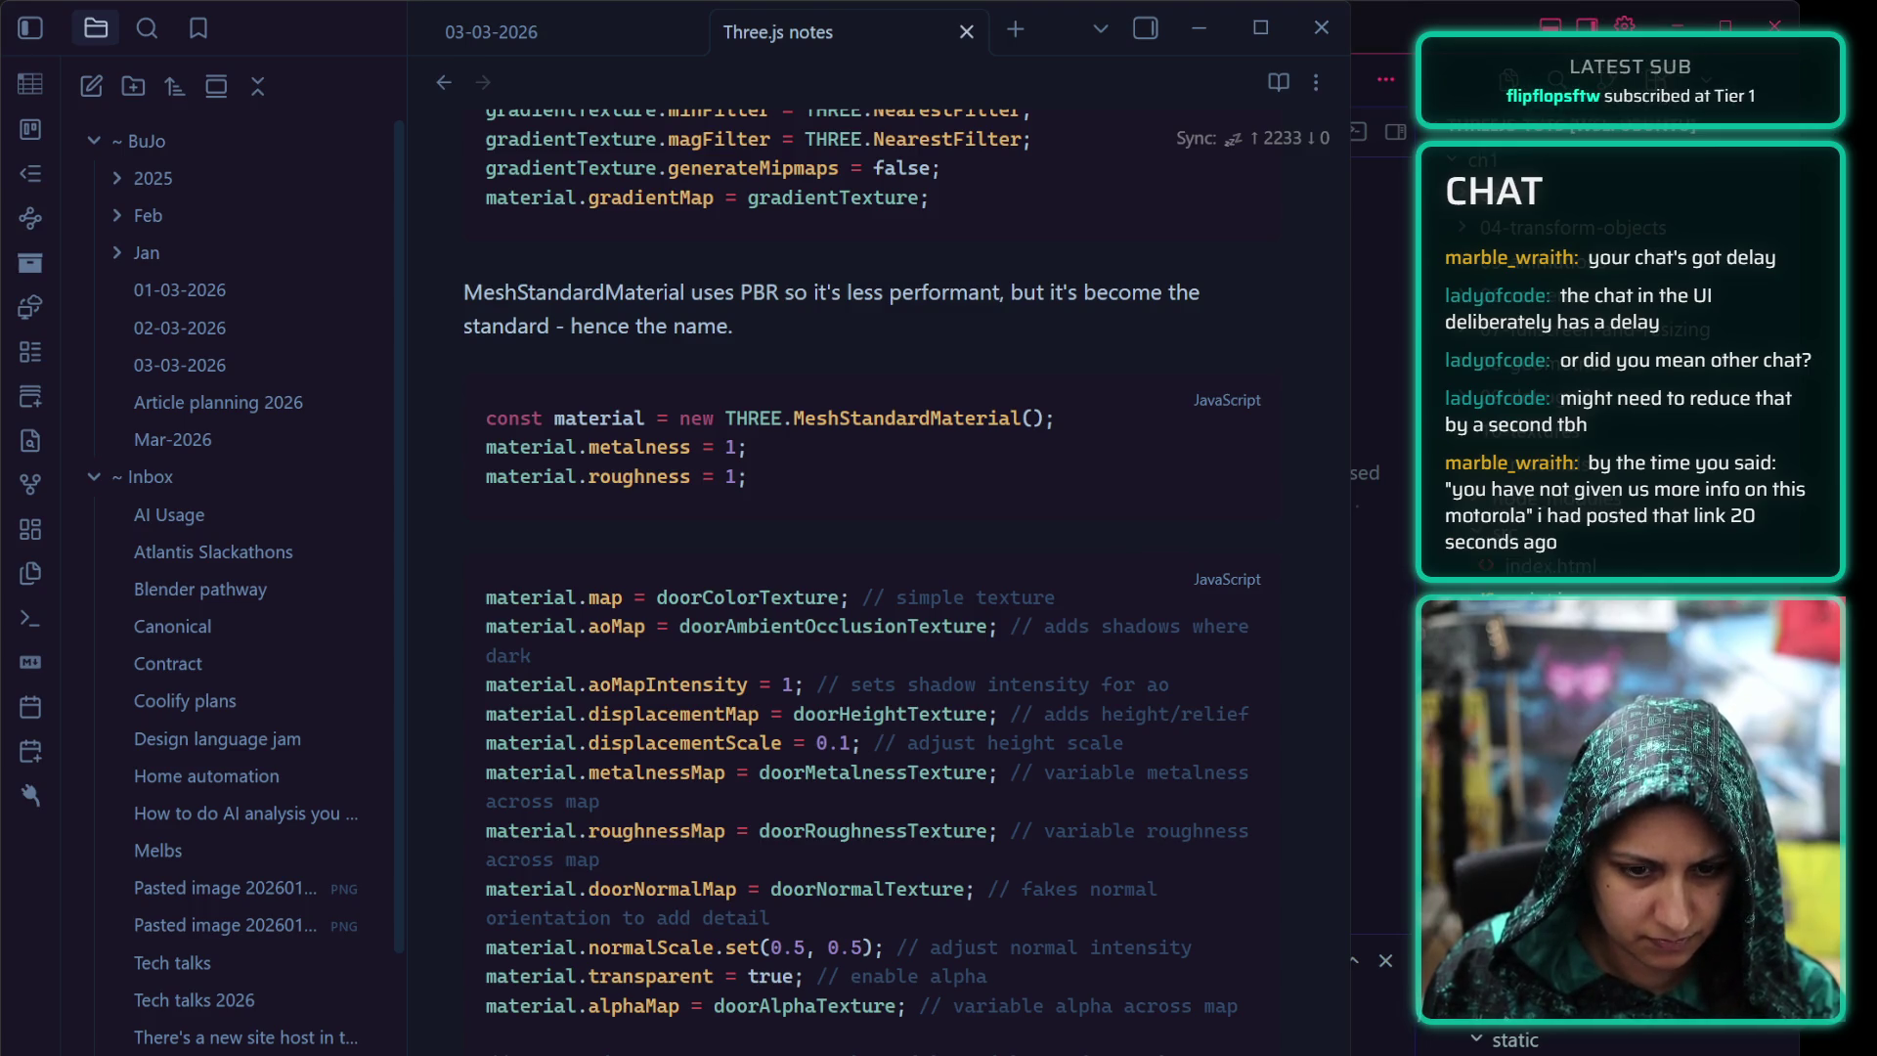
# Write "MeshStandardMaterial has a ton of properties:" between the blocks and add blank lines below the properties block
pyautogui.hotkey('alt', 'Tab')
pyautogui.click(593, 329)
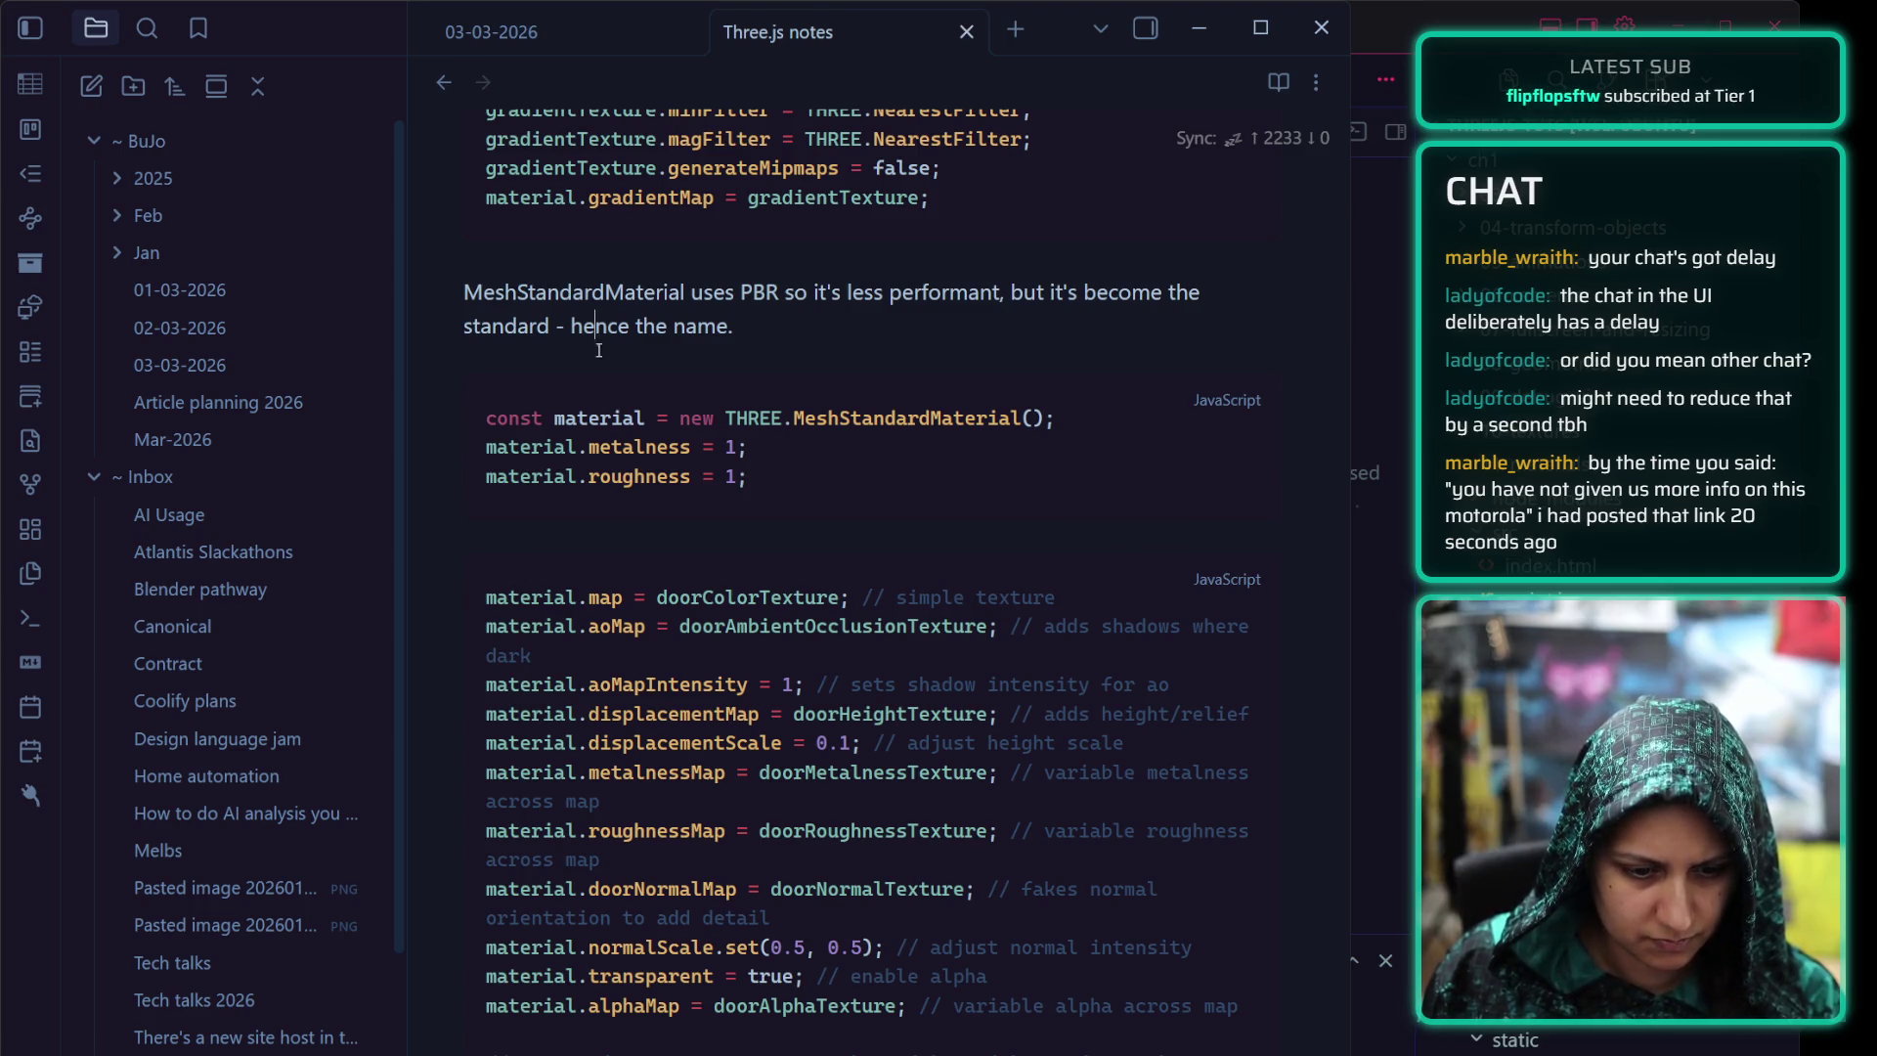
pyautogui.click(582, 538)
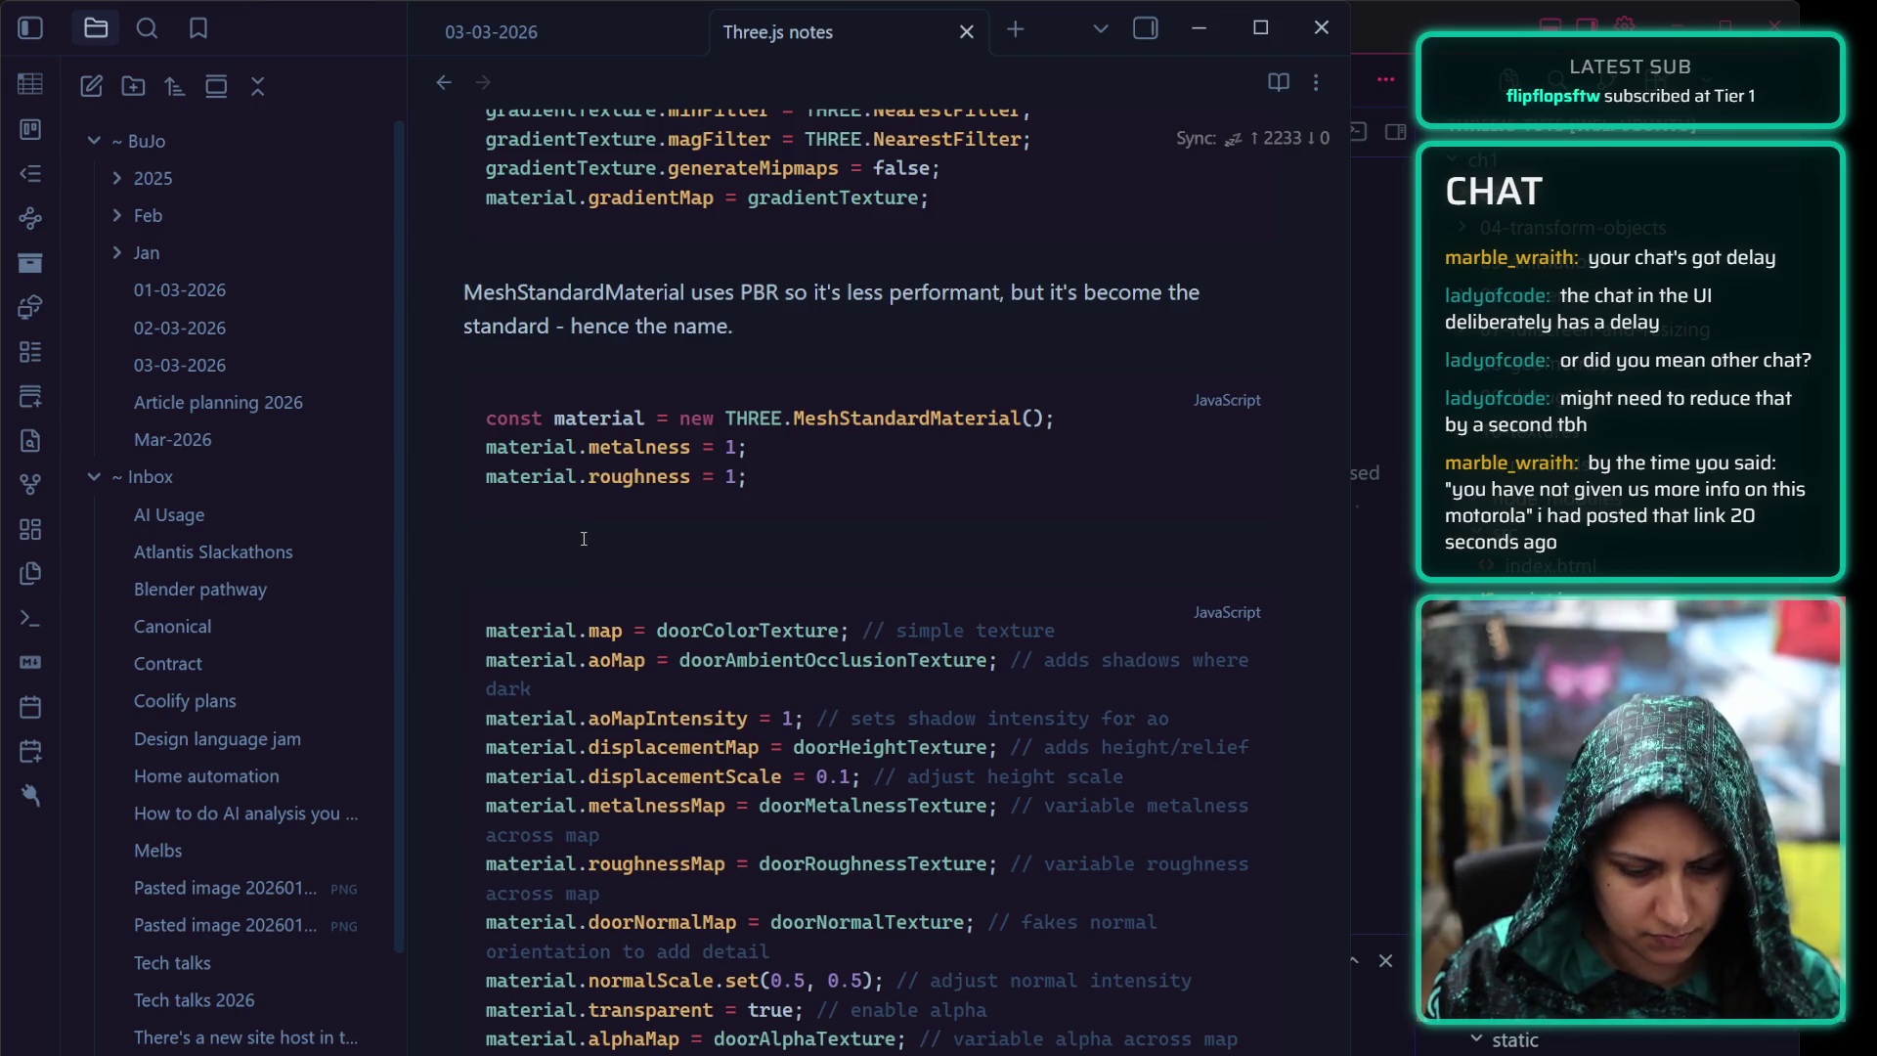
pyautogui.write('MeshSta')
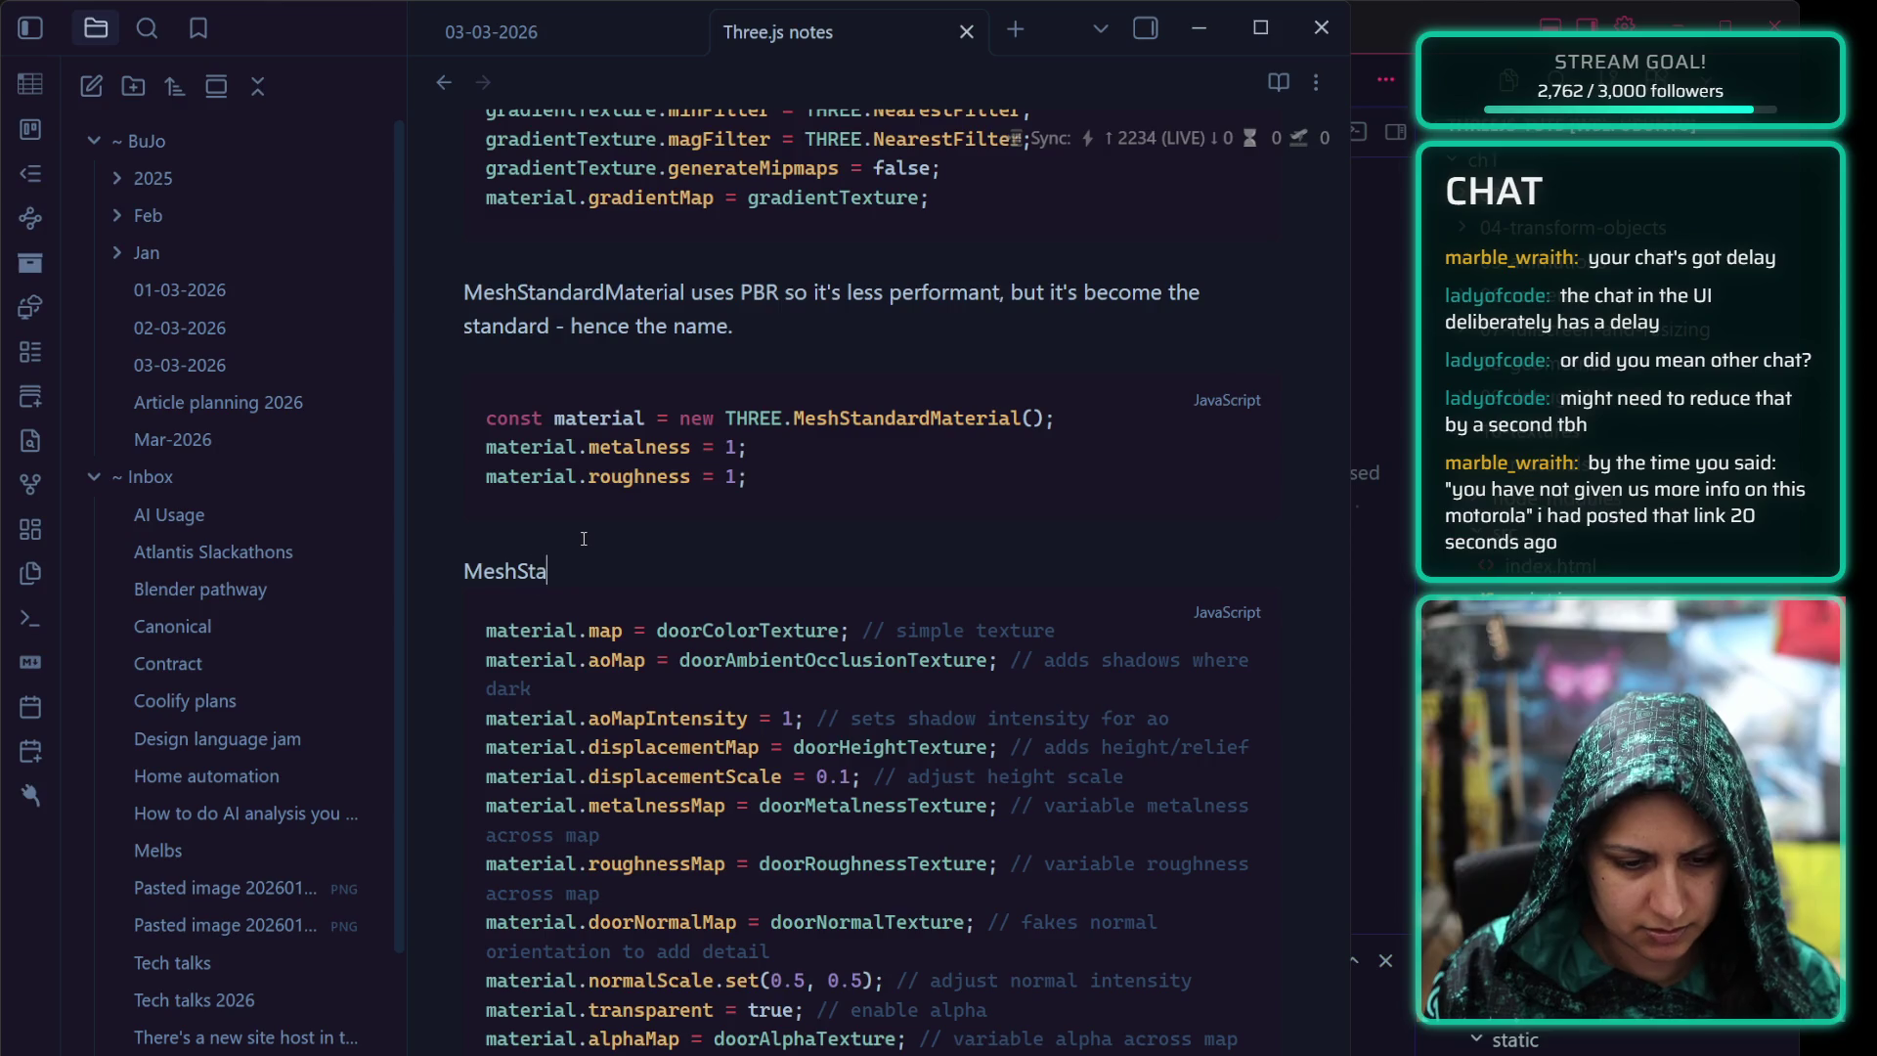
pyautogui.write('ndardMaterial has a')
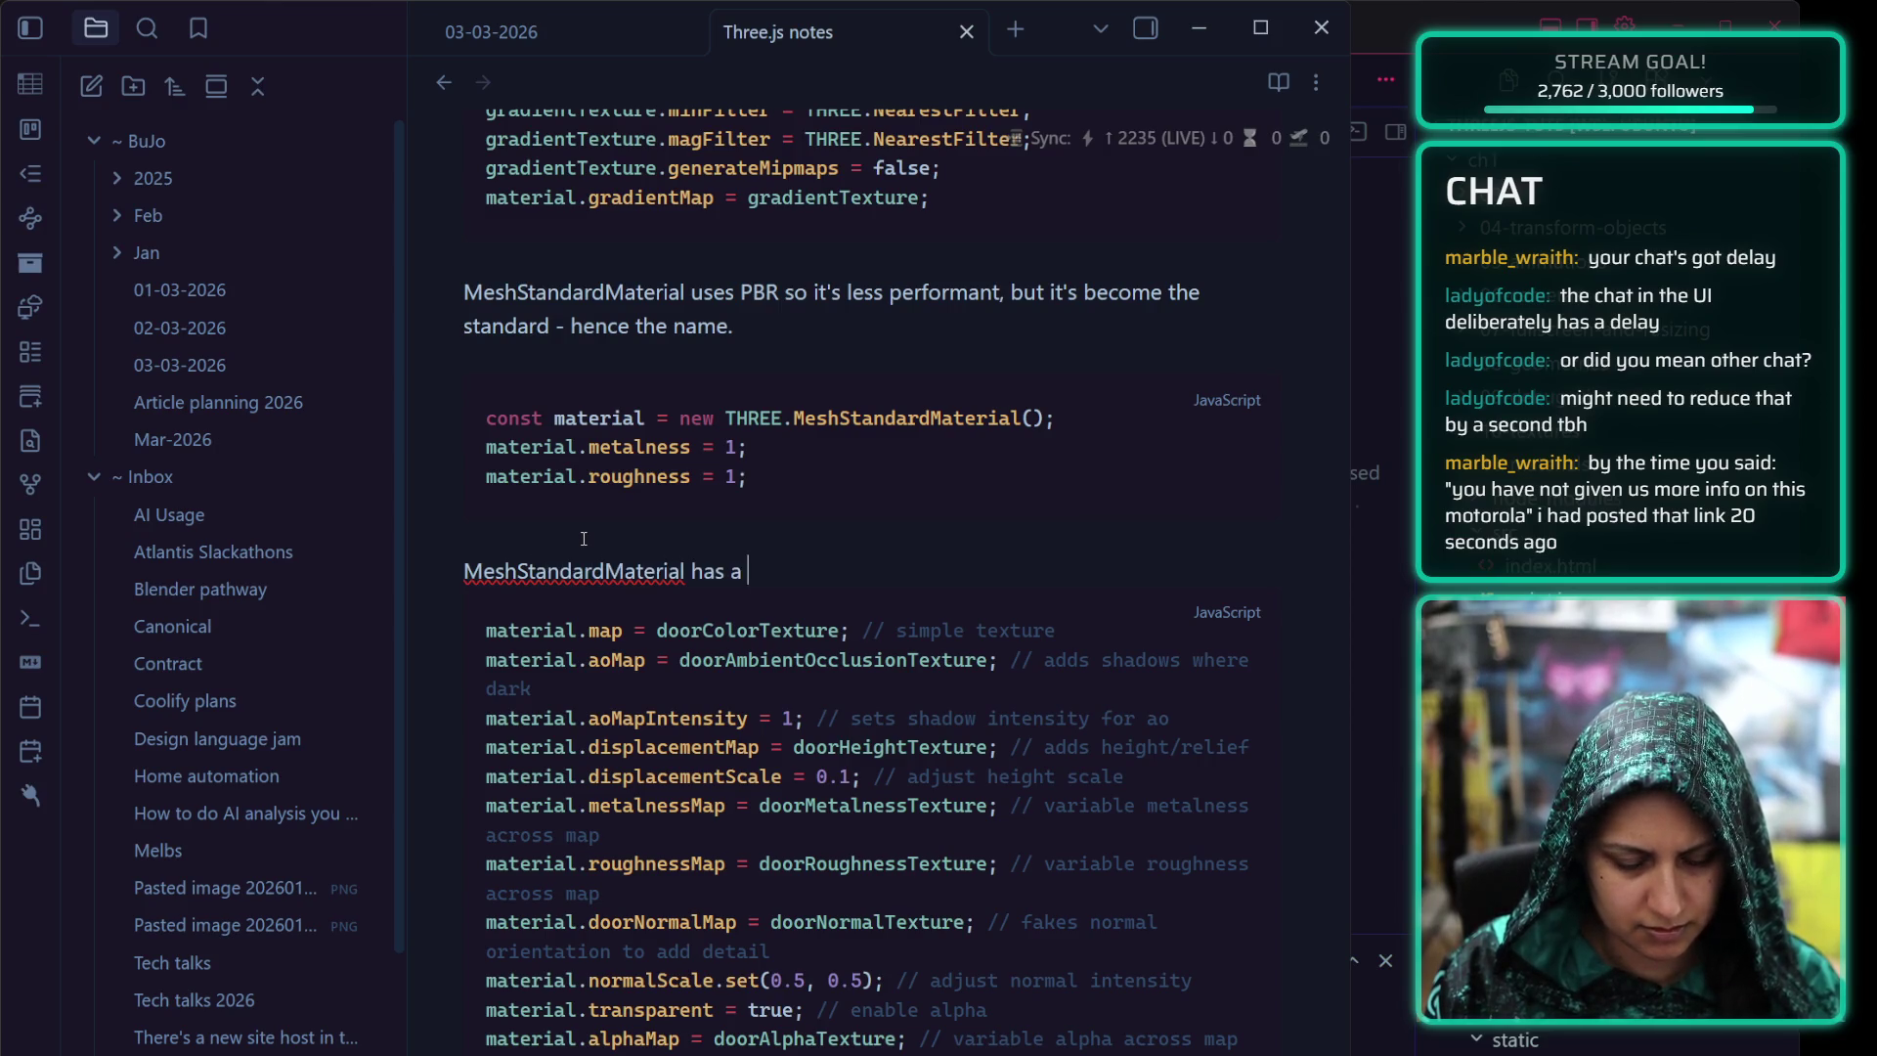
pyautogui.write(' ton of propertie')
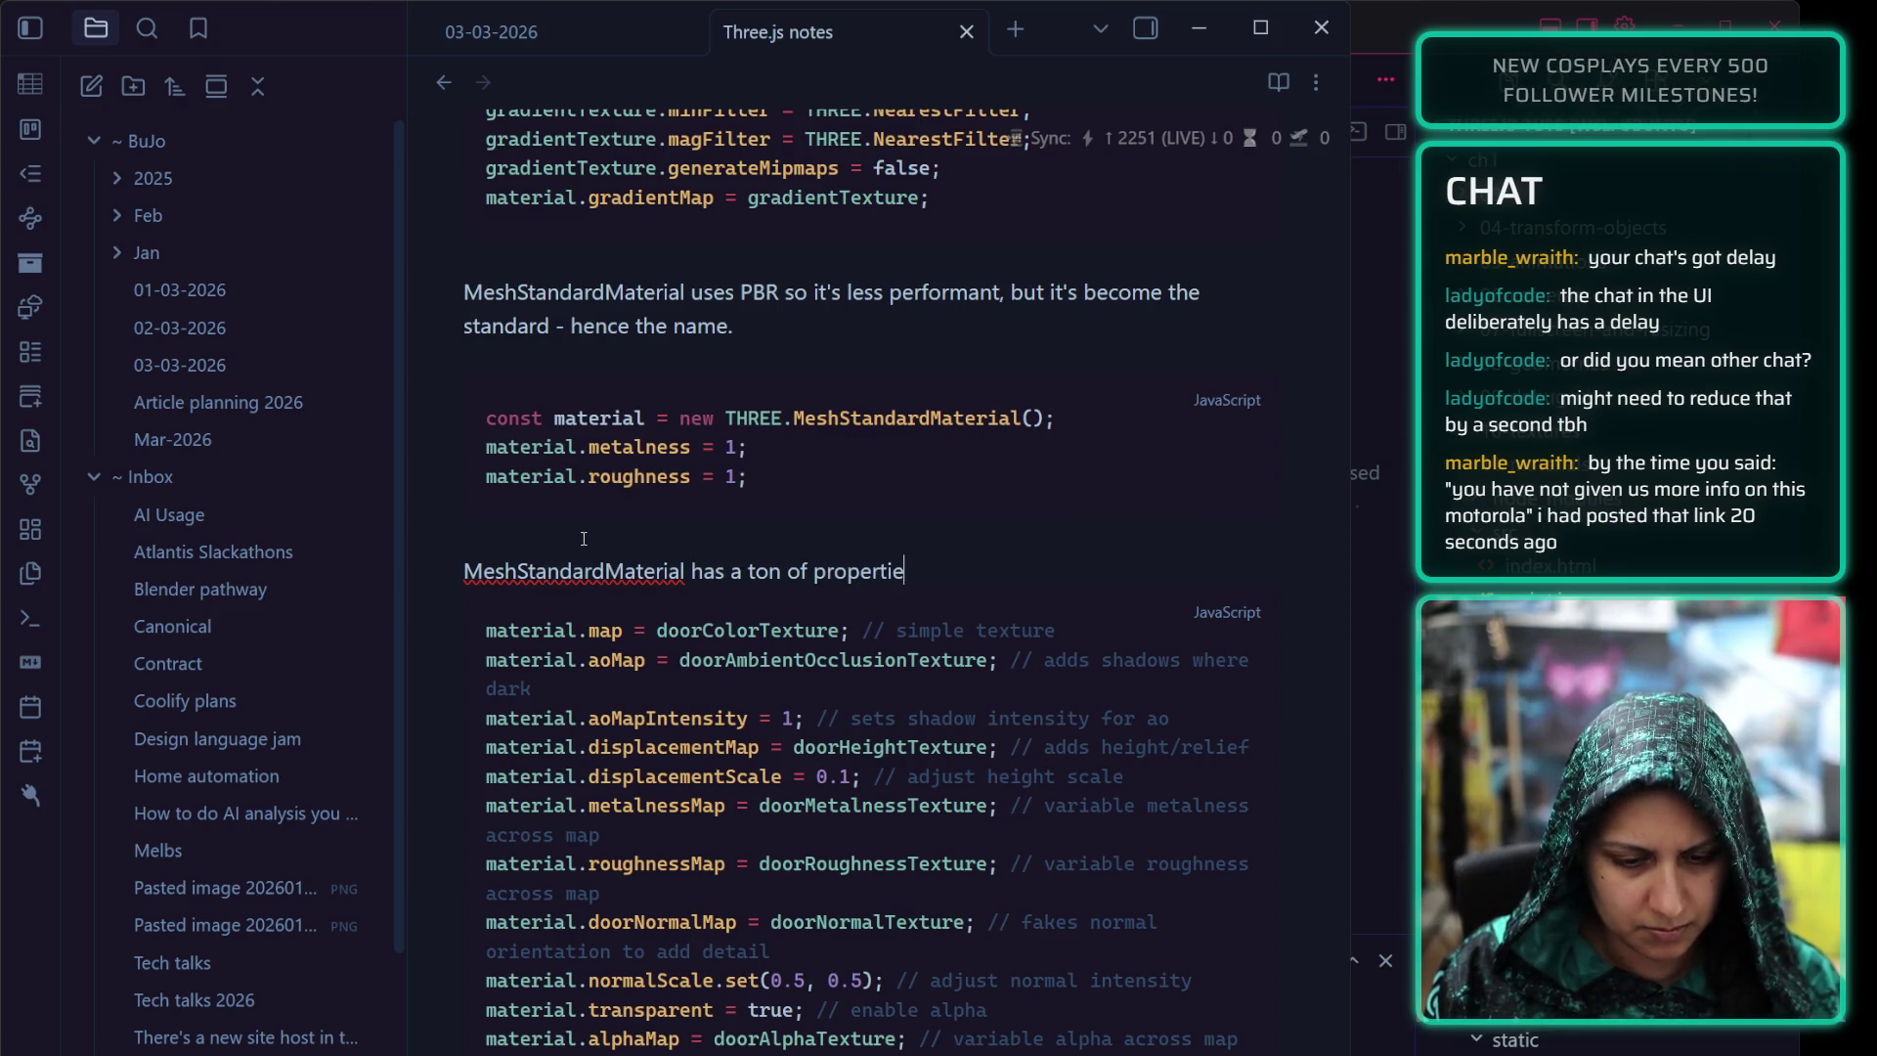
pyautogui.write('s:')
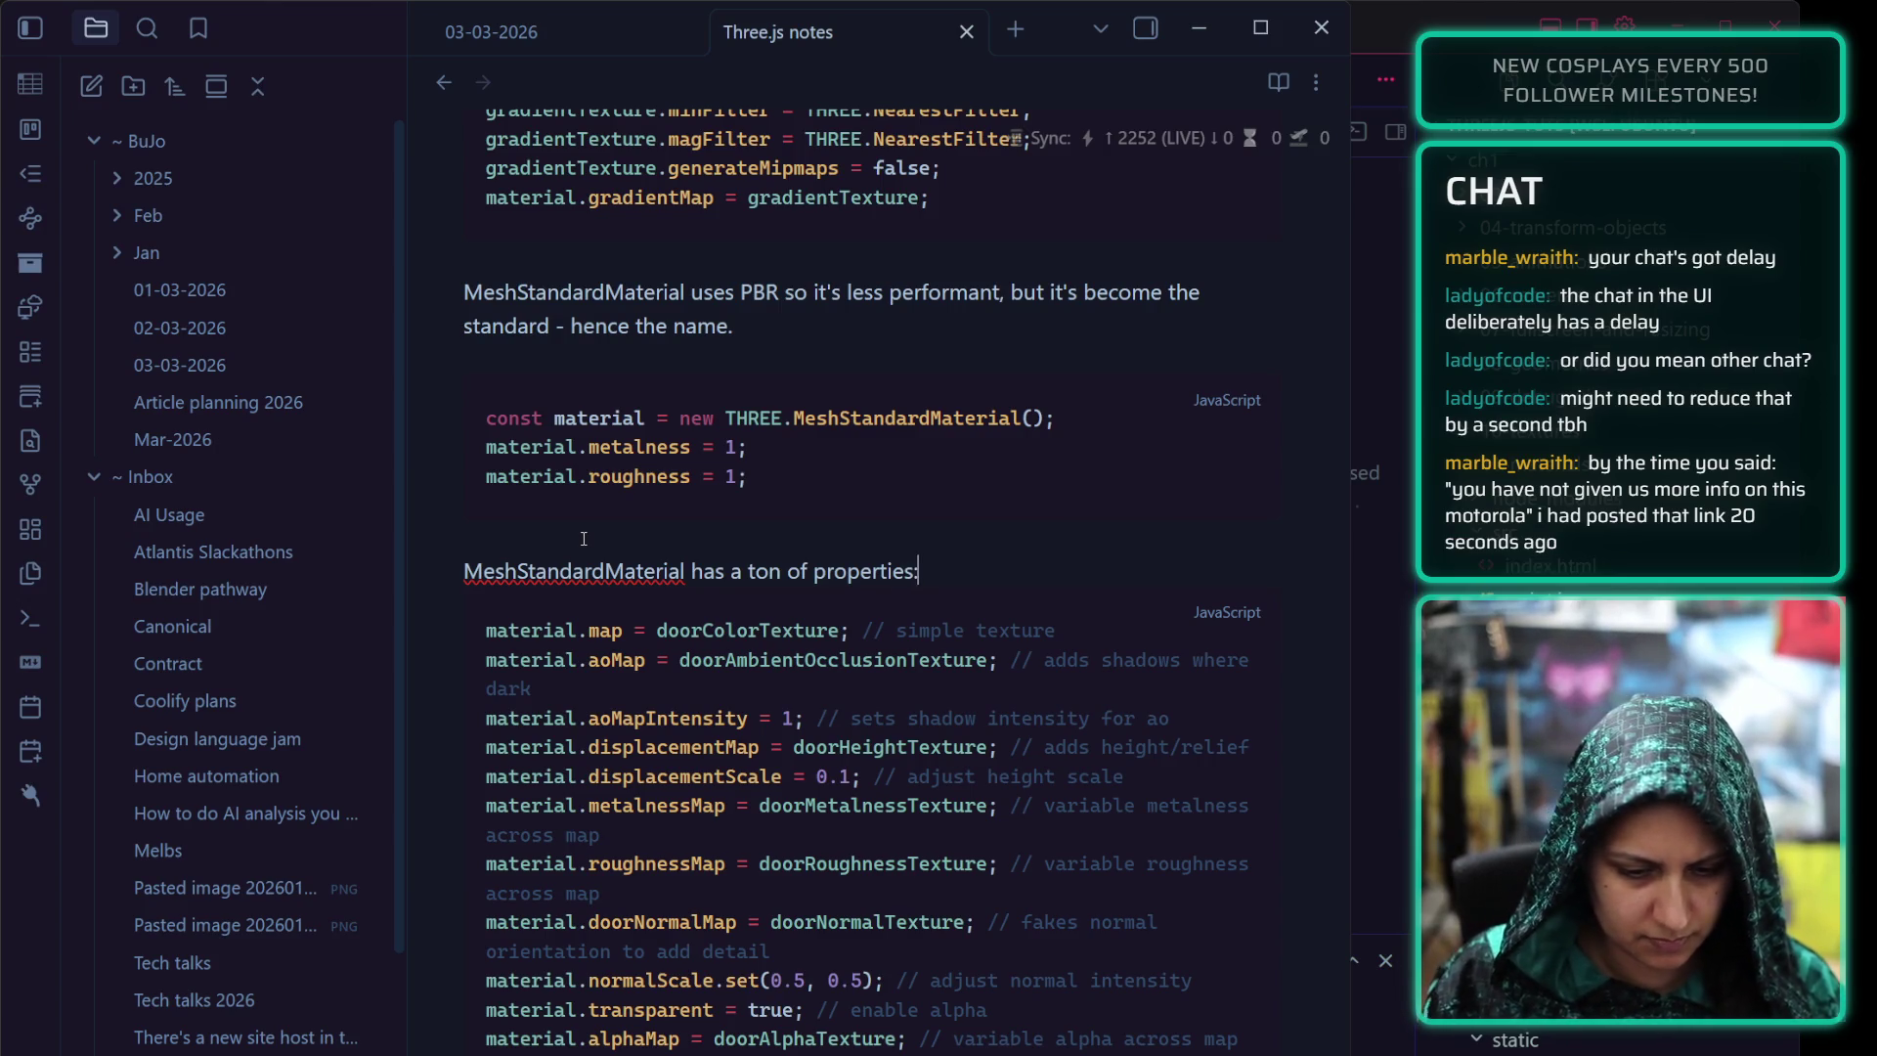
pyautogui.scroll(-1, 614, 581)
pyautogui.scroll(-3, 1163, 920)
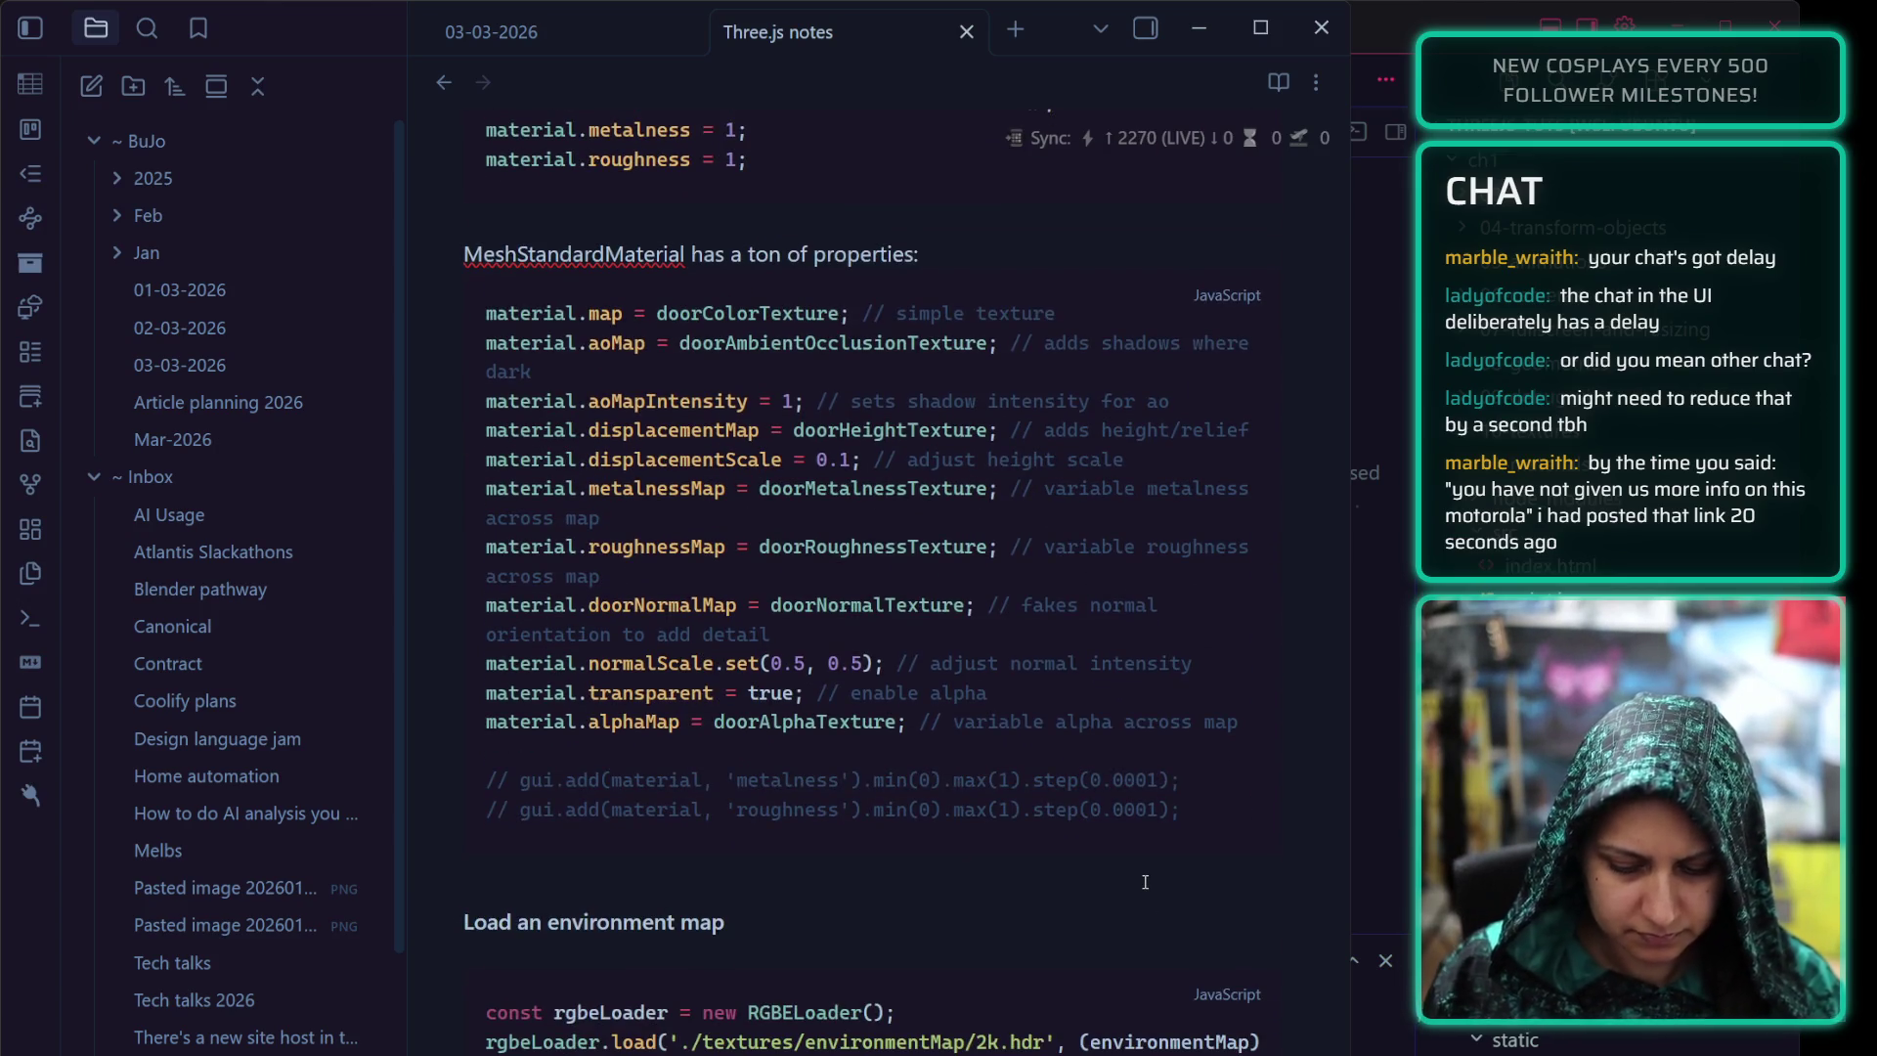
pyautogui.press('Return')
pyautogui.press('Return')
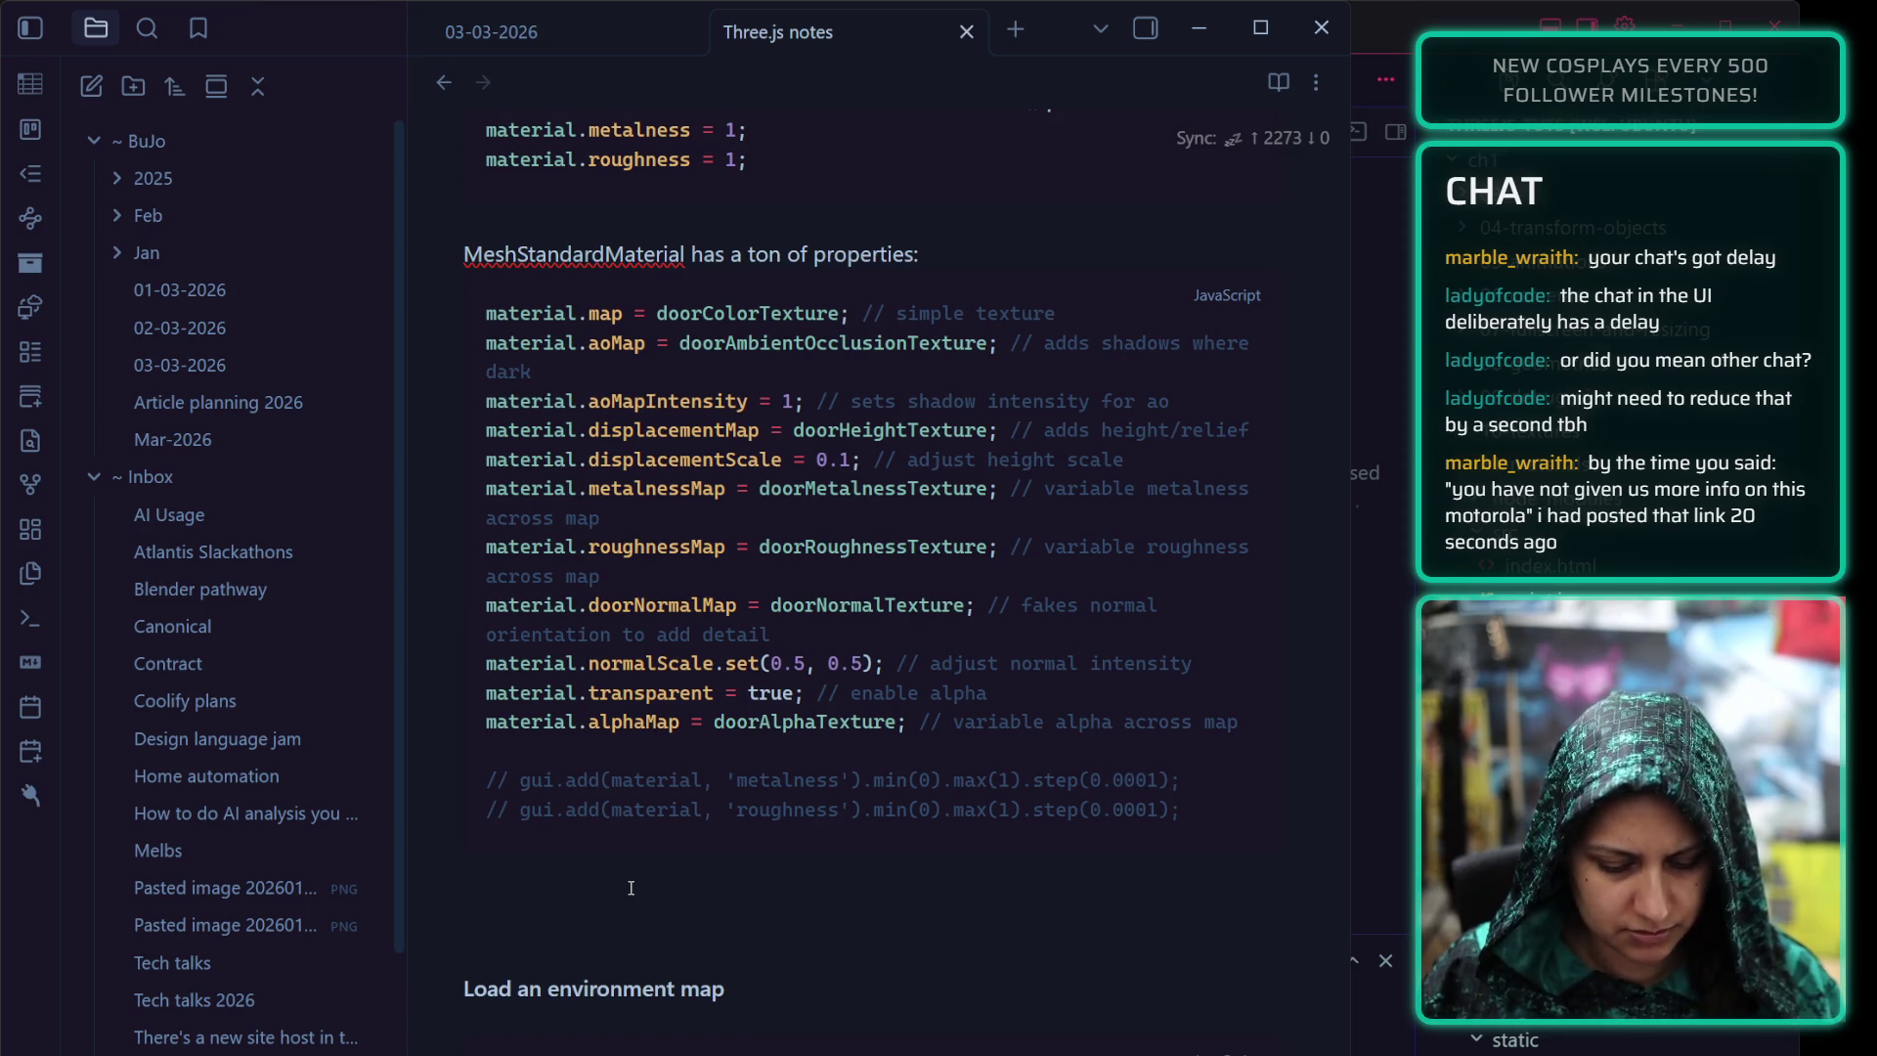
pyautogui.write('MeshPhysical')
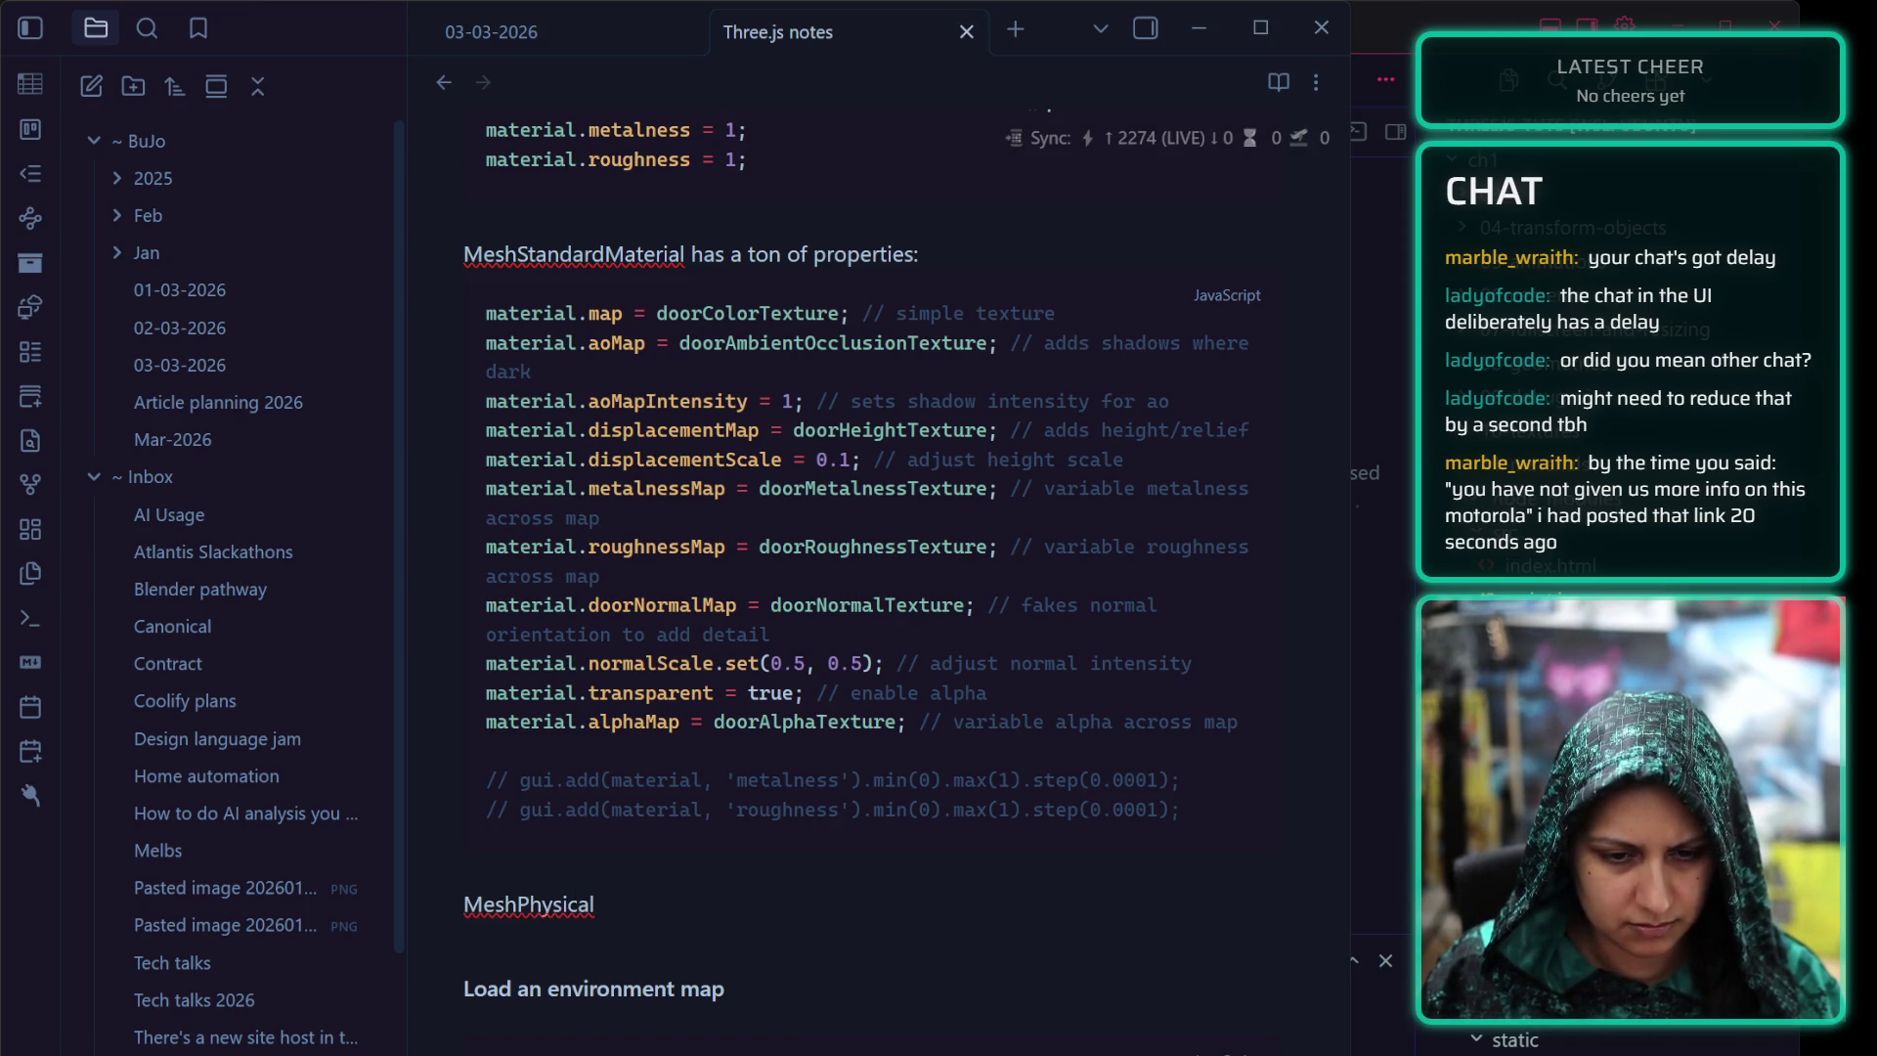
pyautogui.write('M')
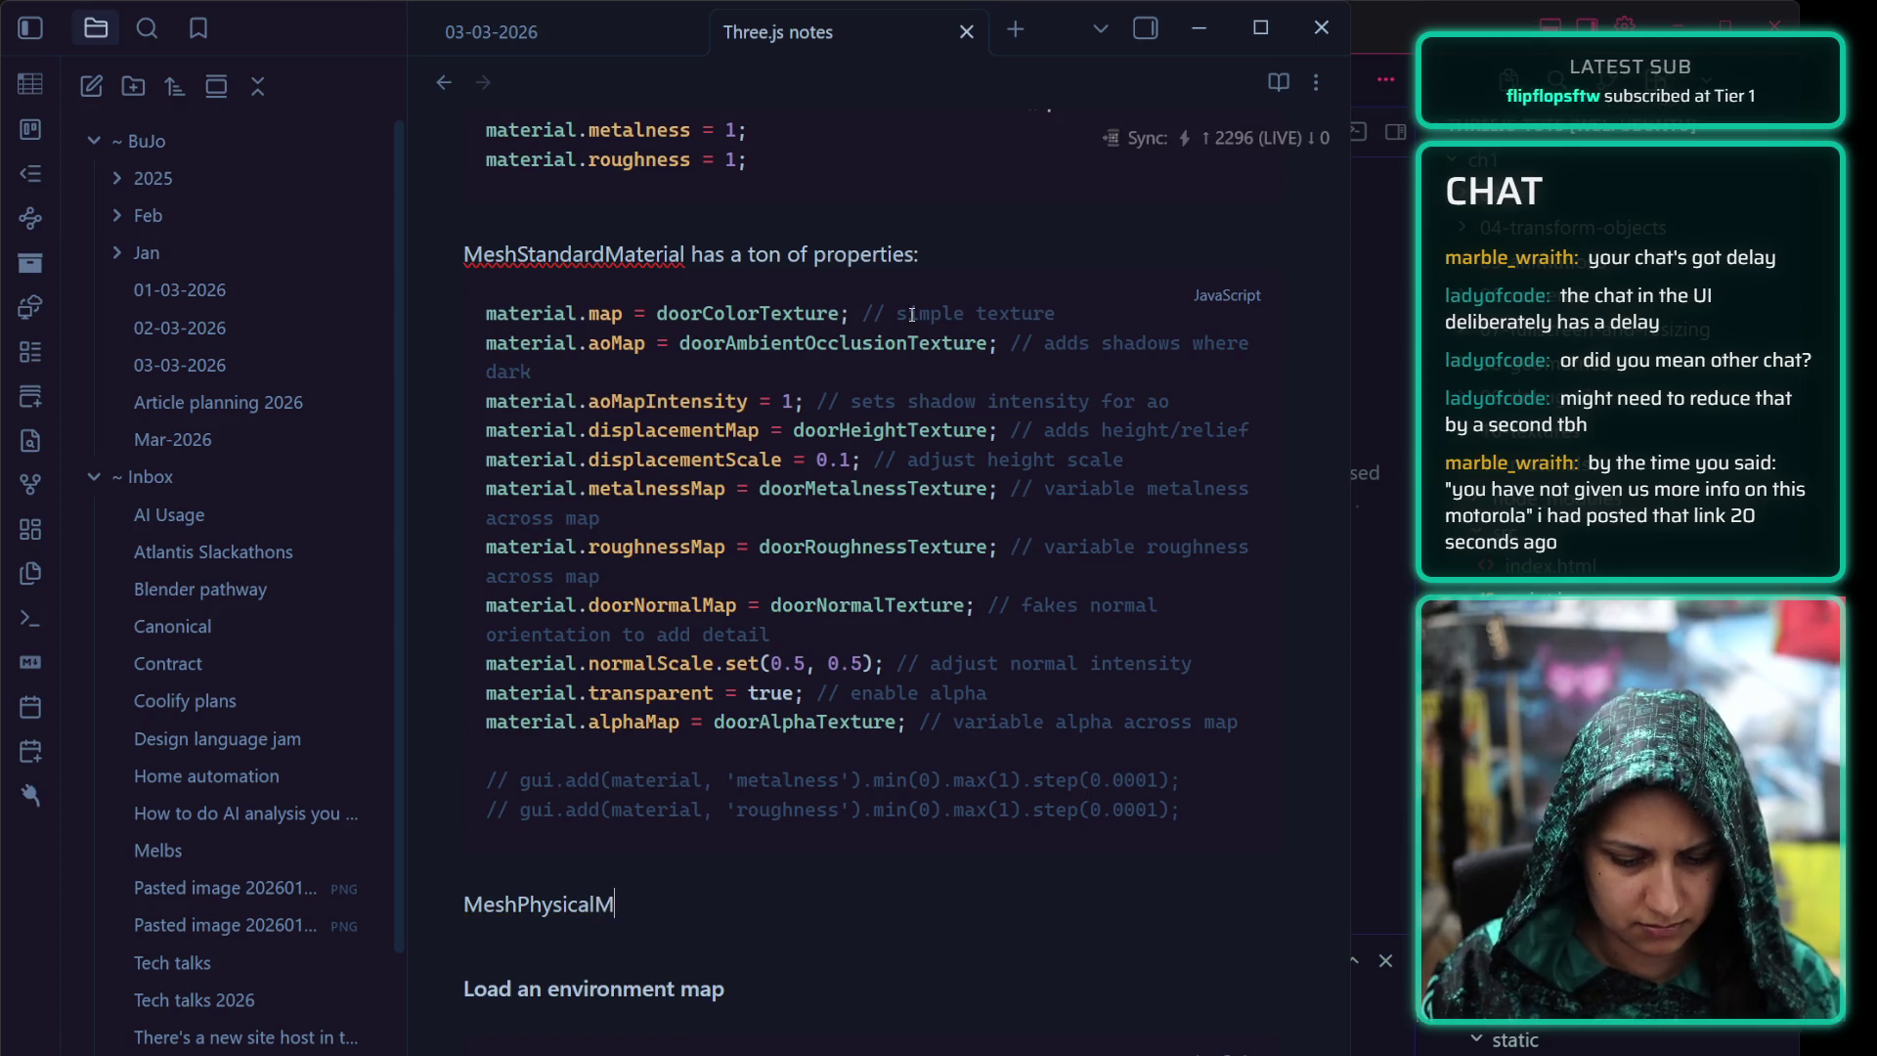
pyautogui.write('aterial')
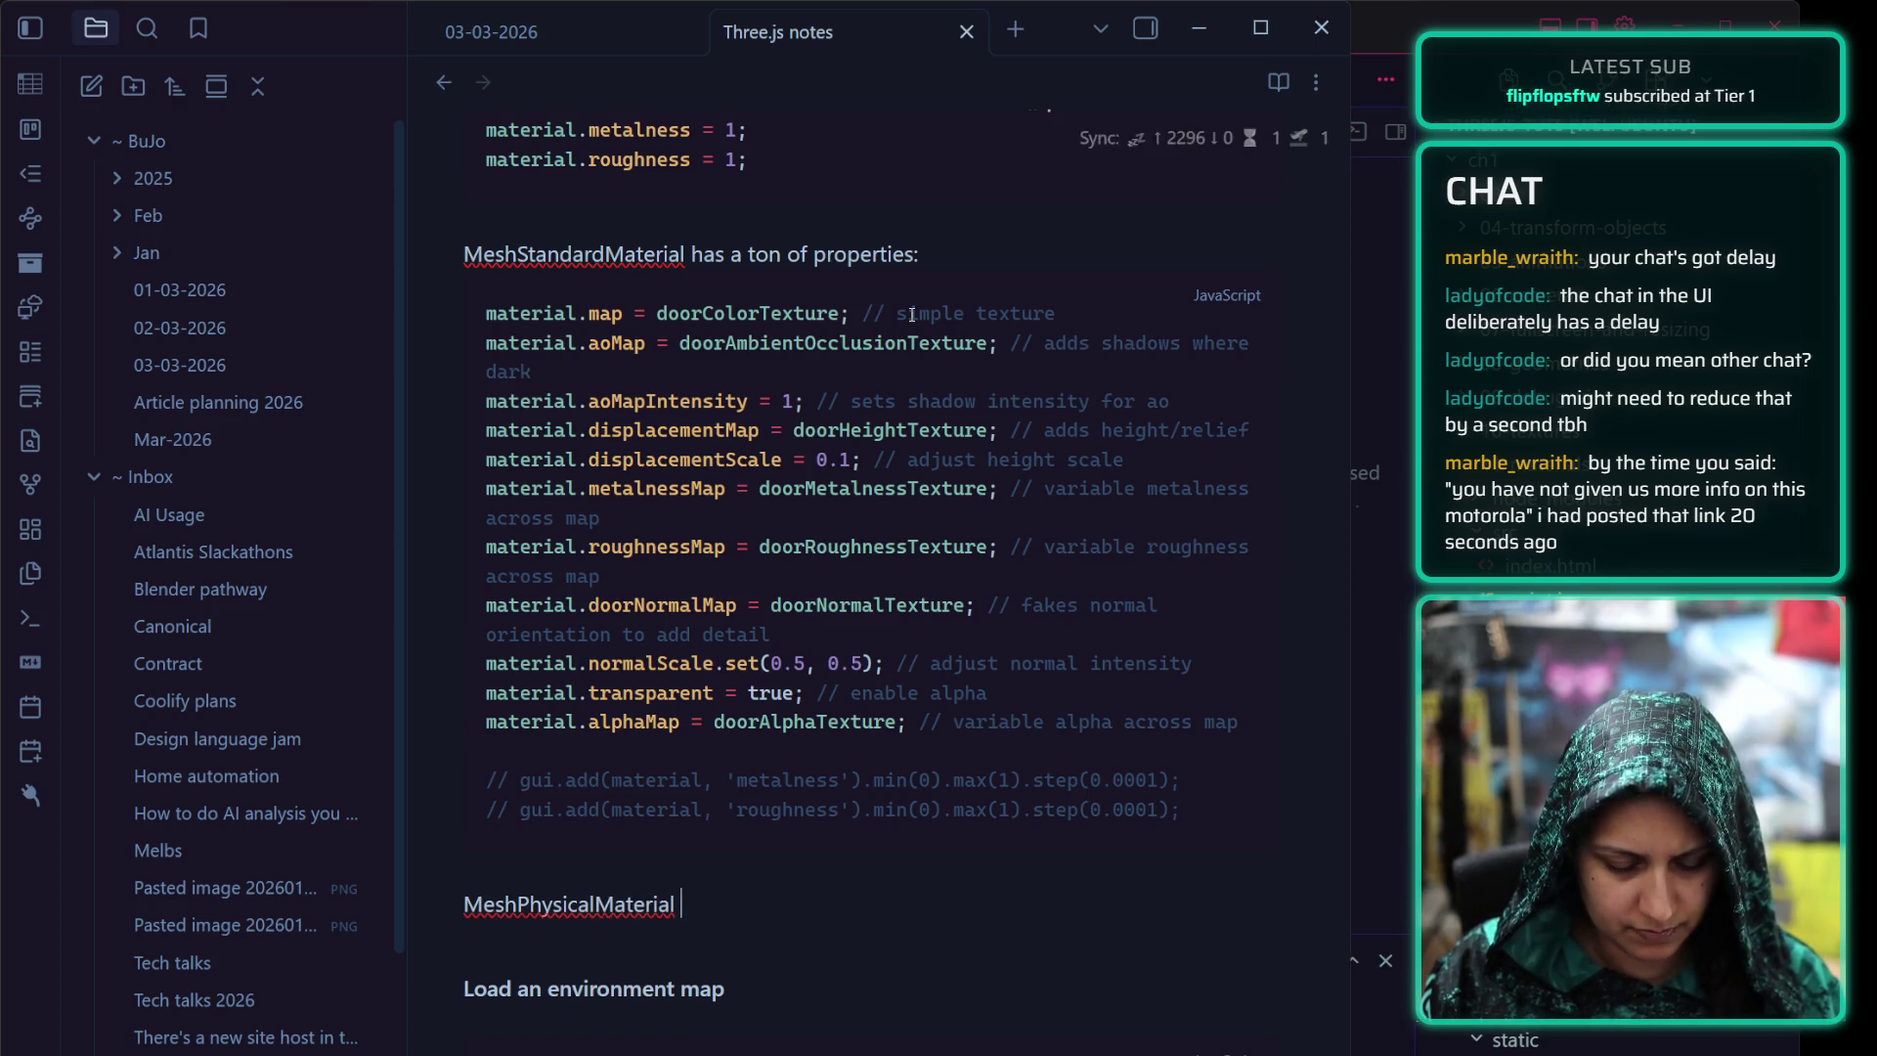
pyautogui.write(' is similar to Mes')
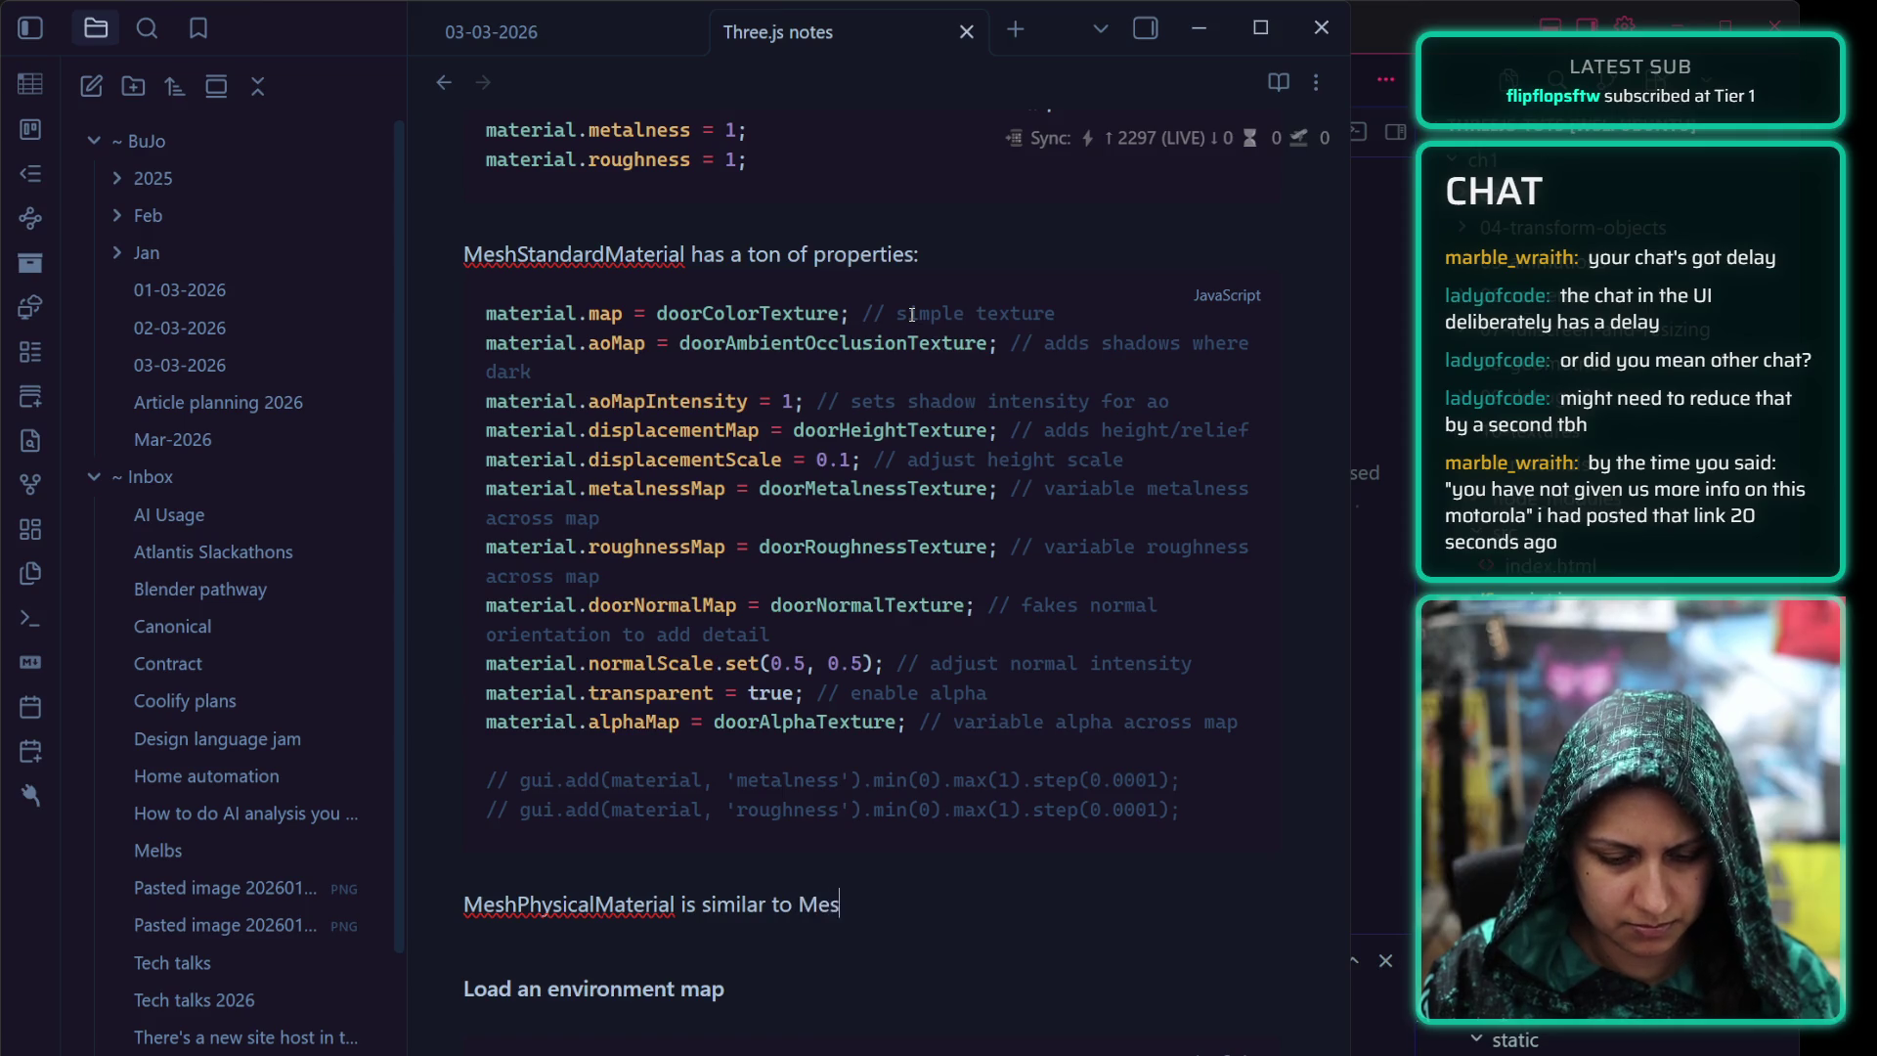
pyautogui.write('hStandardMaterial')
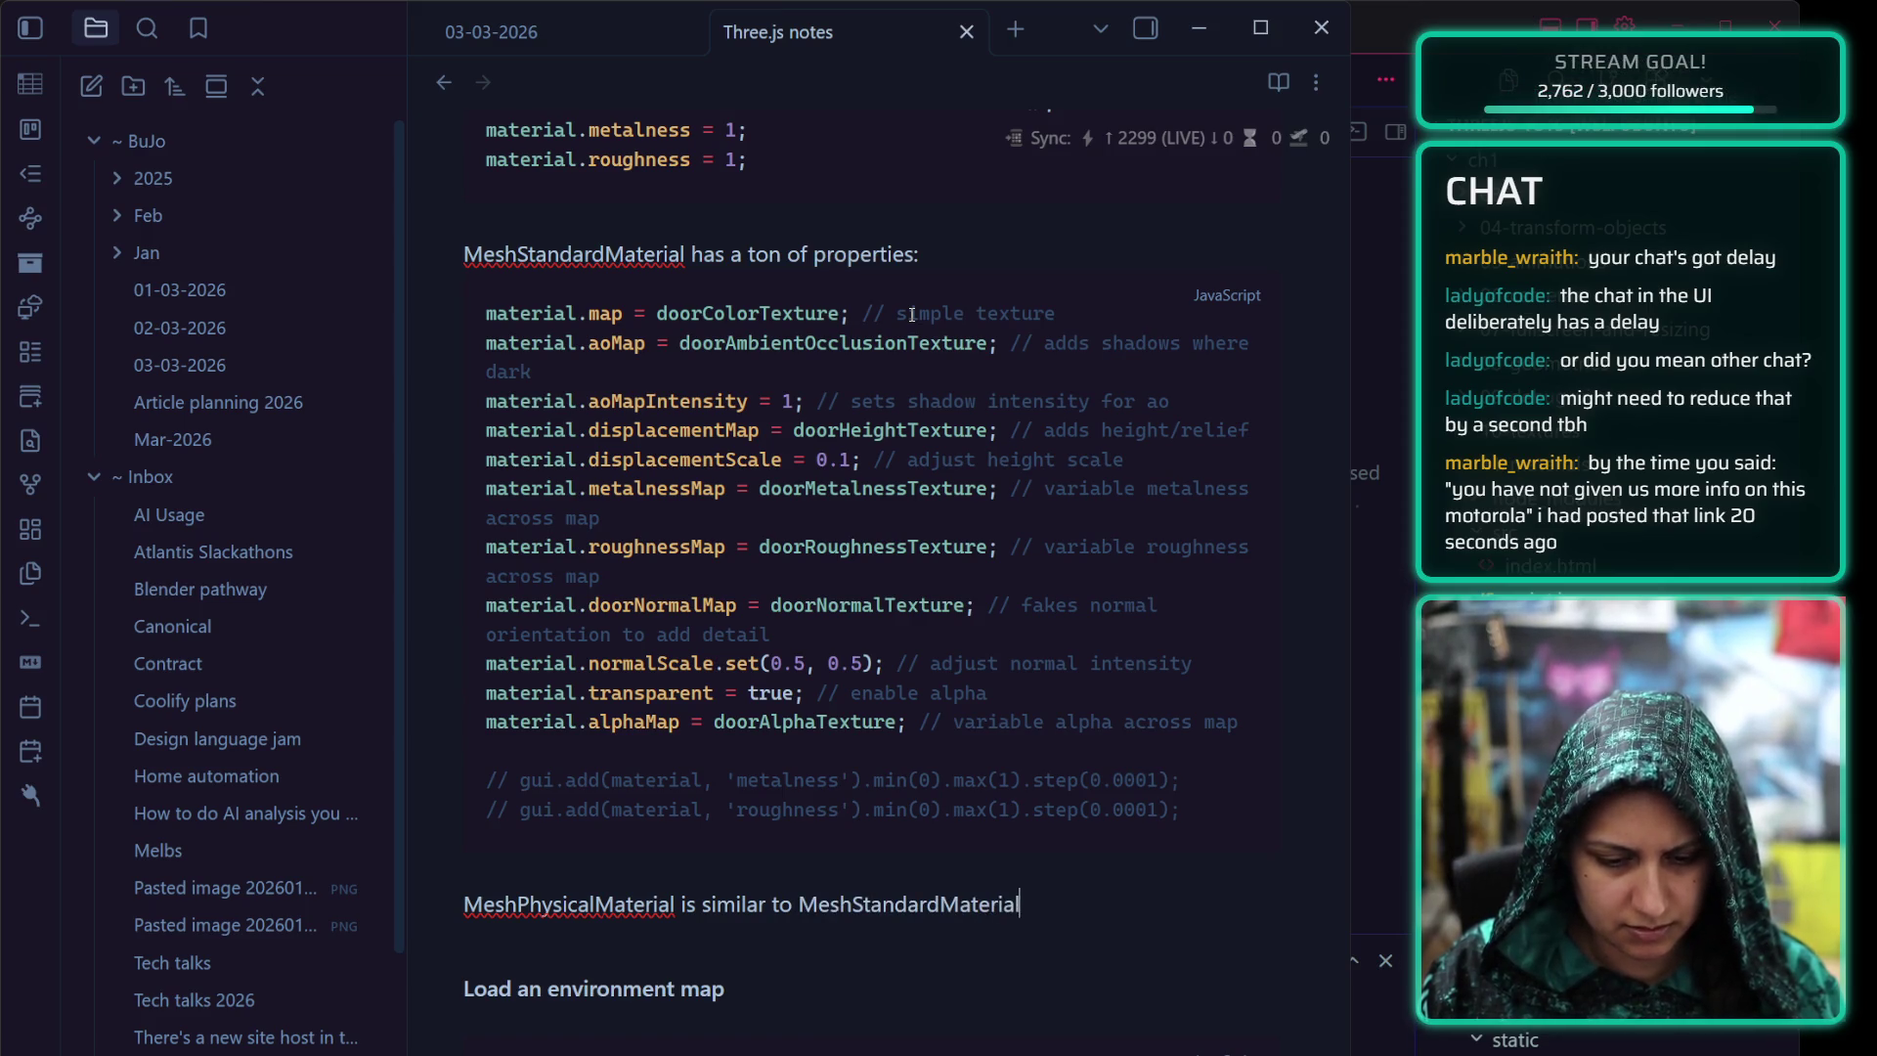
pyautogui.write(' but with more proper')
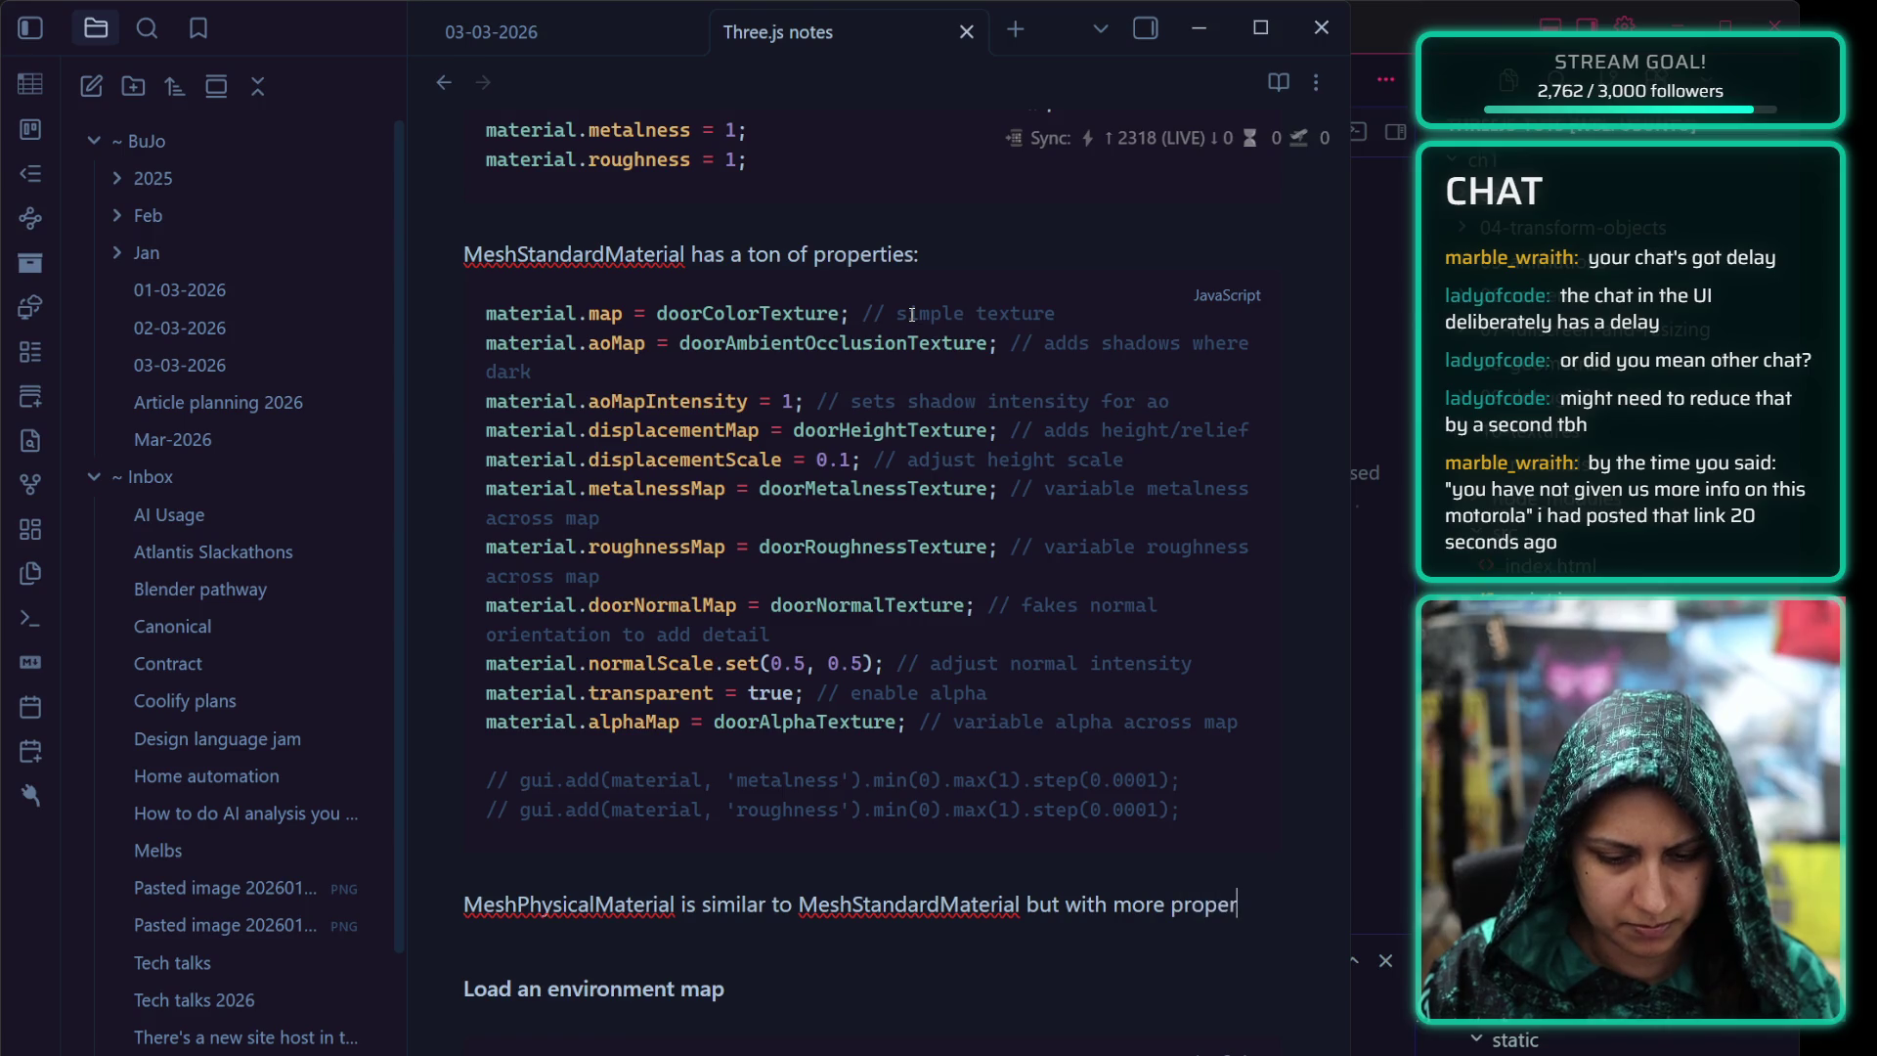
pyautogui.write('ties (clearcoat')
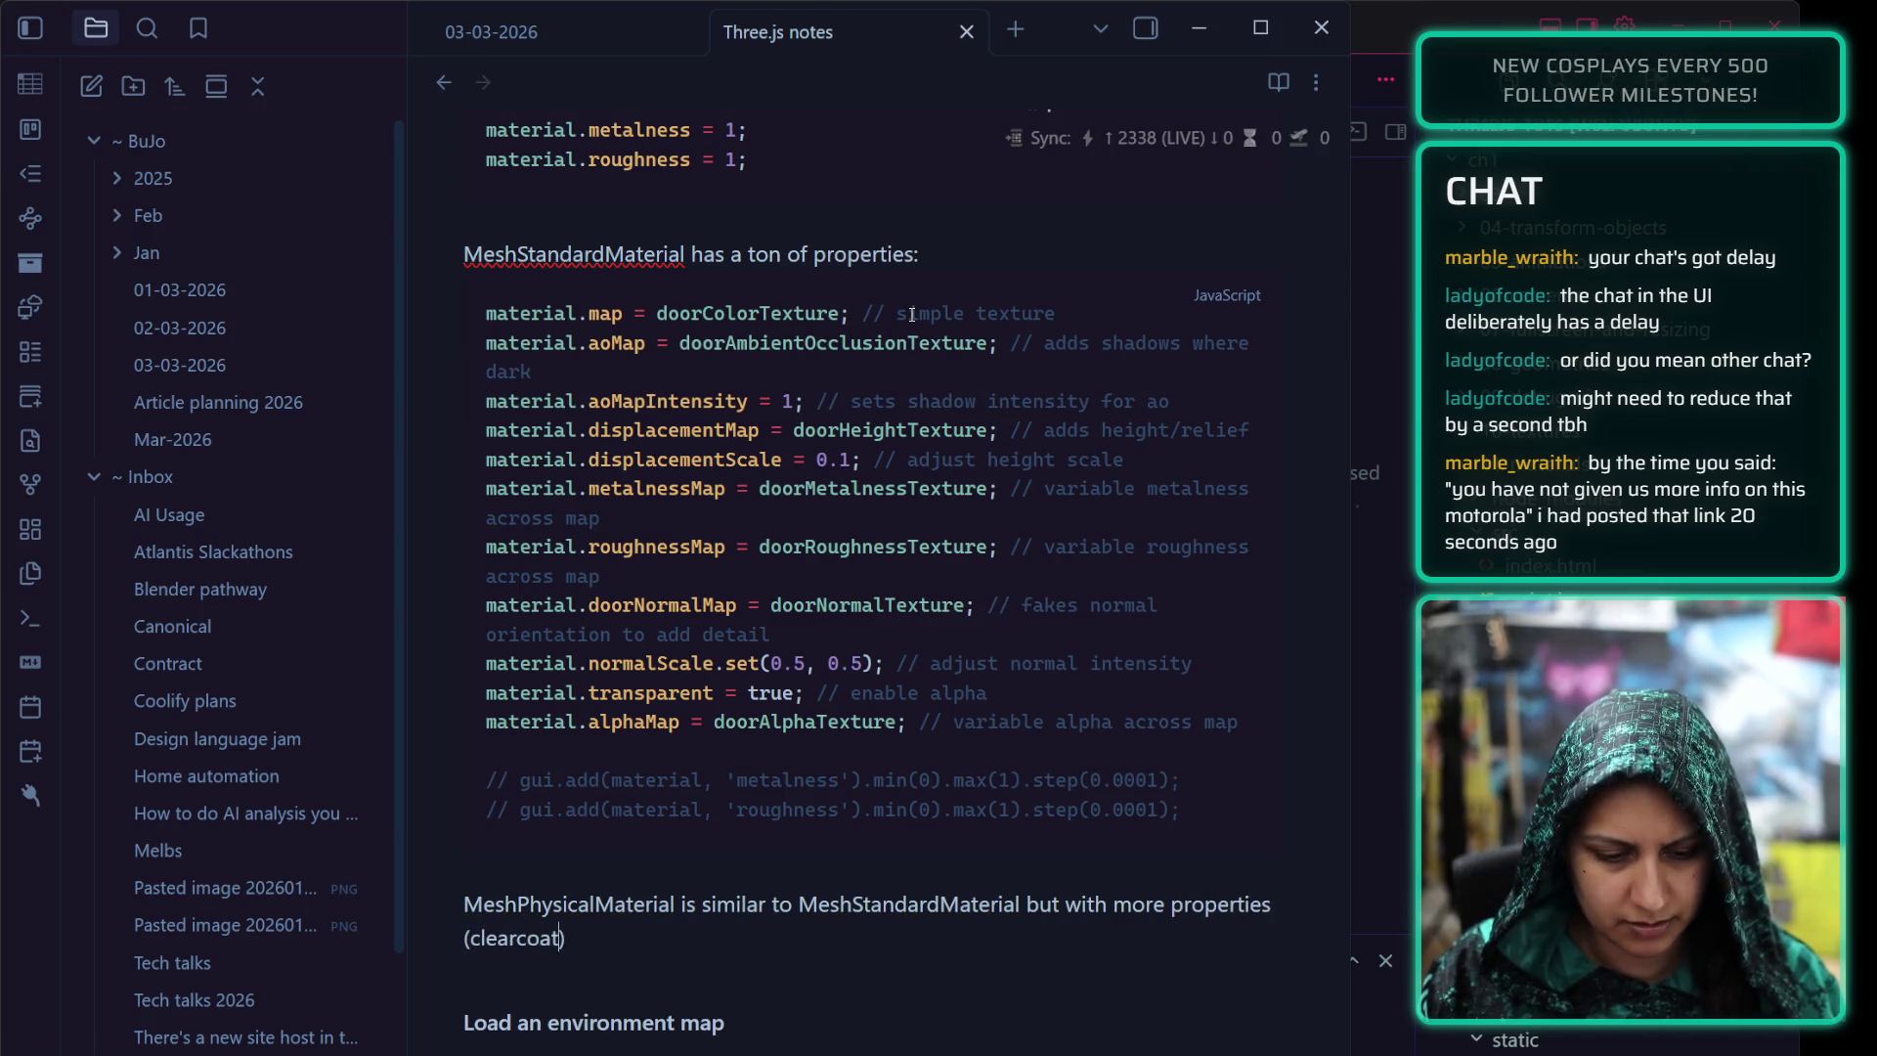
pyautogui.write(', ')
pyautogui.write('irid')
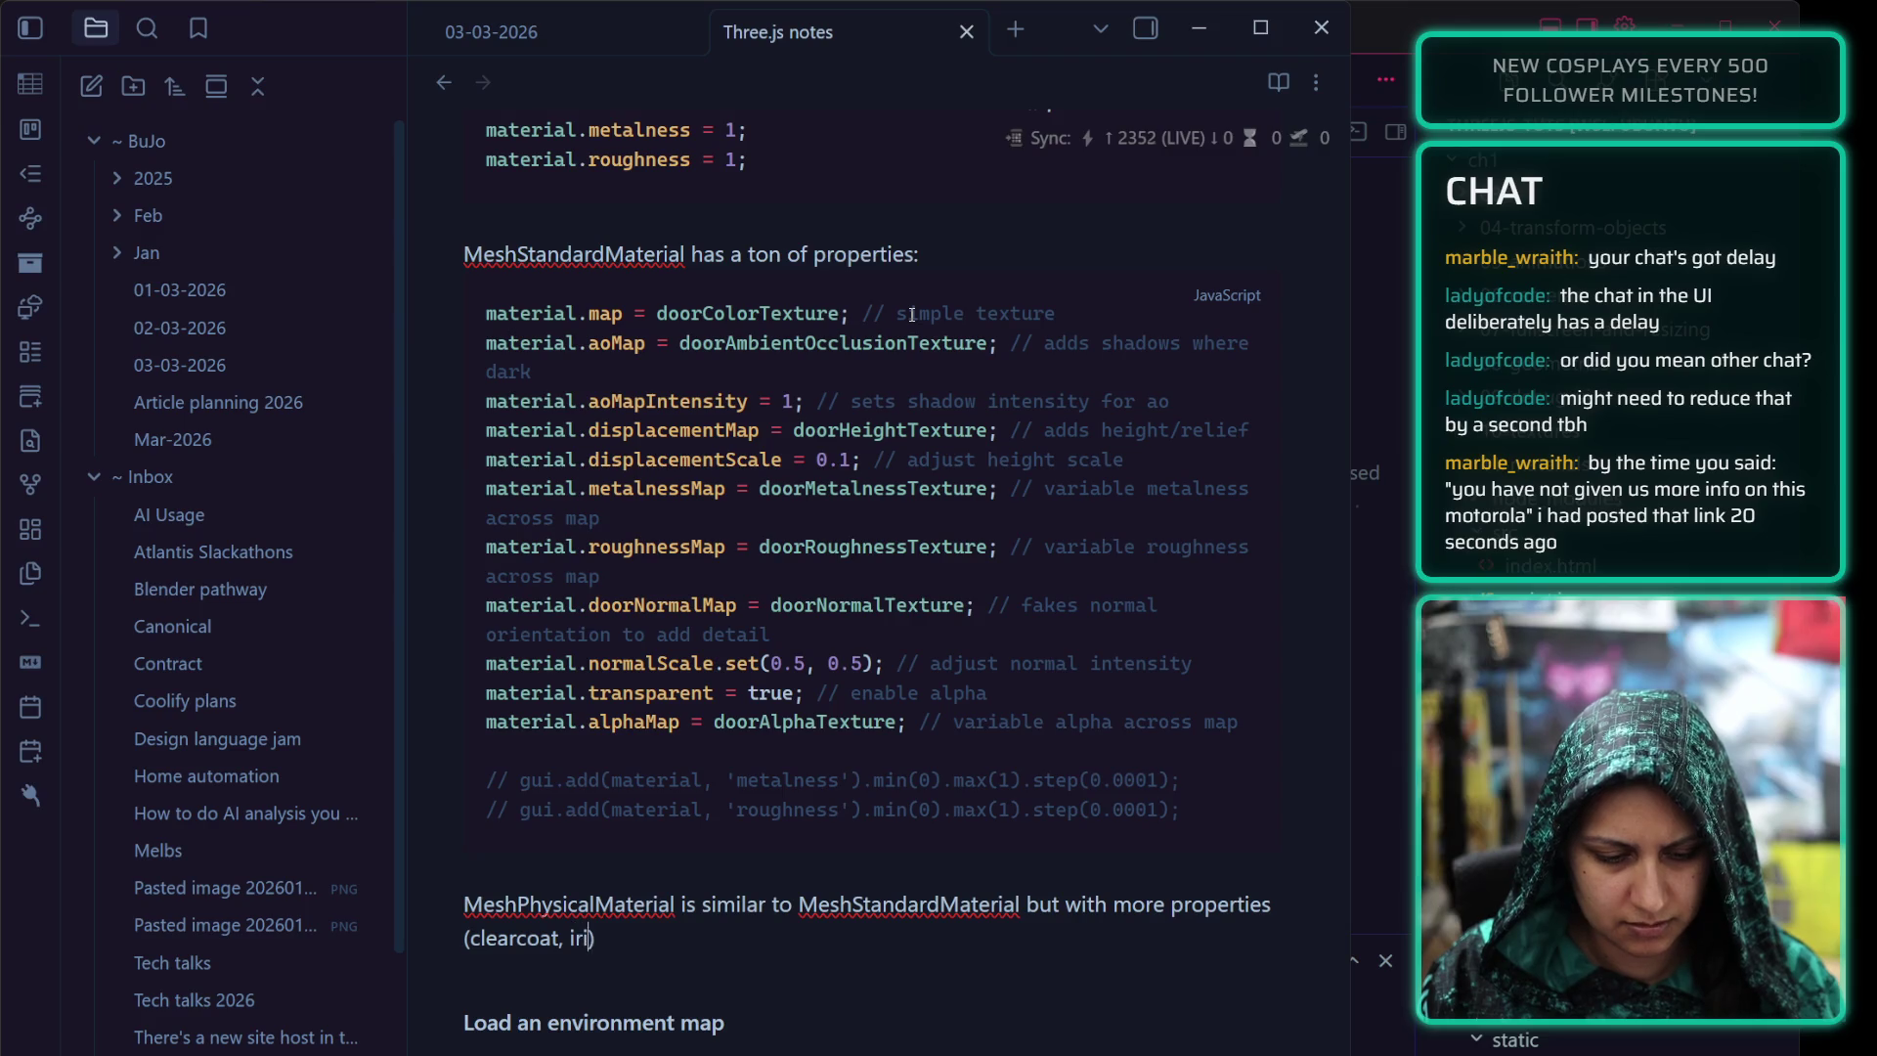
pyautogui.write('escence, trans')
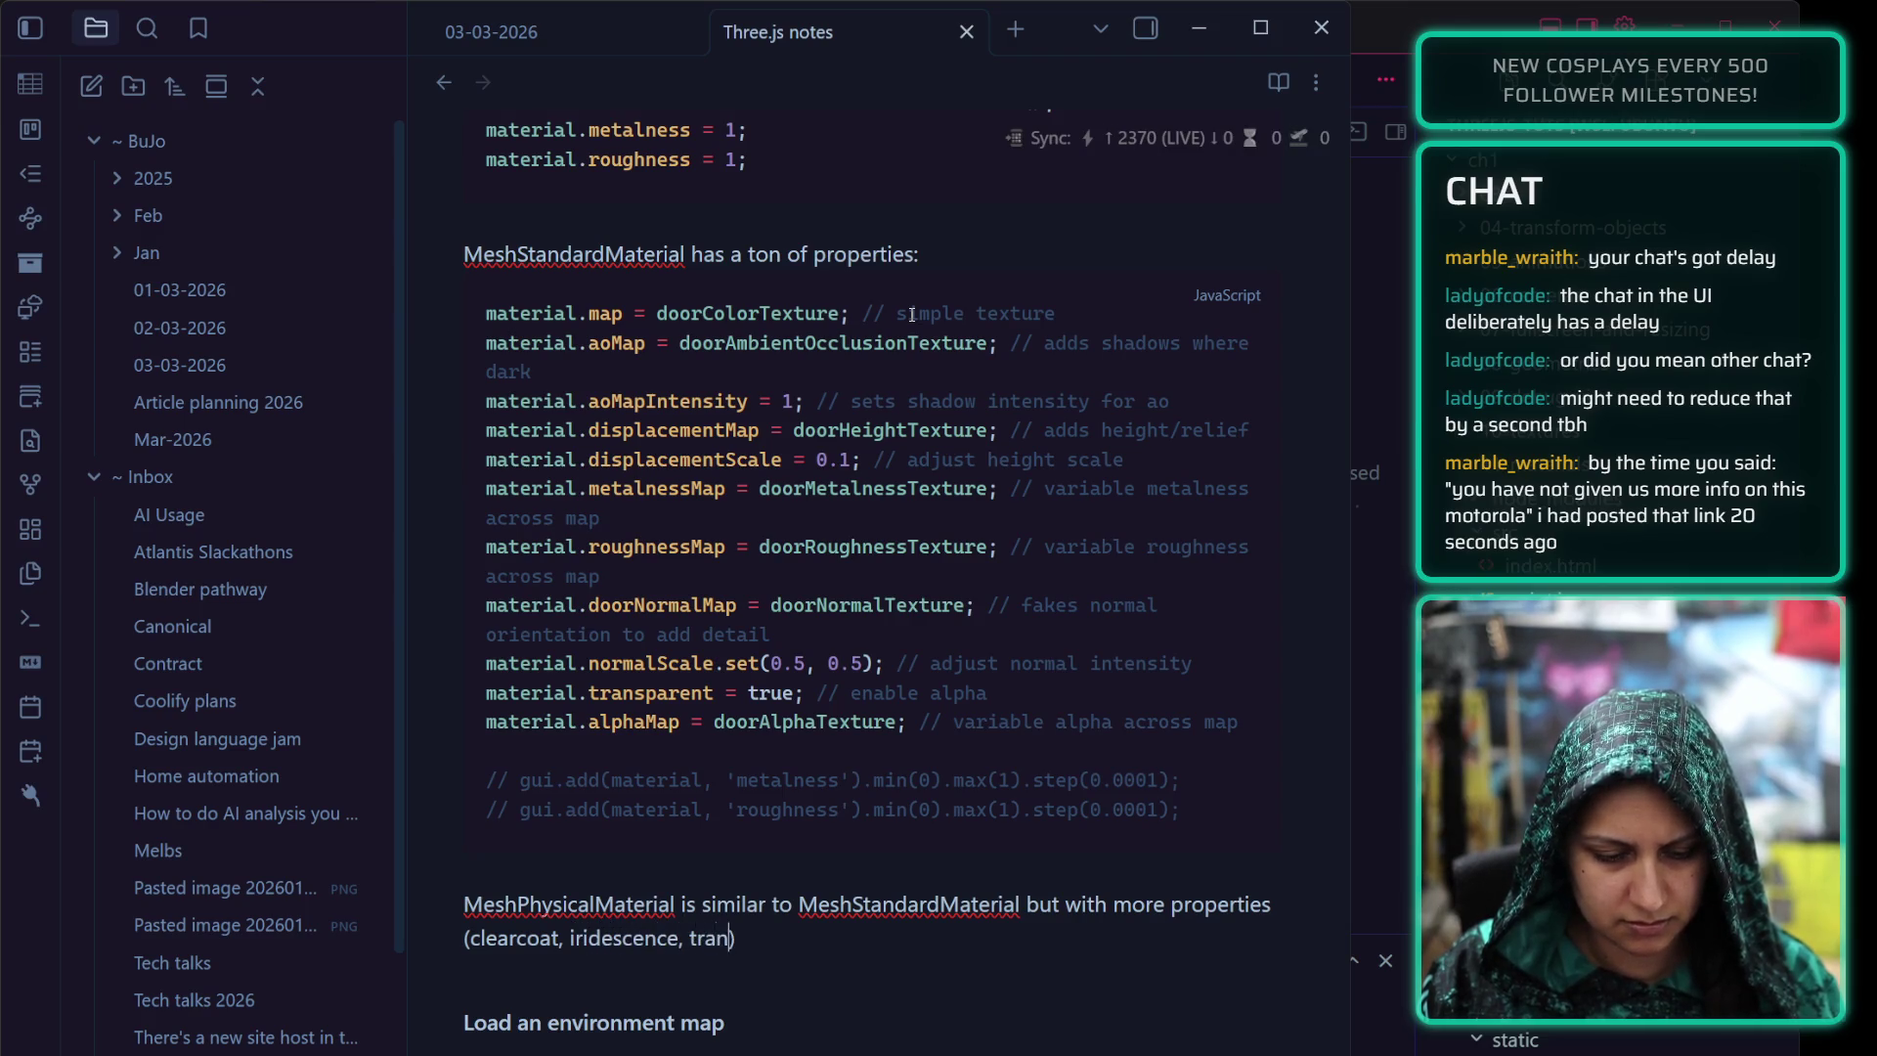
pyautogui.write('mission)')
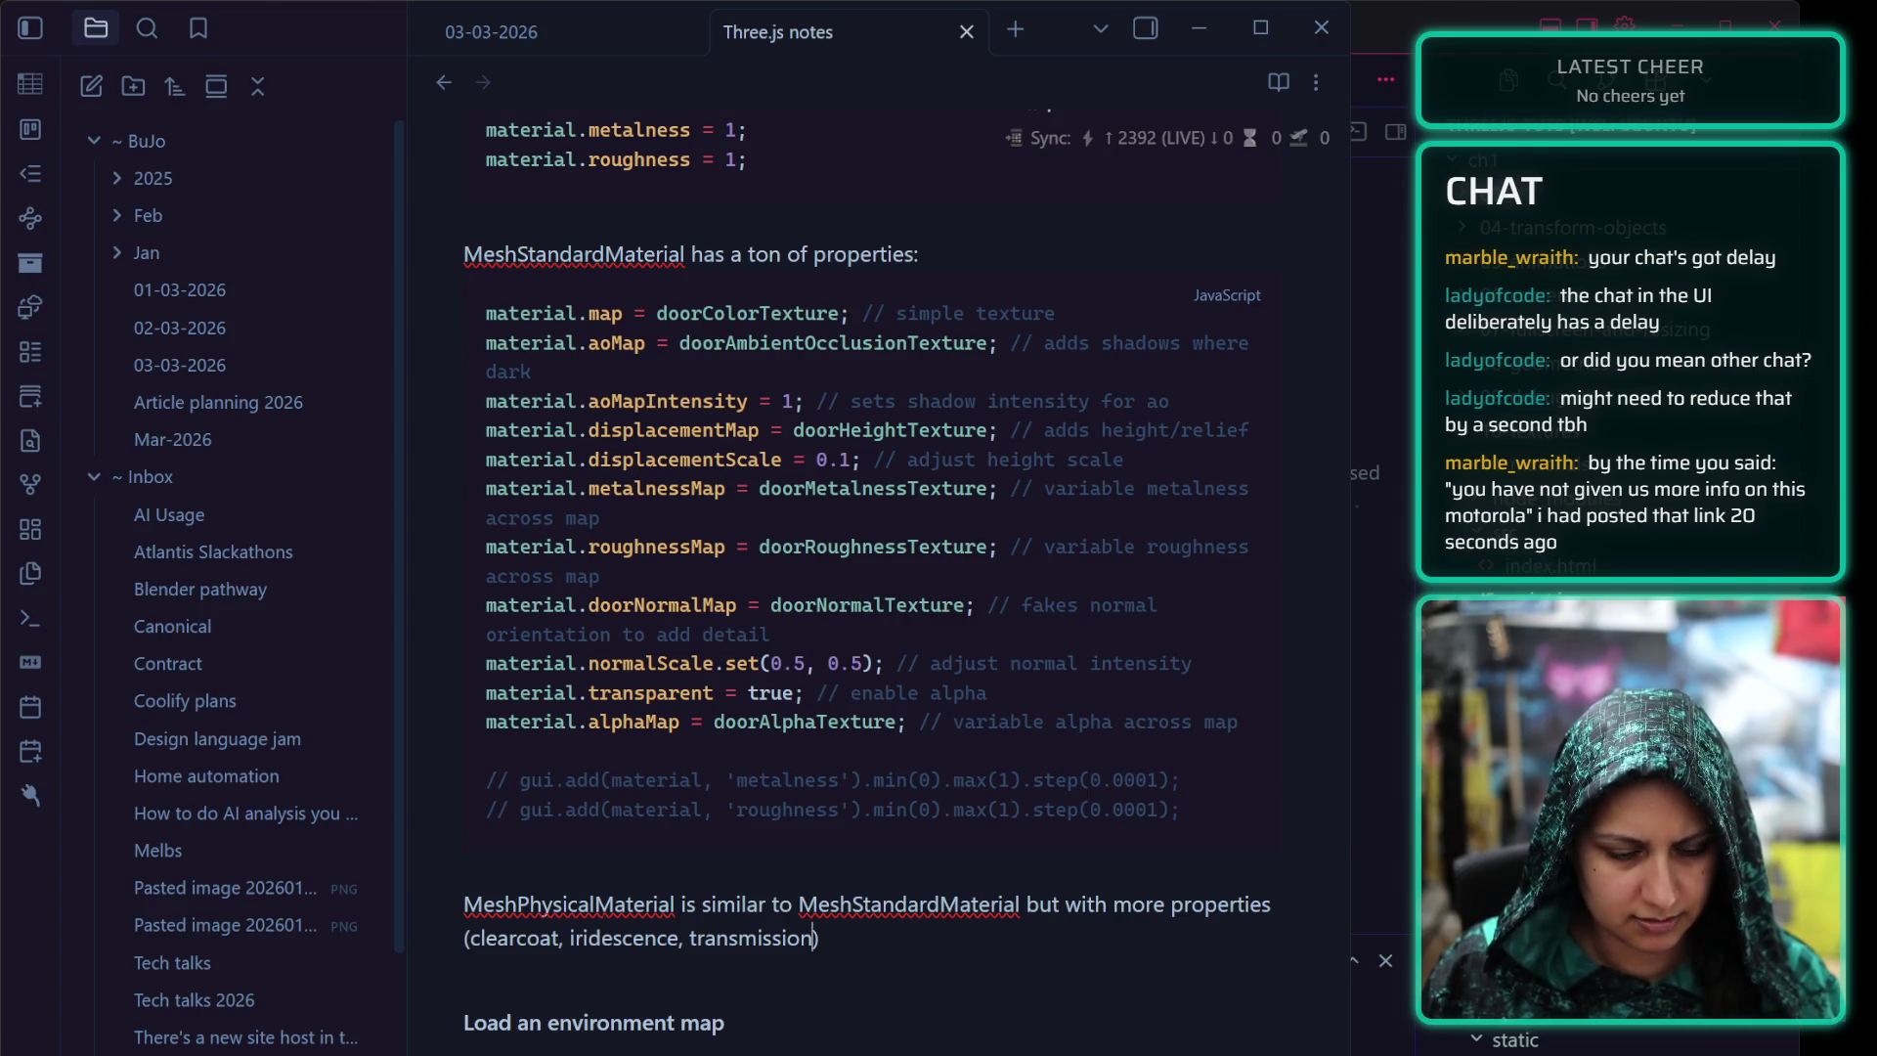
# Finish the MeshPhysicalMaterial sentence ending in sheen and paste its example into a new js block
pyautogui.press('BackSpace')
pyautogui.write(', and sheen)')
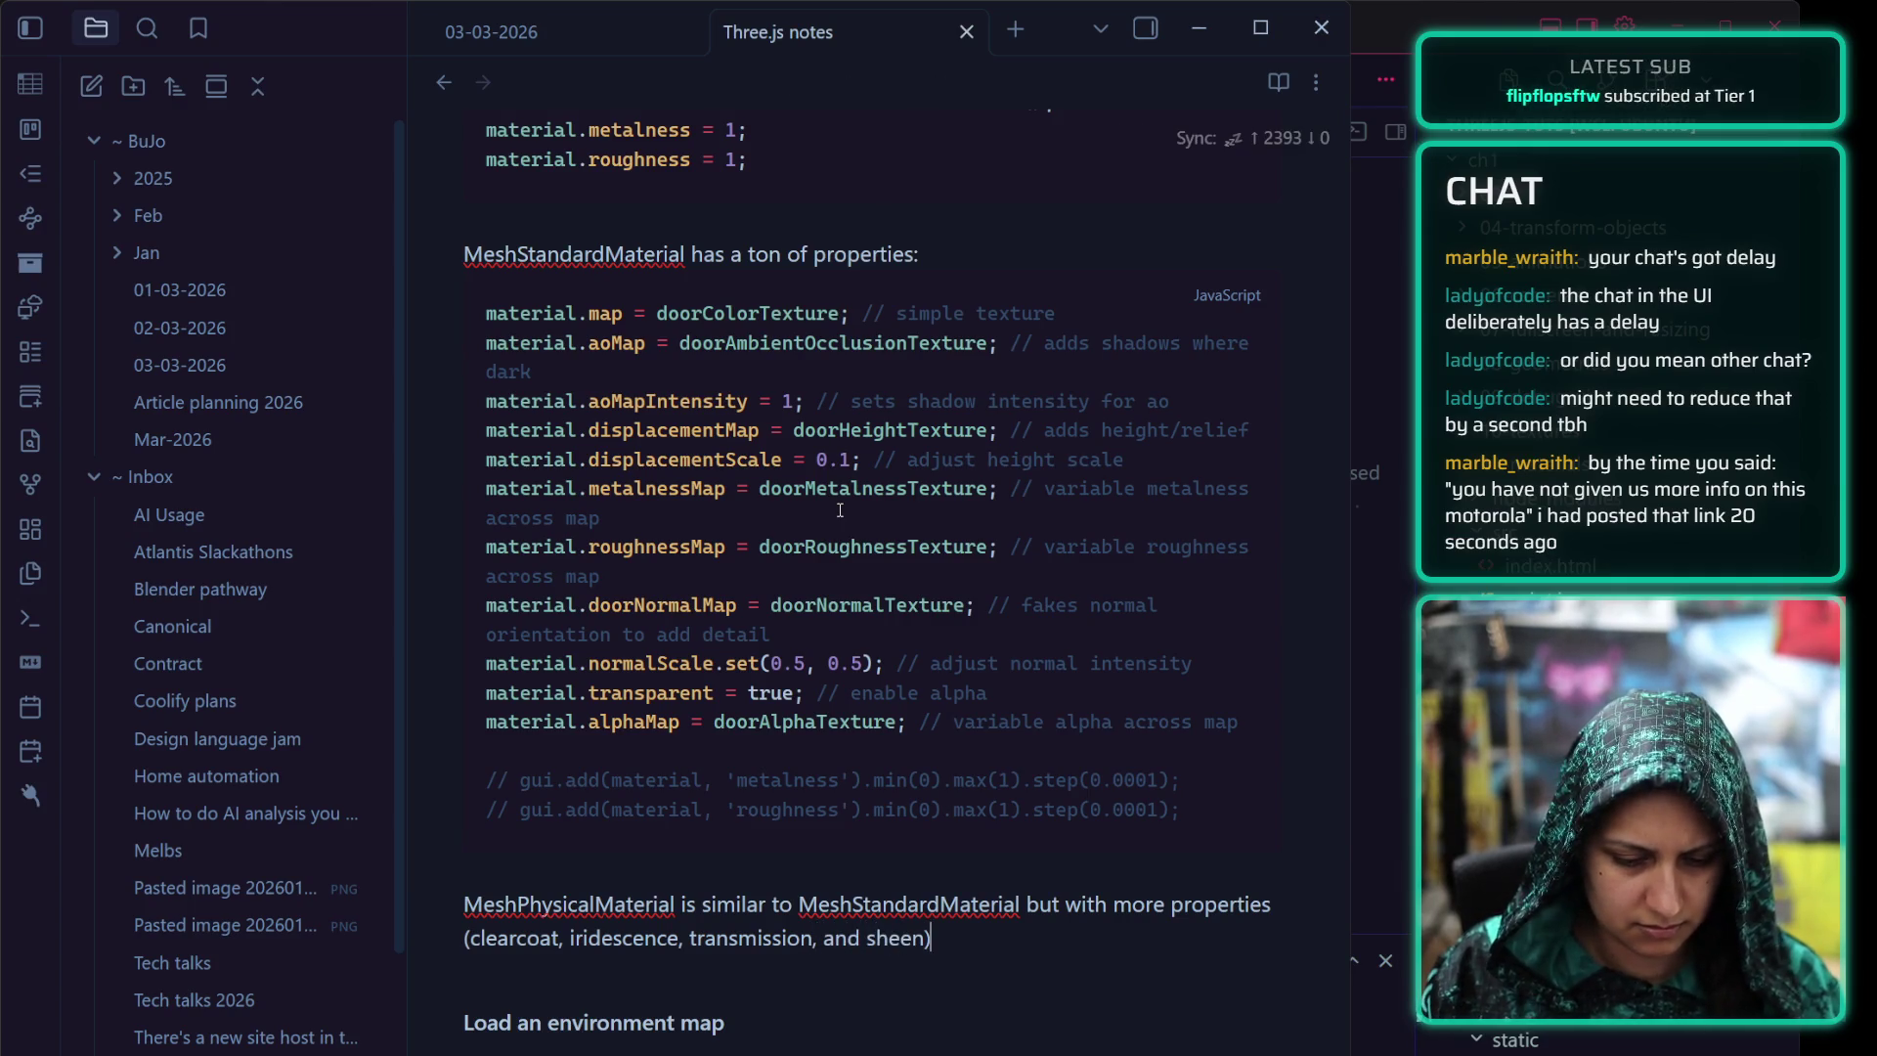
pyautogui.press('Return')
pyautogui.write('`')
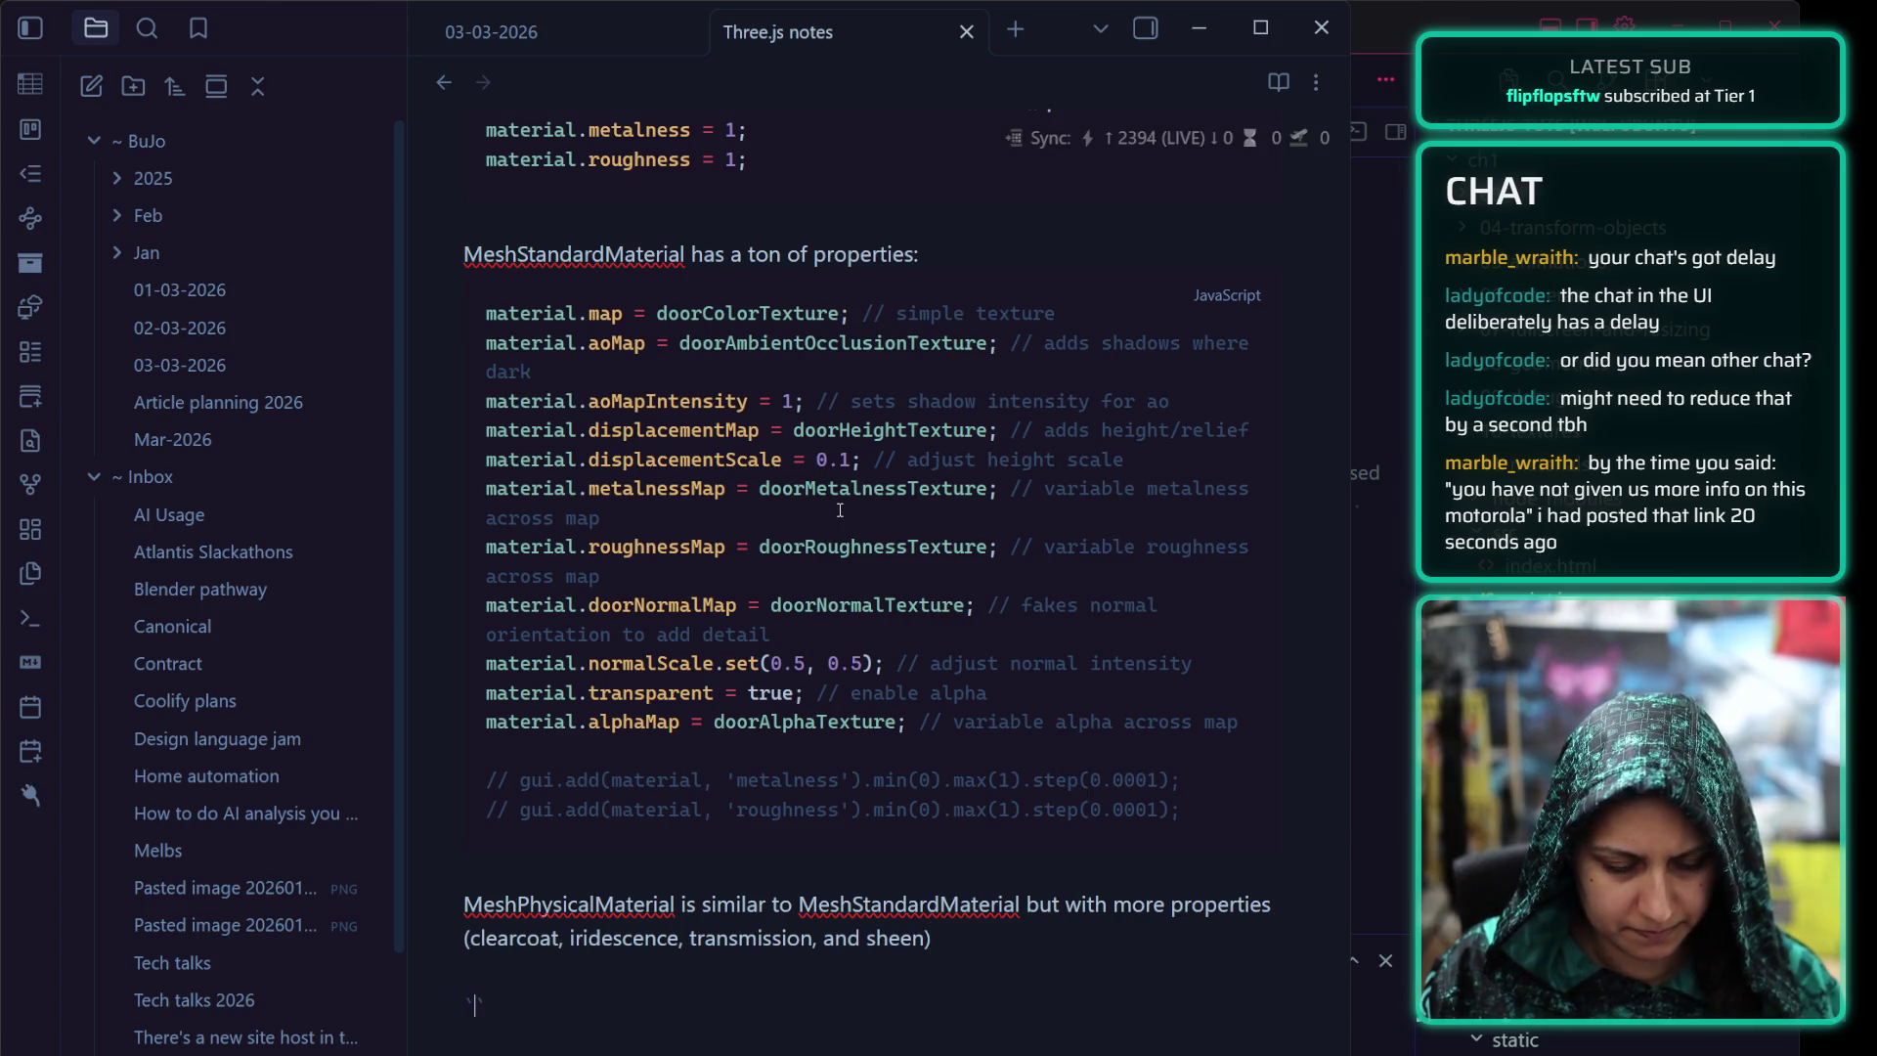
pyautogui.write('js')
pyautogui.press('Return')
pyautogui.hotkey('ctrl', 'v')
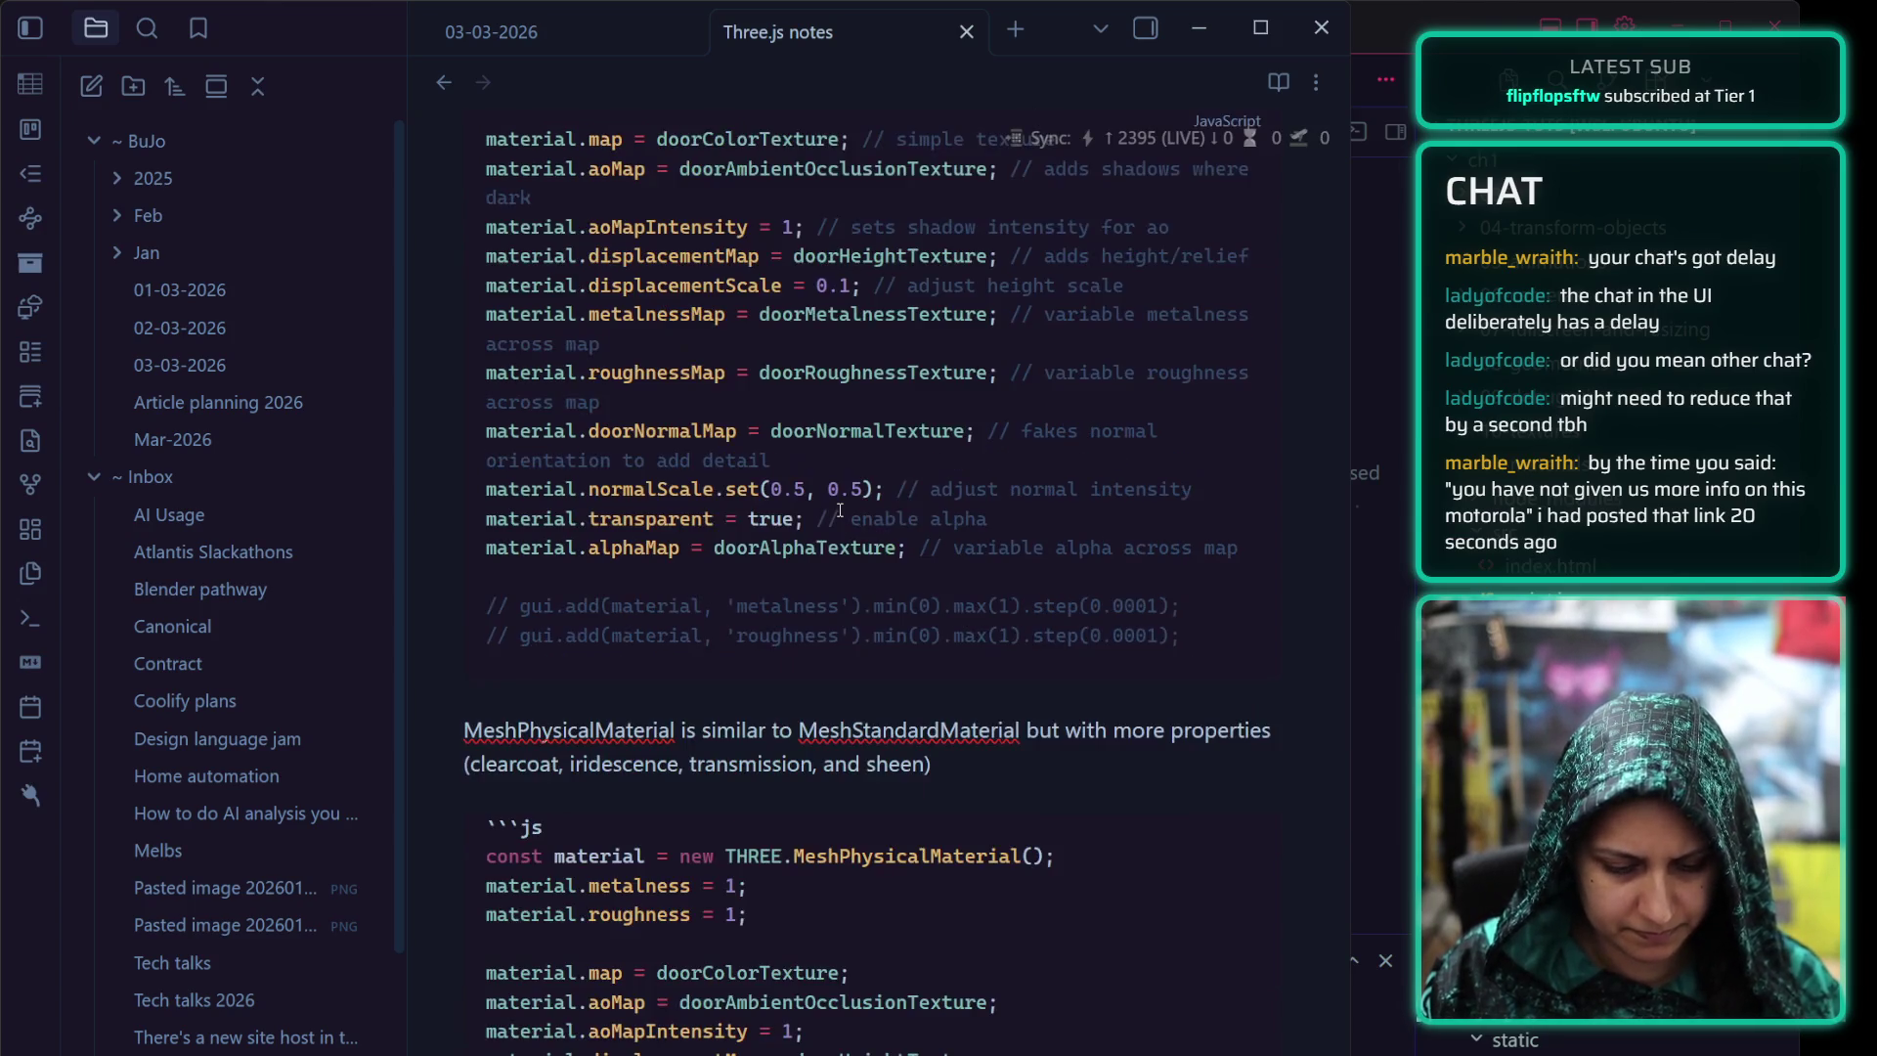
pyautogui.scroll(-2, 782, 982)
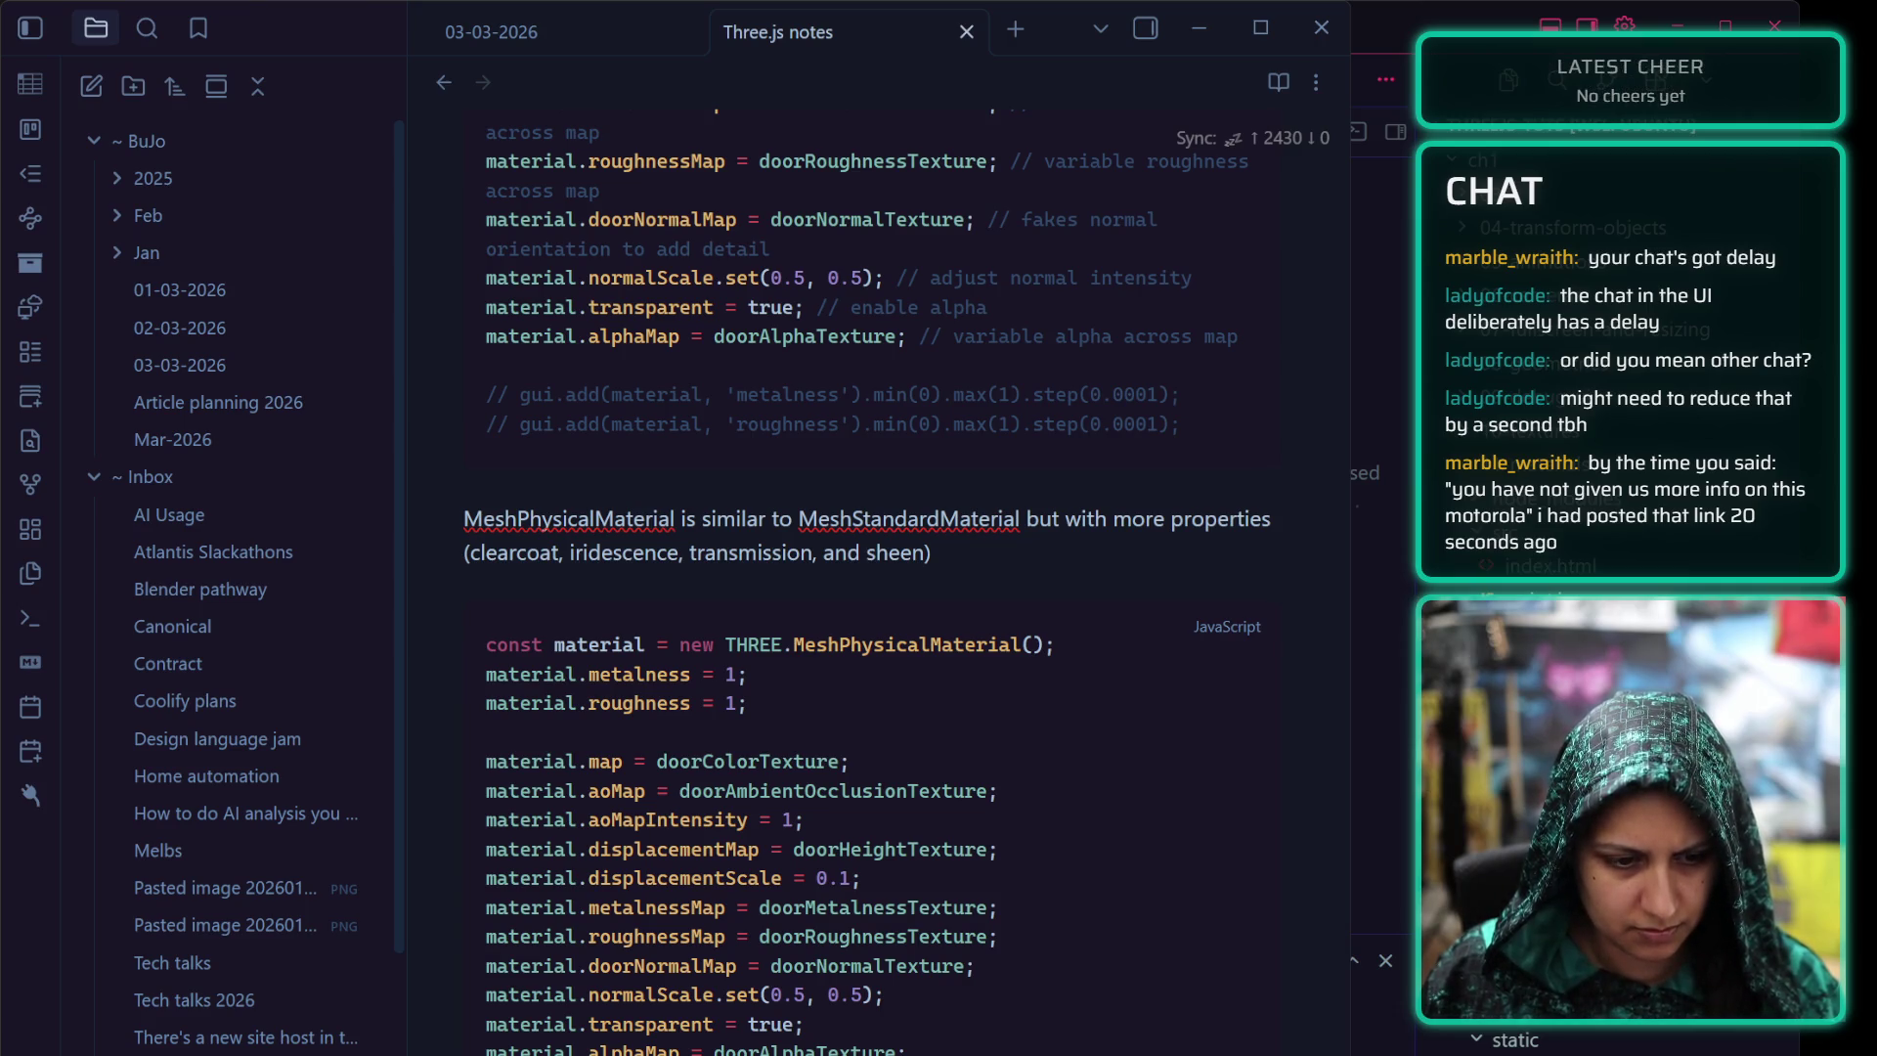
# Paste the clearcoat property code after the alphaMap line and add a comment line above it
pyautogui.press('Down')
pyautogui.press('Down')
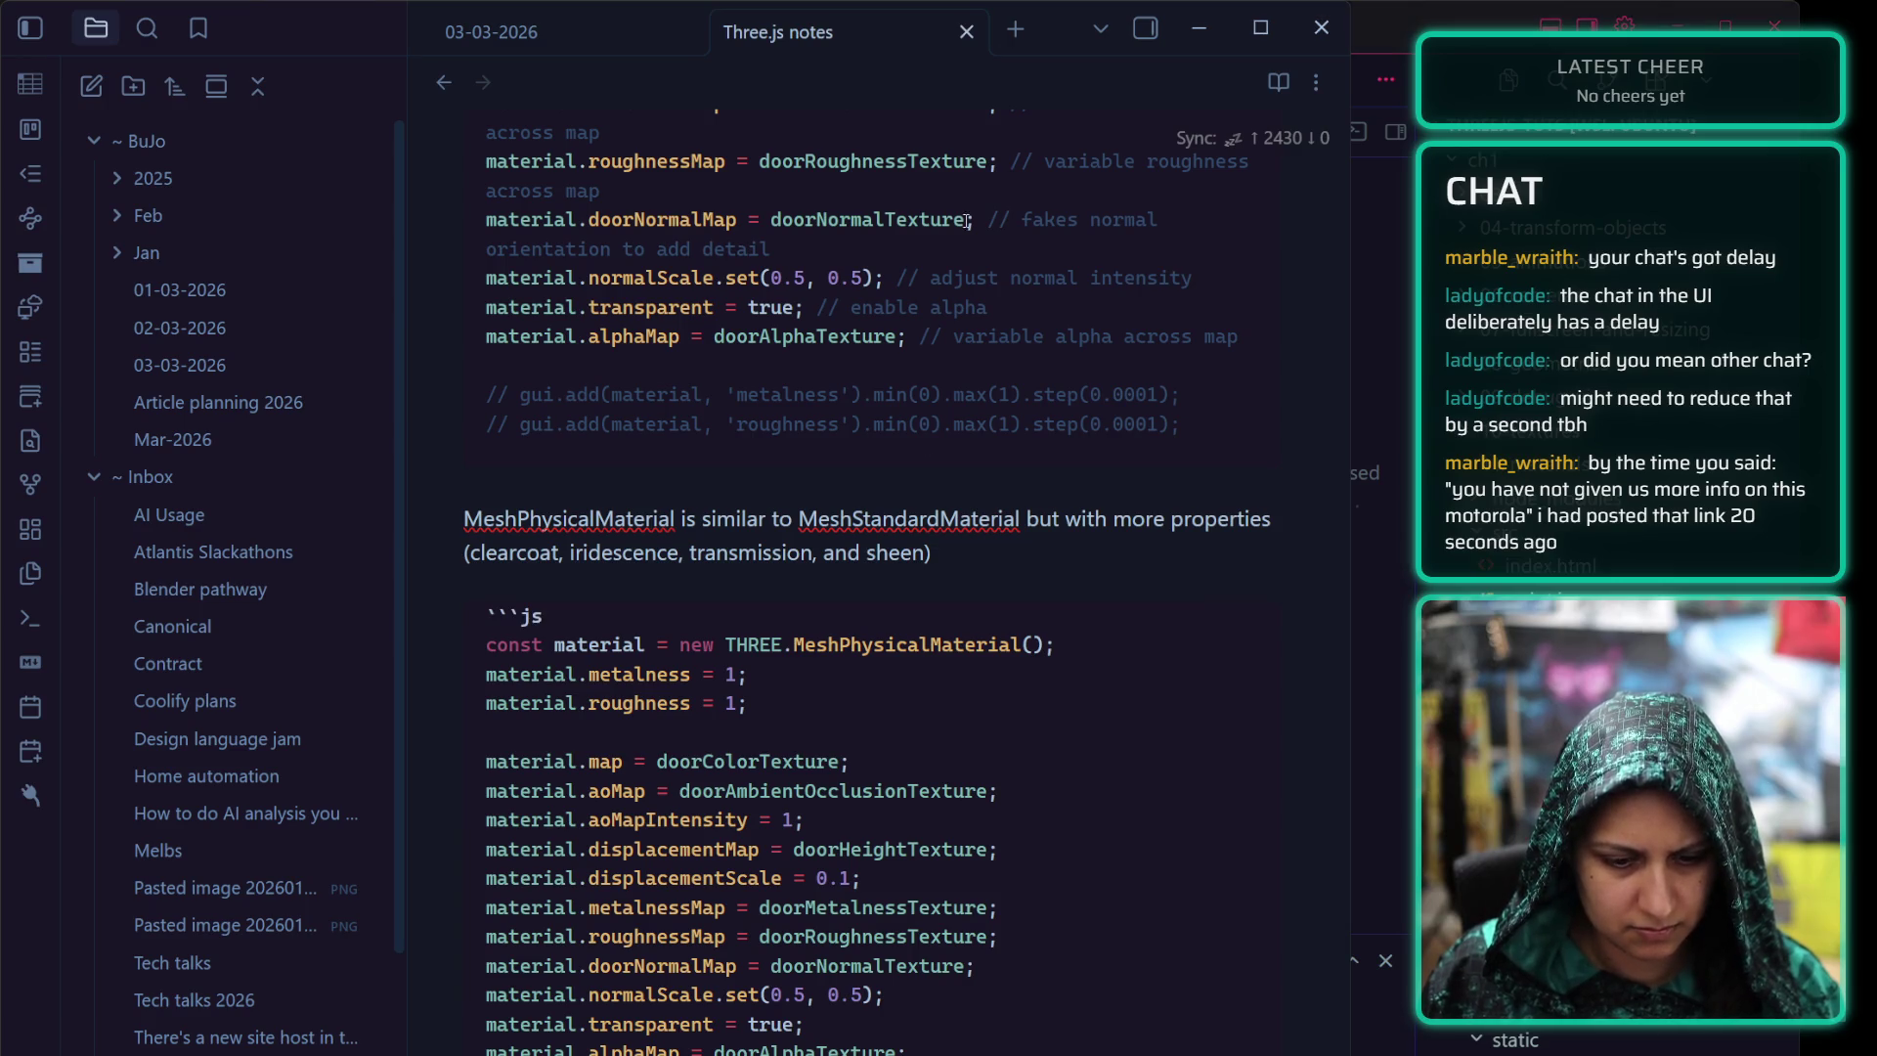
pyautogui.press('Down')
pyautogui.press('Down')
pyautogui.press('Down')
pyautogui.press('Down')
pyautogui.press('Down')
pyautogui.press('Down')
pyautogui.press('Down')
pyautogui.press('Down')
pyautogui.press('Down')
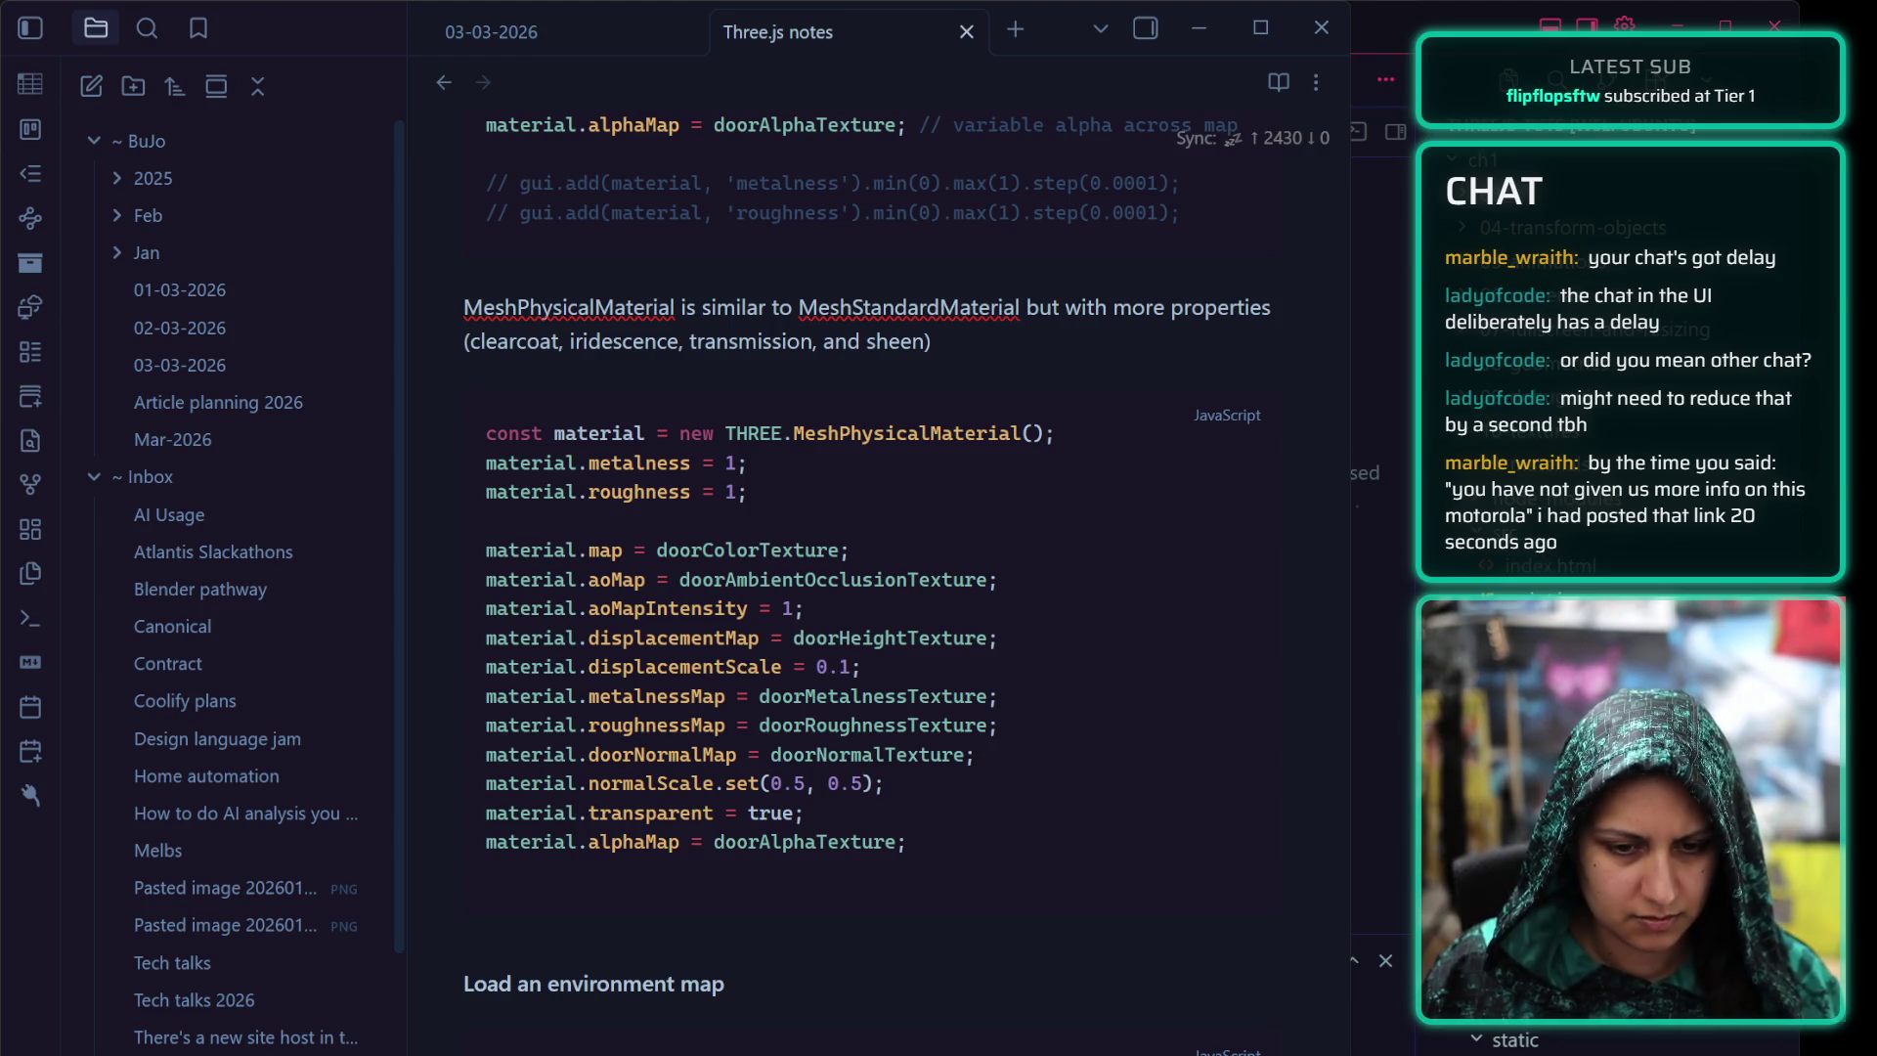
pyautogui.press('Up')
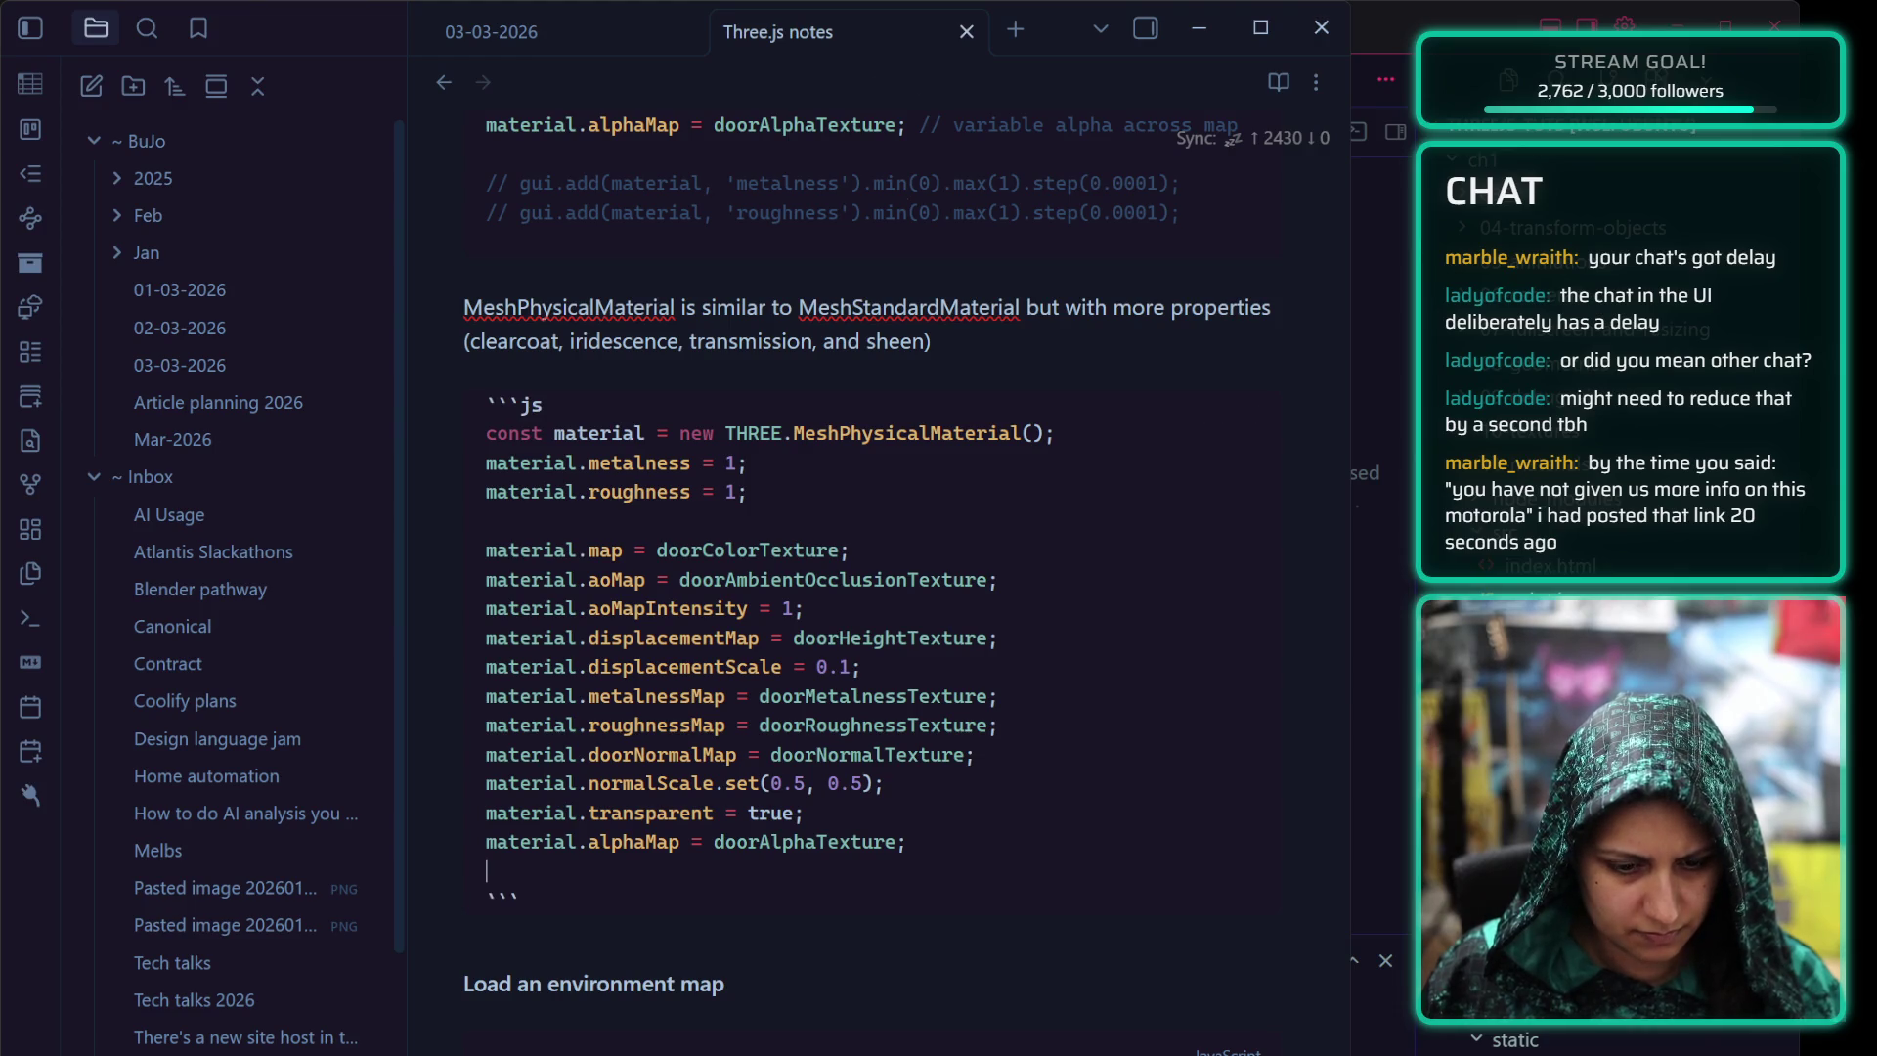
pyautogui.press('Return')
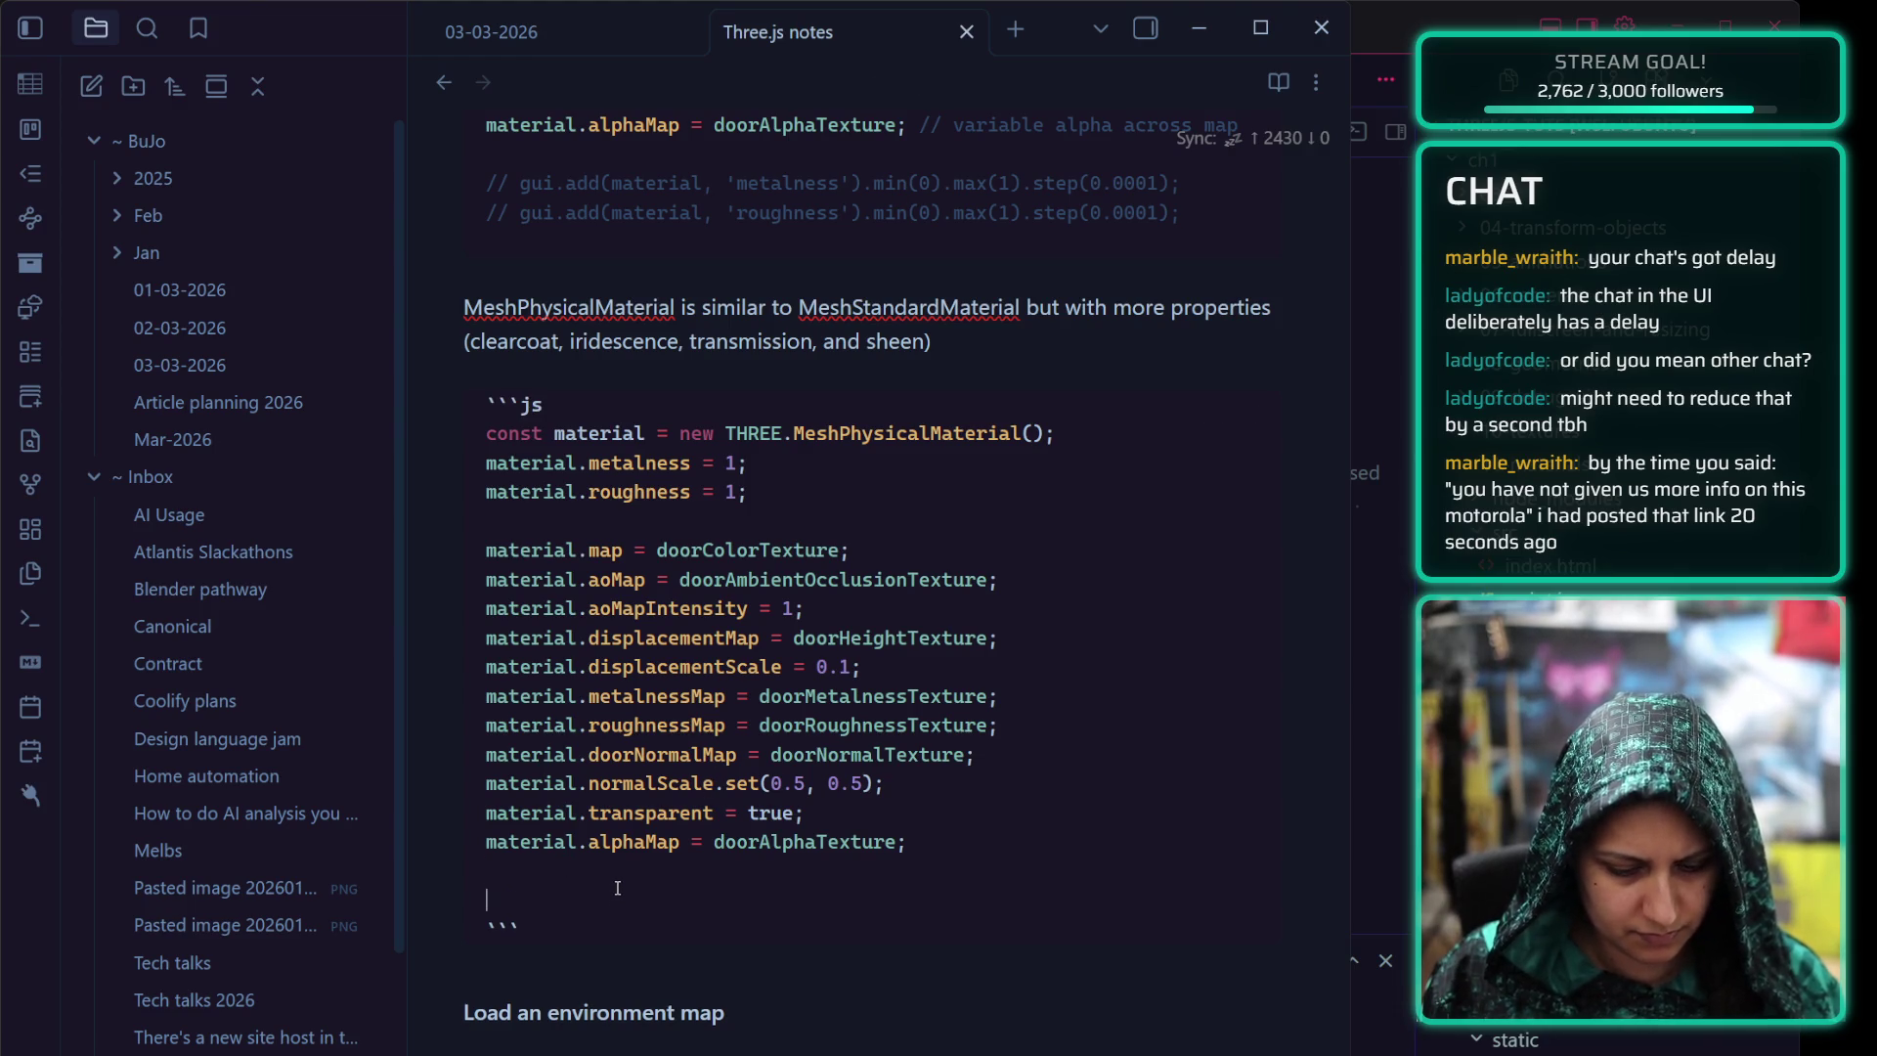
pyautogui.write("material.clearcoat = 1; material.clearcoatRoughness = 0;  gui.add(material, 'clearcoat').min(0).max(1).step(0.0001); gui.add(material, 'clearcoatRoughness').min(0).max(1).step(0.0001);")
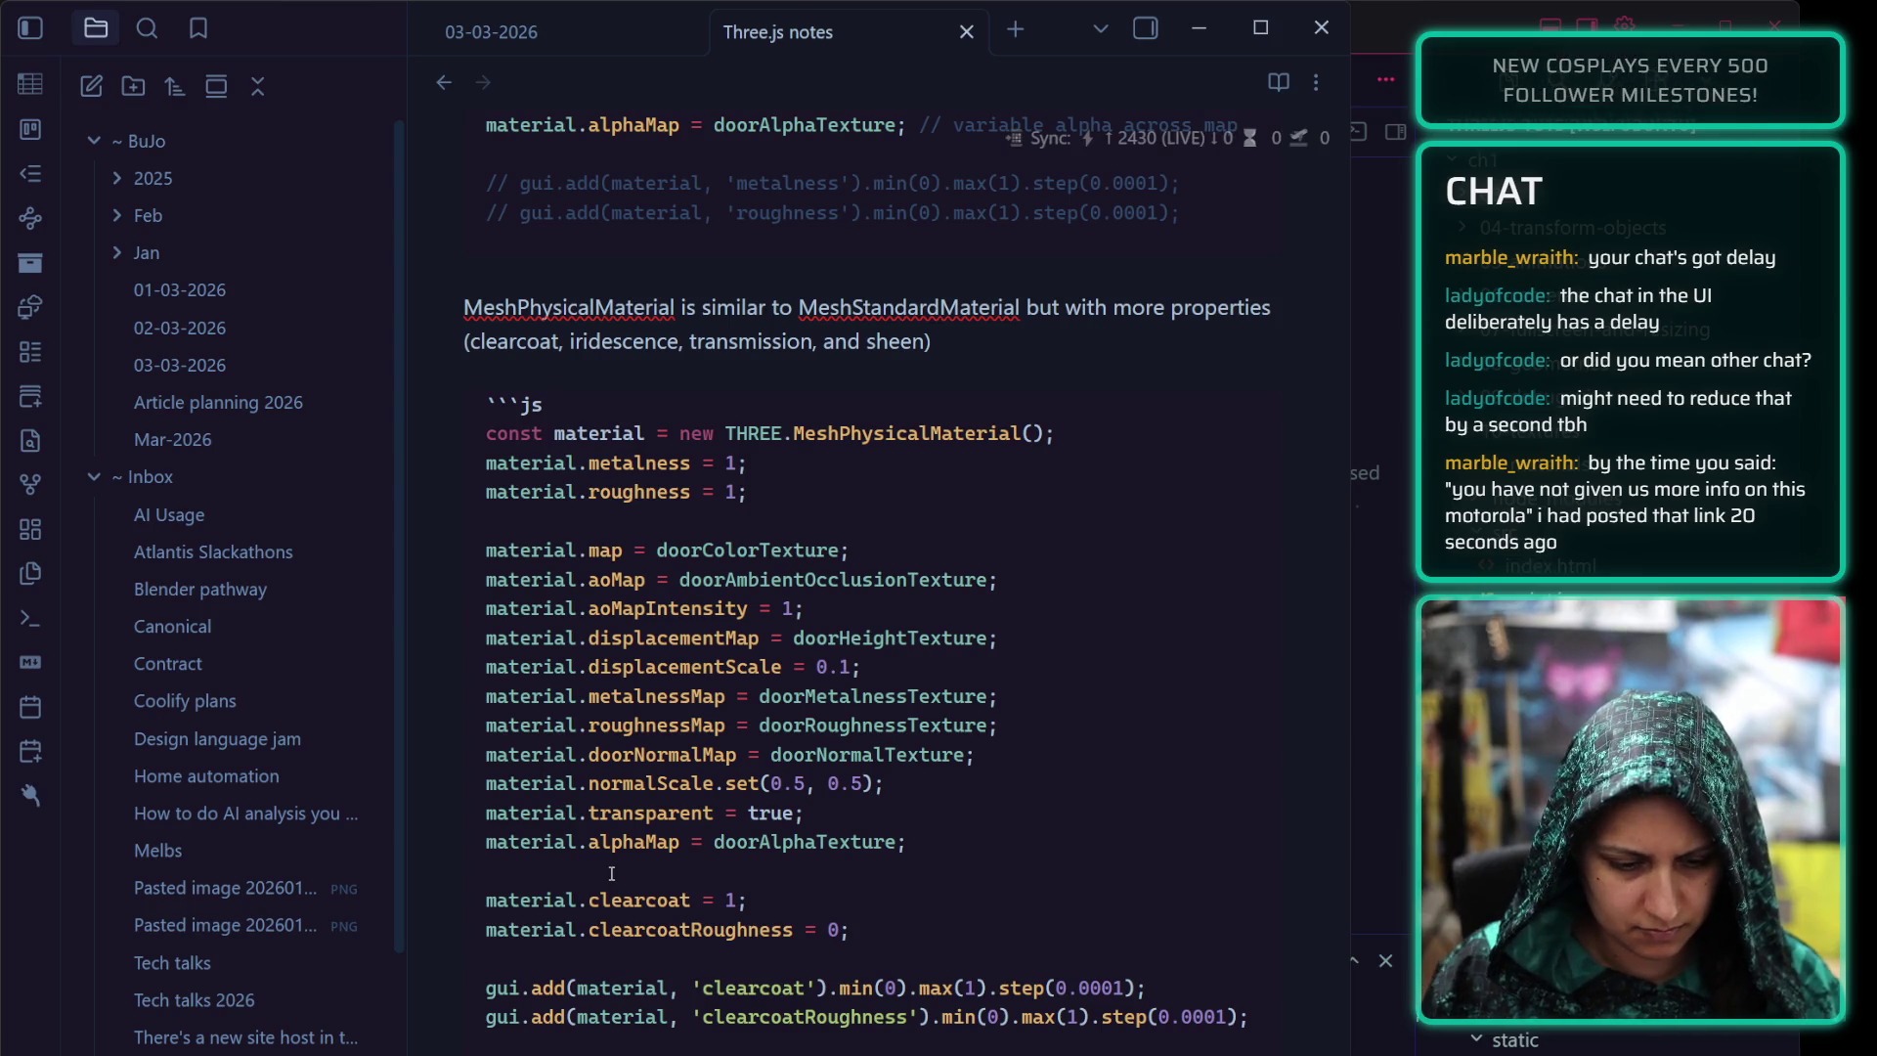
pyautogui.click(610, 875)
pyautogui.press('Return')
pyautogui.write('// Uniqu')
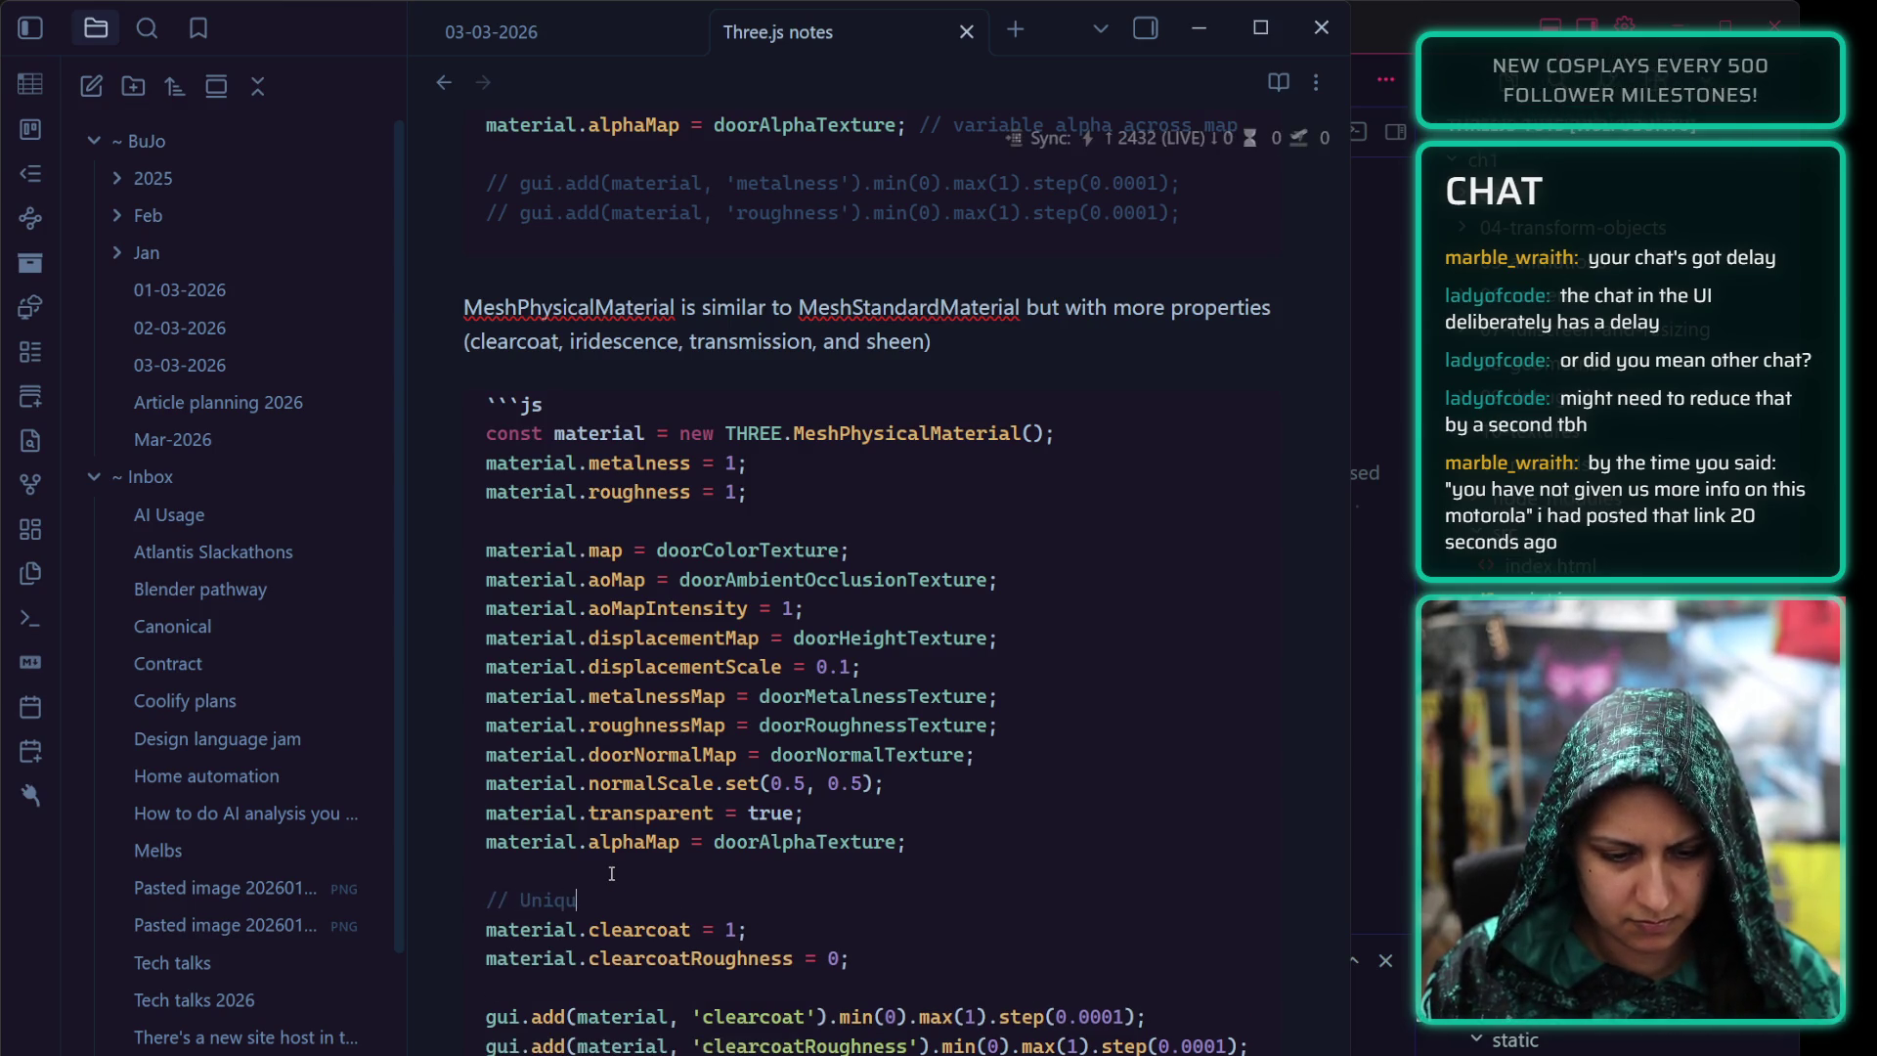
pyautogui.write('e properties')
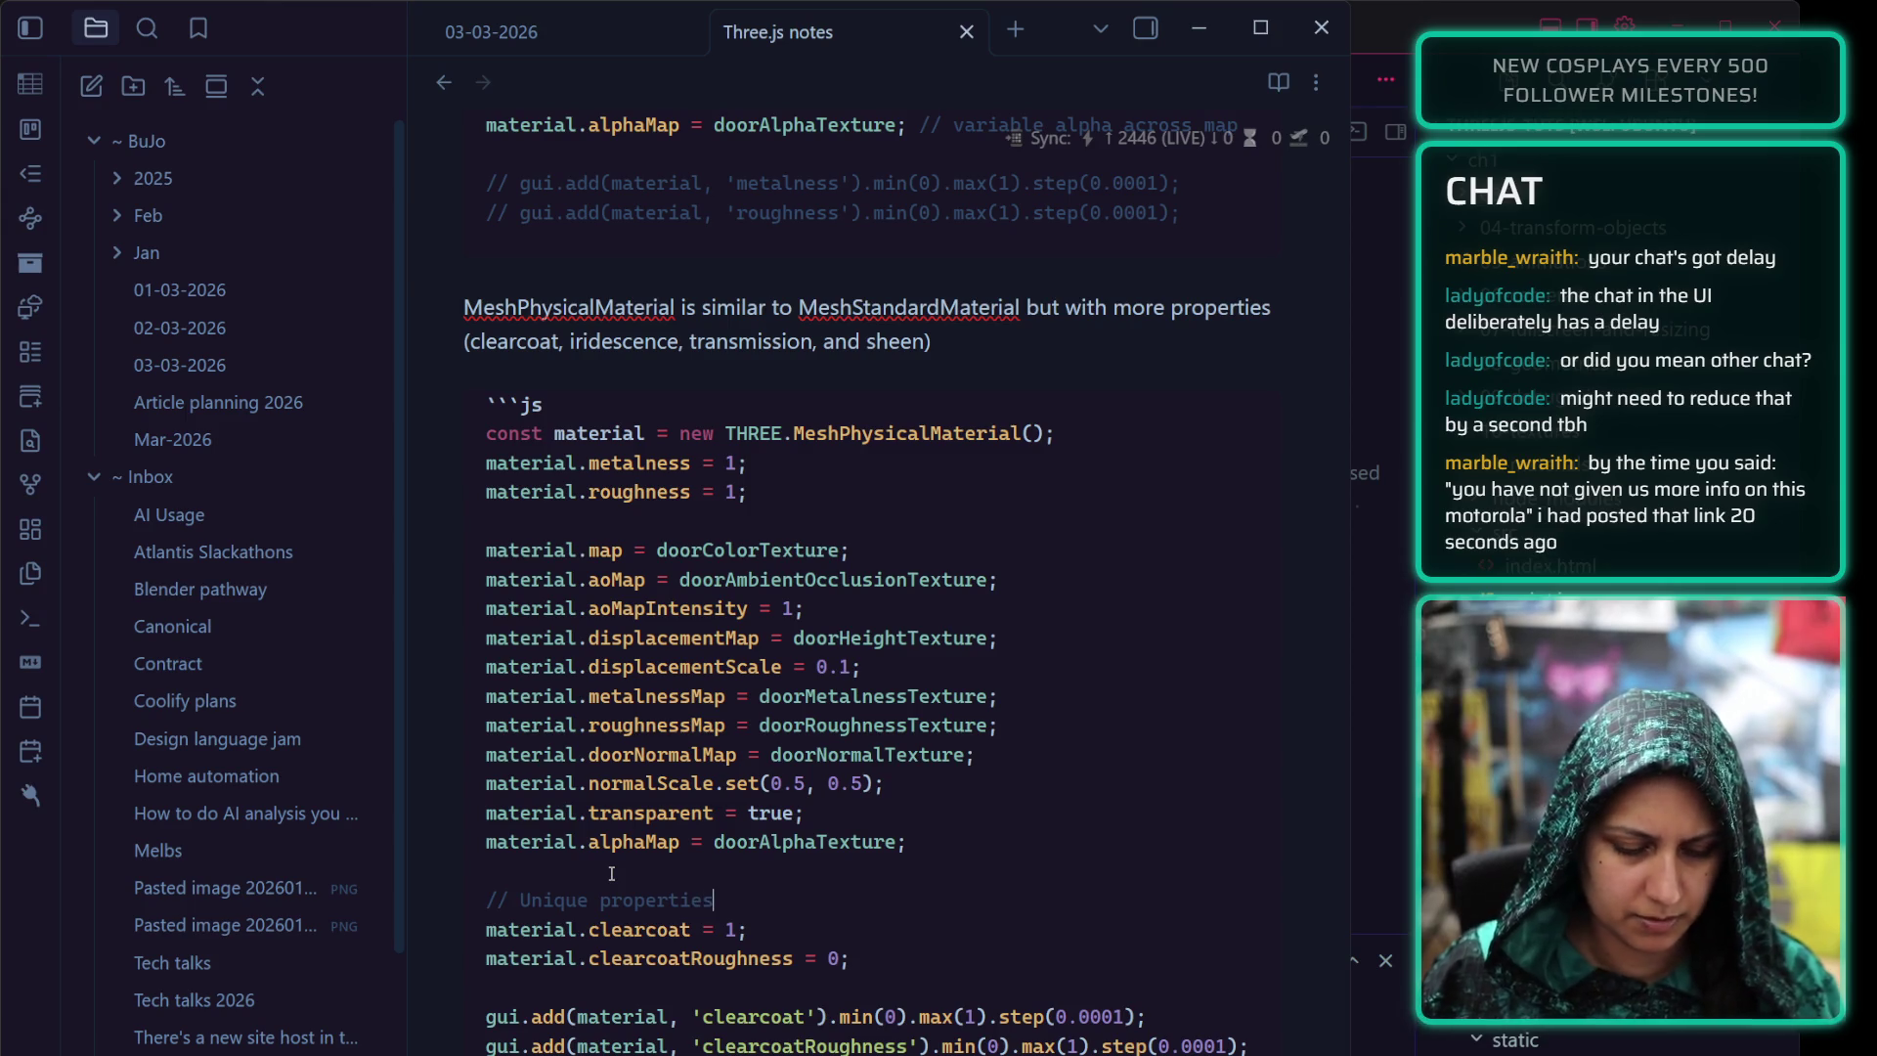
pyautogui.scroll(-3, 610, 874)
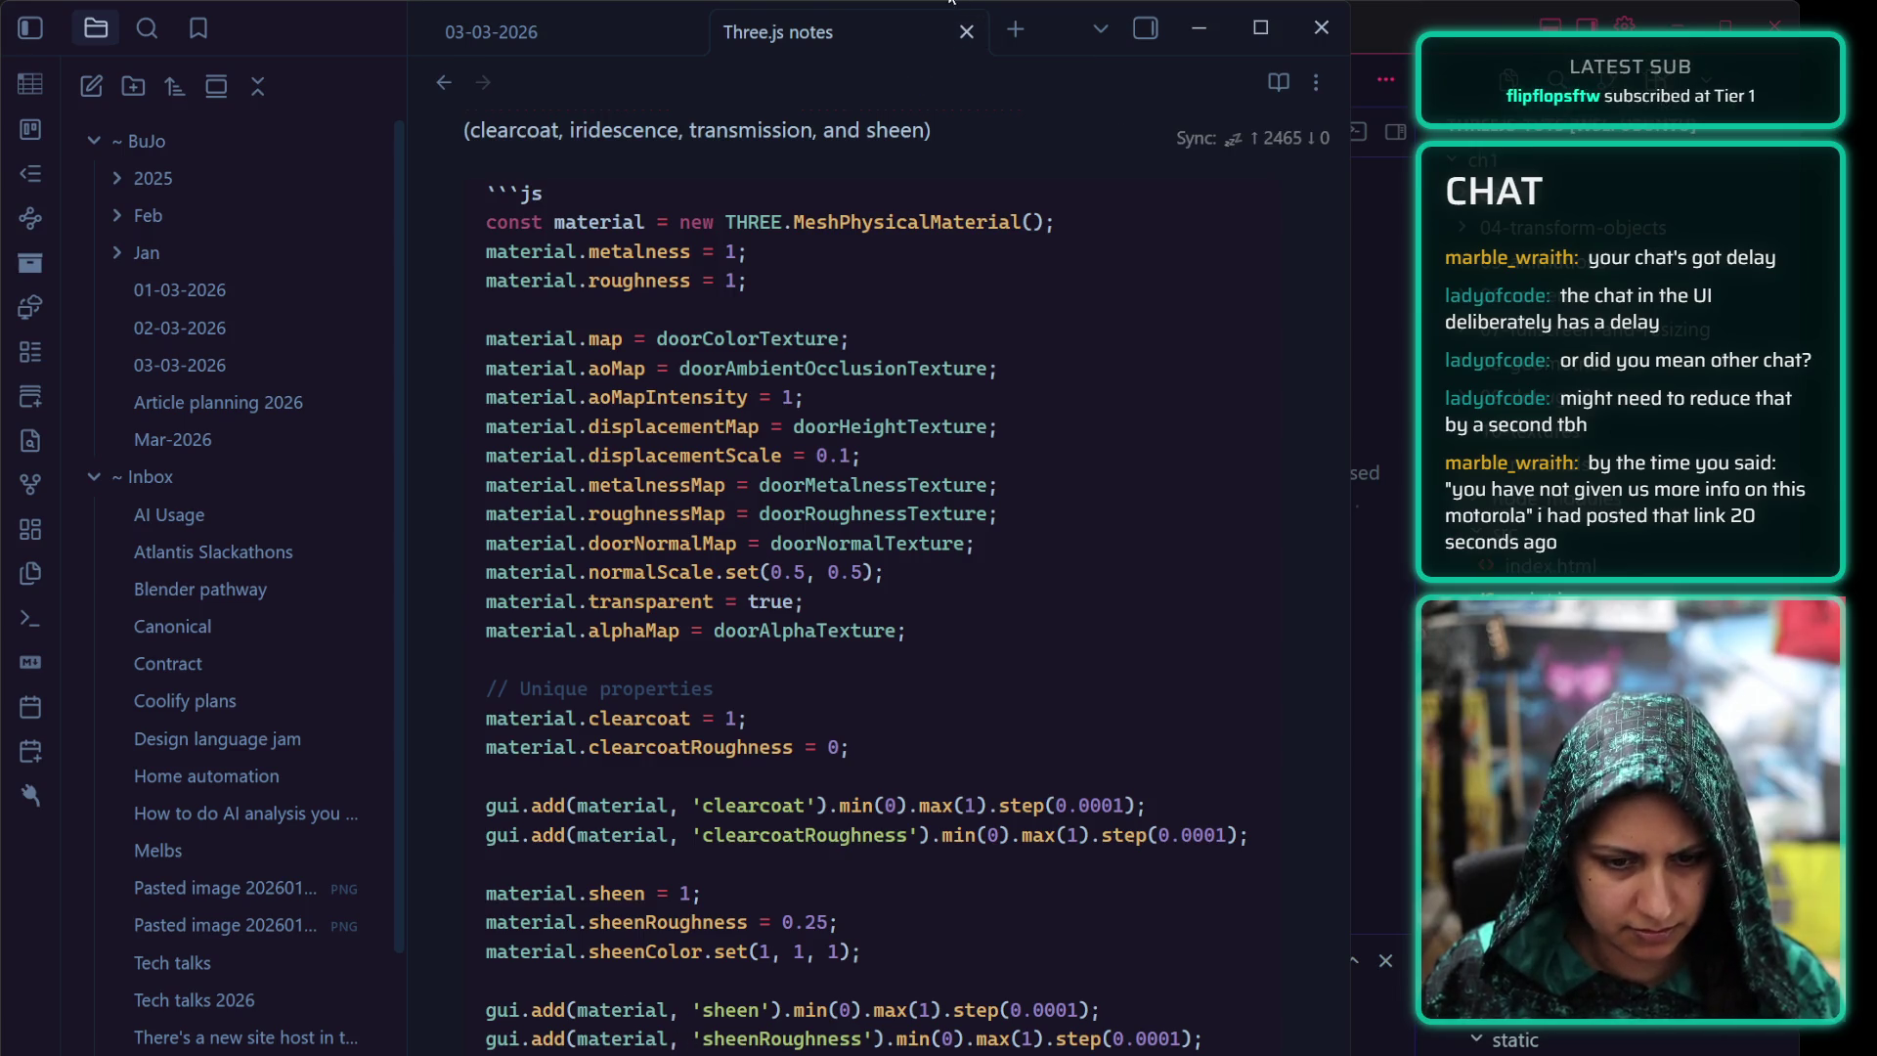
# Re-enter the snippet's source and open an empty line below the sheenColor control
pyautogui.hotkey('alt', 'Tab')
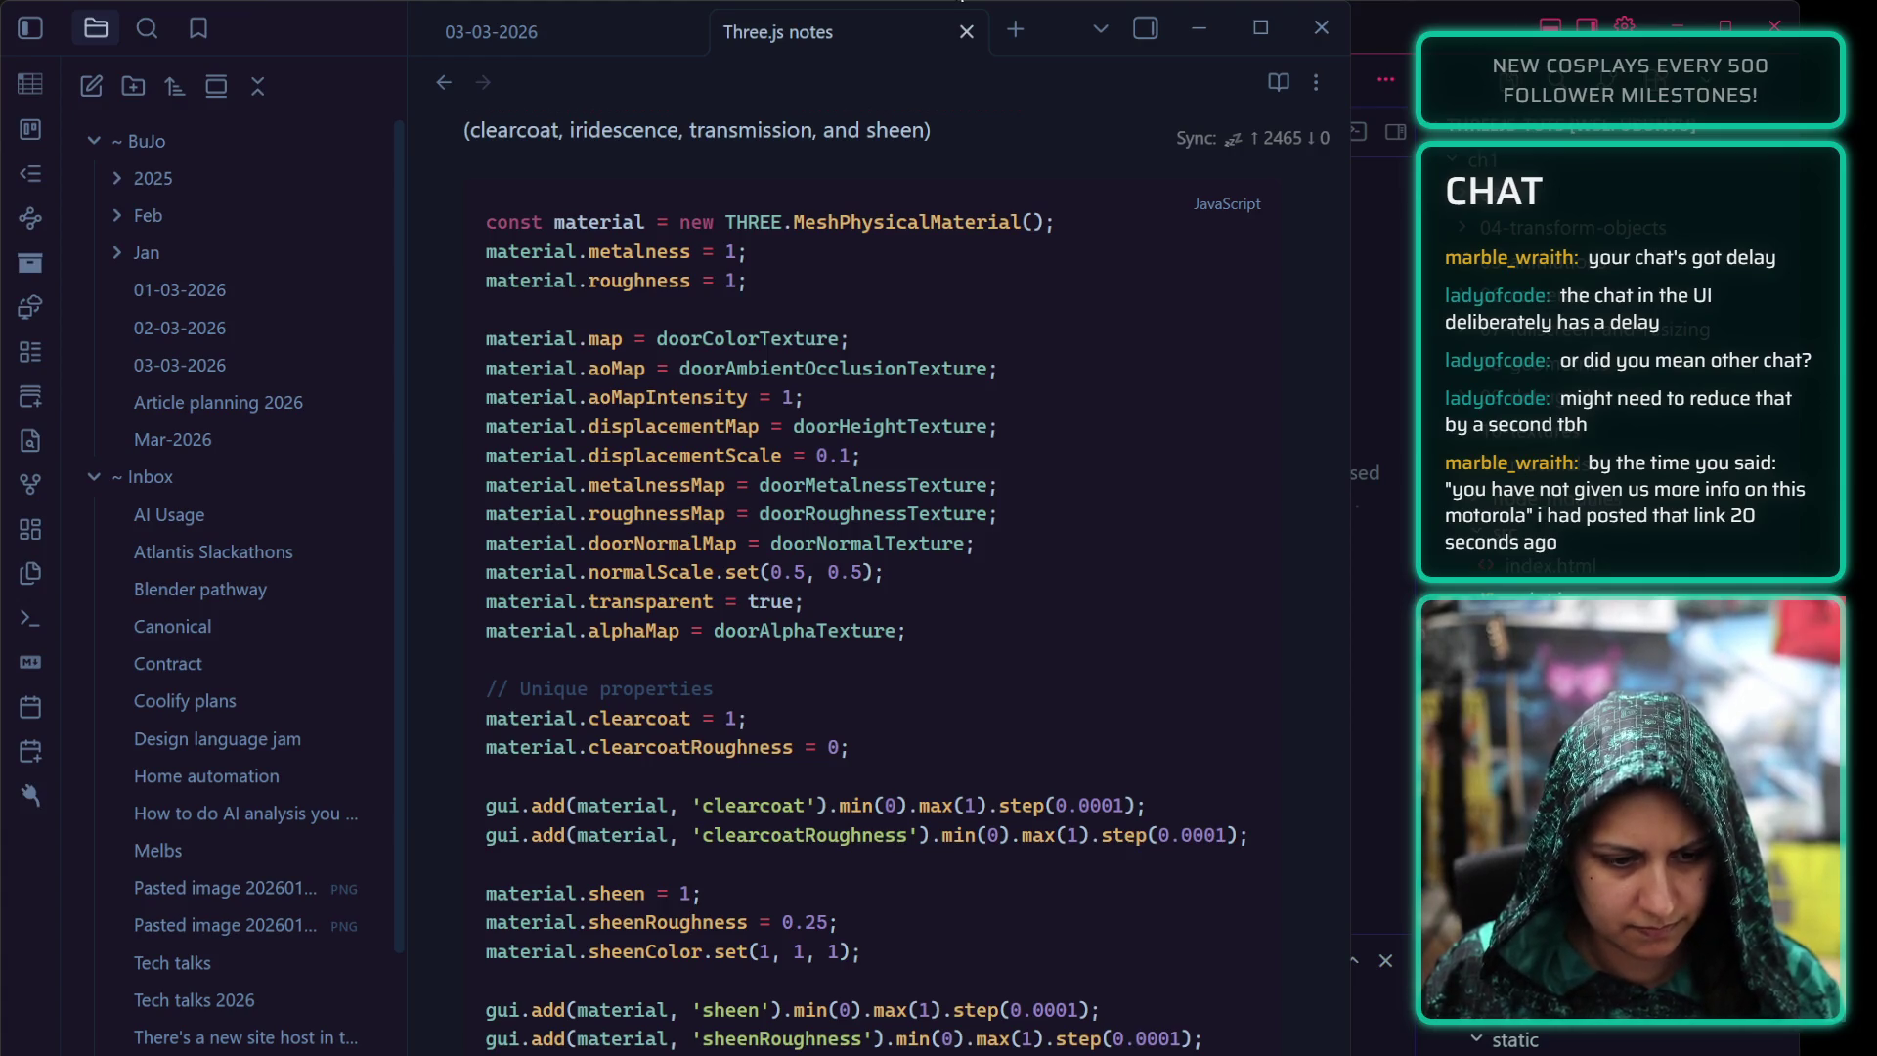
pyautogui.click(893, 486)
pyautogui.scroll(-3, 892, 485)
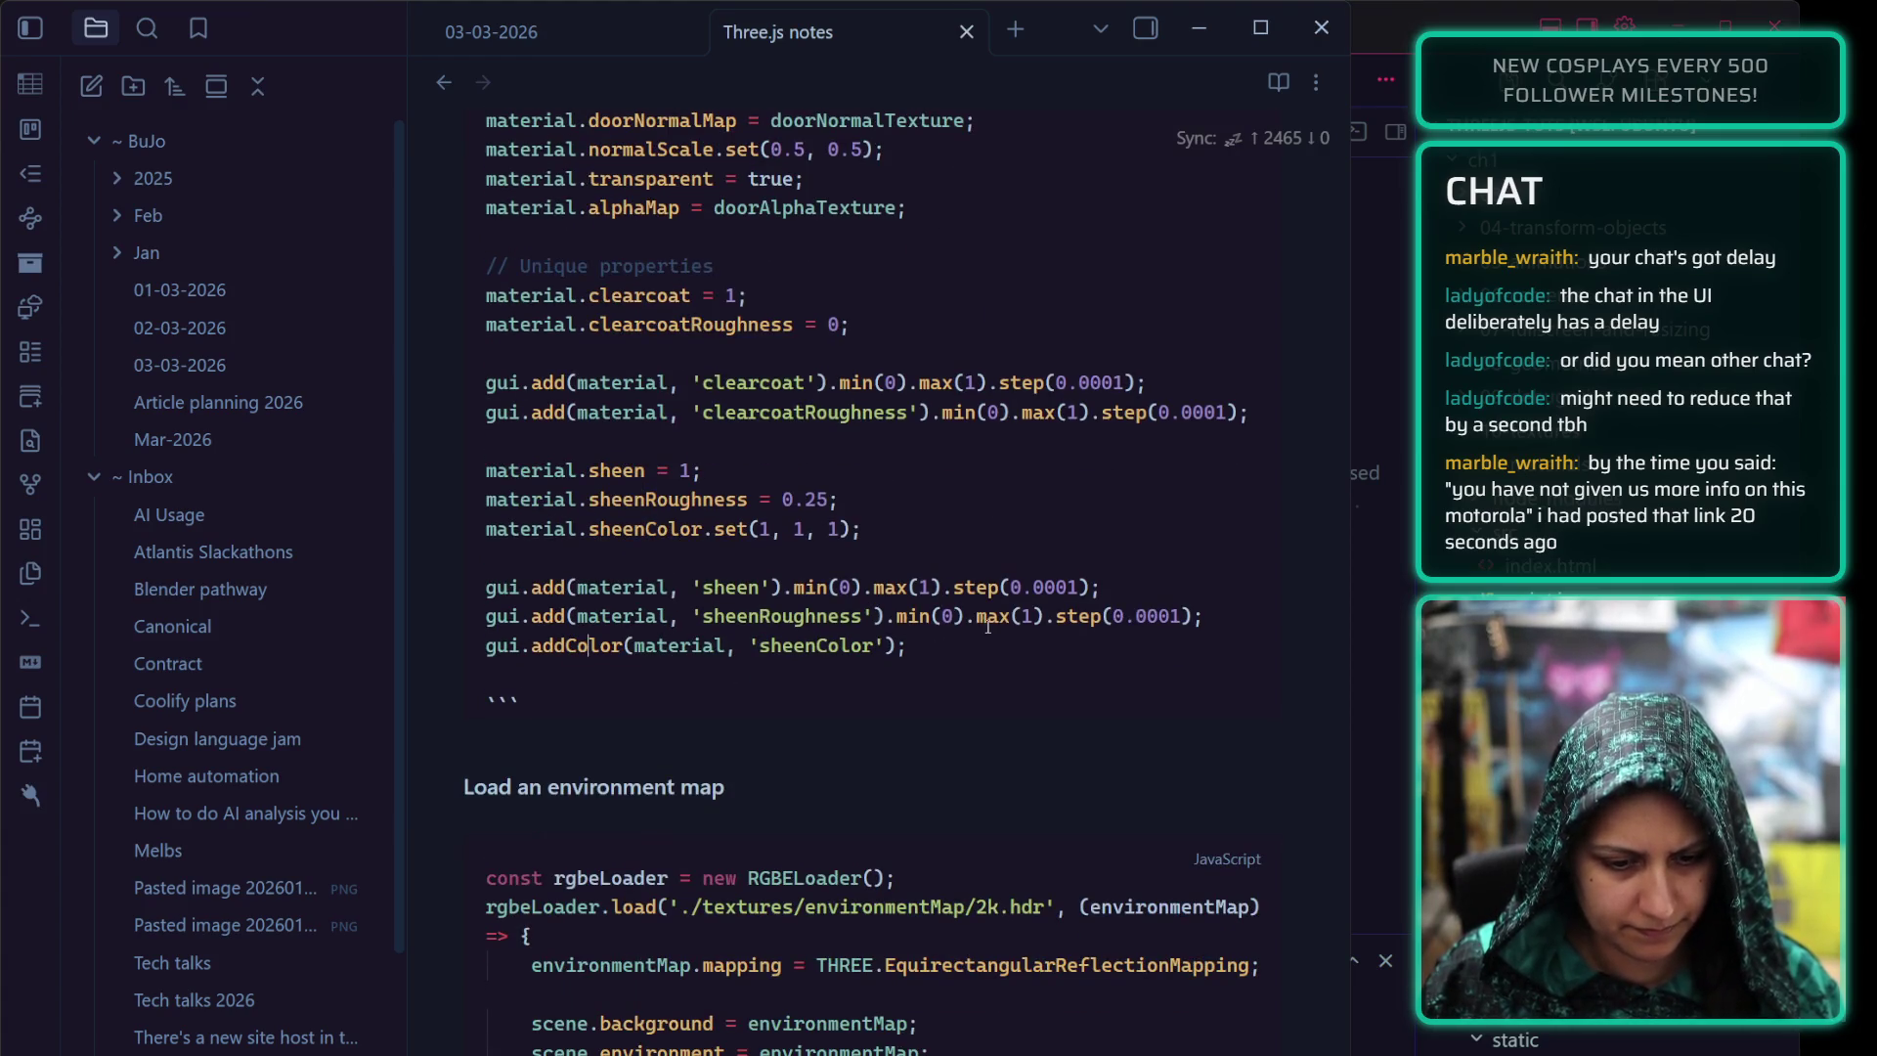
pyautogui.click(950, 635)
pyautogui.press('Return')
pyautogui.press('Return')
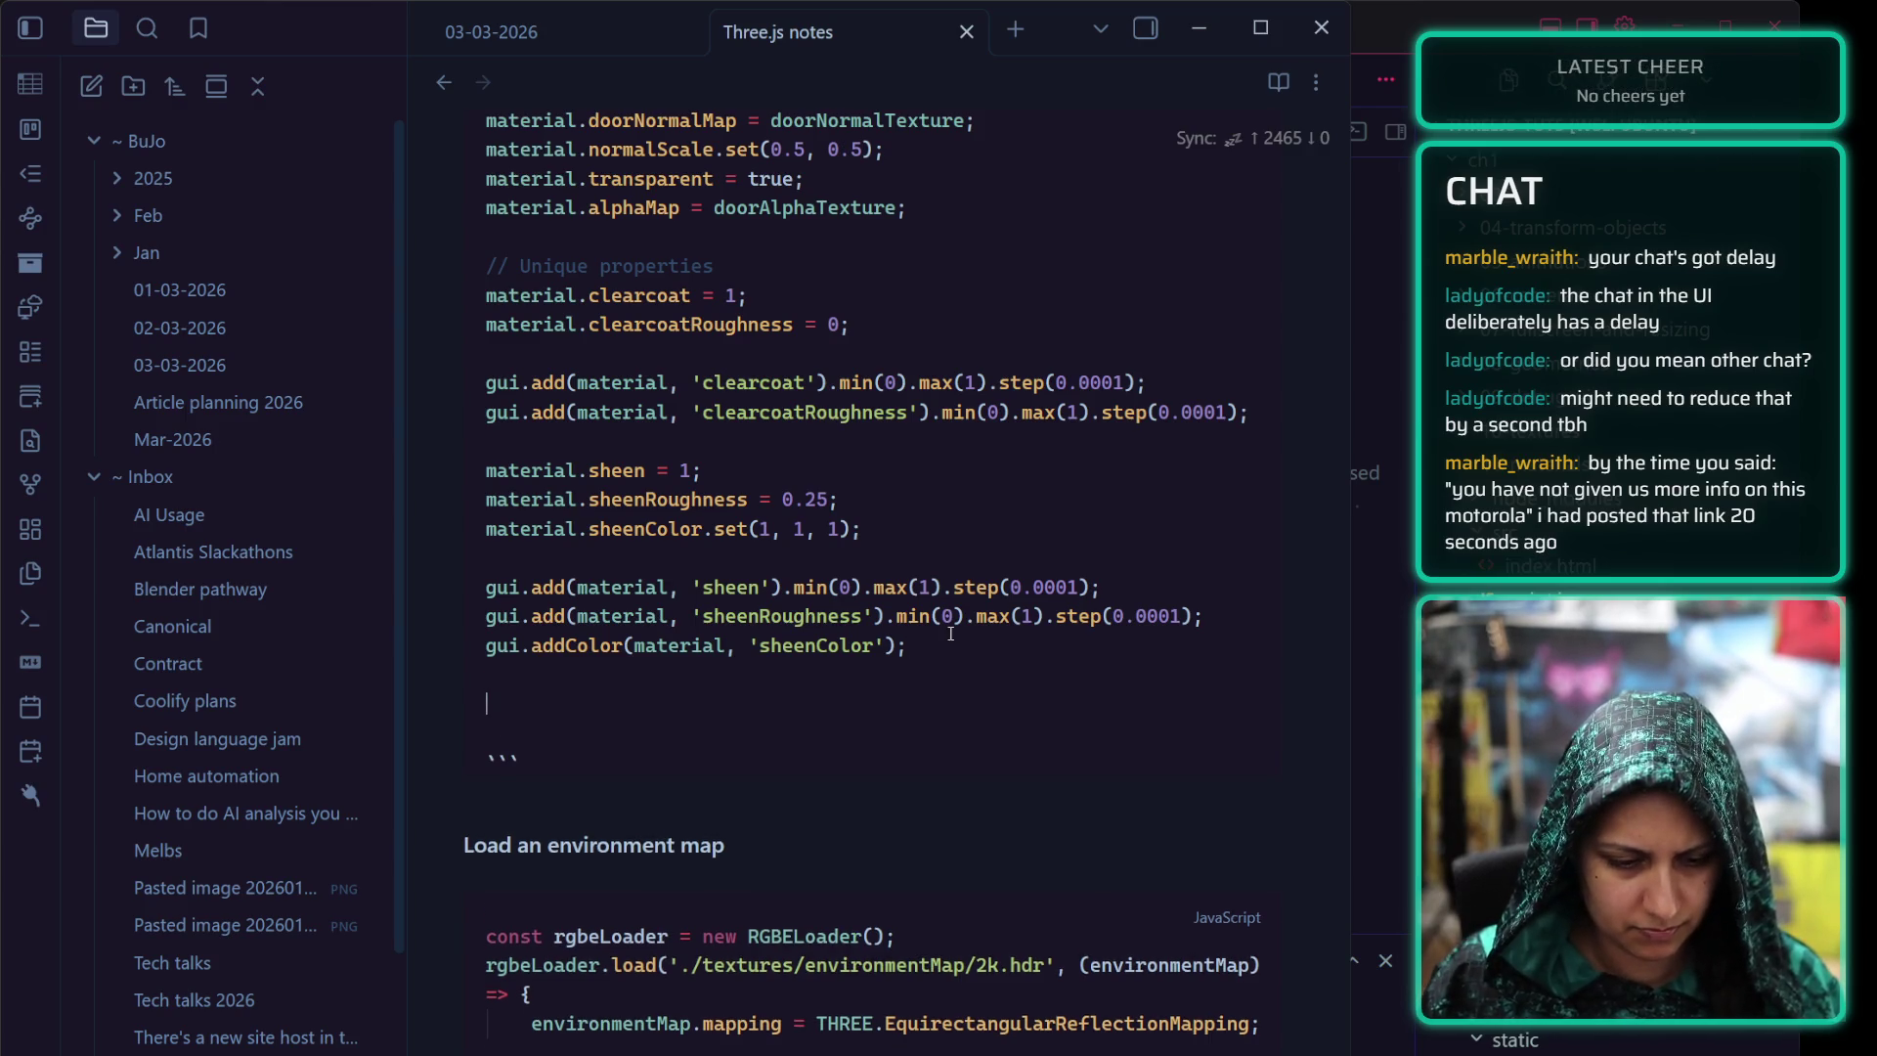
# Paste the iridescence and transmission block, removing the stray slash and uncommenting the iridescence lines
pyautogui.hotkey('ctrl', 'v')
pyautogui.press('Delete')
pyautogui.press('Delete')
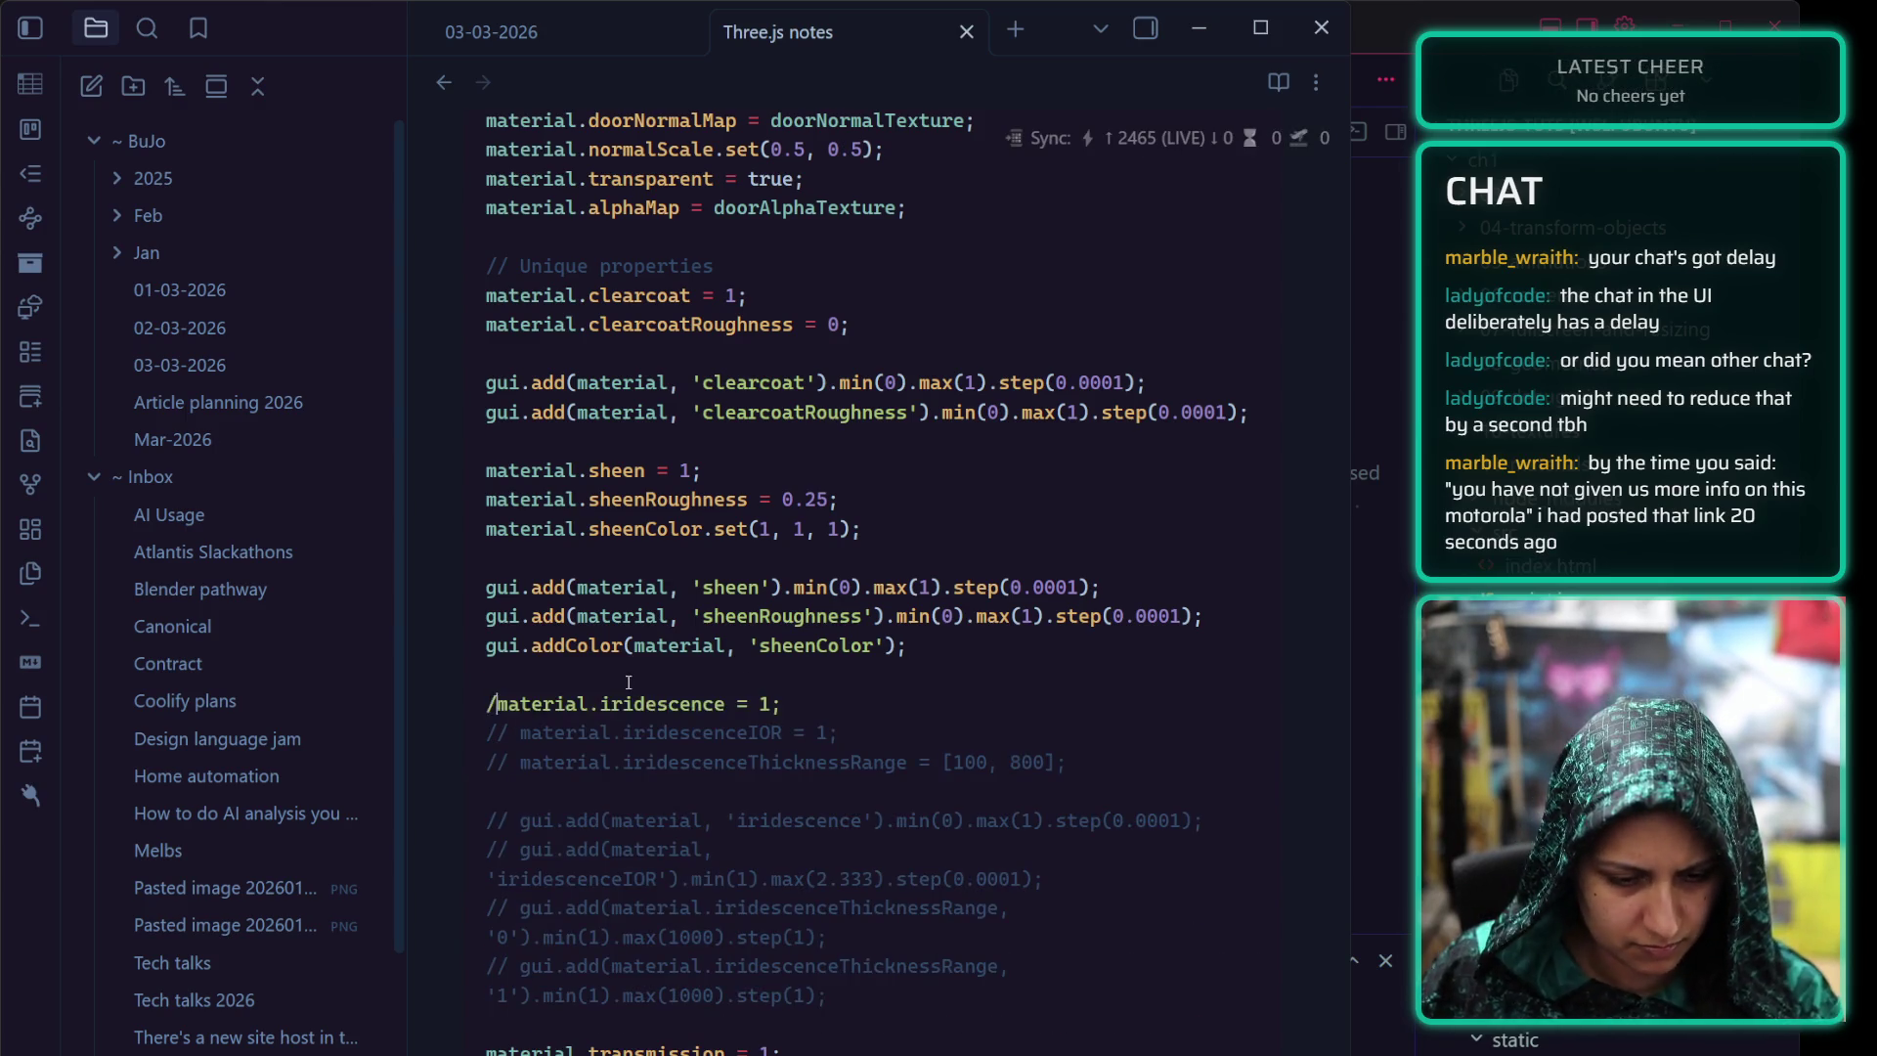
pyautogui.press('Delete')
pyautogui.press('Down')
pyautogui.press('Delete')
pyautogui.press('Delete')
pyautogui.press('Delete')
pyautogui.press('Down')
pyautogui.press('Delete')
pyautogui.press('Delete')
pyautogui.press('Delete')
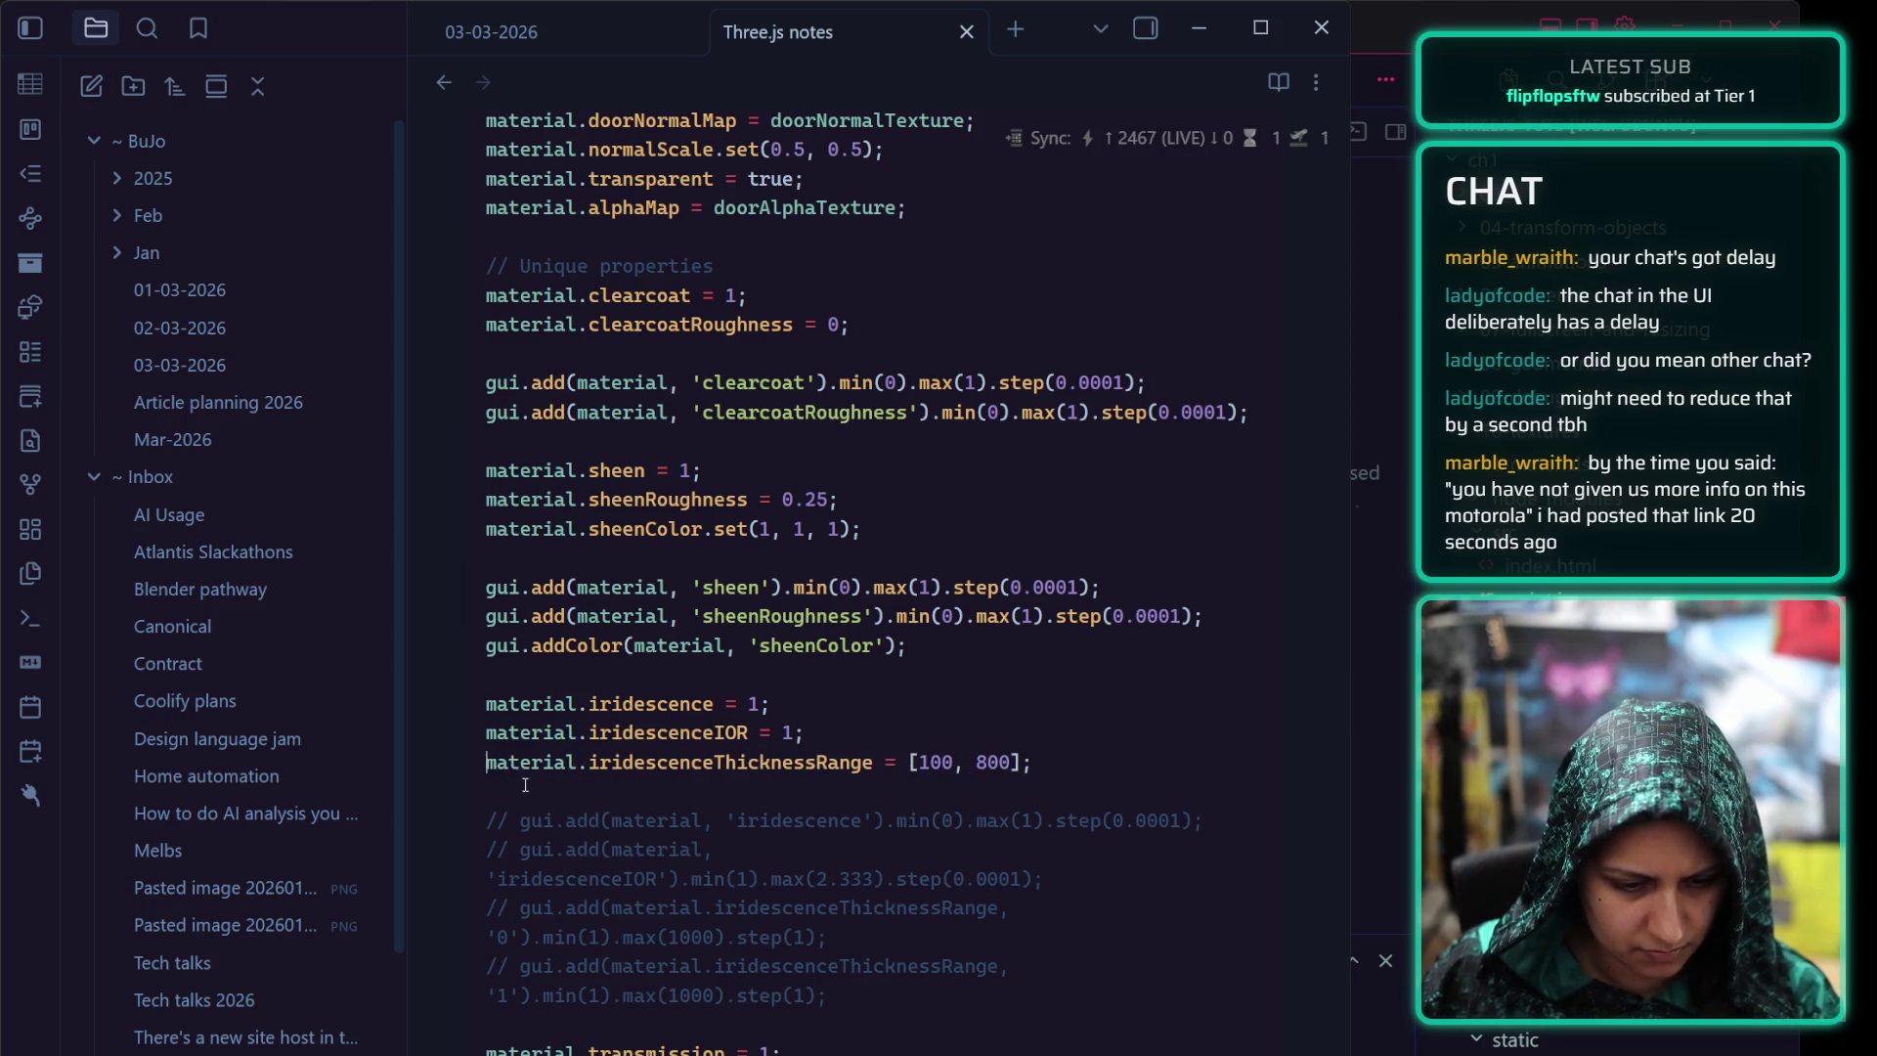
pyautogui.press('Down')
pyautogui.press('Down')
pyautogui.press('Delete')
pyautogui.press('Delete')
pyautogui.press('Delete')
# Uncomment the iridescenceIOR and thickness GUI controls, then leave the snippet after the thickness line
pyautogui.press('Down')
pyautogui.press('Delete')
pyautogui.press('Delete')
pyautogui.press('Delete')
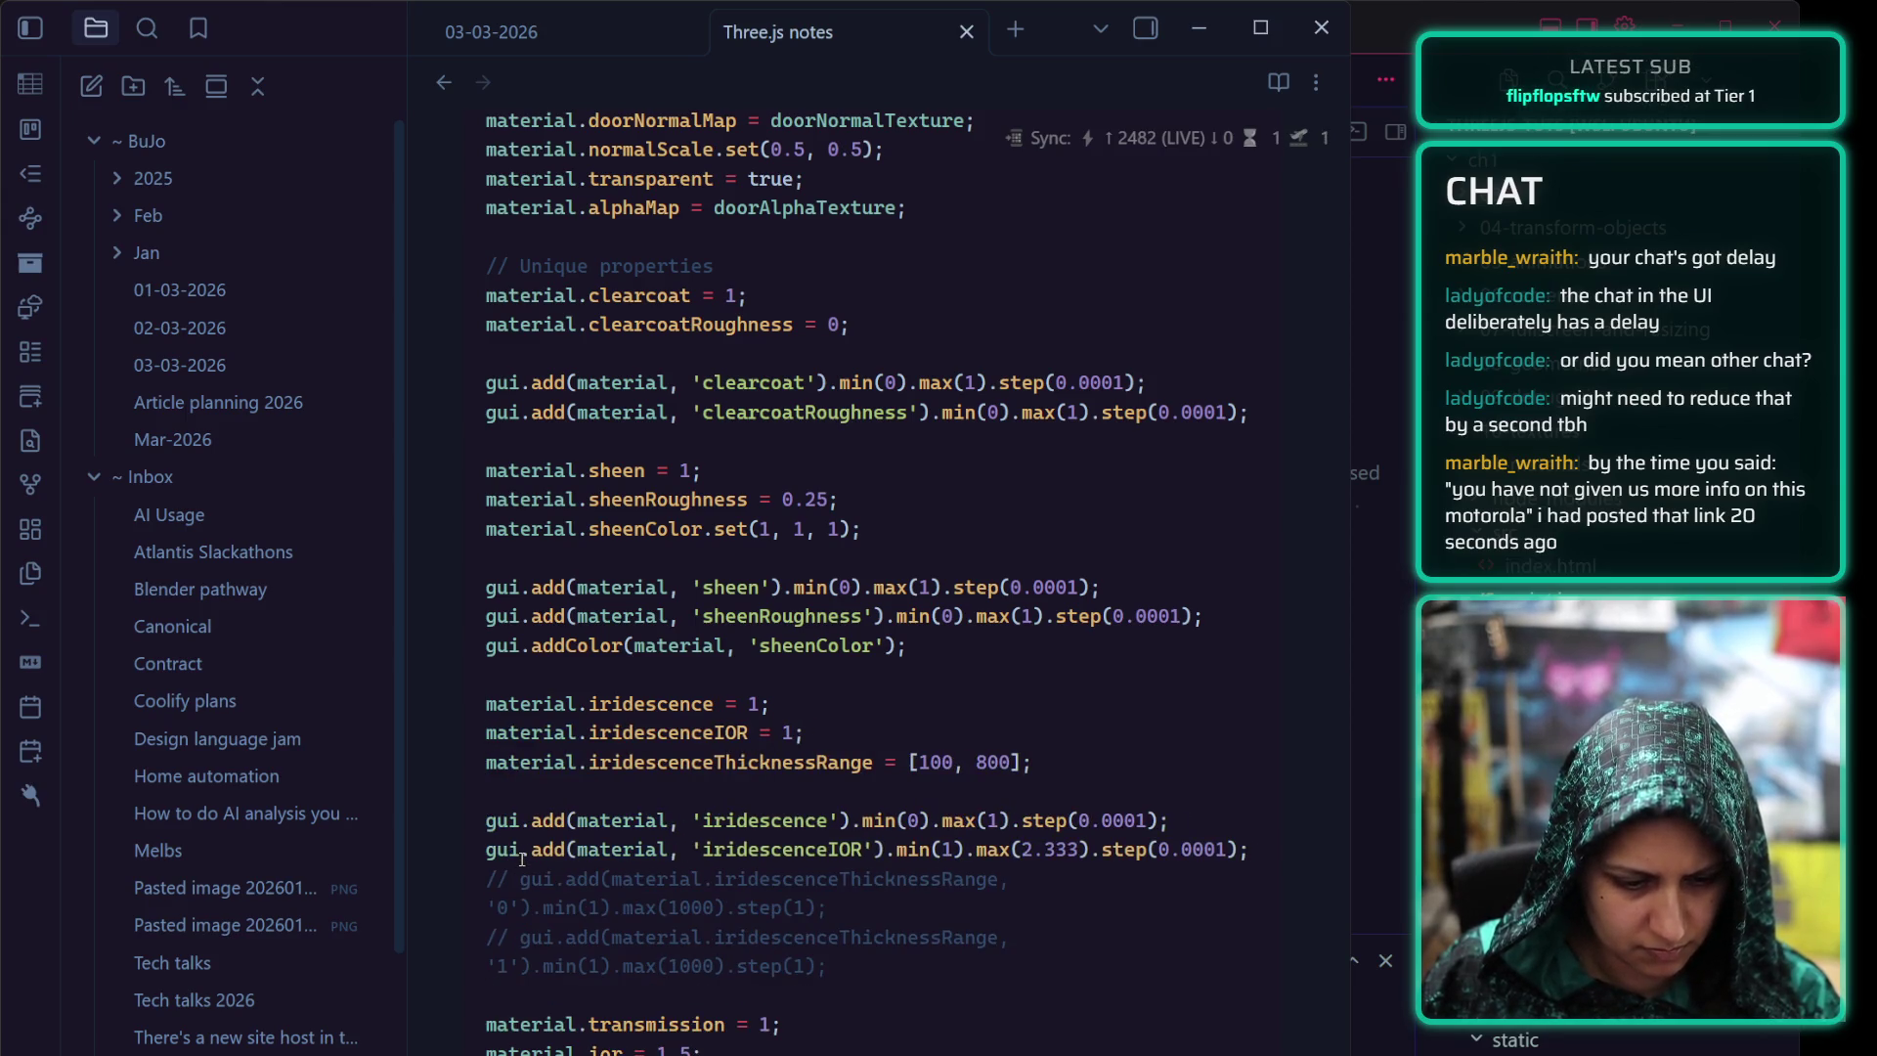
pyautogui.press('Down')
pyautogui.press('Delete')
pyautogui.press('Delete')
pyautogui.press('Delete')
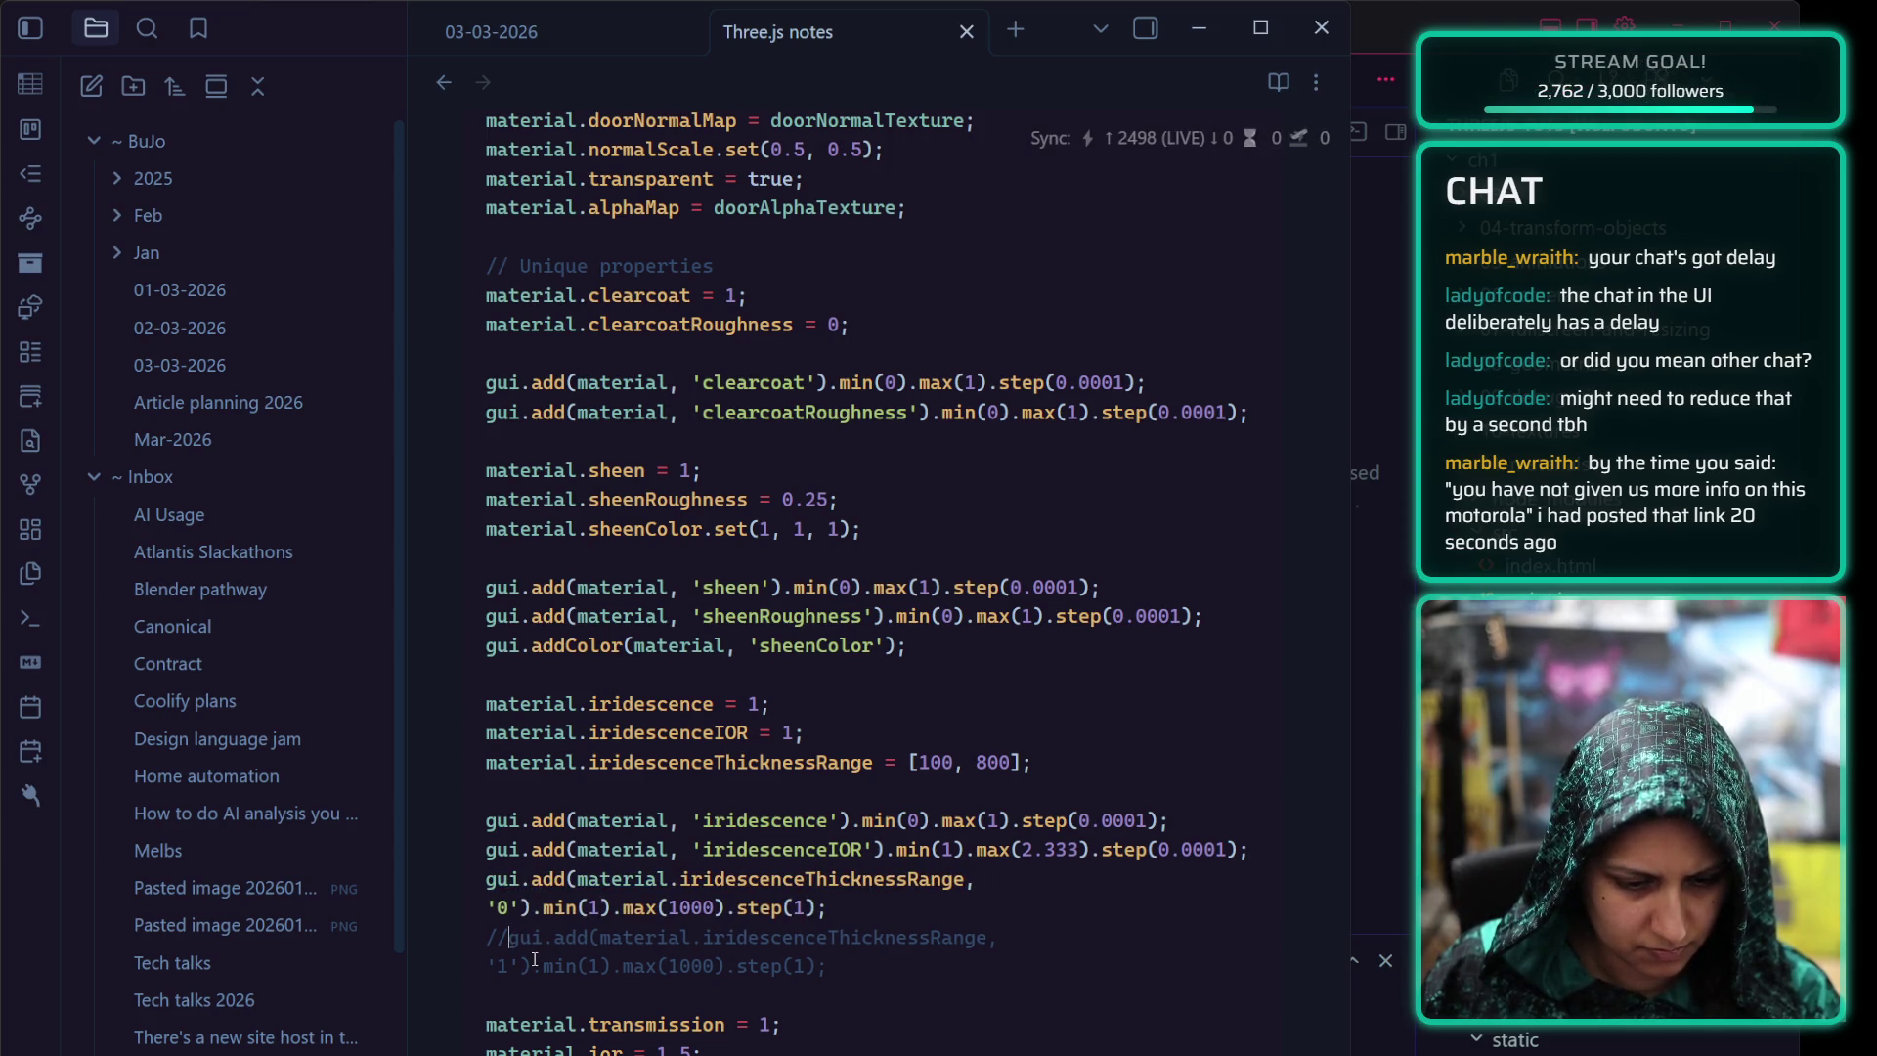
pyautogui.press('Down')
pyautogui.press('Down')
pyautogui.press('Delete')
pyautogui.press('Delete')
pyautogui.press('Delete')
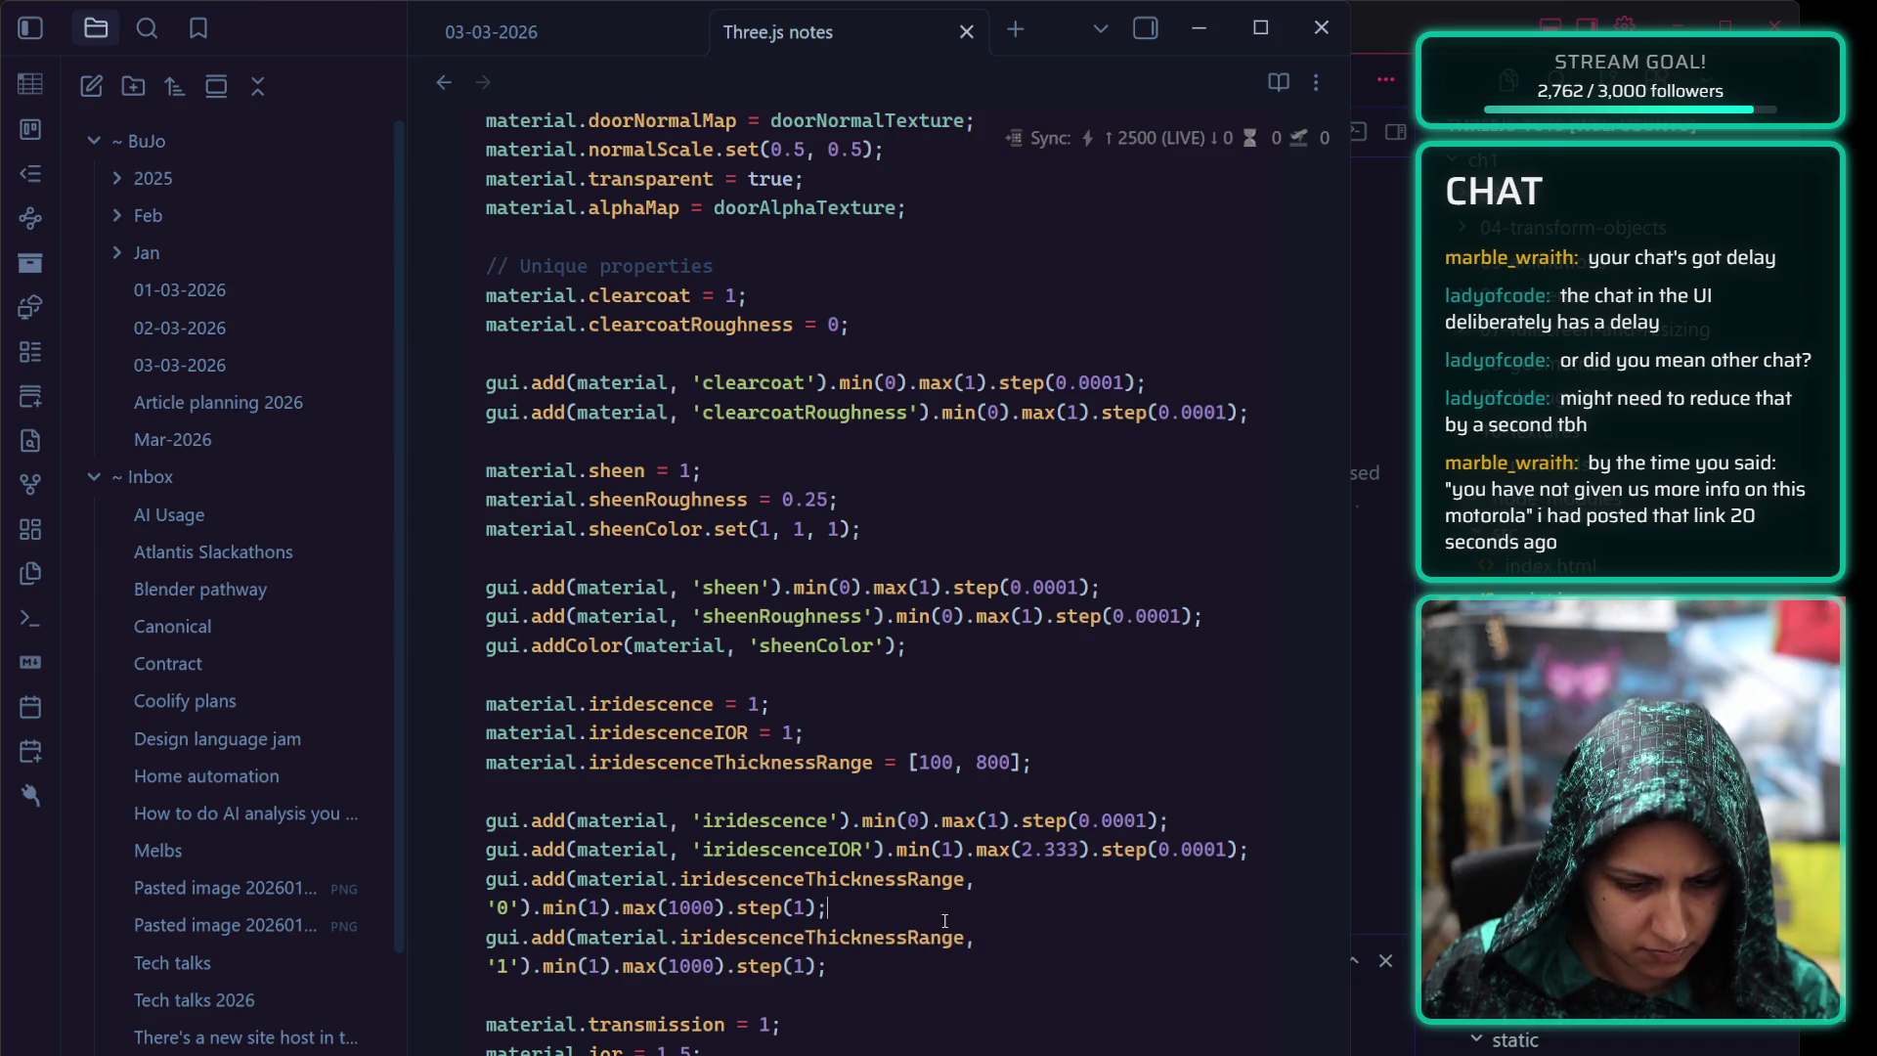
pyautogui.press('Left')
pyautogui.scroll(-3, 535, 964)
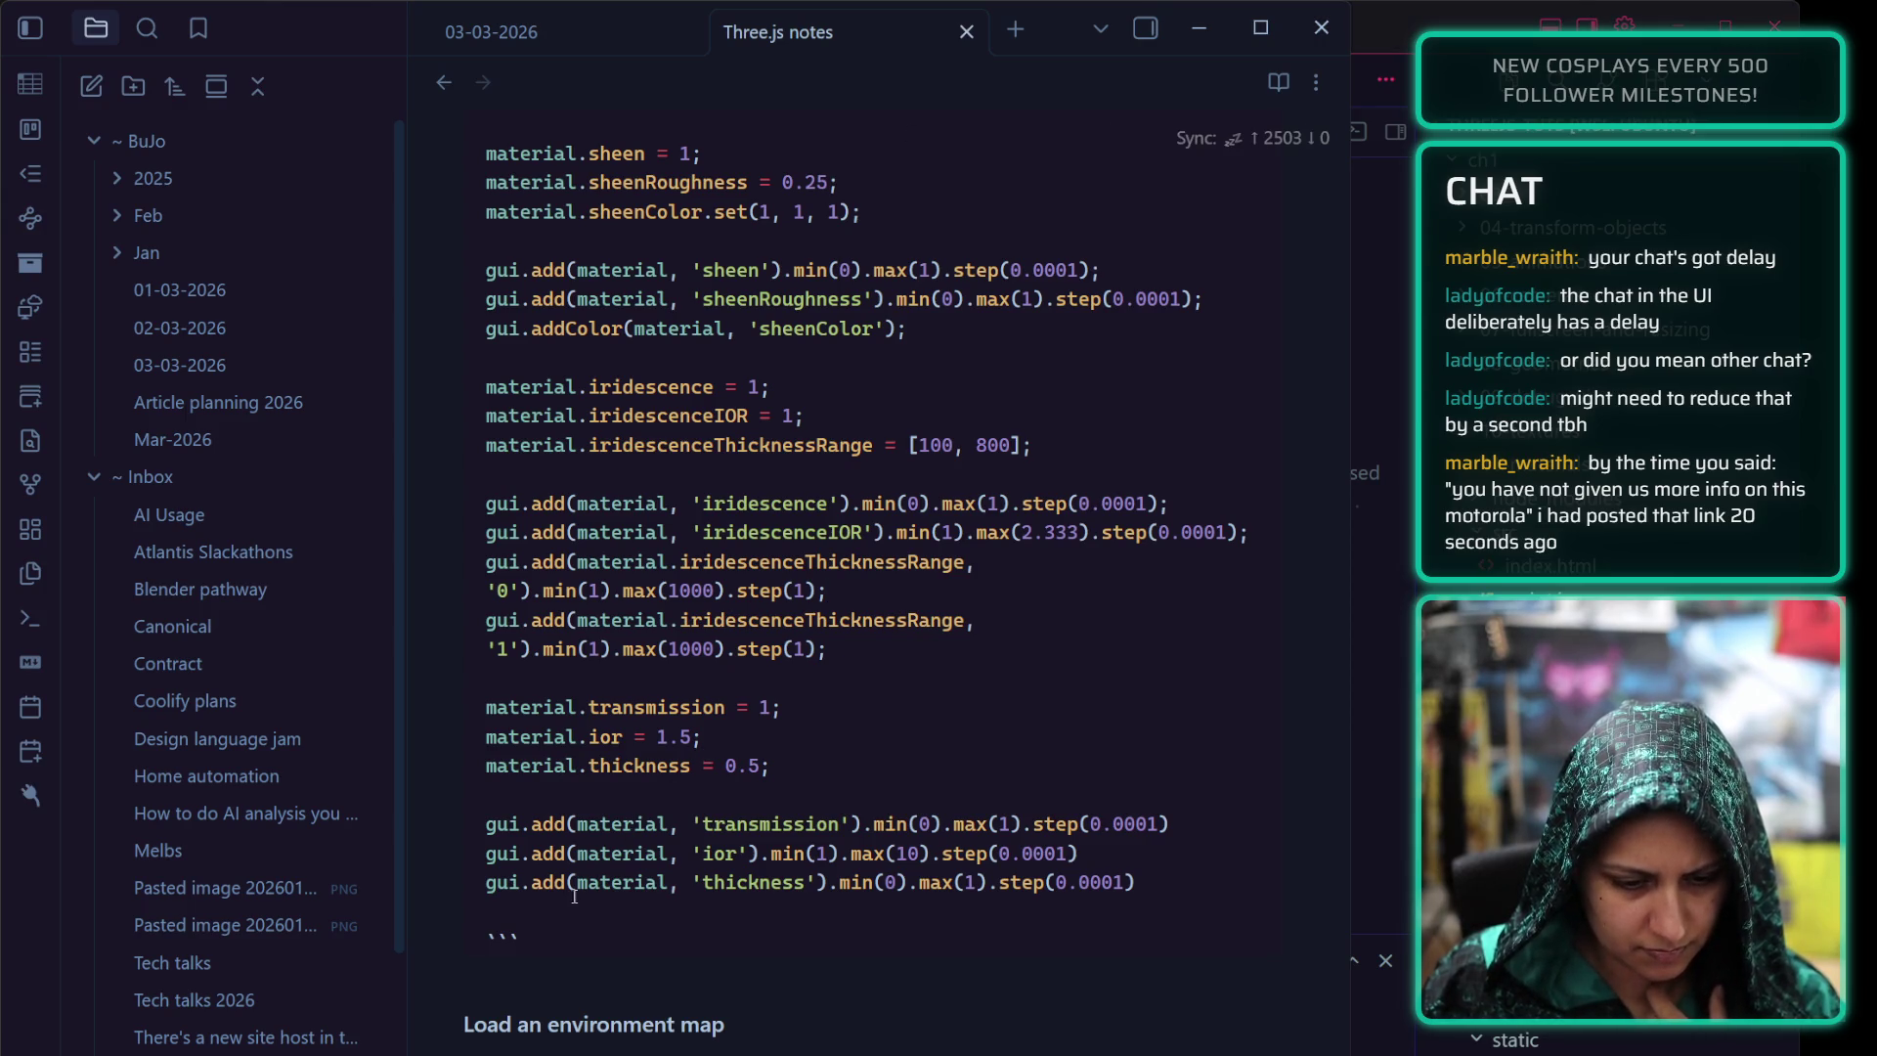
pyautogui.click(563, 925)
pyautogui.scroll(-2, 675, 748)
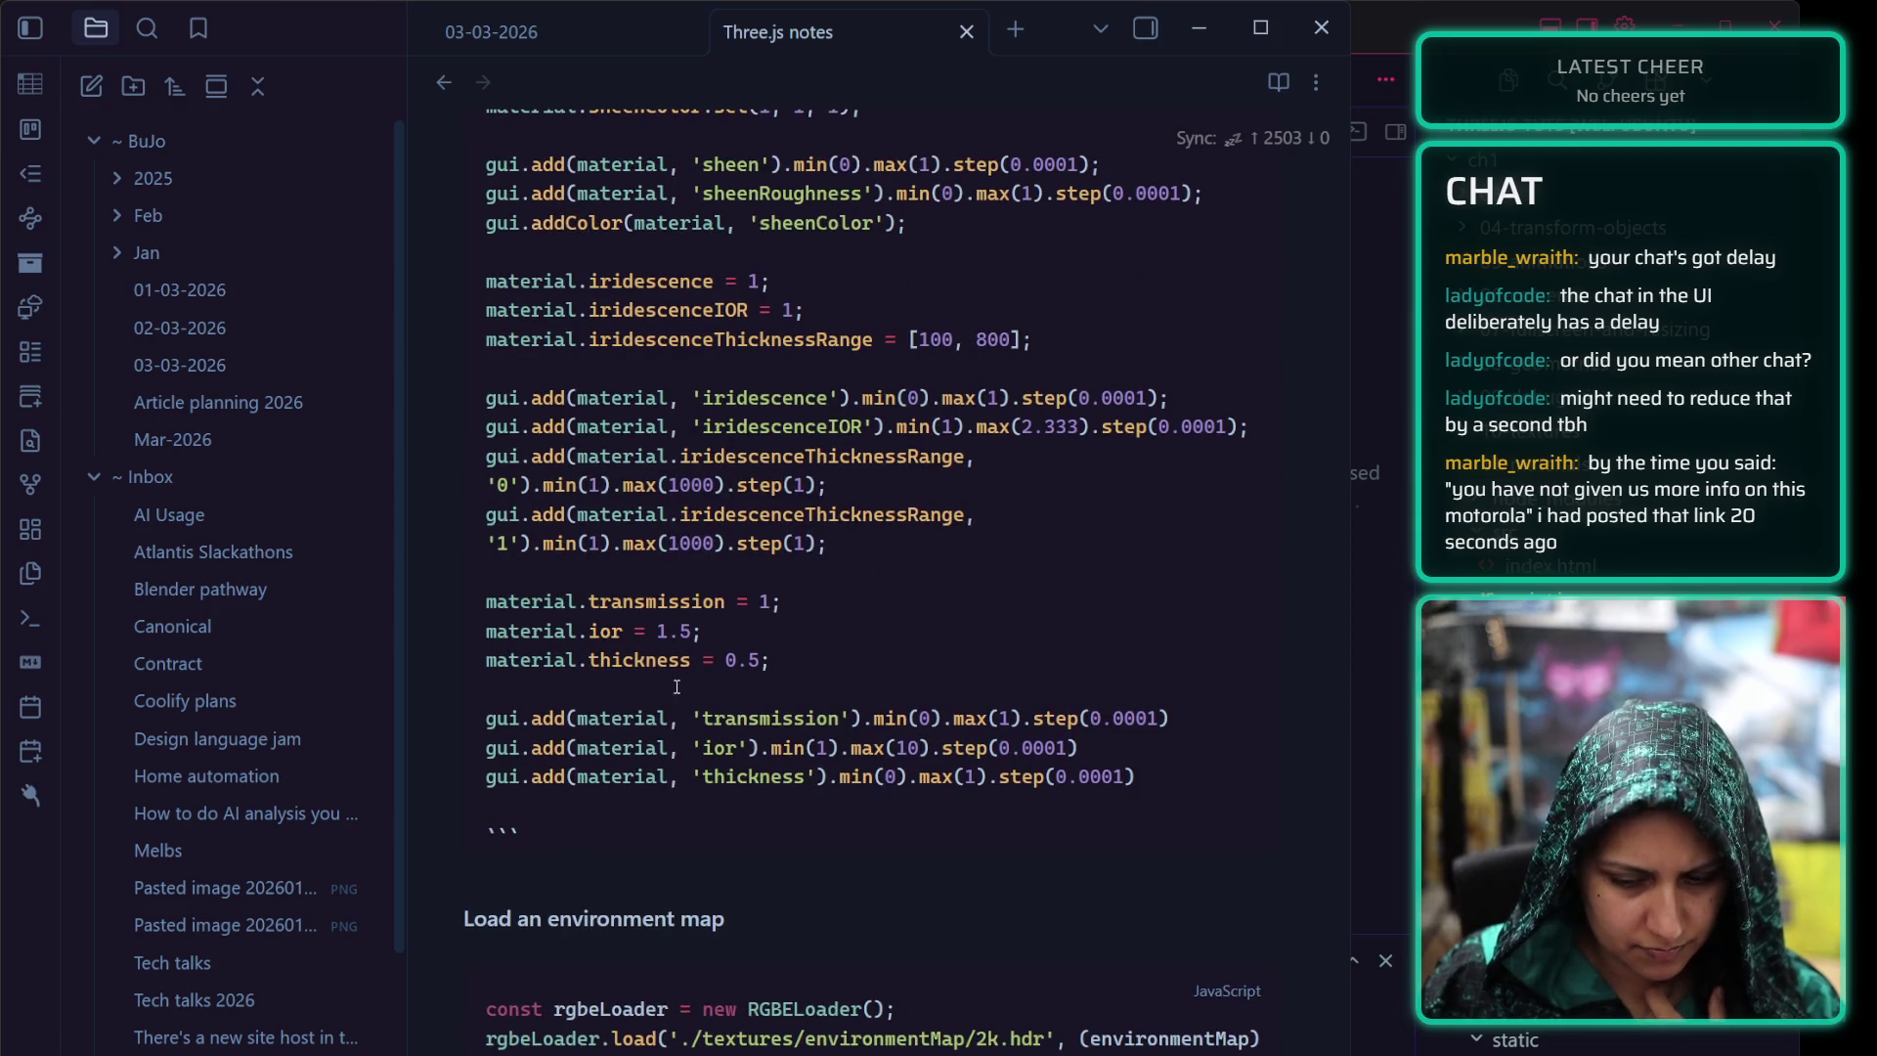
pyautogui.press('Down')
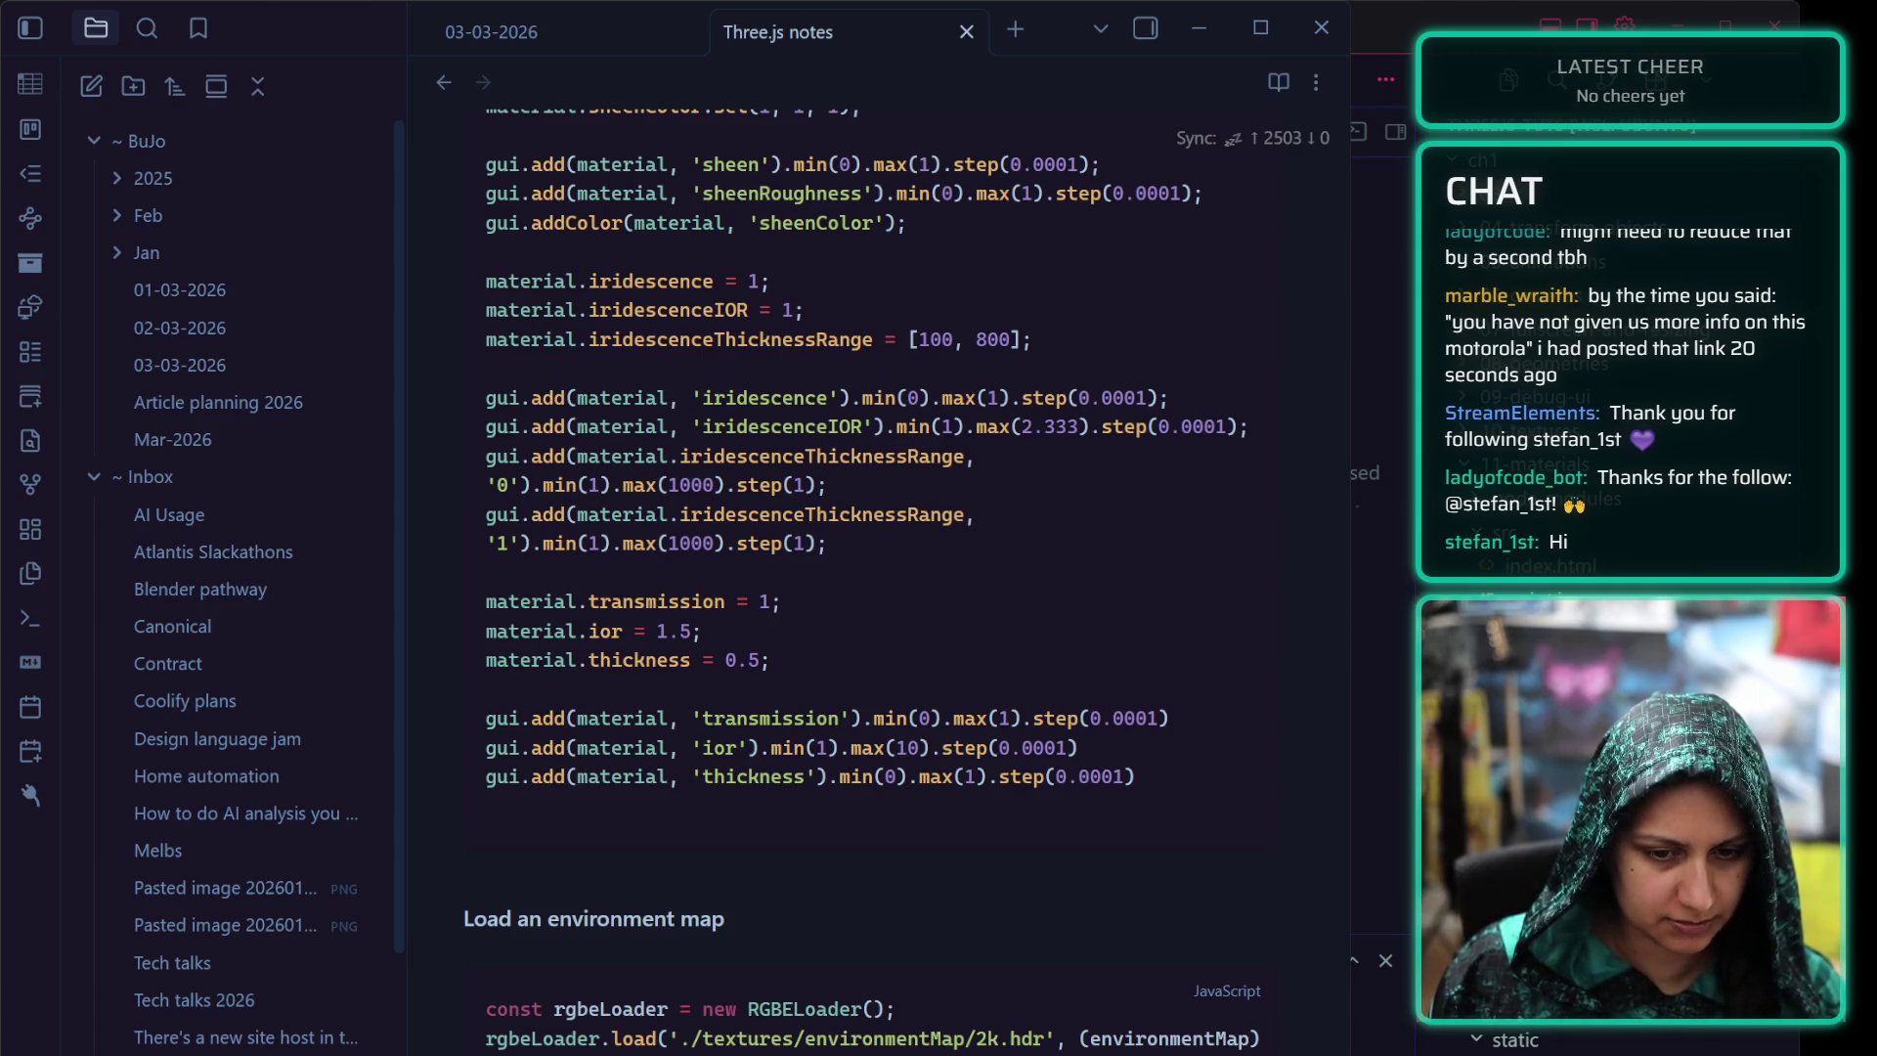
pyautogui.scroll(-1, 652, 715)
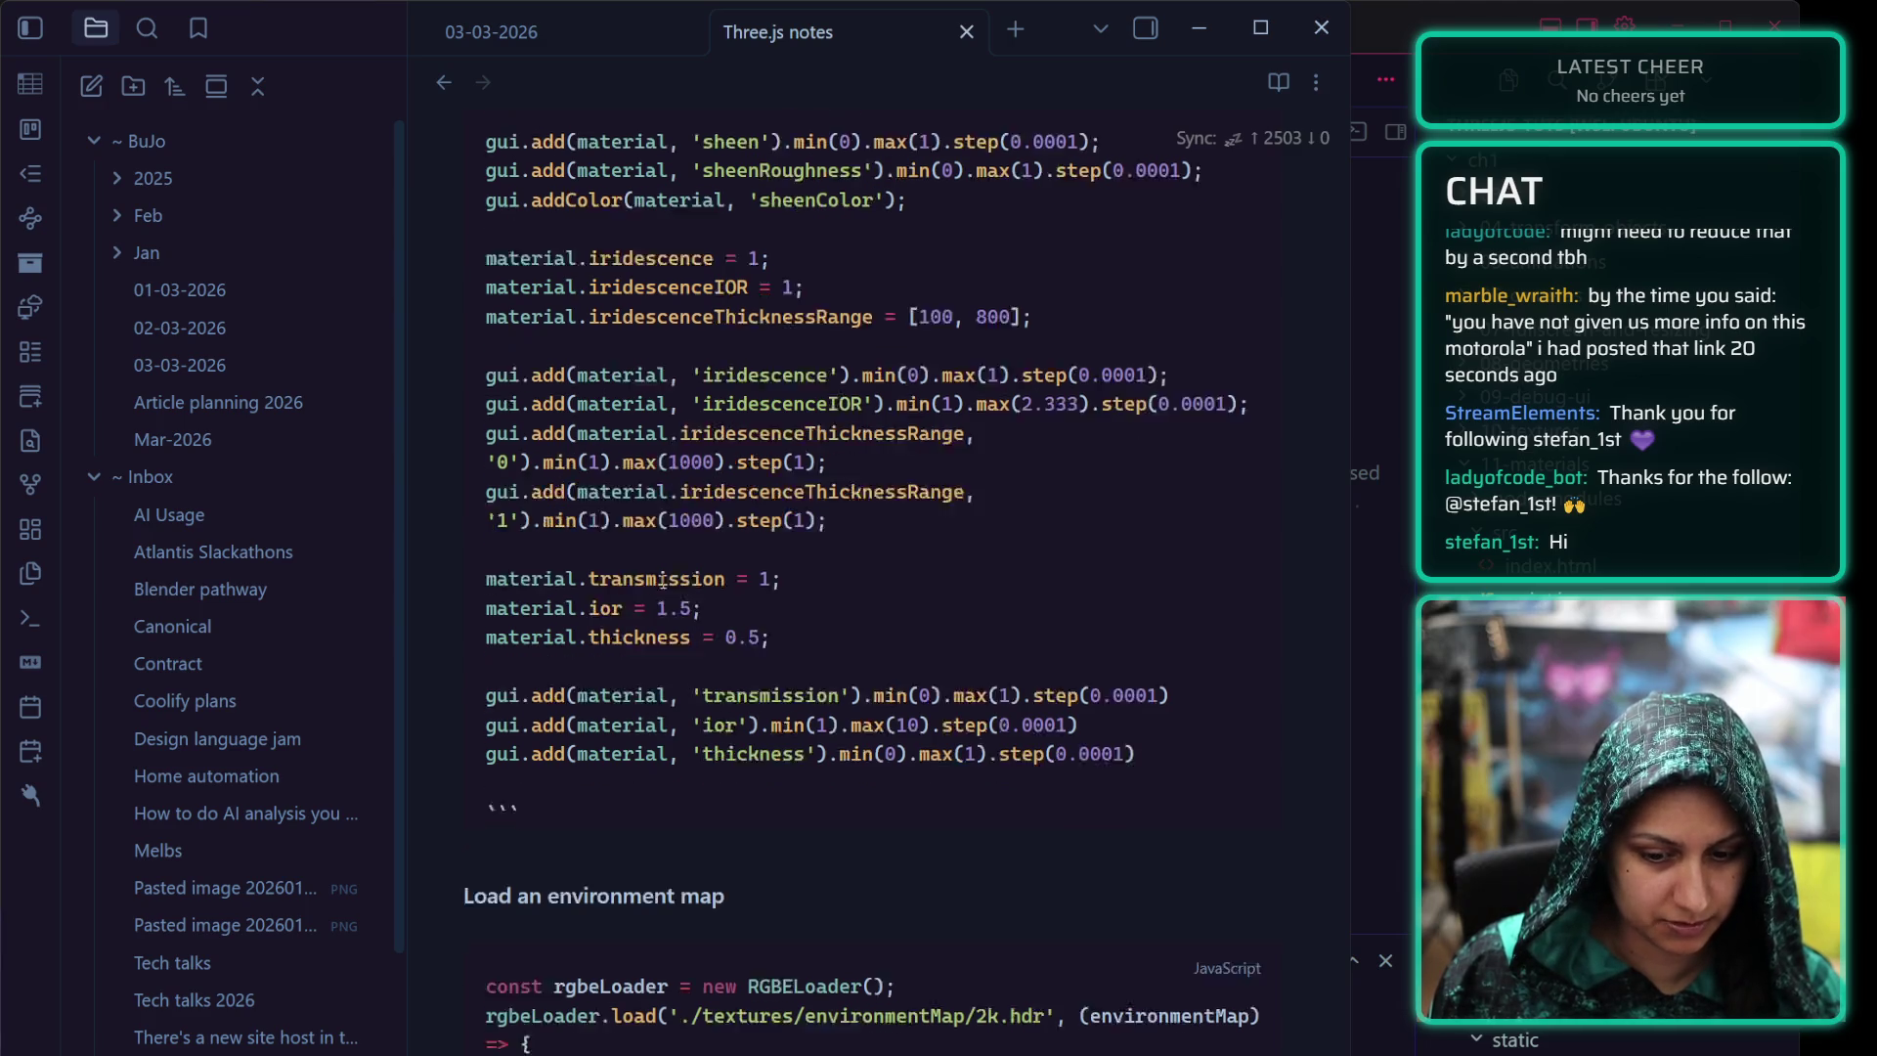
pyautogui.scroll(-4, 653, 713)
# Add a fresh empty line below the environment map snippet's closing fence
pyautogui.click(587, 762)
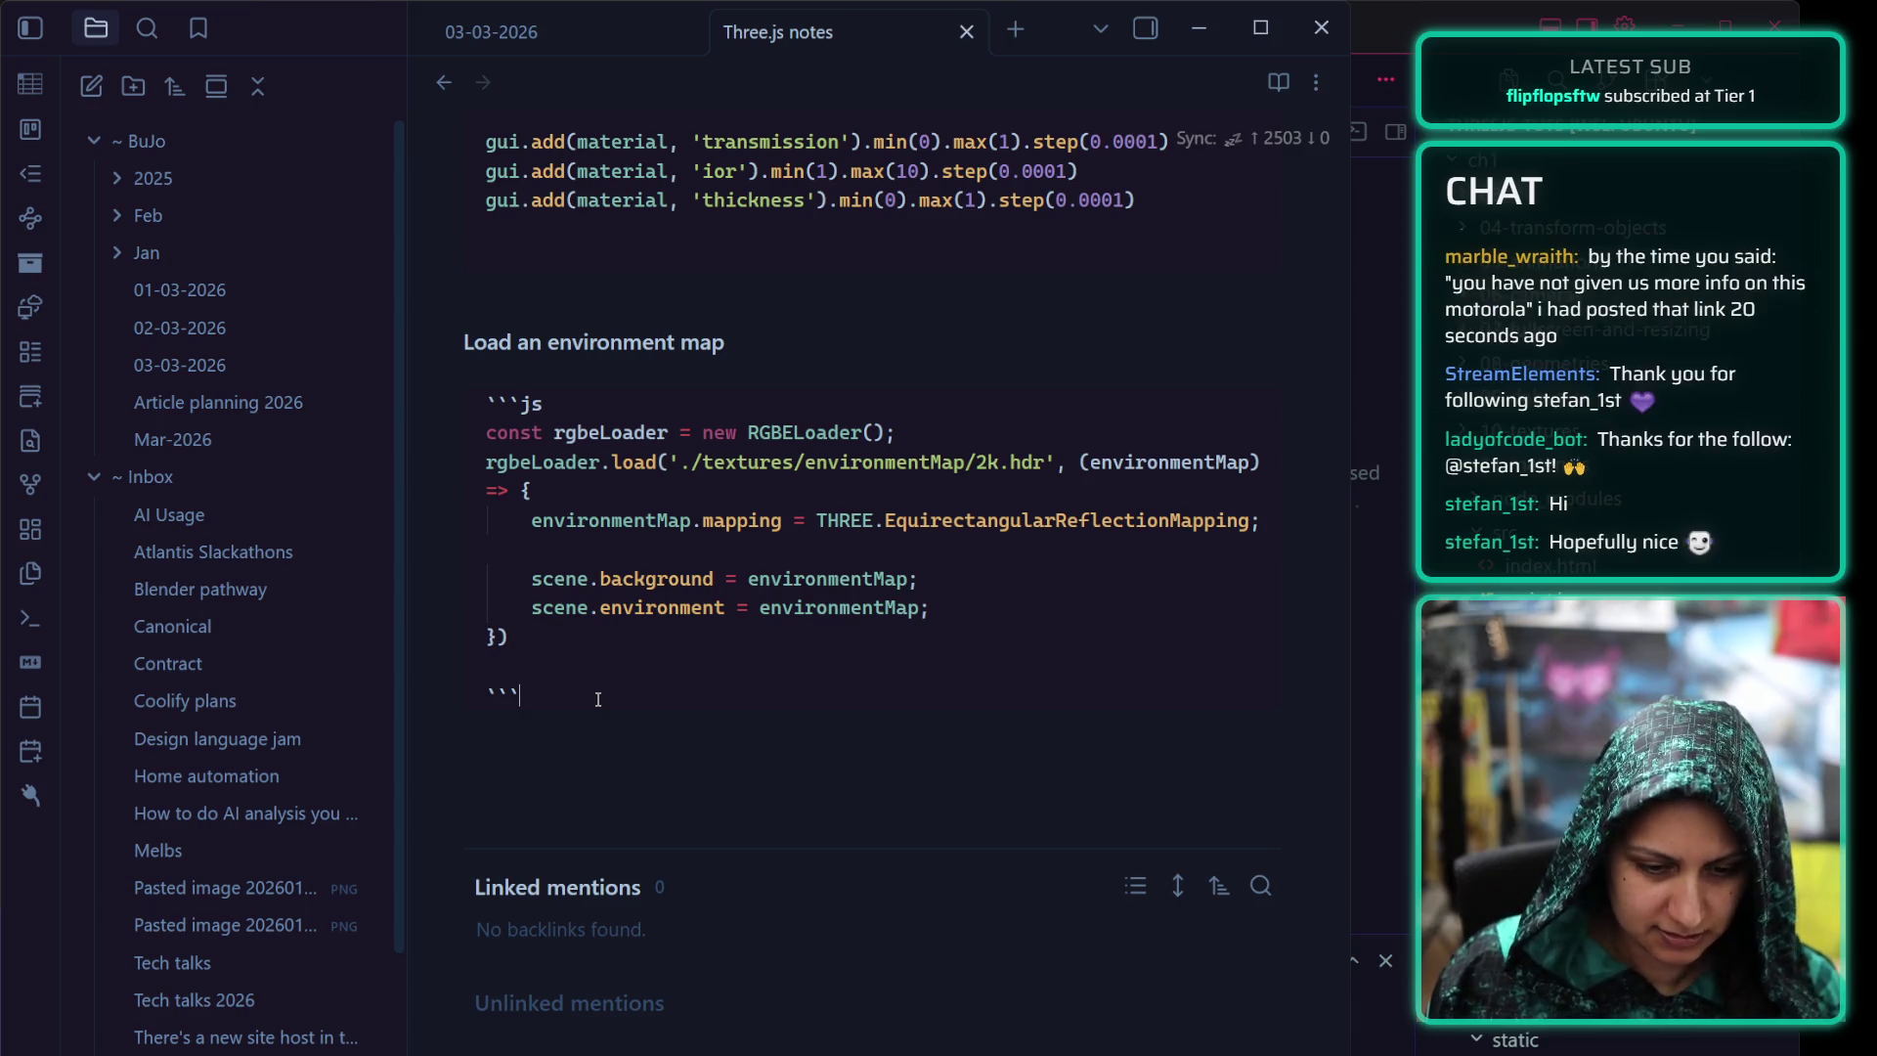
pyautogui.press('Down')
pyautogui.press('Return')
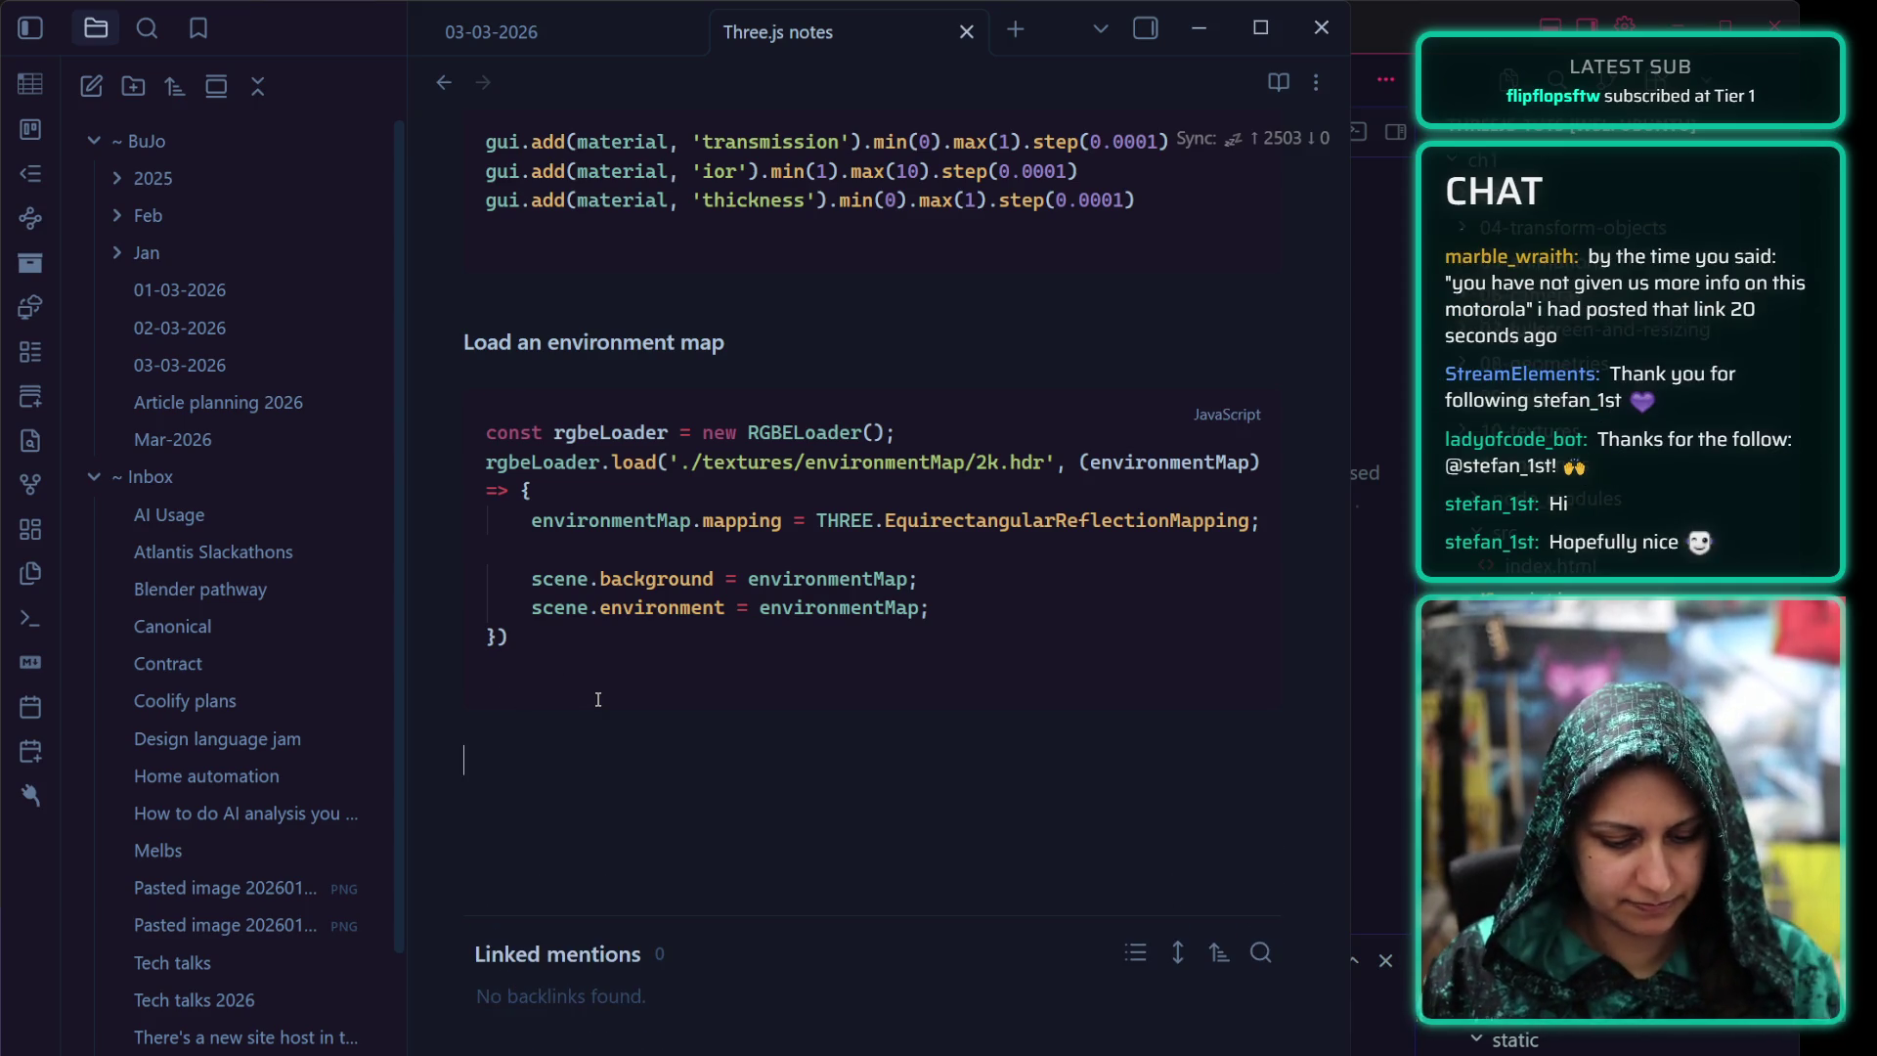
pyautogui.write('##')
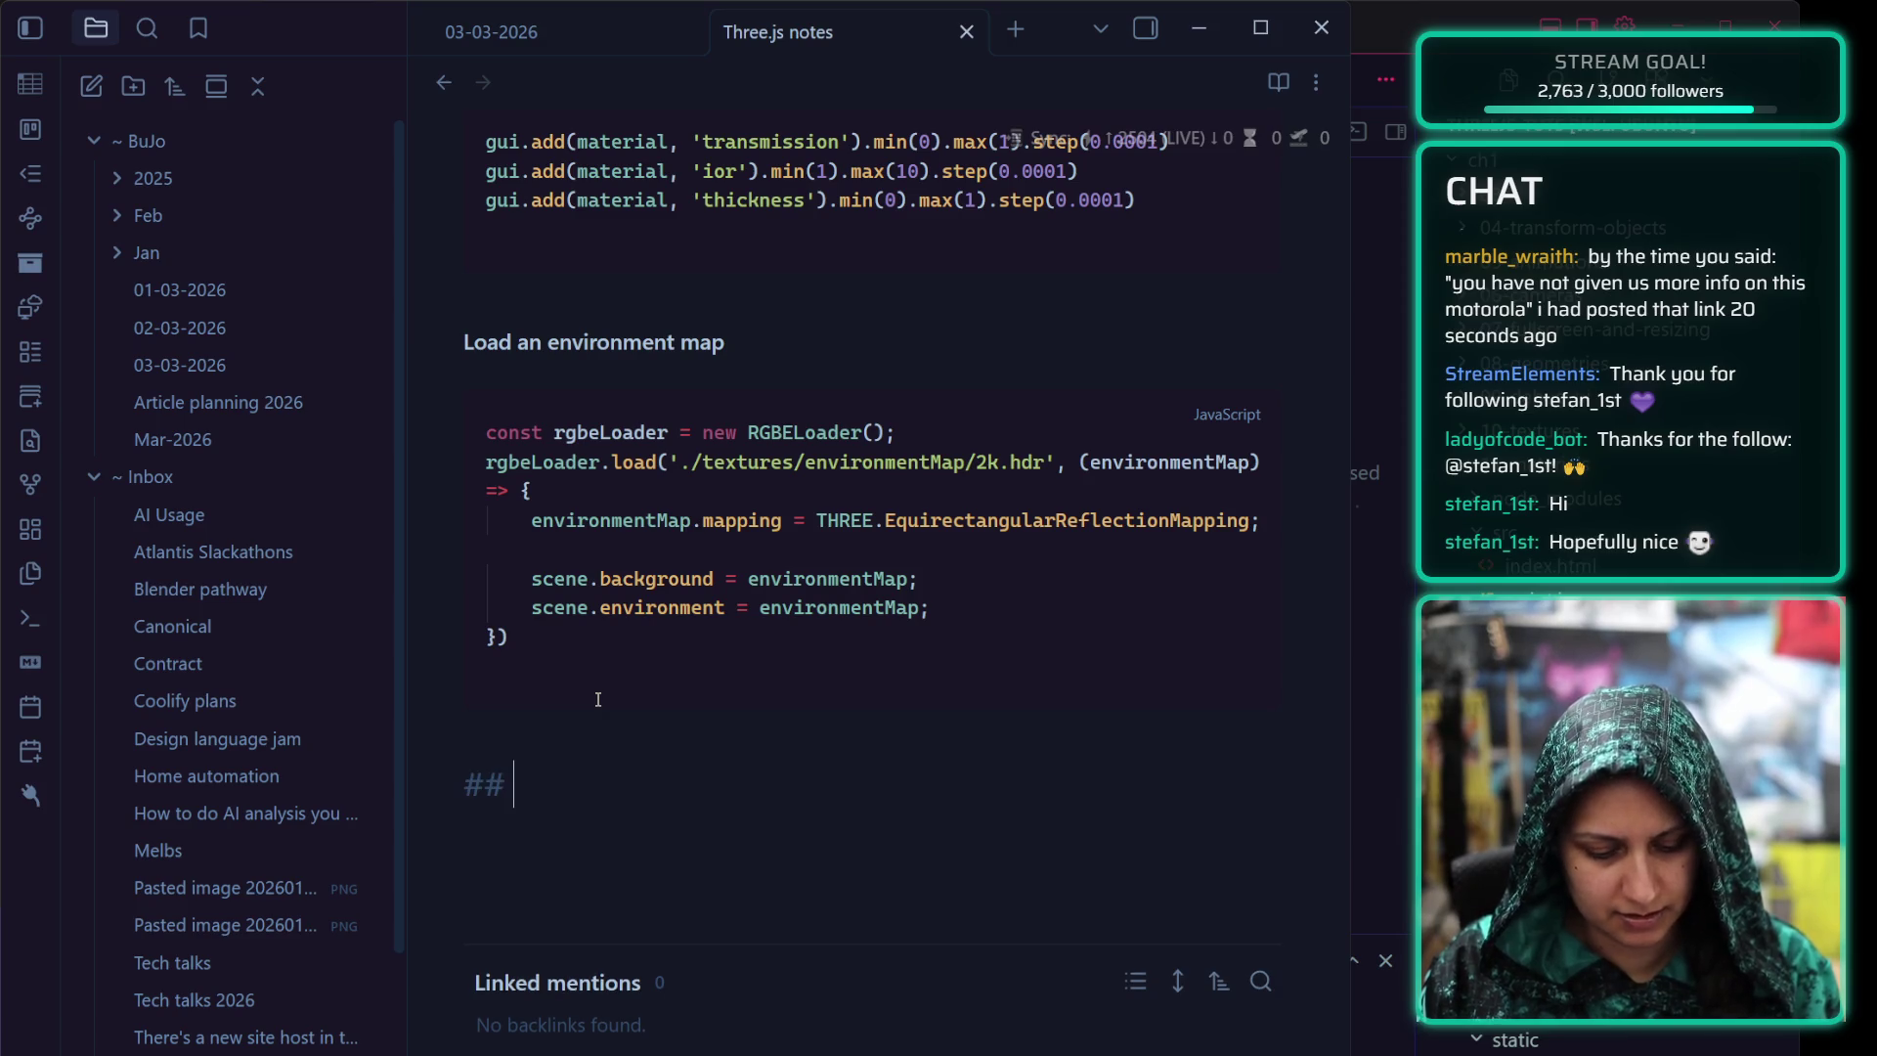
pyautogui.write(' Font')
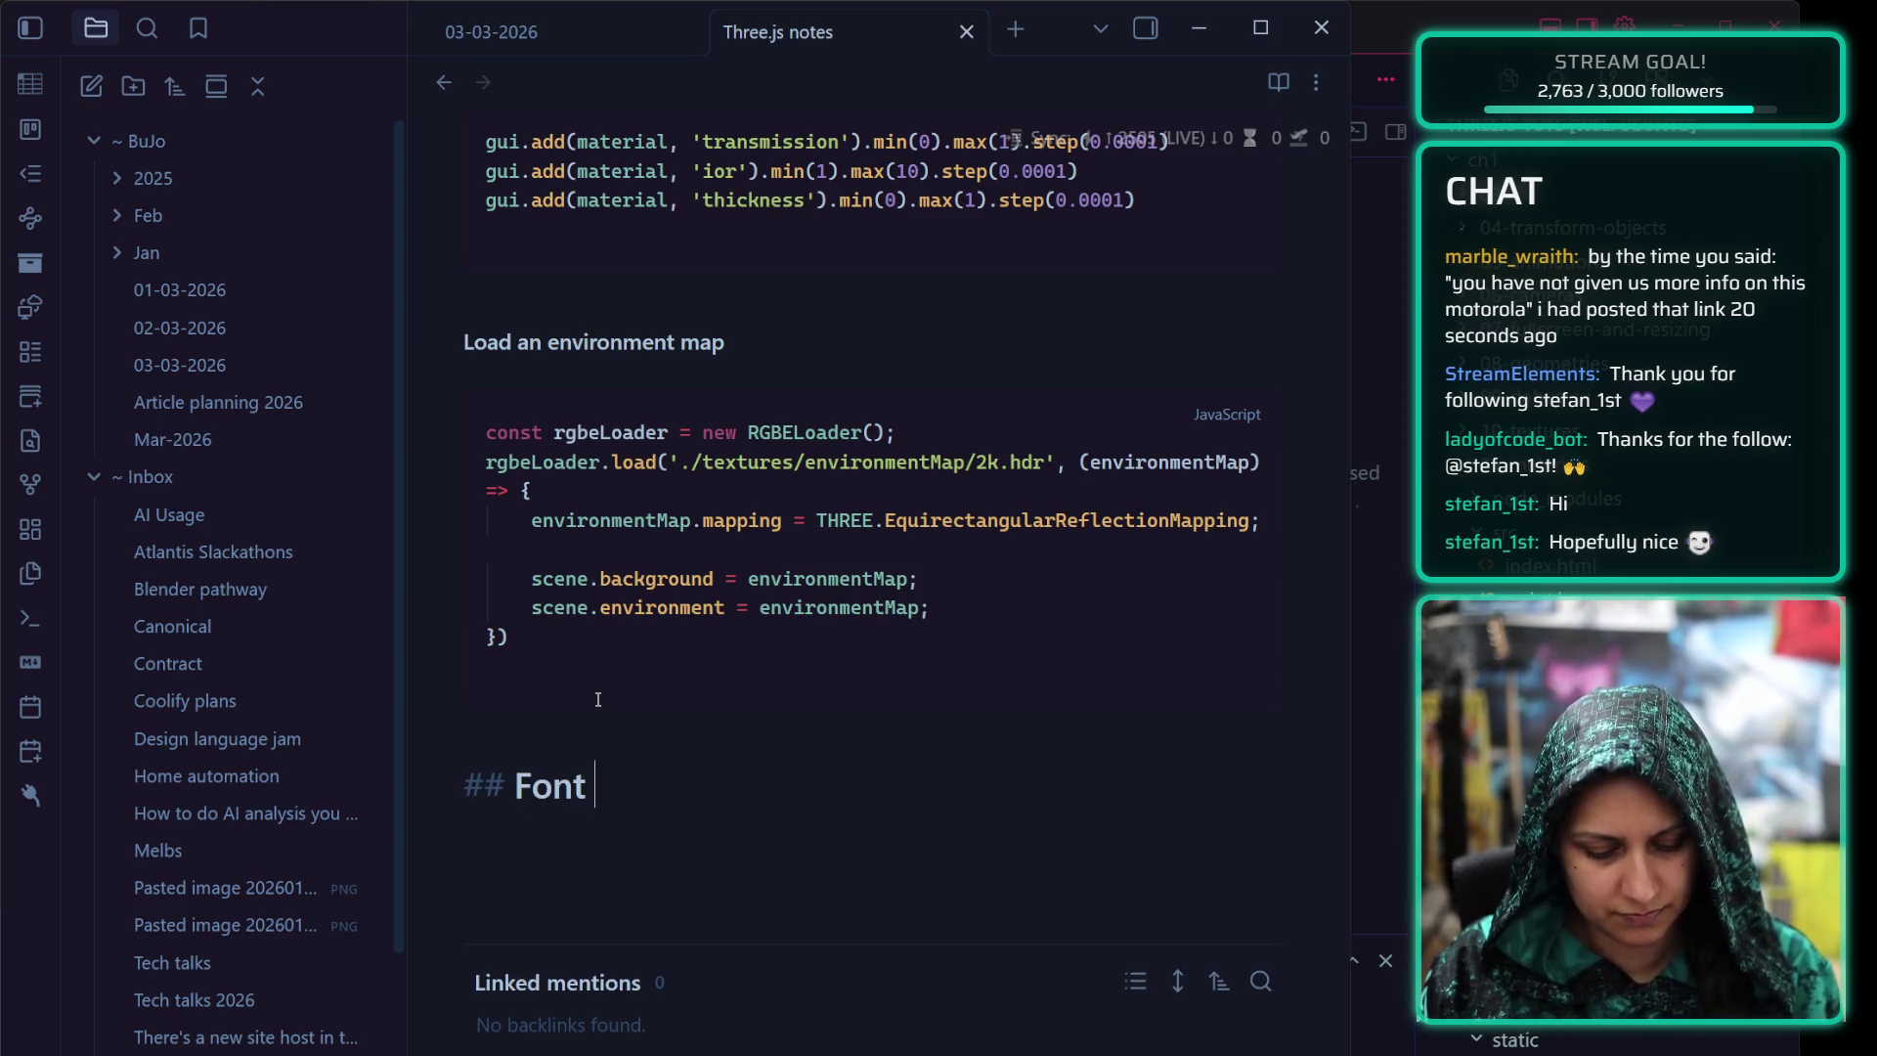
pyautogui.write(' exercise')
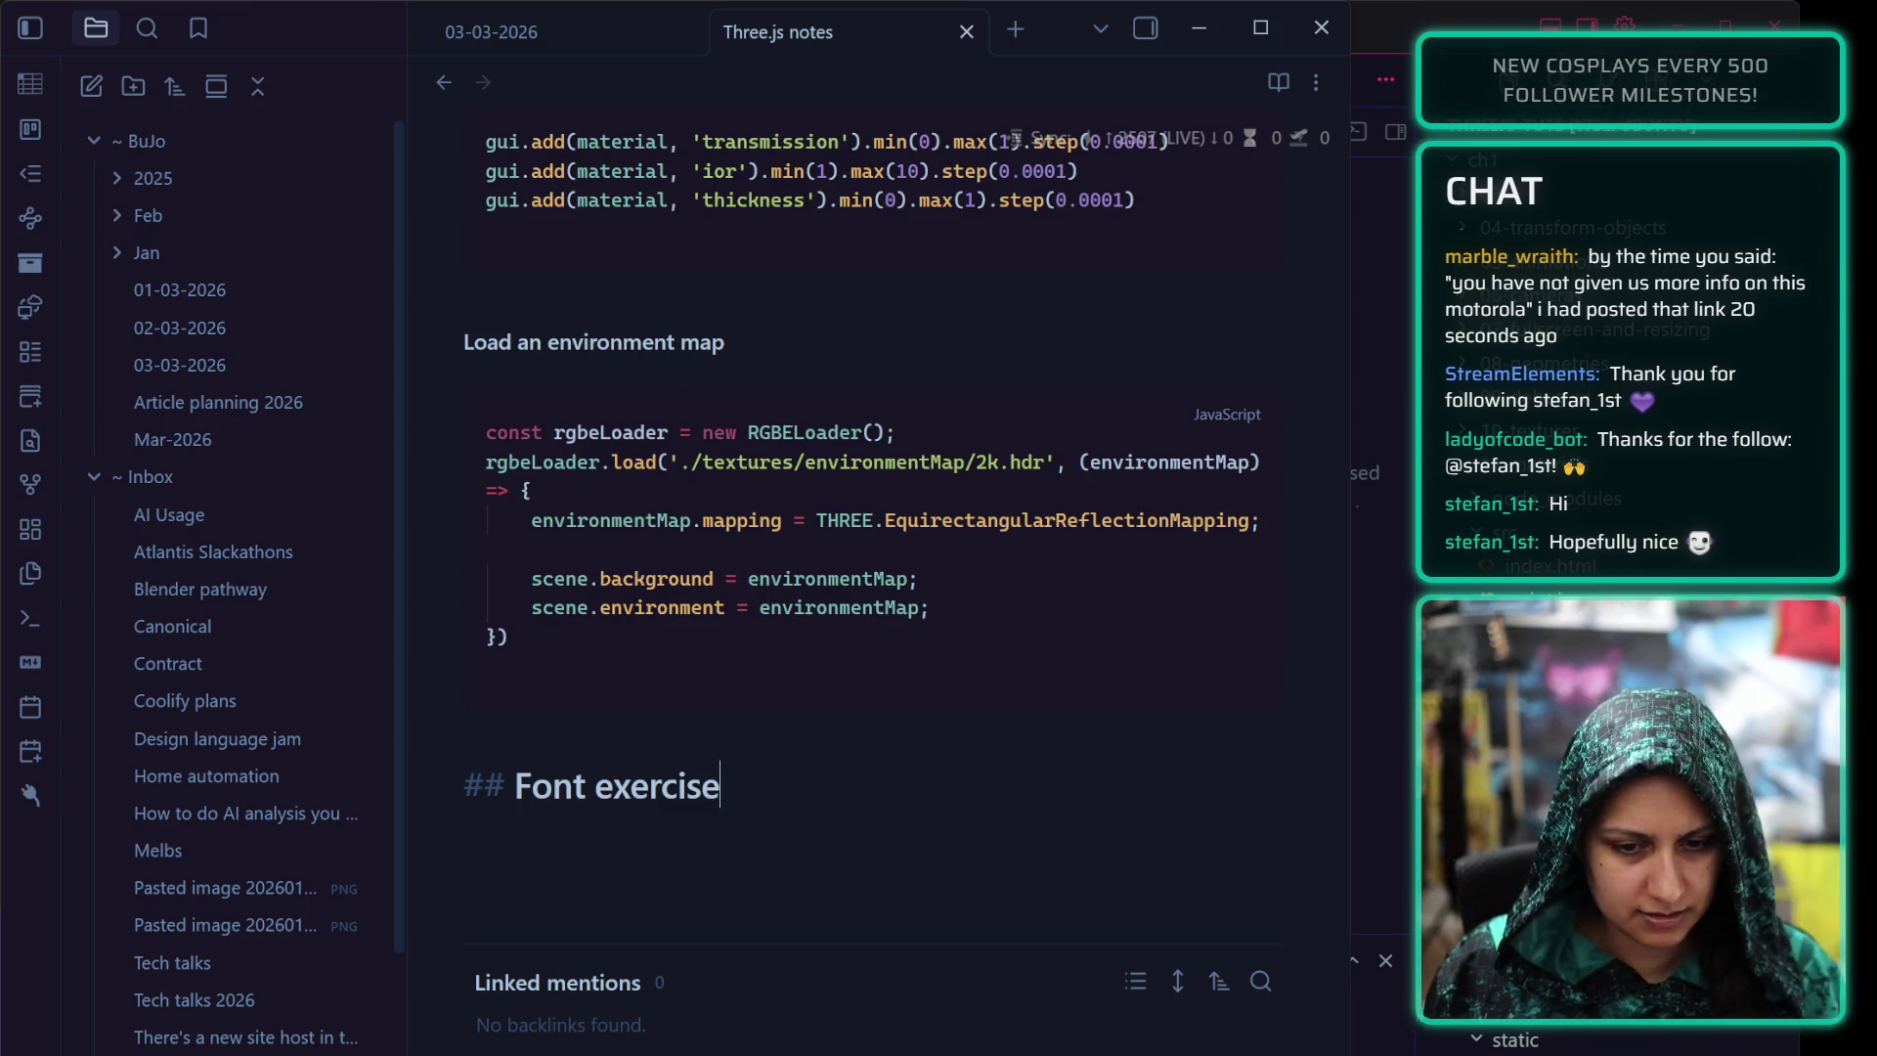
# Finish the '## Font exercise' heading and start a new line beneath it
pyautogui.press('Return')
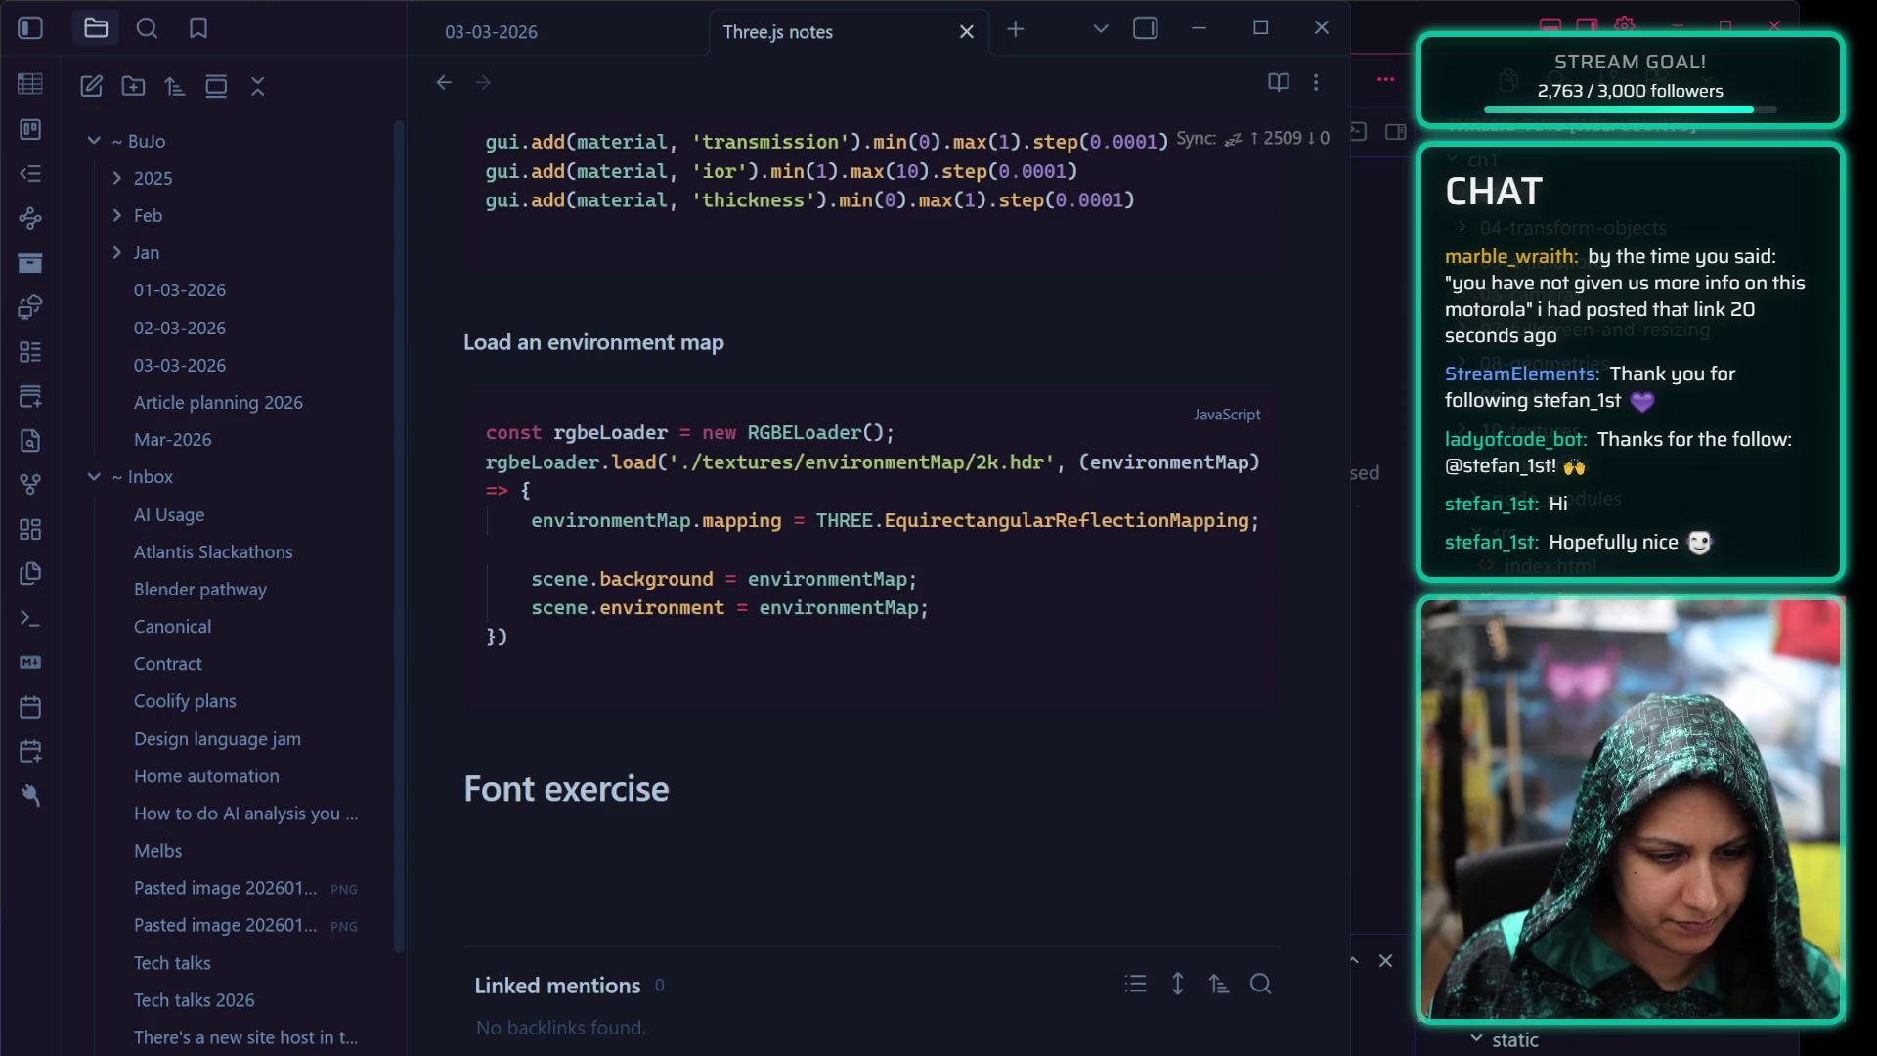
pyautogui.click(777, 797)
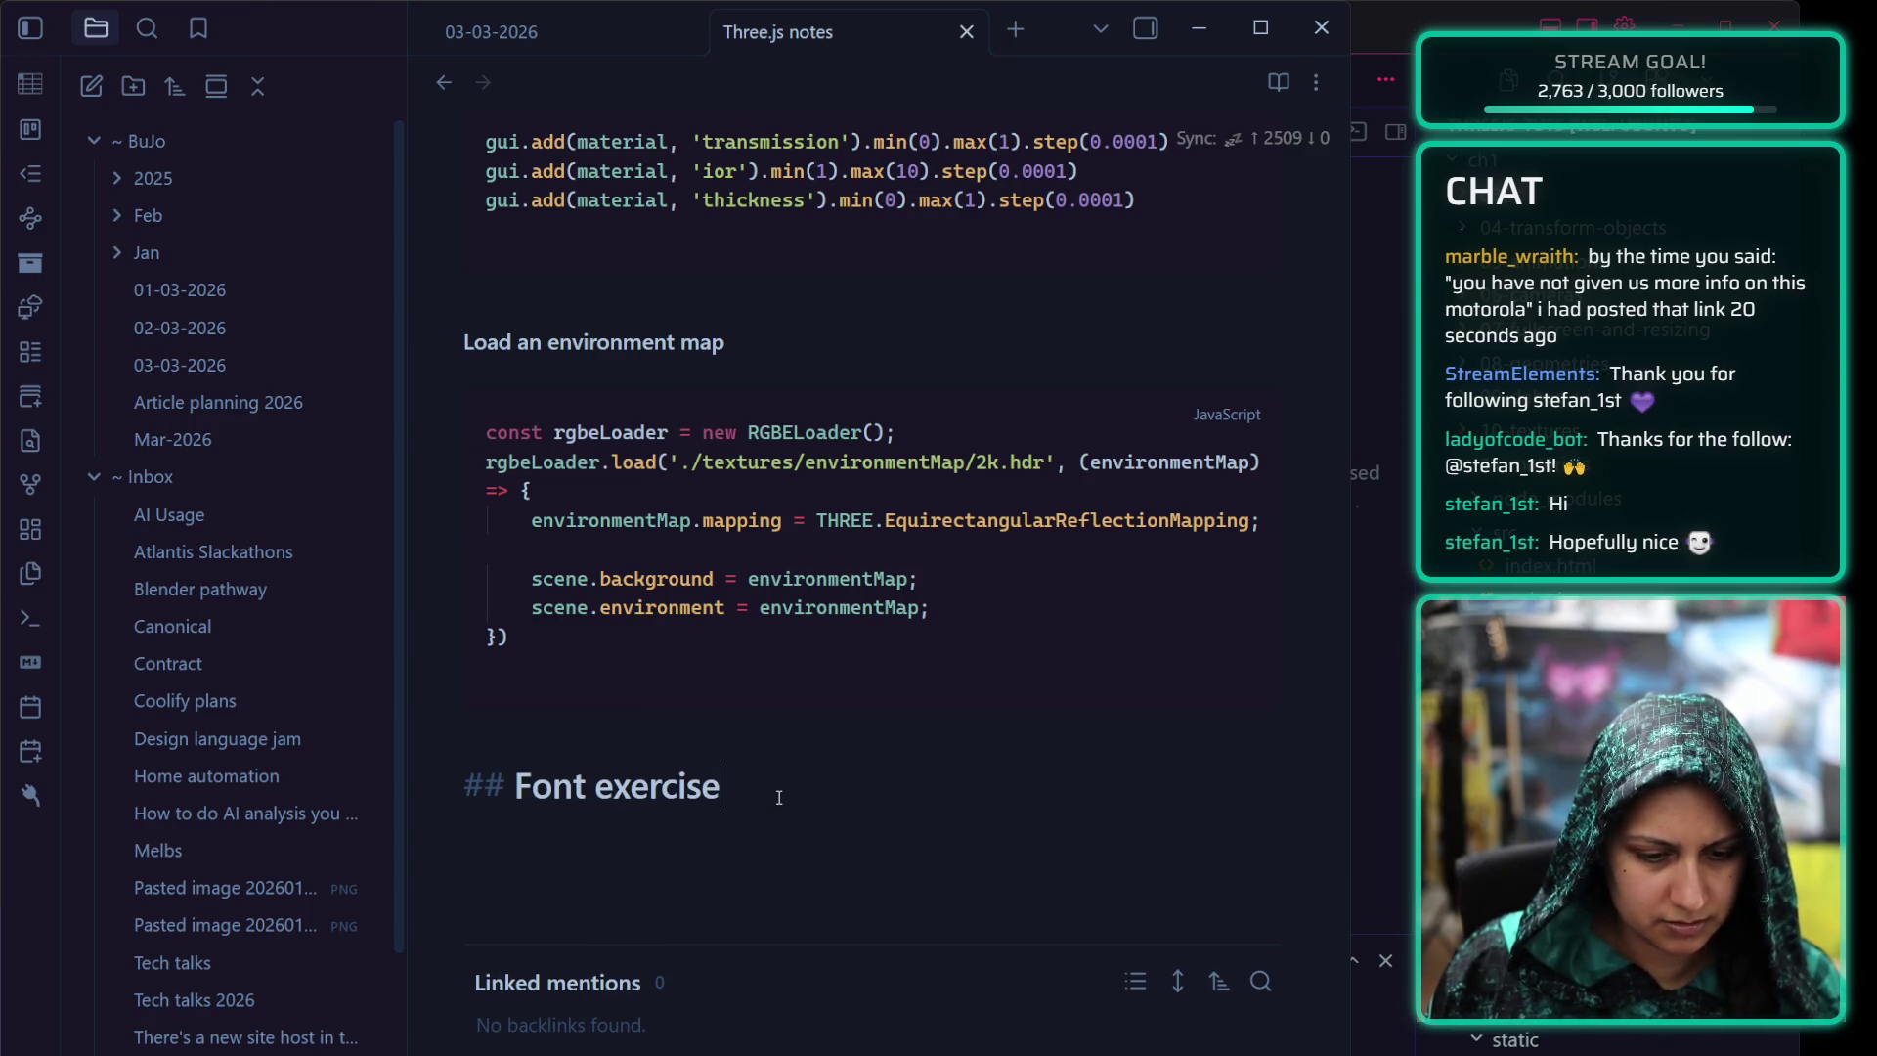
pyautogui.press('Return')
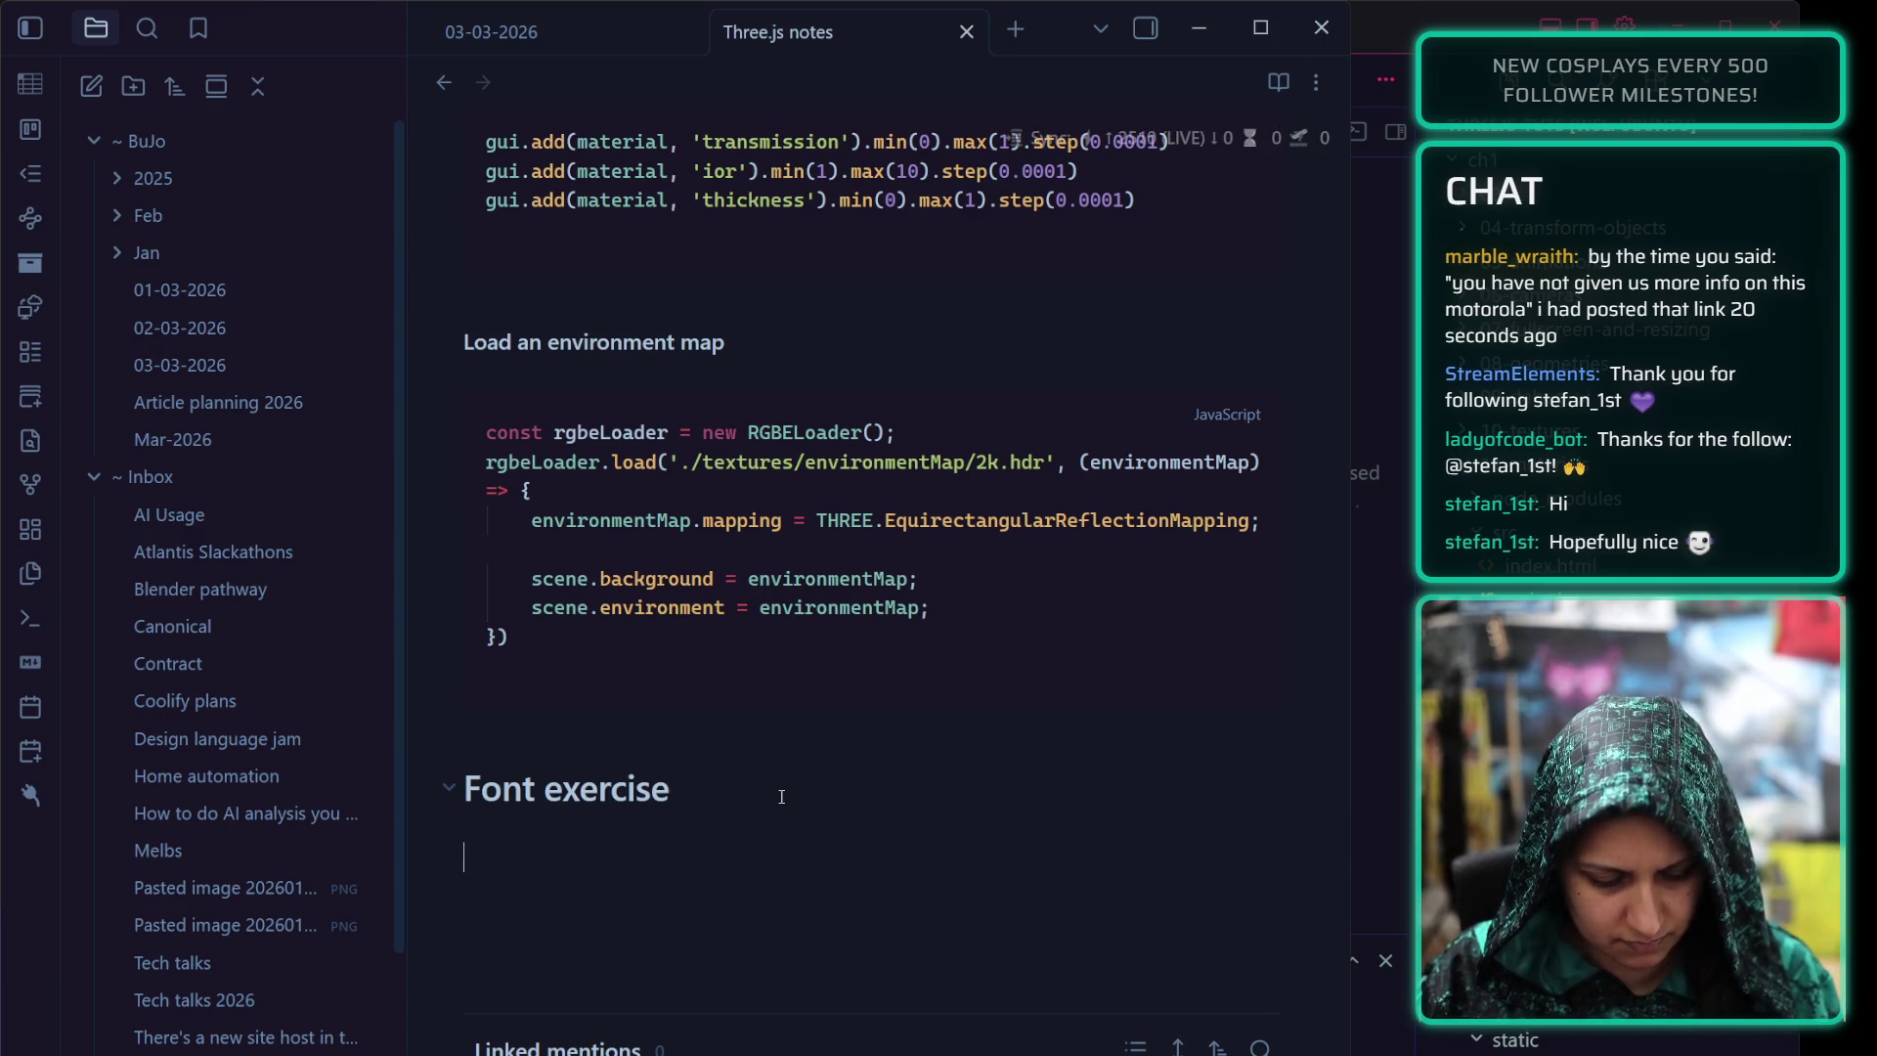
pyautogui.write('FontLoader is ')
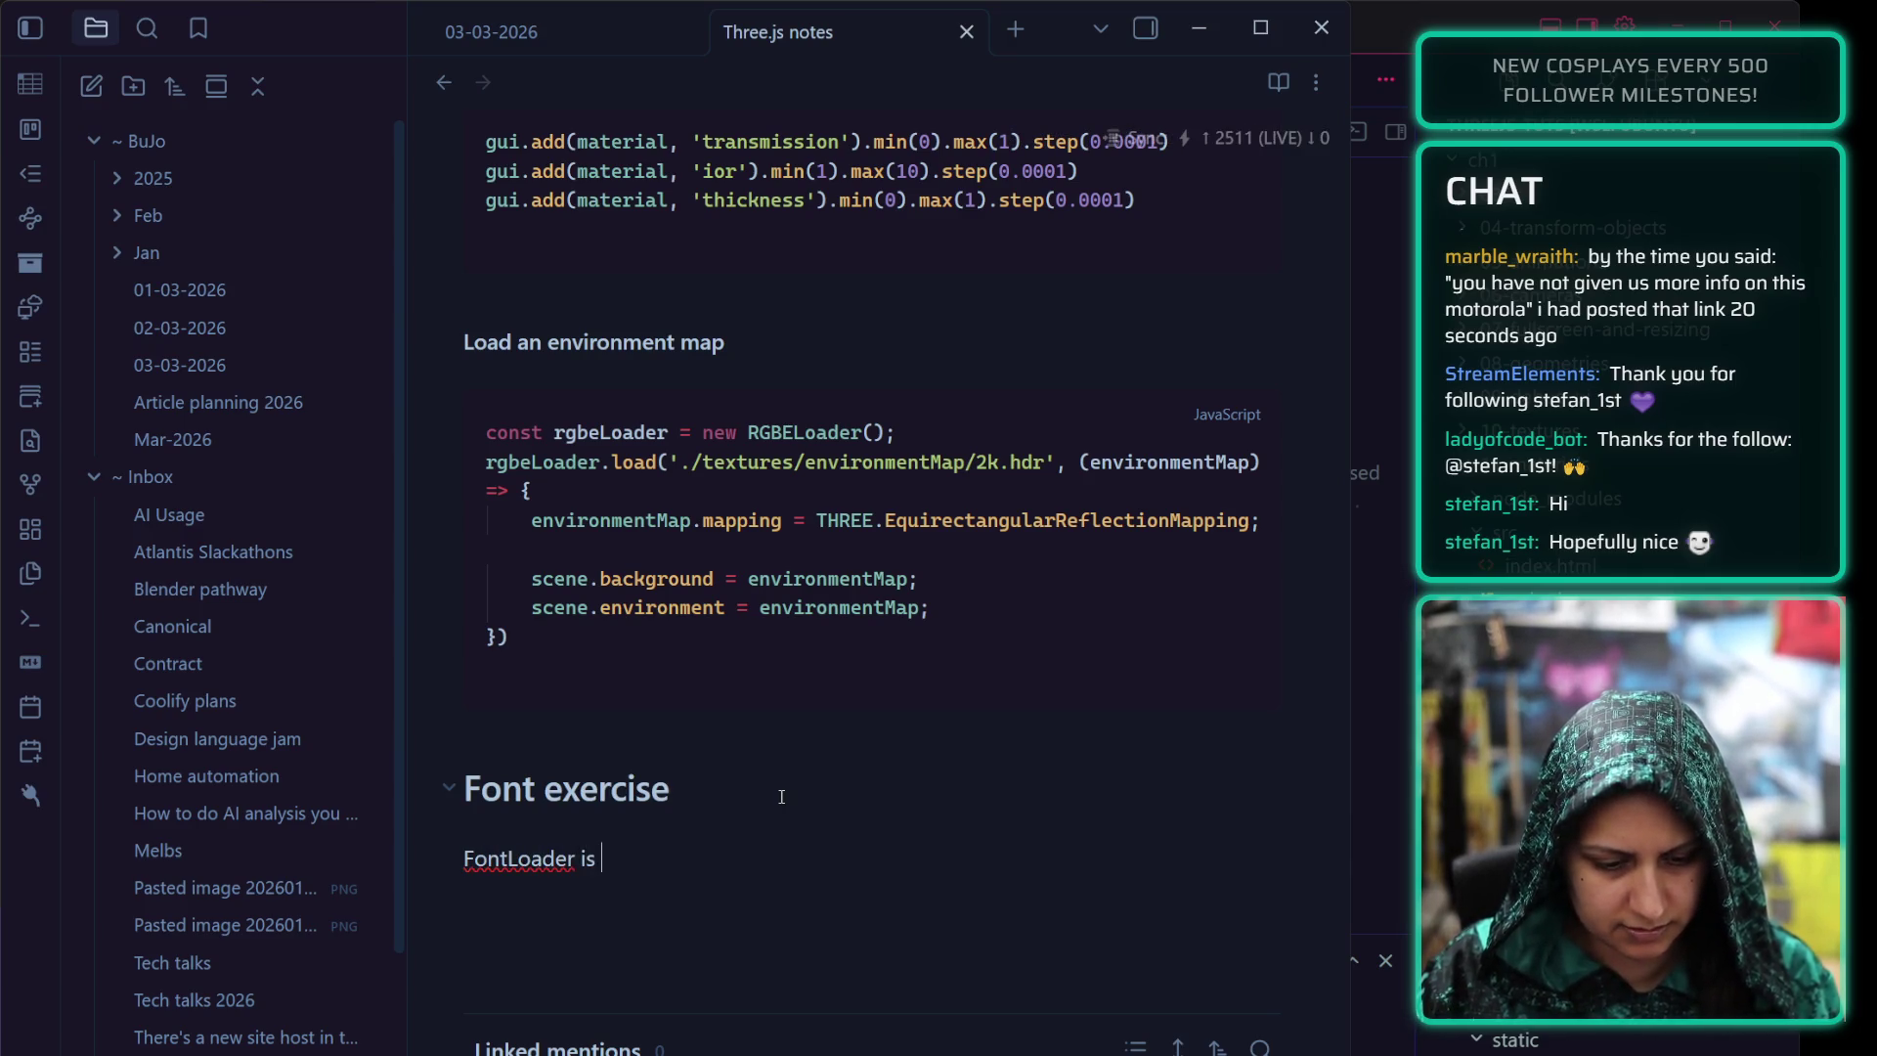
pyautogui.write('similar to a te')
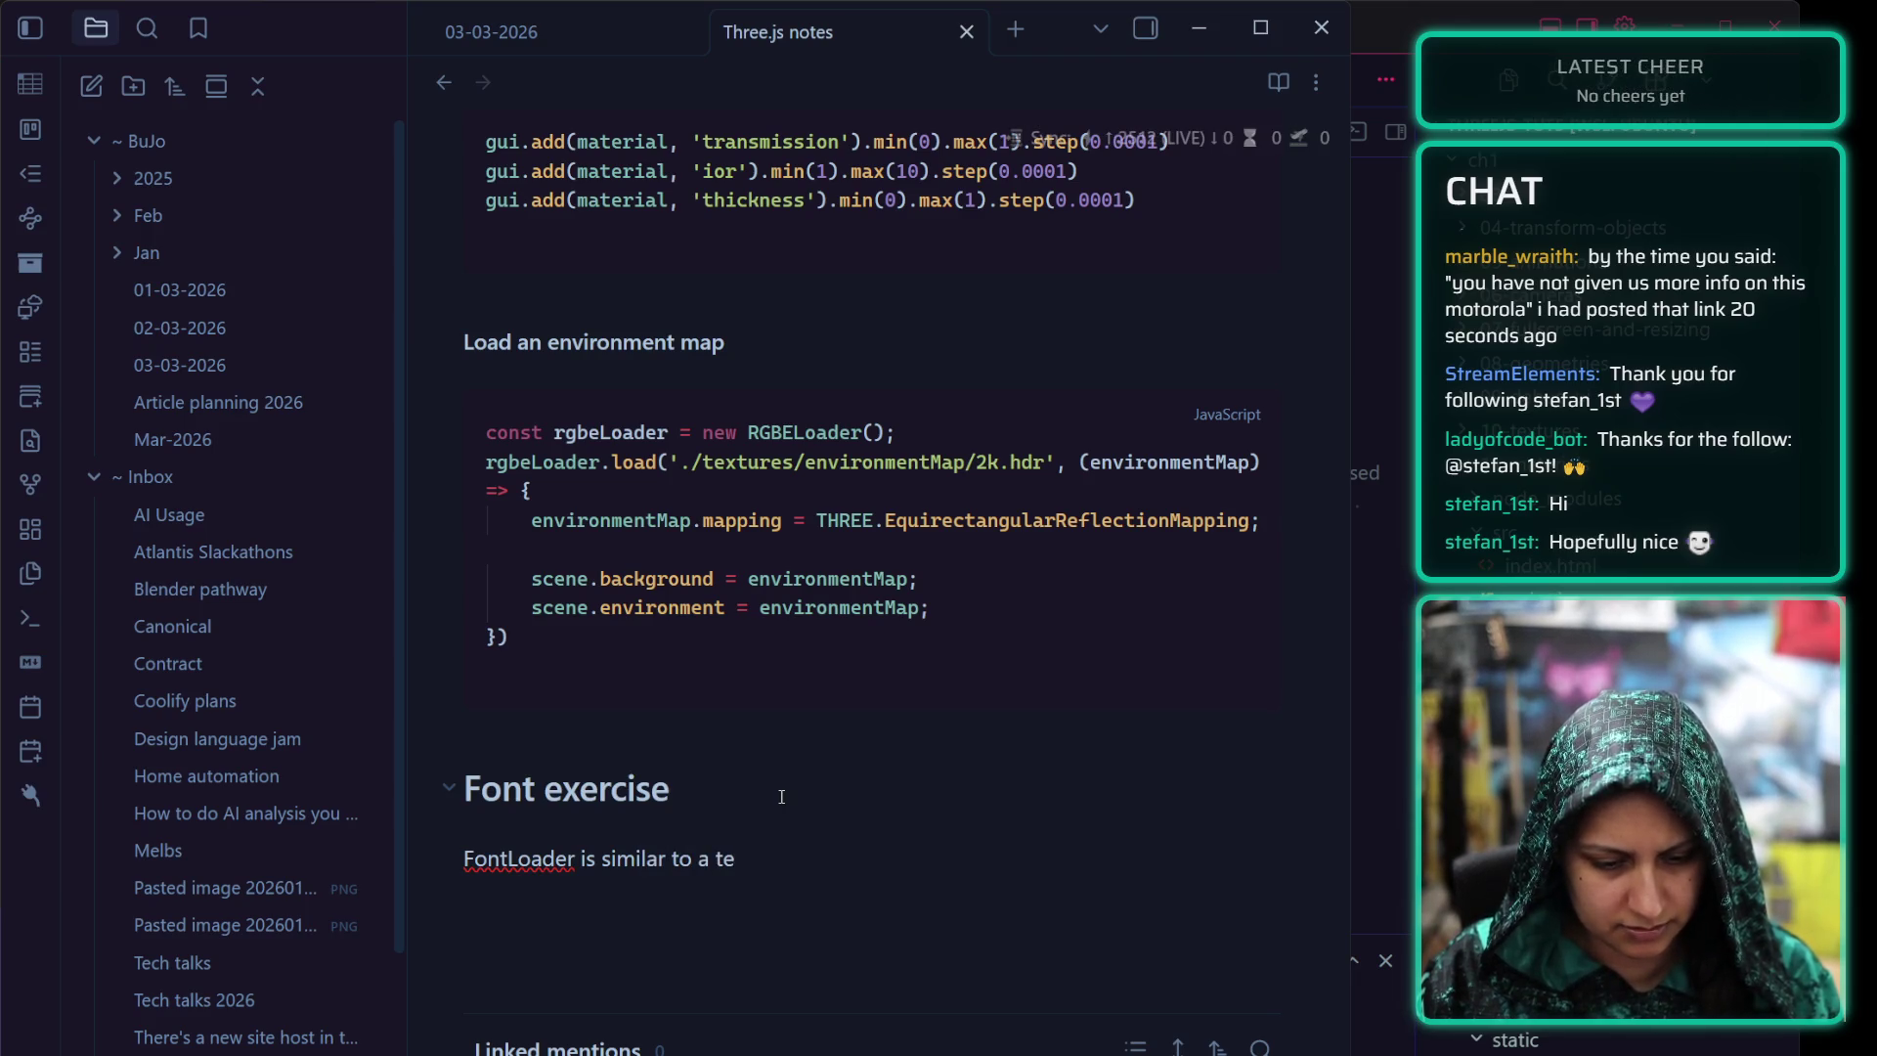
# Correct the FontLoader sentence and add a code block with the pasted FontLoader TextGeometry code
pyautogui.press('BackSpace')
pyautogui.press('BackSpace')
pyautogui.write('TextureLoad')
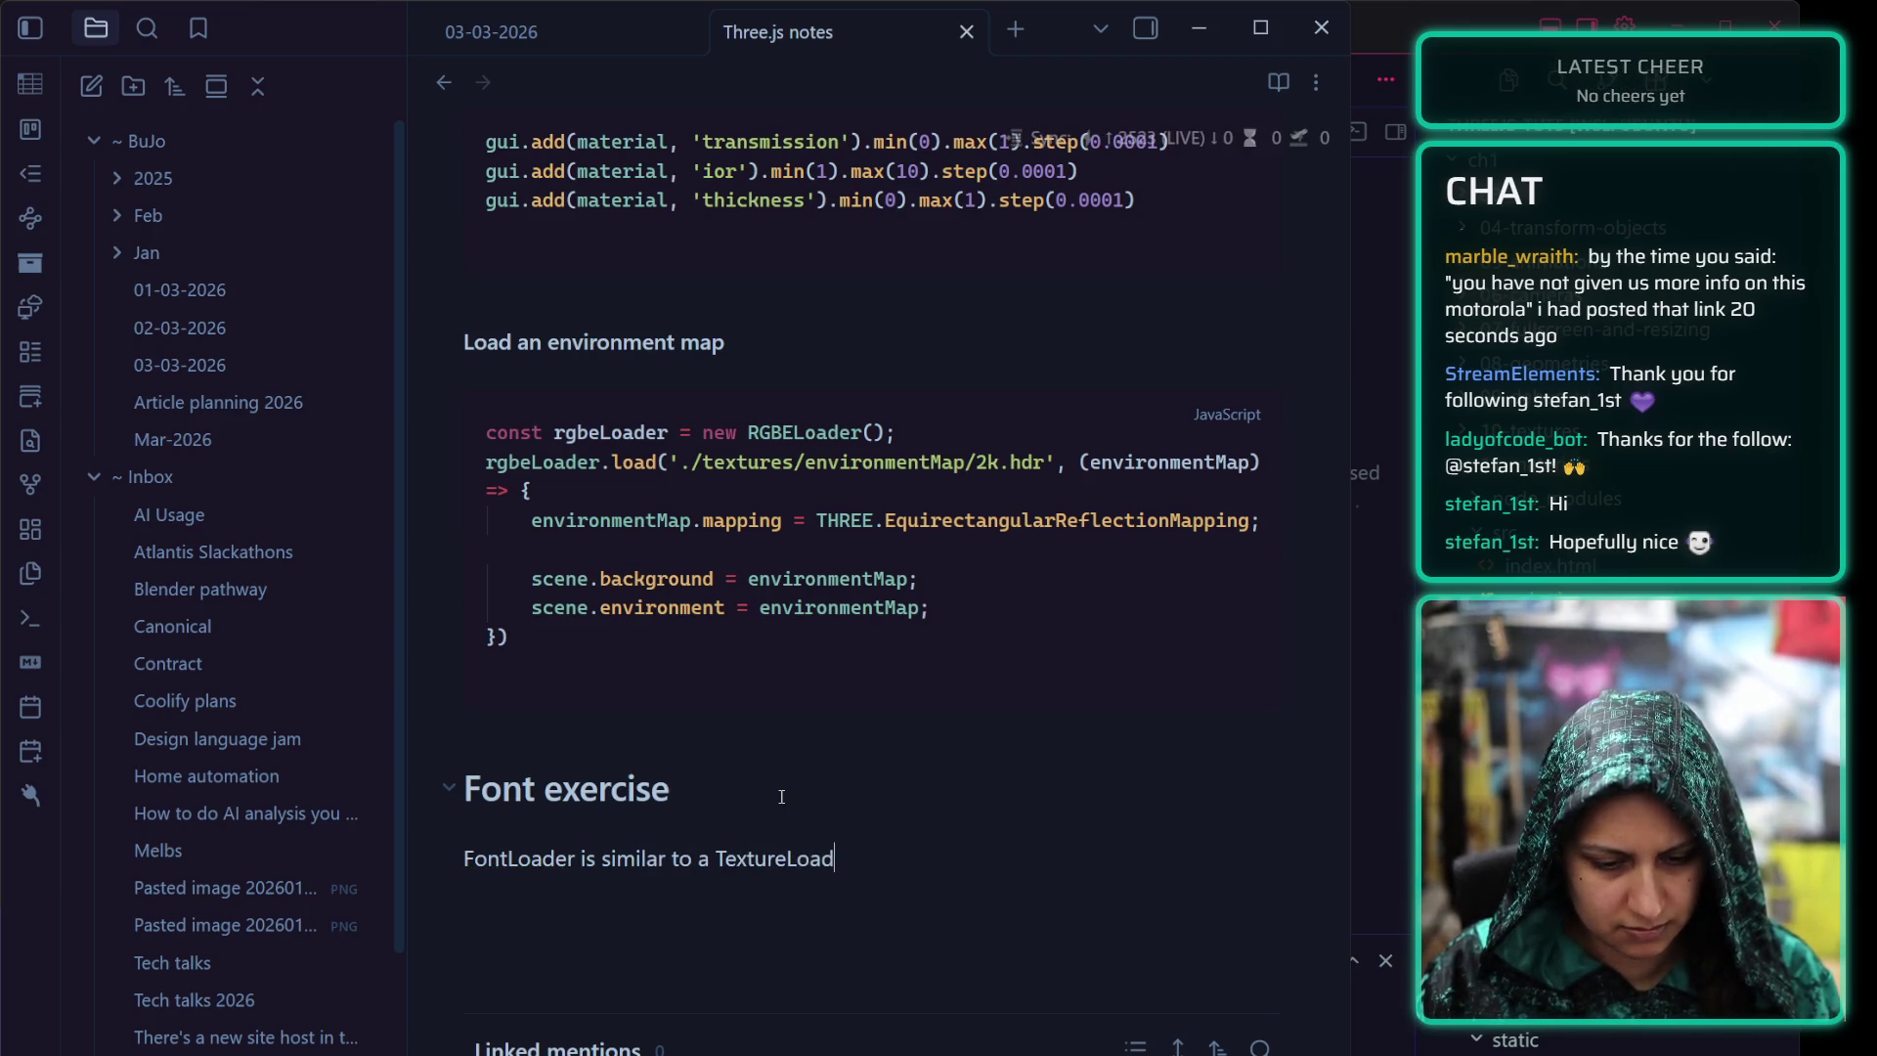
pyautogui.write('er')
pyautogui.press('Return')
pyautogui.write('```js')
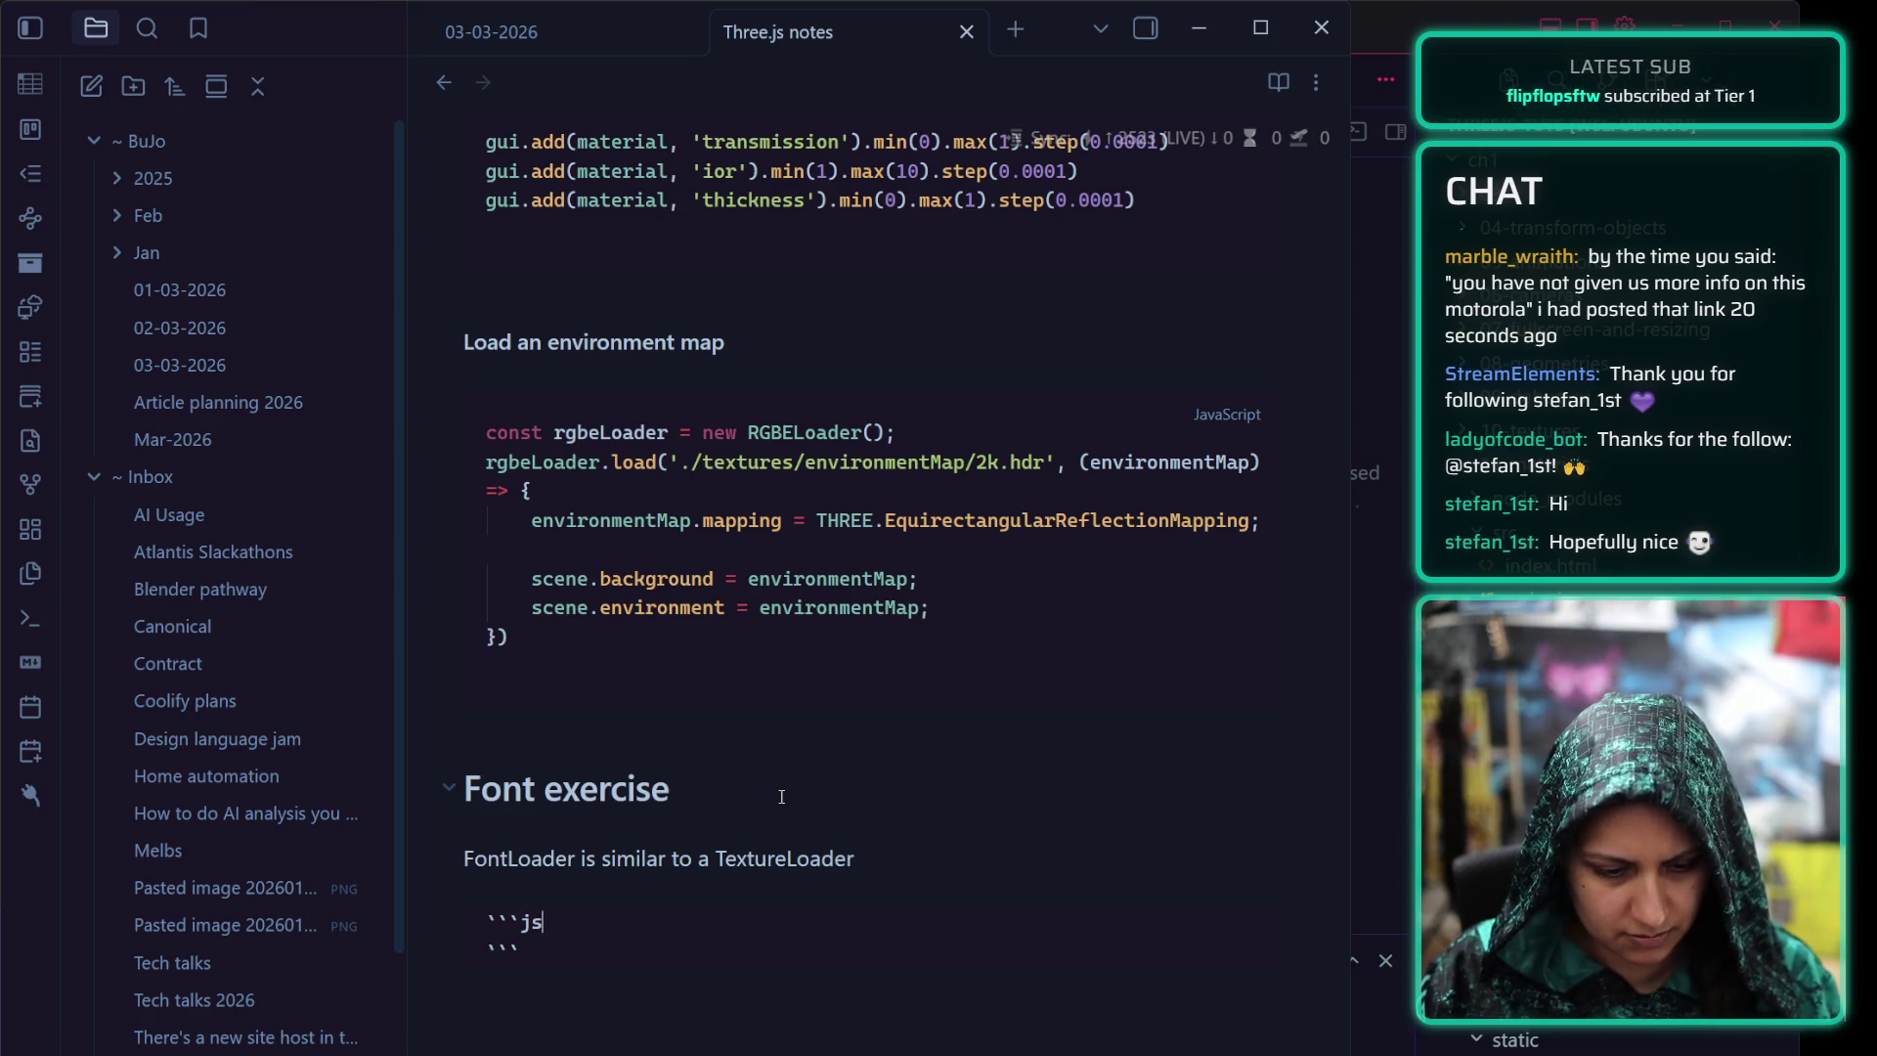
pyautogui.press('Return')
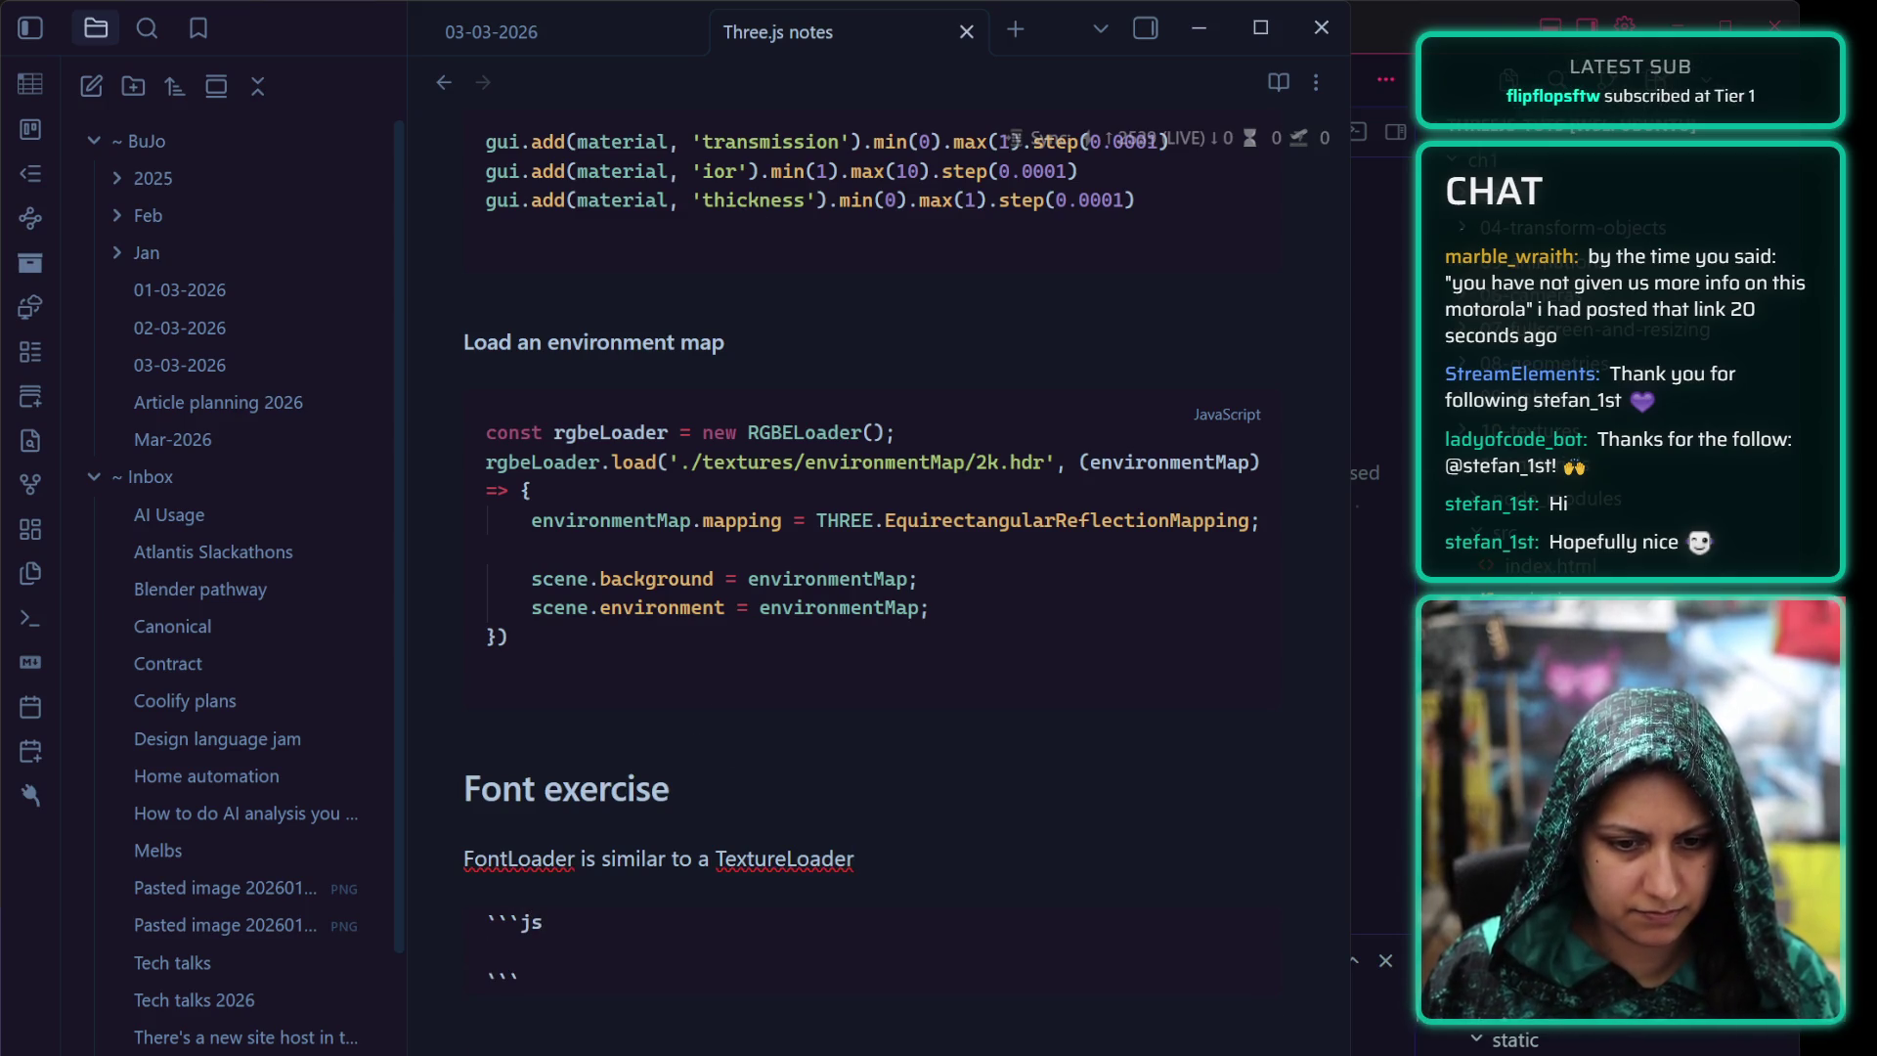
pyautogui.press('Down')
pyautogui.press('Down')
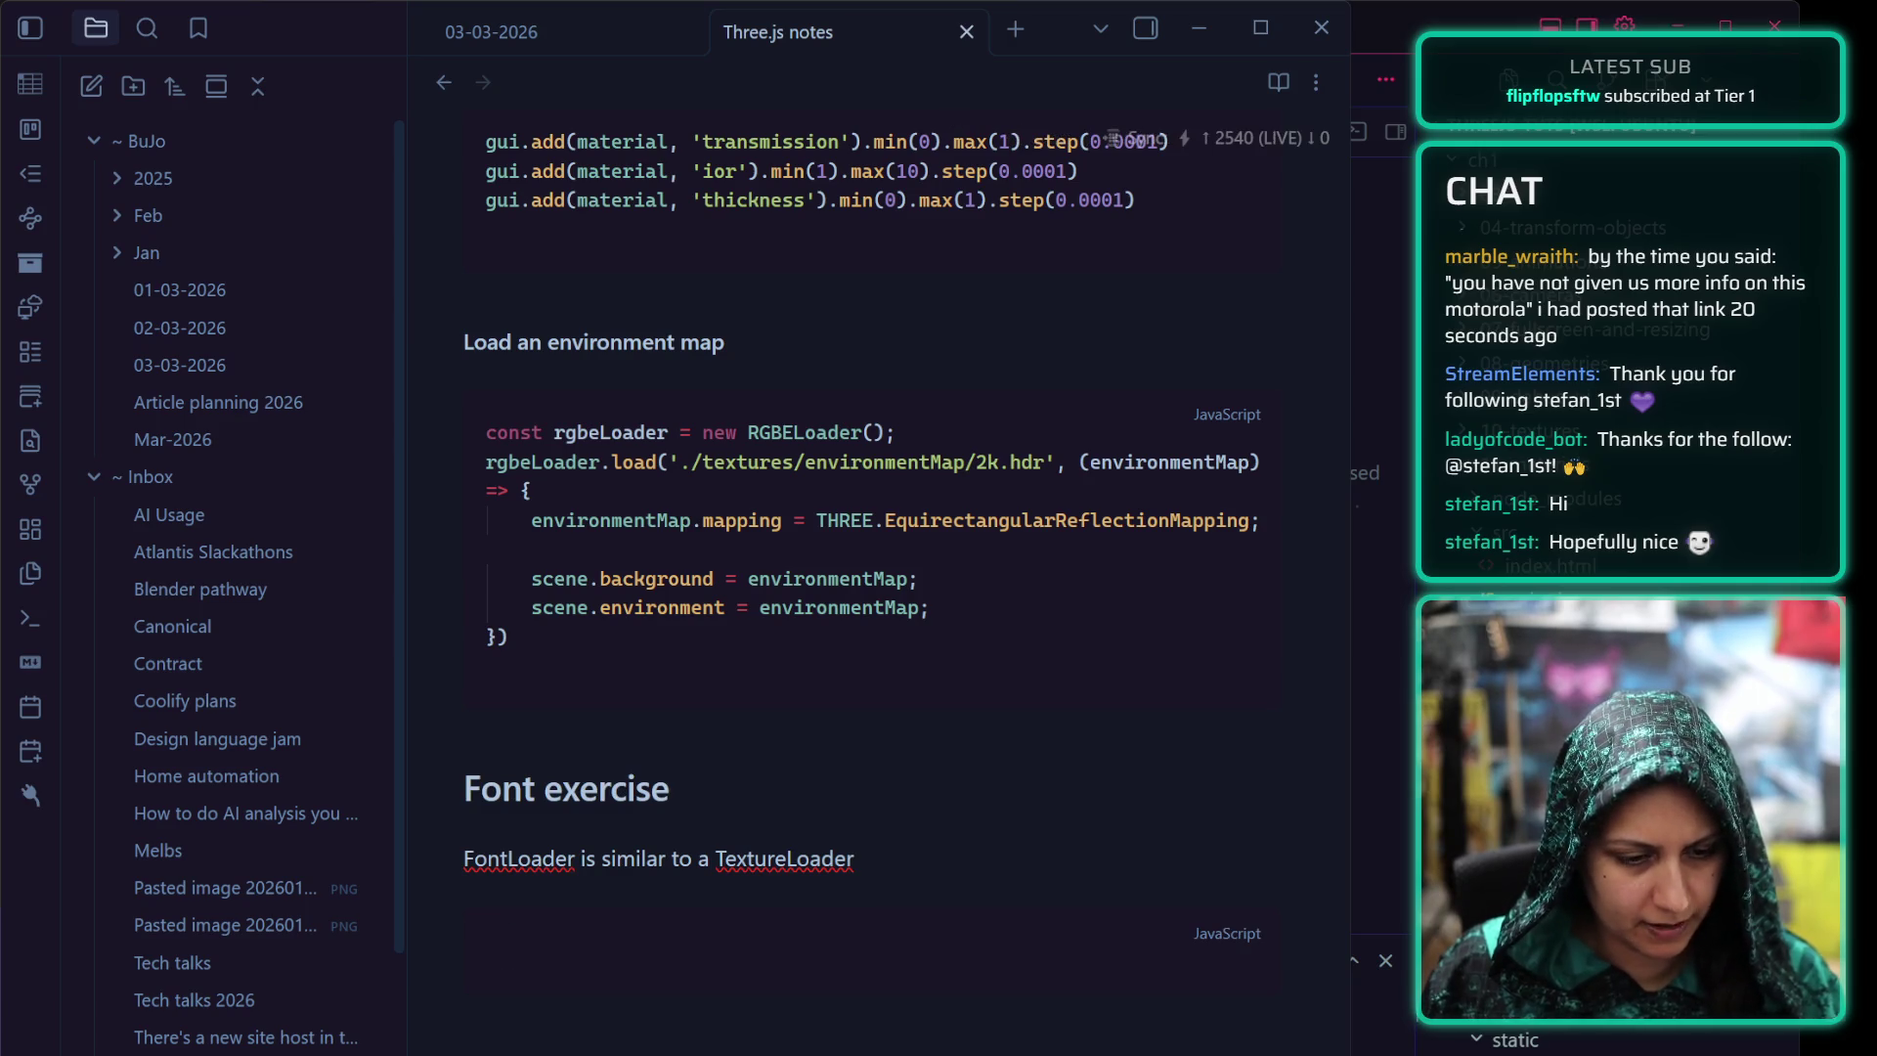
pyautogui.press('Up')
pyautogui.press('Up')
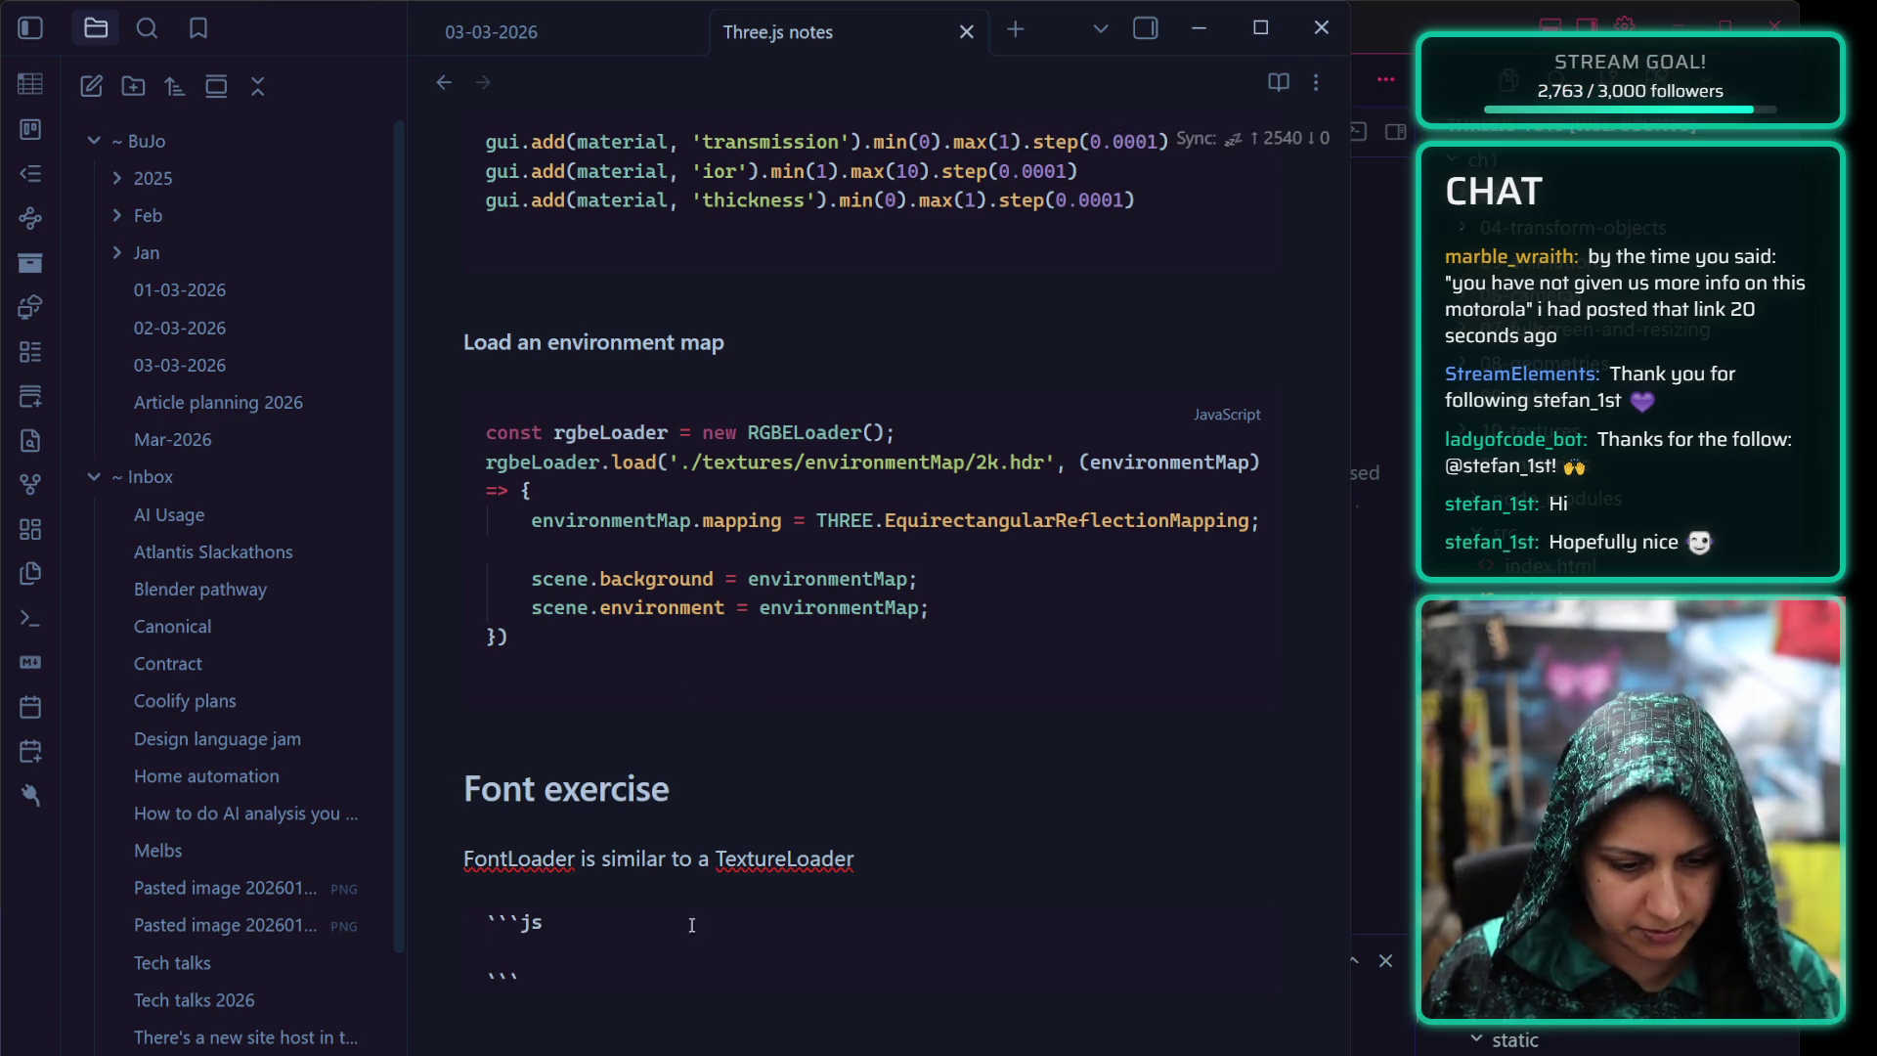
pyautogui.write("import { FontLoader } from 'three/examples/jsm/loaders/FontLoader';")
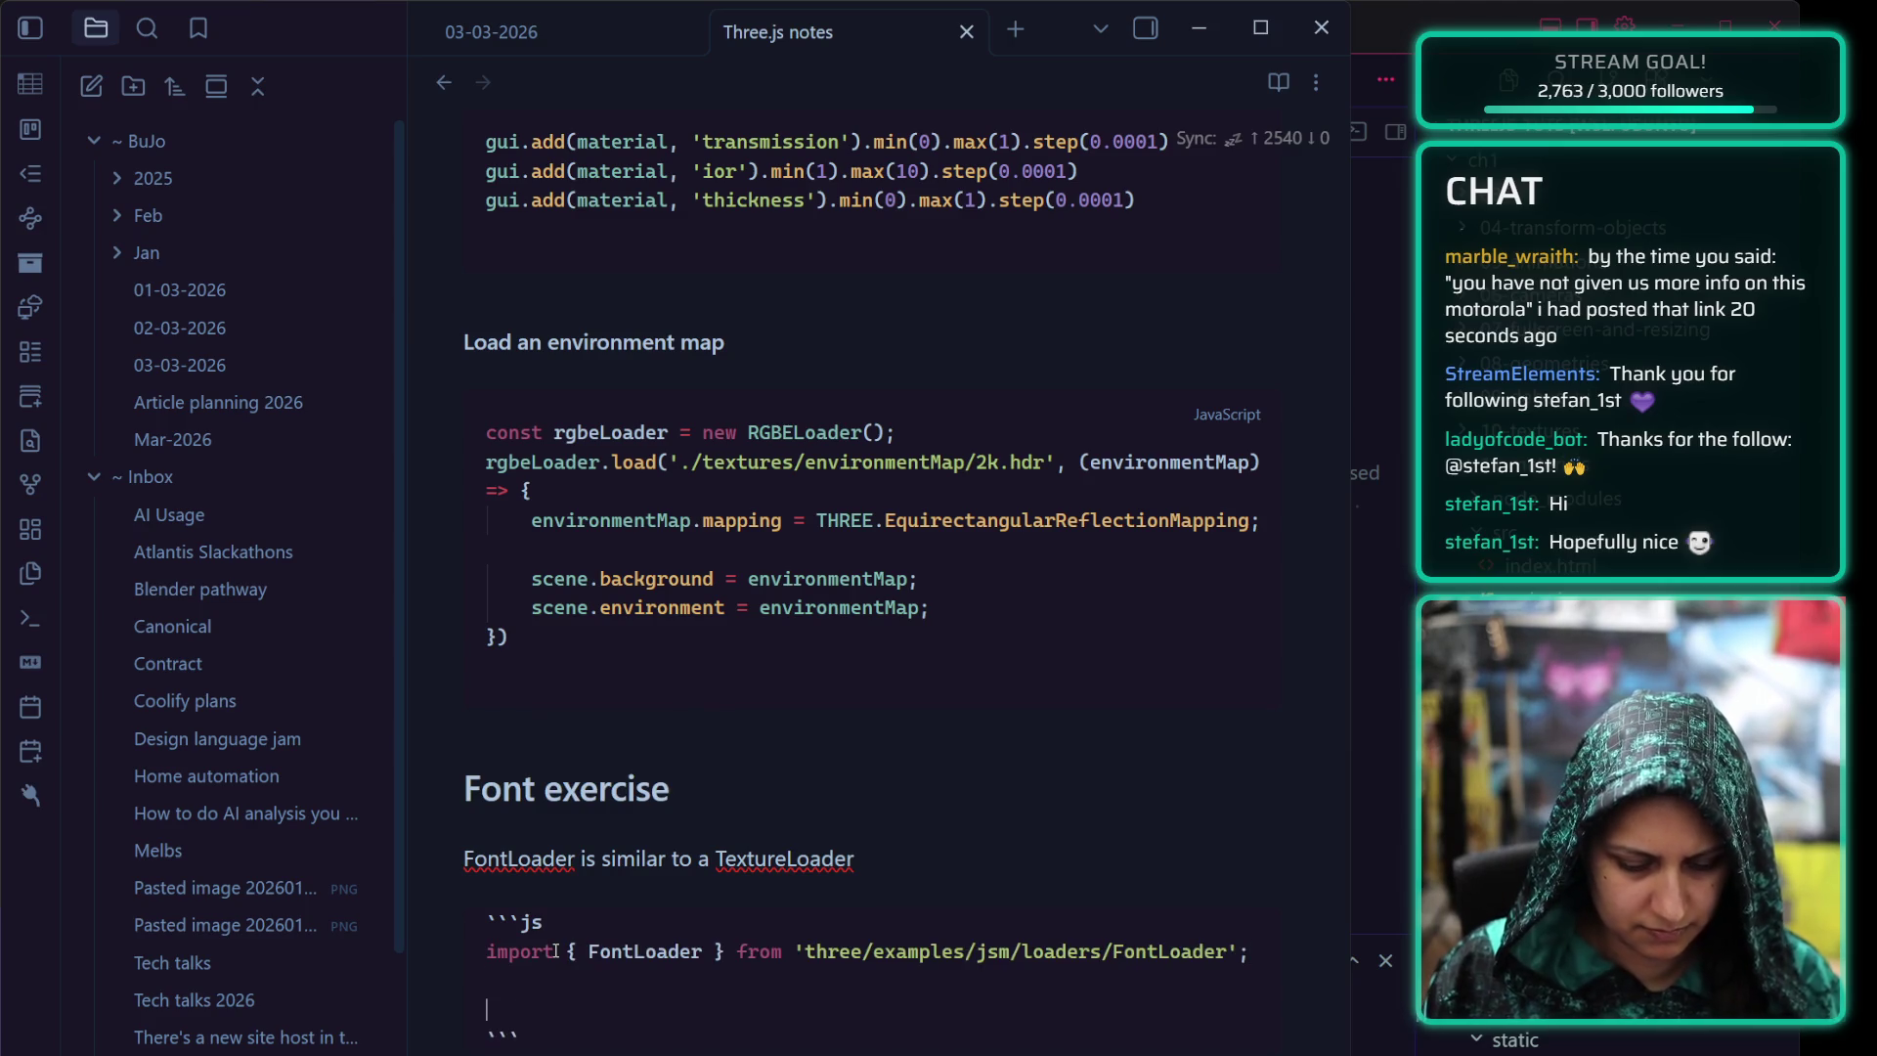
pyautogui.press('Down')
pyautogui.press('Down')
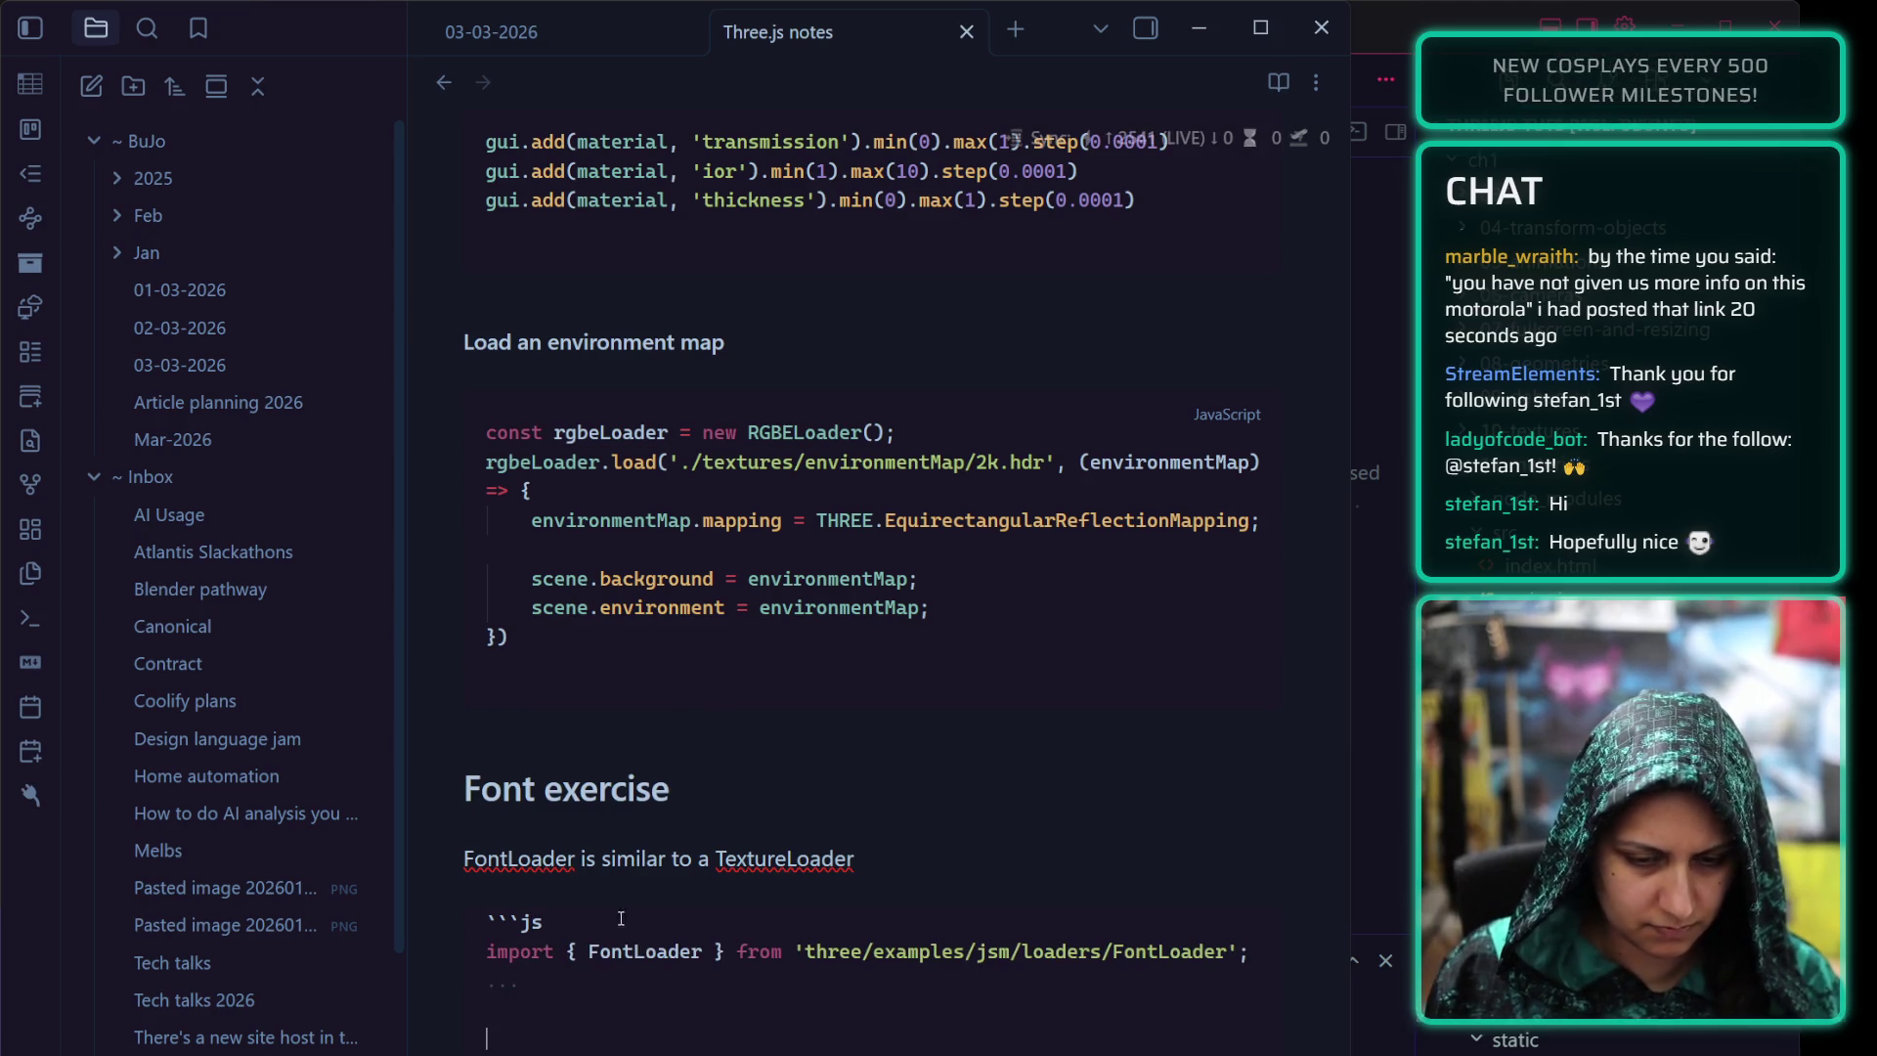
pyautogui.press('Down')
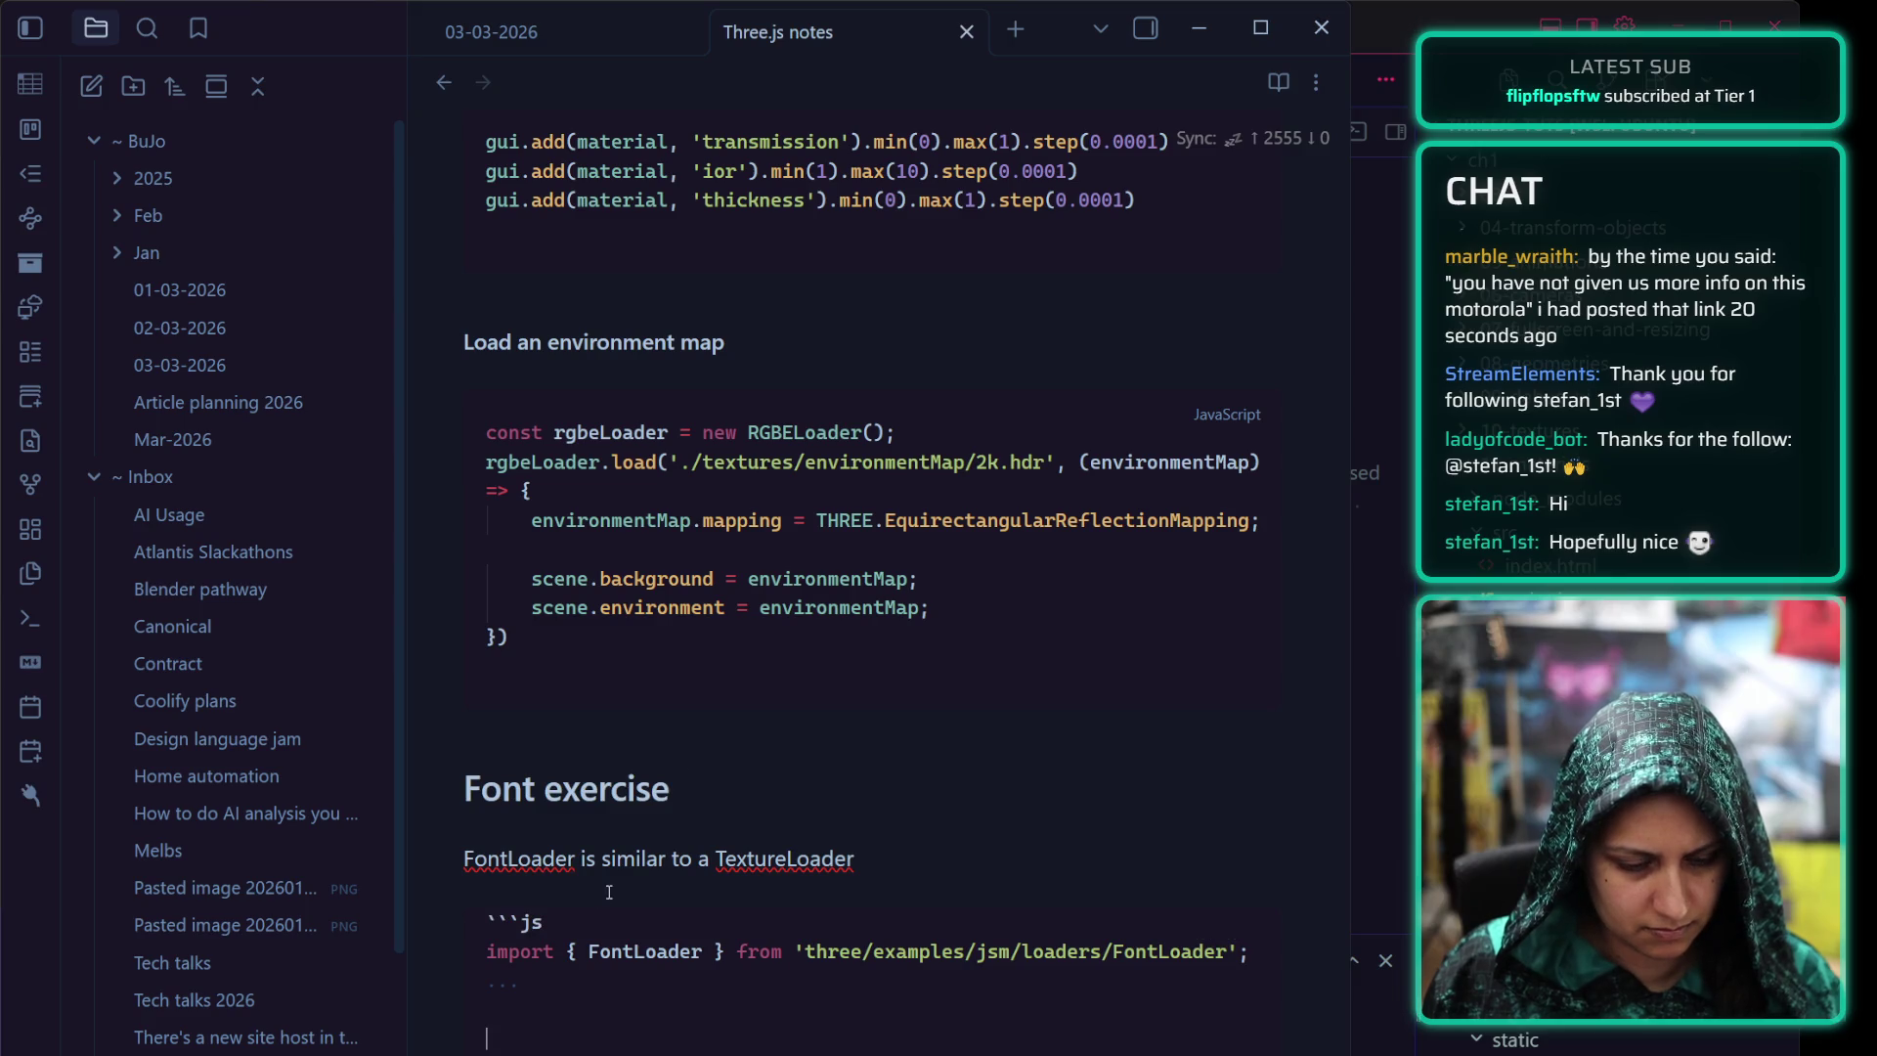
pyautogui.scroll(-4, 719, 681)
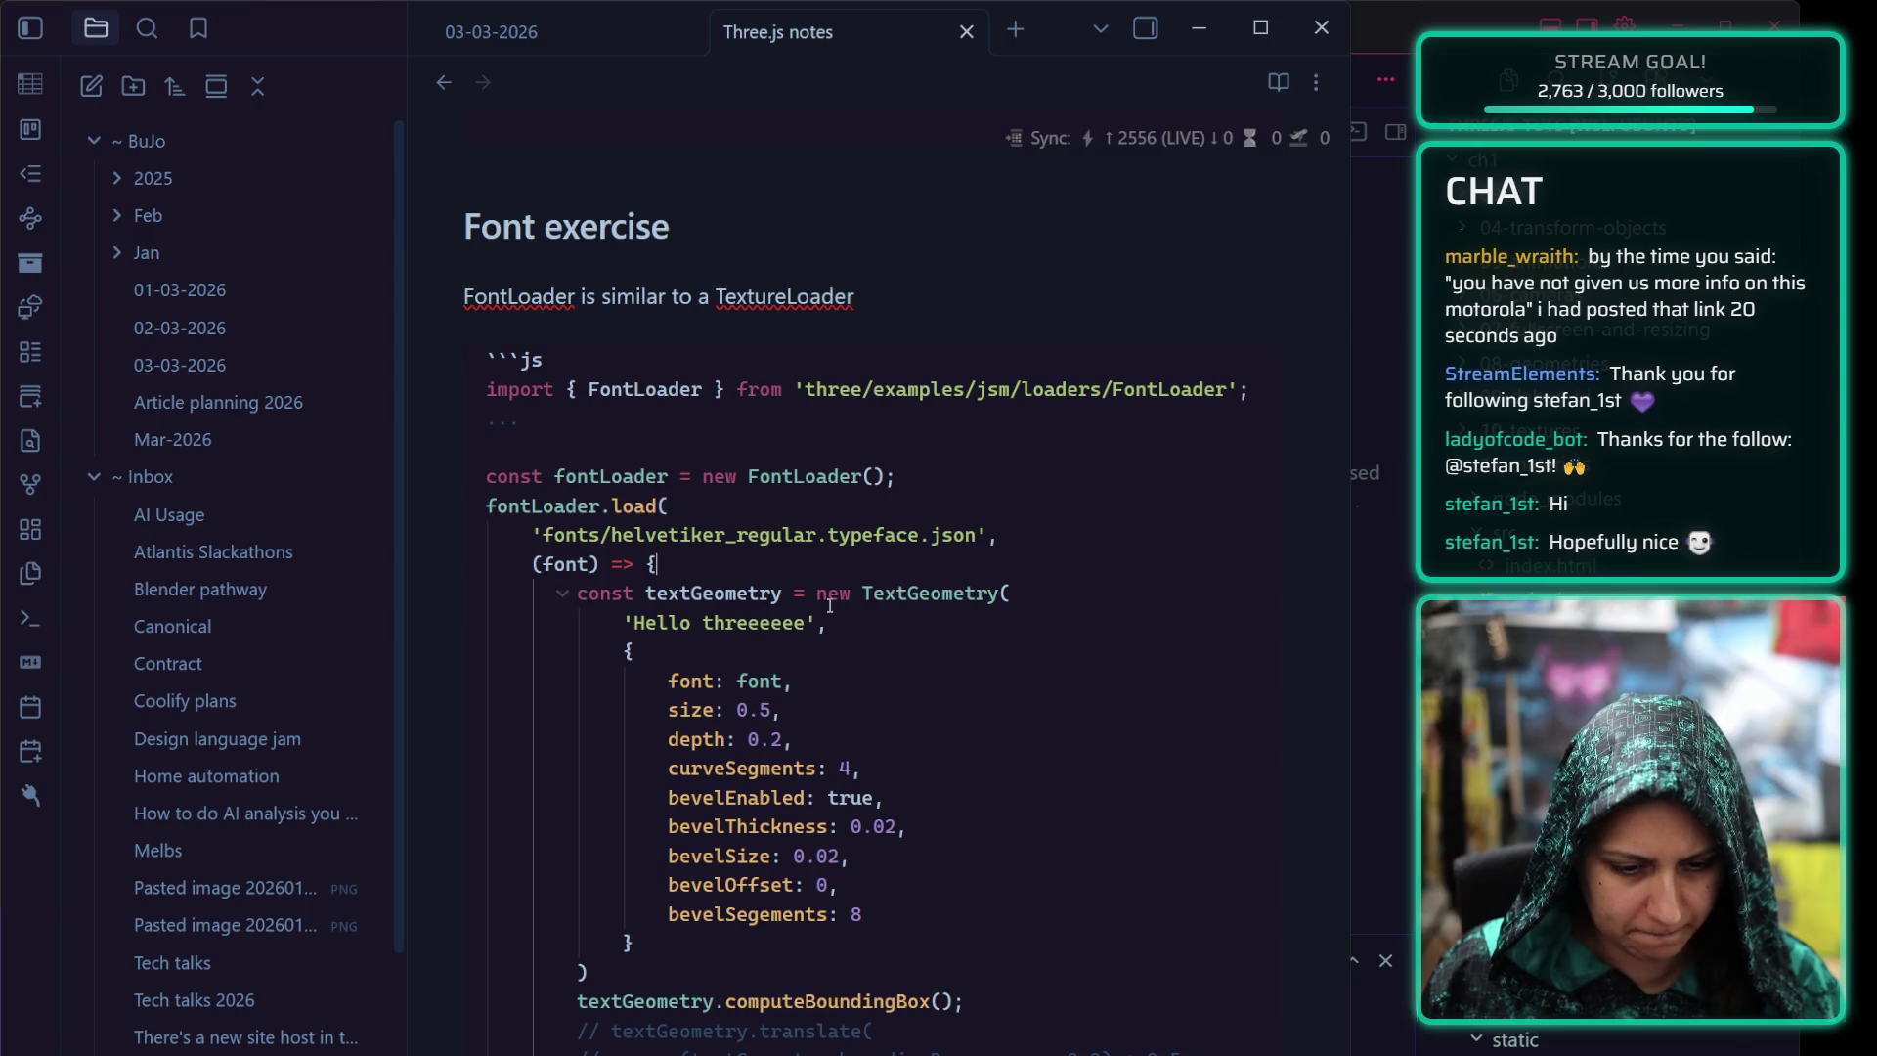
pyautogui.scroll(-3, 748, 568)
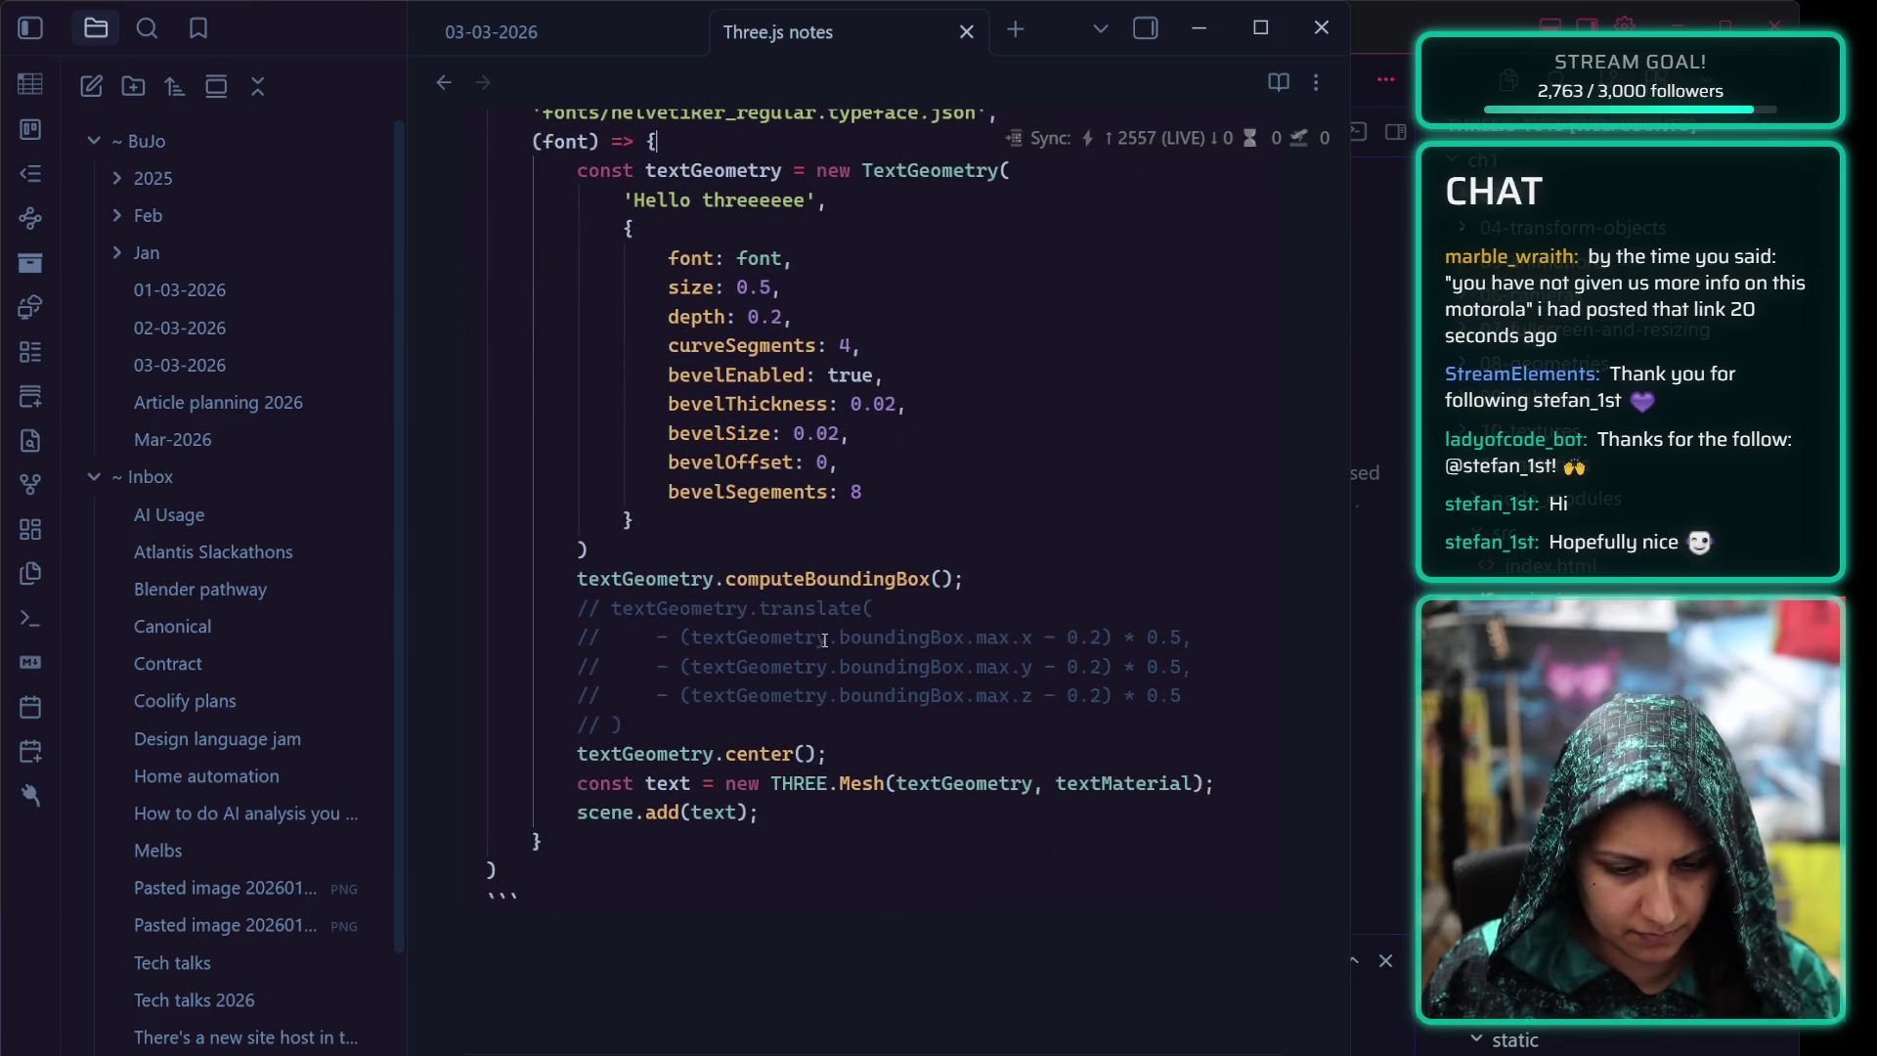
pyautogui.click(779, 718)
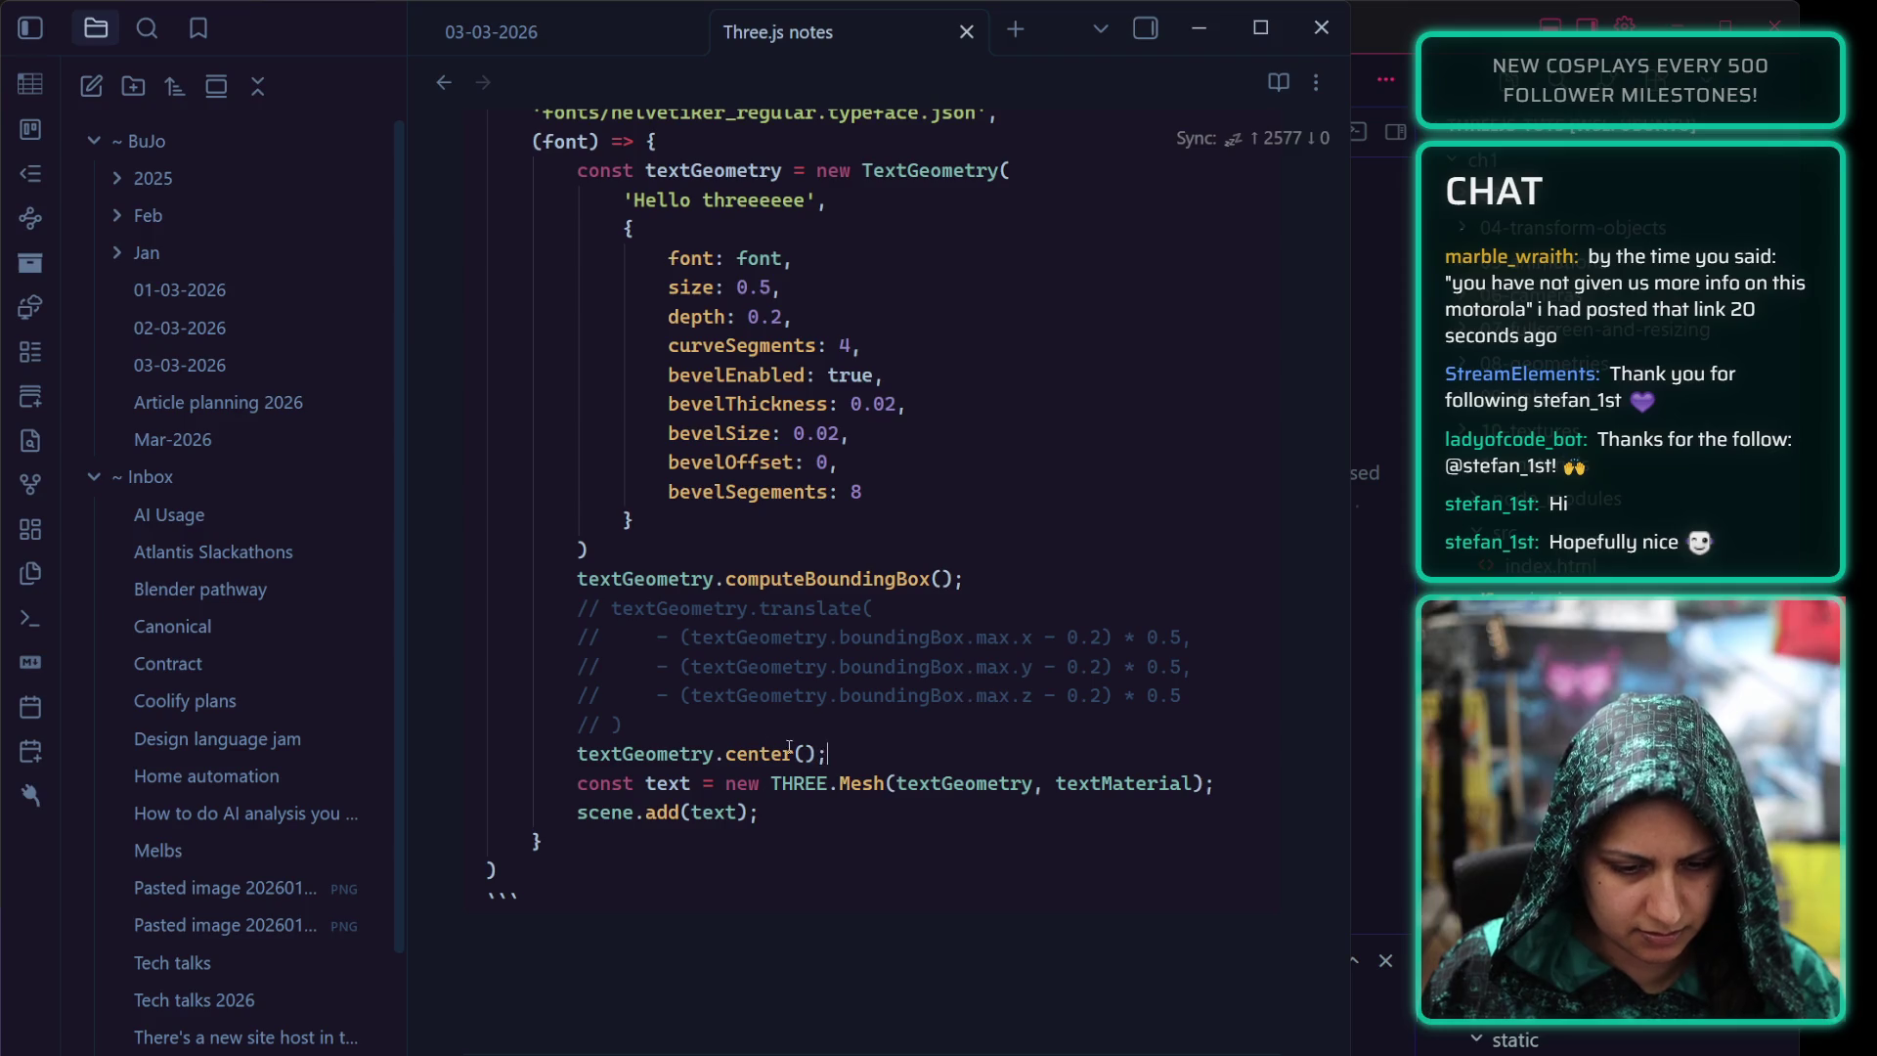
# Add comments '// does the same as above' after center() and '// bounding box is -0.2' under computeBoundingBox()
pyautogui.press('Return')
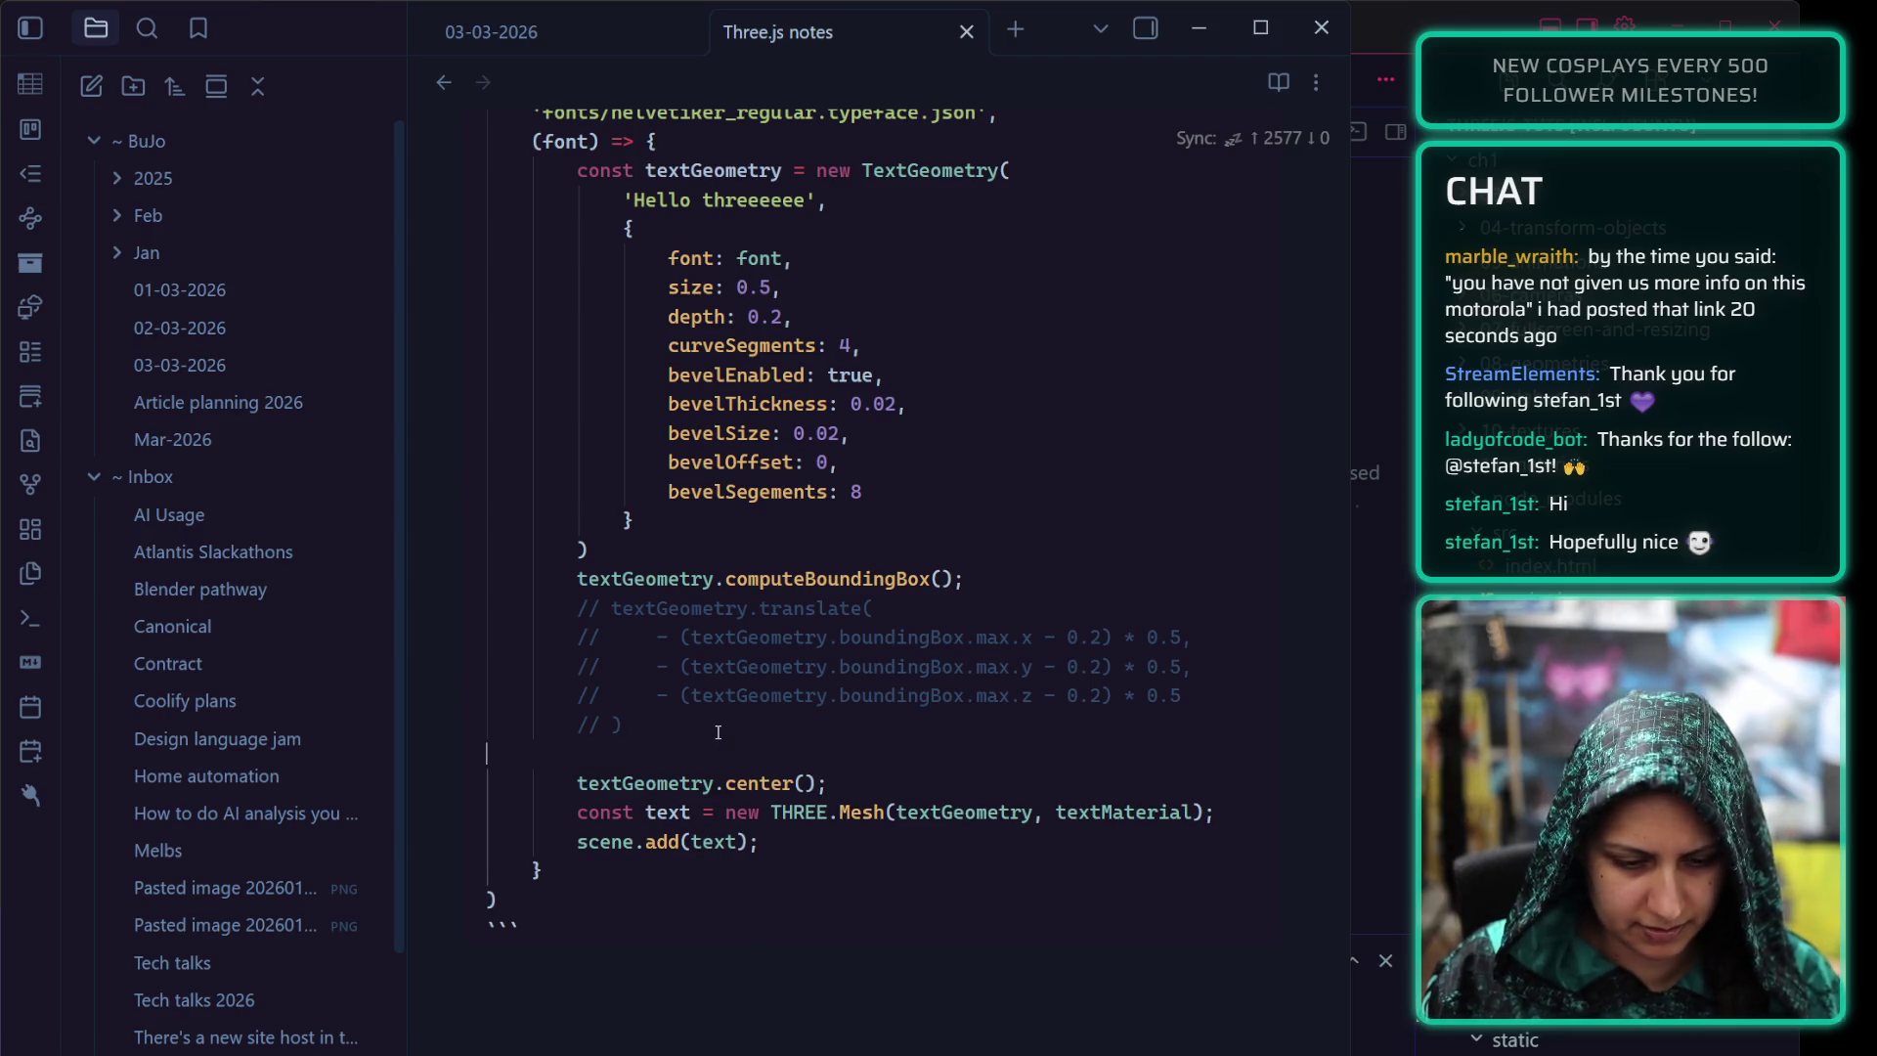
pyautogui.press('BackSpace')
pyautogui.click(855, 752)
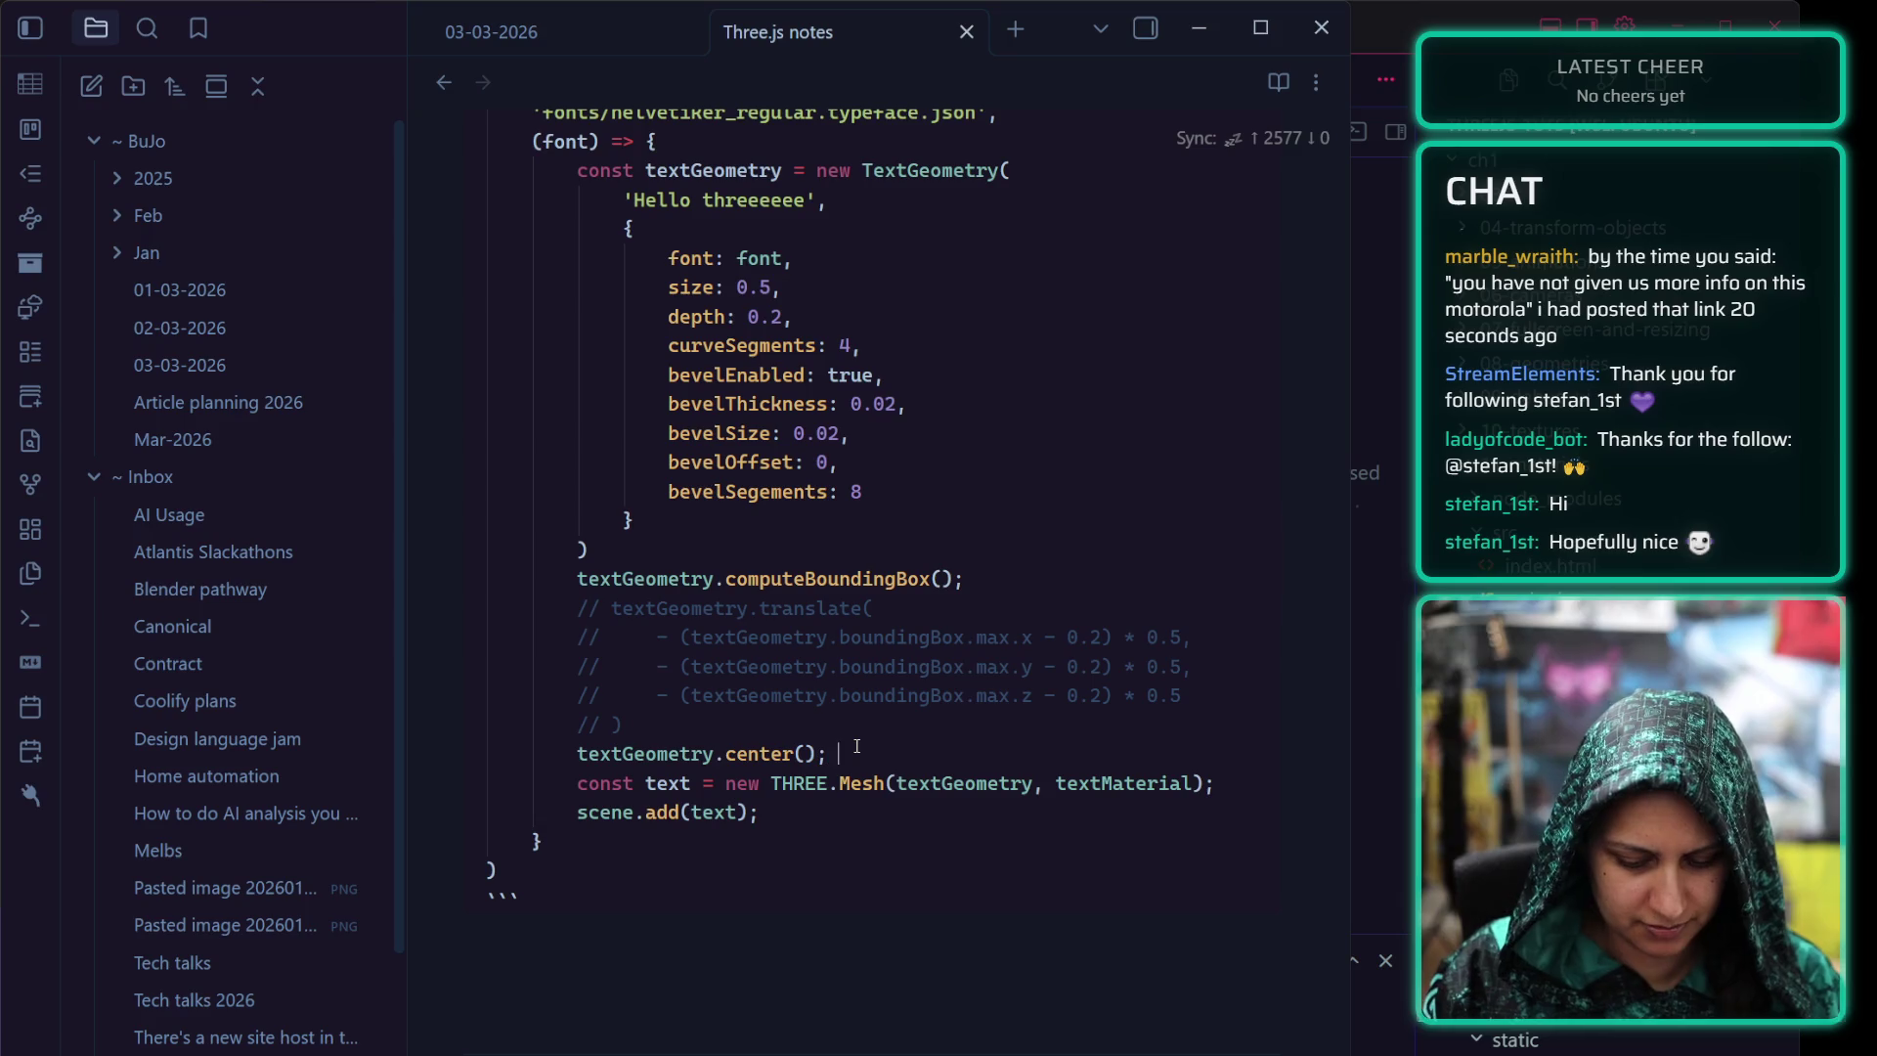
pyautogui.write('// does the sam')
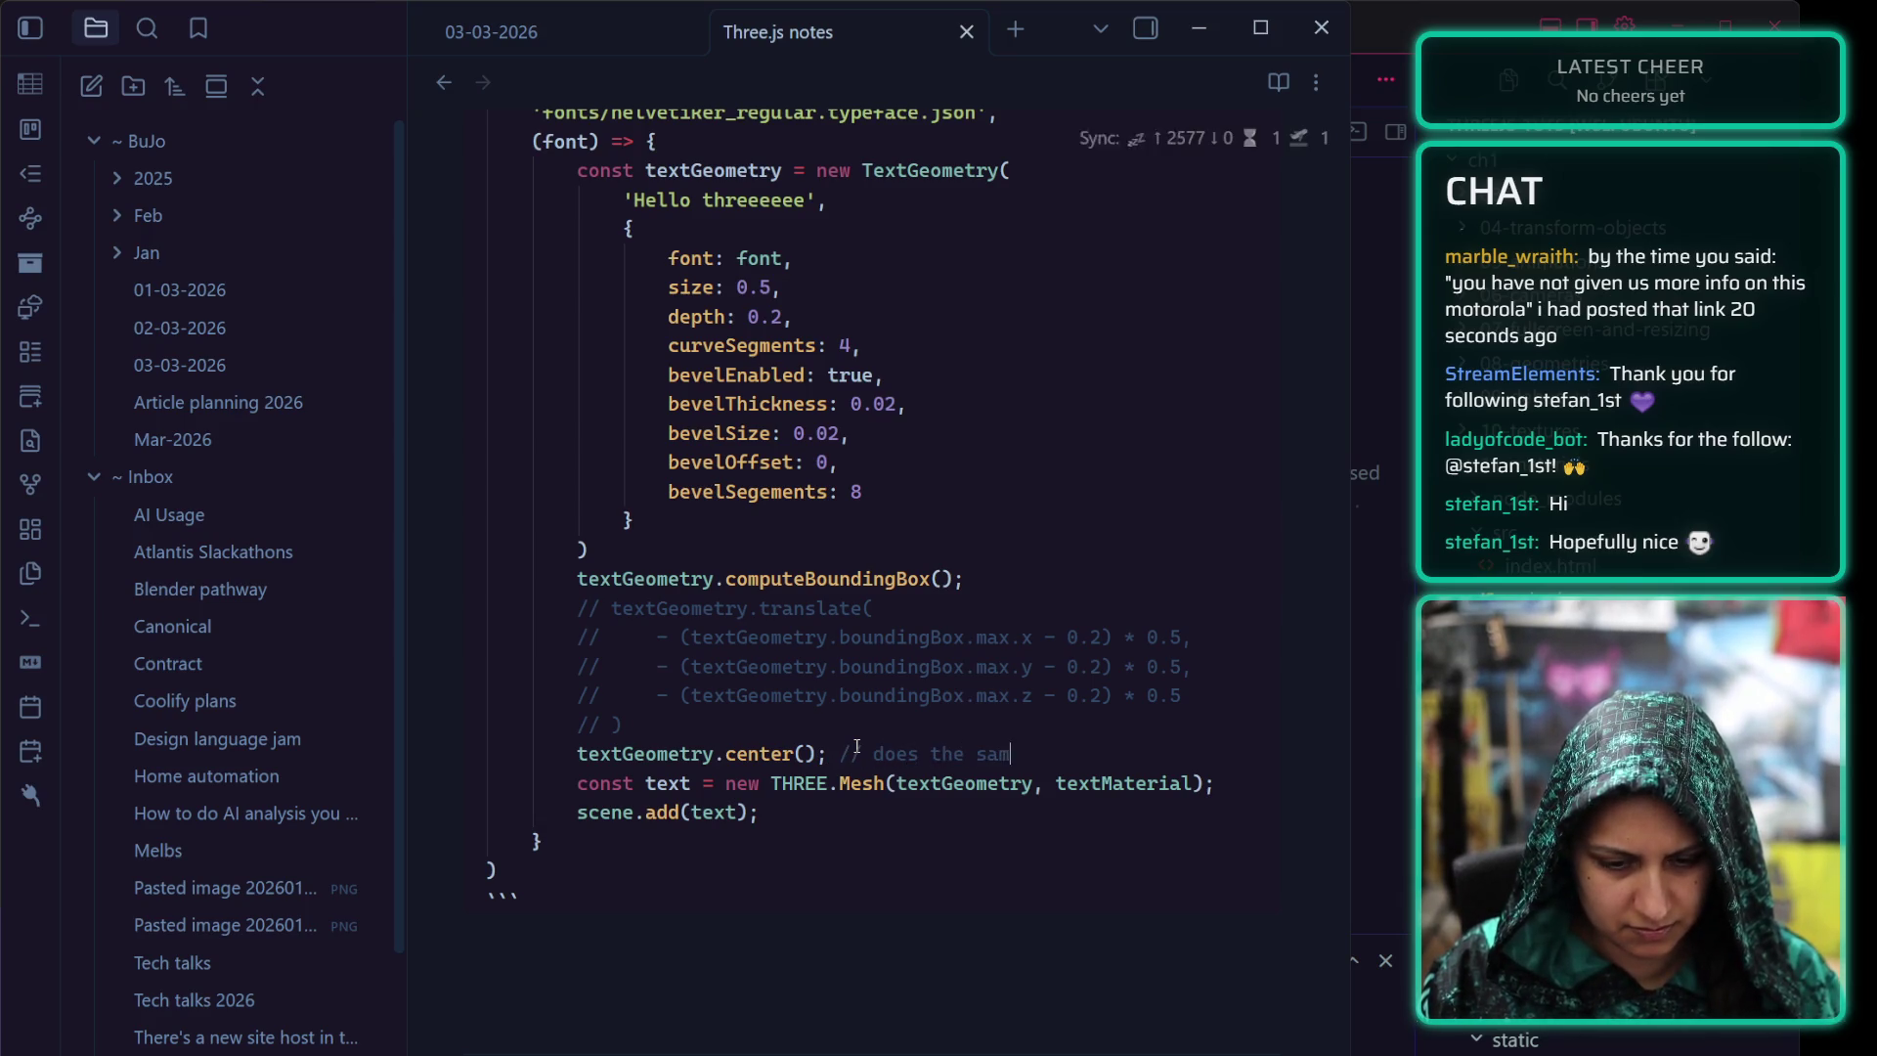
pyautogui.write('e as above')
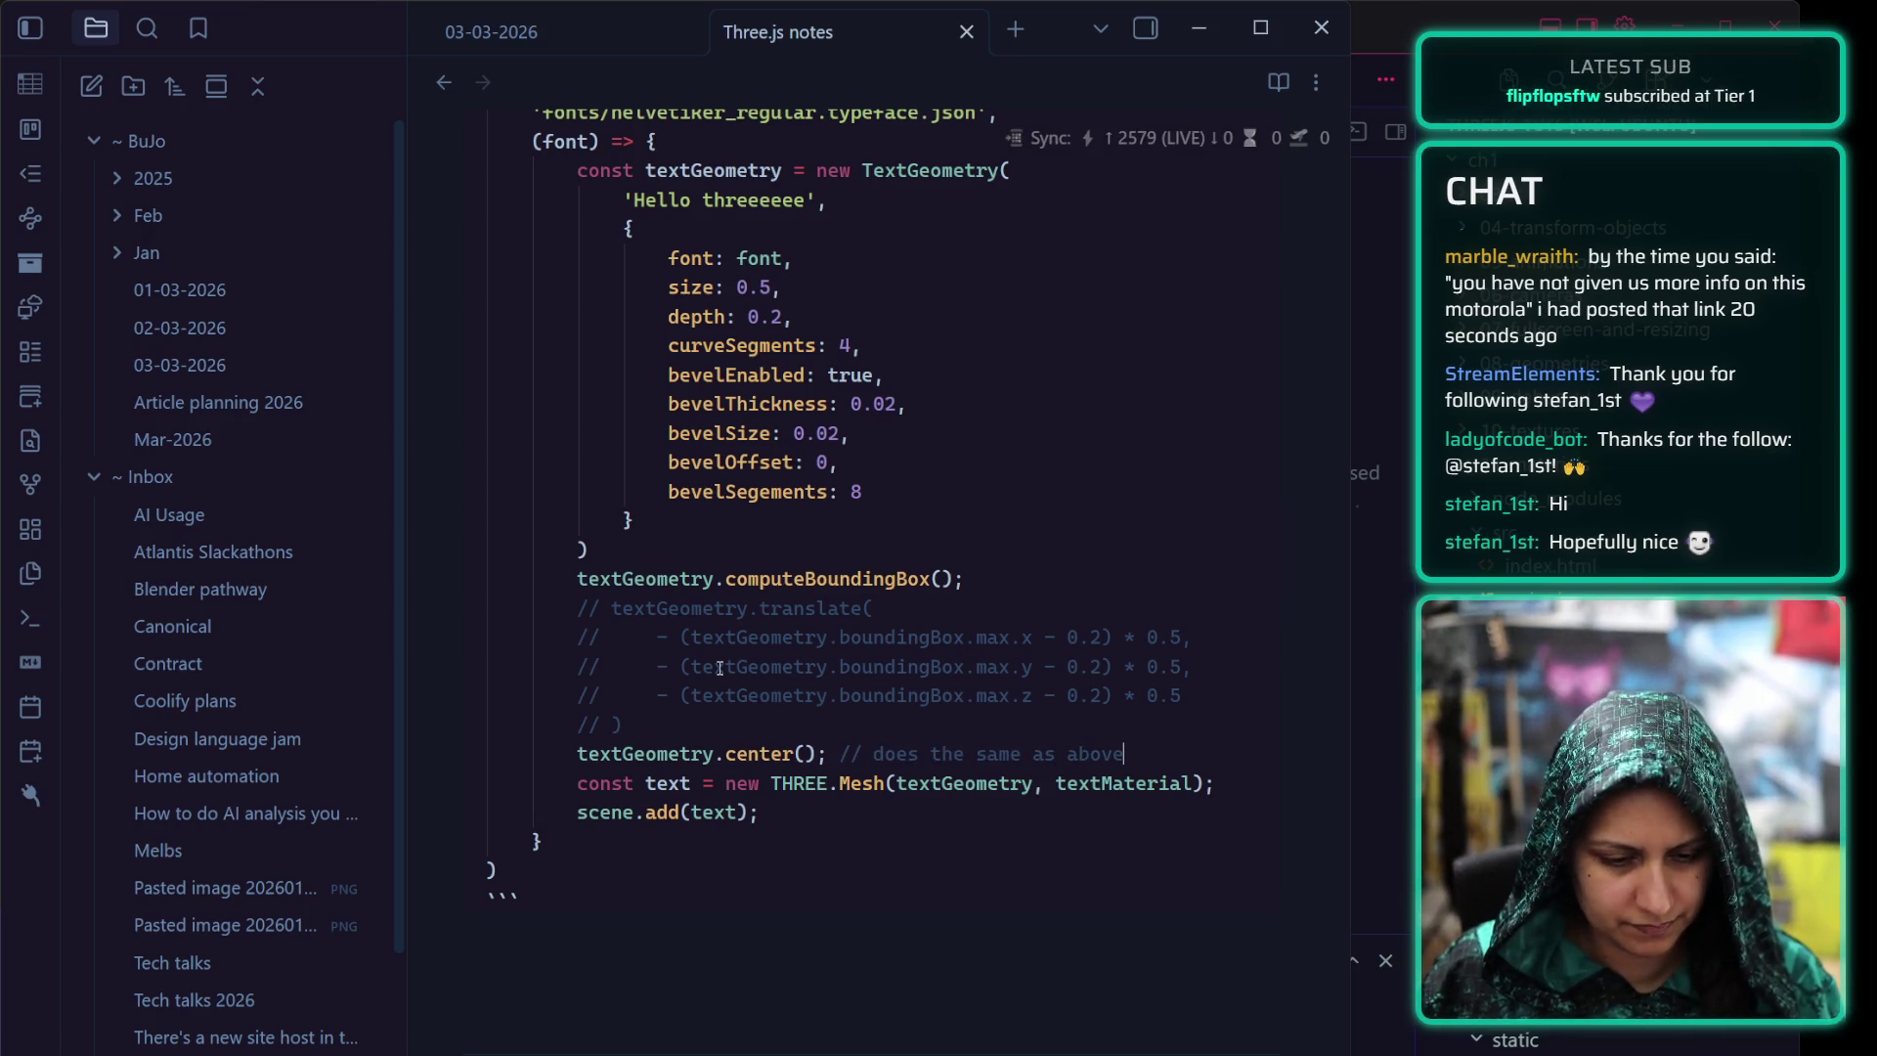
pyautogui.scroll(2, 719, 661)
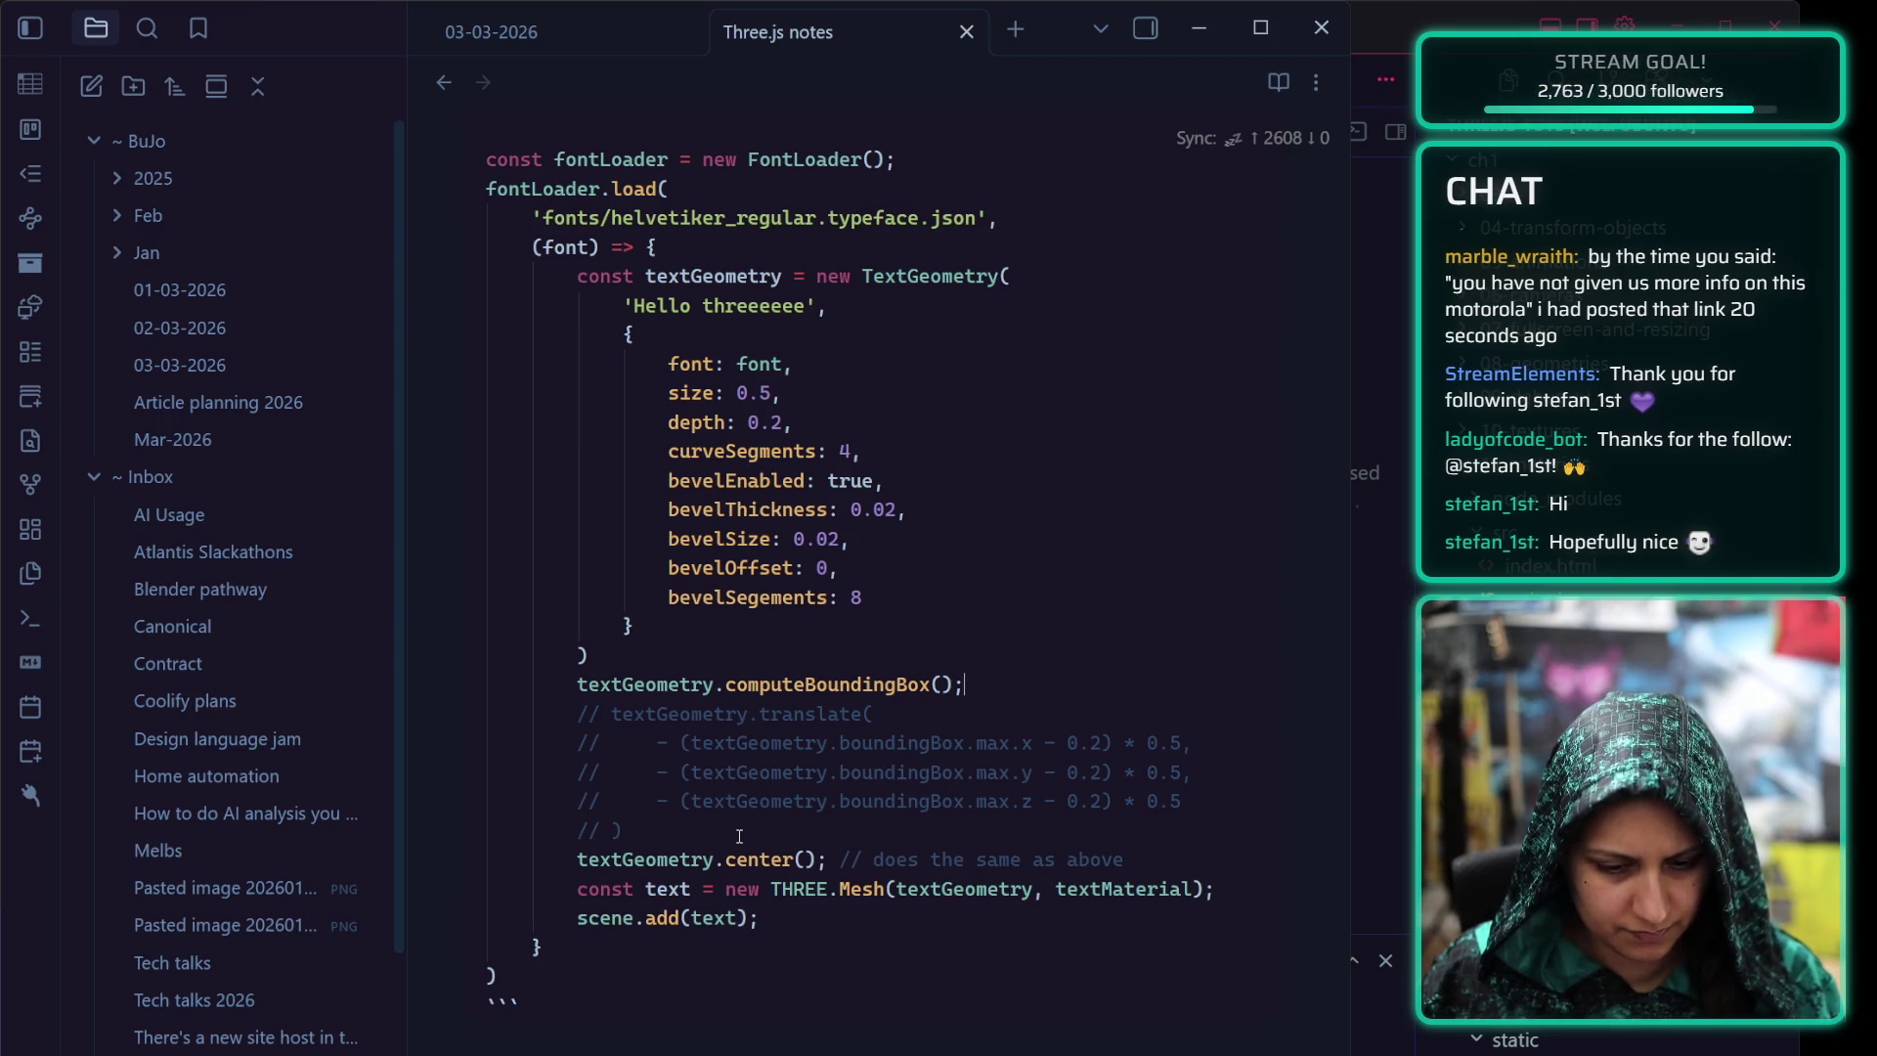
pyautogui.press('Return')
pyautogui.write('// b')
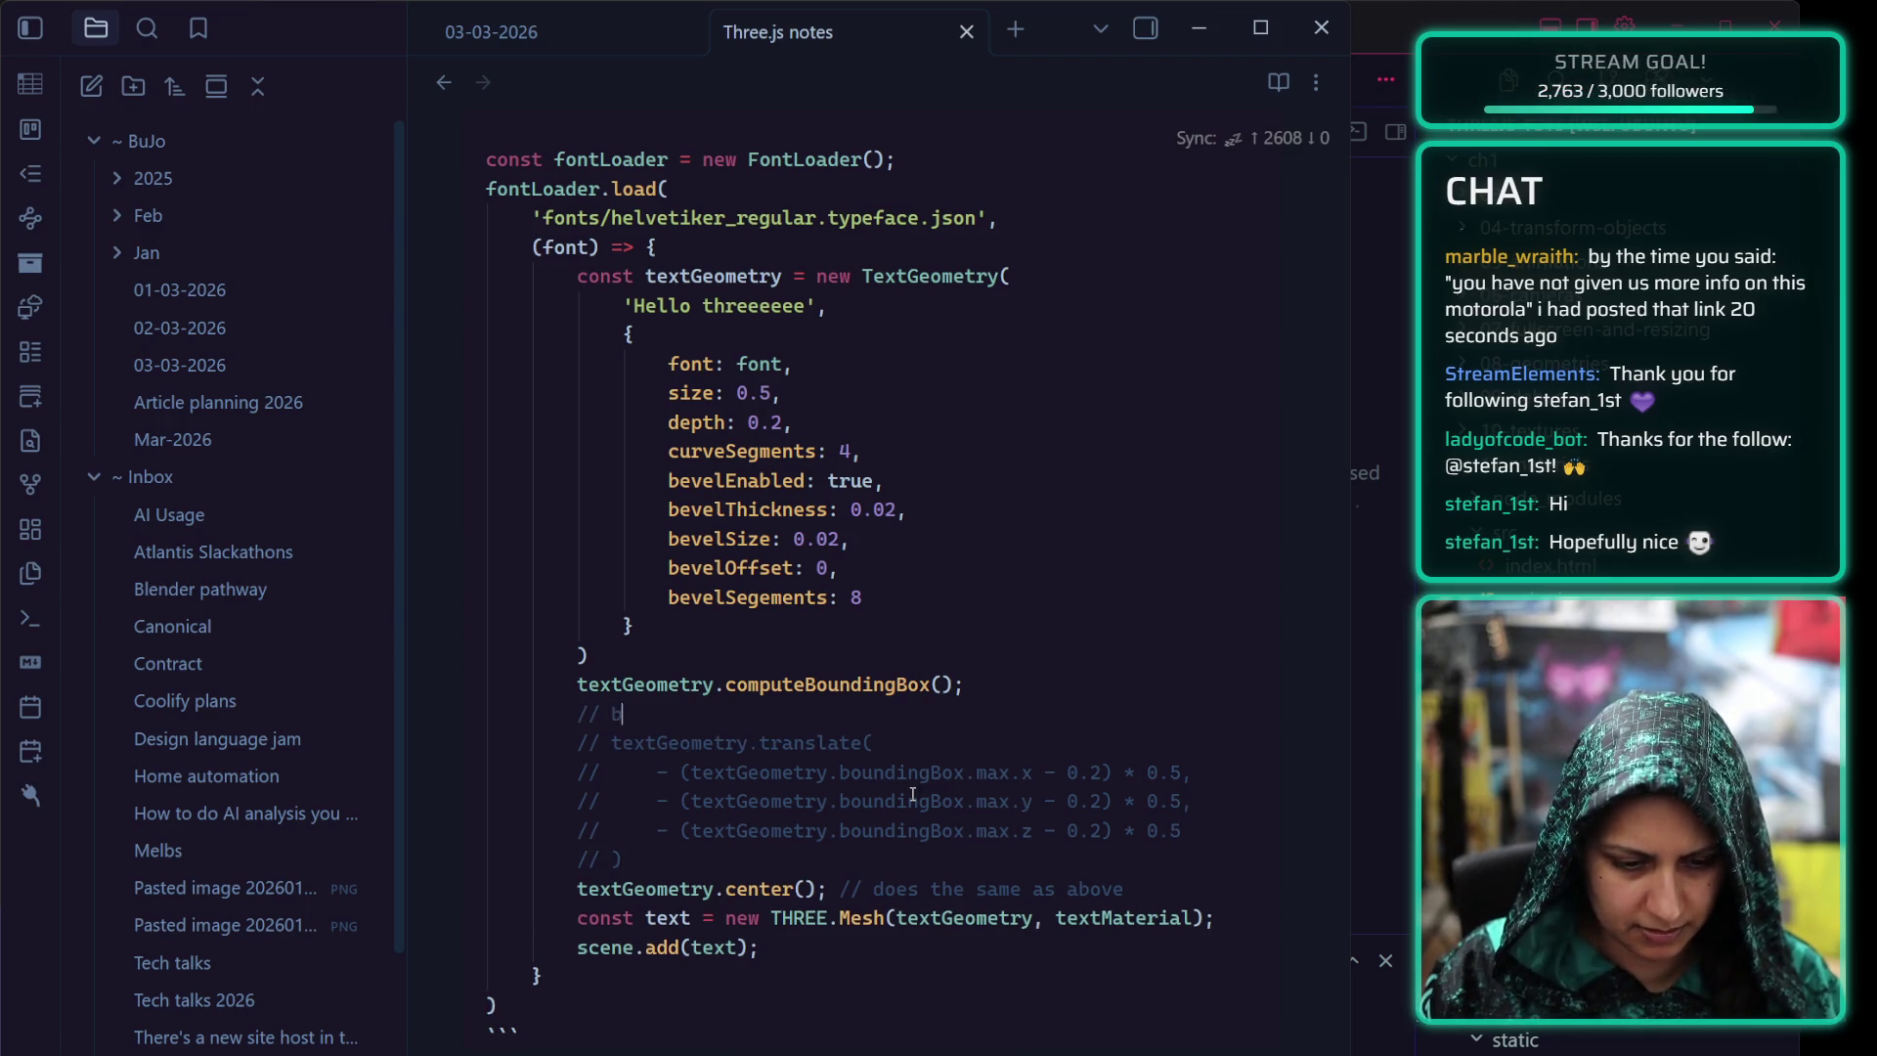
pyautogui.write('ounding box is ')
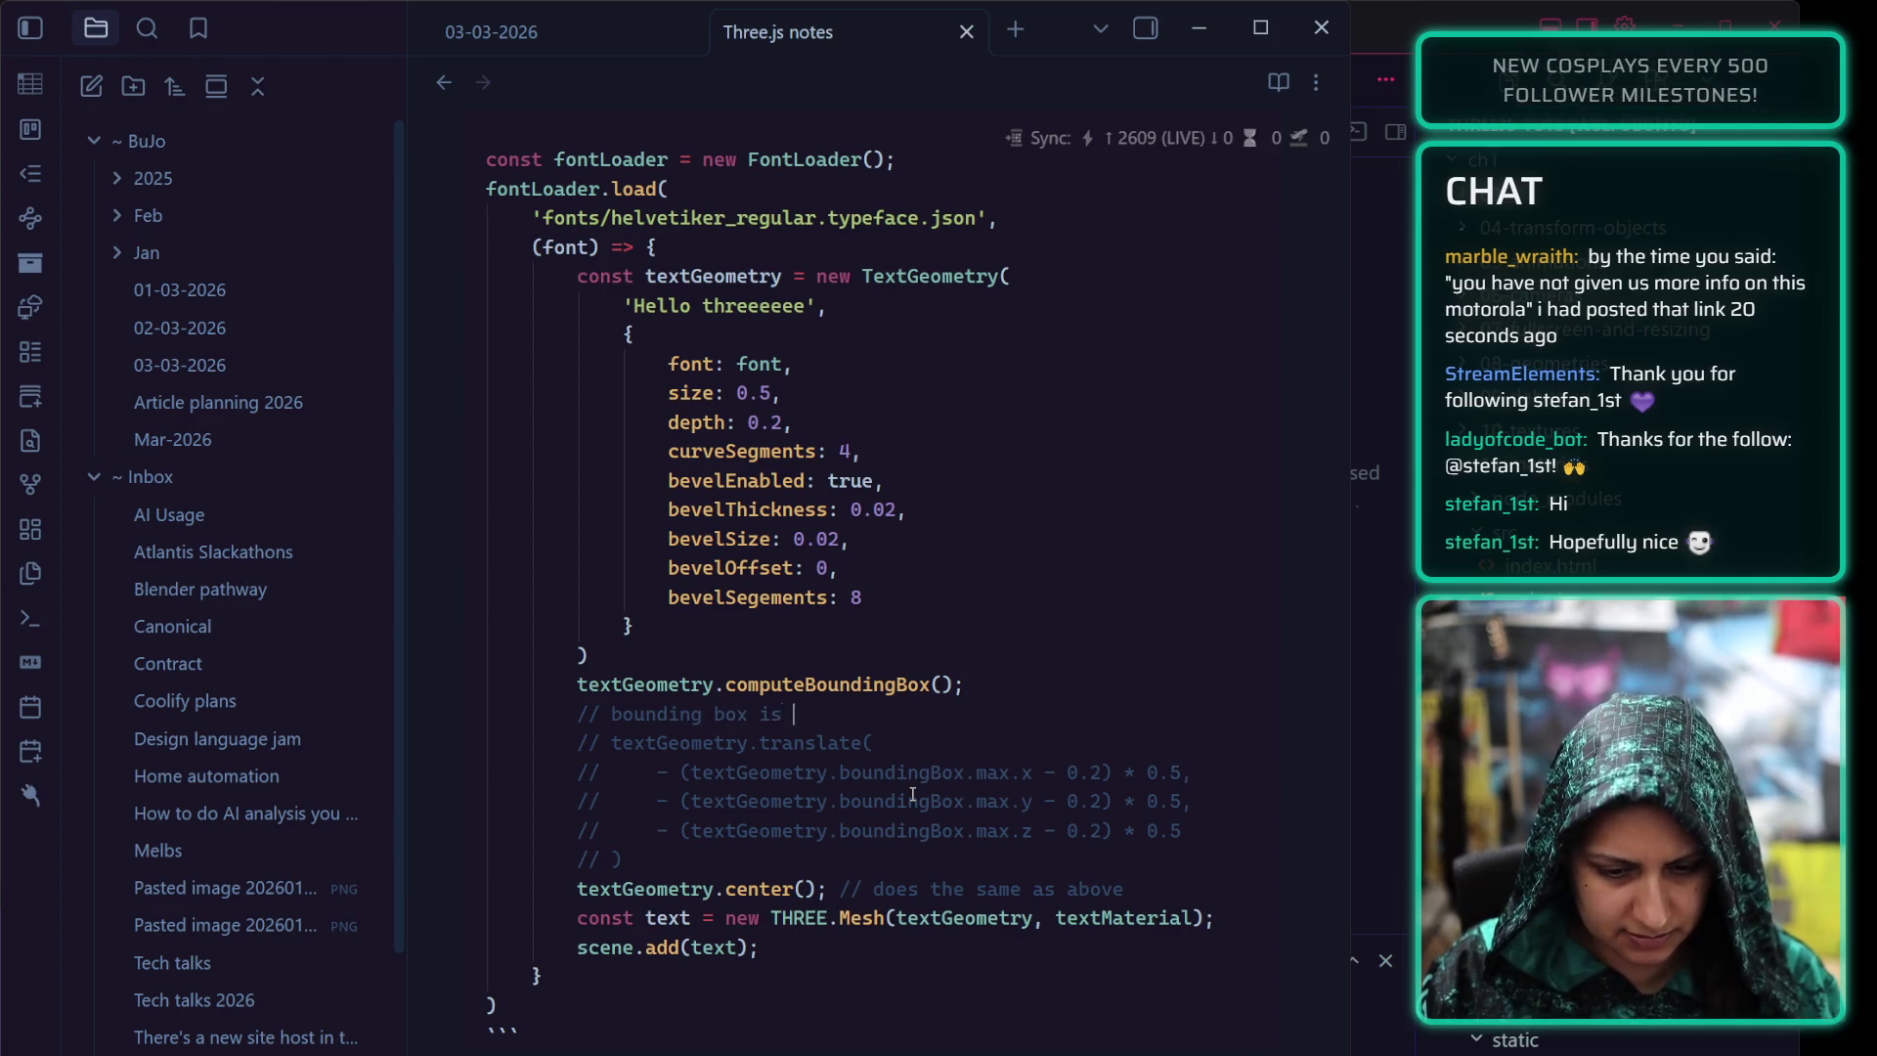
pyautogui.write('-')
pyautogui.press('BackSpace')
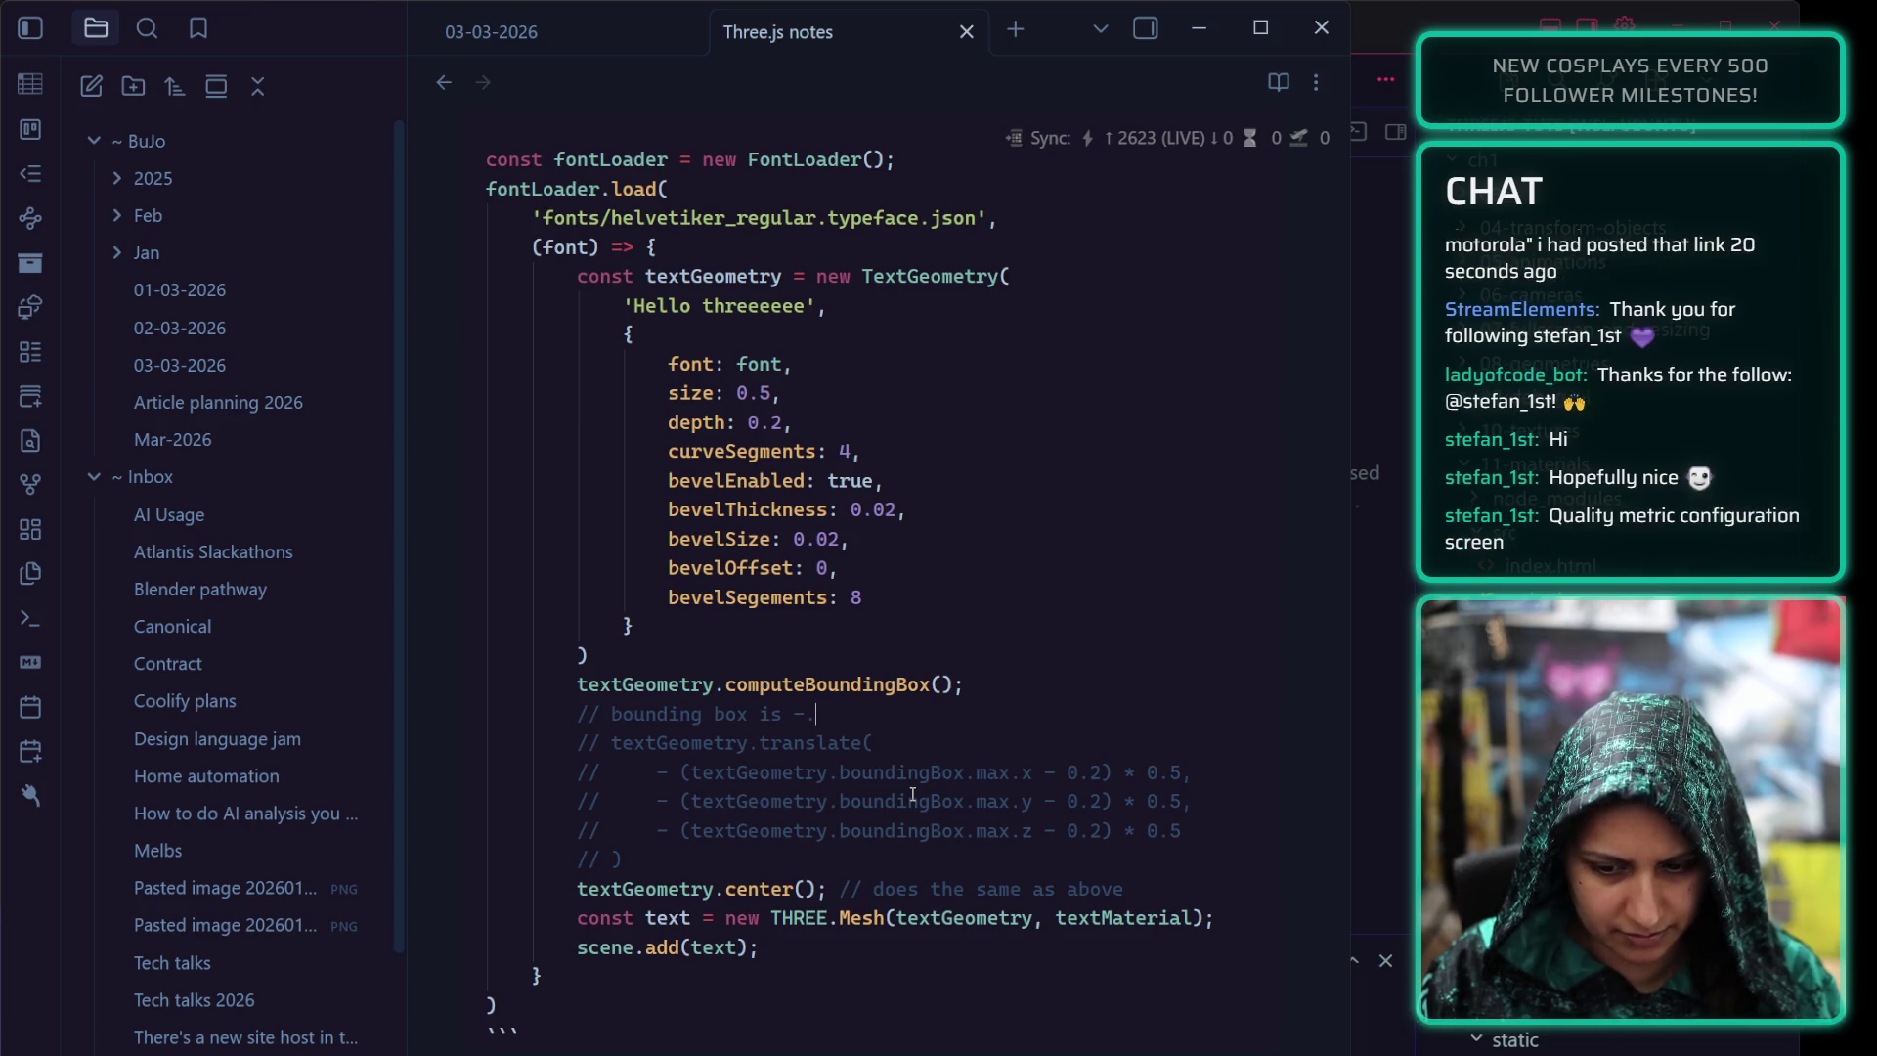
pyautogui.press('BackSpace')
pyautogui.write('0.2')
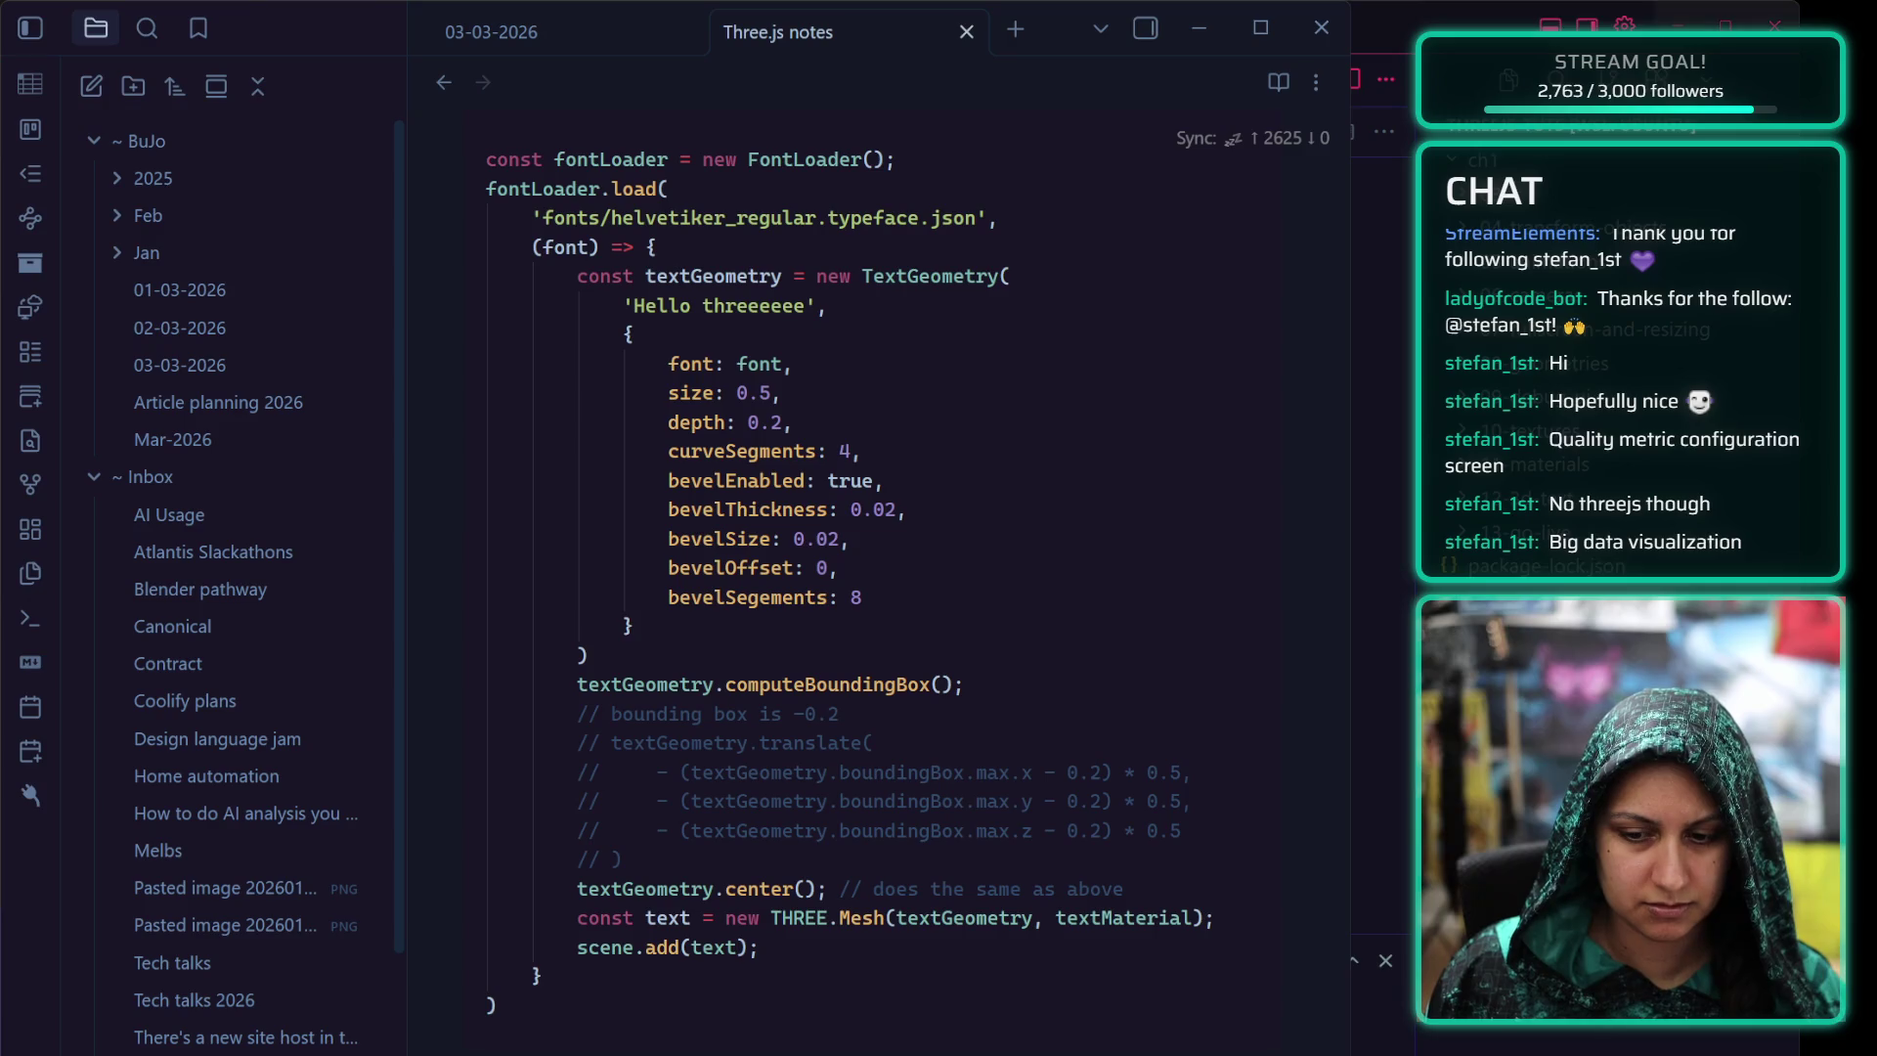
pyautogui.write('```')
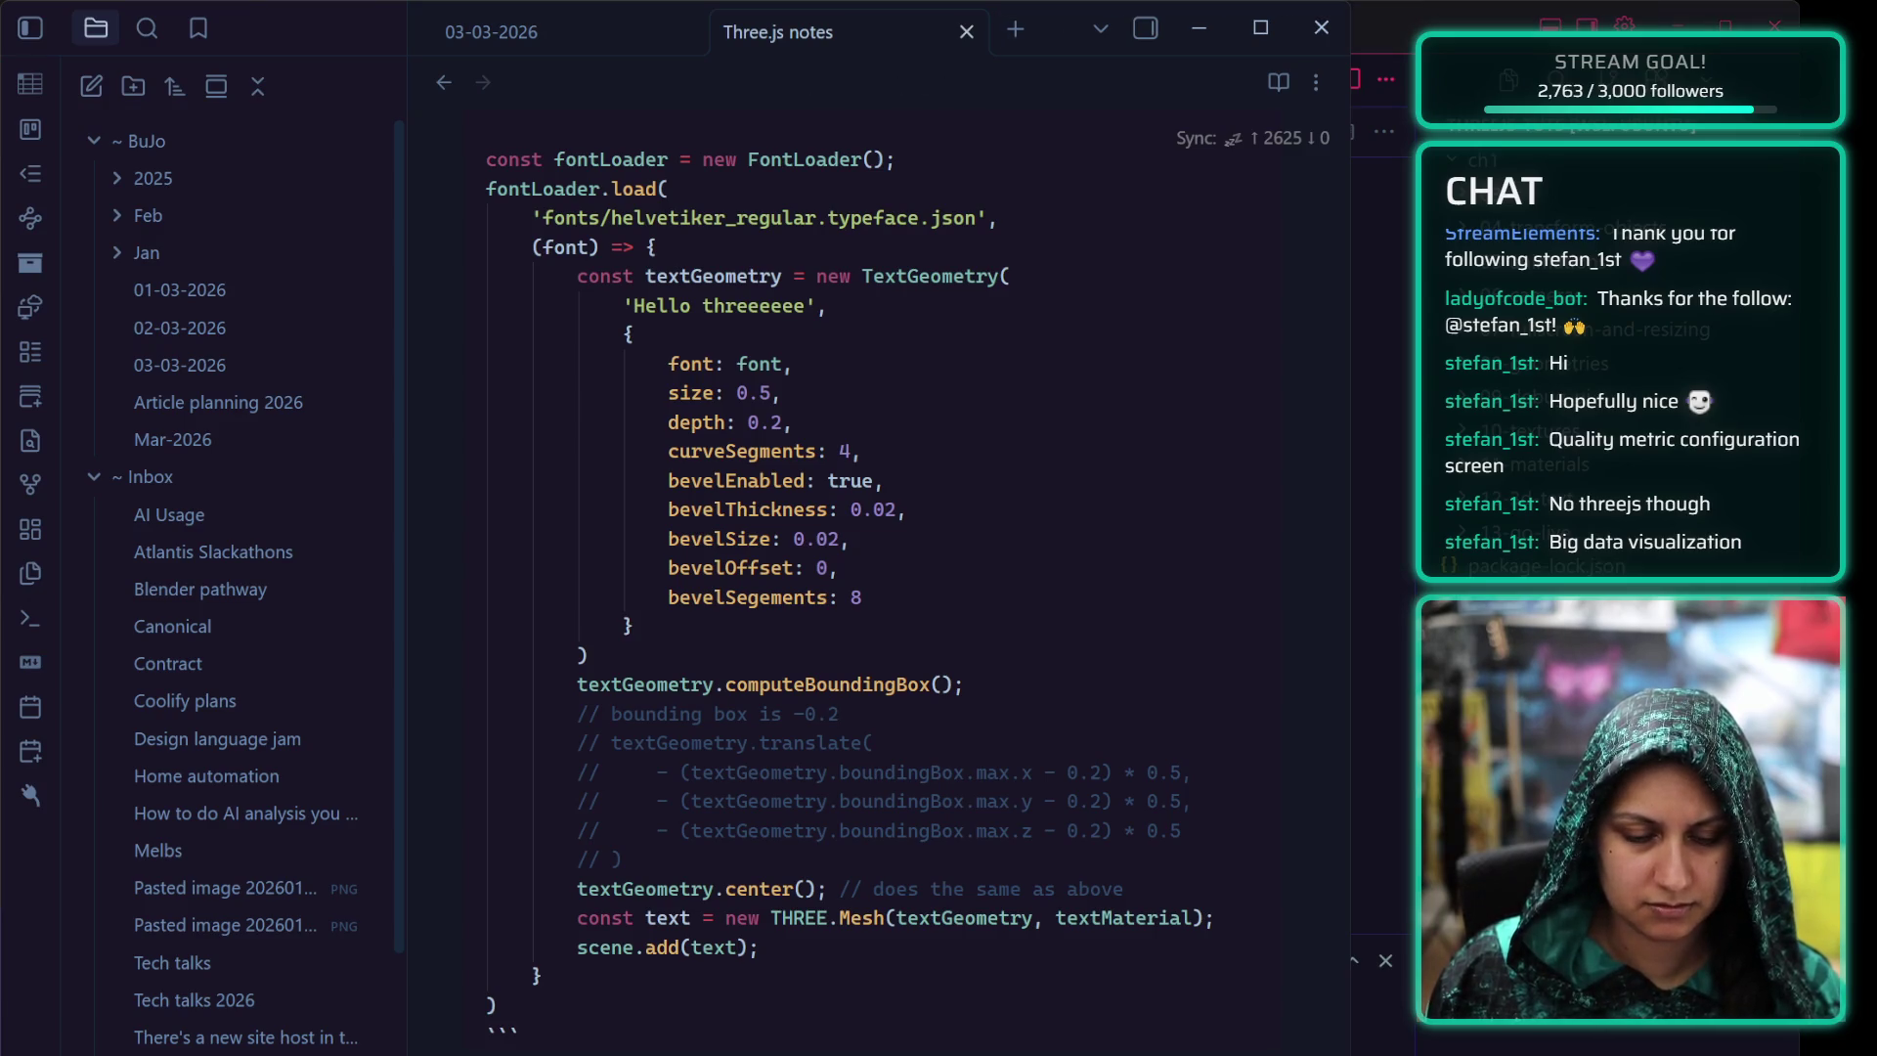
# Switch to Cursor and bring up the file actions in the project explorer
pyautogui.hotkey('alt', 'Tab')
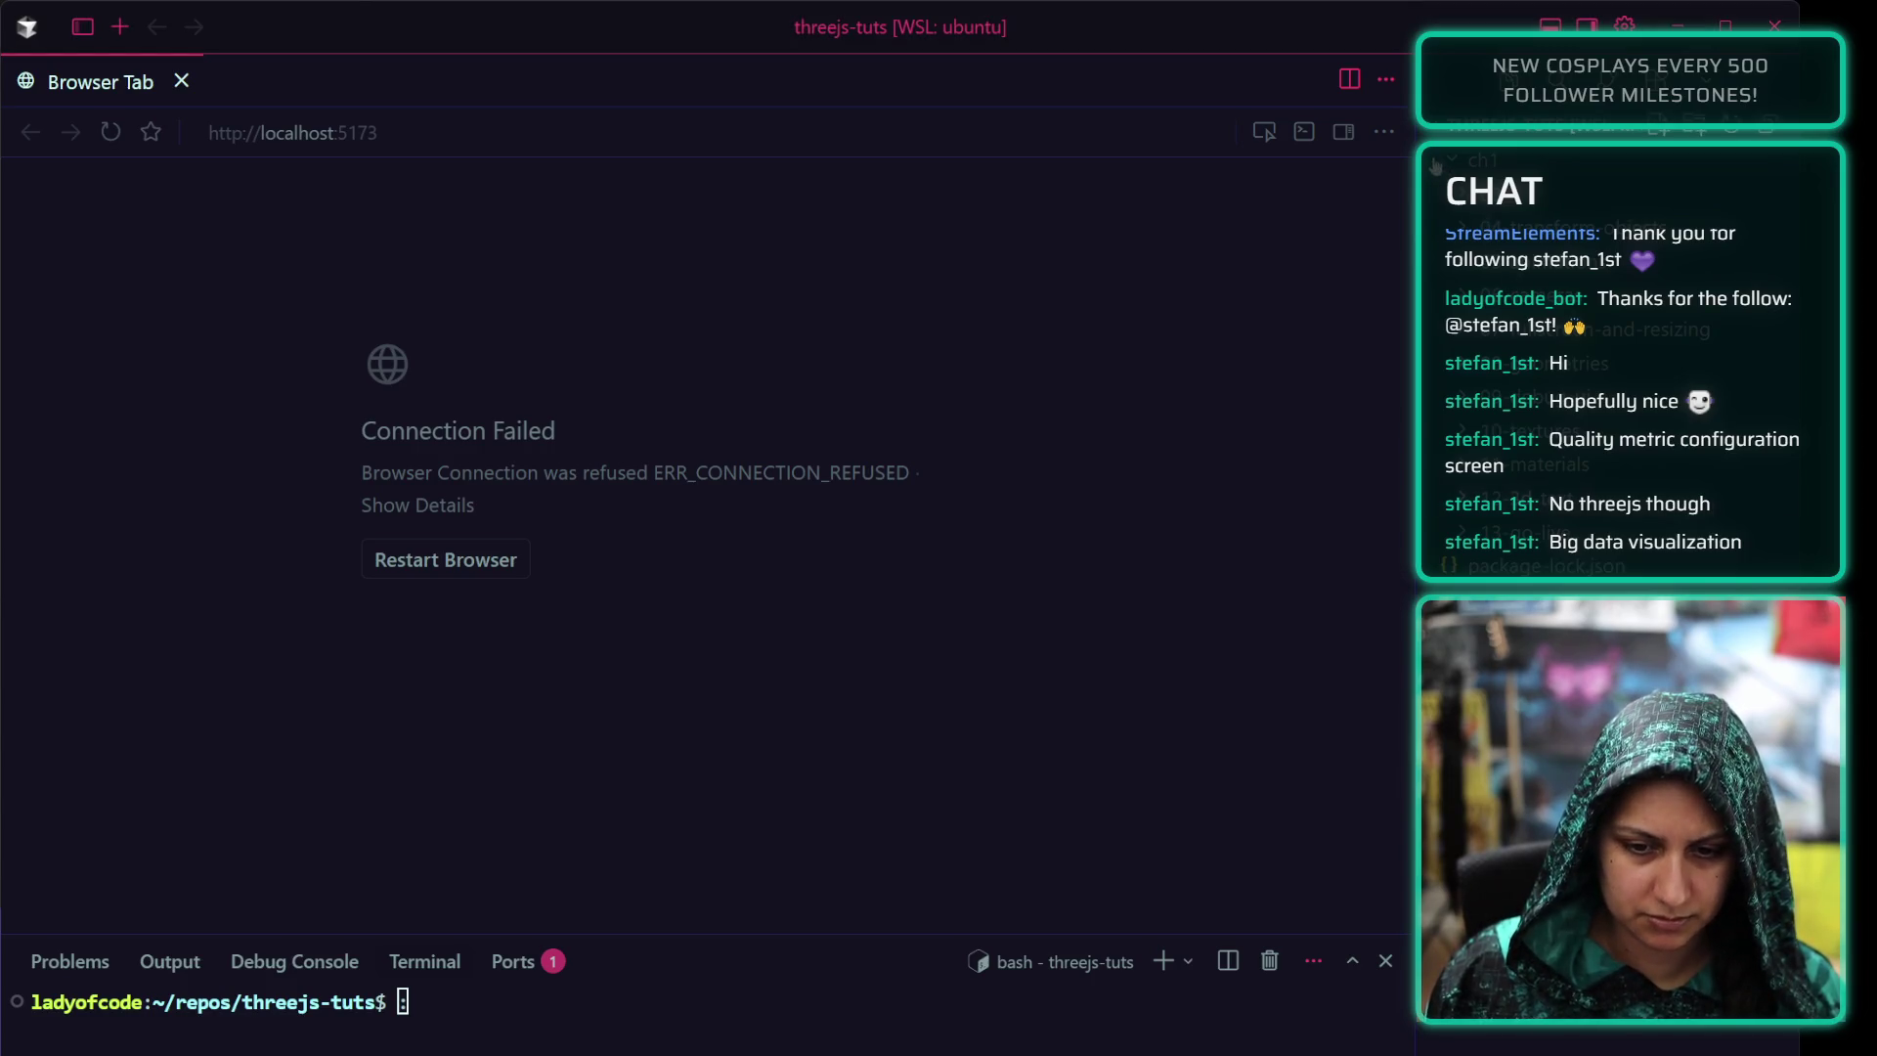
pyautogui.rightClick(1416, 305)
# Choose New Folder... and reopen the file actions for a project item
pyautogui.click(1215, 384)
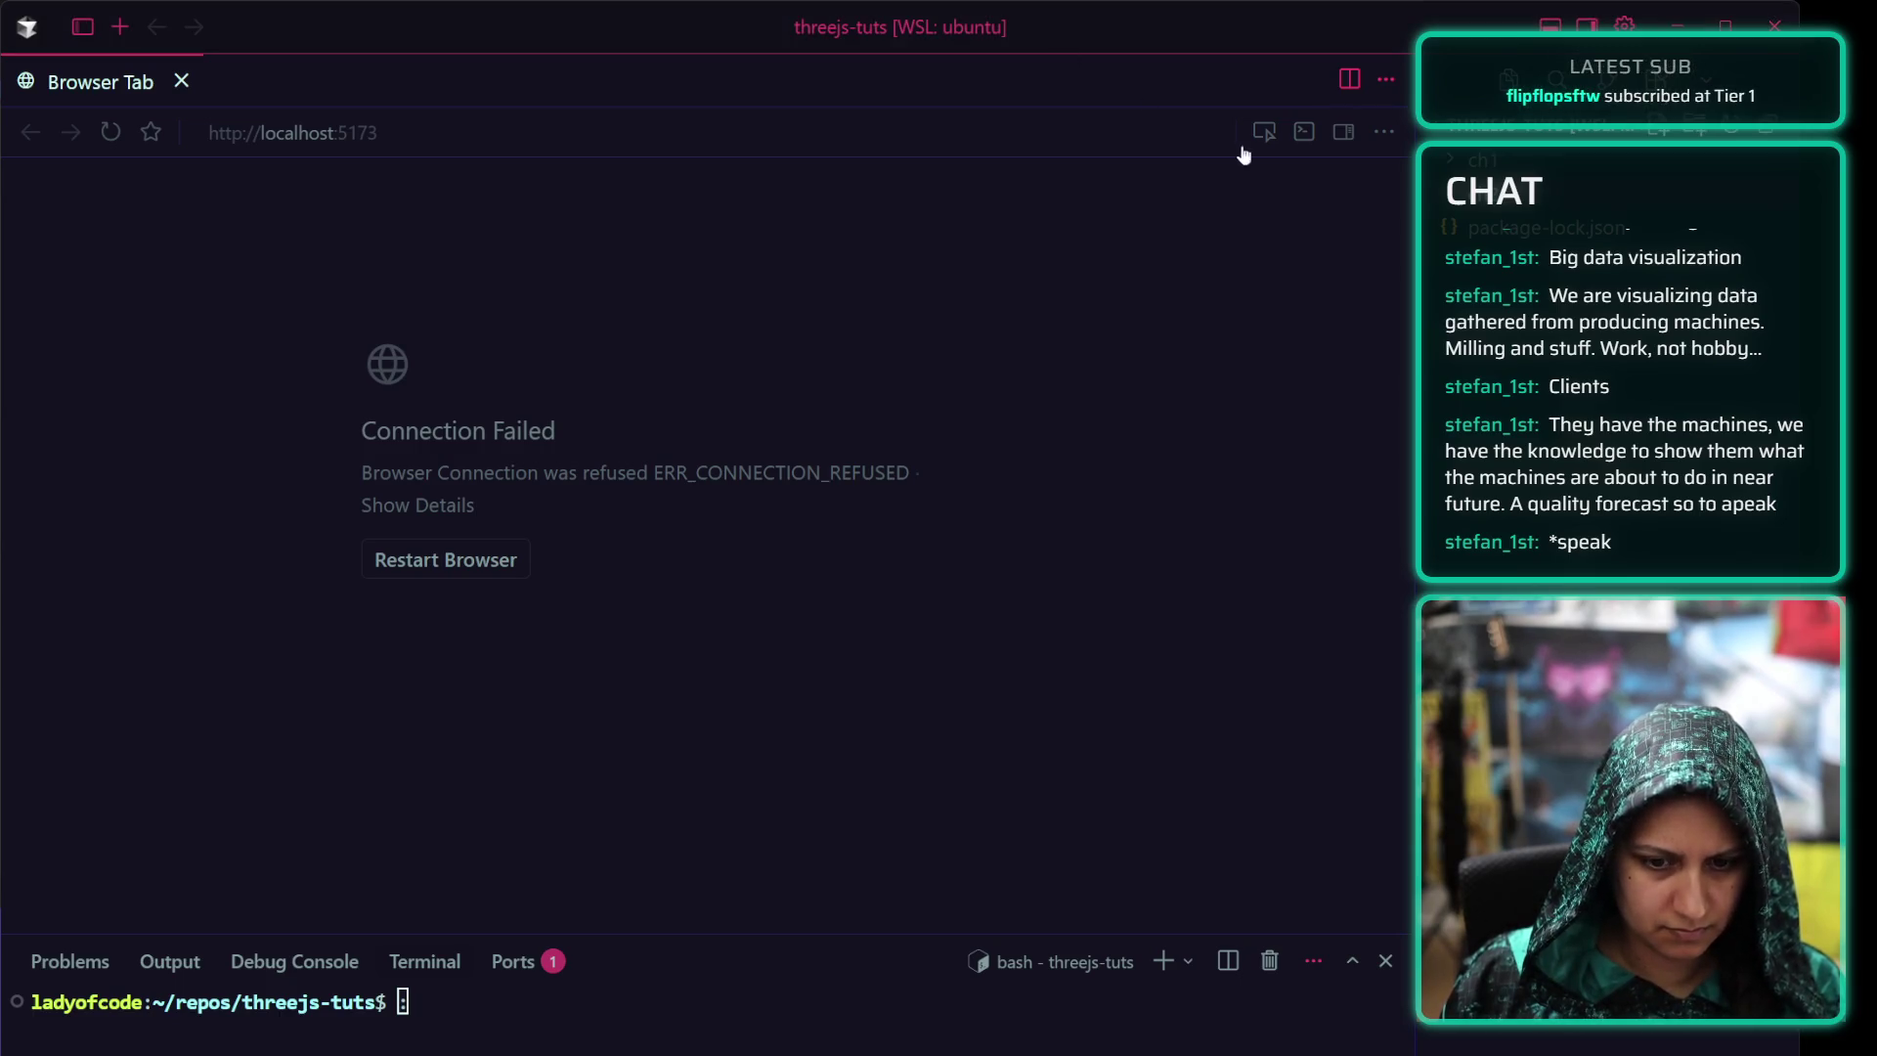
pyautogui.rightClick(1481, 185)
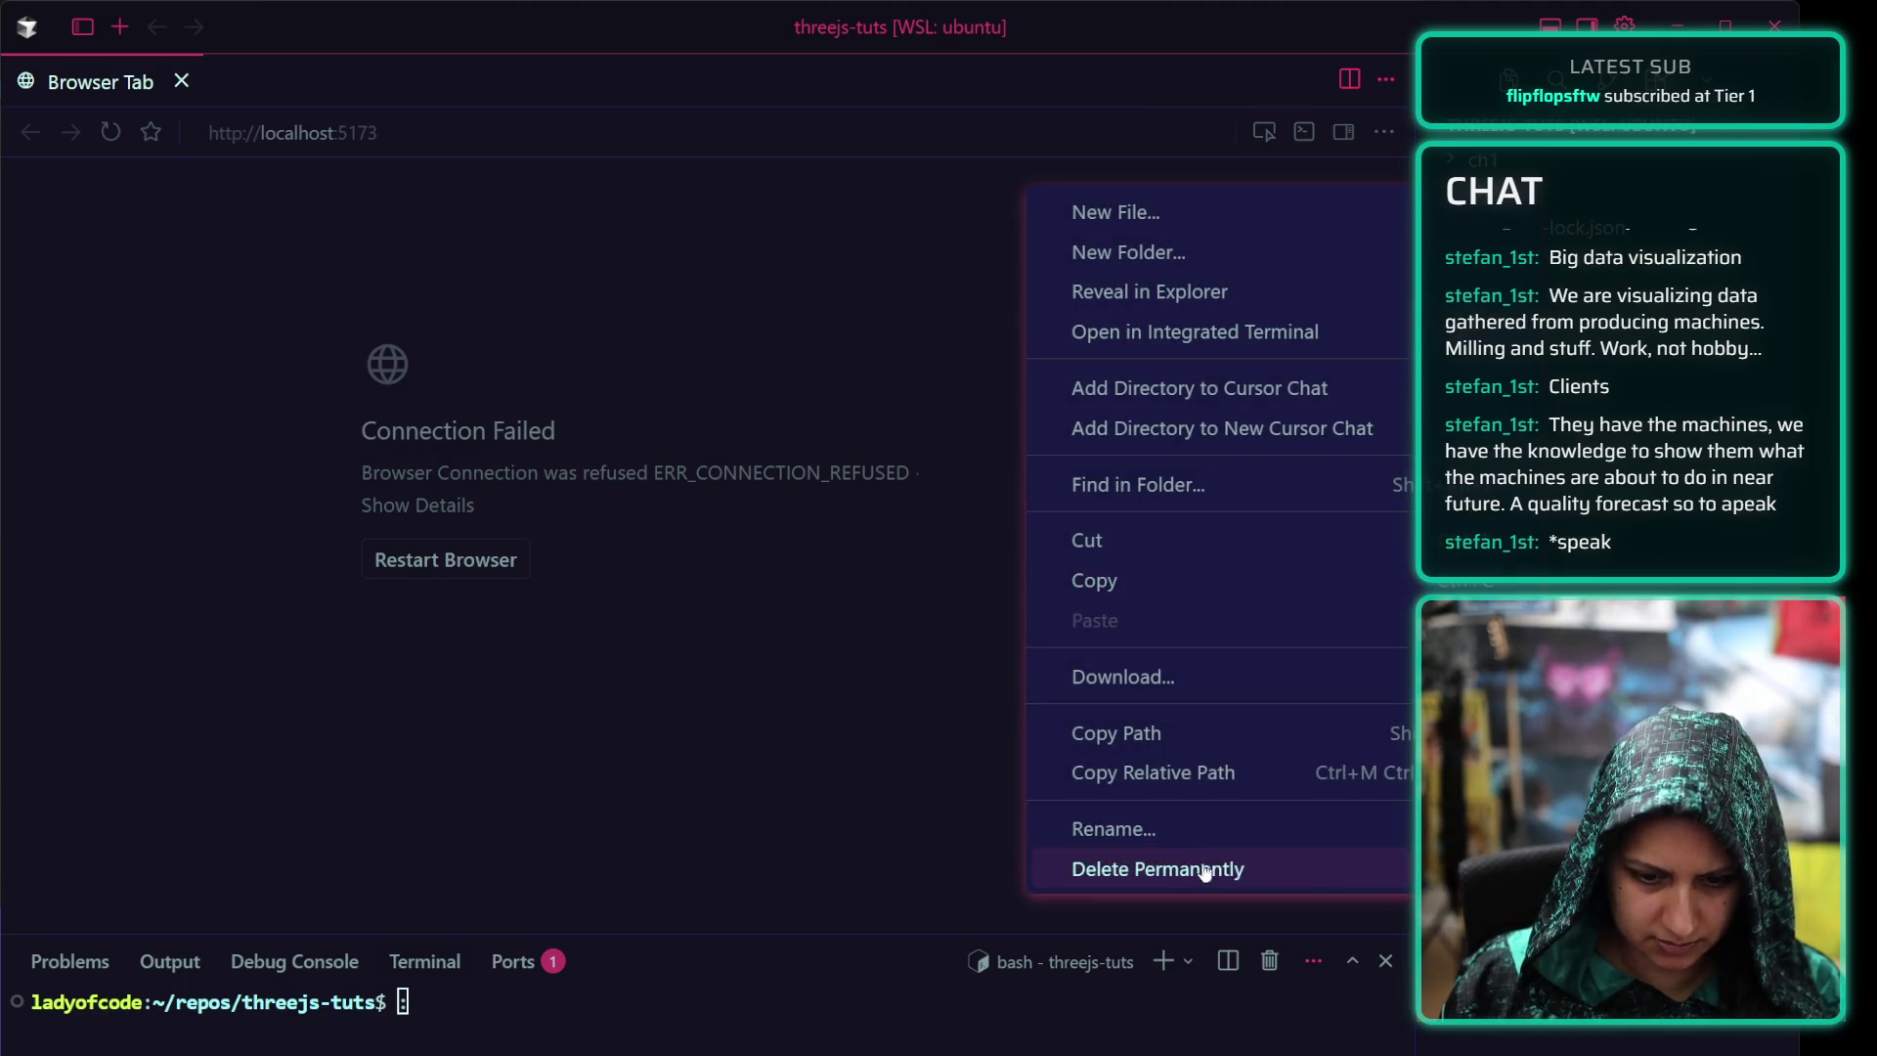
# Reveal the project item in the system file manager, then return to the Cursor window
pyautogui.click(1023, 871)
pyautogui.rightClick(1489, 196)
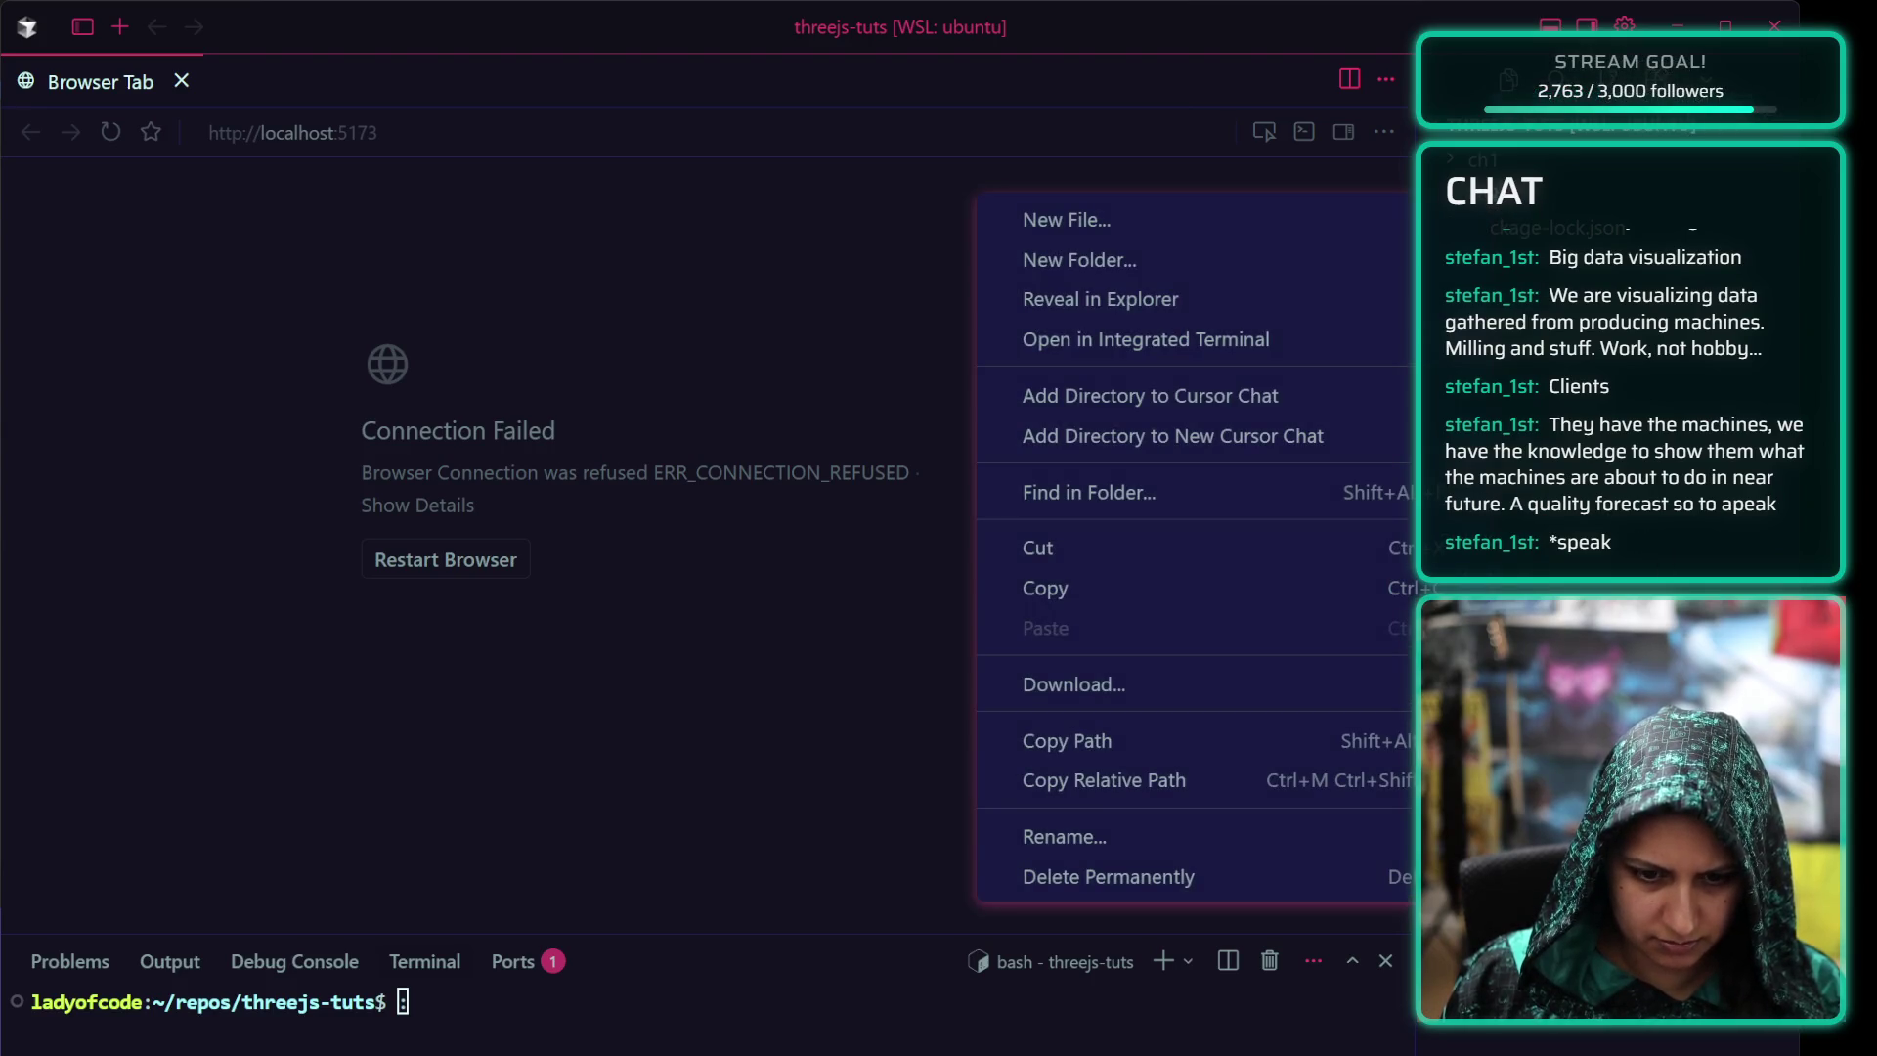
pyautogui.click(1100, 299)
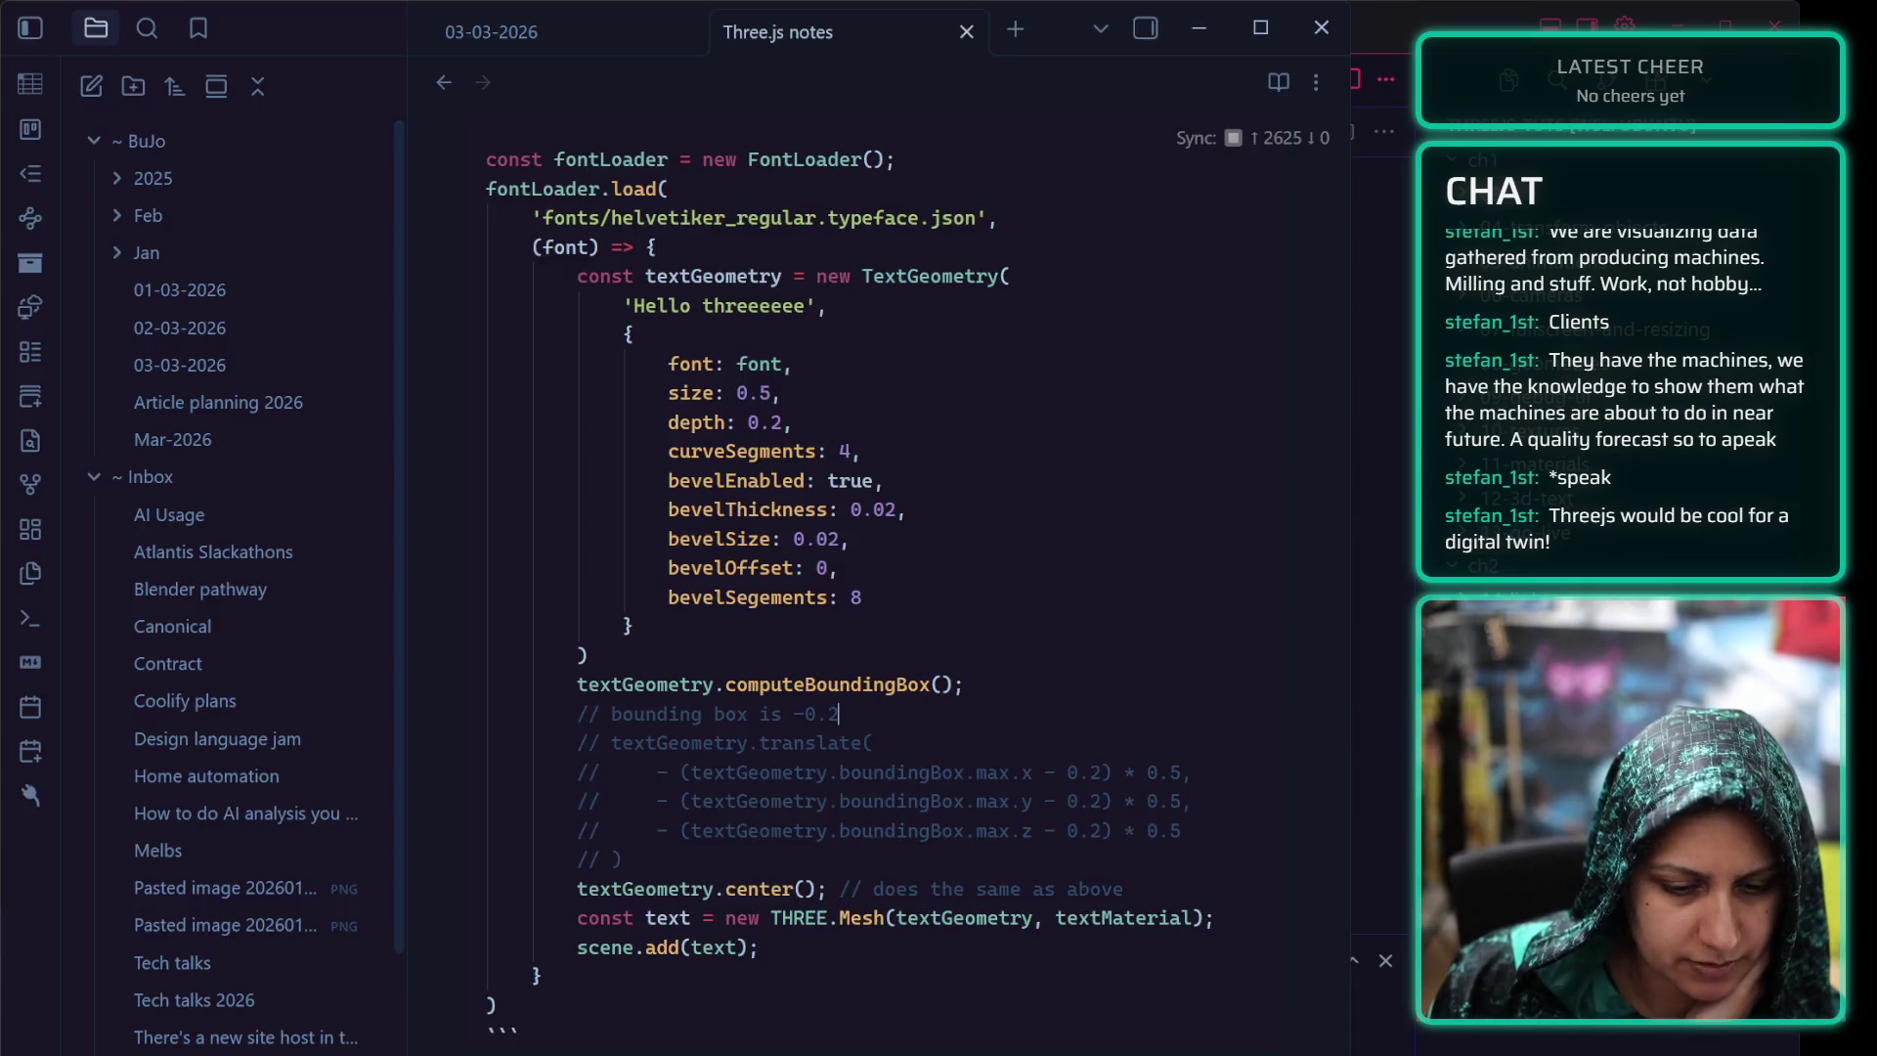
pyautogui.hotkey('alt', 'Tab')
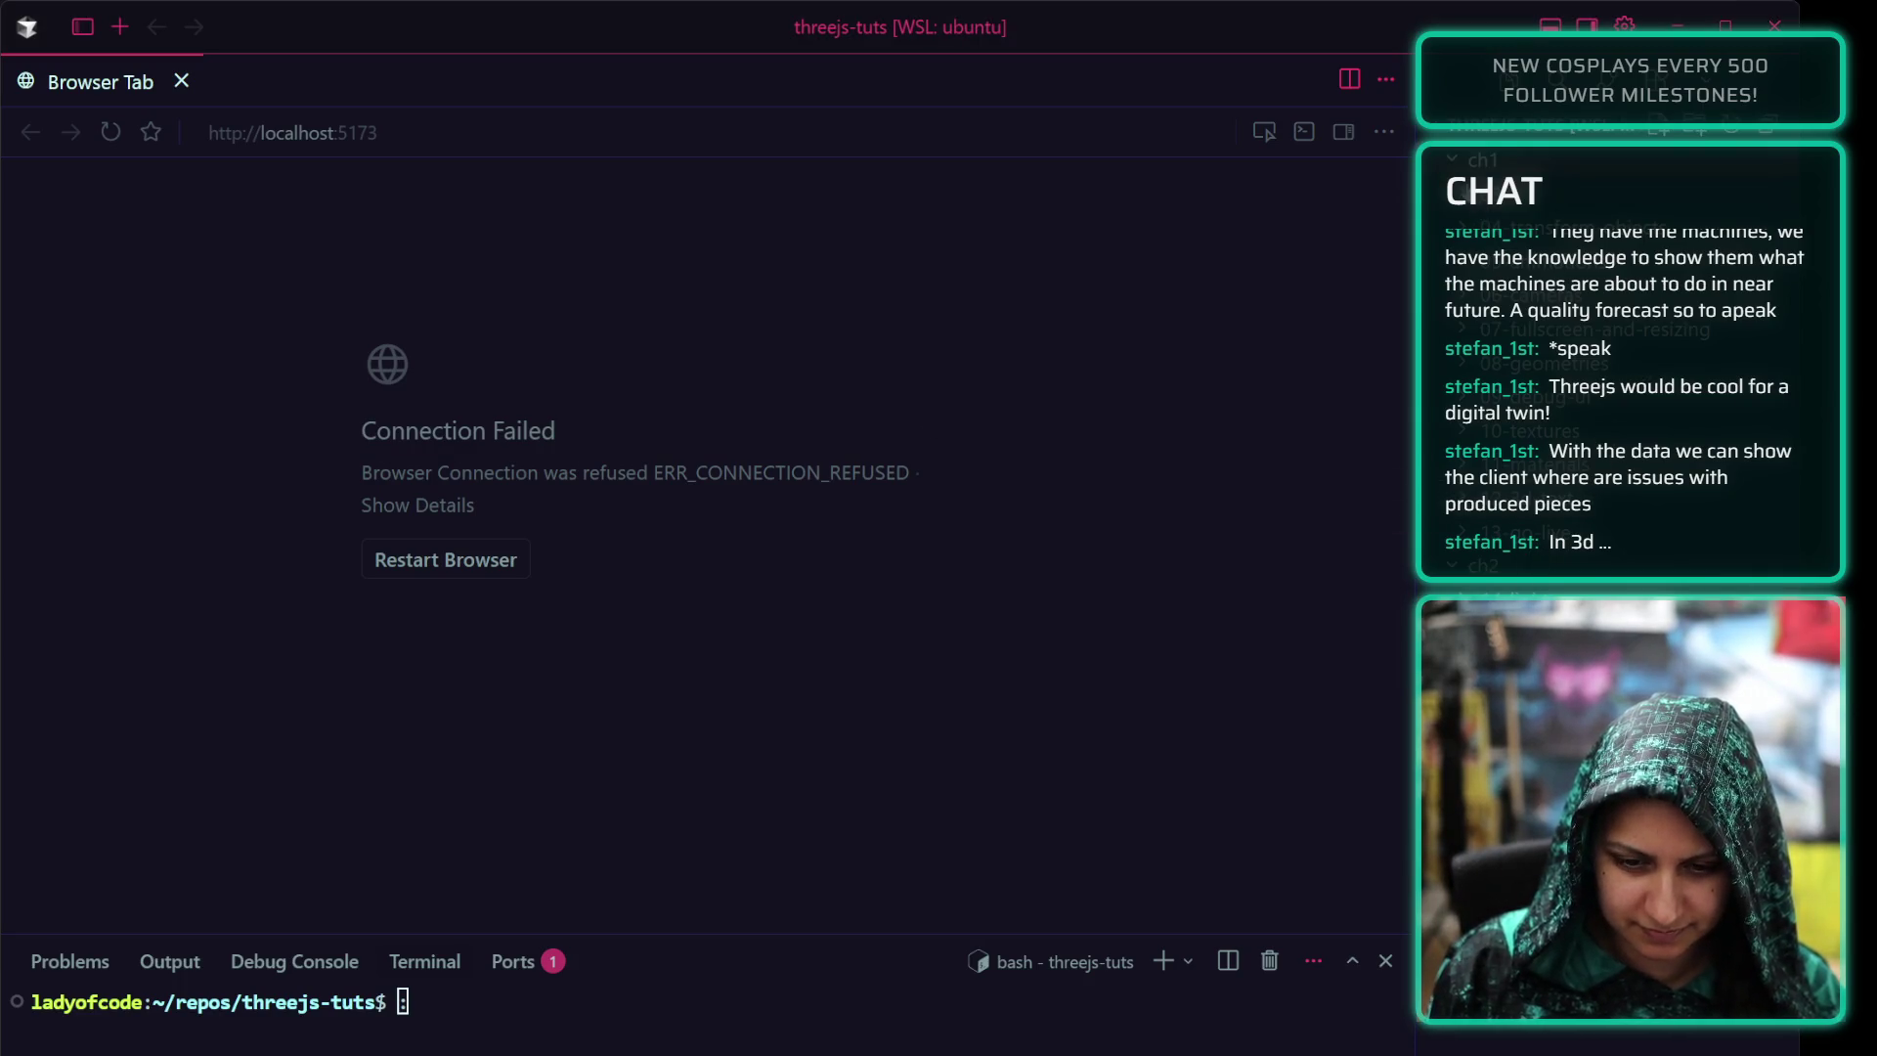
# Open ch2/14-lights/src/script.js side by side with the browser tab, caret on the Debug comment line
pyautogui.click(1467, 160)
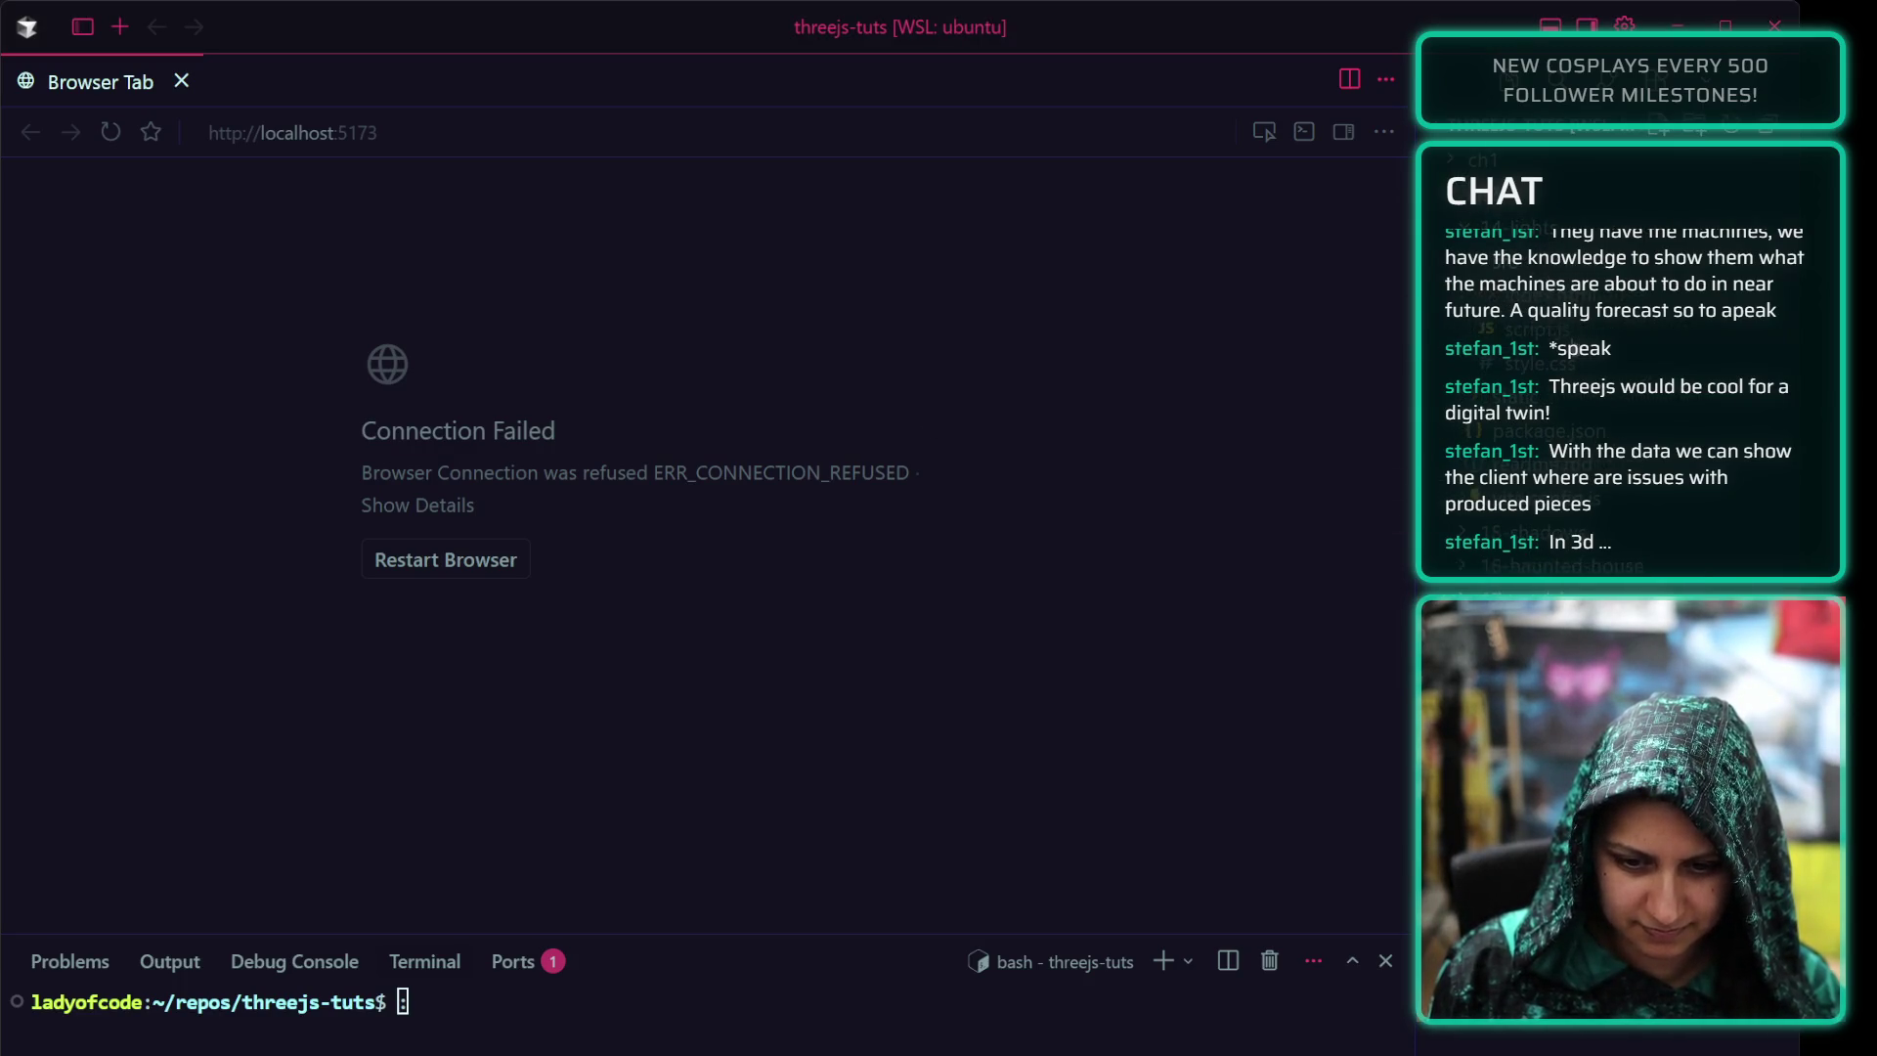
pyautogui.click(1539, 329)
pyautogui.click(58, 81)
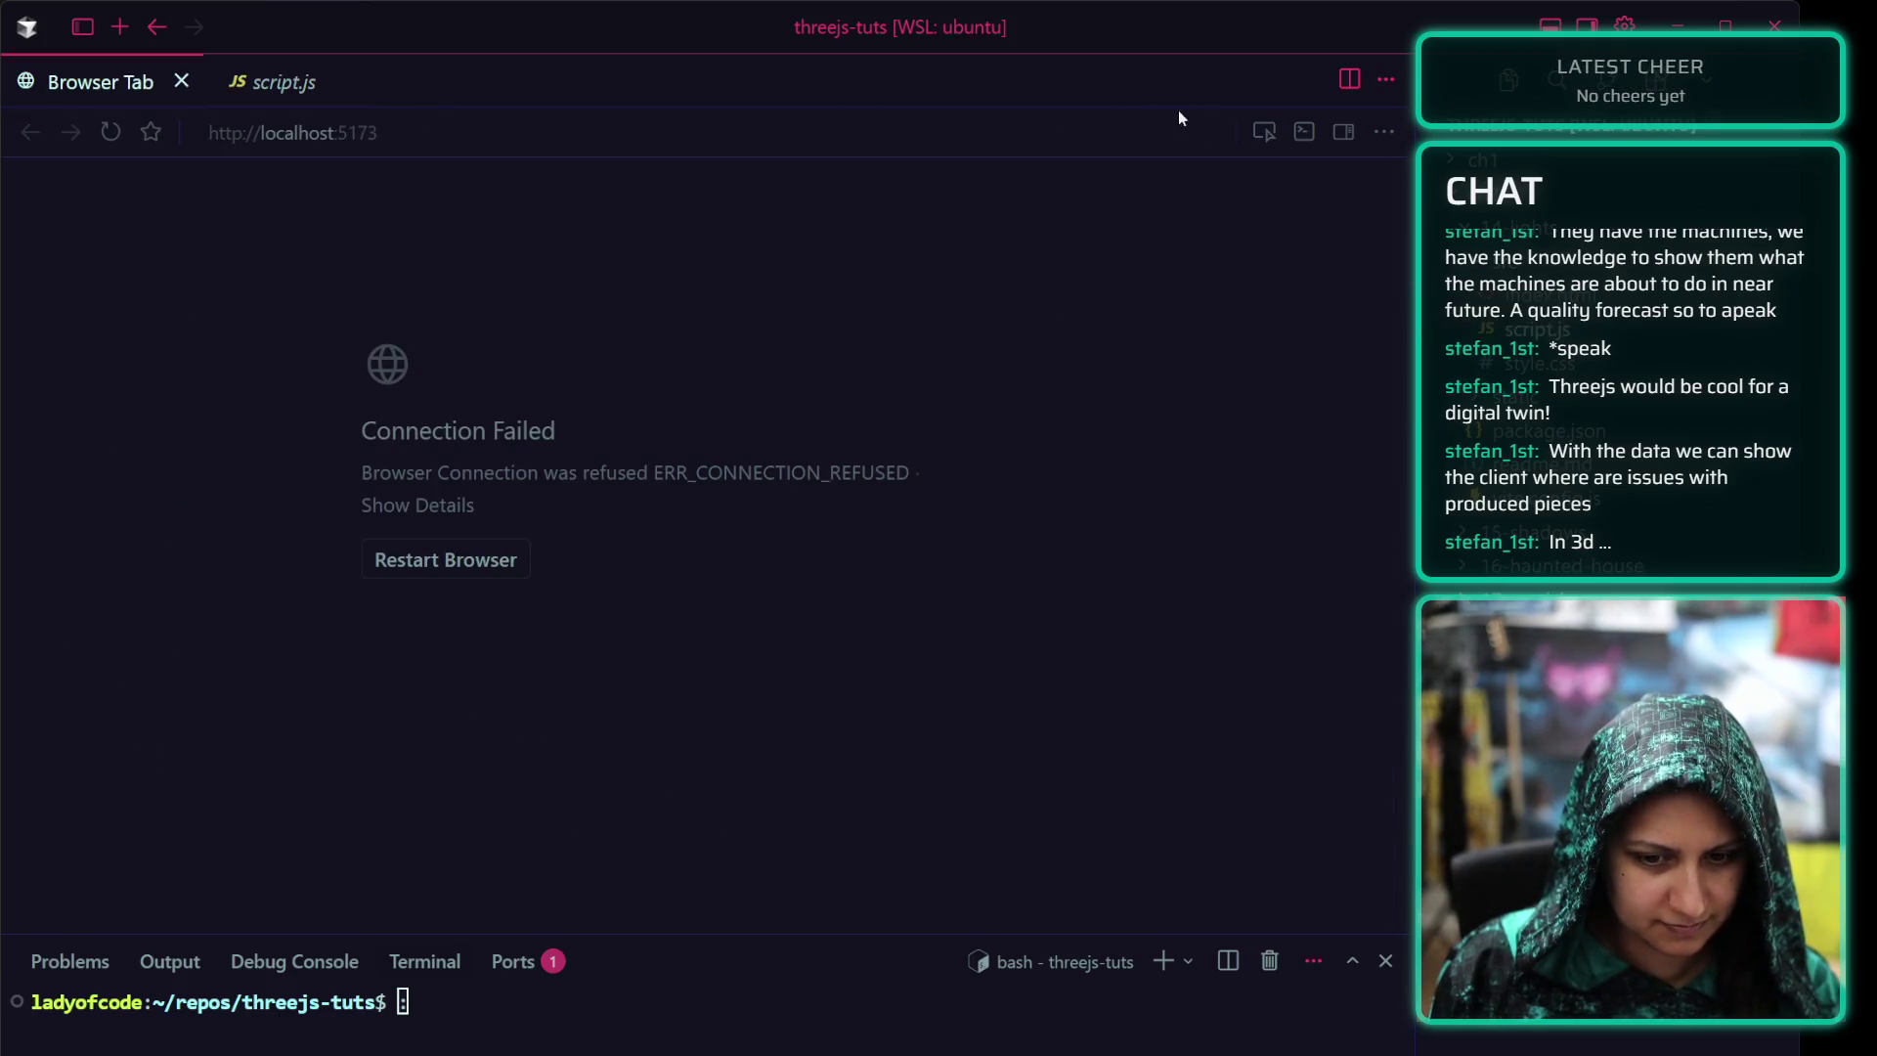
pyautogui.click(1349, 80)
pyautogui.click(181, 81)
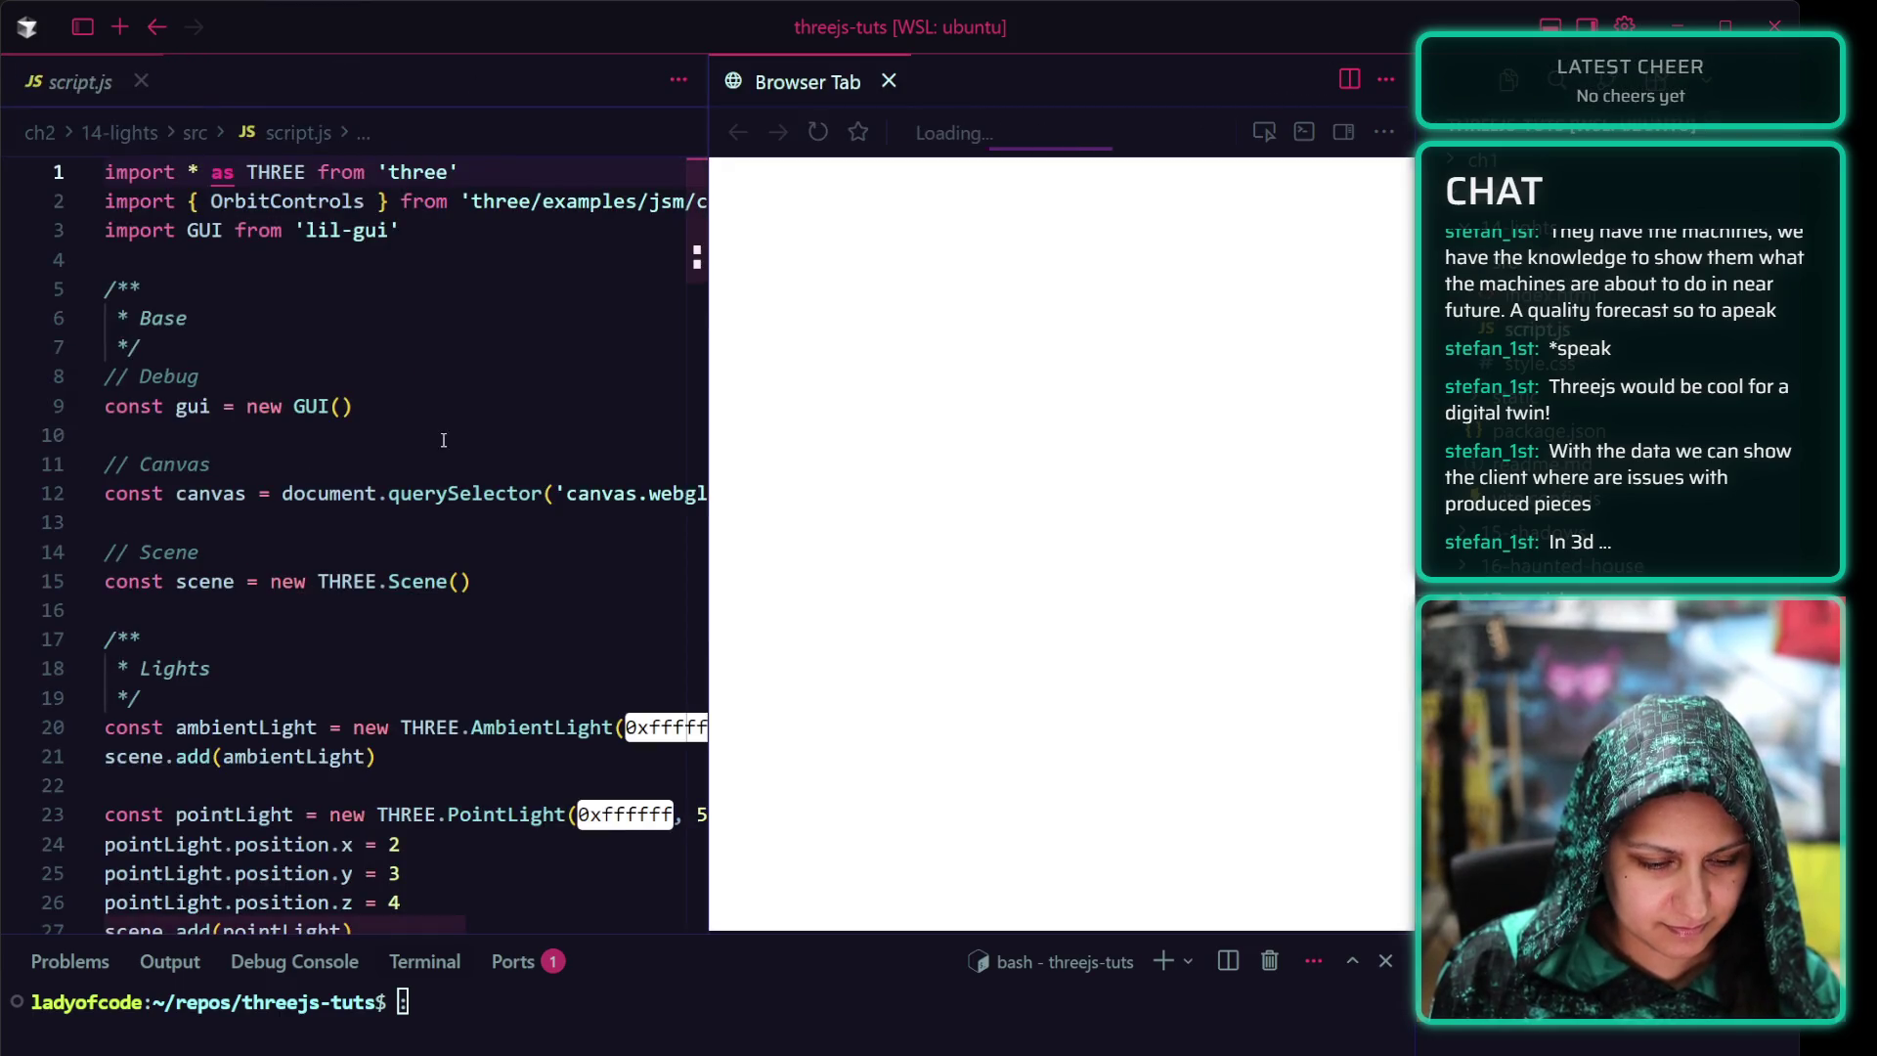
pyautogui.click(48, 89)
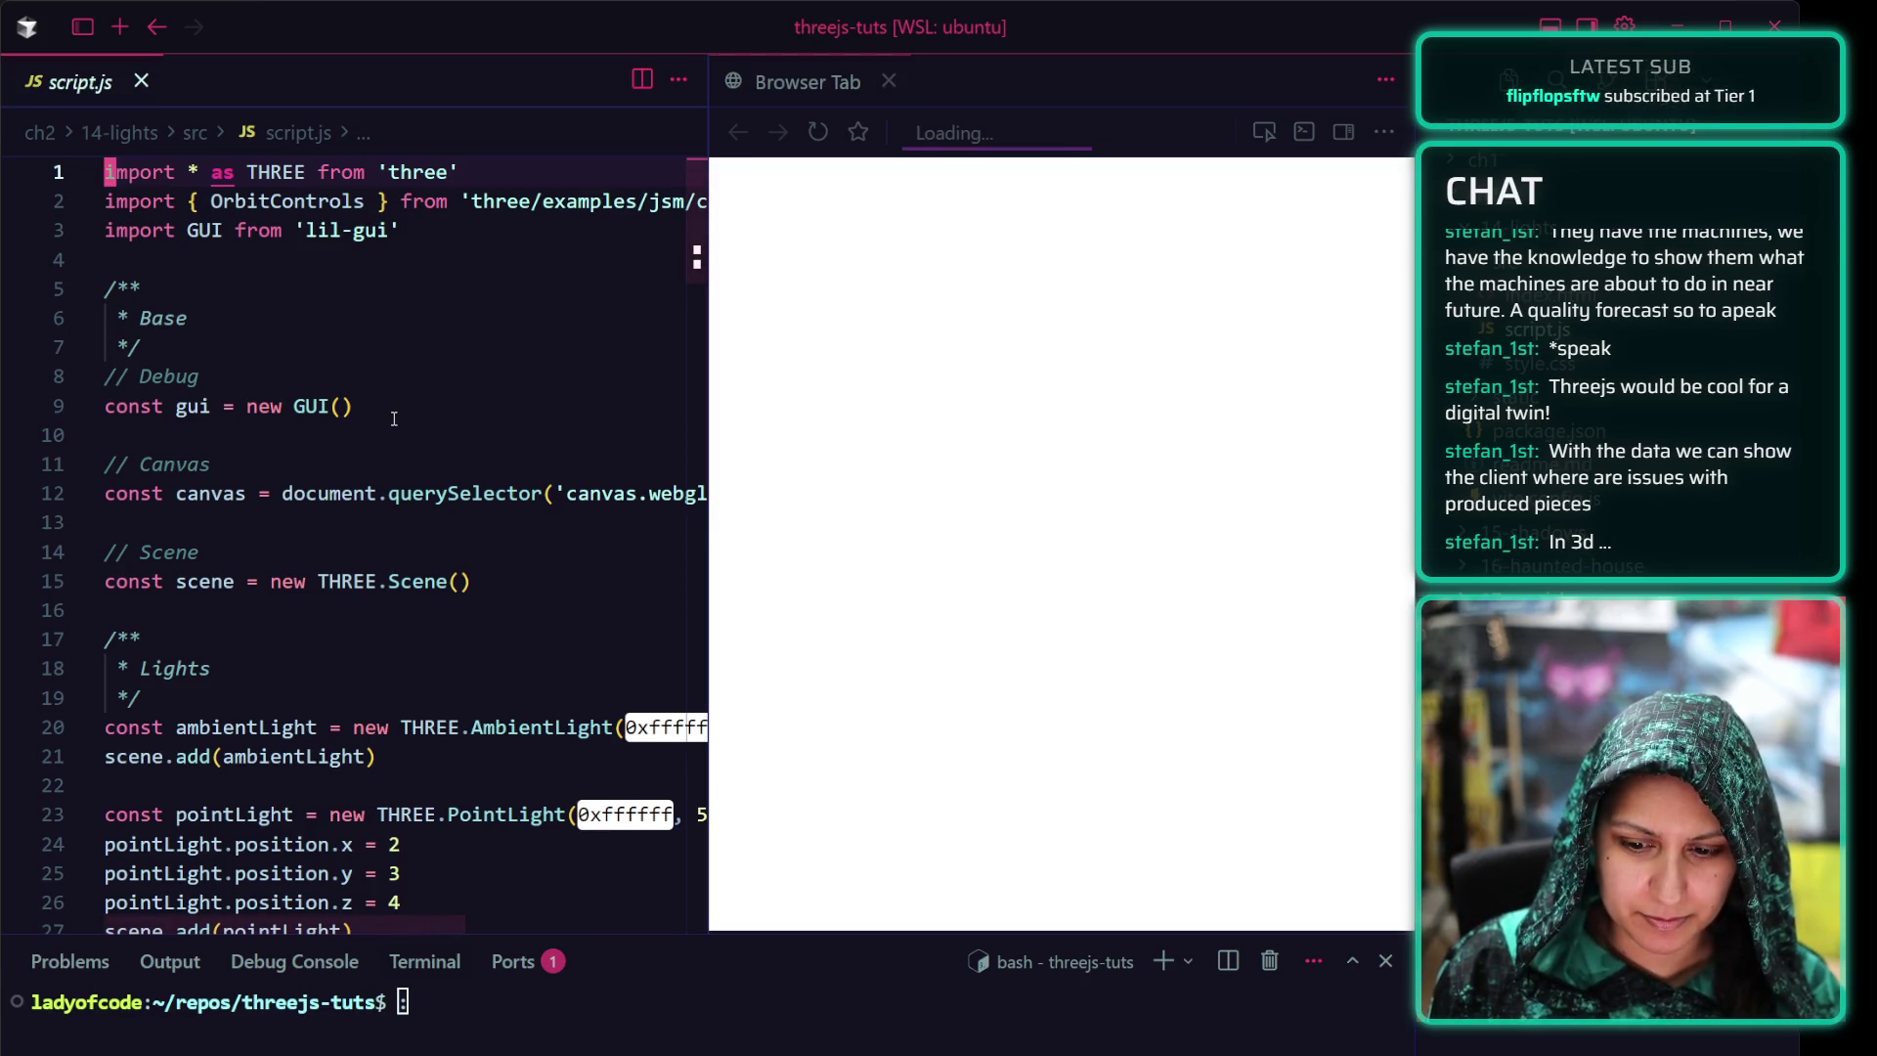
pyautogui.click(528, 376)
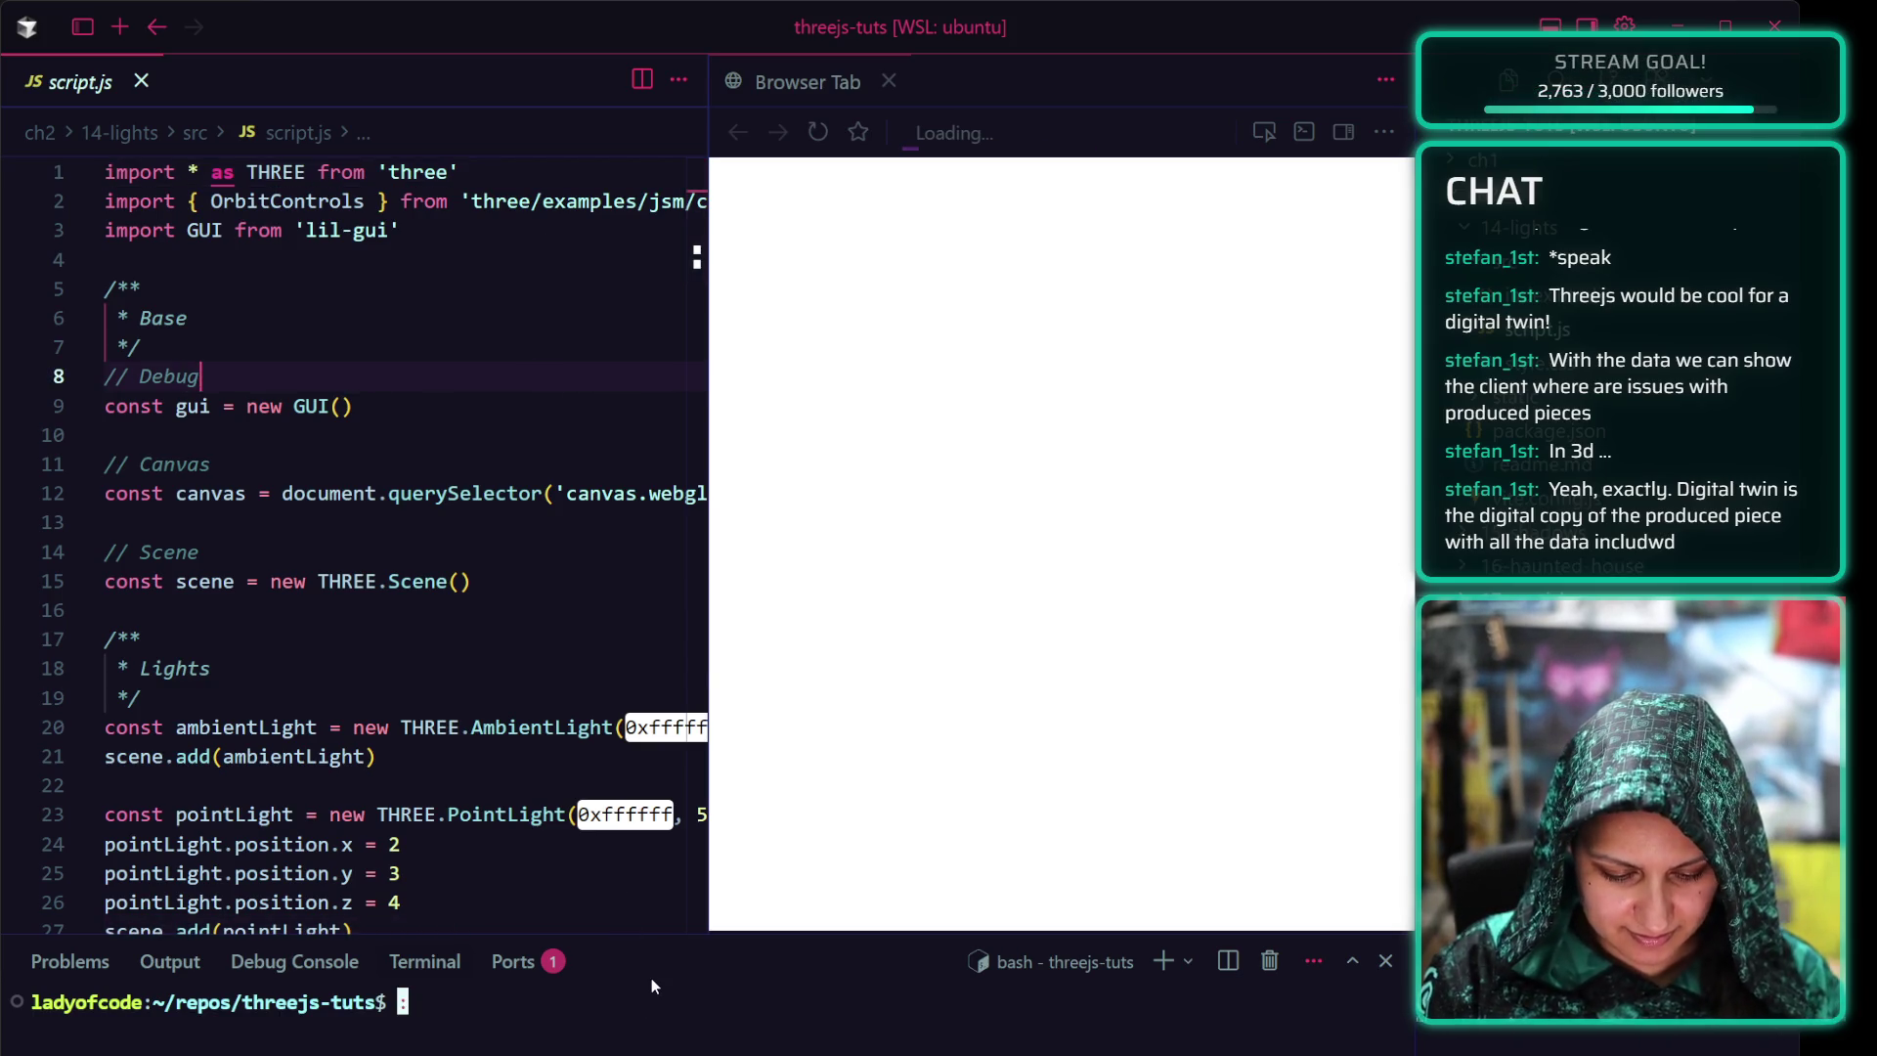
pyautogui.write('cd ch')
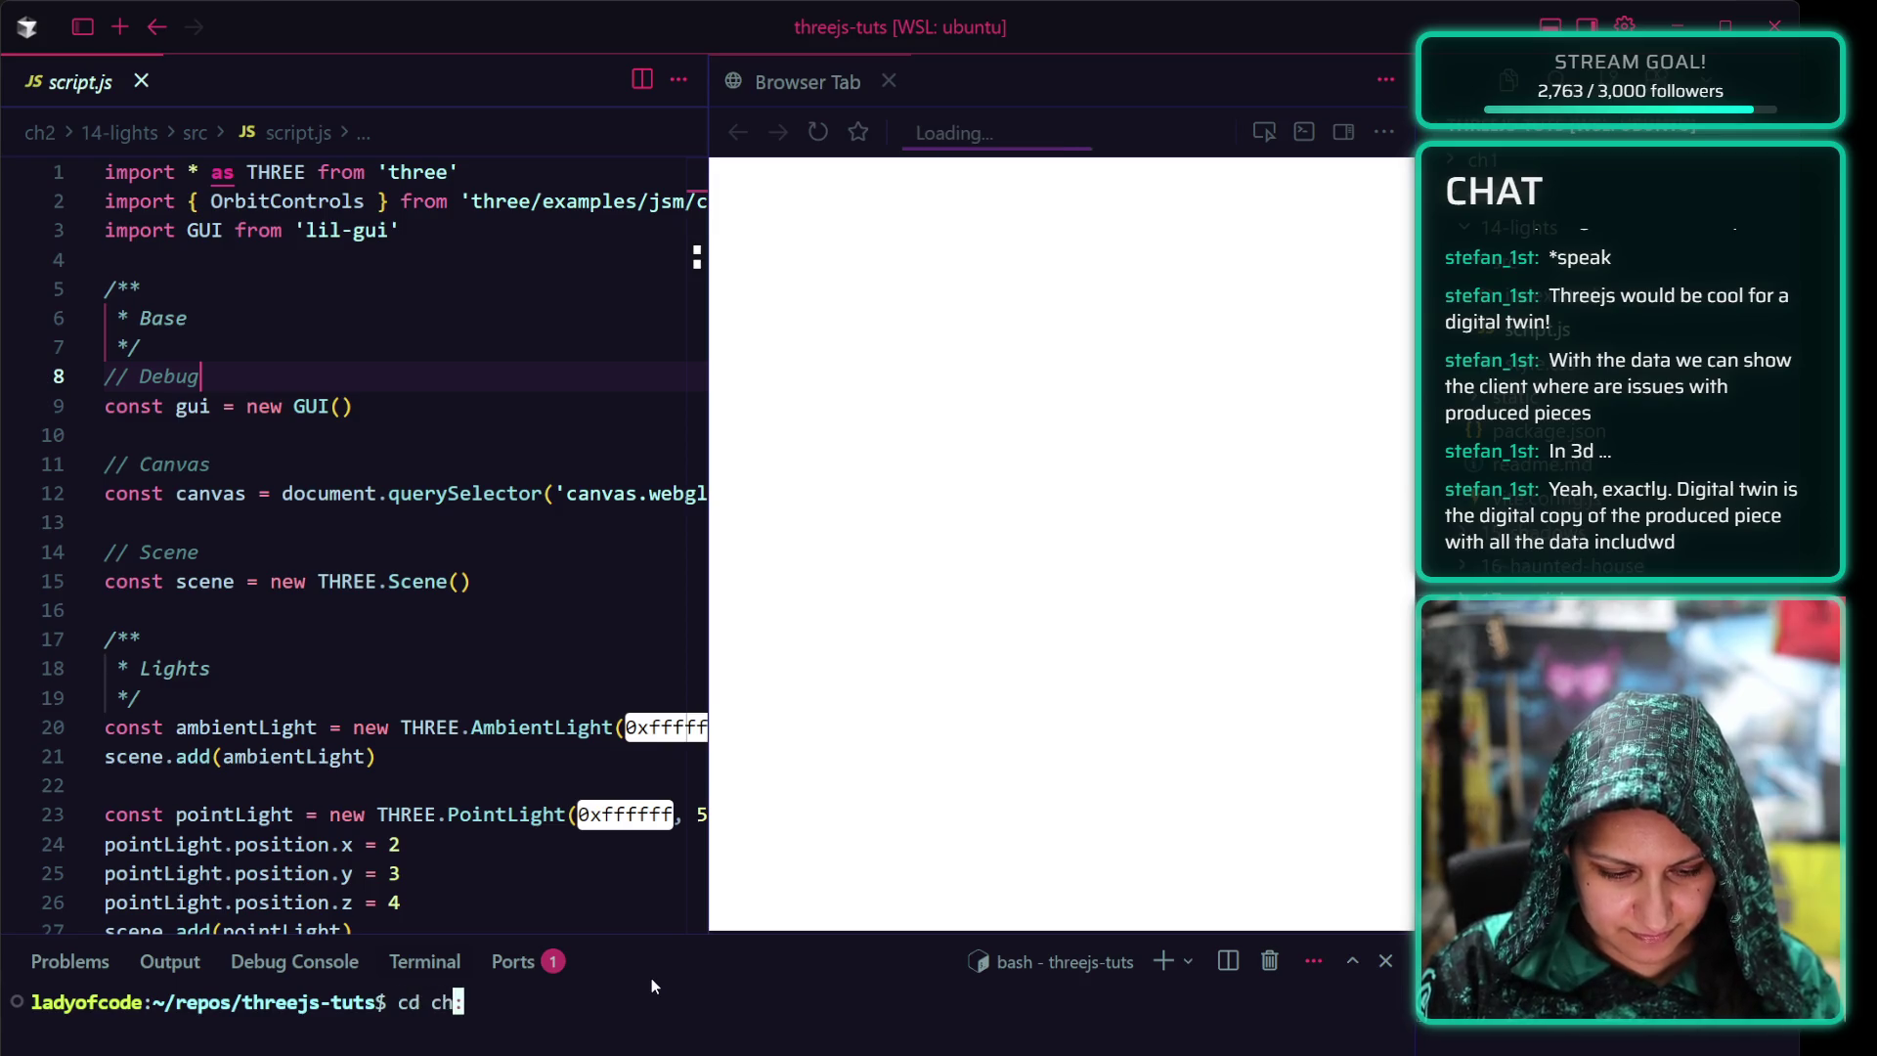
pyautogui.write('2/14')
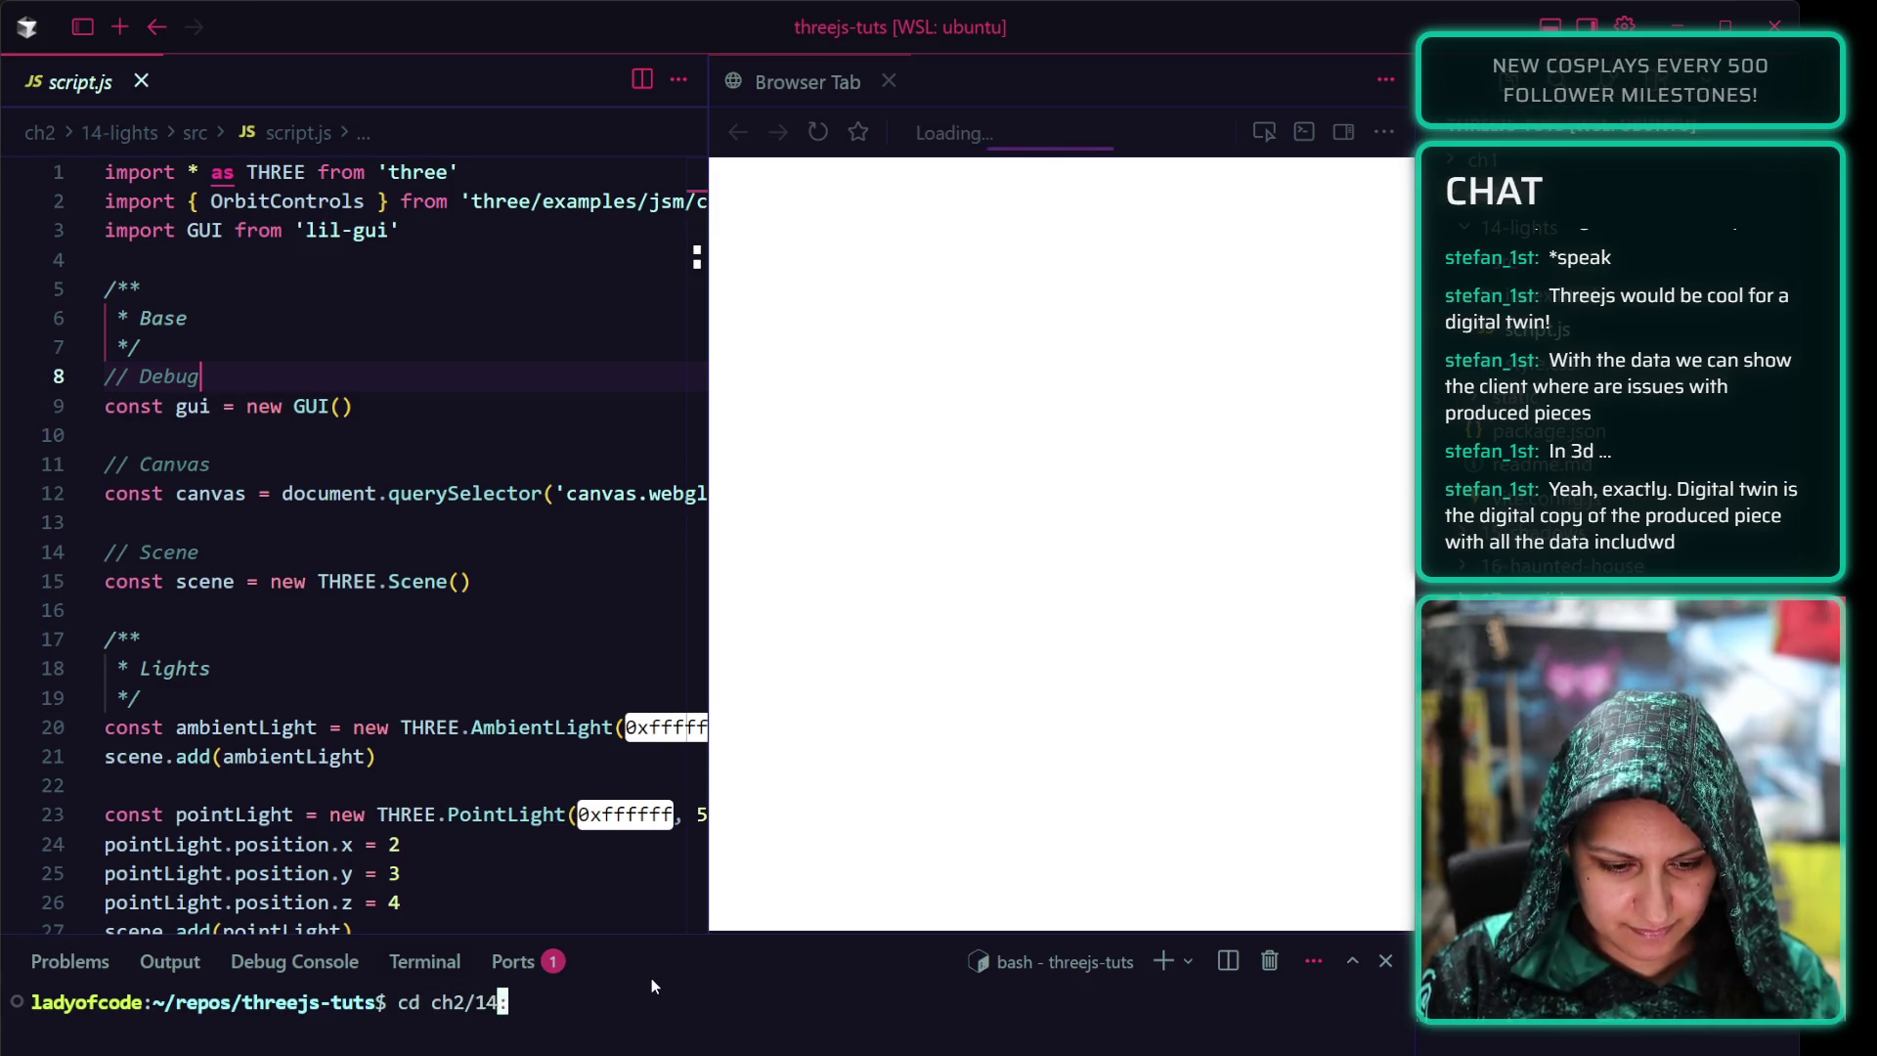
# Run cd ch2/14-lights/ and npm i in the integrated terminal
pyautogui.press('BackSpace')
pyautogui.press('BackSpace')
pyautogui.write('2')
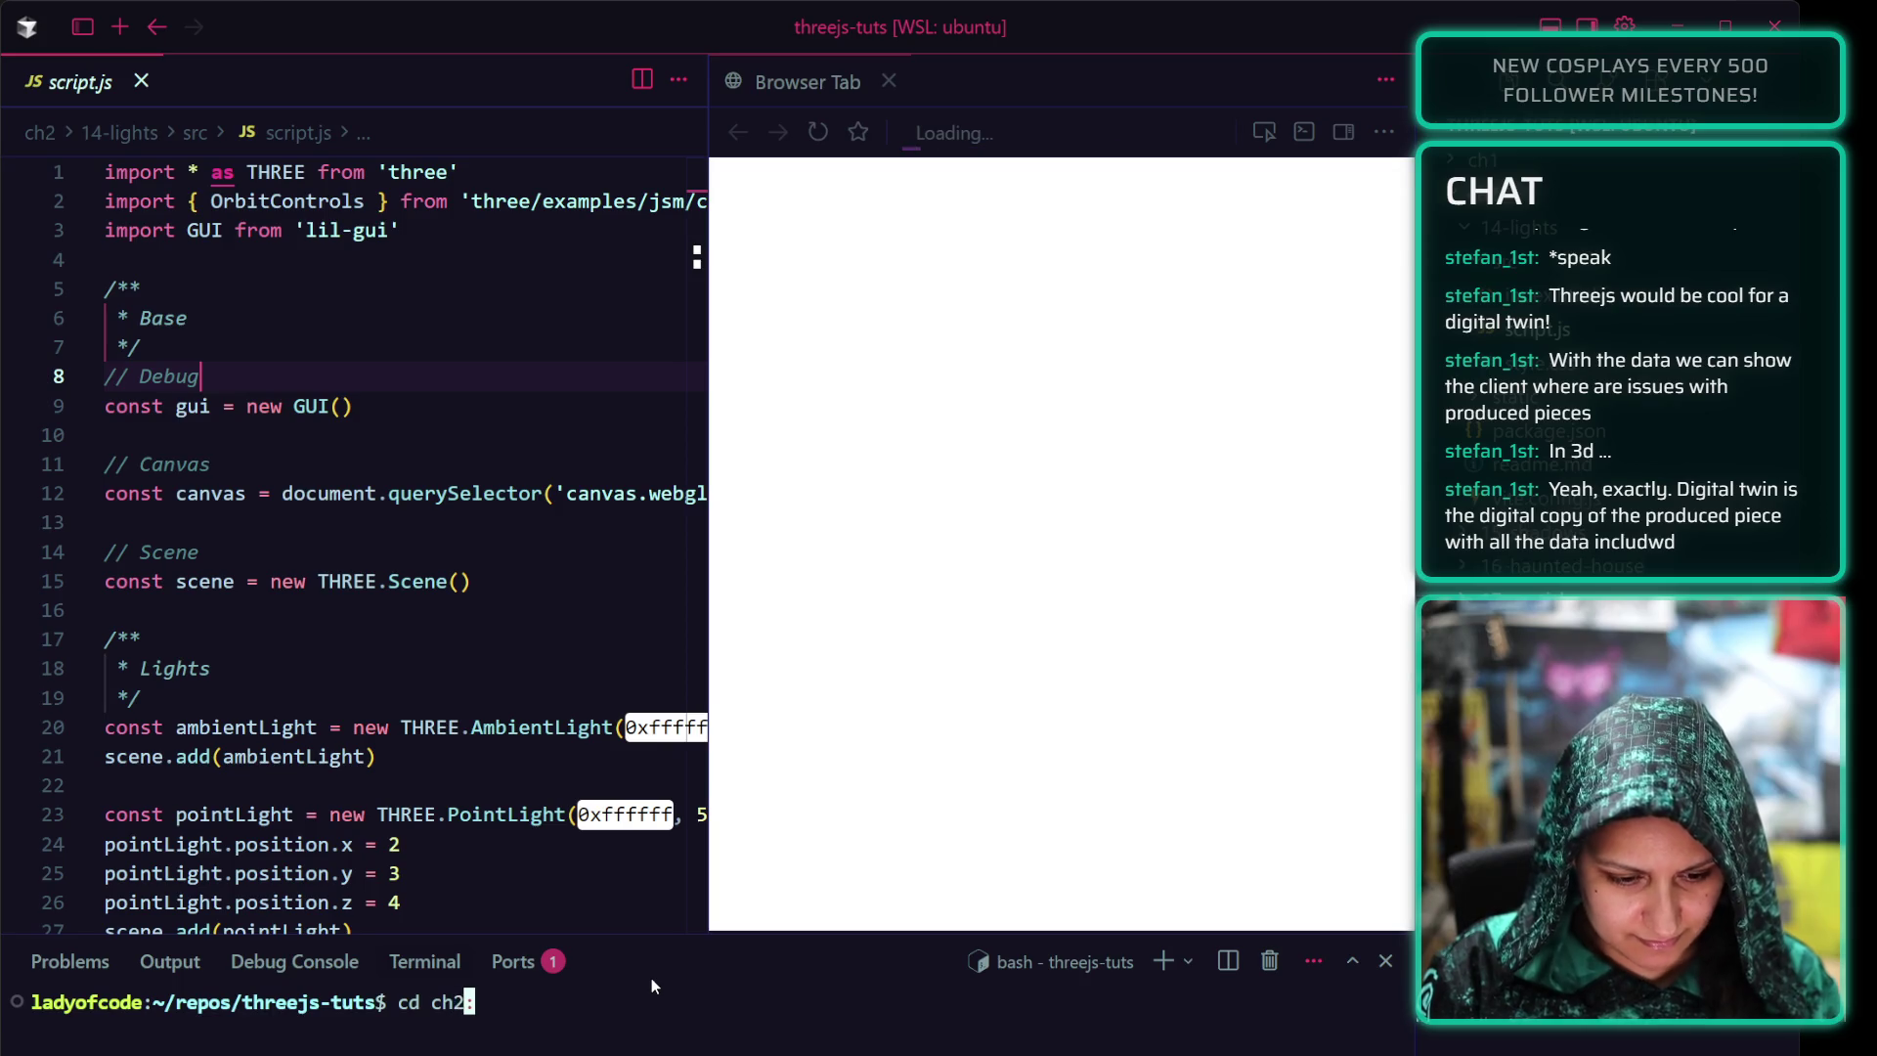
pyautogui.write('/')
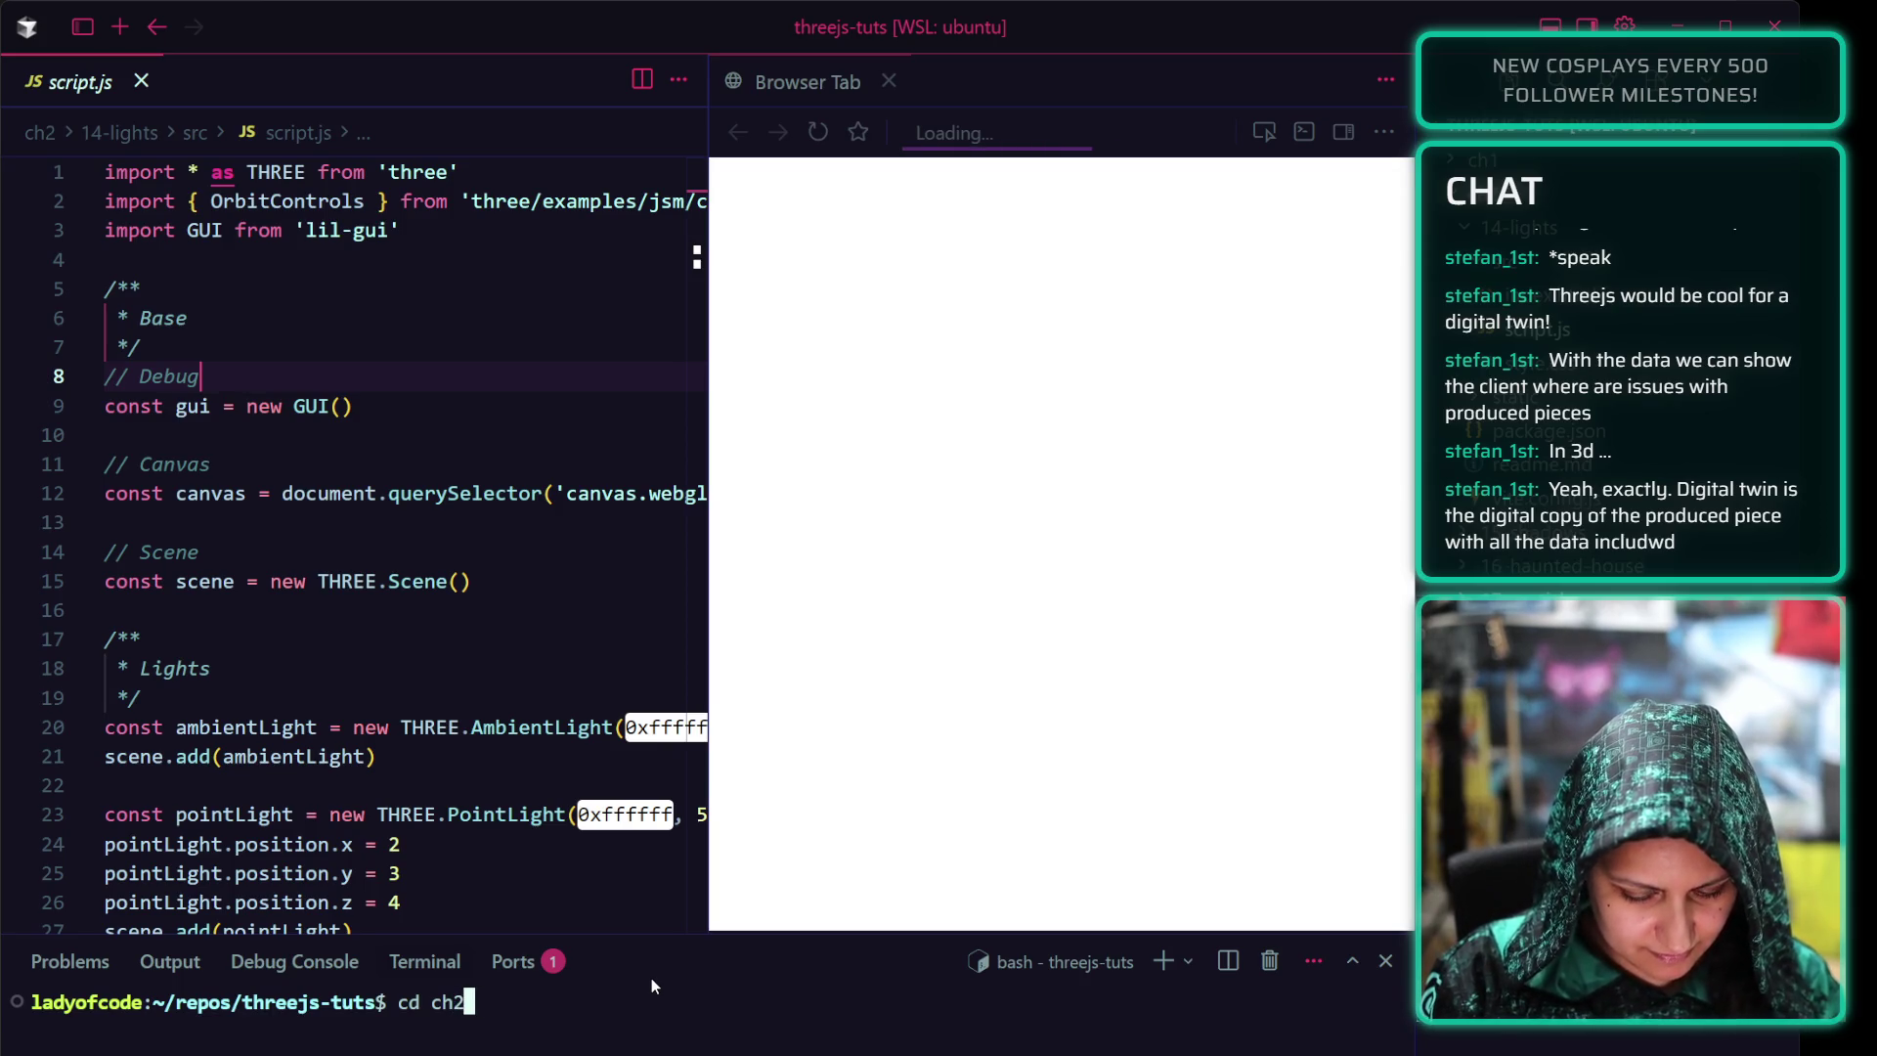
pyautogui.write('14')
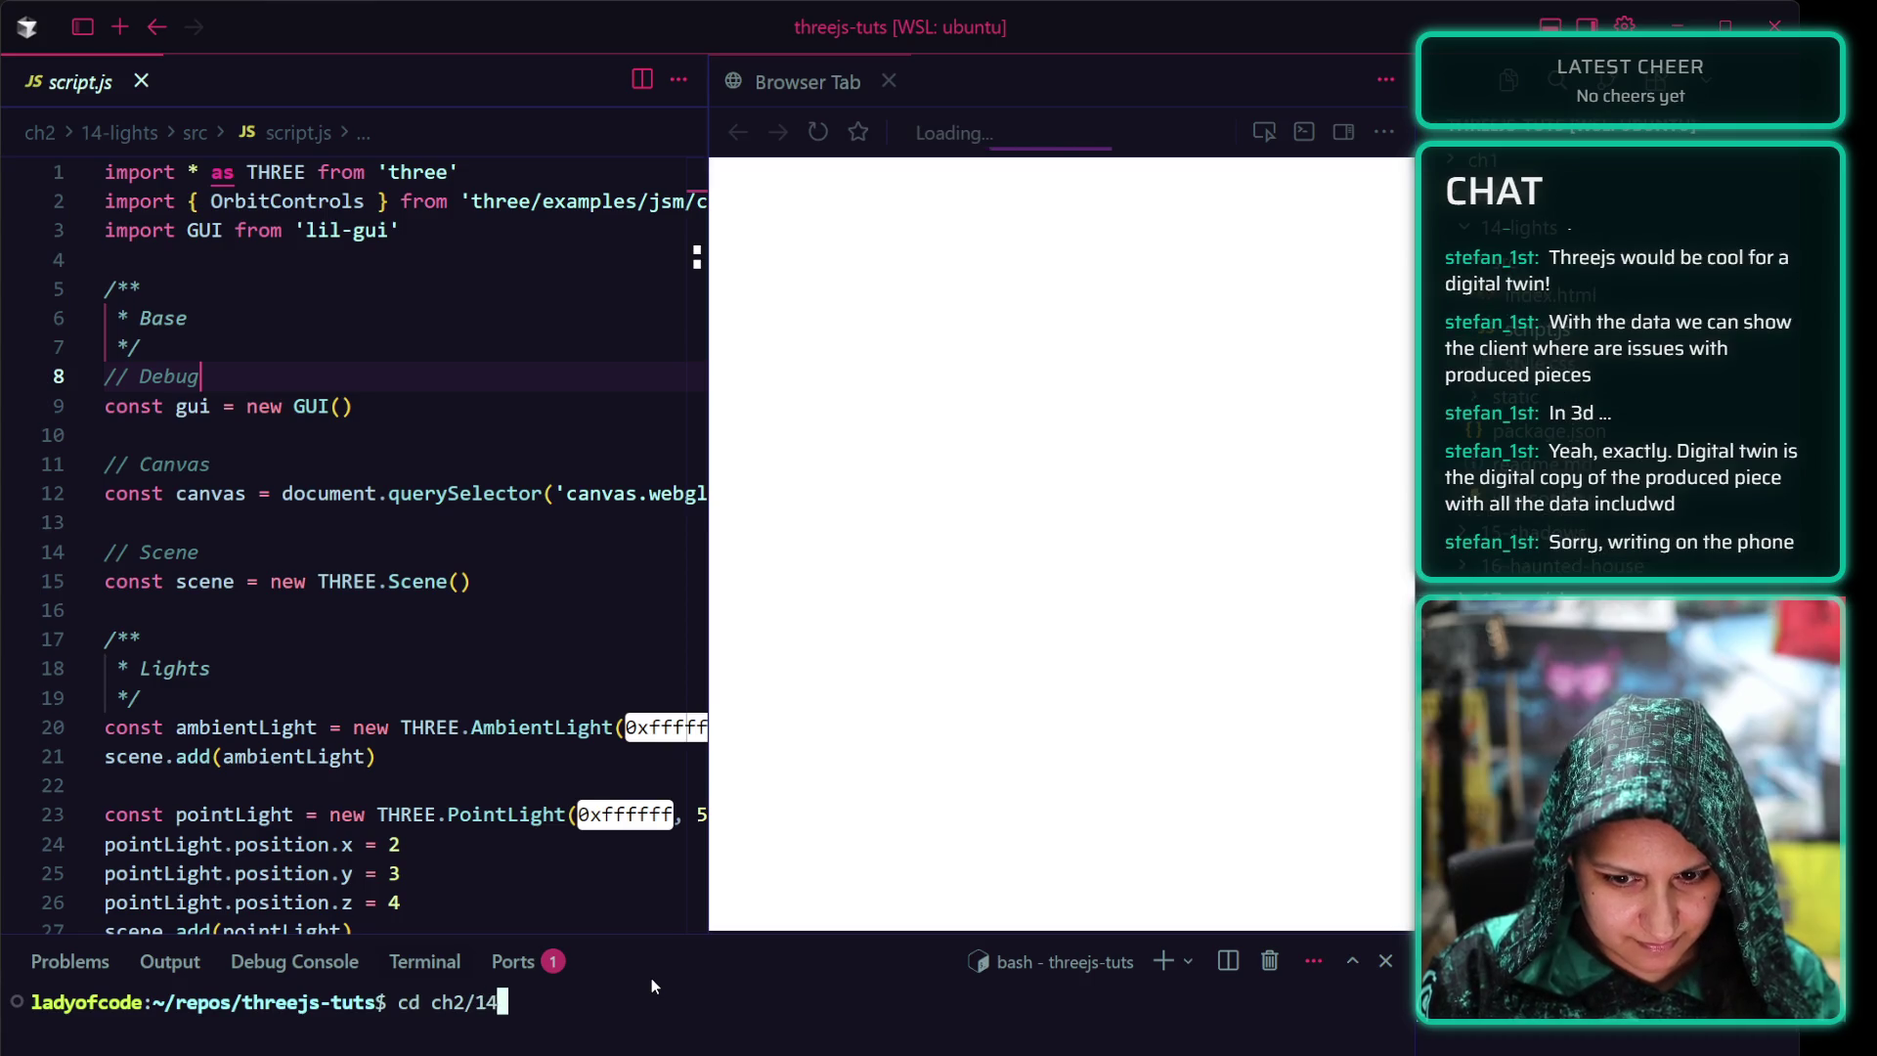
pyautogui.press('Tab')
pyautogui.press('Return')
pyautogui.write('npm i')
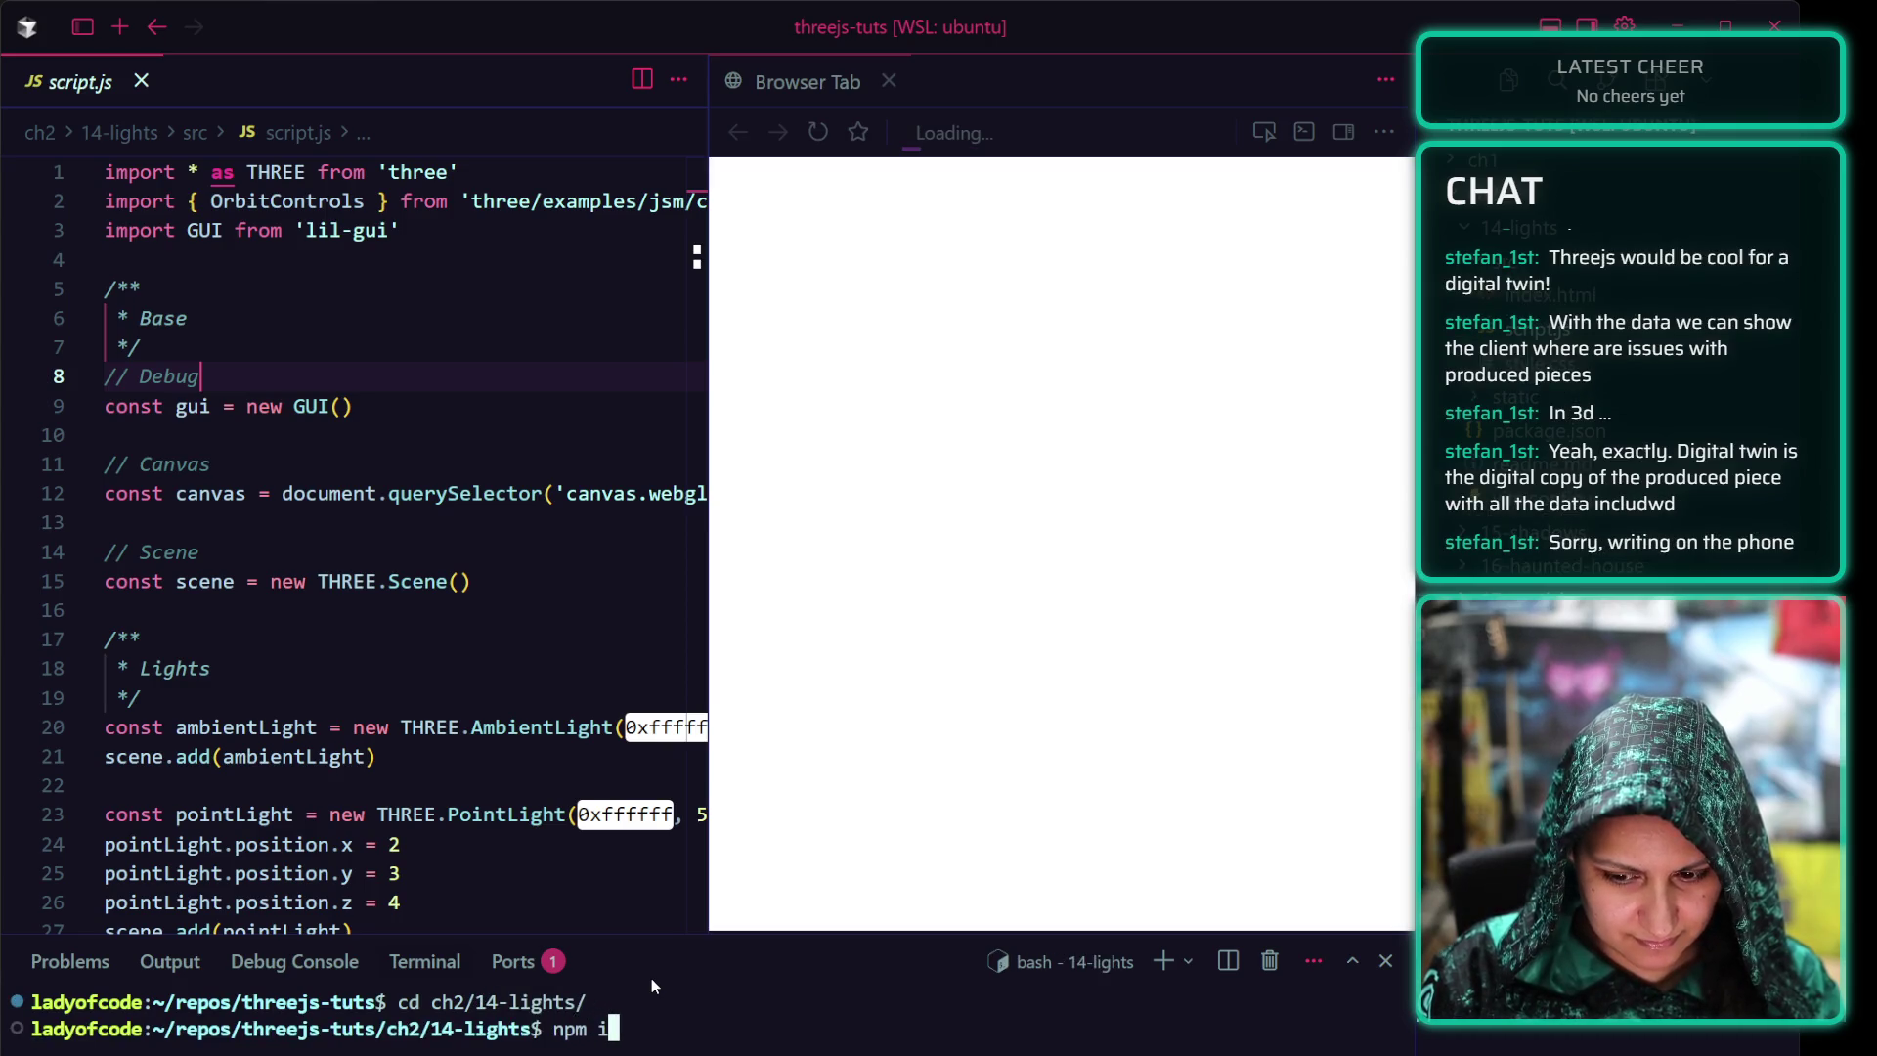
pyautogui.press('Return')
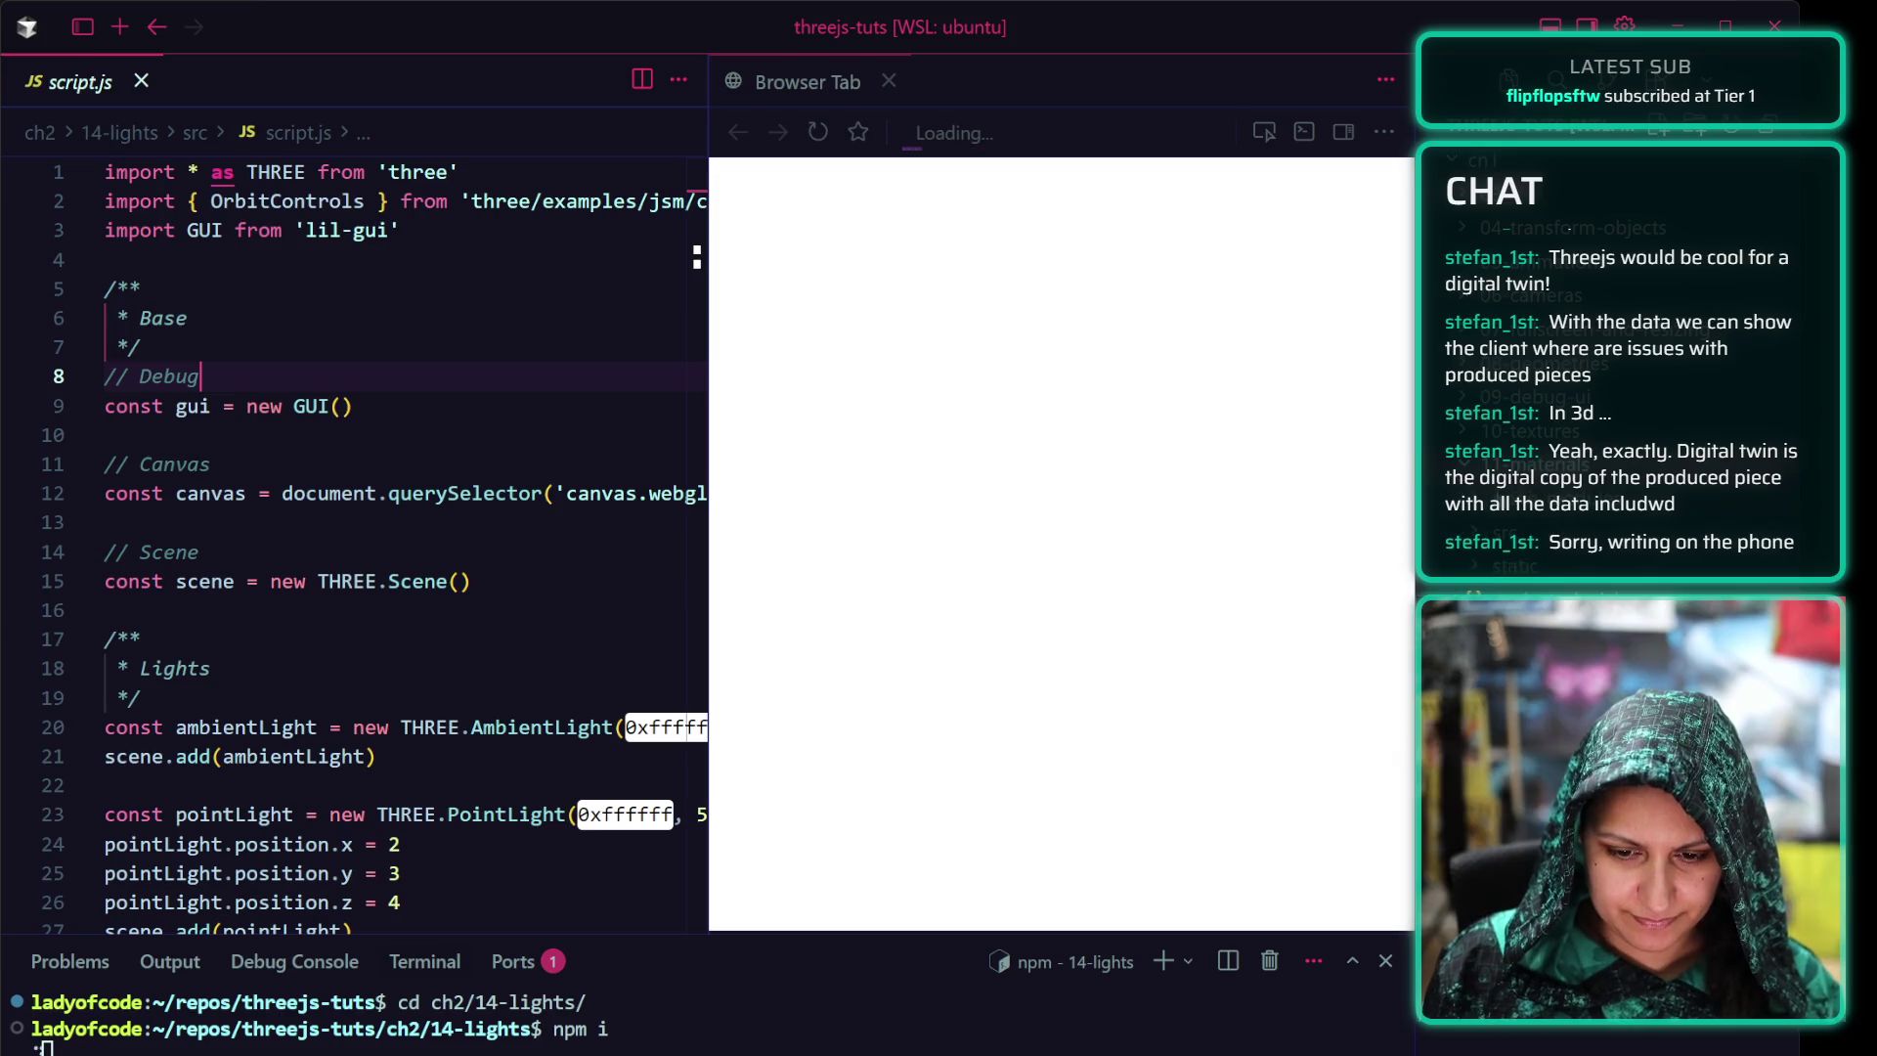
# Dismiss the accidentally opened explorer file menus while the install completes
pyautogui.rightClick(1544, 516)
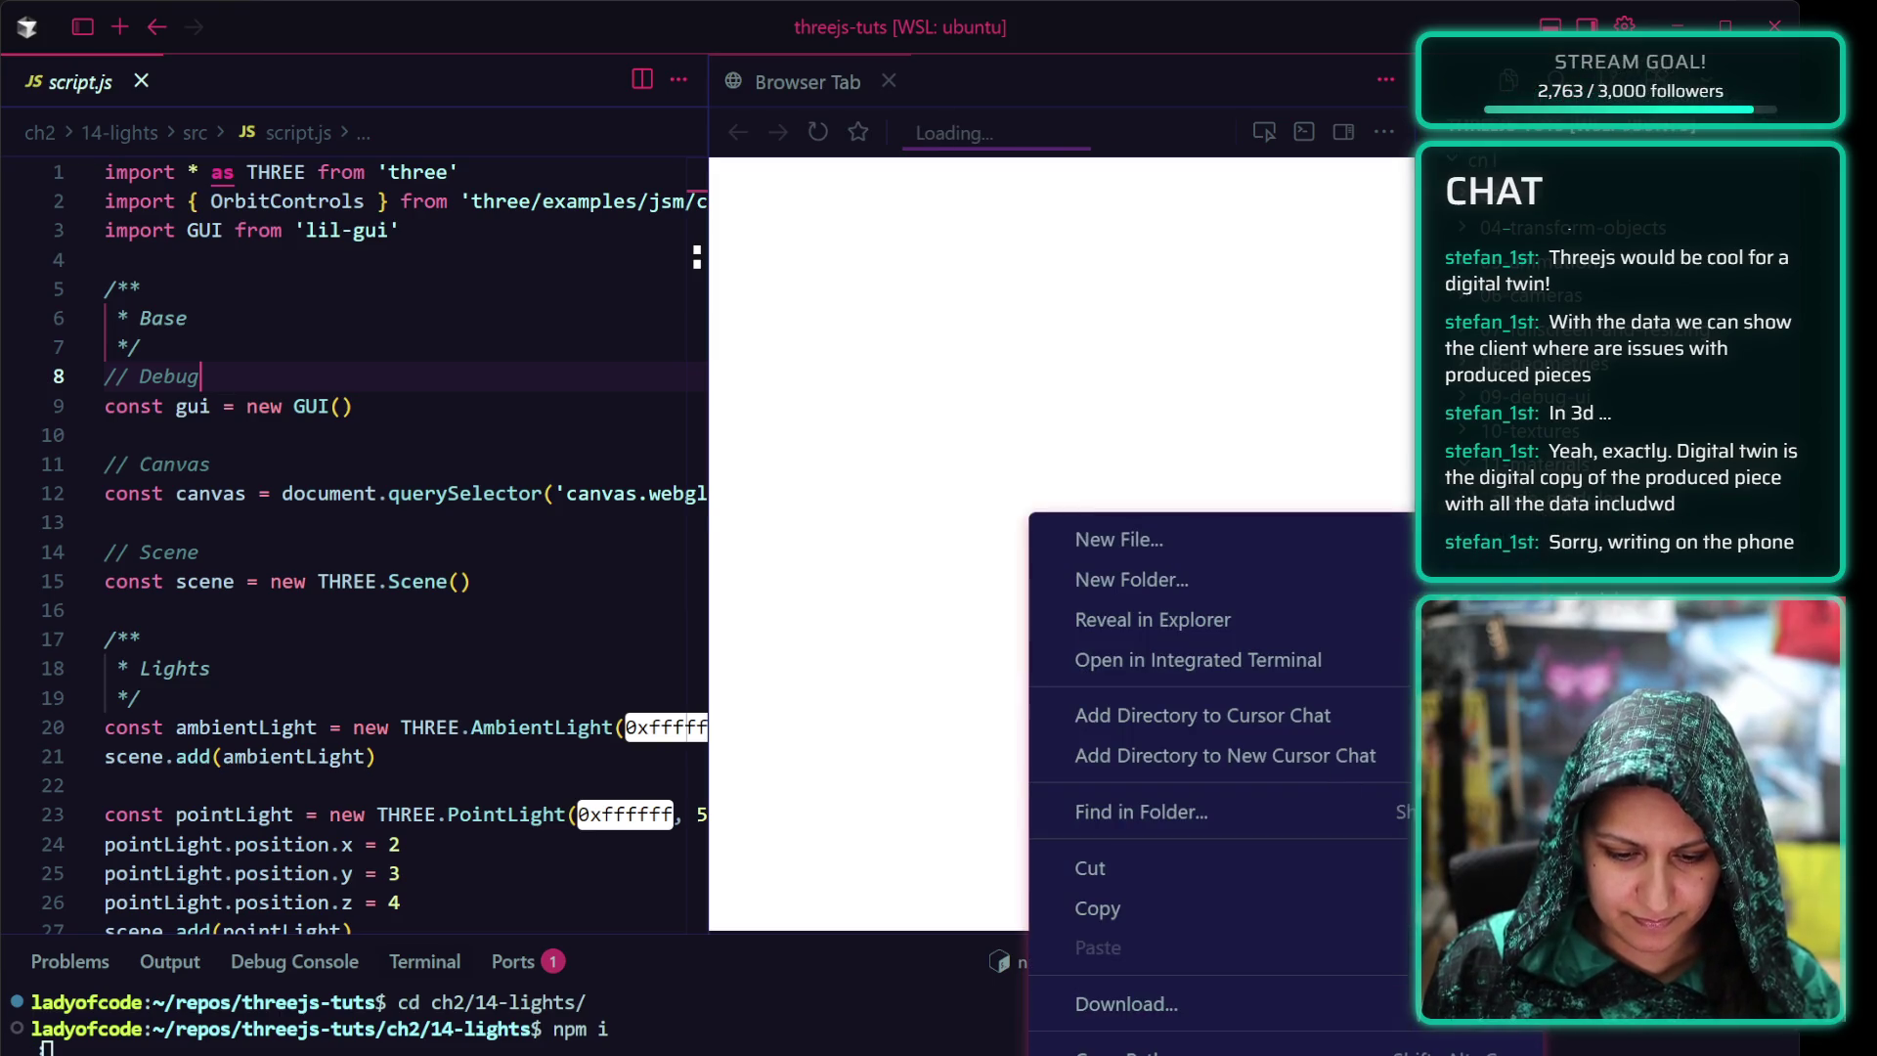
pyautogui.press('Escape')
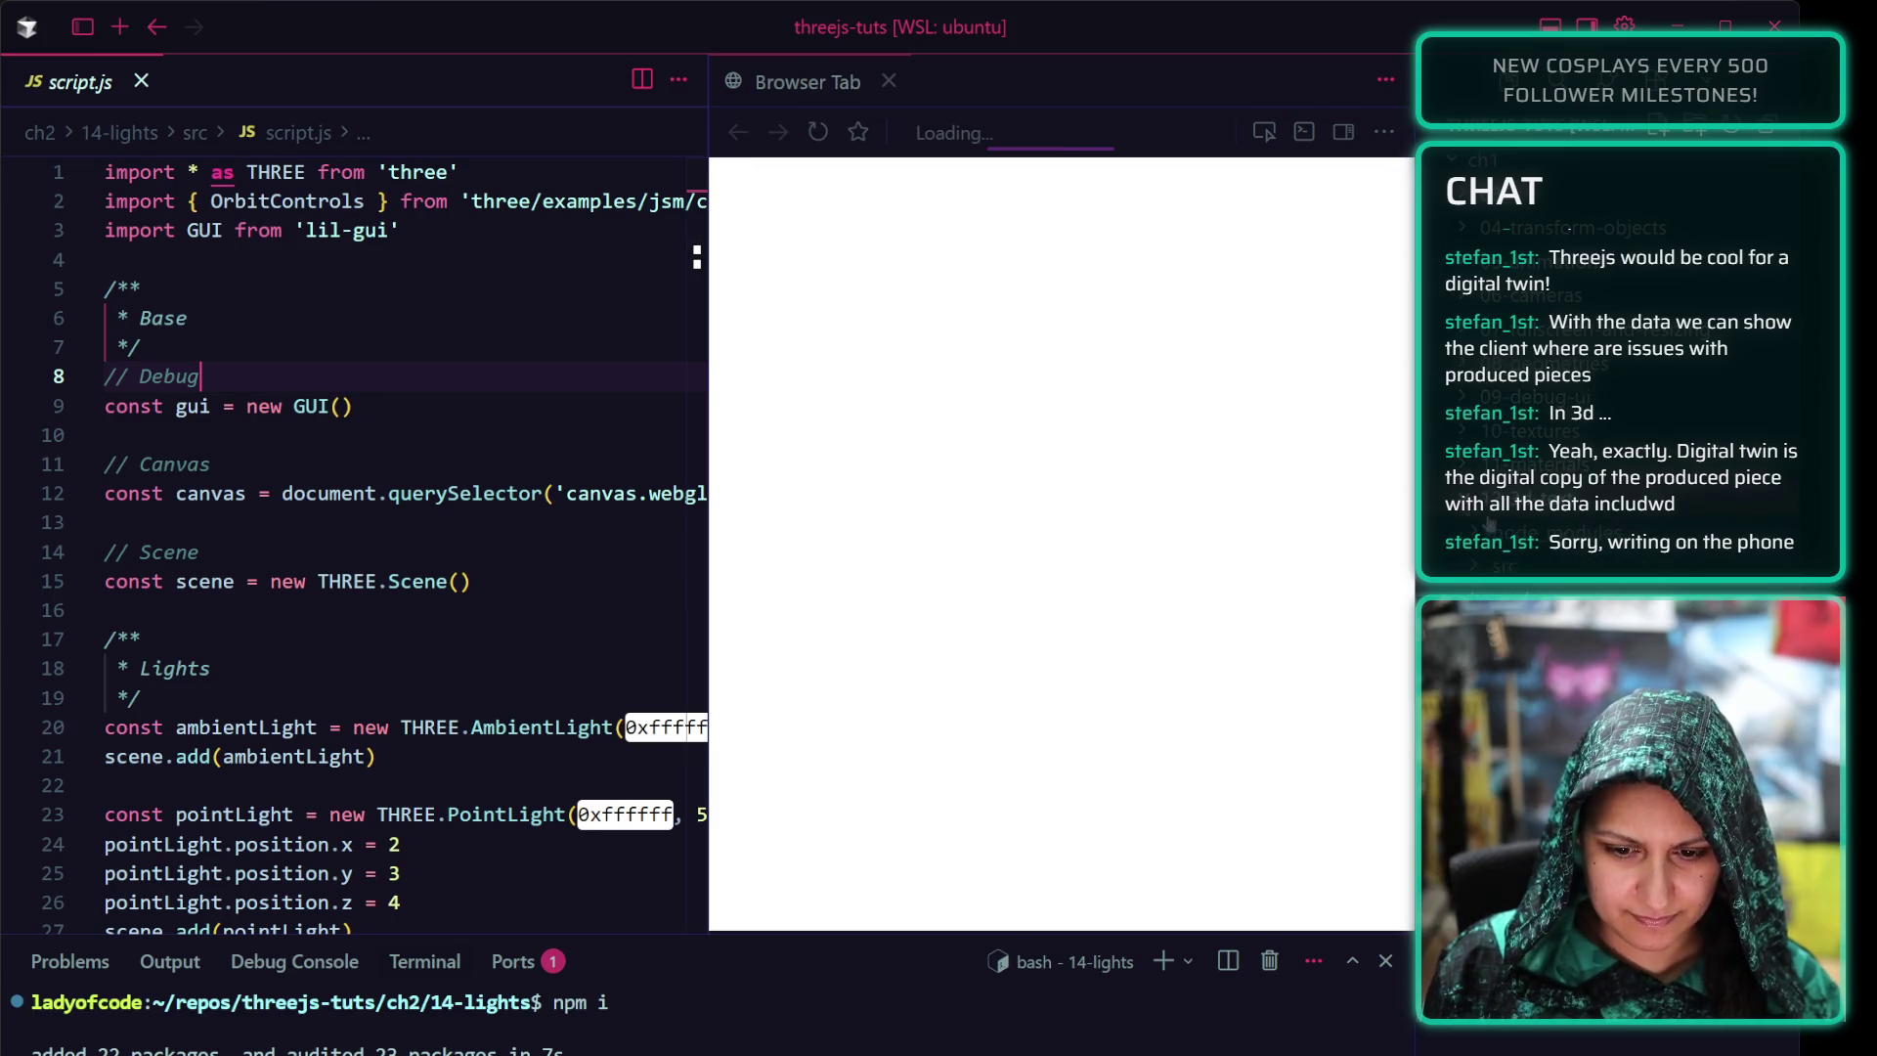
pyautogui.rightClick(1532, 543)
pyautogui.press('Escape')
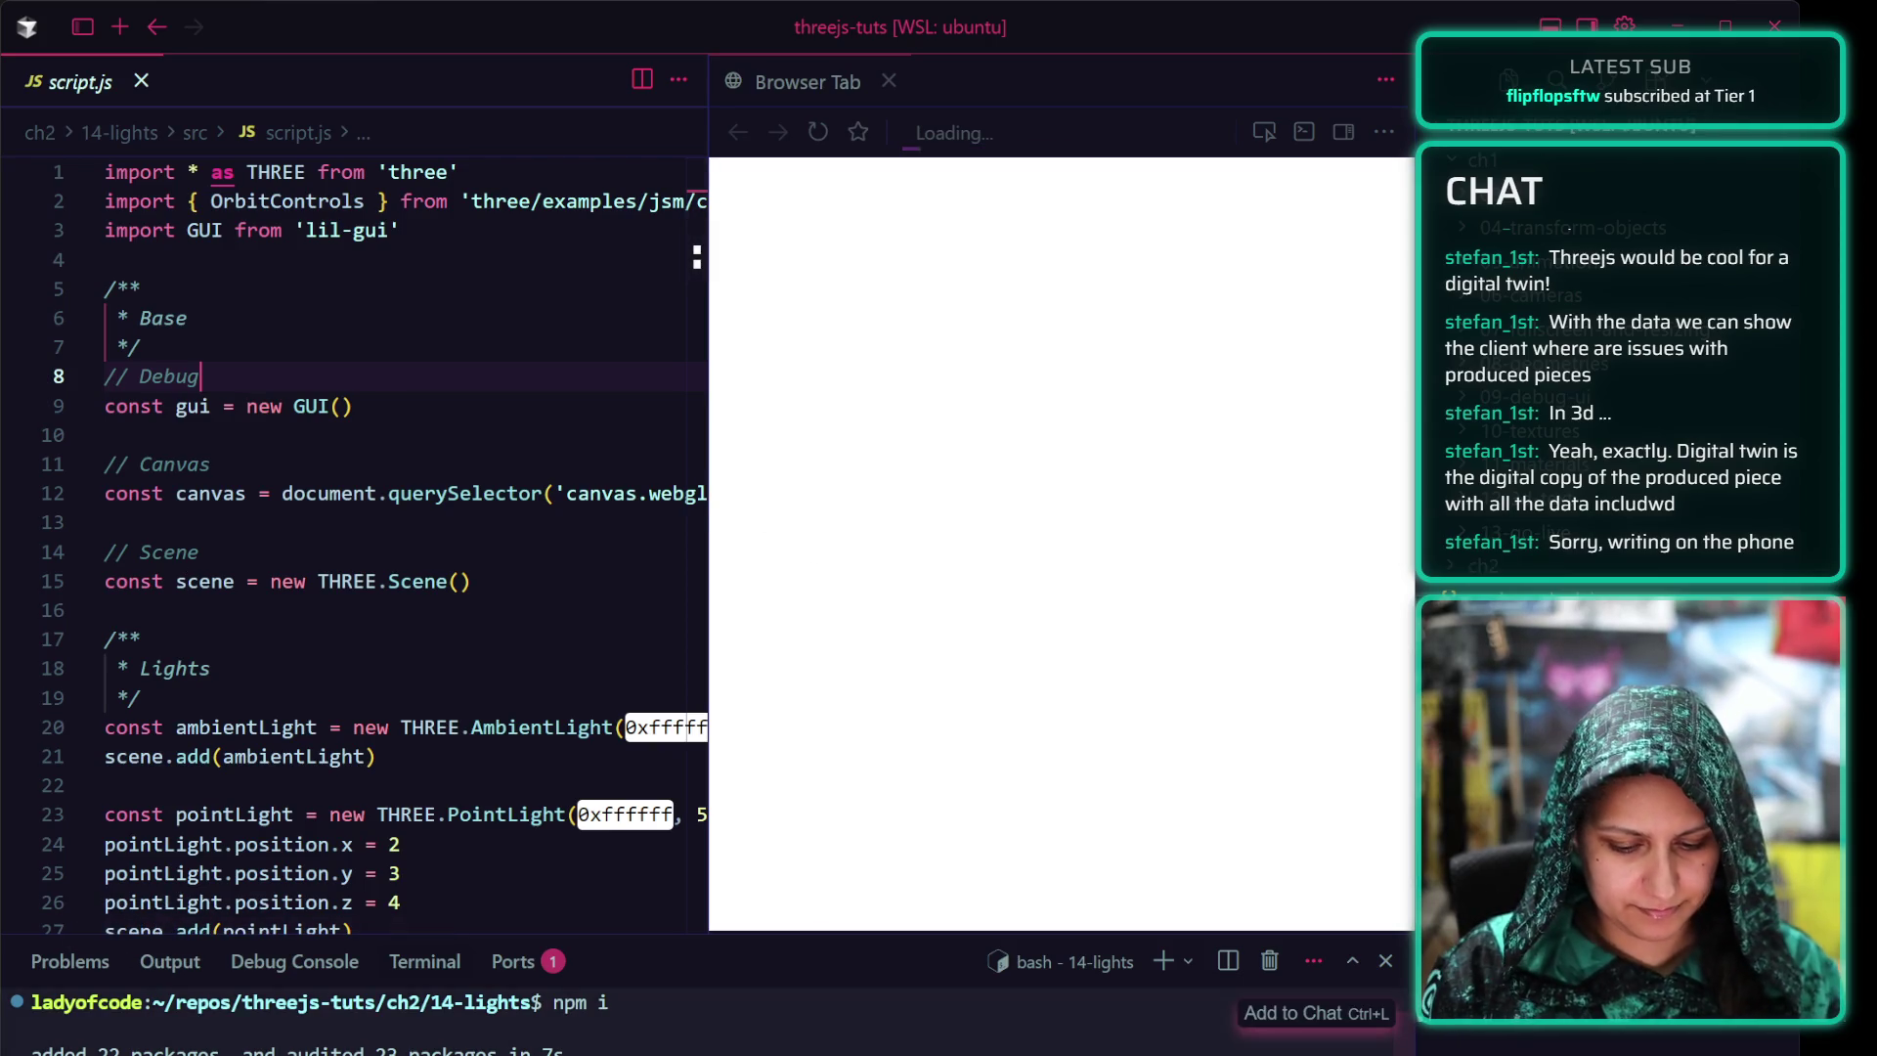
pyautogui.write('npm run dev')
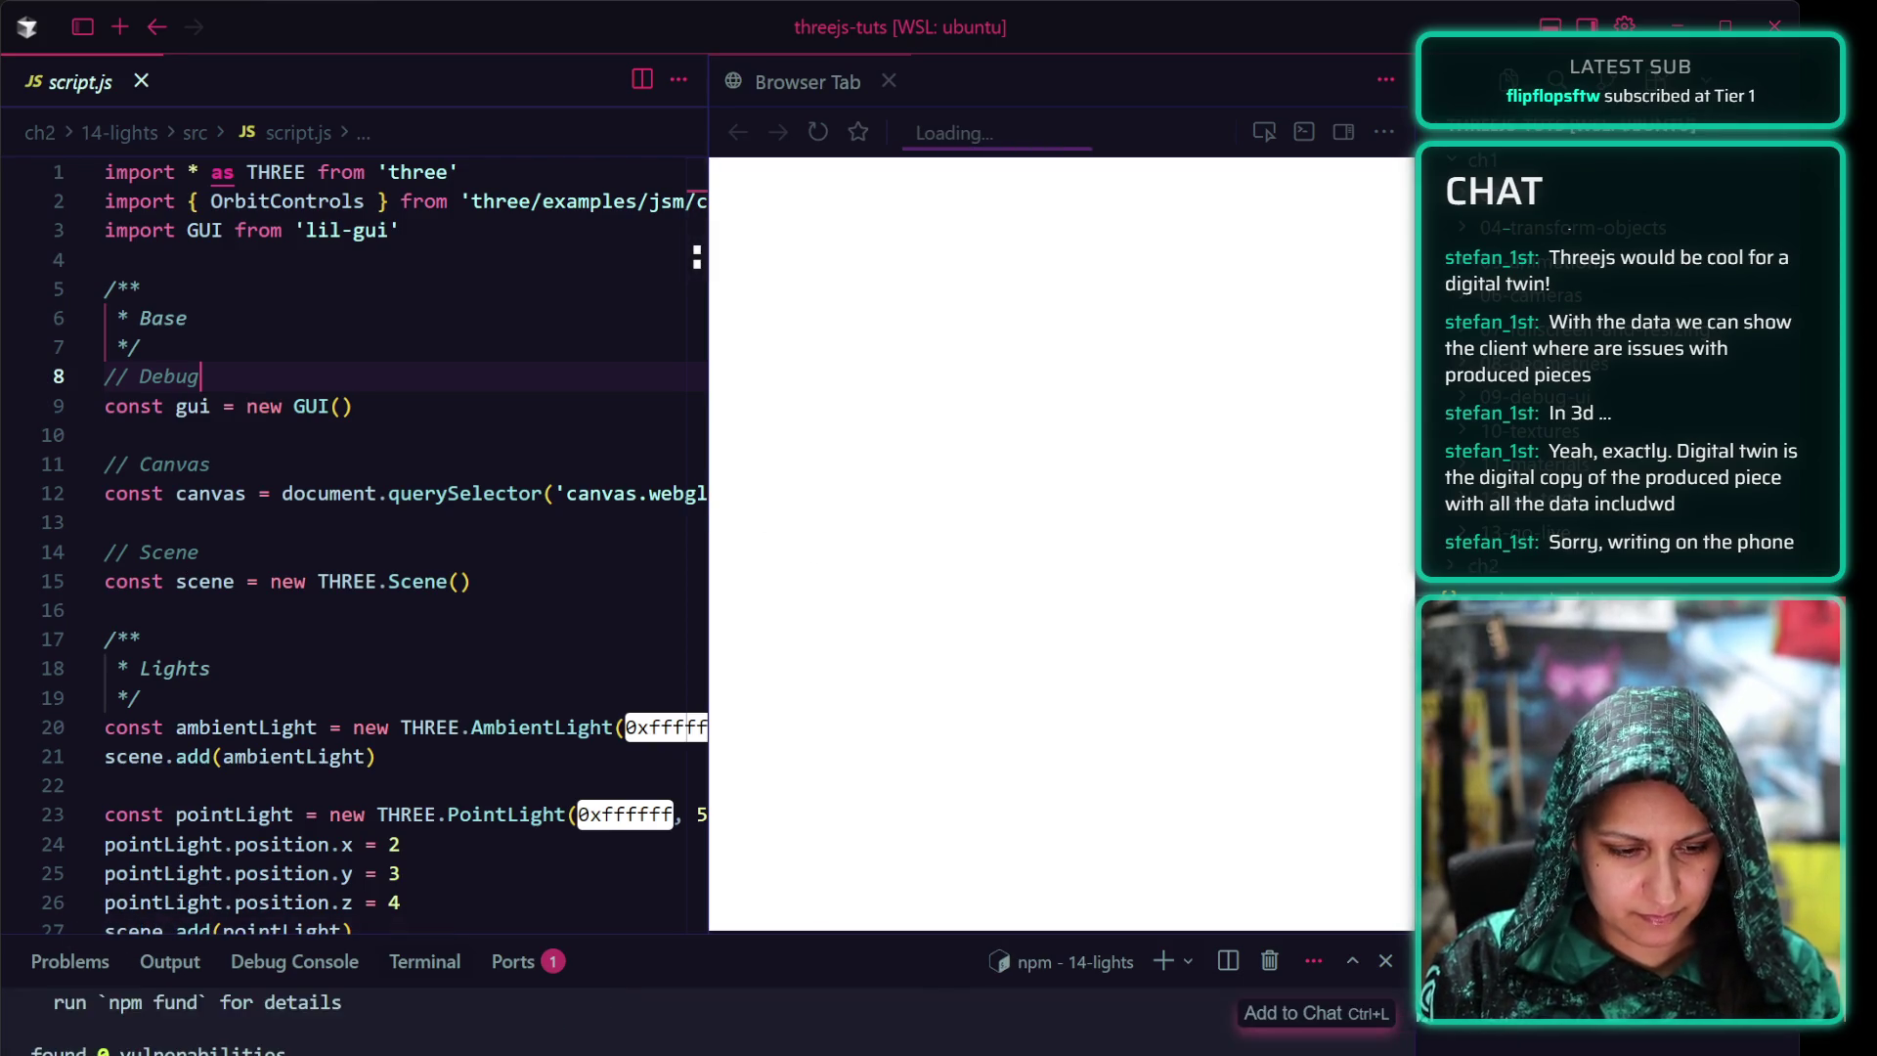
# Start the 14-lights Vite dev server with npm run dev and widen the code pane
pyautogui.press('Return')
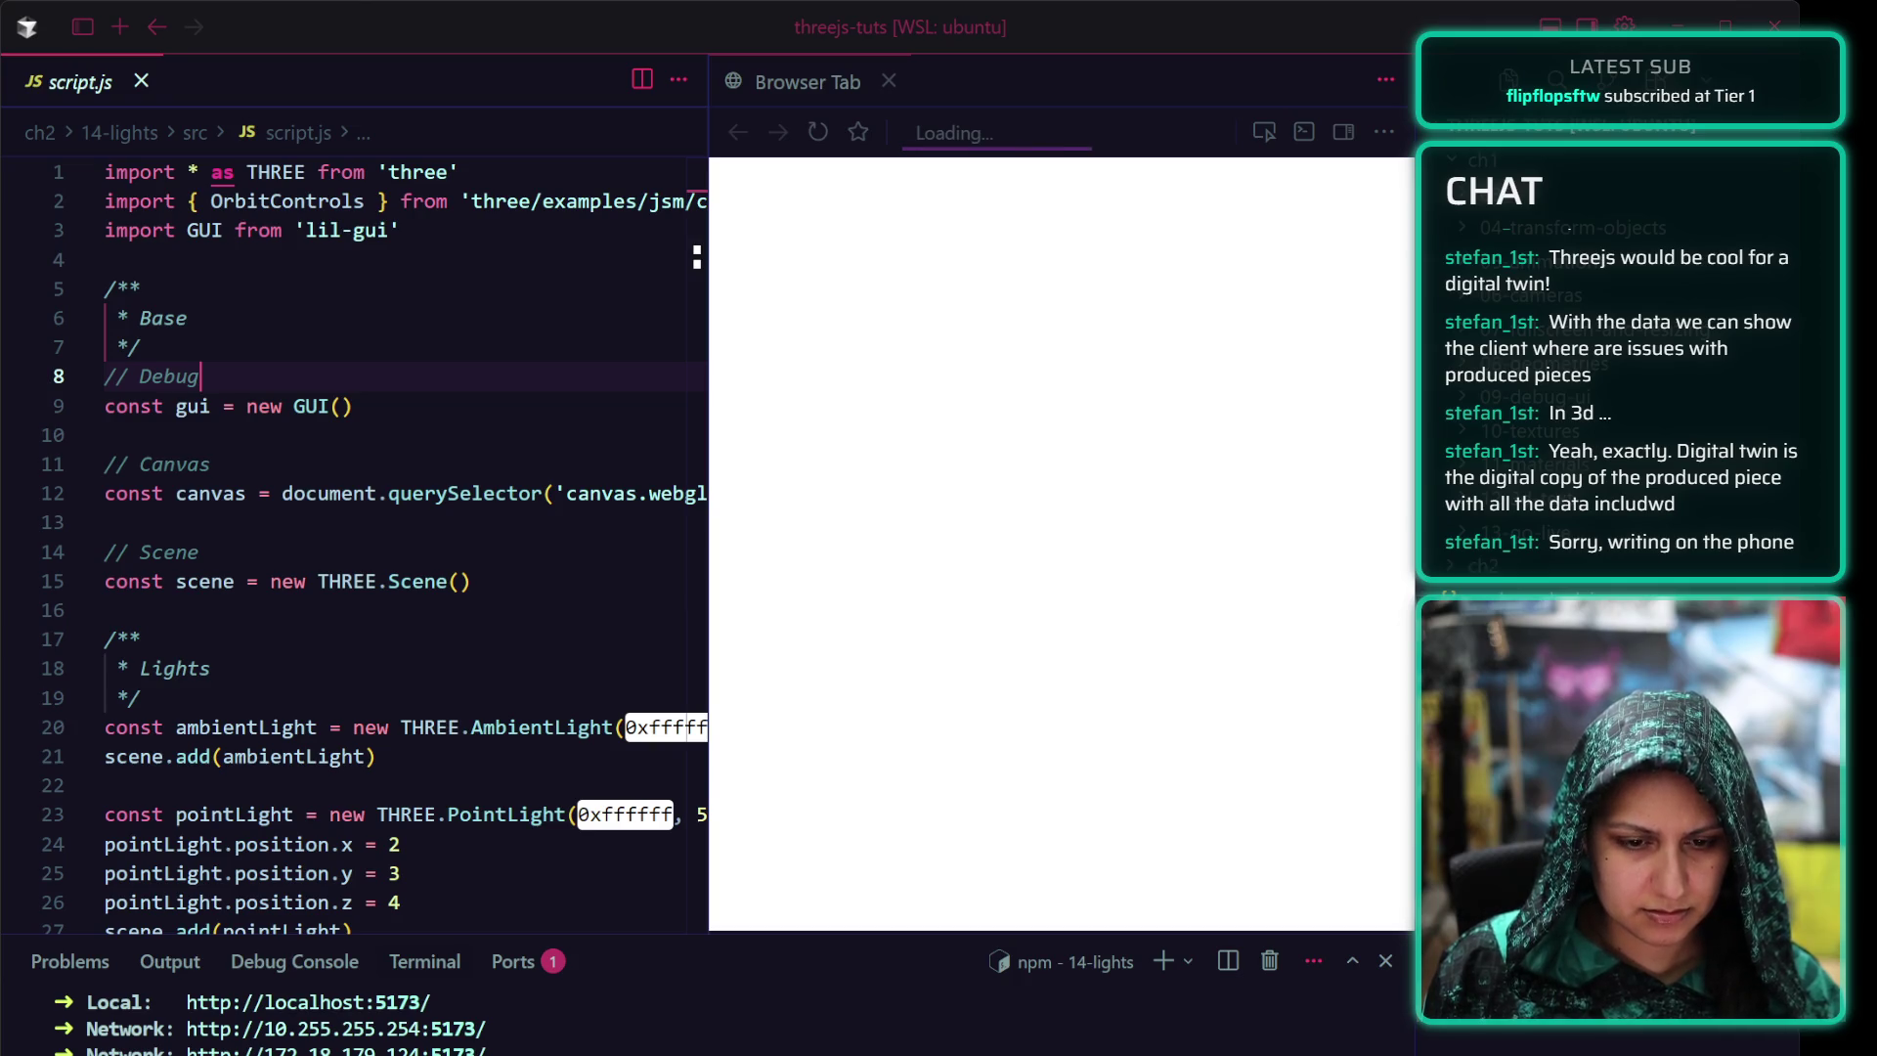
pyautogui.moveTo(712, 542); pyautogui.dragTo(849, 547)
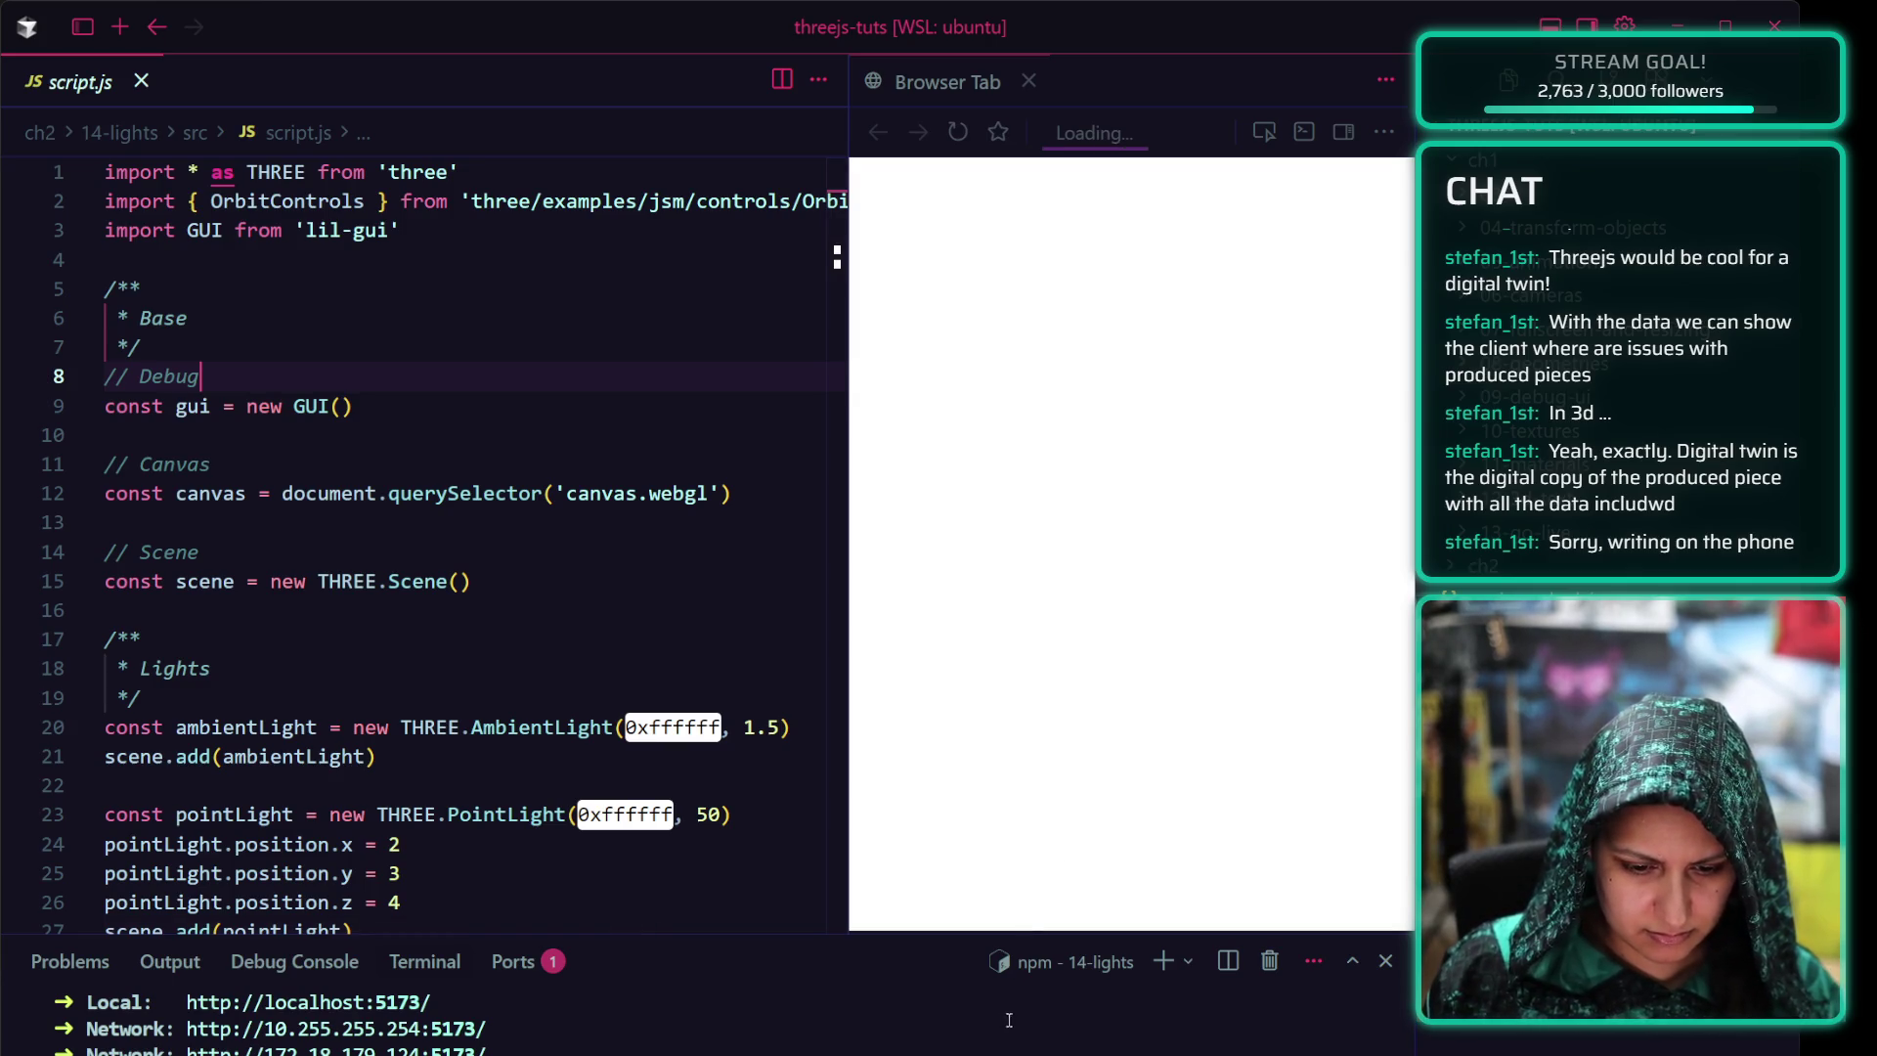
pyautogui.click(401, 873)
pyautogui.moveTo(849, 543); pyautogui.dragTo(1079, 543)
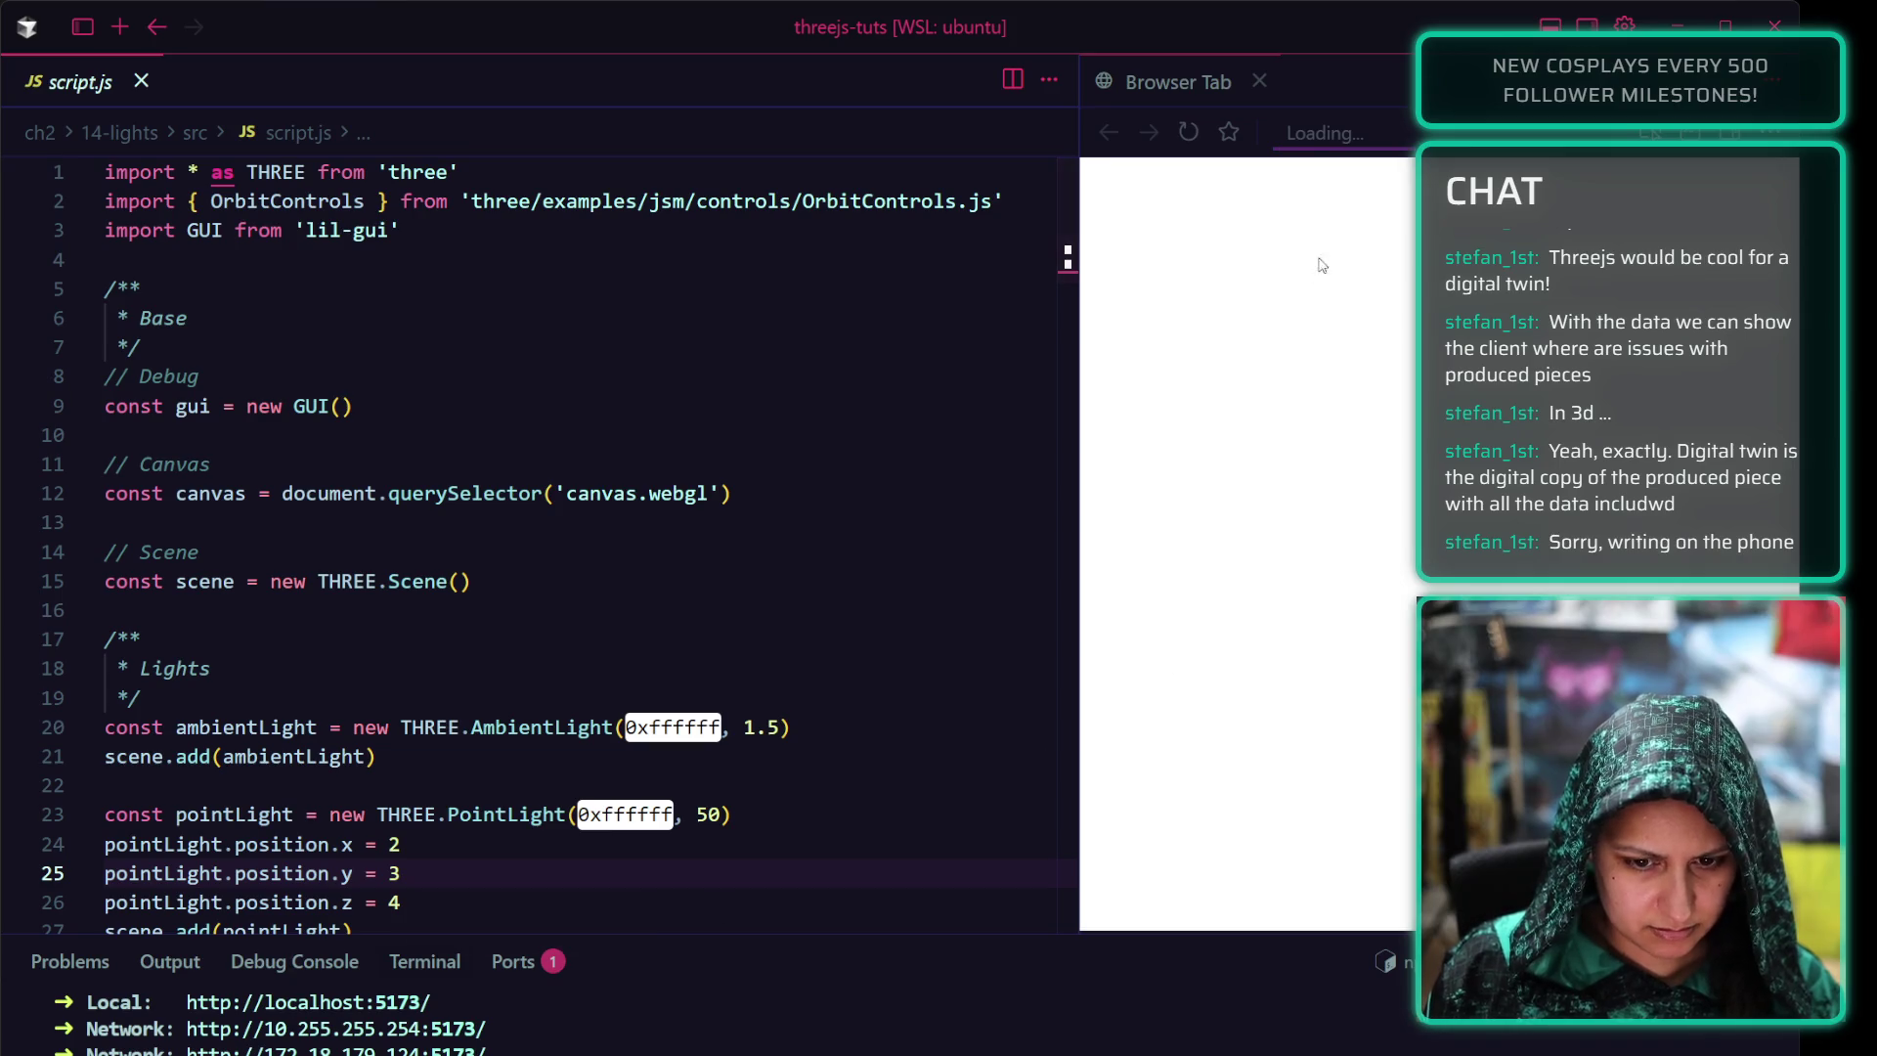
# Close the empty browser page and restart Vite with cleared terminal output
pyautogui.click(1189, 132)
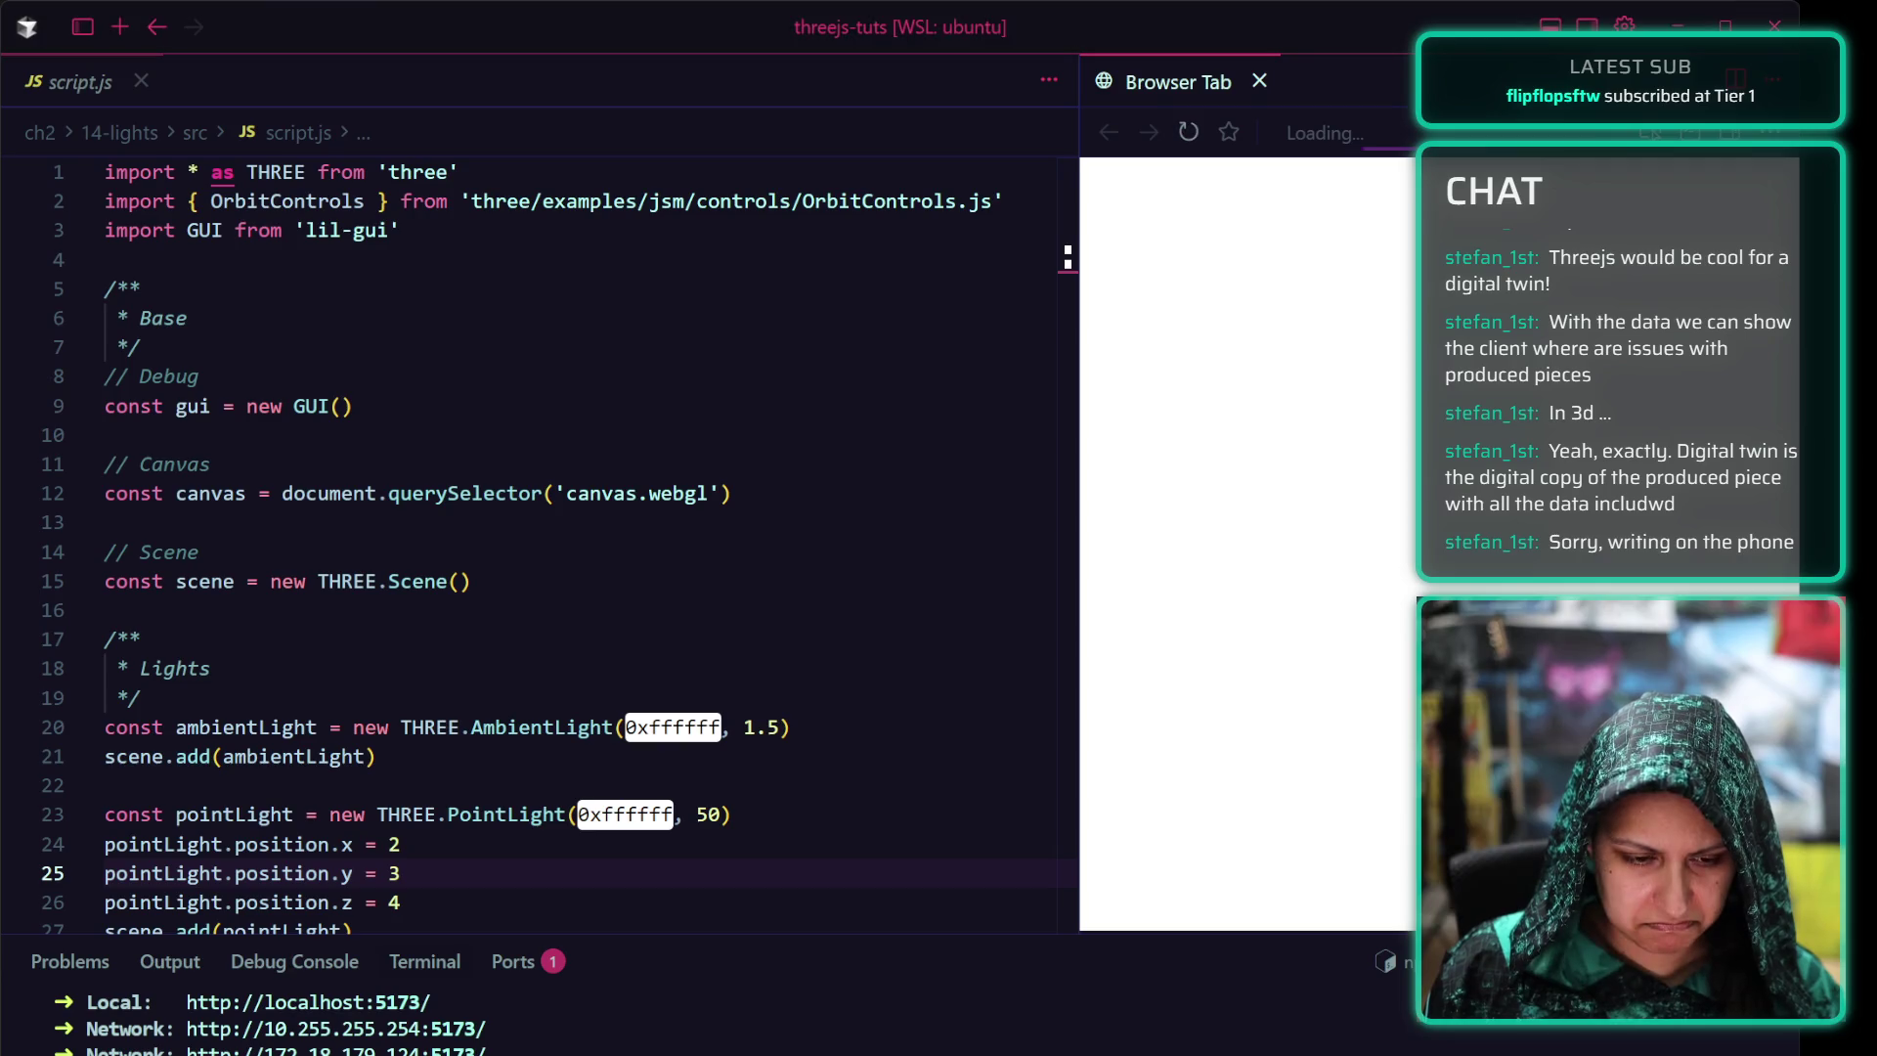
pyautogui.scroll(2, 440, 1012)
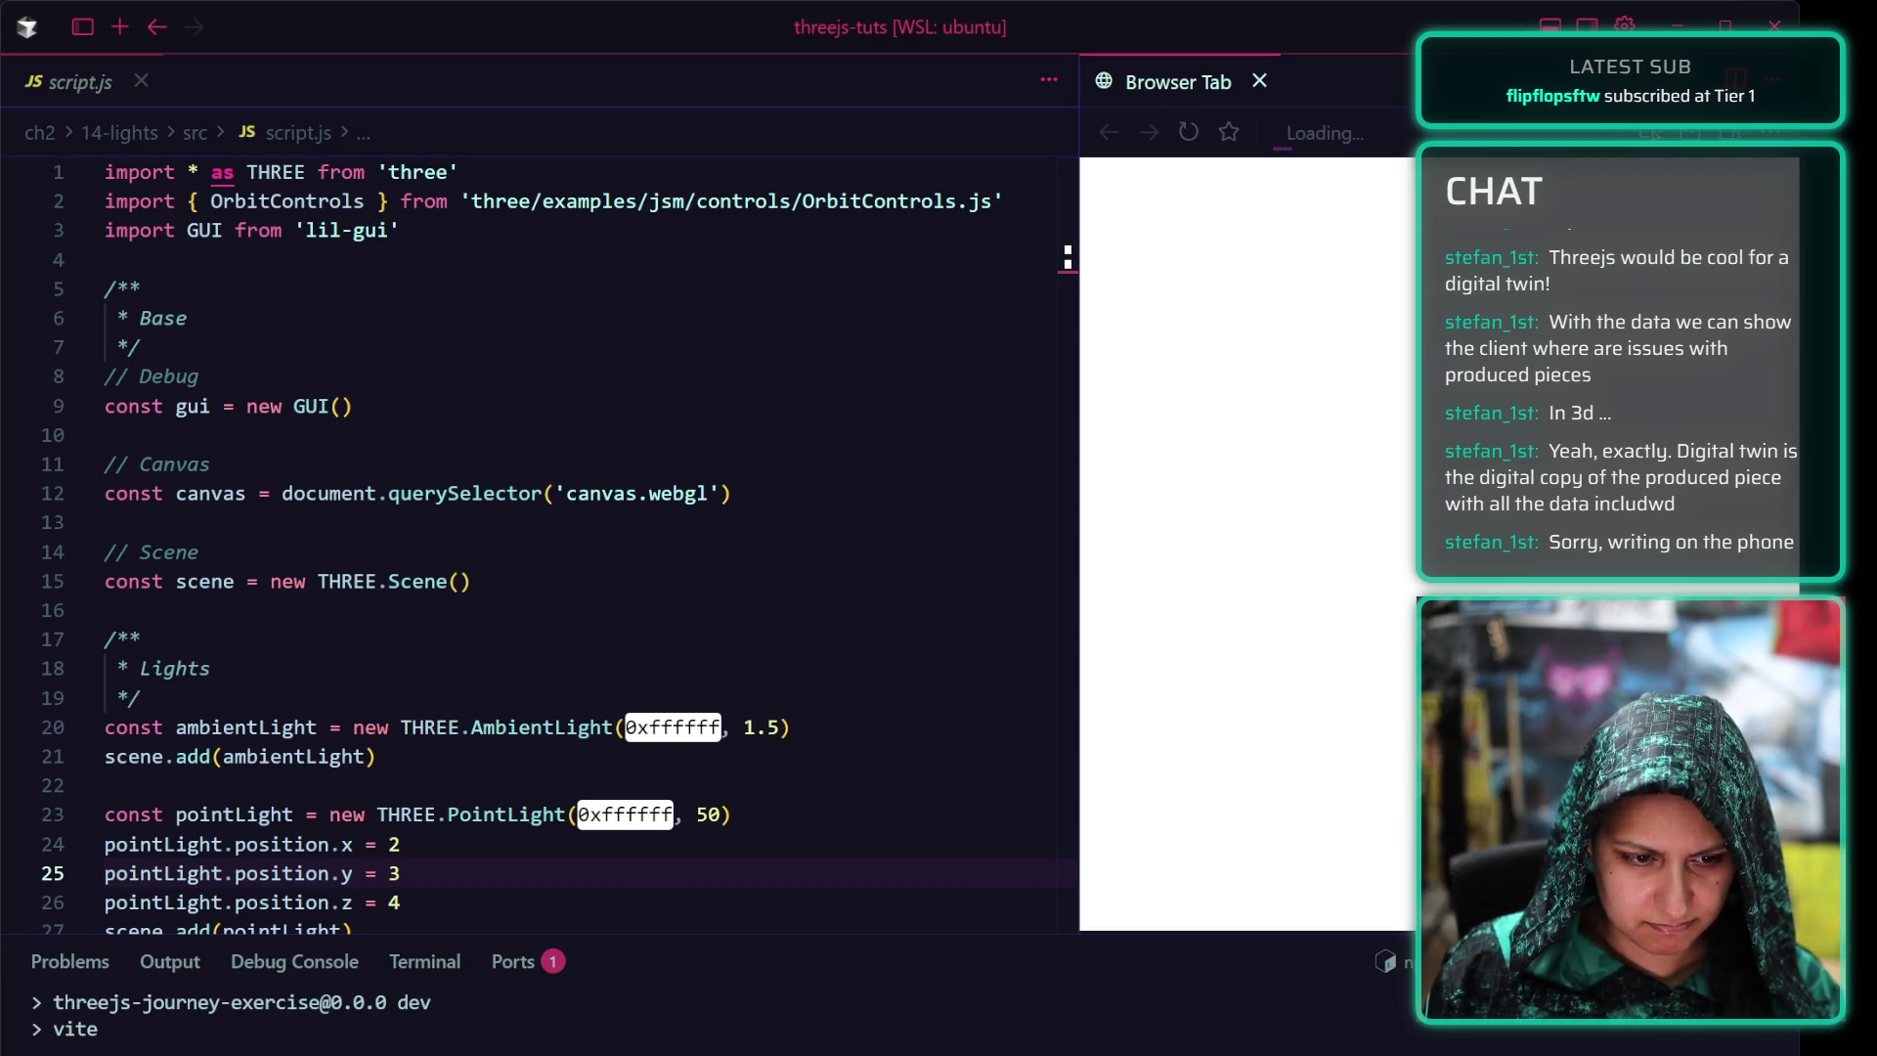
pyautogui.scroll(1, 440, 1012)
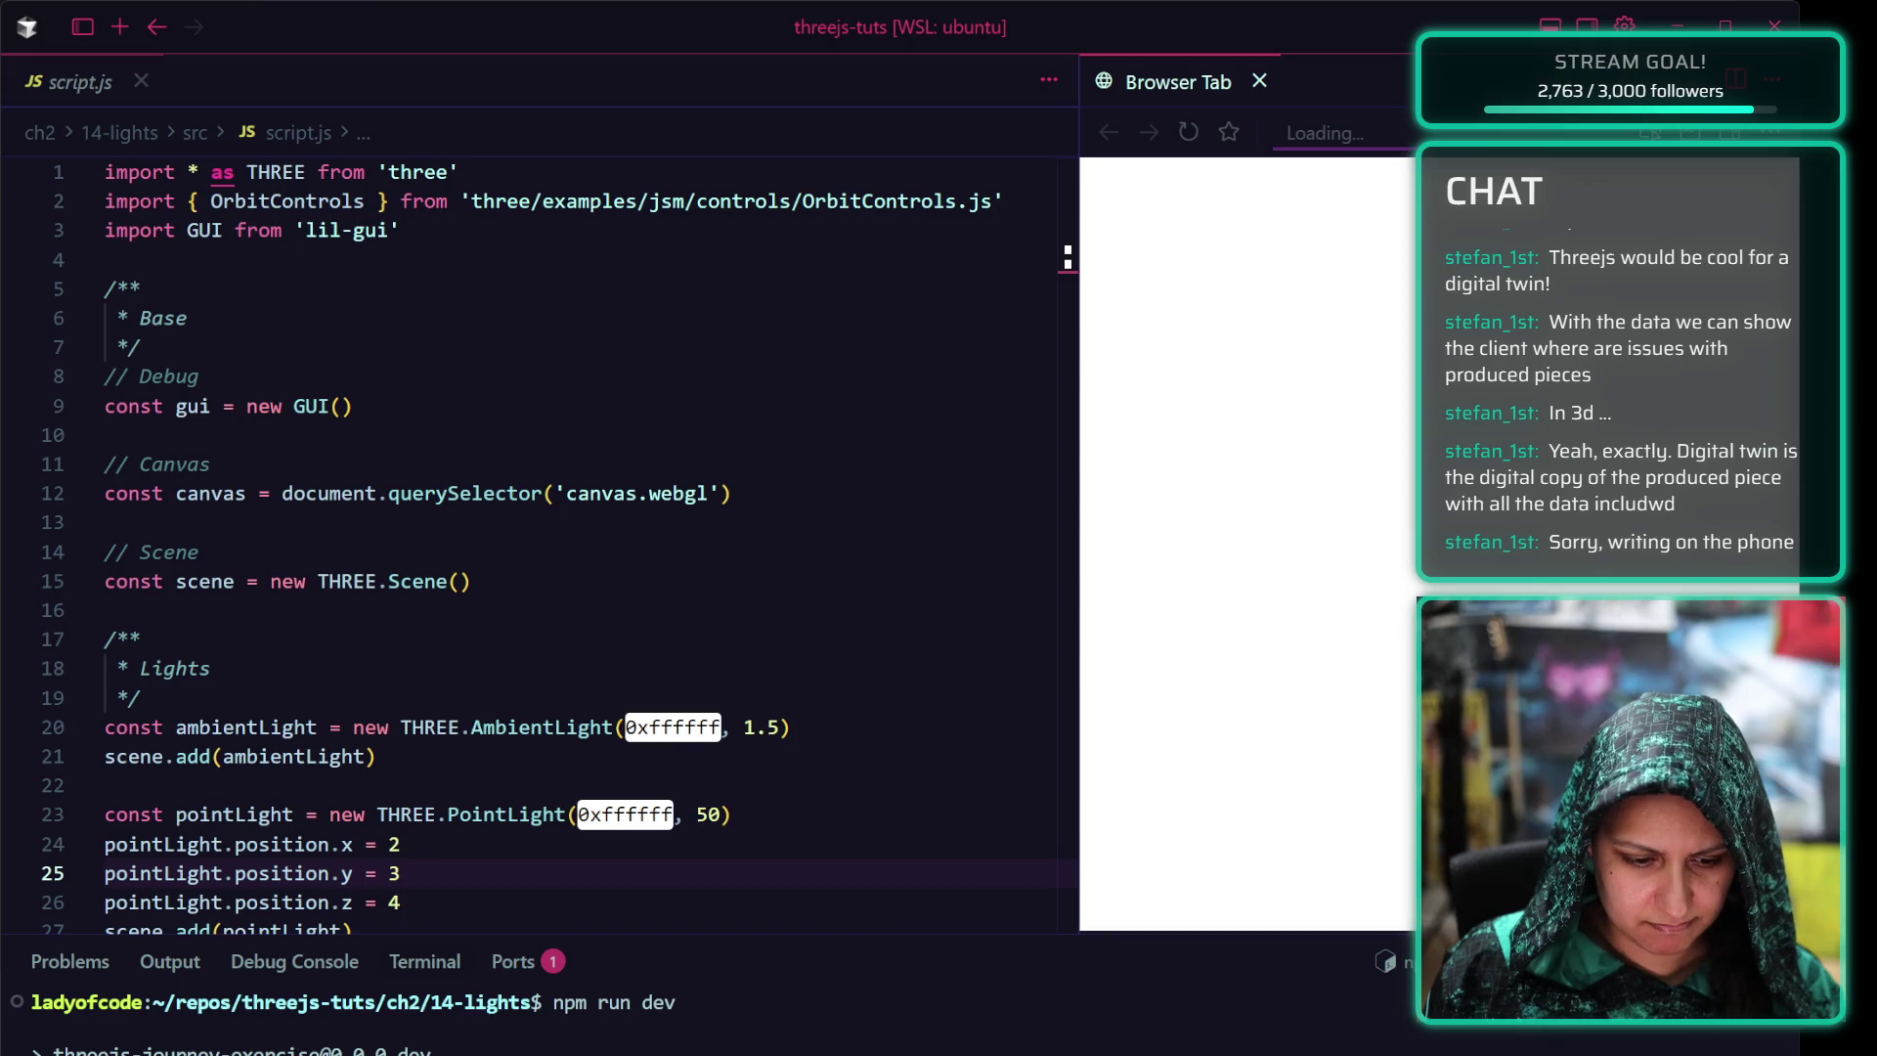
pyautogui.scroll(-2, 440, 1012)
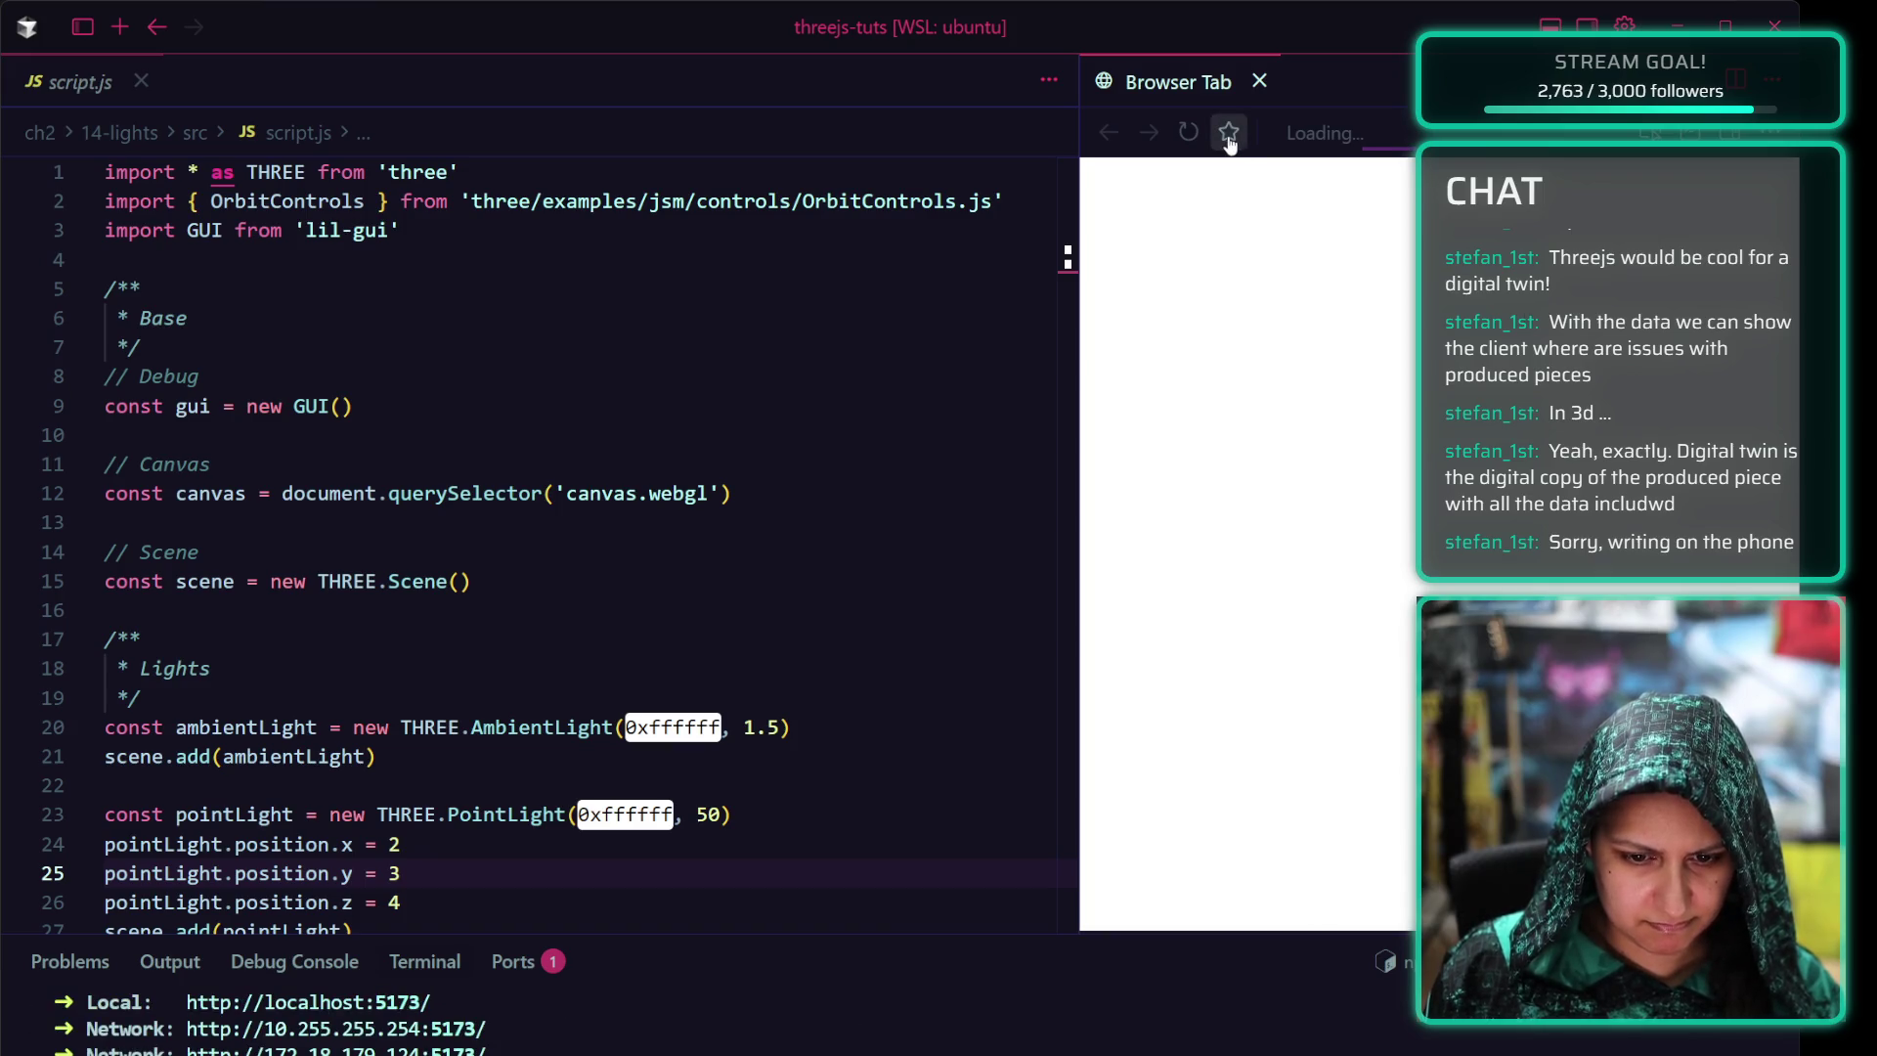
pyautogui.click(1258, 80)
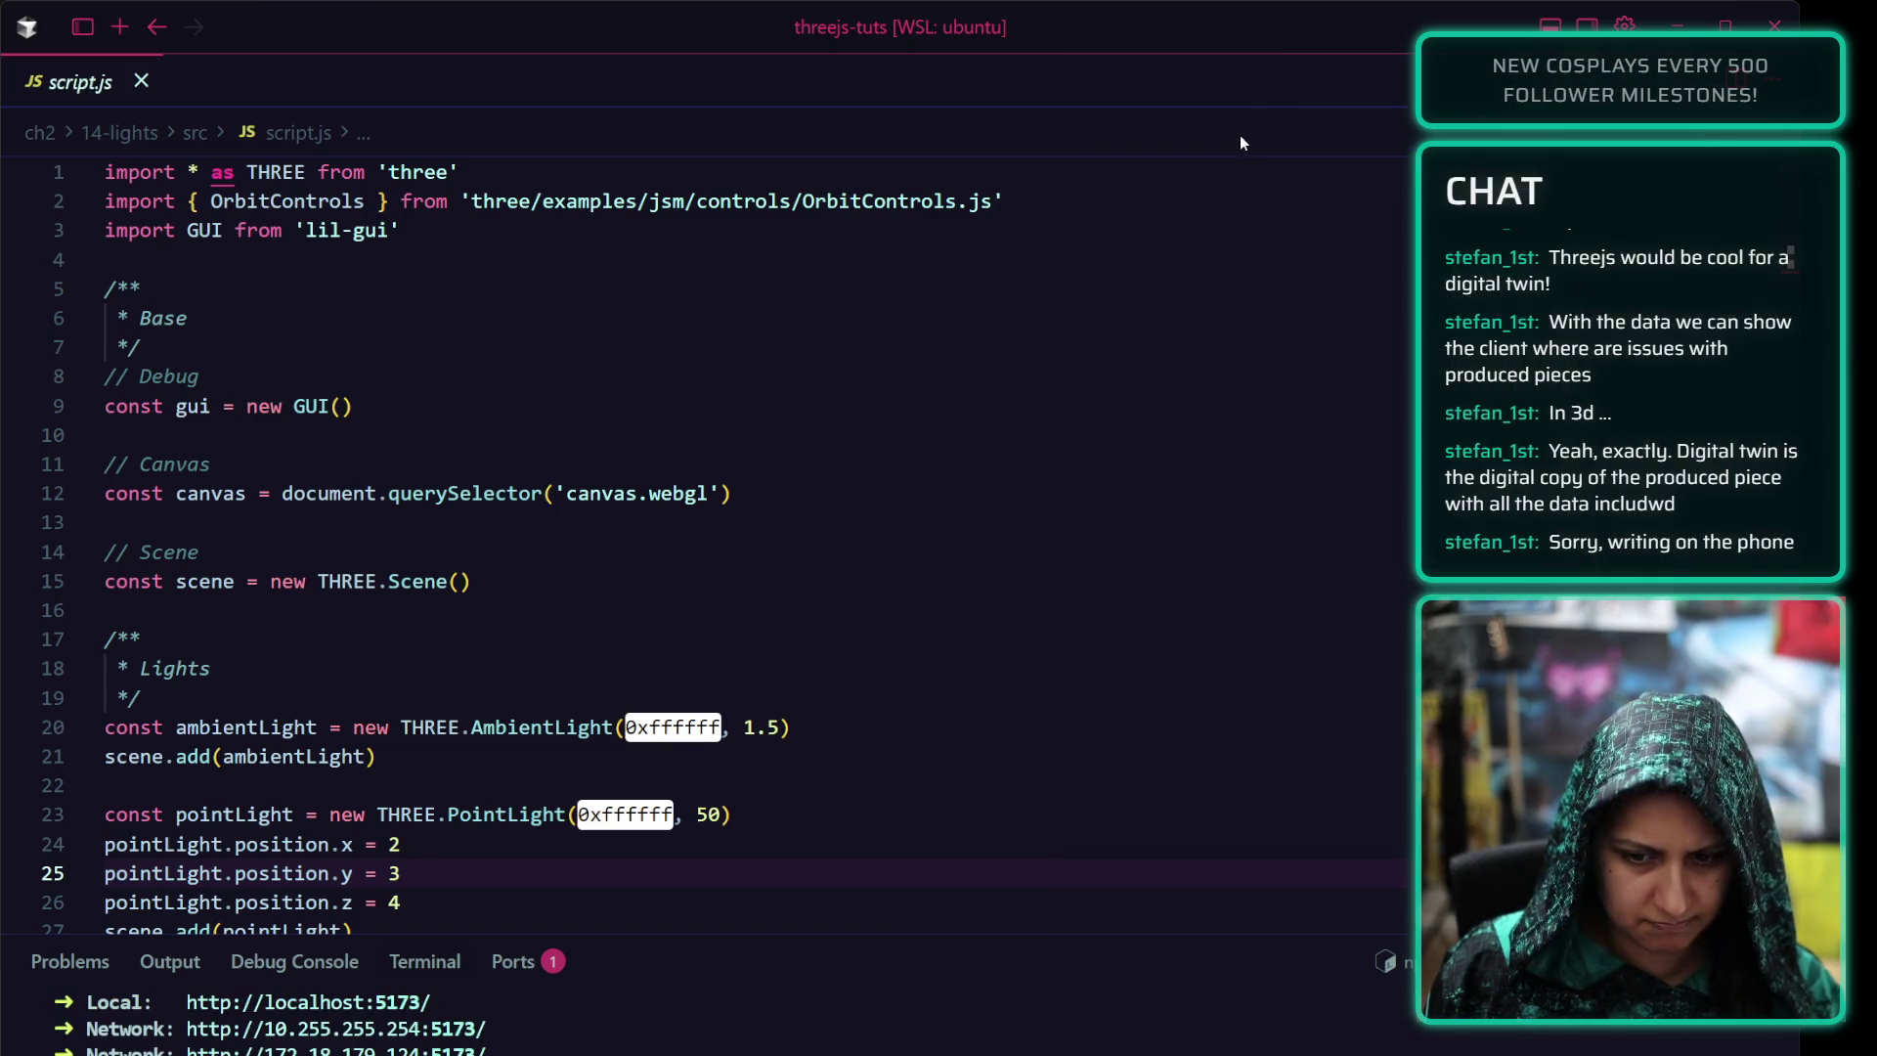
pyautogui.scroll(-1, 441, 1011)
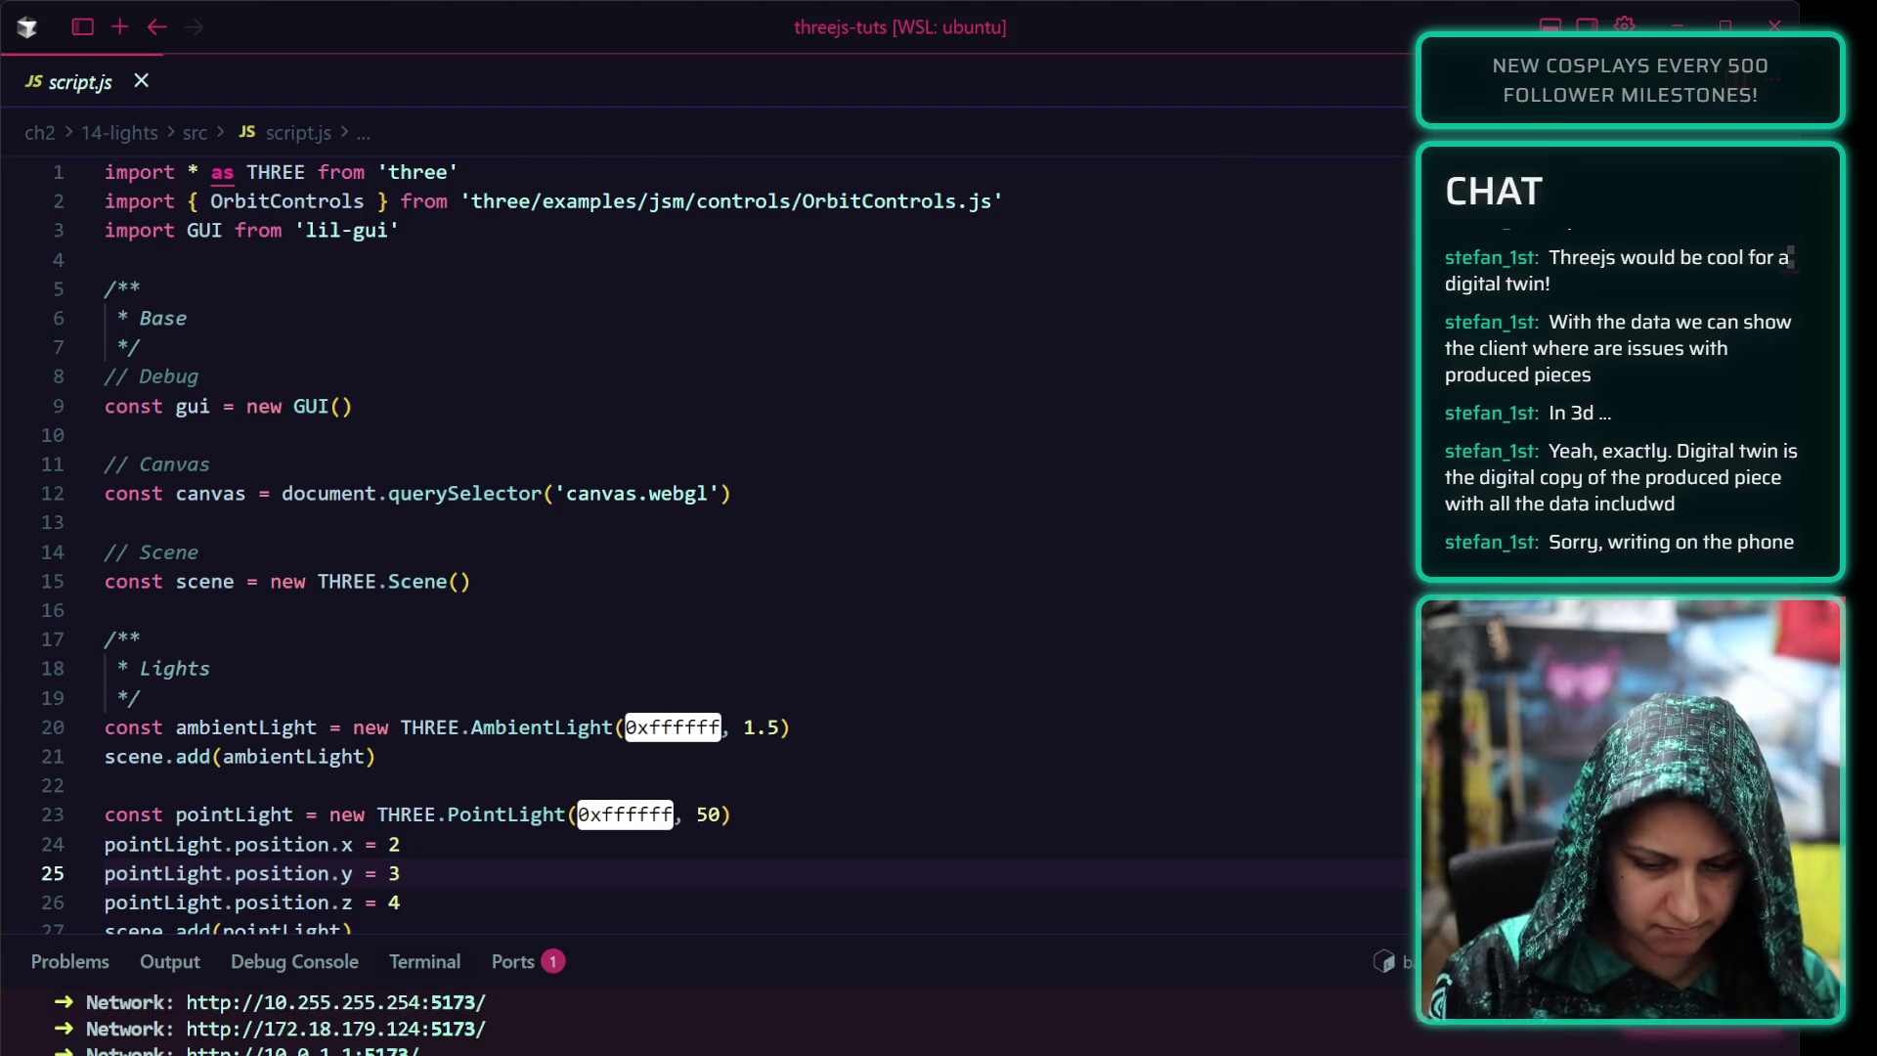
pyautogui.scroll(-2, 441, 1012)
pyautogui.scroll(3, 440, 1012)
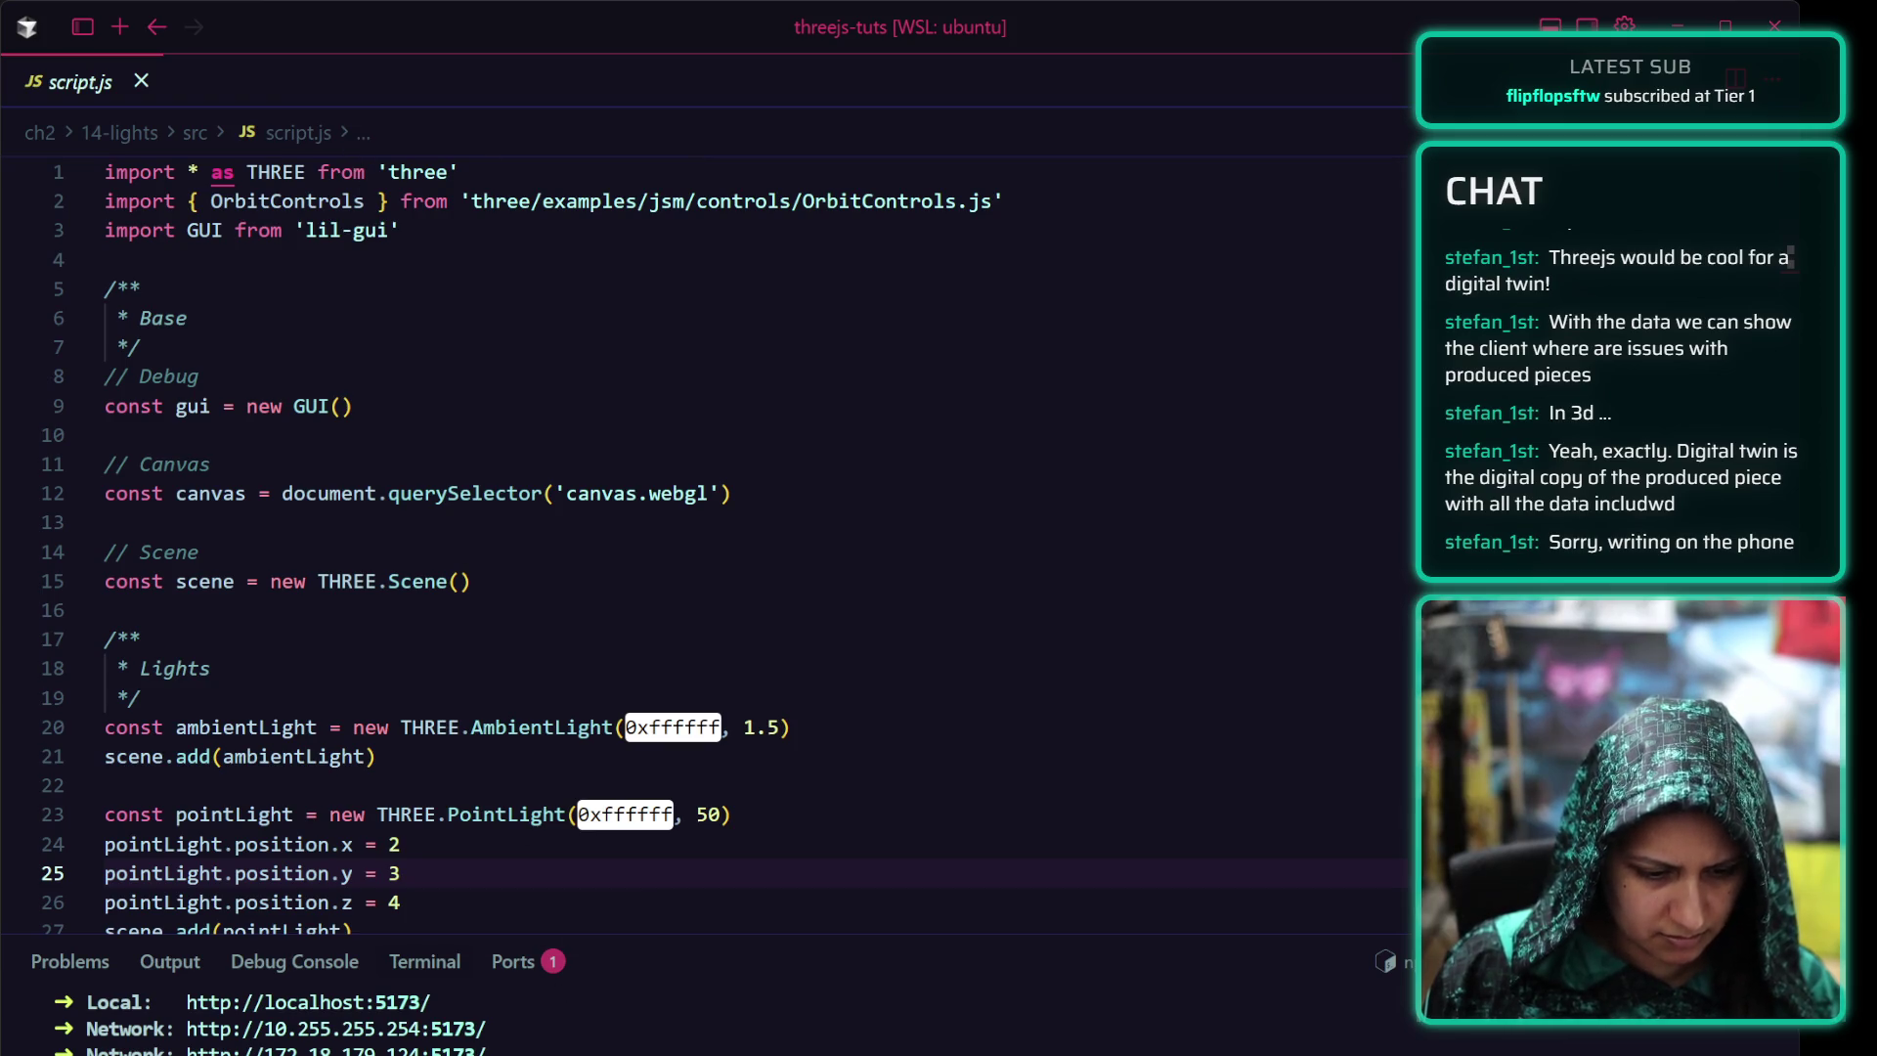
pyautogui.press('Return')
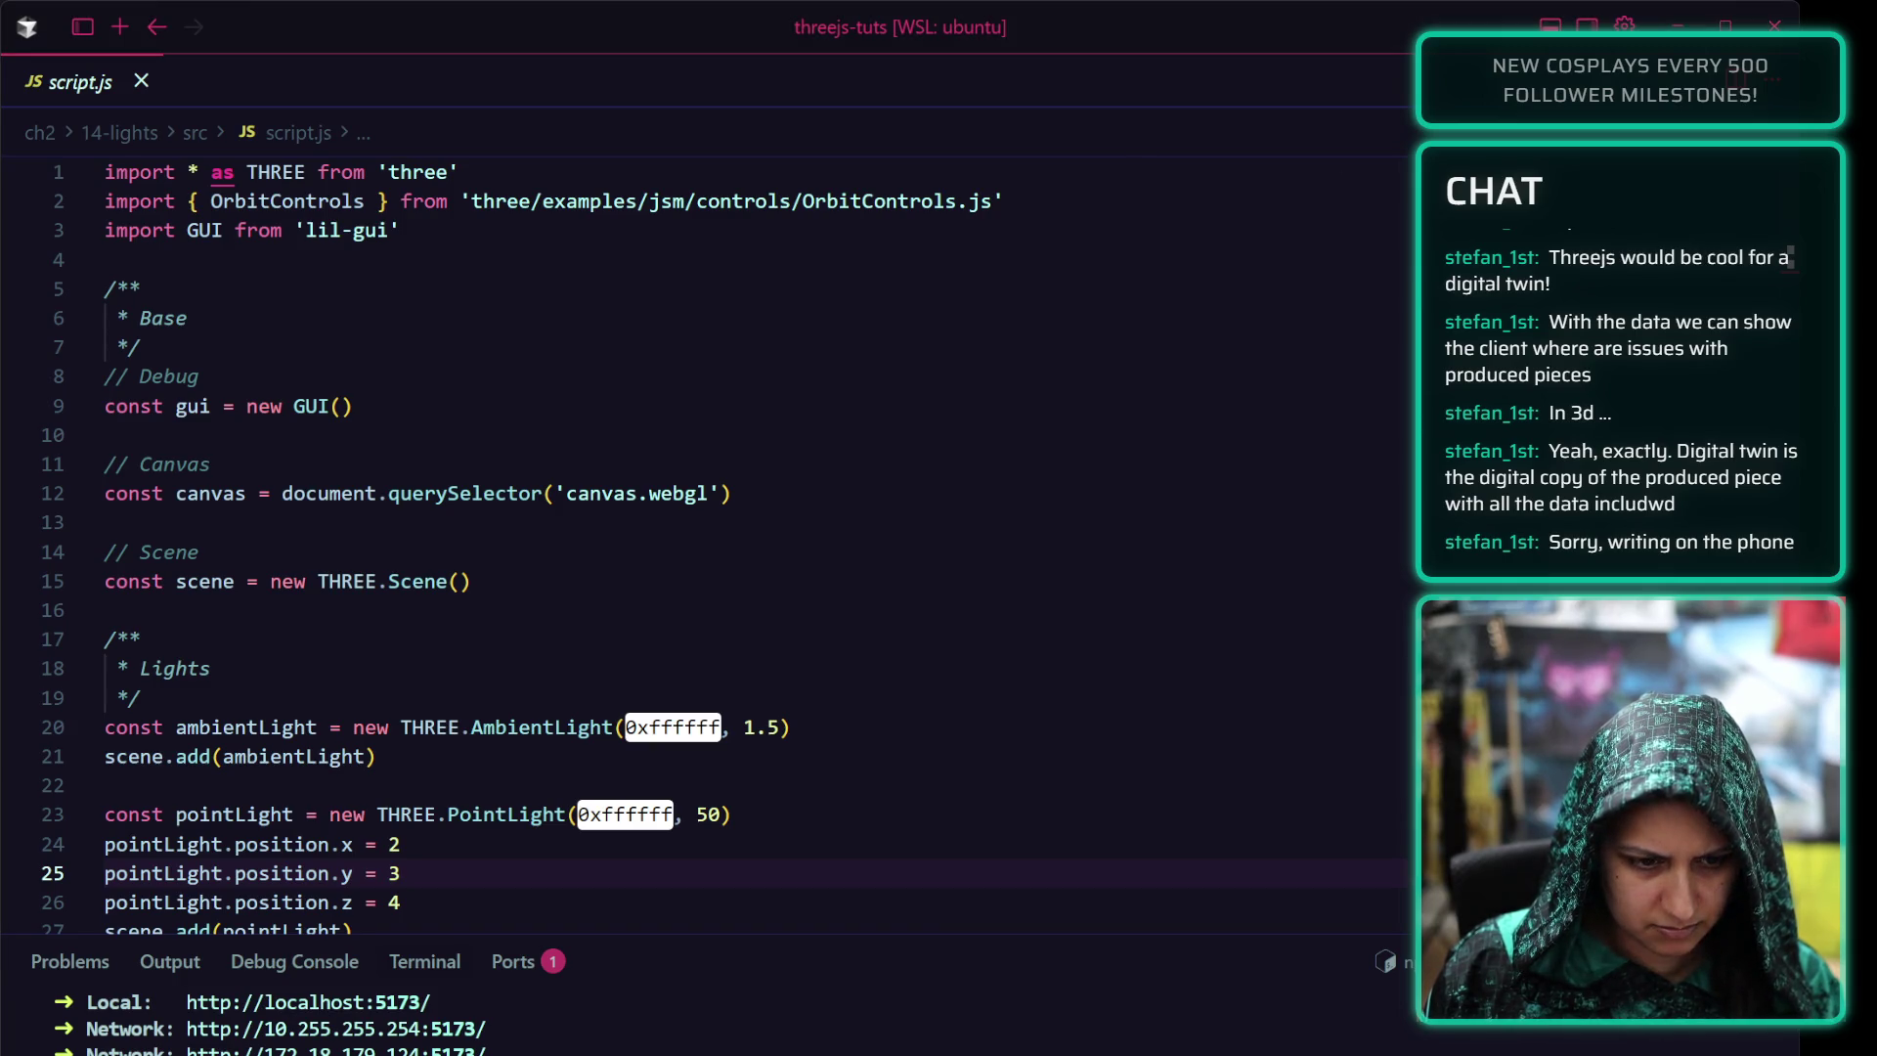
pyautogui.click(1534, 124)
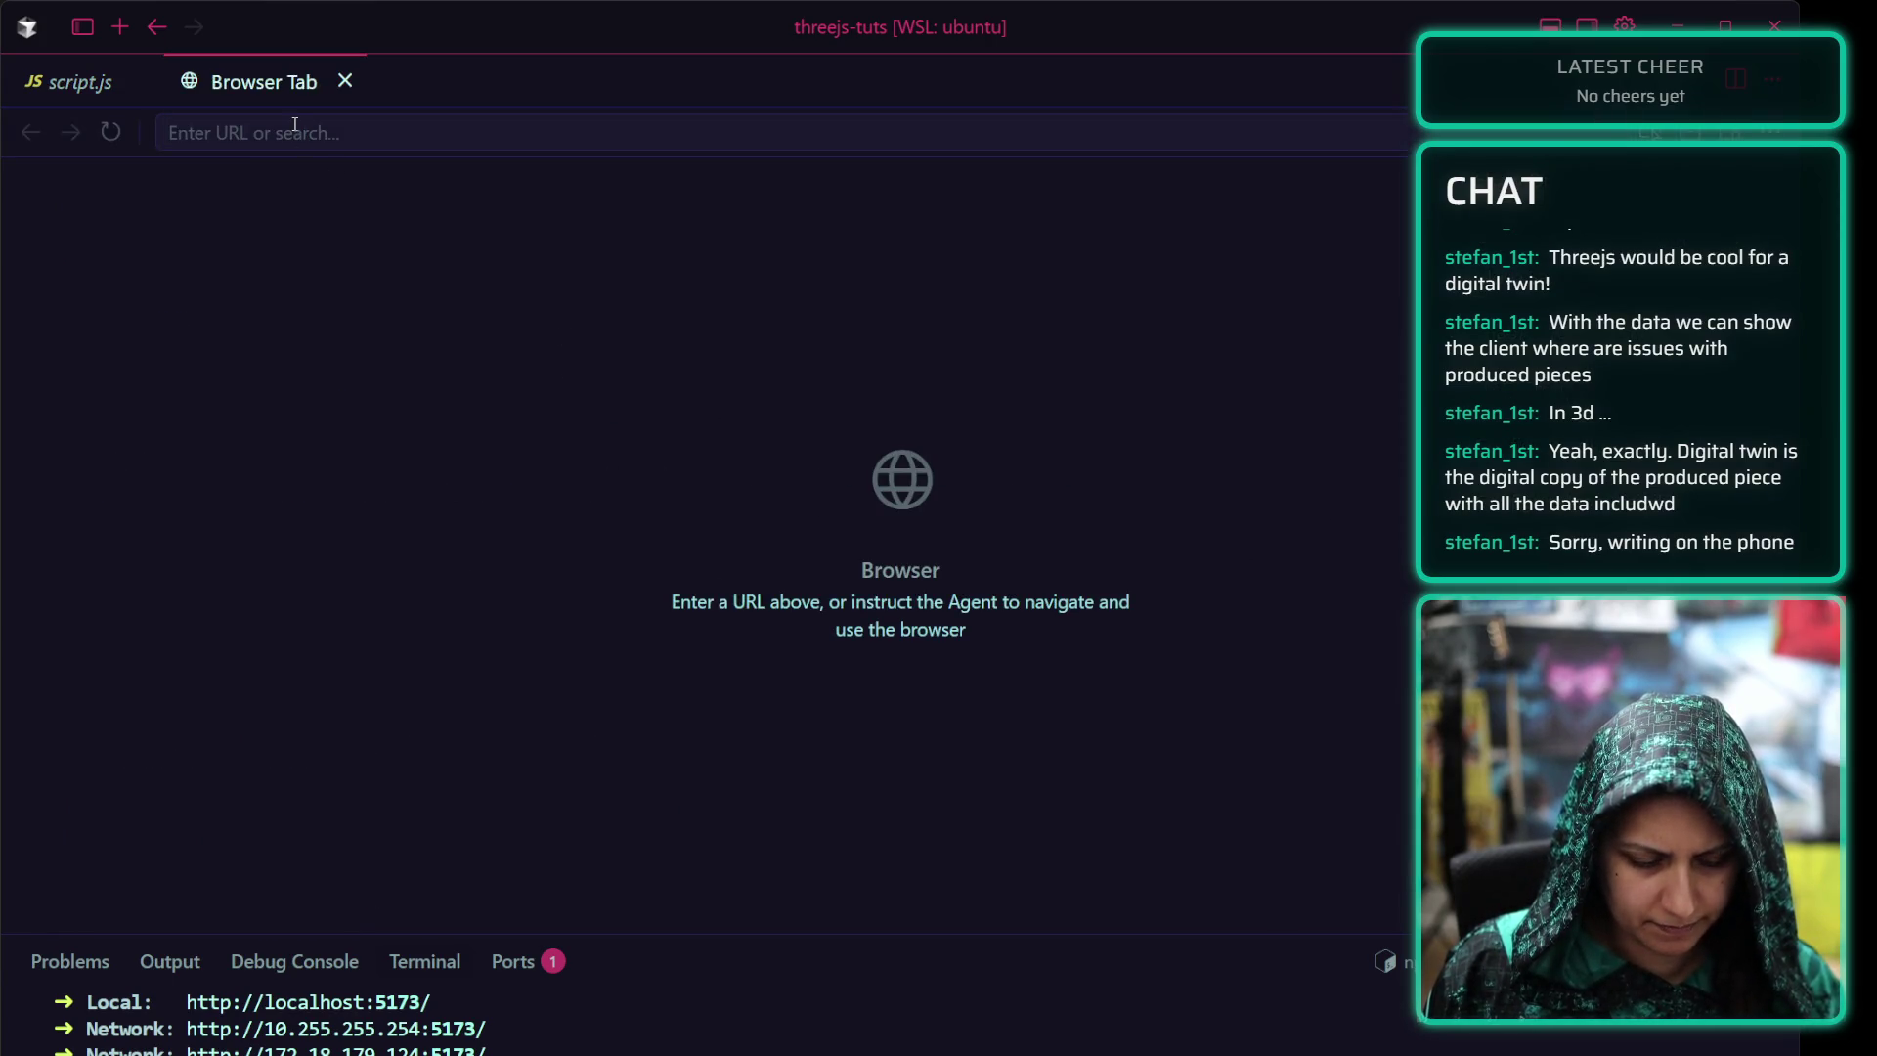
pyautogui.doubleClick(308, 1002)
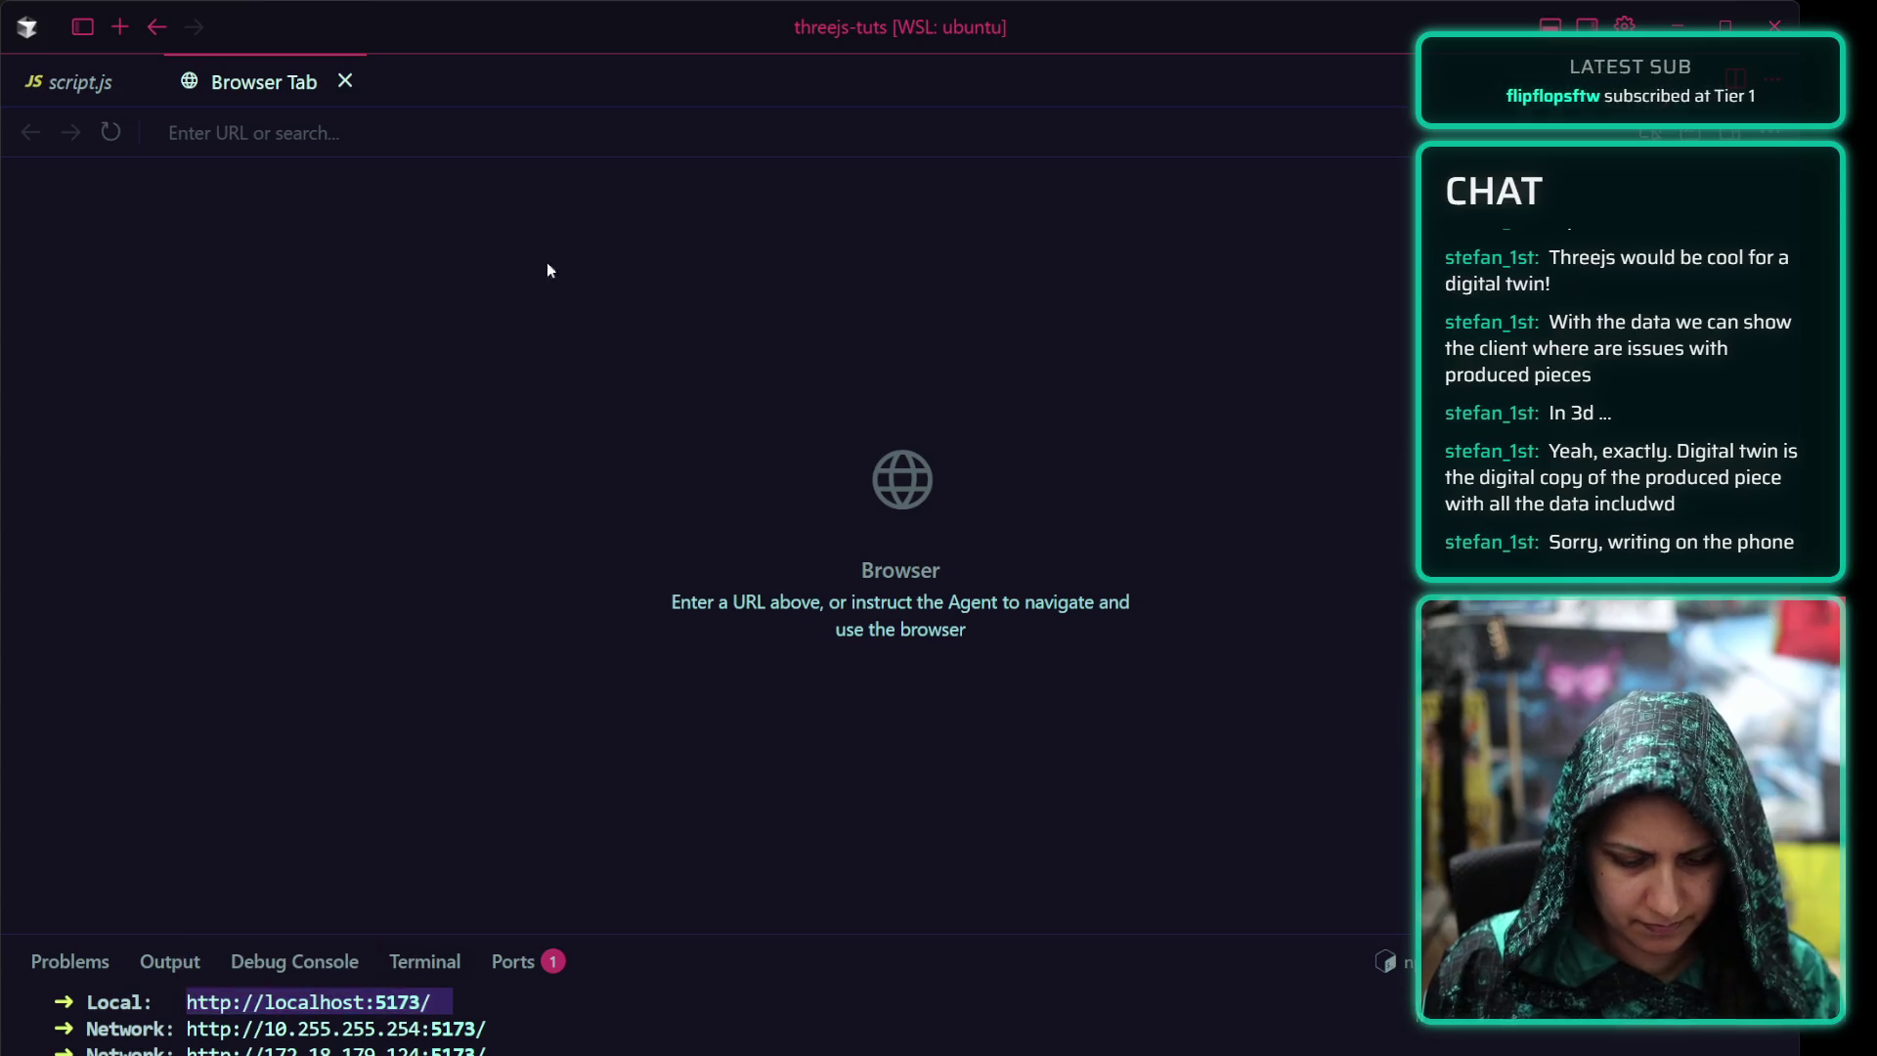
pyautogui.click(545, 133)
pyautogui.write('http://localhost:5173/')
pyautogui.press('Return')
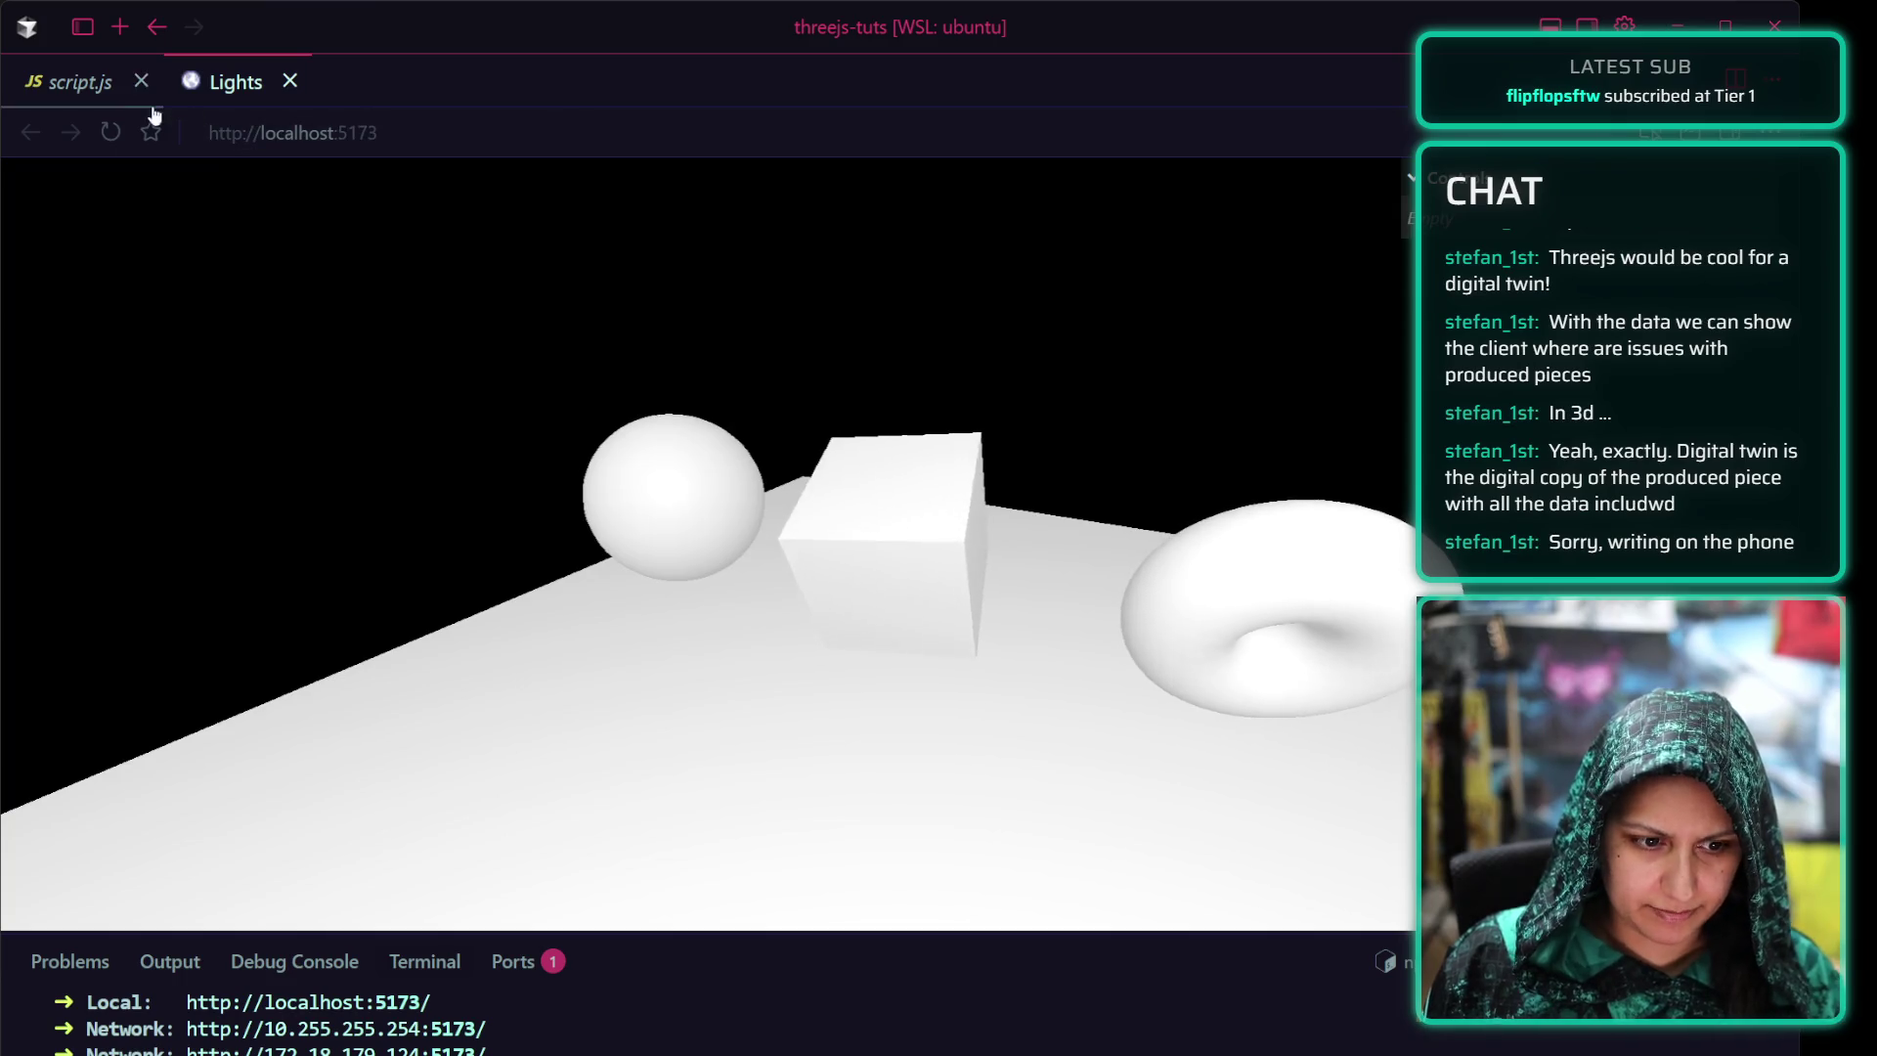
pyautogui.hotkey('ctrl', '\\')
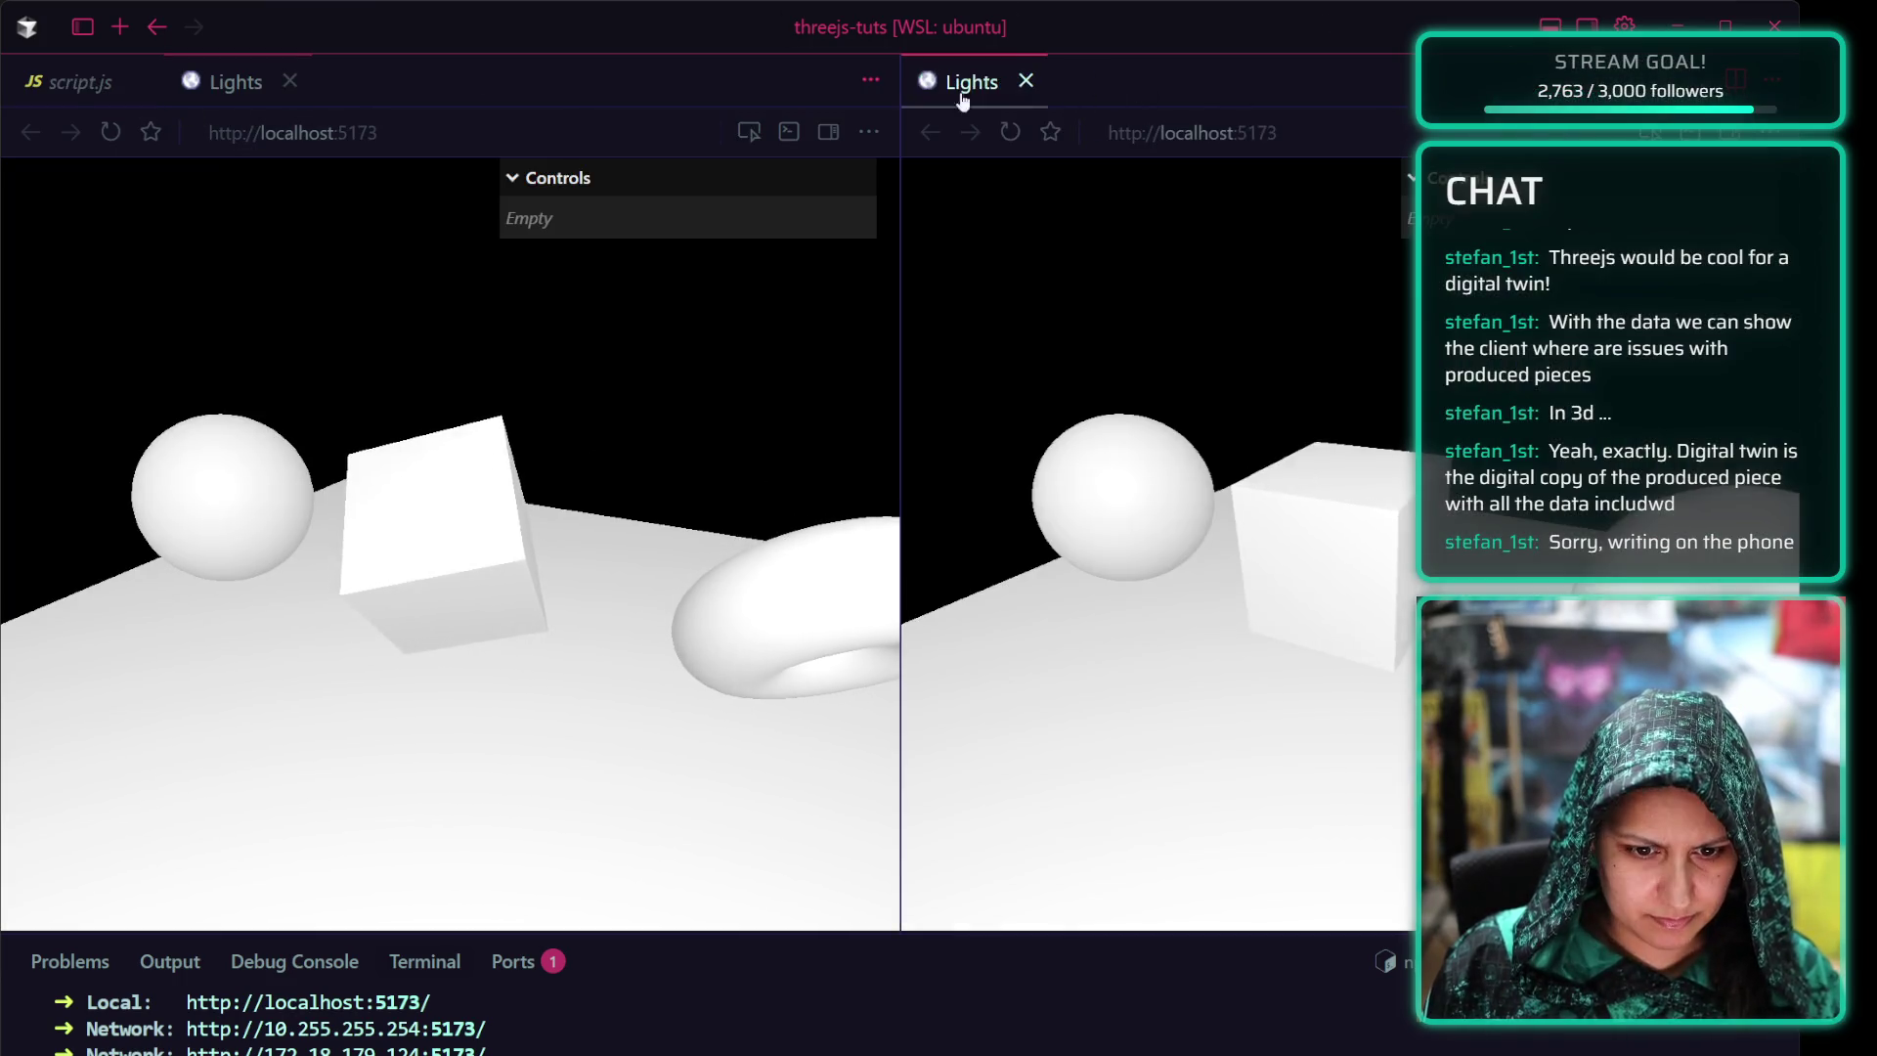
pyautogui.click(290, 80)
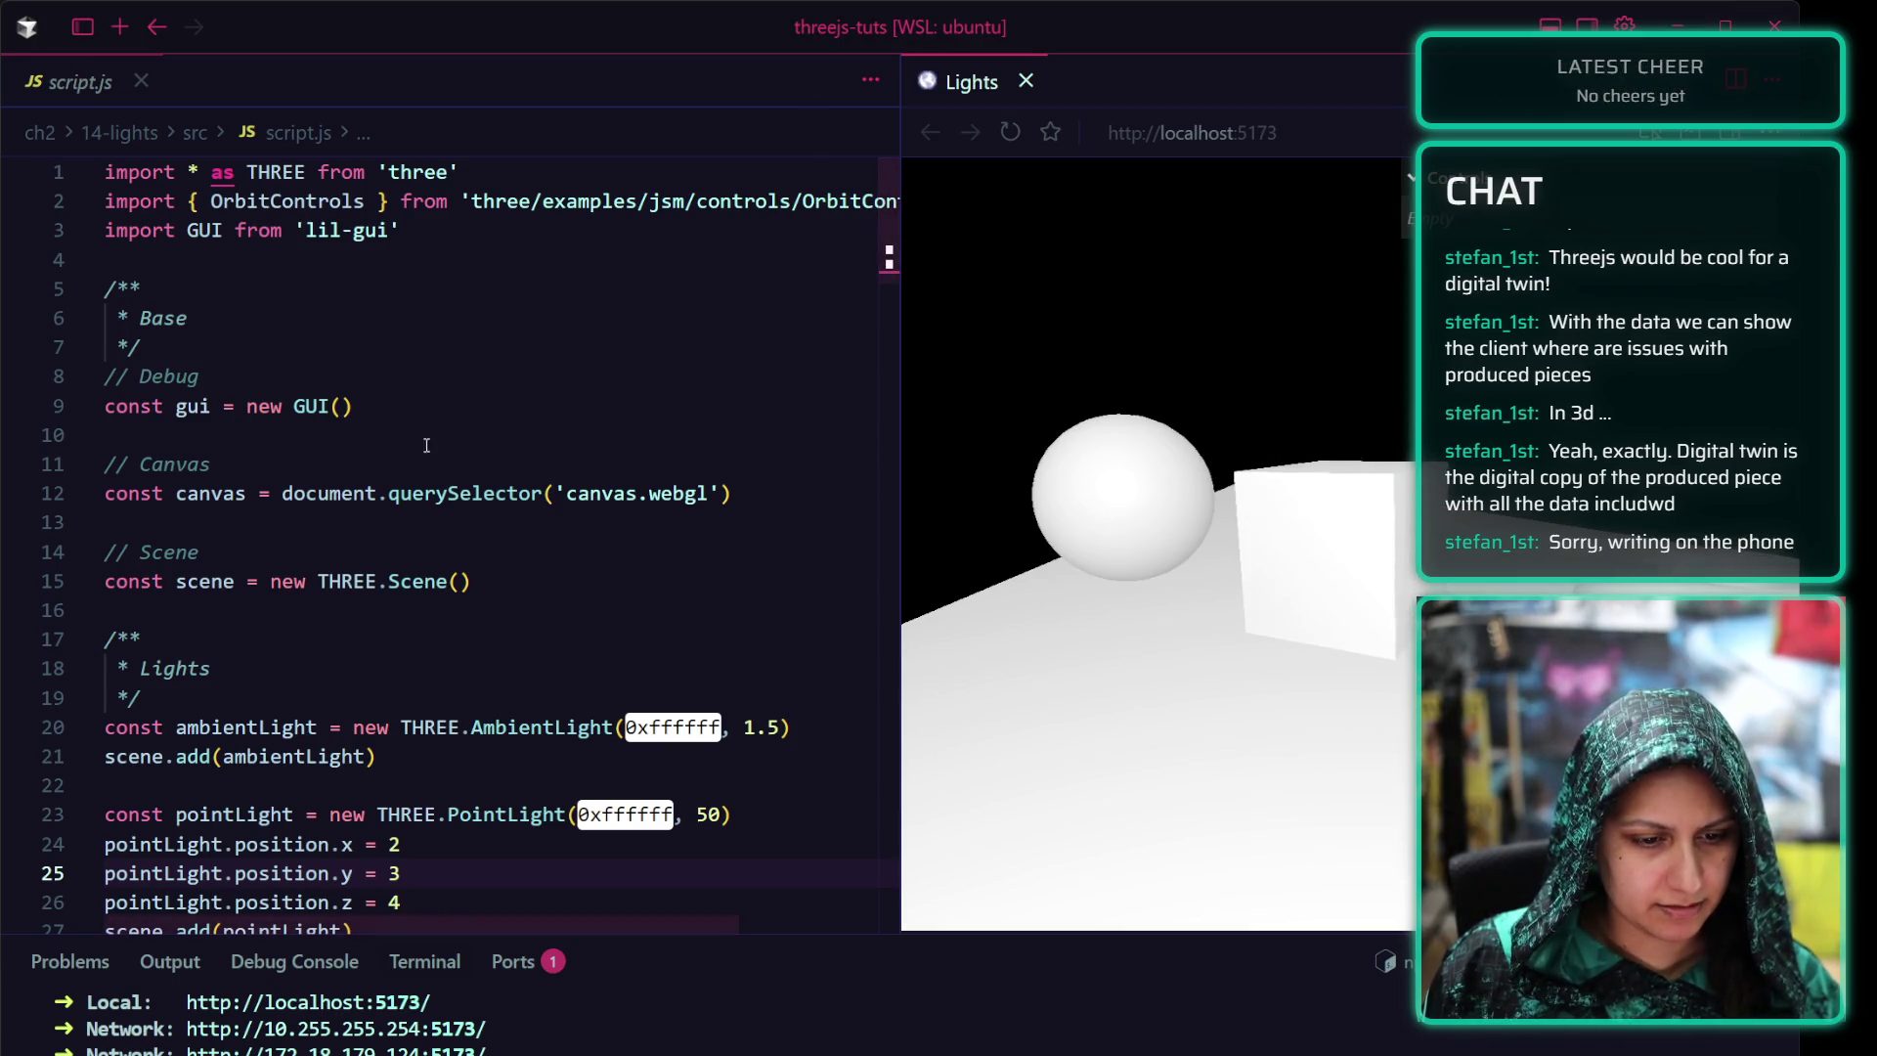
pyautogui.click(467, 234)
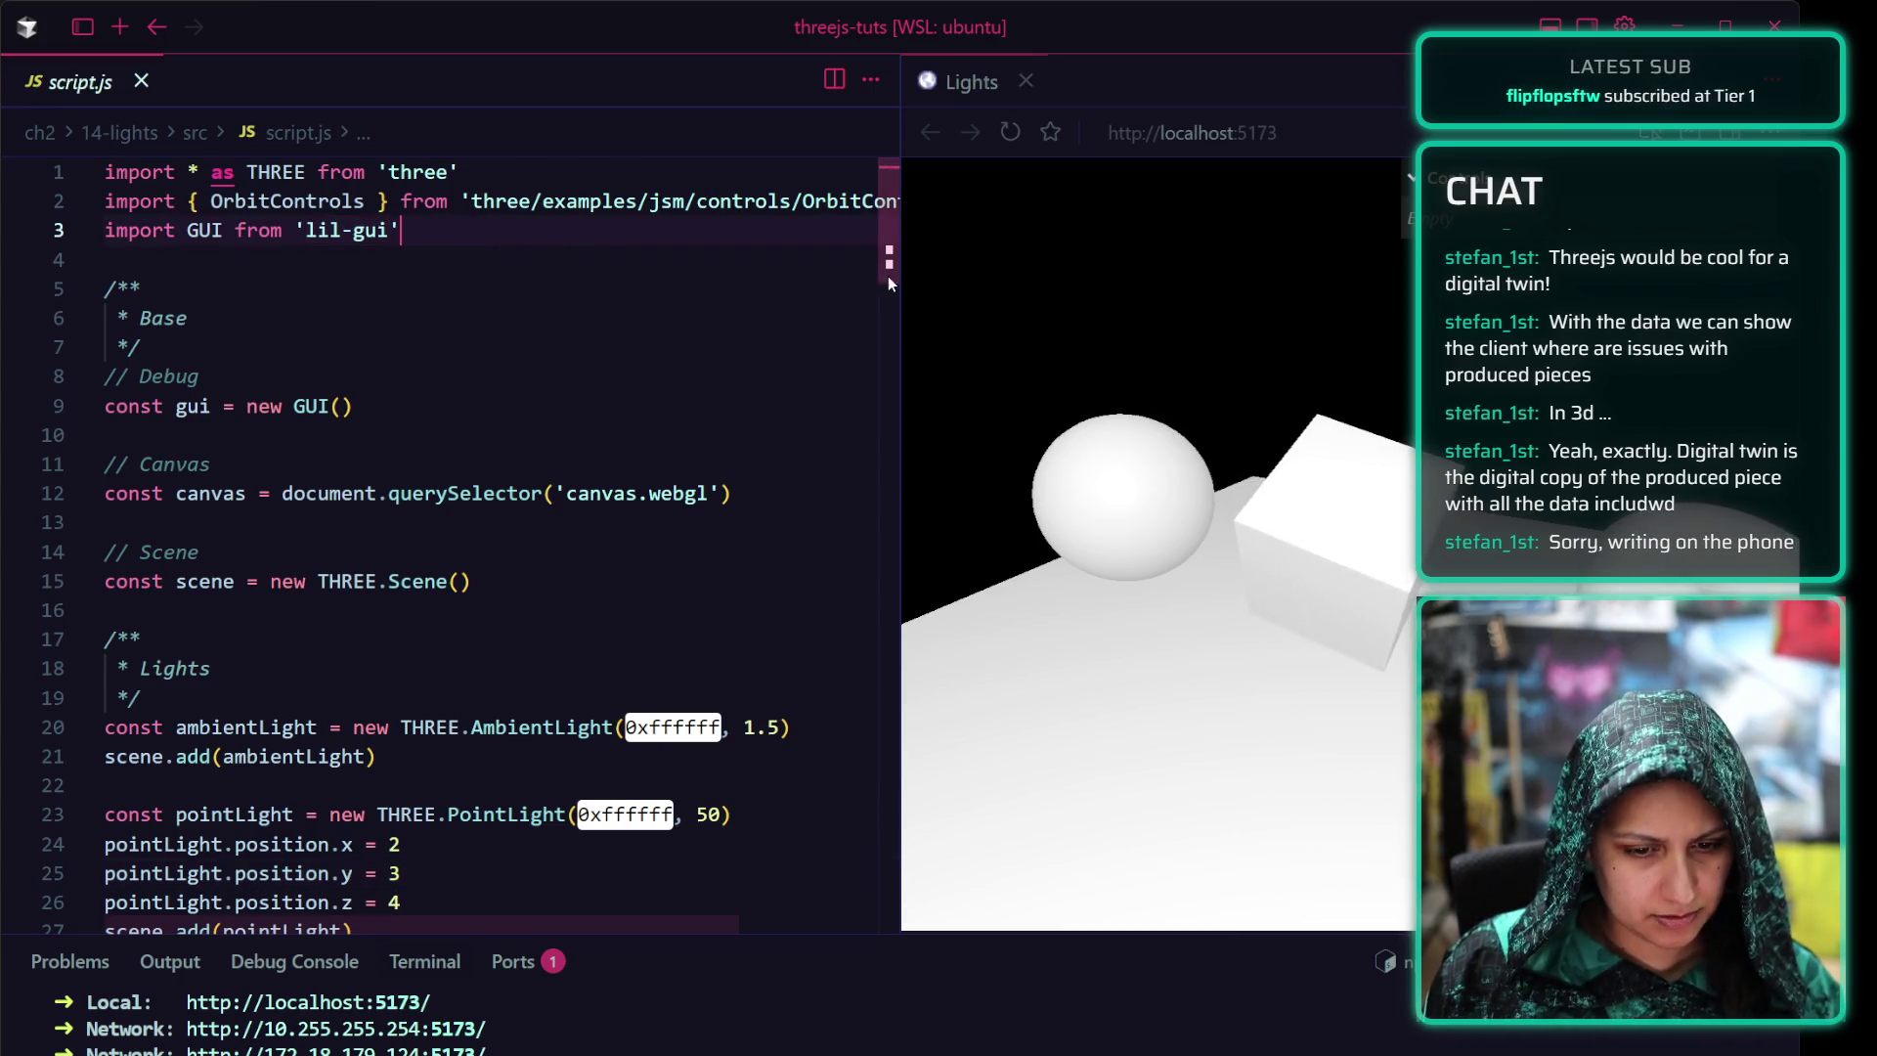
pyautogui.moveTo(900, 277); pyautogui.dragTo(1298, 276)
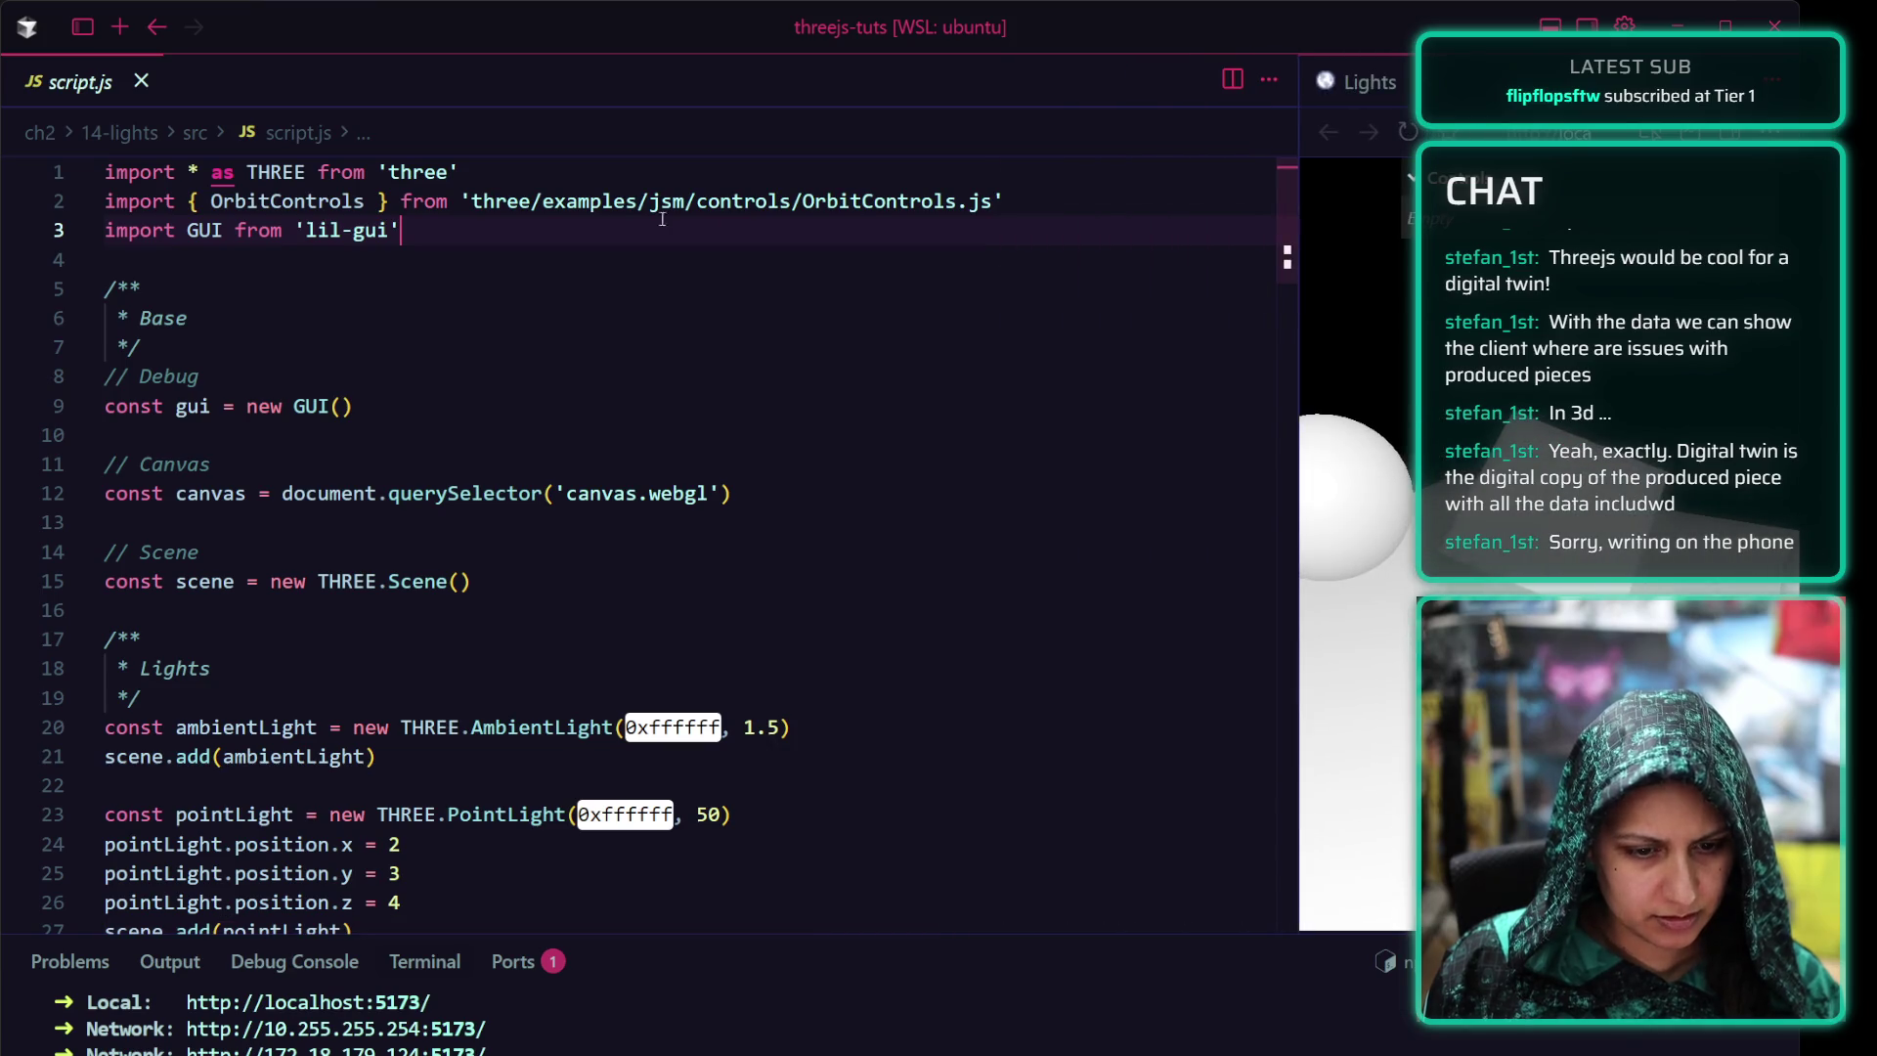
pyautogui.click(353, 427)
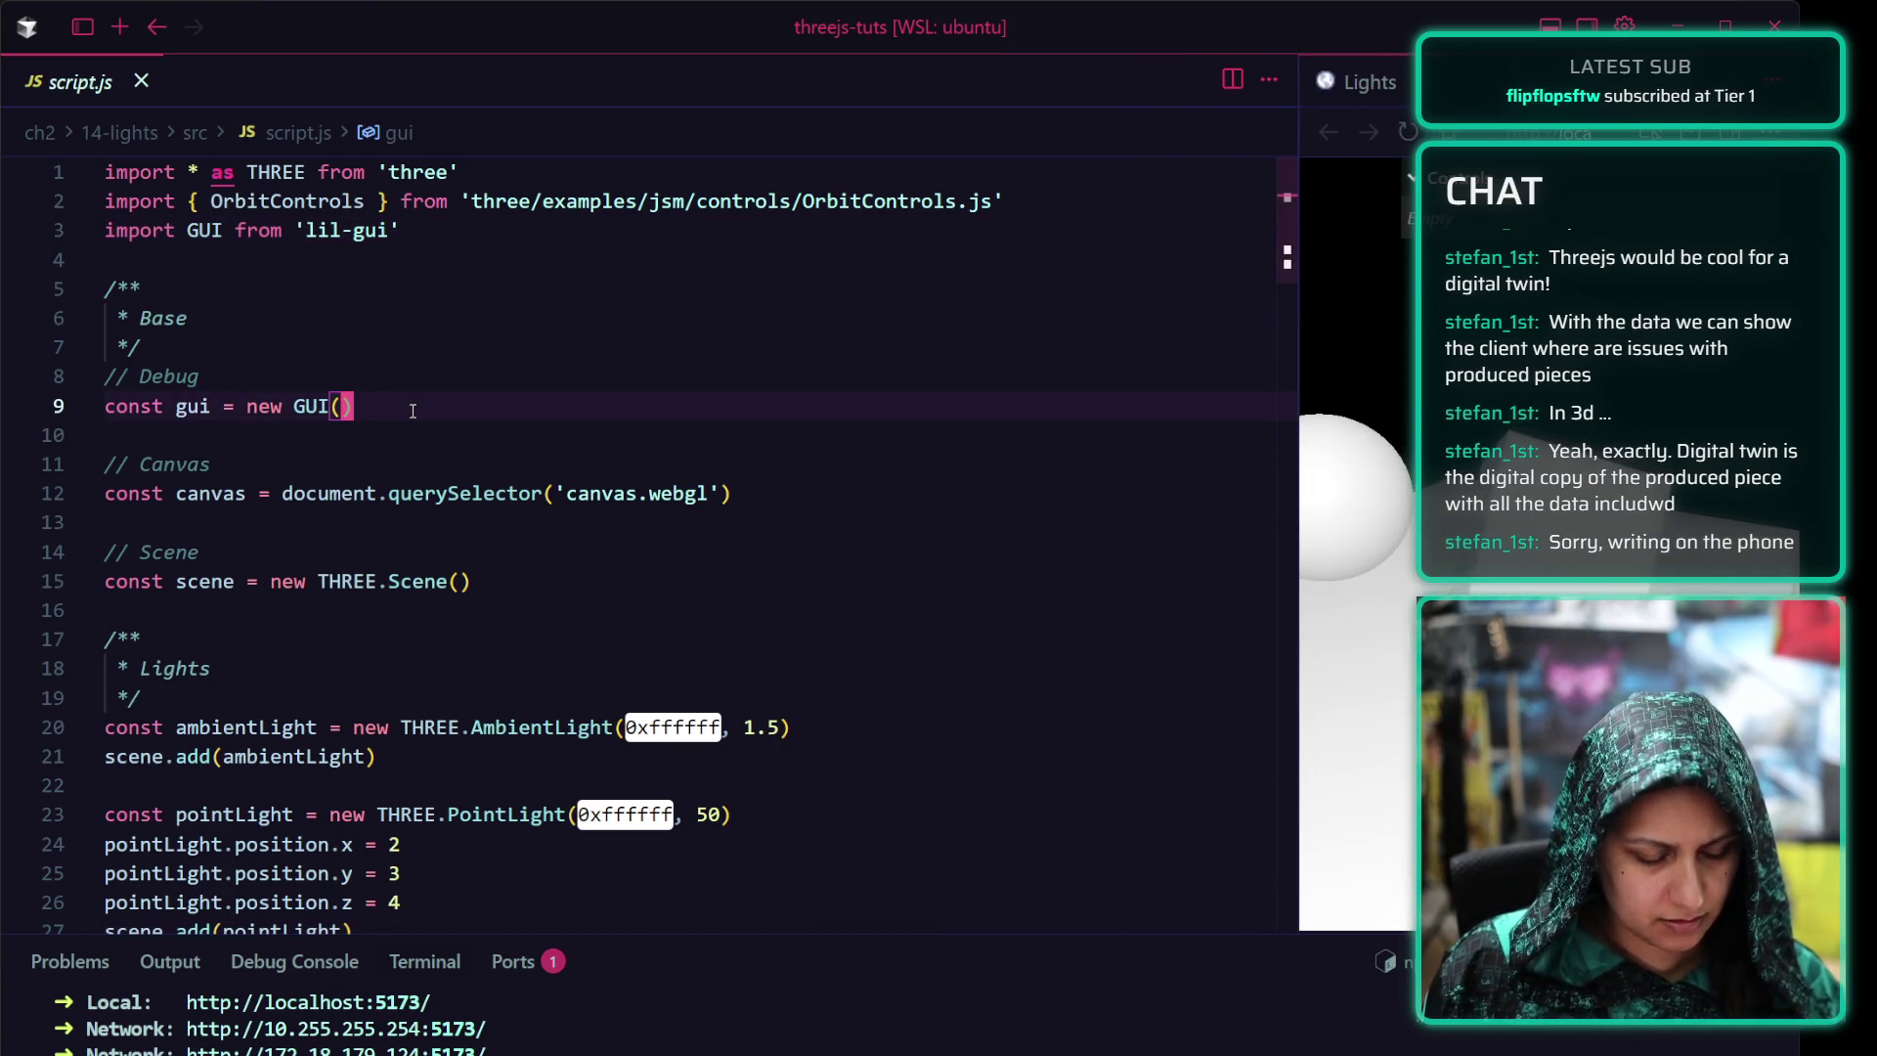
pyautogui.click(357, 492)
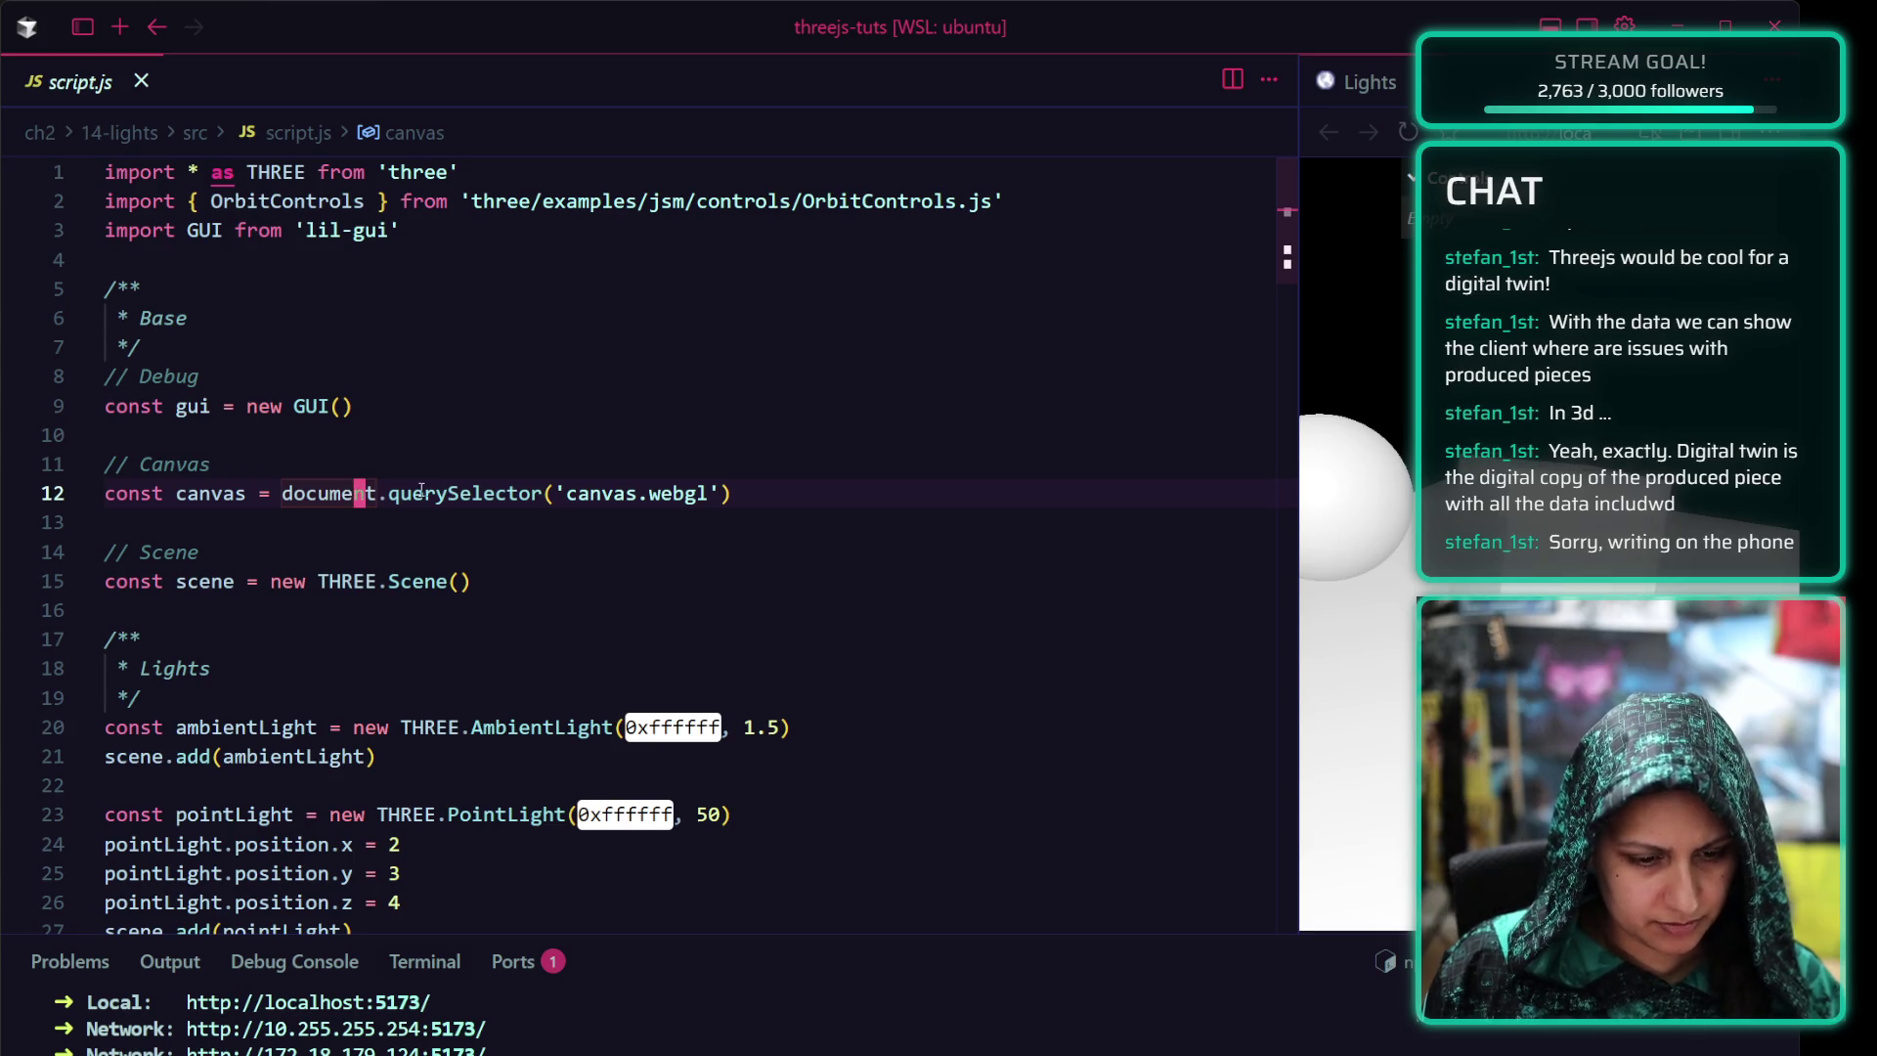
pyautogui.click(348, 583)
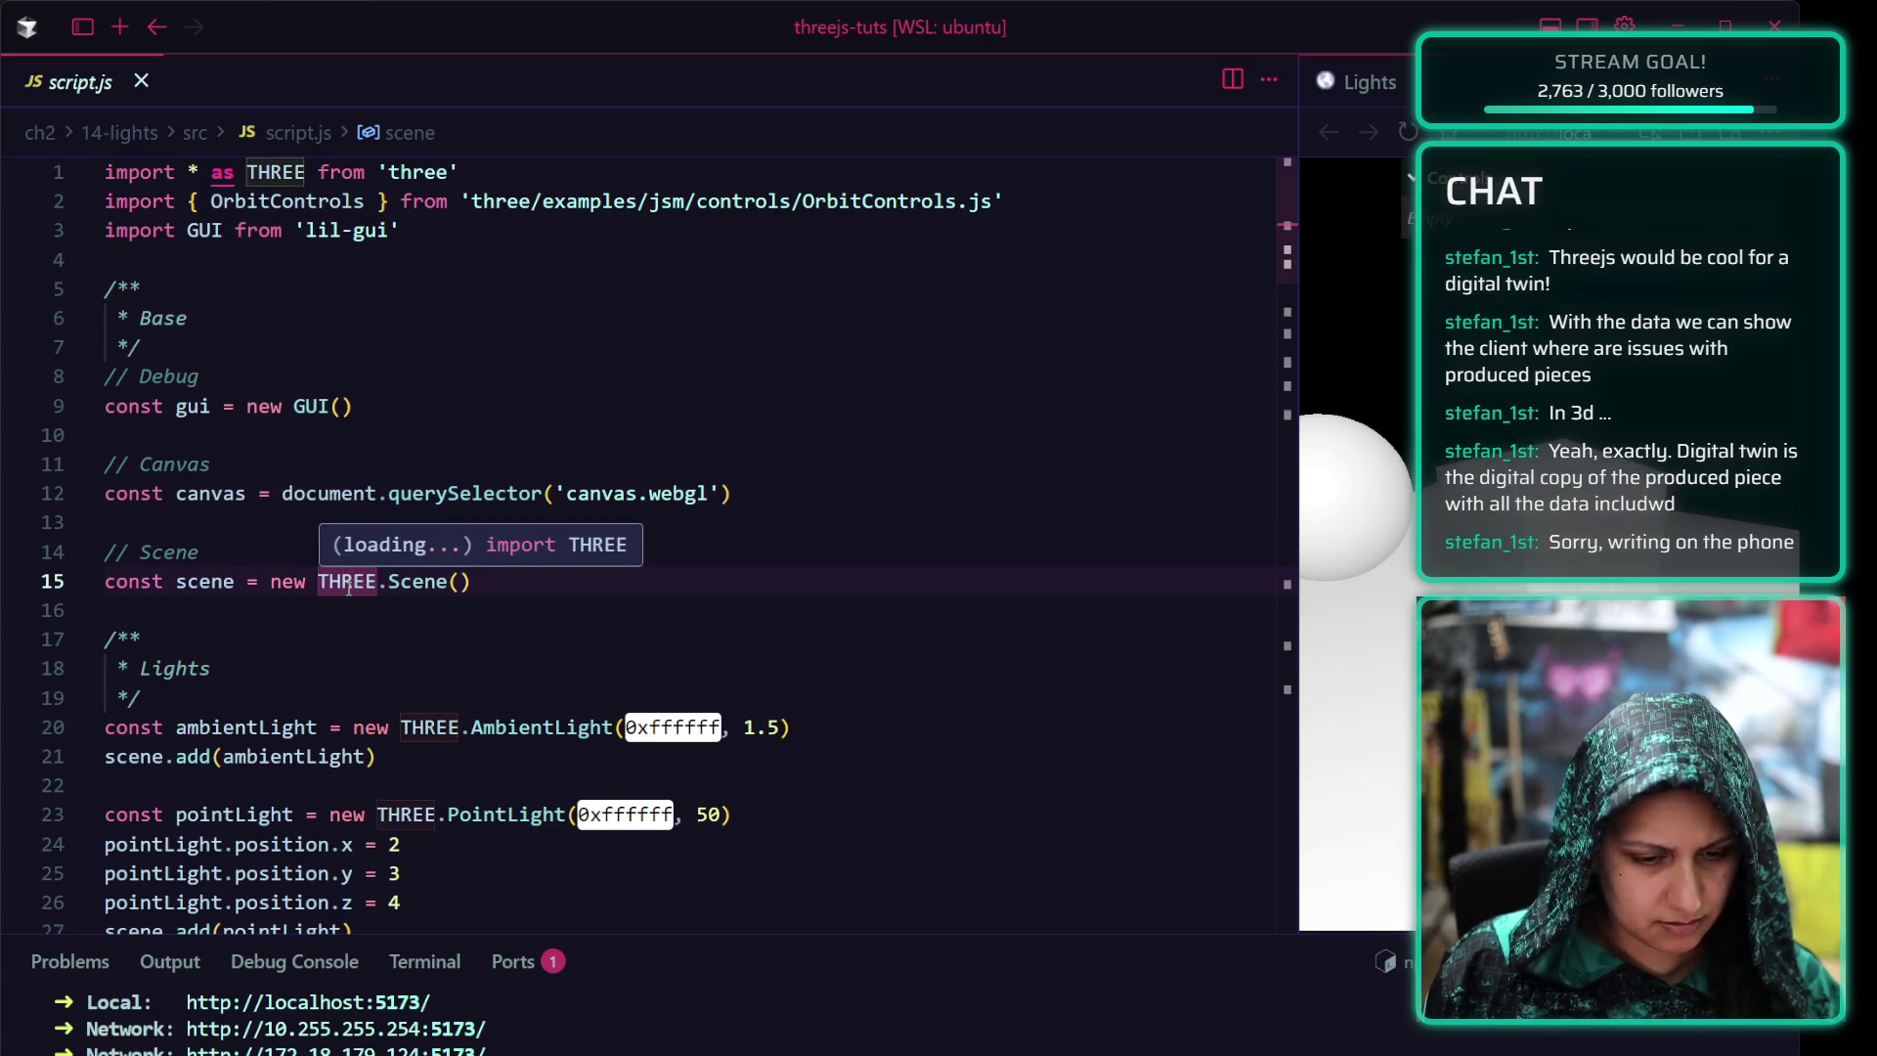
pyautogui.click(223, 583)
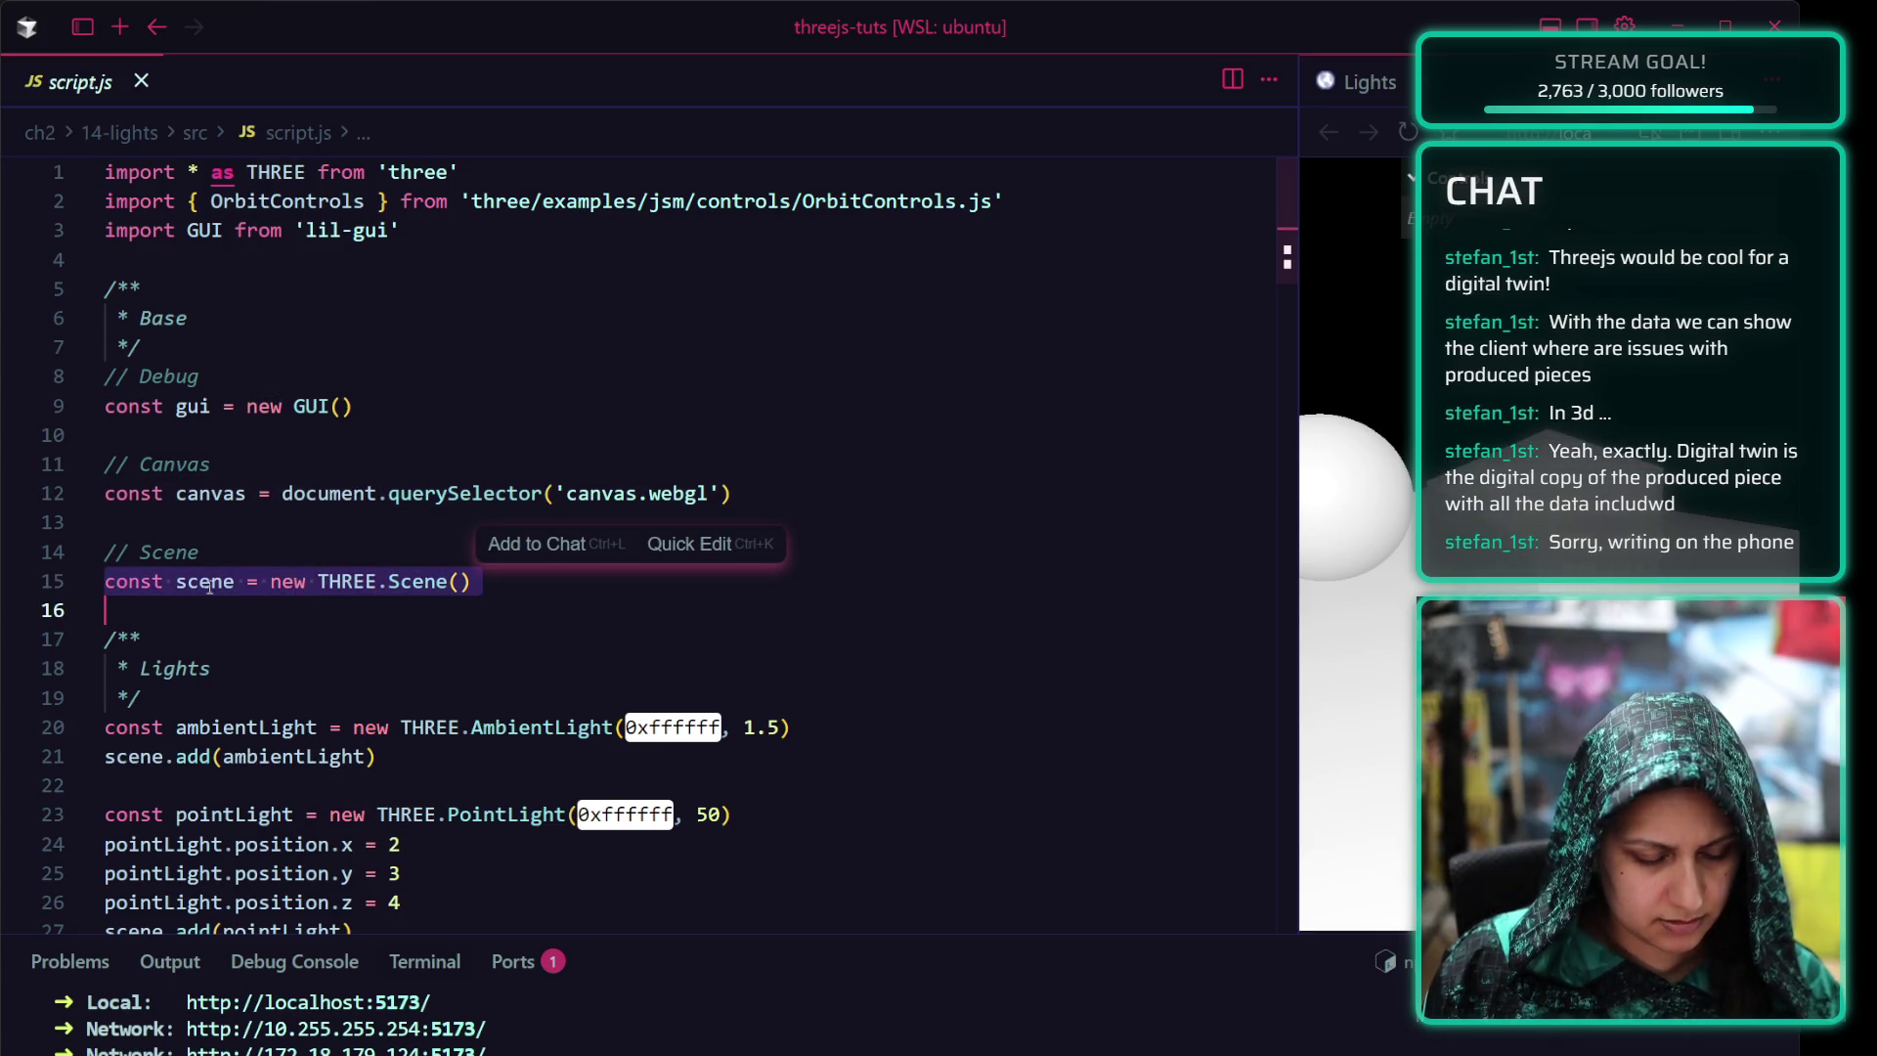
pyautogui.click(272, 660)
pyautogui.scroll(-2, 278, 660)
pyautogui.click(292, 565)
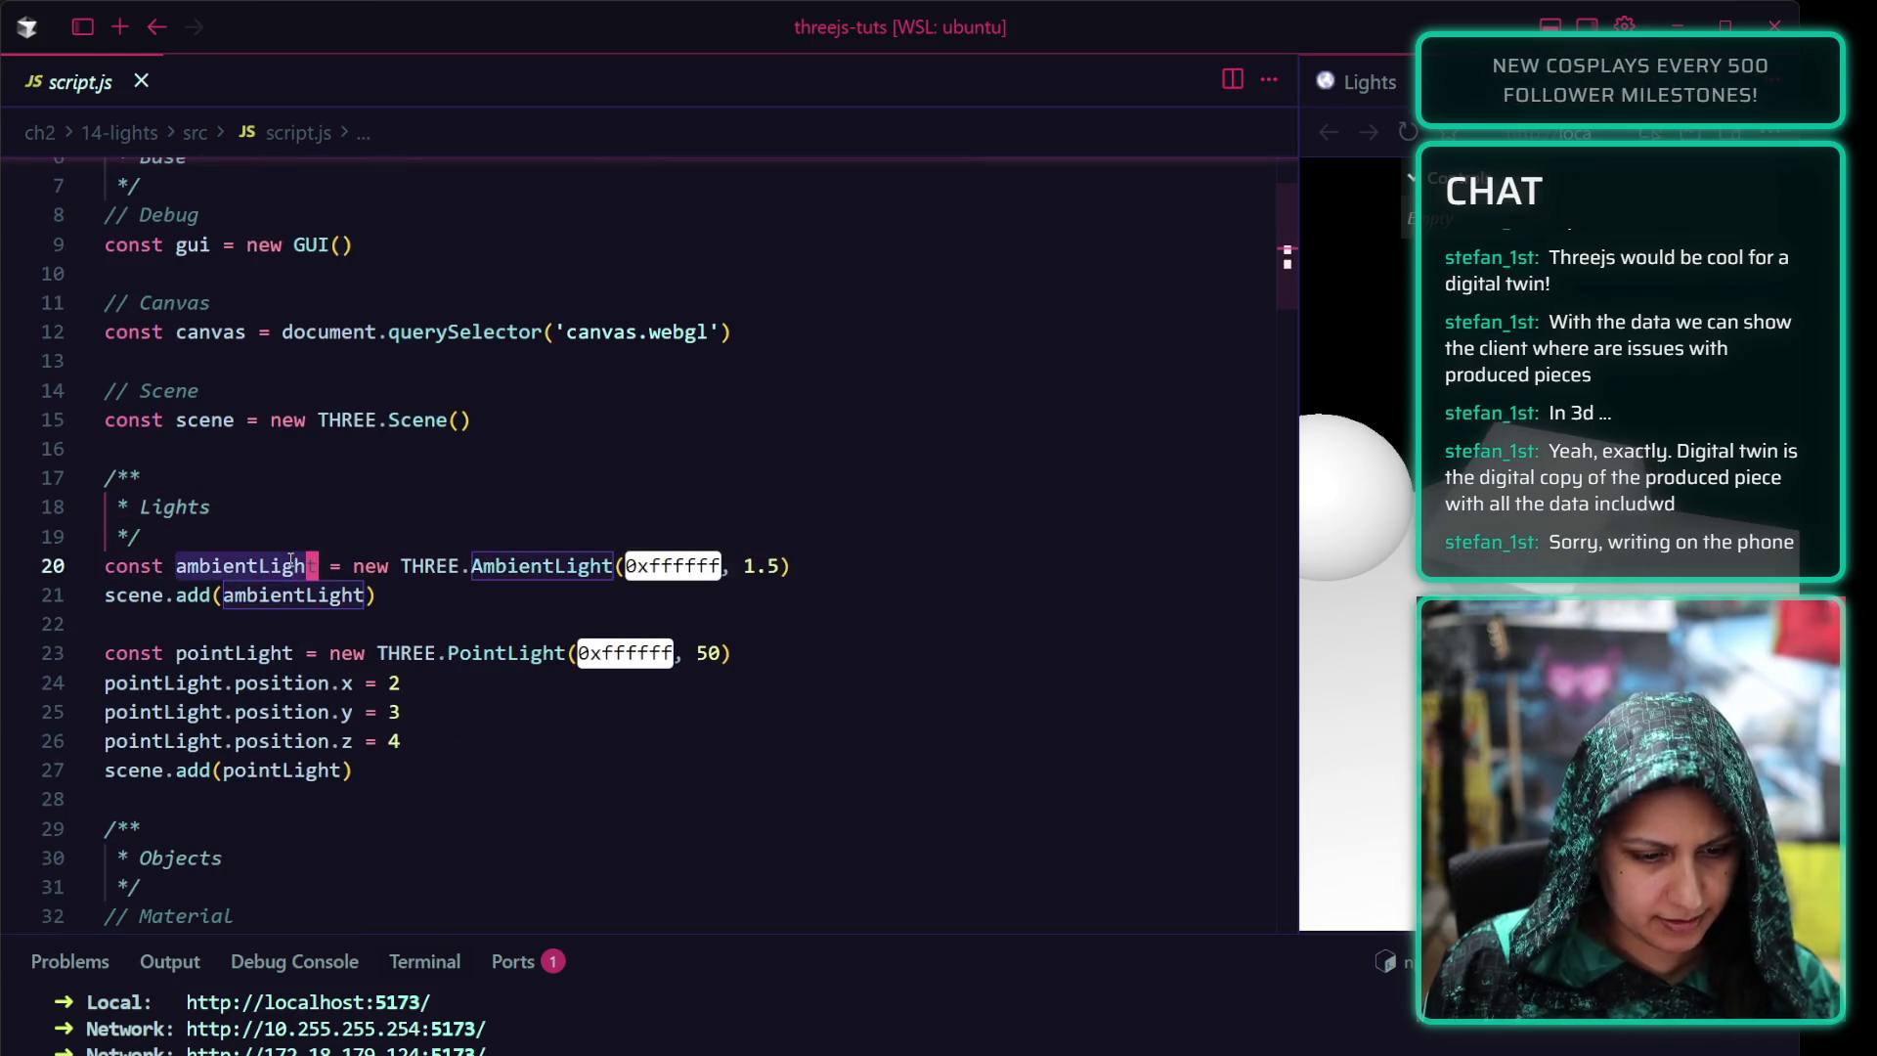
pyautogui.click(277, 653)
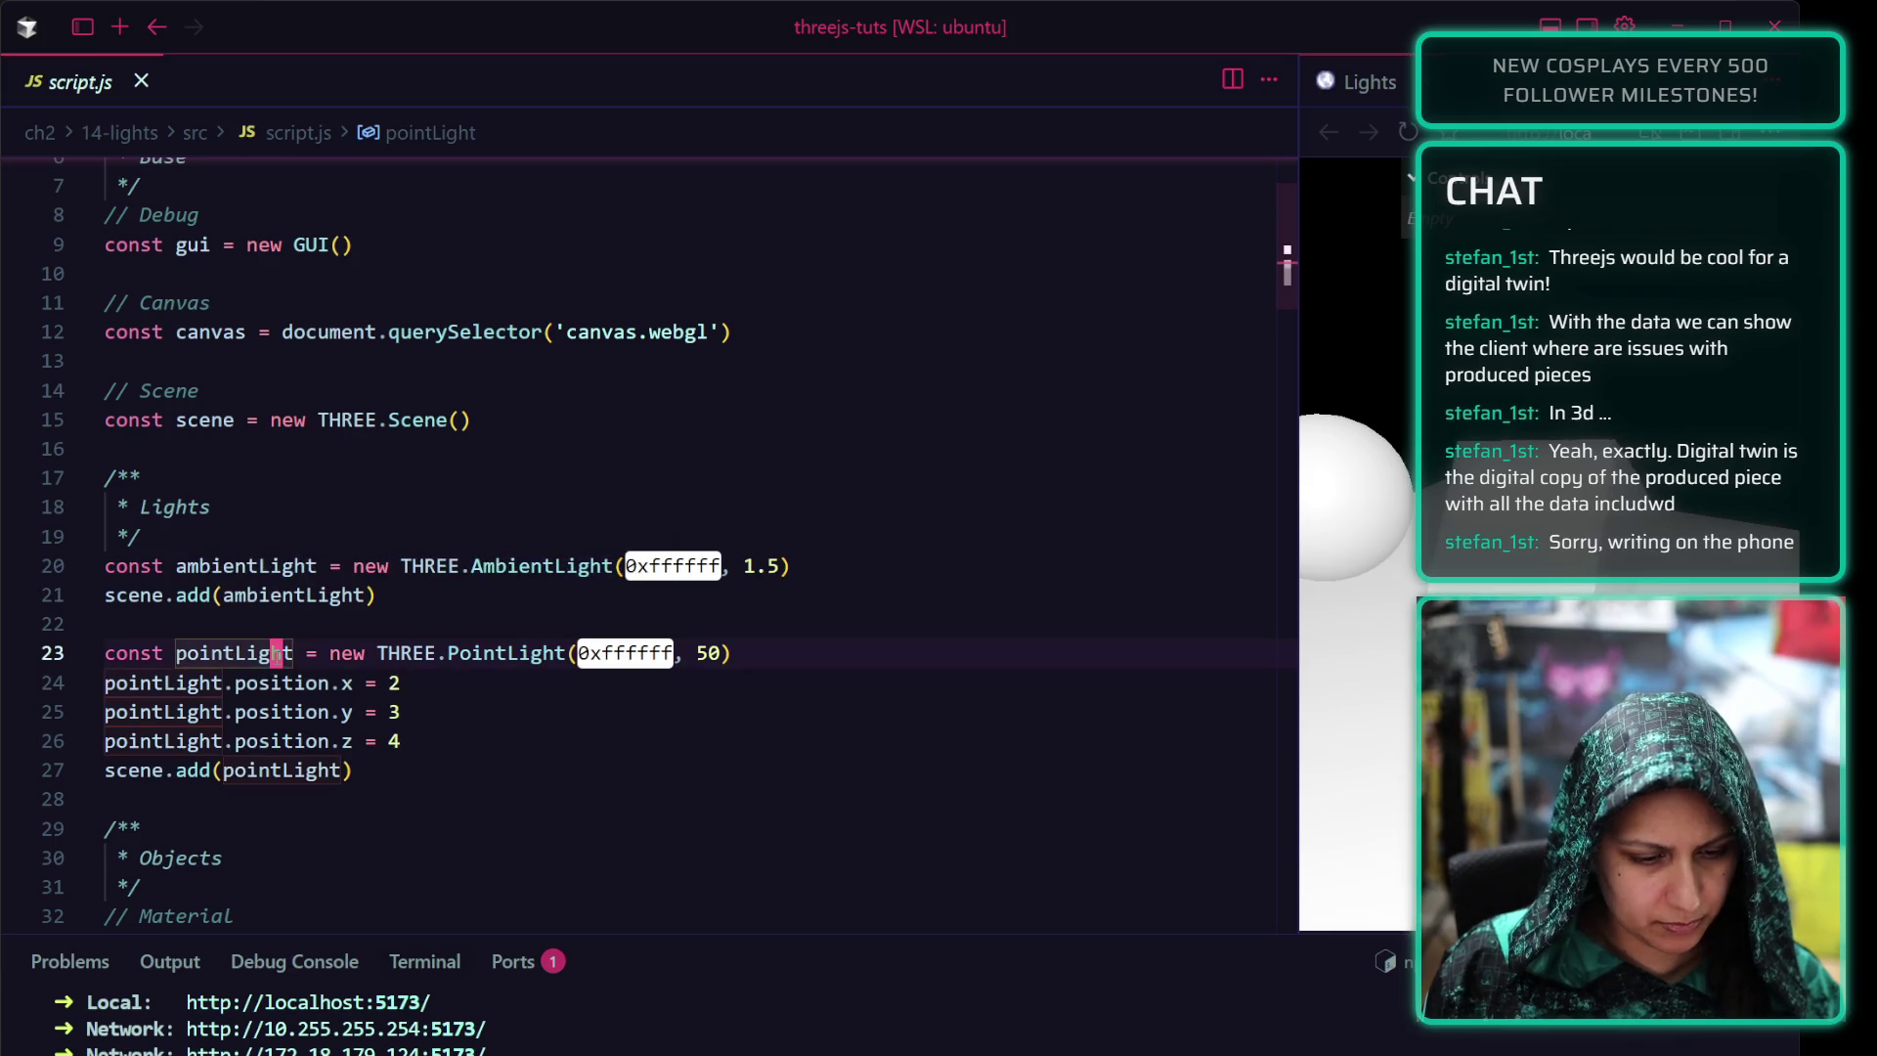
pyautogui.click(473, 684)
pyautogui.click(451, 743)
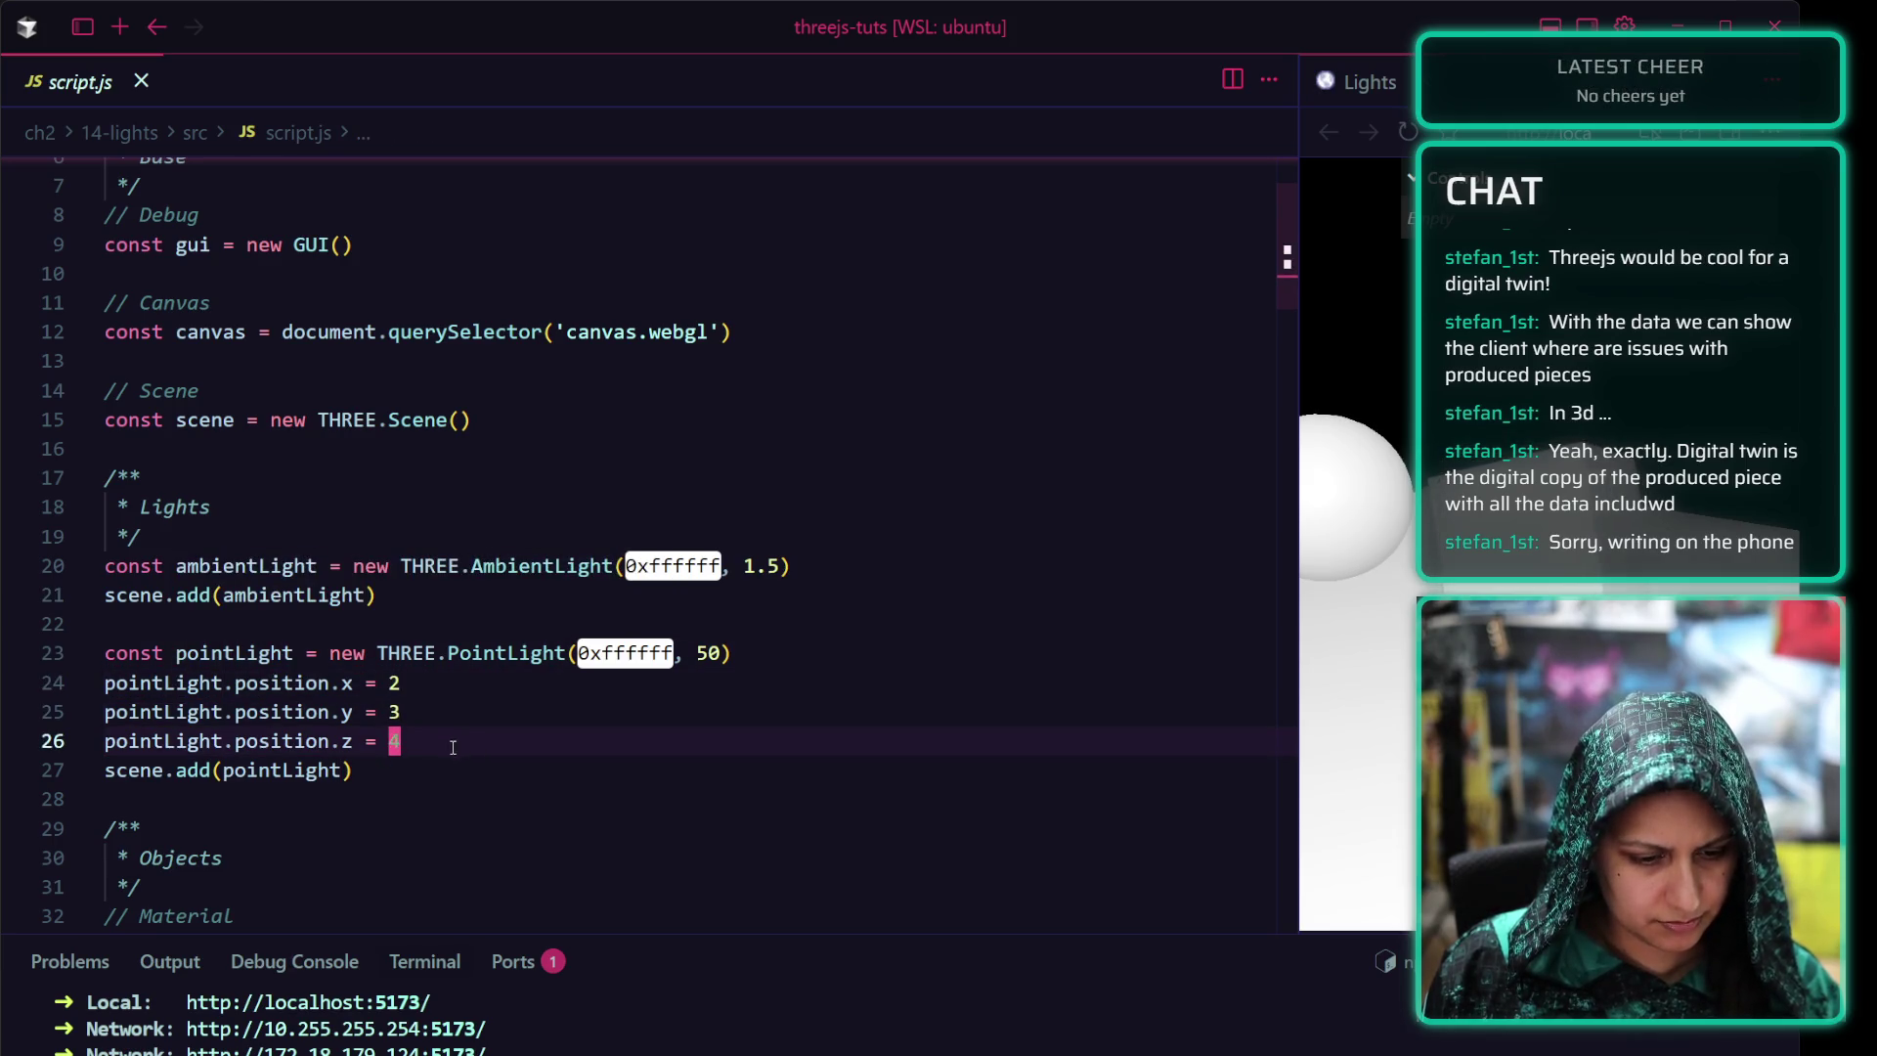
pyautogui.scroll(-4, 368, 690)
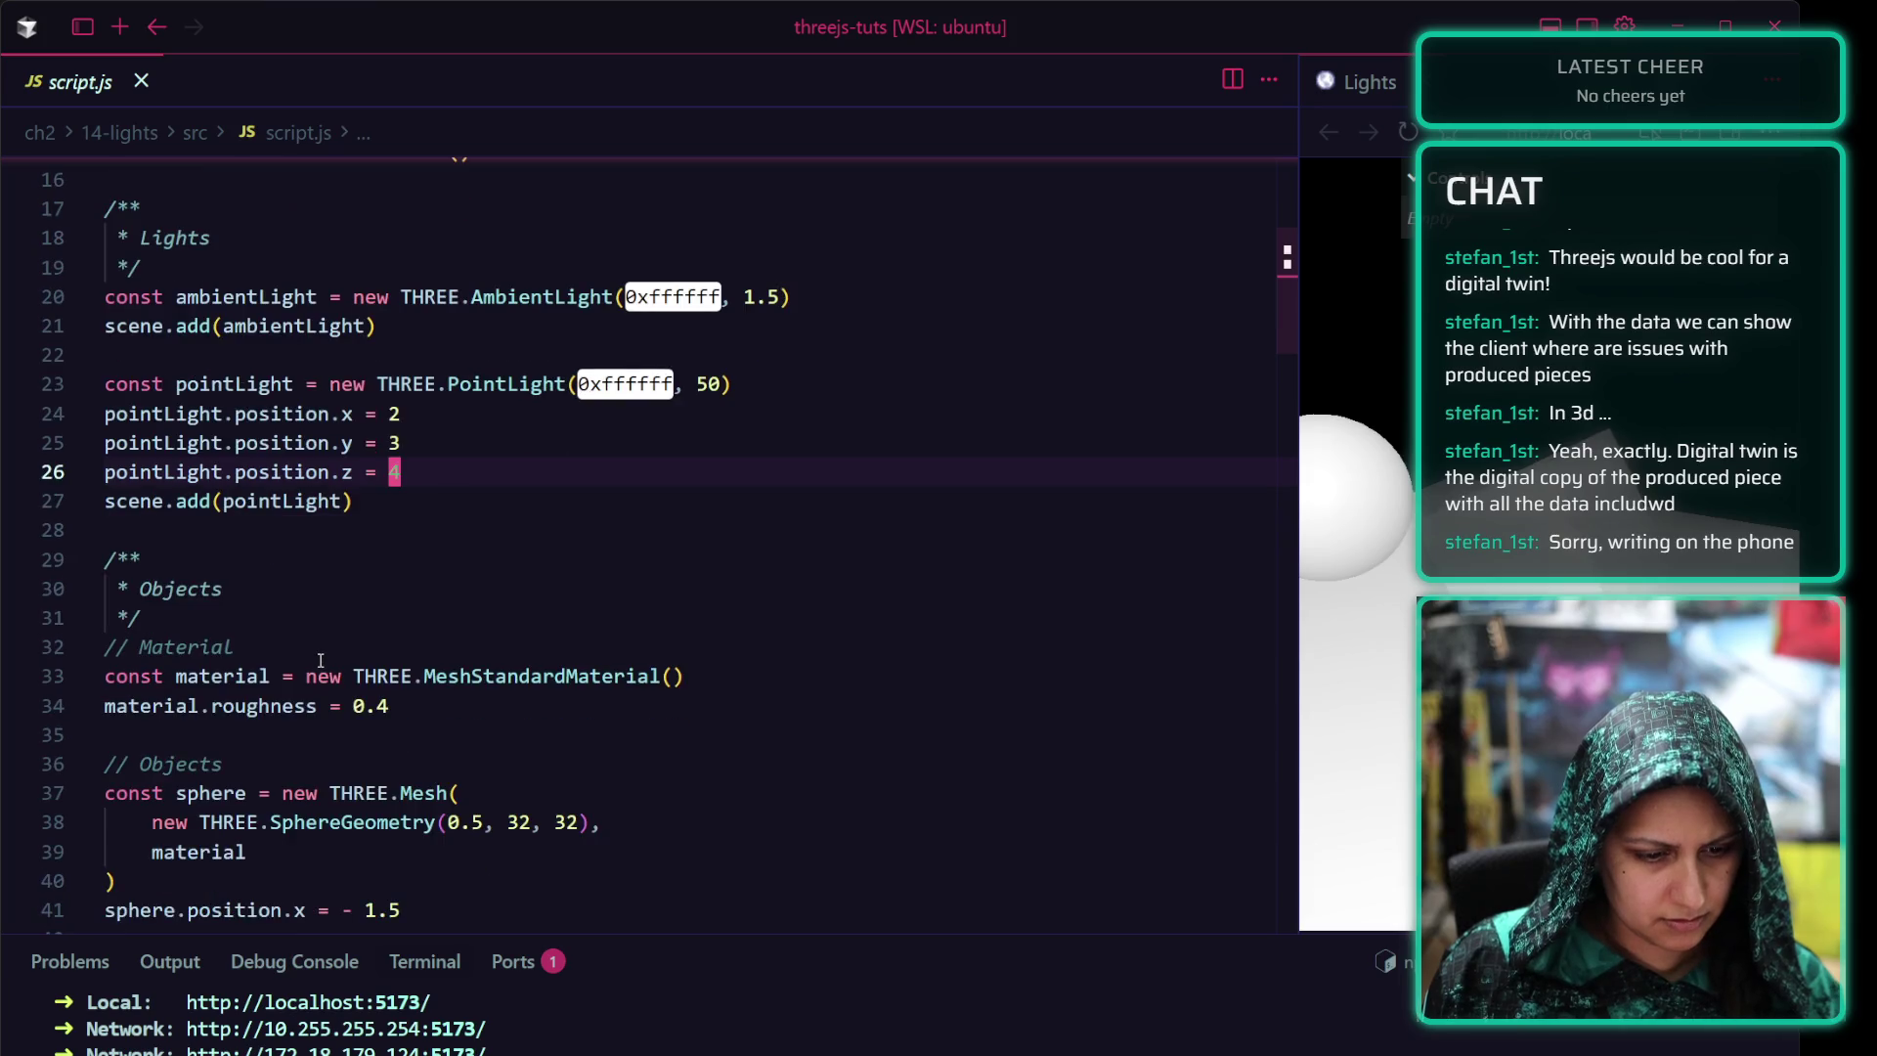
pyautogui.scroll(-1, 320, 660)
pyautogui.scroll(-1, 320, 660)
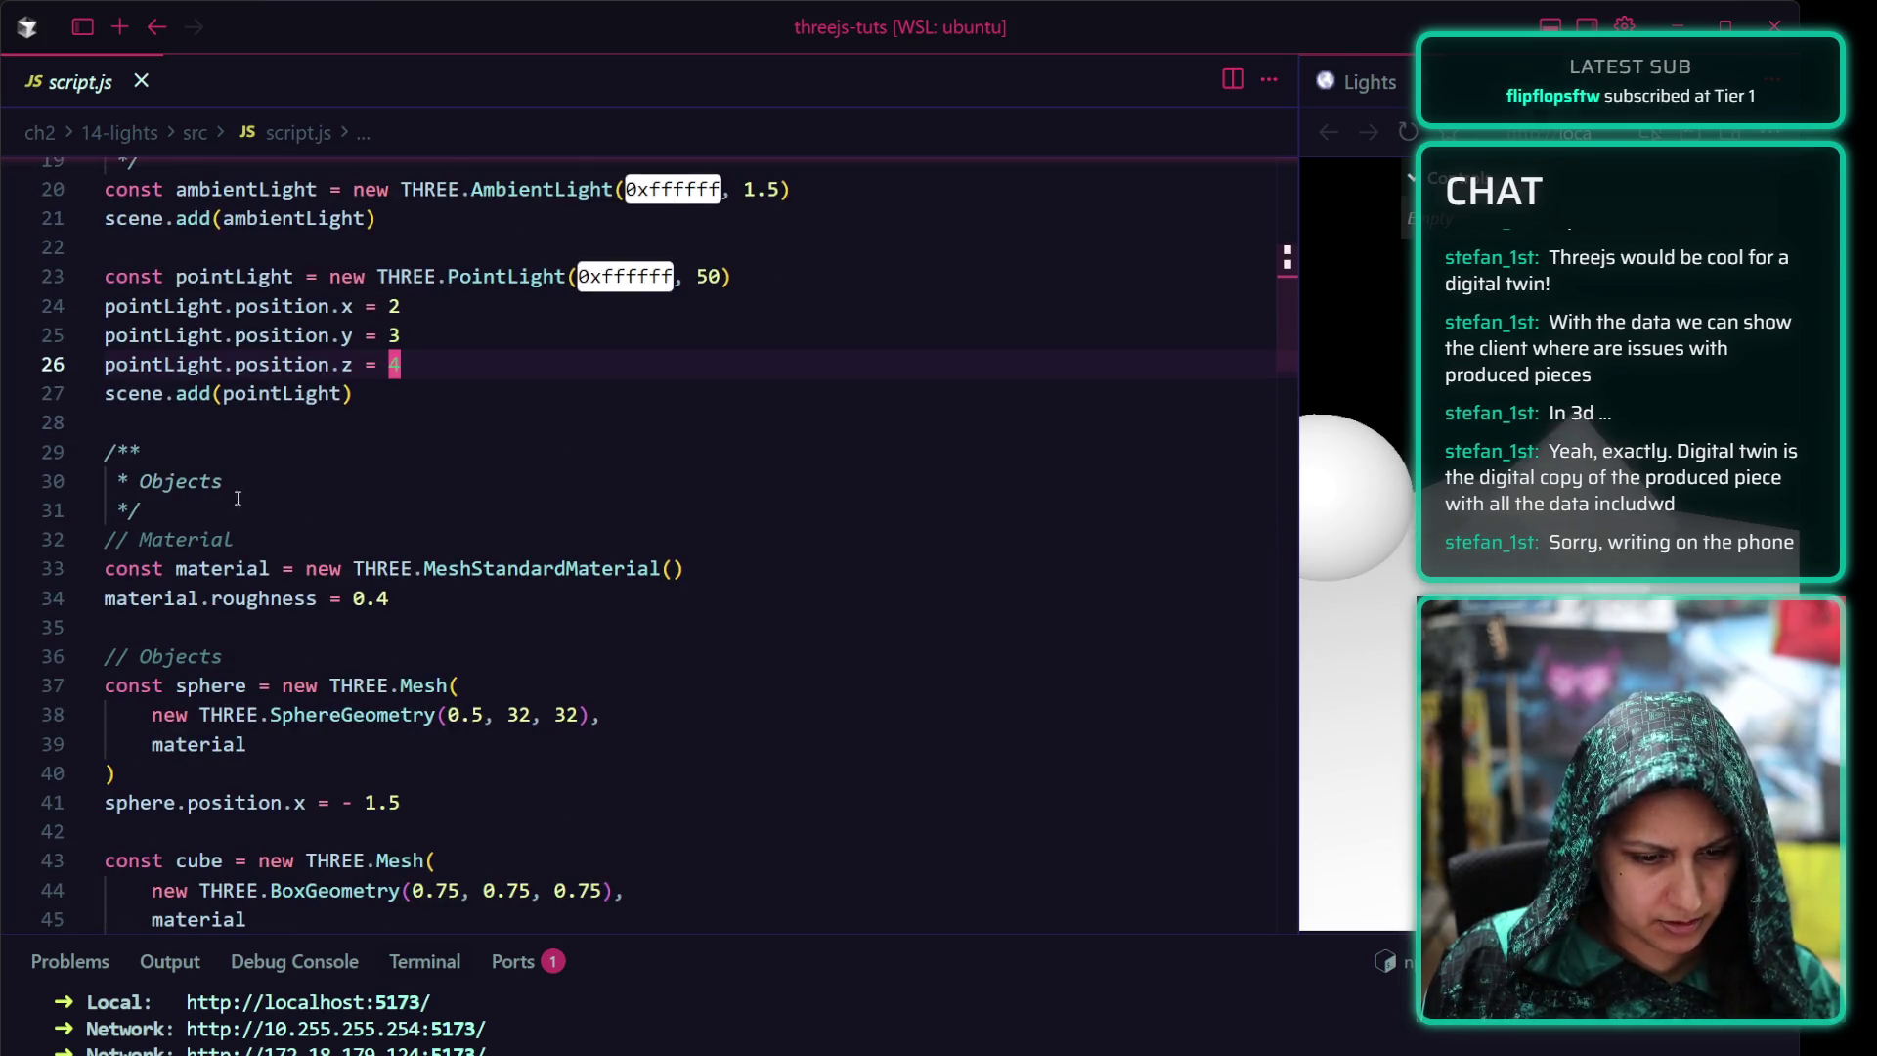
pyautogui.moveTo(540, 676)
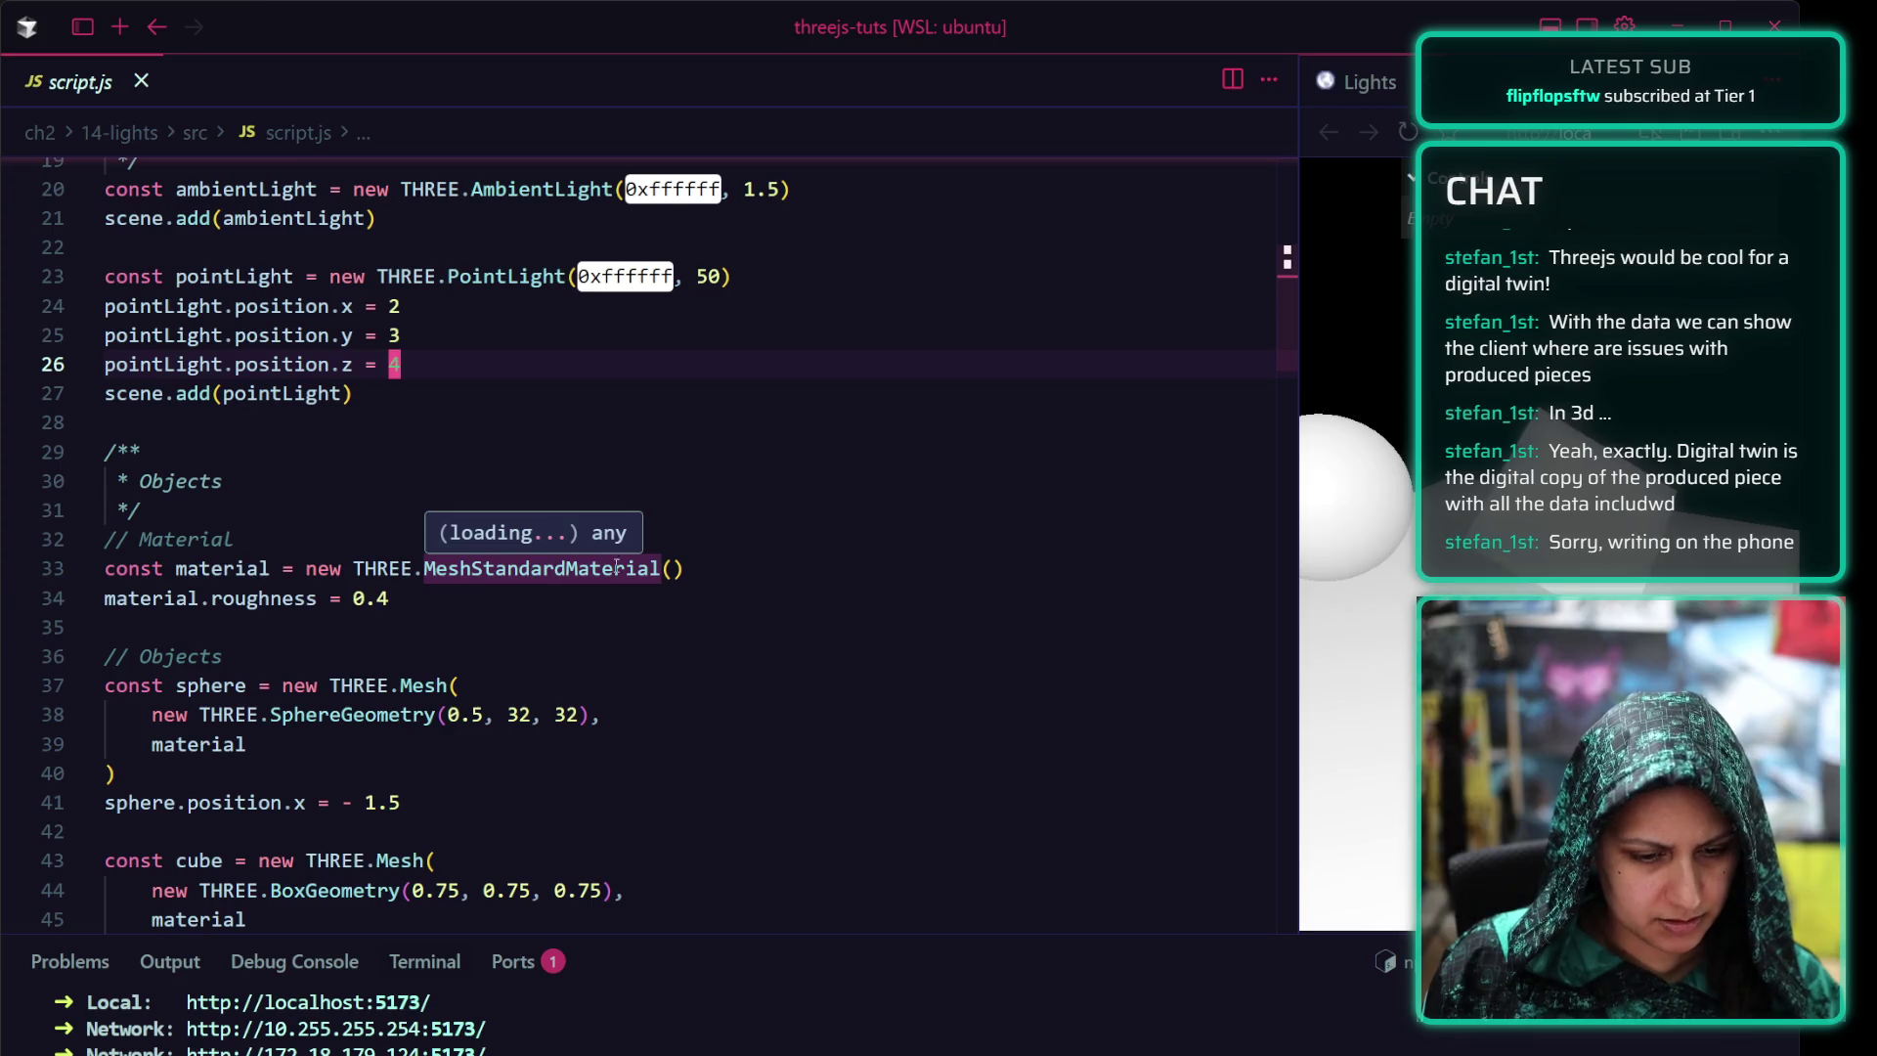
pyautogui.click(441, 599)
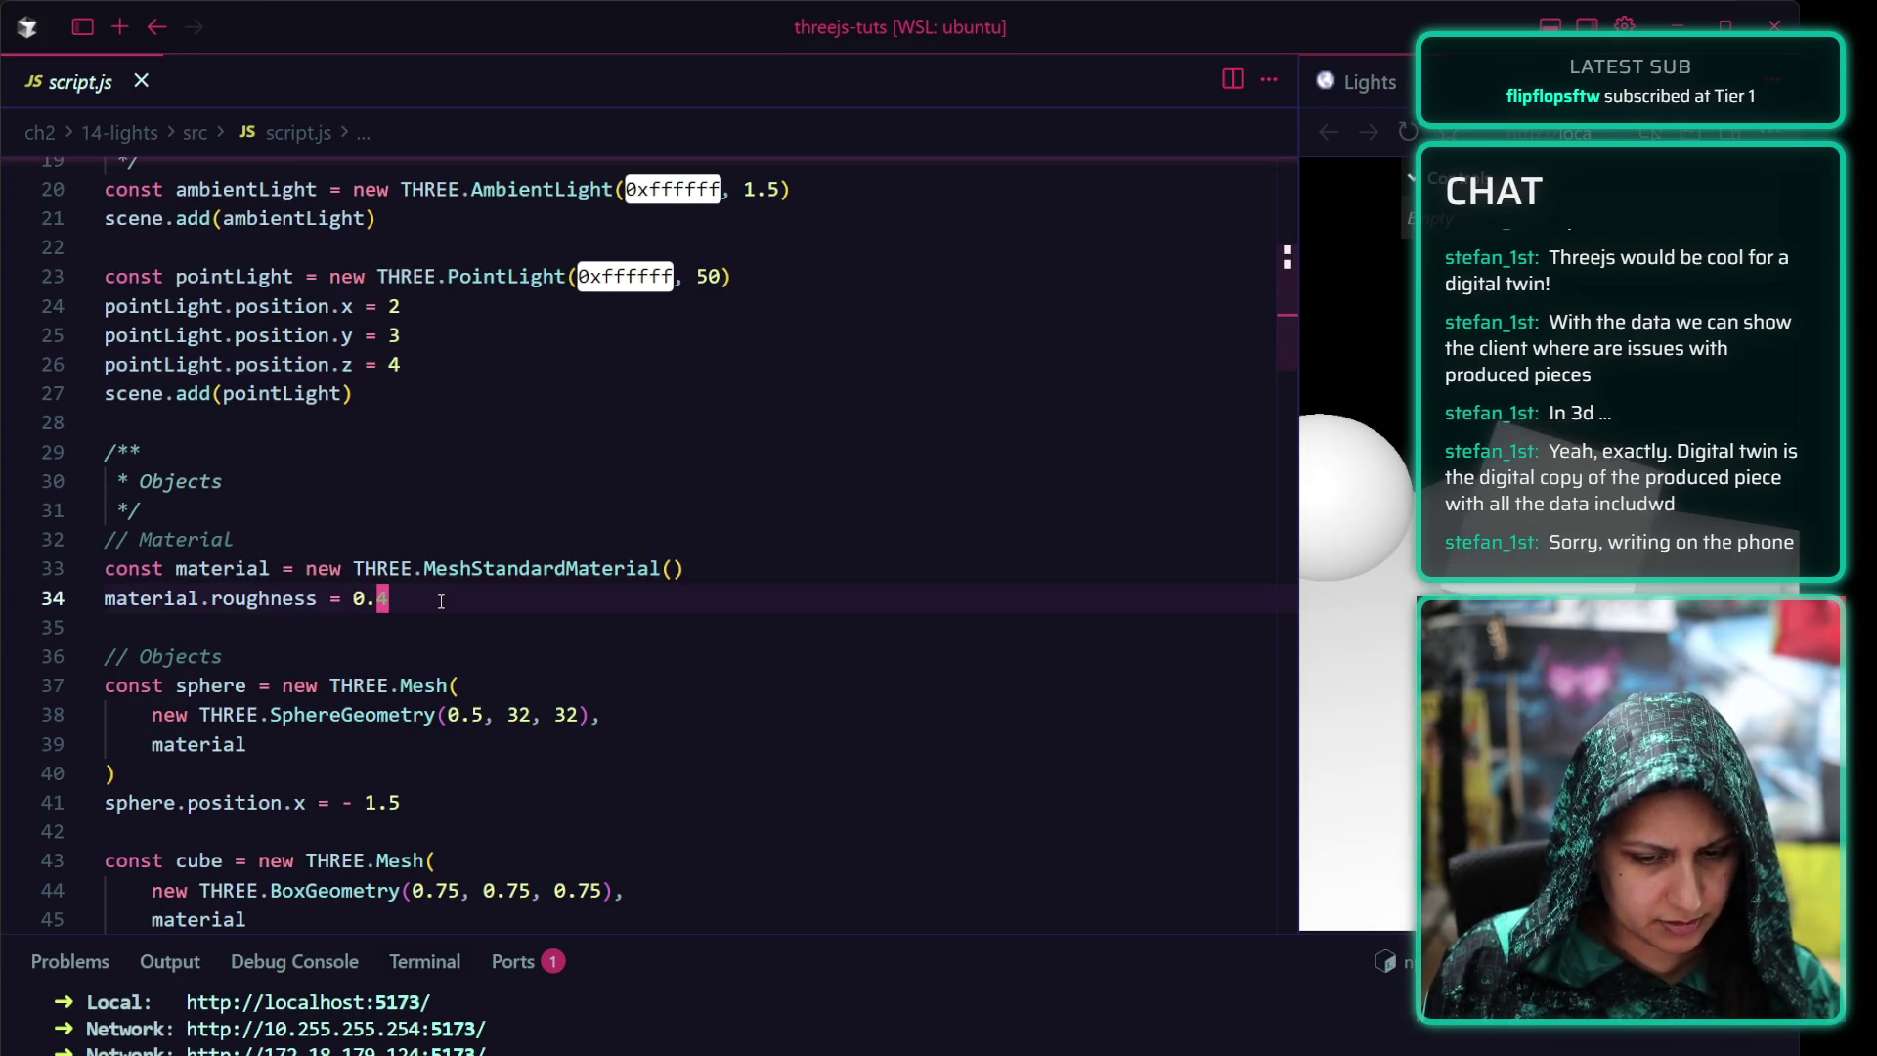
pyautogui.scroll(-2, 439, 600)
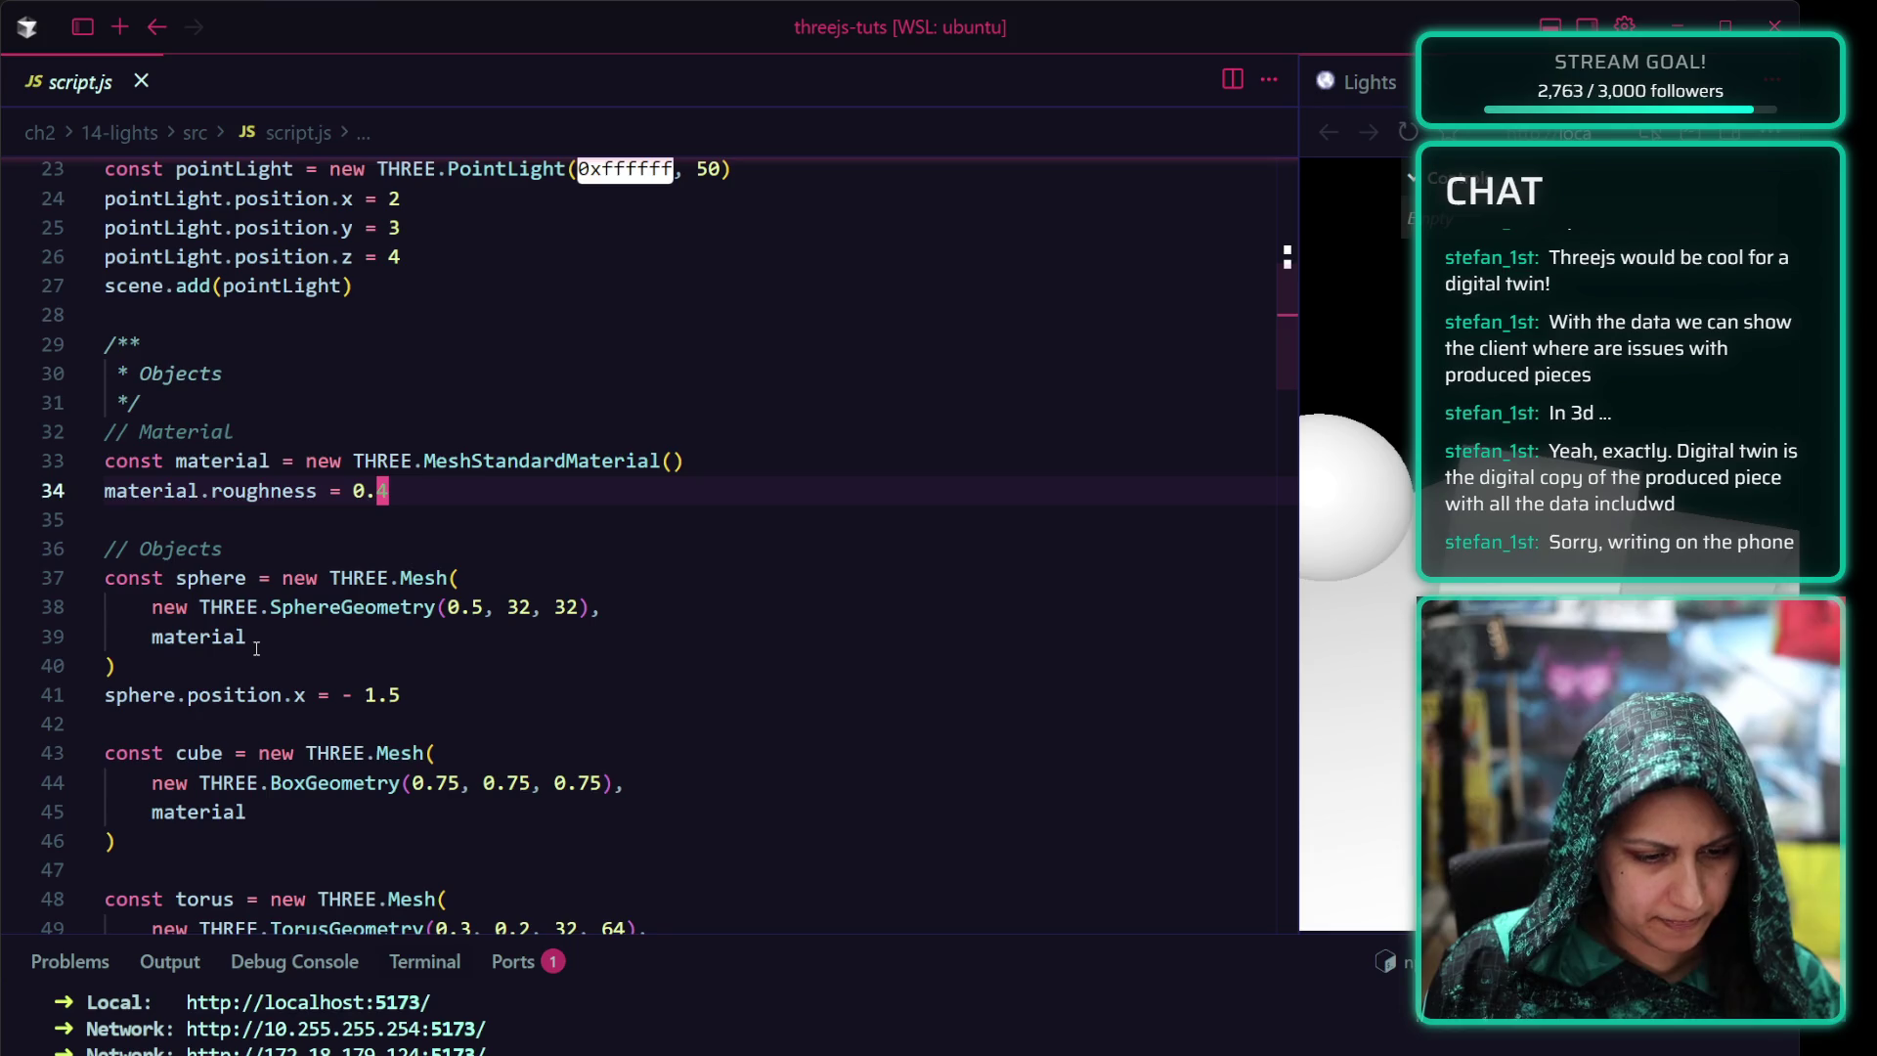
pyautogui.scroll(-2, 259, 641)
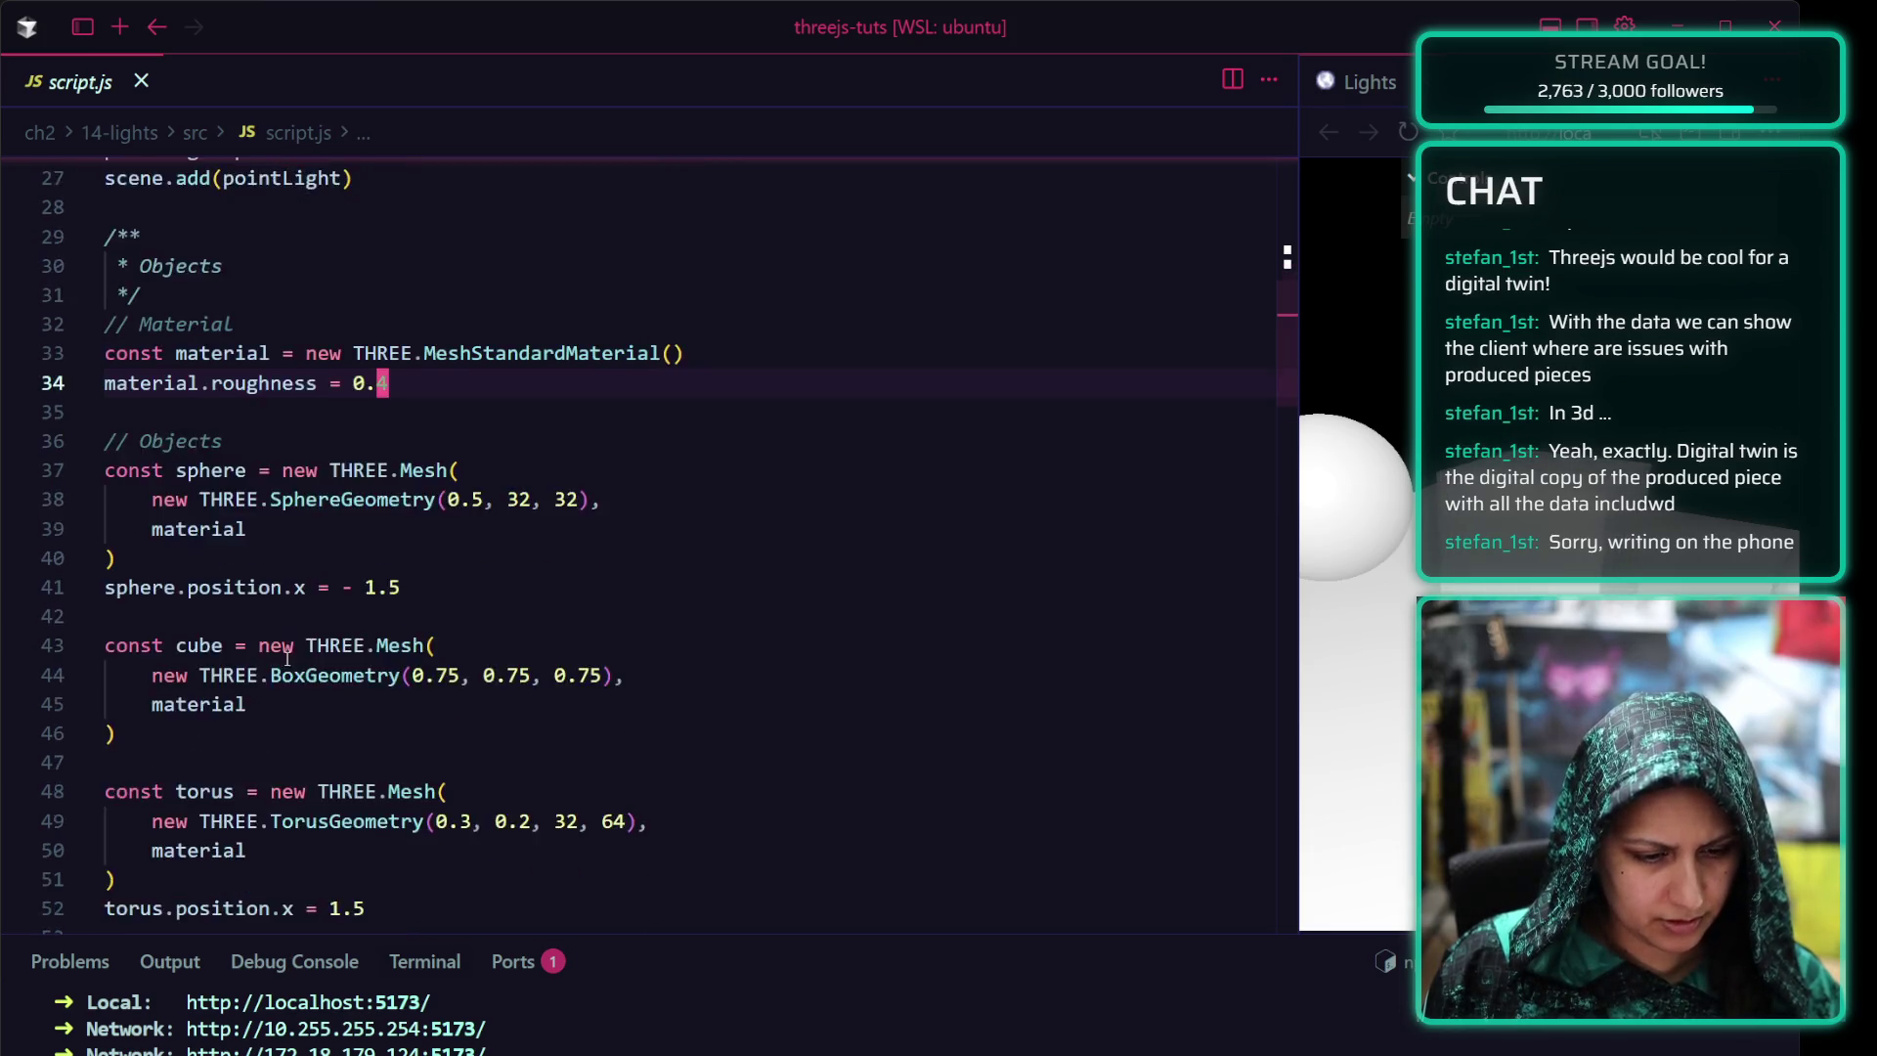
pyautogui.scroll(-1, 286, 651)
pyautogui.moveTo(352, 498)
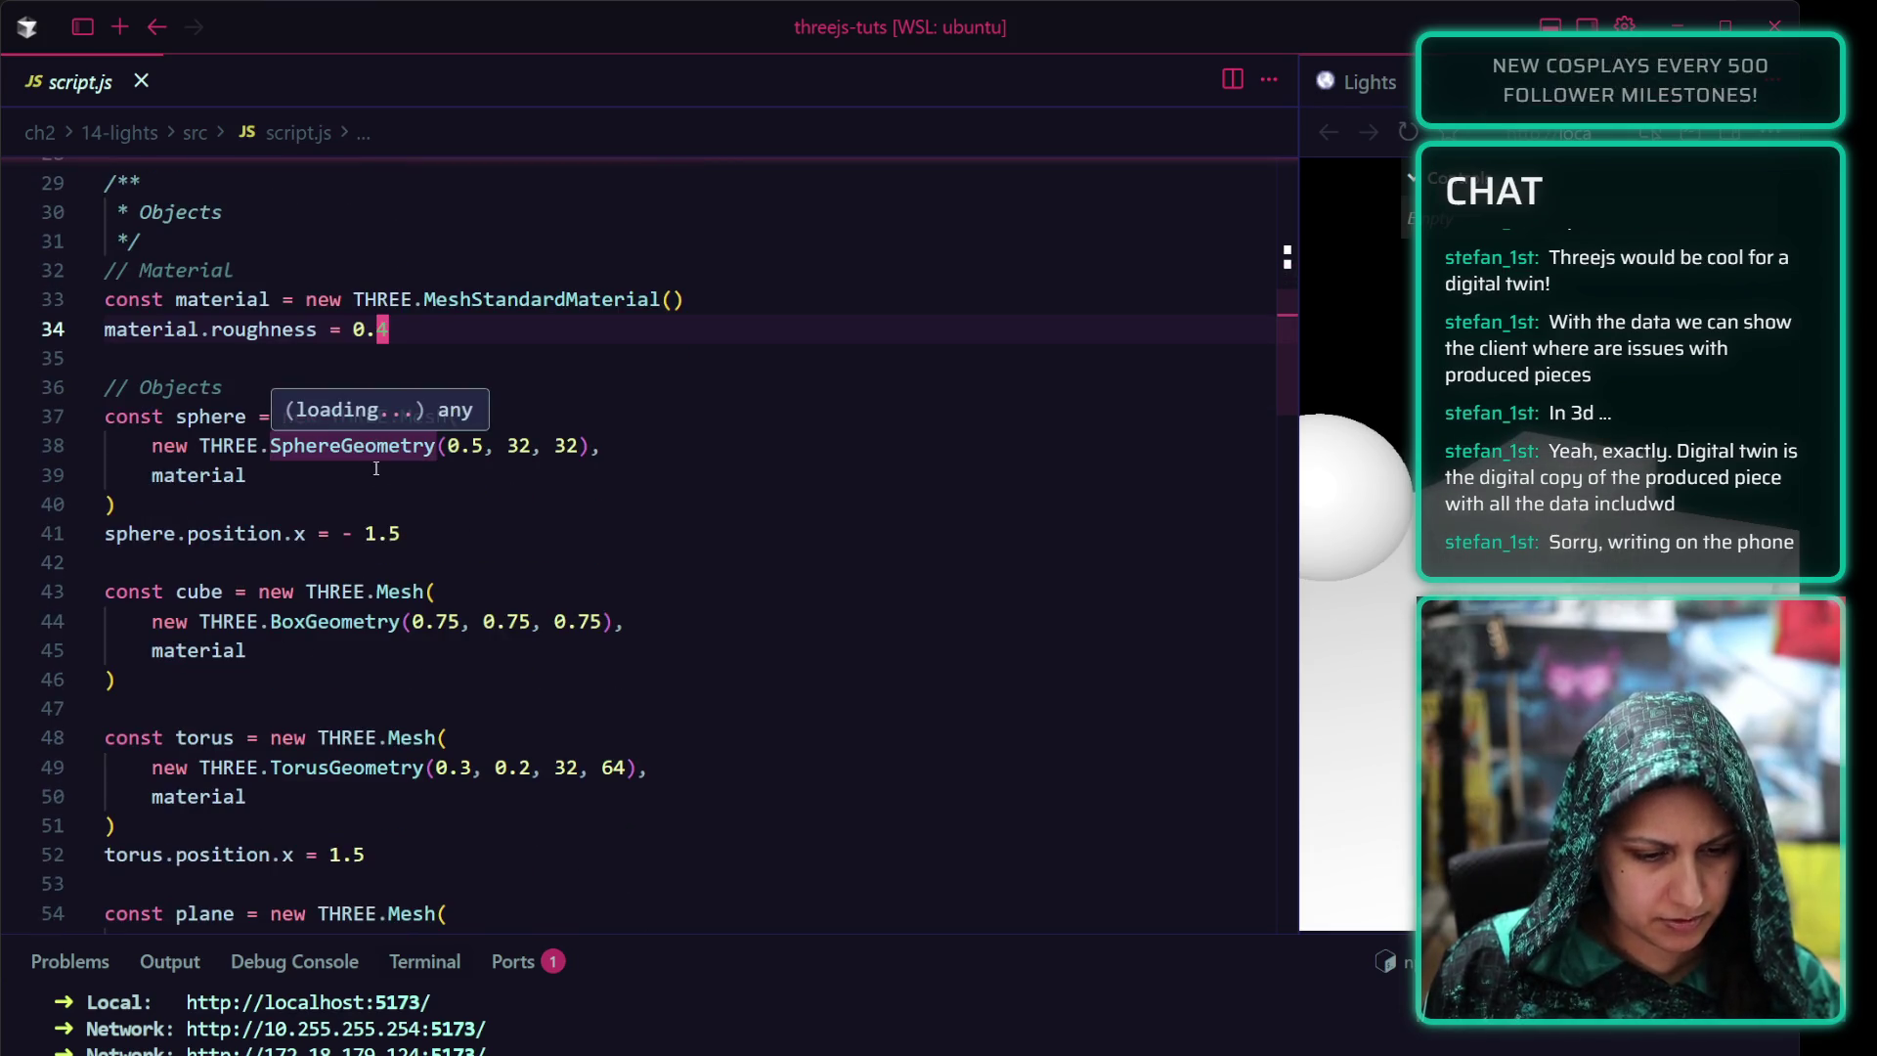
pyautogui.scroll(-2, 377, 623)
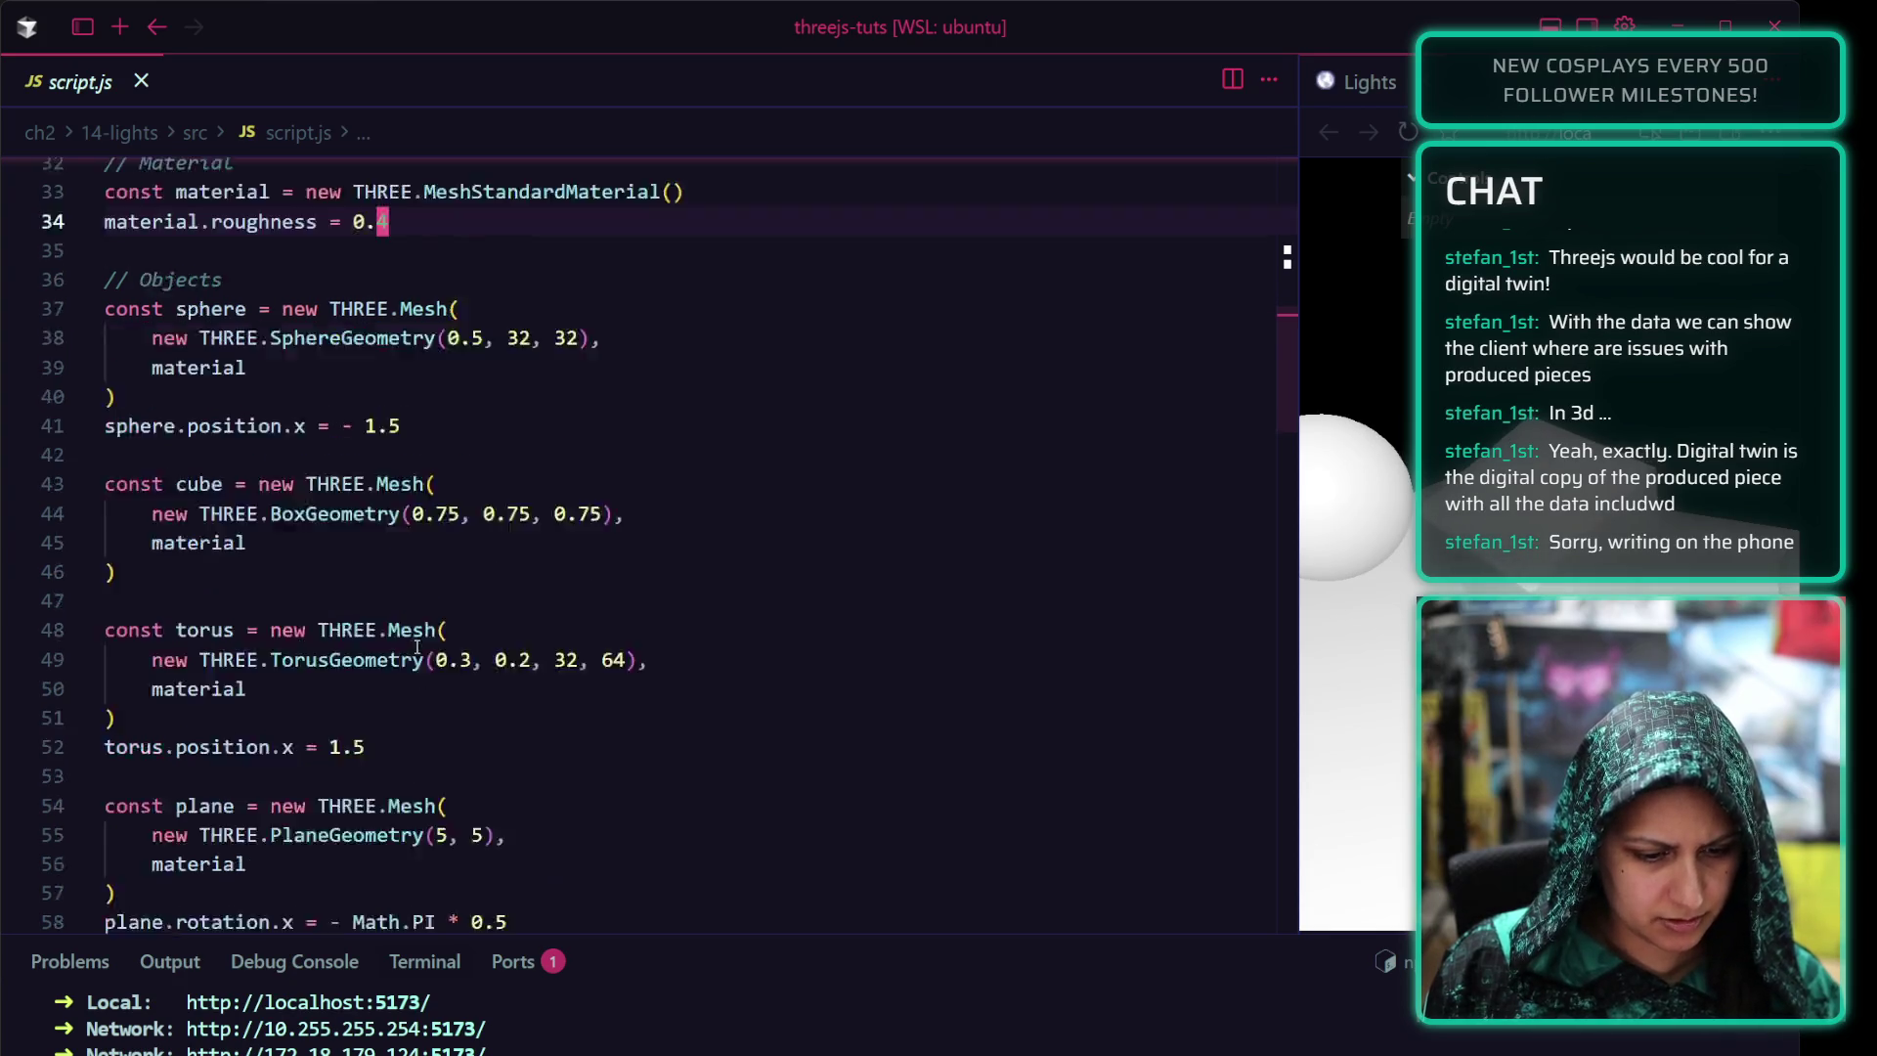
pyautogui.scroll(-3, 422, 620)
pyautogui.scroll(2, 318, 599)
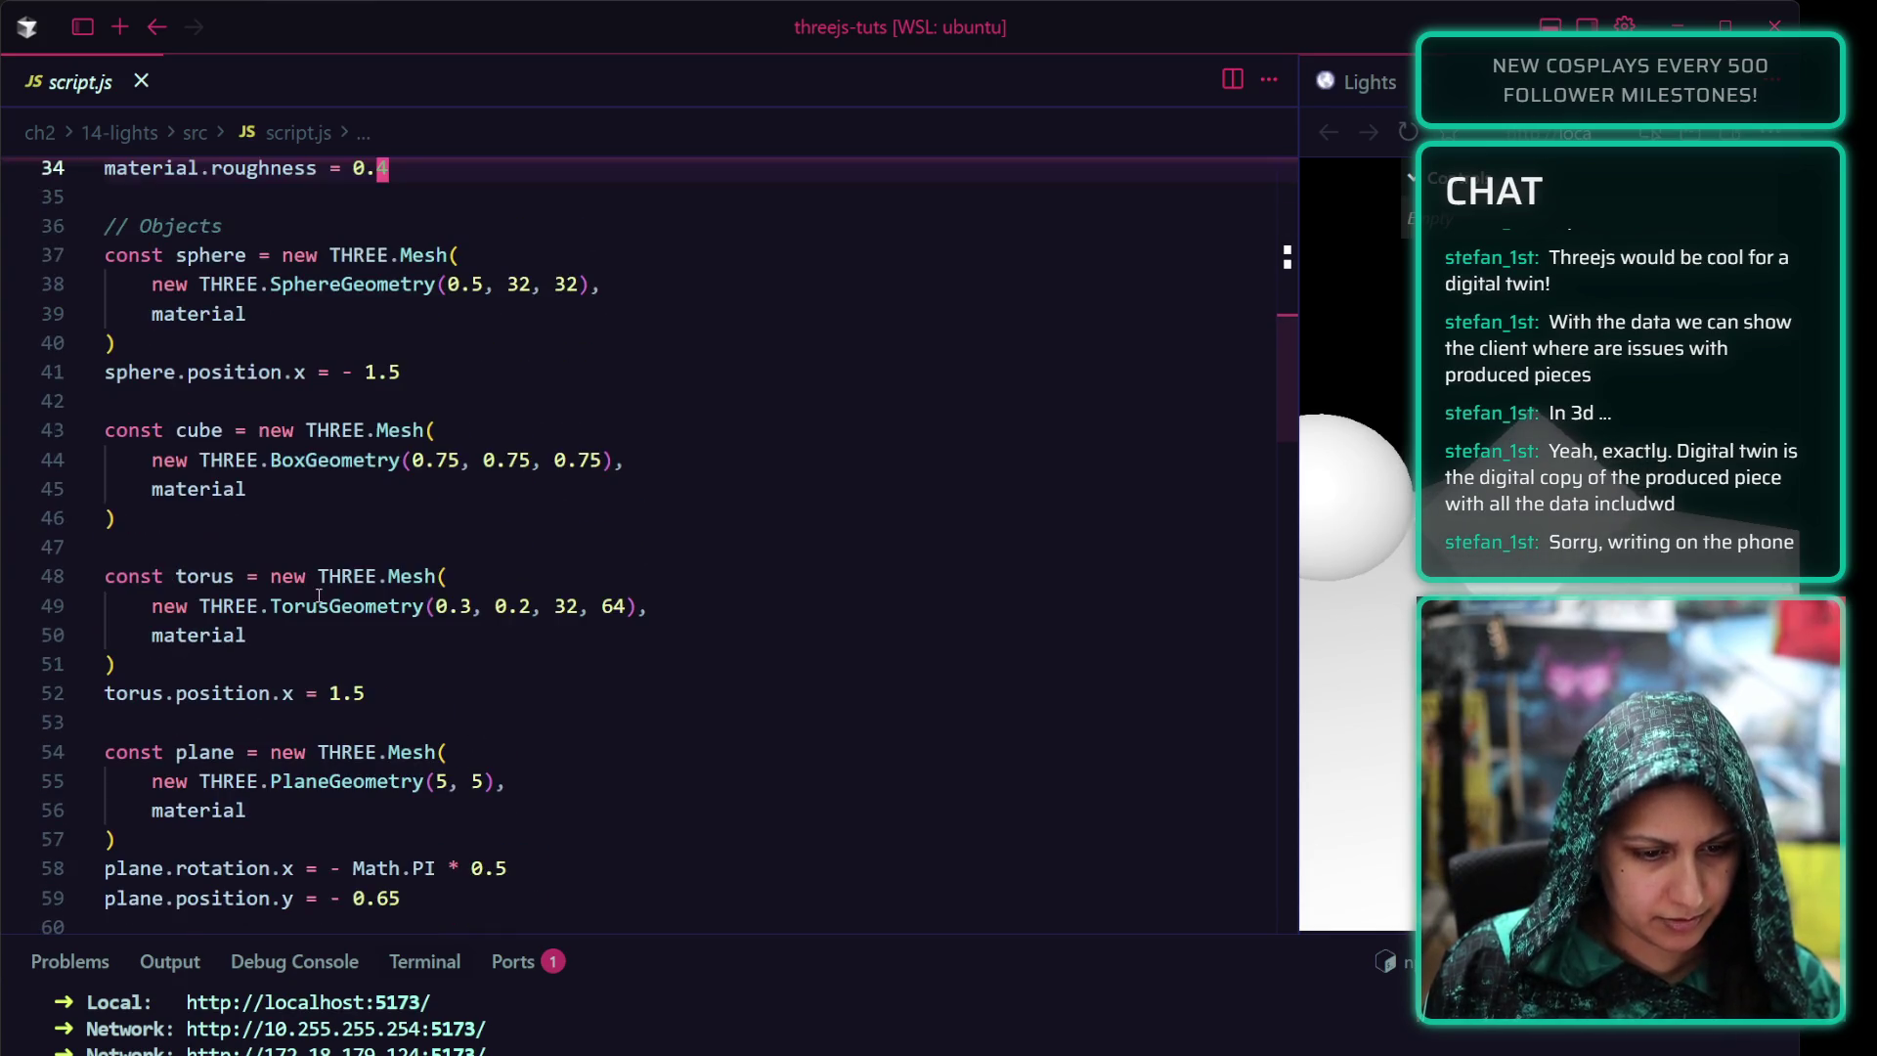
pyautogui.moveTo(1466, 660); pyautogui.dragTo(1405, 694)
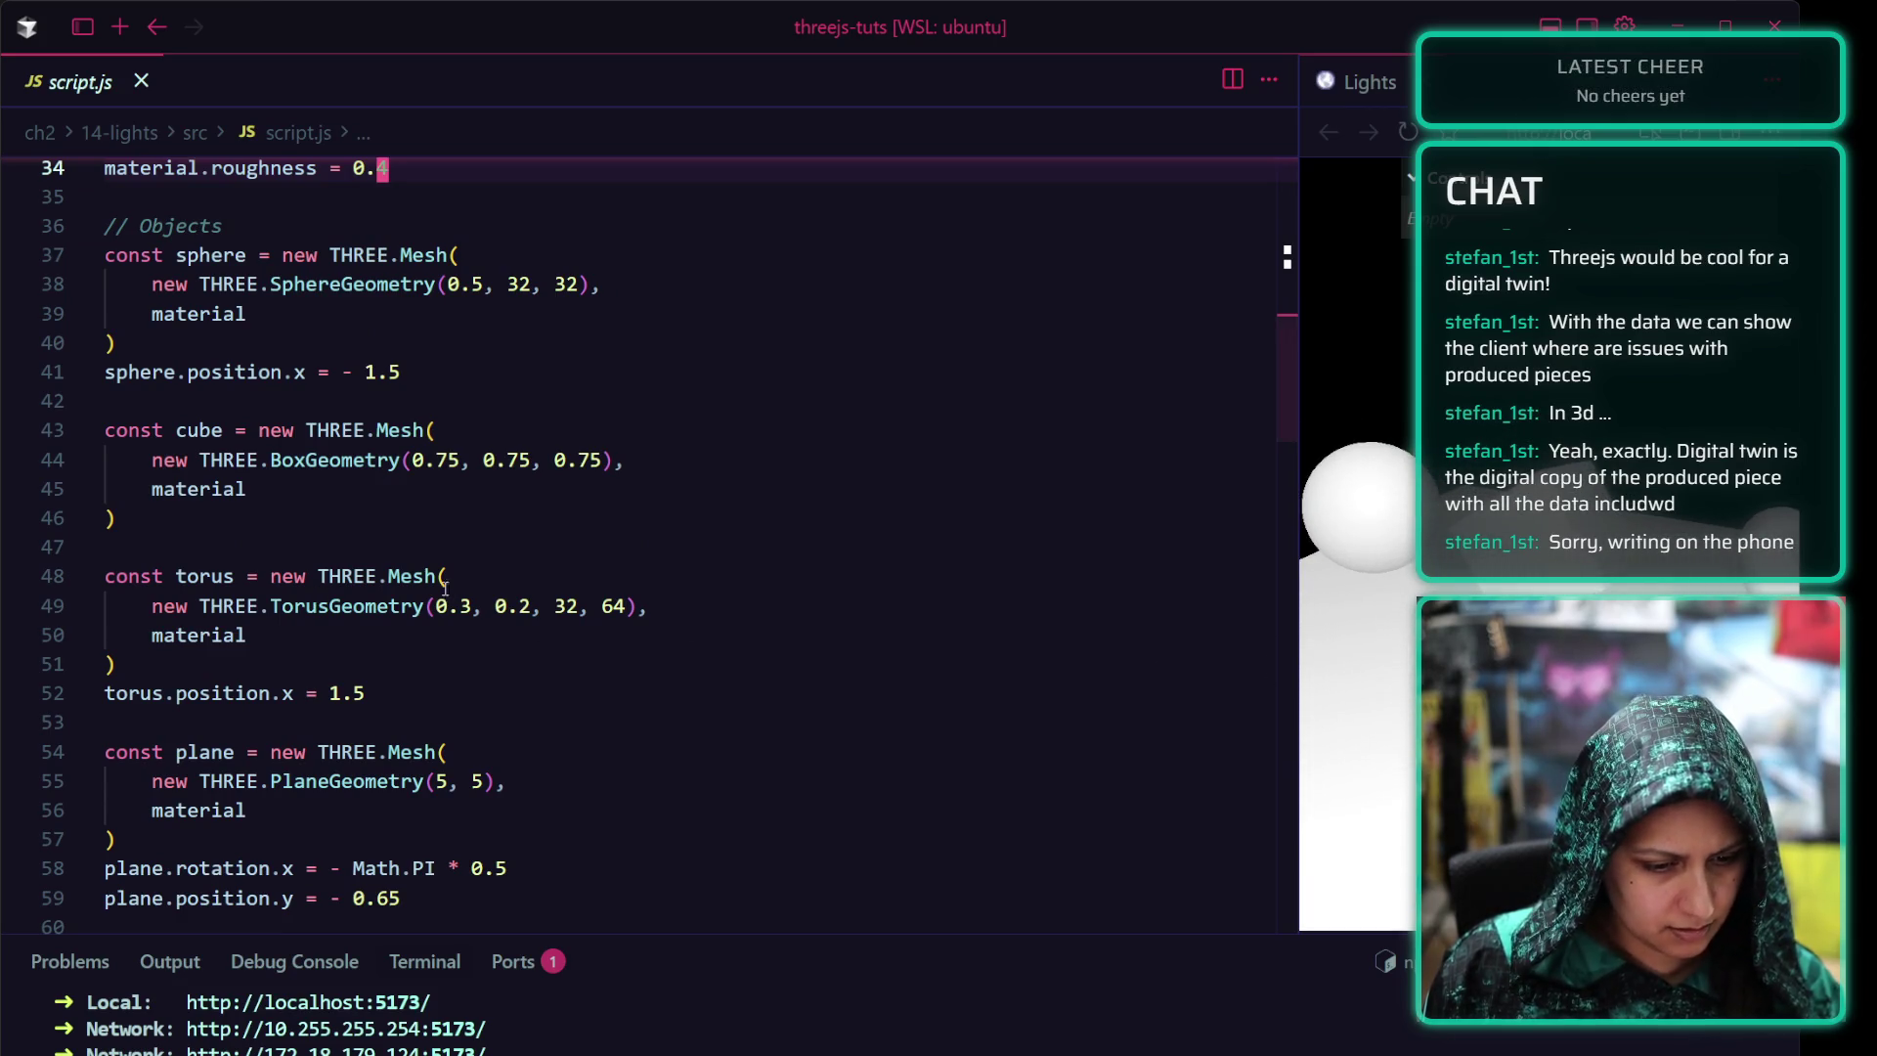
pyautogui.scroll(-2, 456, 659)
pyautogui.click(420, 628)
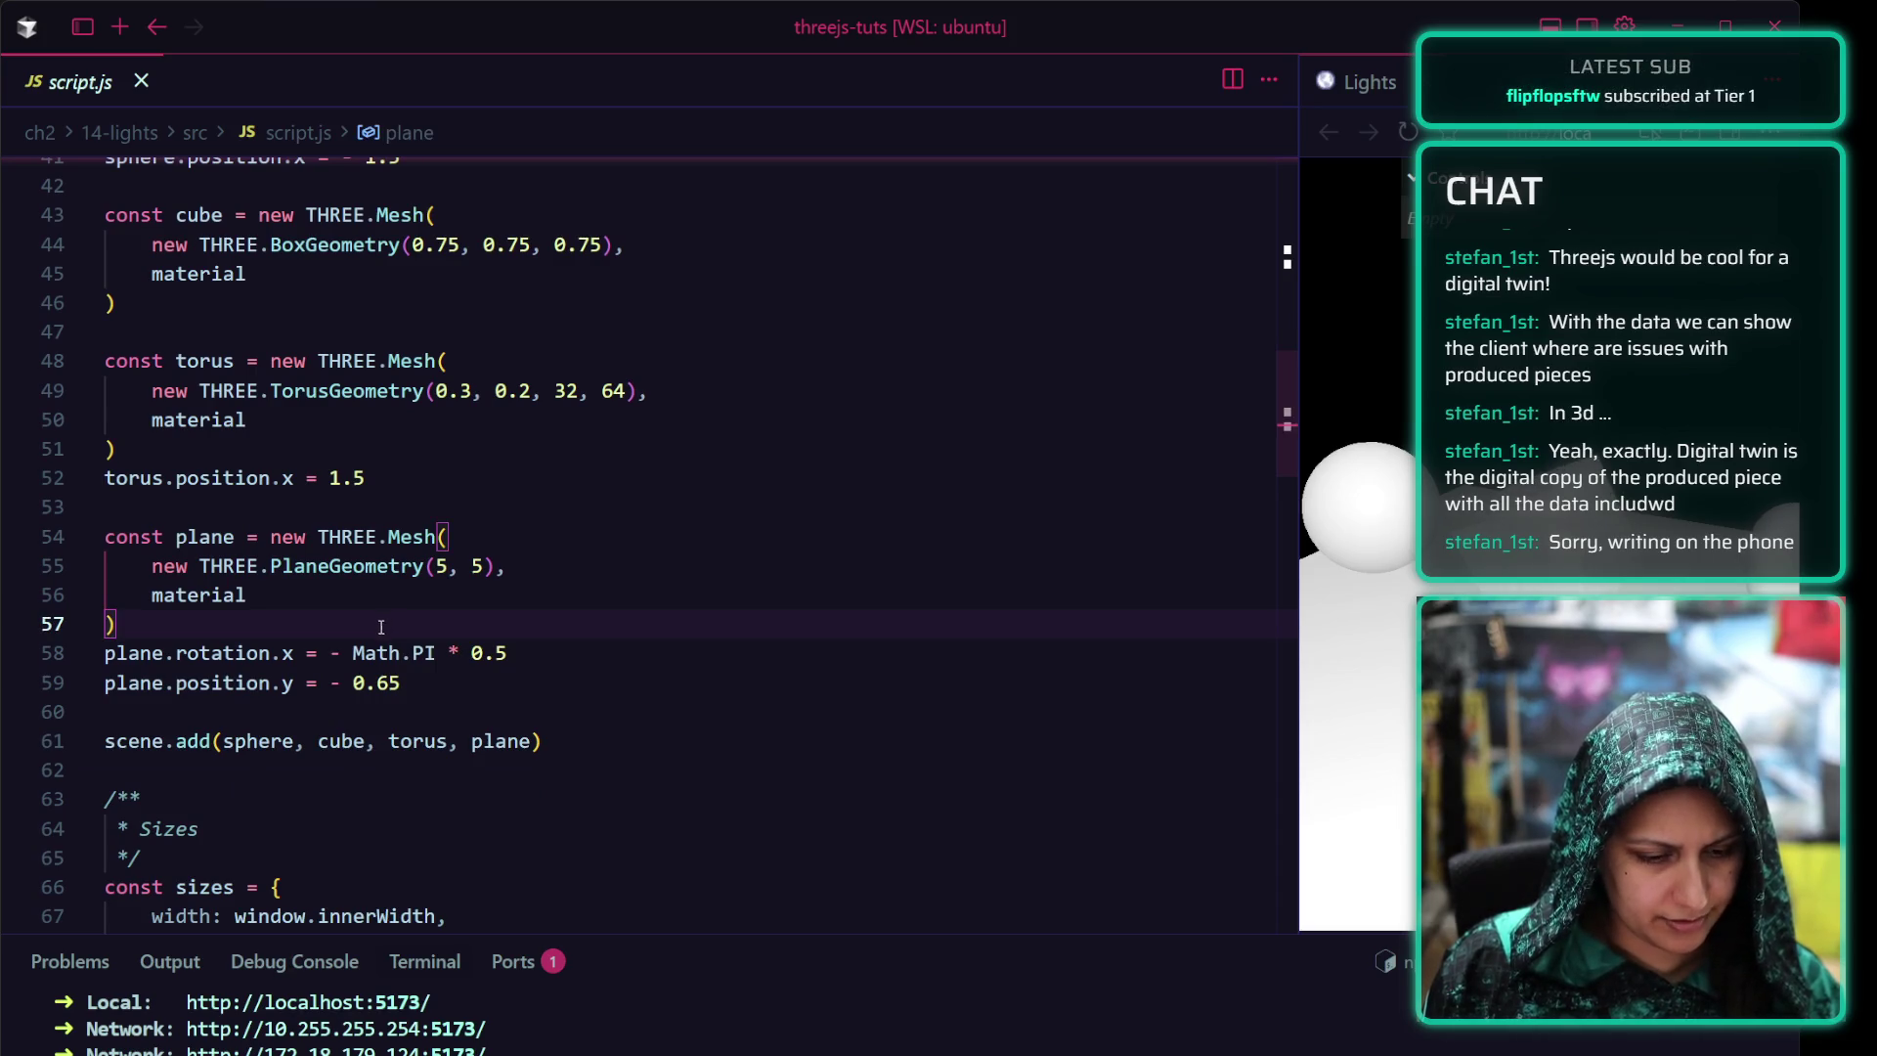
pyautogui.click(506, 652)
pyautogui.click(488, 687)
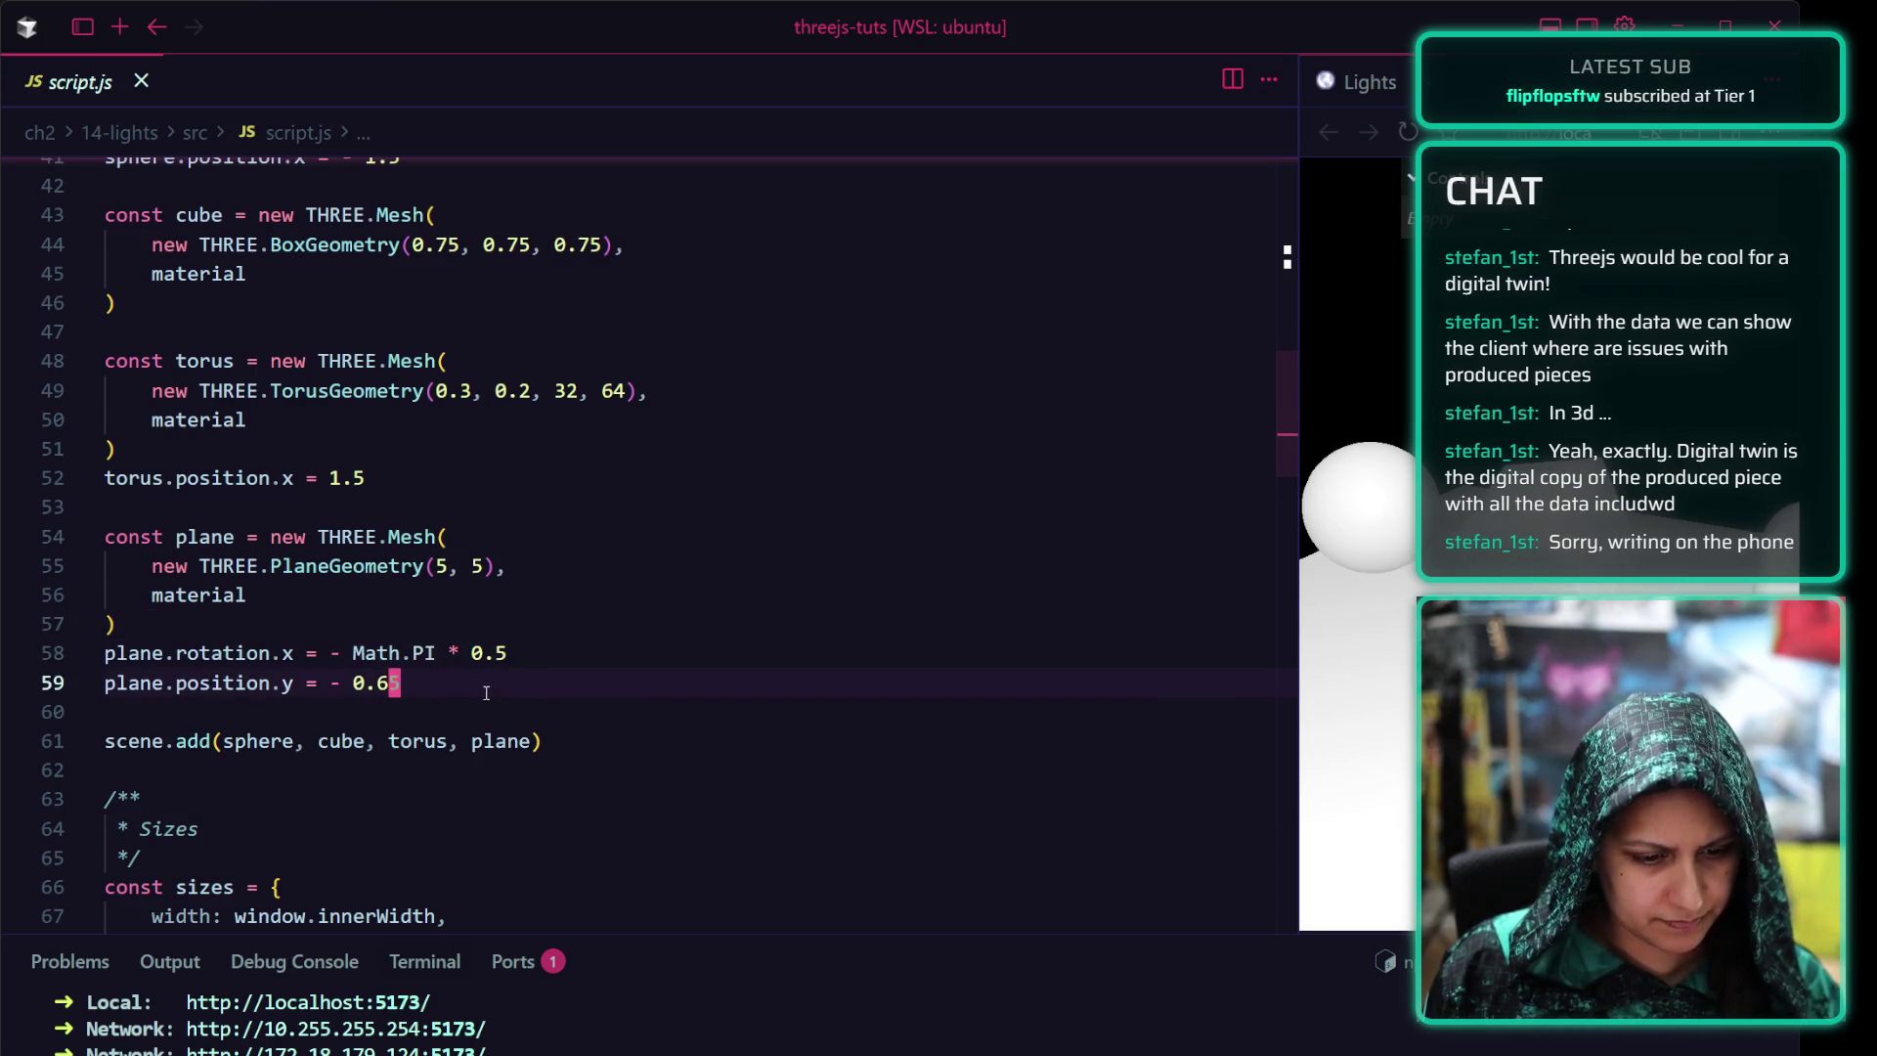
pyautogui.click(611, 741)
pyautogui.click(514, 700)
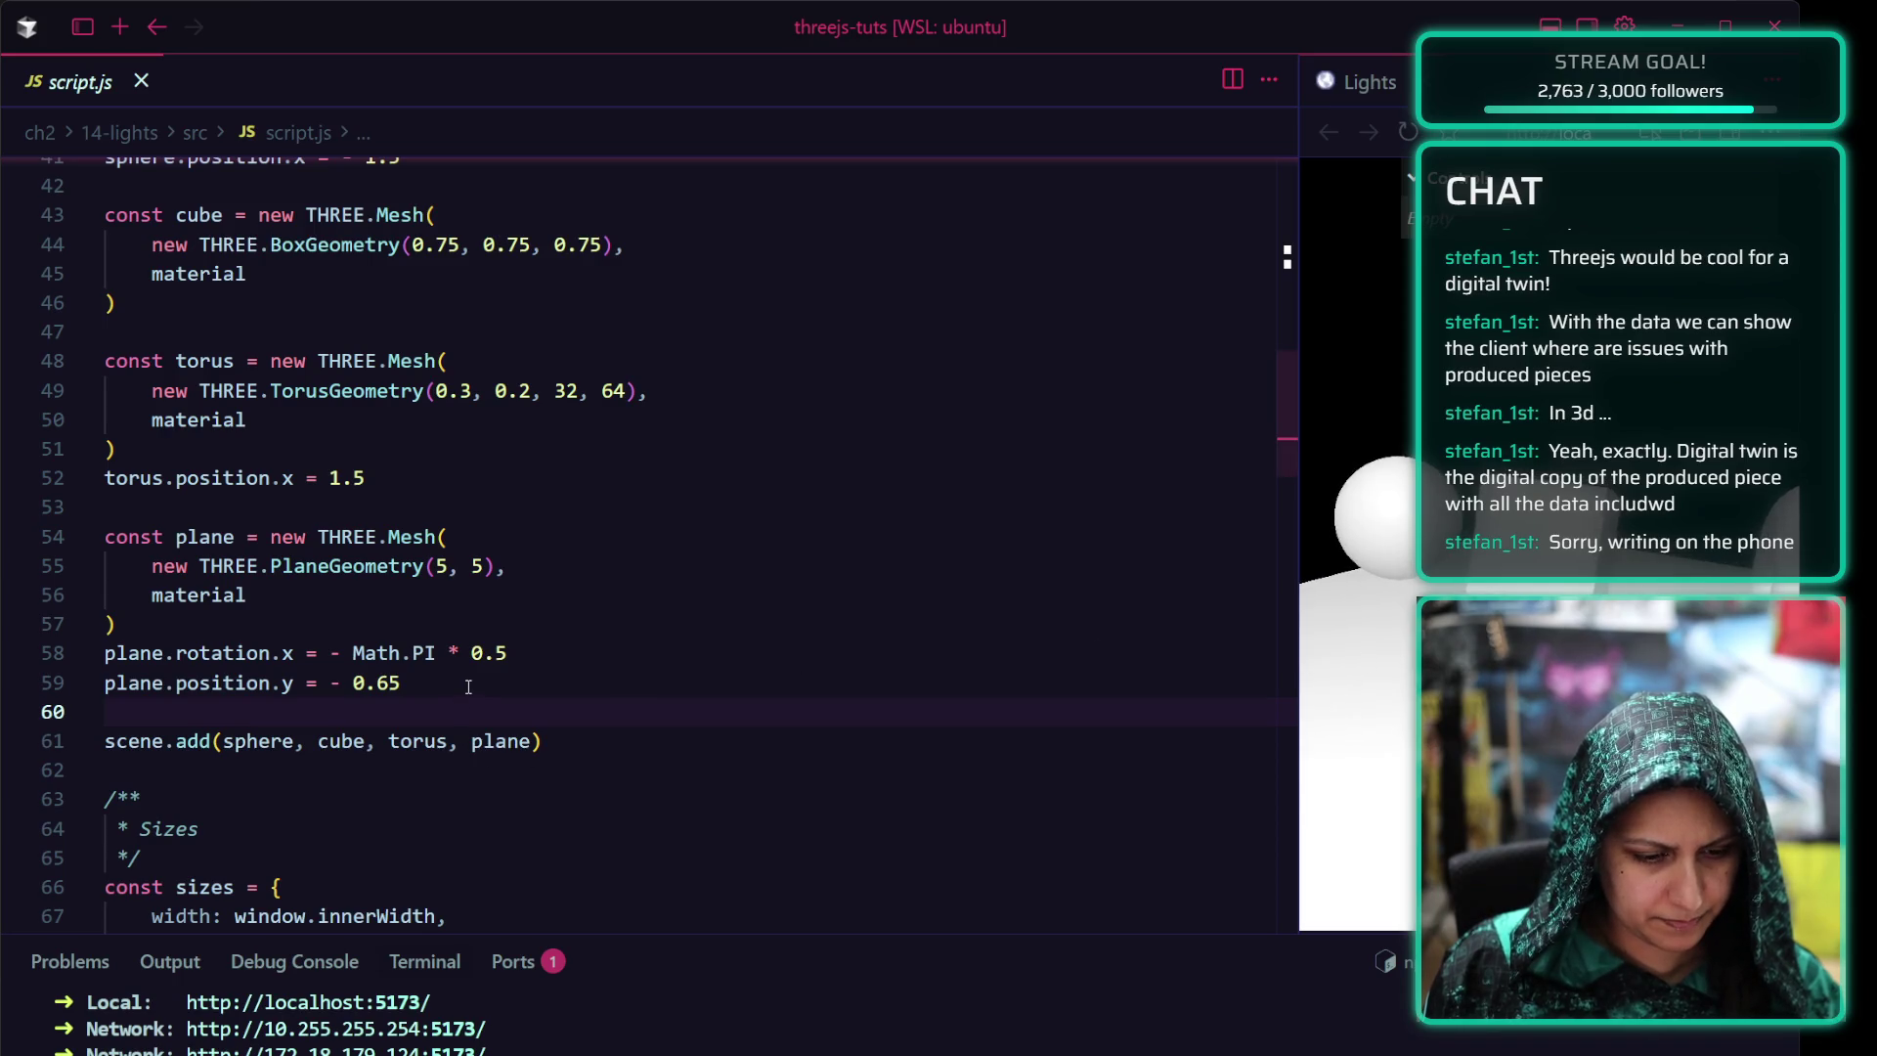
pyautogui.scroll(-2, 467, 688)
pyautogui.scroll(-2, 279, 579)
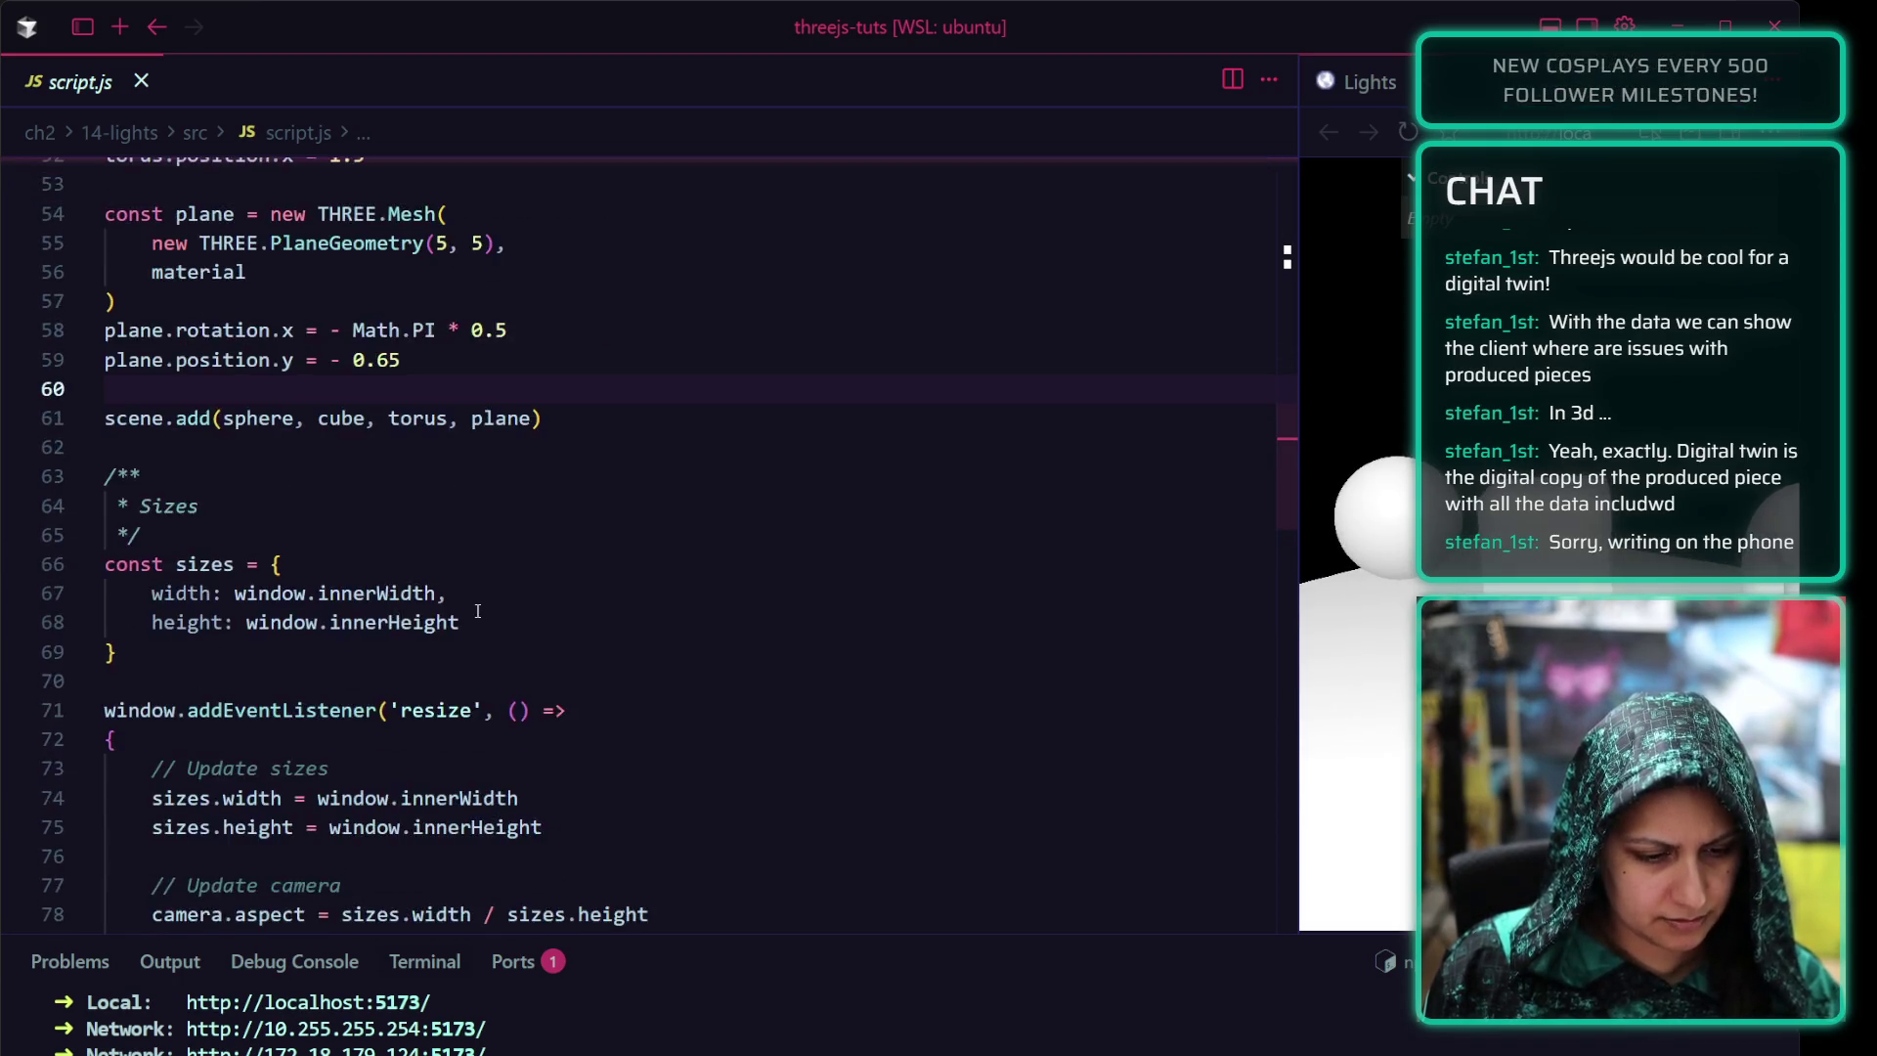
pyautogui.scroll(1, 257, 569)
pyautogui.click(252, 566)
pyautogui.press('Down')
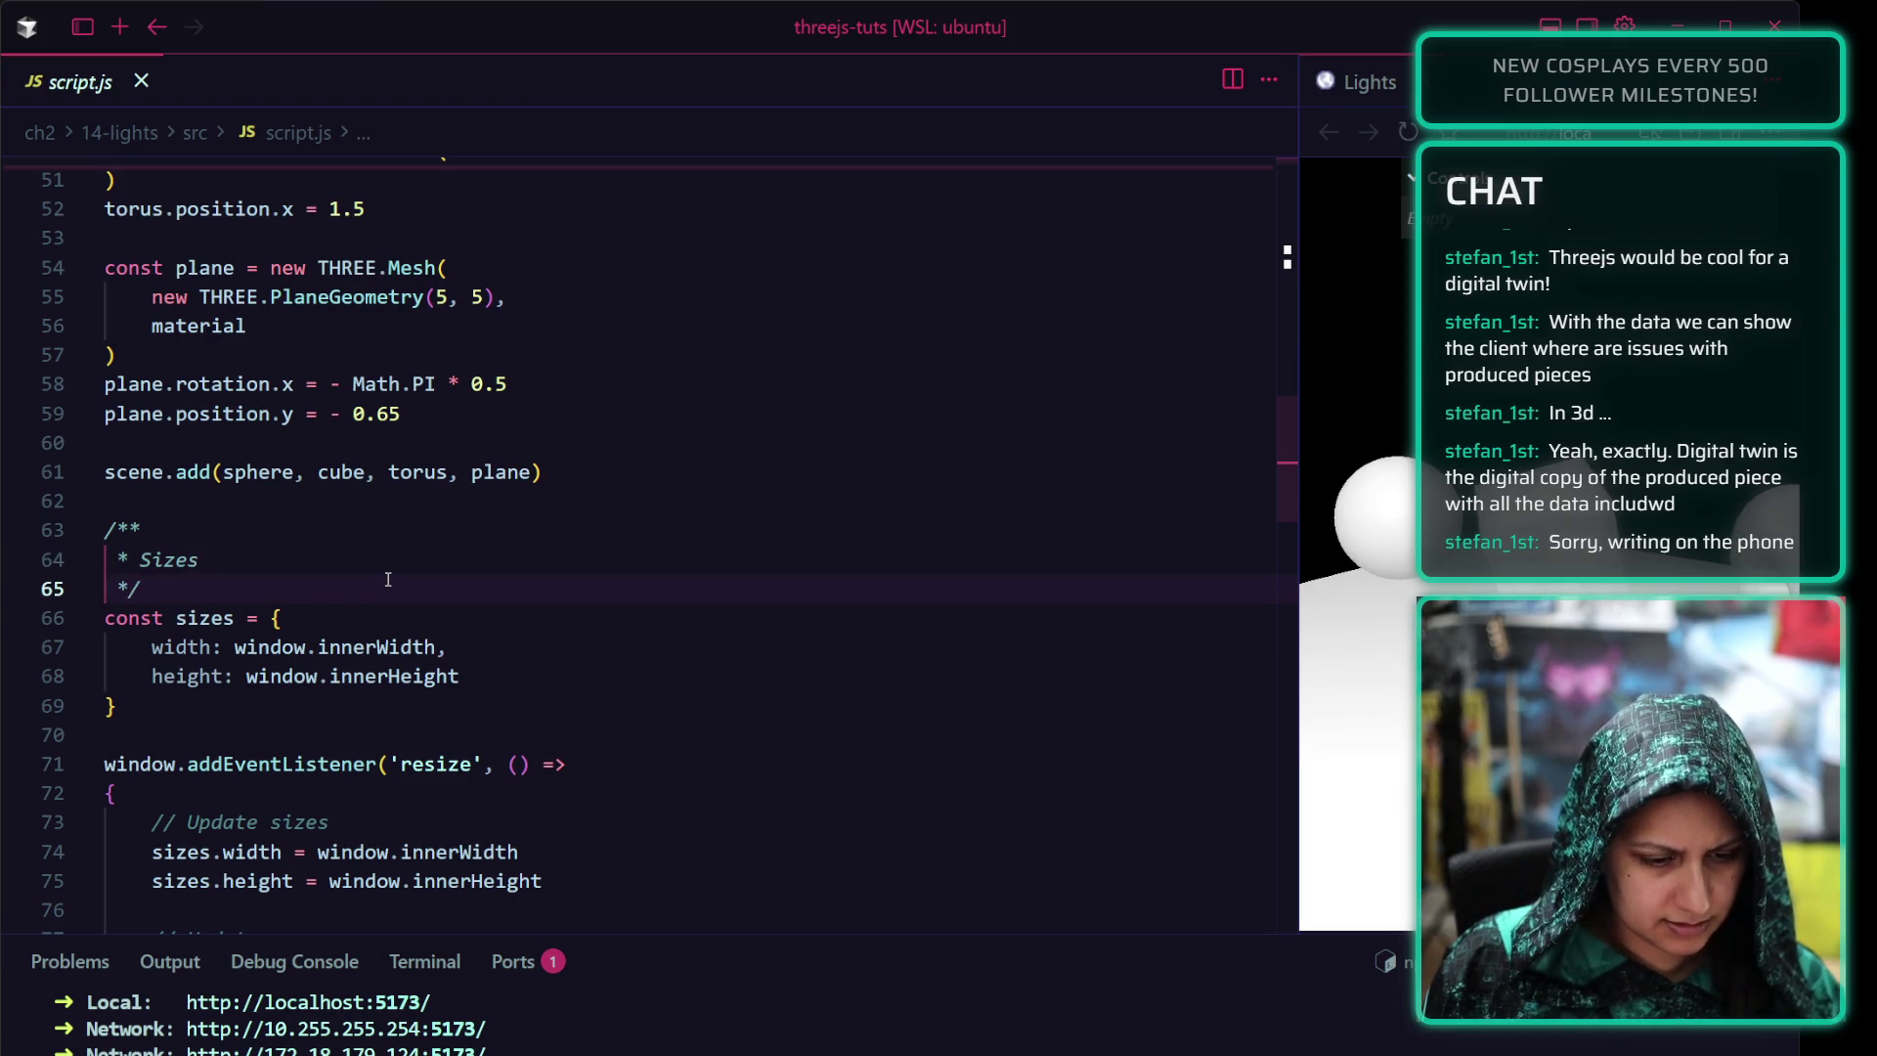
pyautogui.scroll(-3, 387, 582)
pyautogui.scroll(-2, 388, 582)
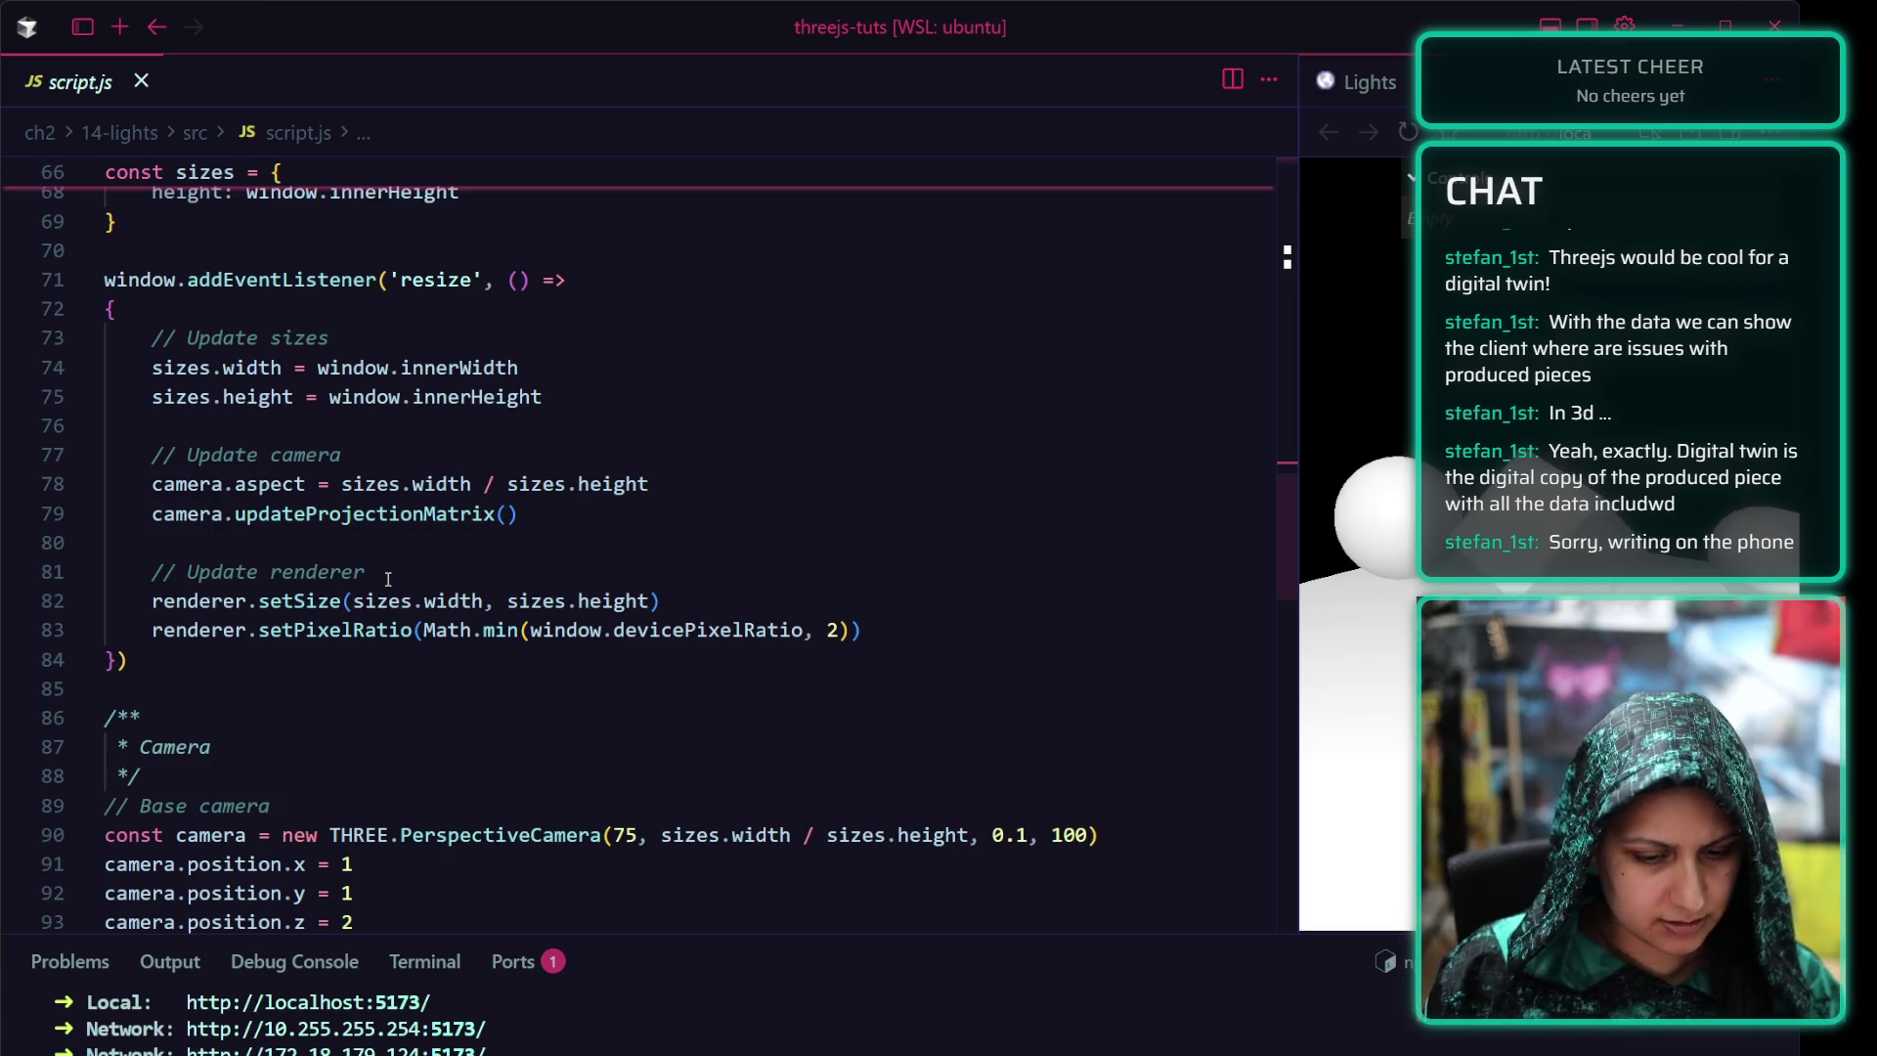
pyautogui.scroll(-2, 388, 579)
pyautogui.scroll(-2, 391, 573)
pyautogui.scroll(-1, 394, 567)
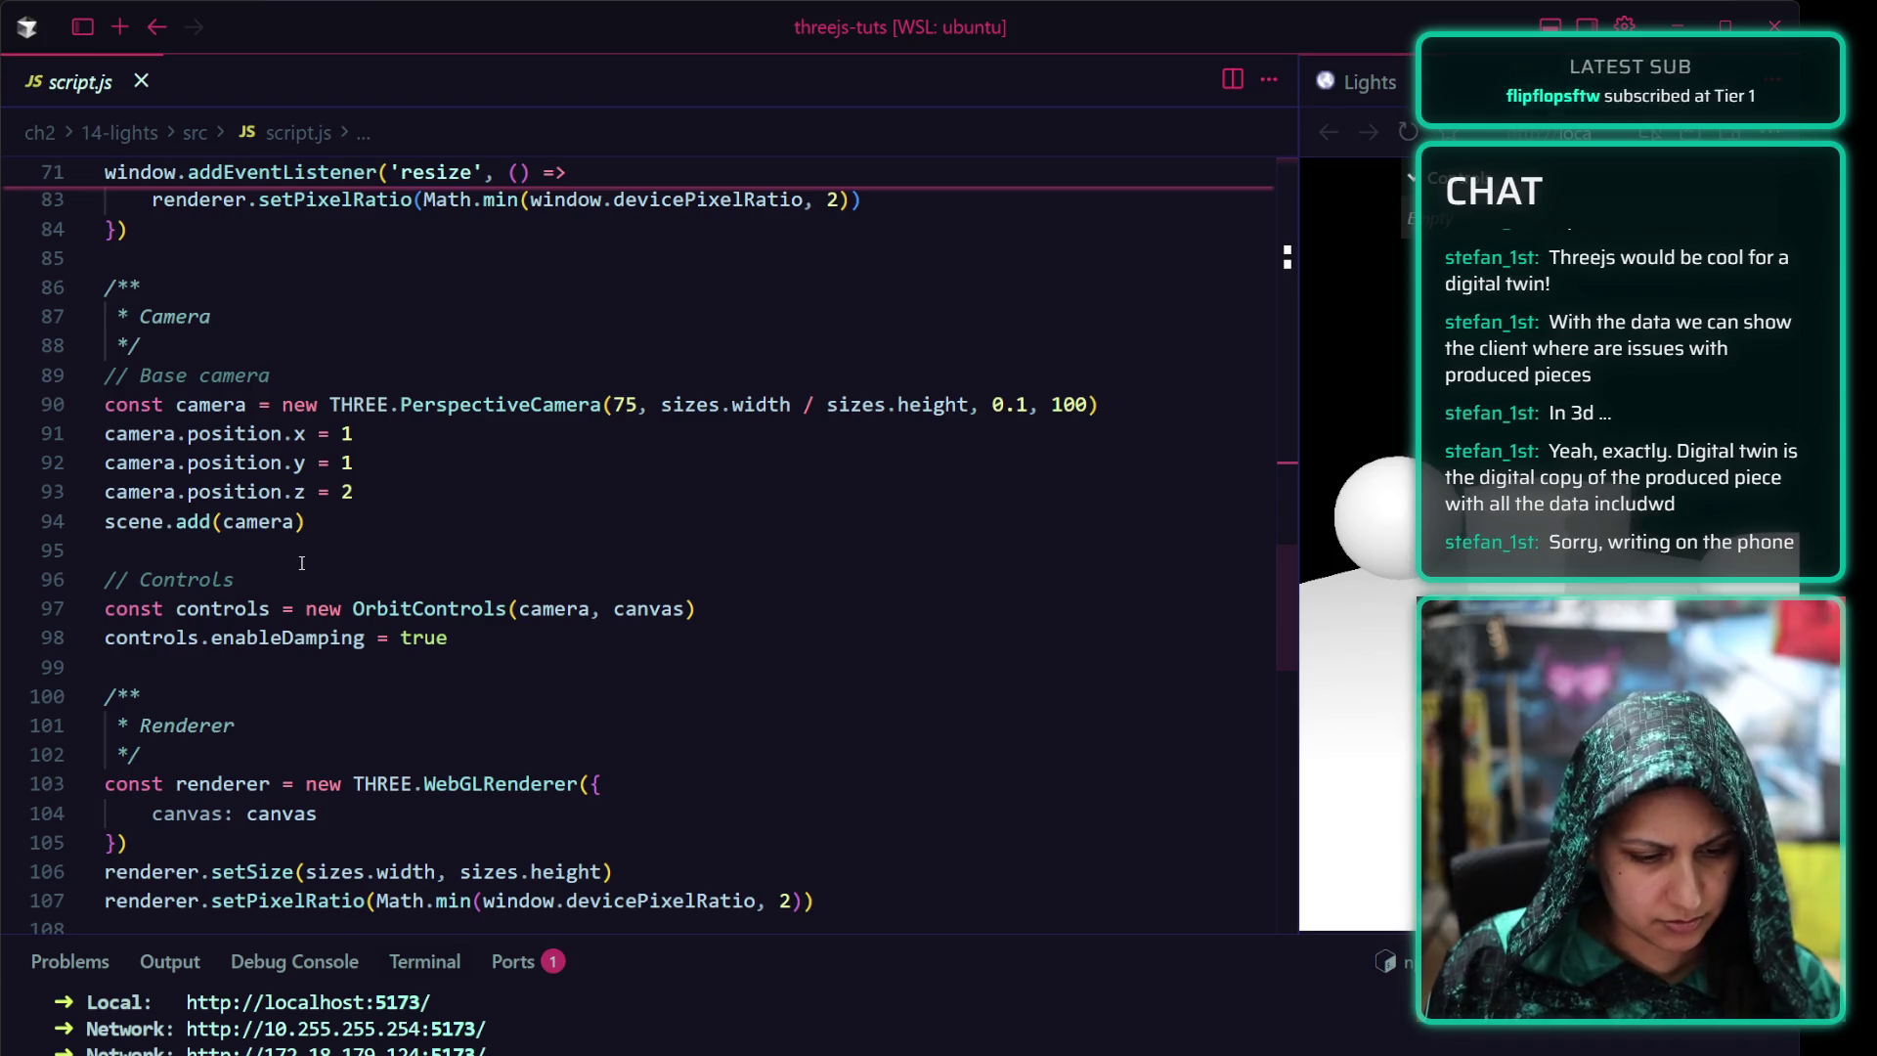
pyautogui.scroll(-2, 323, 562)
pyautogui.scroll(-2, 300, 564)
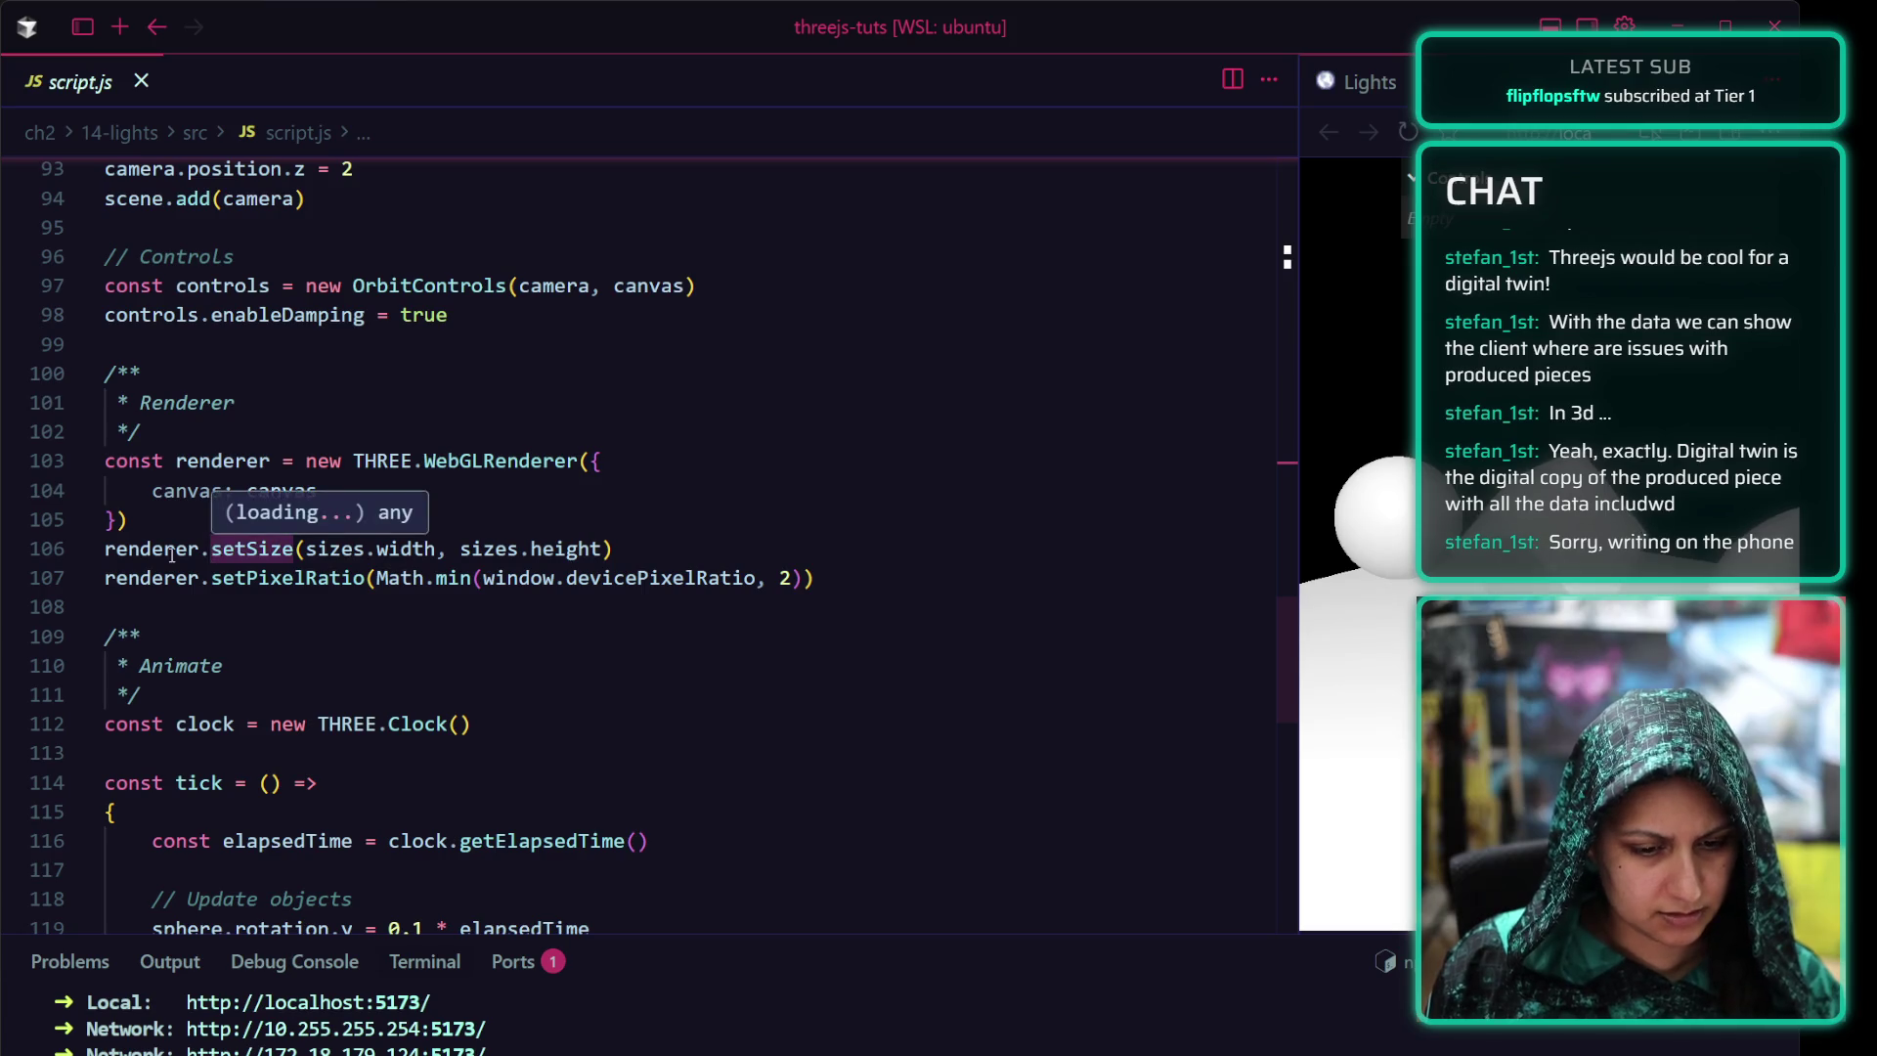
pyautogui.scroll(-2, 286, 579)
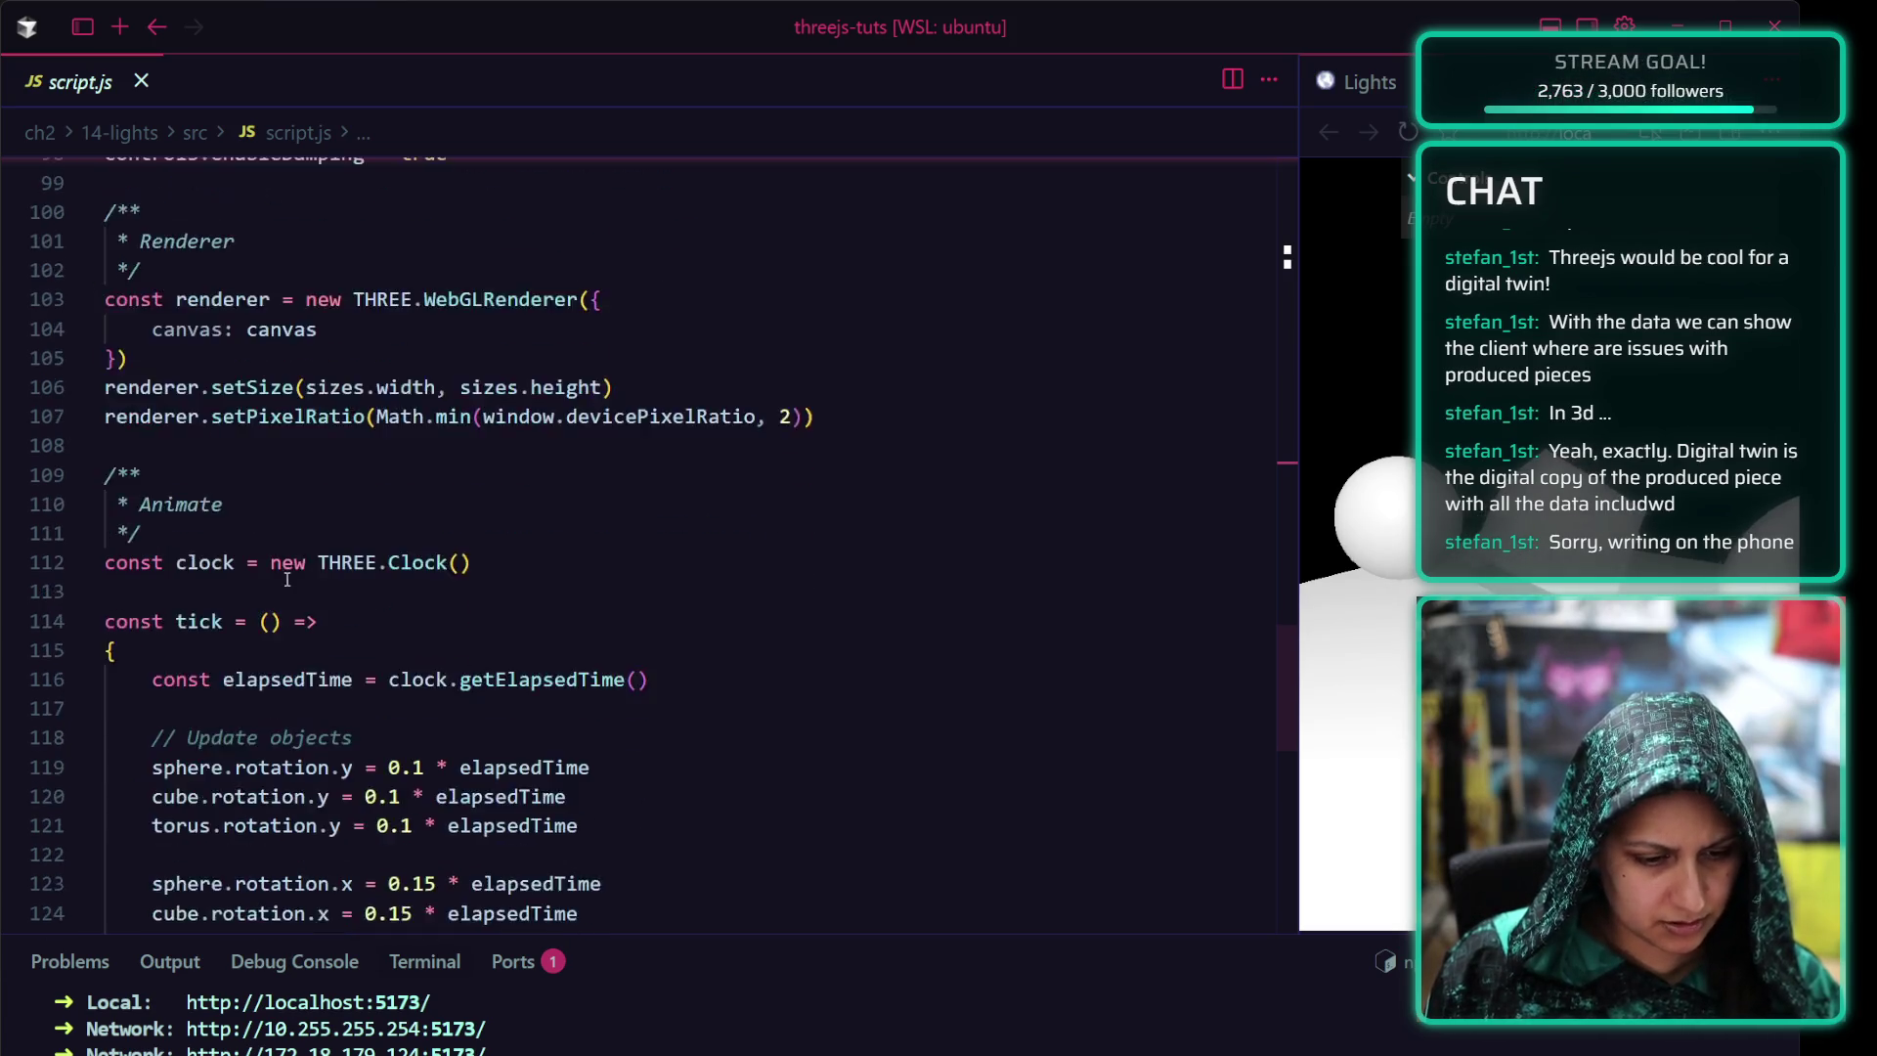
pyautogui.scroll(-1, 234, 484)
pyautogui.scroll(-1, 192, 396)
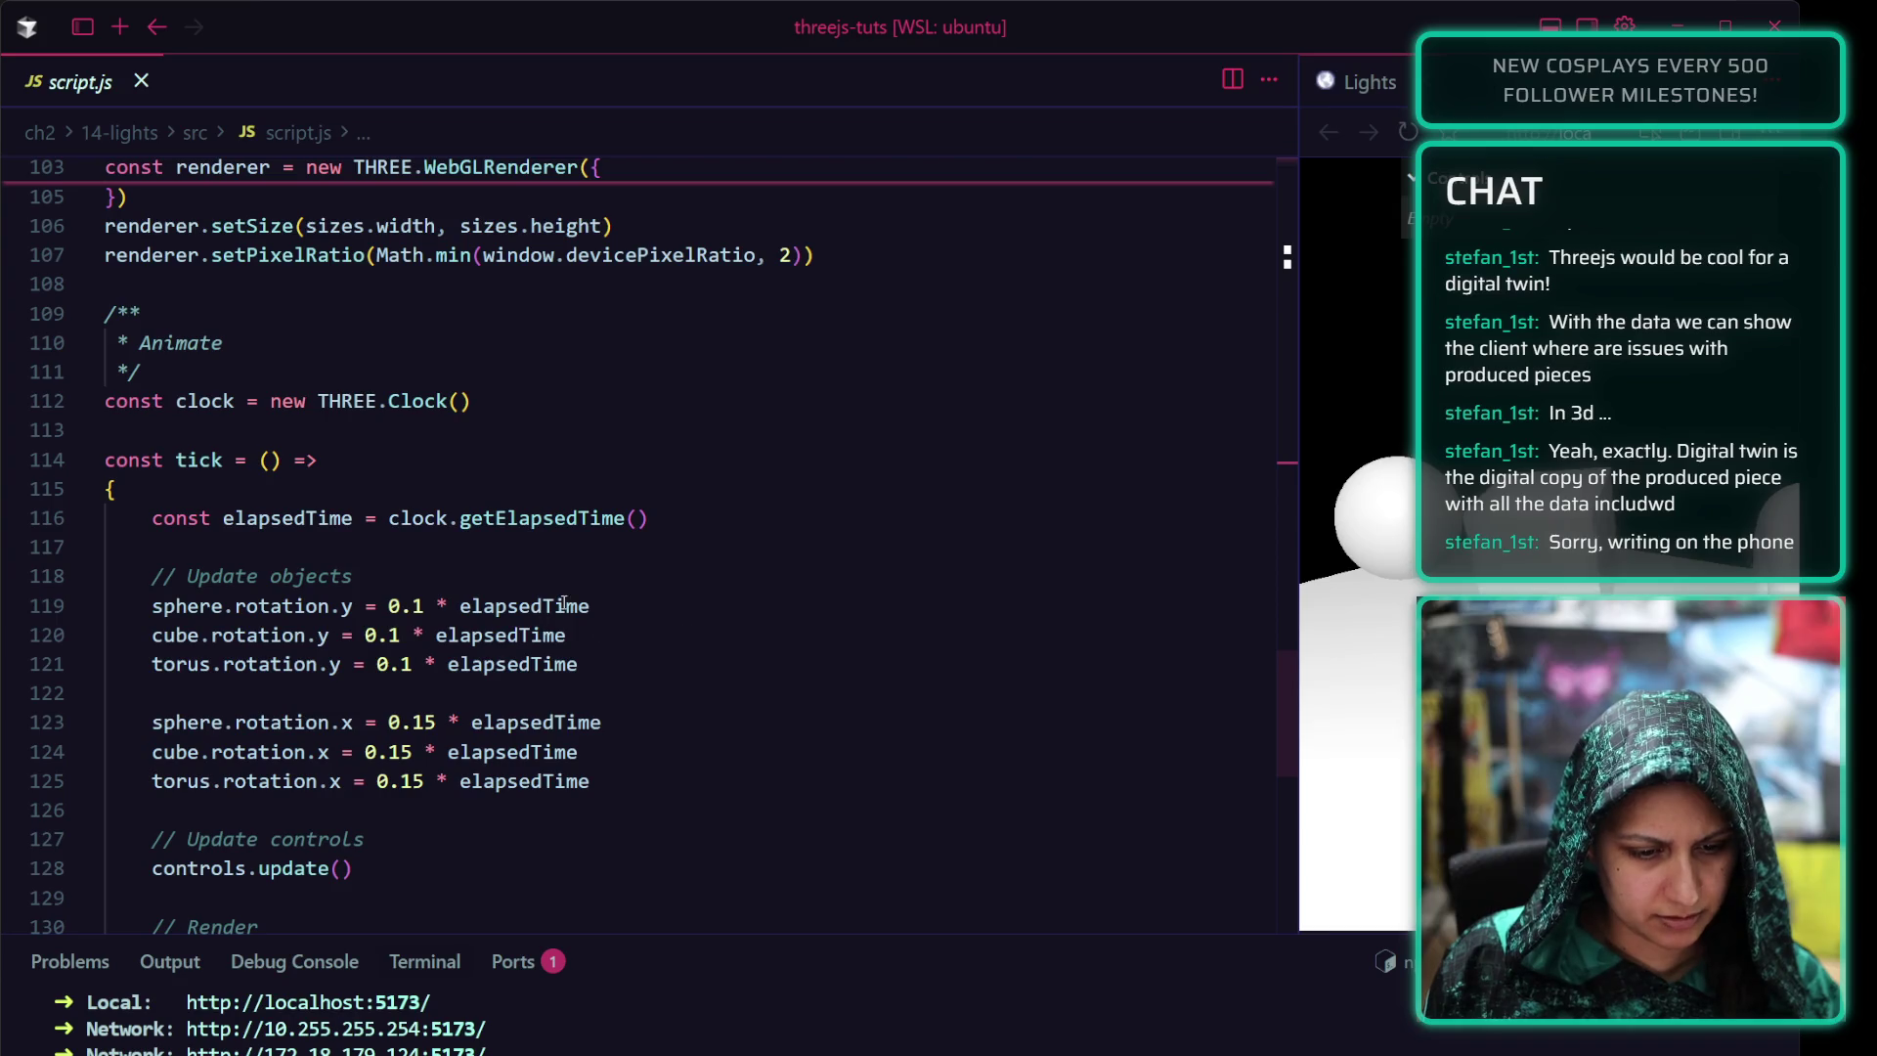
pyautogui.moveTo(106, 605); pyautogui.dragTo(581, 663)
pyautogui.moveTo(105, 721); pyautogui.dragTo(587, 780)
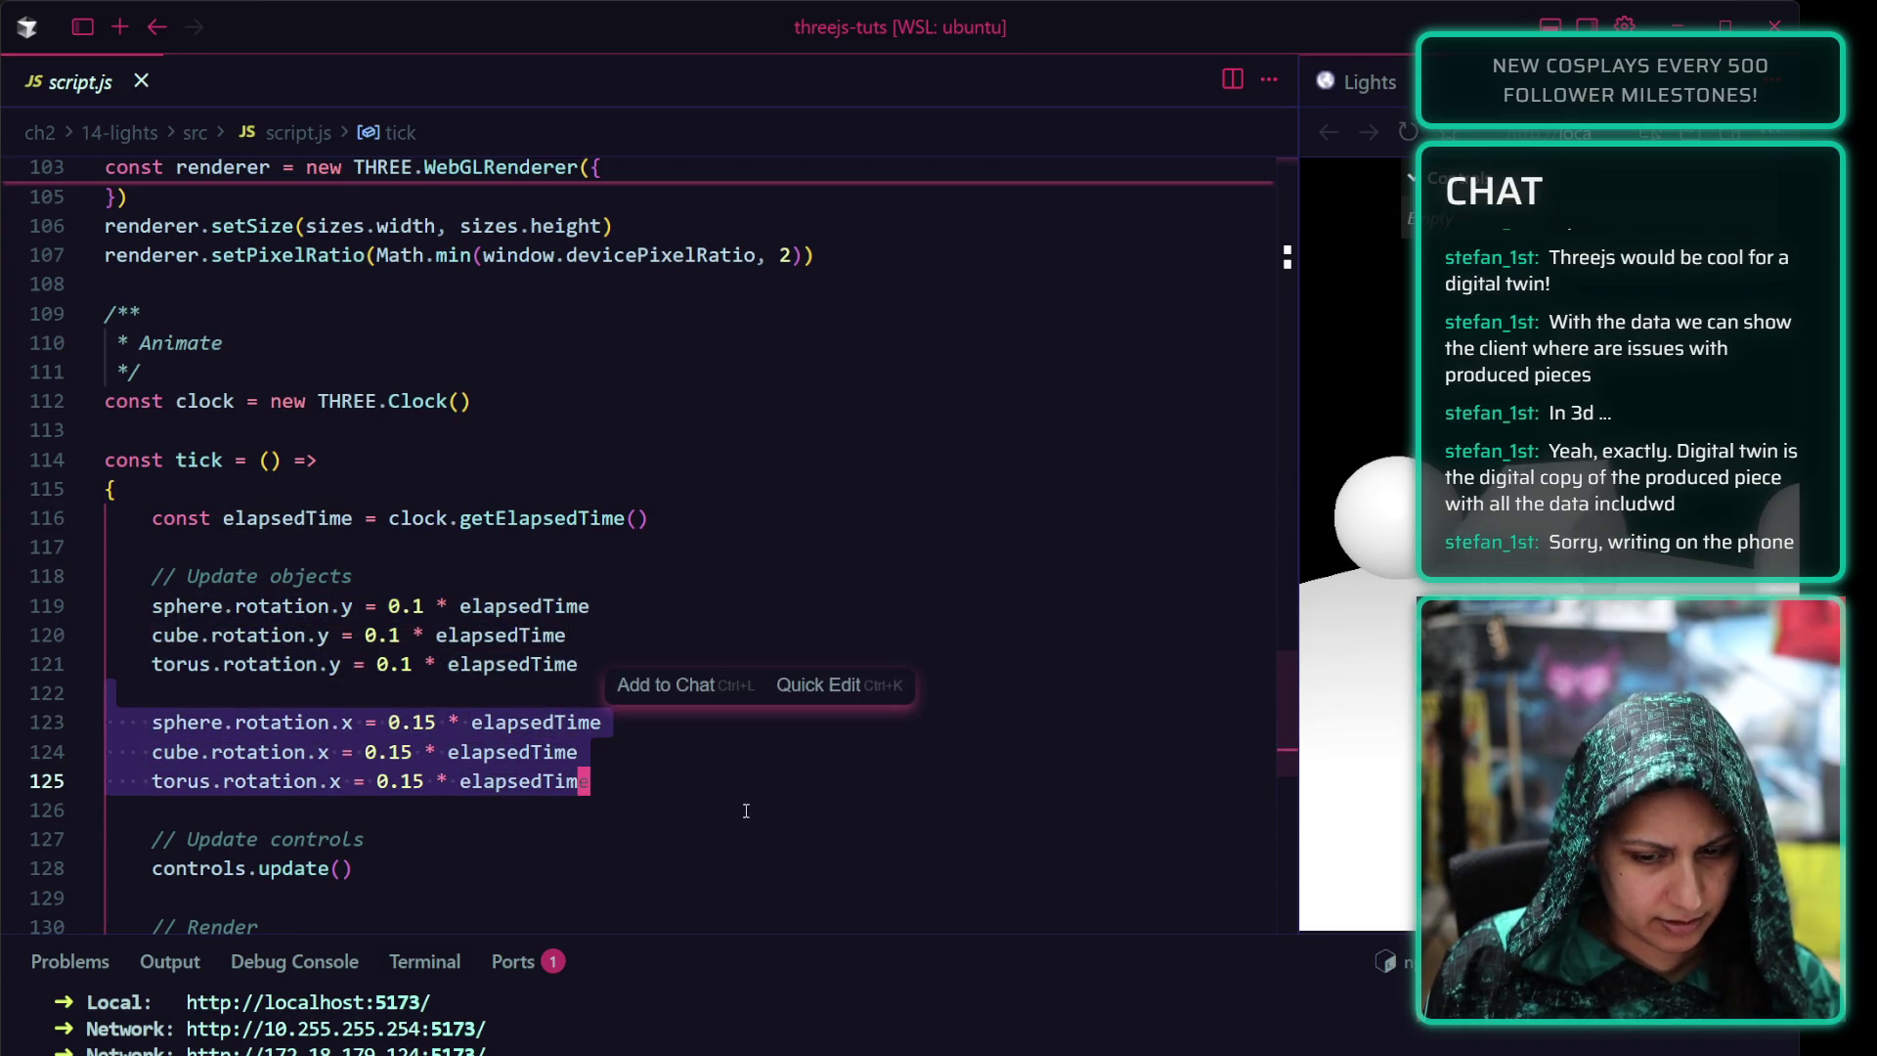
pyautogui.click(745, 811)
pyautogui.scroll(-2, 723, 698)
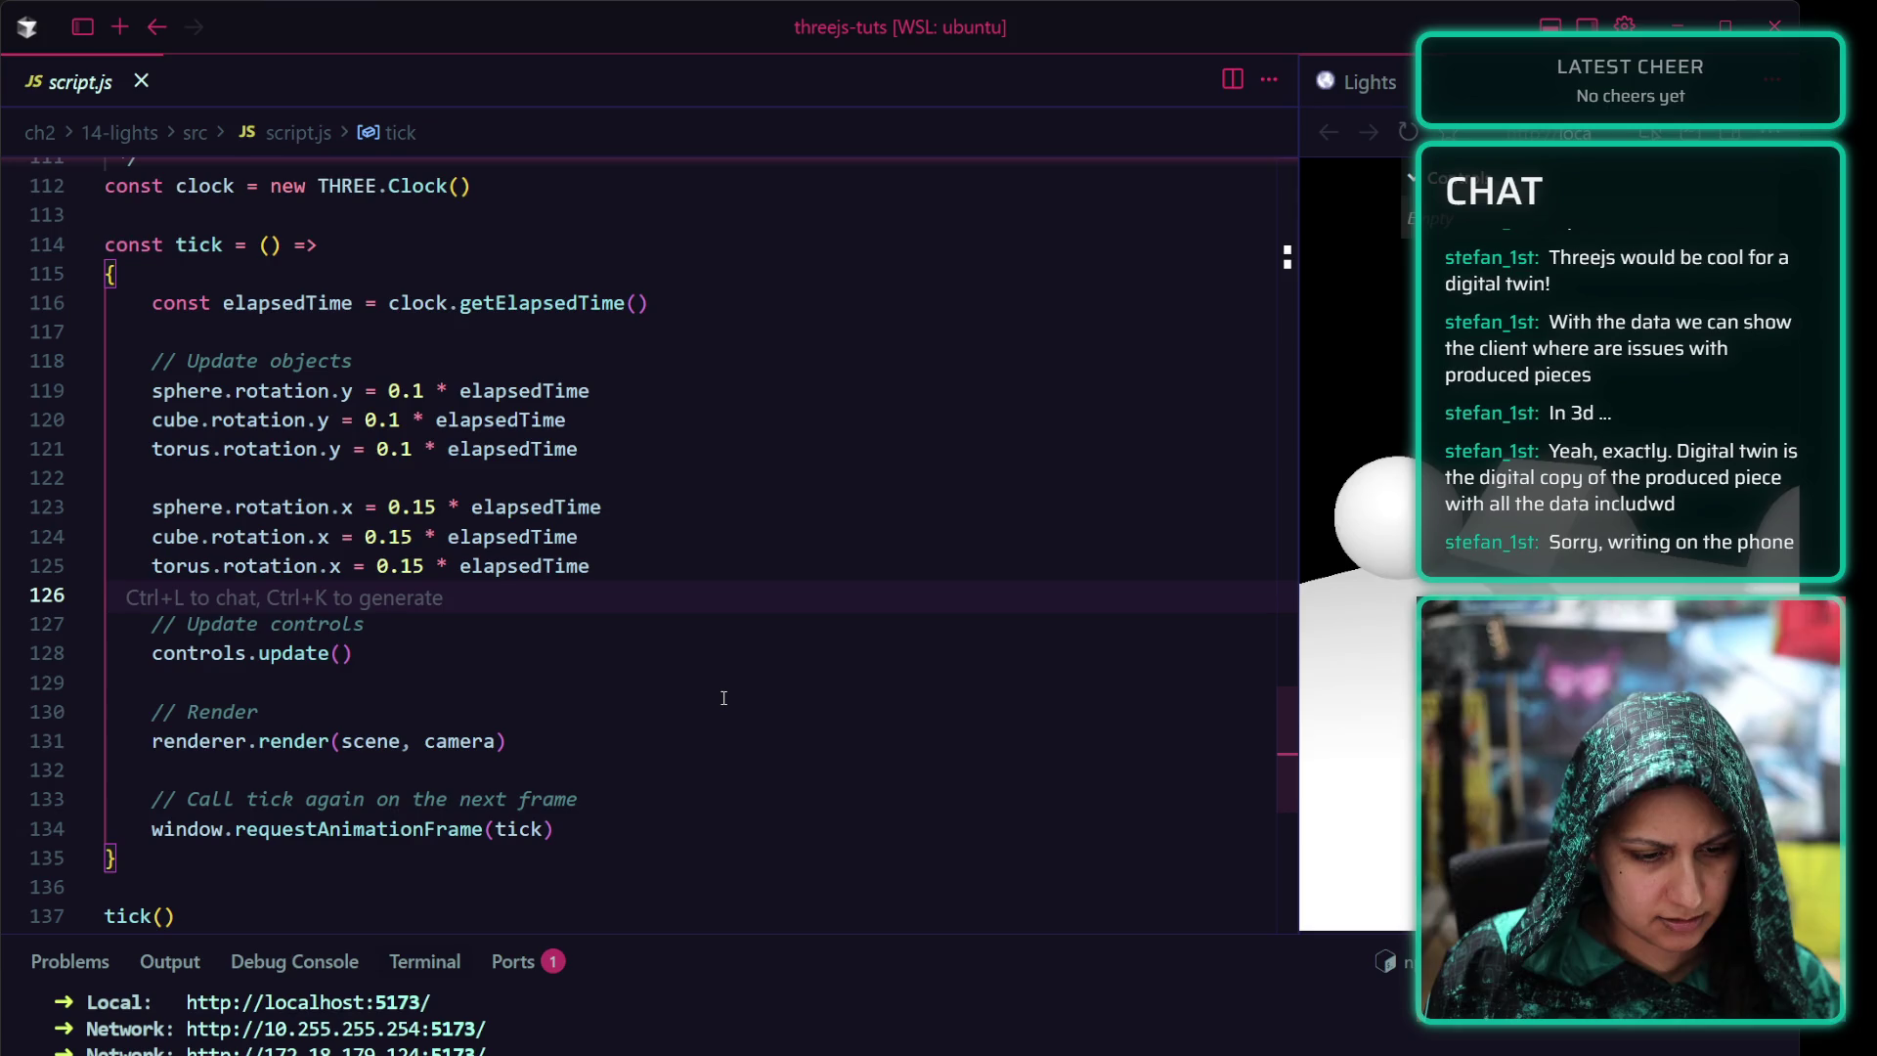
pyautogui.scroll(-2, 720, 695)
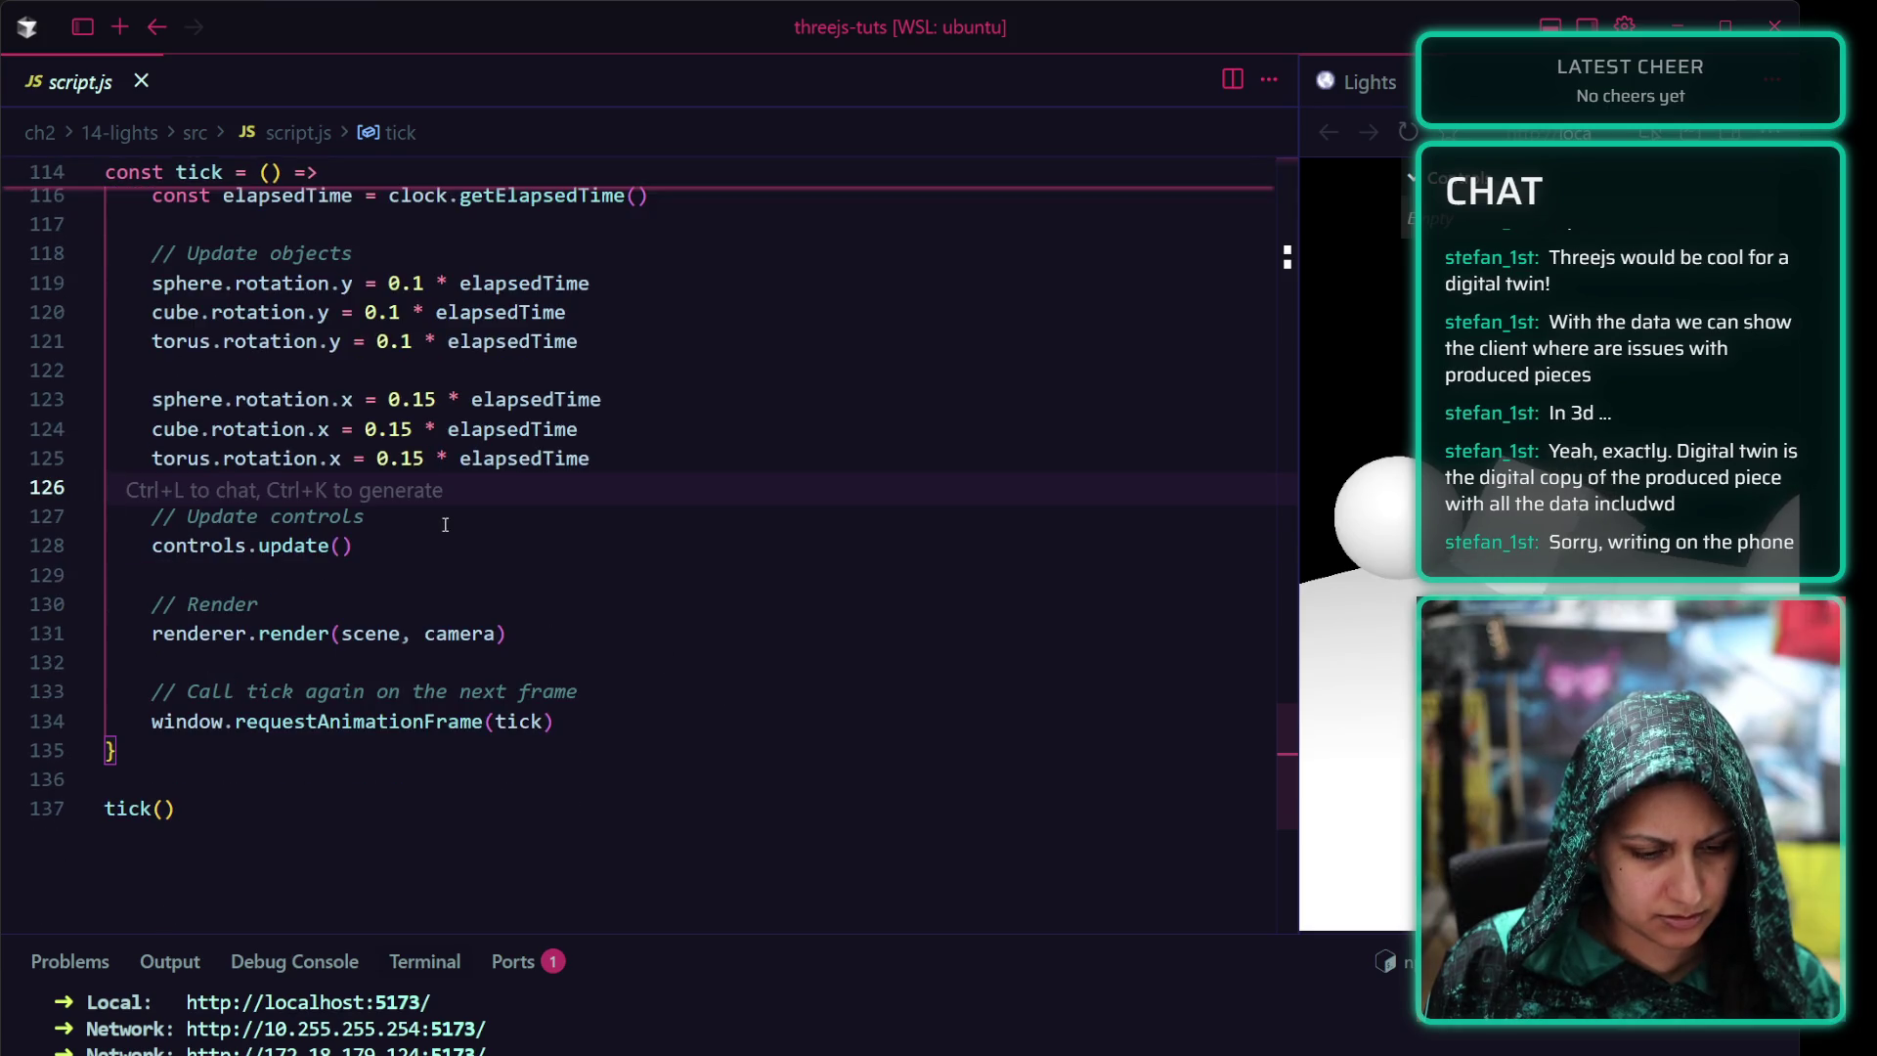
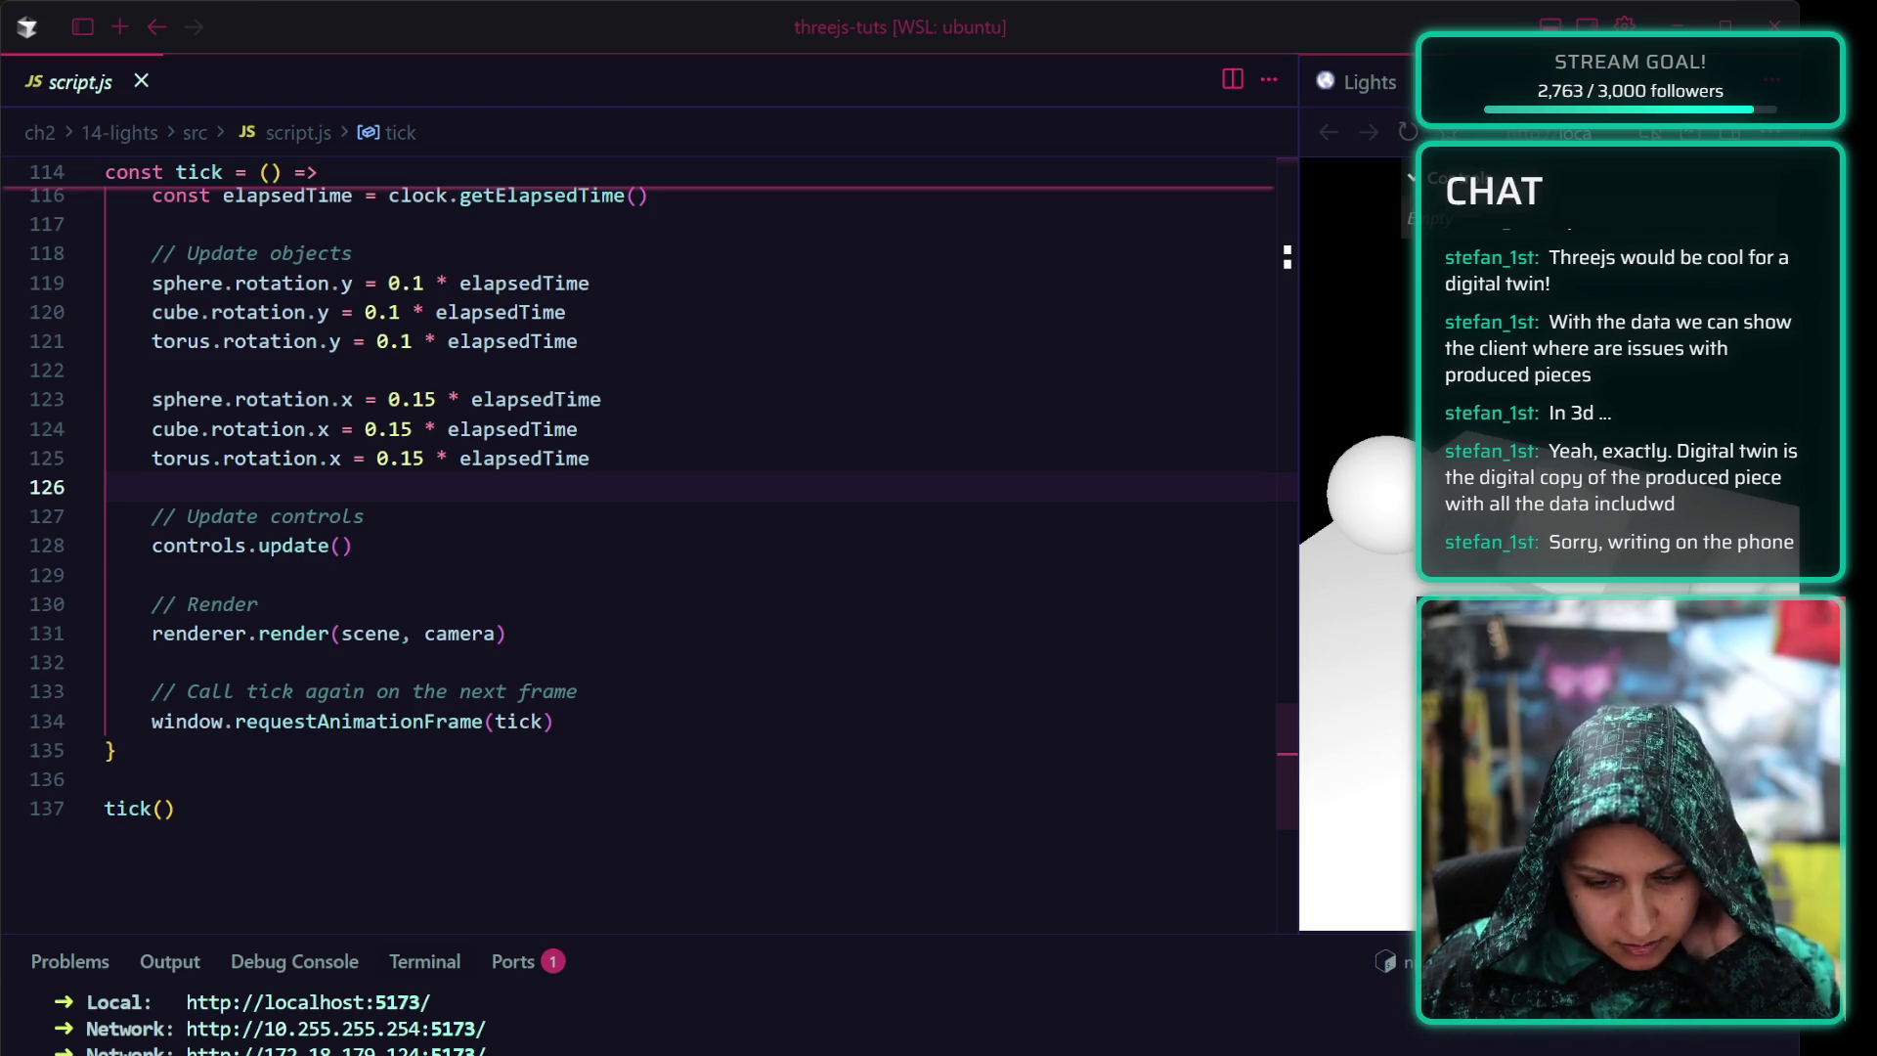
# Drag the editor/preview divider left so the 3D scene preview is wider beside script.js
pyautogui.click(303, 750)
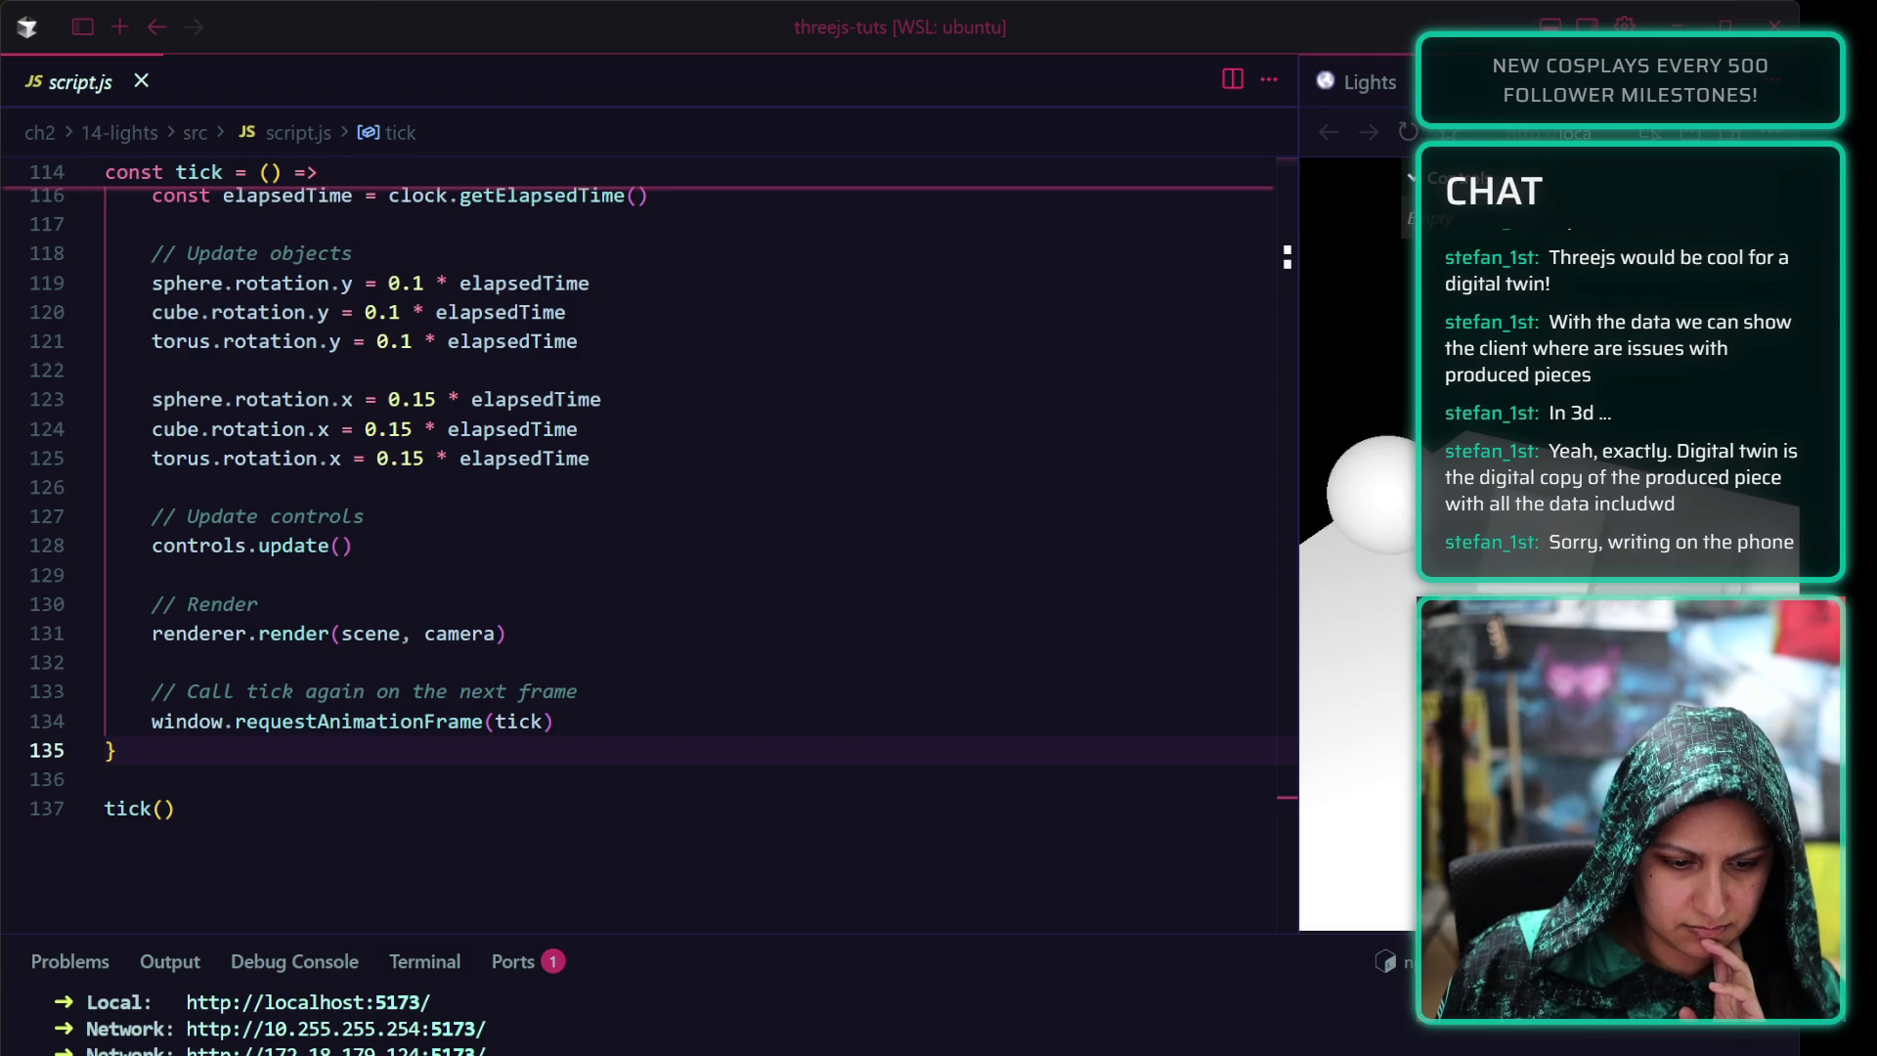
pyautogui.scroll(-2, 660, 514)
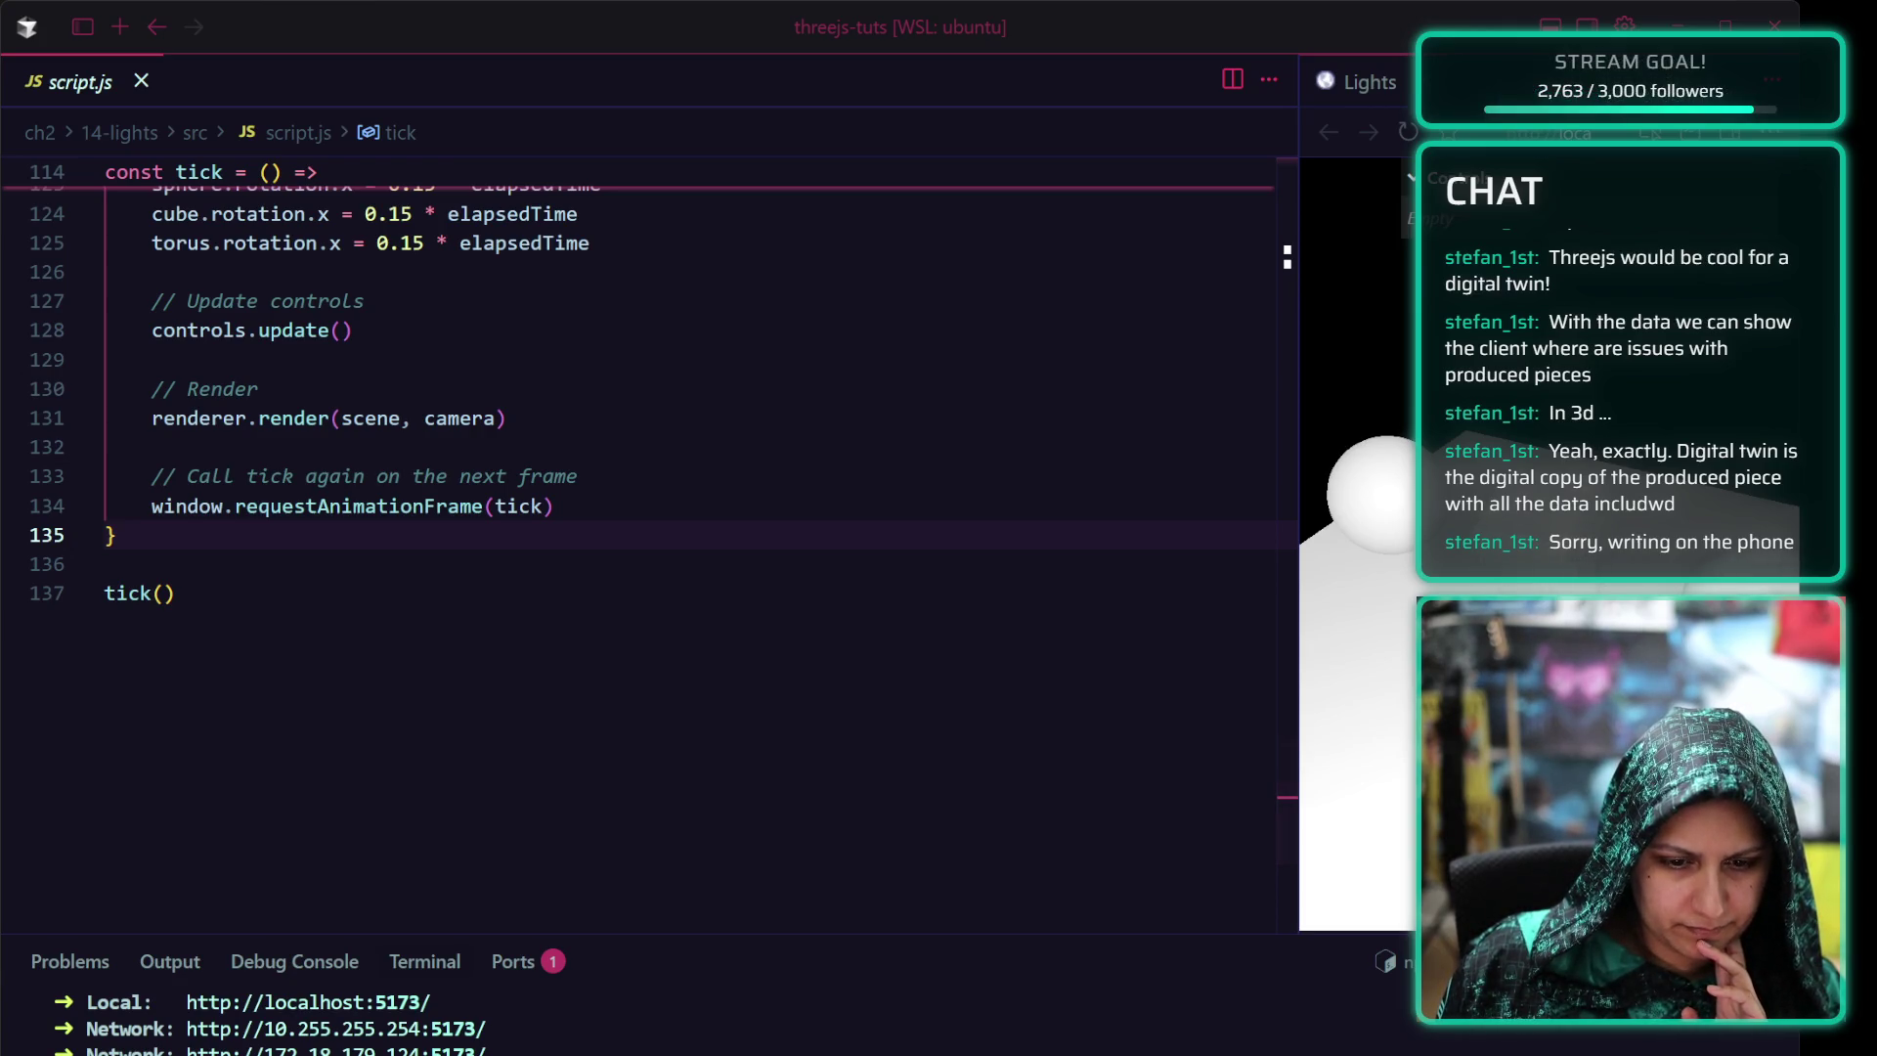
pyautogui.moveTo(1299, 197); pyautogui.dragTo(1061, 197)
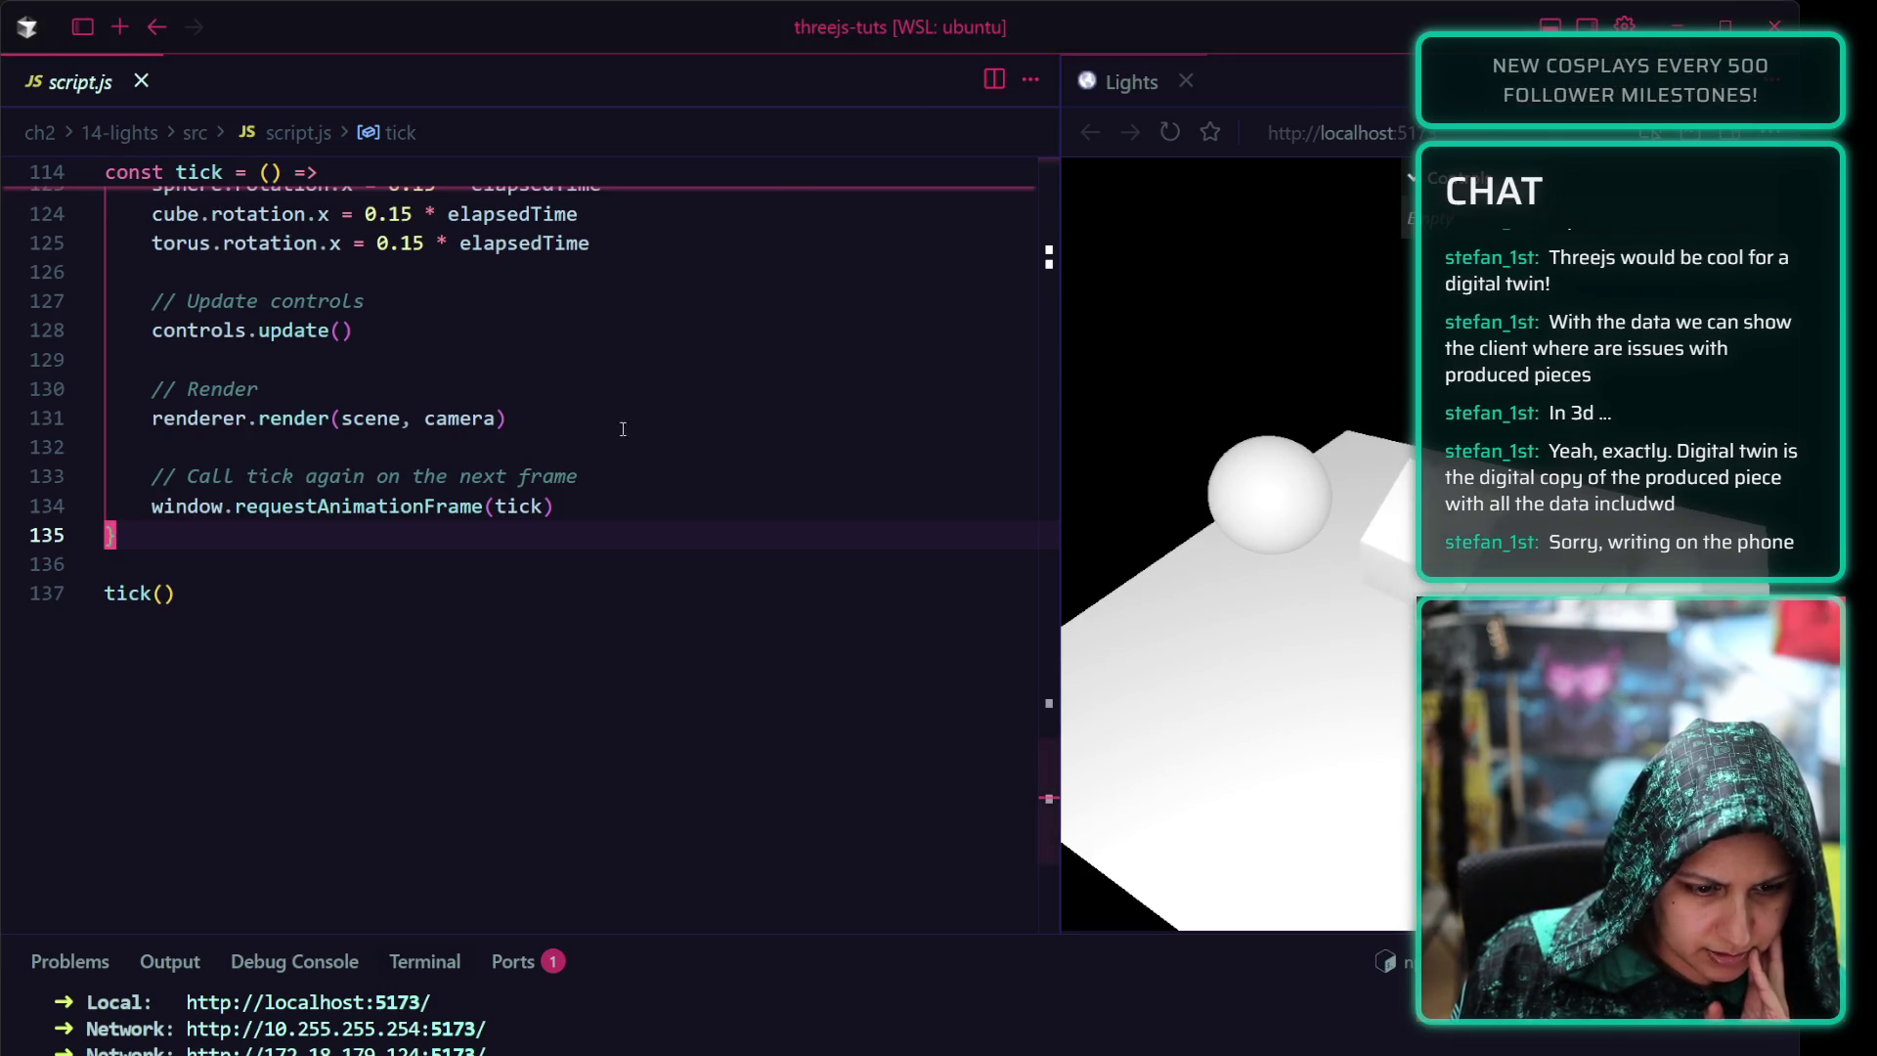
pyautogui.scroll(8, 633, 391)
pyautogui.scroll(7, 633, 392)
pyautogui.scroll(6, 633, 392)
pyautogui.scroll(4, 634, 392)
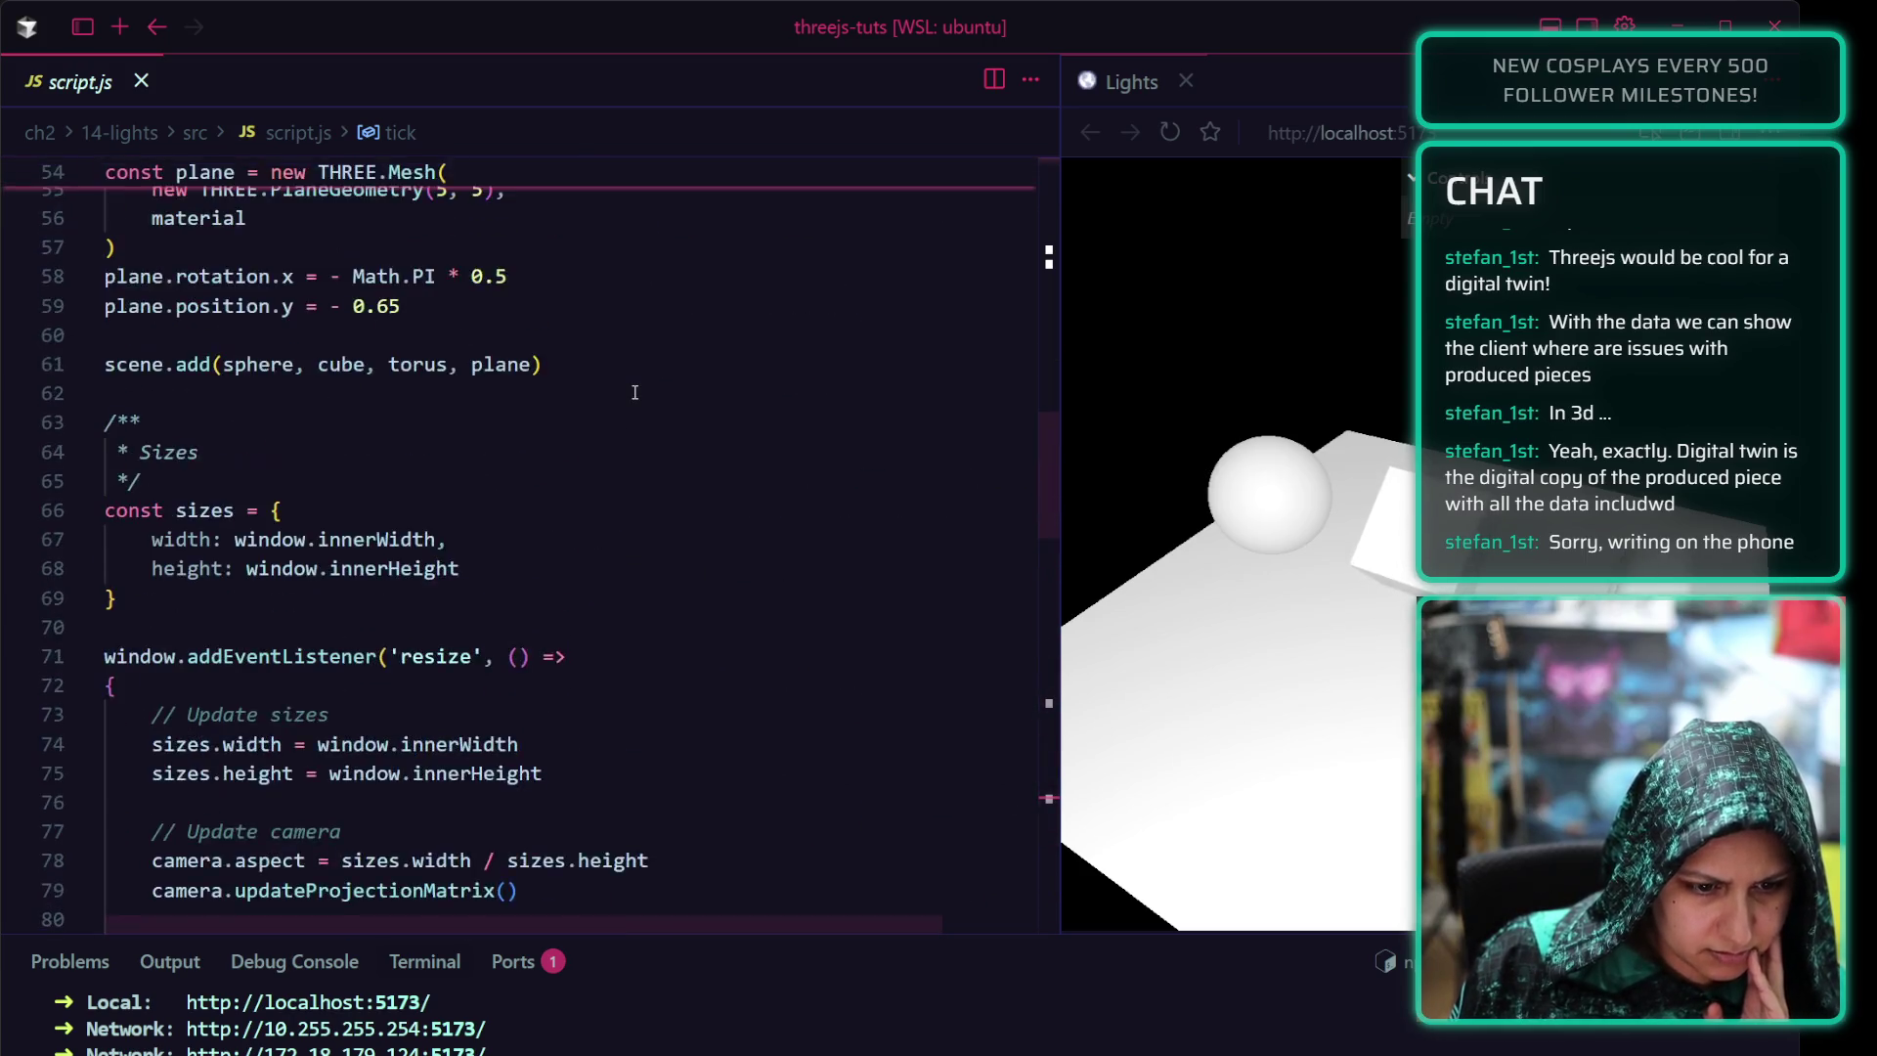
pyautogui.scroll(3, 633, 391)
pyautogui.scroll(6, 634, 392)
pyautogui.scroll(2, 634, 392)
pyautogui.scroll(2, 633, 392)
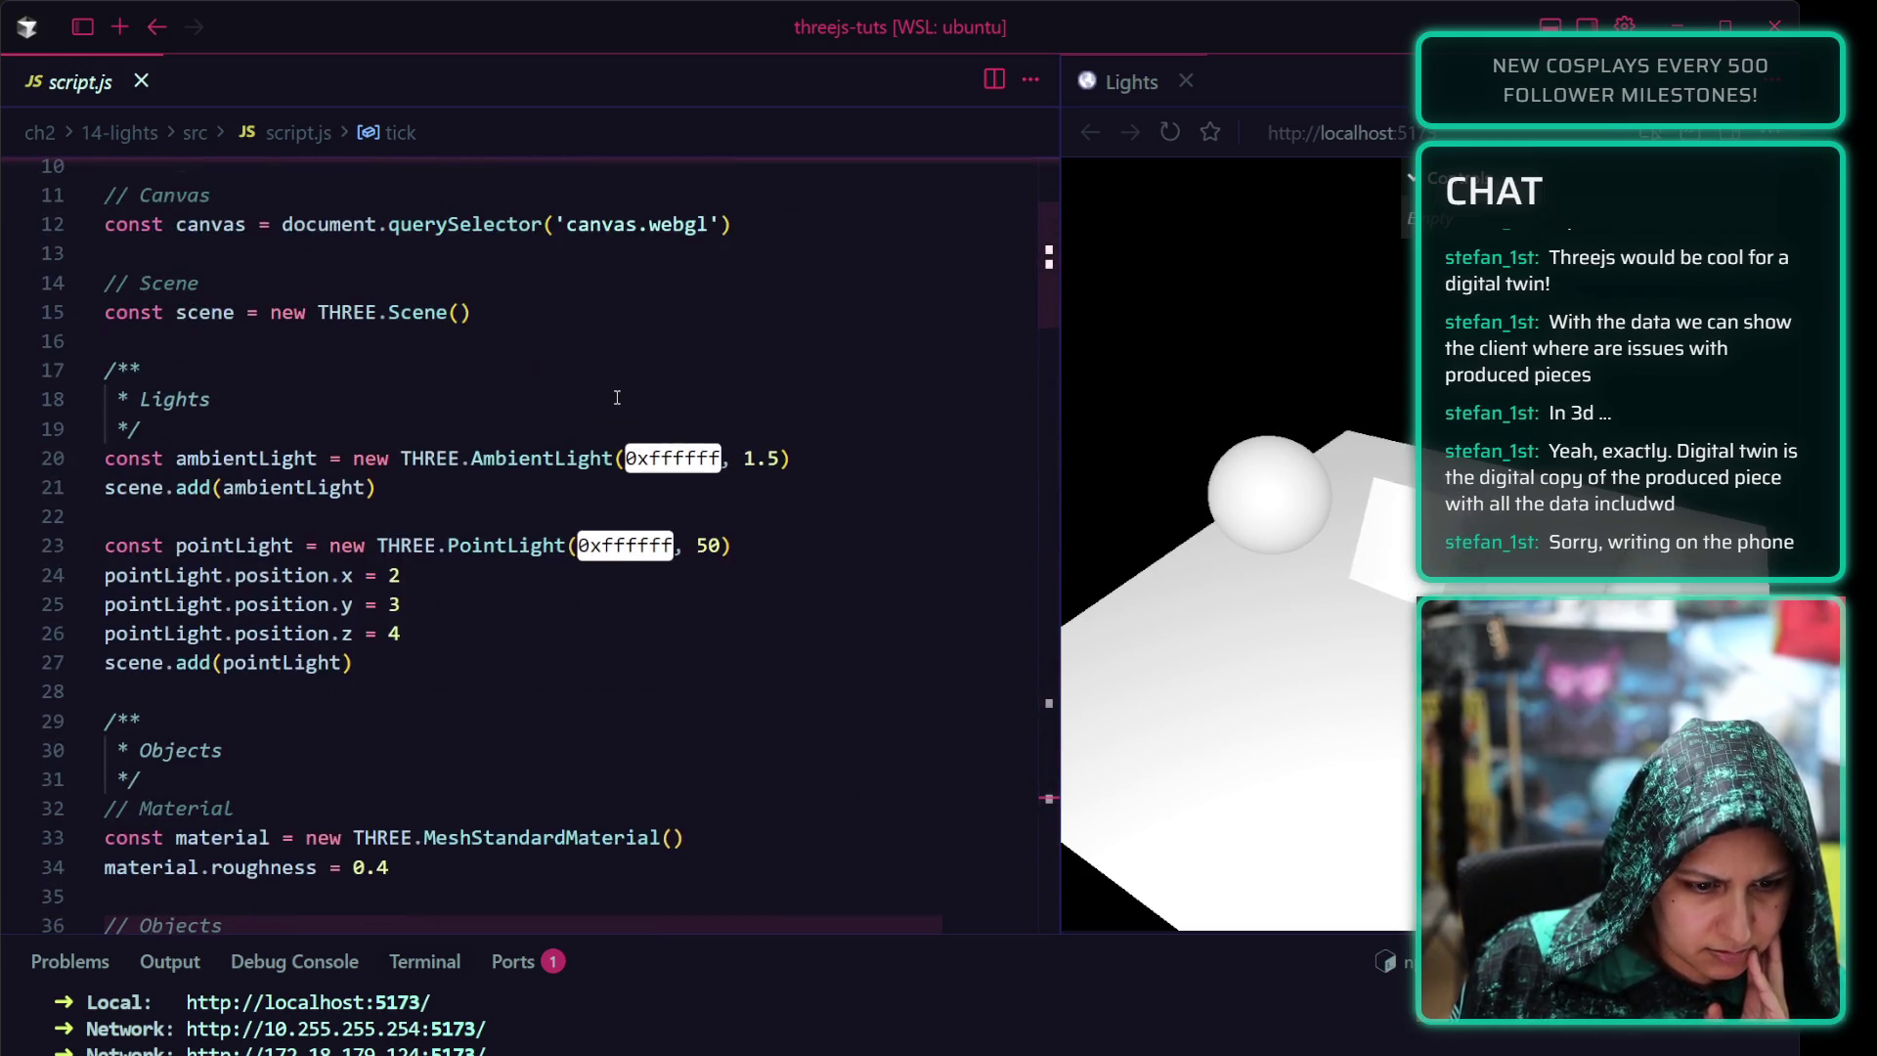
pyautogui.moveTo(364, 663); pyautogui.dragTo(106, 546)
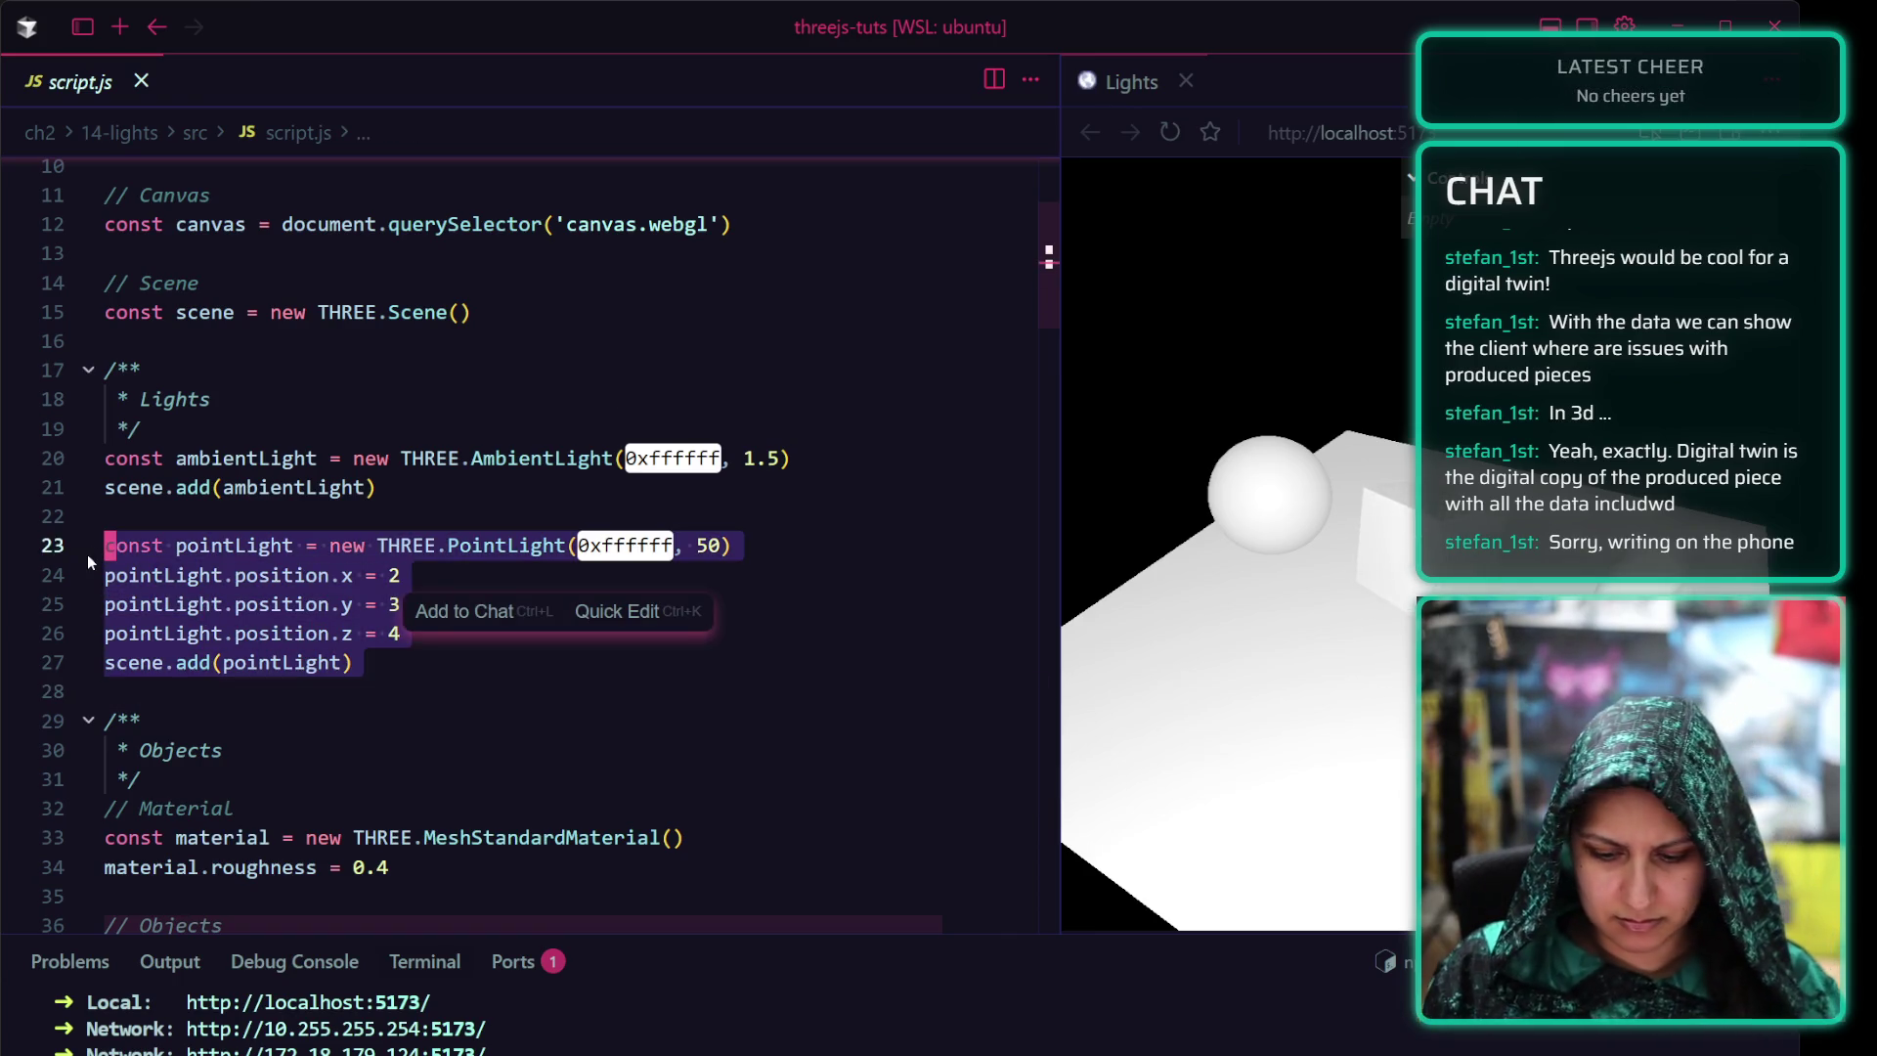
# Comment out the point light, then the ambient light, saving each time so the preview shows no lighting
pyautogui.hotkey('ctrl', '/')
pyautogui.hotkey('ctrl', 's')
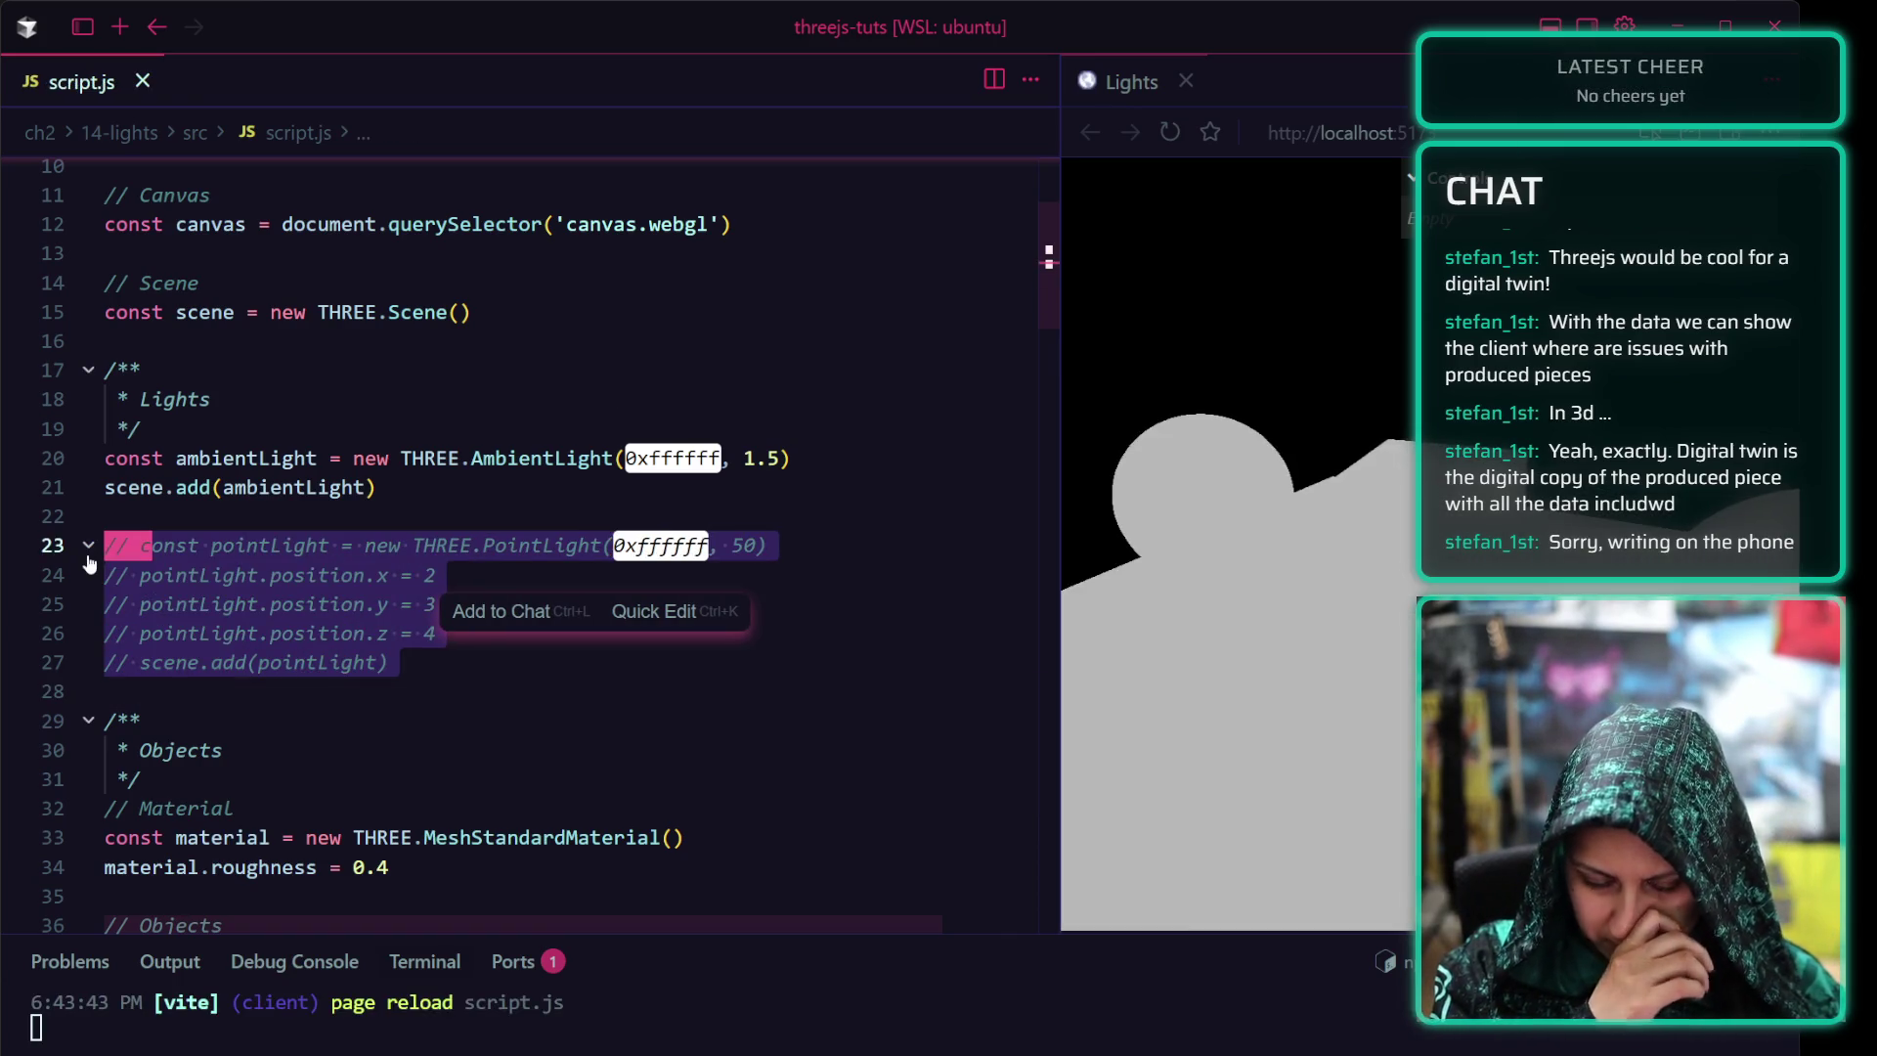
pyautogui.click(493, 455)
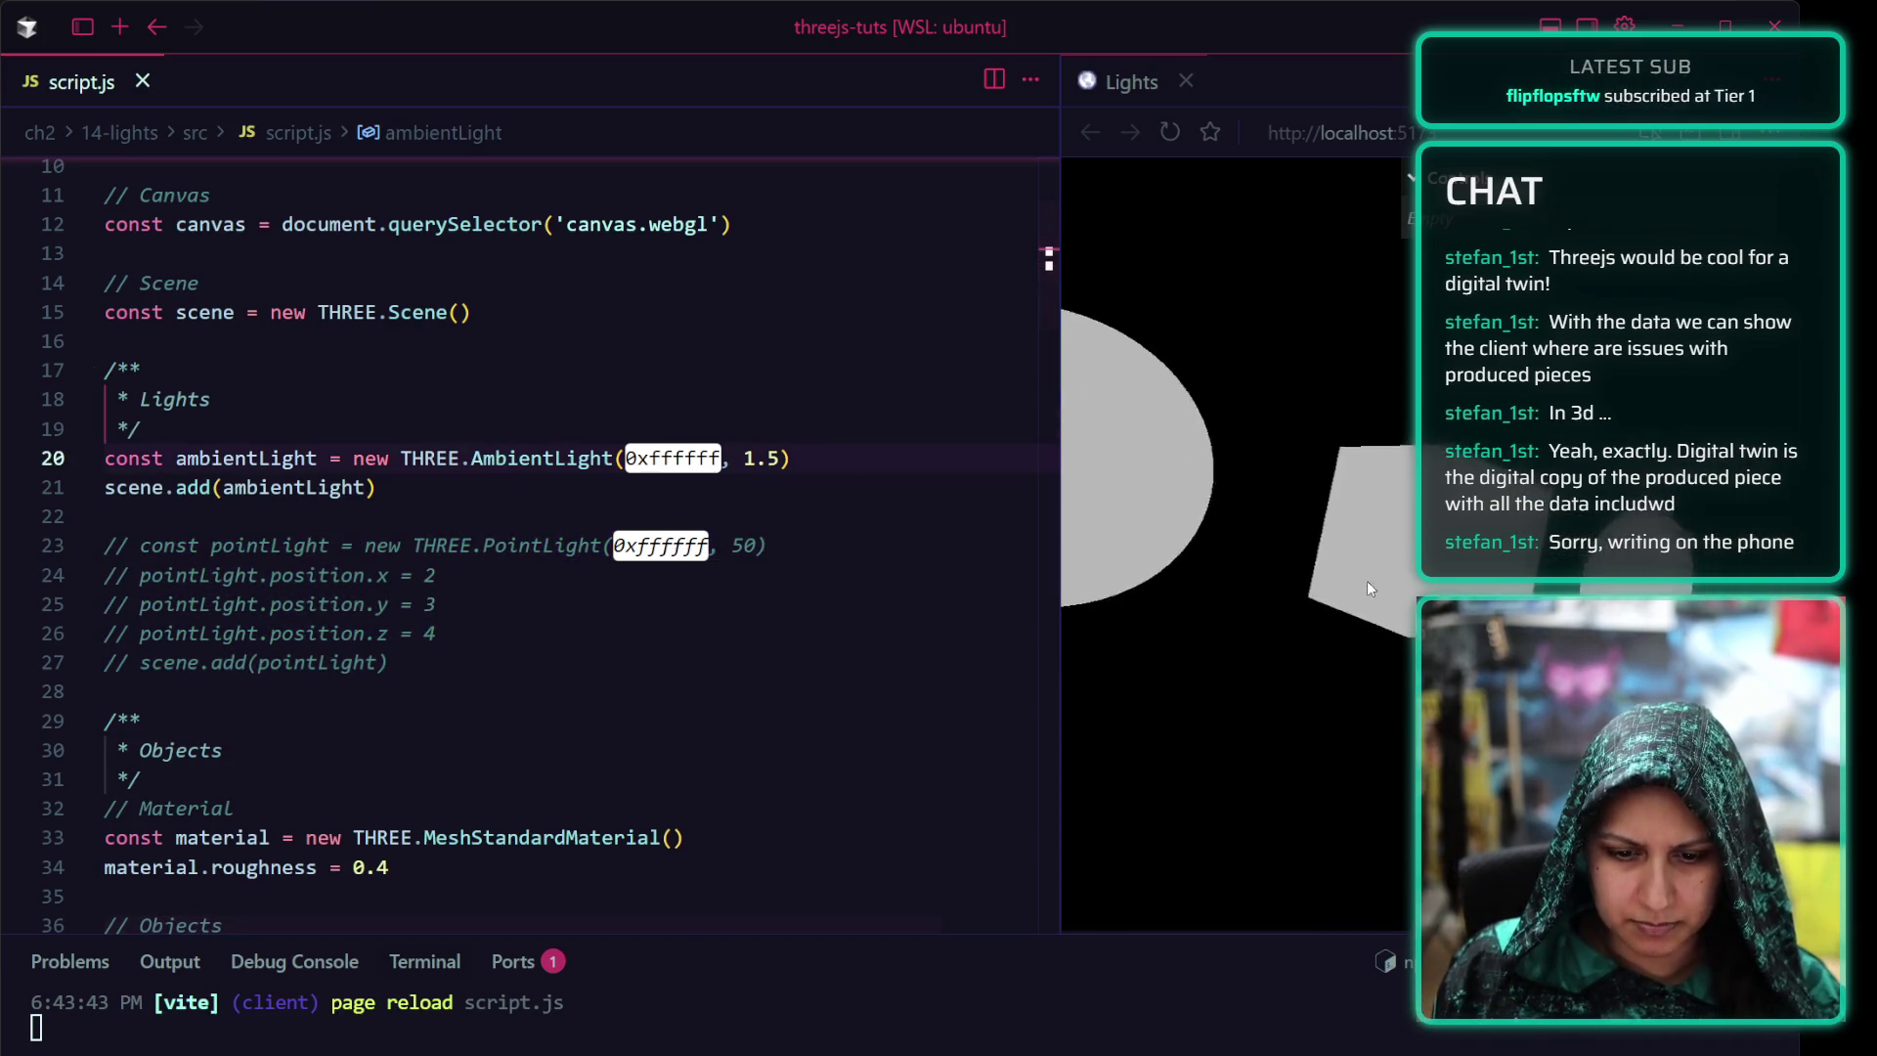
pyautogui.moveTo(376, 488); pyautogui.dragTo(18, 463)
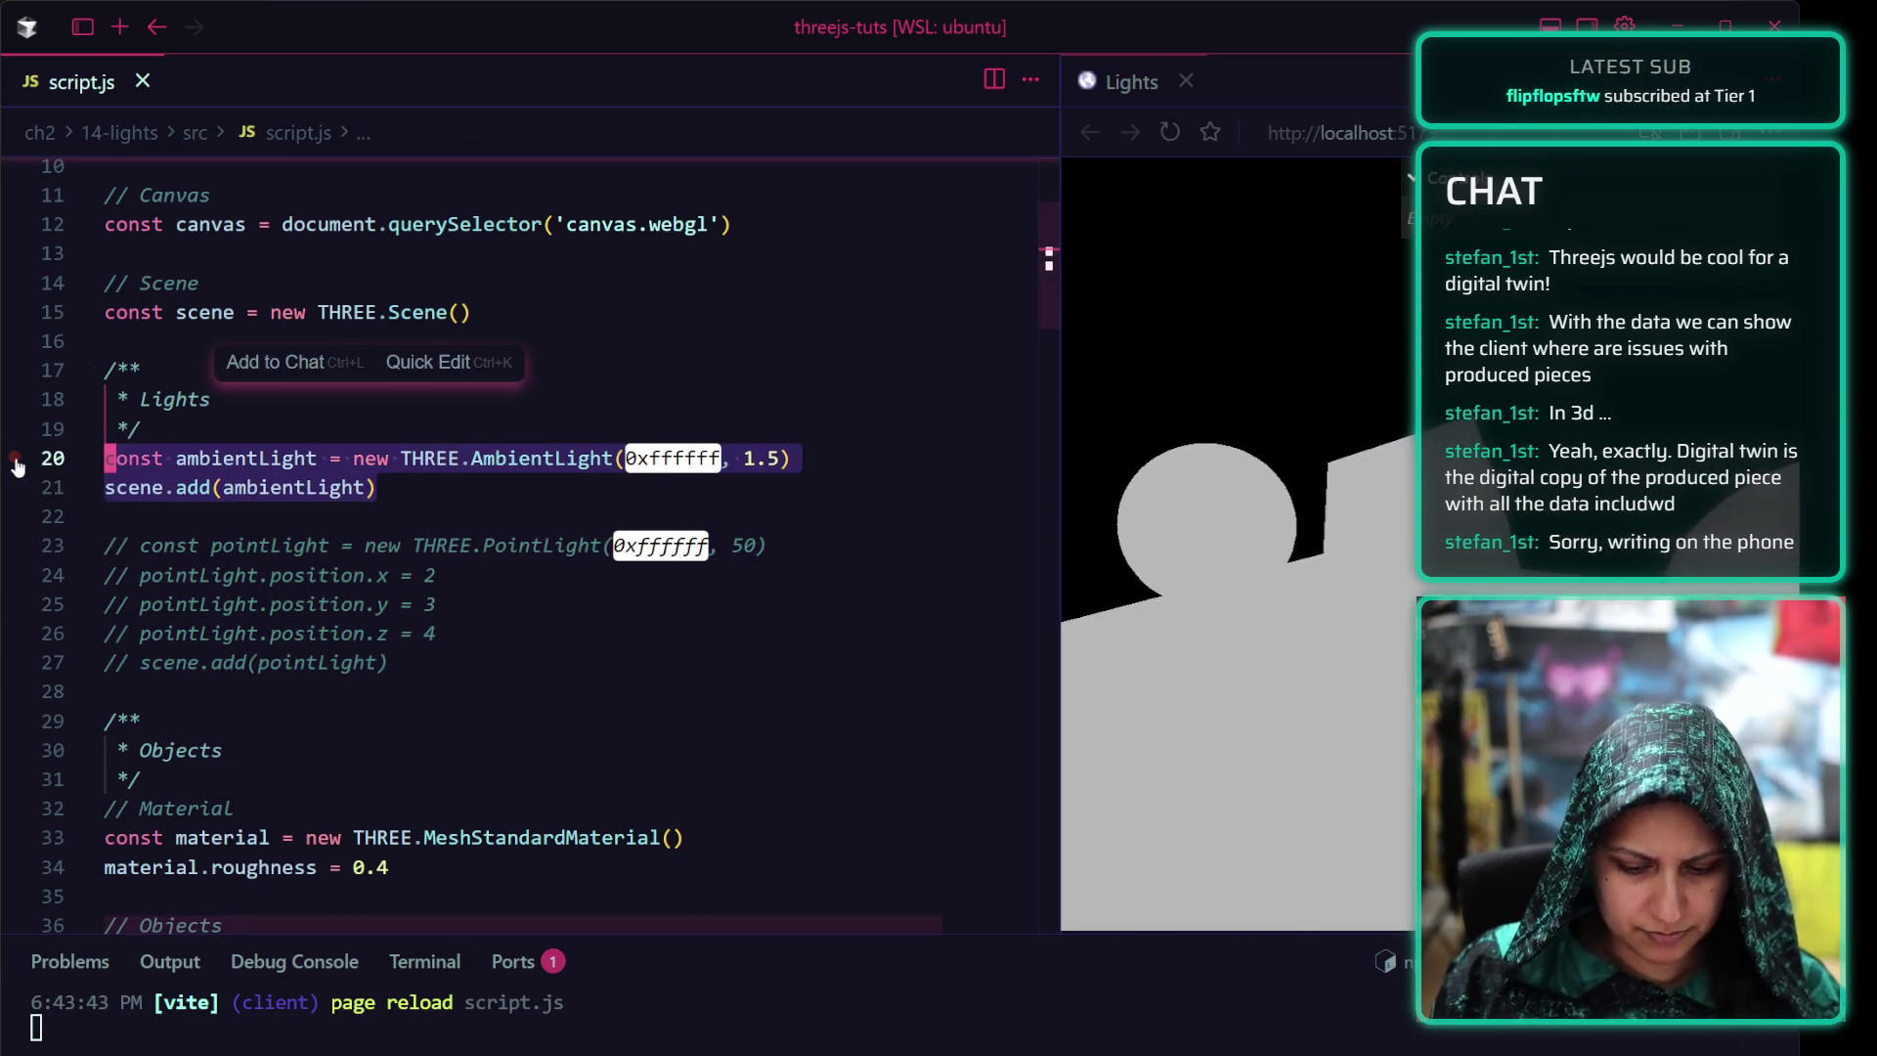
pyautogui.hotkey('ctrl', '/')
pyautogui.hotkey('ctrl', 's')
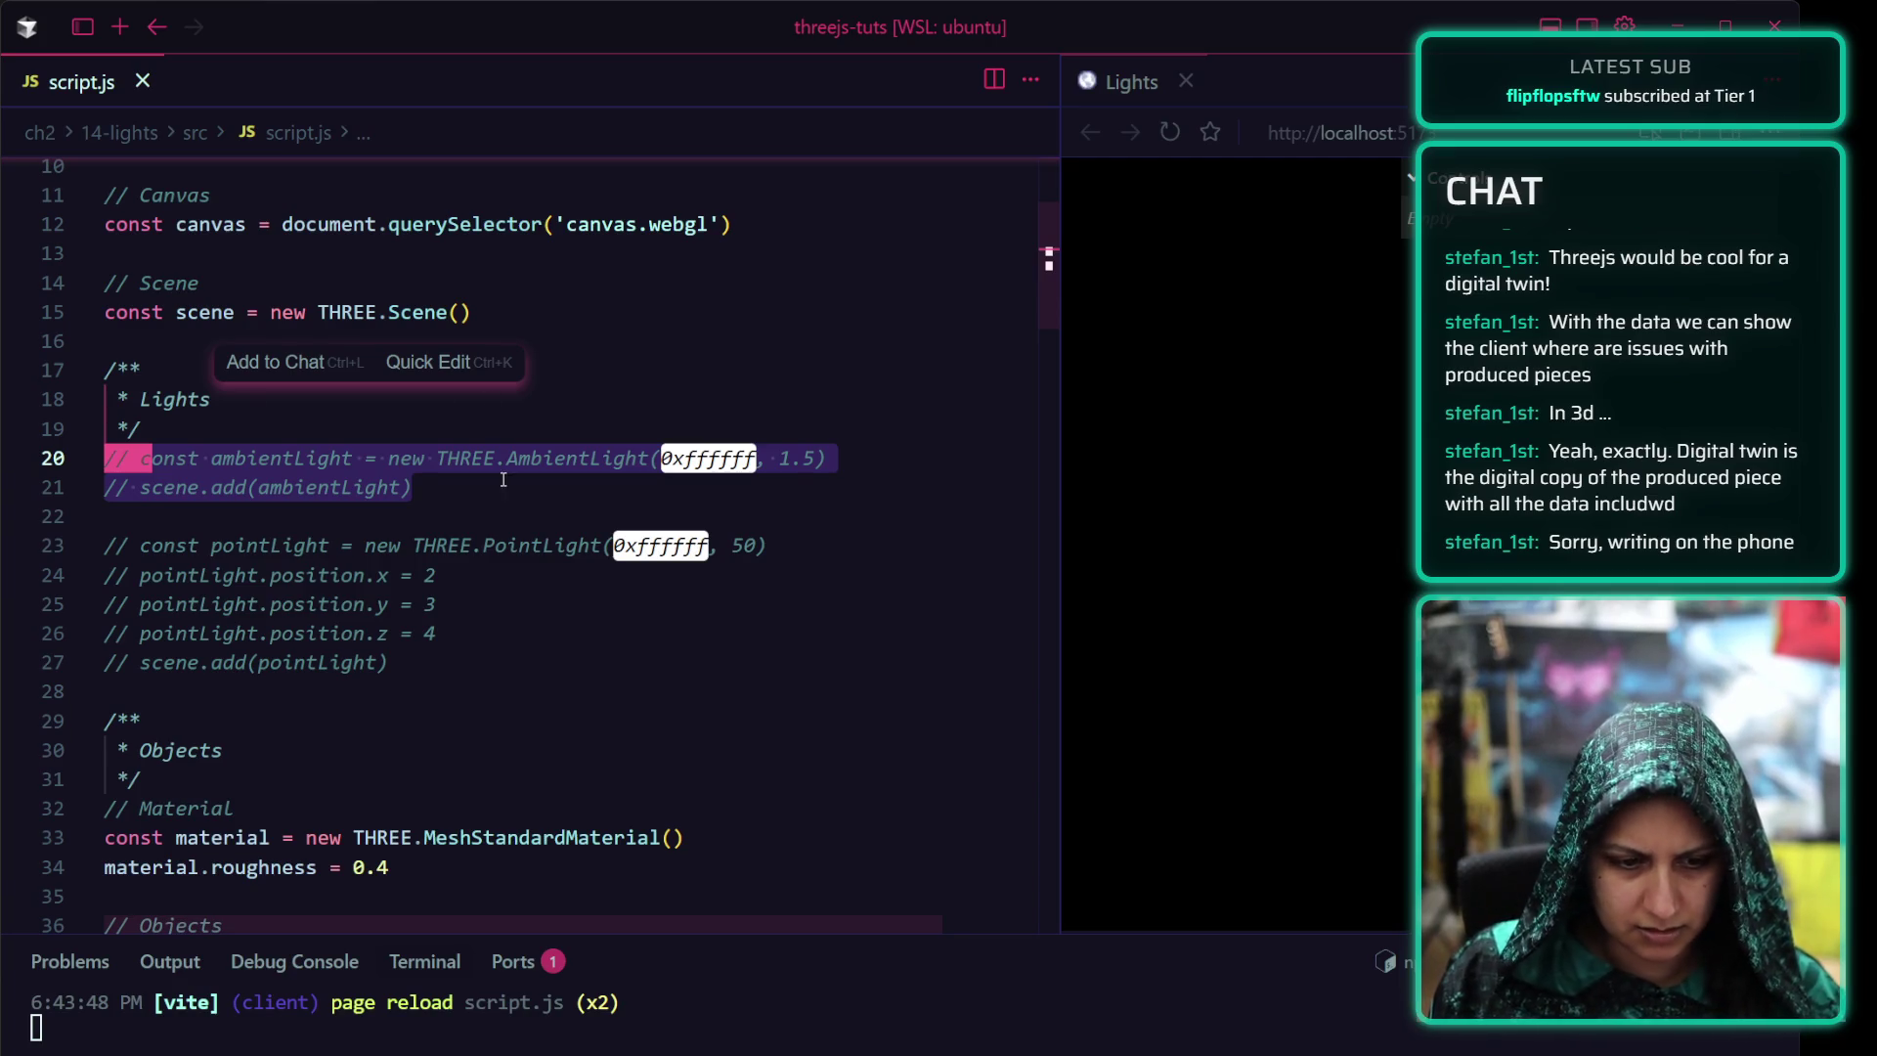
pyautogui.click(502, 479)
# Uncomment the ambient light lines again and save so the objects render flat grey
pyautogui.click(320, 429)
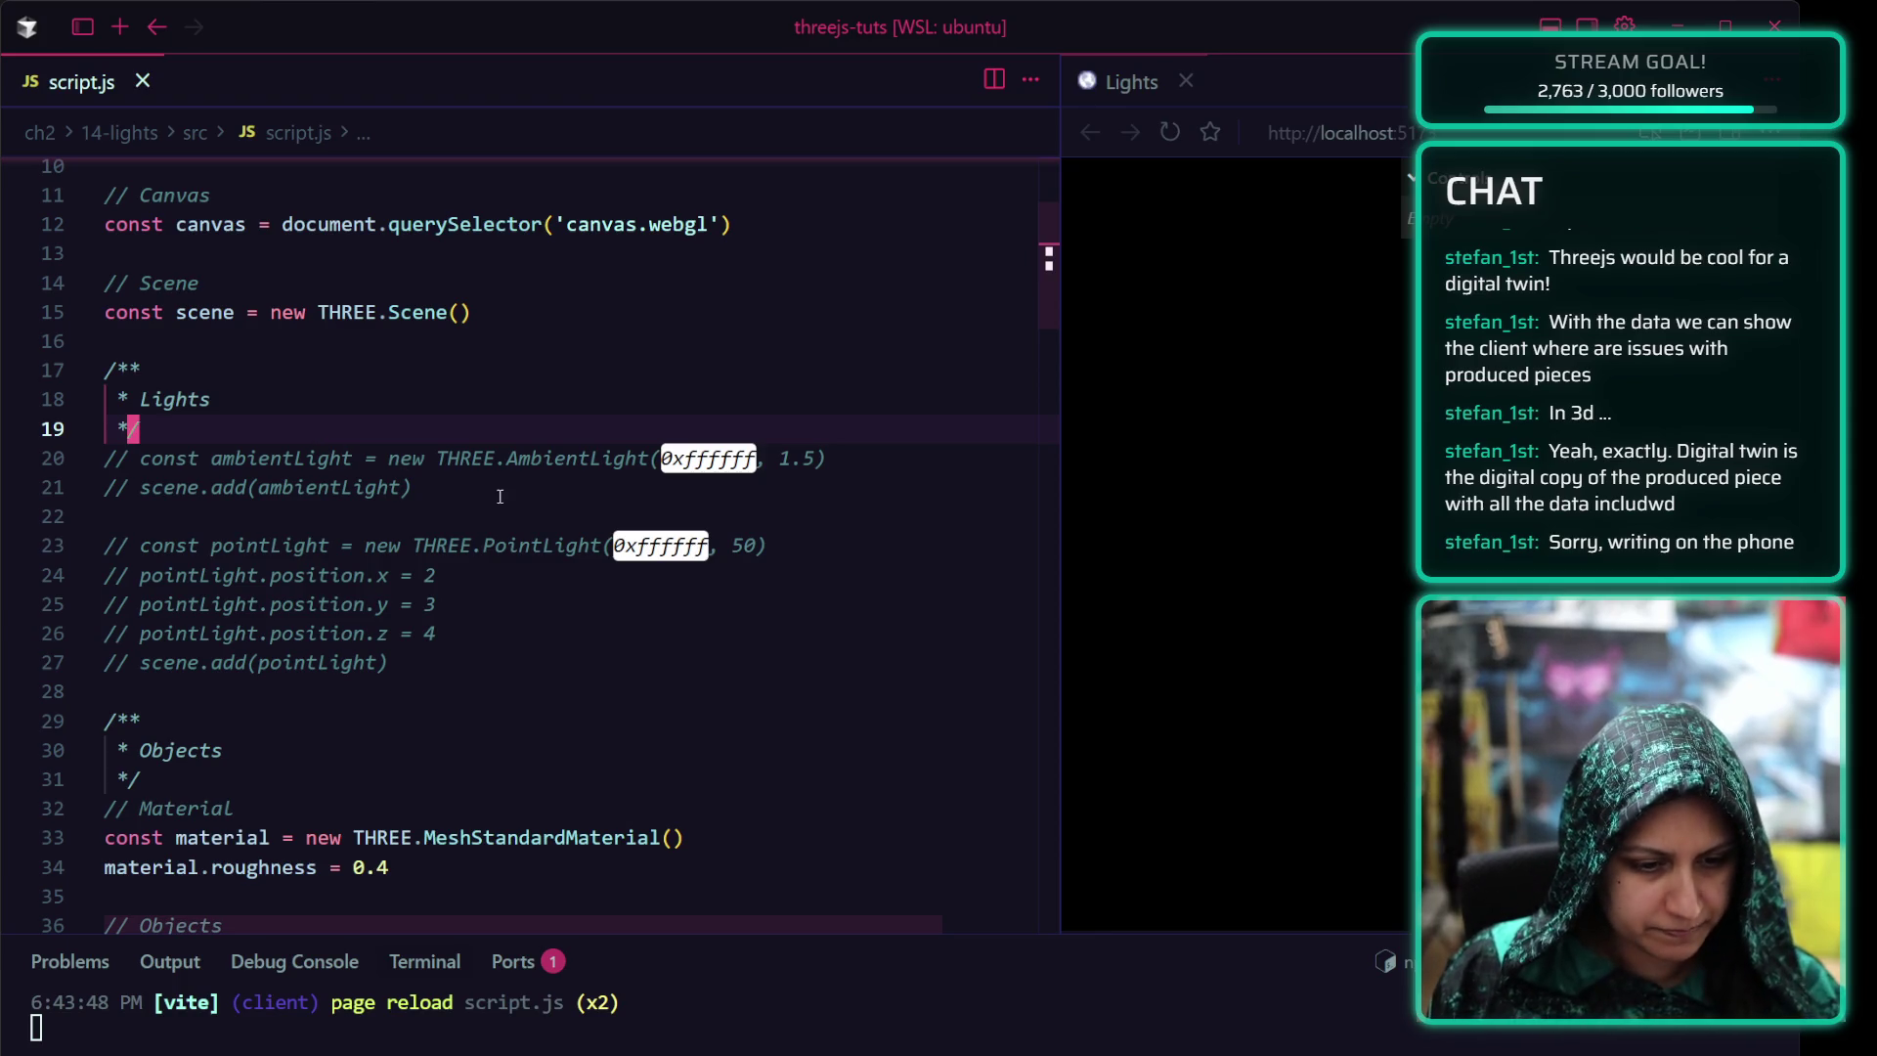
pyautogui.moveTo(504, 494); pyautogui.dragTo(106, 459)
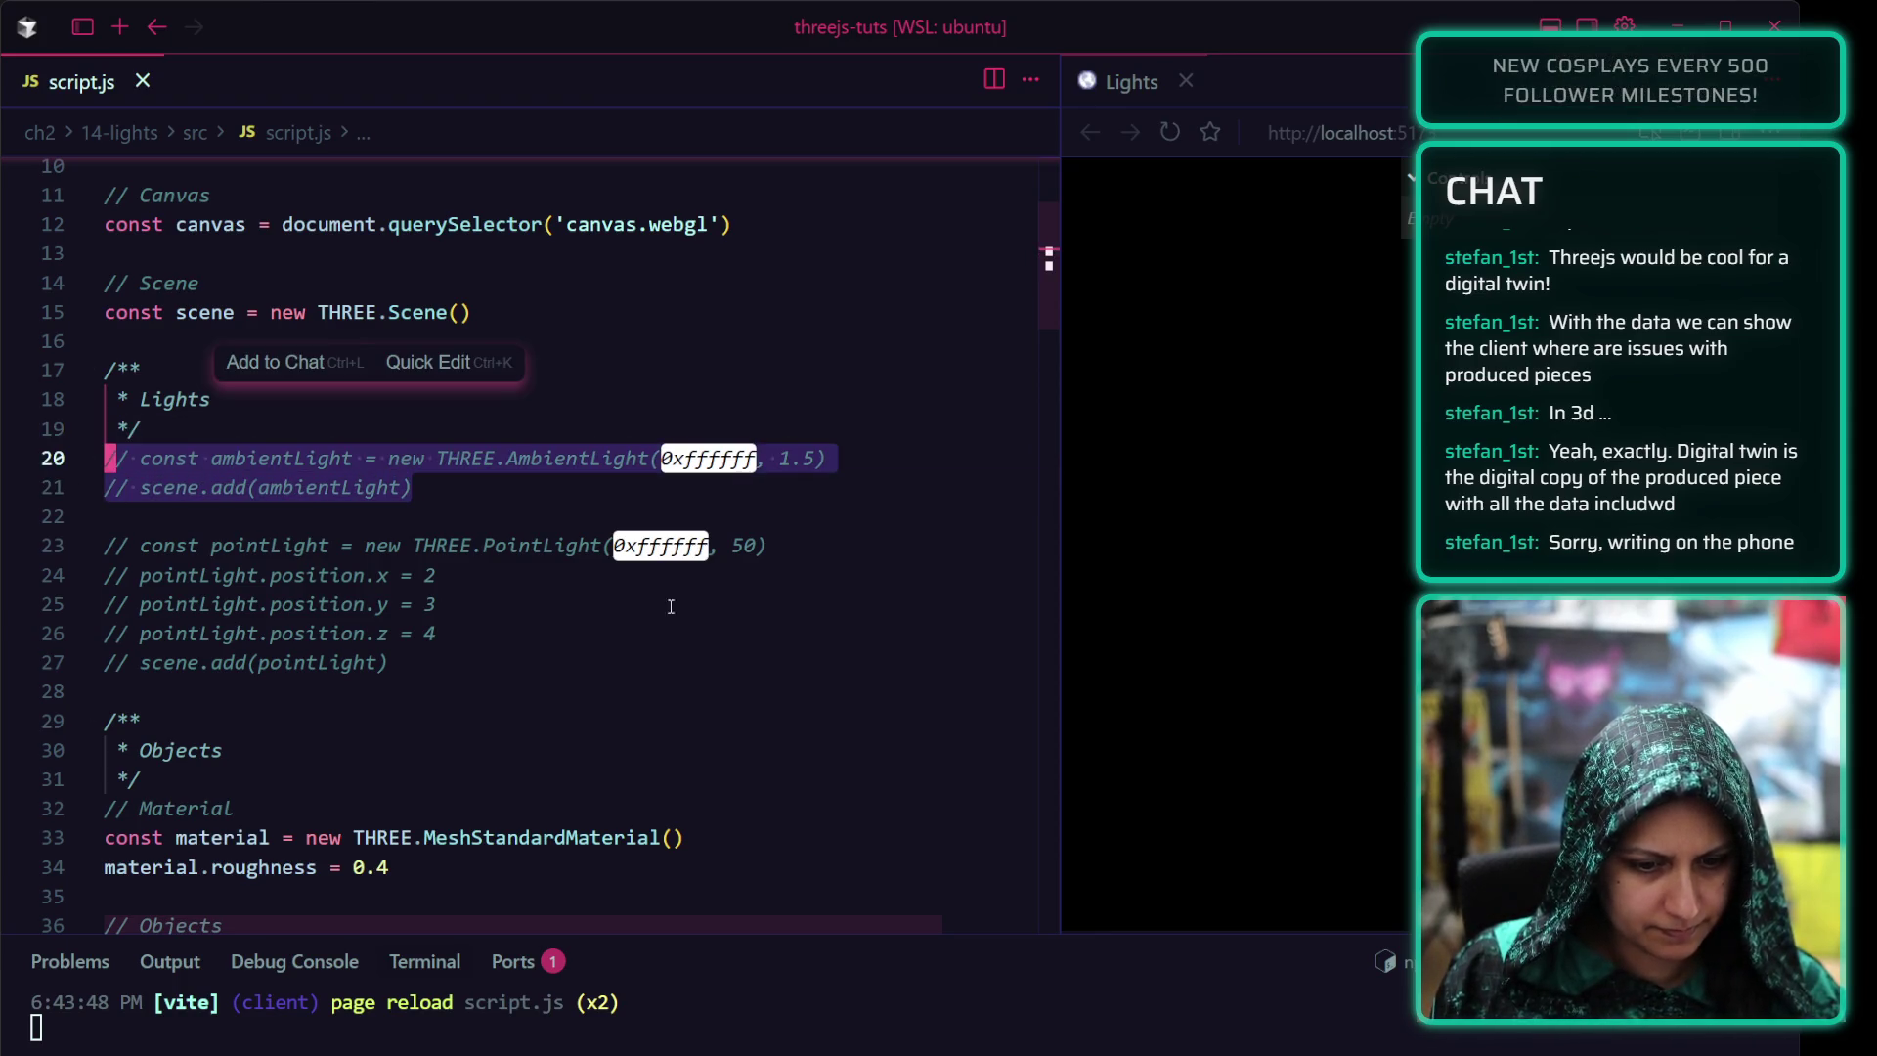
pyautogui.press('Right')
pyautogui.press('Down')
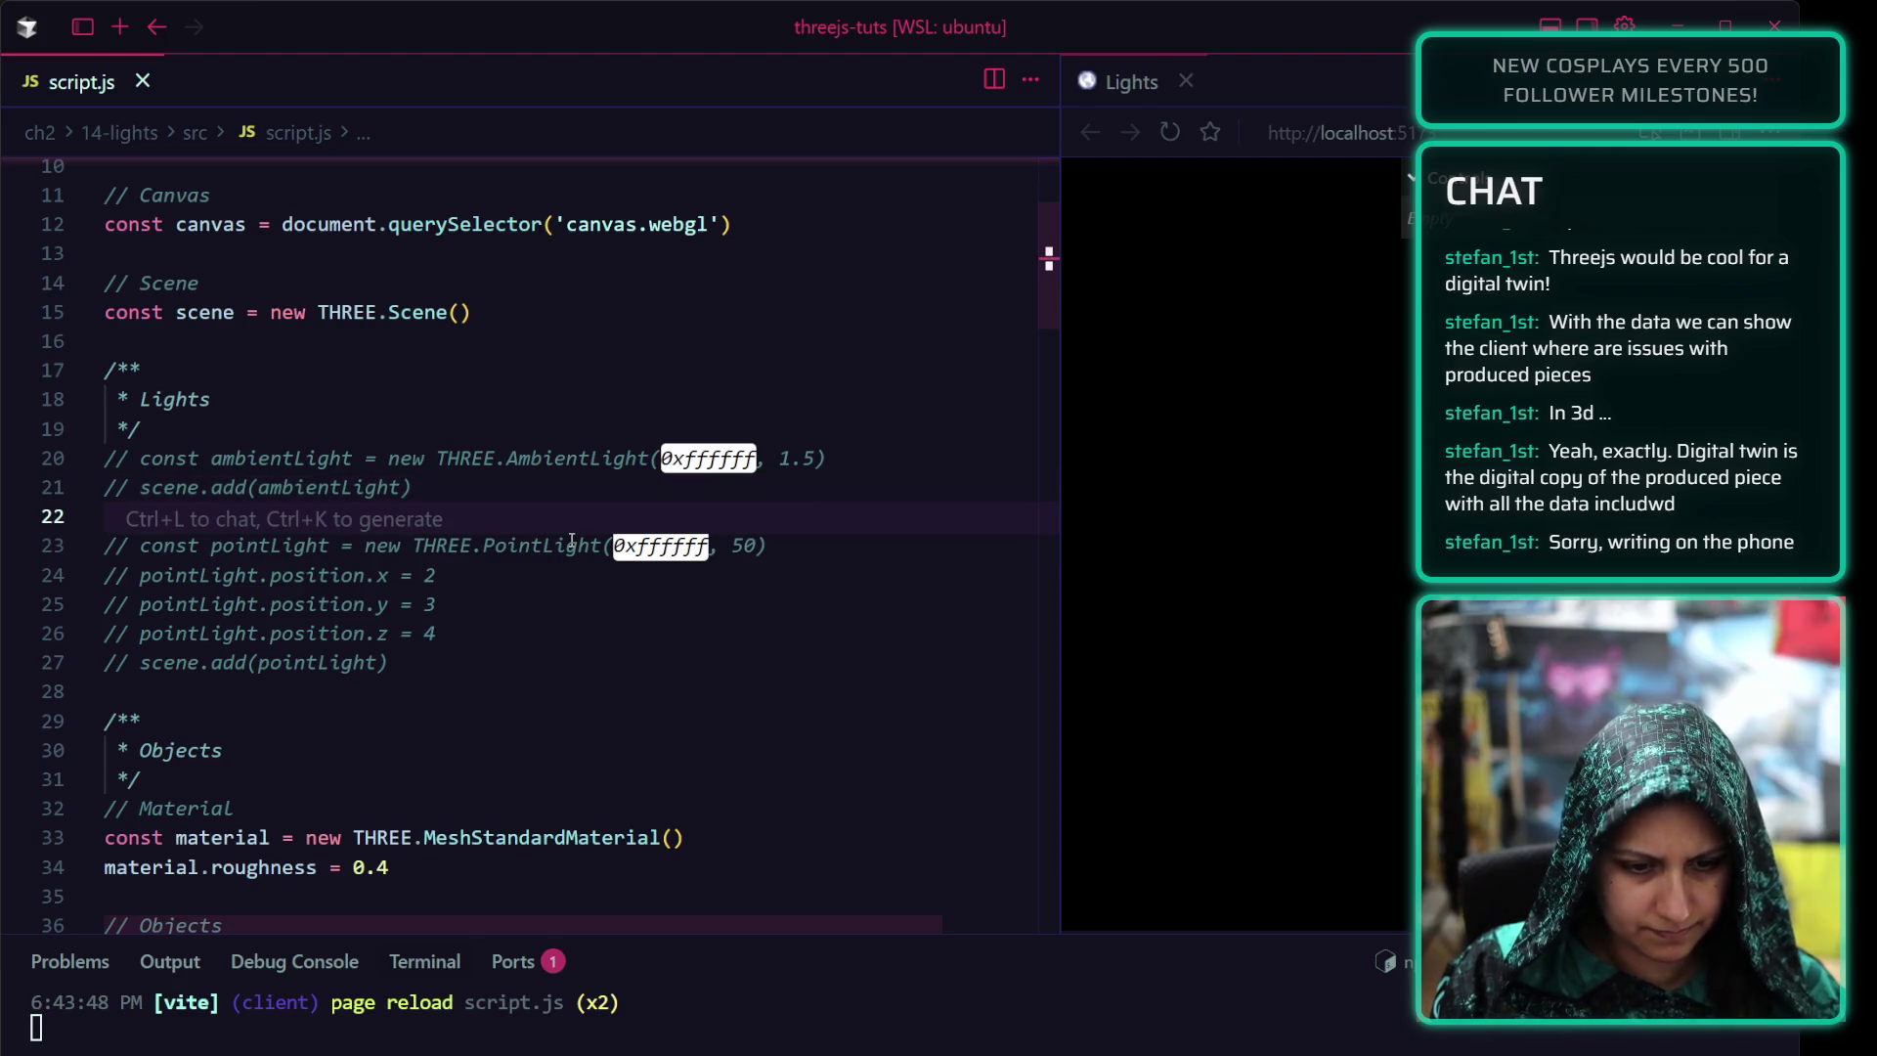
pyautogui.press('Up')
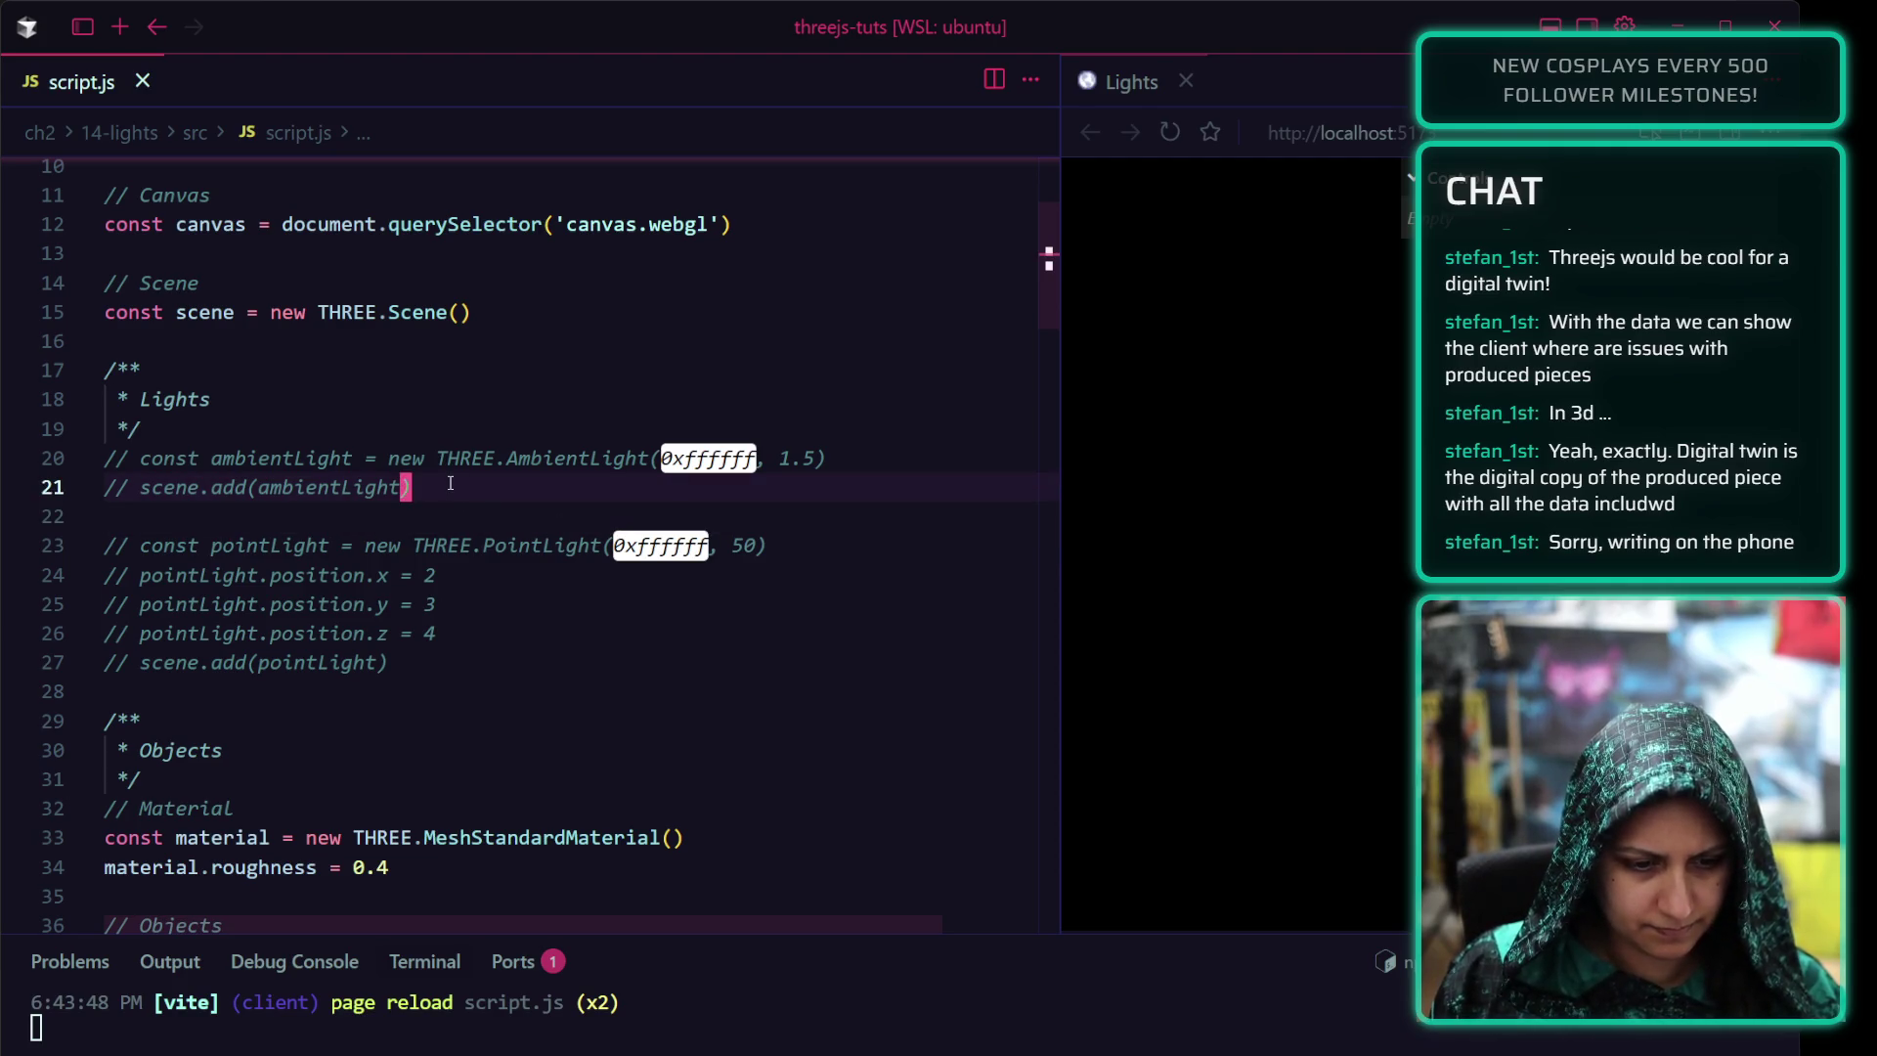
pyautogui.hotkey('shift', 'Up')
pyautogui.hotkey('ctrl', '/')
pyautogui.hotkey('ctrl', 's')
pyautogui.press('Down')
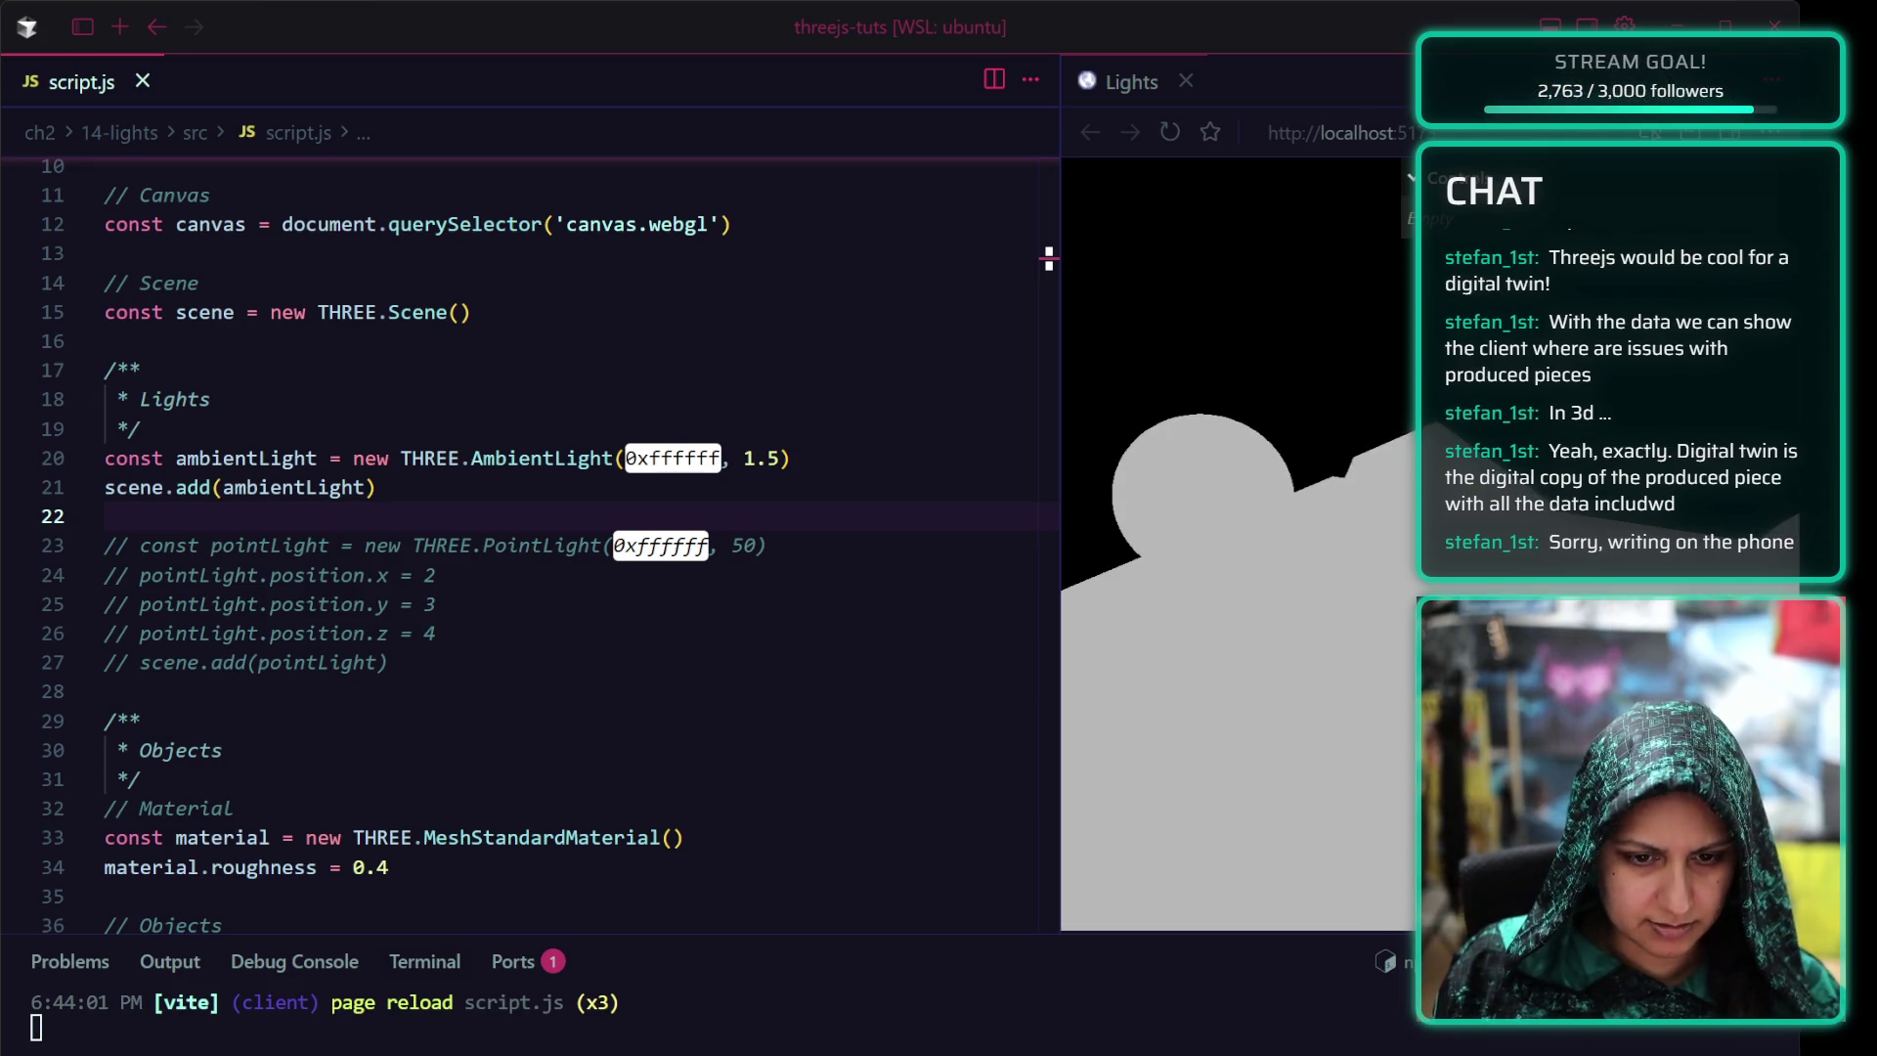
pyautogui.hotkey('alt', 'Tab')
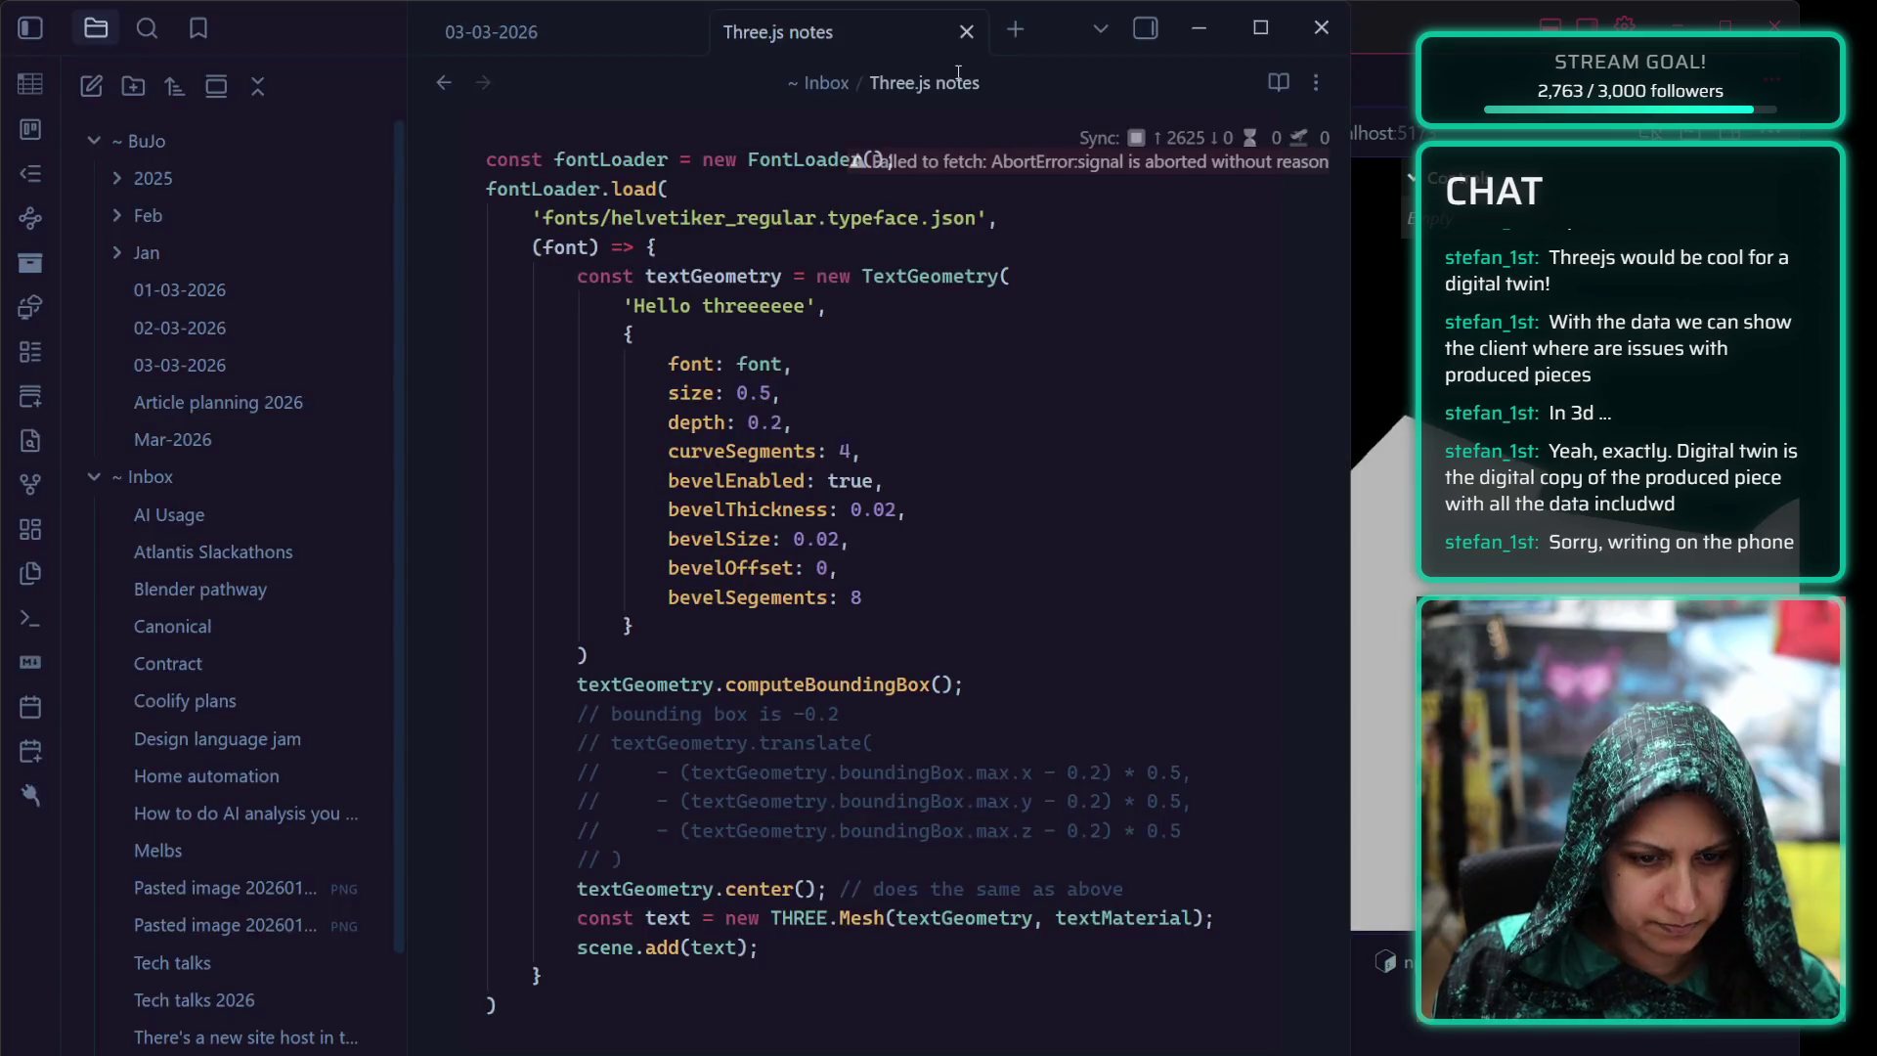
pyautogui.hotkey('alt', 'Tab')
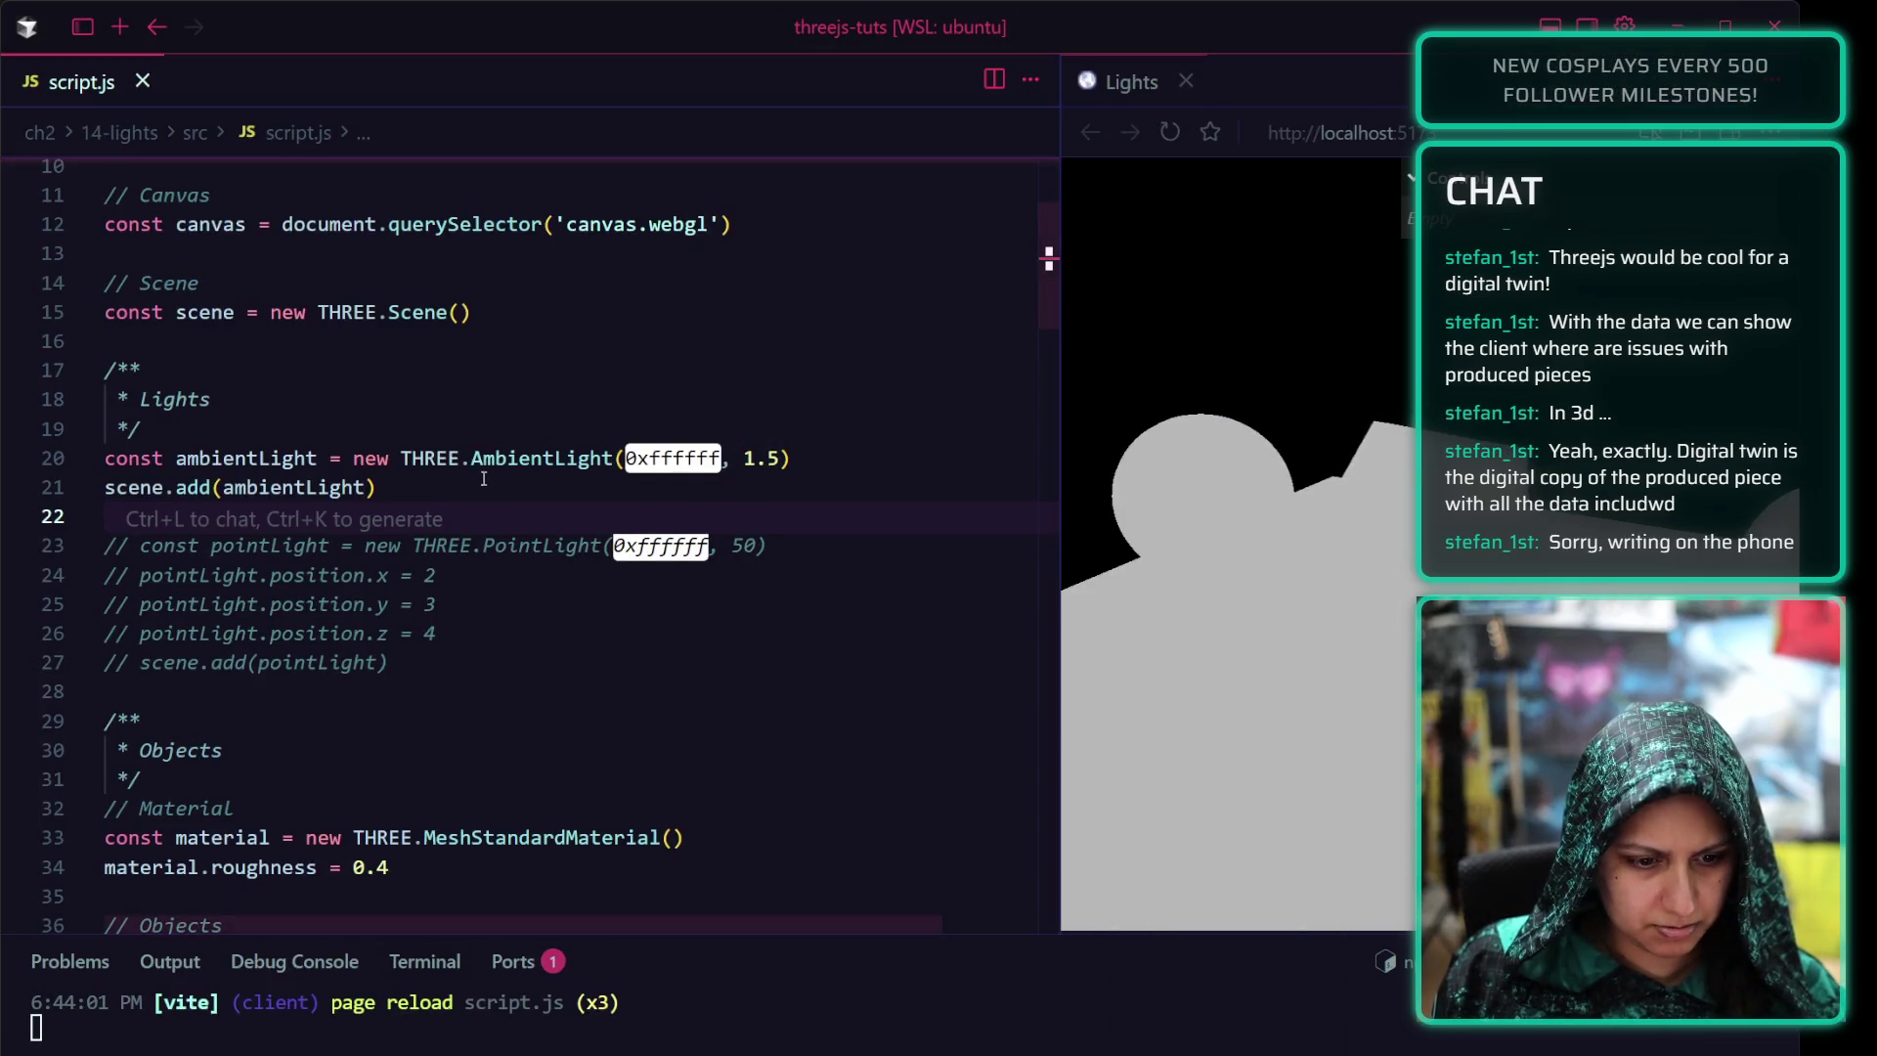
pyautogui.click(515, 493)
pyautogui.click(126, 429)
pyautogui.click(808, 458)
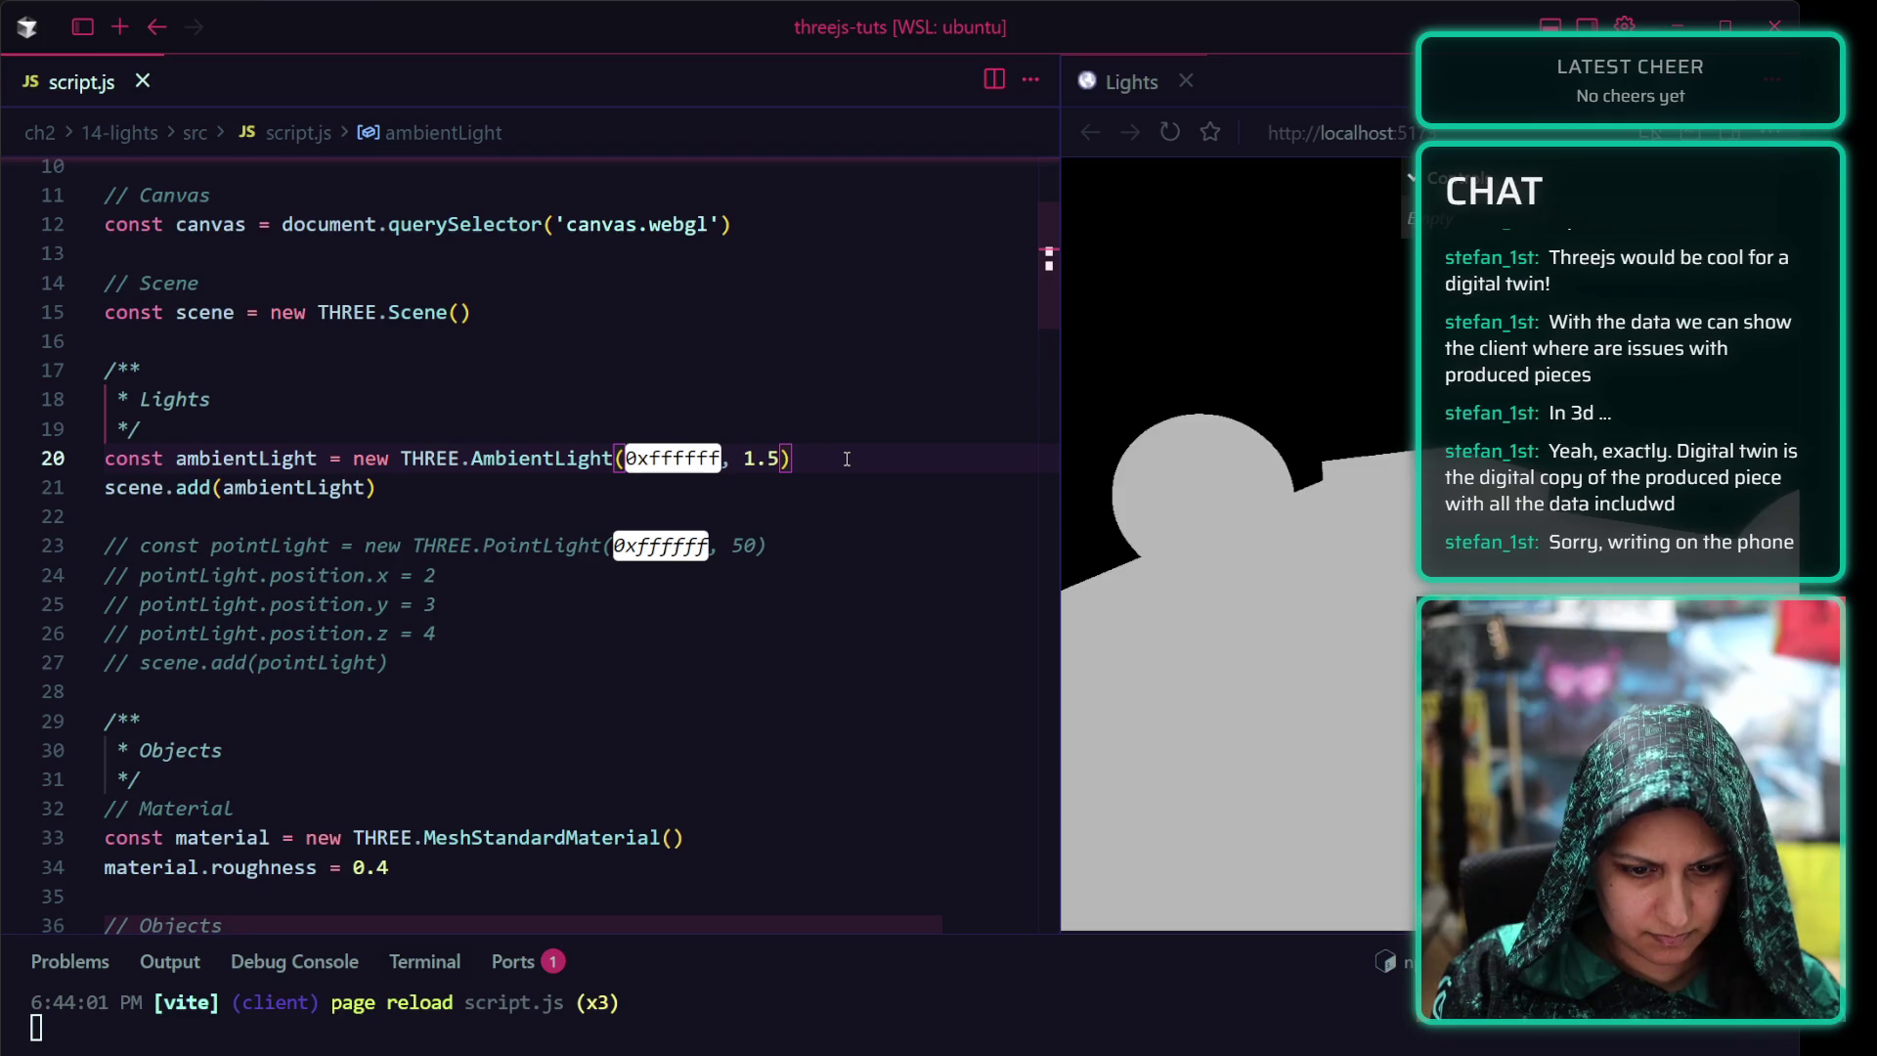
pyautogui.write(';')
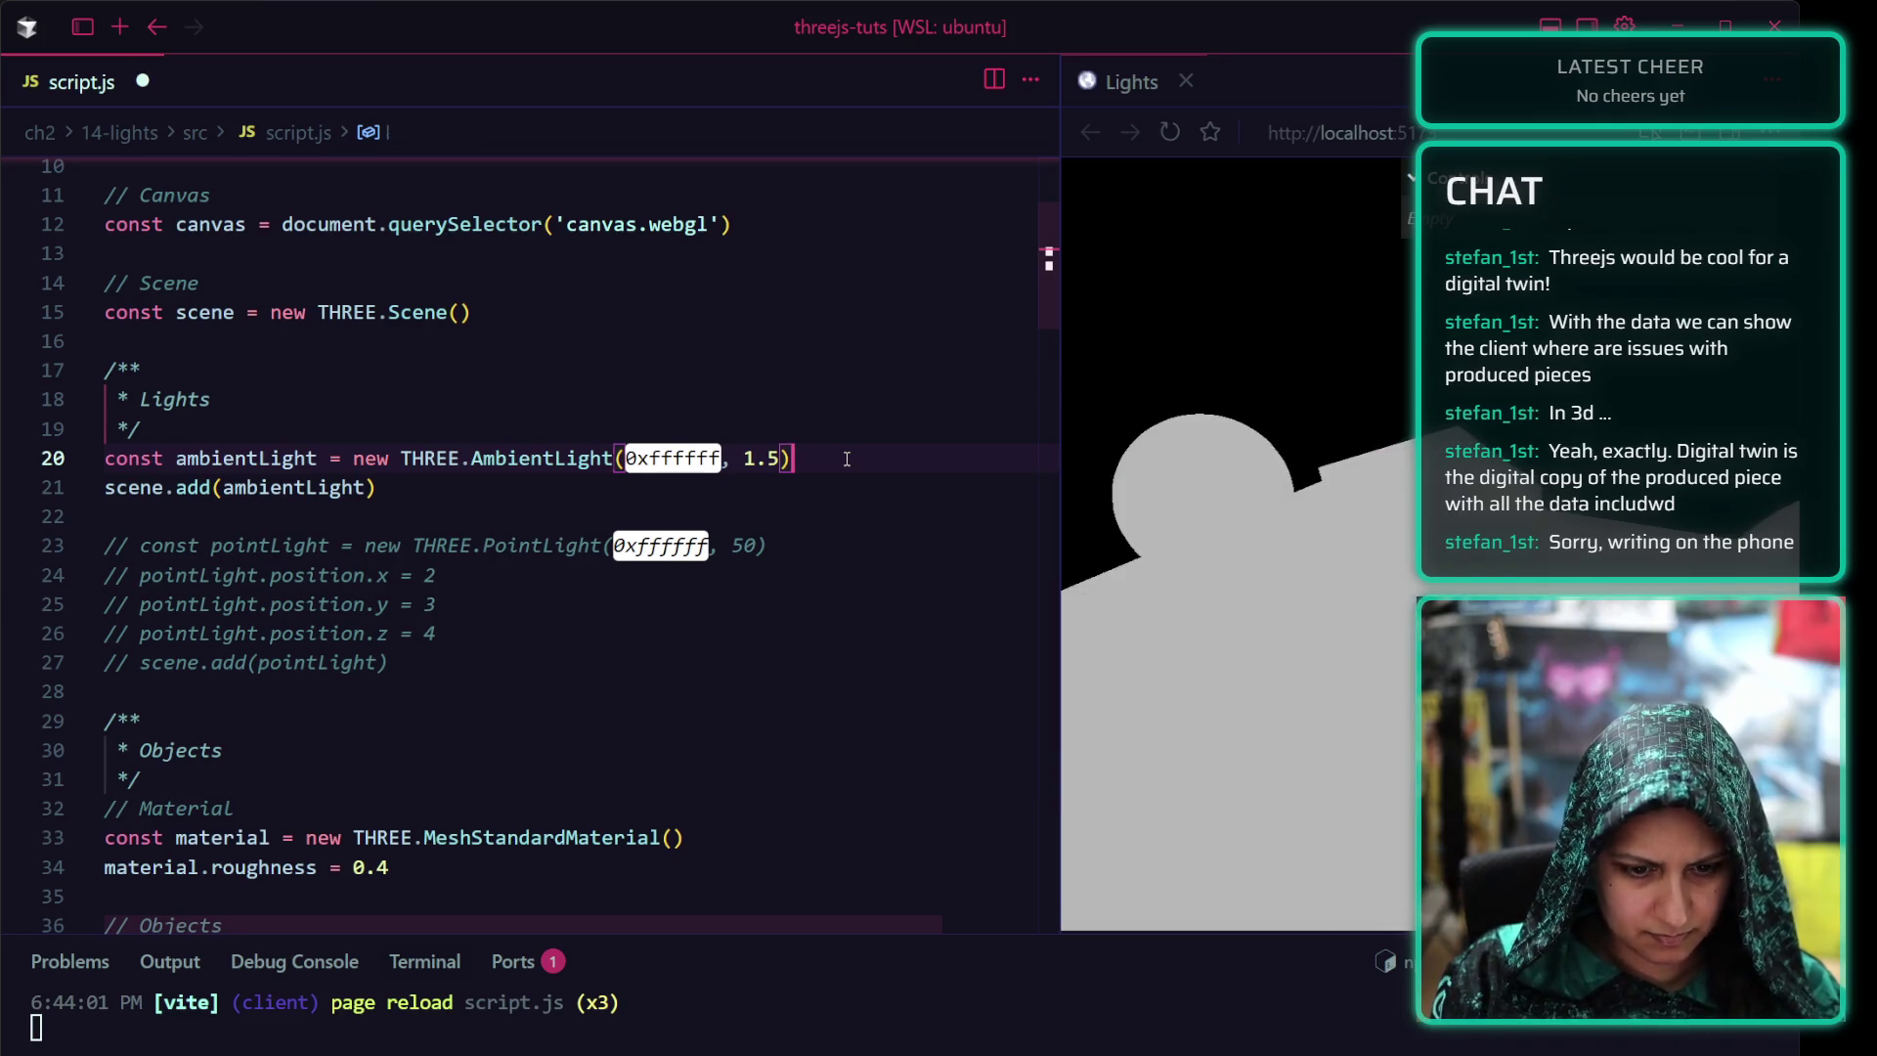
# Add ambientLight.color = new THREE.Color(0xffffff); on a new line and save script.js
pyautogui.press('Return')
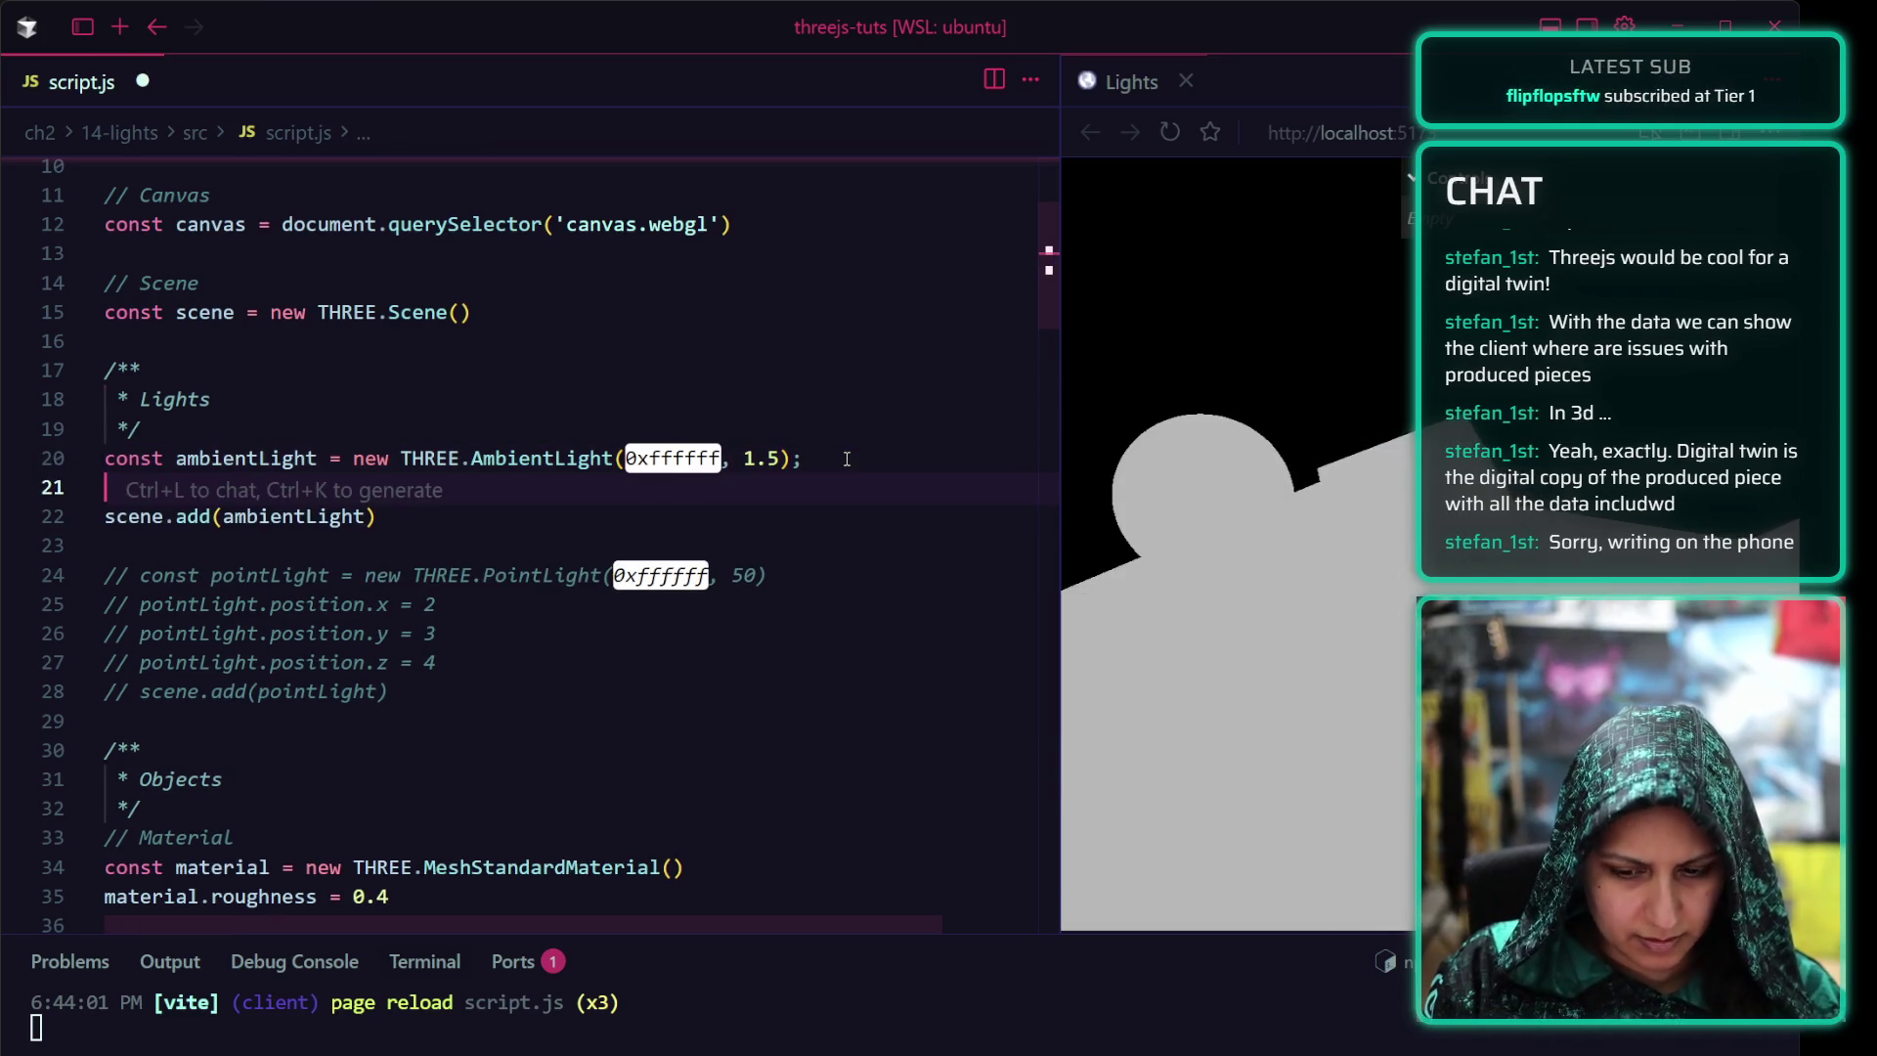
pyautogui.write('ambient')
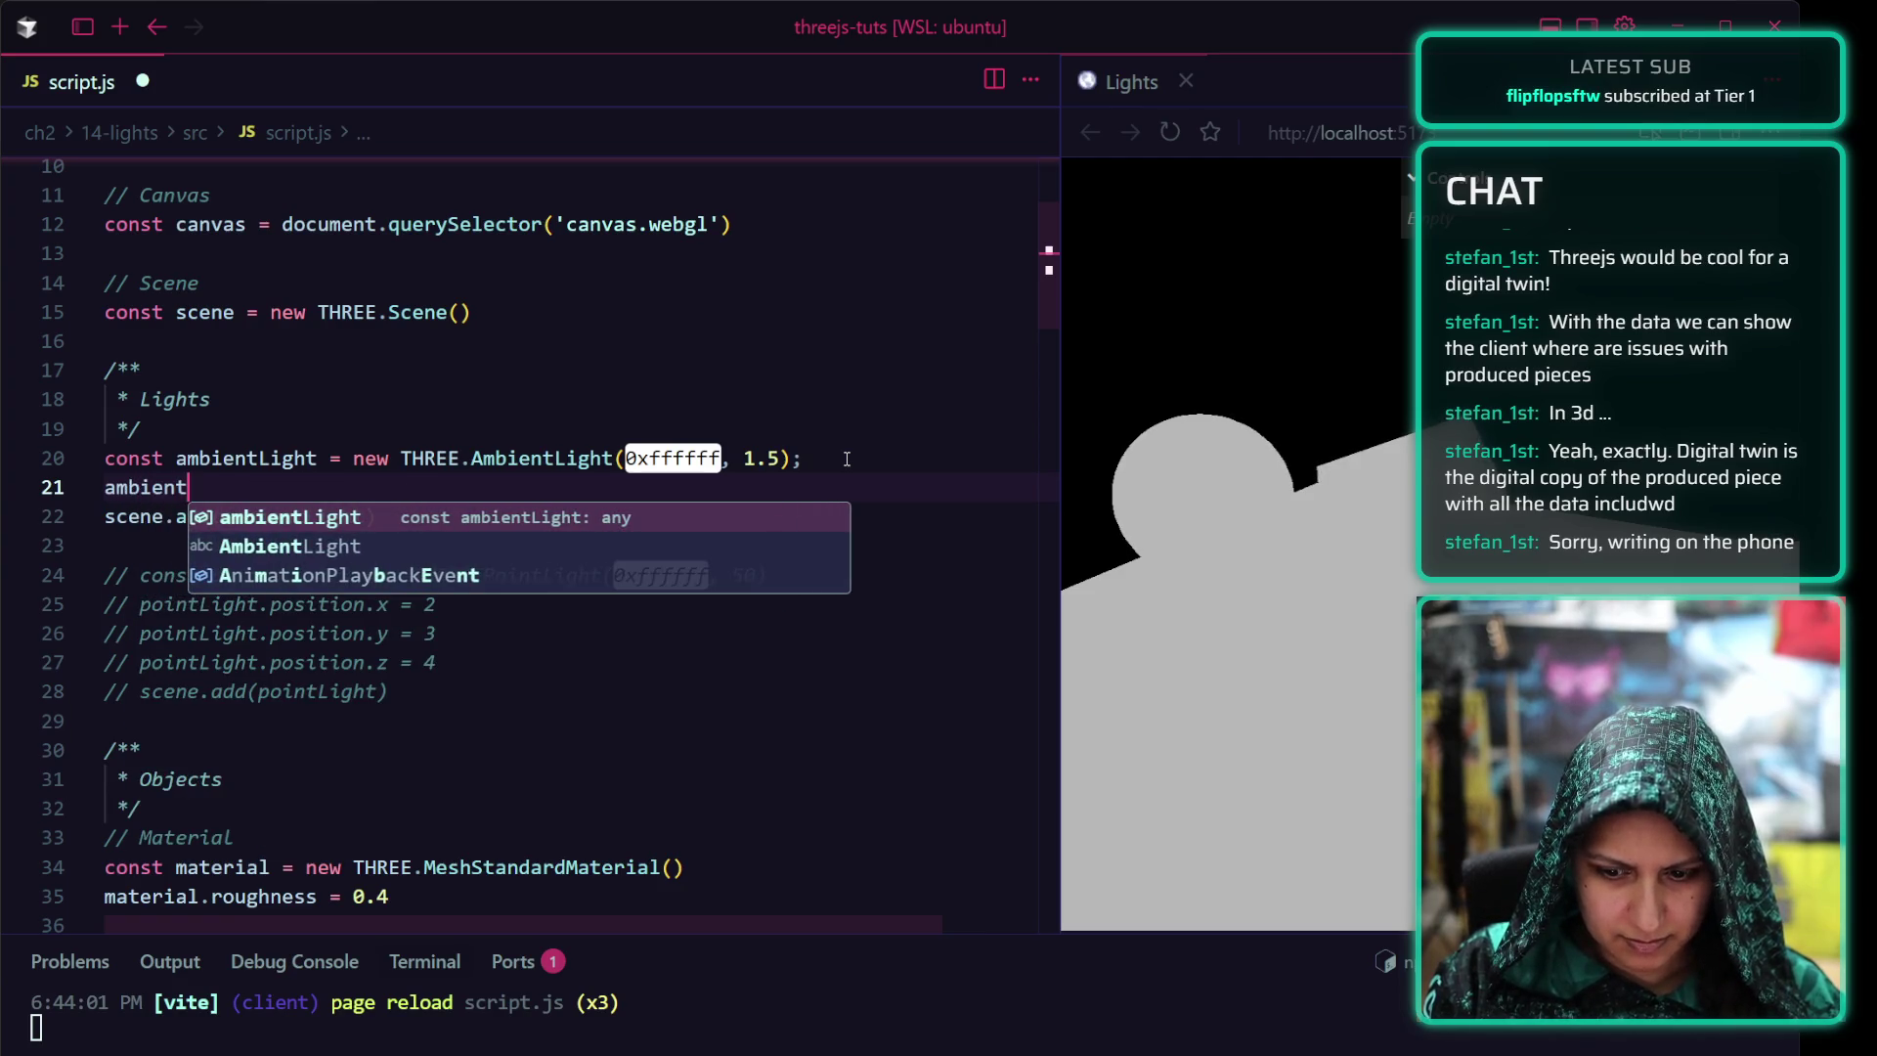
pyautogui.press('Tab')
pyautogui.write('.')
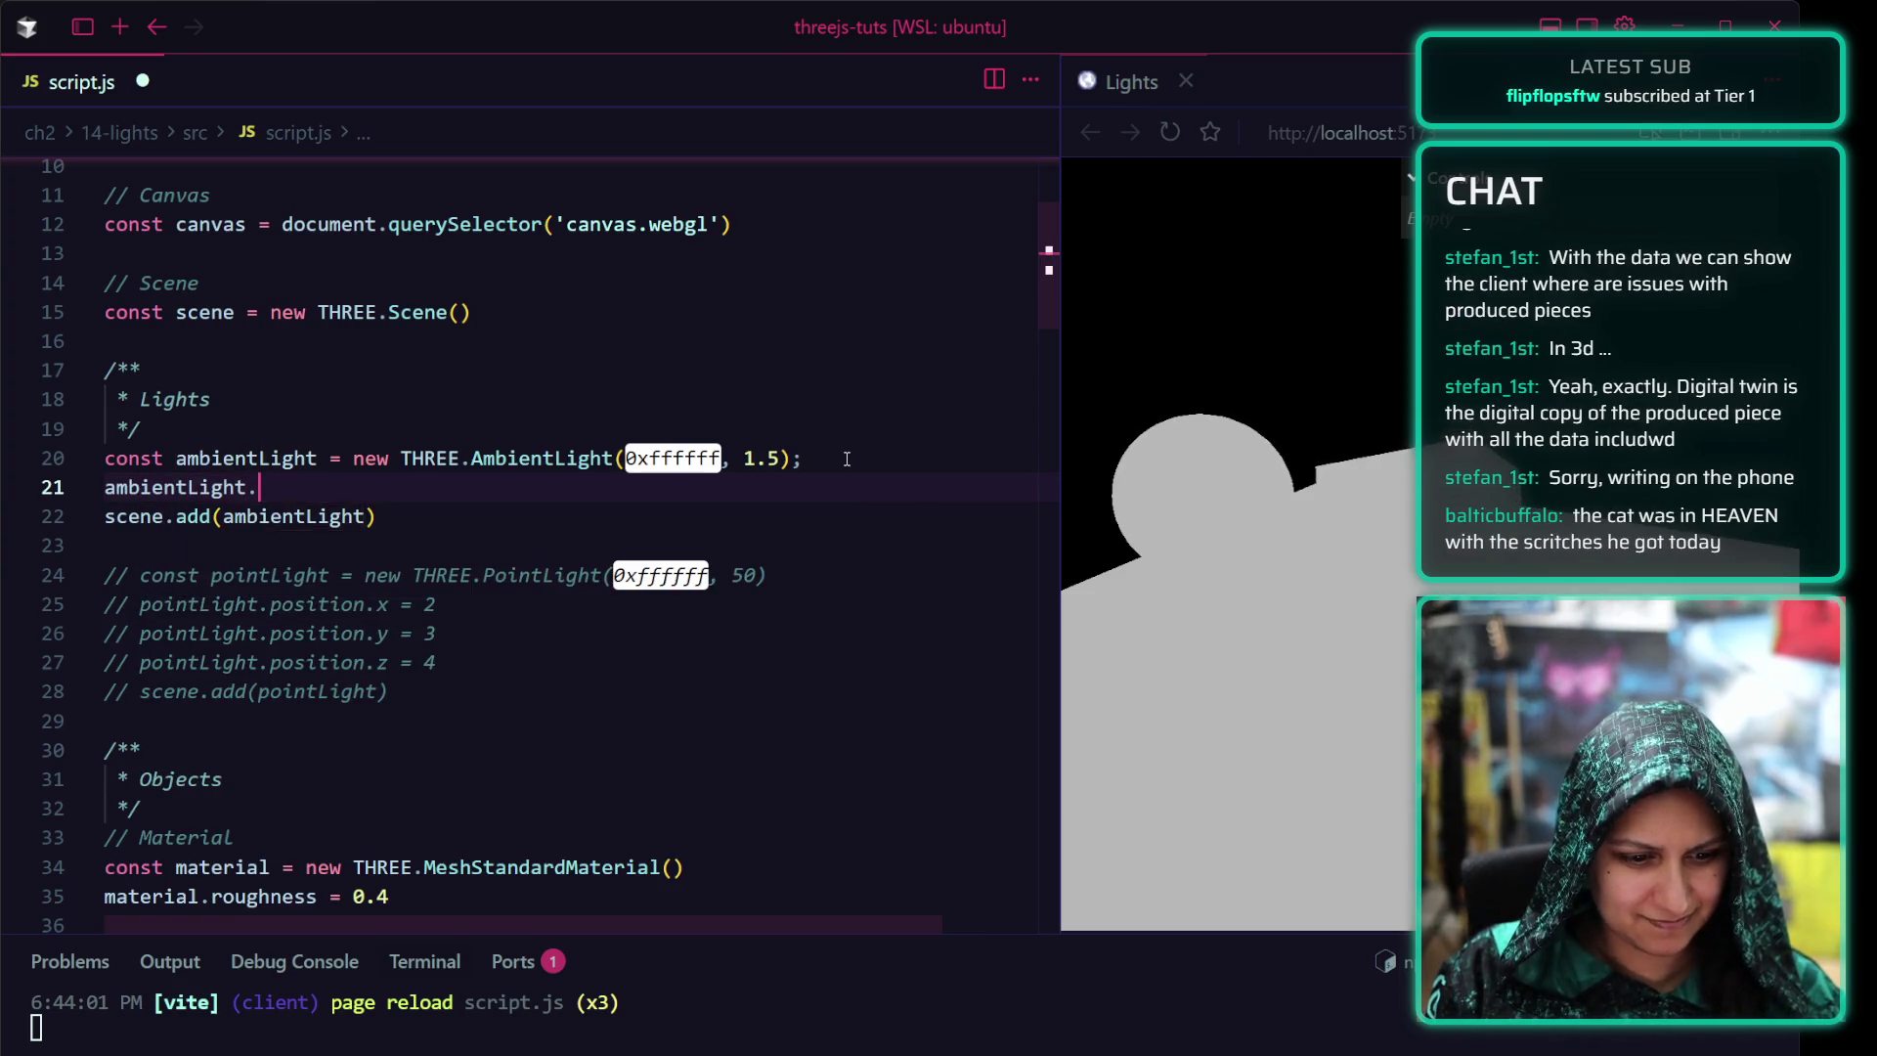
pyautogui.write('color = ')
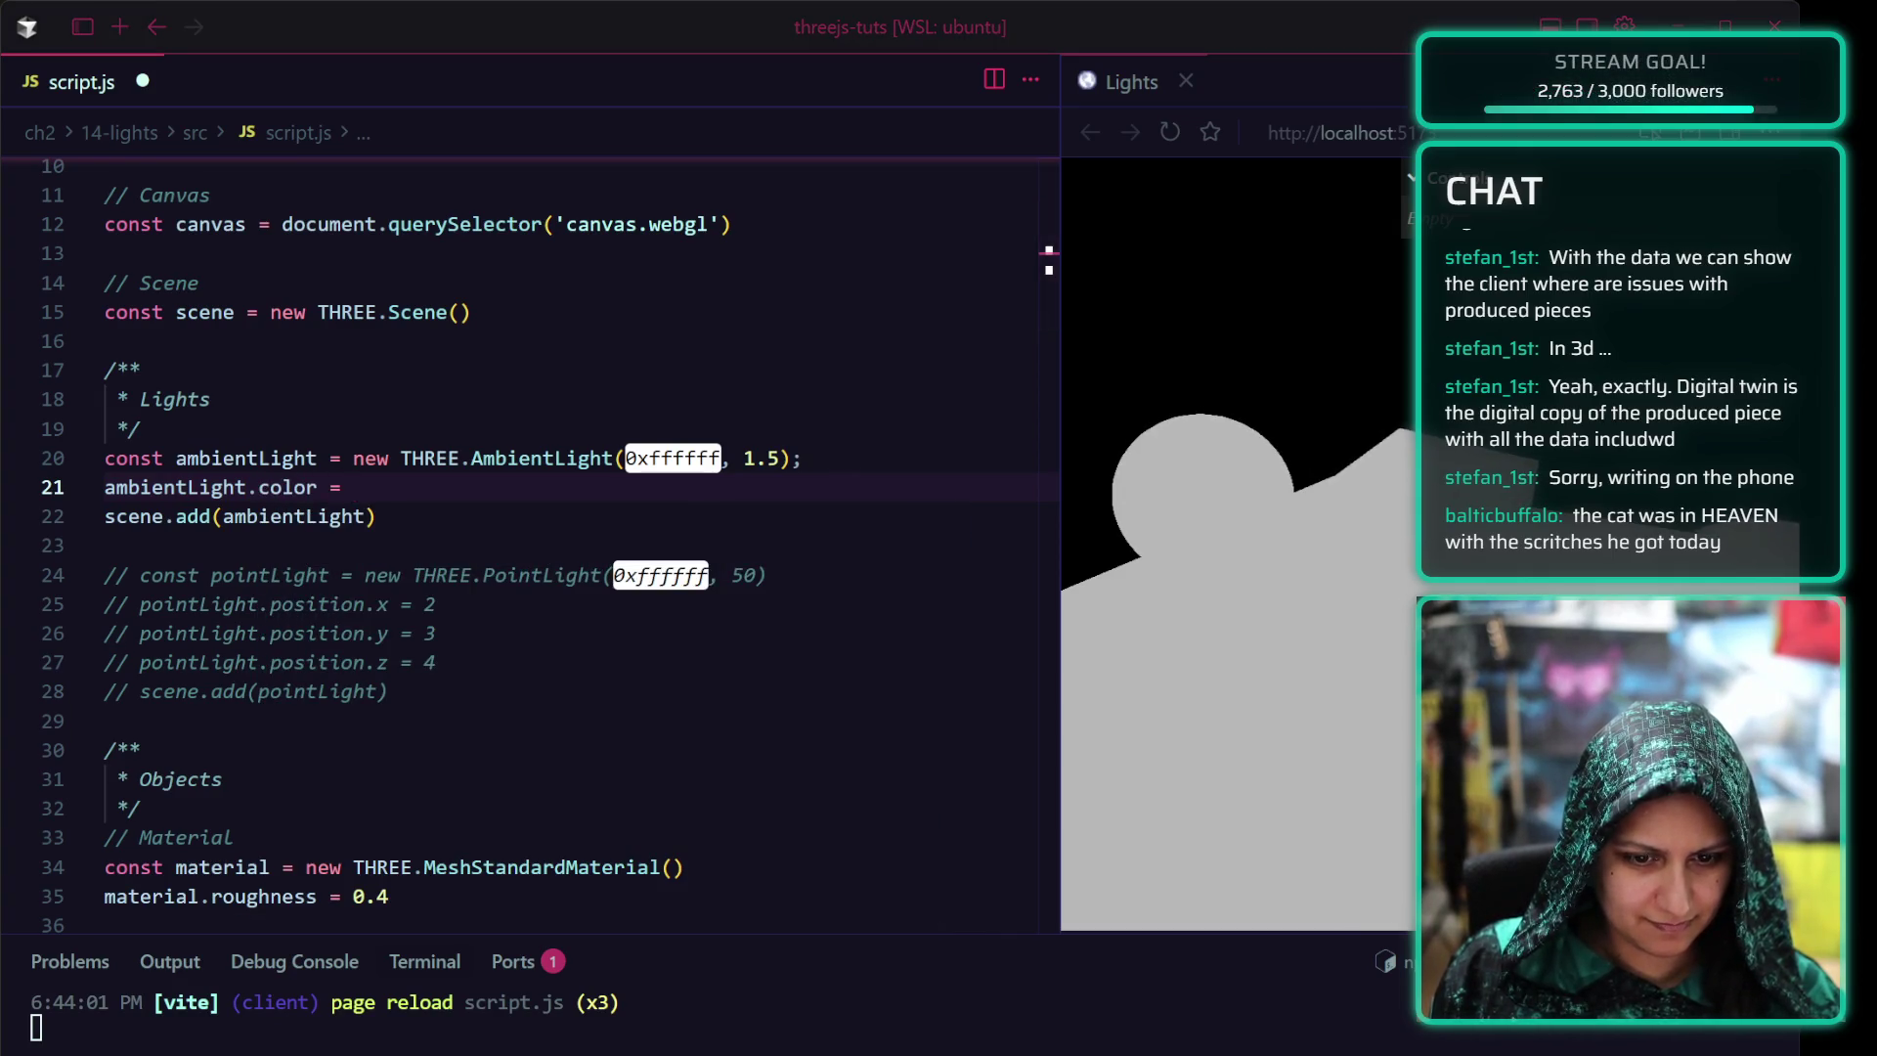
pyautogui.write('new THREE.')
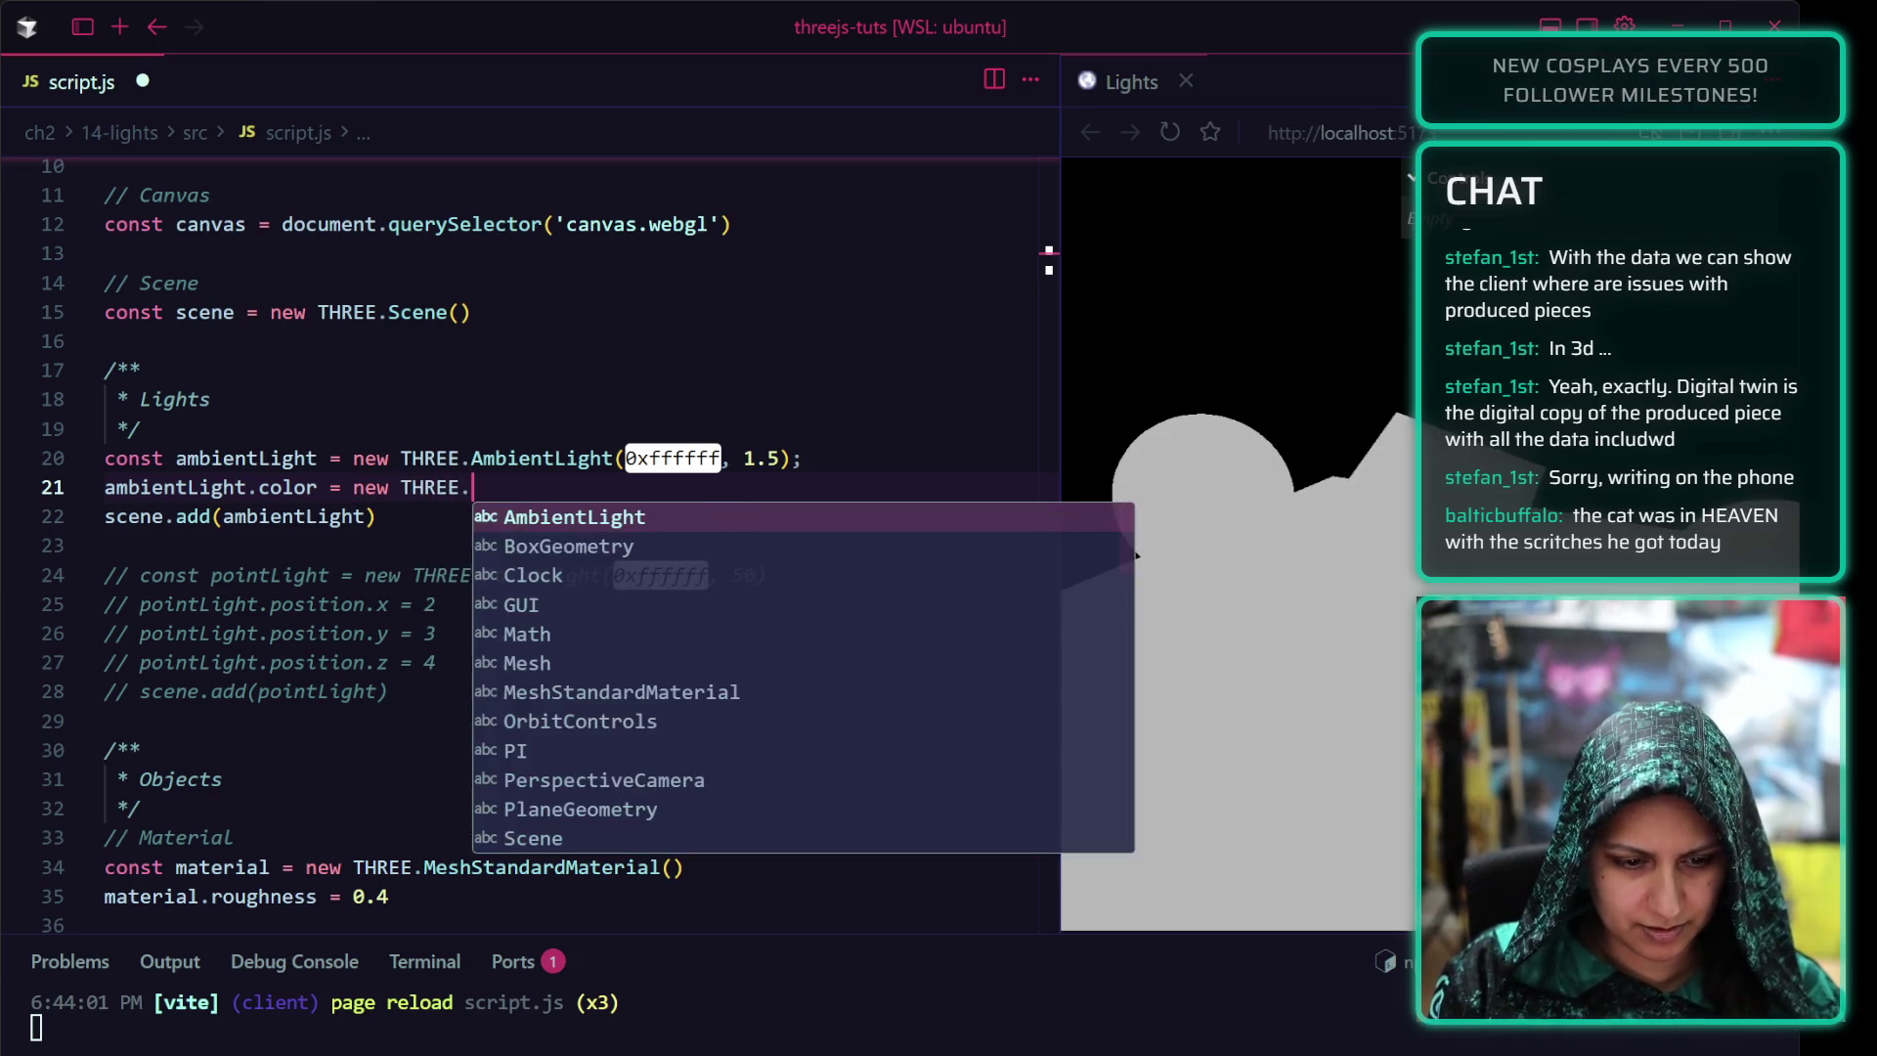
pyautogui.write('Color')
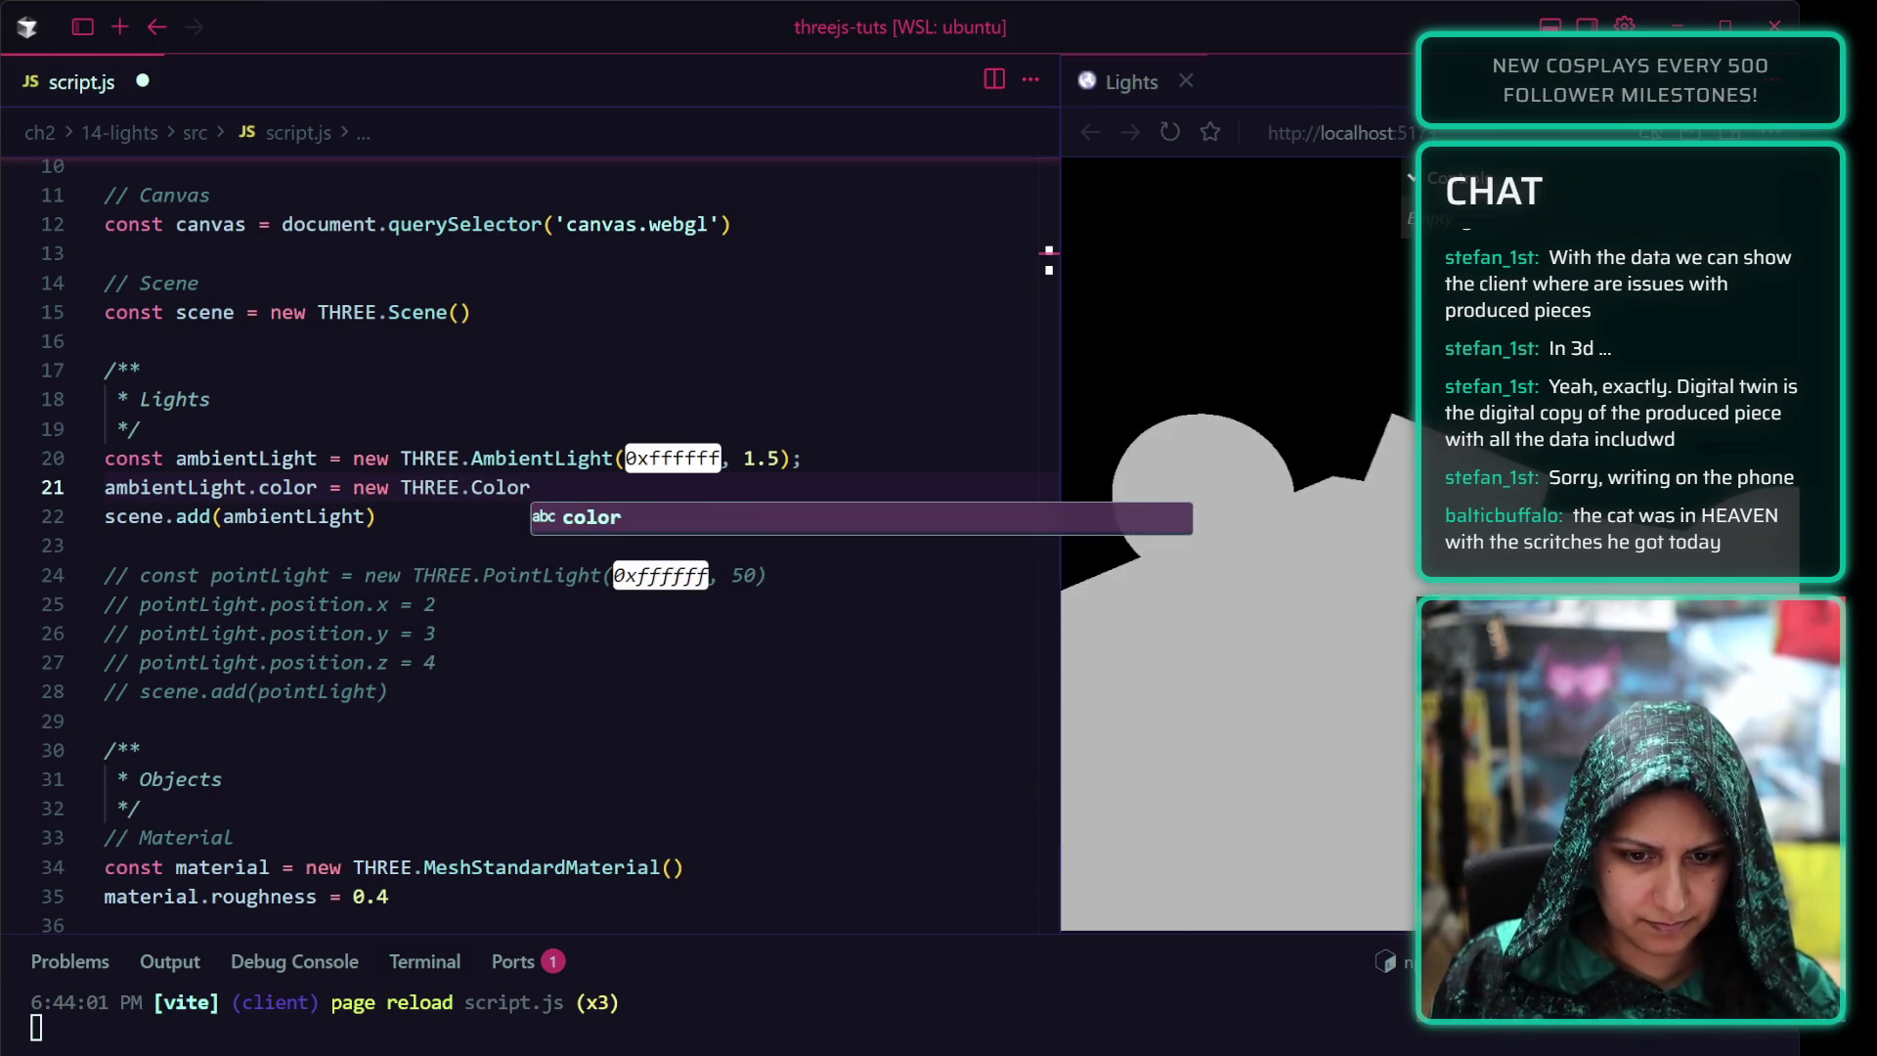
pyautogui.press('Escape')
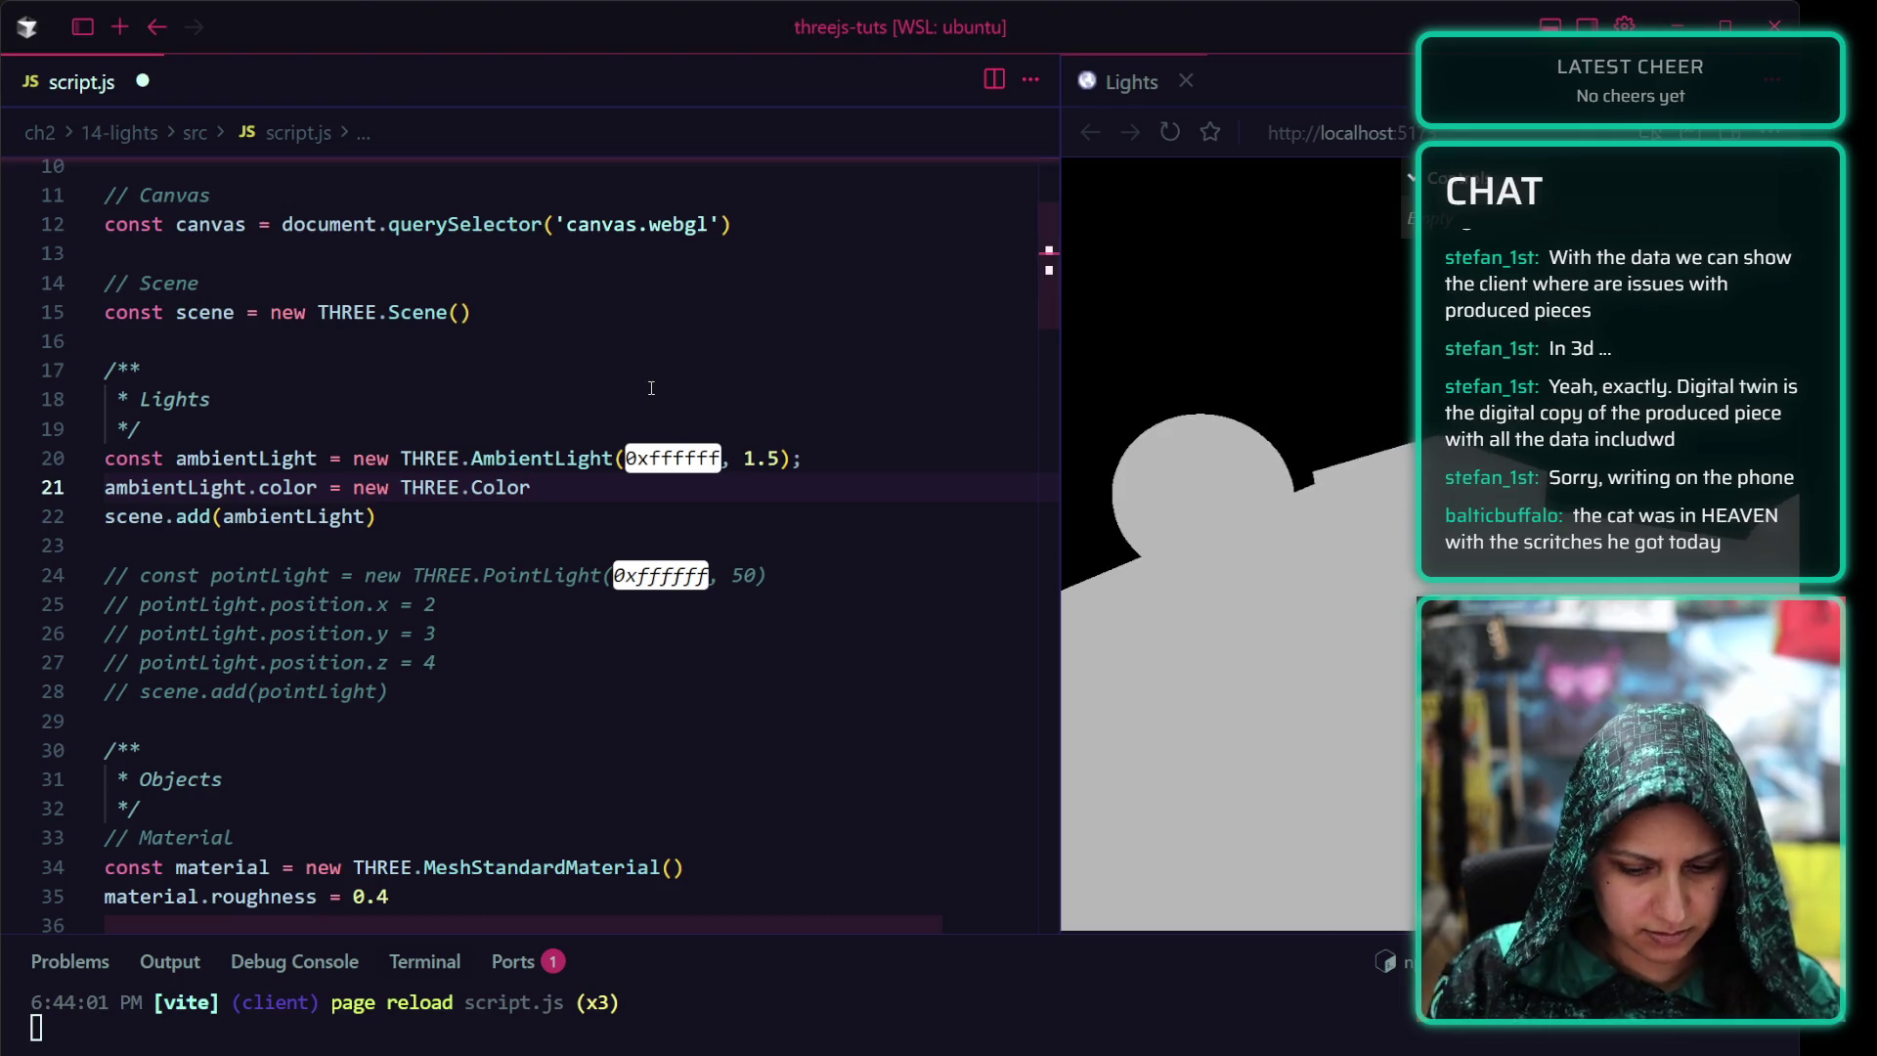
pyautogui.write('(0xffffff);')
pyautogui.hotkey('ctrl', 's')
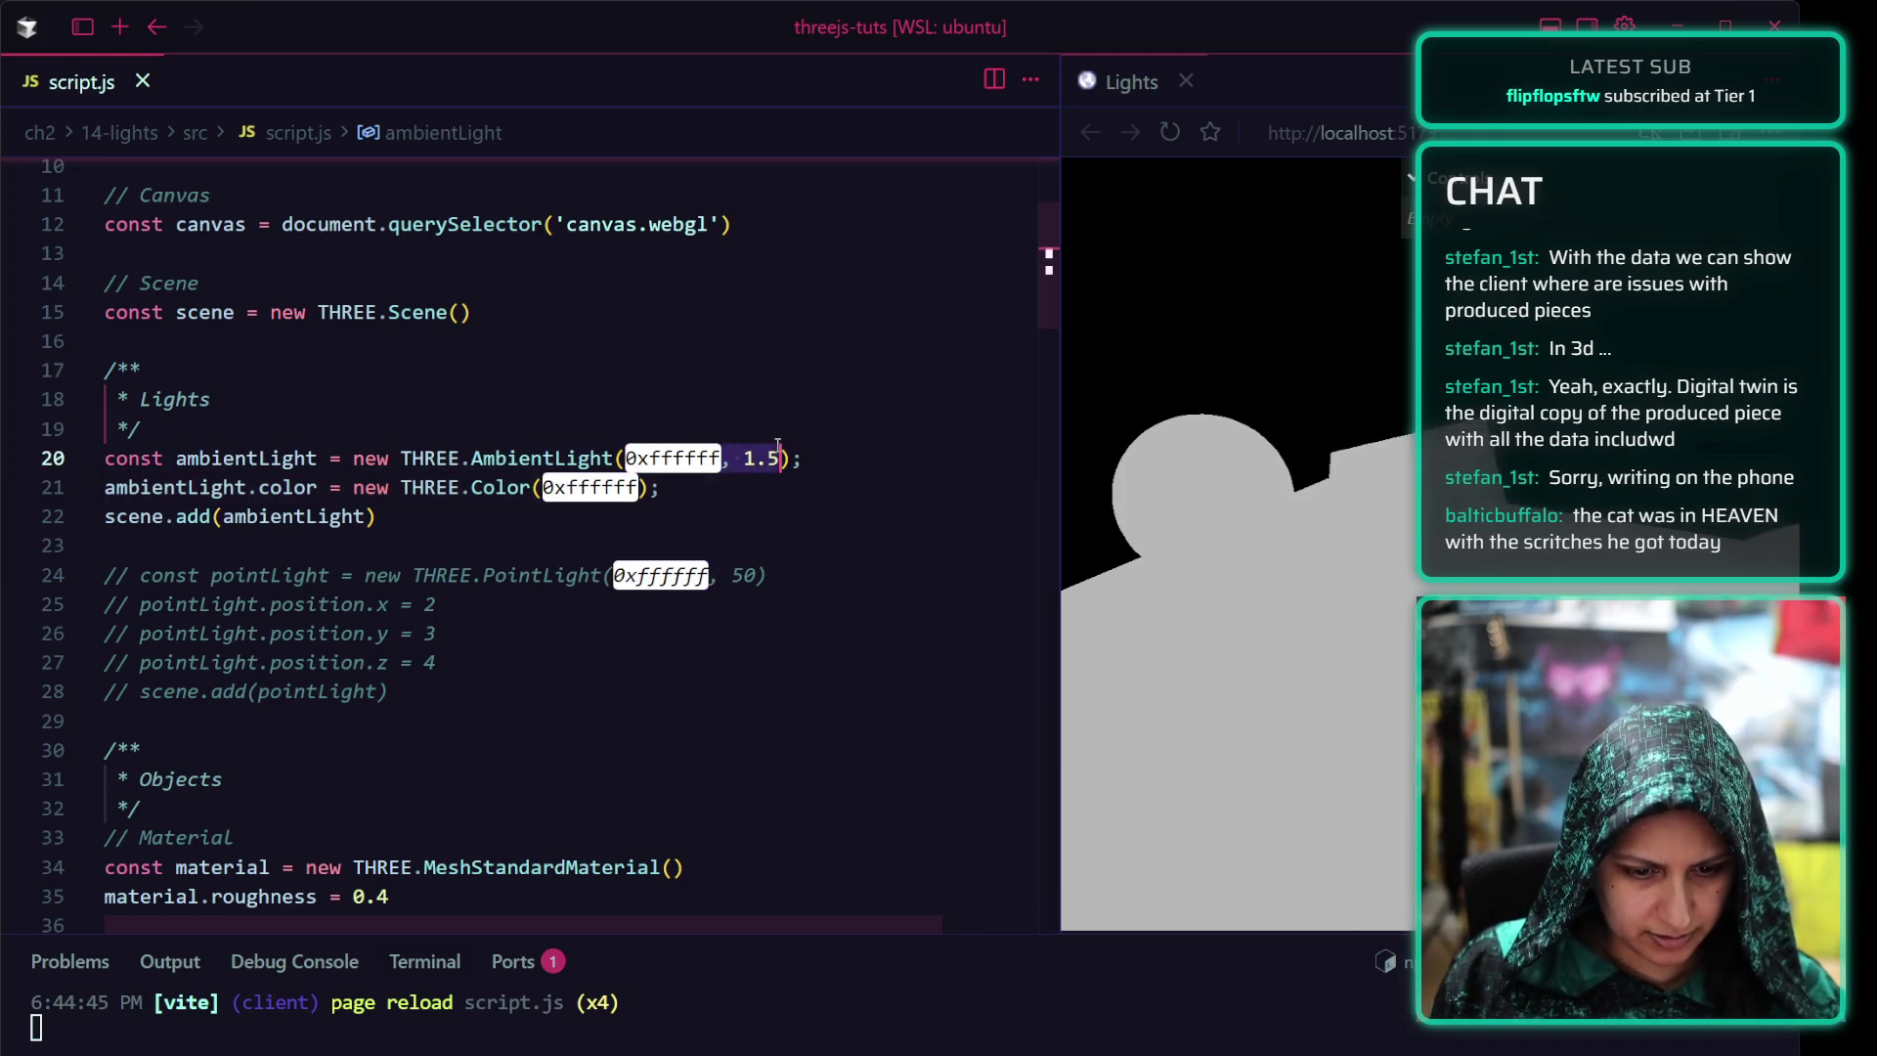
# Insert a blank line under the ambient light declaration, pasting a colour value and undoing it
pyautogui.click(880, 445)
pyautogui.press('Return')
pyautogui.moveTo(814, 458); pyautogui.dragTo(121, 466)
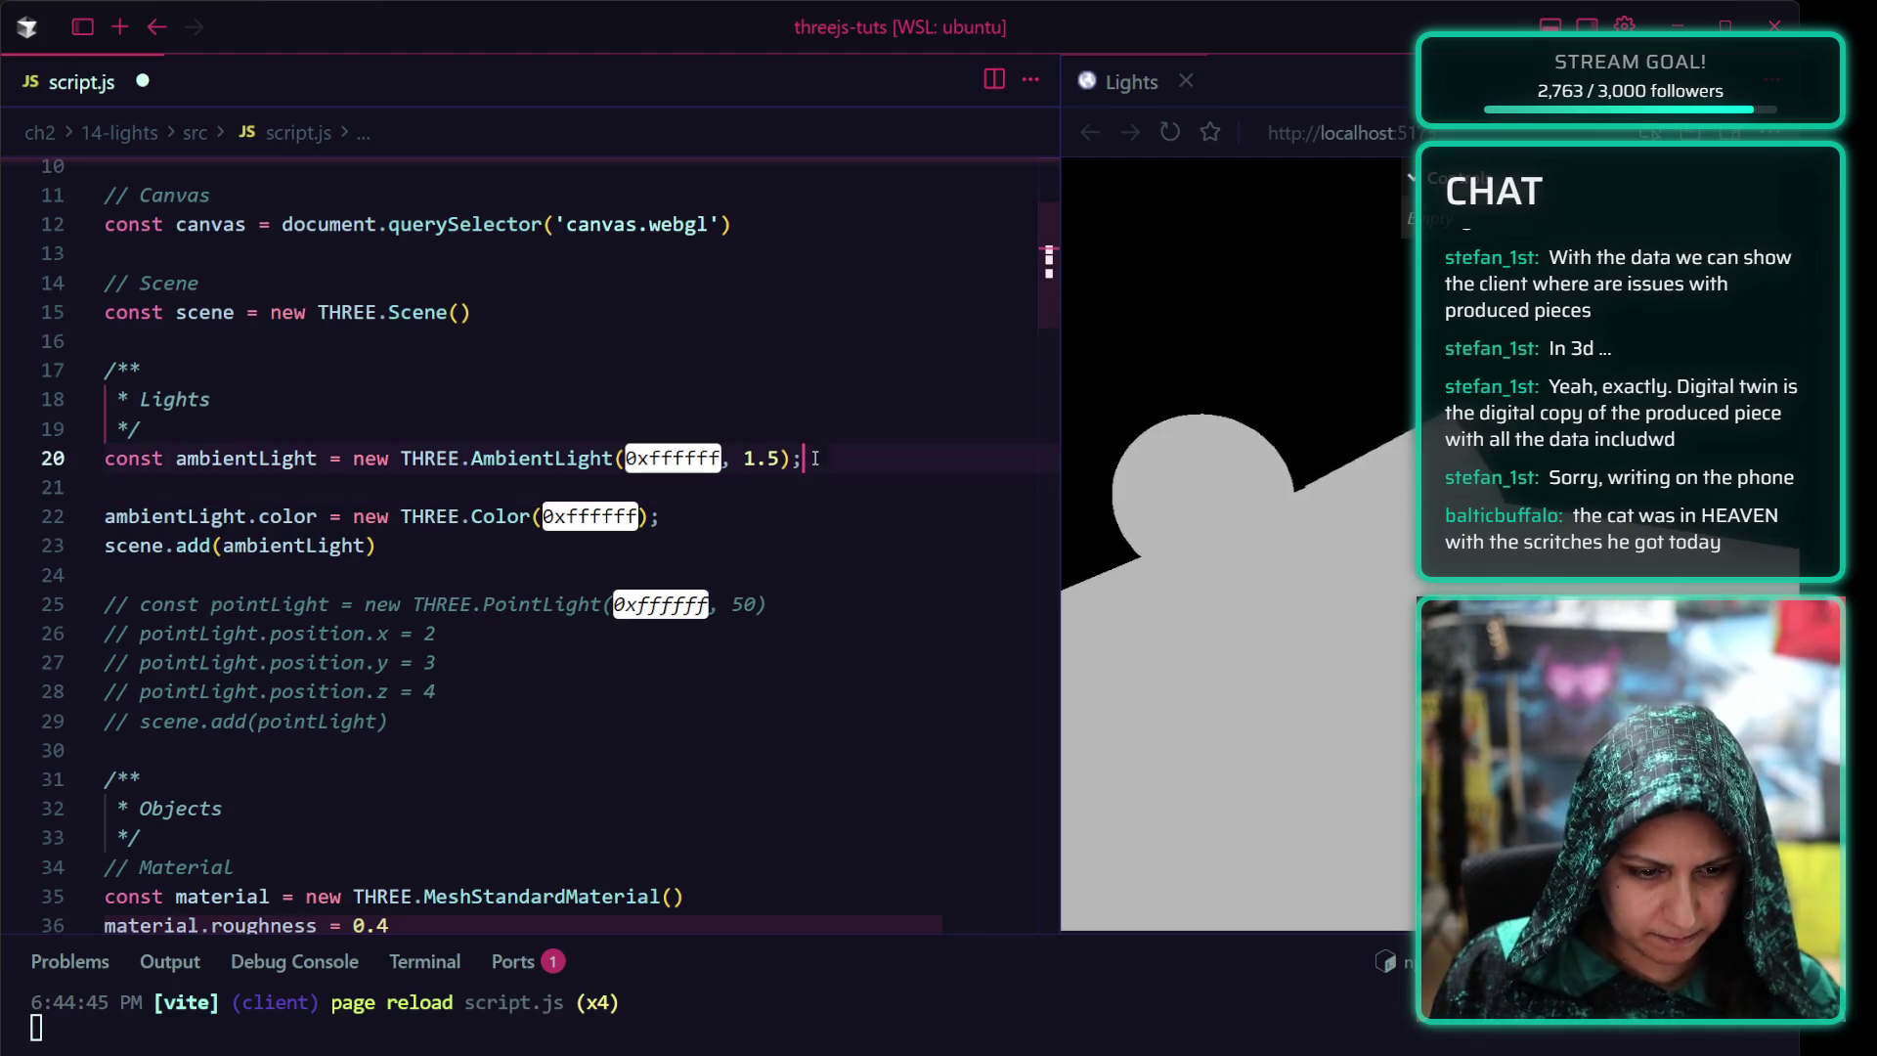
pyautogui.press('Down')
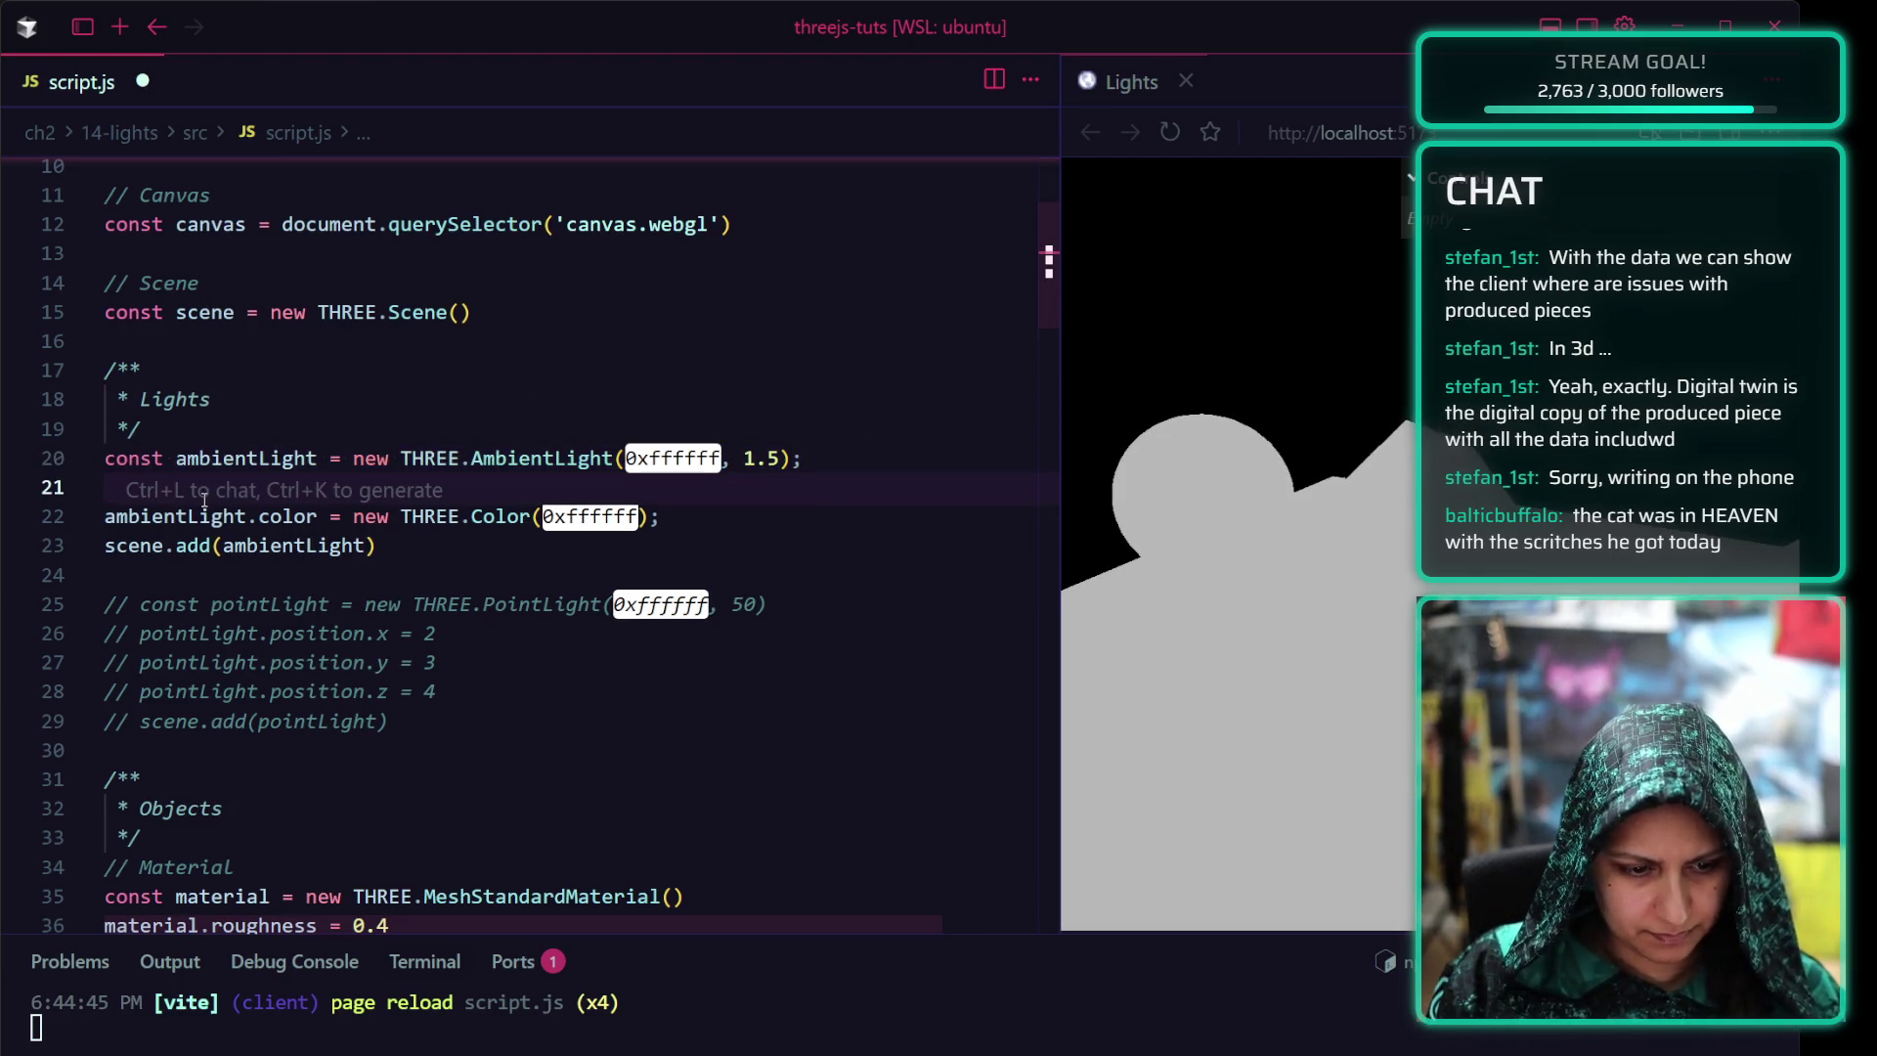
pyautogui.press('Down')
pyautogui.press('Up')
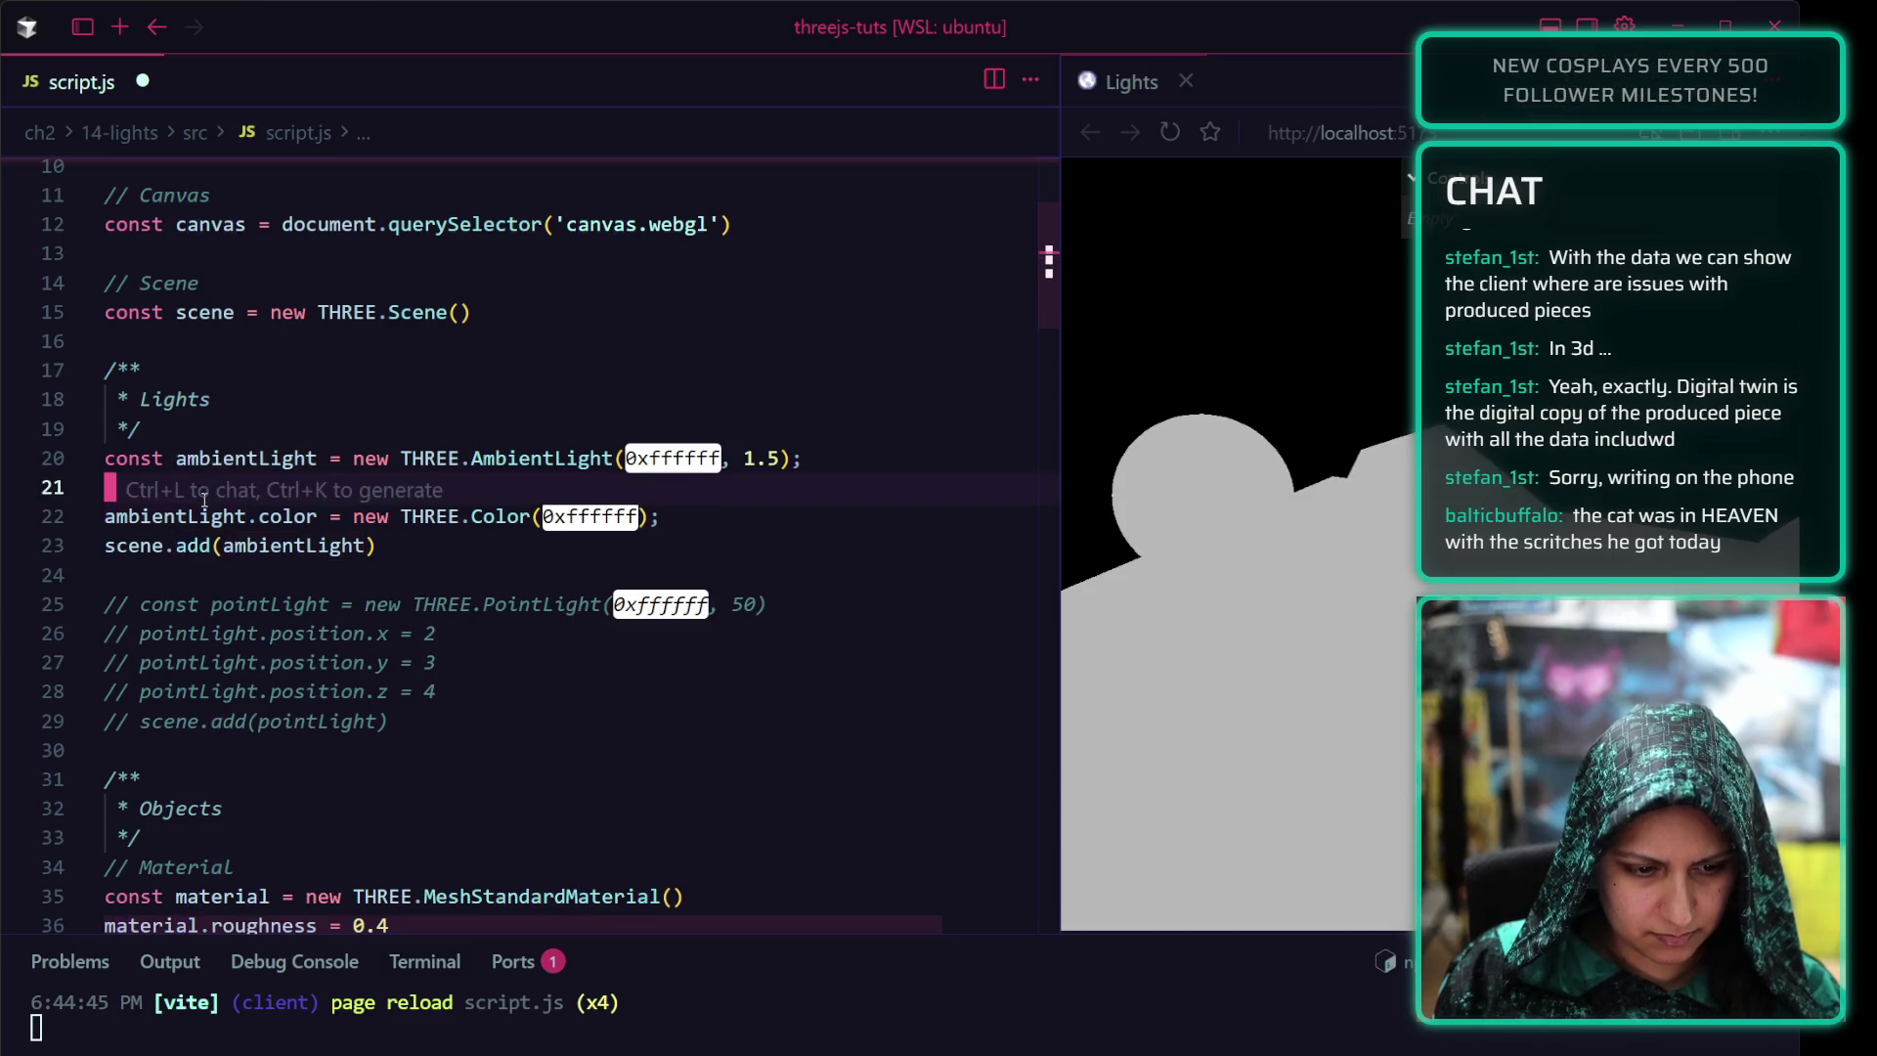
pyautogui.write('0xffffff')
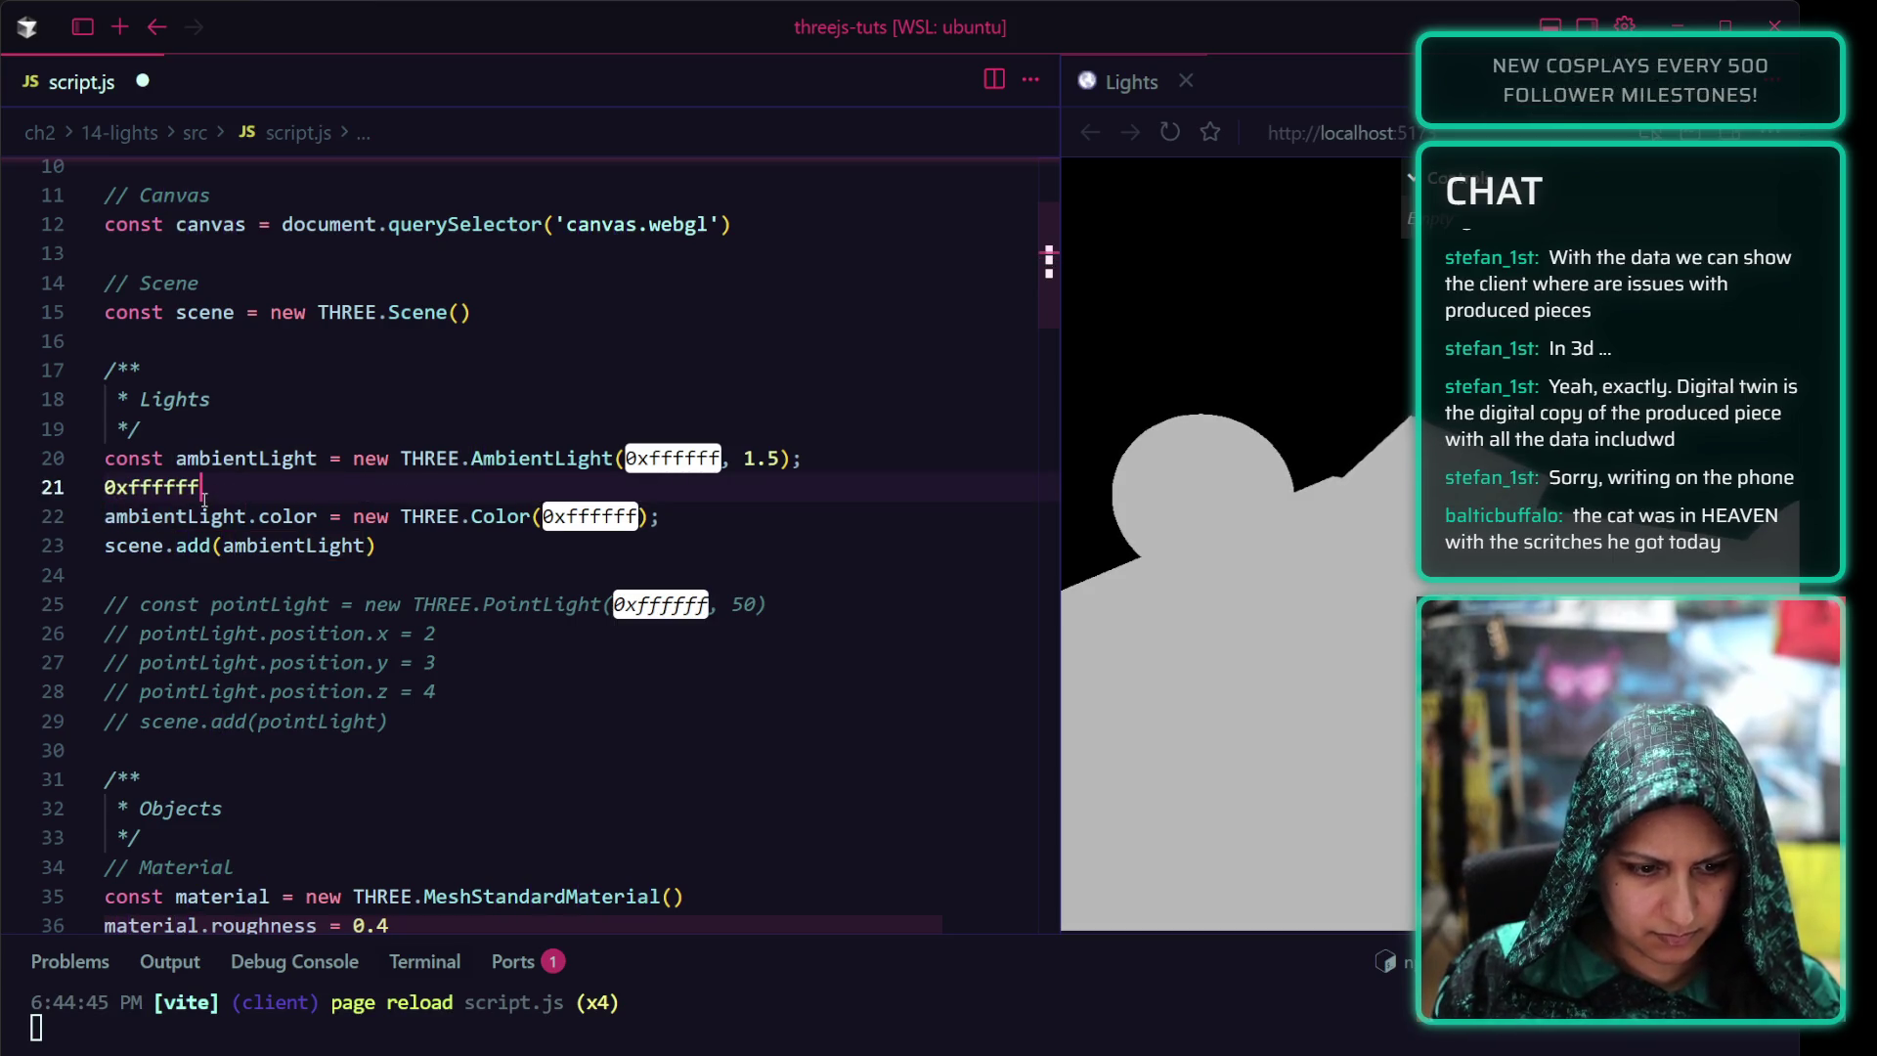
pyautogui.hotkey('ctrl', 'z')
pyautogui.hotkey('shift', 'Up')
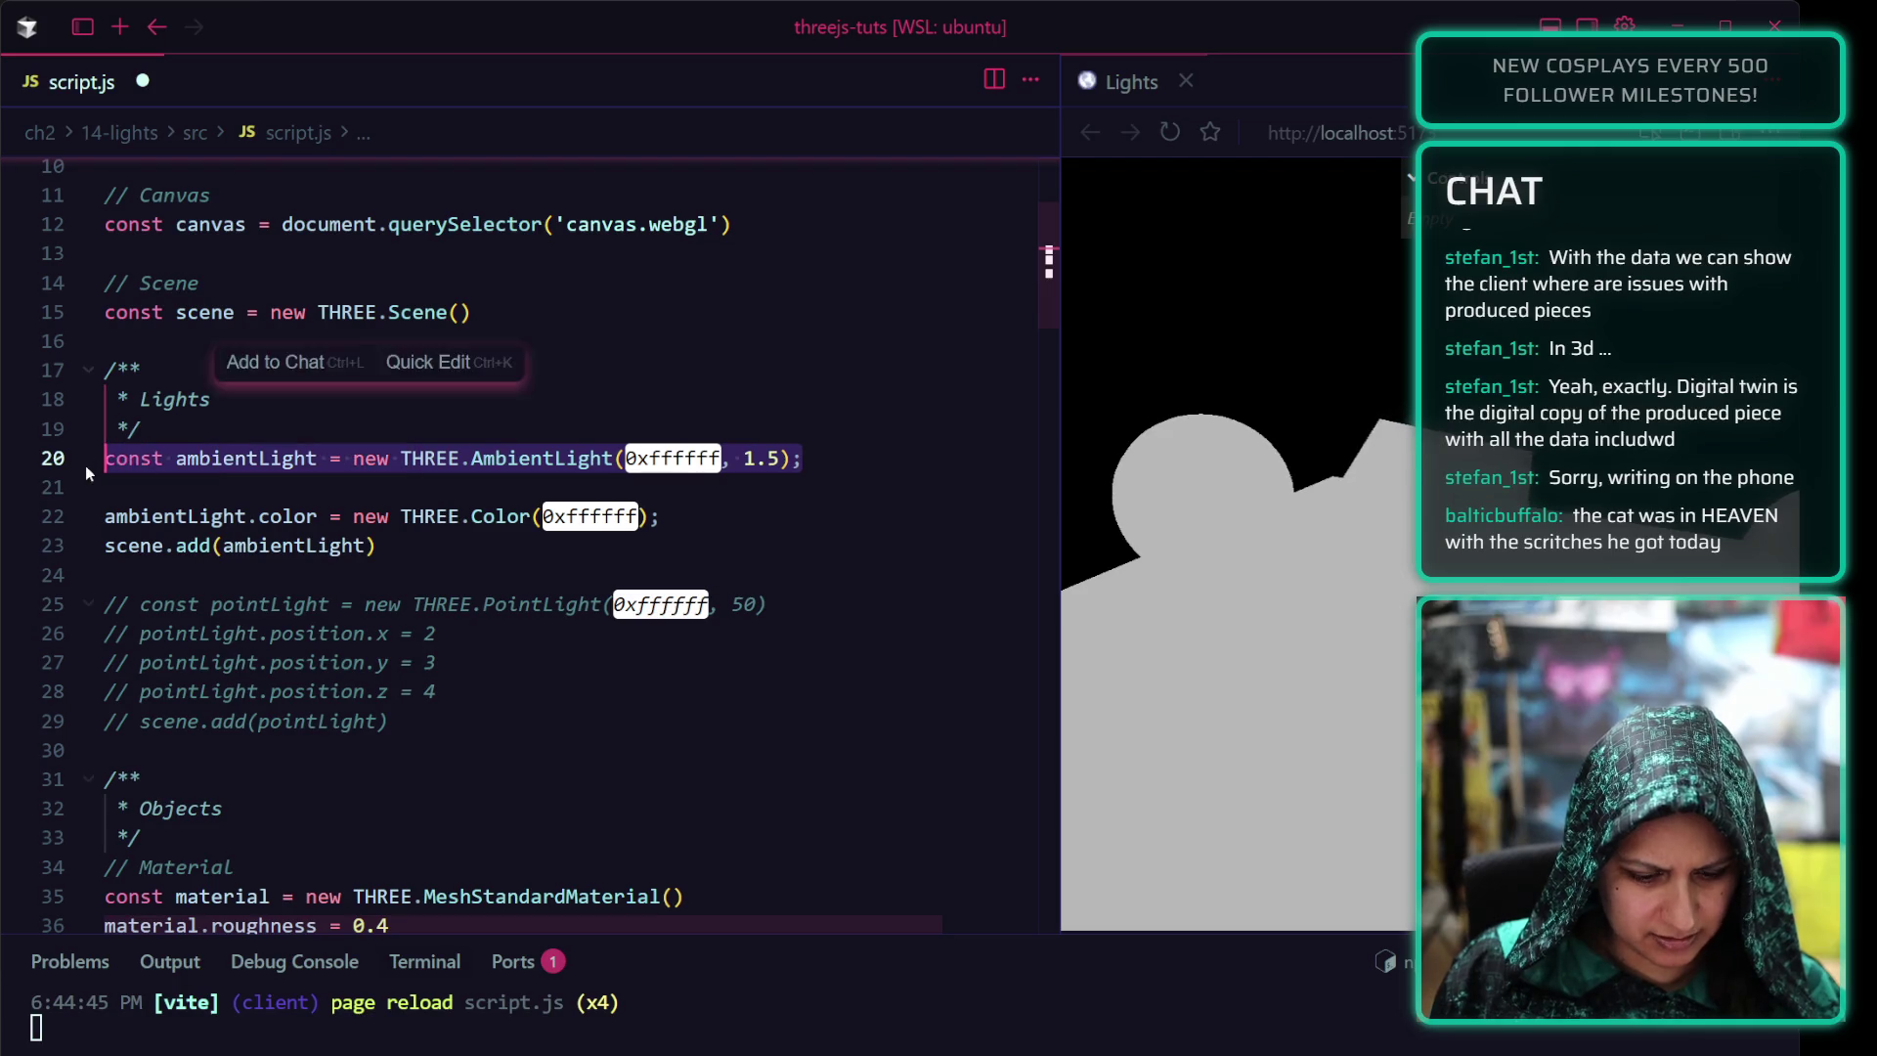
pyautogui.press('Down')
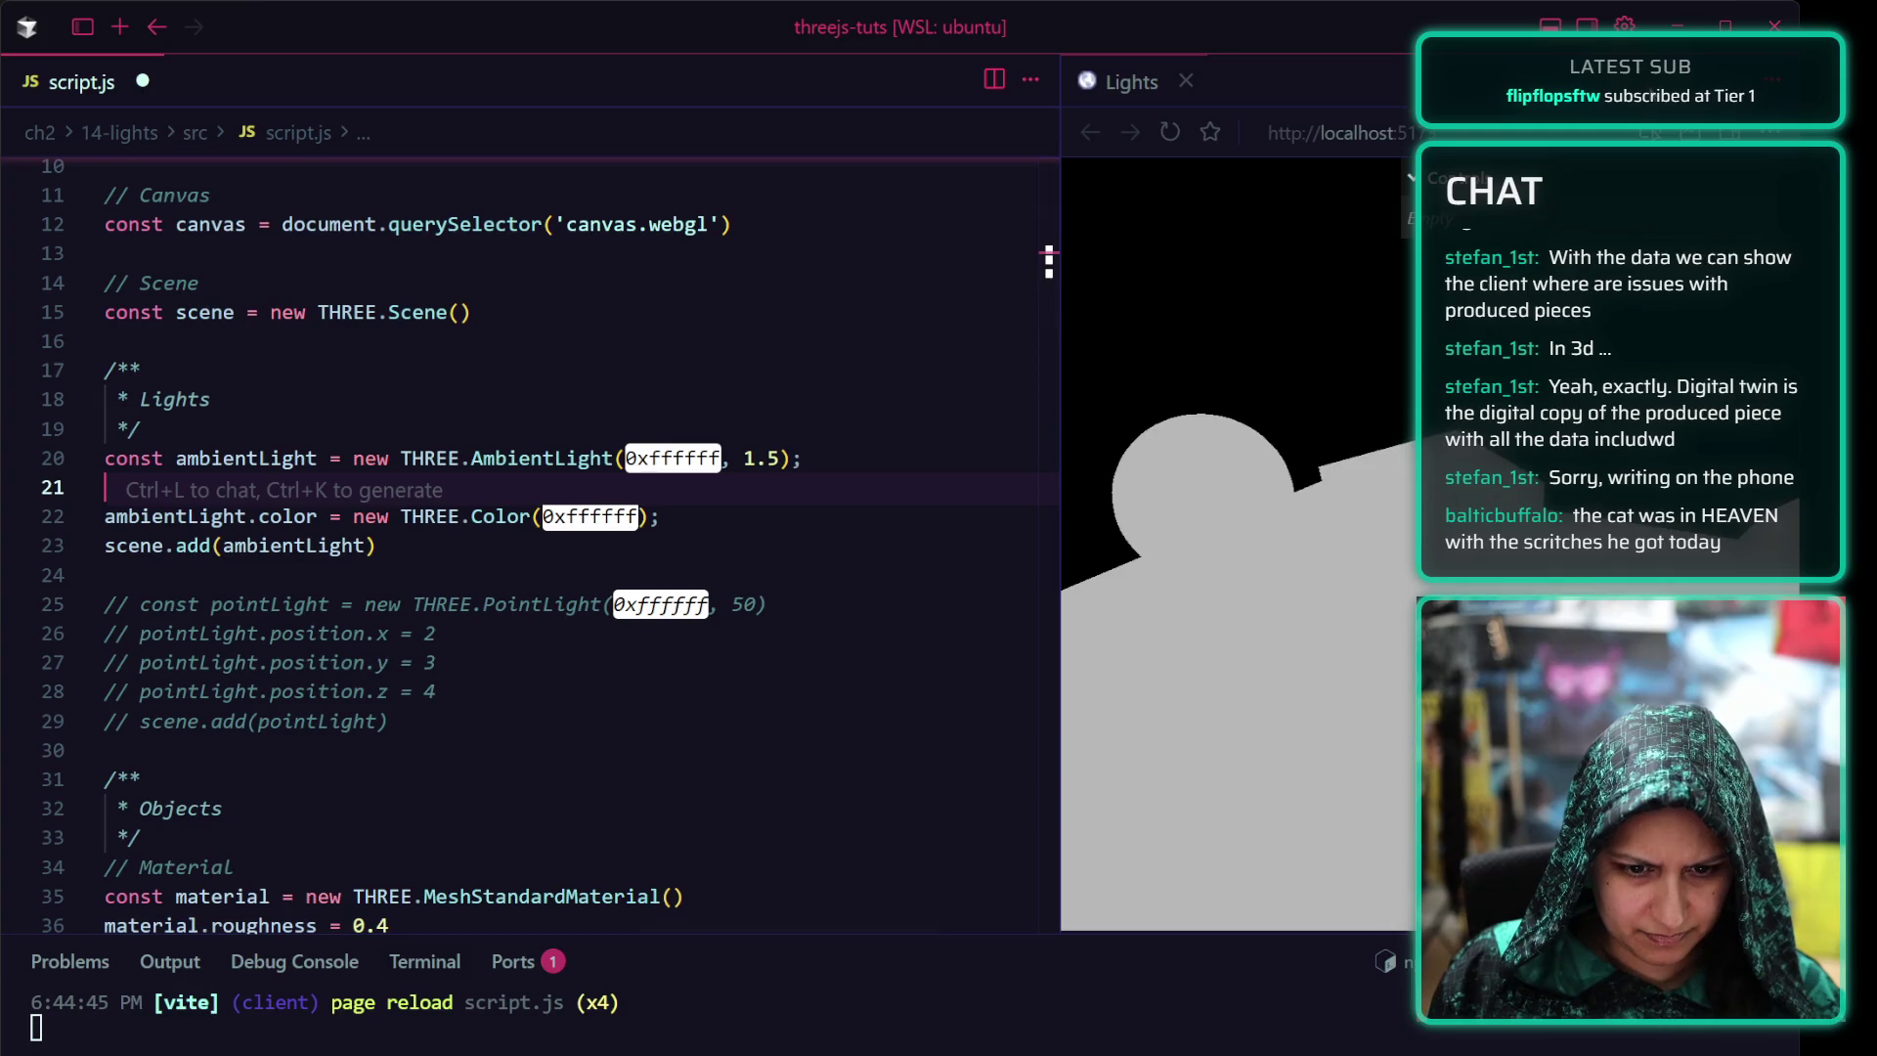
# Bring up the View menu from Cursor's menu bar
pyautogui.click(304, 27)
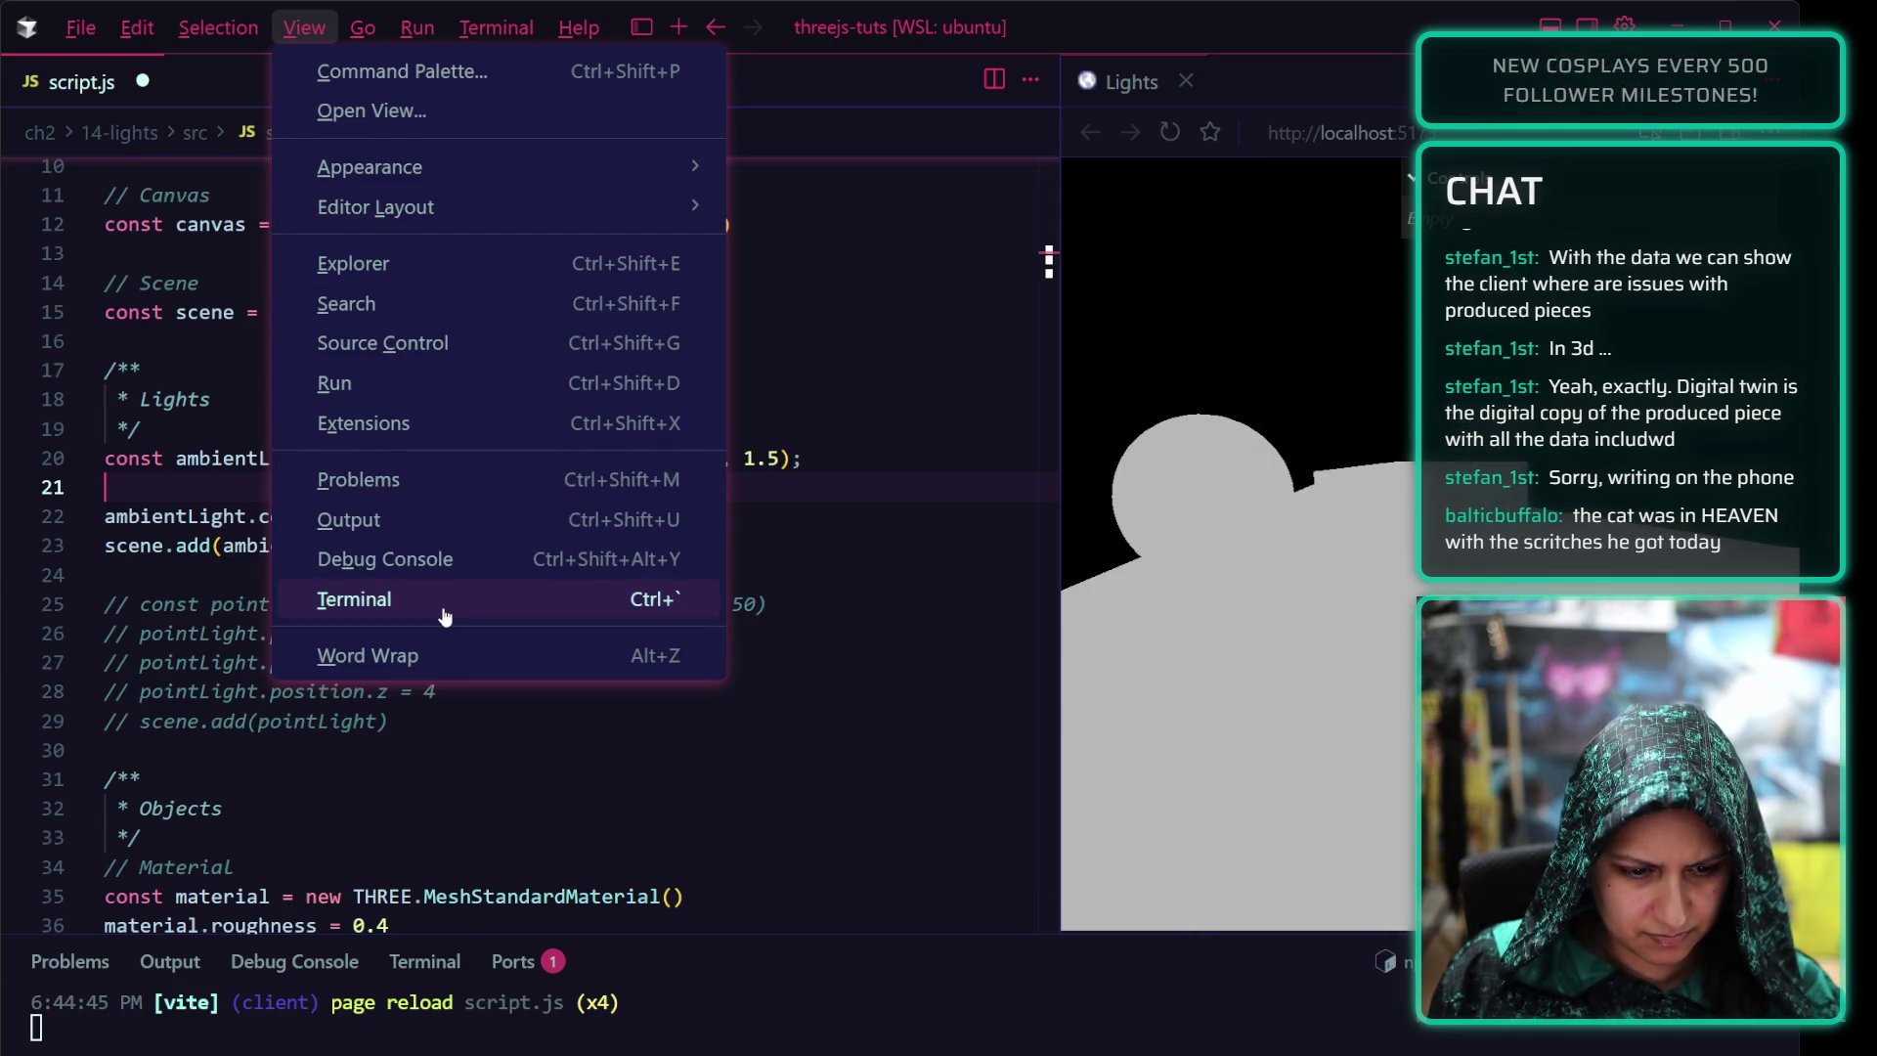
# From the Extensions manage menu choose Reload Window, then focus the terminal in threejs-tuts
pyautogui.click(439, 423)
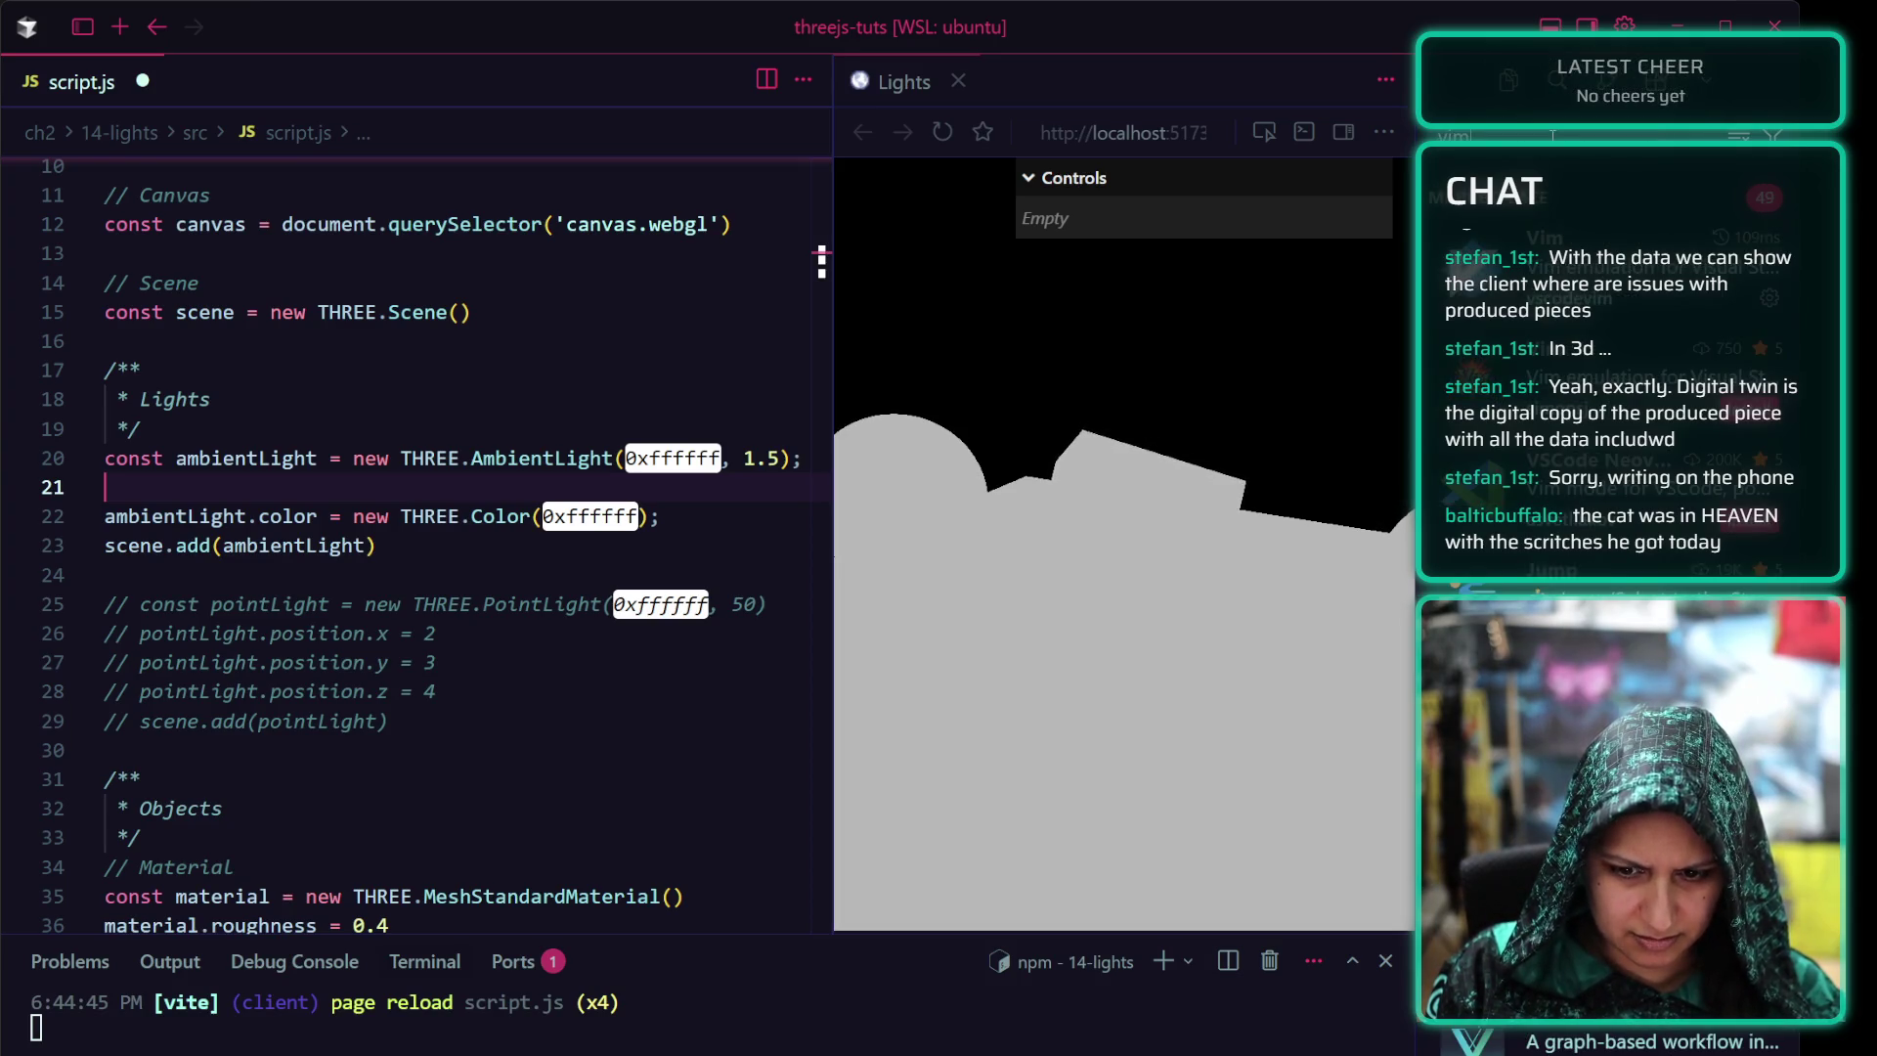
pyautogui.click(1770, 298)
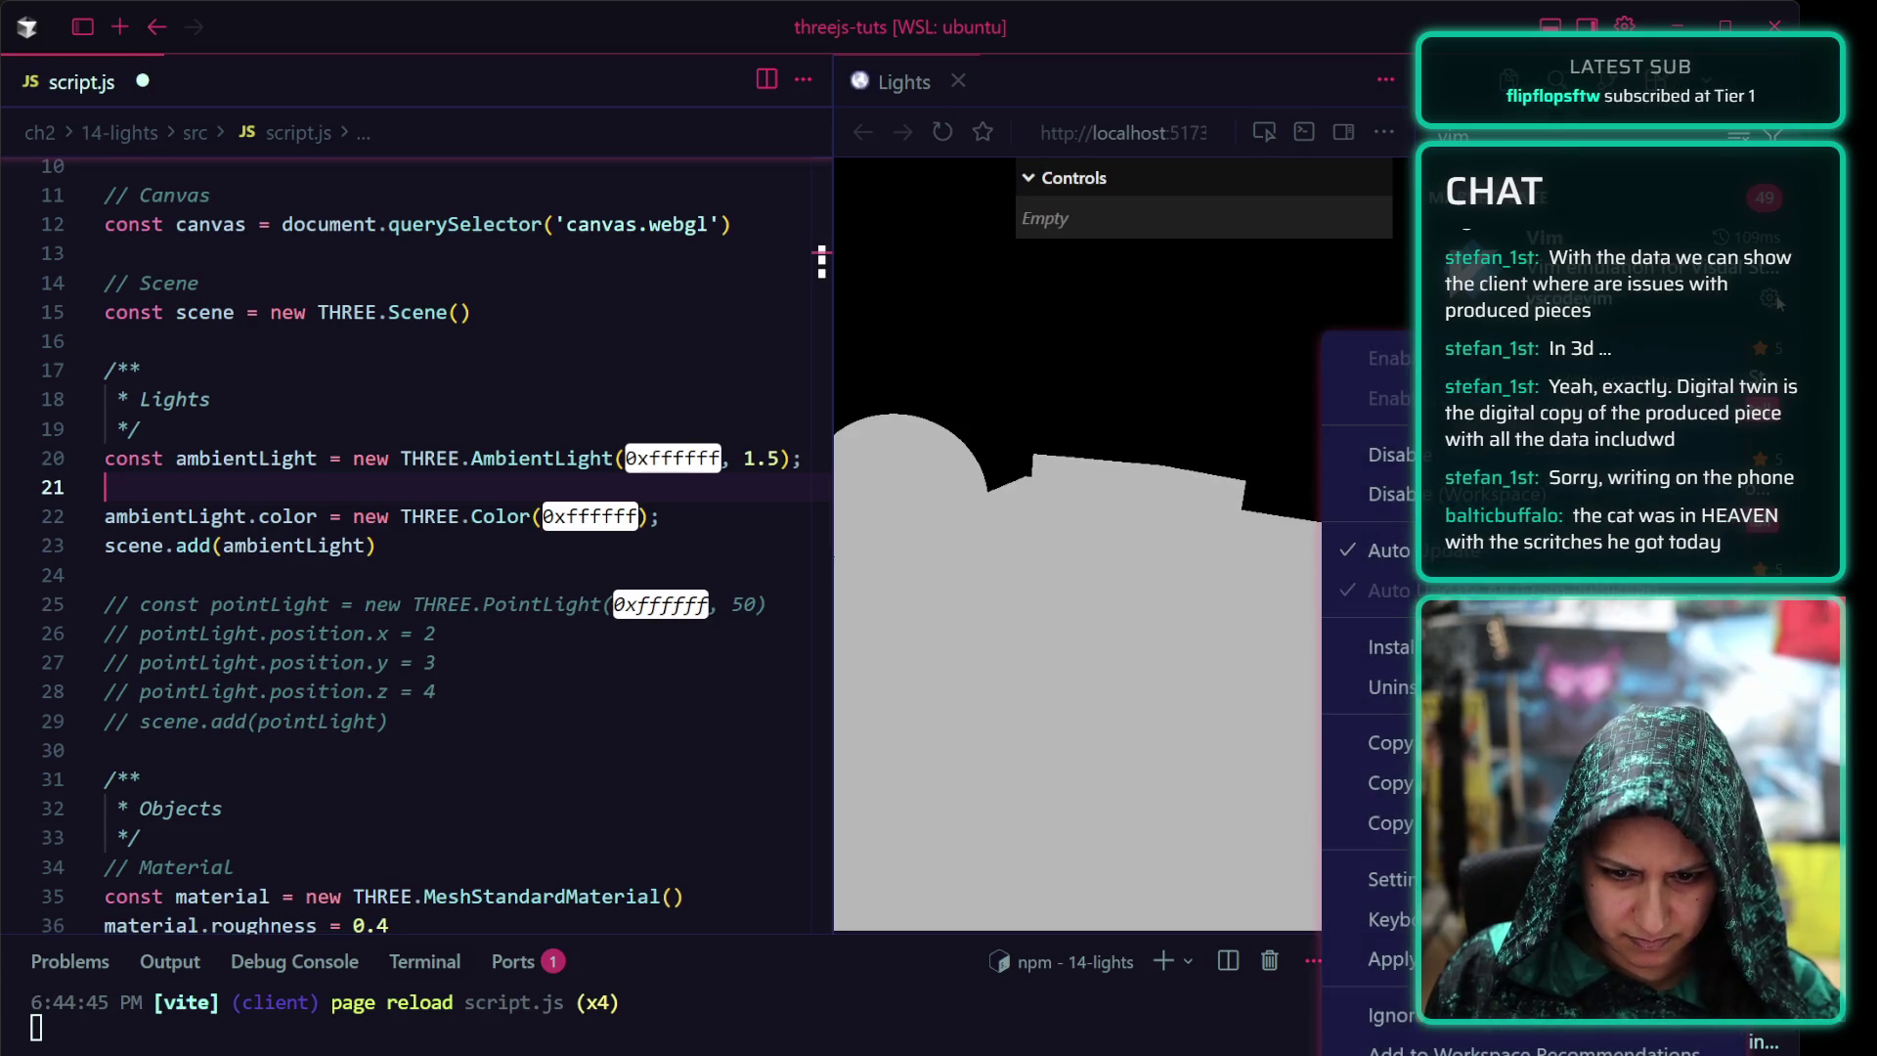
pyautogui.click(1393, 453)
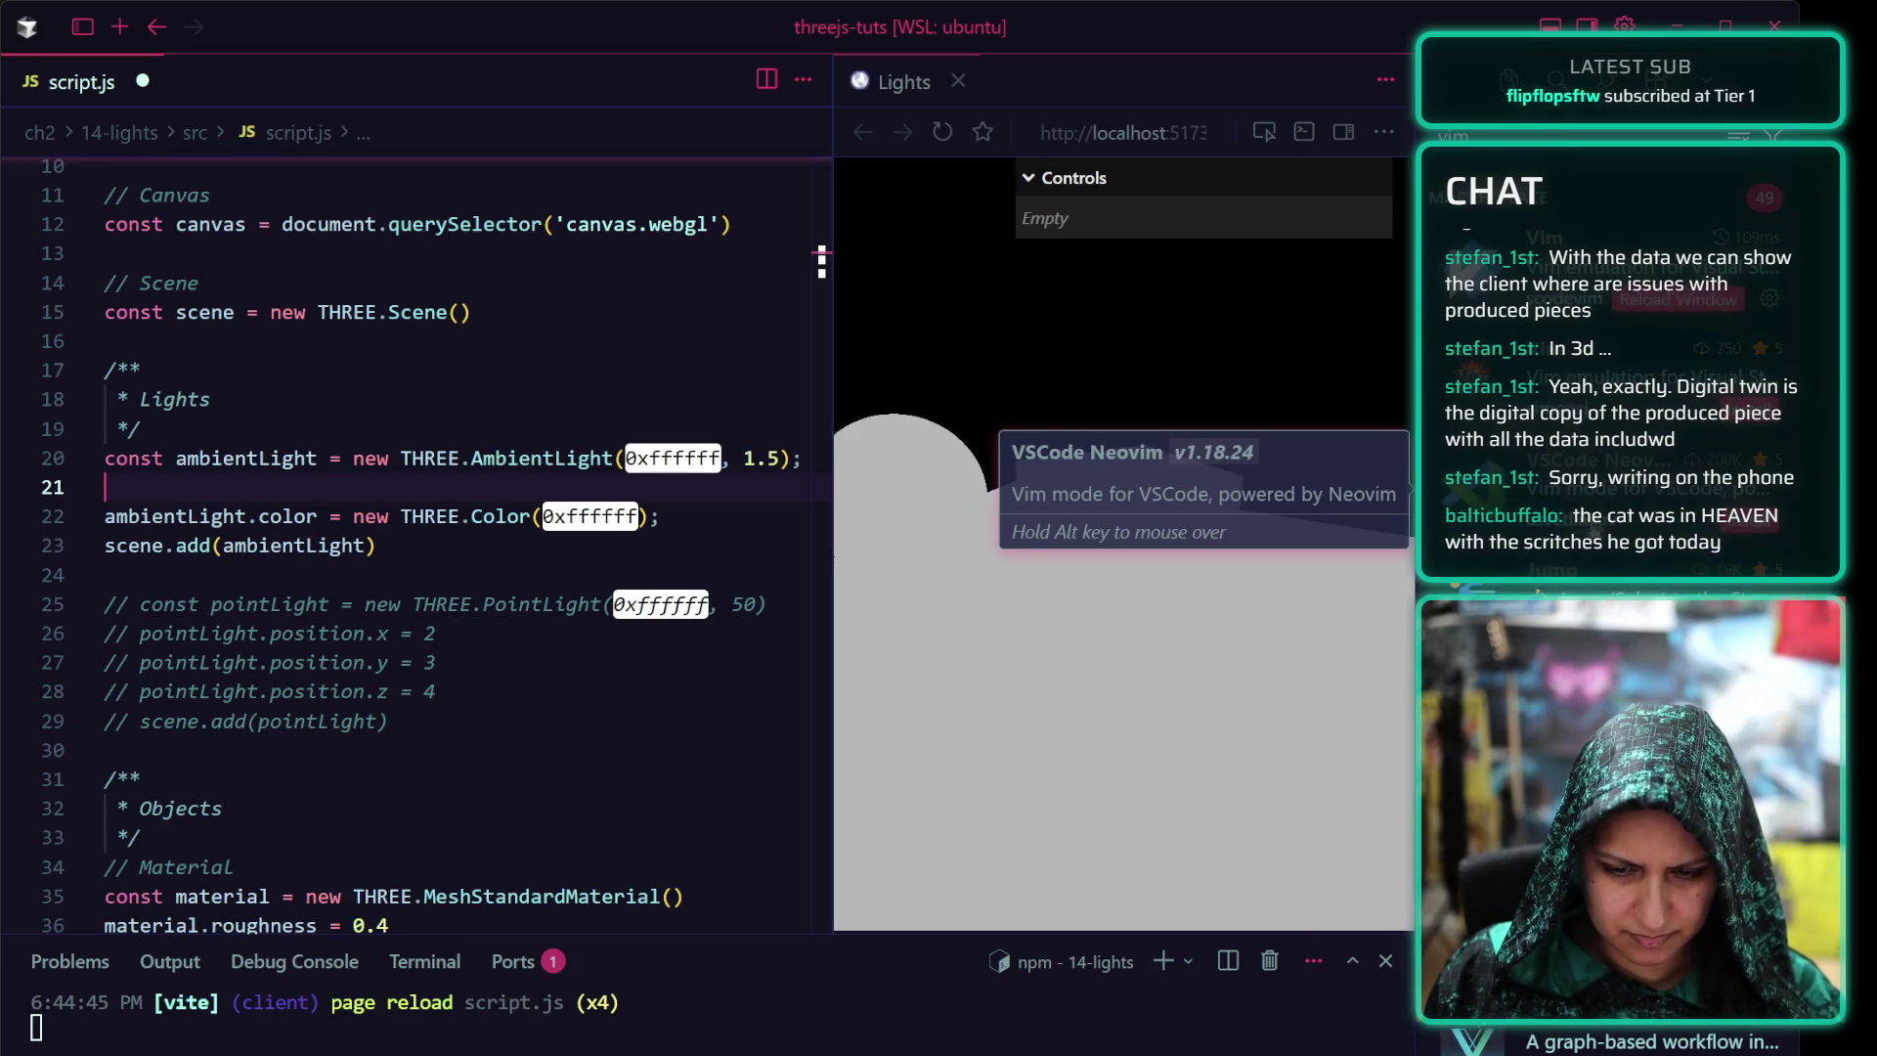
pyautogui.click(1686, 300)
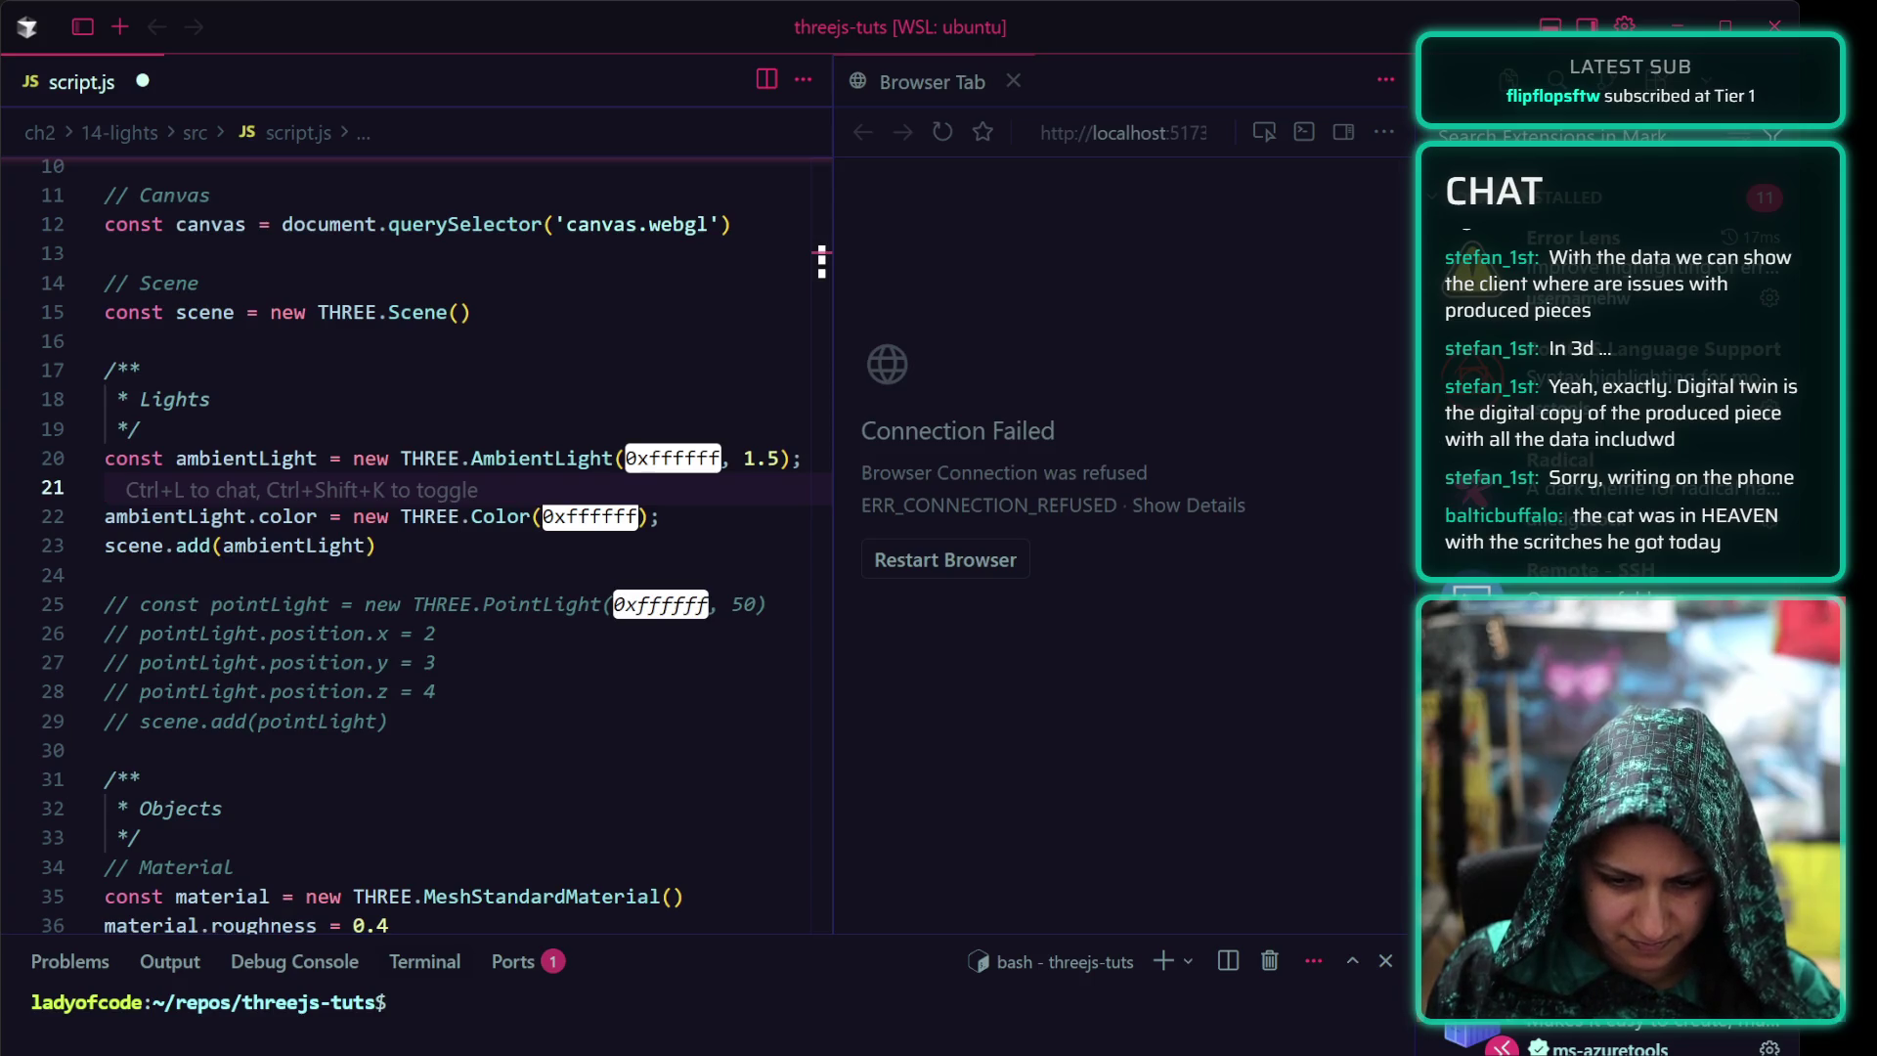
pyautogui.click(661, 988)
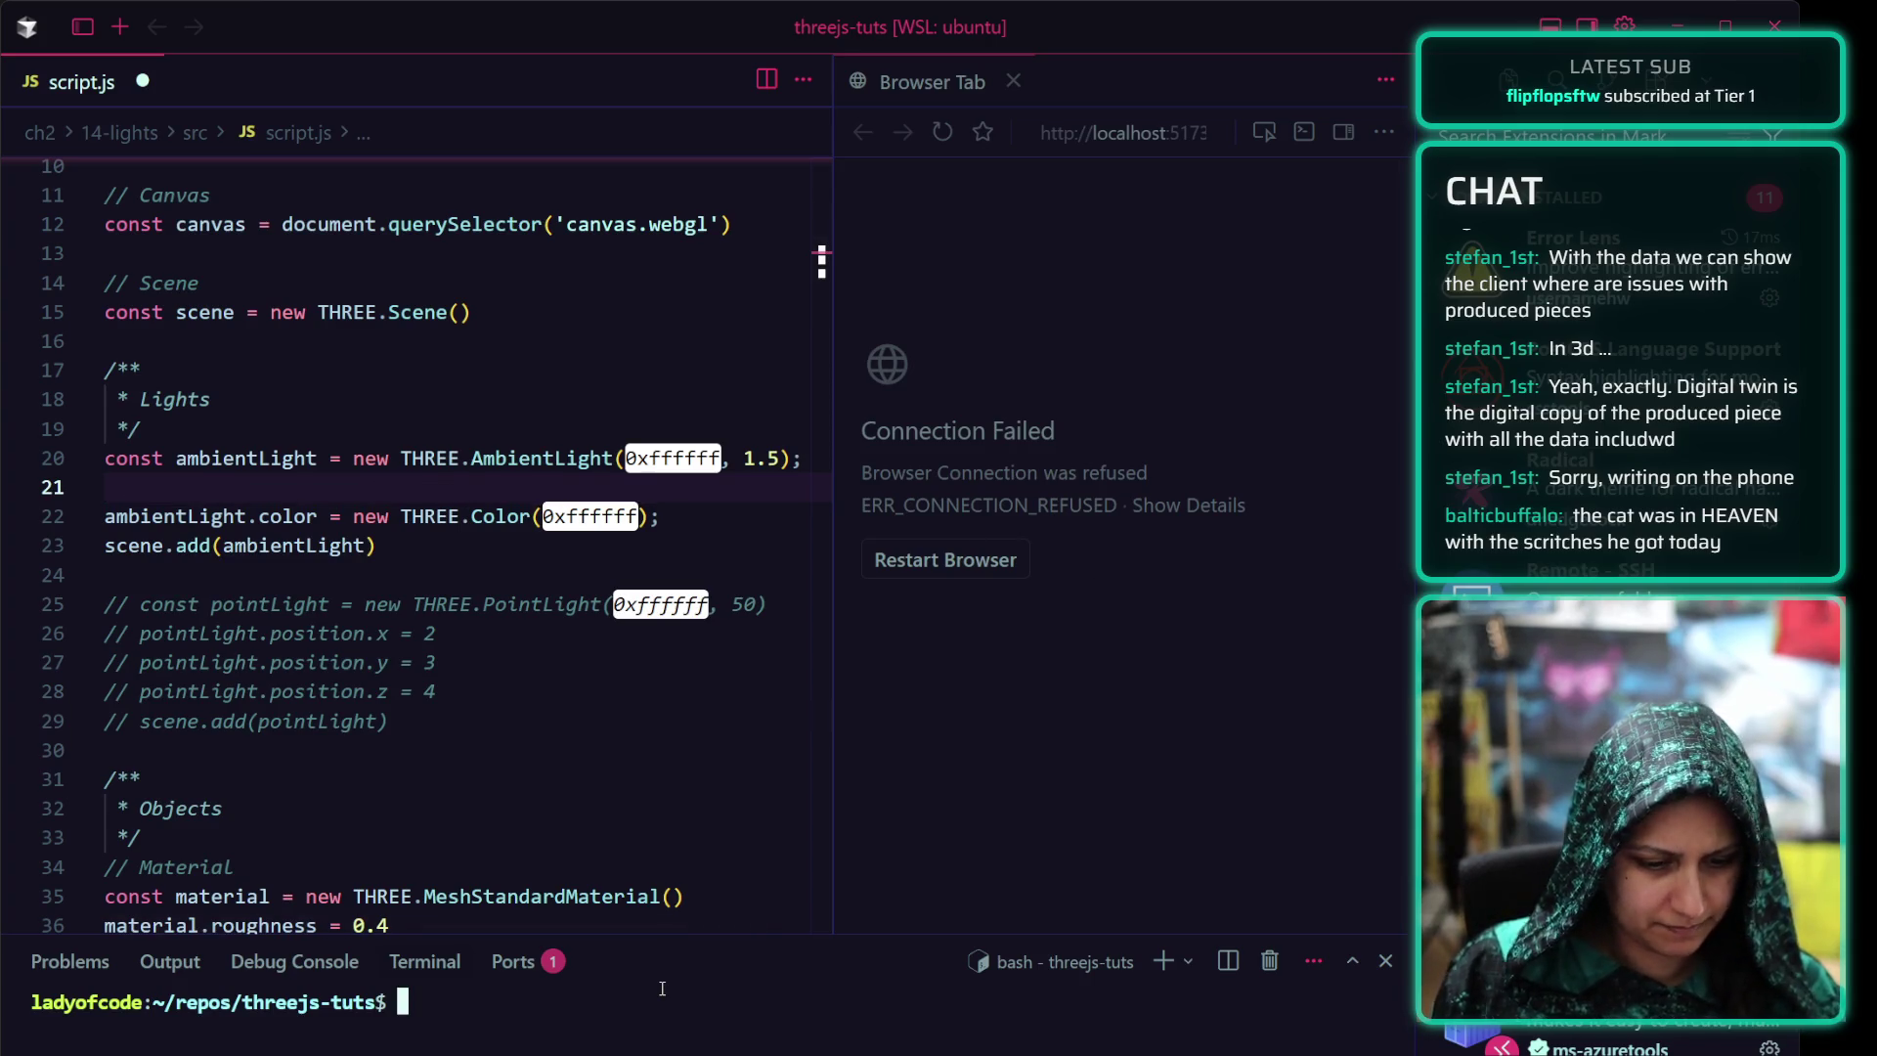
pyautogui.write('cd ch214')
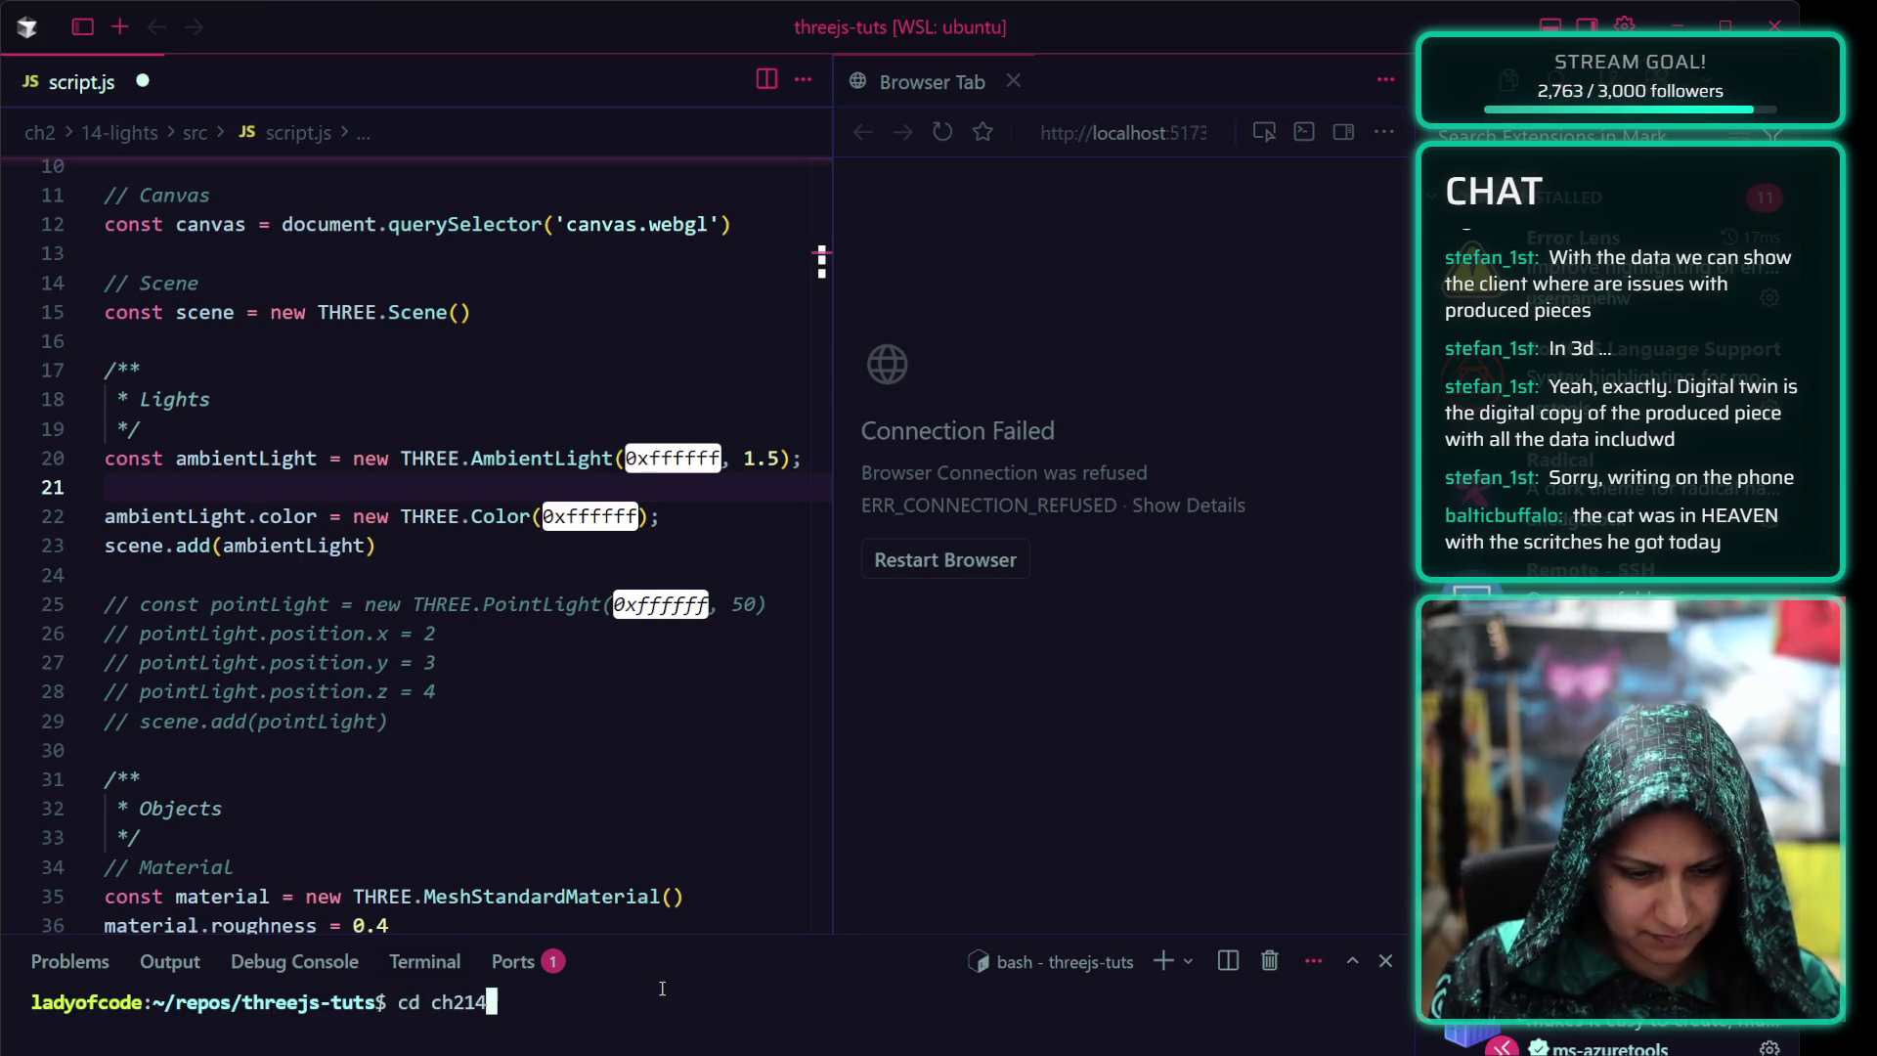
# cd into ch2/14-lights and run npm run dev to serve the project at localhost:5173
pyautogui.press('BackSpace')
pyautogui.write('/1')
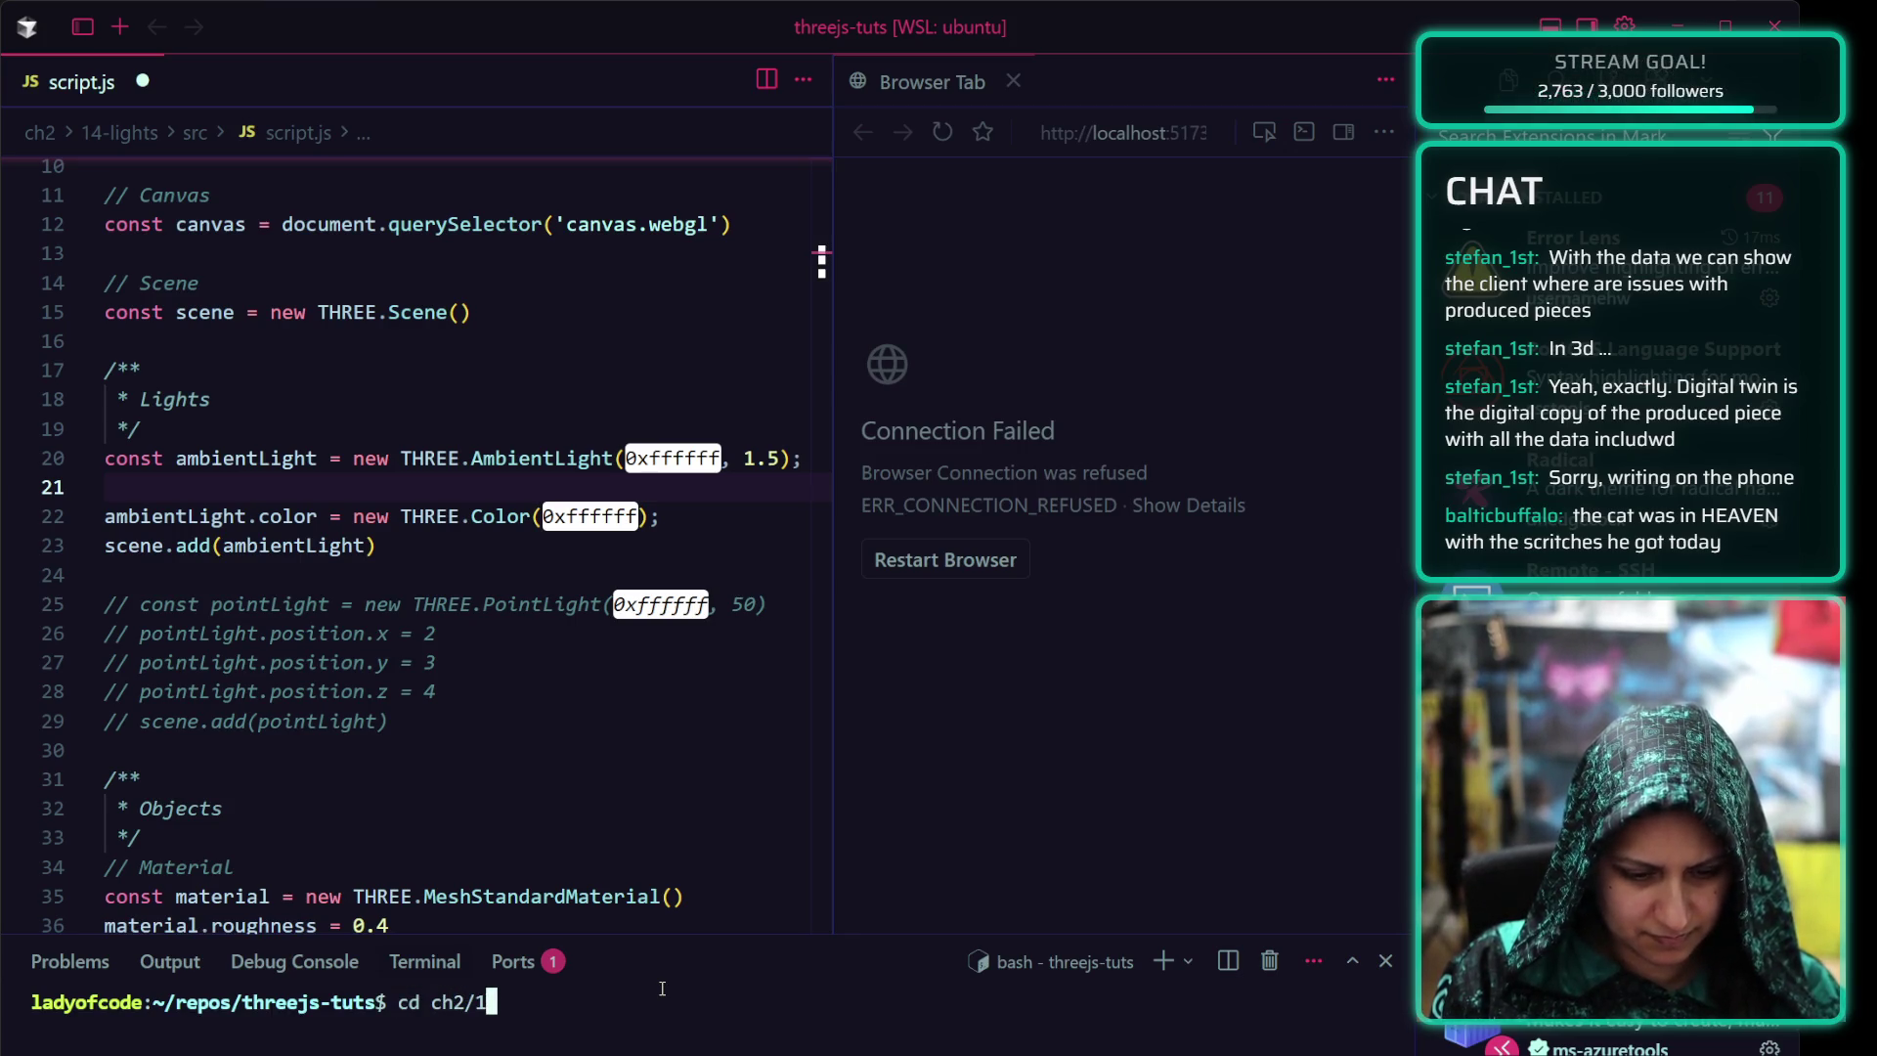
pyautogui.write('4')
pyautogui.press('Tab')
pyautogui.press('Return')
pyautogui.write('n')
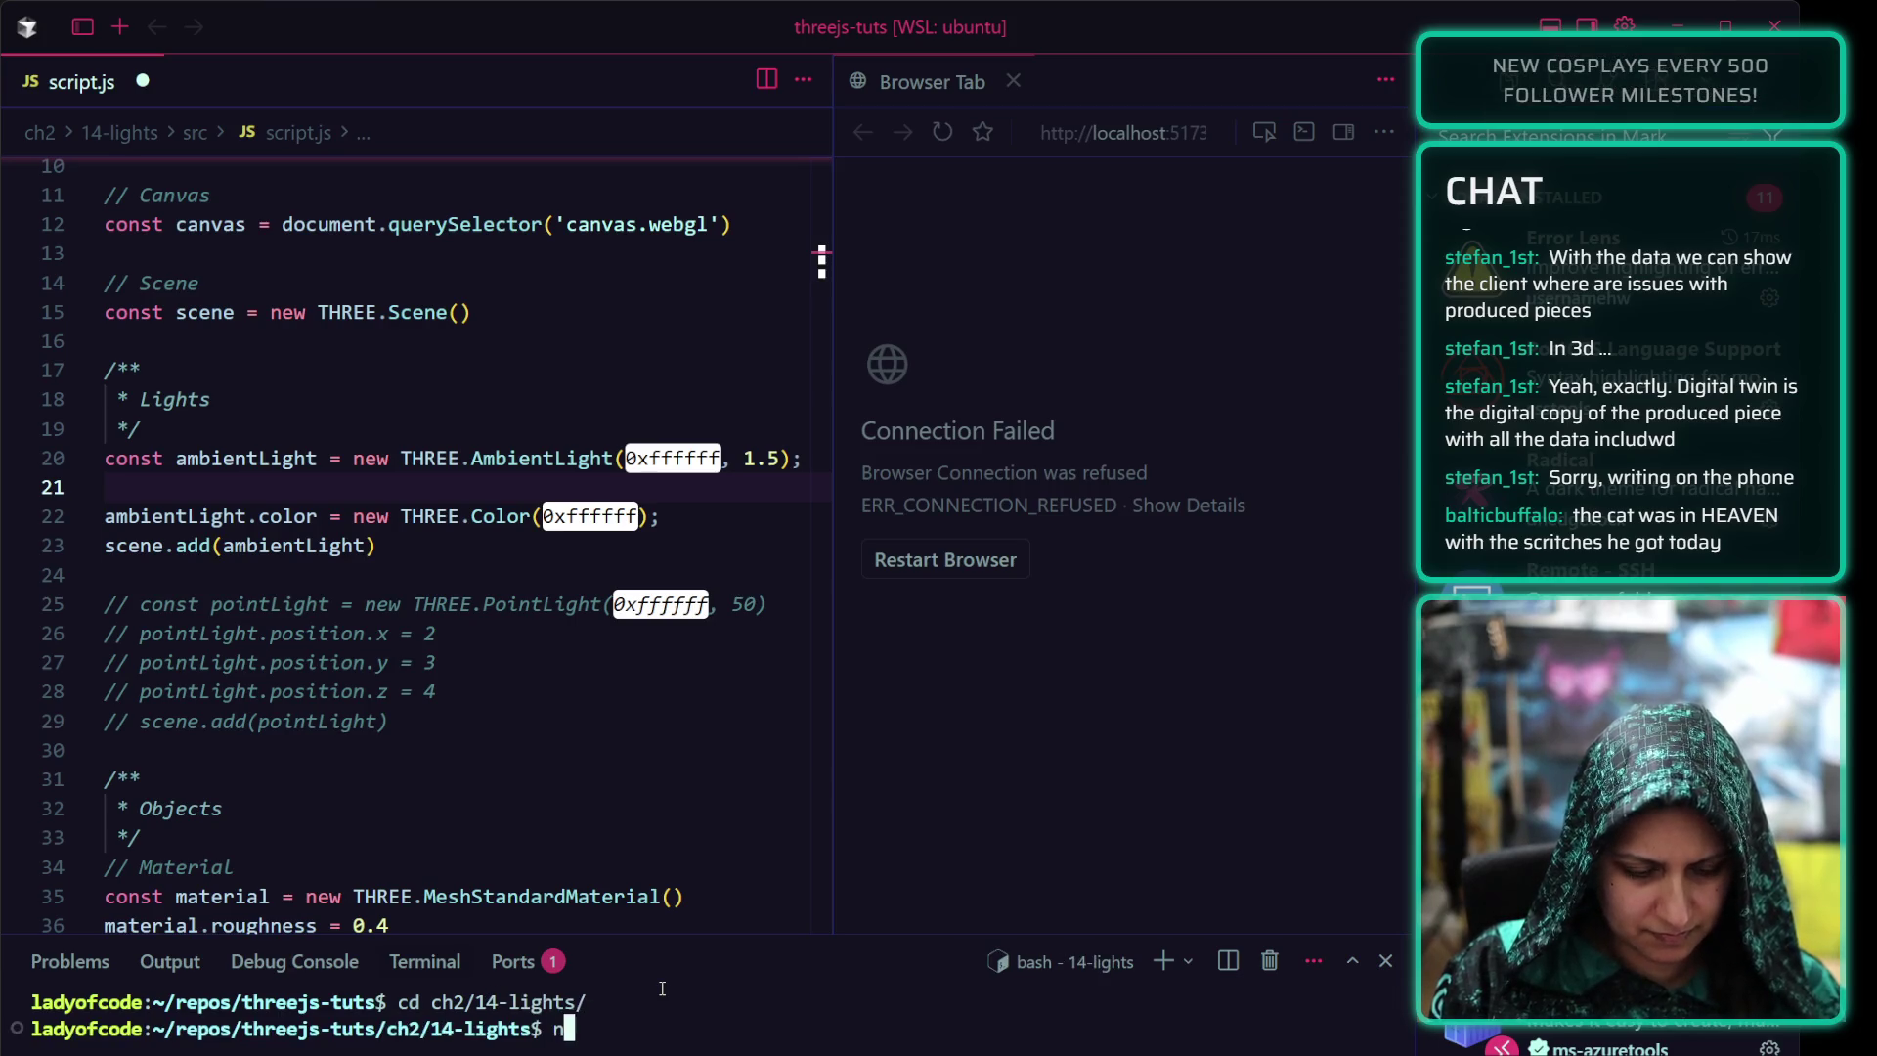
pyautogui.write('pm run dev')
pyautogui.press('Return')
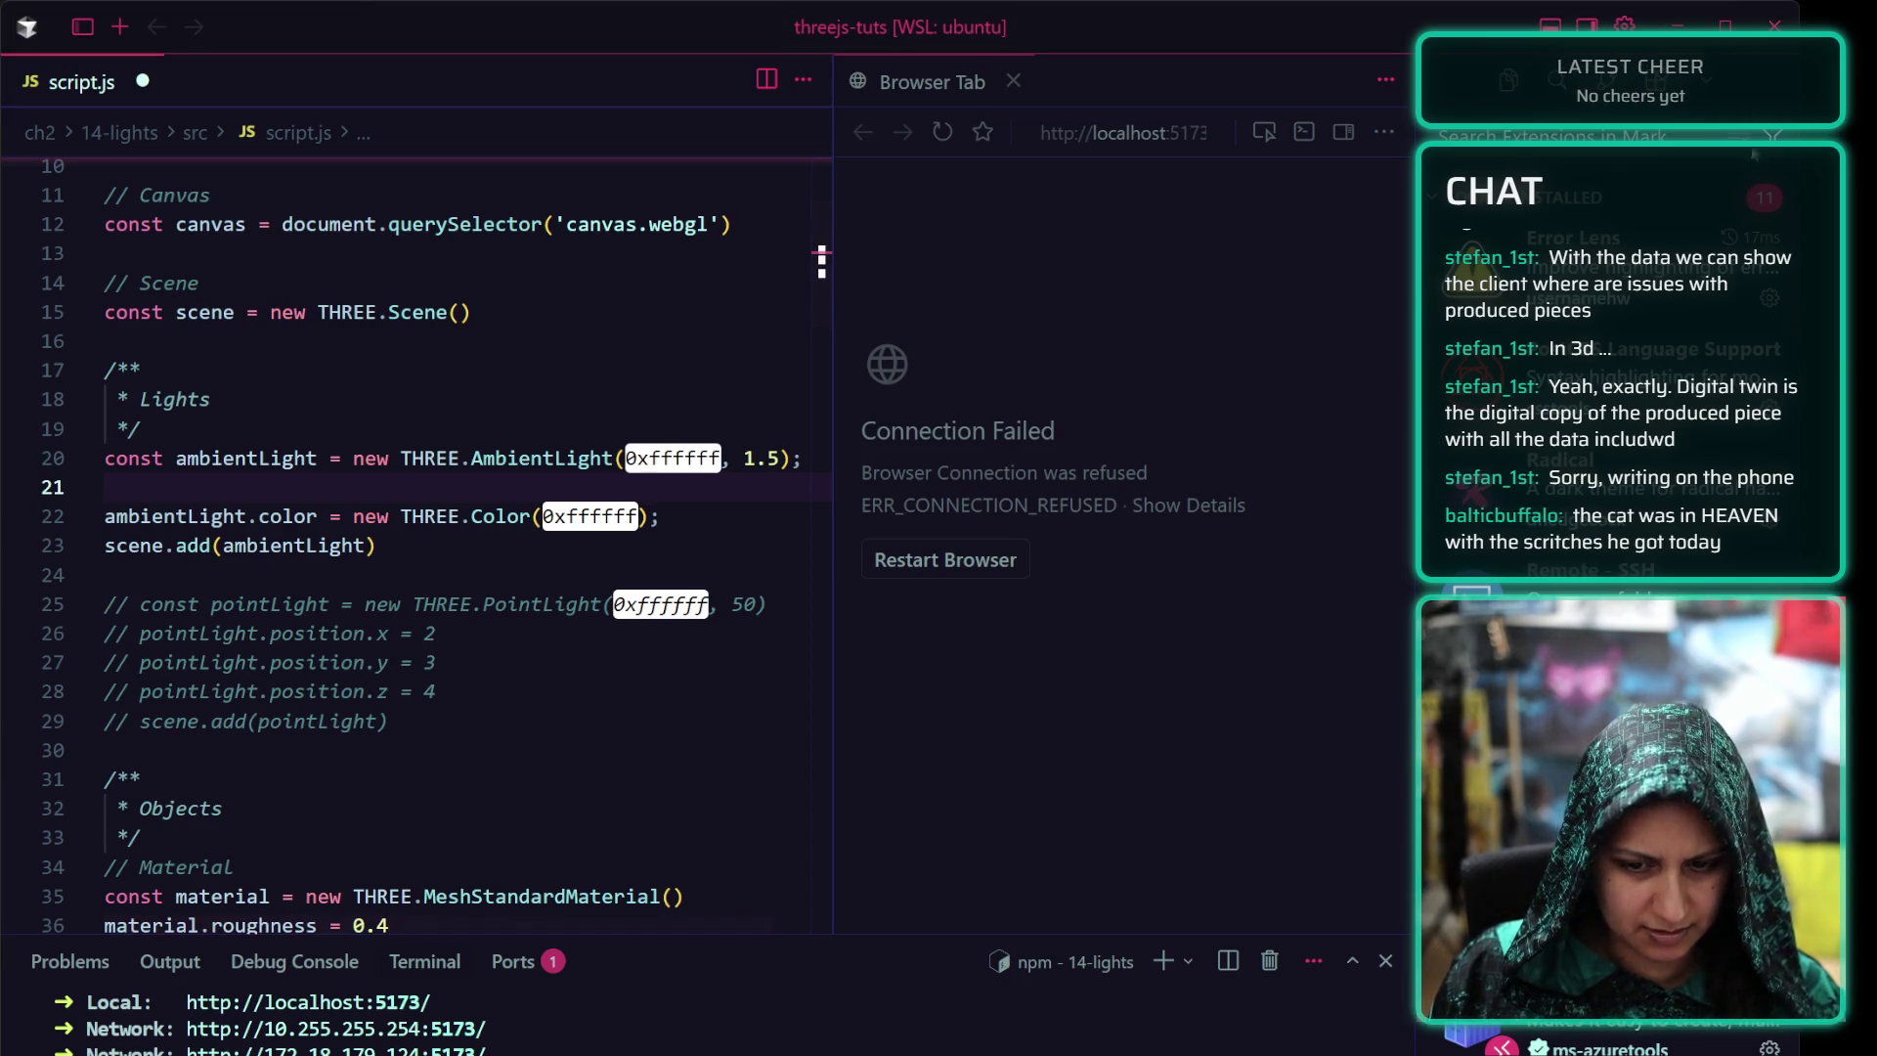
# Copy the ambient light line, paste a duplicate below it, then undo the attempt
pyautogui.click(1163, 503)
pyautogui.click(366, 494)
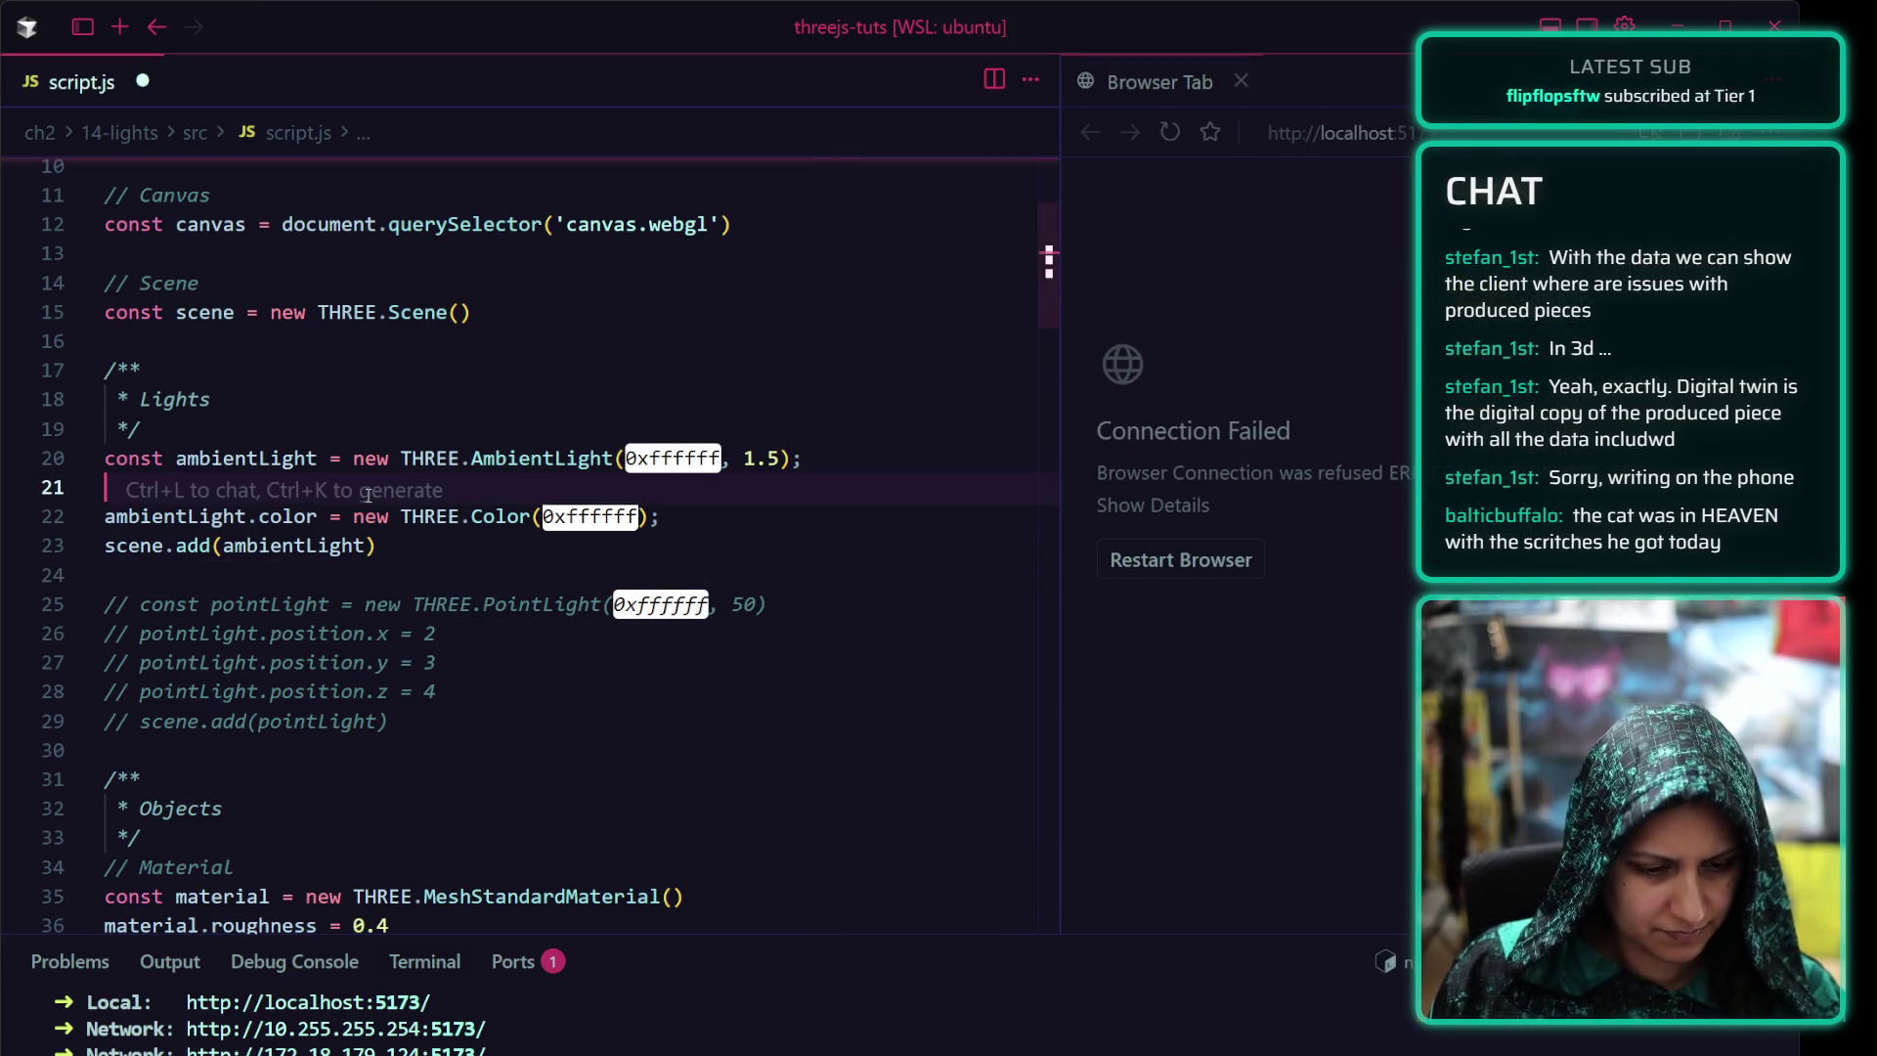
pyautogui.moveTo(842, 455); pyautogui.dragTo(103, 457)
pyautogui.hotkey('ctrl', 'c')
pyautogui.click(435, 490)
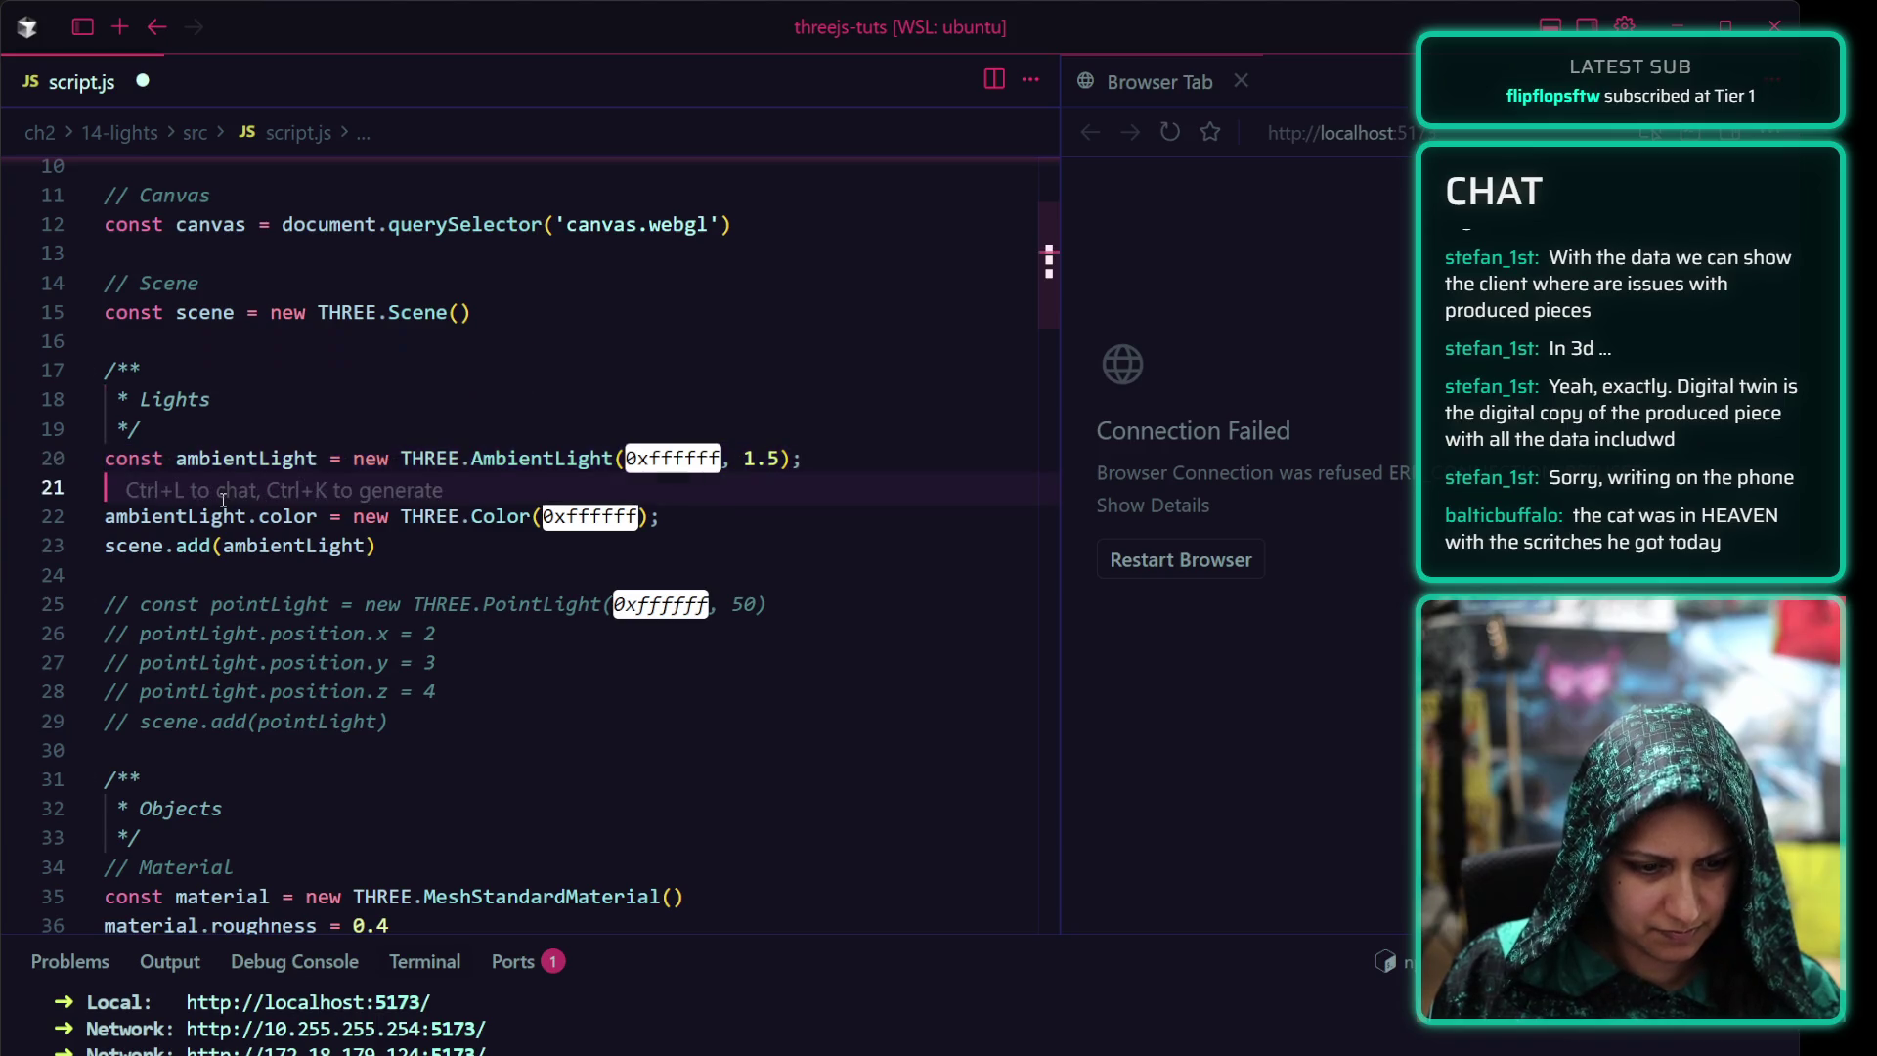
pyautogui.hotkey('ctrl', 'v')
pyautogui.click(832, 460)
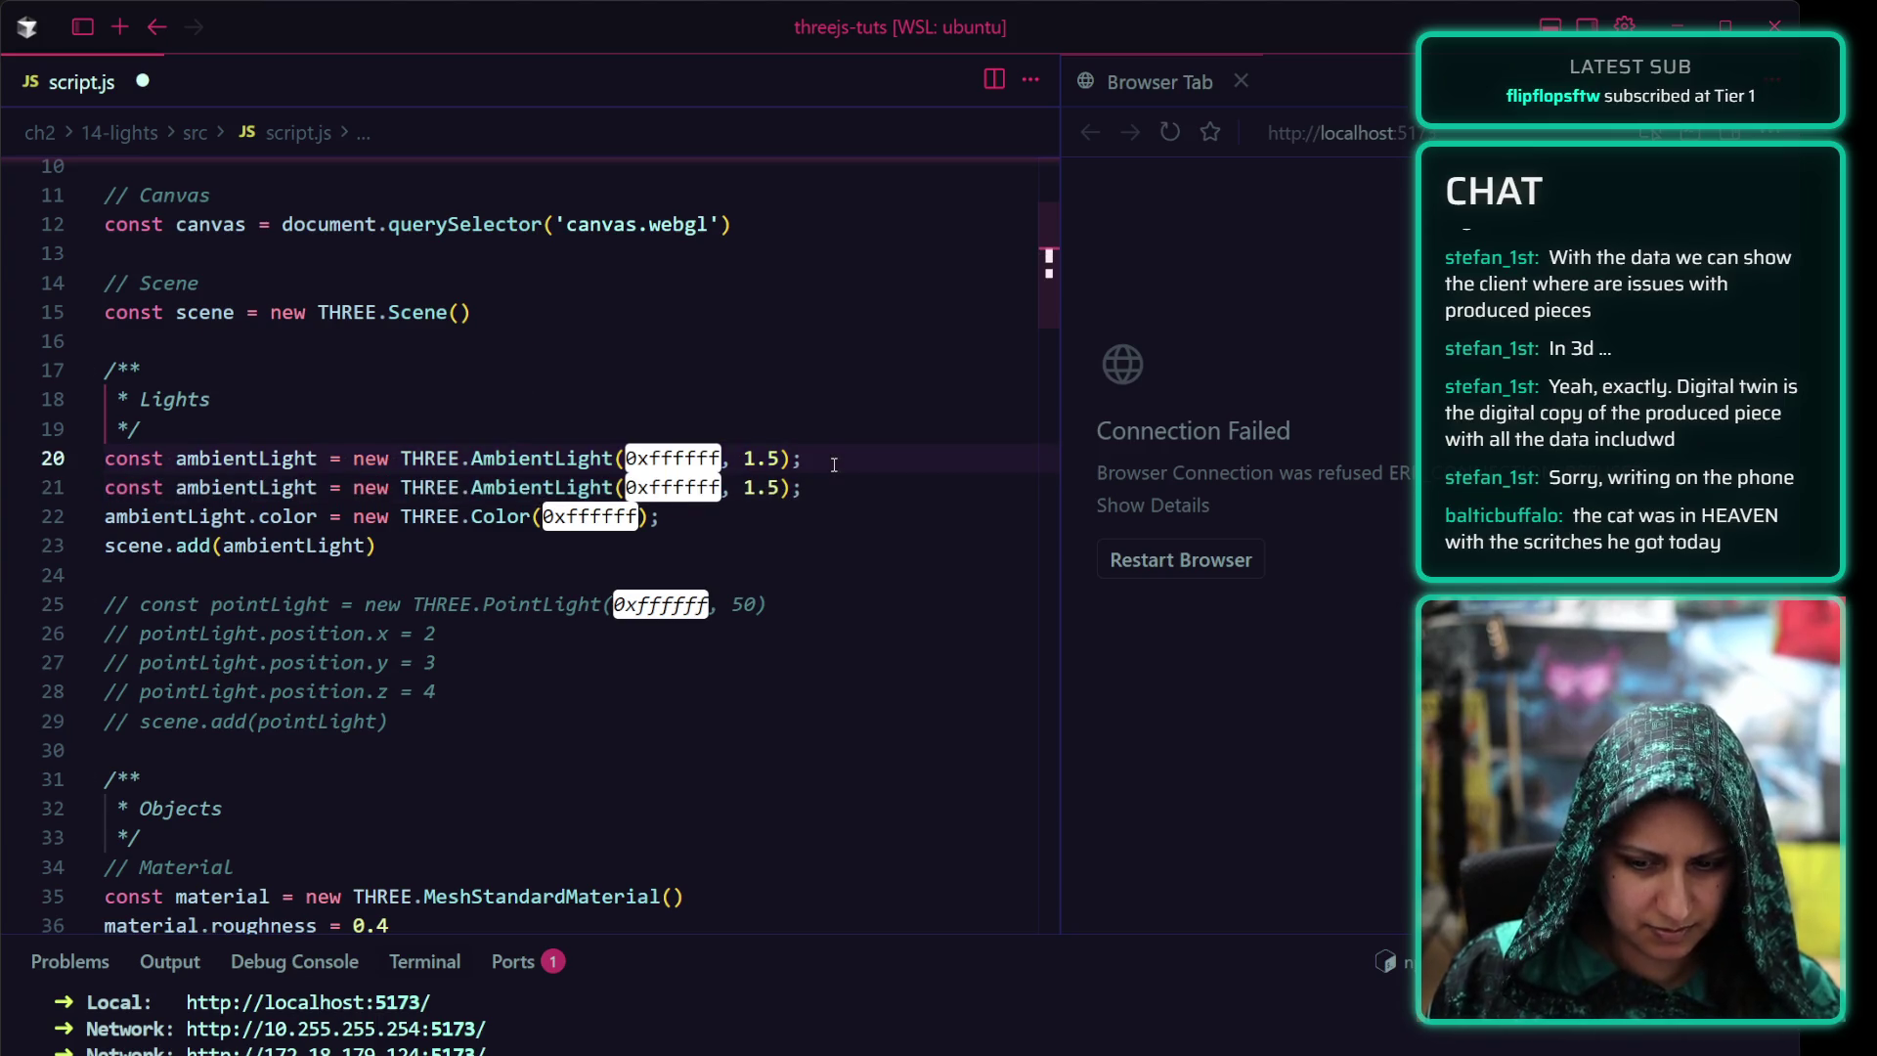
pyautogui.press('Return')
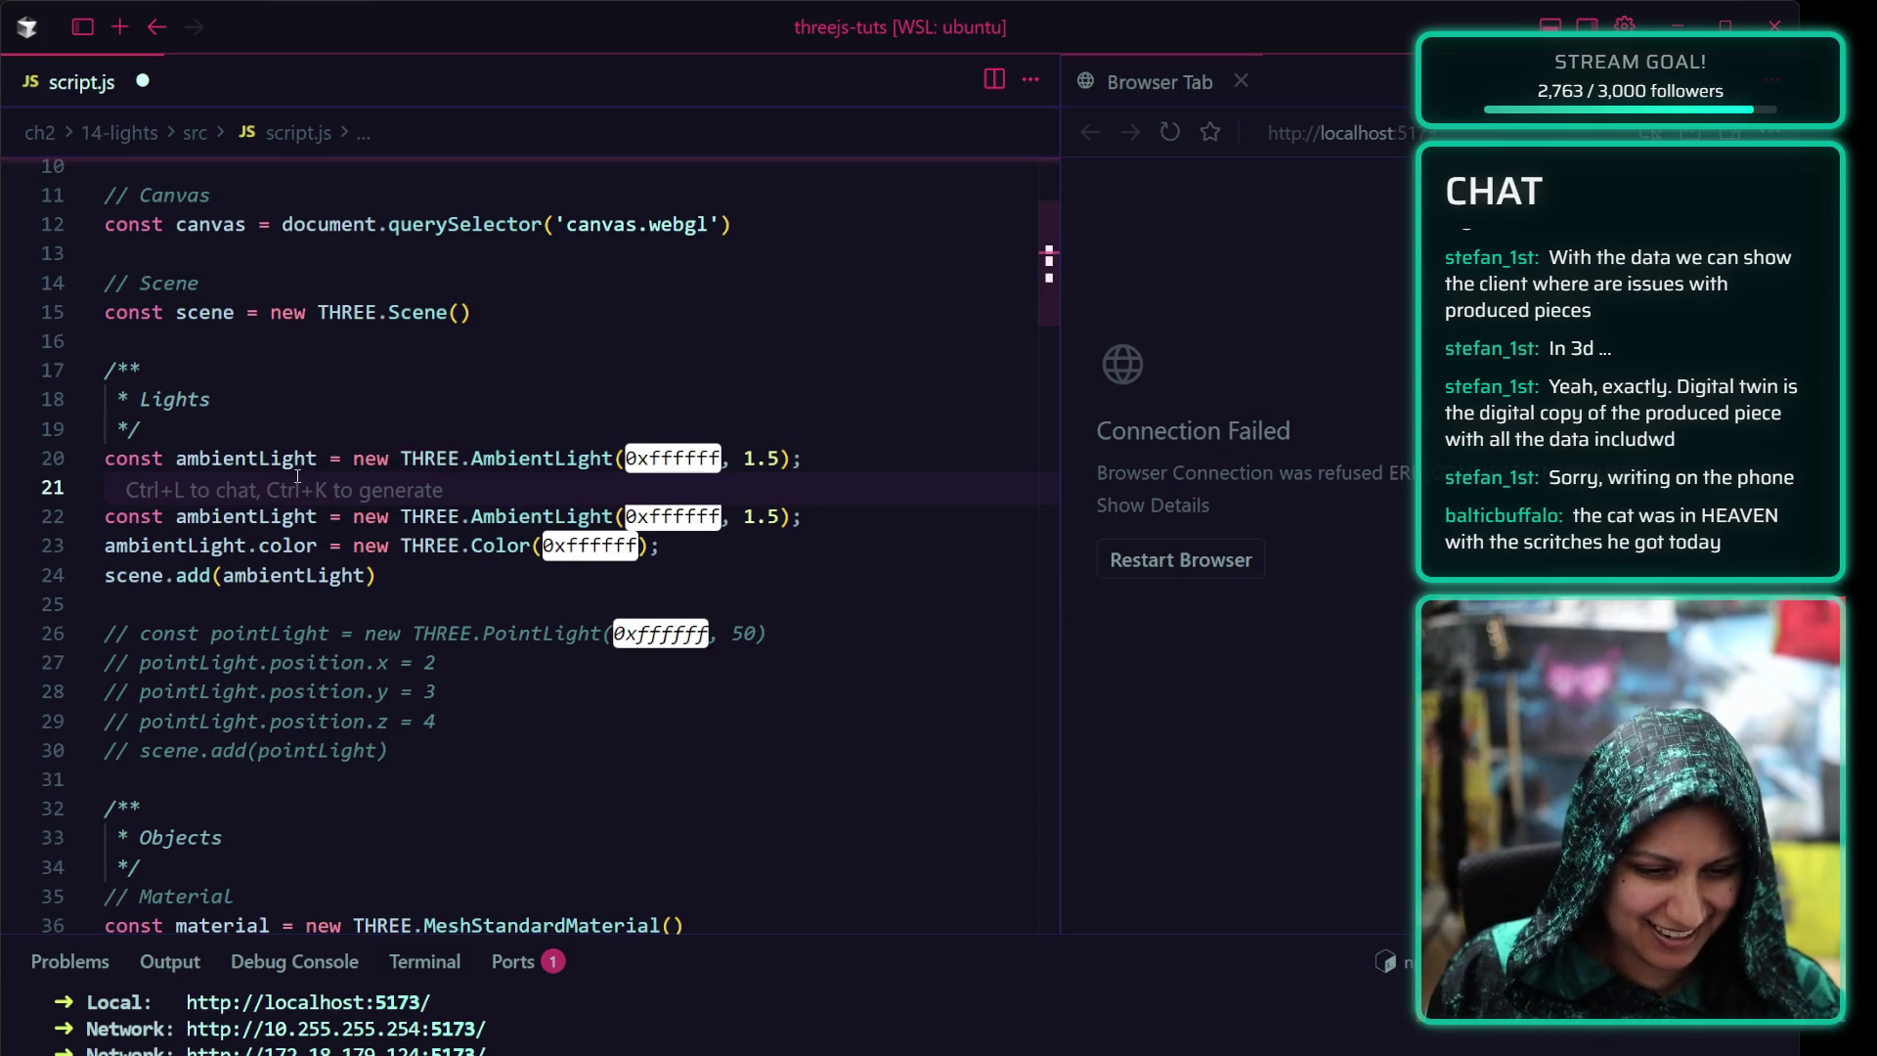
pyautogui.hotkey('ctrl', 'z')
pyautogui.hotkey('ctrl', 'z')
# Duplicate the ambient light line, strip its colour and intensity arguments, comment it out and save
pyautogui.click(319, 459)
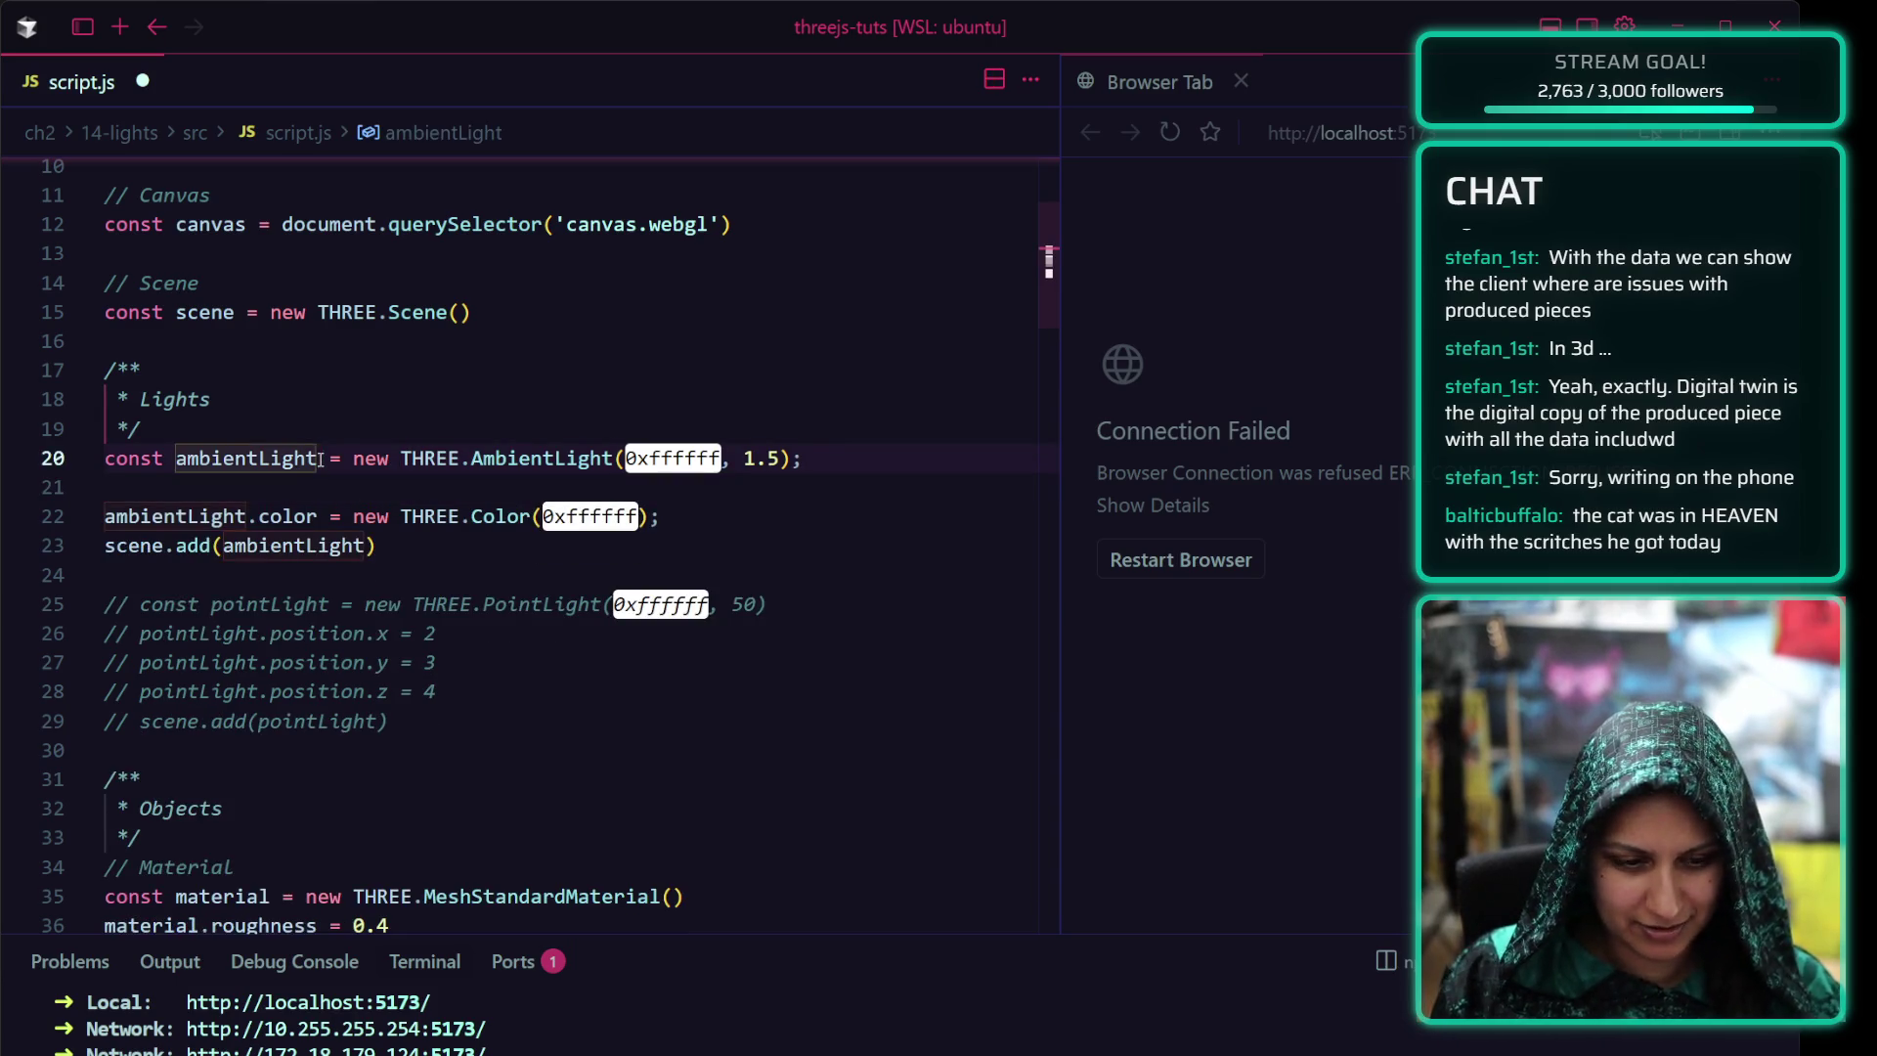
pyautogui.hotkey('shift', 'alt', 'Down')
pyautogui.press('Down')
pyautogui.press('BackSpace')
pyautogui.press('Left')
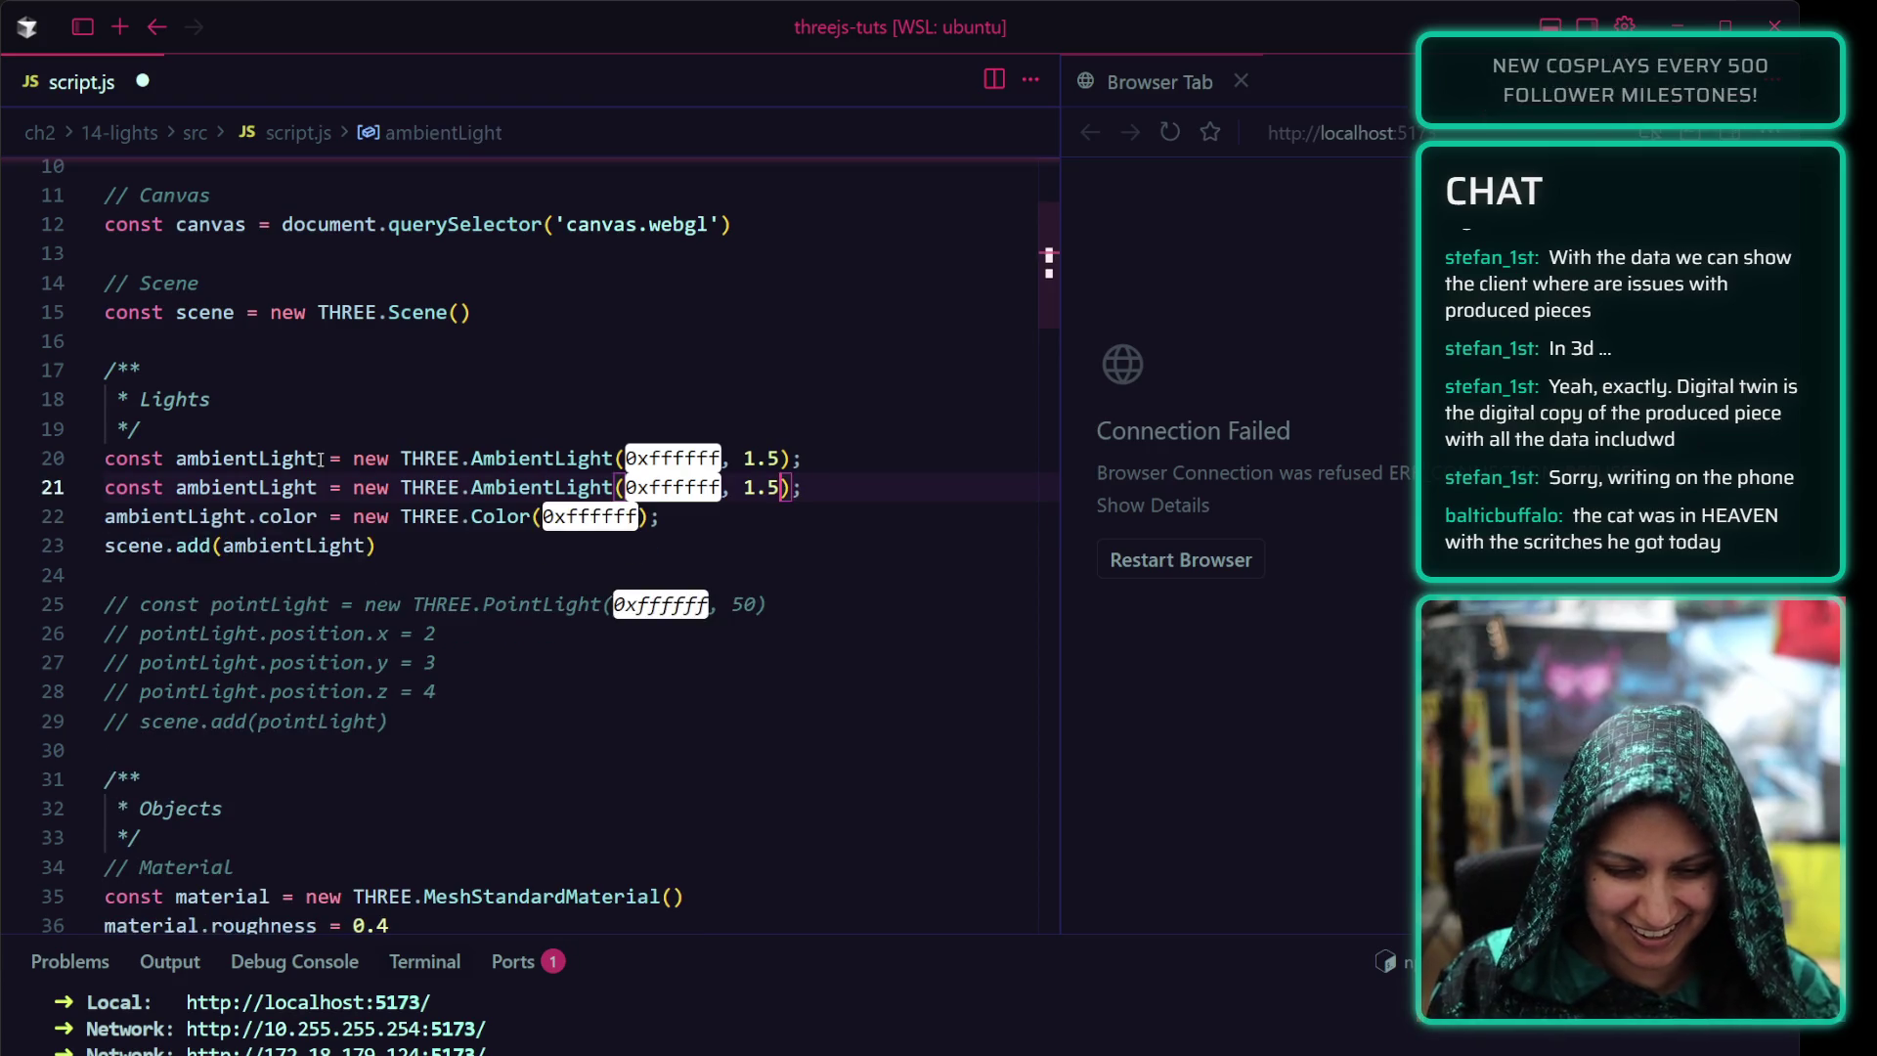
pyautogui.press('BackSpace')
pyautogui.press('BackSpace')
pyautogui.press('BackSpace')
pyautogui.press('BackSpace')
pyautogui.press('BackSpace')
pyautogui.press('BackSpace')
pyautogui.press('BackSpace')
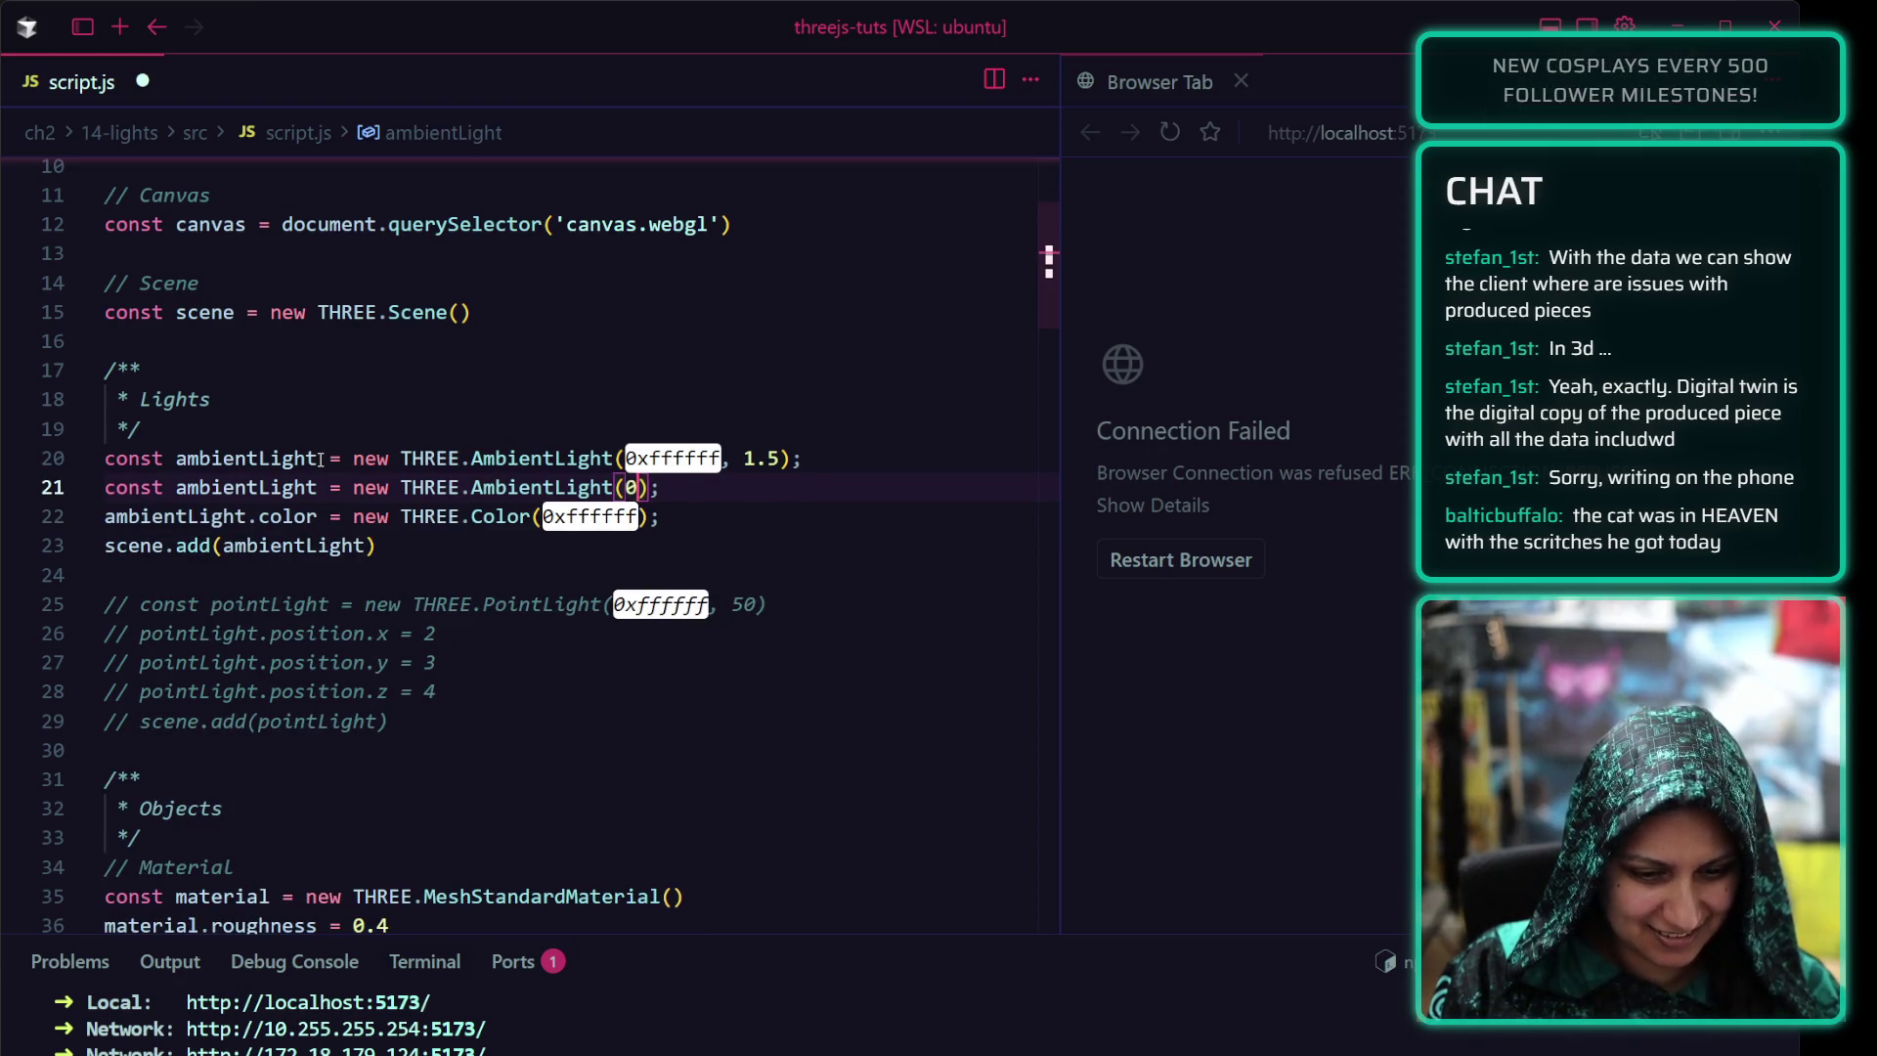
pyautogui.hotkey('ctrl', '/')
pyautogui.hotkey('ctrl', 's')
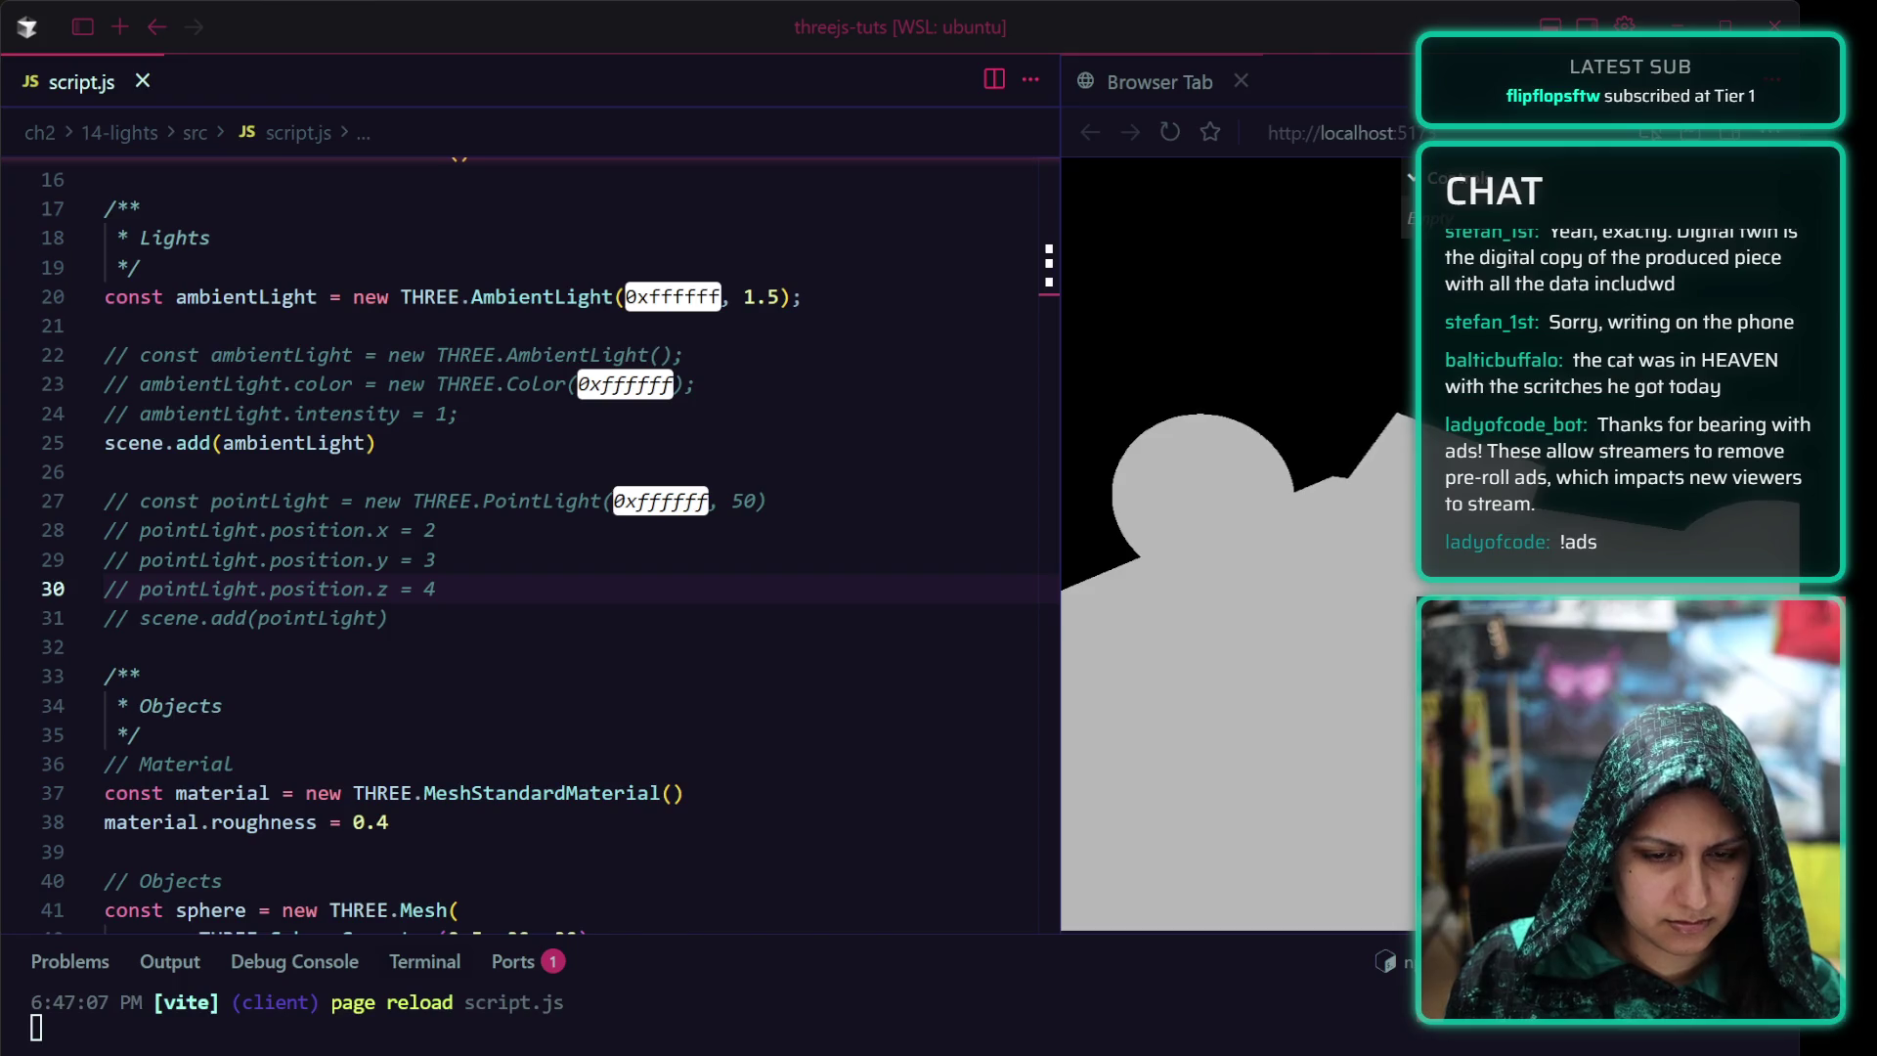
# Glance at the Three.js notes, return to script.js and move to line 31 below the point light
pyautogui.hotkey('alt', 'Tab')
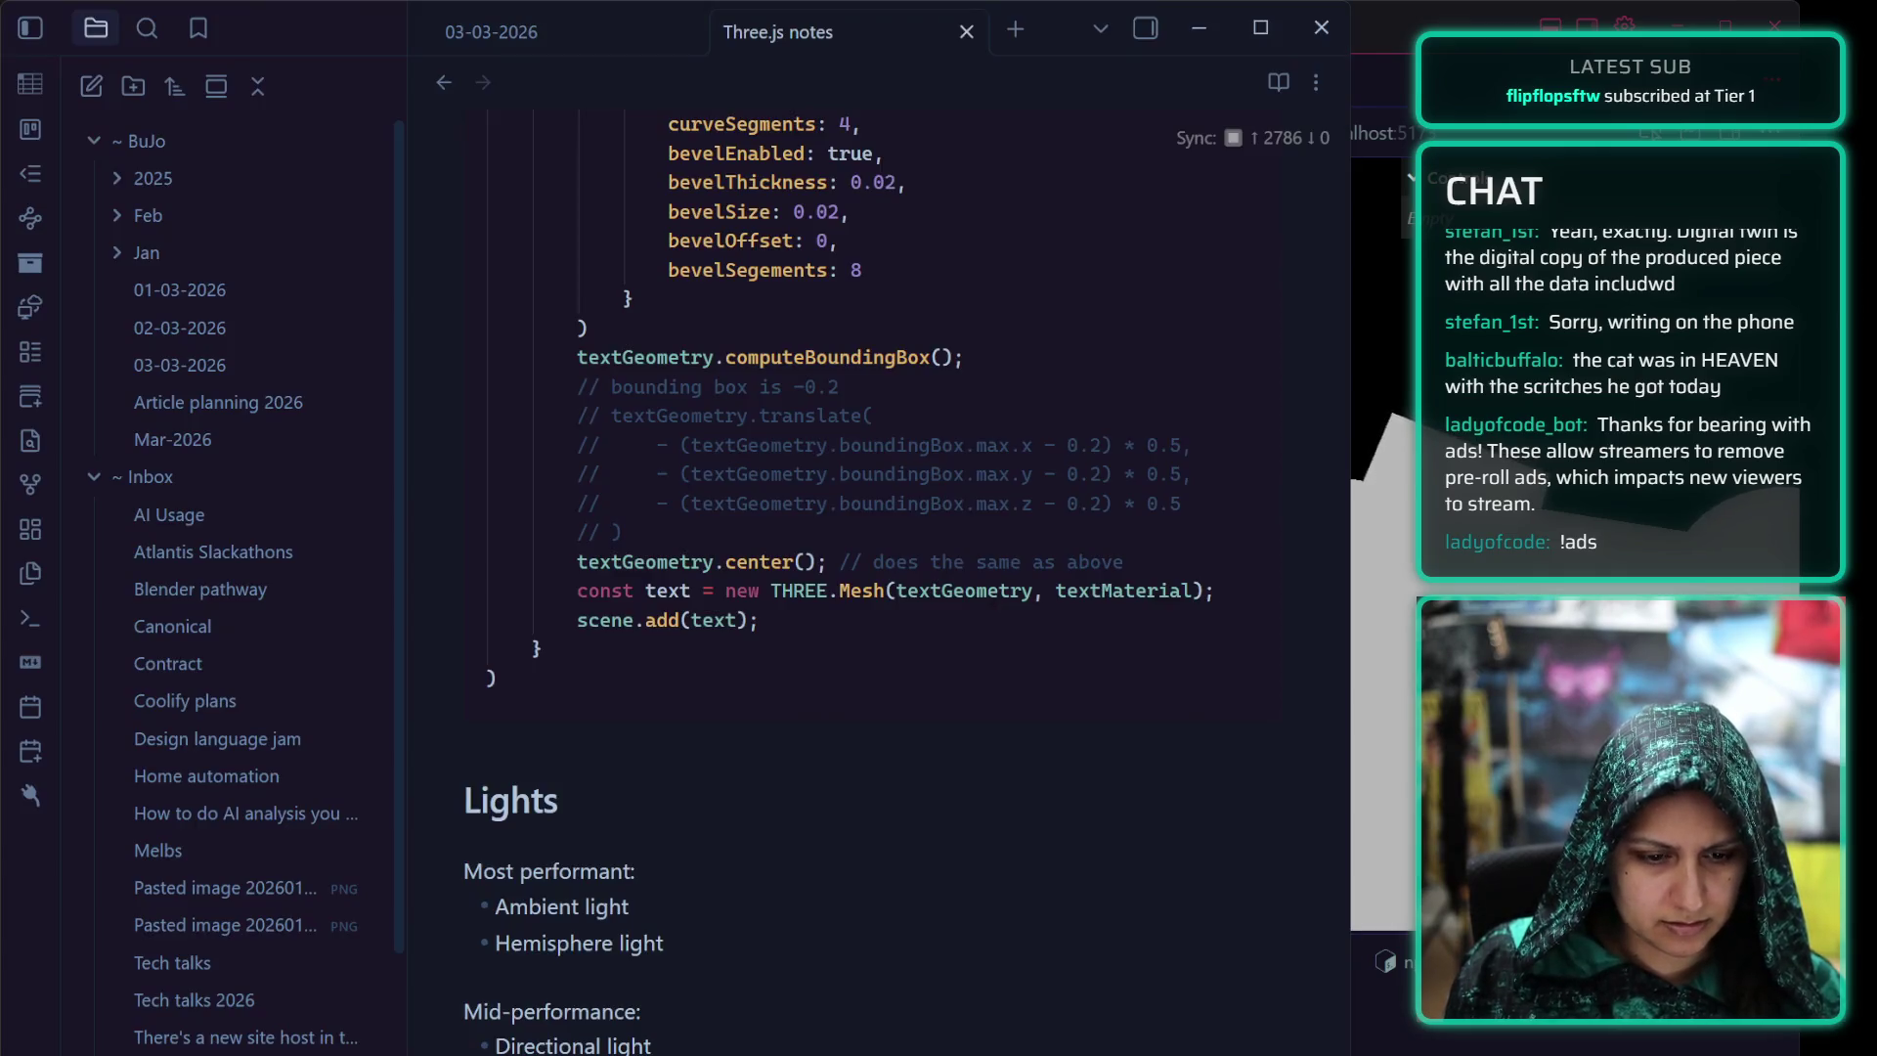
pyautogui.hotkey('alt', 'Tab')
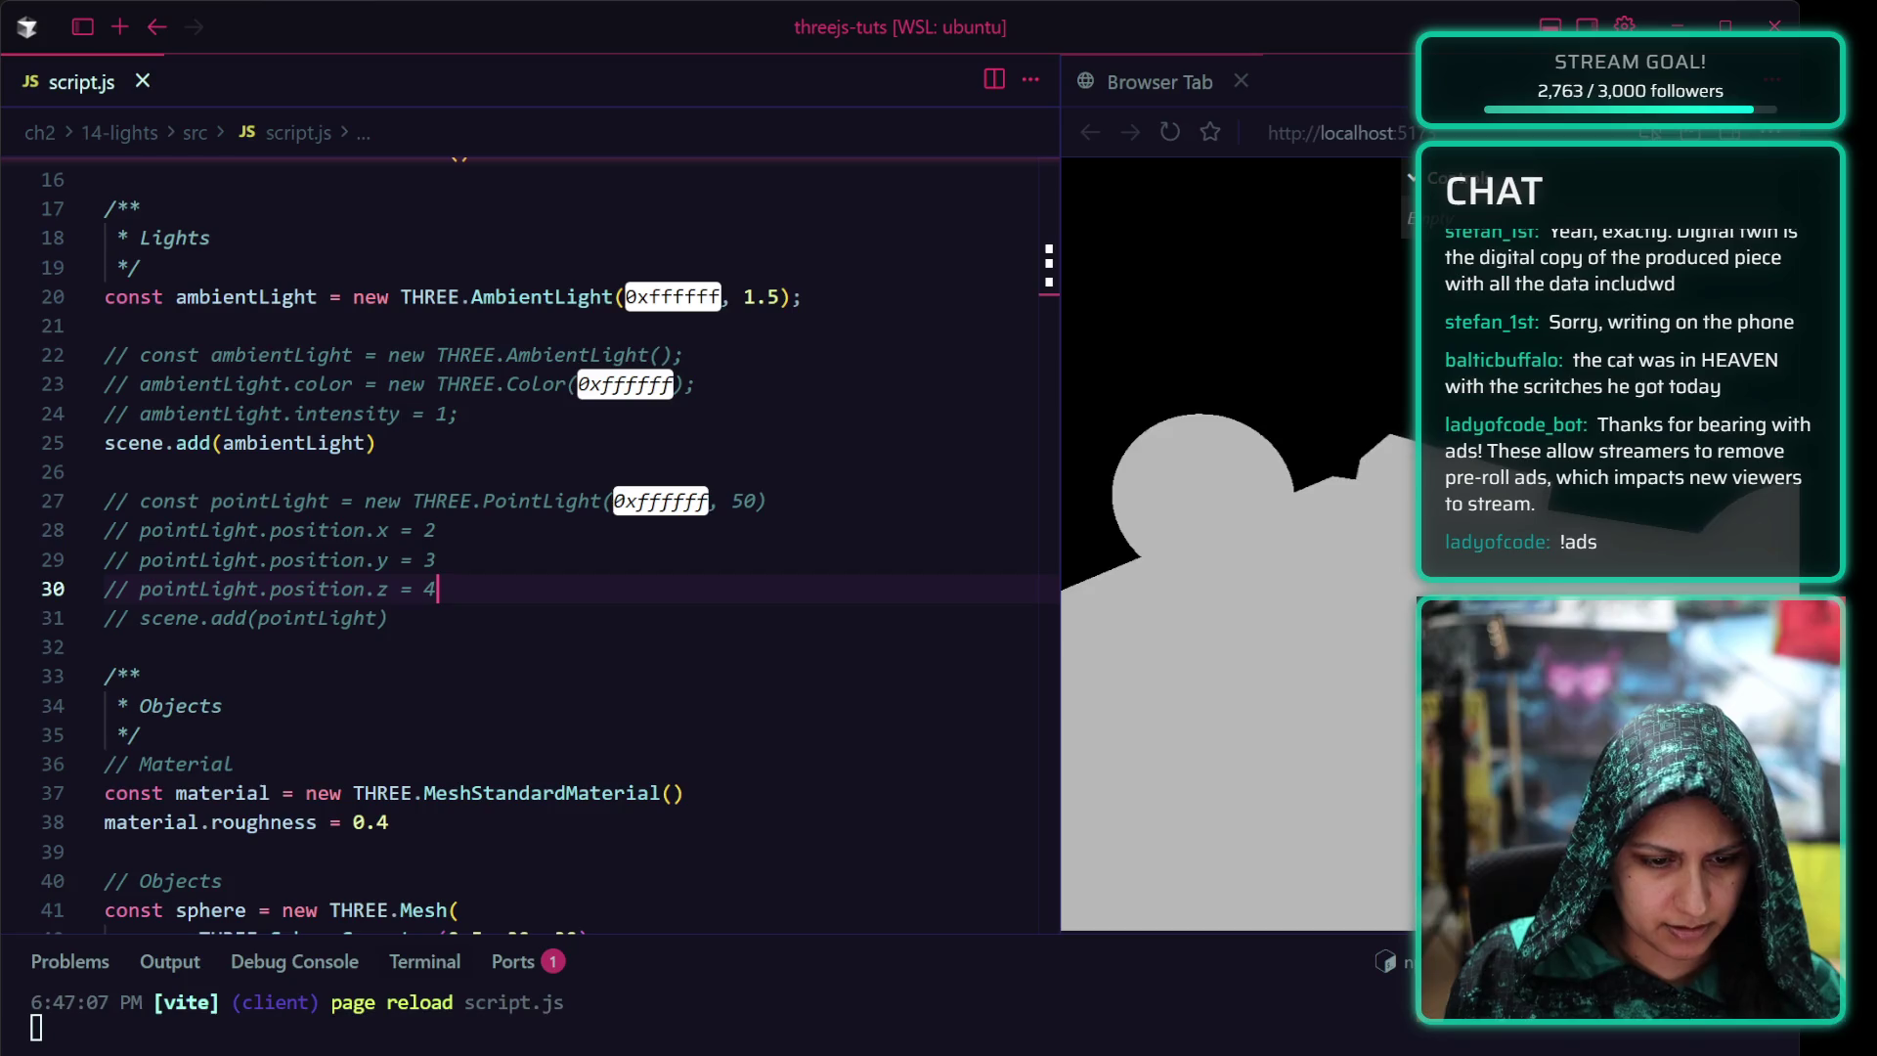
pyautogui.click(439, 618)
# Add const directionalLight = new THREE.DirectionalLight(0x00fffc, 0.9), add it to the scene, save and orbit the cyan-lit preview
pyautogui.press('Return')
pyautogui.press('Return')
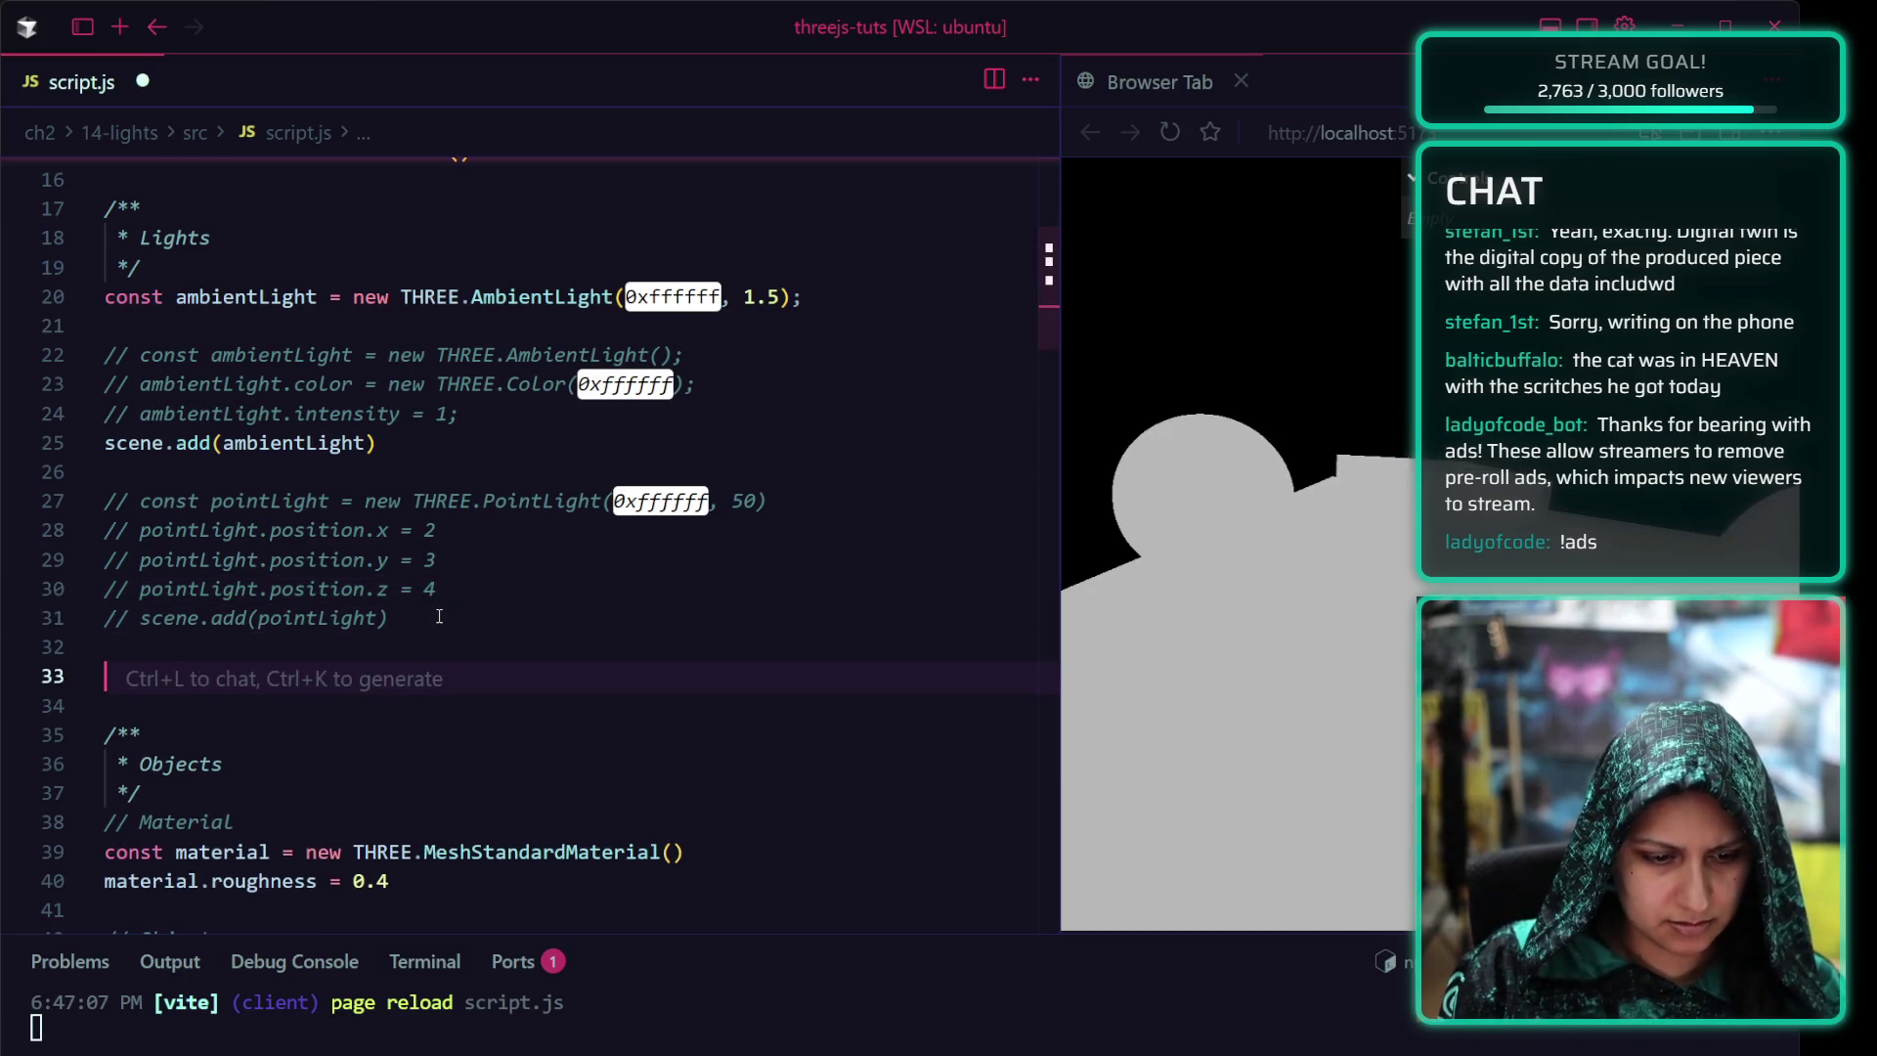
pyautogui.write('const directiona')
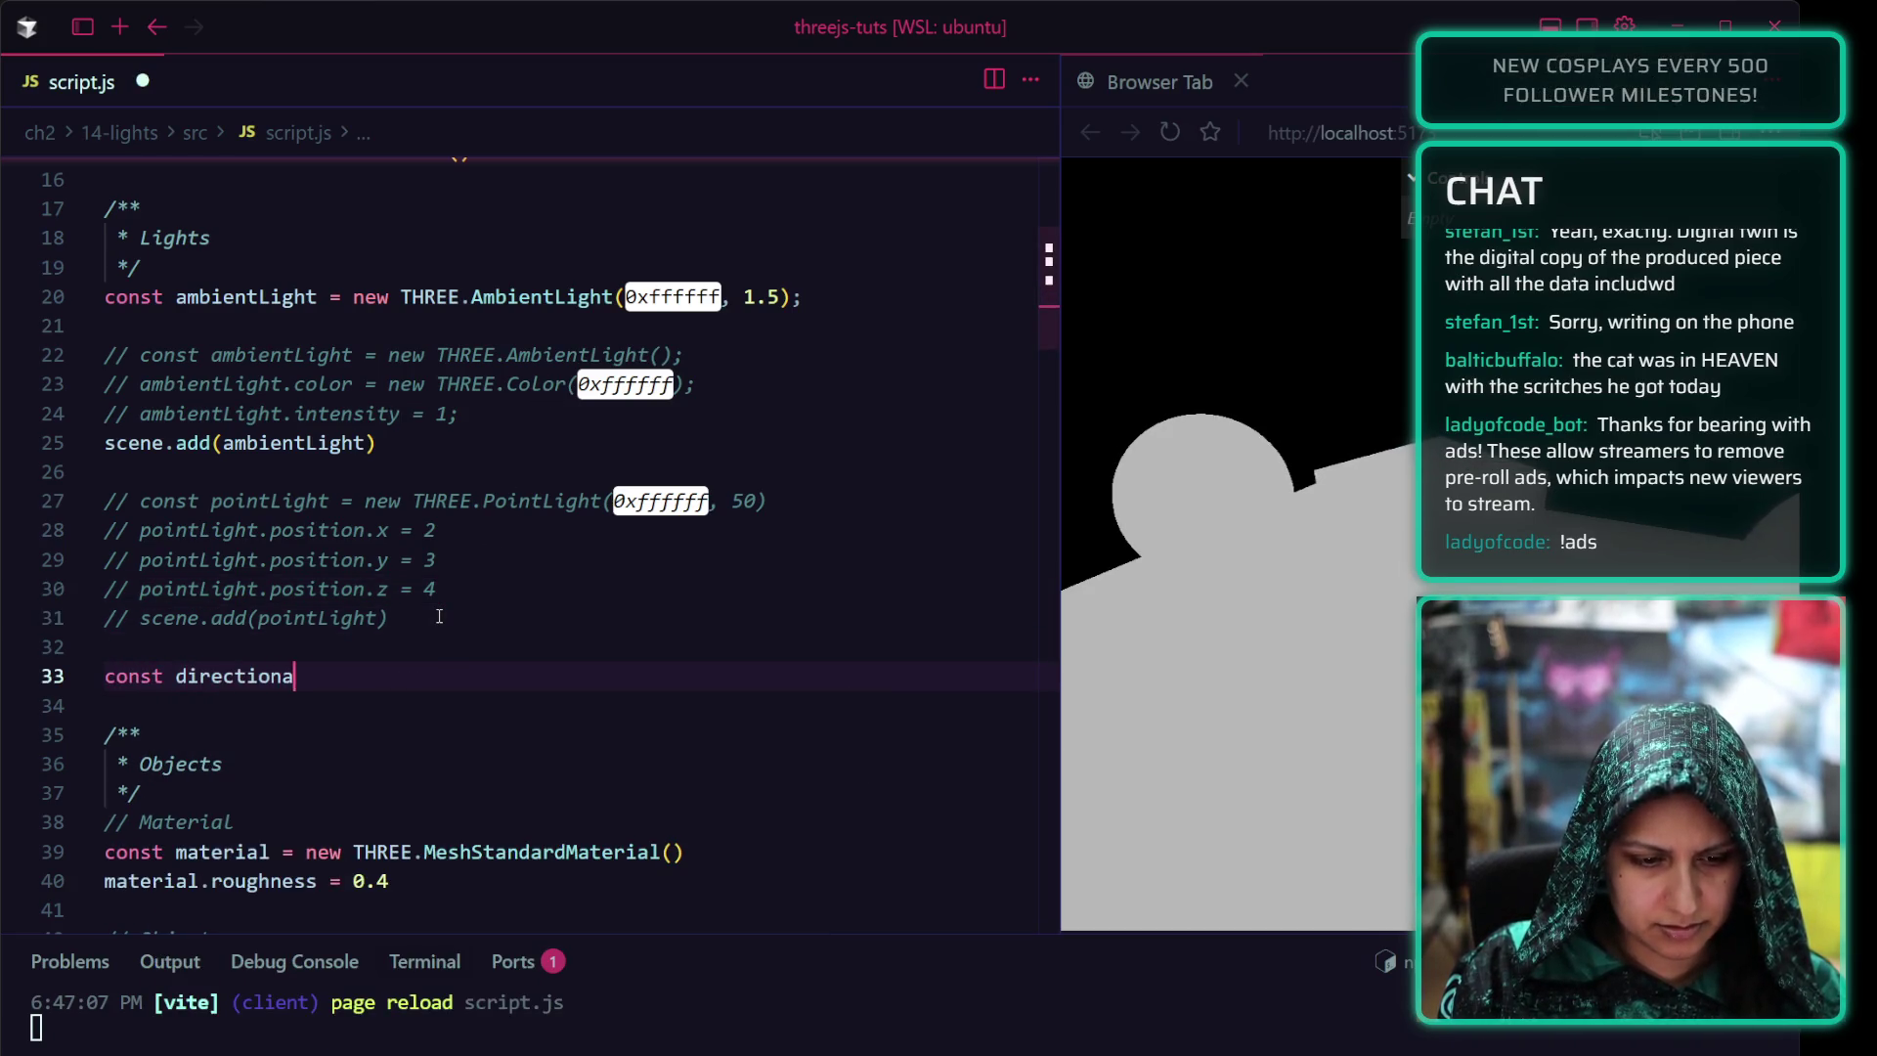
pyautogui.write('lLight = new THREE')
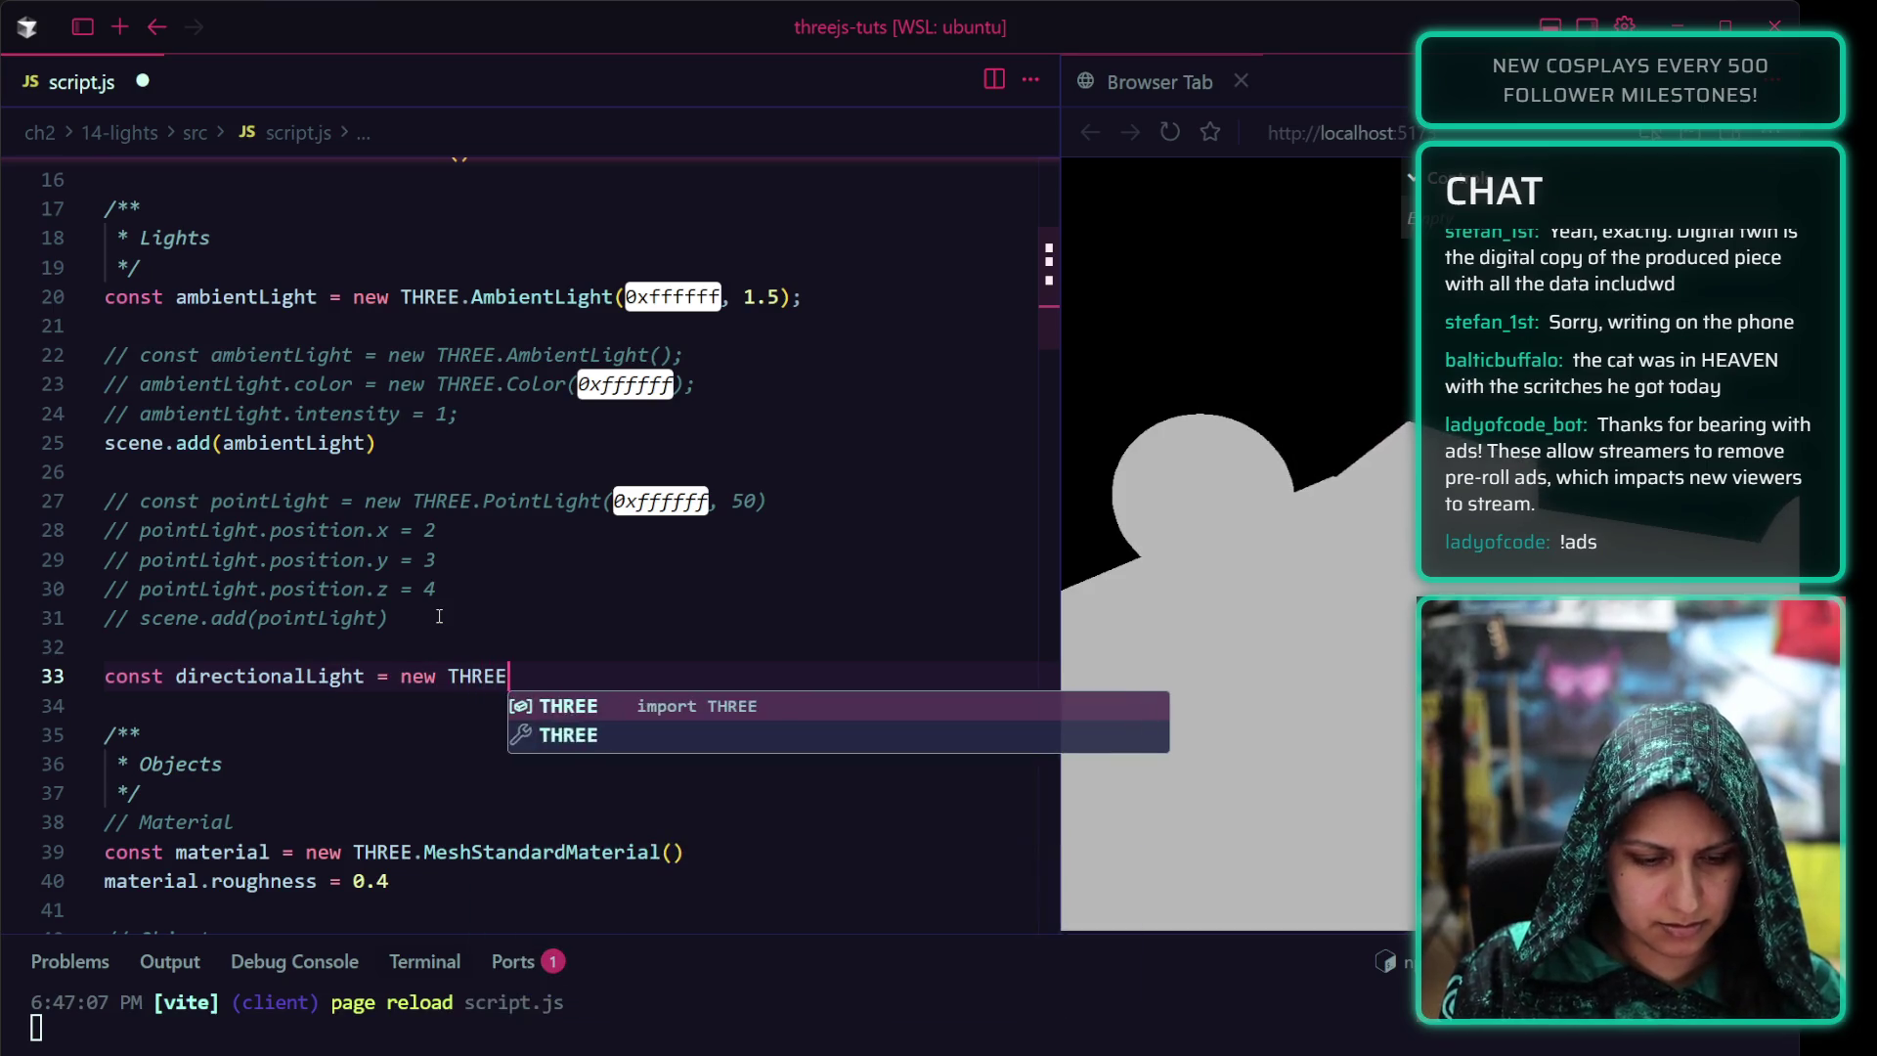
pyautogui.write('.DirectionalLight')
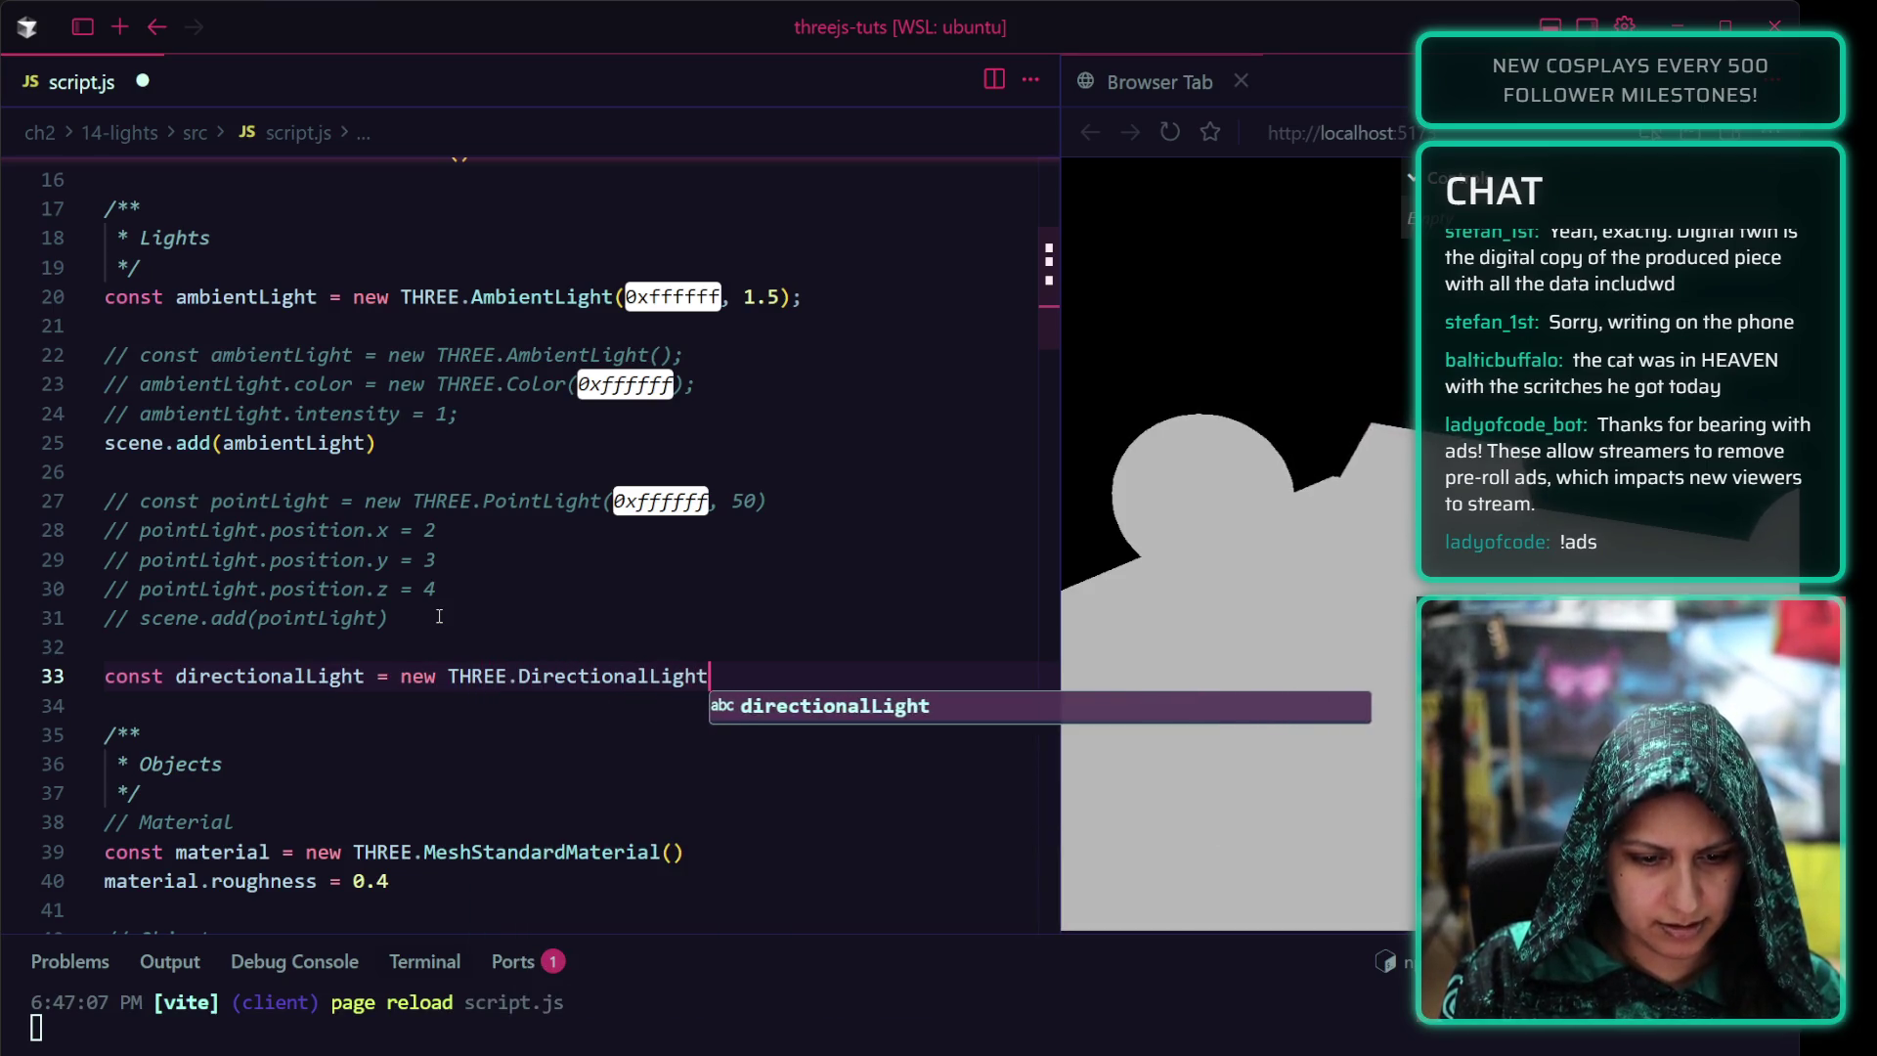
pyautogui.write('(')
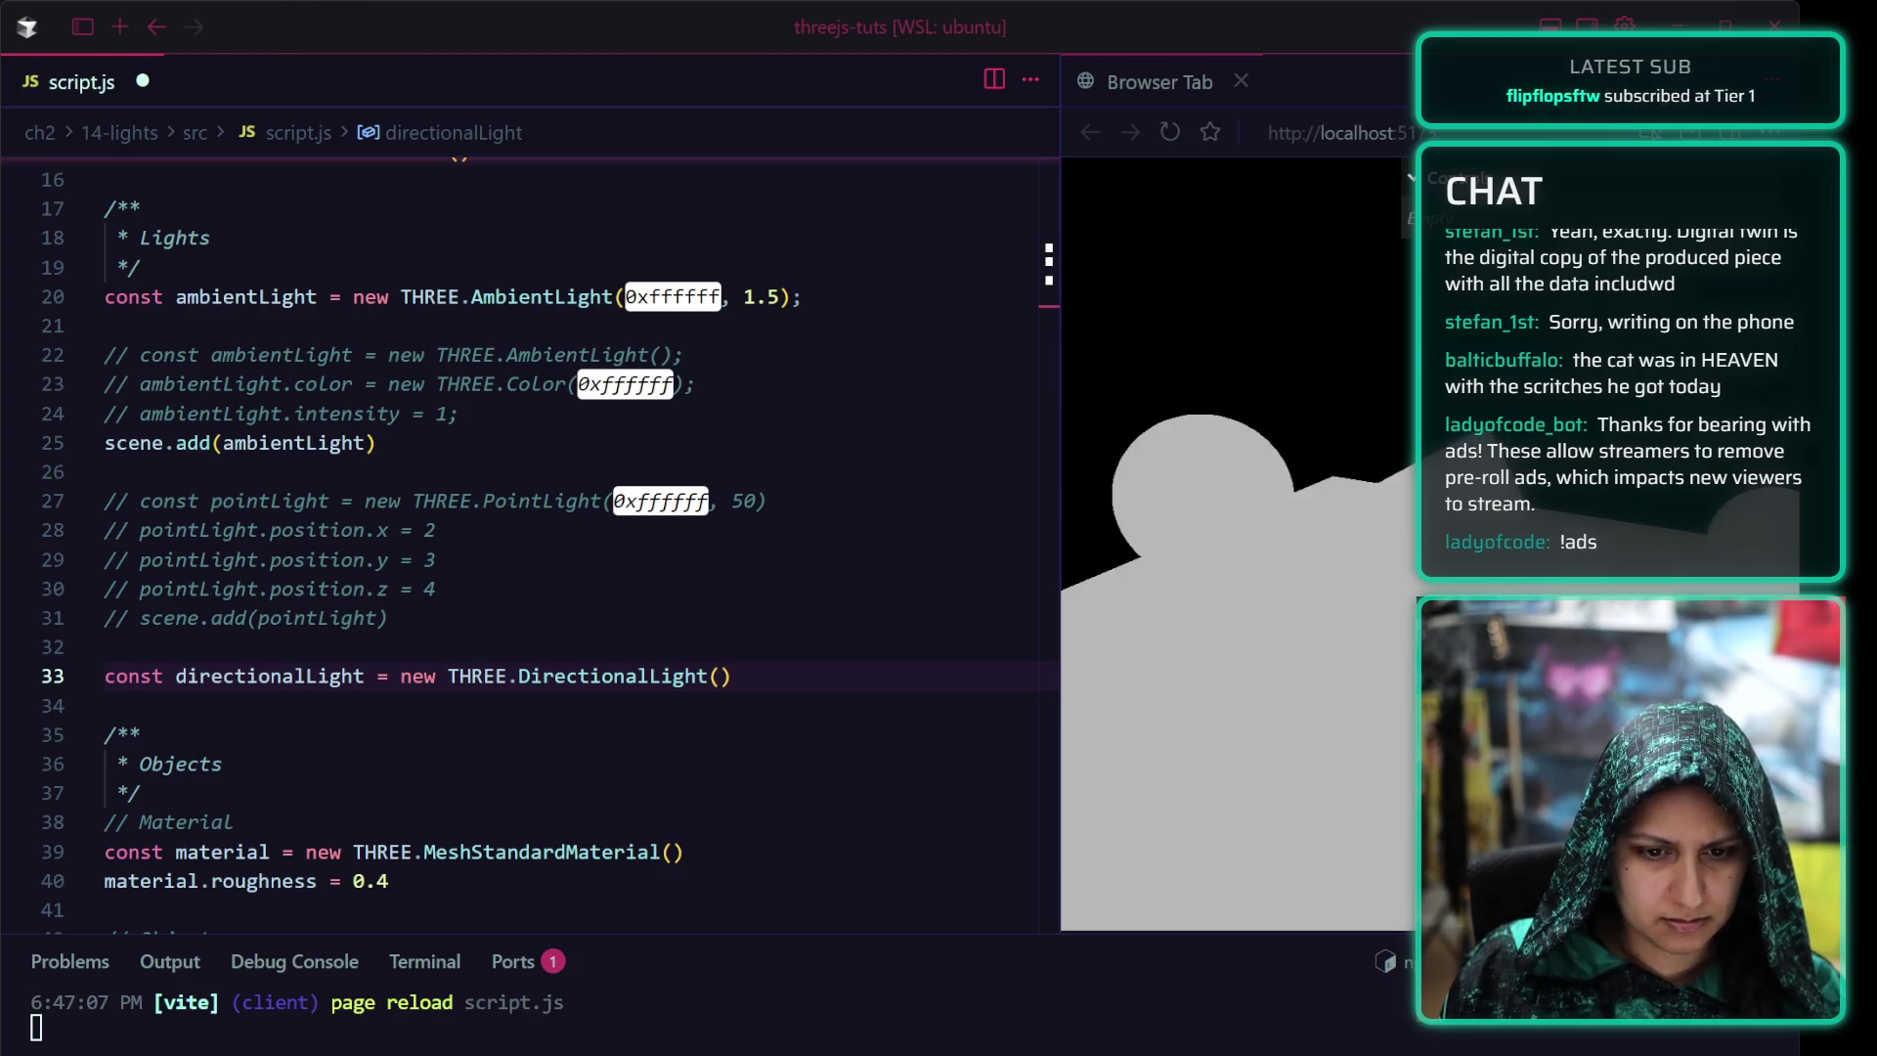
pyautogui.write('0x00fffc')
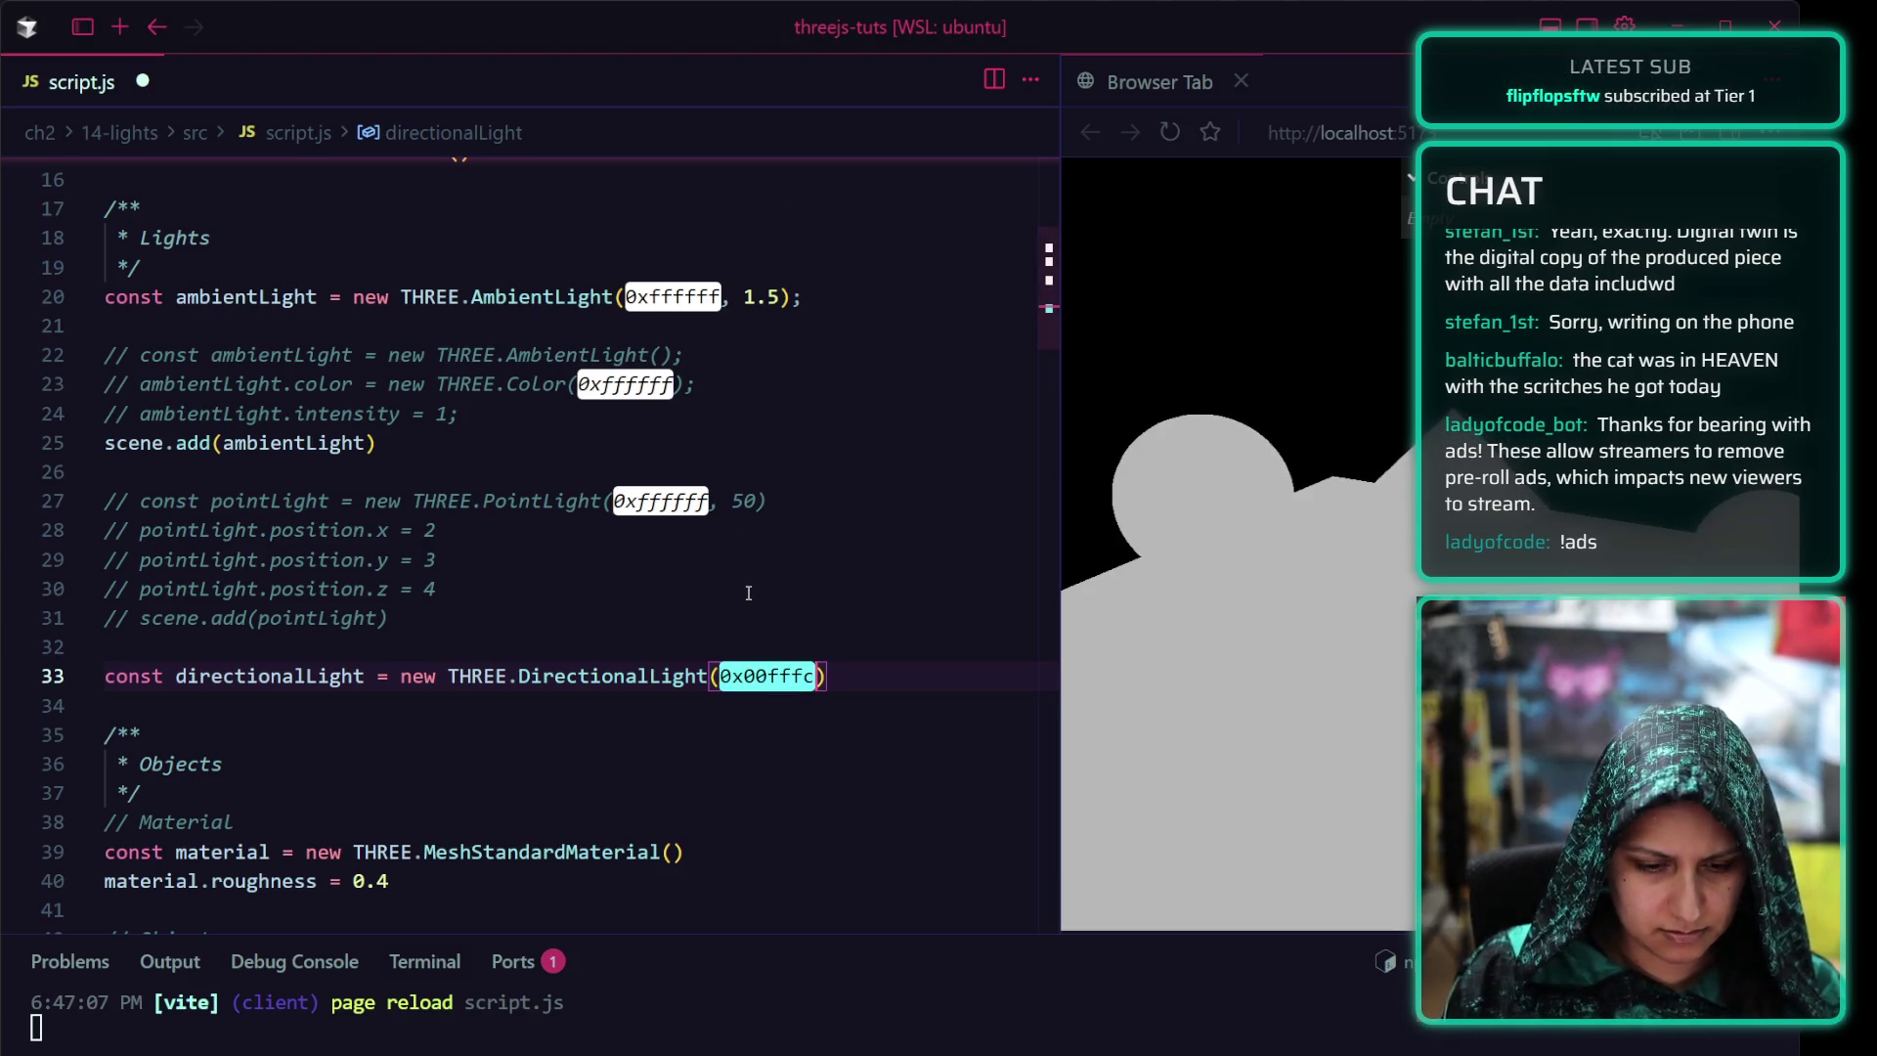
pyautogui.write(', 0.9);')
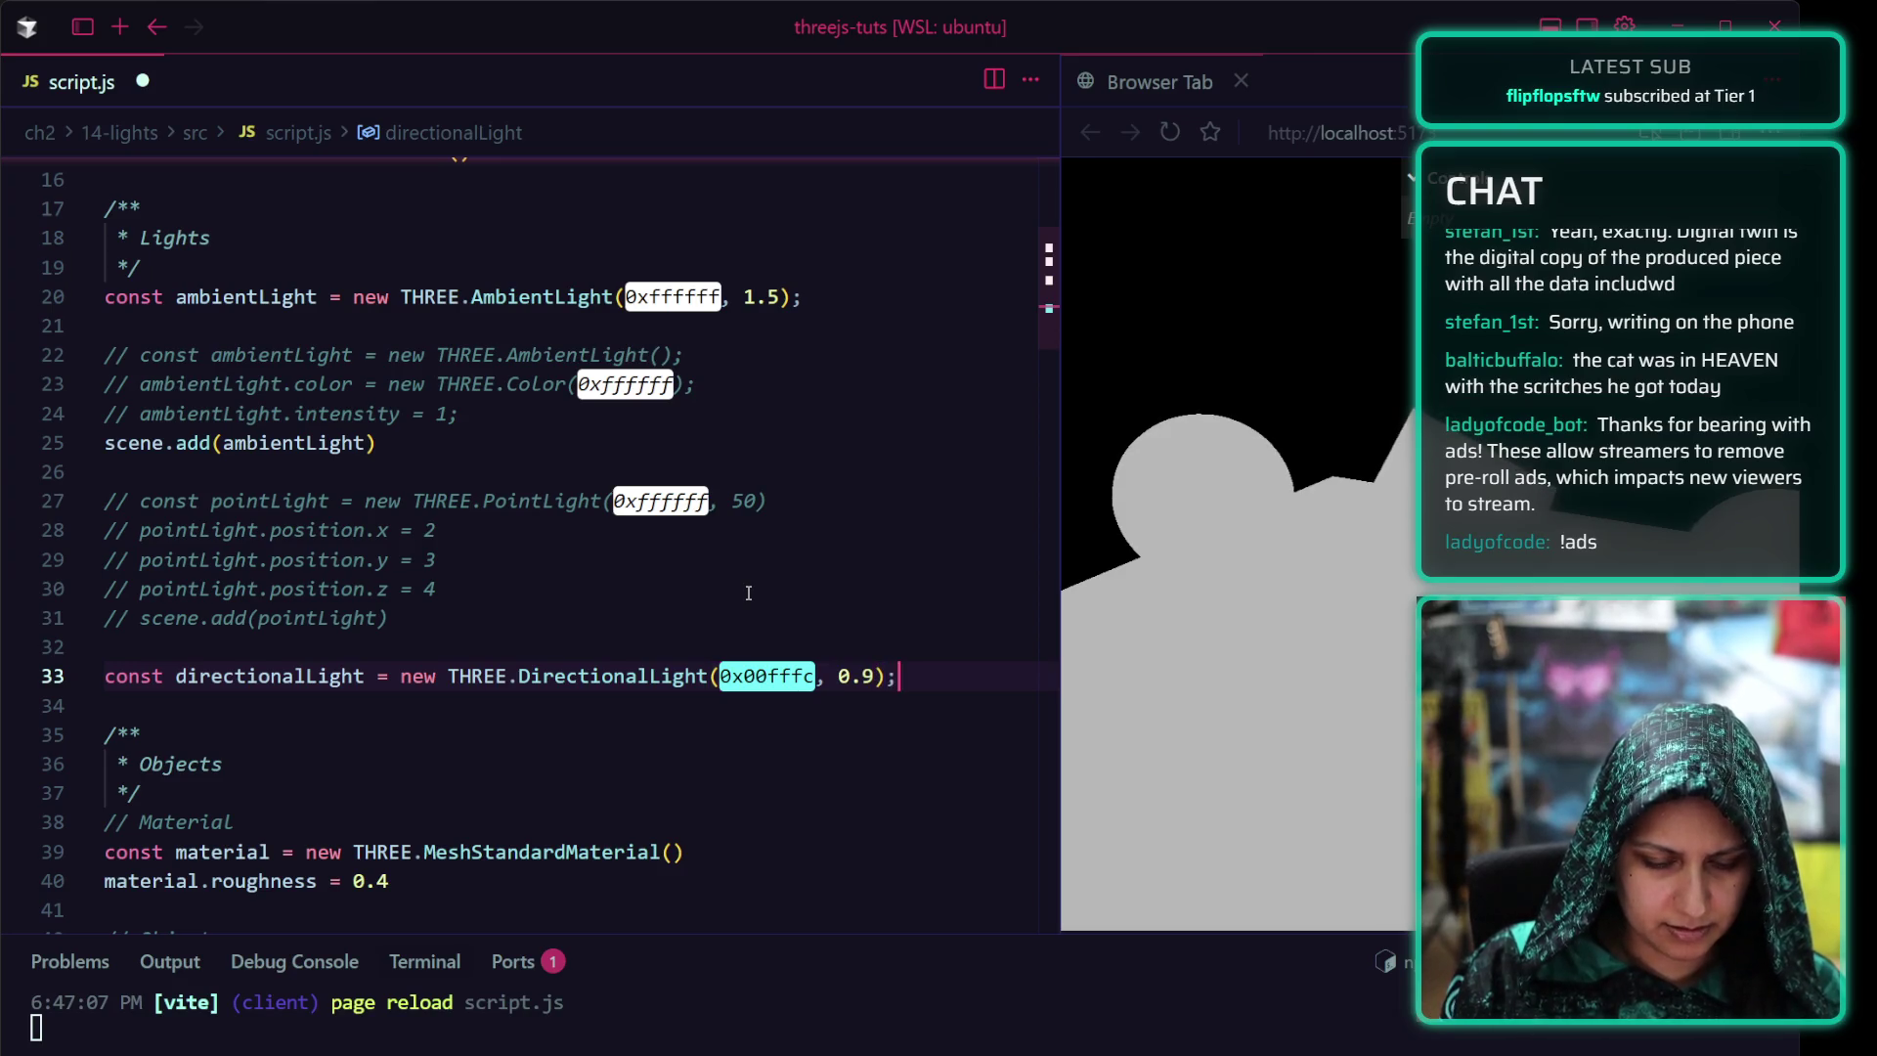
pyautogui.press('Return')
pyautogui.write('scene.add')
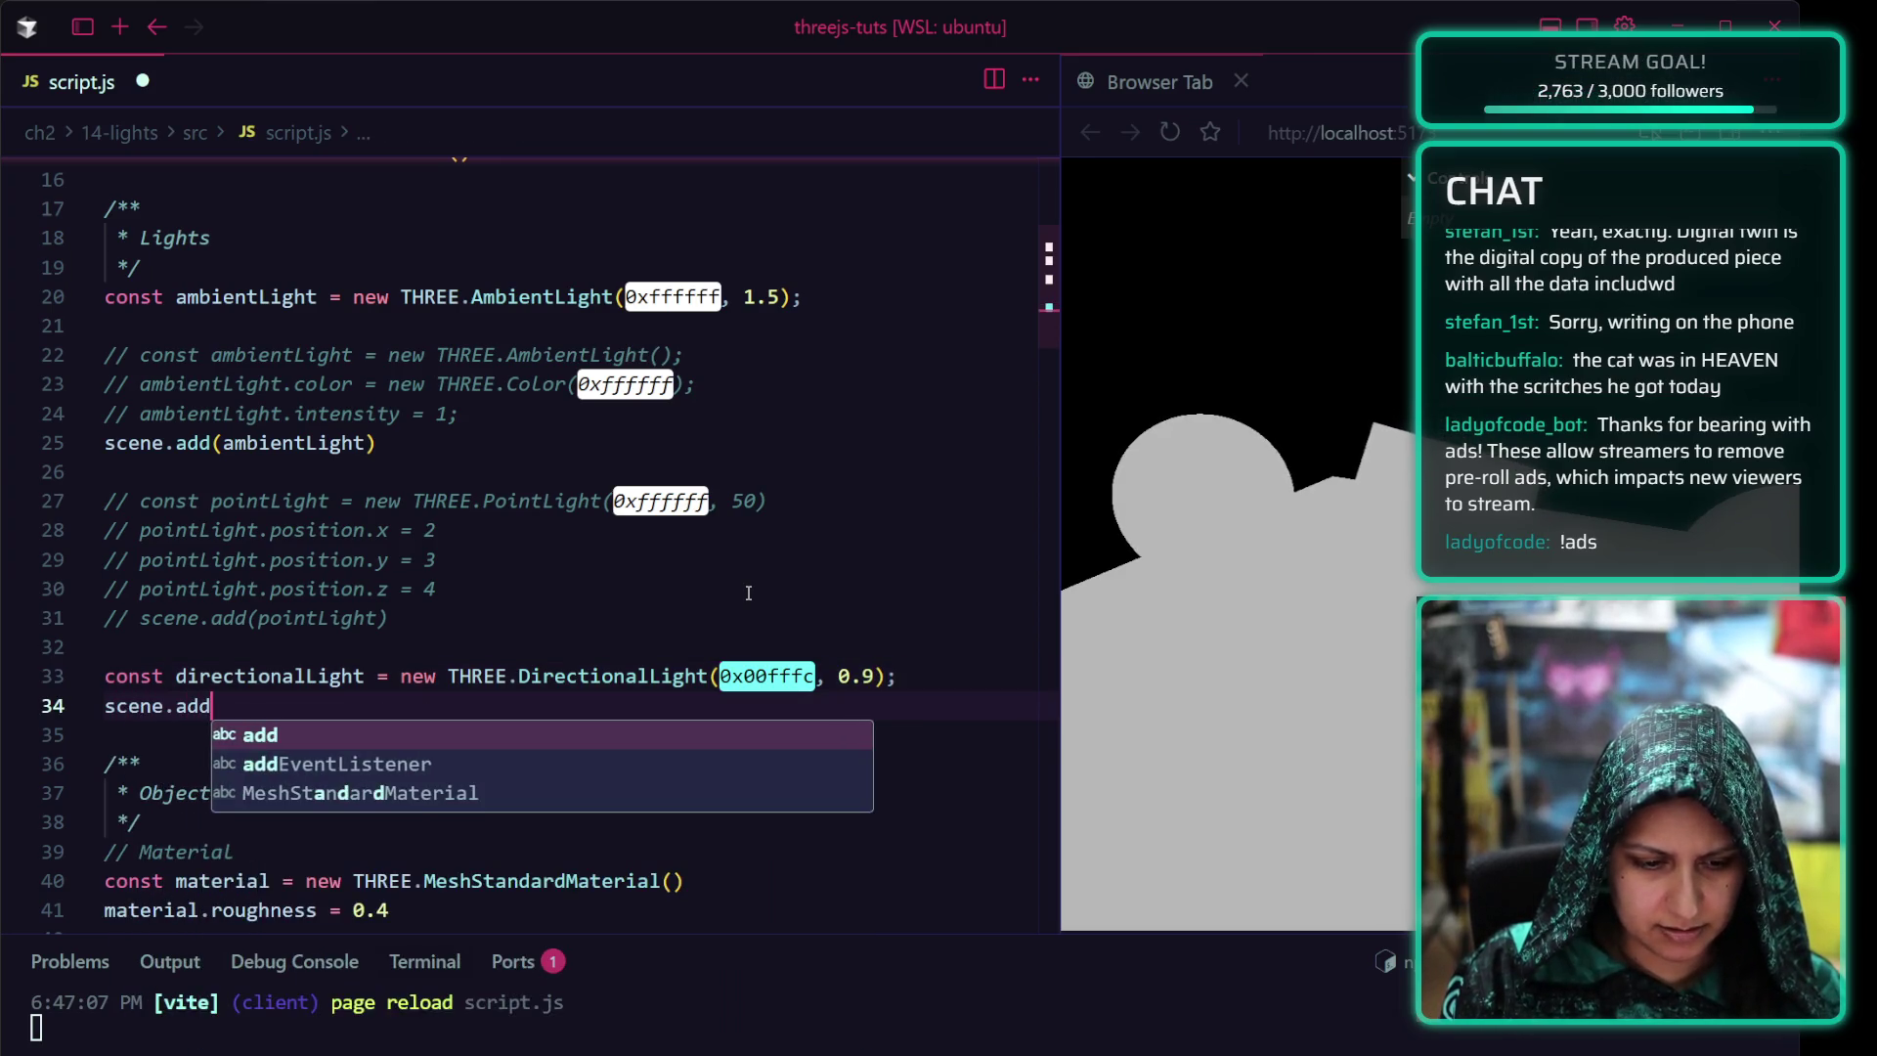
pyautogui.write('(direc')
pyautogui.press('Return')
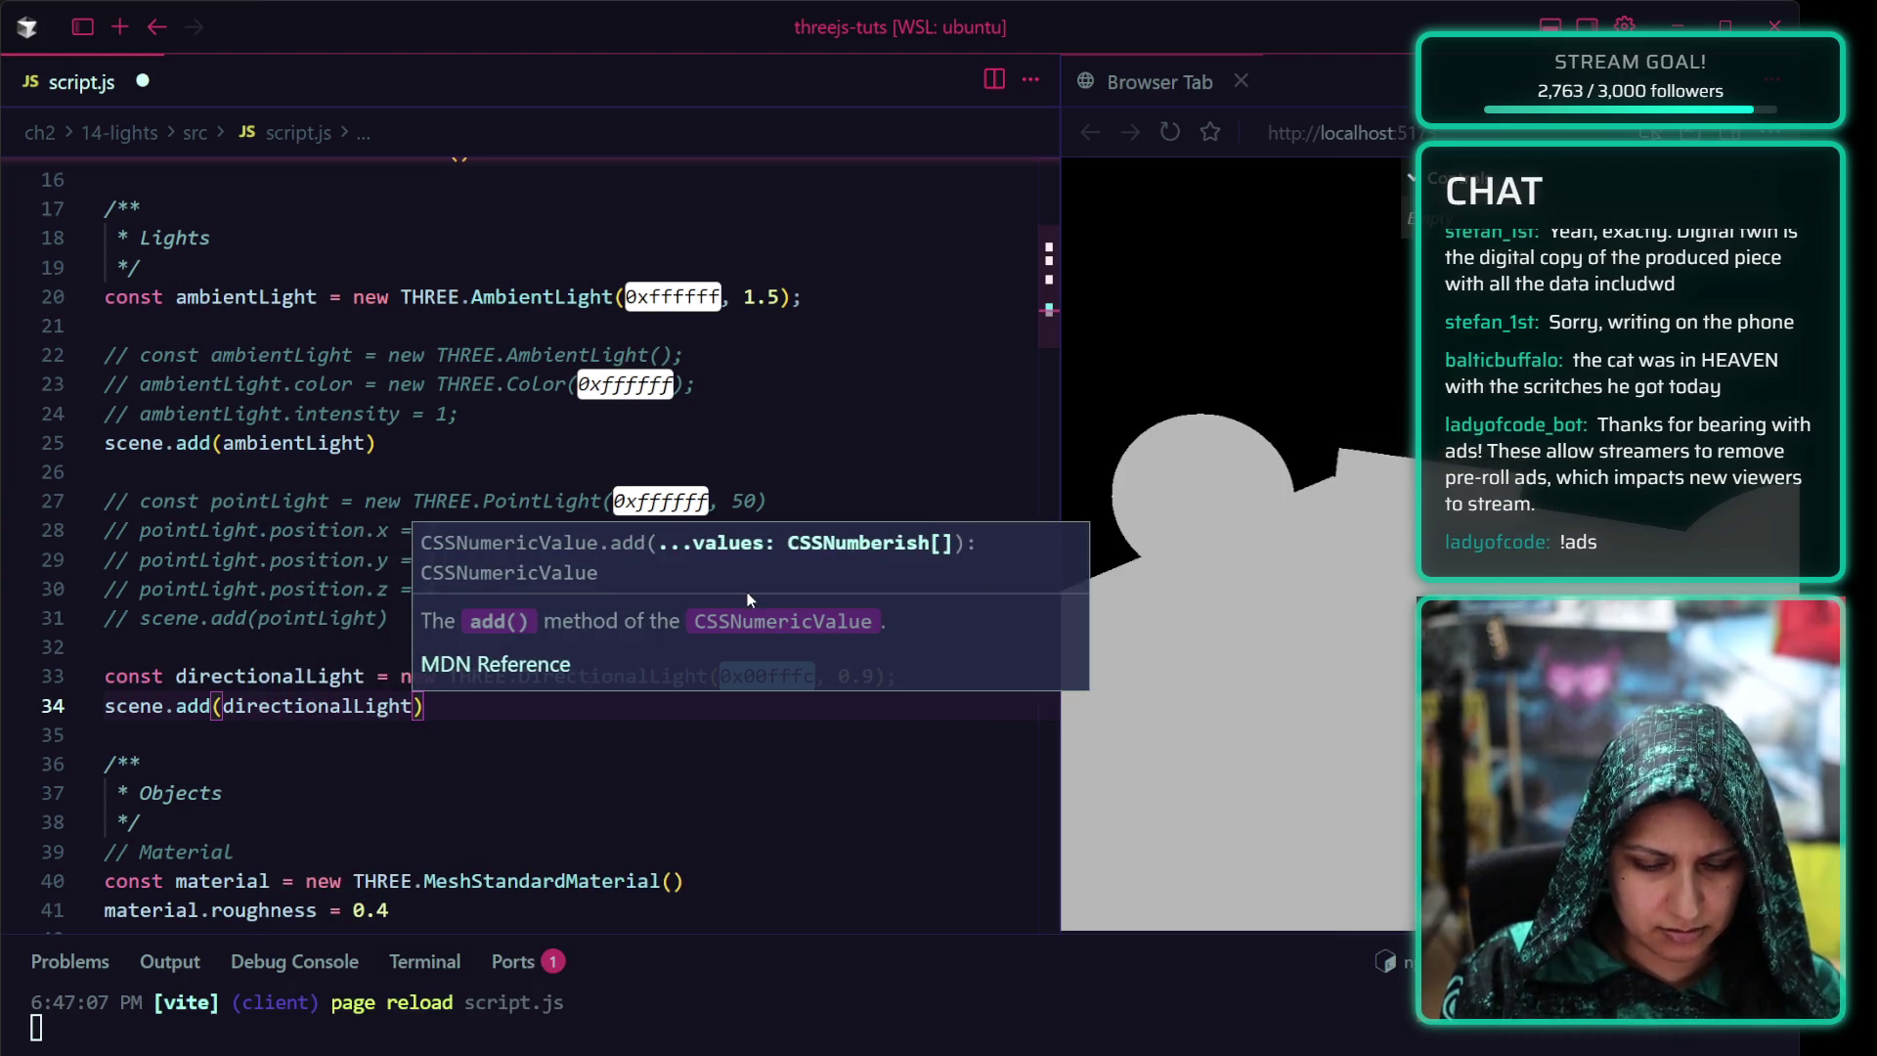
pyautogui.write(';')
pyautogui.hotkey('ctrl', 's')
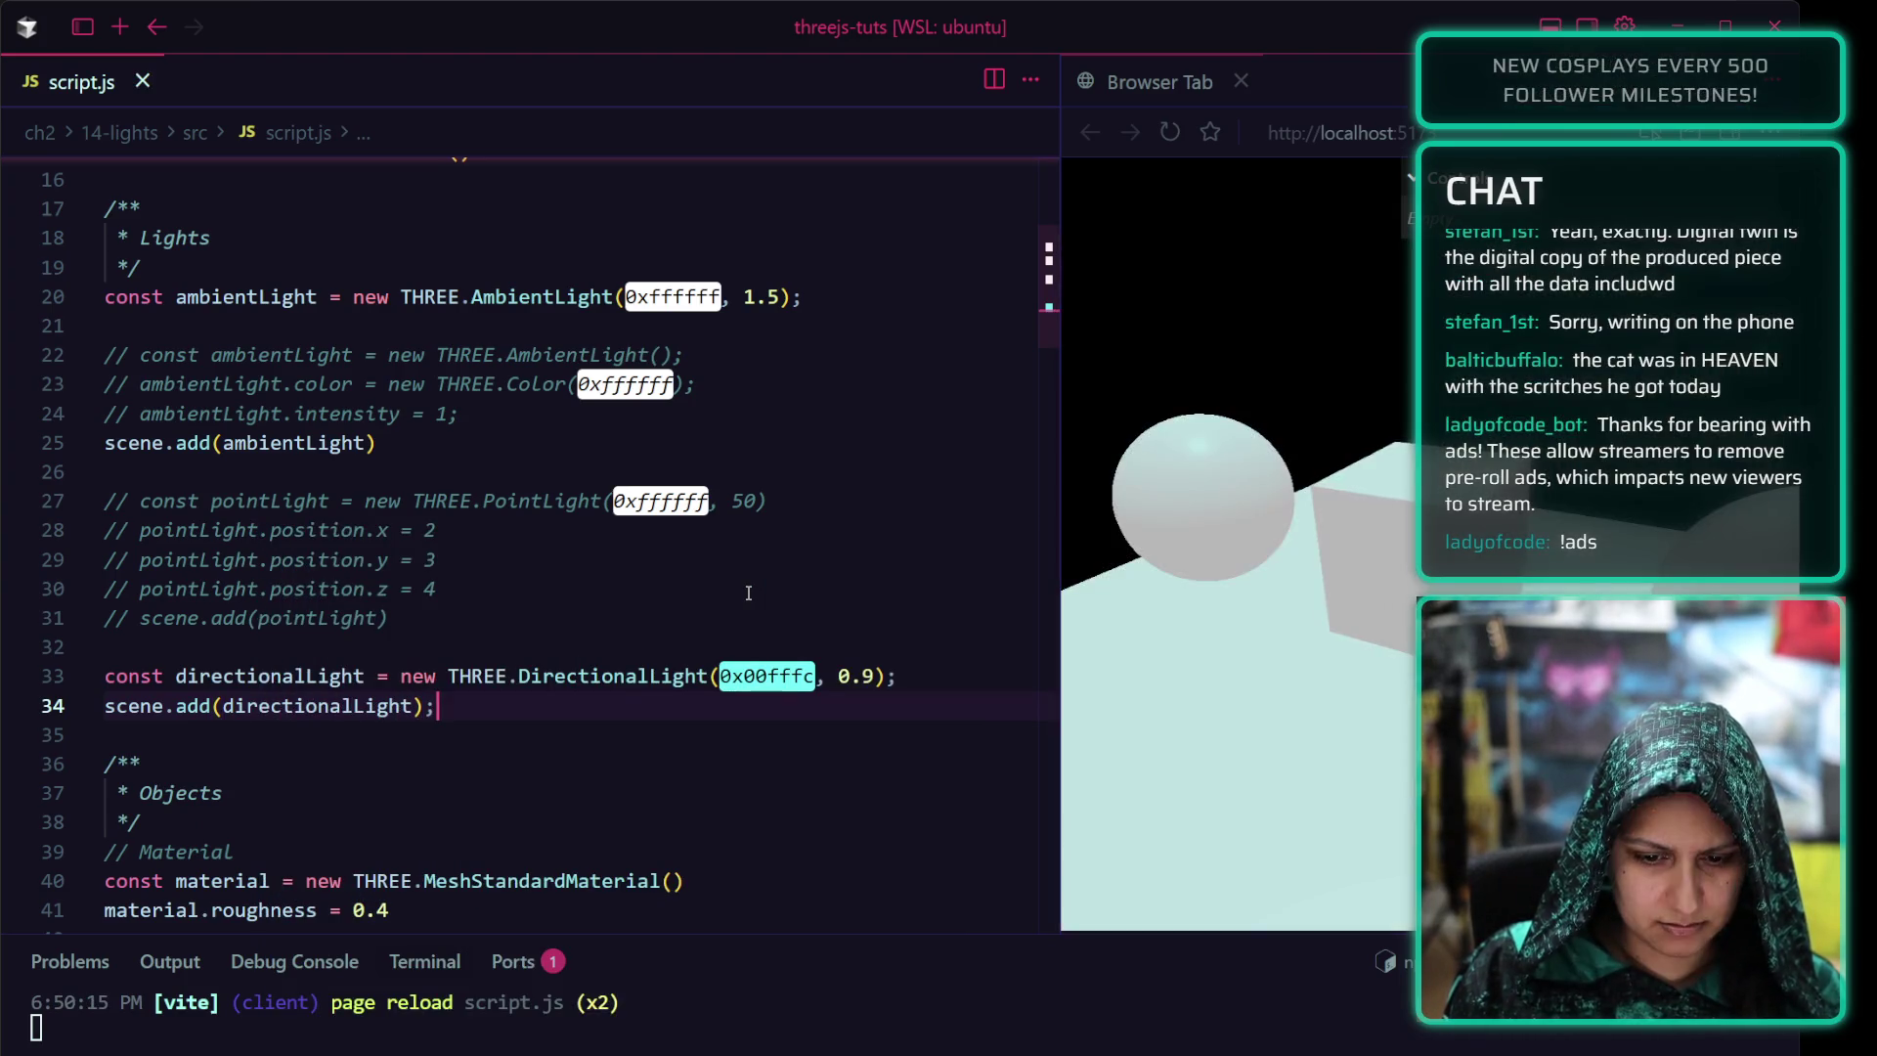
pyautogui.moveTo(1176, 347)
pyautogui.mouseDown()
pyautogui.moveTo(1078, 608)
pyautogui.moveTo(1282, 616)
pyautogui.mouseUp()
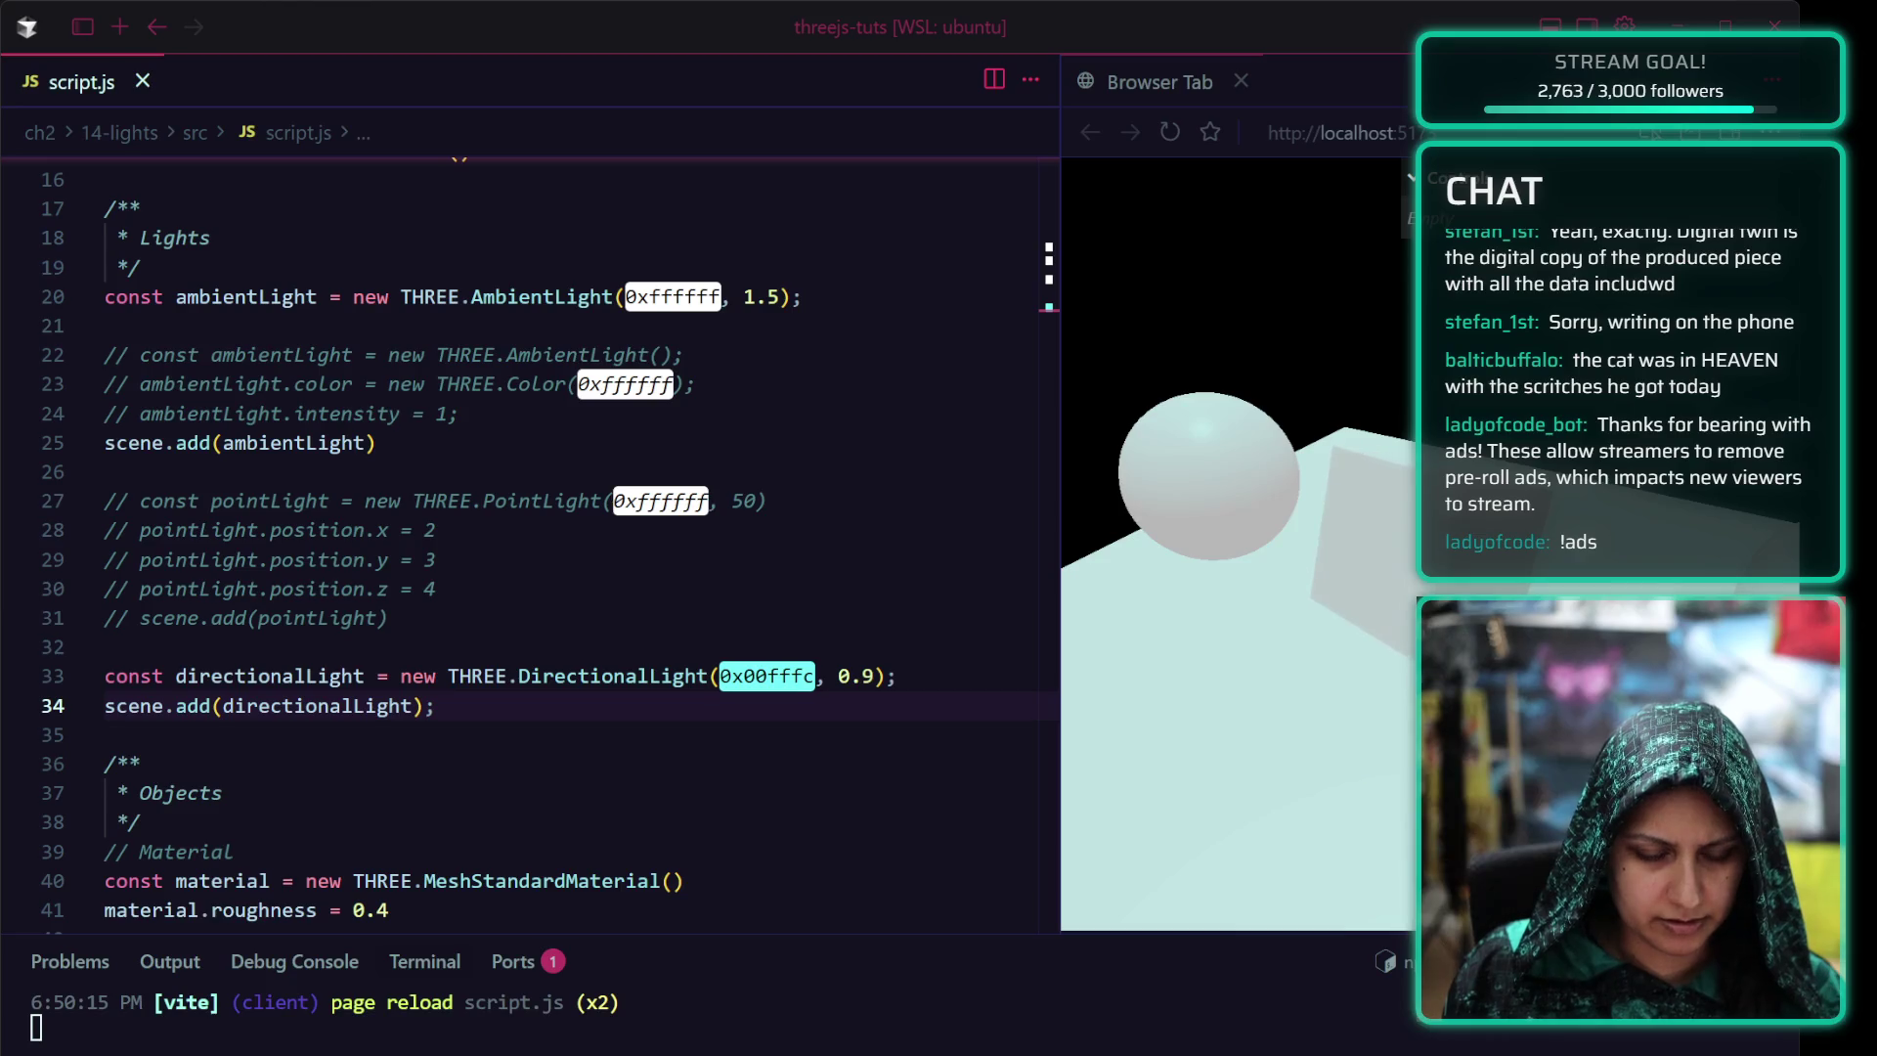
pyautogui.hotkey('alt', 'Tab')
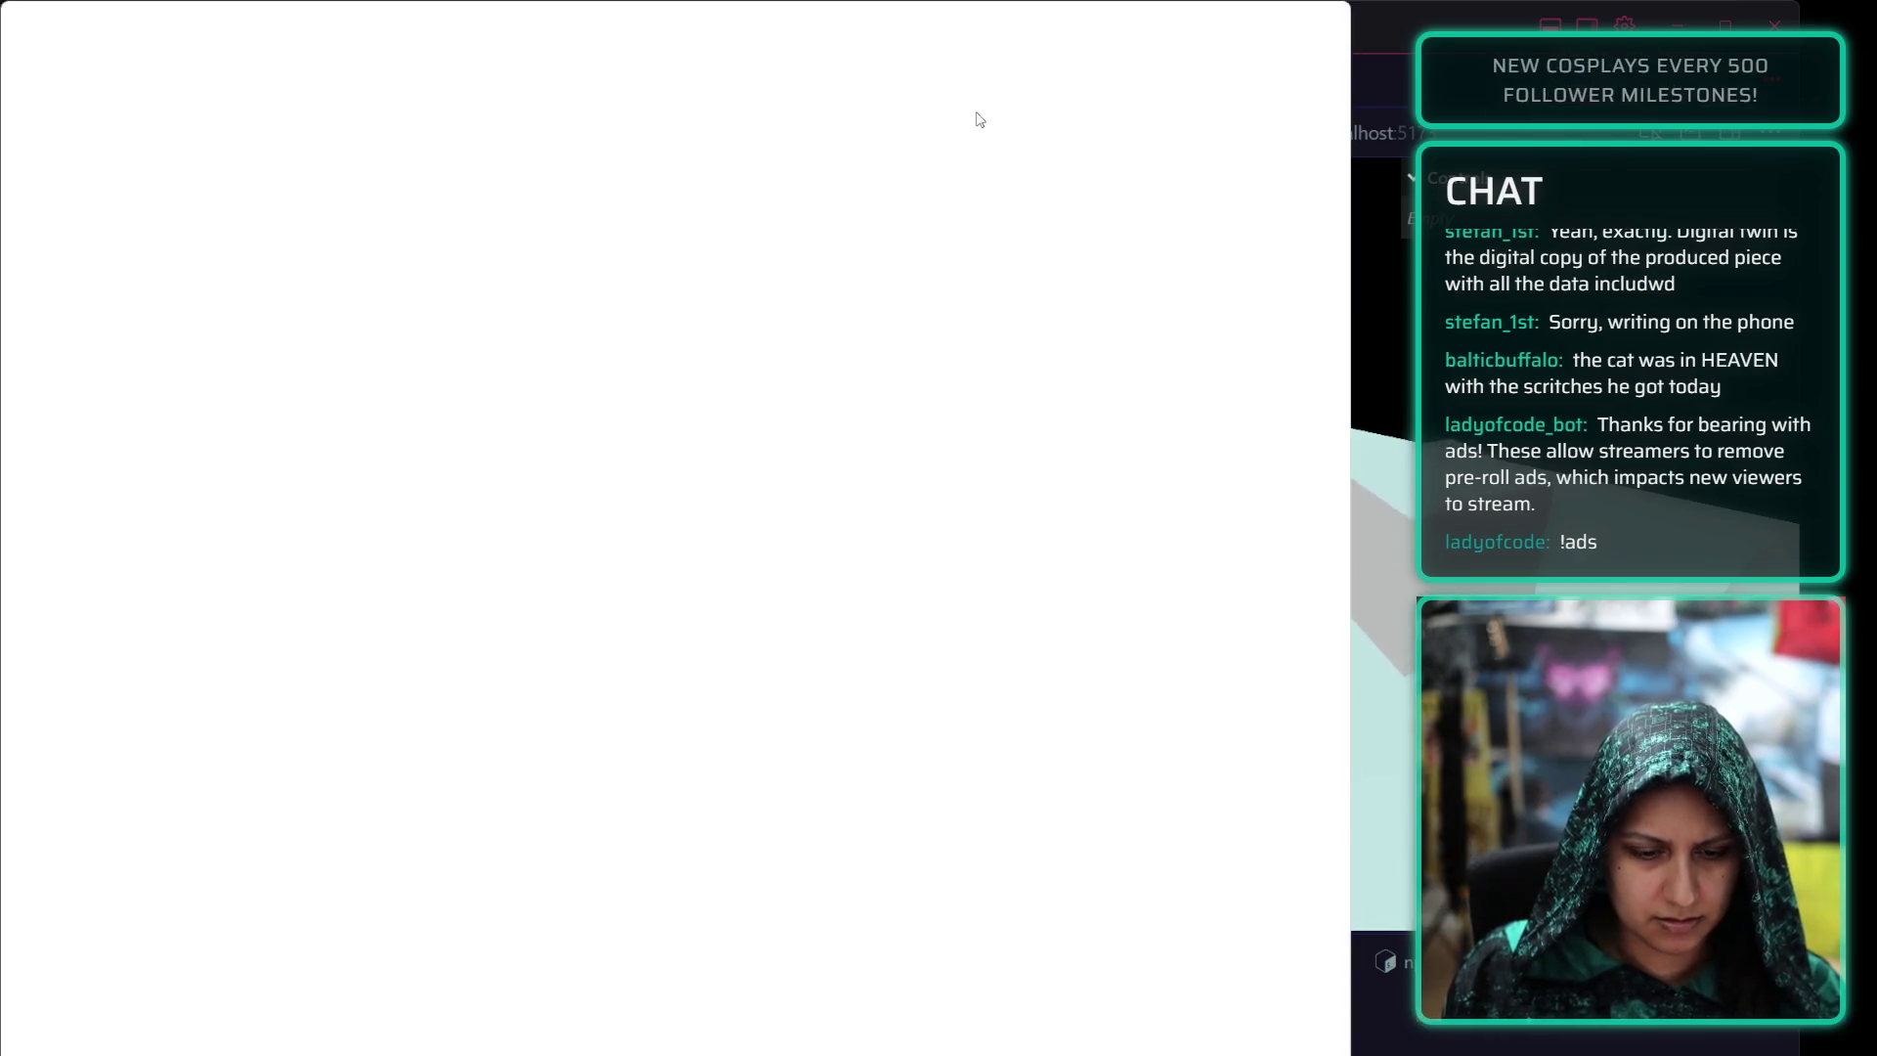
pyautogui.write(': ')
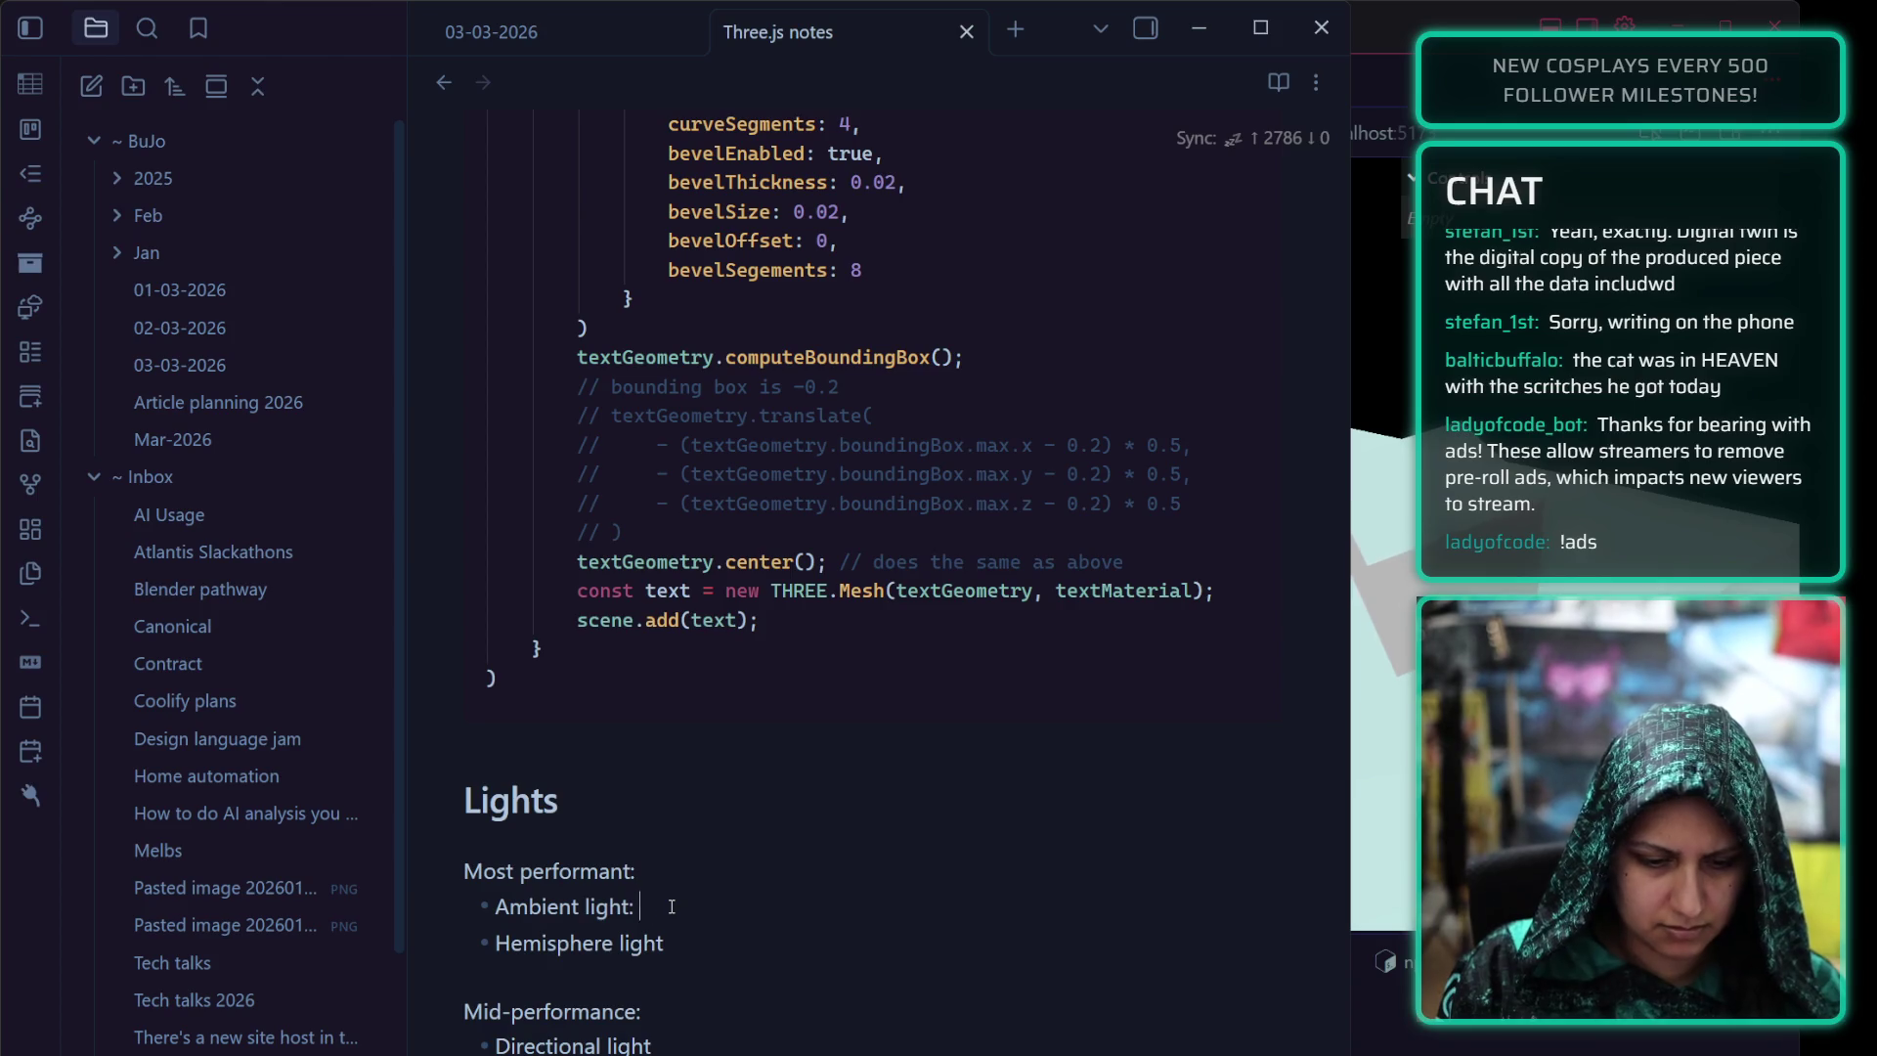
pyautogui.write('omnidirectional')
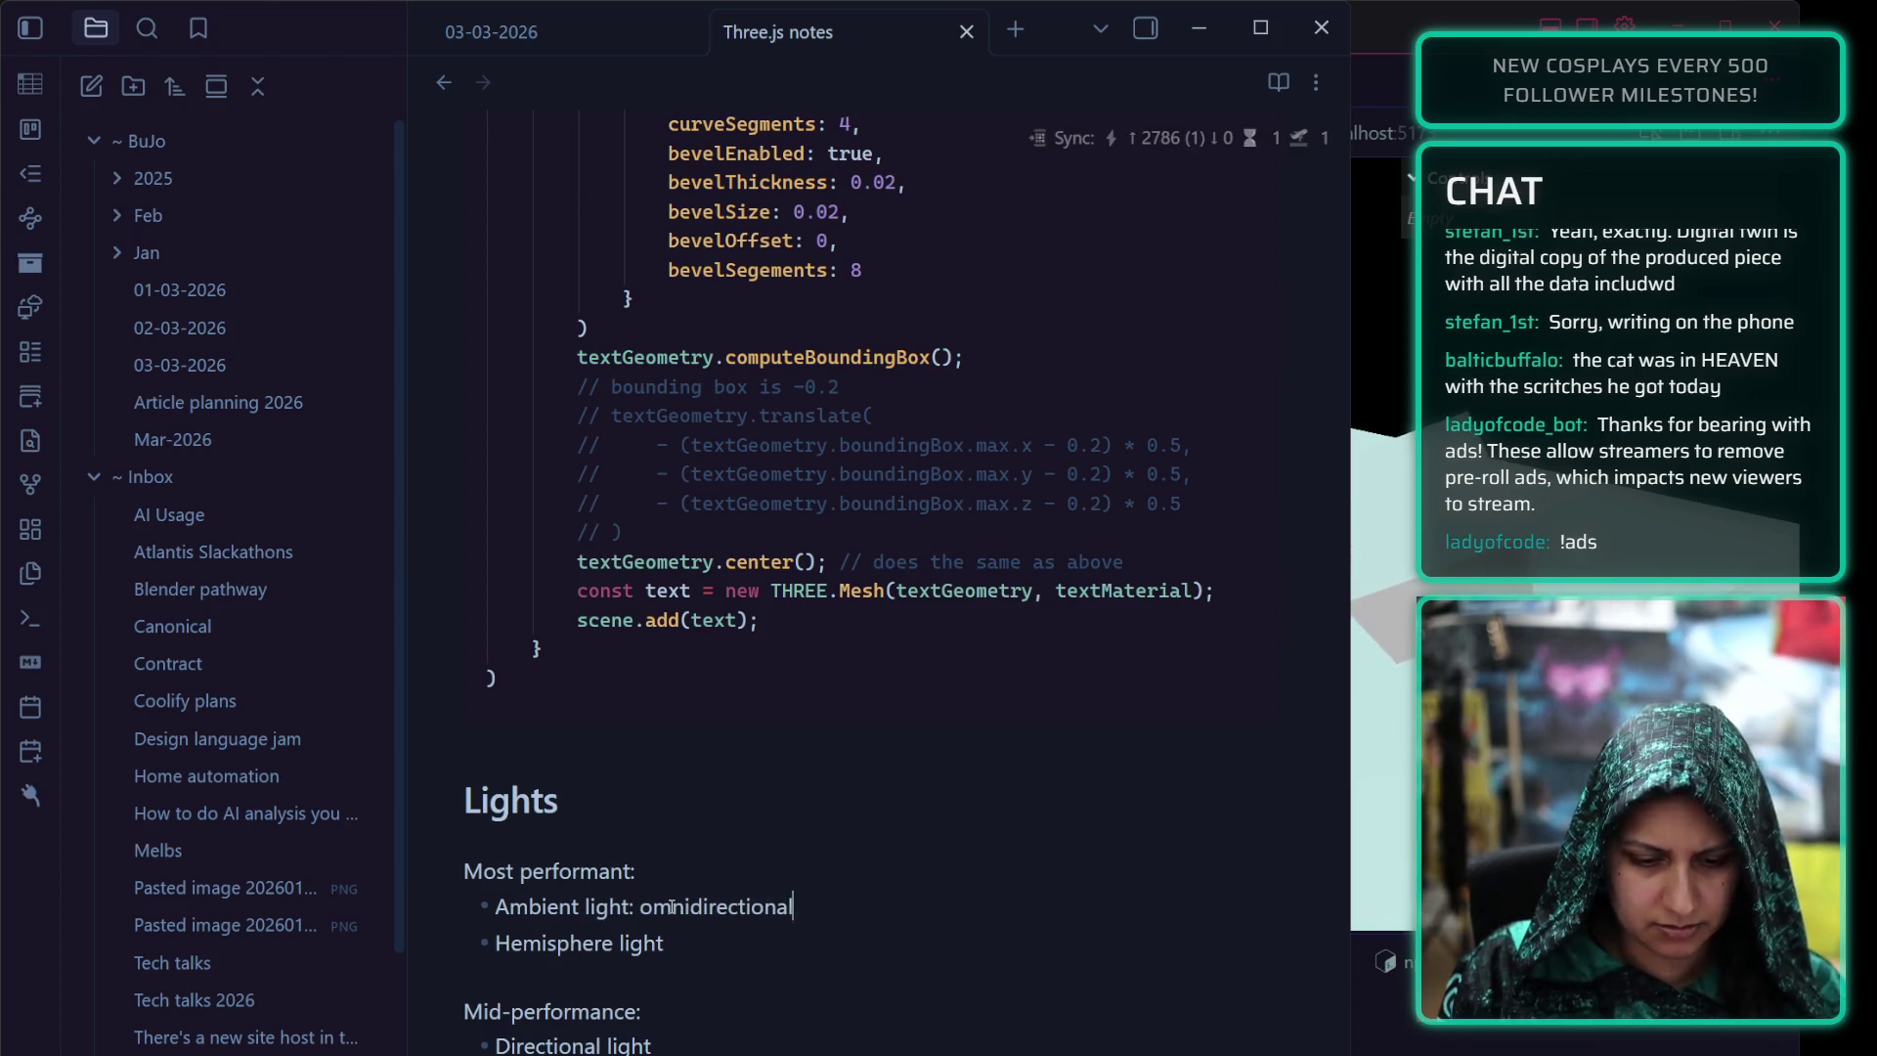
pyautogui.write(' lighting on all geom')
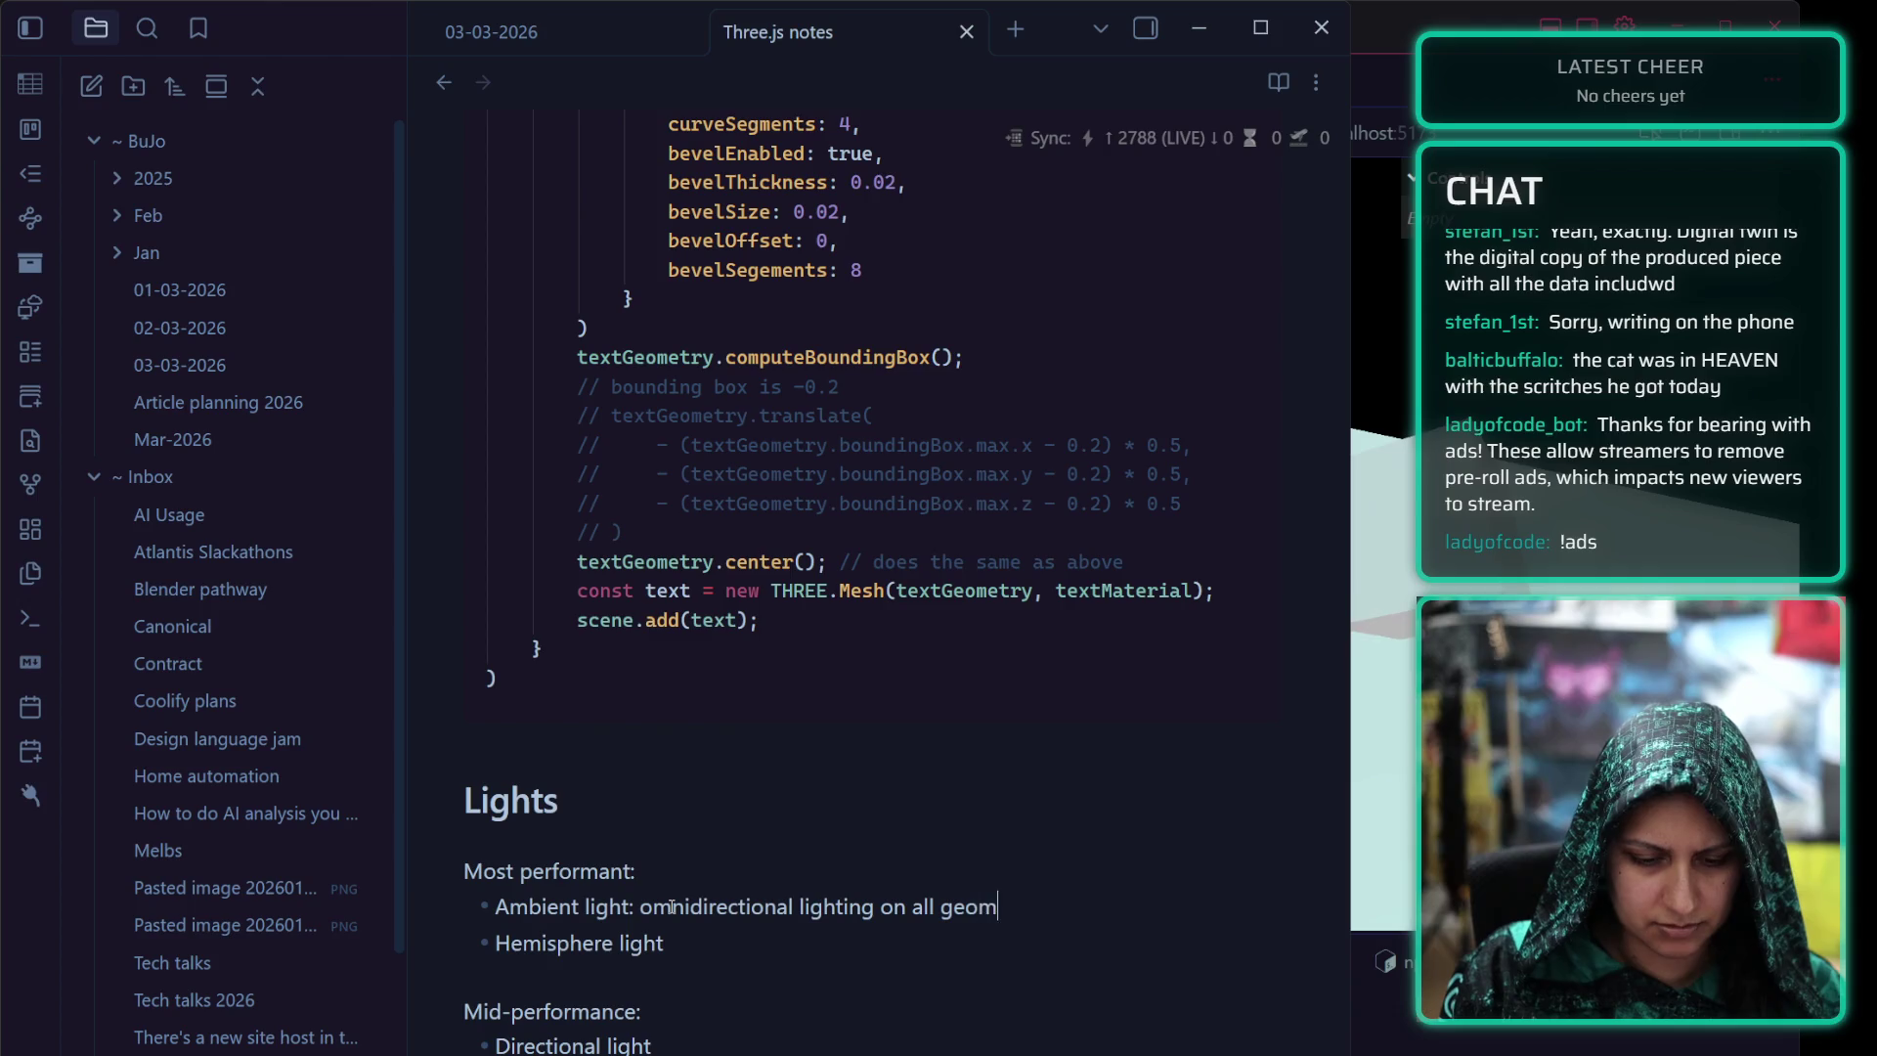
pyautogui.write('etries')
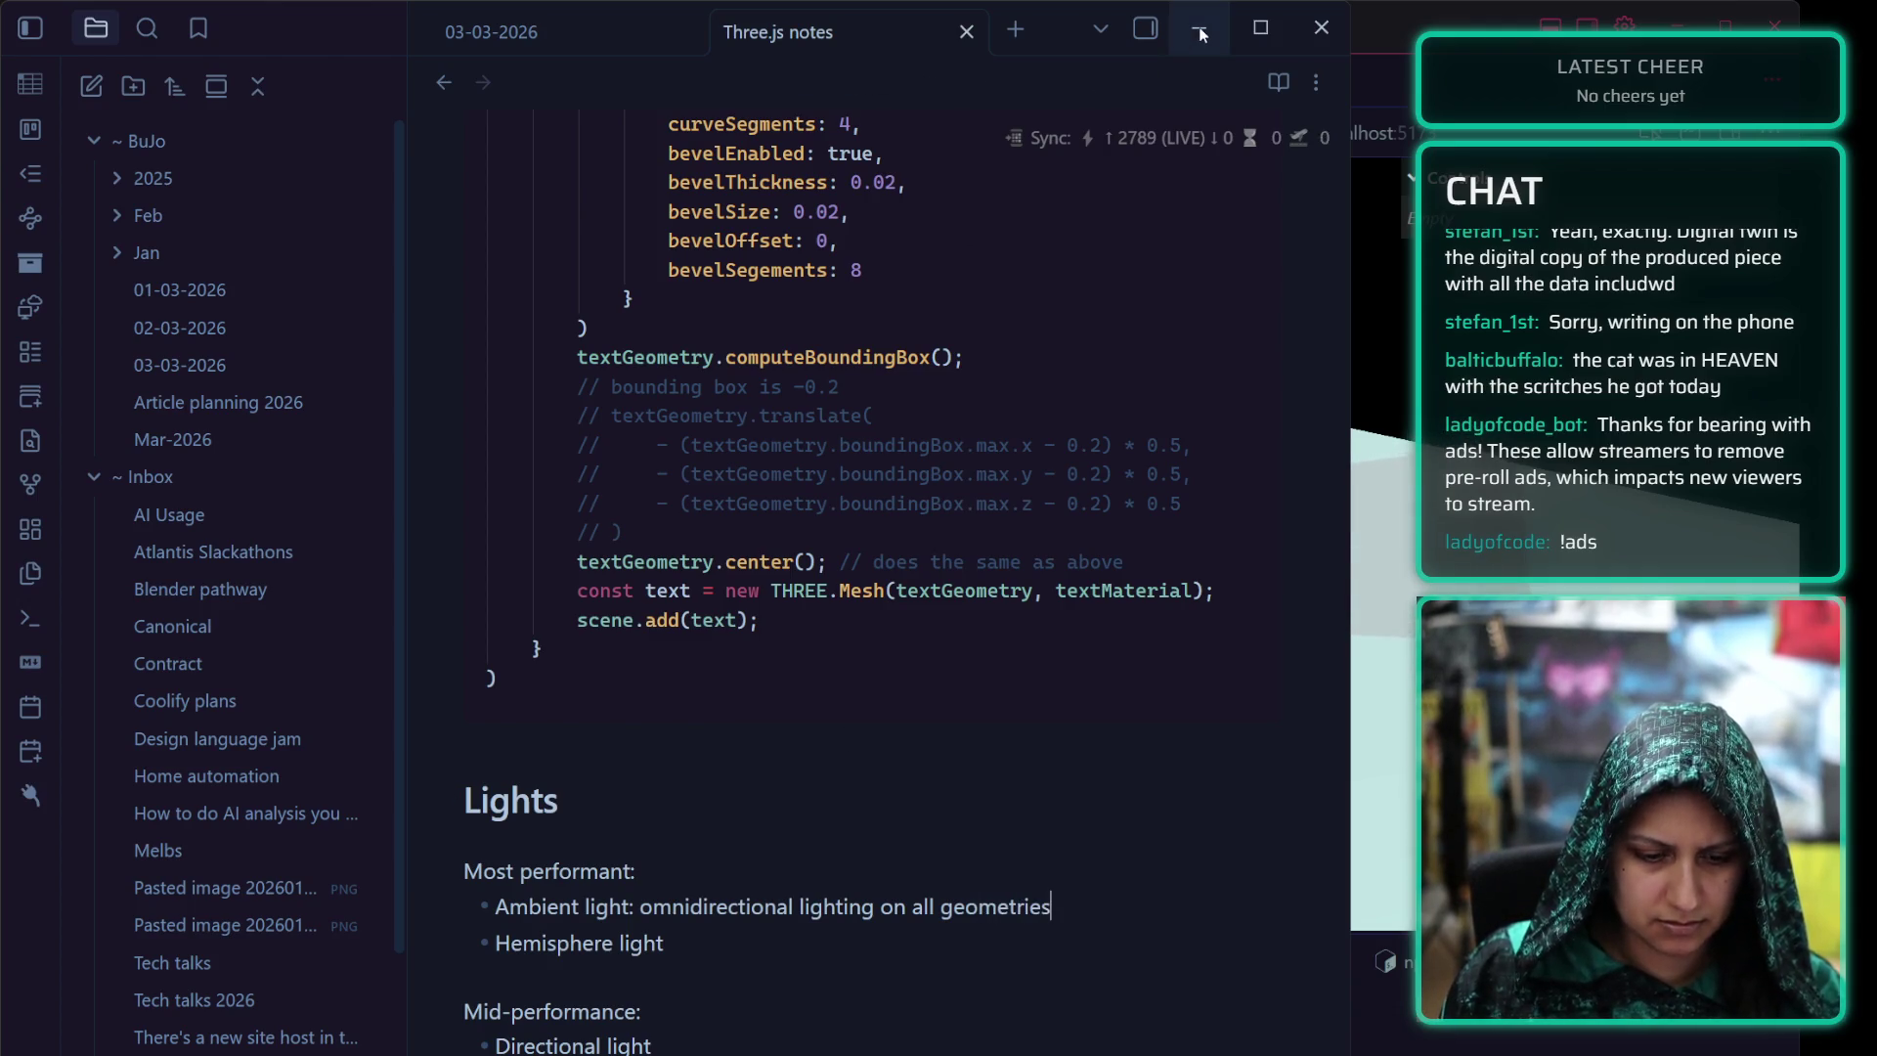
# Note ambient light as omnidirectional lighting on all geometries, hide the notes, then switch back to them
pyautogui.click(1198, 26)
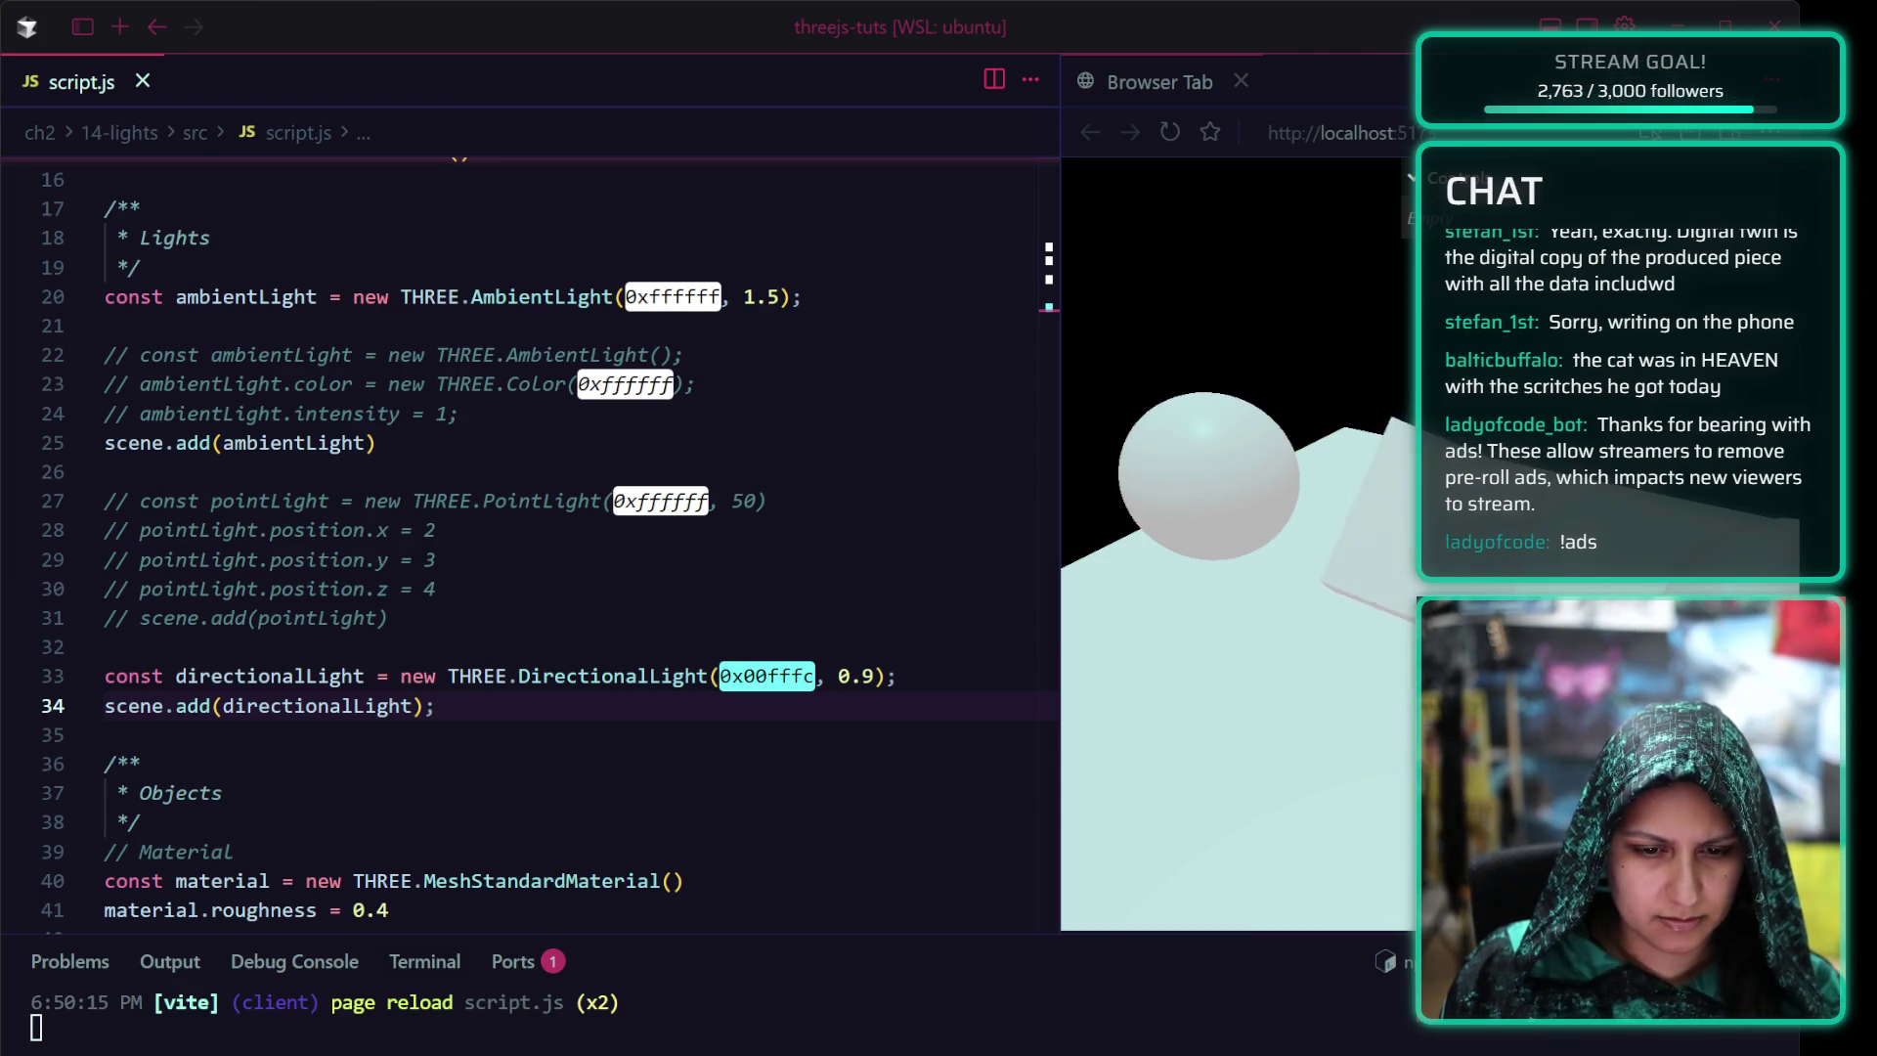
pyautogui.hotkey('alt', 'Tab')
pyautogui.scroll(-3, 678, 812)
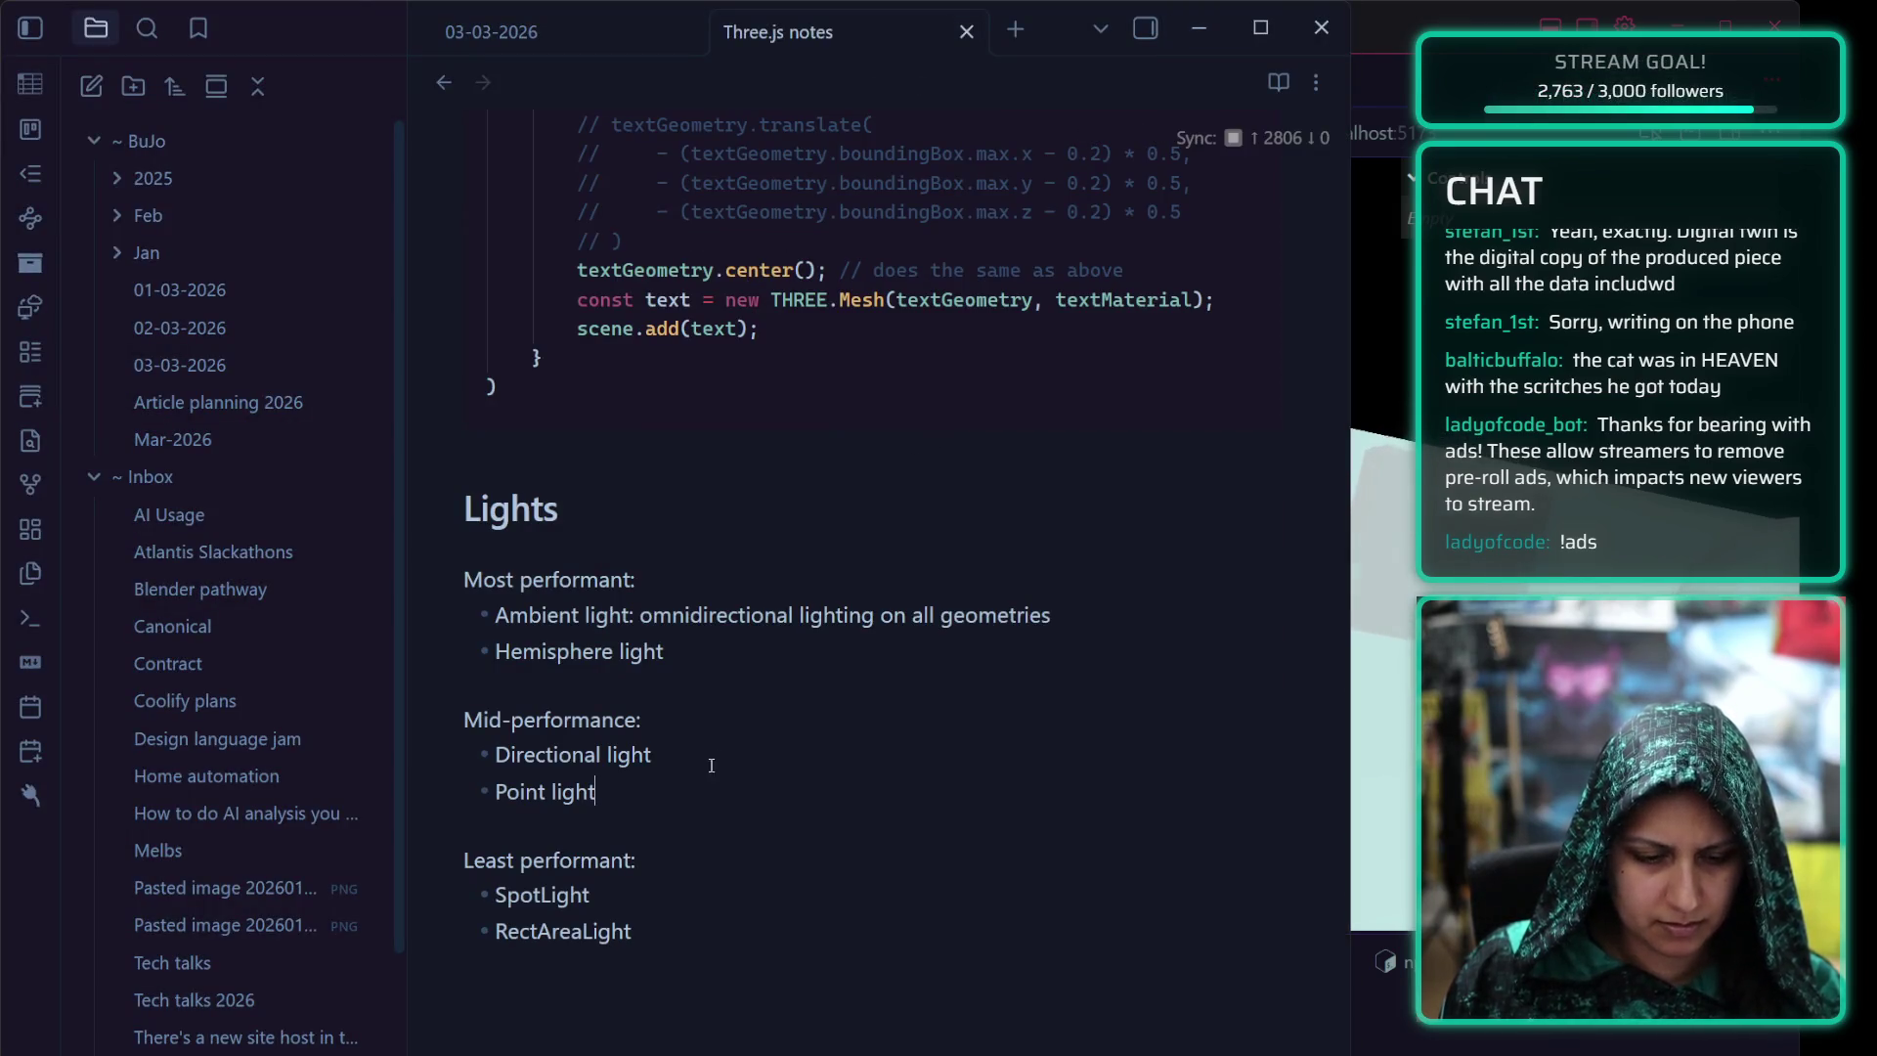
pyautogui.write(': pare')
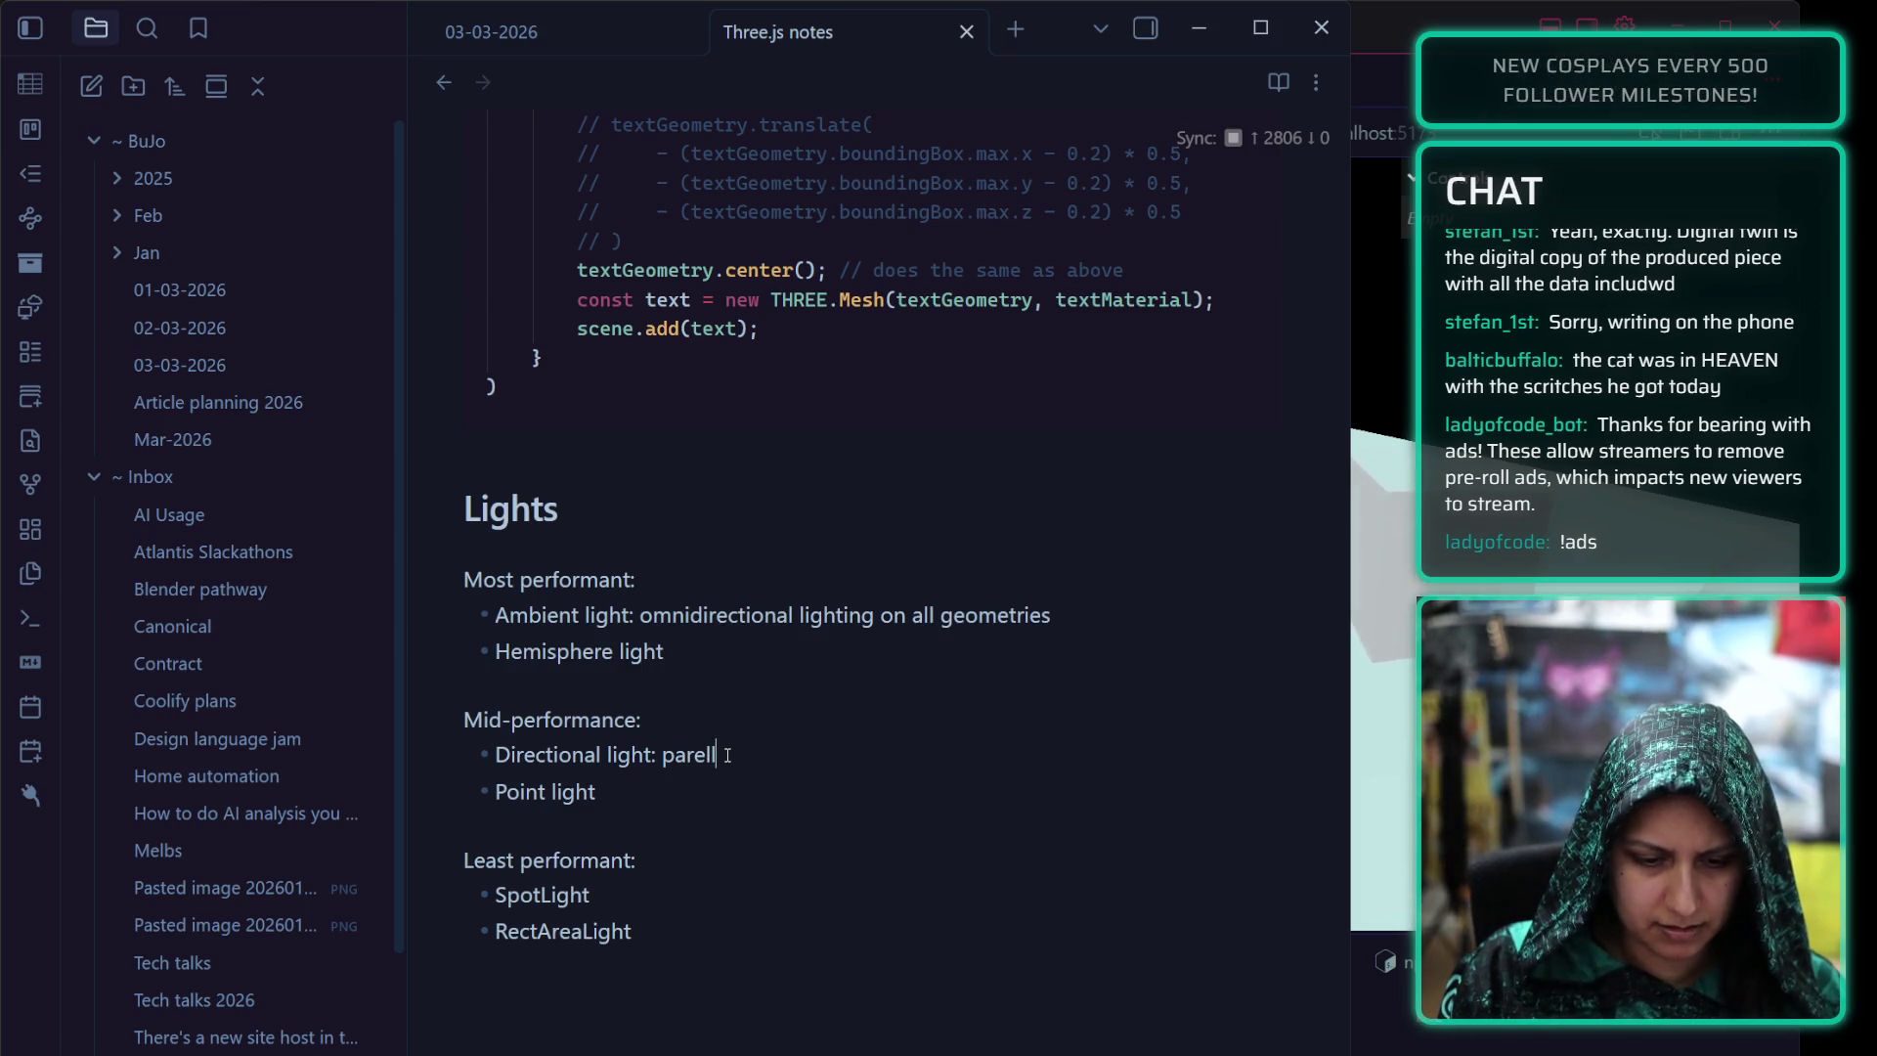
# Note directional light as parallel rays from one direction (like the sun), start the Point light entry, return to Cursor
pyautogui.press('BackSpace')
pyautogui.write('allel ra')
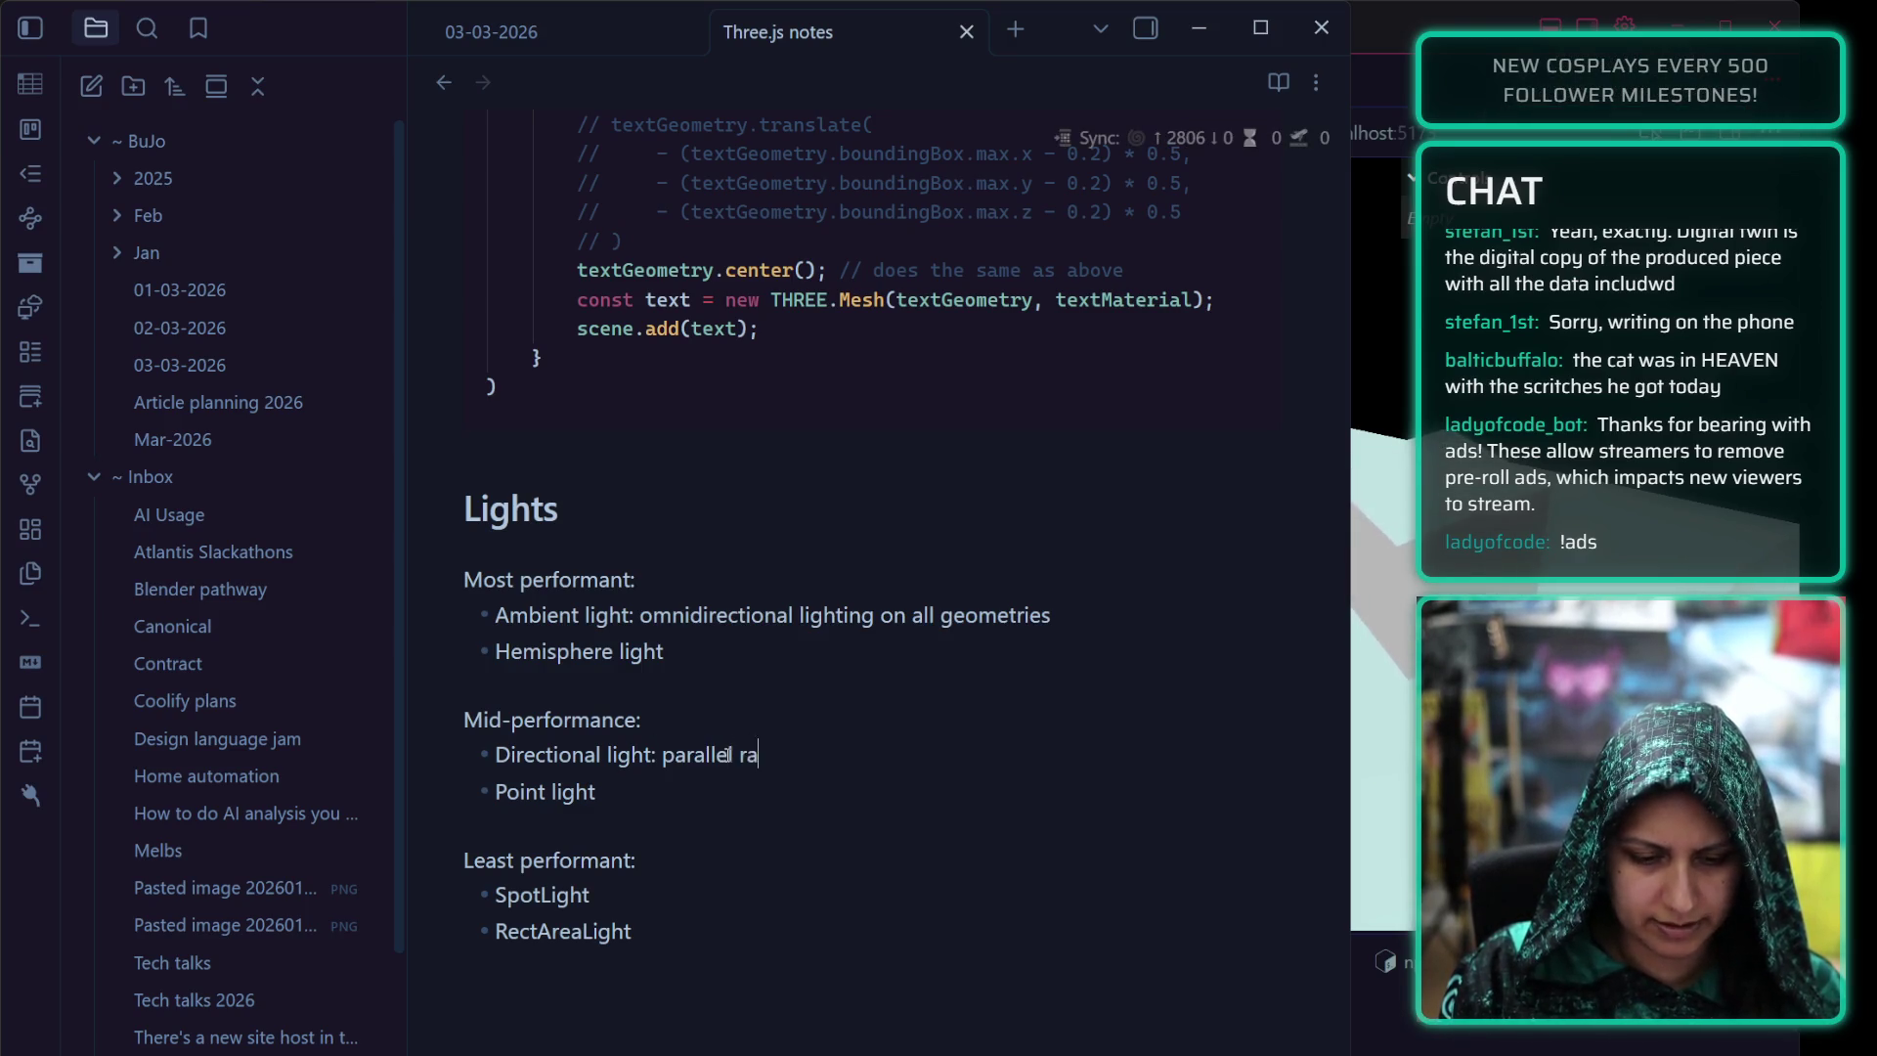
pyautogui.write('ys from one')
pyautogui.press('BackSpace')
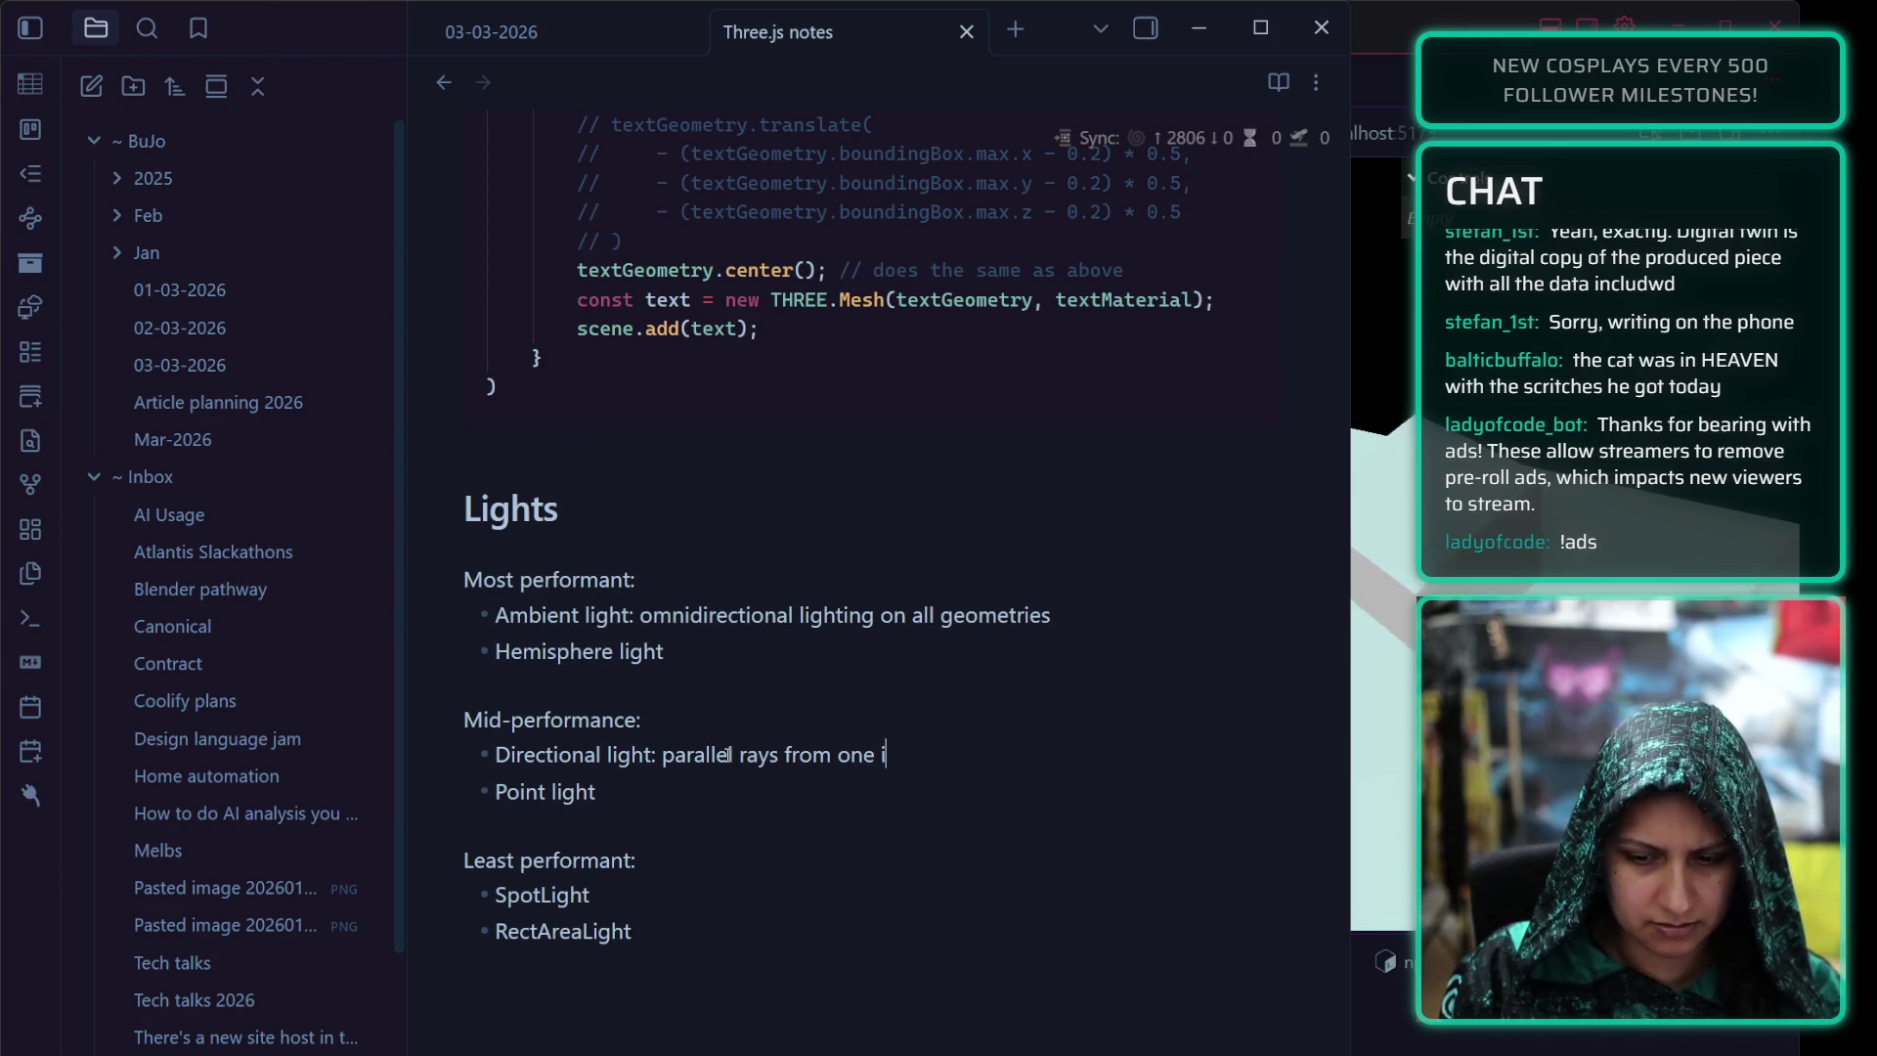
pyautogui.write('dire')
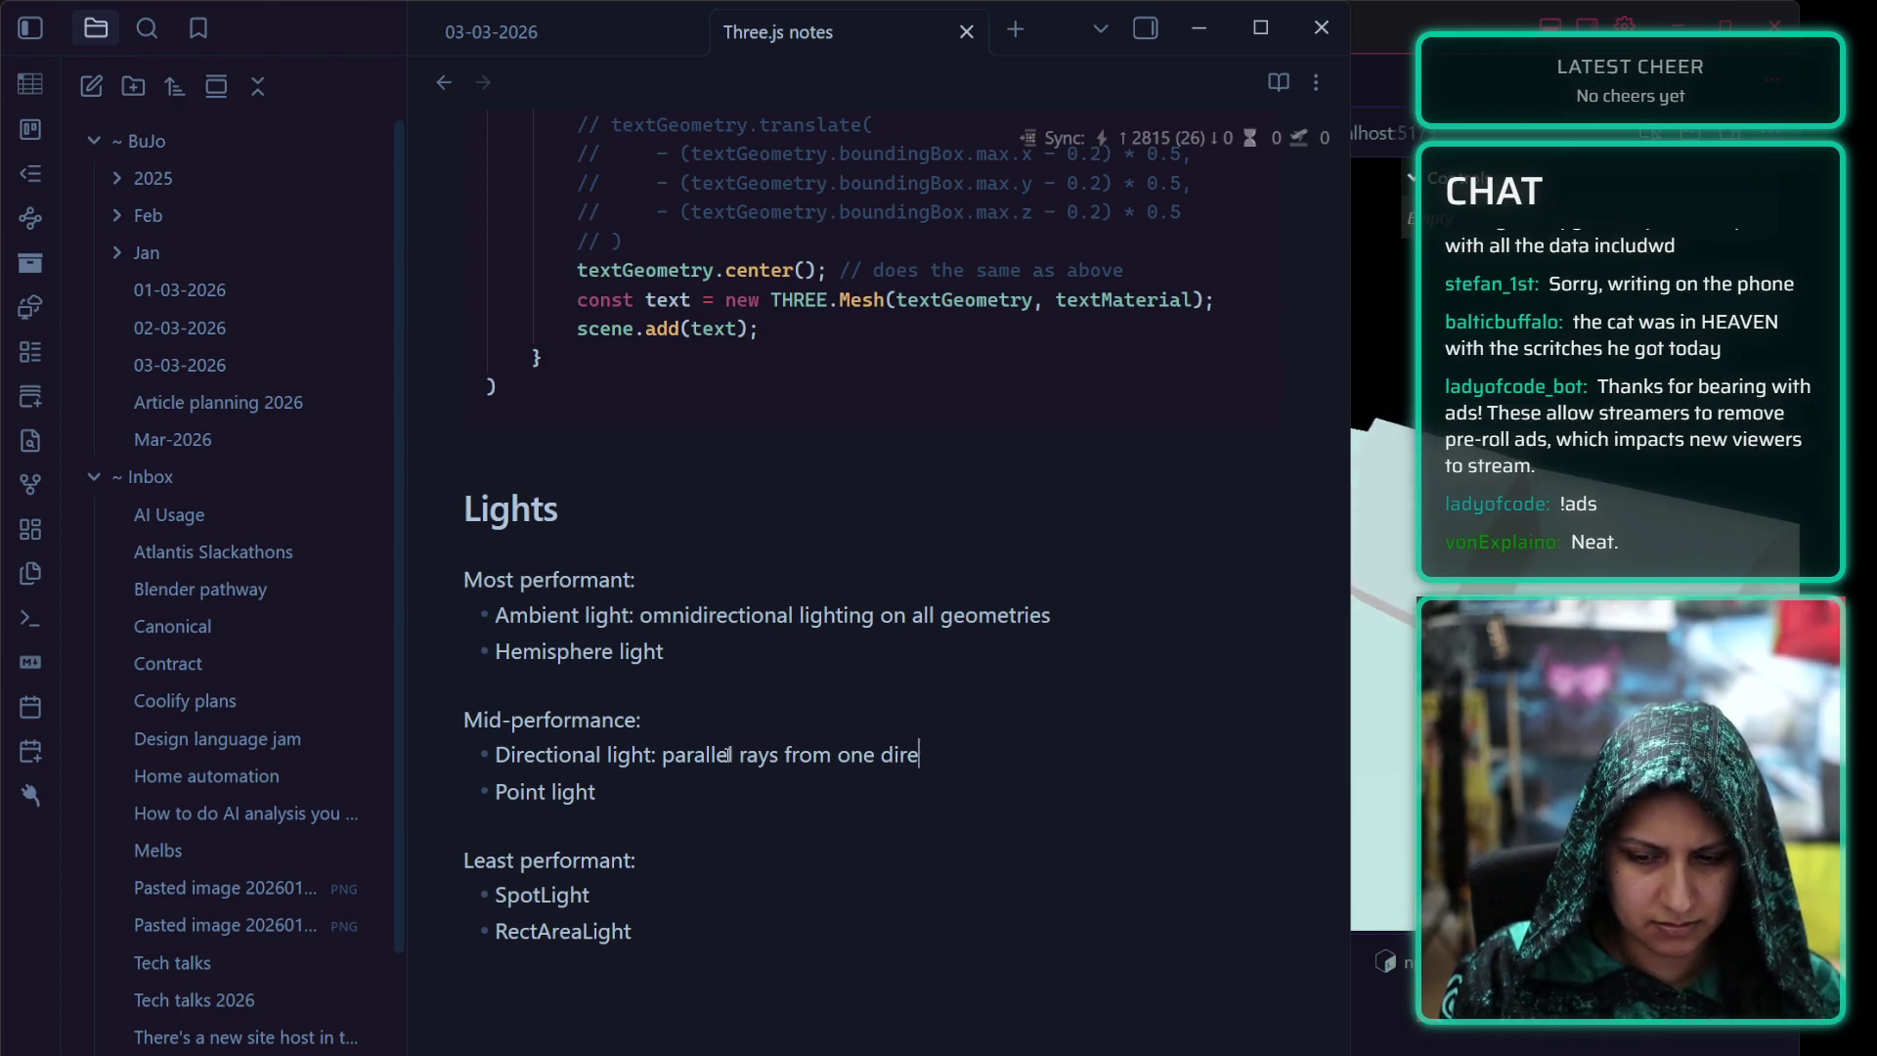
pyautogui.write('ction (light')
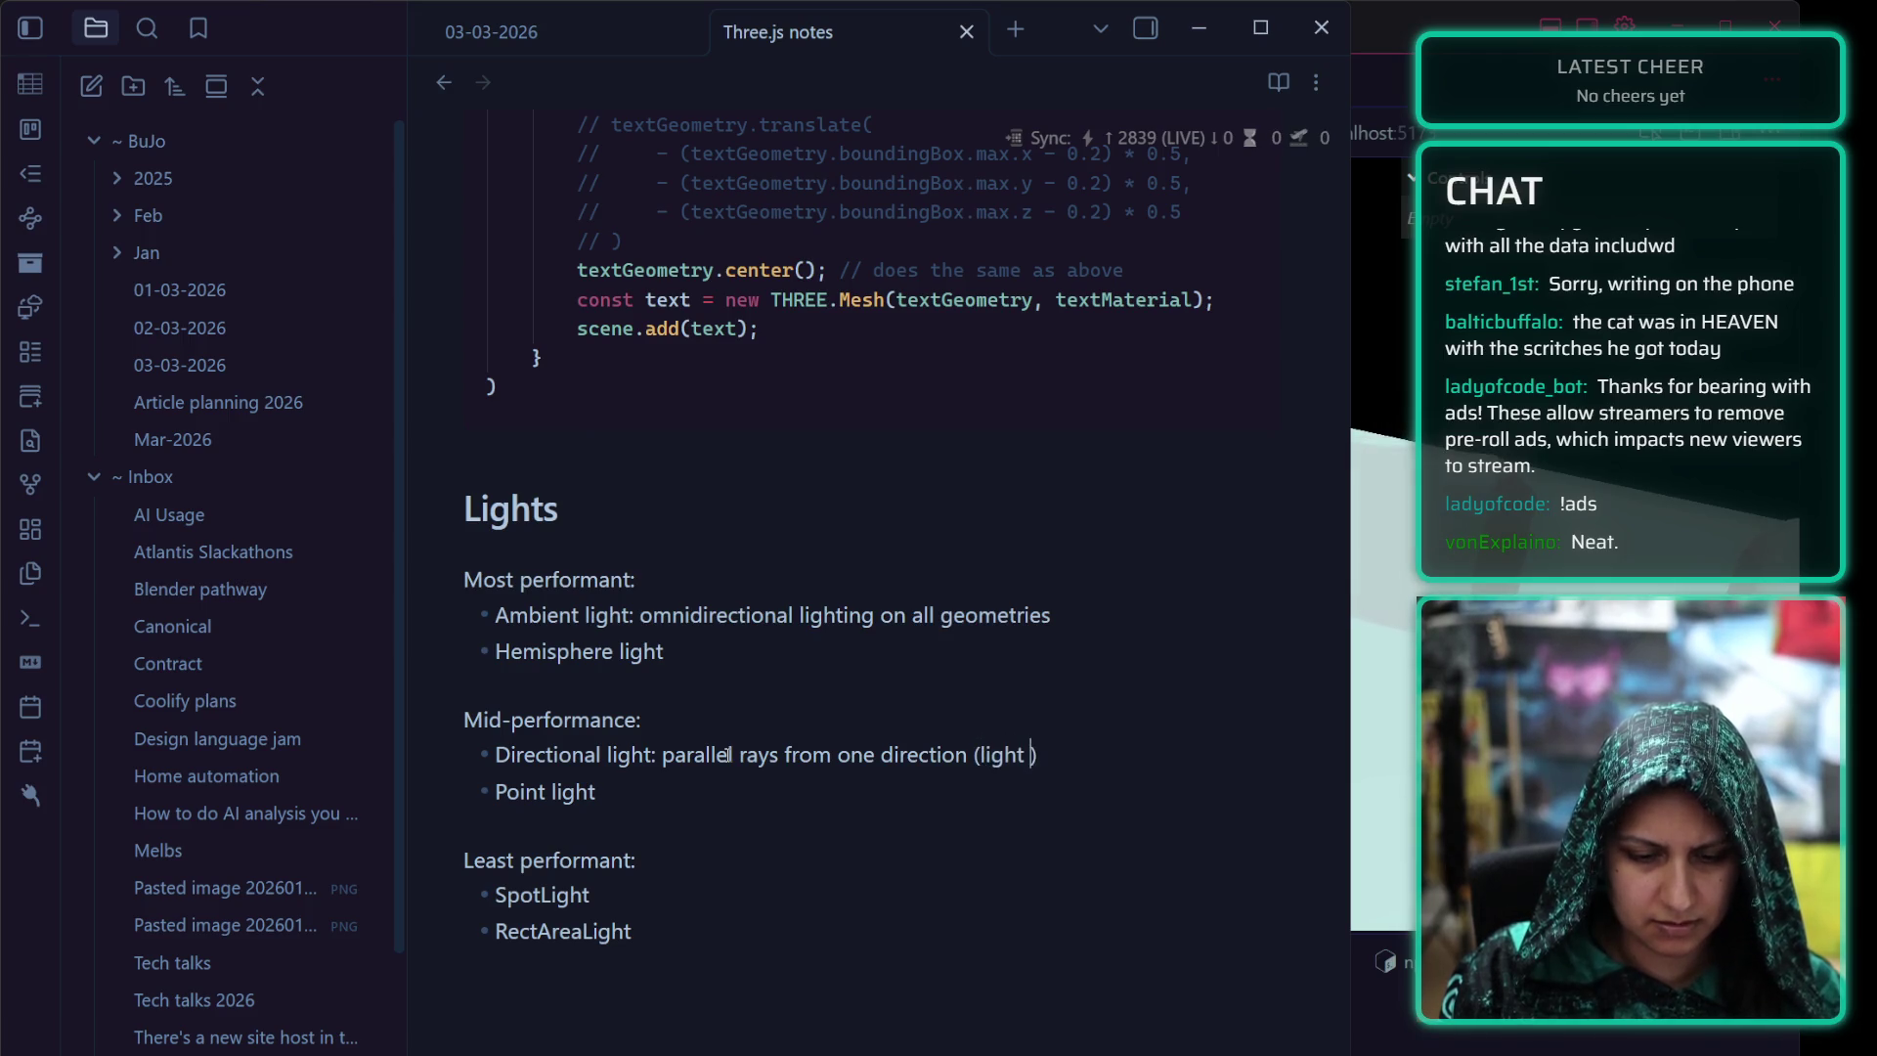
pyautogui.press('BackSpace')
pyautogui.press('BackSpace')
pyautogui.write('ike ')
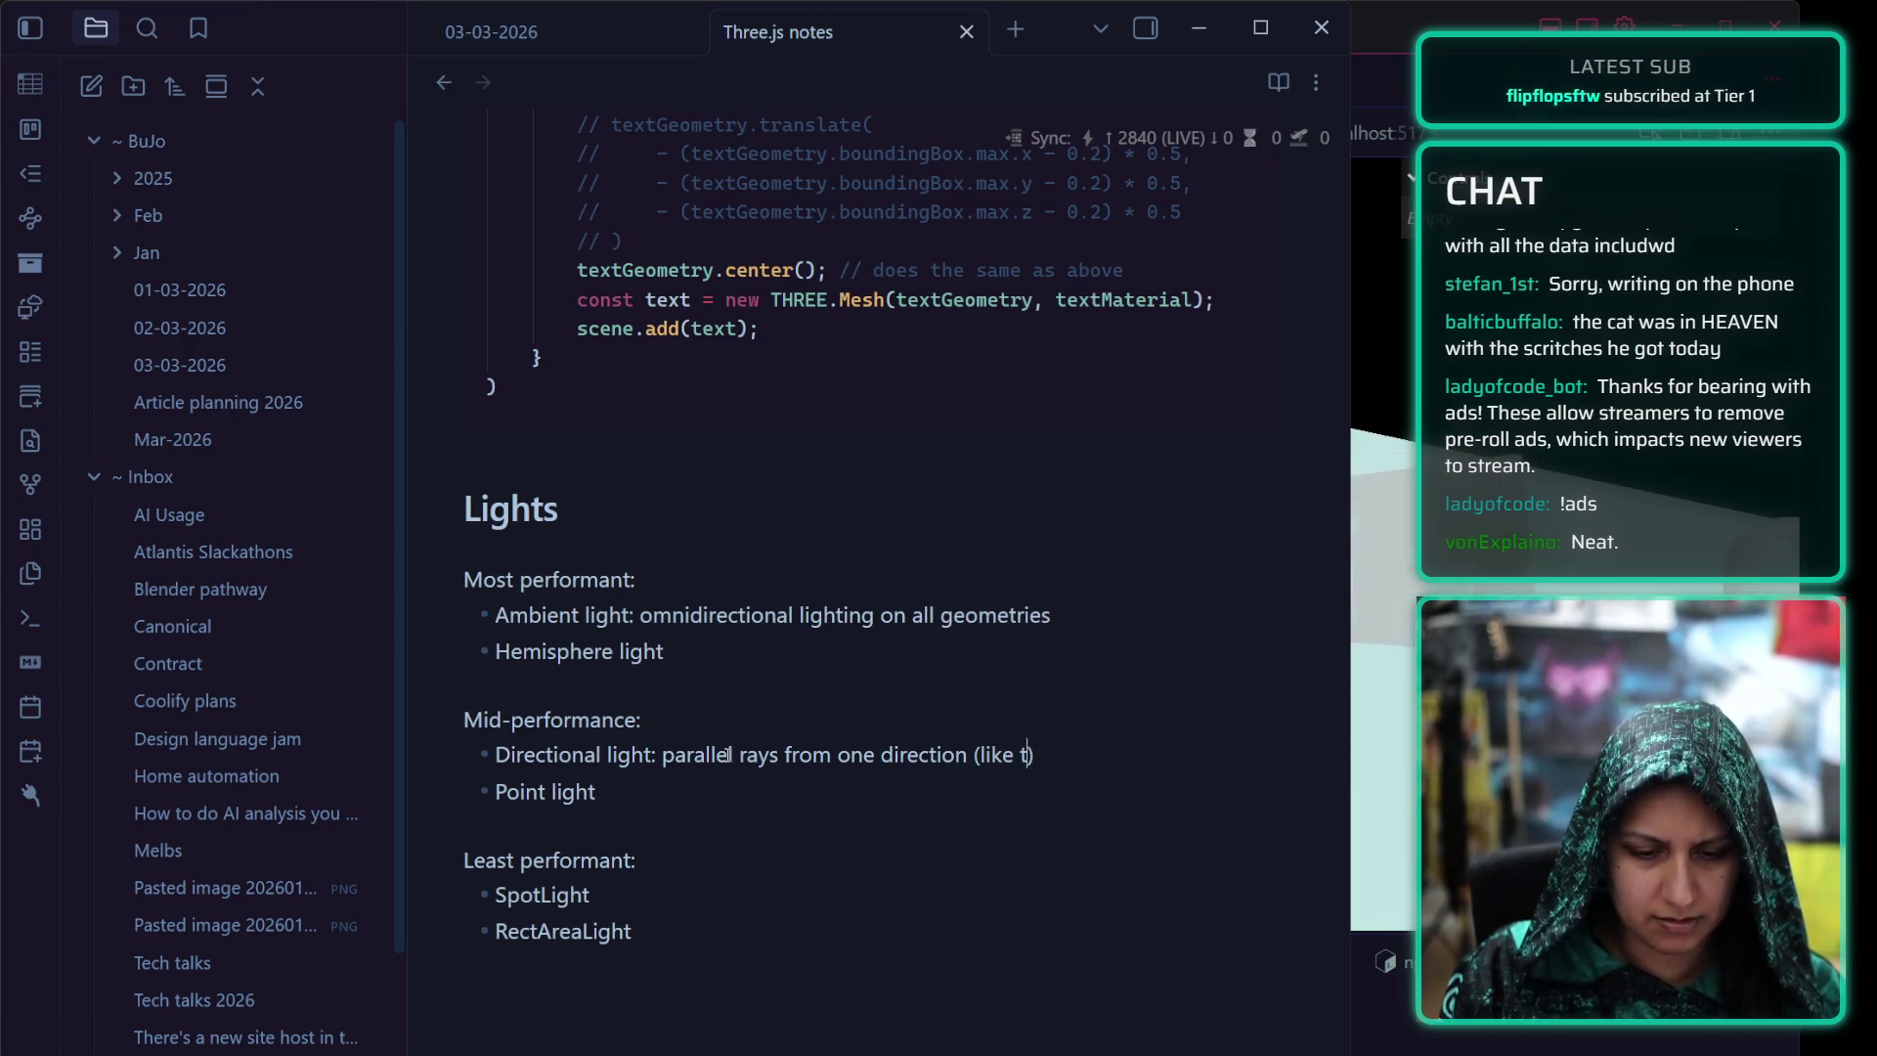
pyautogui.write('the sun')
pyautogui.click(639, 790)
pyautogui.write(':')
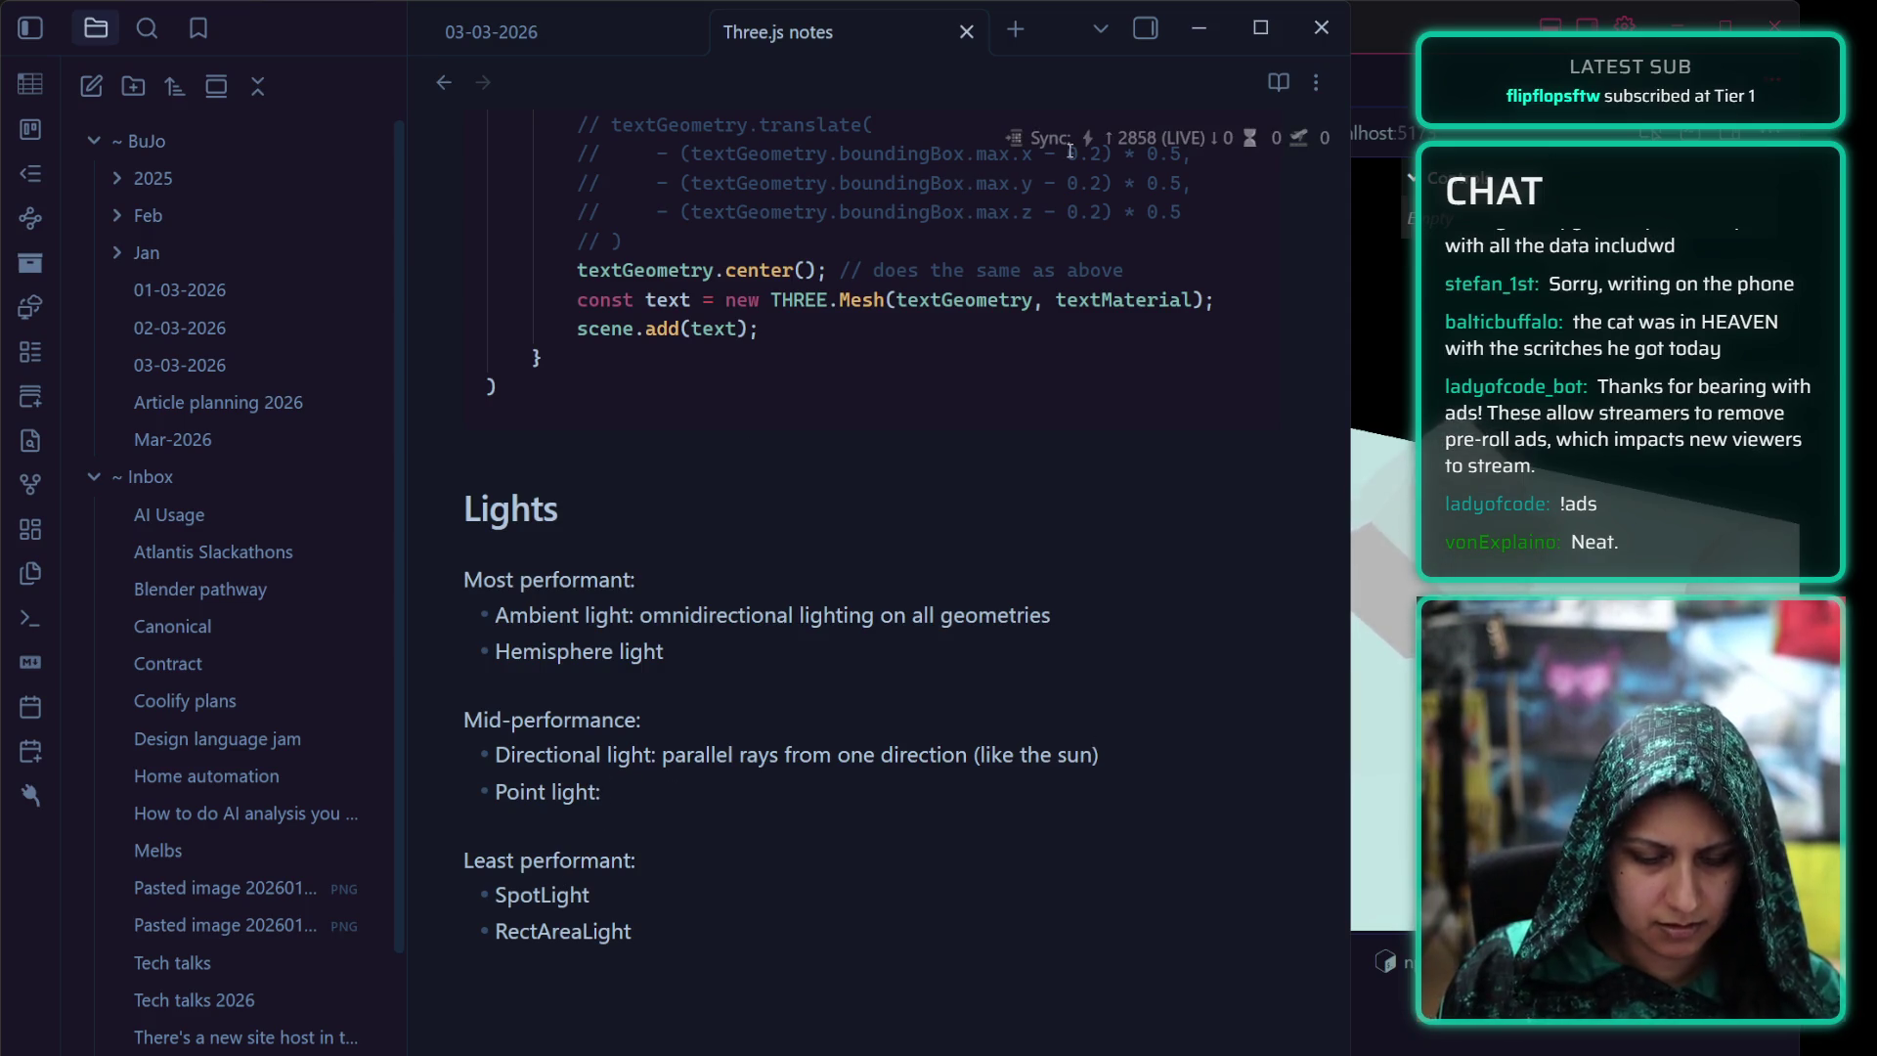
pyautogui.hotkey('alt', 'Tab')
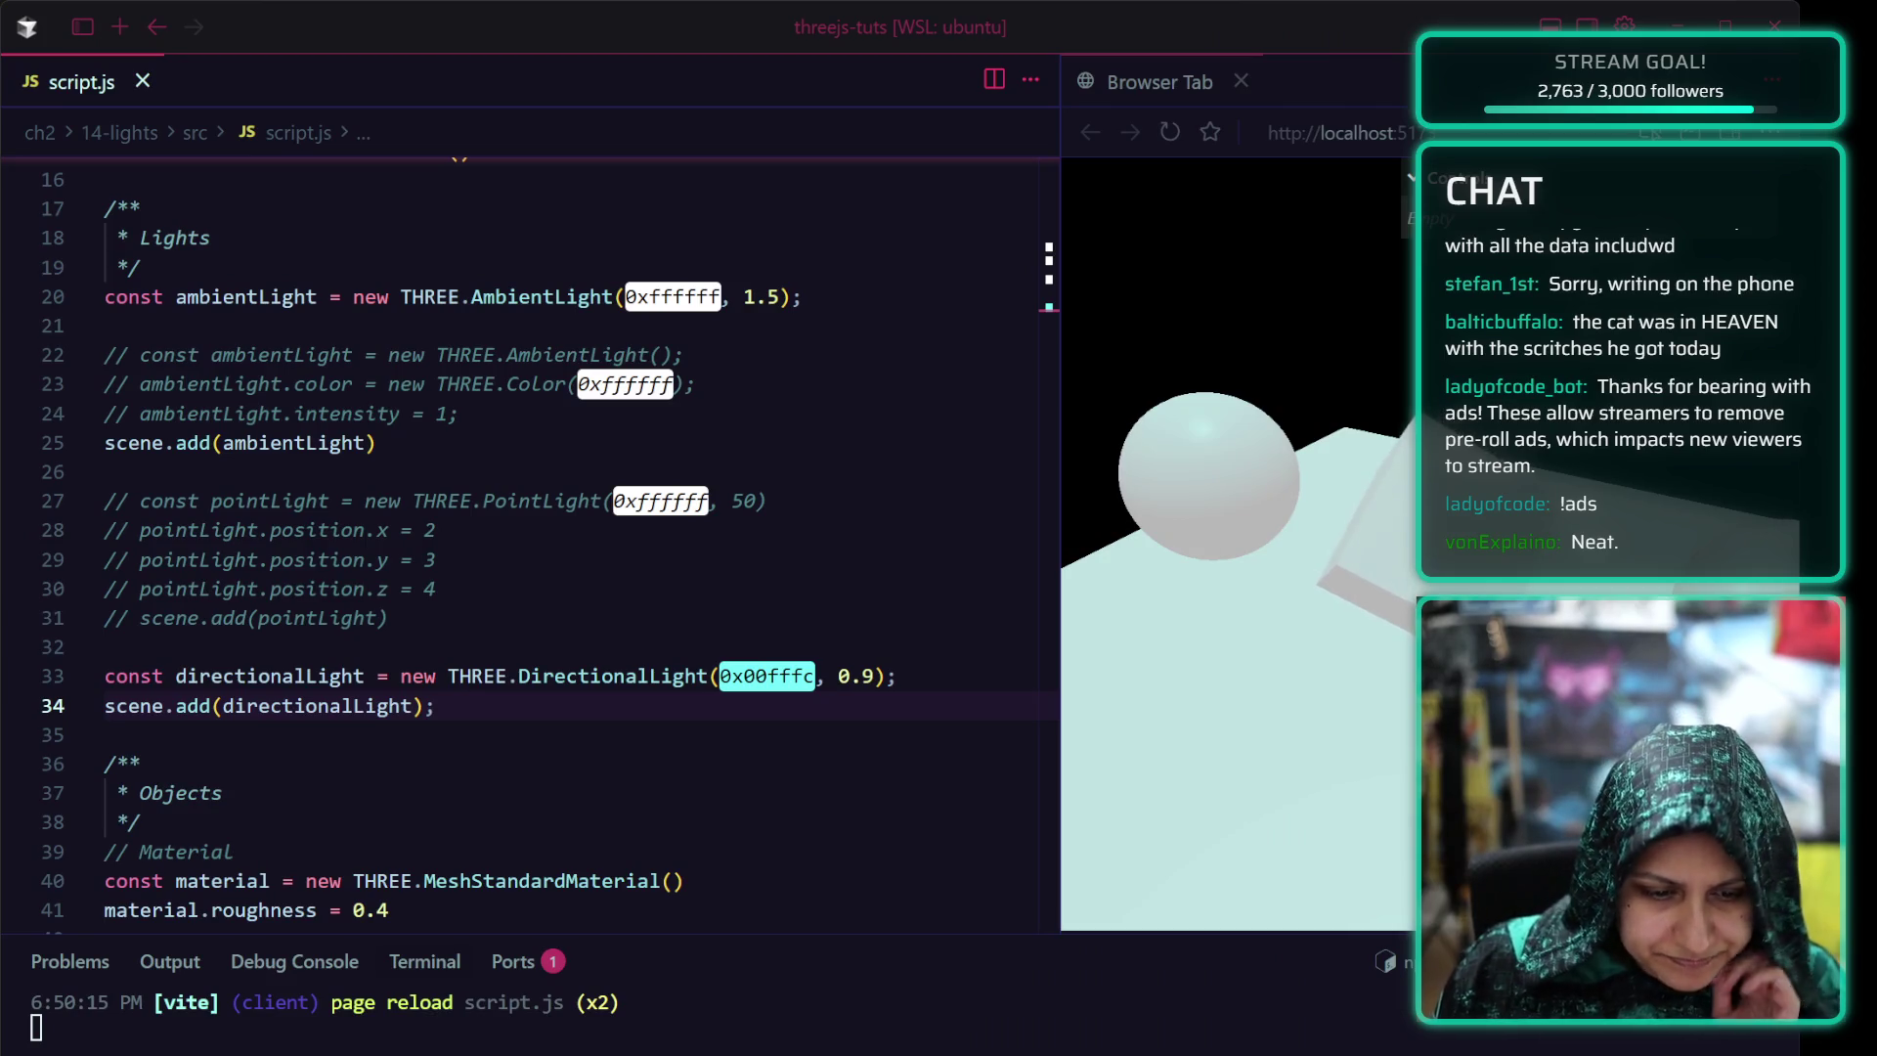